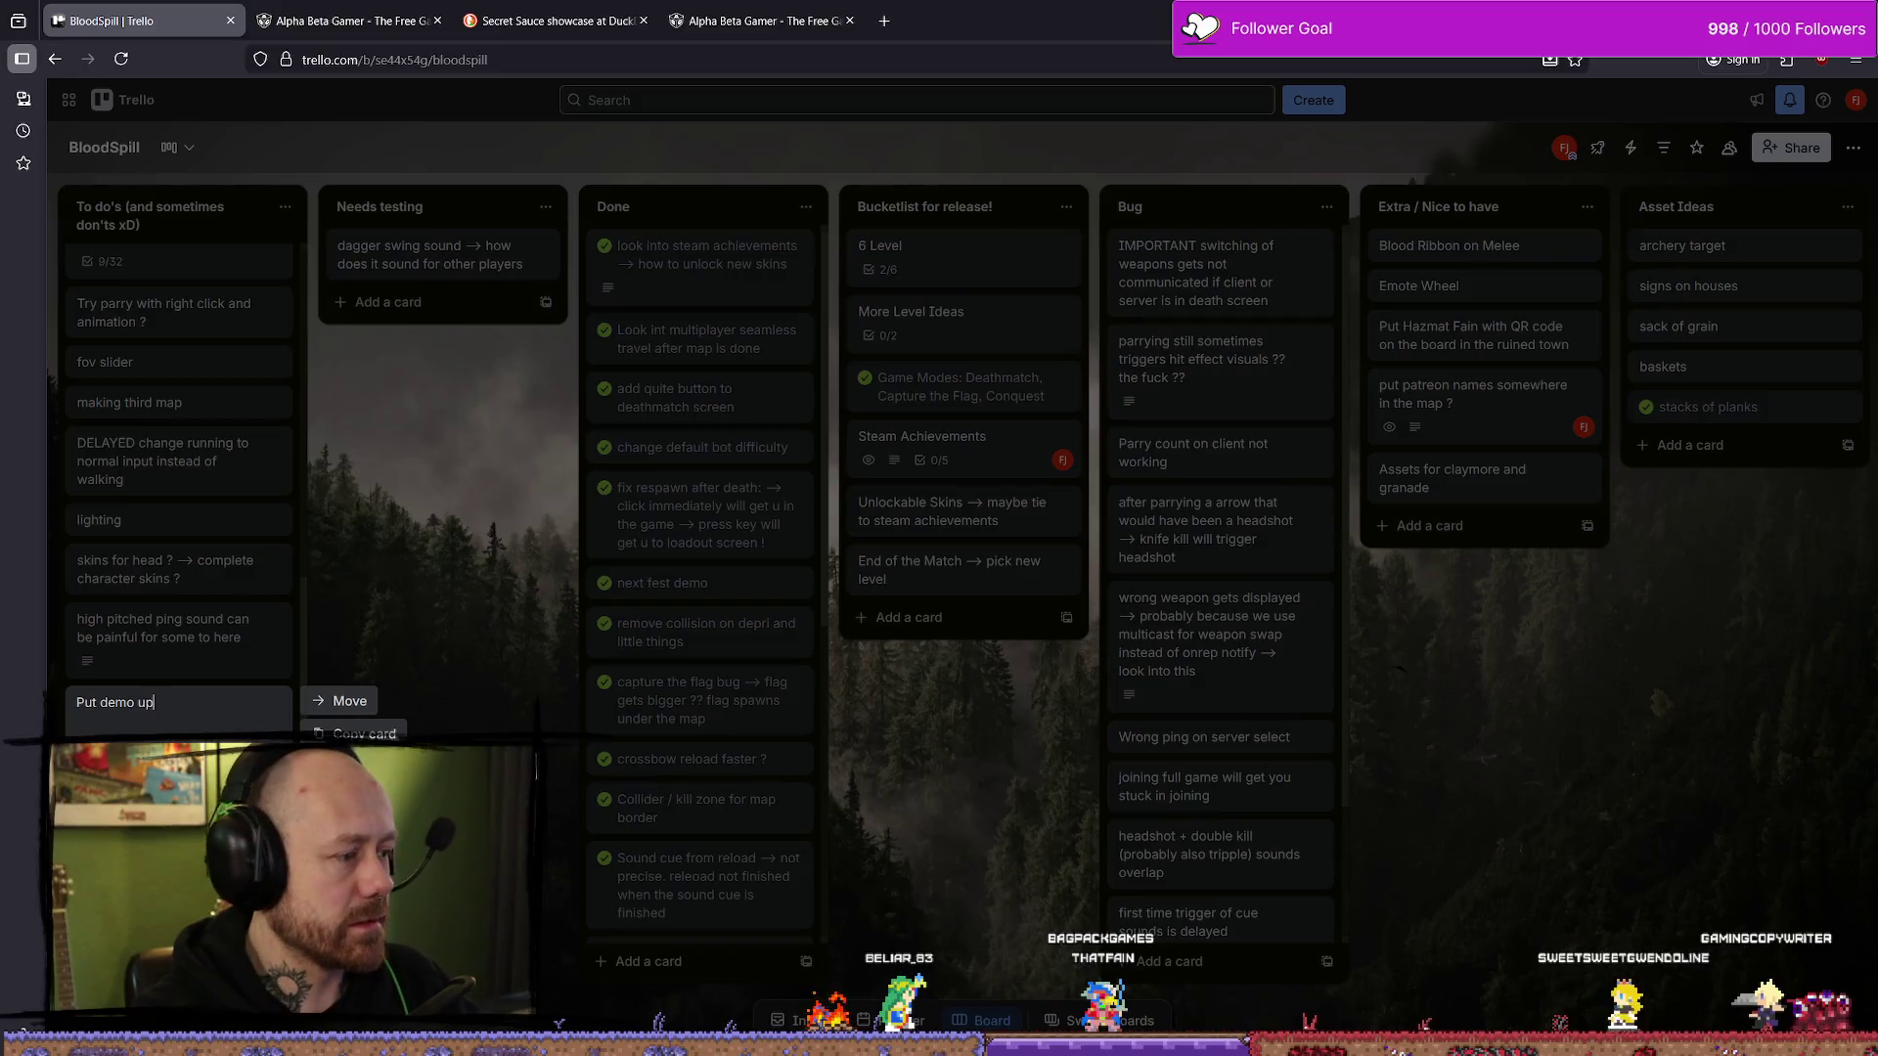
- Finish and save the 'Put demo up here:' card title in the To do's list
{"action": "type", "text": "re:_"}
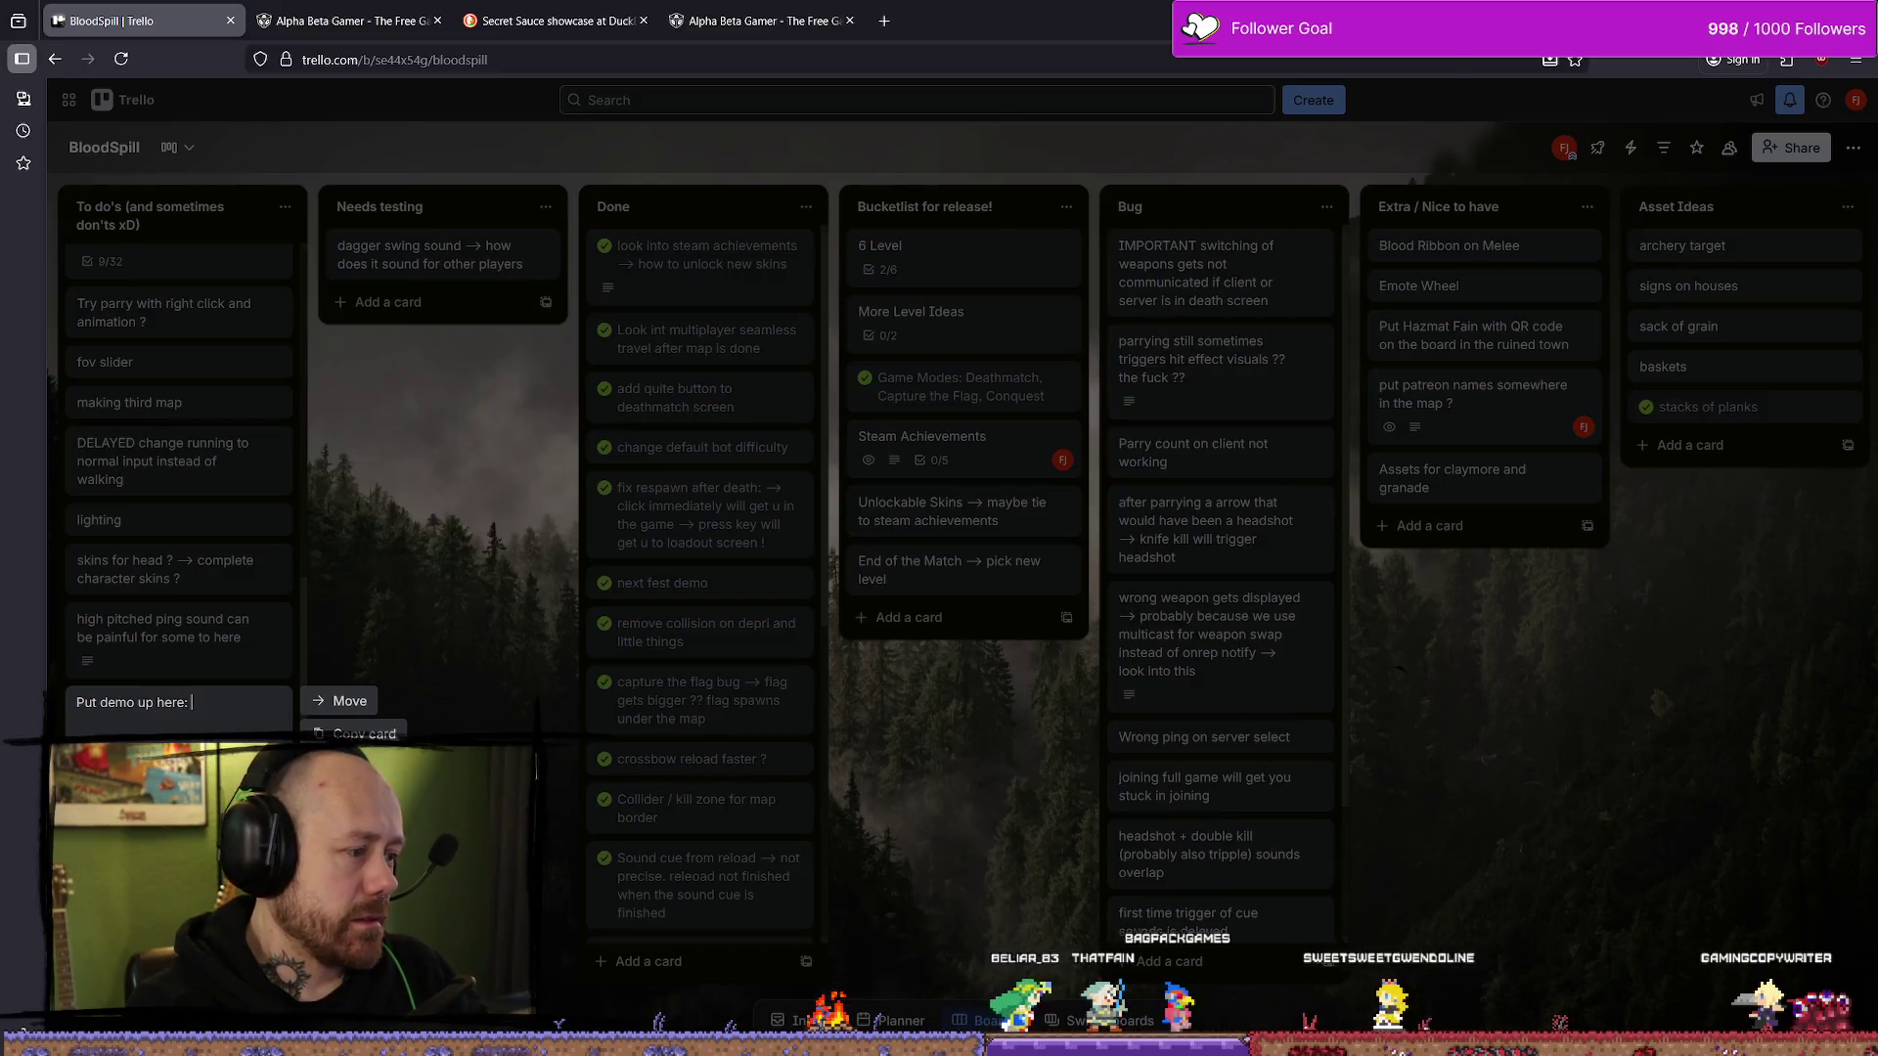
{"action": "key", "text": "Return"}
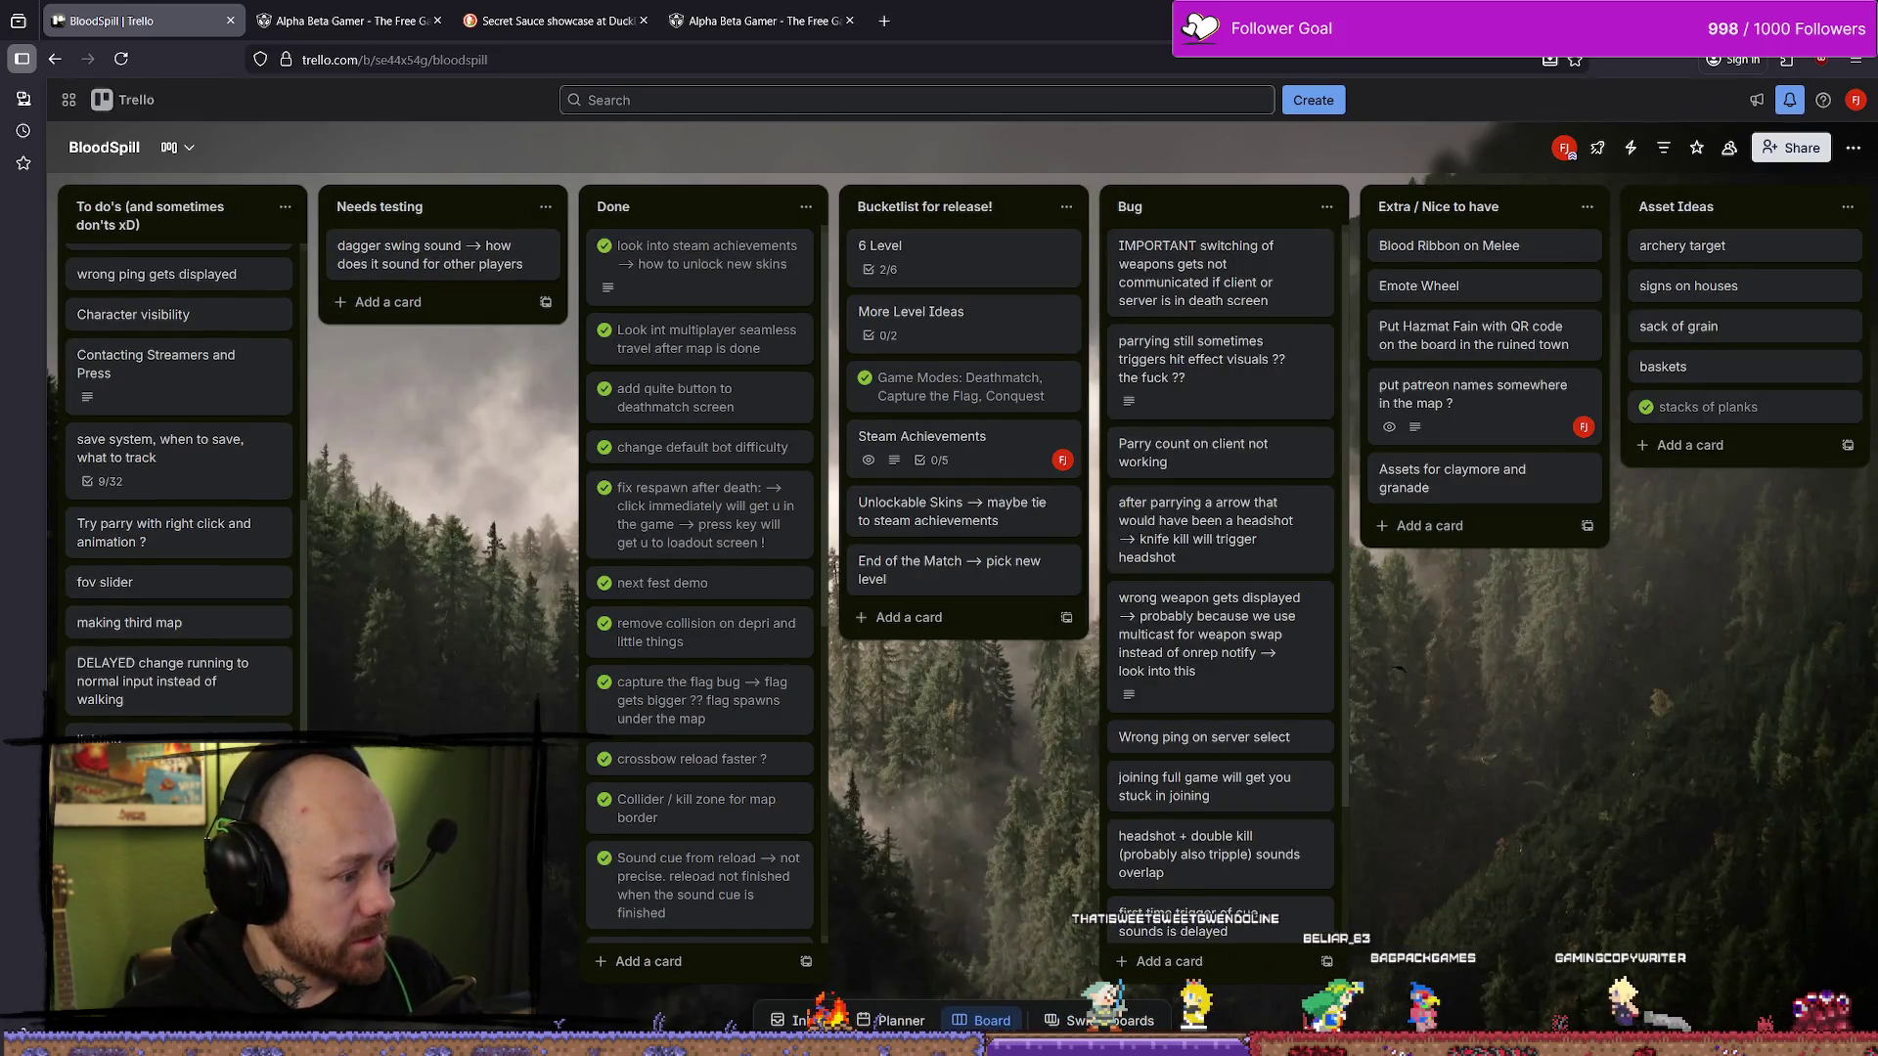
{"action": "scroll", "coordinate": [186, 294], "scroll_direction": "up", "scroll_amount": 5}
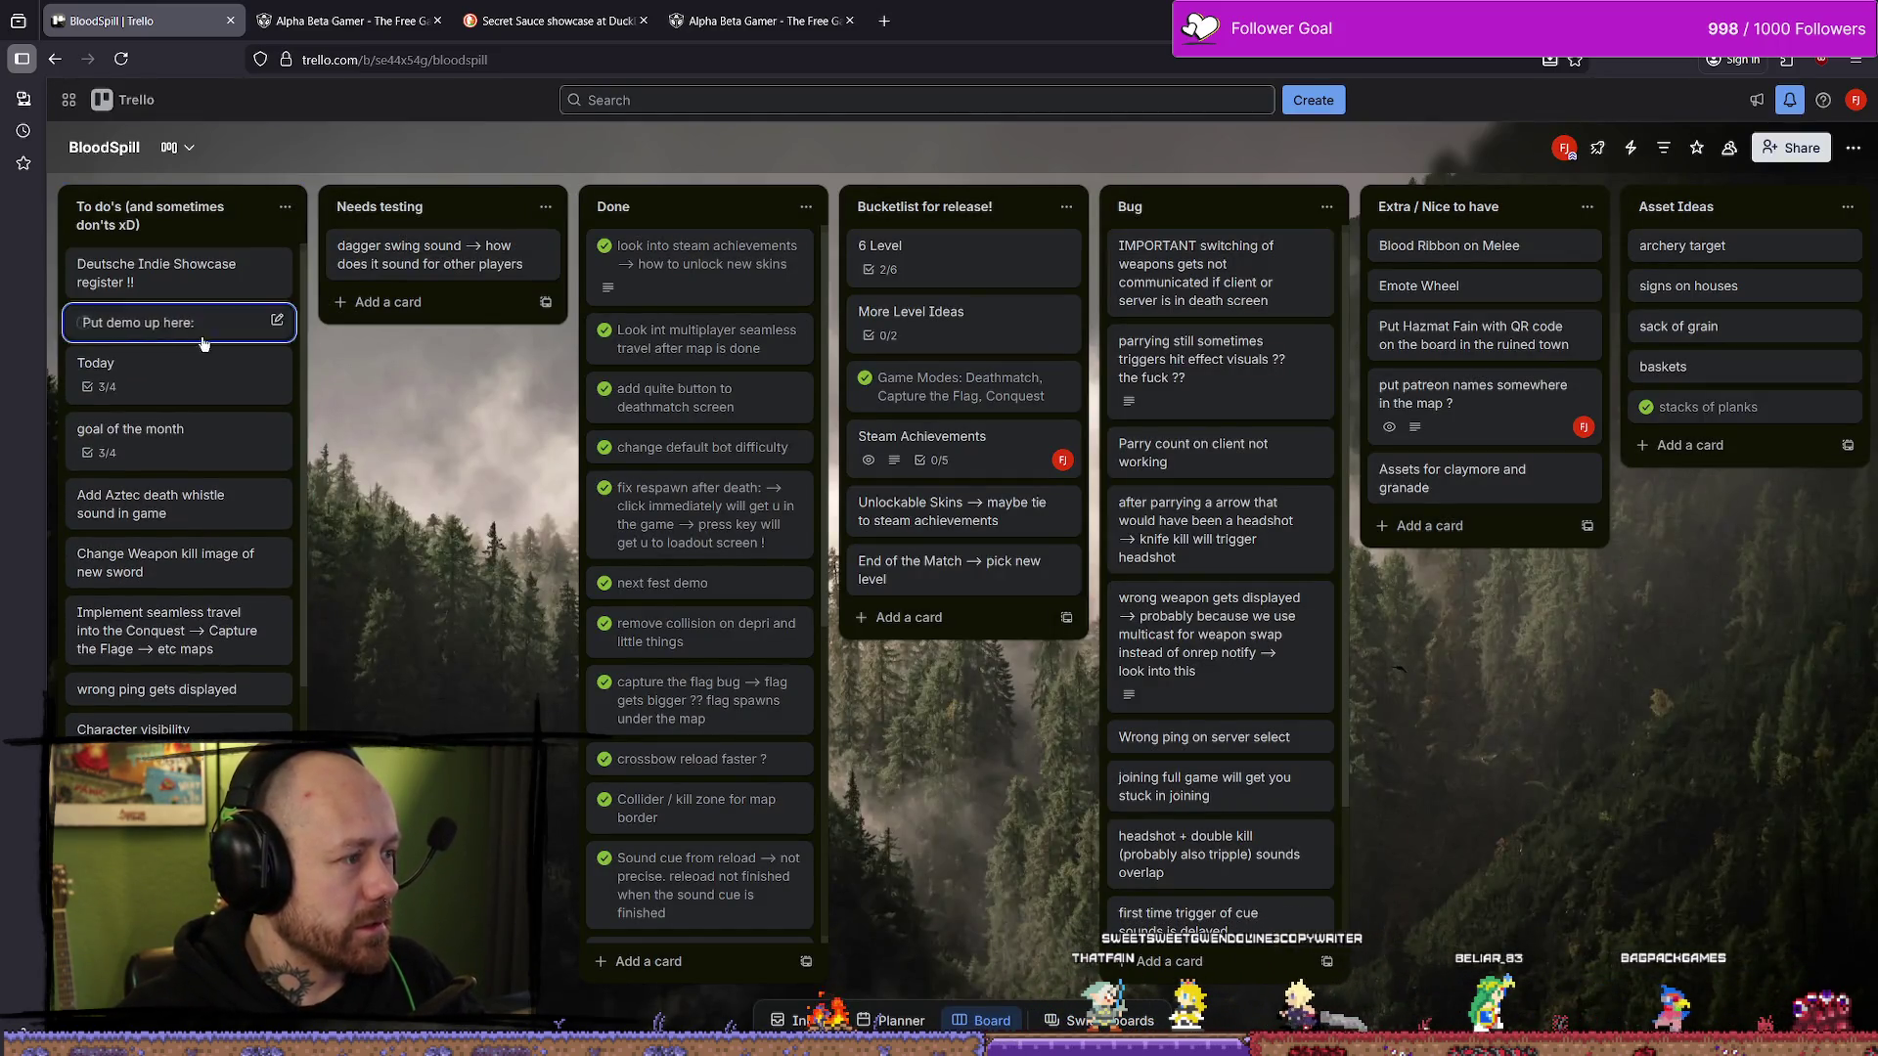
- Paste the Alpha Beta Gamer link into the card's description, save it, and close the card
{"action": "left_click", "coordinate": [203, 337]}
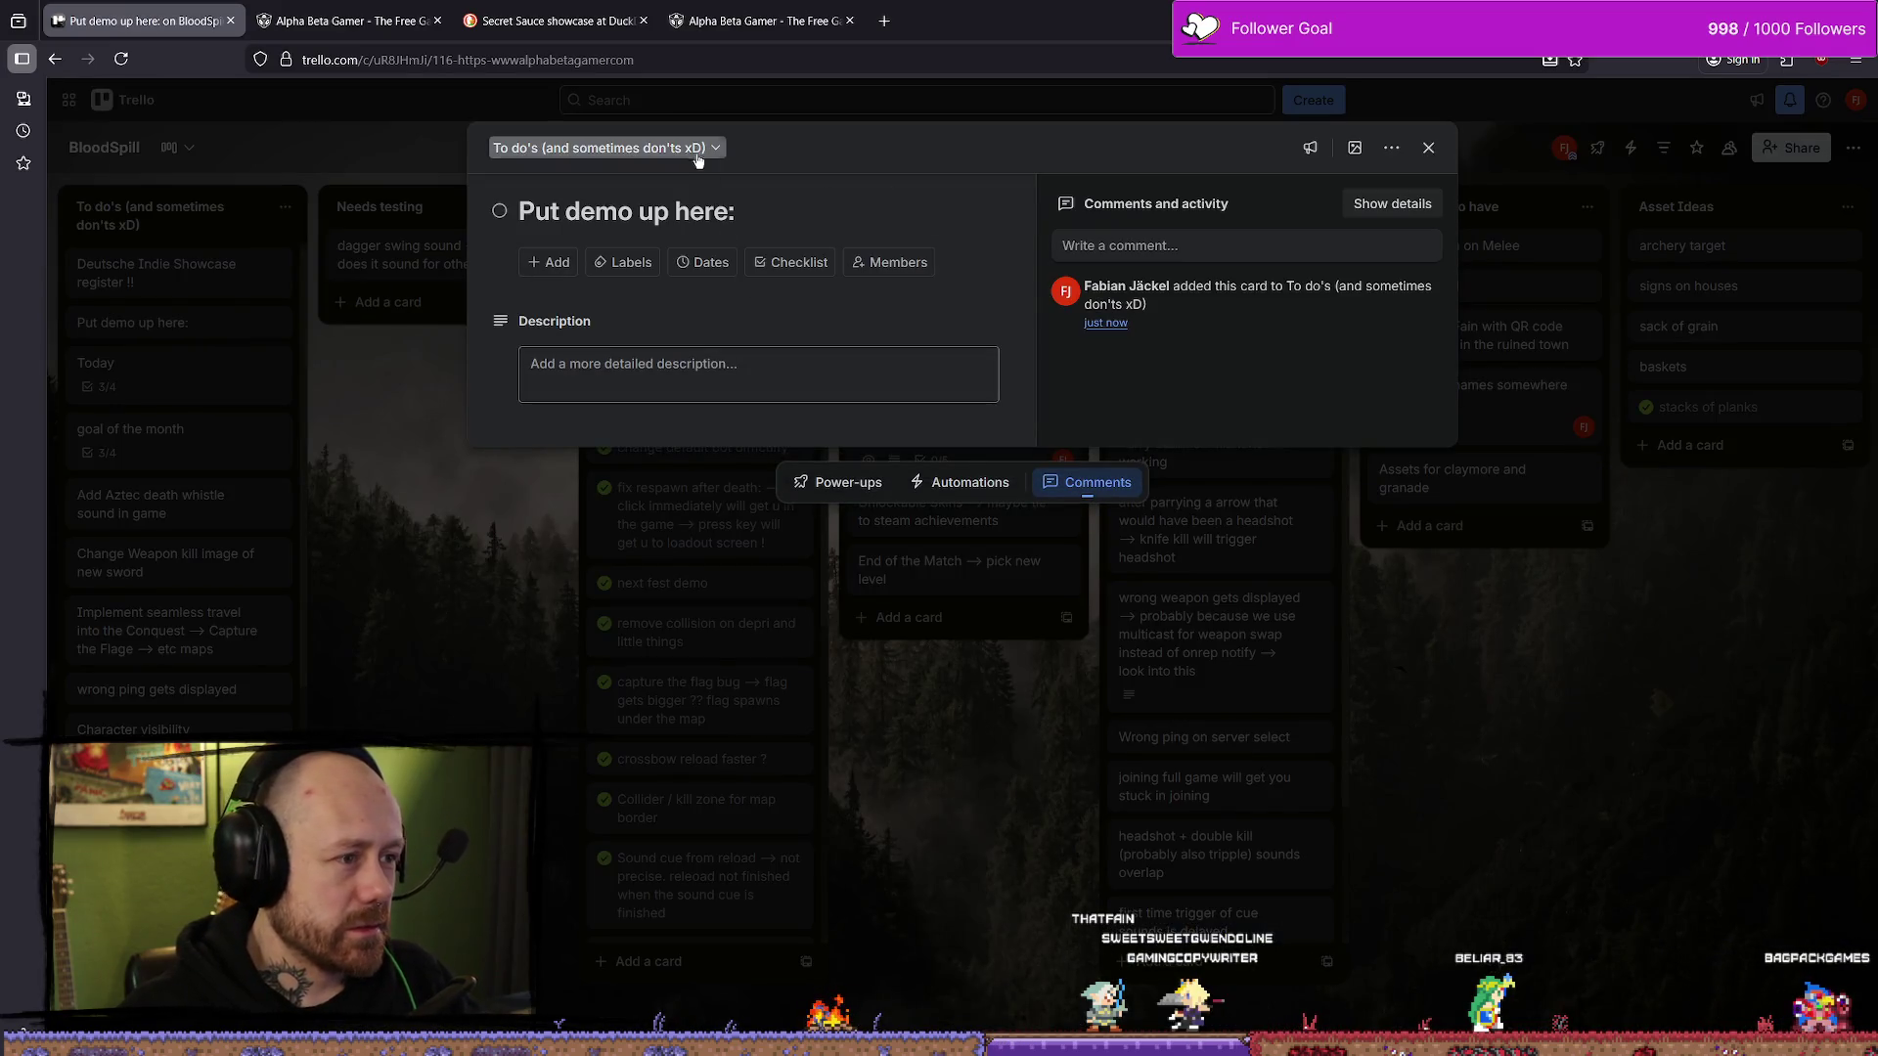
{"action": "left_click", "coordinate": [341, 437]}
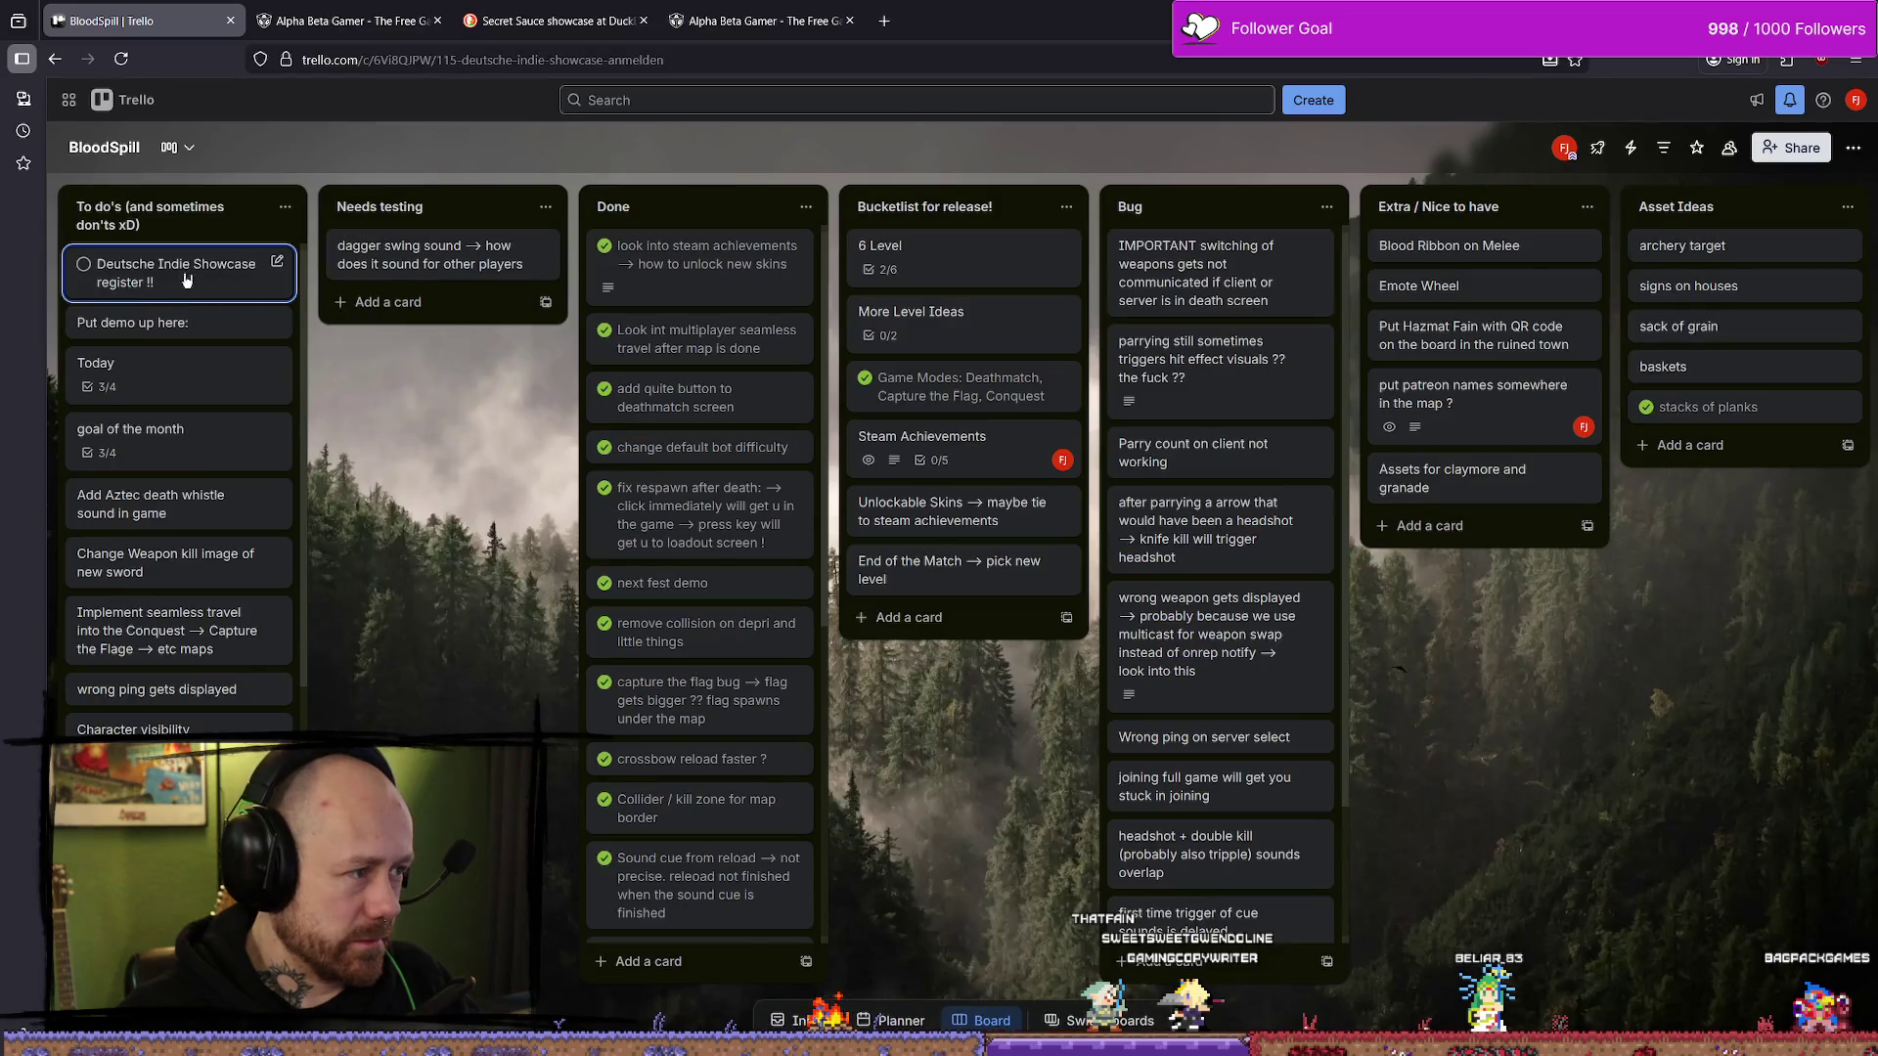
{"action": "left_click", "coordinate": [186, 280]}
{"action": "left_click", "coordinate": [428, 524]}
{"action": "left_click", "coordinate": [209, 326]}
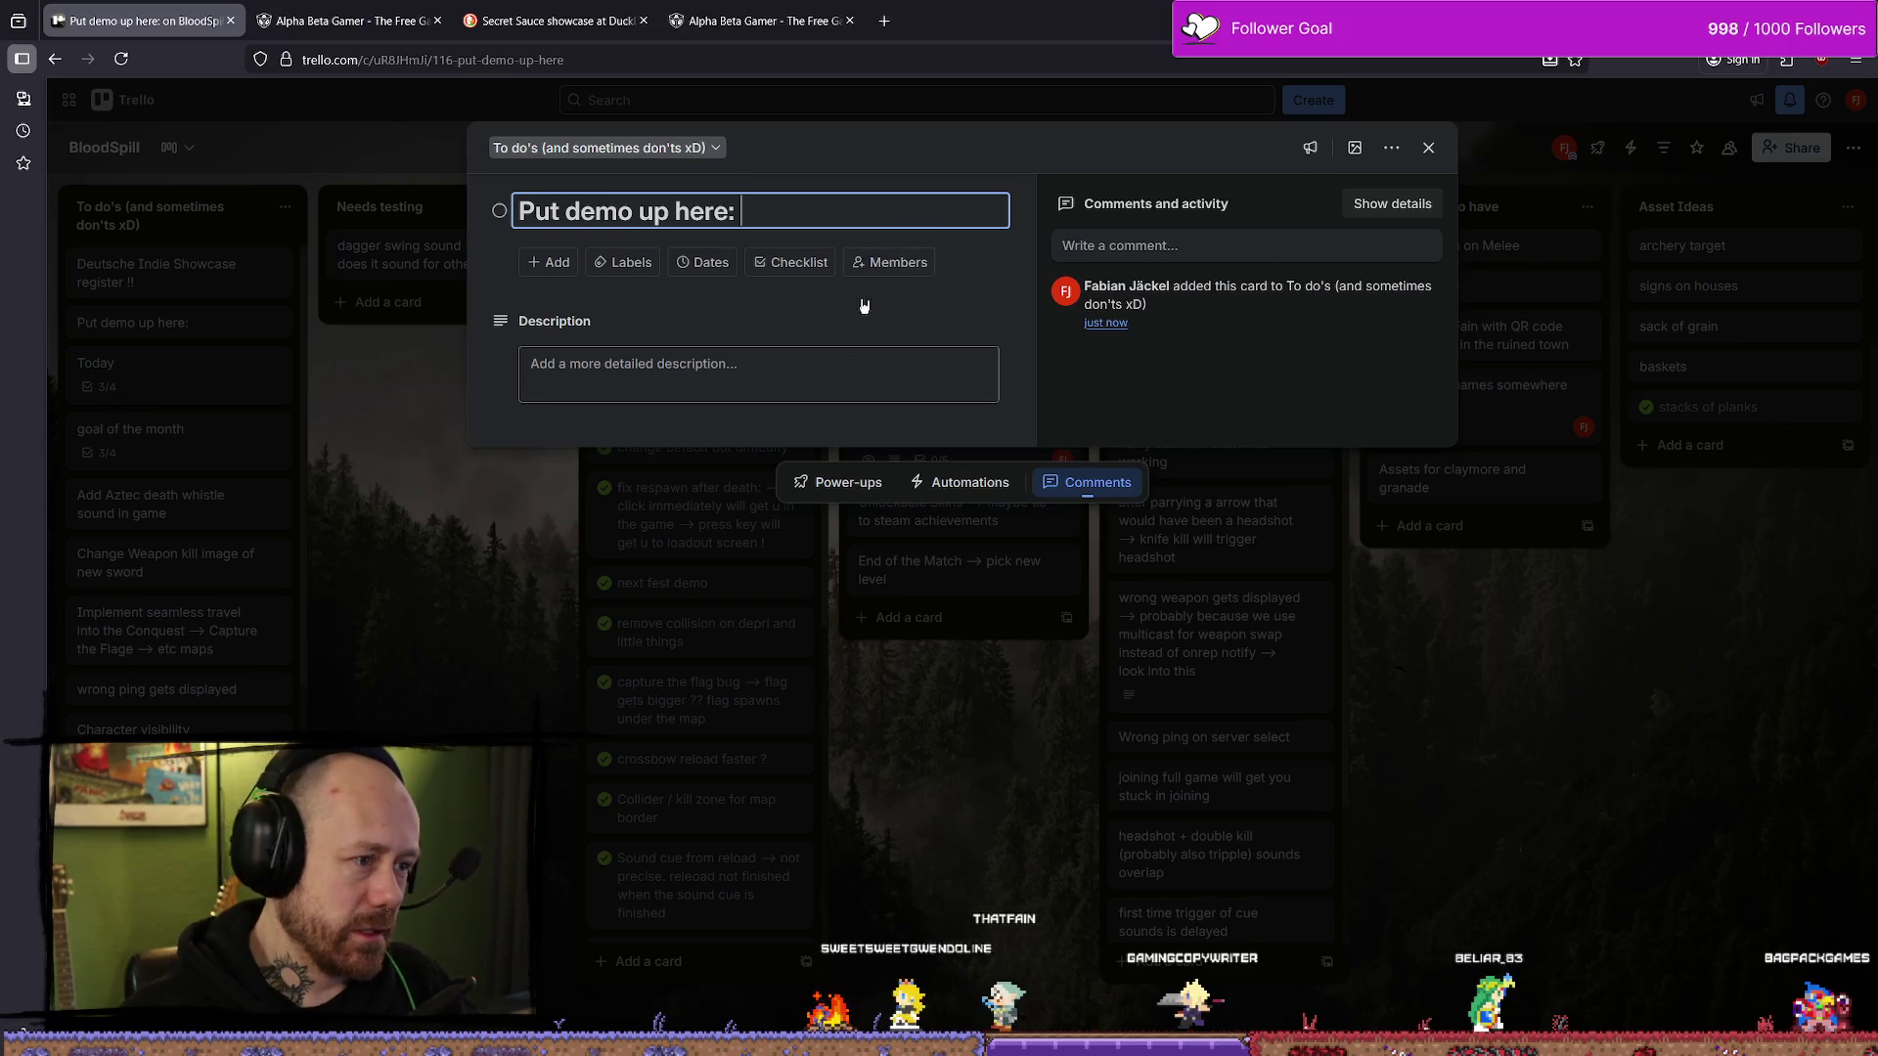
{"action": "left_click", "coordinate": [852, 358]}
{"action": "key", "text": "ctrl+v"}
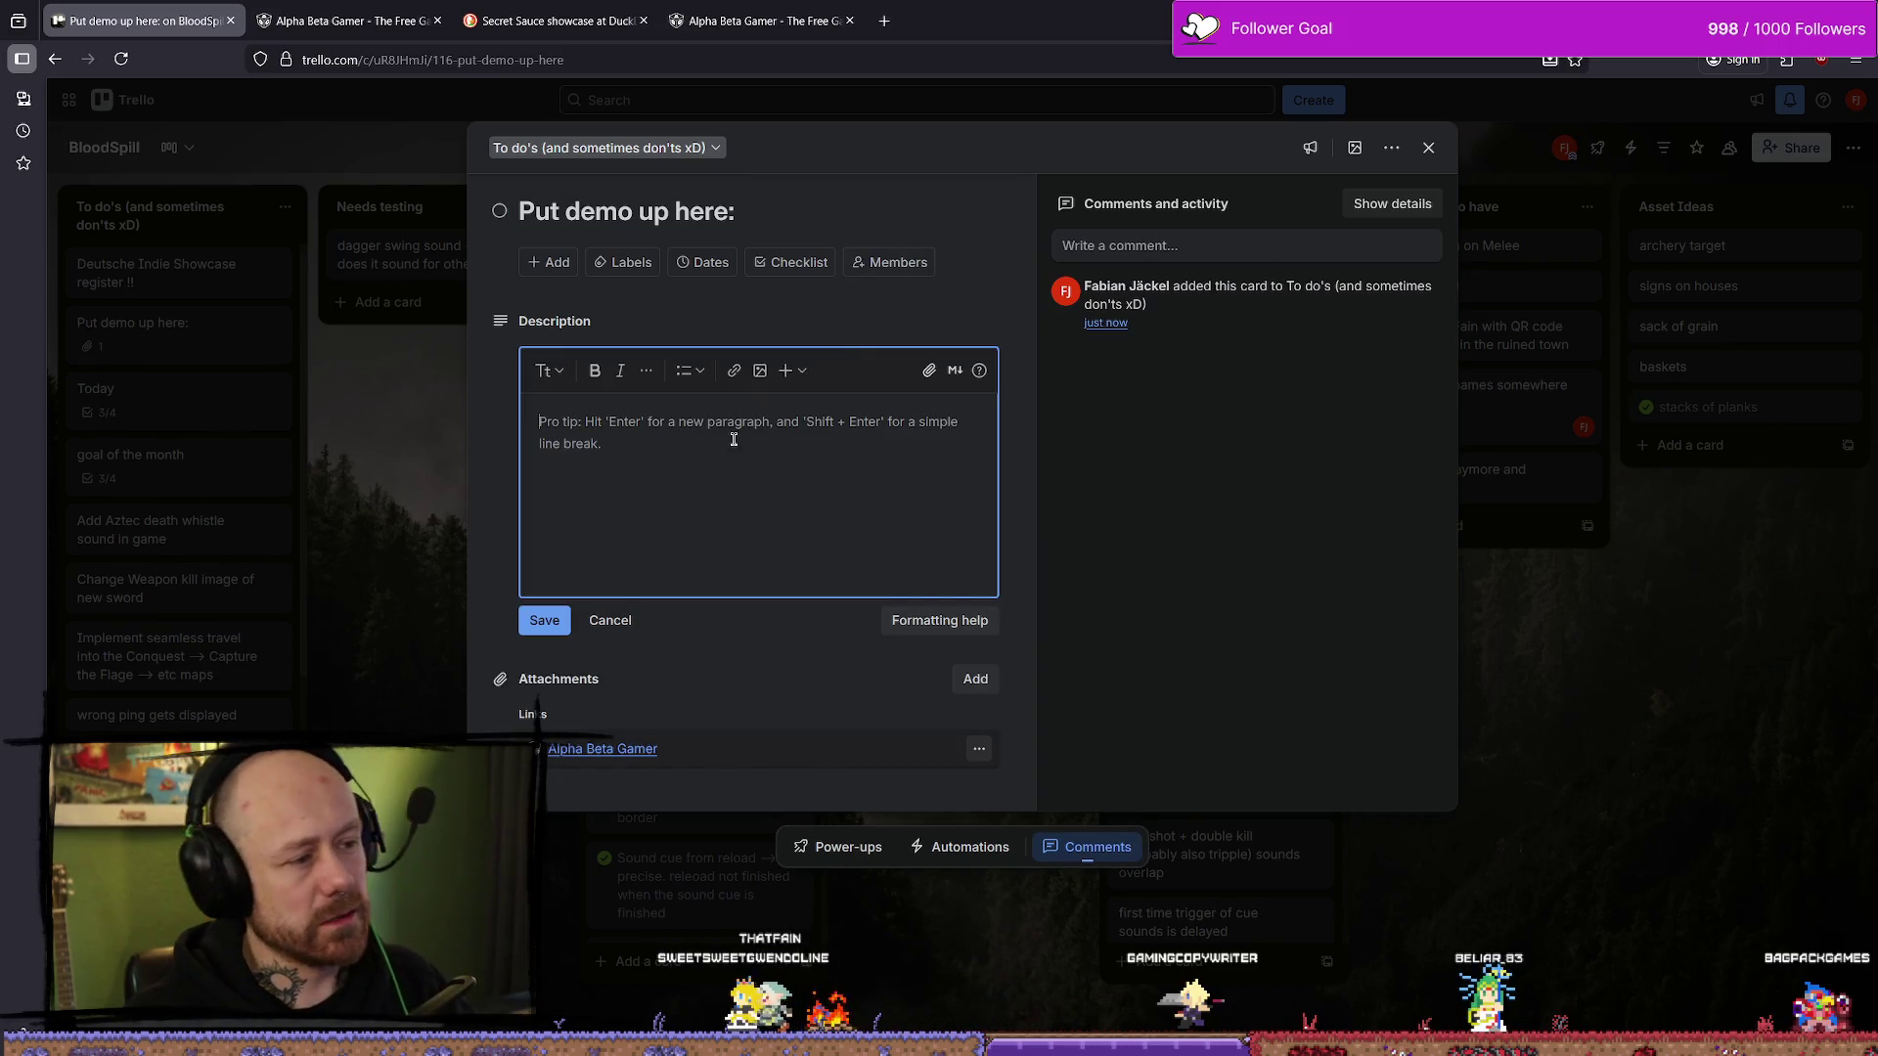
{"action": "left_click", "coordinate": [544, 622]}
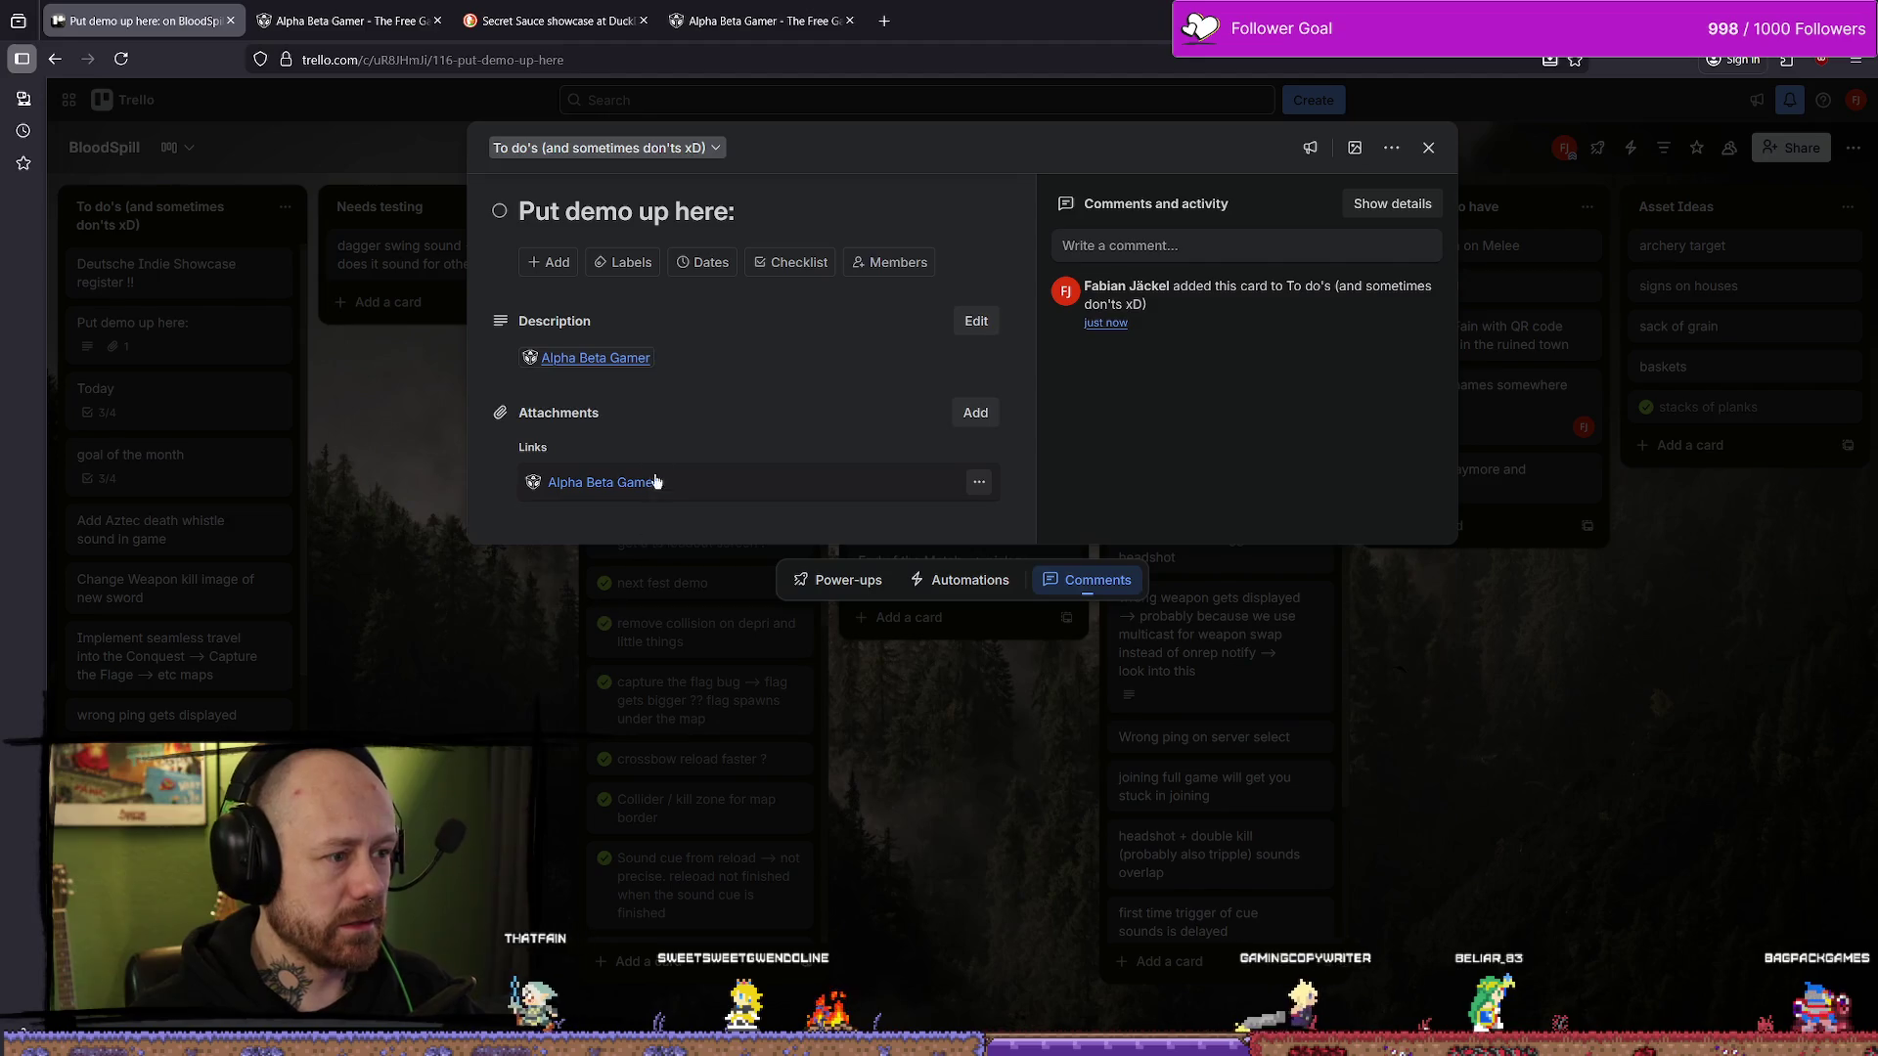
{"action": "left_click", "coordinate": [1427, 148]}
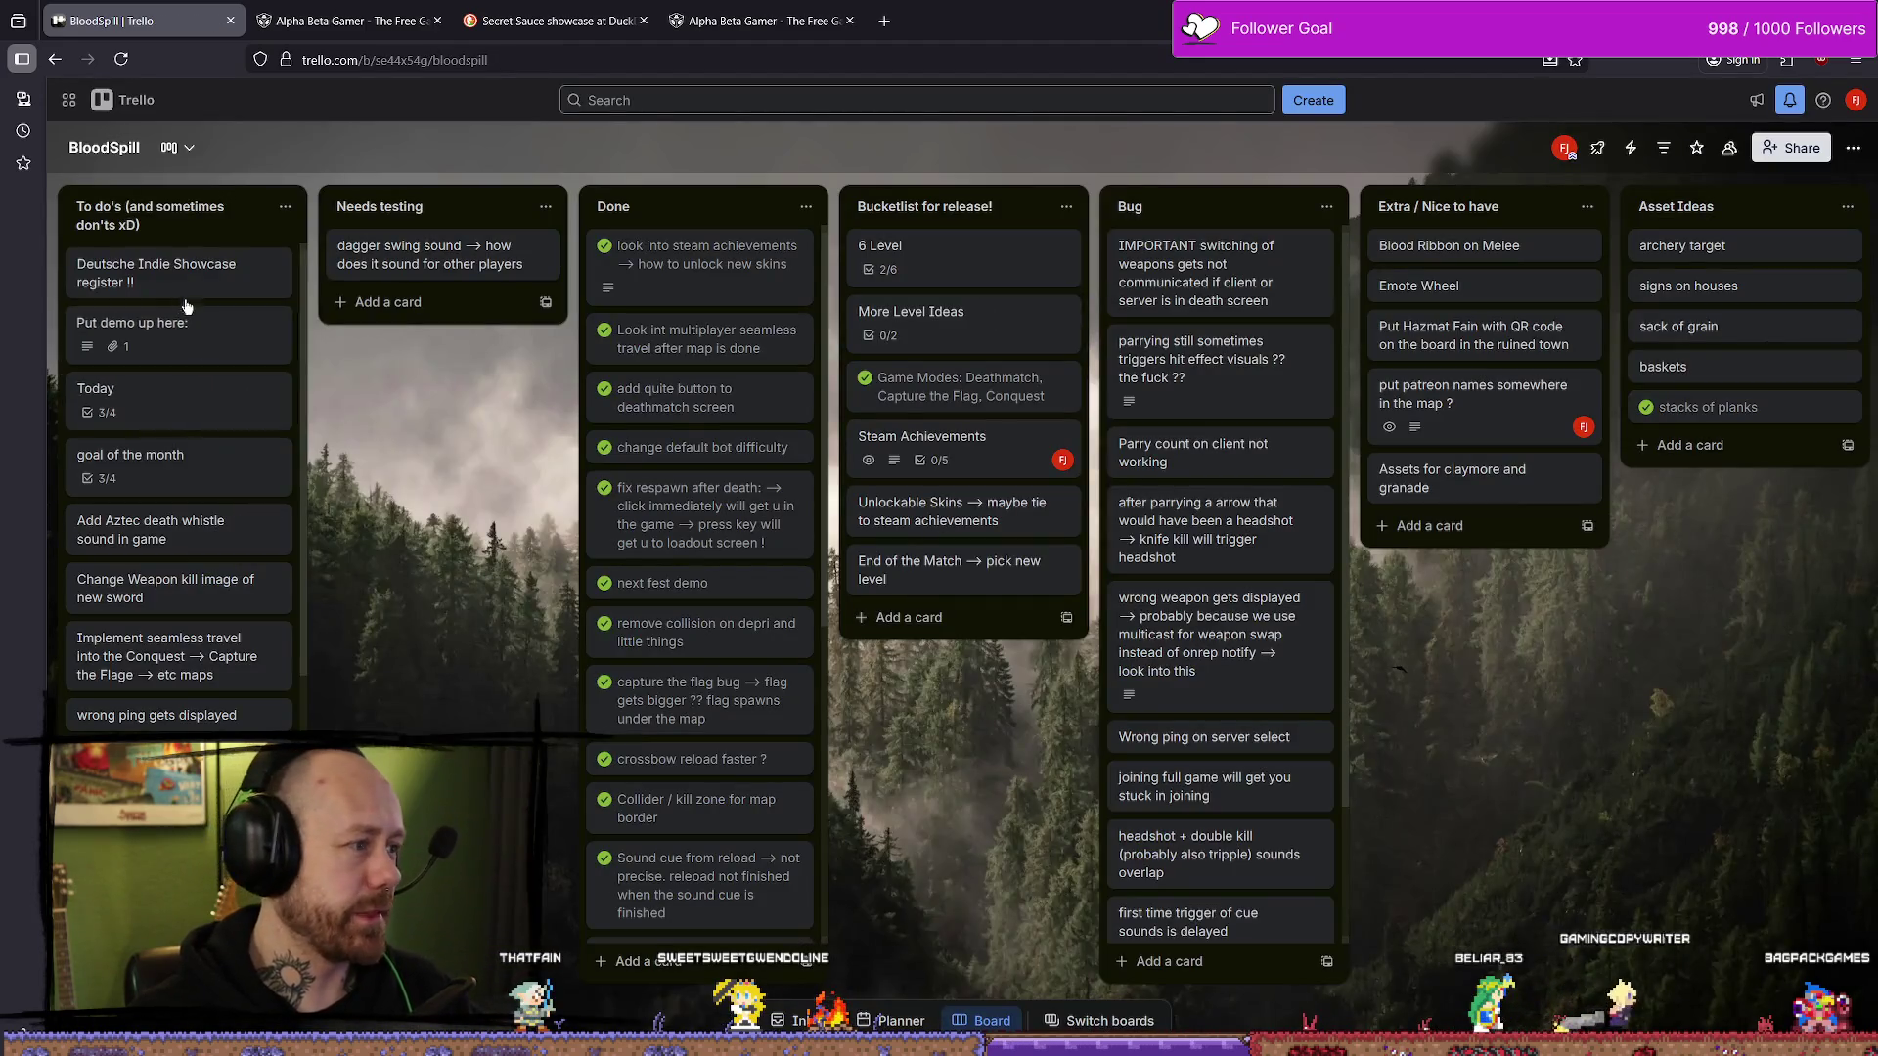
- Retitle the card 'Put demo on alpha beta gamer up here:', close it, and return to the search results
{"action": "left_click", "coordinate": [217, 354]}
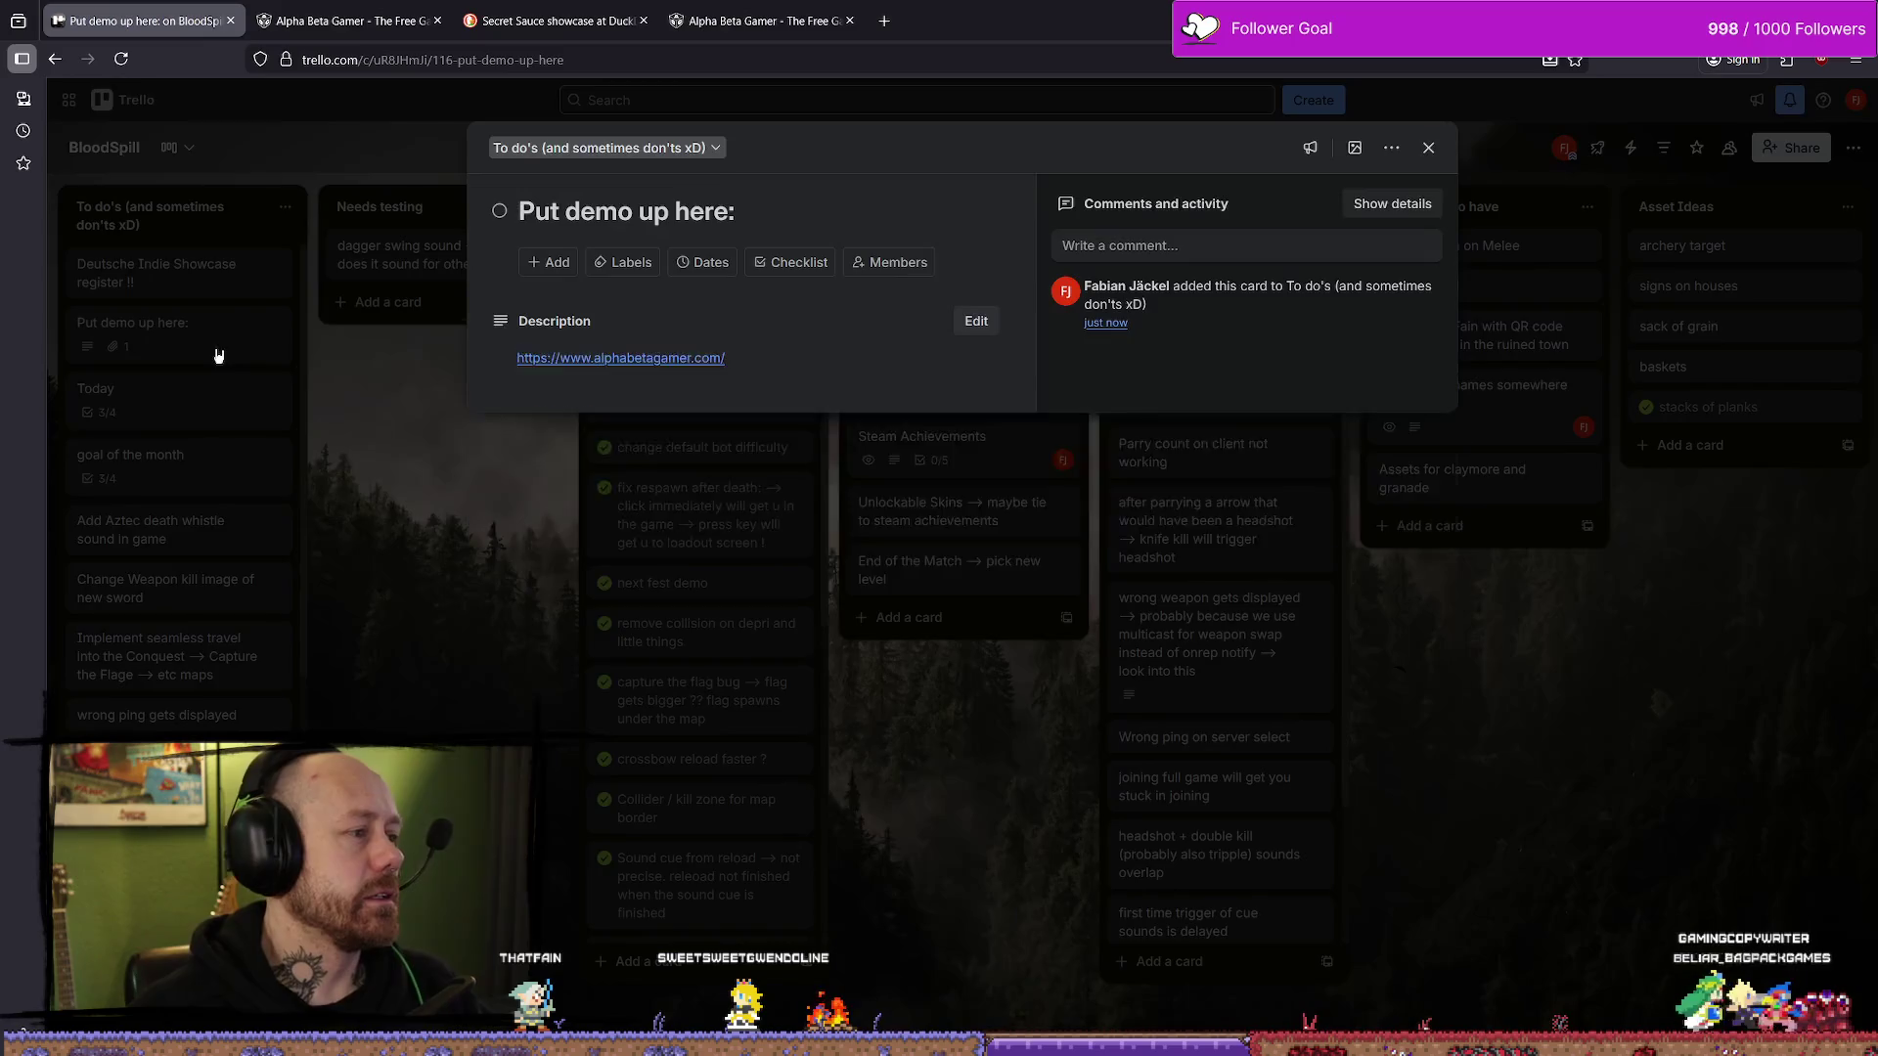
{"action": "left_click", "coordinate": [679, 213]}
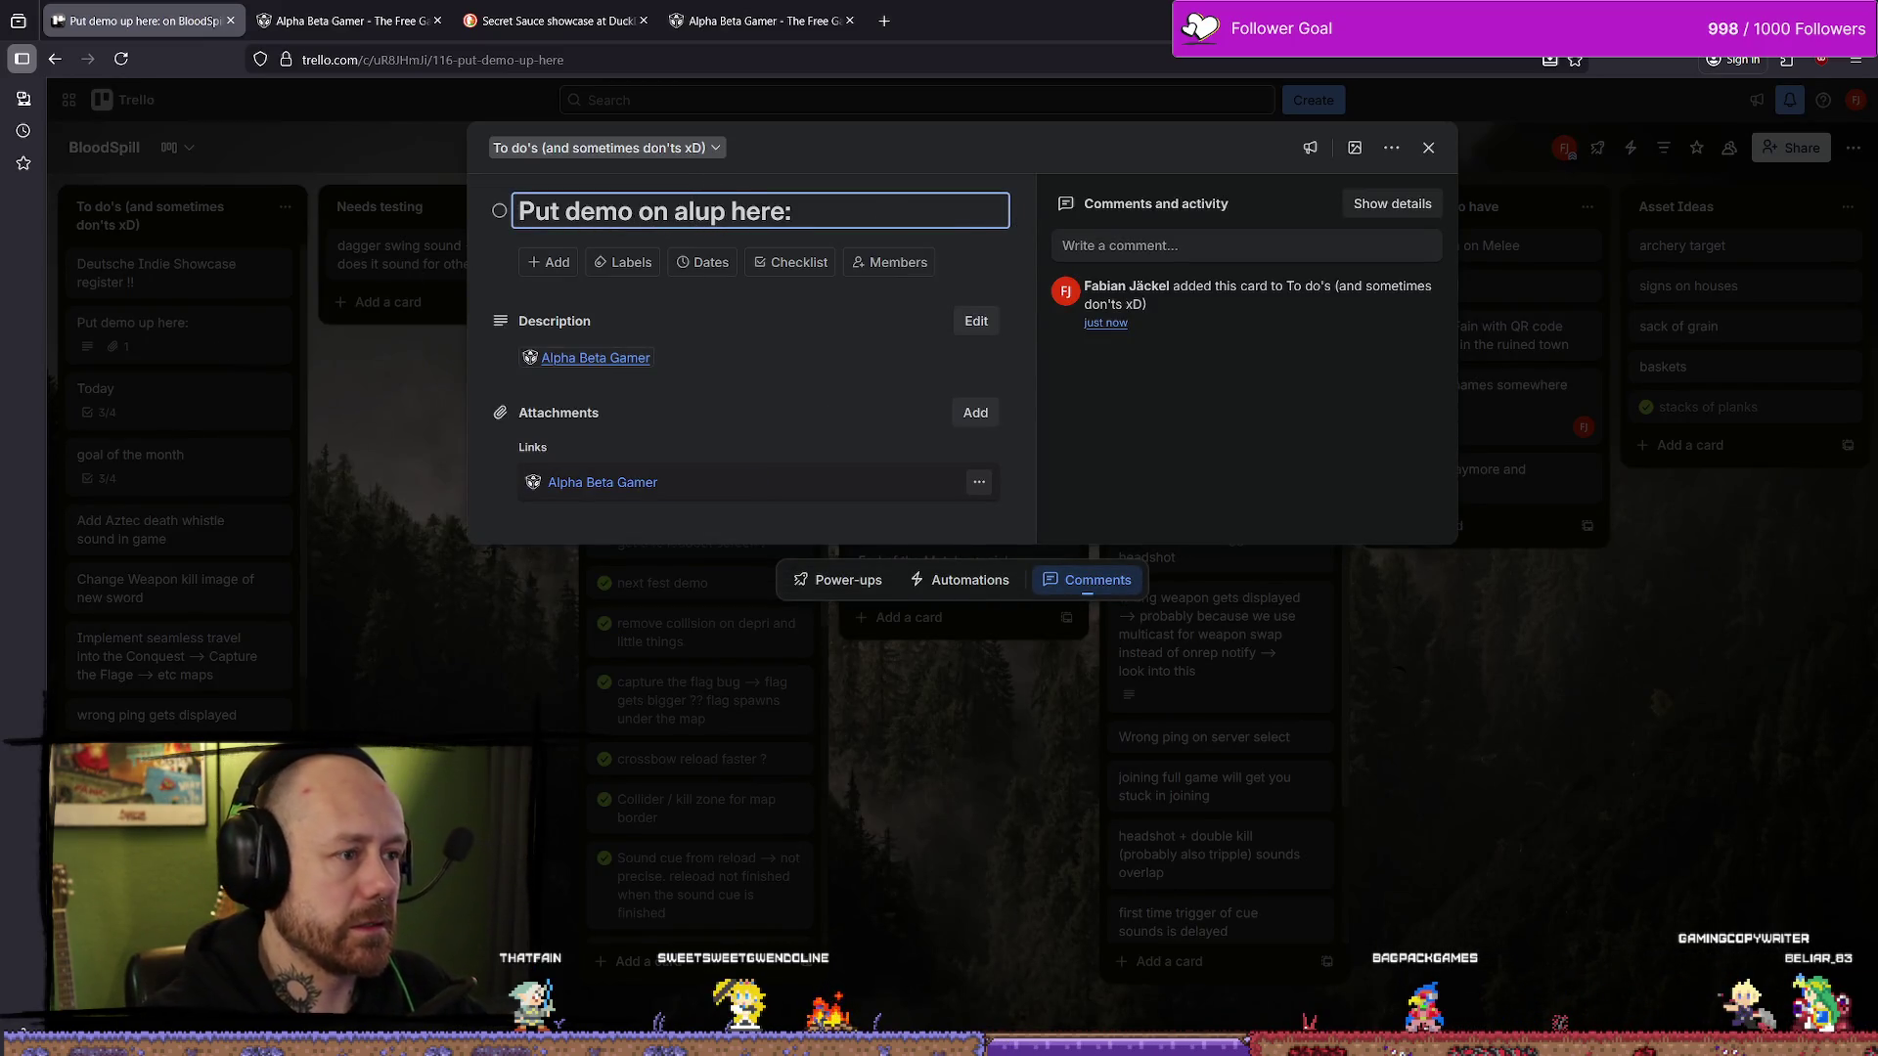
{"action": "type", "text": "pha bete"}
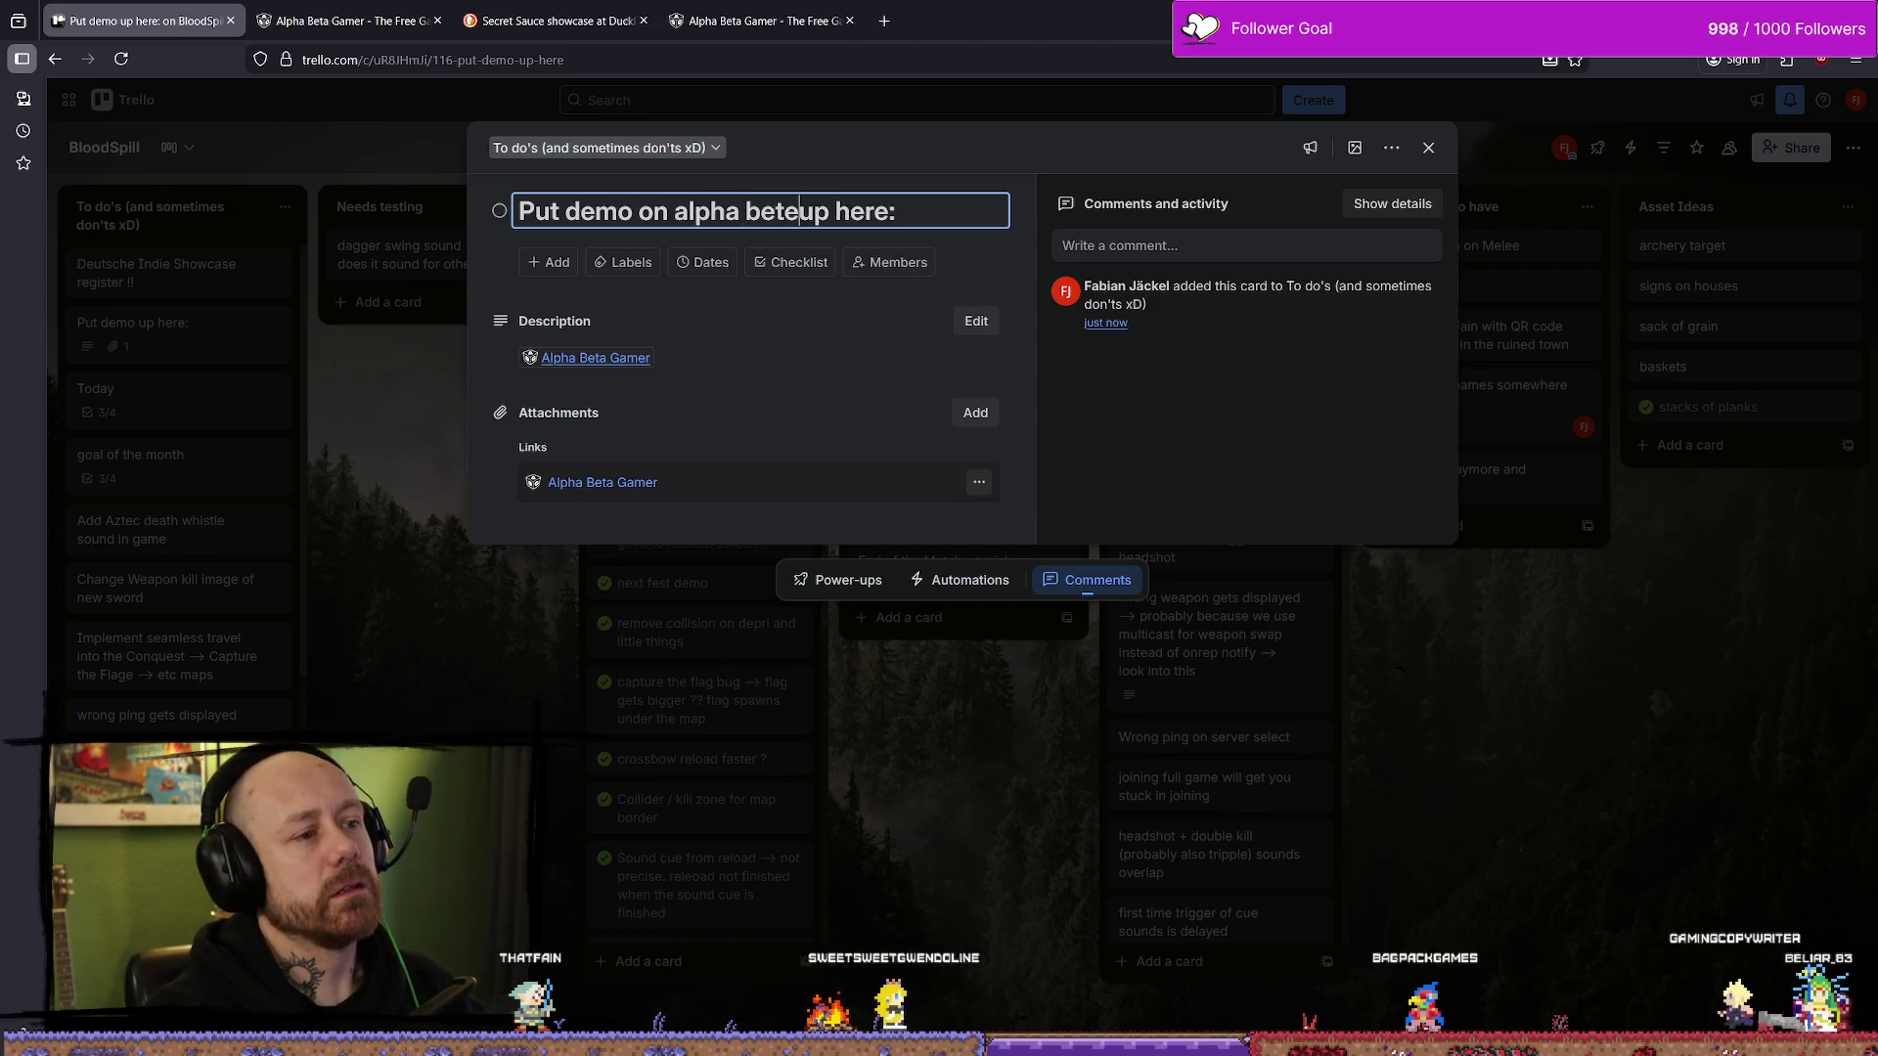
{"action": "key", "text": "BackSpace"}
{"action": "type", "text": "a gam"}
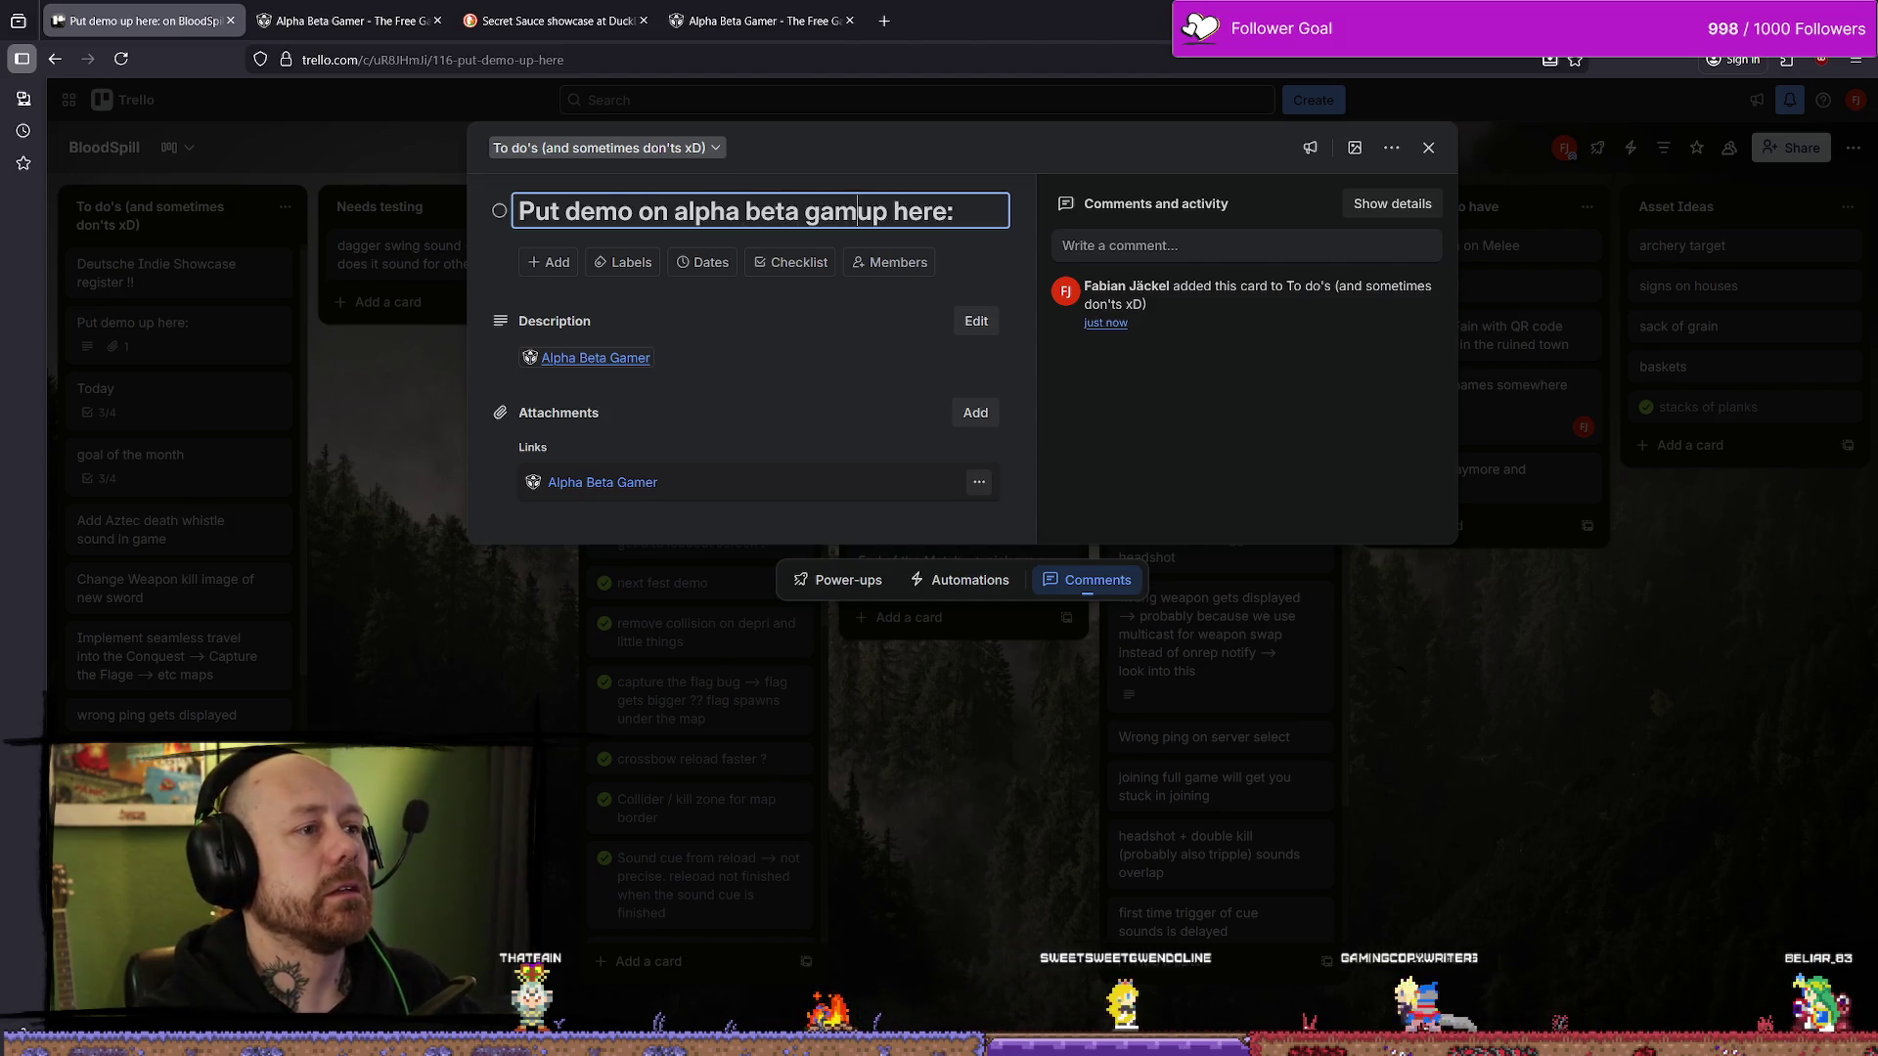
{"action": "type", "text": "er"}
{"action": "key", "text": "Return"}
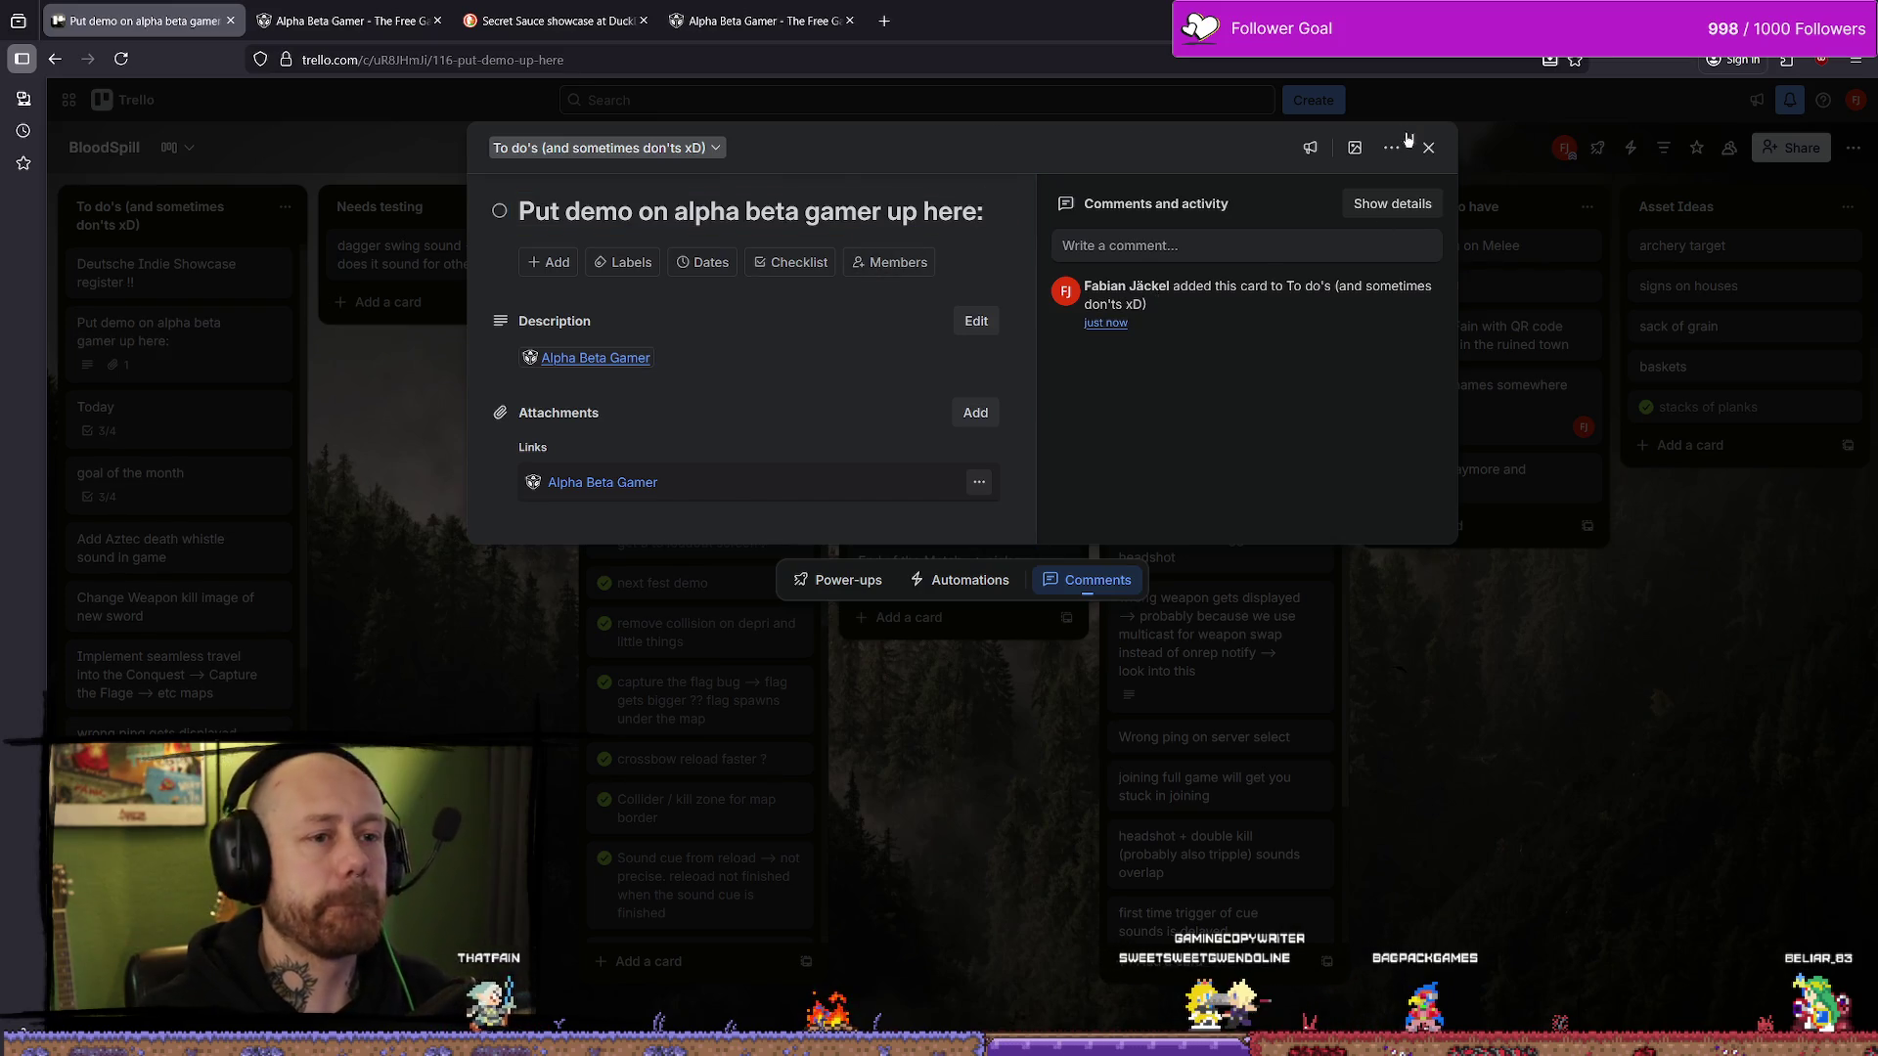
{"action": "key", "text": "Escape"}
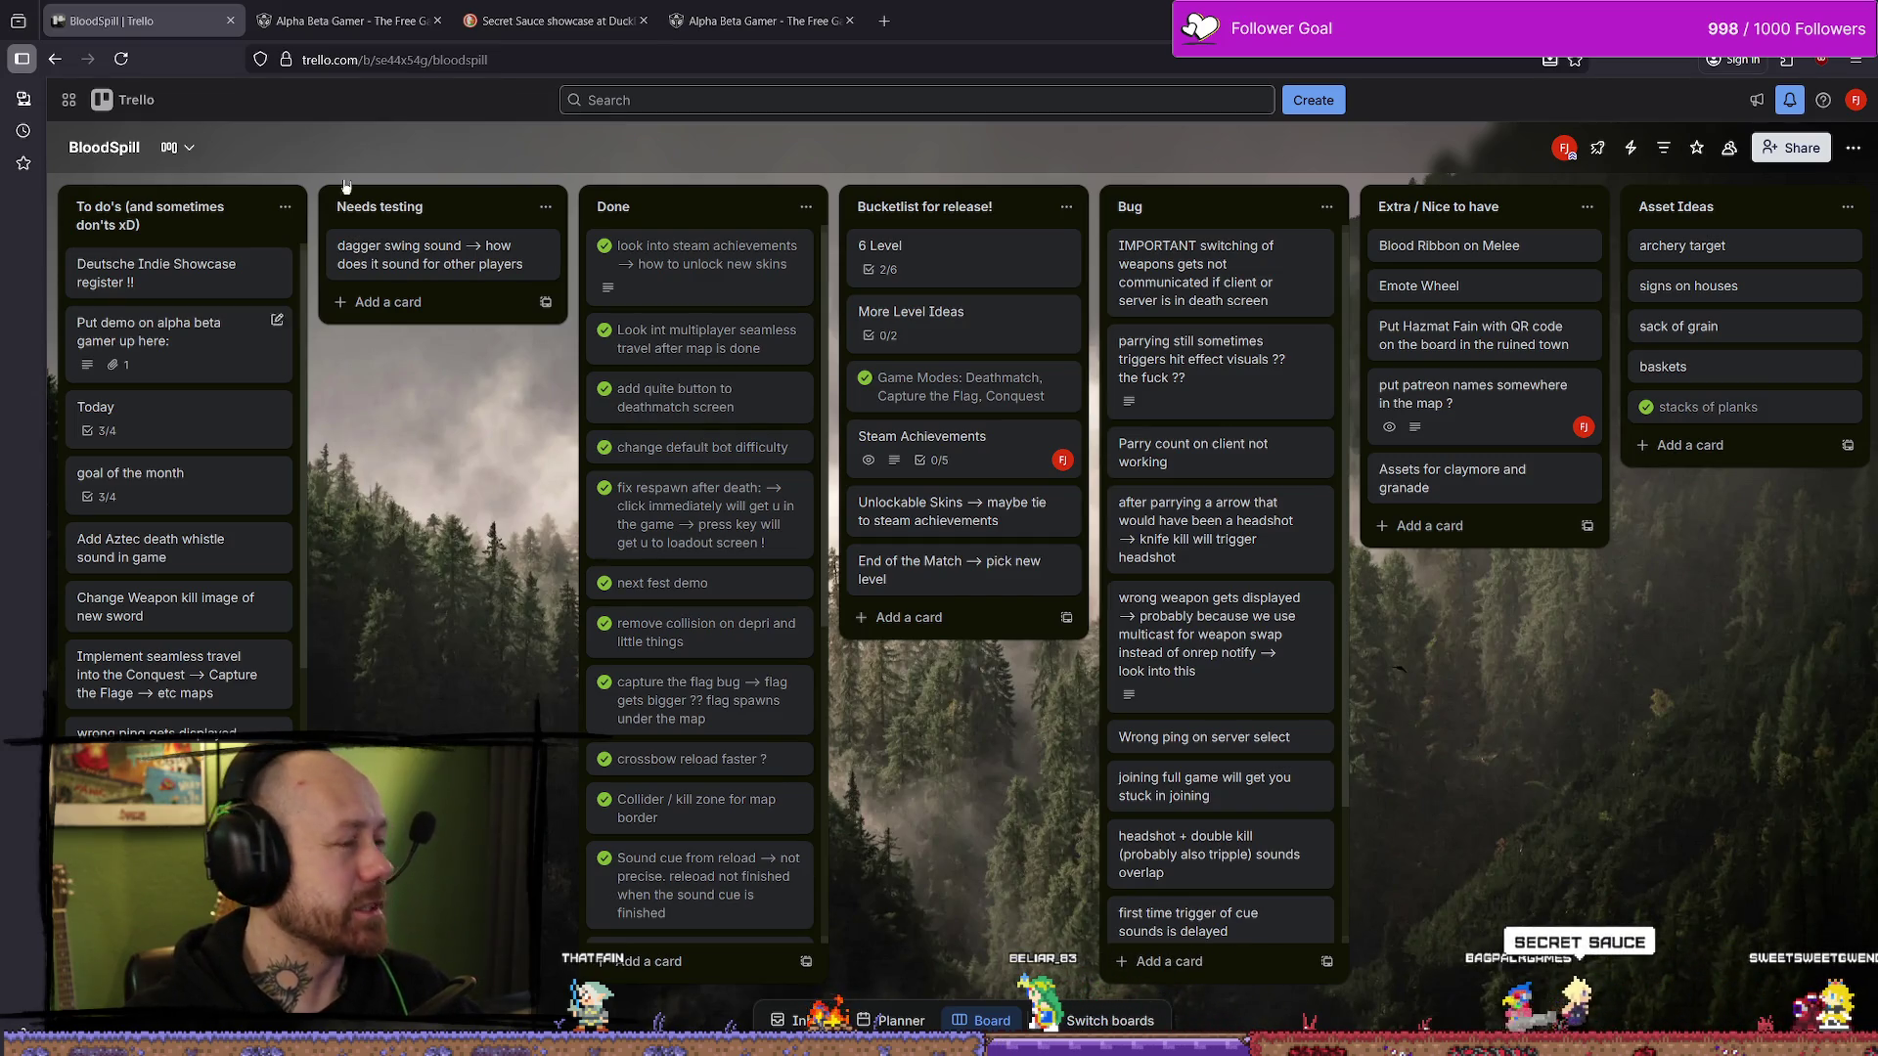
{"action": "left_click", "coordinate": [548, 20]}
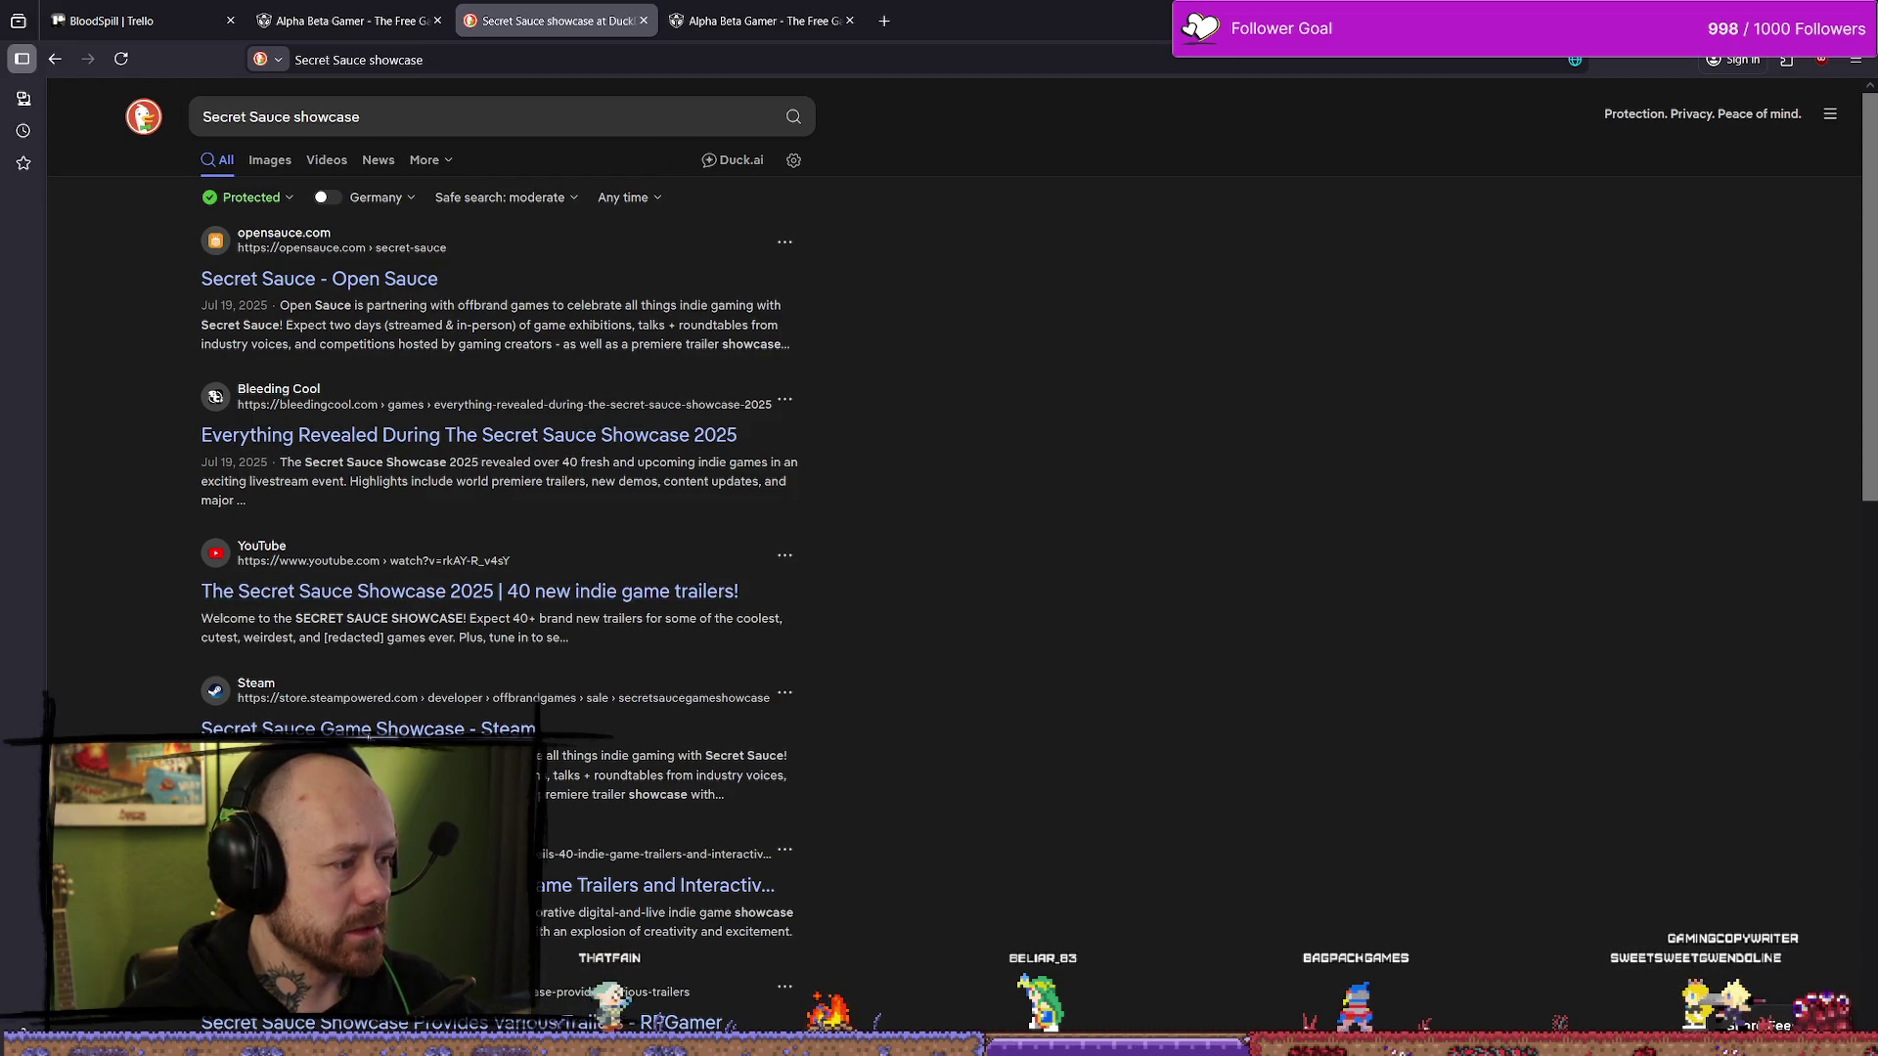
- Open the Secret Sauce Game Showcase Steam page from the results and pause its live stream
{"action": "middle_click", "coordinate": [391, 729]}
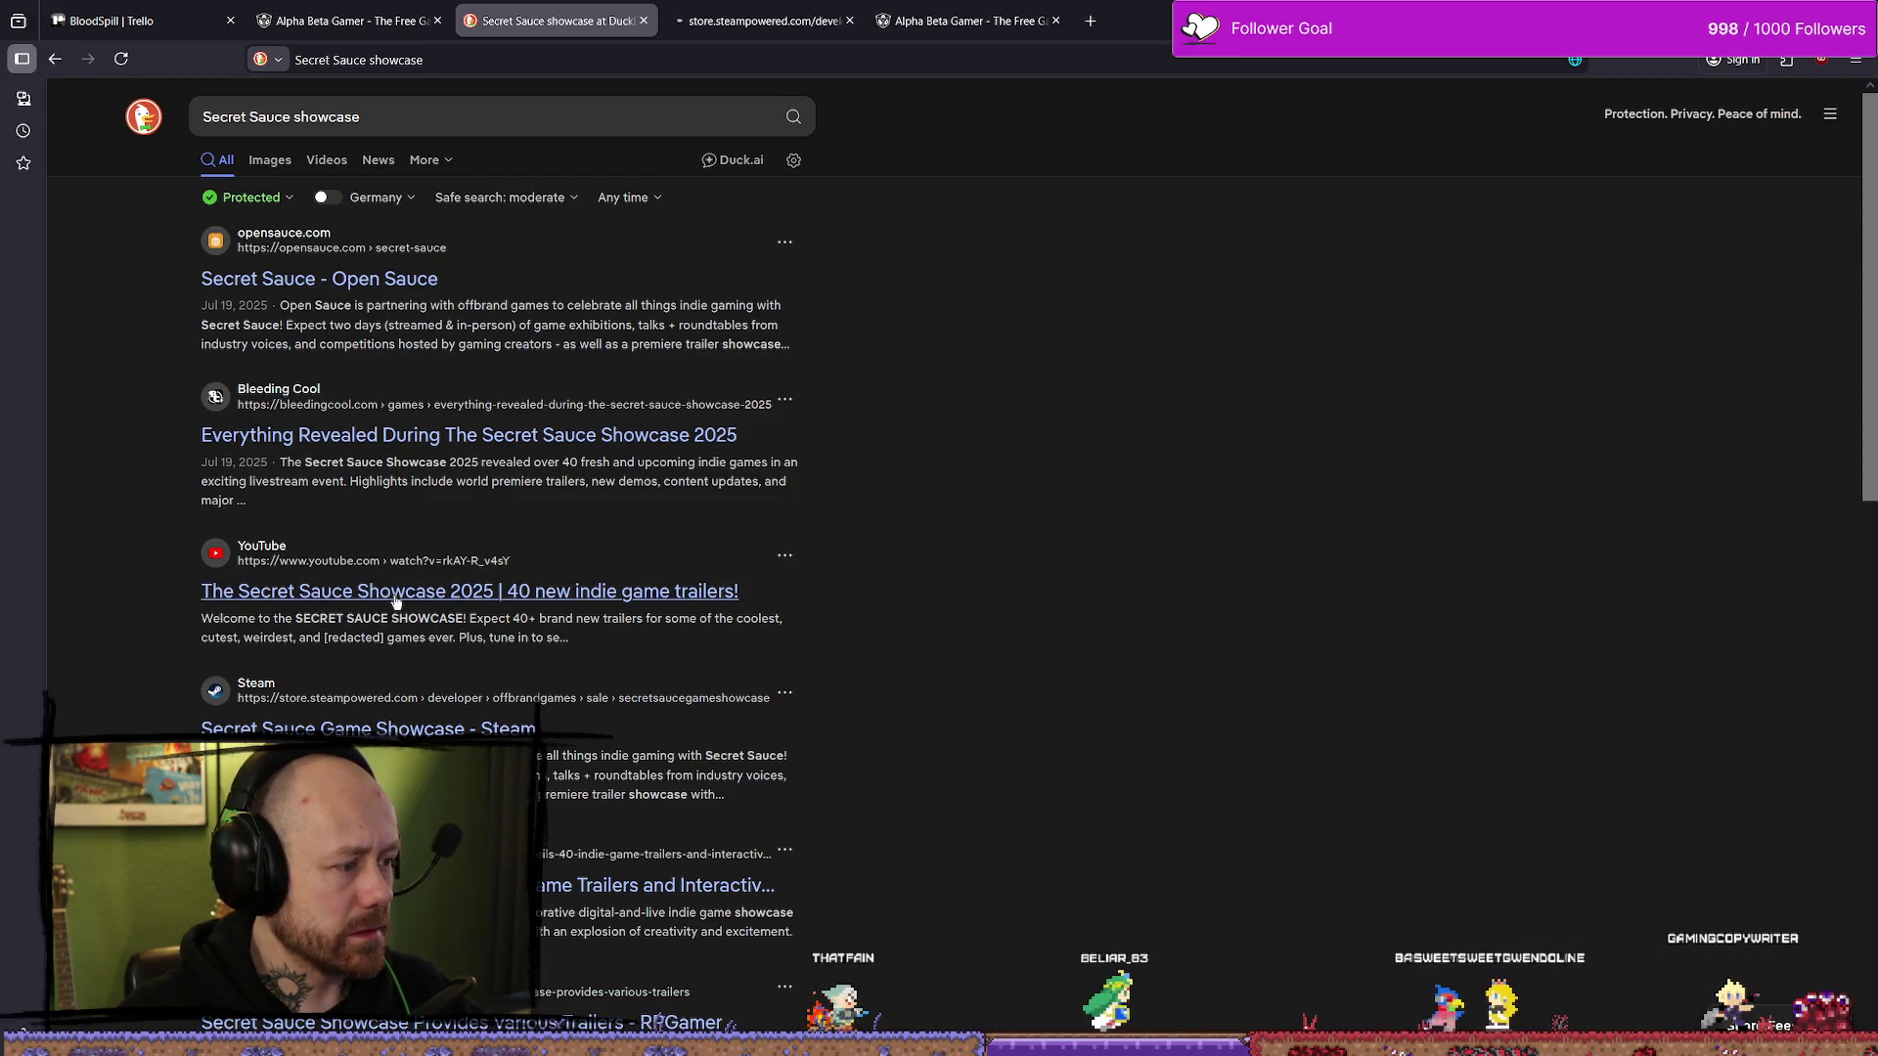
{"action": "key", "text": "ctrl+Tab"}
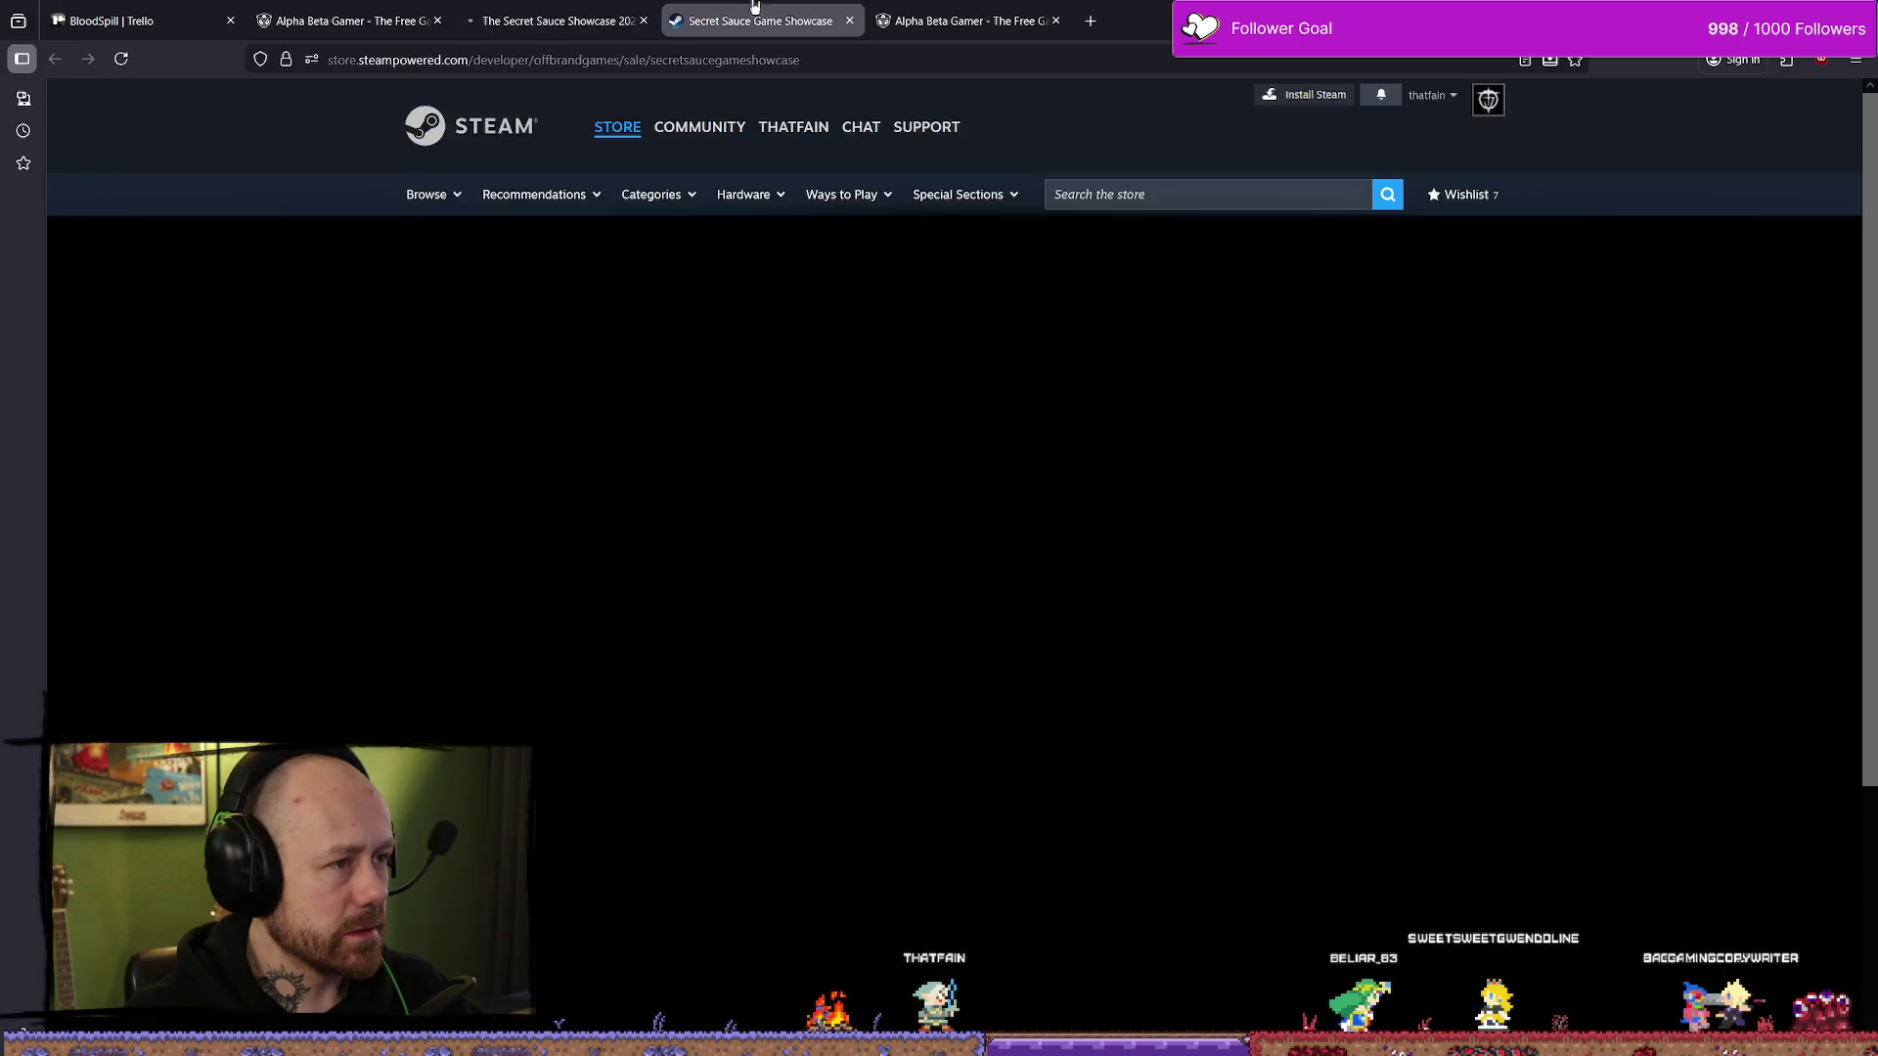
{"action": "key", "text": "ctrl+Tab"}
{"action": "key", "text": "ctrl+shift+Tab"}
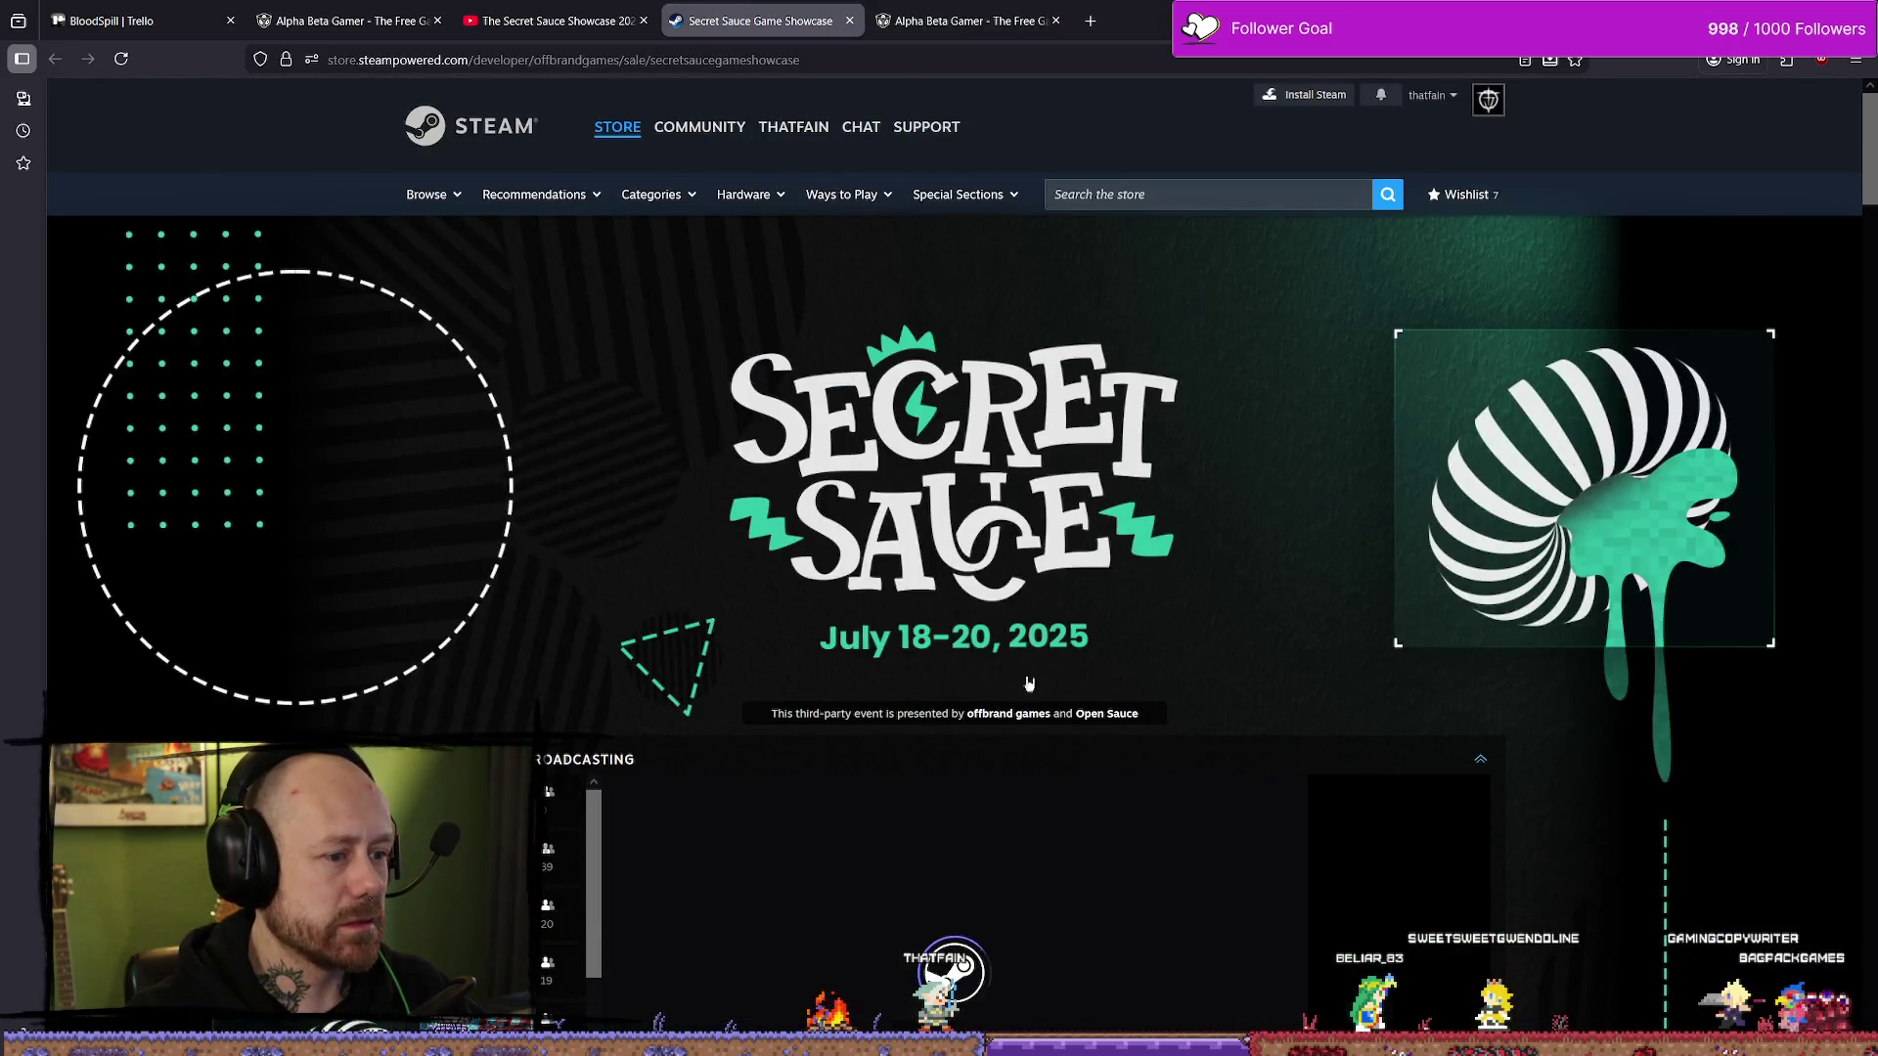
{"action": "scroll", "coordinate": [1017, 655], "scroll_direction": "down", "scroll_amount": 4}
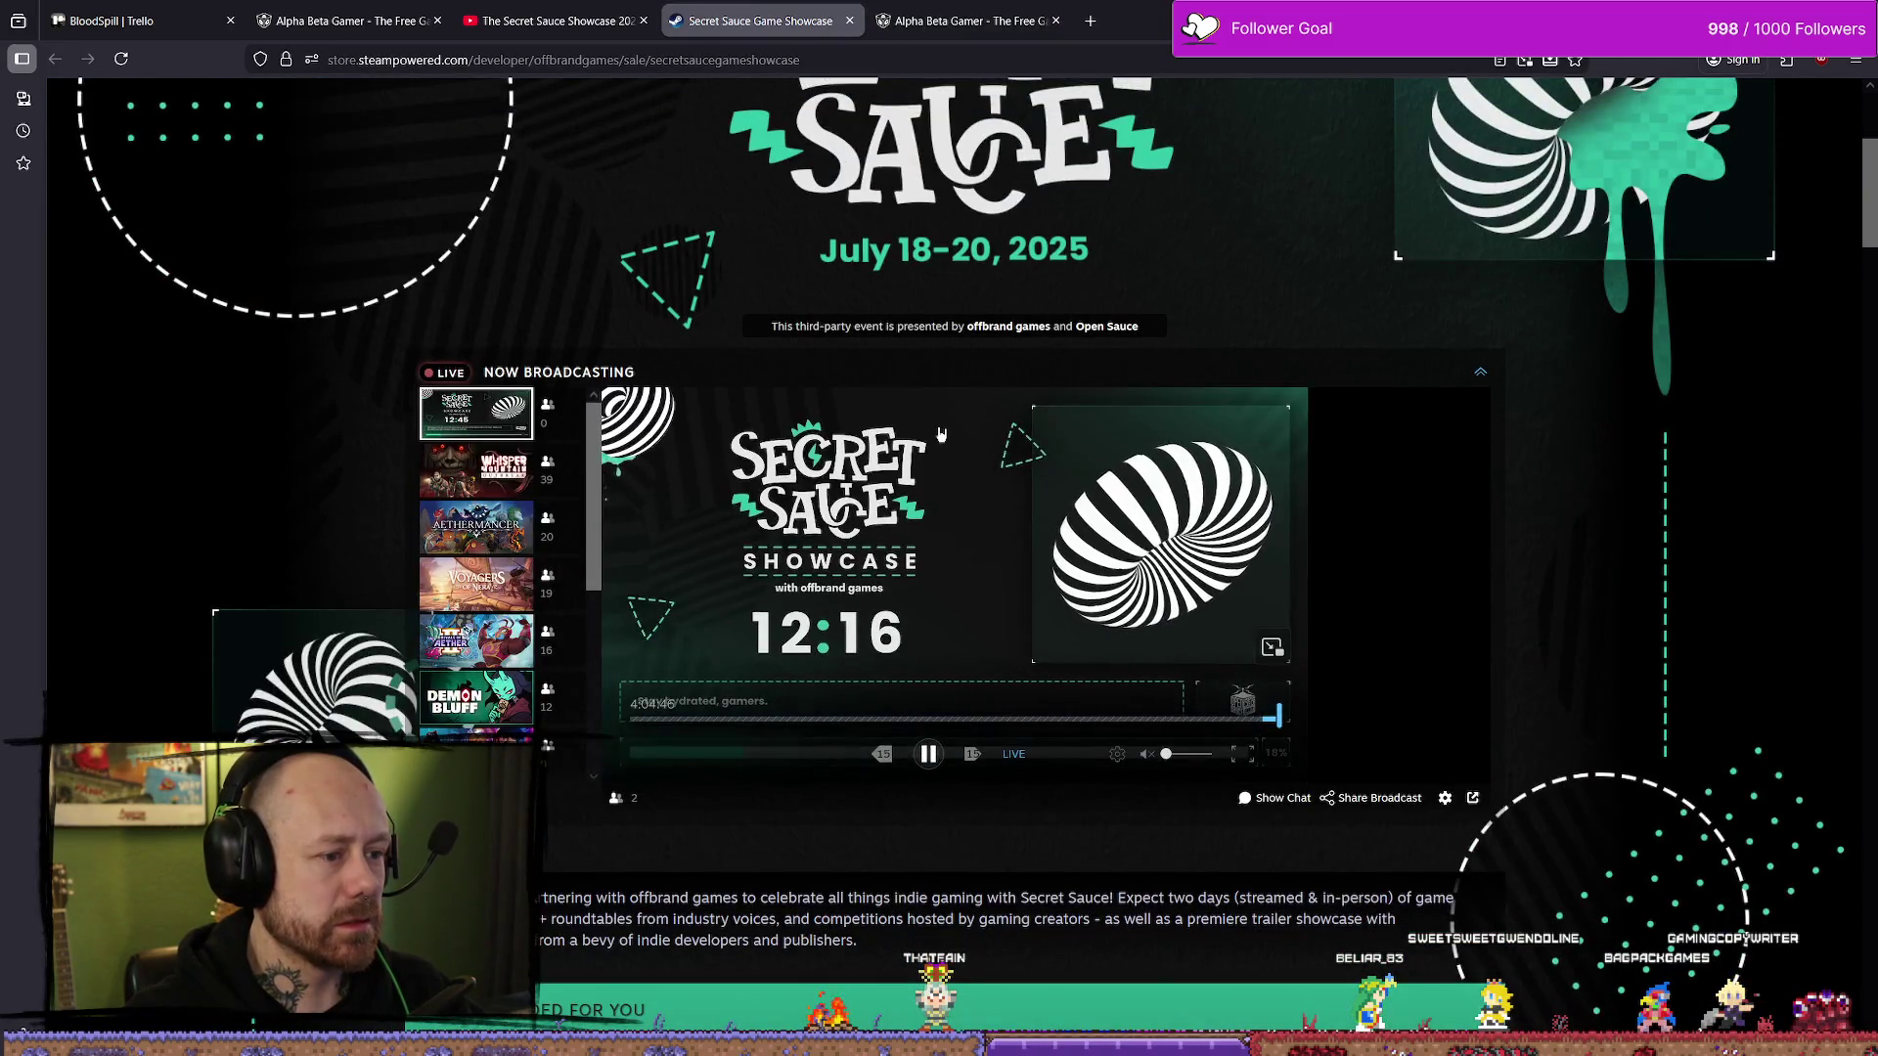
{"action": "left_click", "coordinate": [928, 754]}
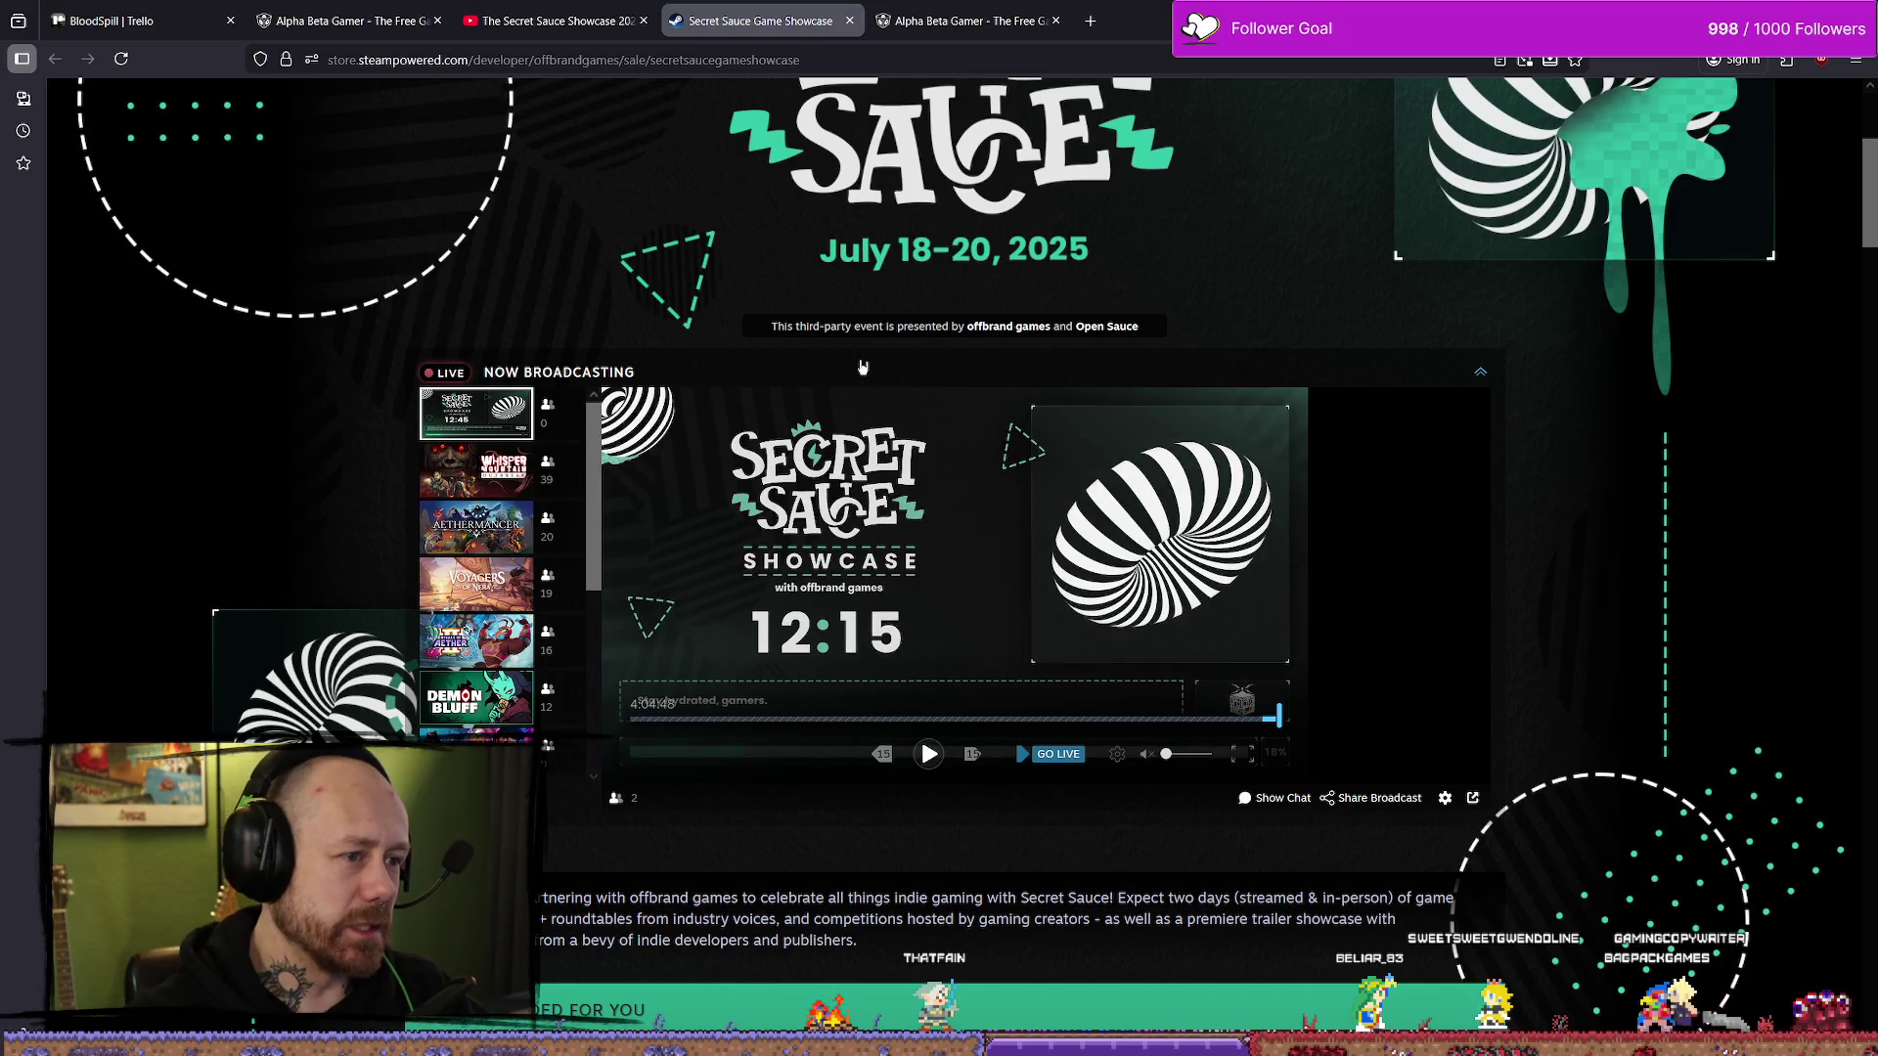
- Look over the Steam sale page, then bring the Alpha Beta Gamer tab forward
{"action": "scroll", "coordinate": [1005, 257], "scroll_direction": "down", "scroll_amount": 10}
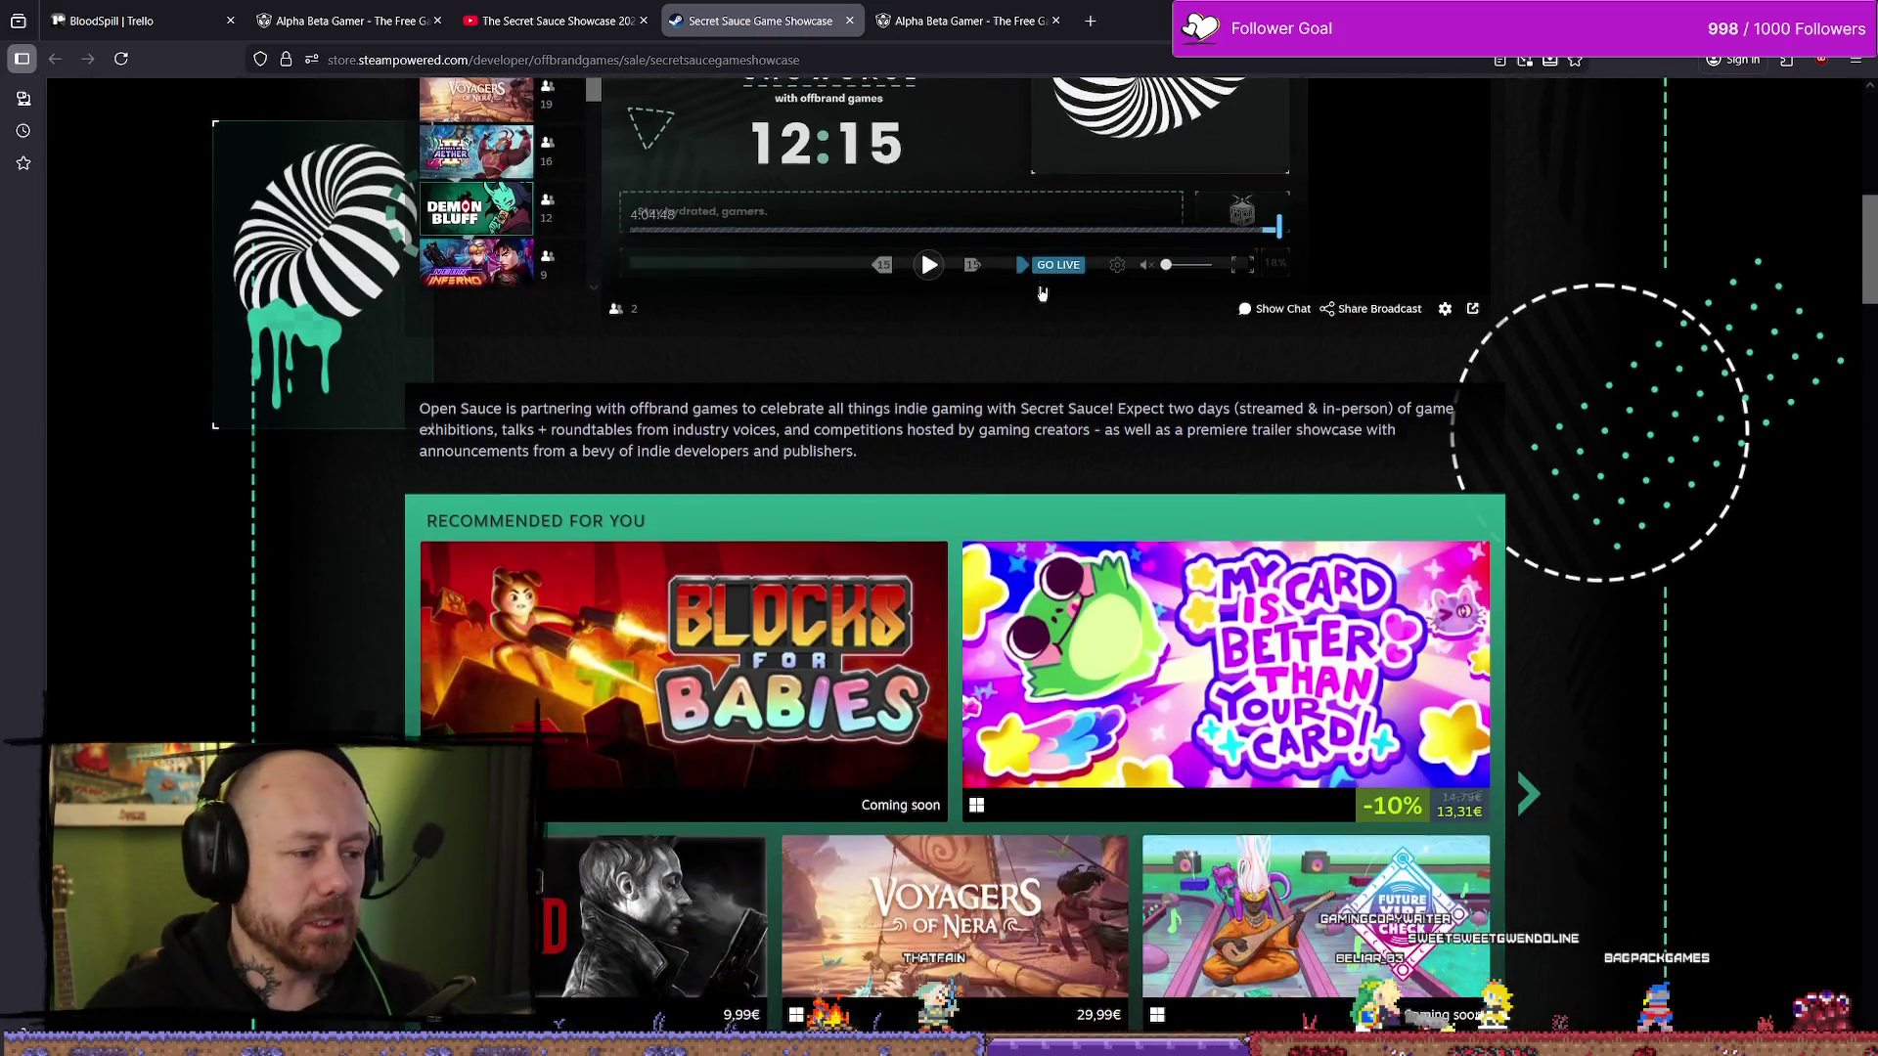
{"action": "scroll", "coordinate": [1384, 460], "scroll_direction": "down", "scroll_amount": 12}
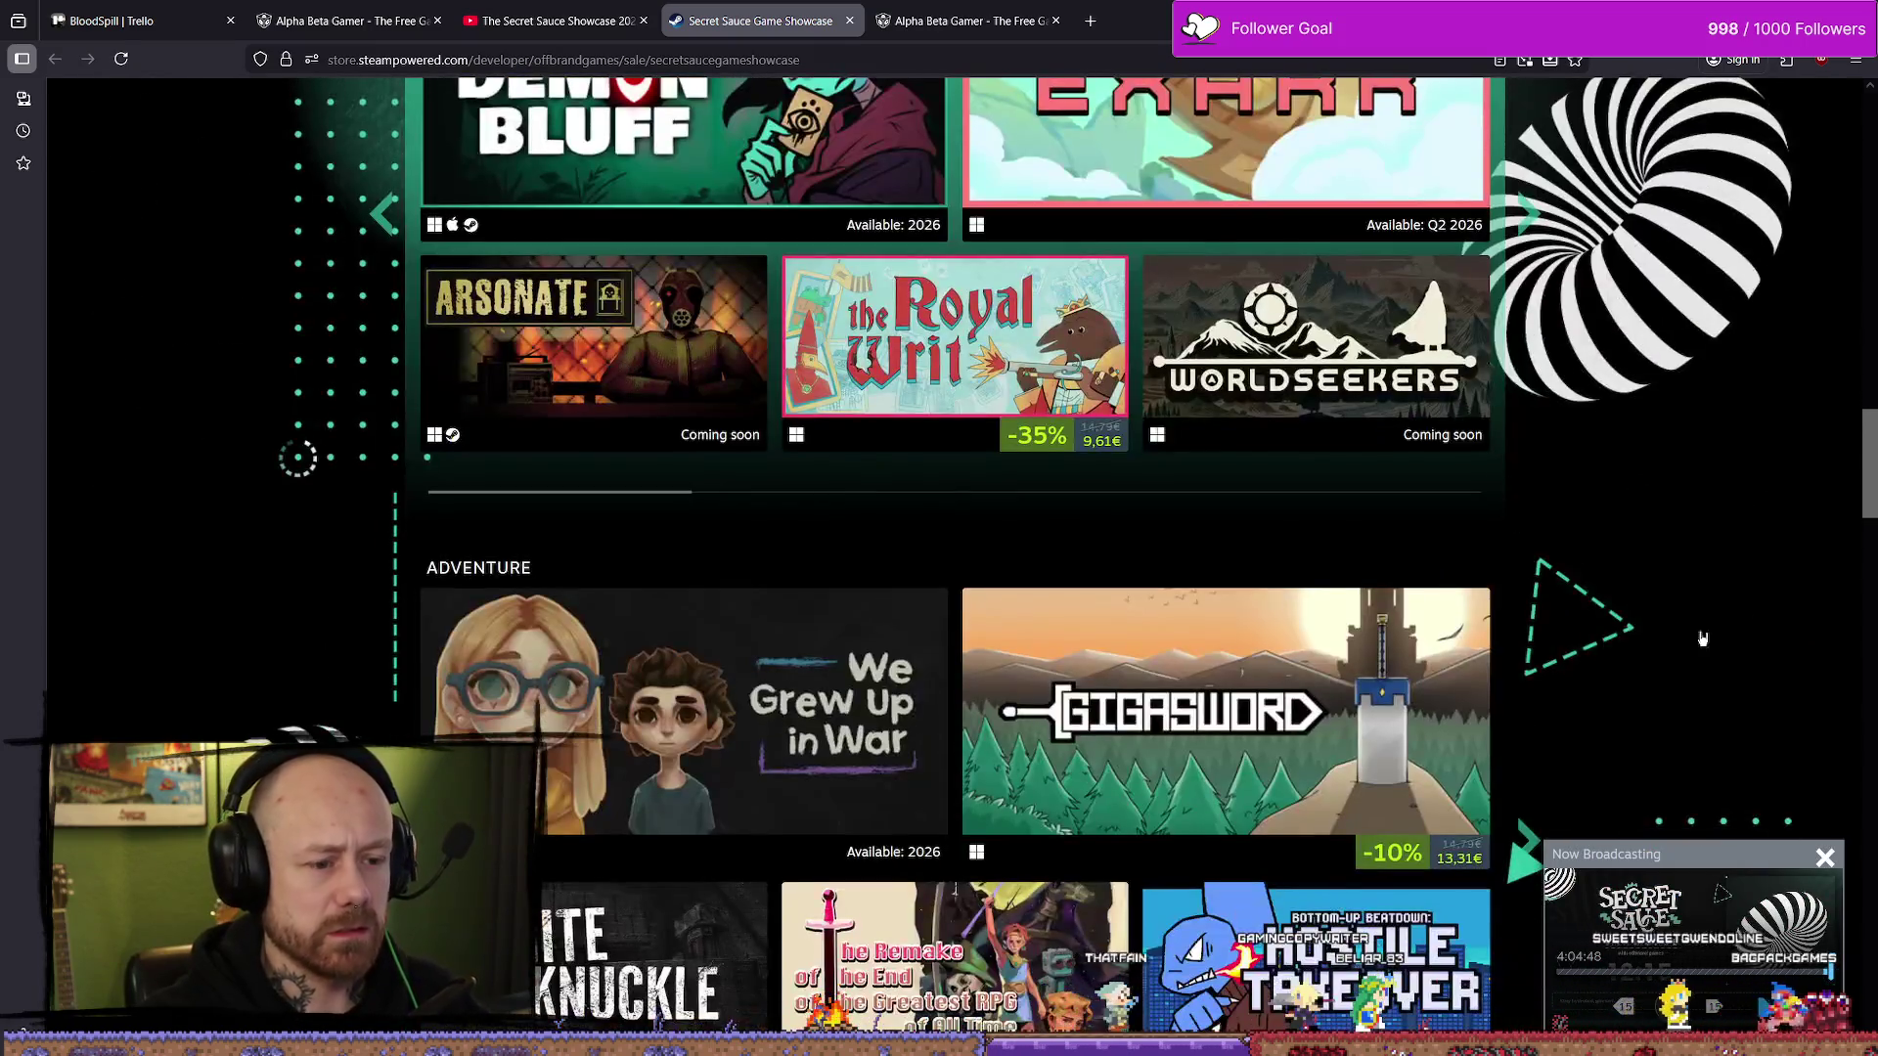
{"action": "scroll", "coordinate": [1041, 511], "scroll_direction": "up", "scroll_amount": 9}
{"action": "scroll", "coordinate": [1040, 511], "scroll_direction": "up", "scroll_amount": 10}
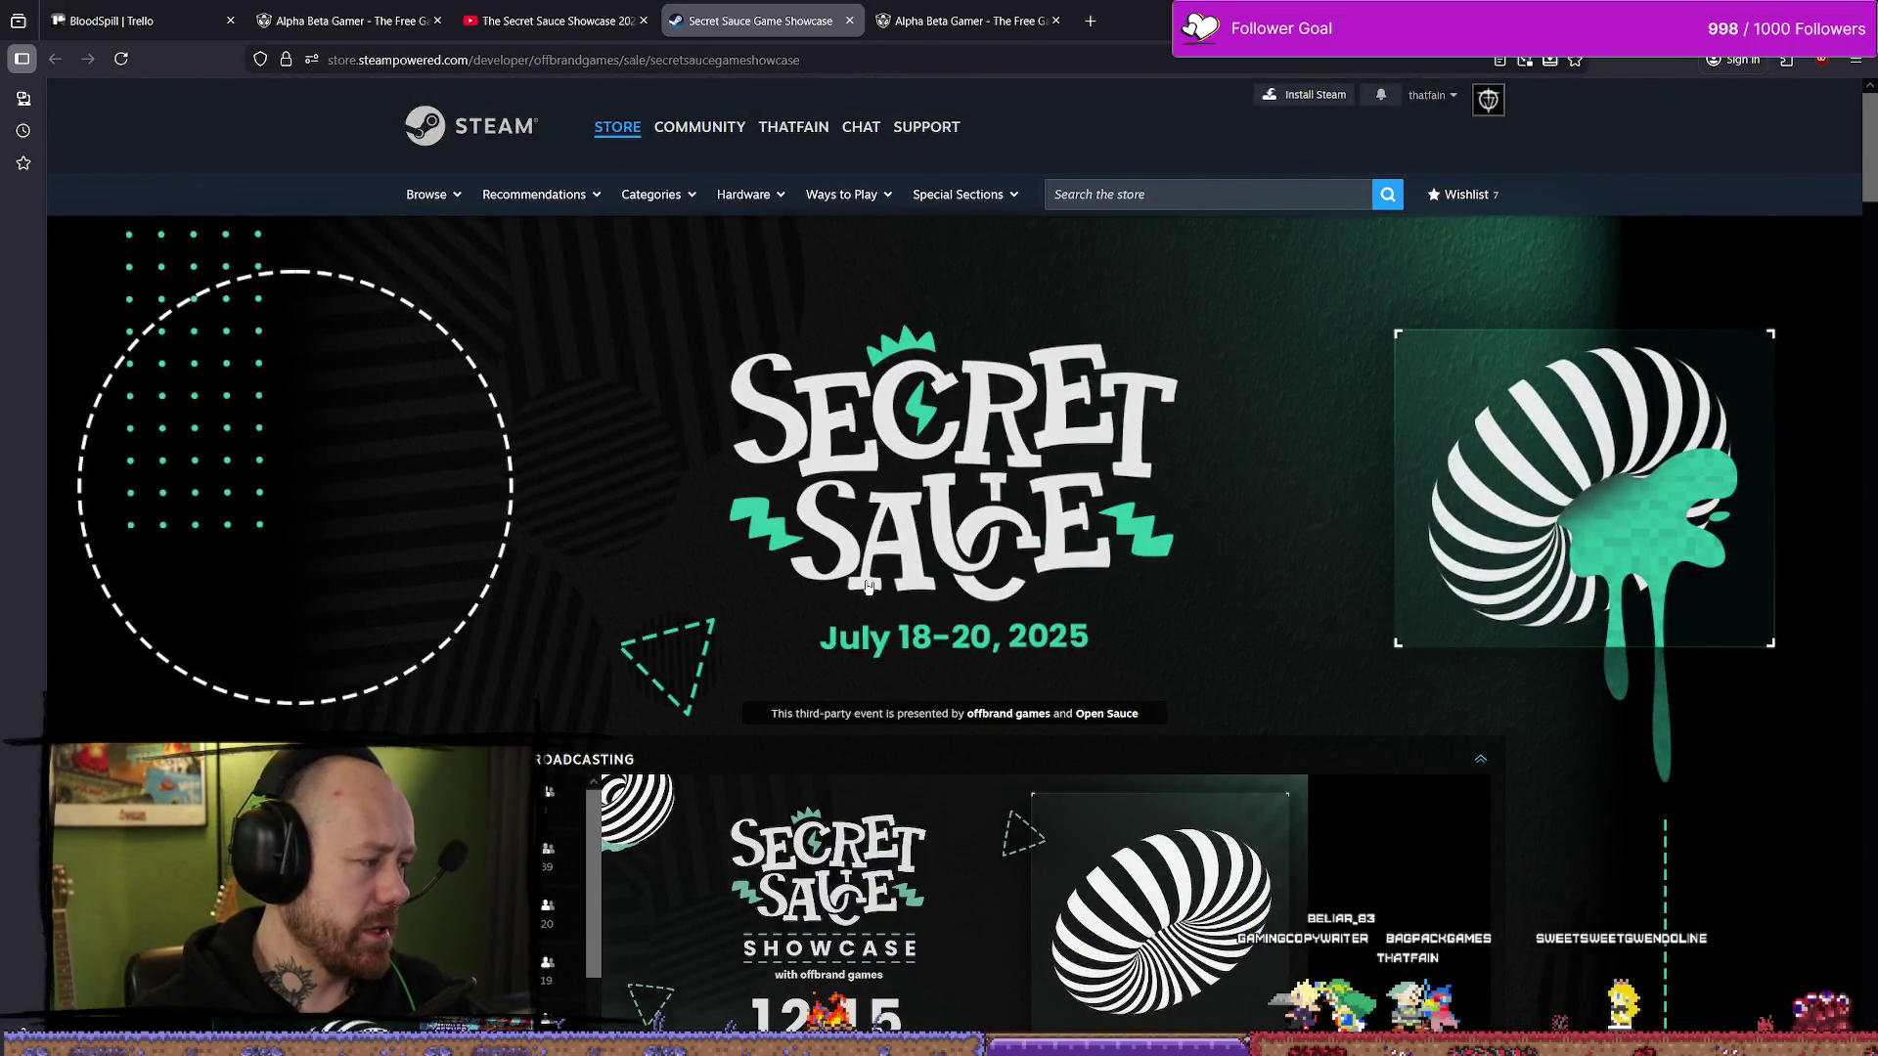
{"action": "left_click", "coordinate": [963, 21]}
{"action": "left_click", "coordinate": [758, 20]}
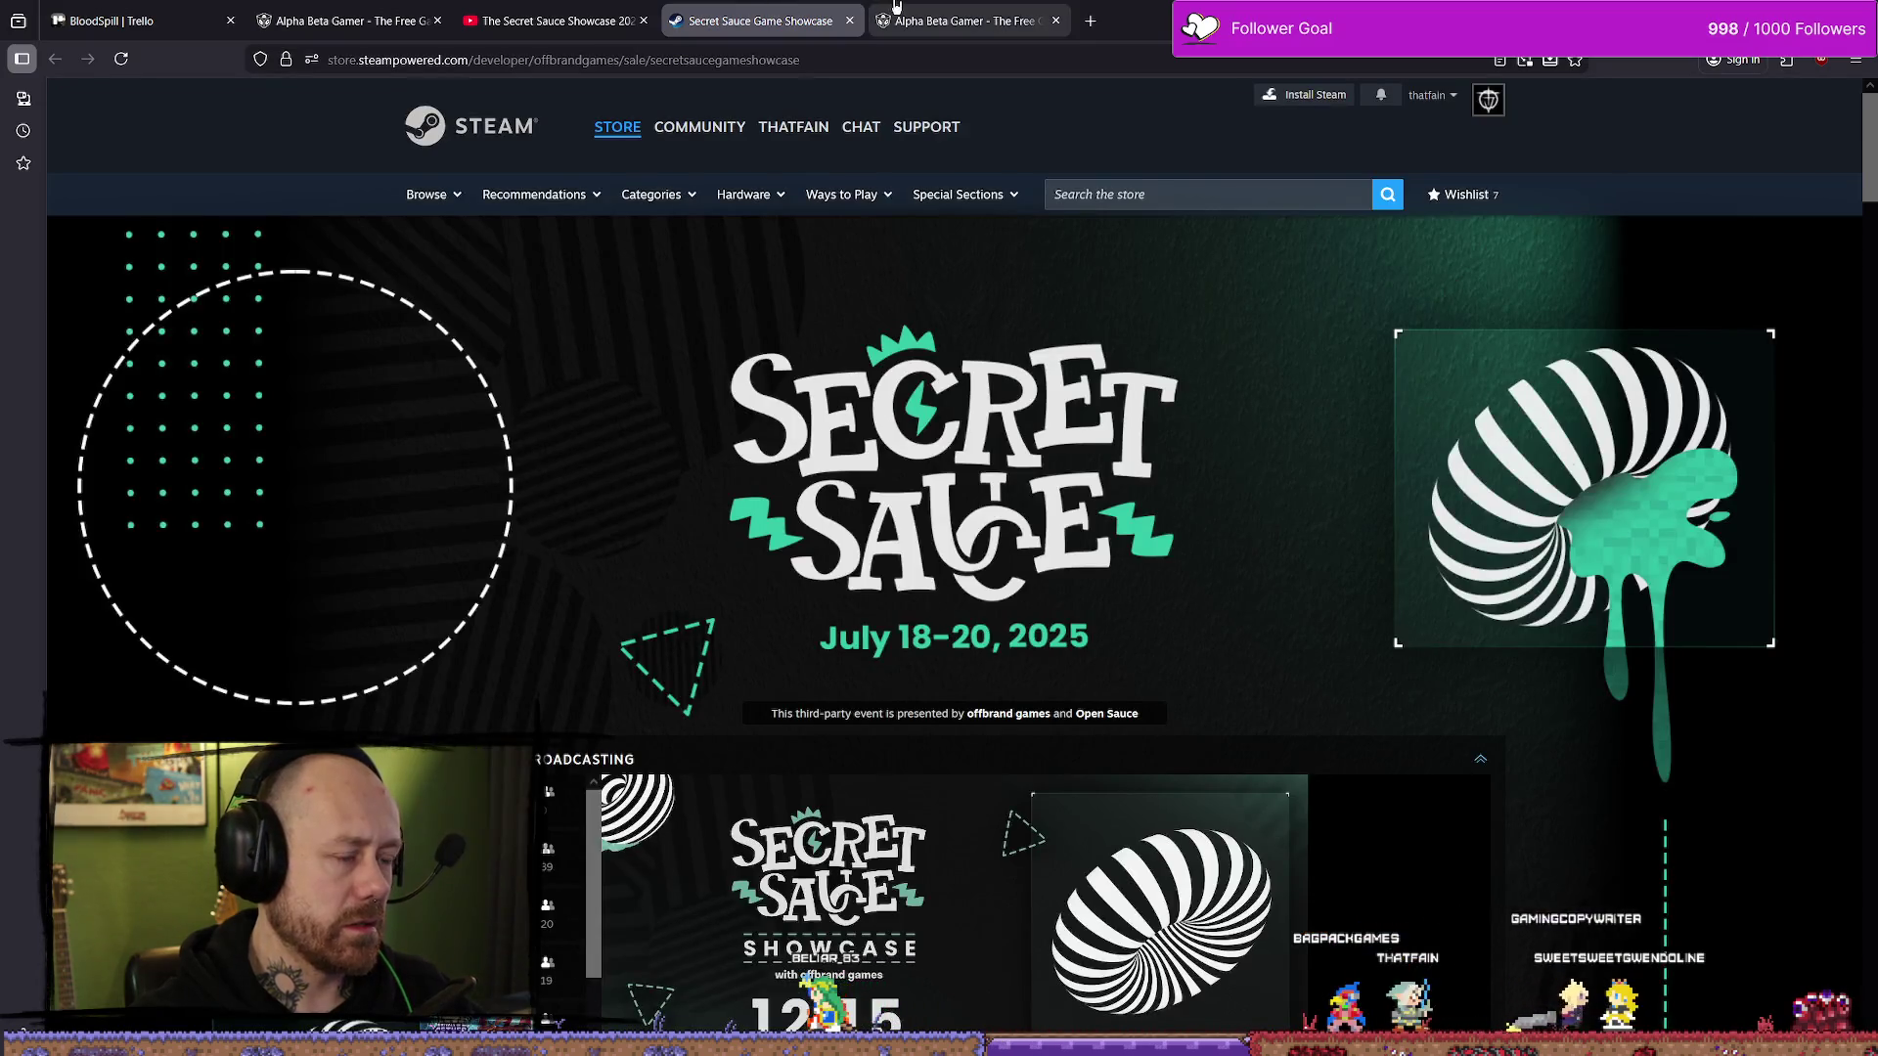
{"action": "left_click", "coordinate": [968, 21]}
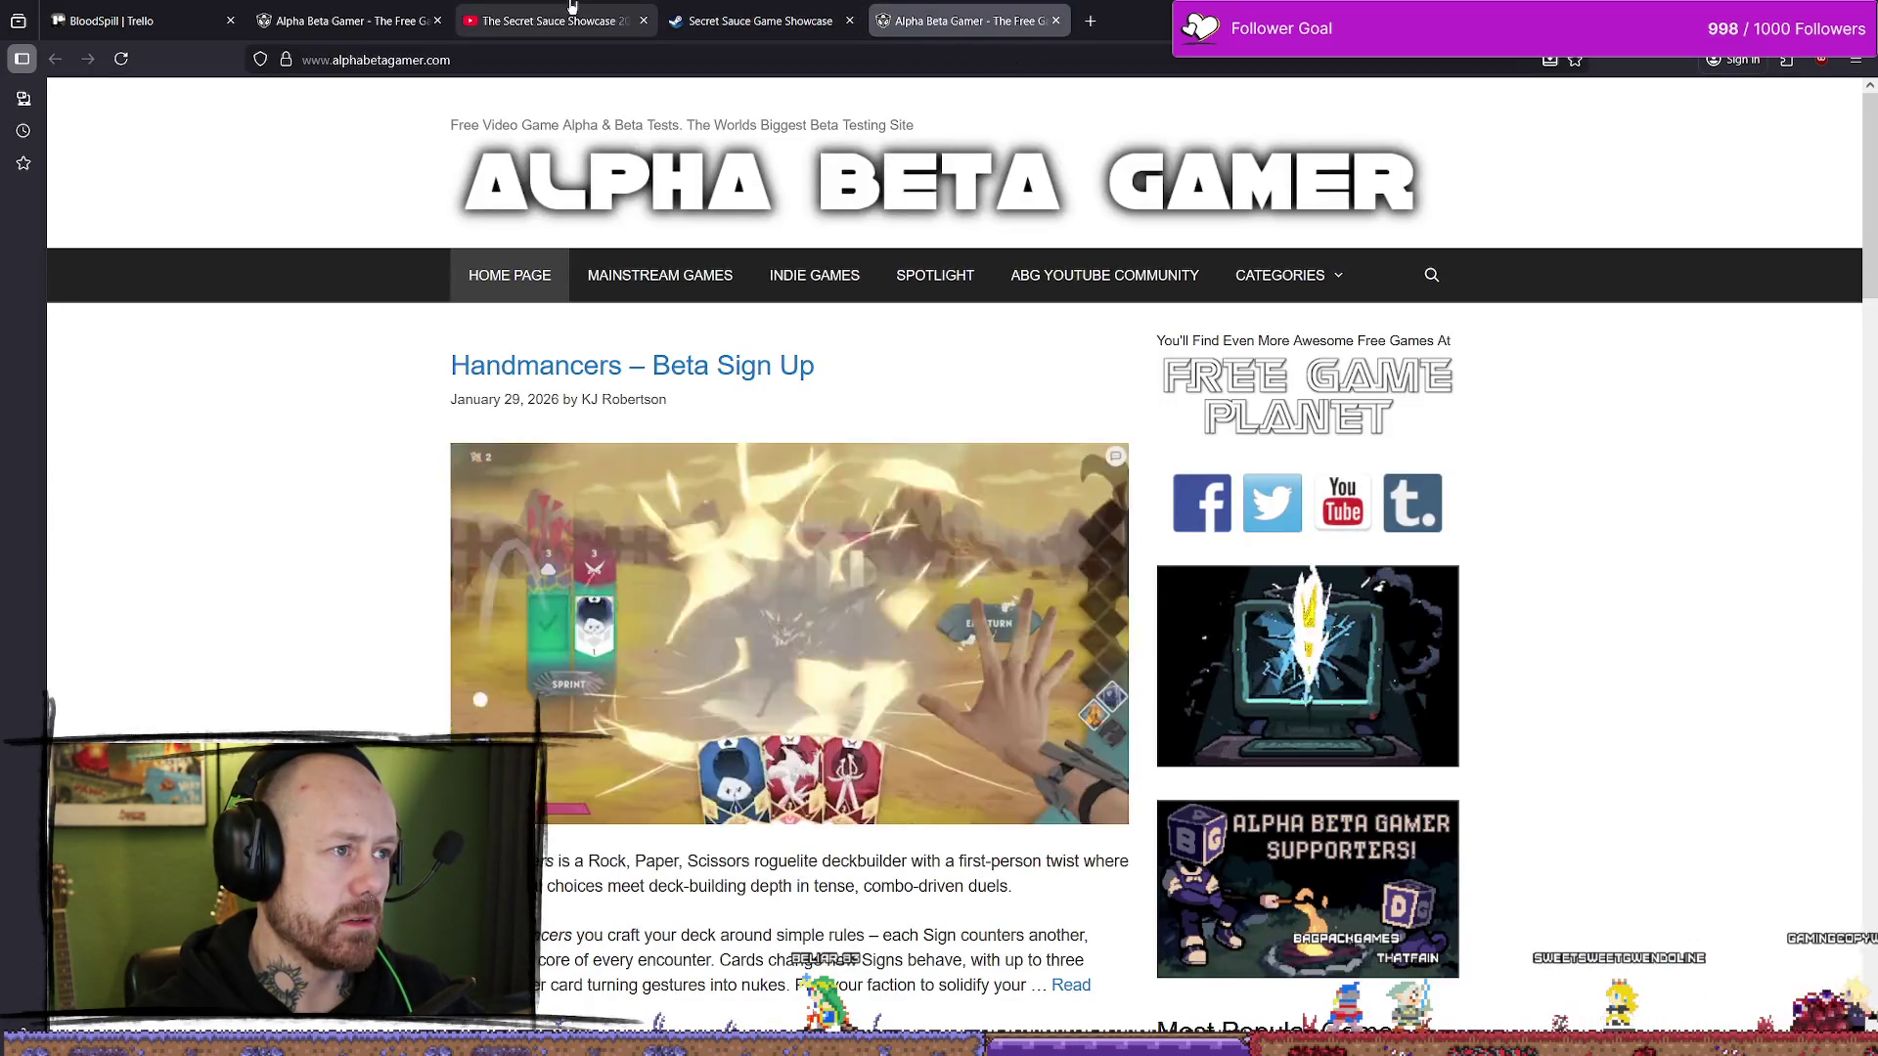
- Play the Secret Sauce Showcase video and scrub ahead toward the end of the pre-show countdown
{"action": "key", "text": "ctrl+shift+Tab"}
{"action": "key", "text": "ctrl+shift+Tab"}
{"action": "left_click", "coordinate": [739, 528]}
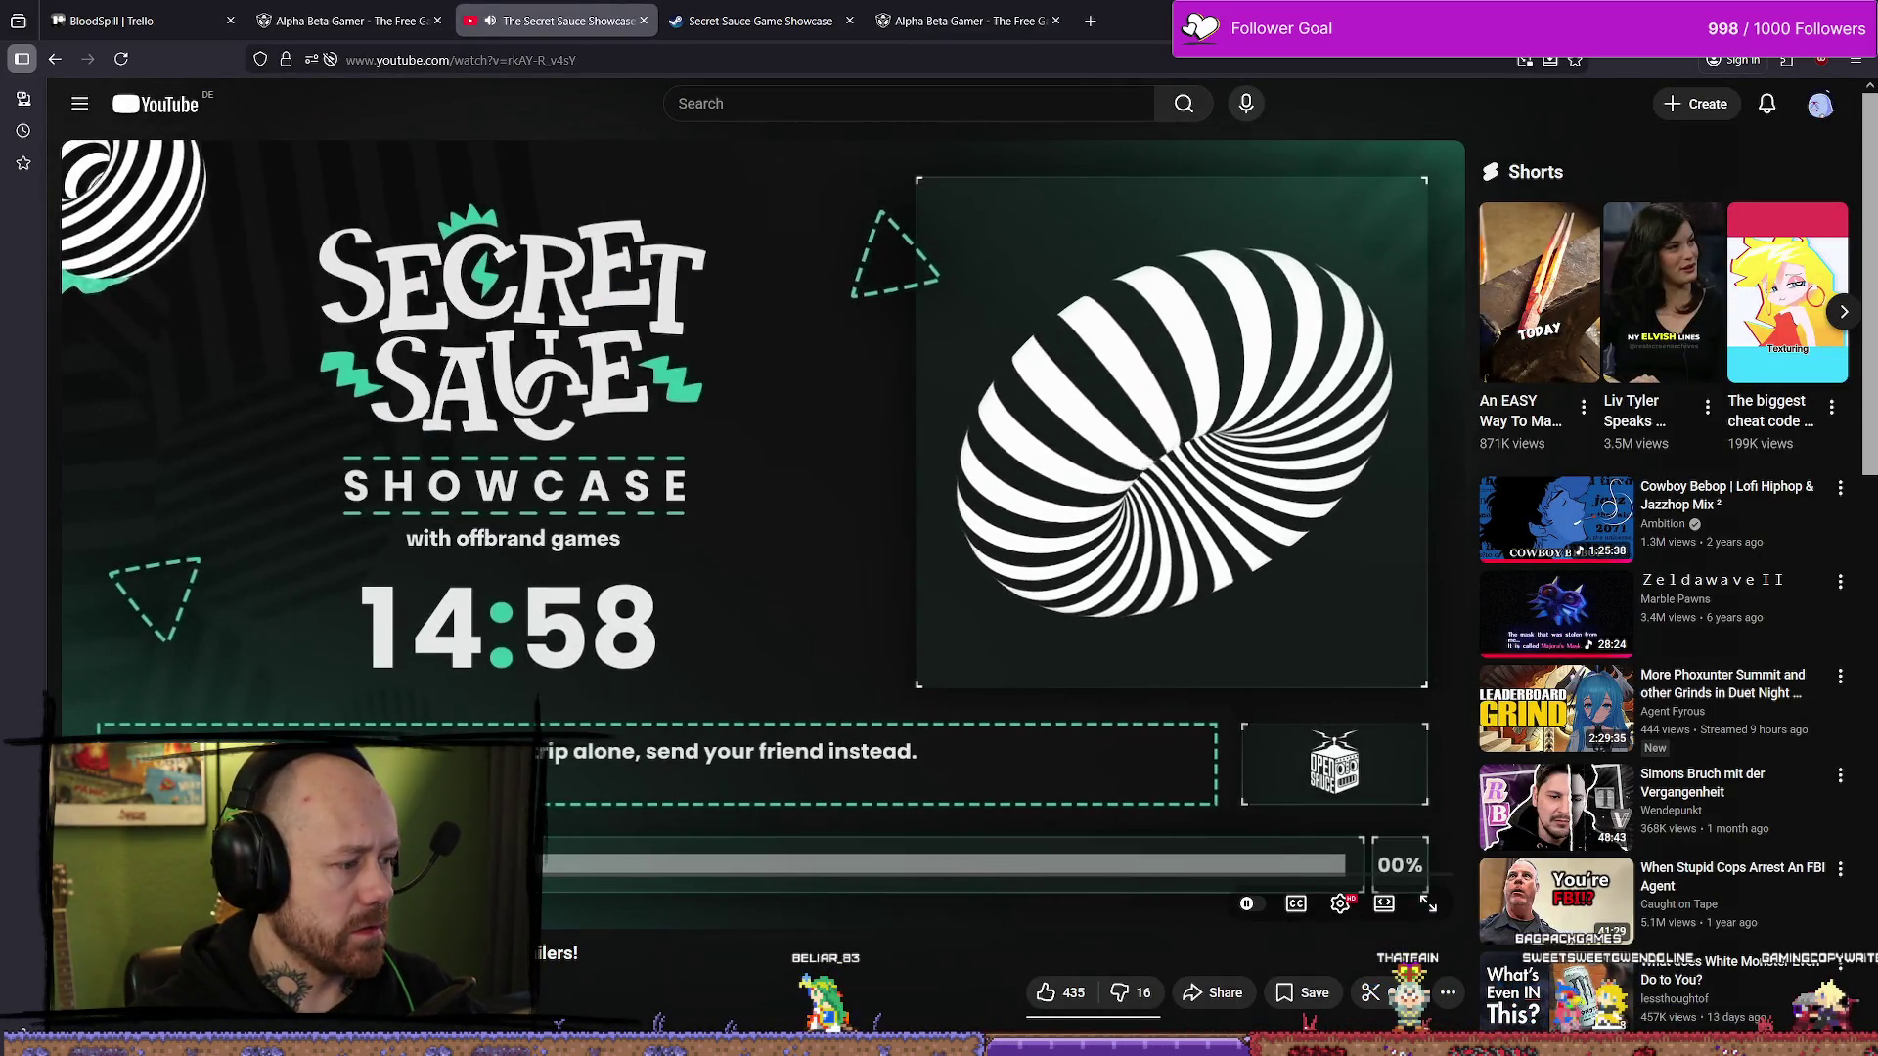
{"action": "scroll", "coordinate": [762, 440], "scroll_direction": "down", "scroll_amount": 3}
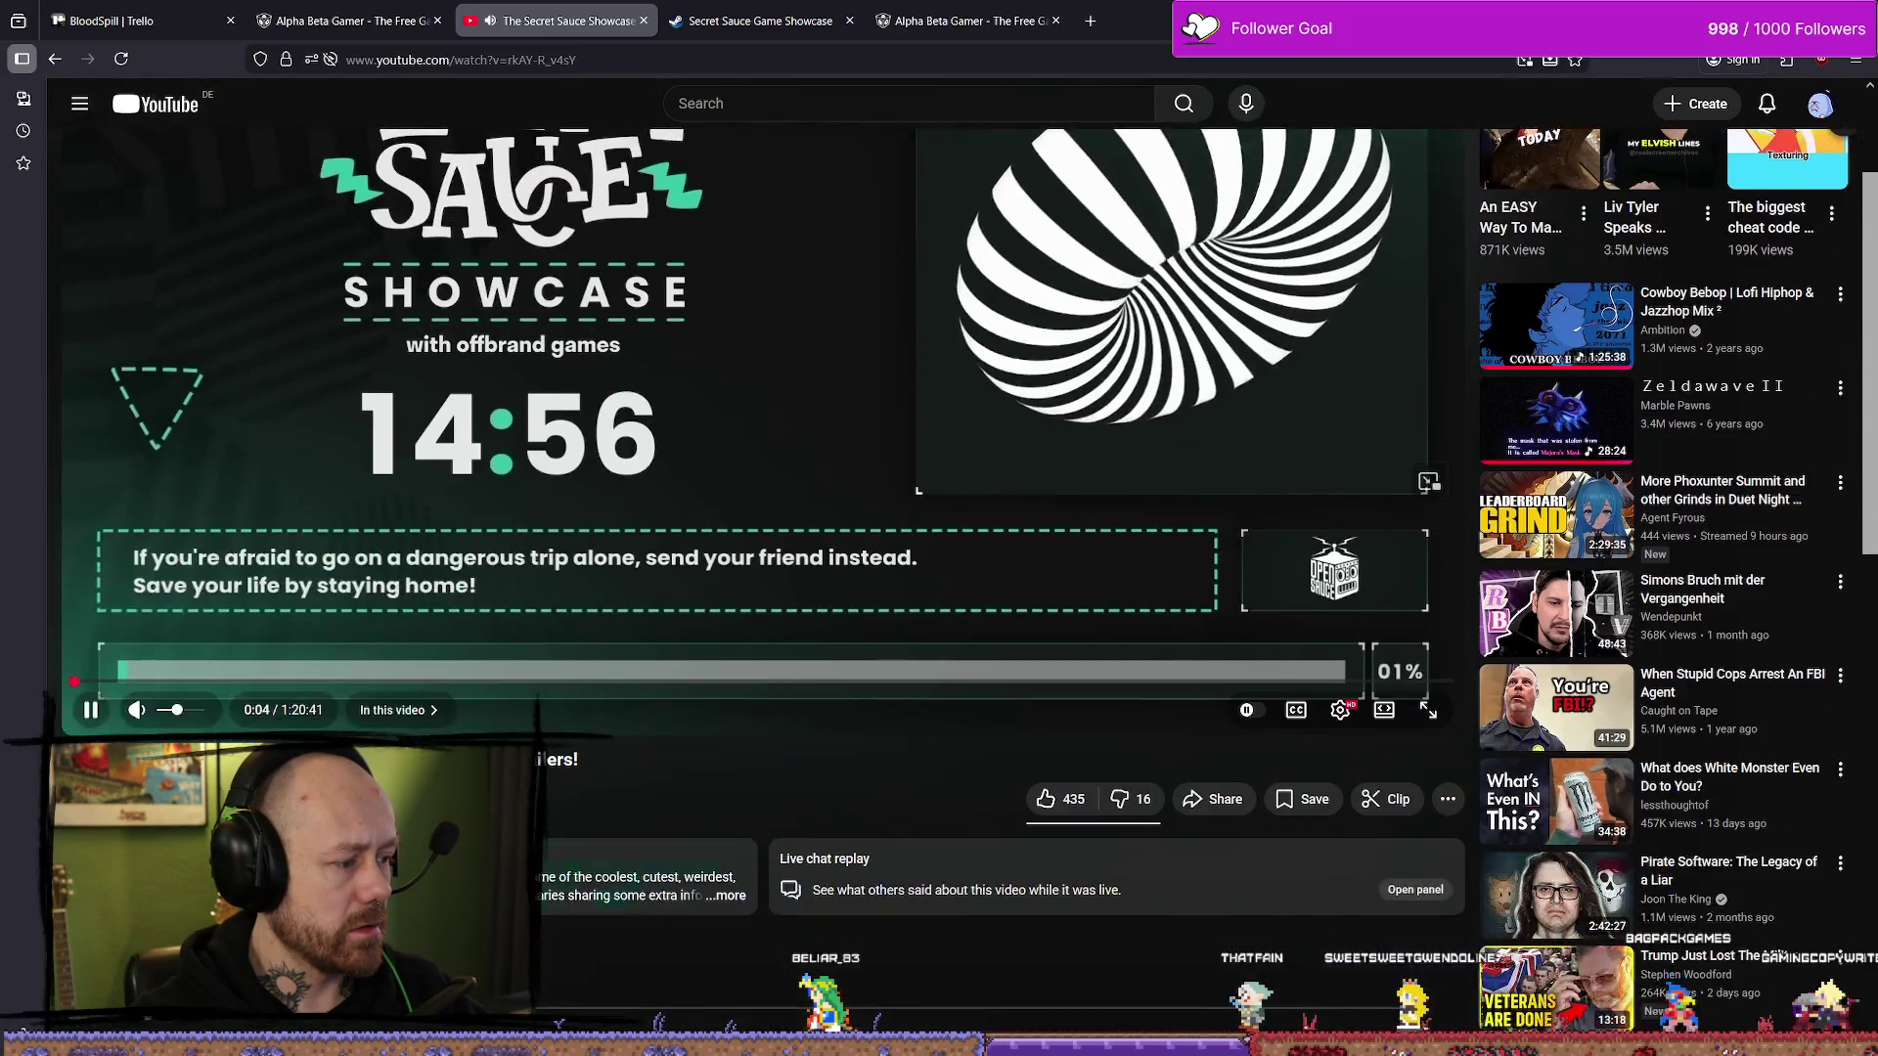
{"action": "scroll", "coordinate": [762, 440], "scroll_direction": "up", "scroll_amount": 3}
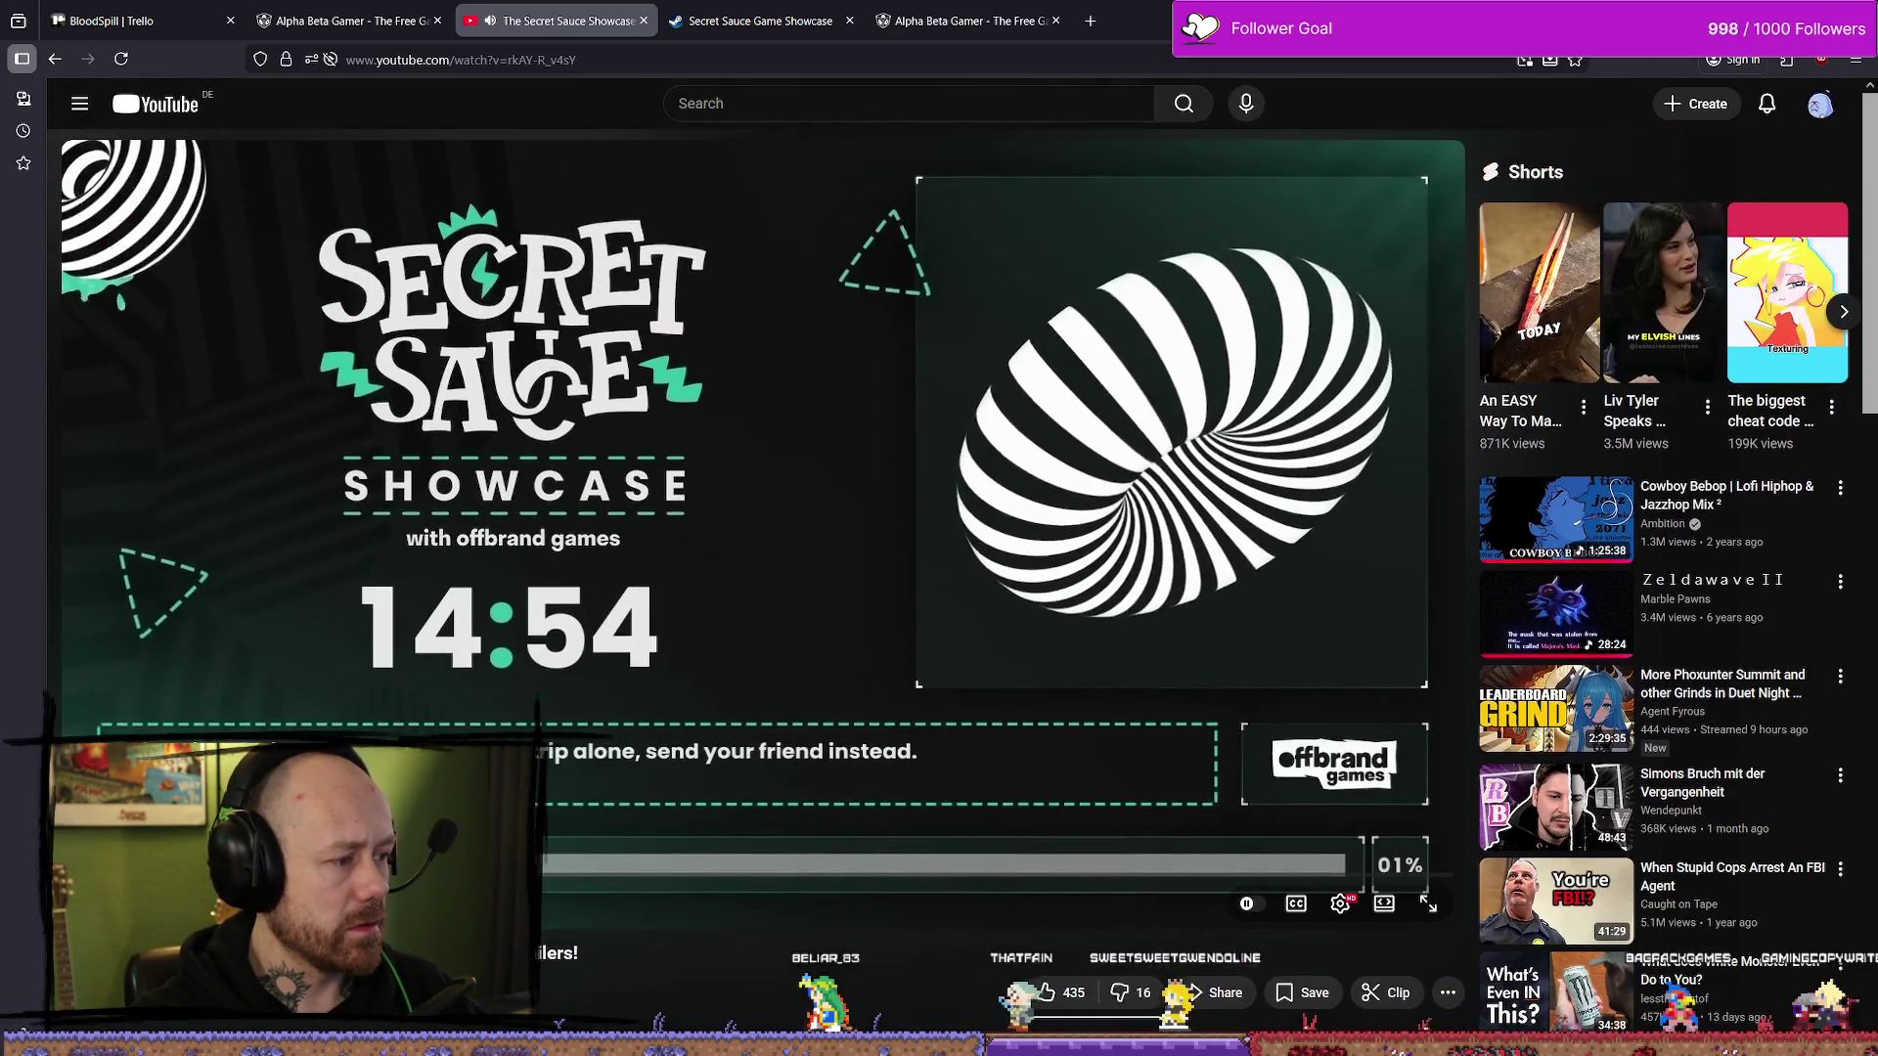
{"action": "left_click", "coordinate": [328, 885]}
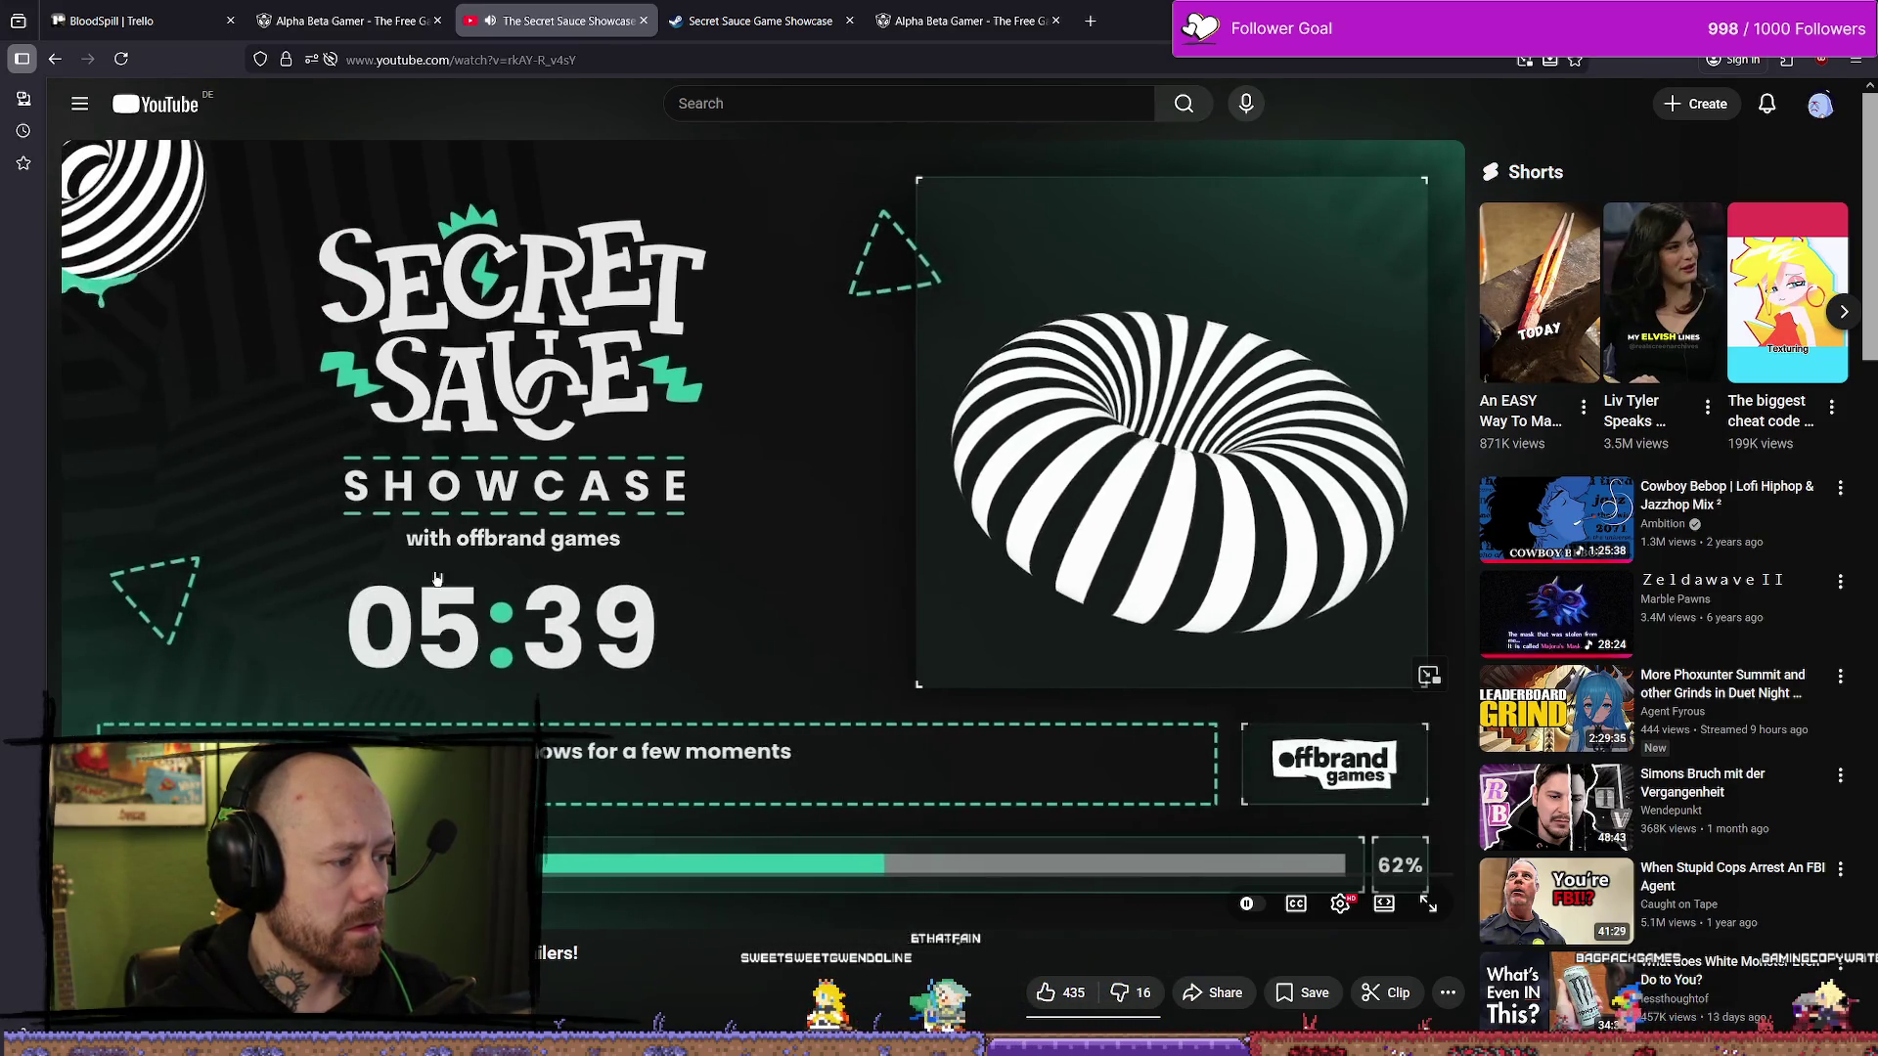
{"action": "left_click", "coordinate": [469, 652]}
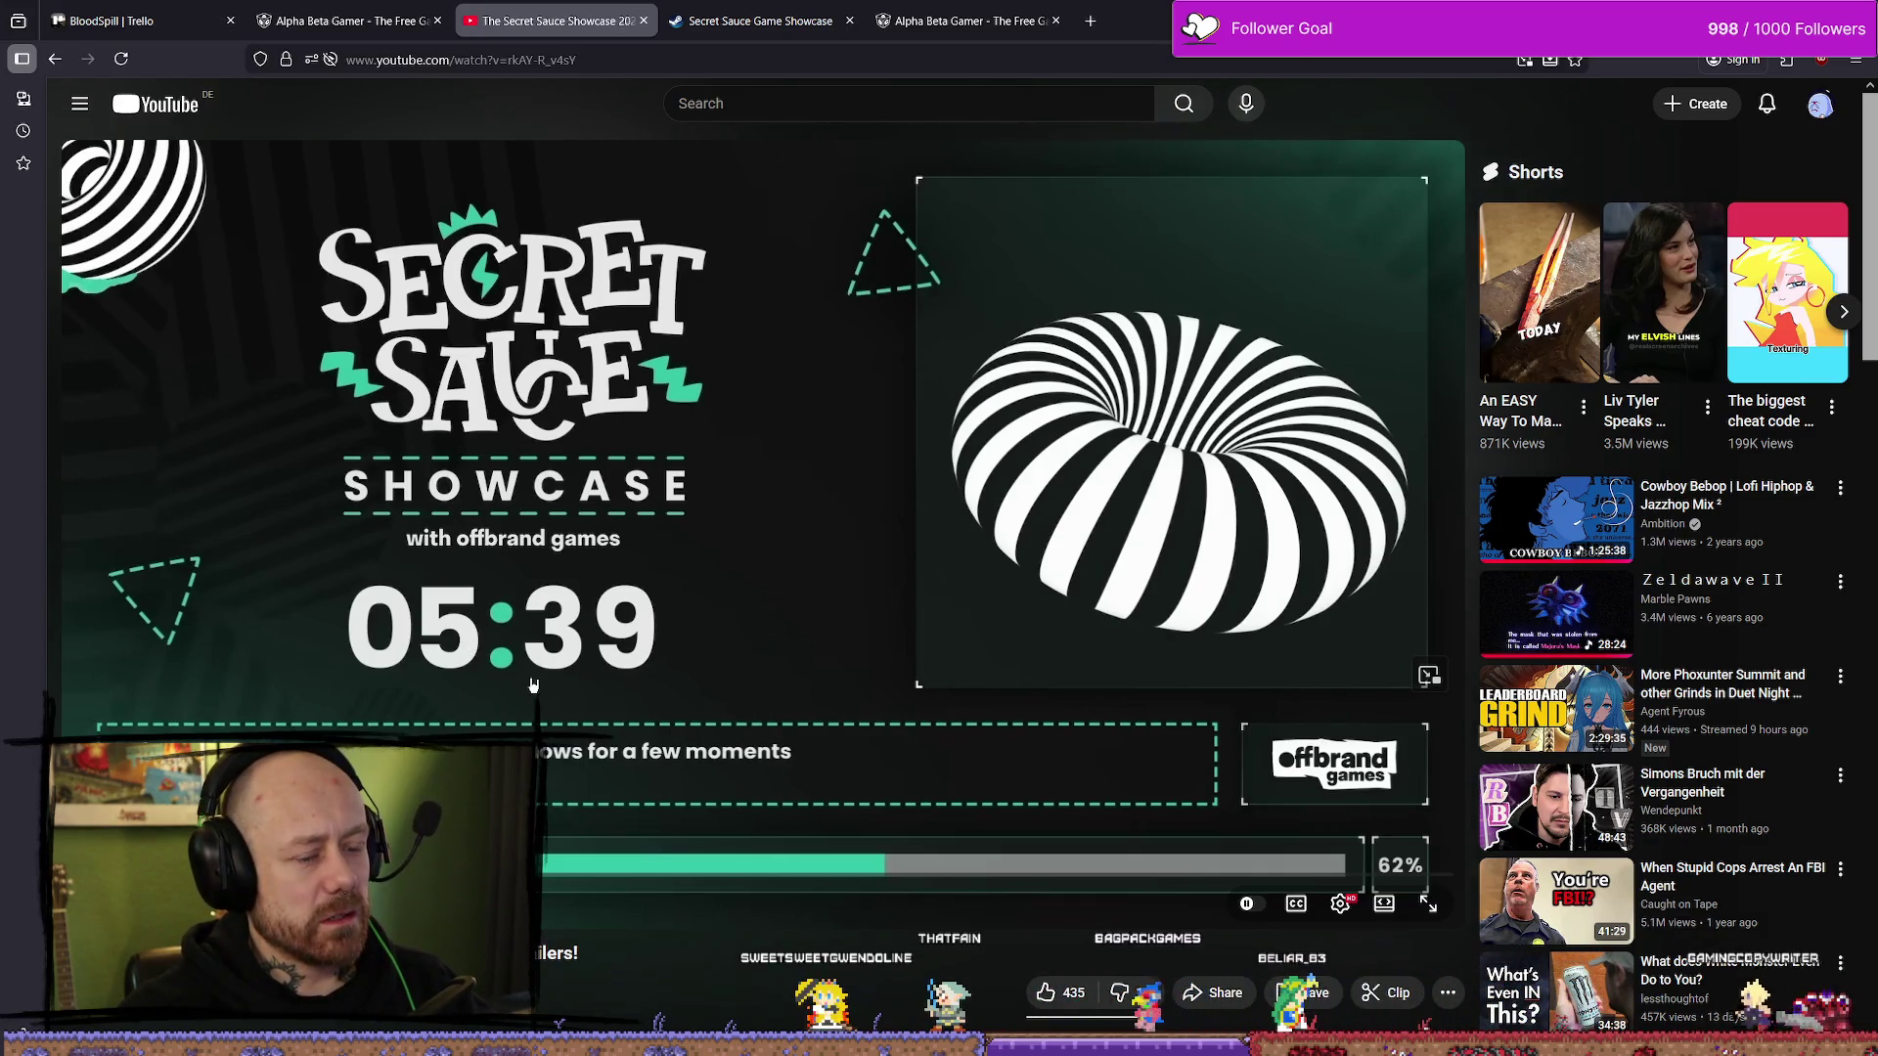
{"action": "left_click", "coordinate": [567, 666]}
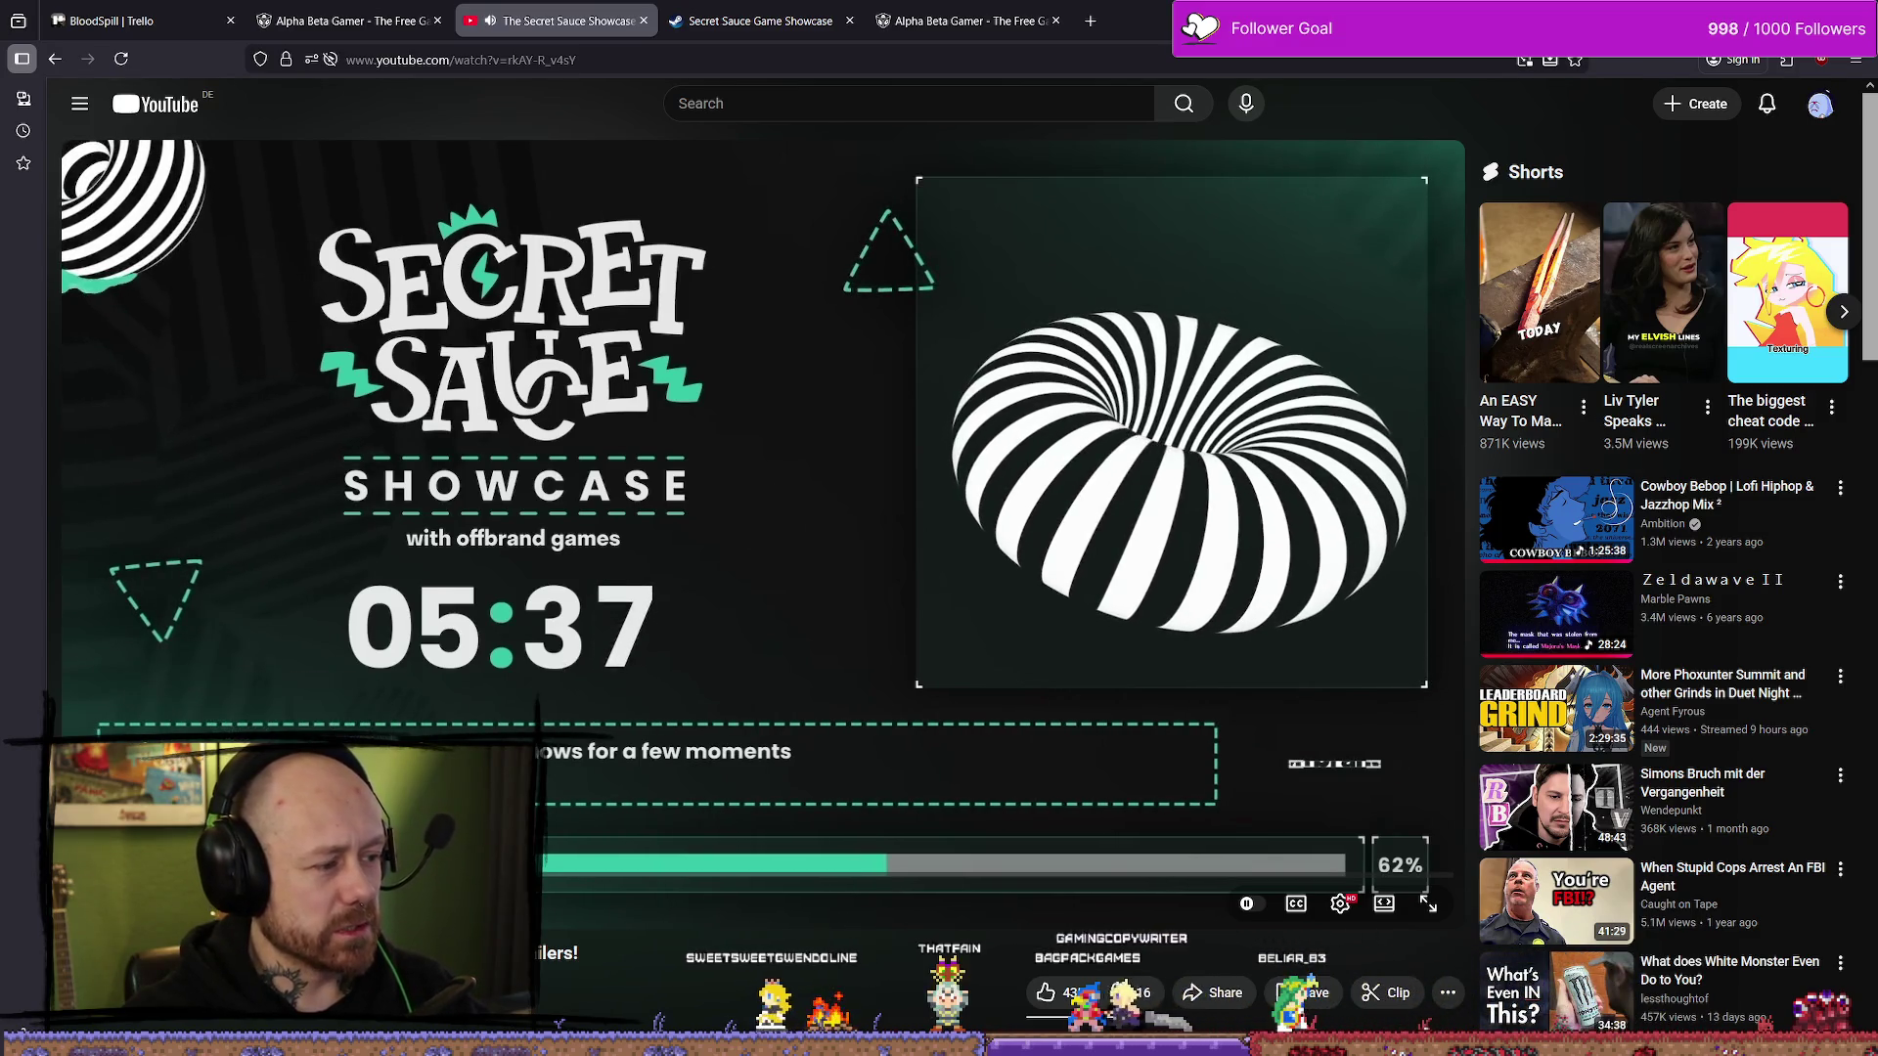
{"action": "left_click_drag", "start_coordinate": [293, 885], "coordinate": [291, 885]}
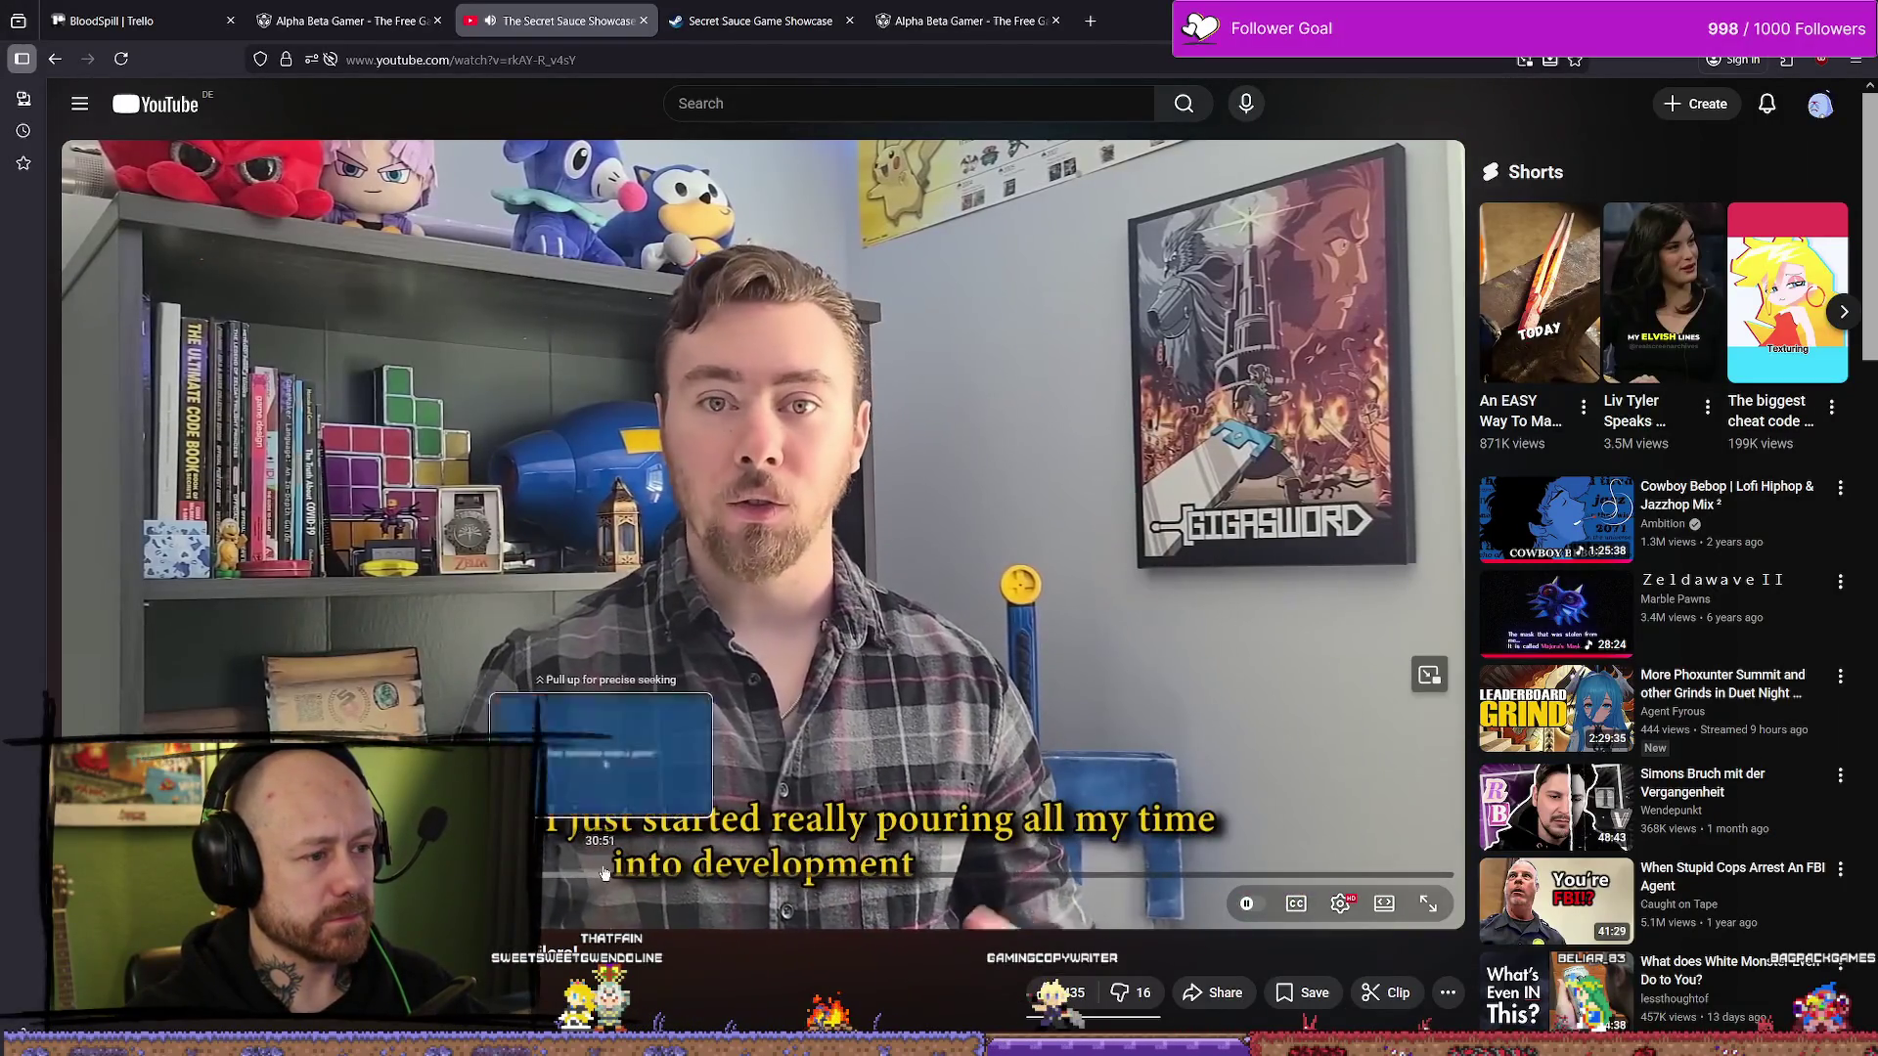
- Scrub through the trailers, including Gigasword, Whisper Mountain Outbreak and the card game, then pause on Meet Memorable Characters
{"action": "left_click_drag", "start_coordinate": [604, 873], "coordinate": [606, 873]}
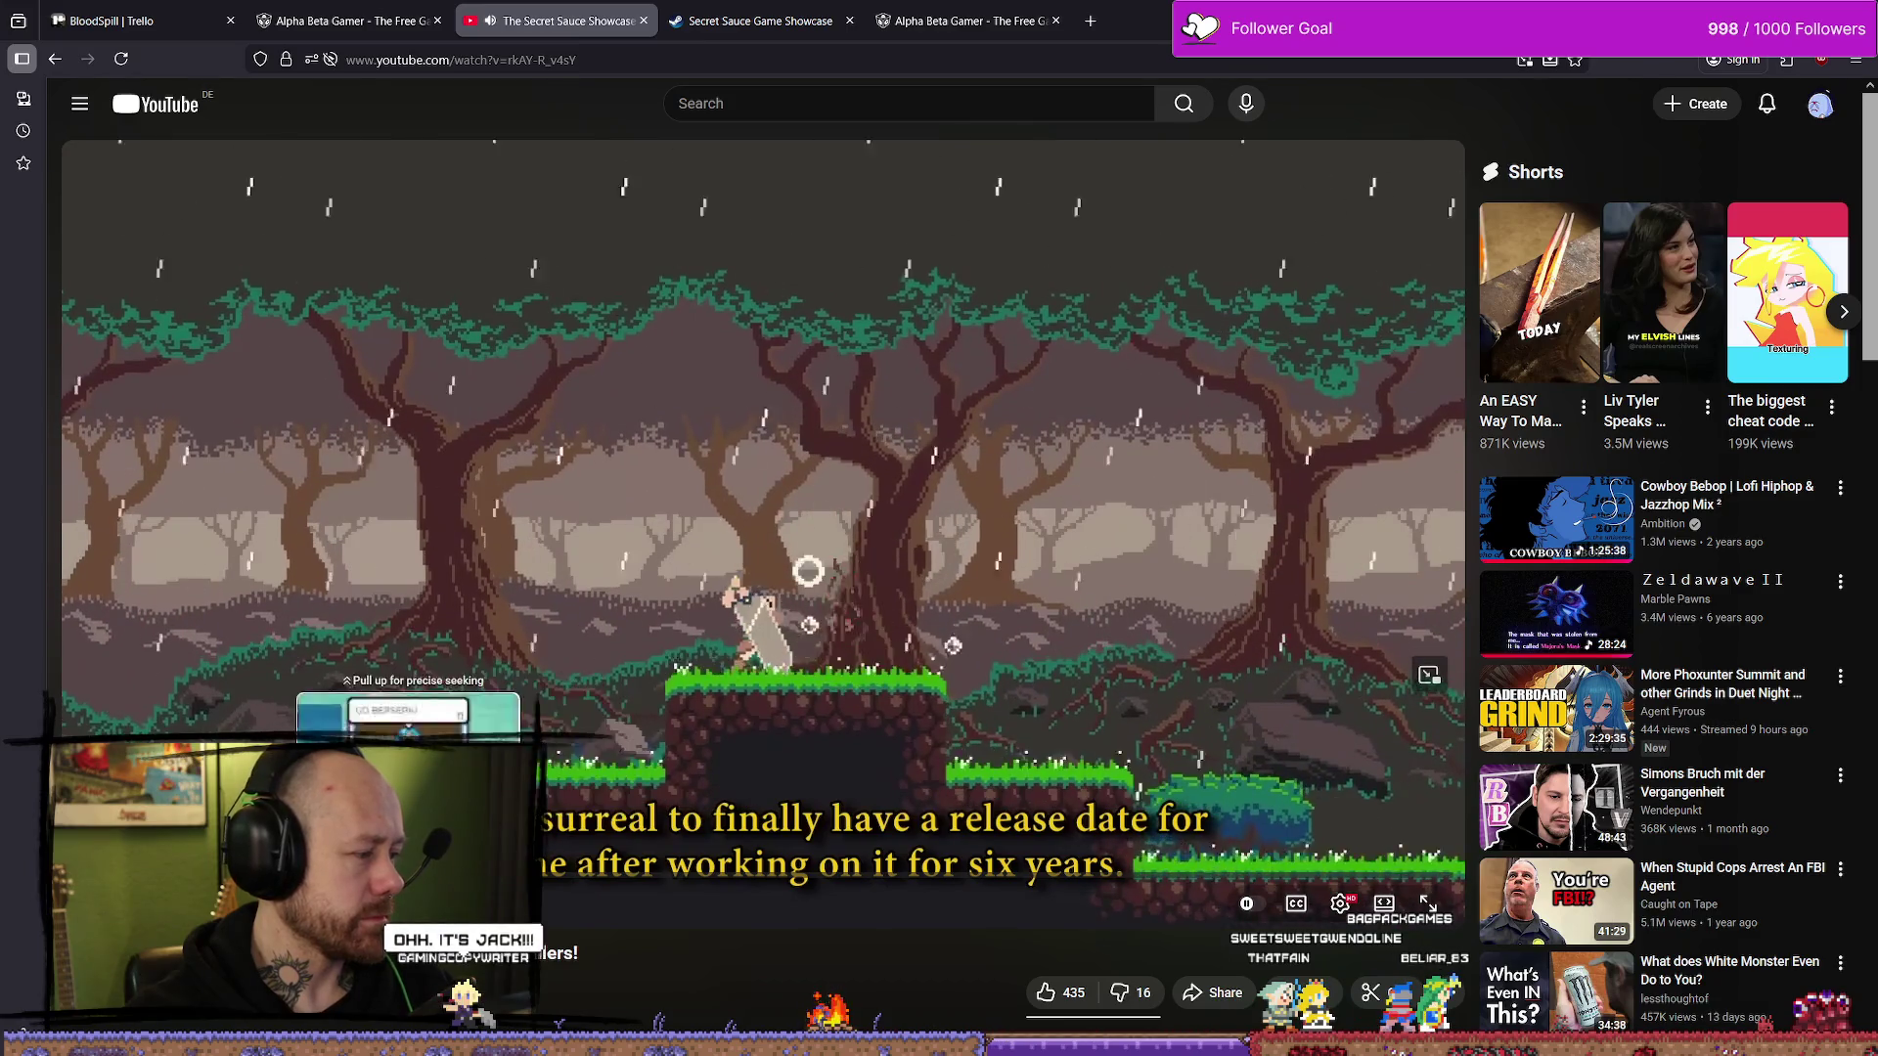
{"action": "mouse_move", "coordinate": [448, 886]}
{"action": "left_mouse_down"}
{"action": "mouse_move", "coordinate": [488, 886]}
{"action": "mouse_move", "coordinate": [455, 886]}
{"action": "left_mouse_up"}
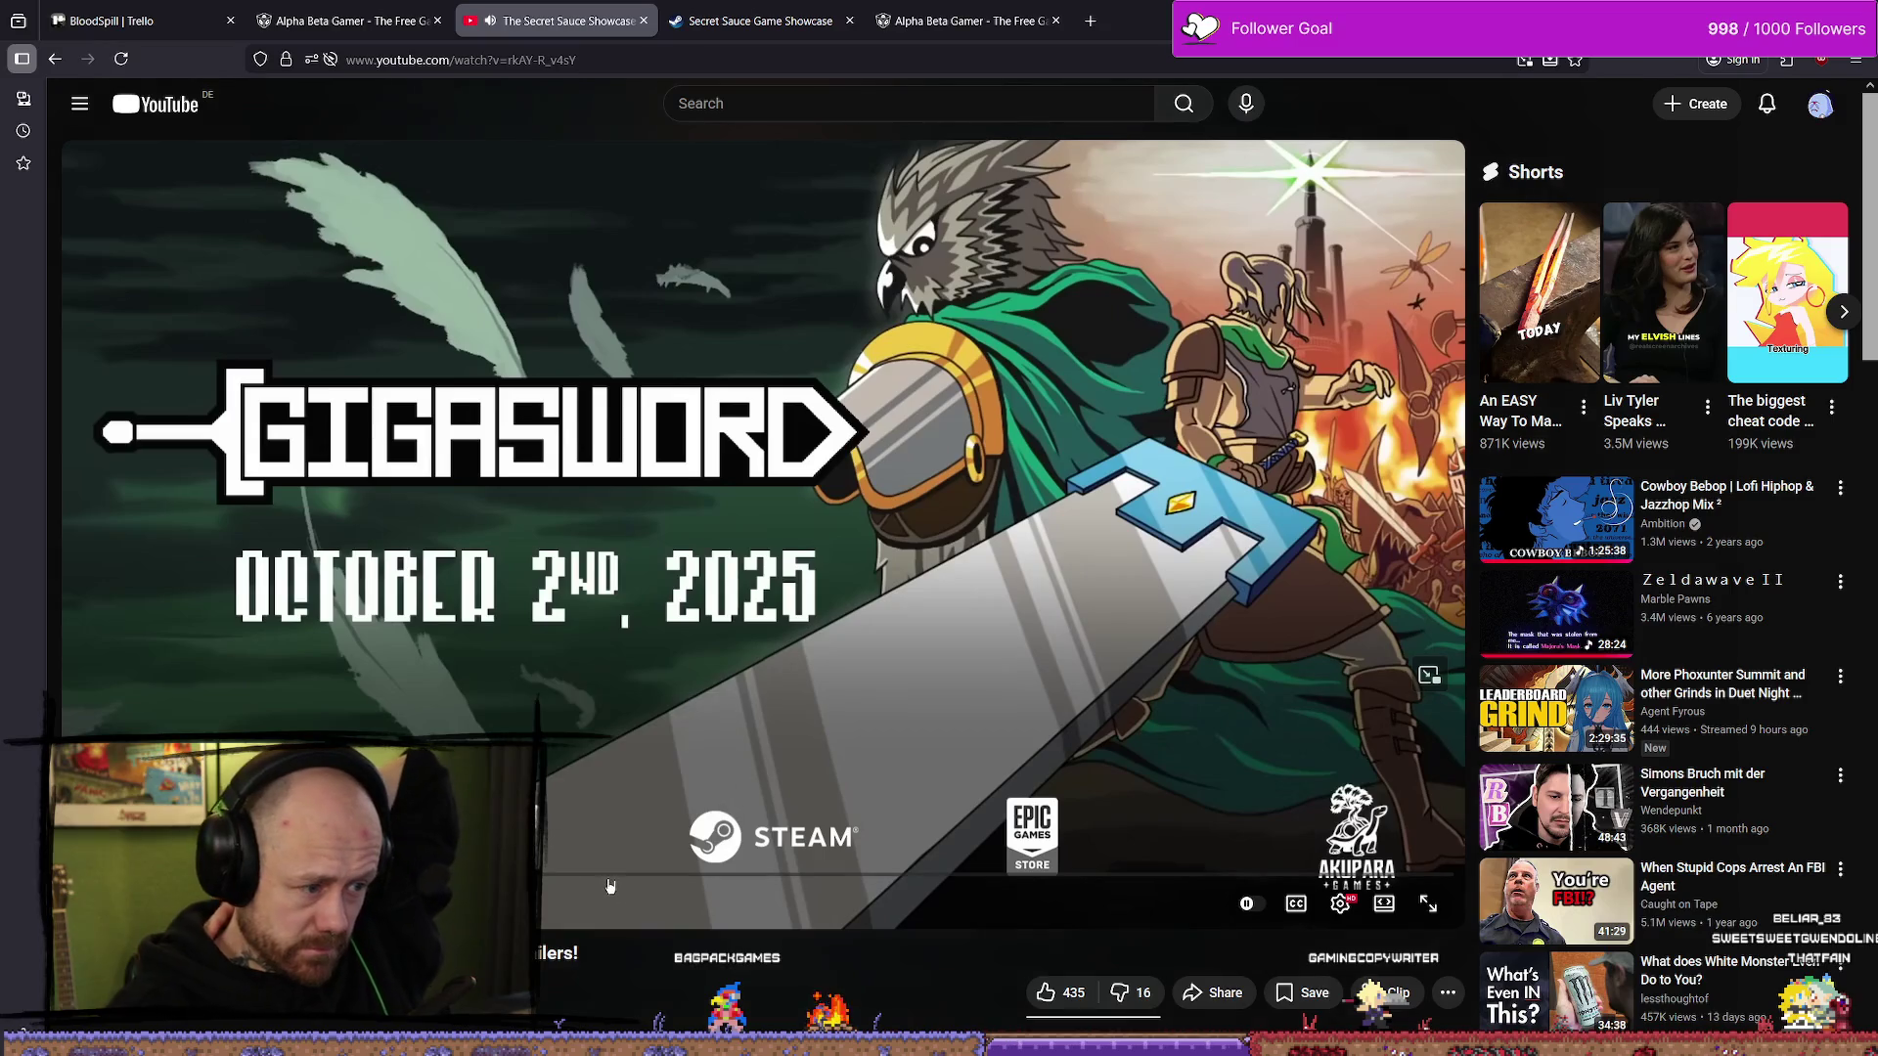
{"action": "left_click_drag", "start_coordinate": [608, 877], "coordinate": [660, 875]}
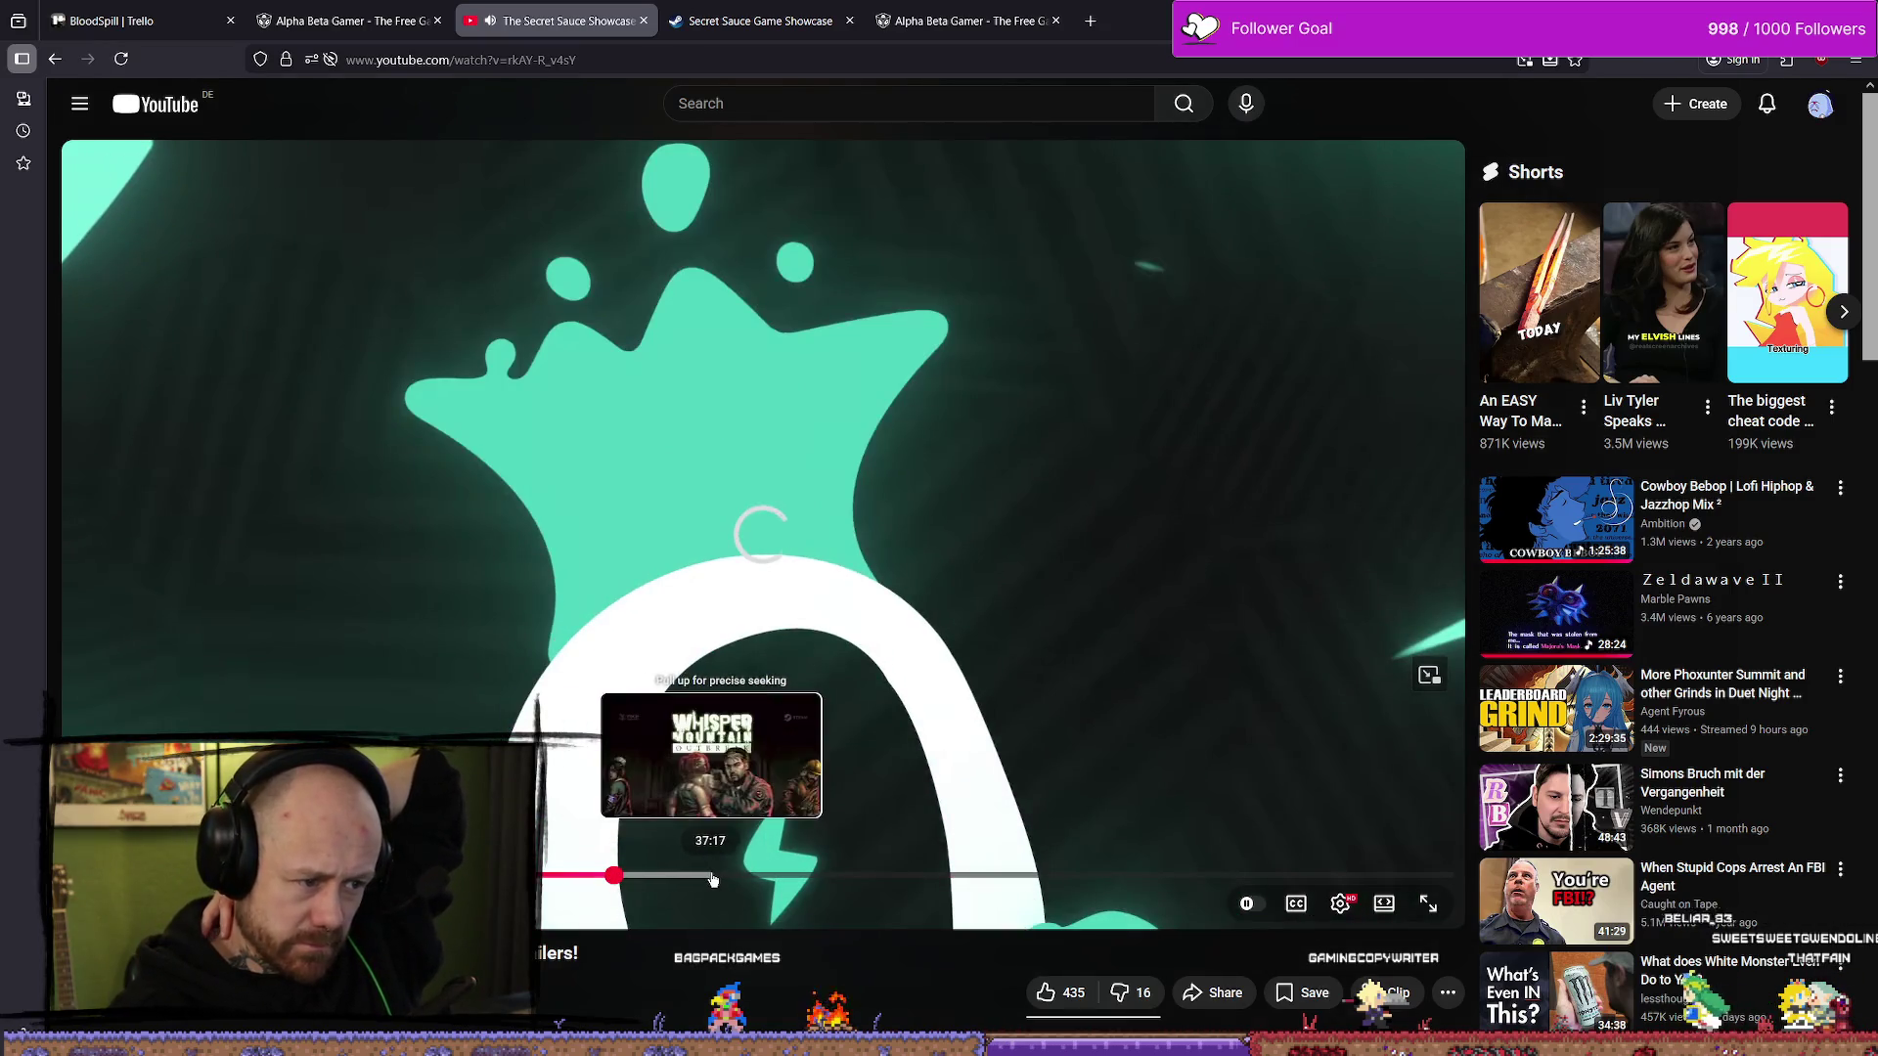
{"action": "left_click_drag", "start_coordinate": [802, 879], "coordinate": [921, 885]}
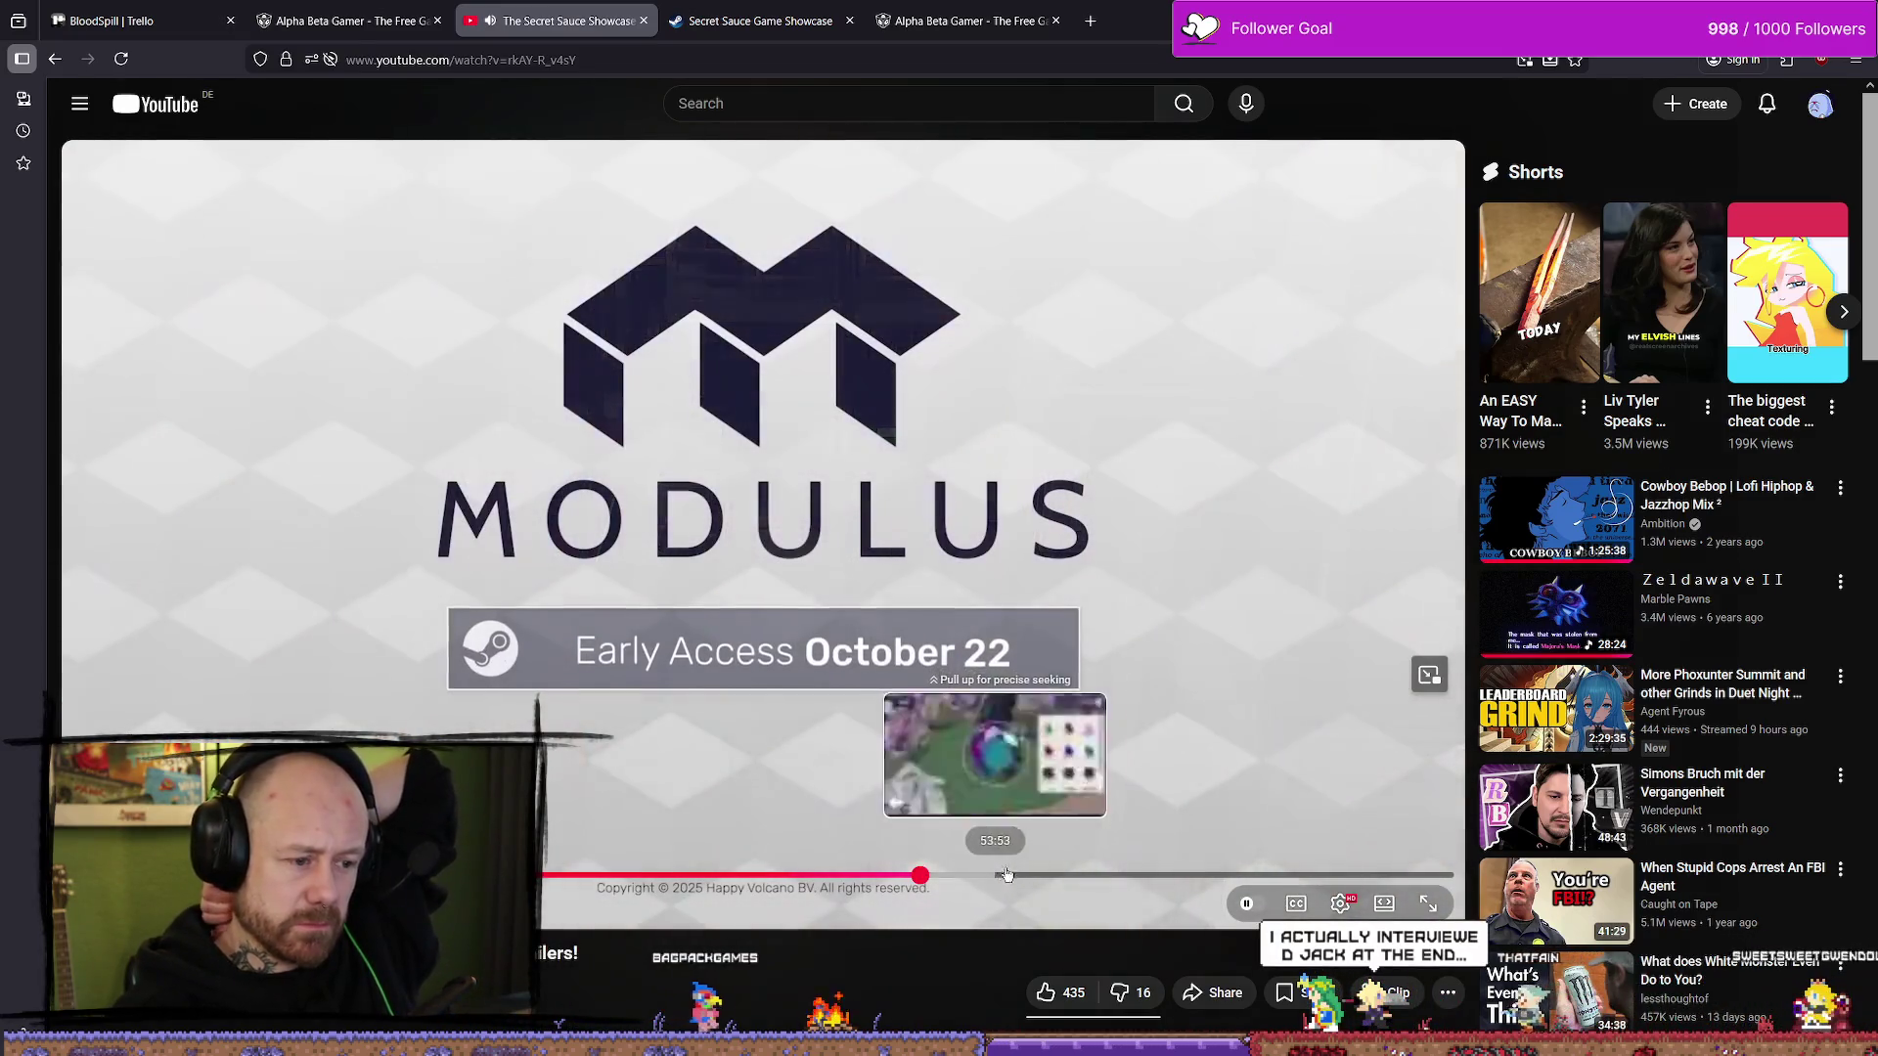
{"action": "left_click_drag", "start_coordinate": [994, 877], "coordinate": [1021, 877]}
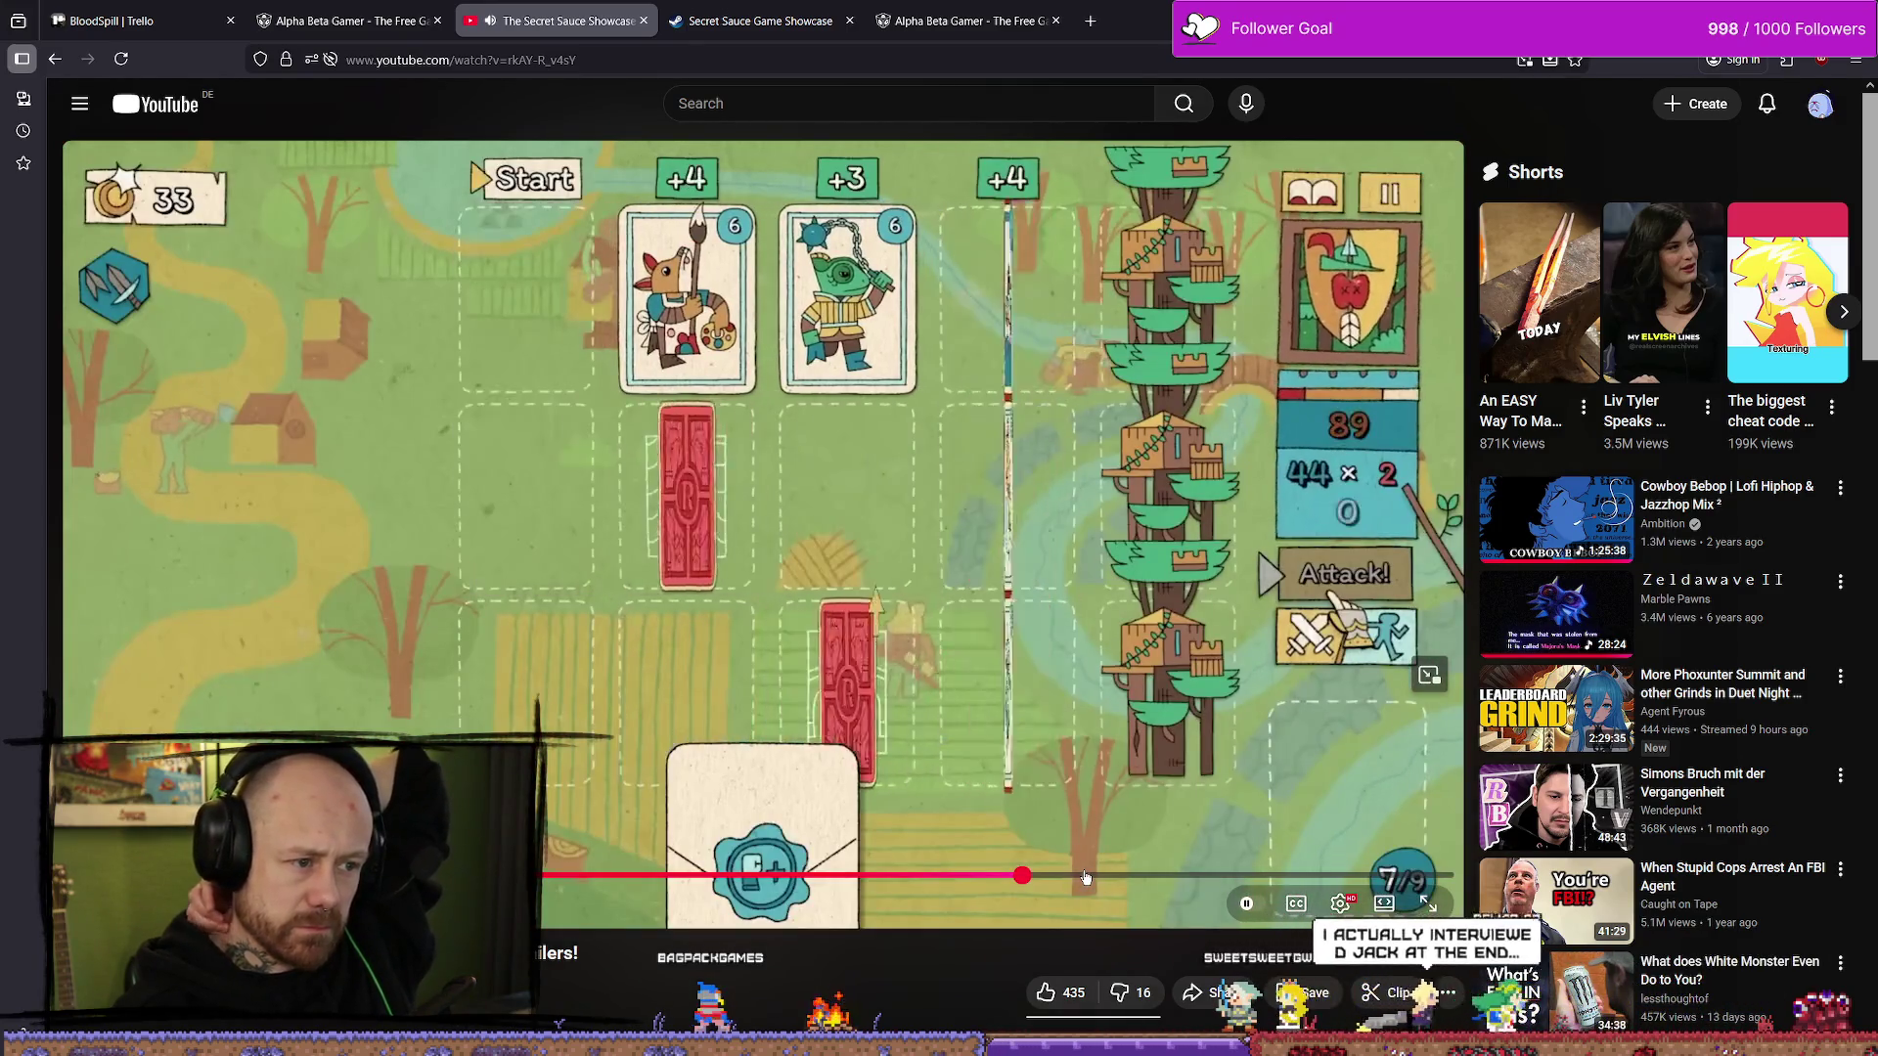
{"action": "left_click", "coordinate": [1086, 877]}
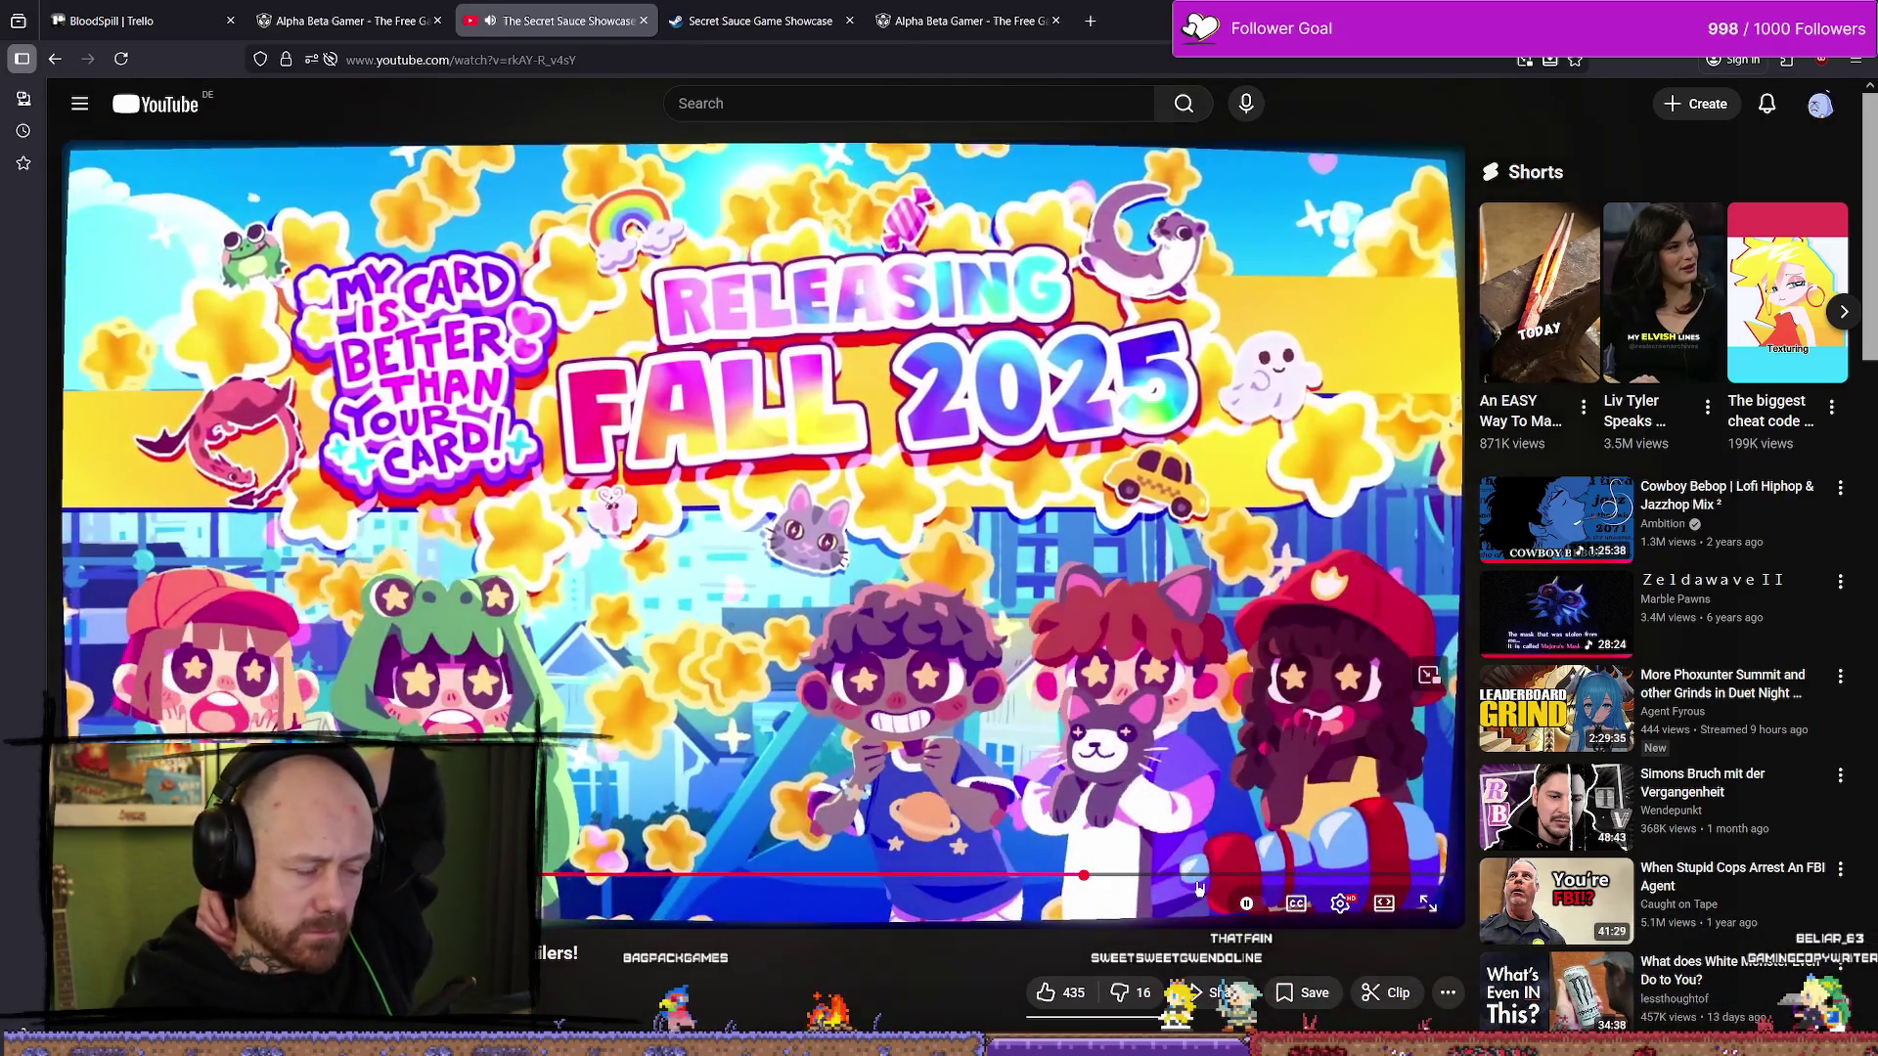
{"action": "left_click", "coordinate": [1205, 875]}
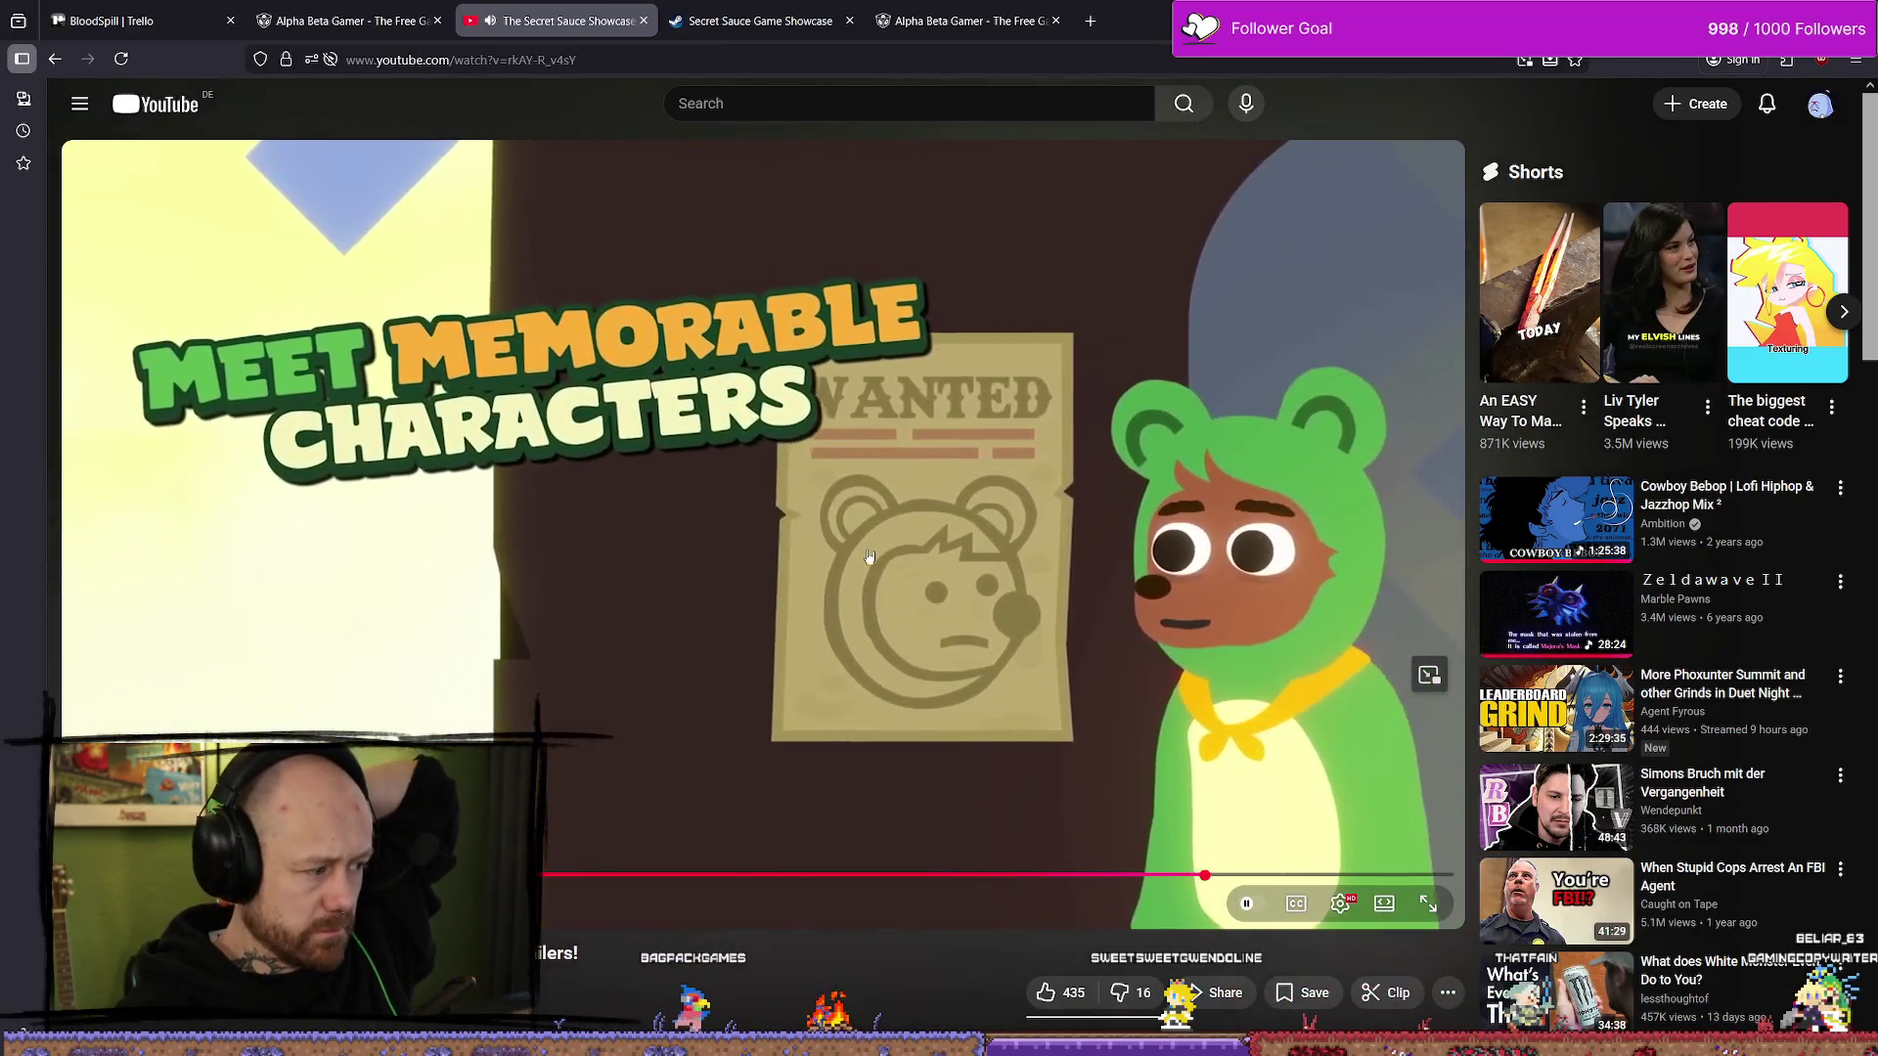
{"action": "left_click", "coordinate": [867, 564]}
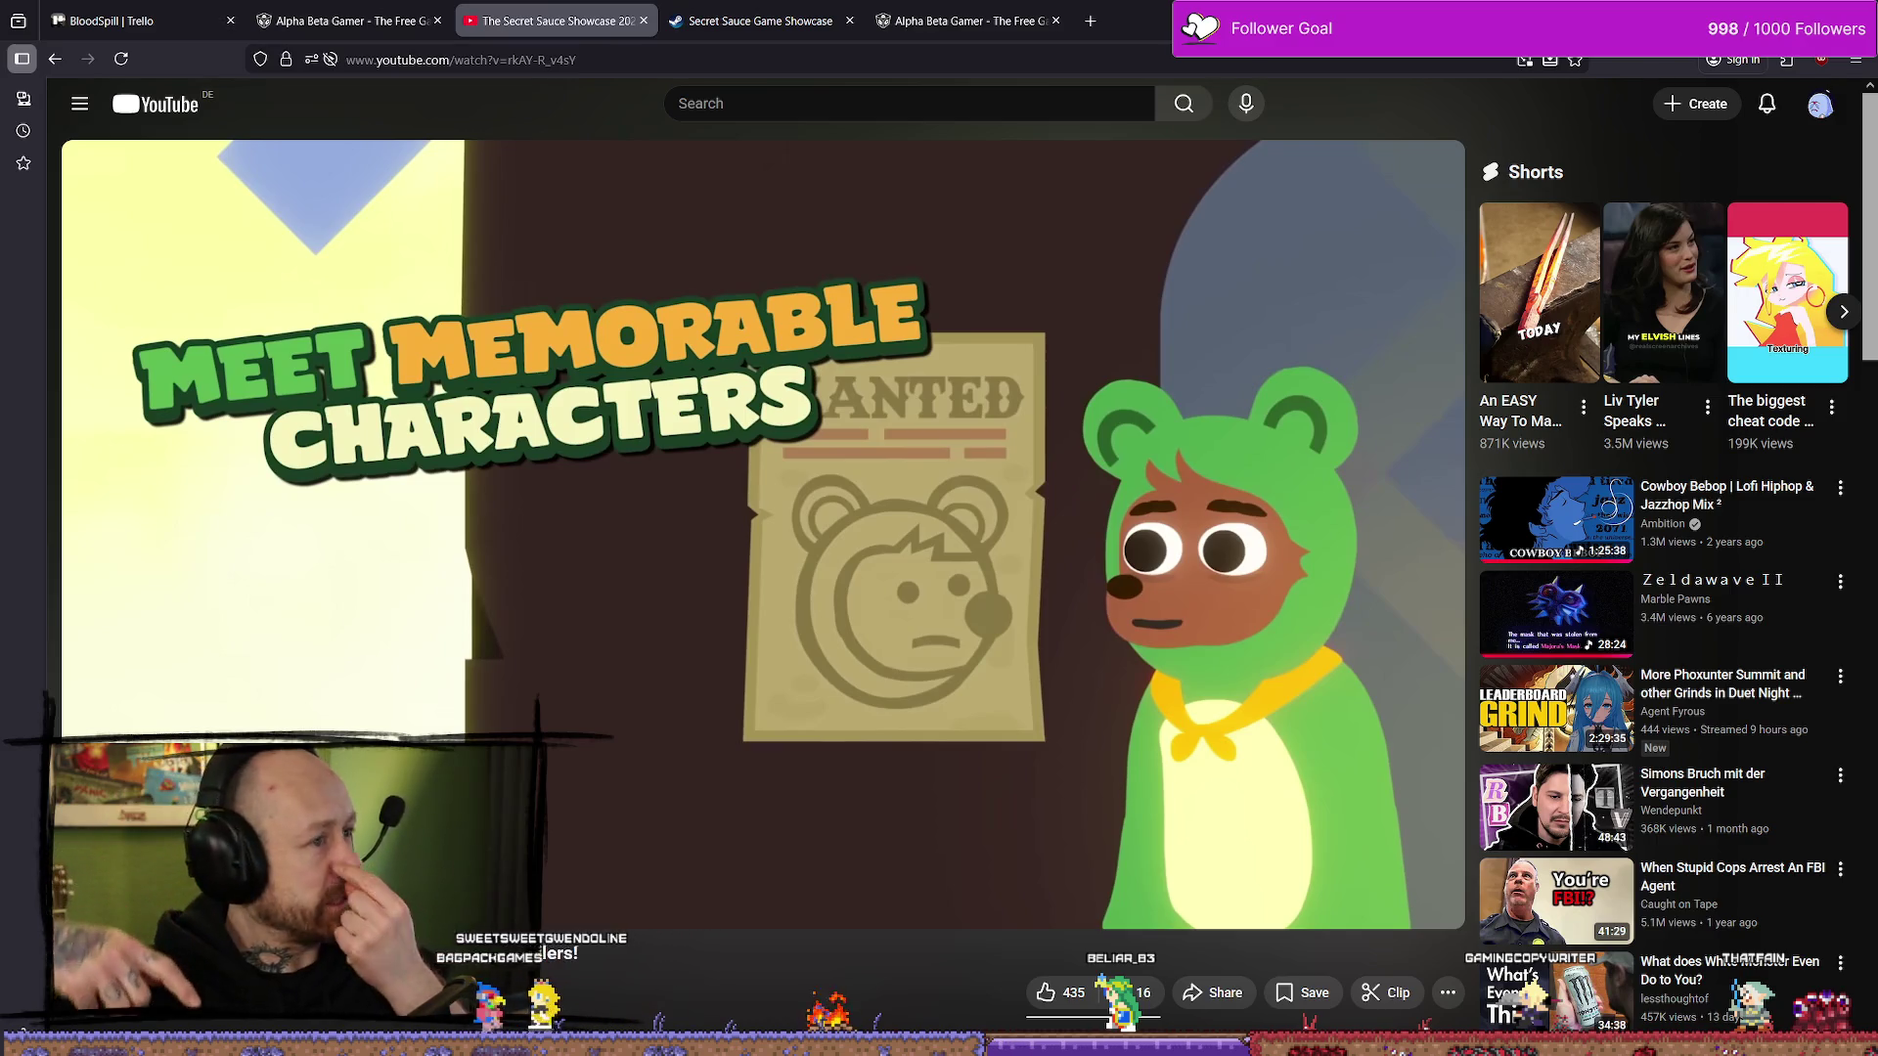
- Expand and read the full video description, then briefly watch the video in full screen
{"action": "scroll", "coordinate": [734, 912], "scroll_direction": "down", "scroll_amount": 2}
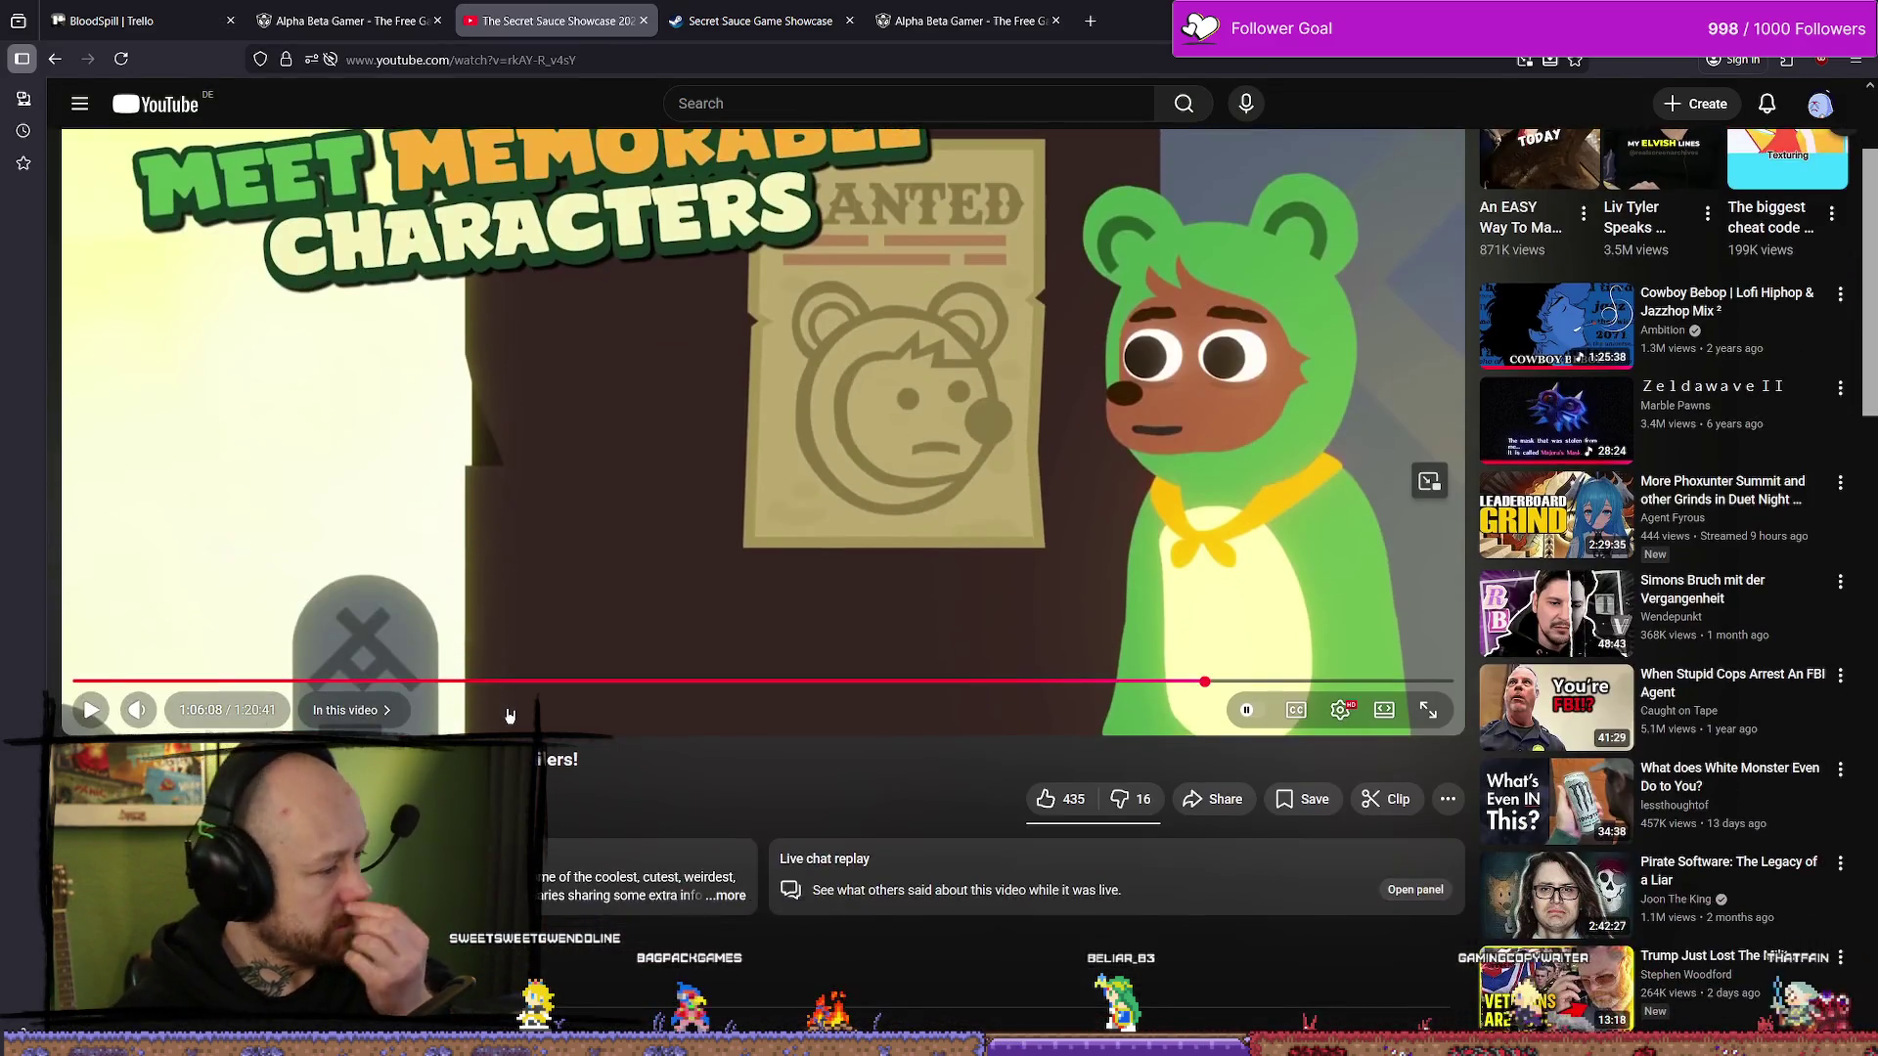
{"action": "left_click", "coordinate": [732, 909]}
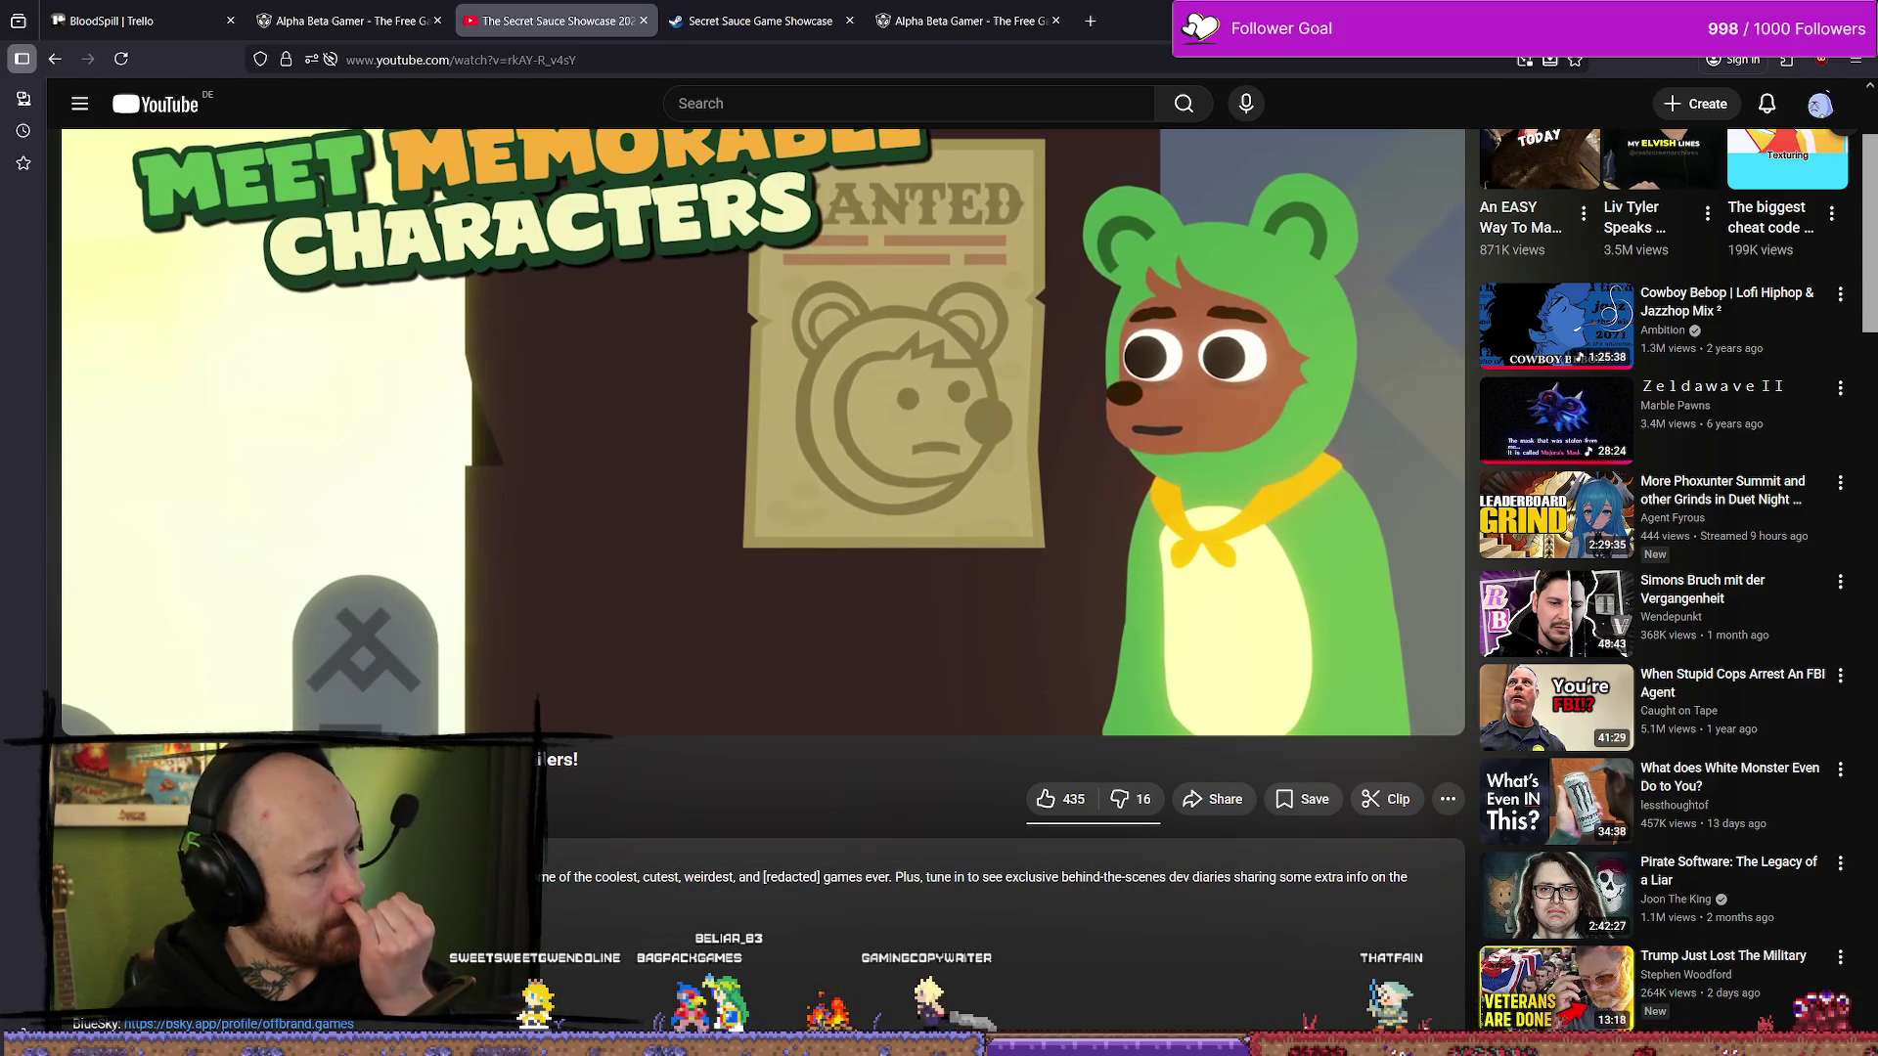
{"action": "scroll", "coordinate": [763, 587], "scroll_direction": "down", "scroll_amount": 3}
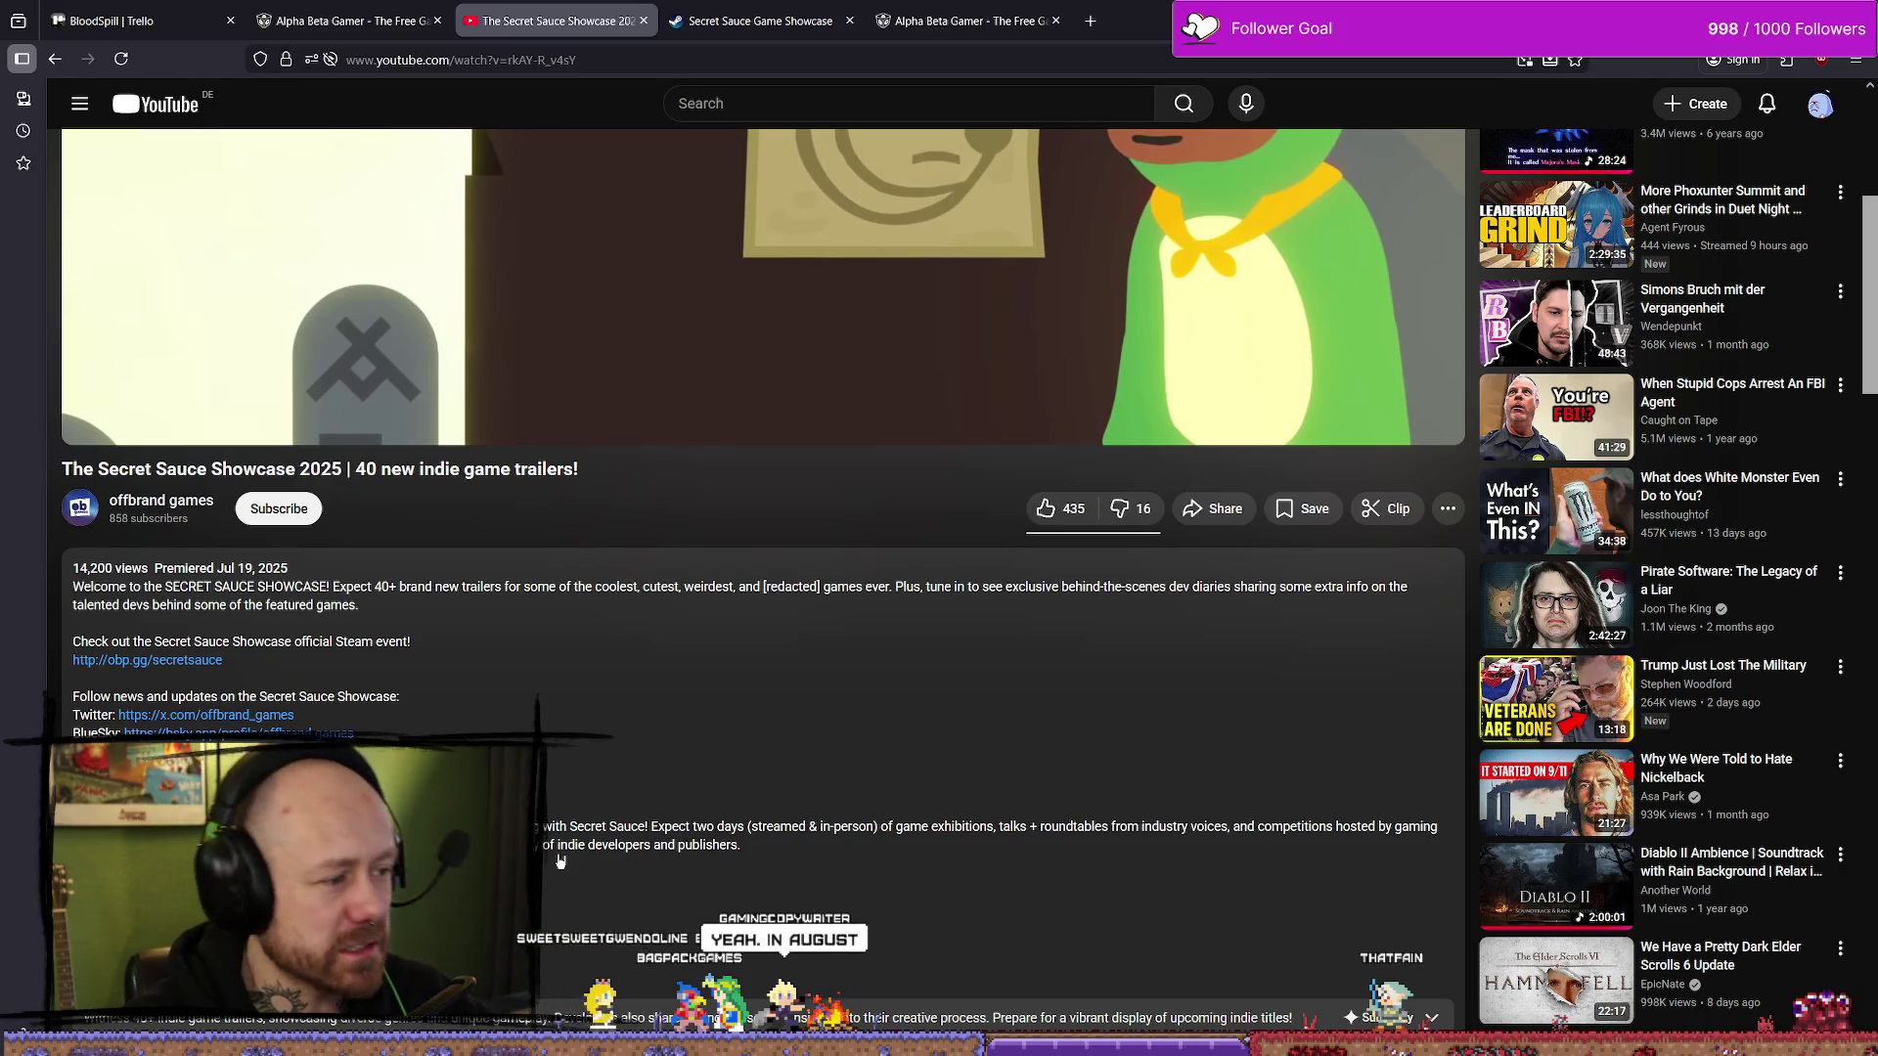
{"action": "scroll", "coordinate": [462, 606], "scroll_direction": "up", "scroll_amount": 5}
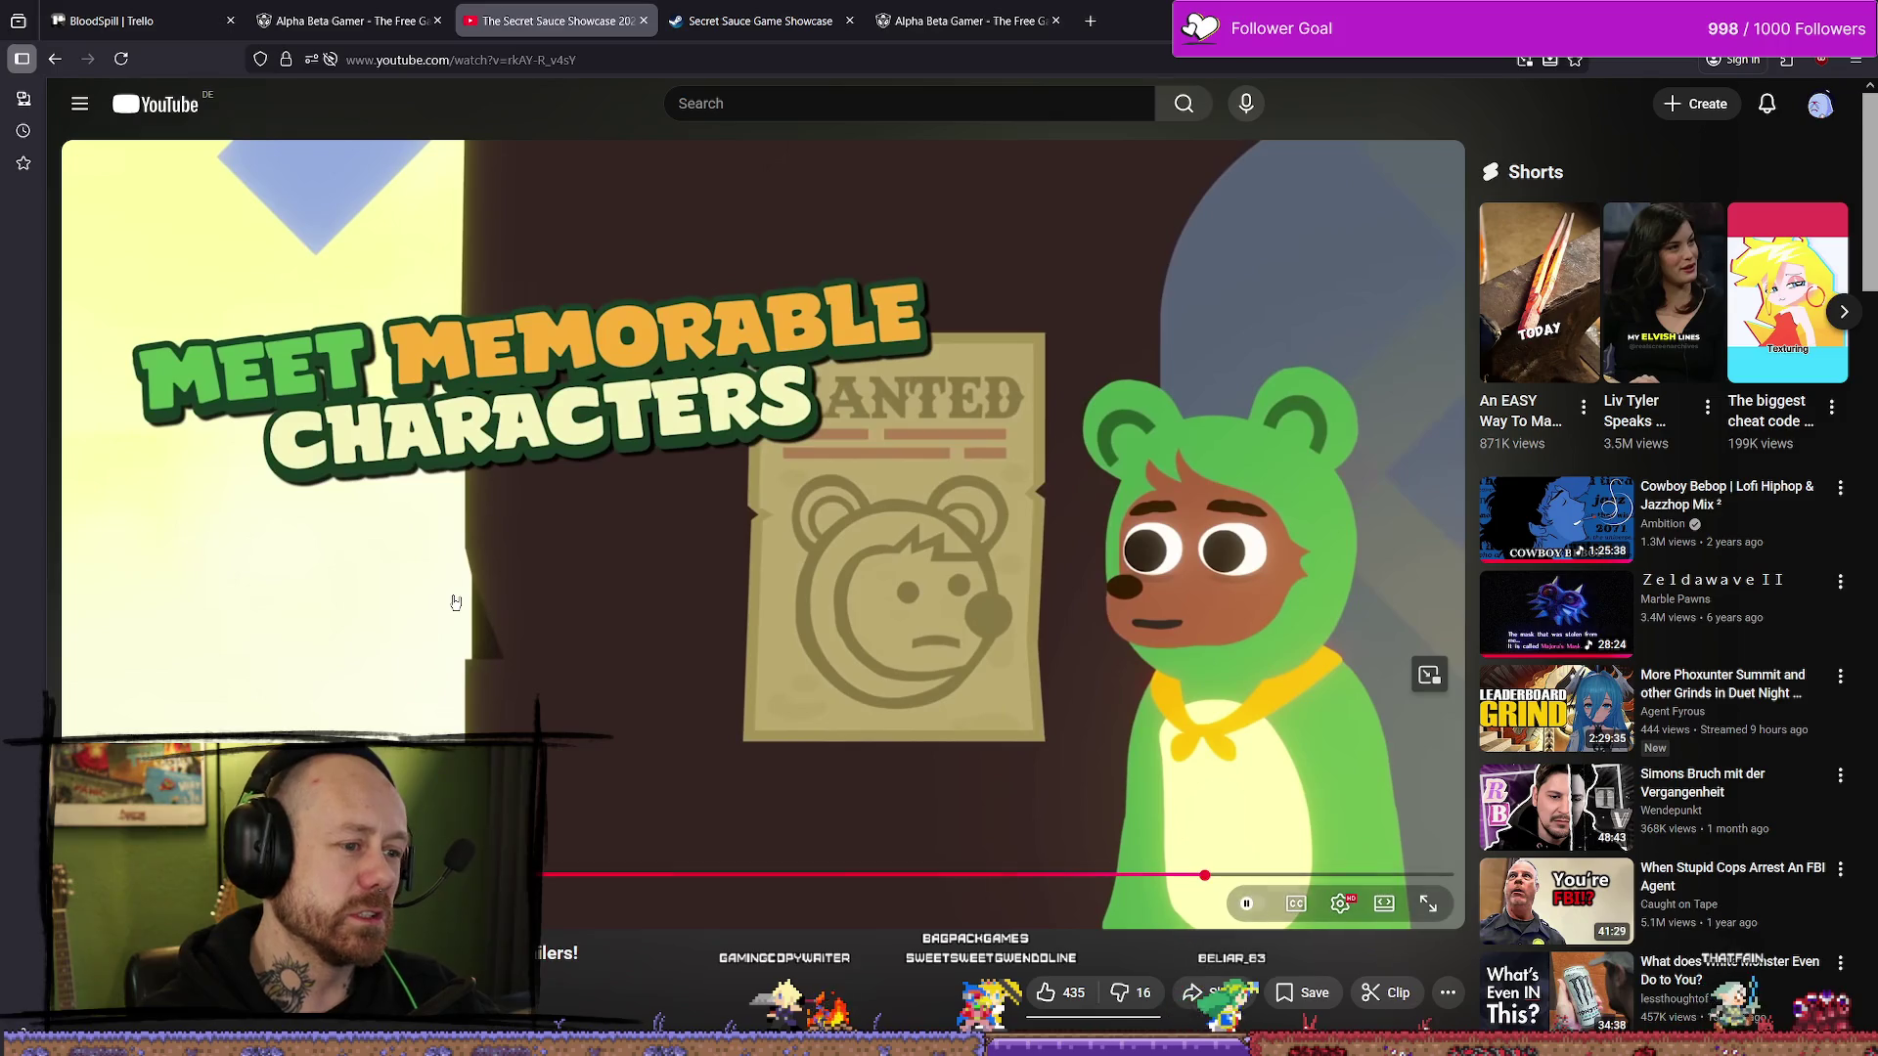
{"action": "scroll", "coordinate": [347, 614], "scroll_direction": "down", "scroll_amount": 2}
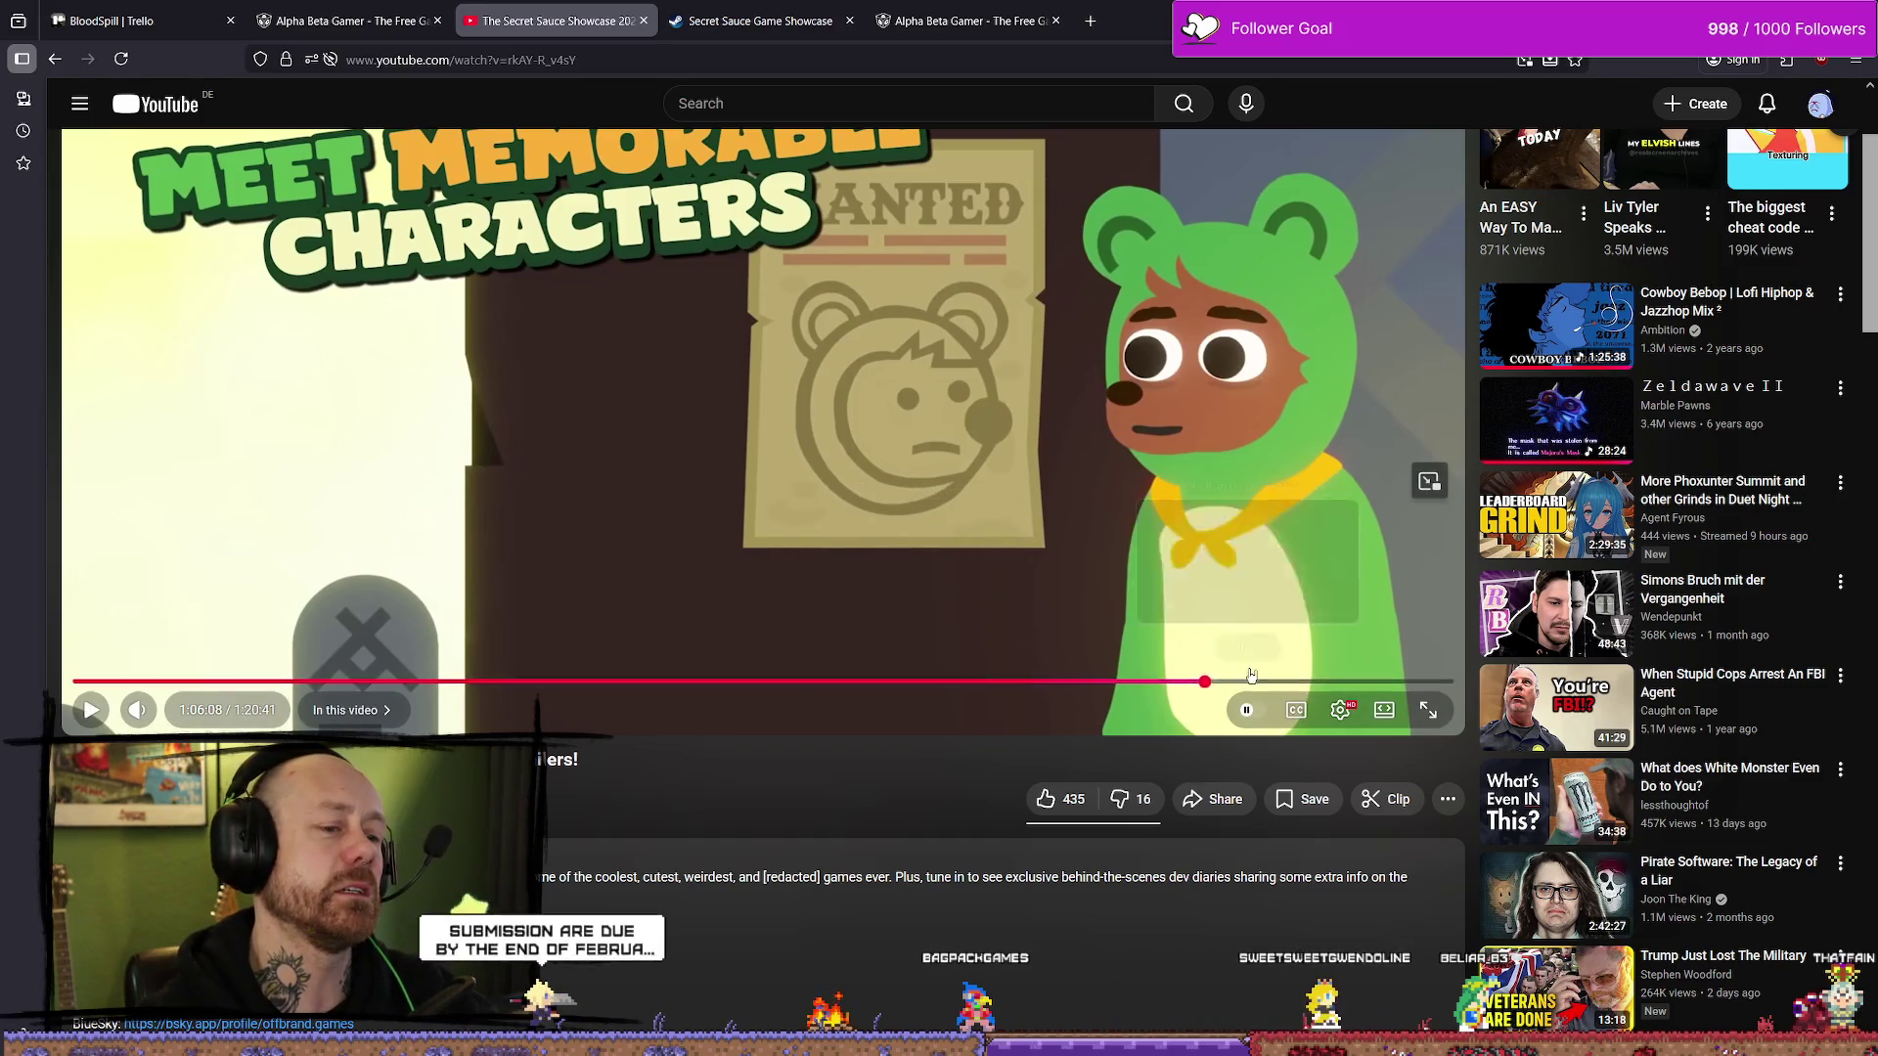
{"action": "left_click", "coordinate": [744, 421]}
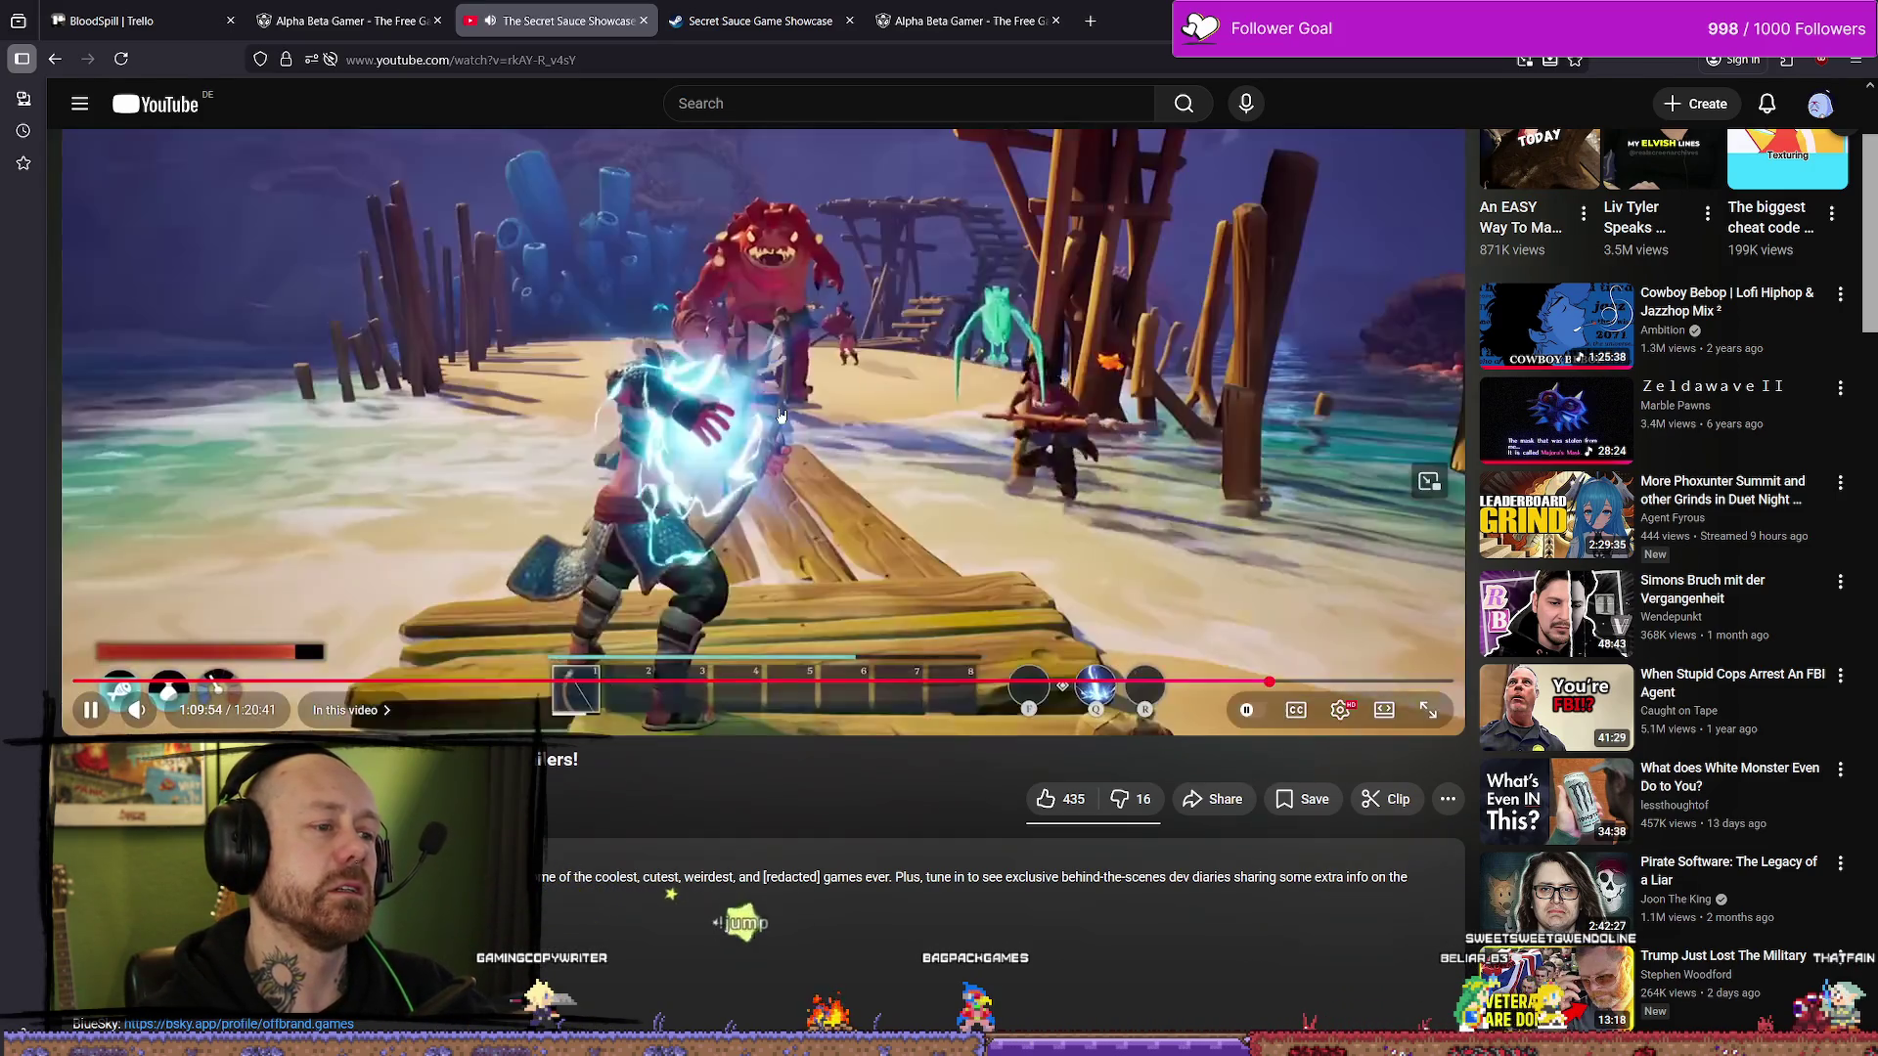
{"action": "left_click", "coordinate": [782, 415]}
{"action": "double_click", "coordinate": [781, 416]}
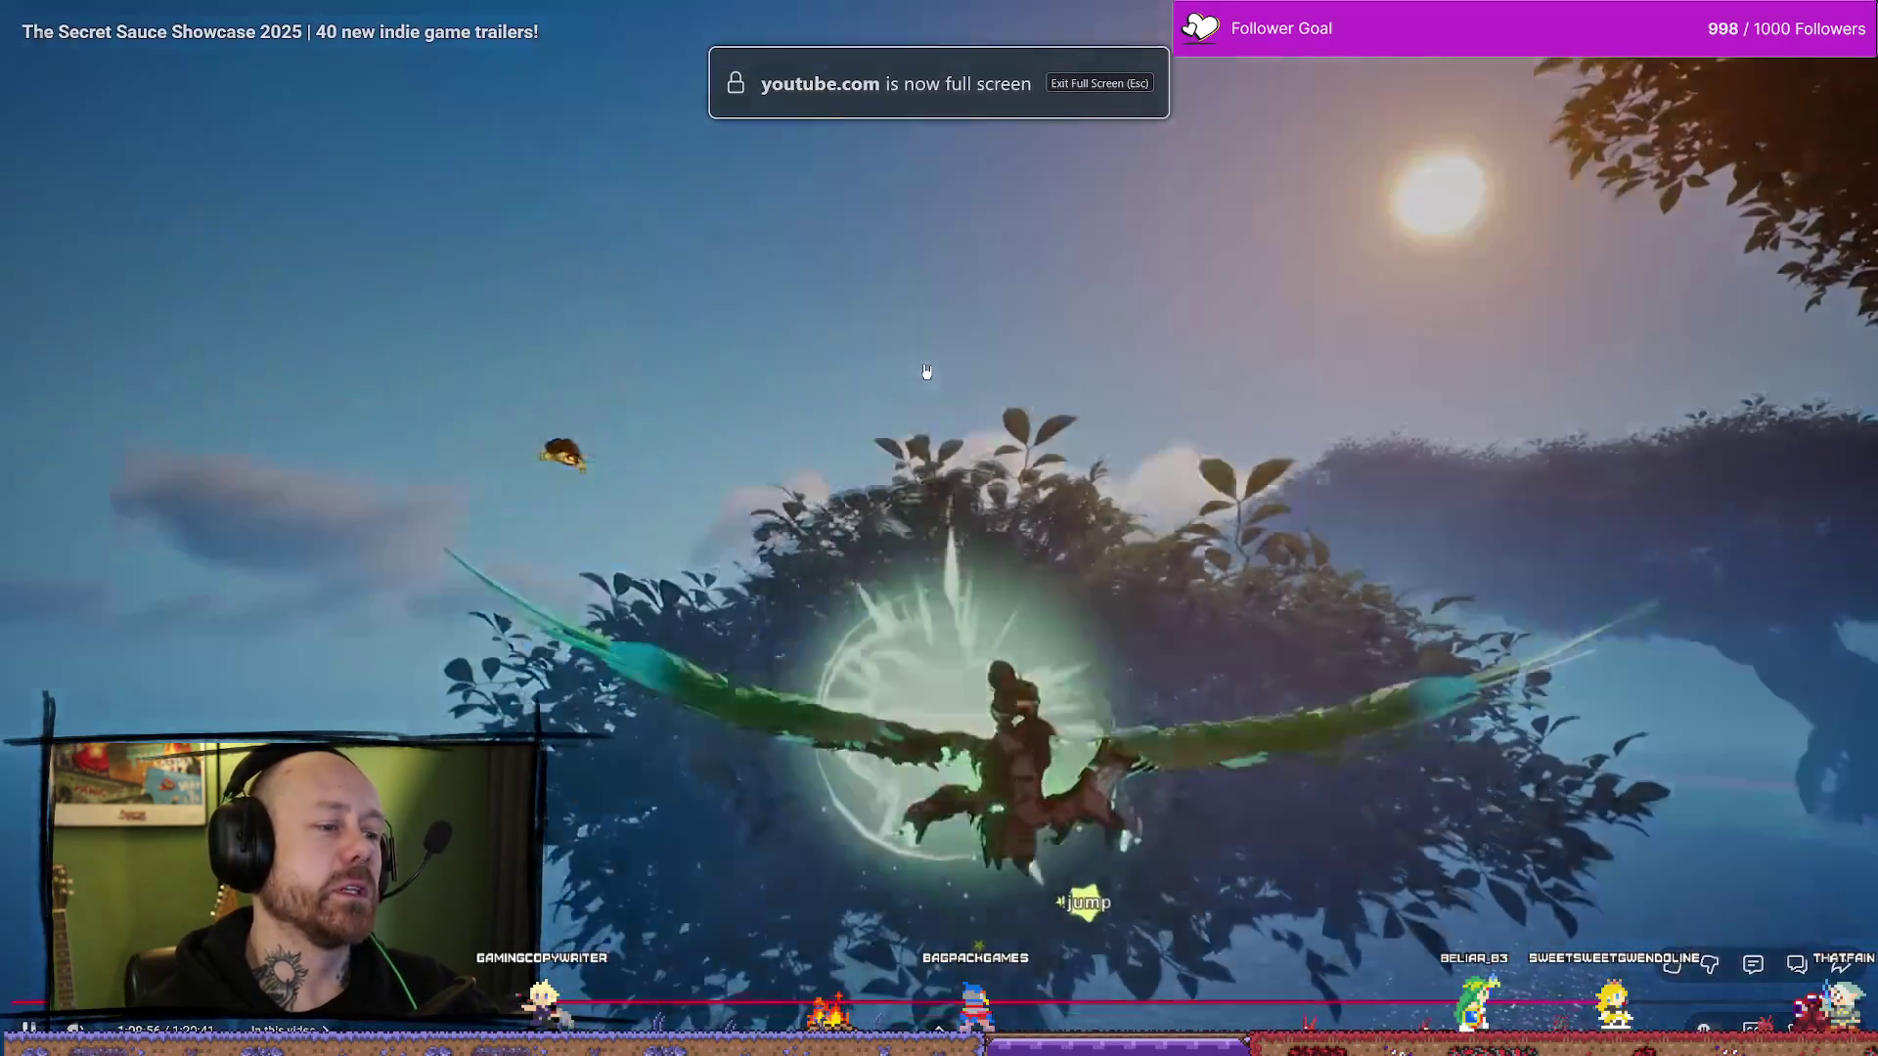
{"action": "double_click", "coordinate": [926, 372]}
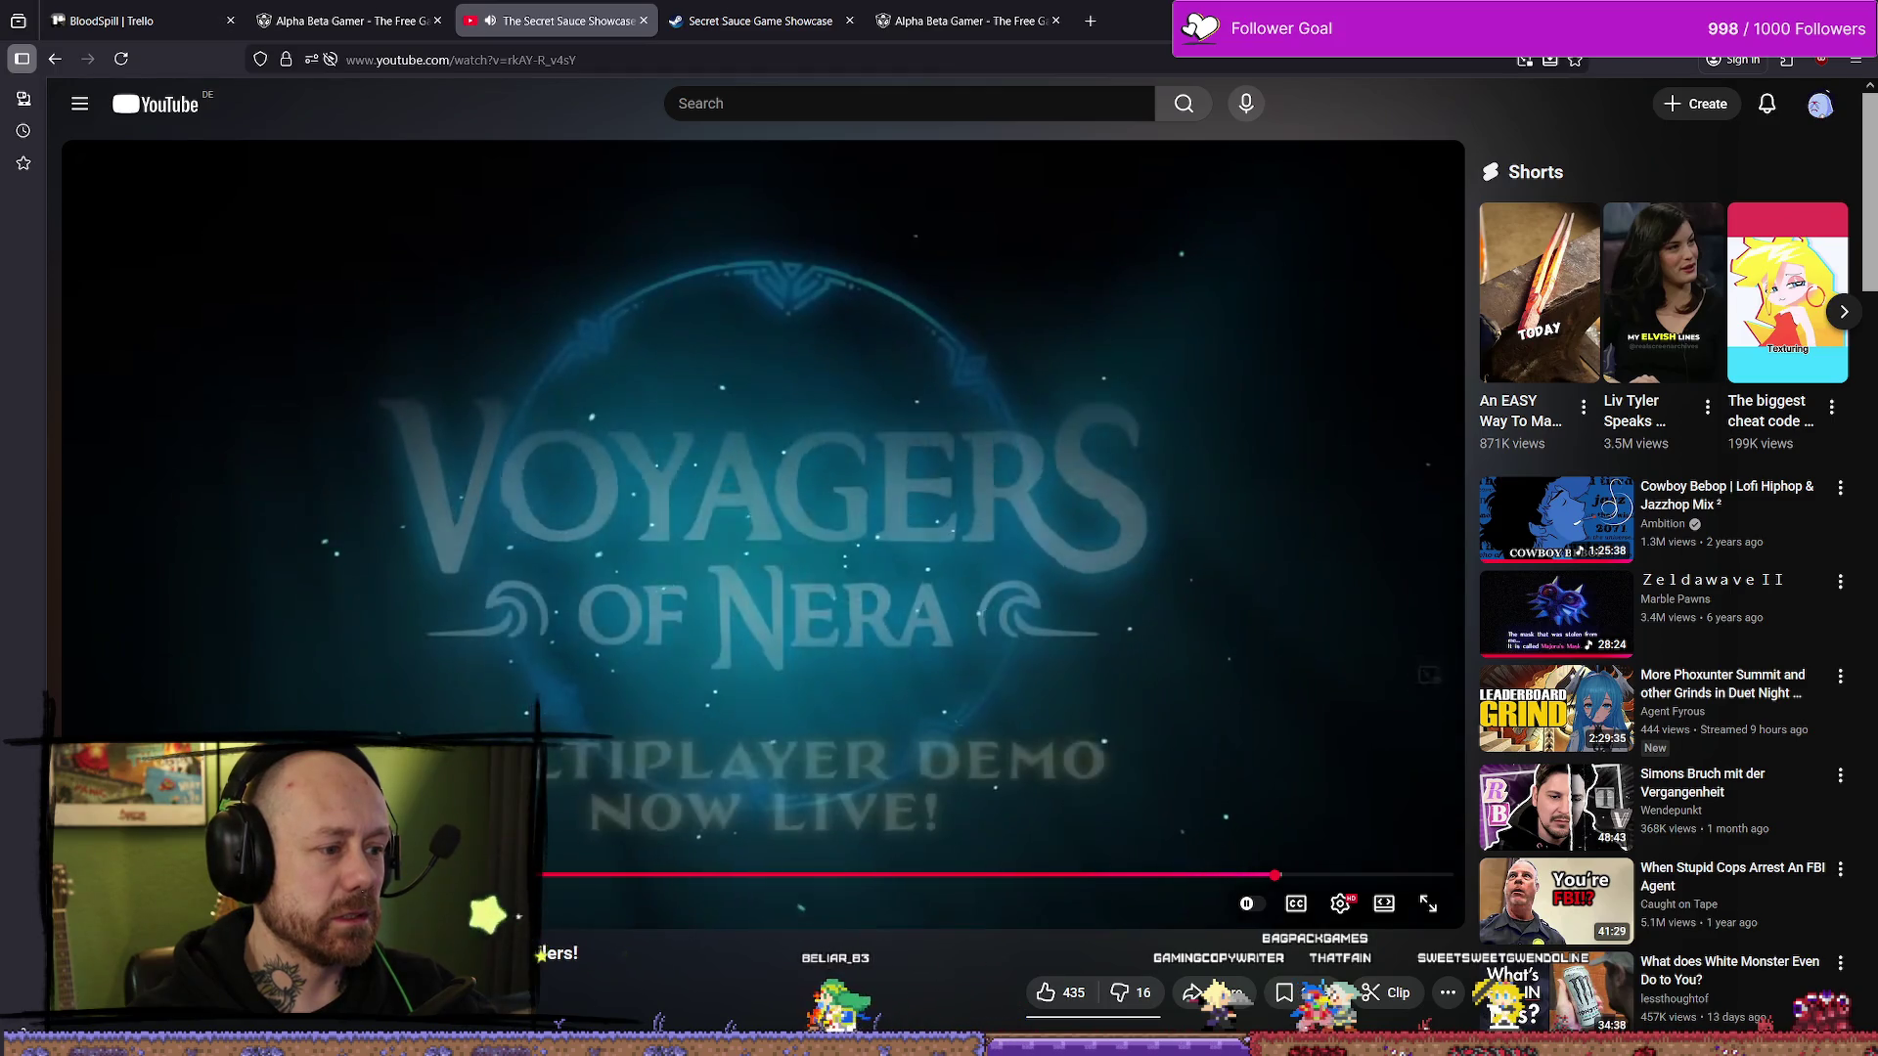
- Pause the video on the developer interview and move to the Alpha Beta Gamer tab
{"action": "scroll", "coordinate": [84, 693], "scroll_direction": "down", "scroll_amount": 3}
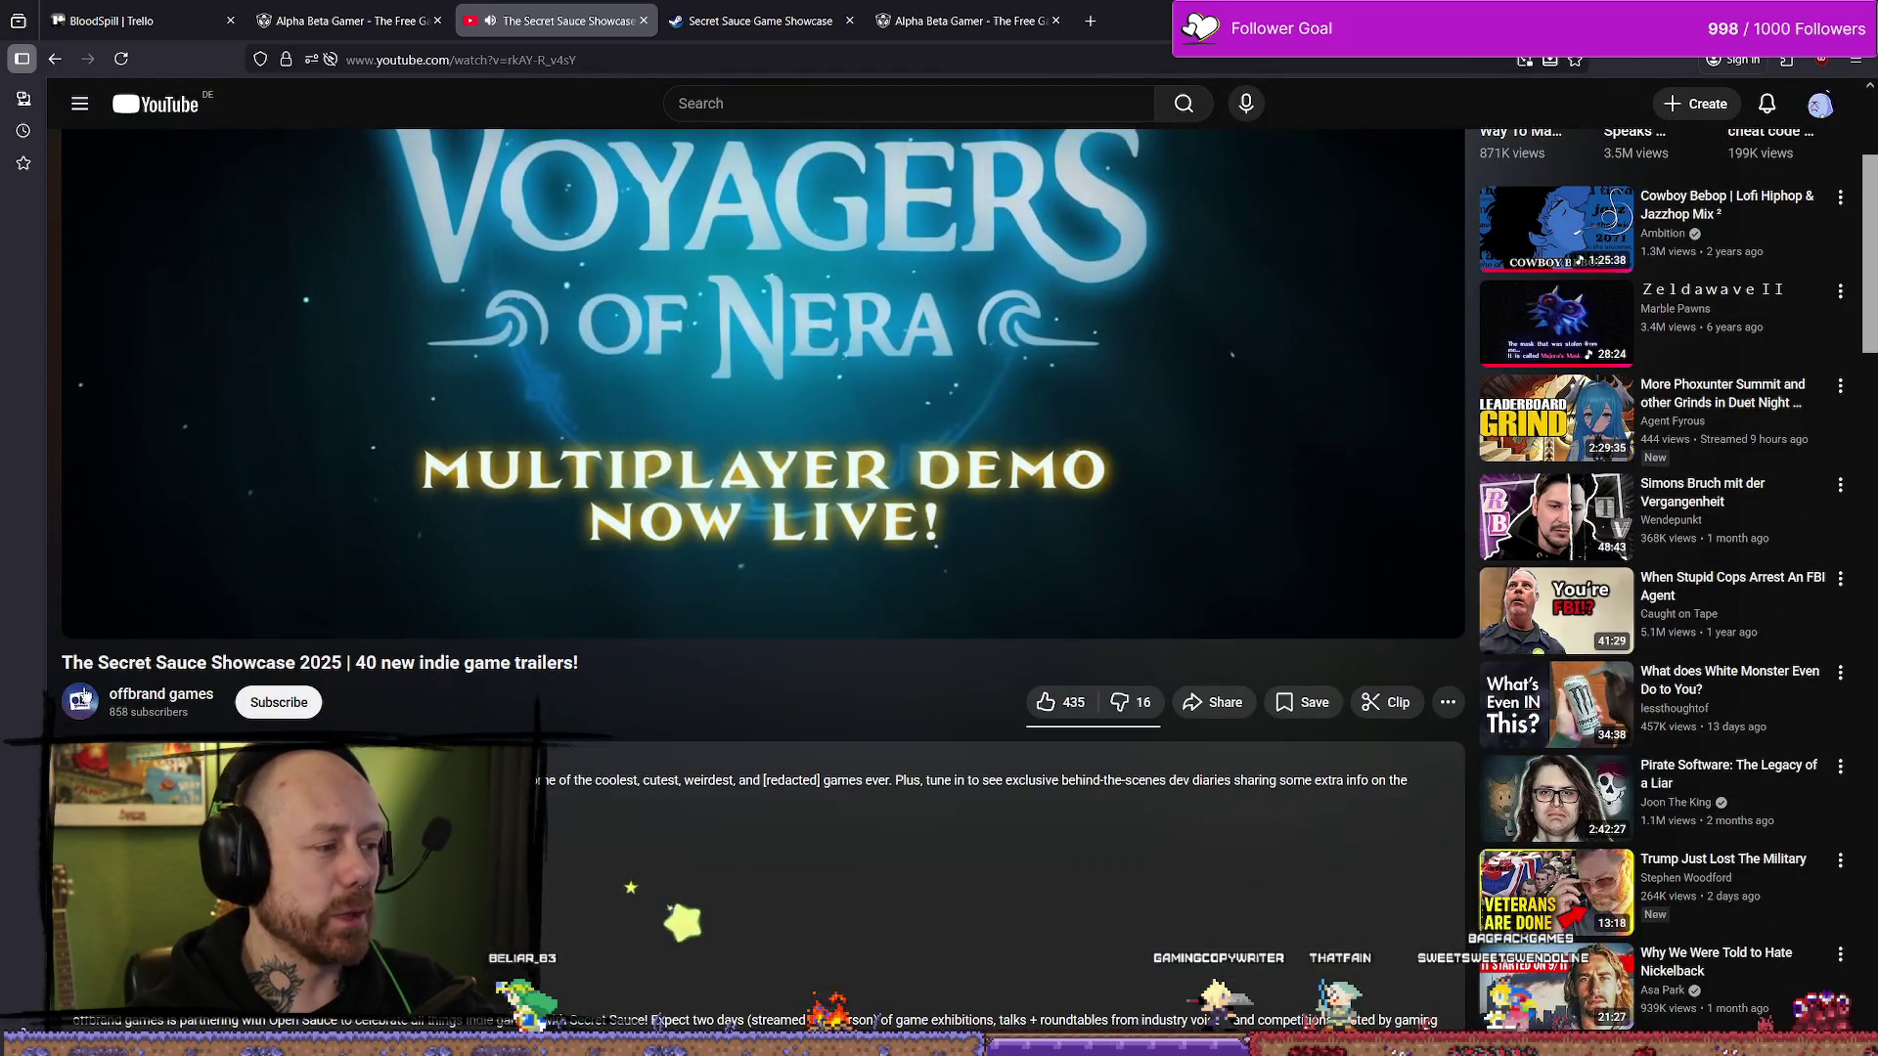
{"action": "left_click_drag", "start_coordinate": [153, 663], "coordinate": [586, 663]}
{"action": "left_click", "coordinate": [423, 664]}
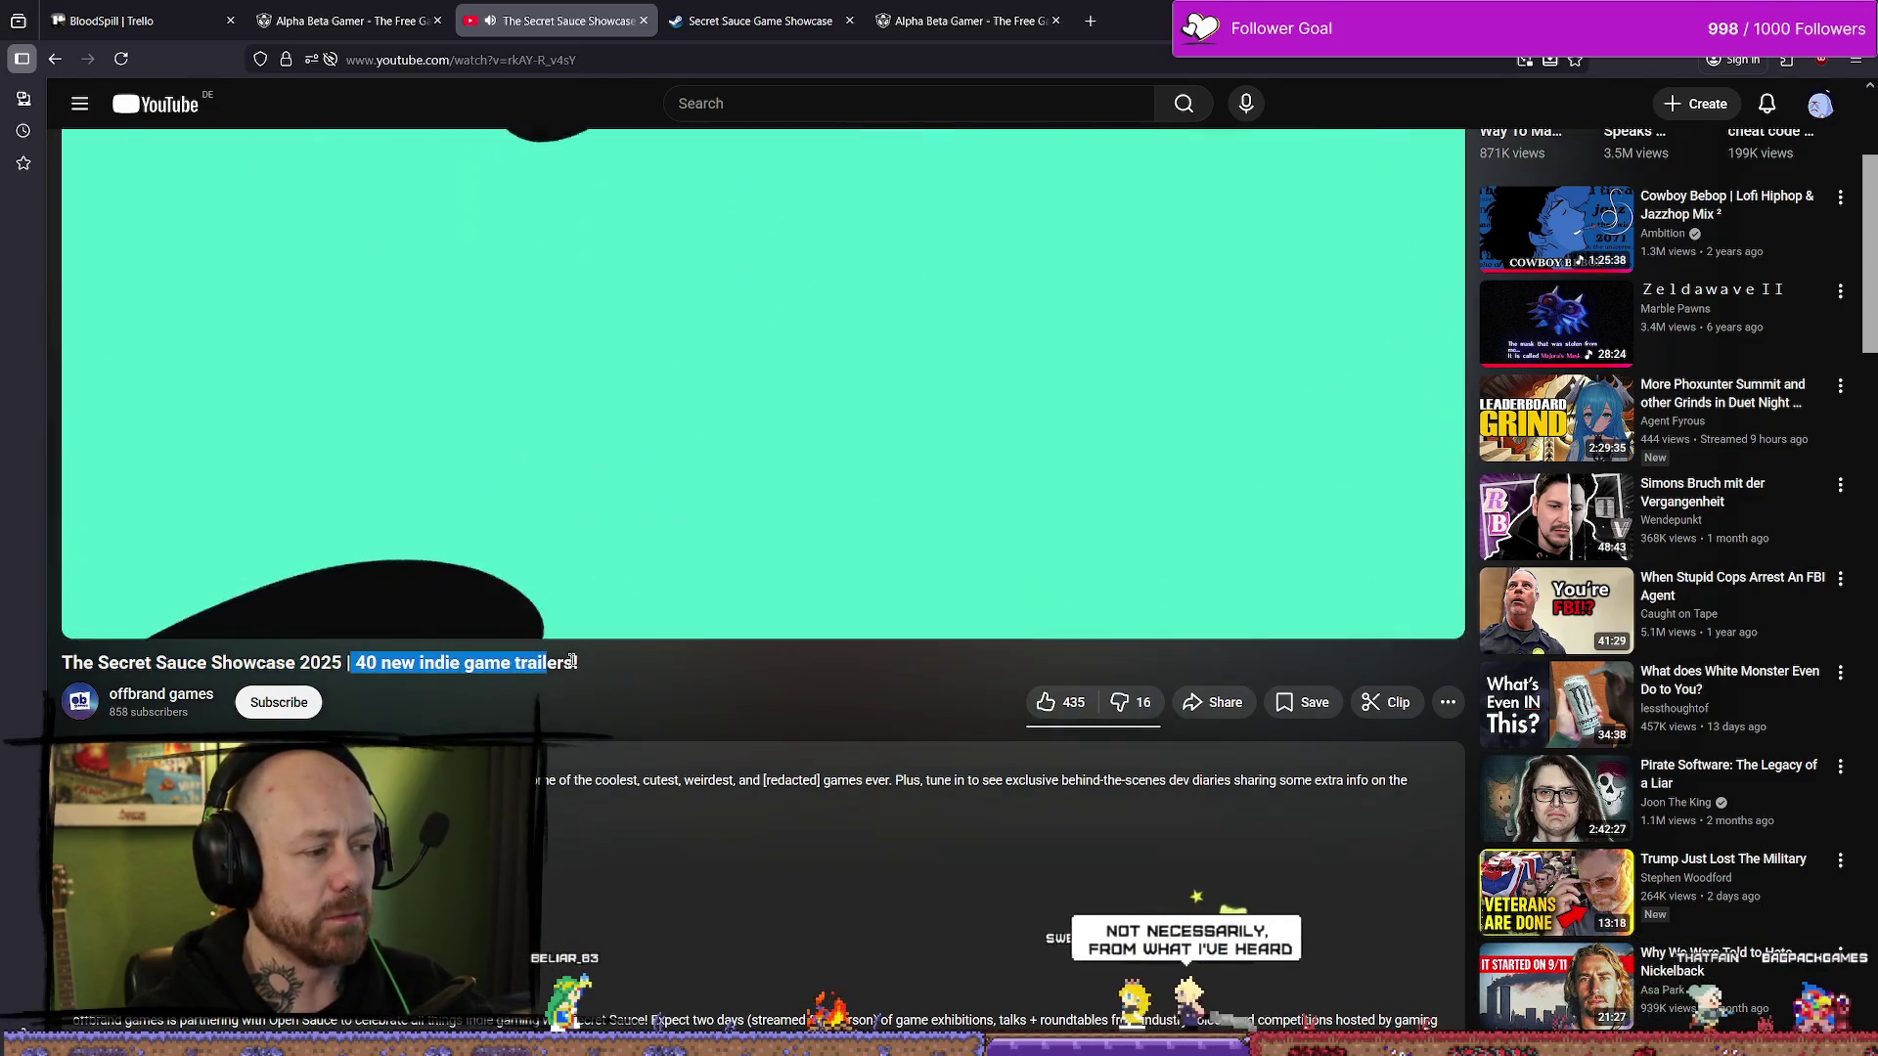
{"action": "scroll", "coordinate": [793, 753], "scroll_direction": "up", "scroll_amount": 3}
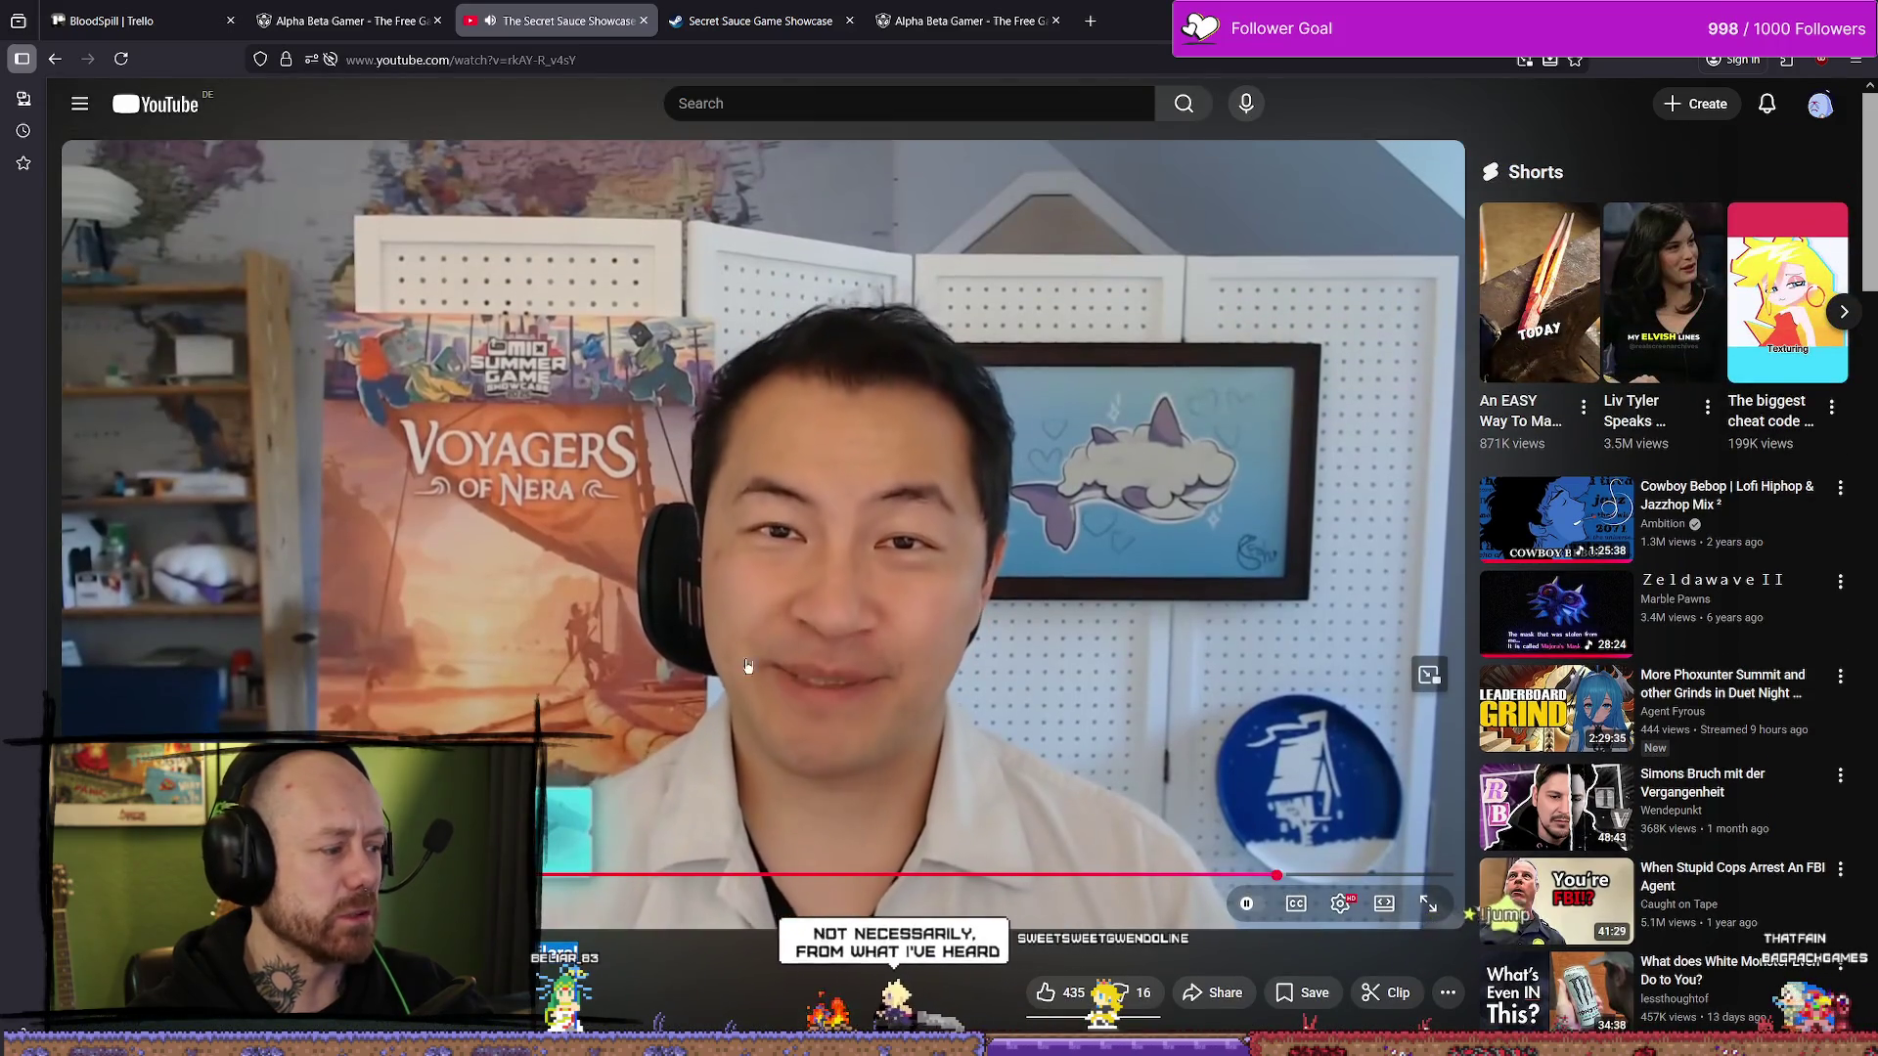
{"action": "left_click", "coordinate": [792, 646]}
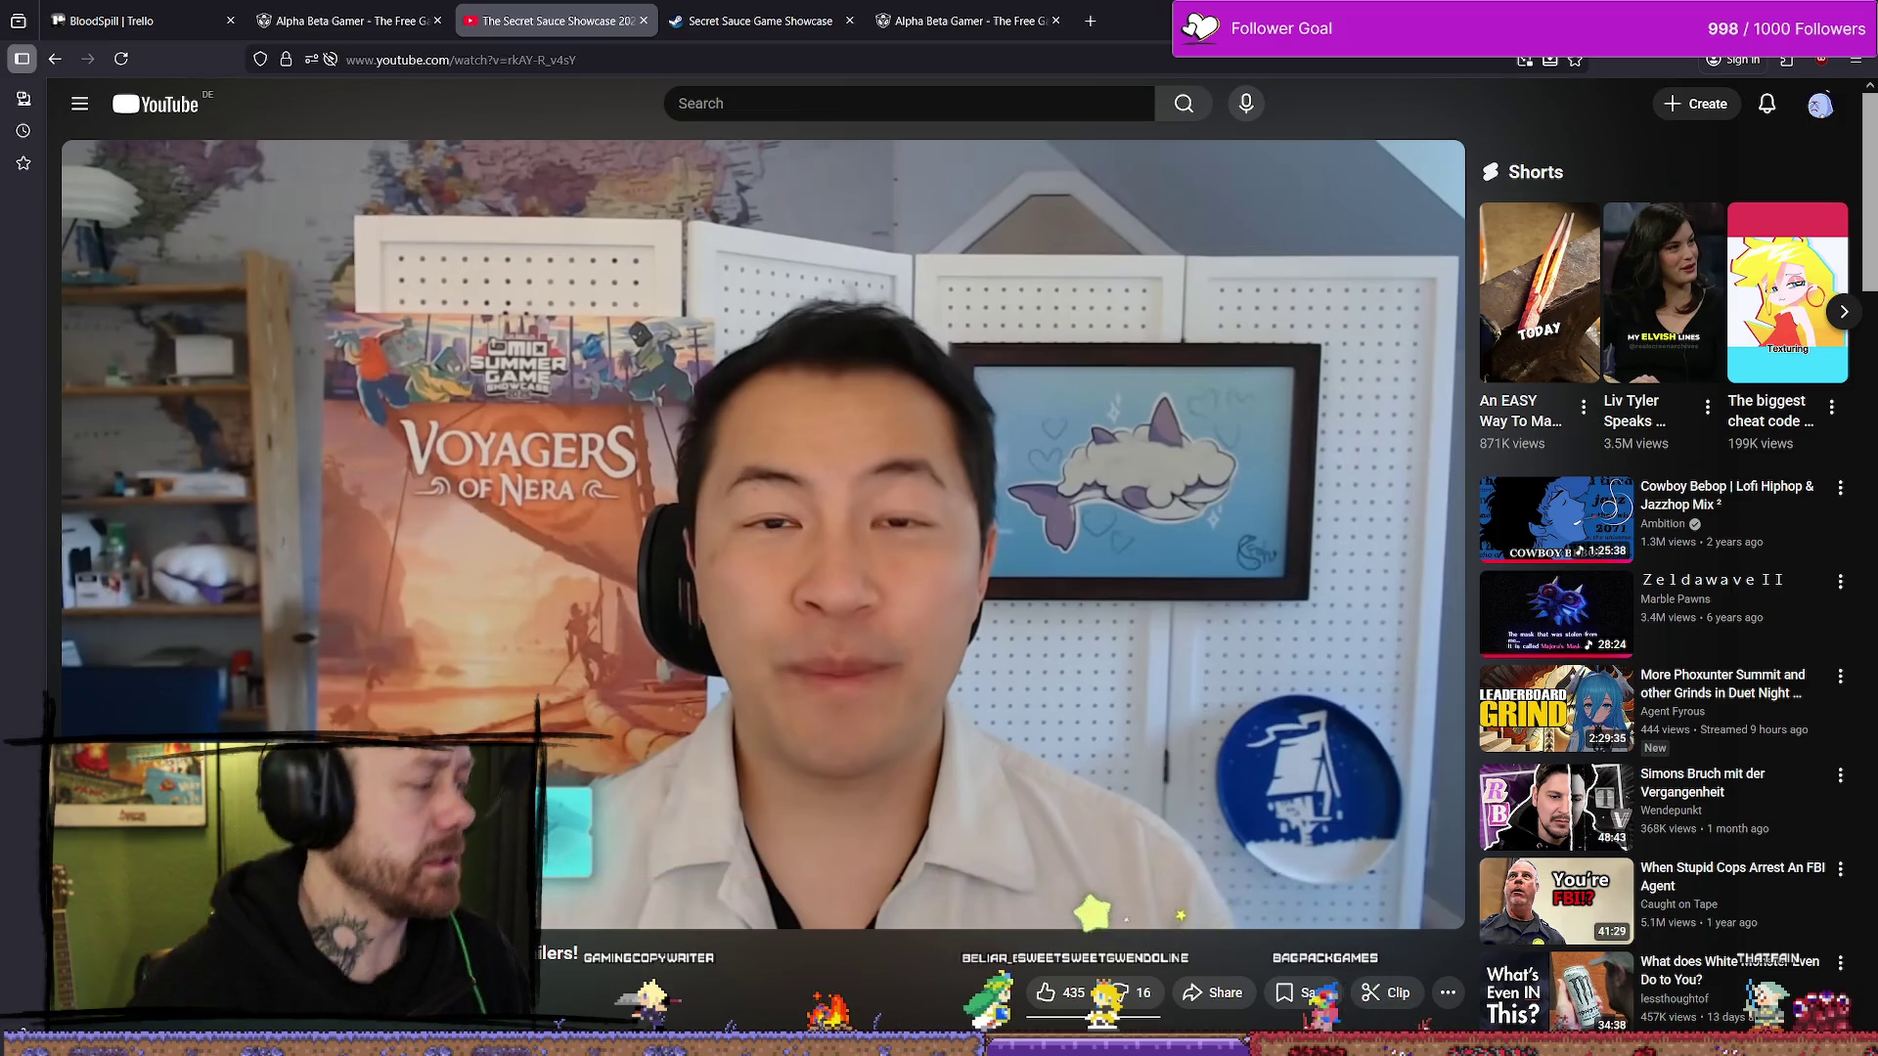
{"action": "scroll", "coordinate": [799, 601], "scroll_direction": "down", "scroll_amount": 5}
{"action": "scroll", "coordinate": [799, 601], "scroll_direction": "up", "scroll_amount": 5}
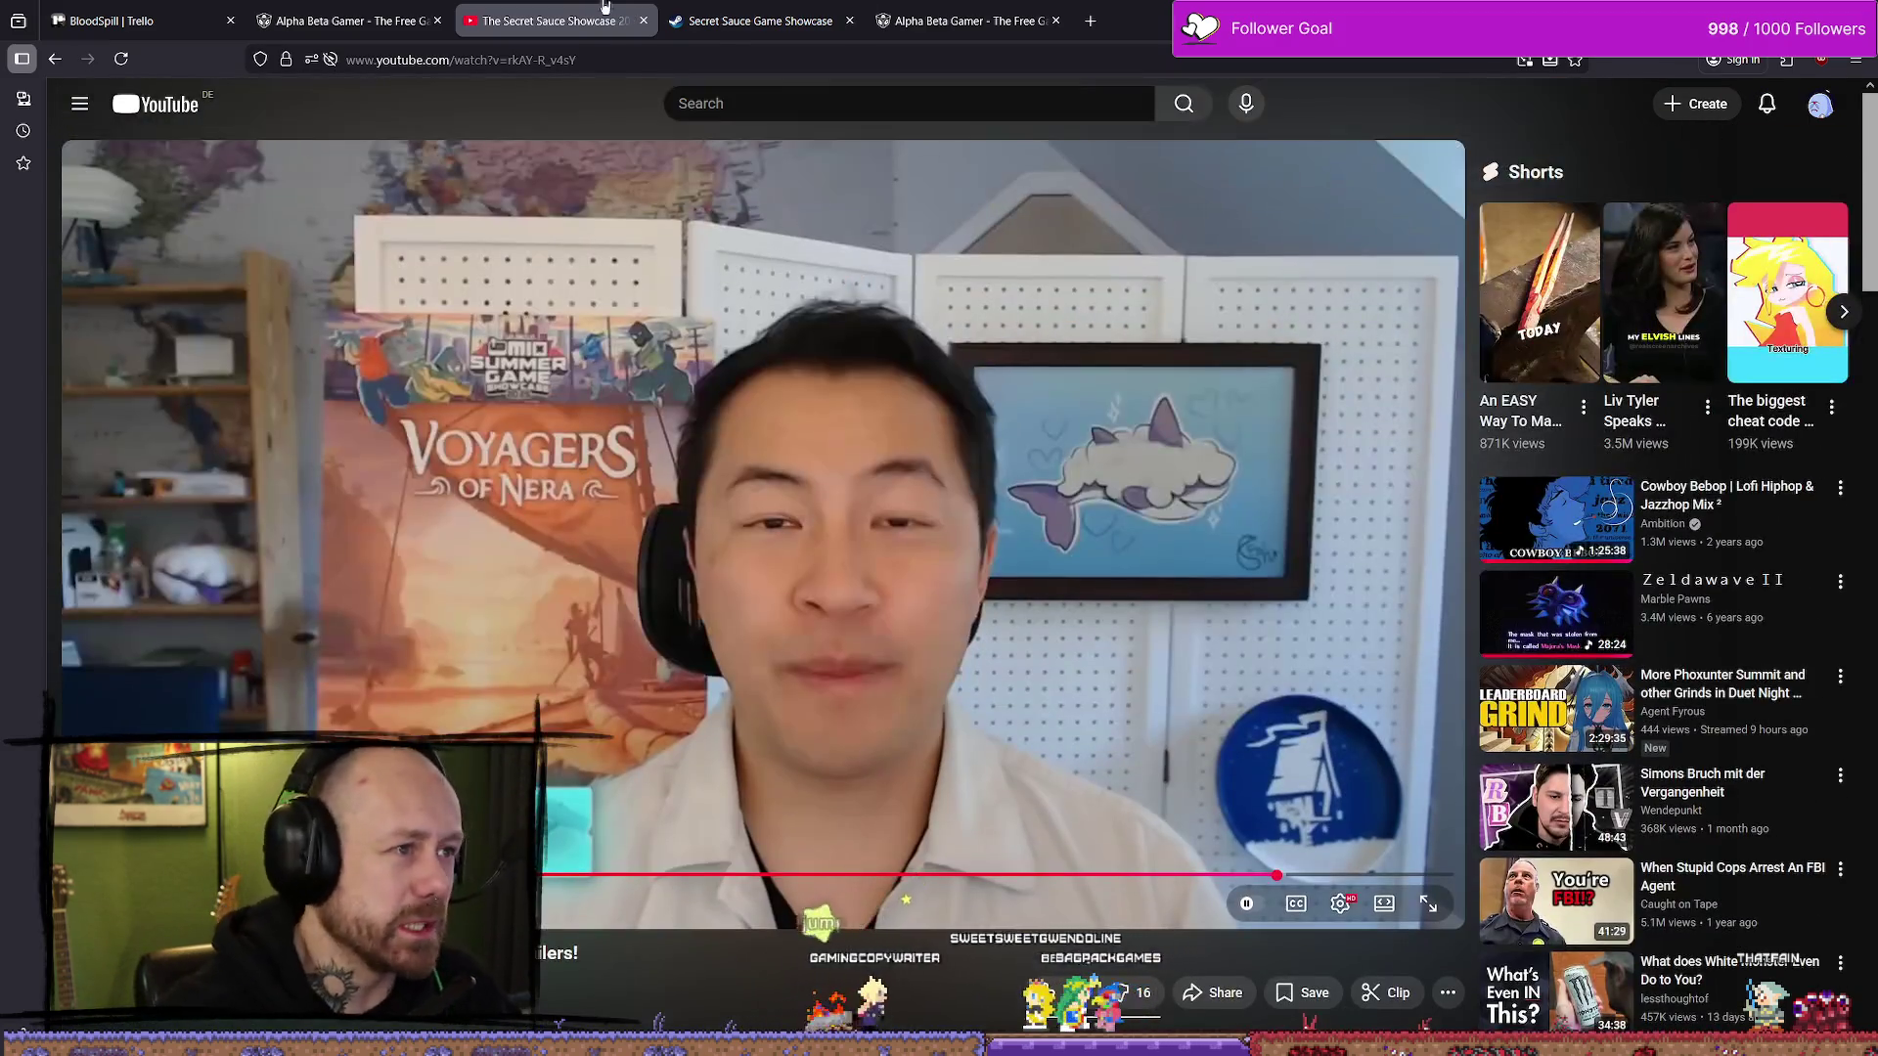
{"action": "left_click", "coordinate": [348, 20]}
{"action": "left_click", "coordinate": [675, 10]}
{"action": "left_click", "coordinate": [978, 21]}
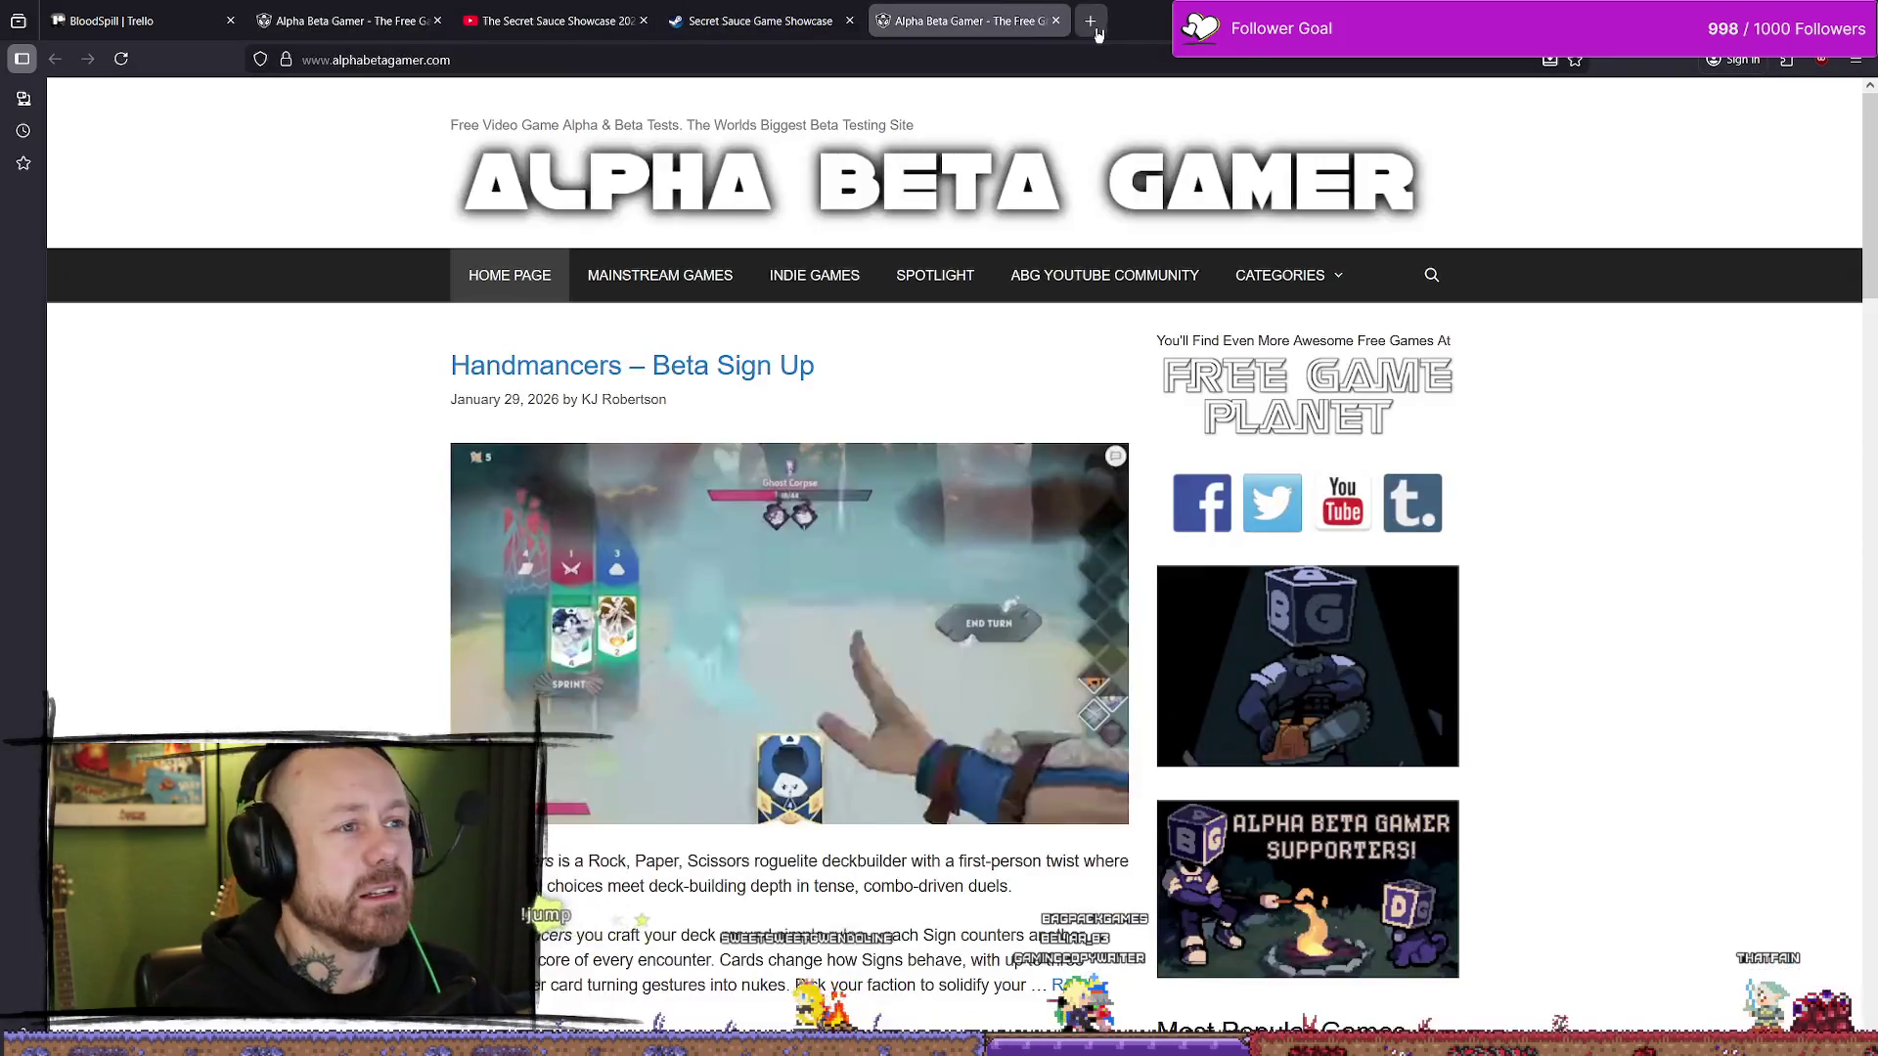
- In a new tab, search 'Secret Sauce showcase' and open the opensauce.com showcase result
{"action": "left_click", "coordinate": [1090, 20]}
{"action": "type", "text": "se"}
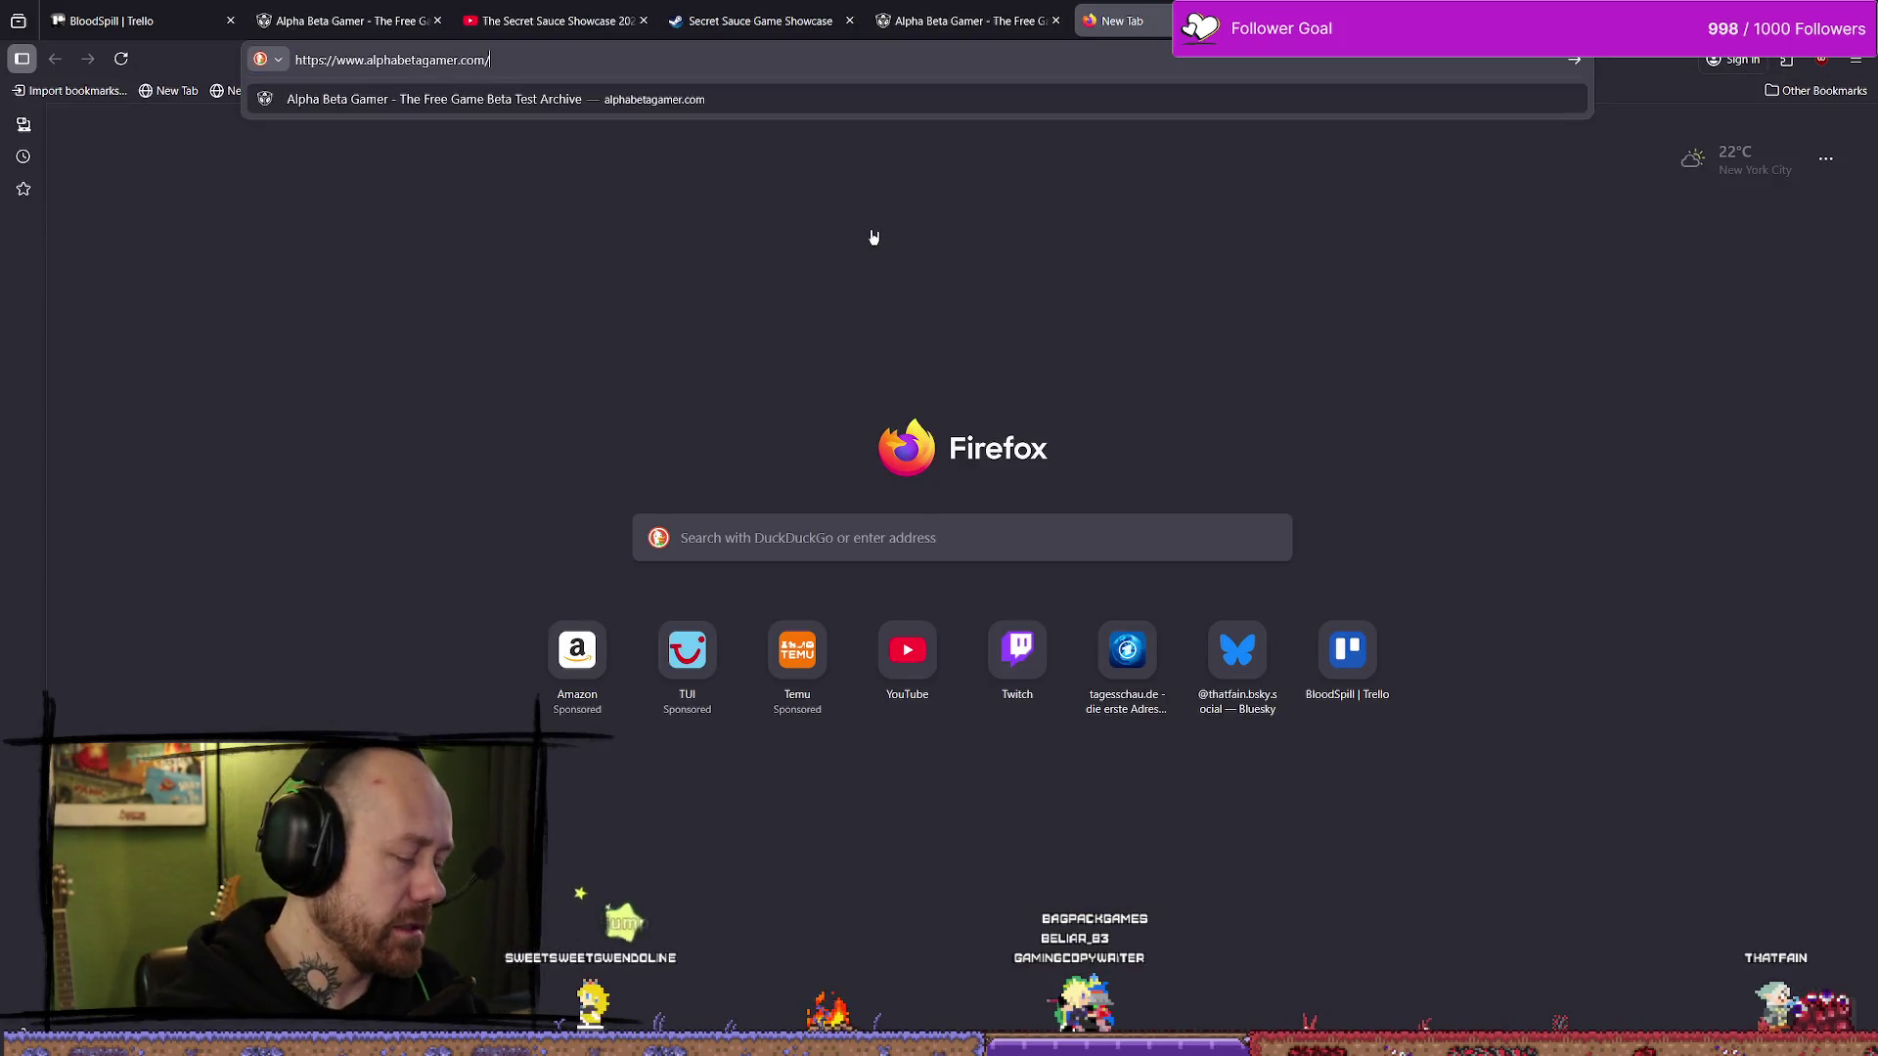
{"action": "type", "text": "cret s"}
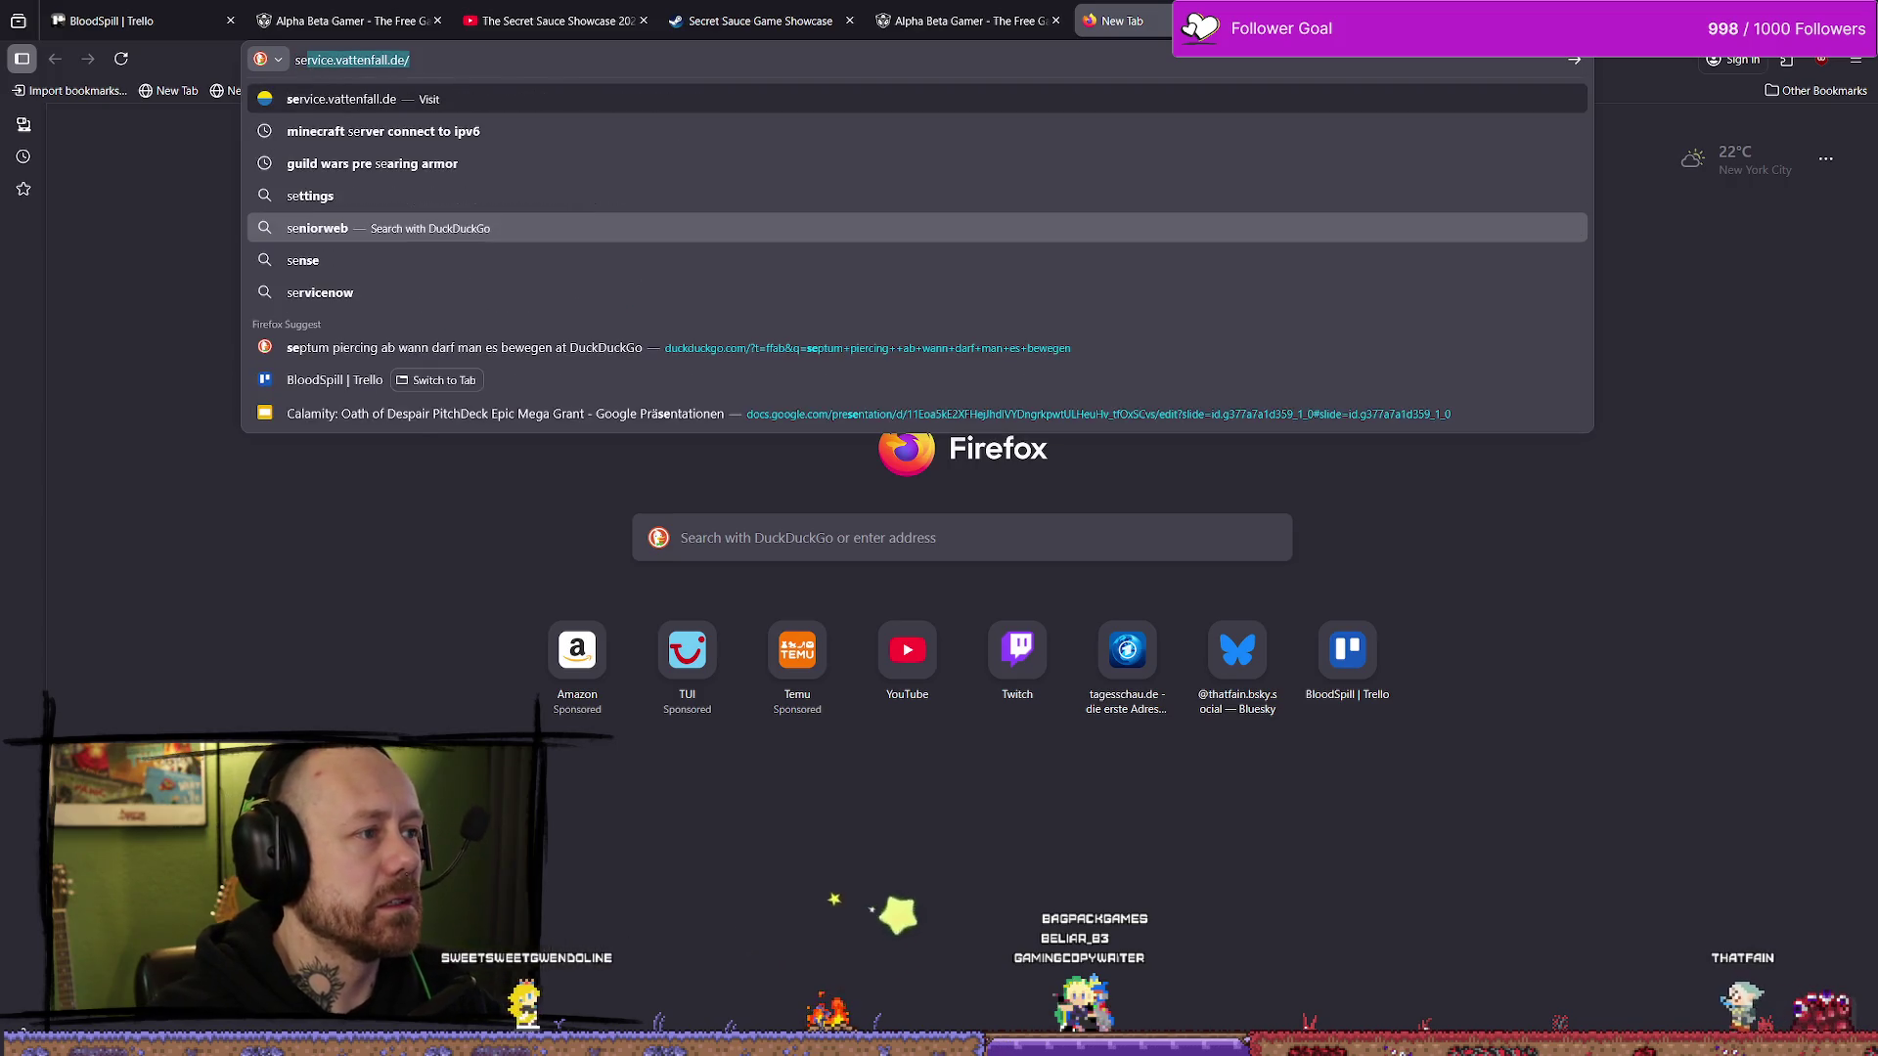
{"action": "type", "text": "au"}
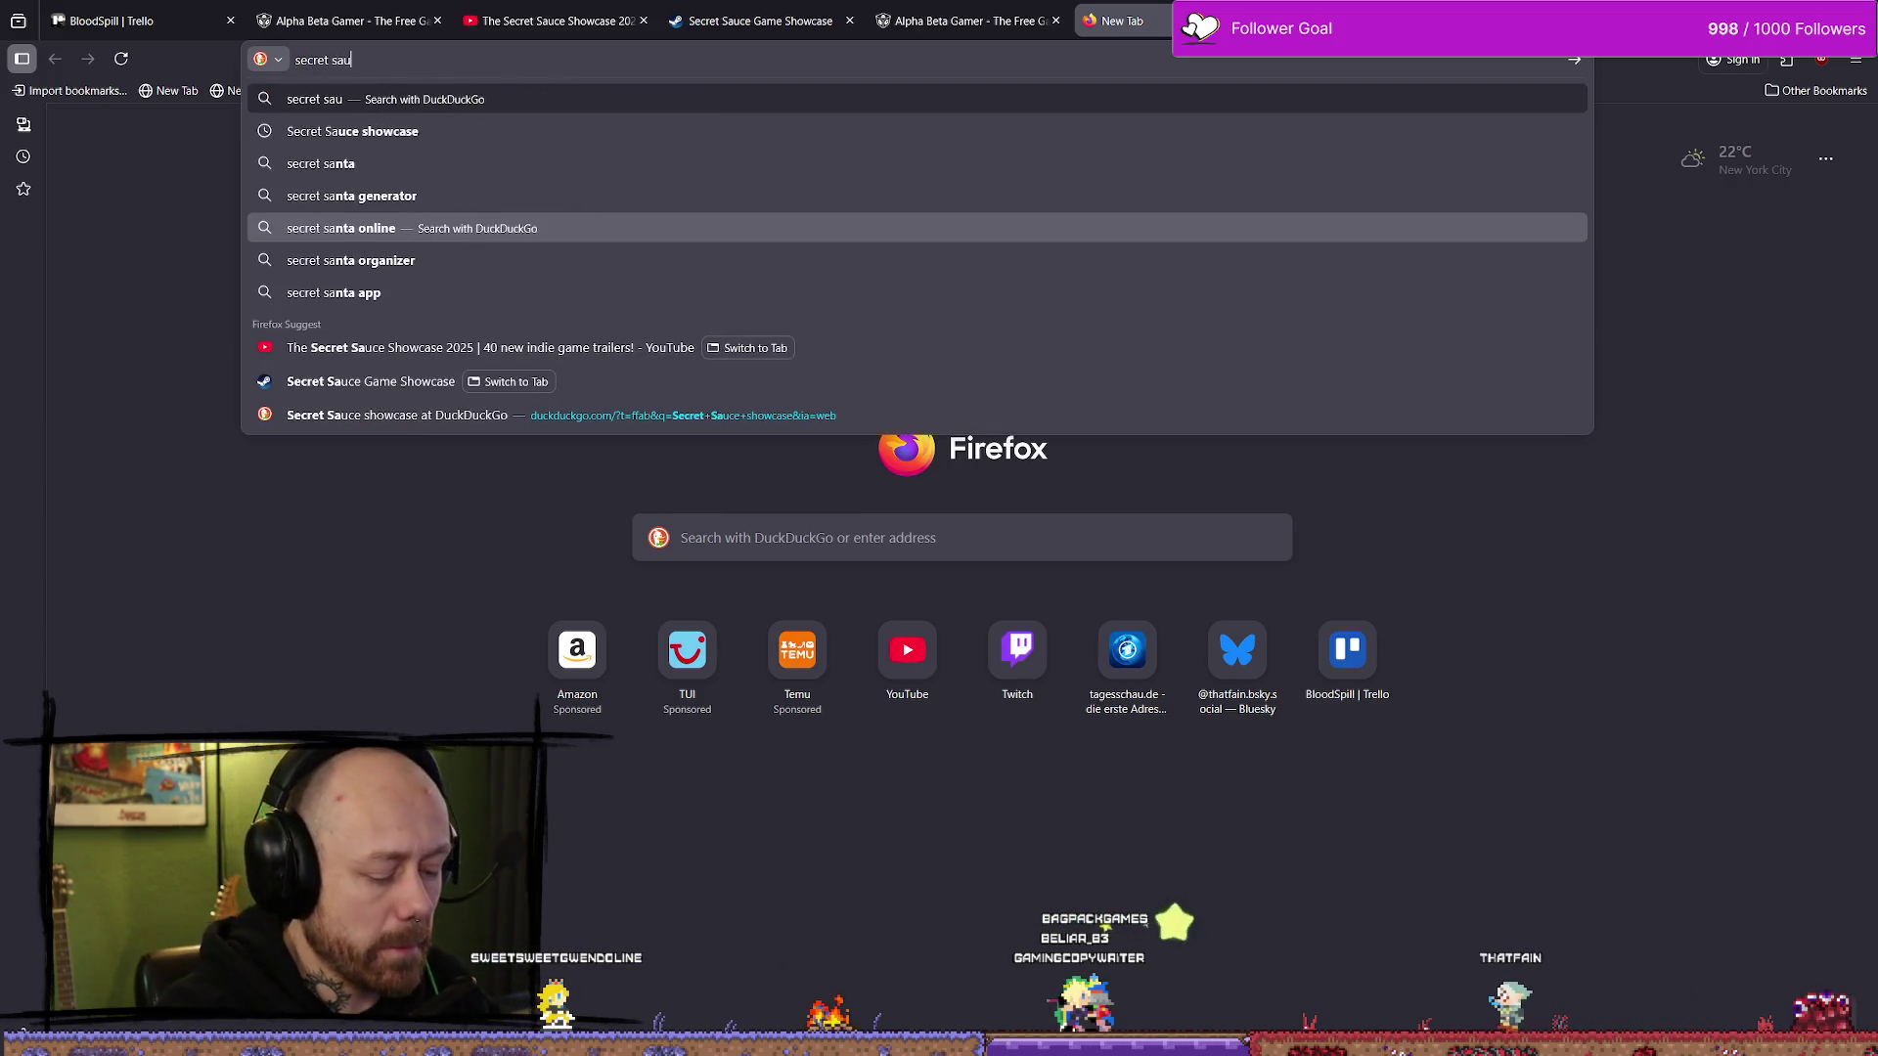
{"action": "type", "text": "vc sho"}
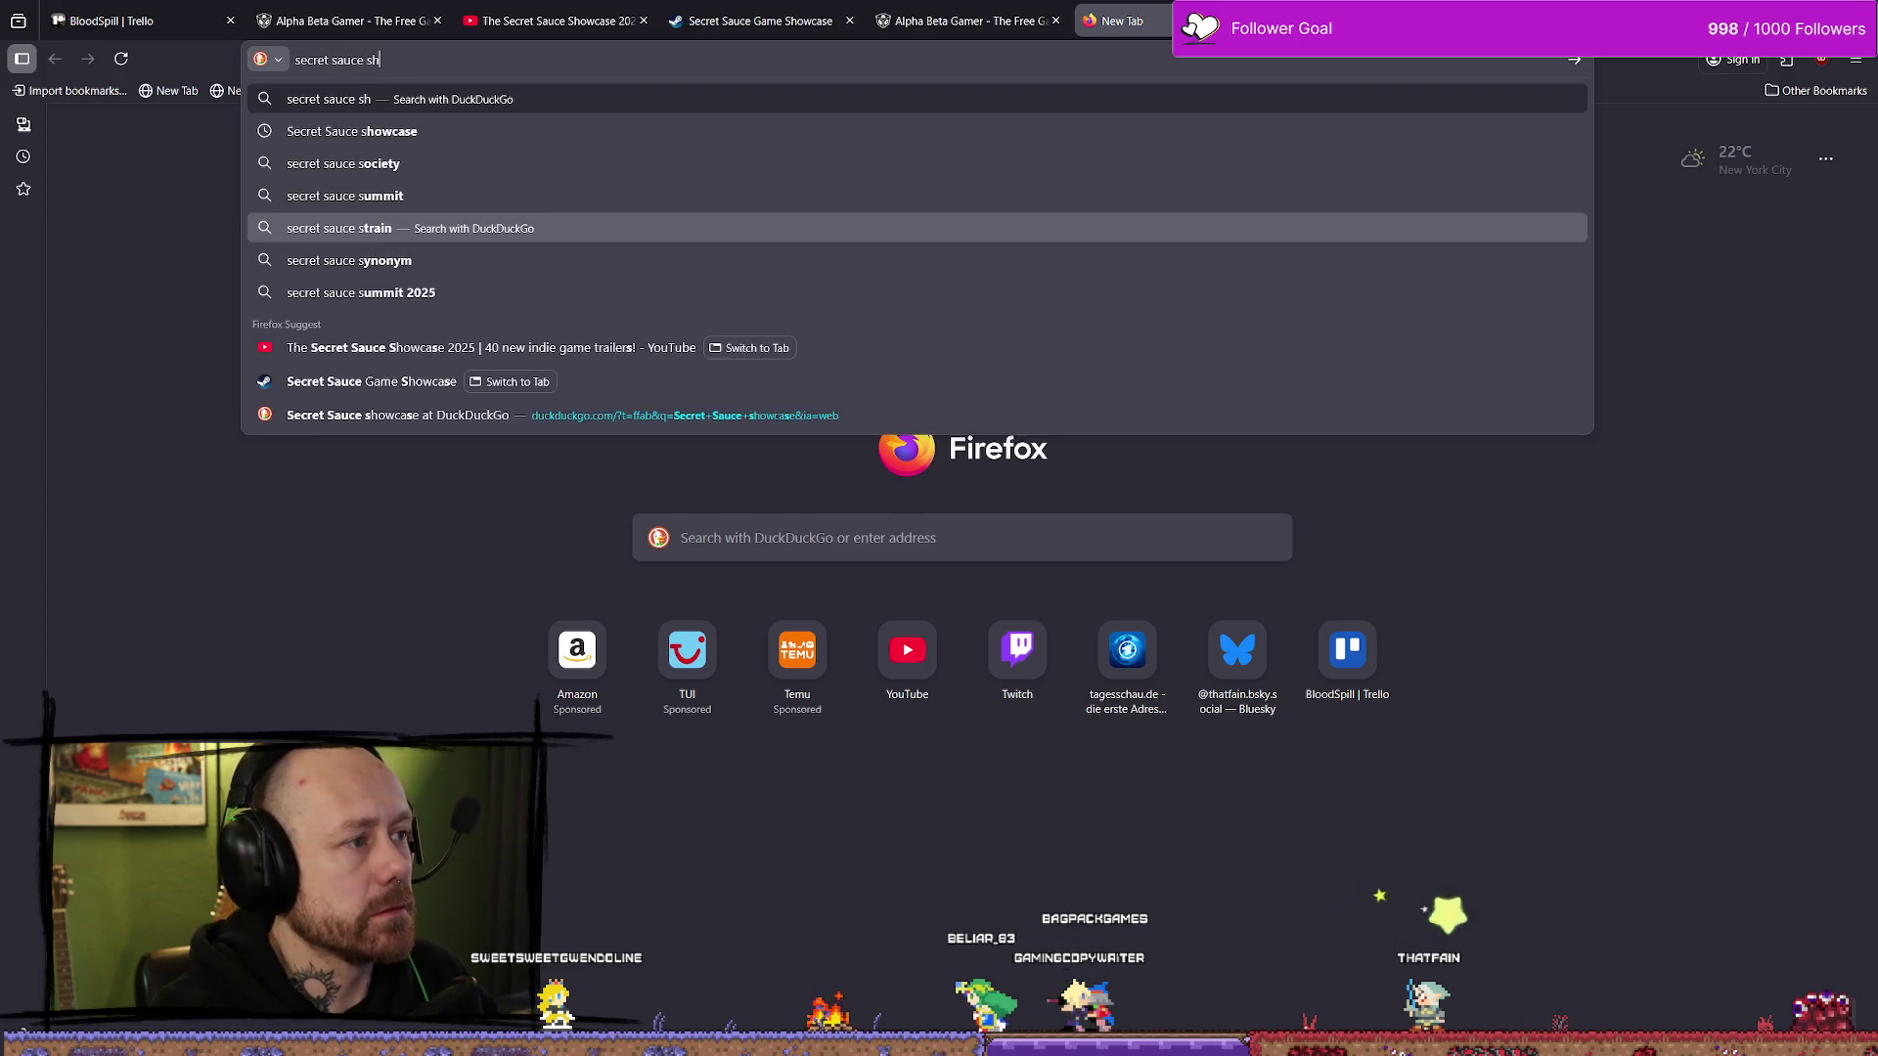
{"action": "key", "text": "Down"}
{"action": "key", "text": "Return"}
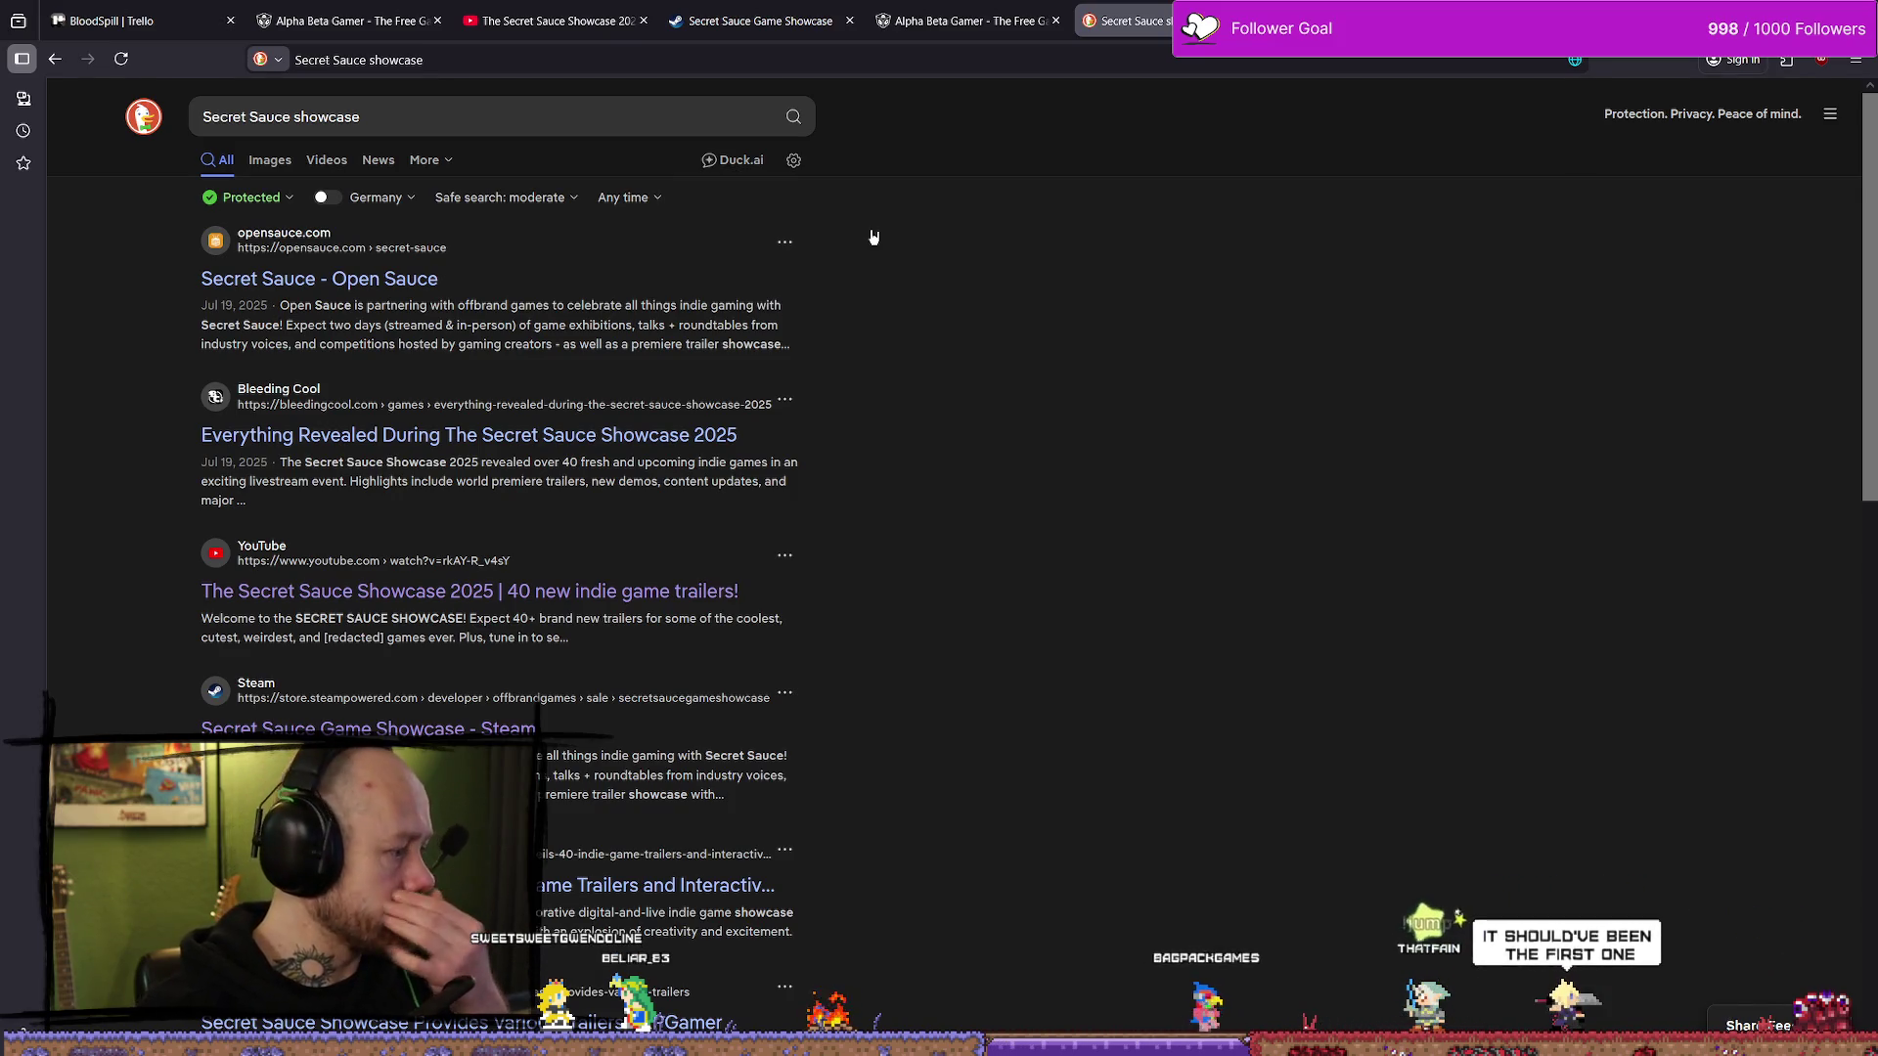
{"action": "left_click", "coordinate": [287, 239]}
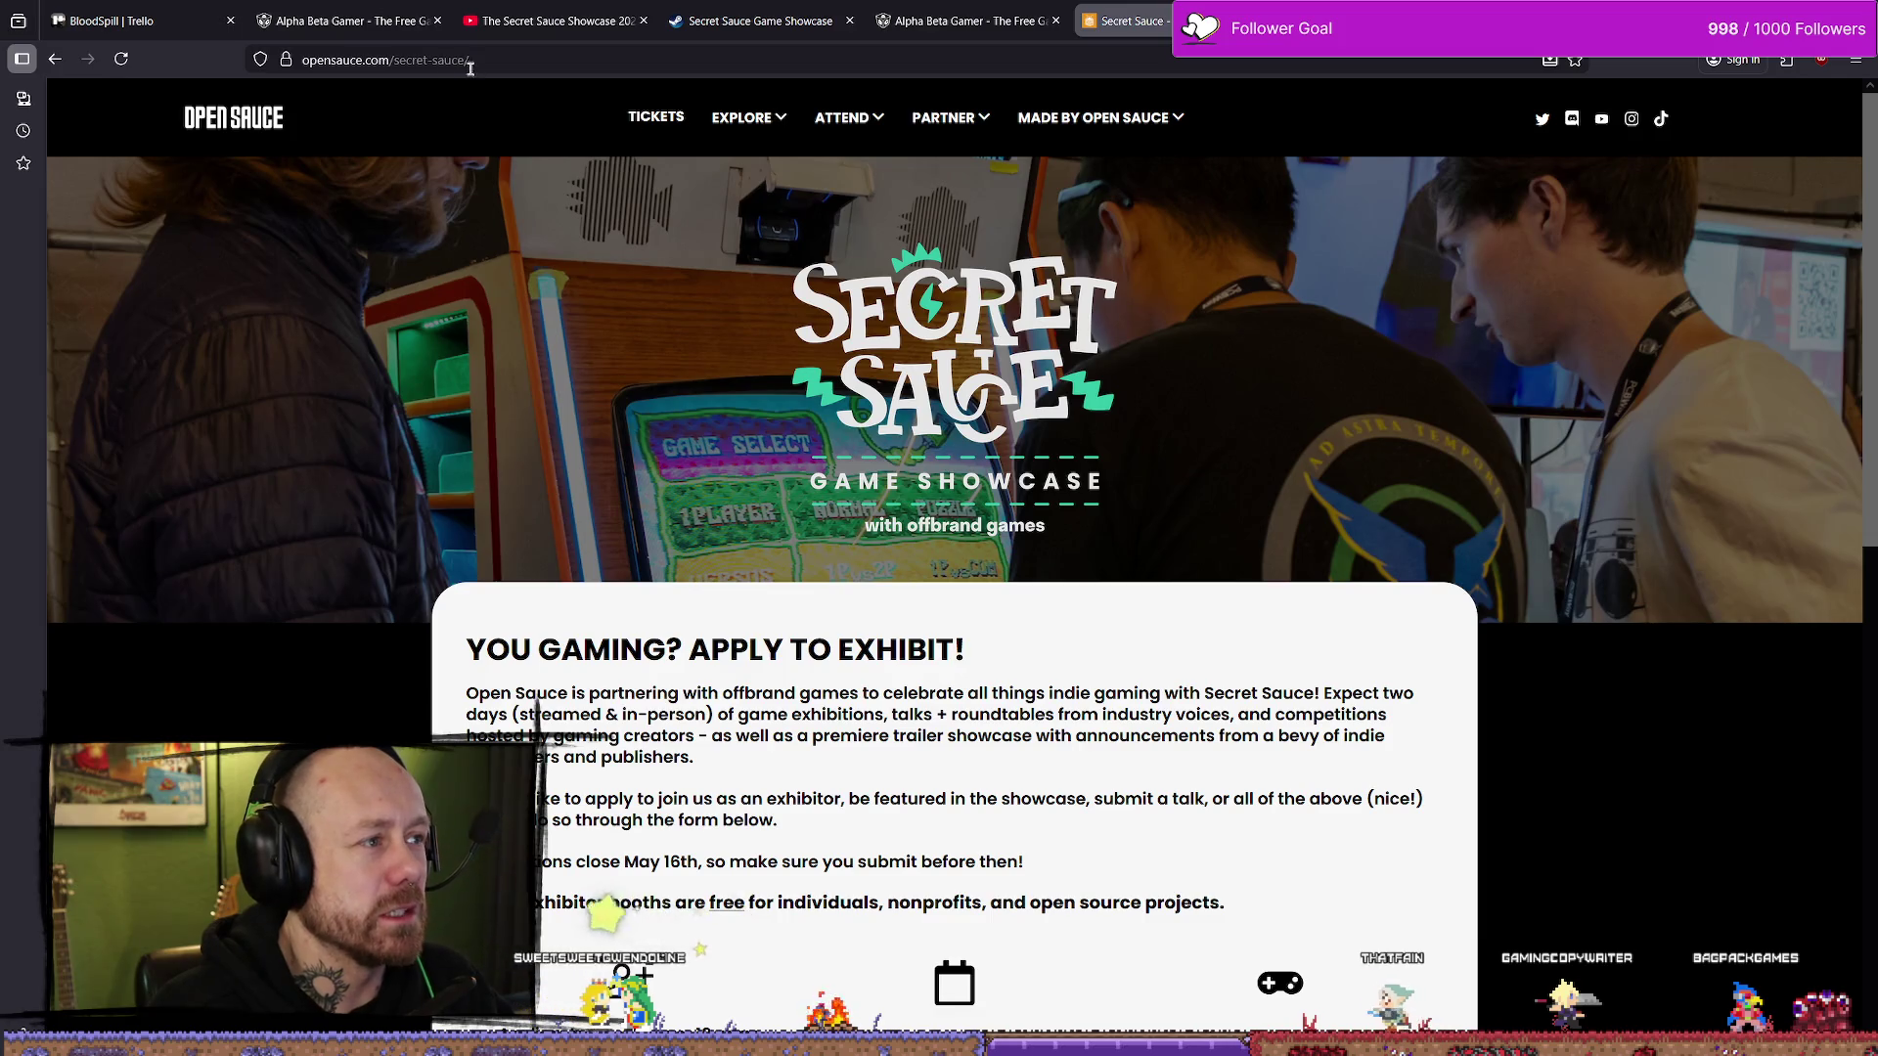
{"action": "double_click", "coordinate": [360, 60]}
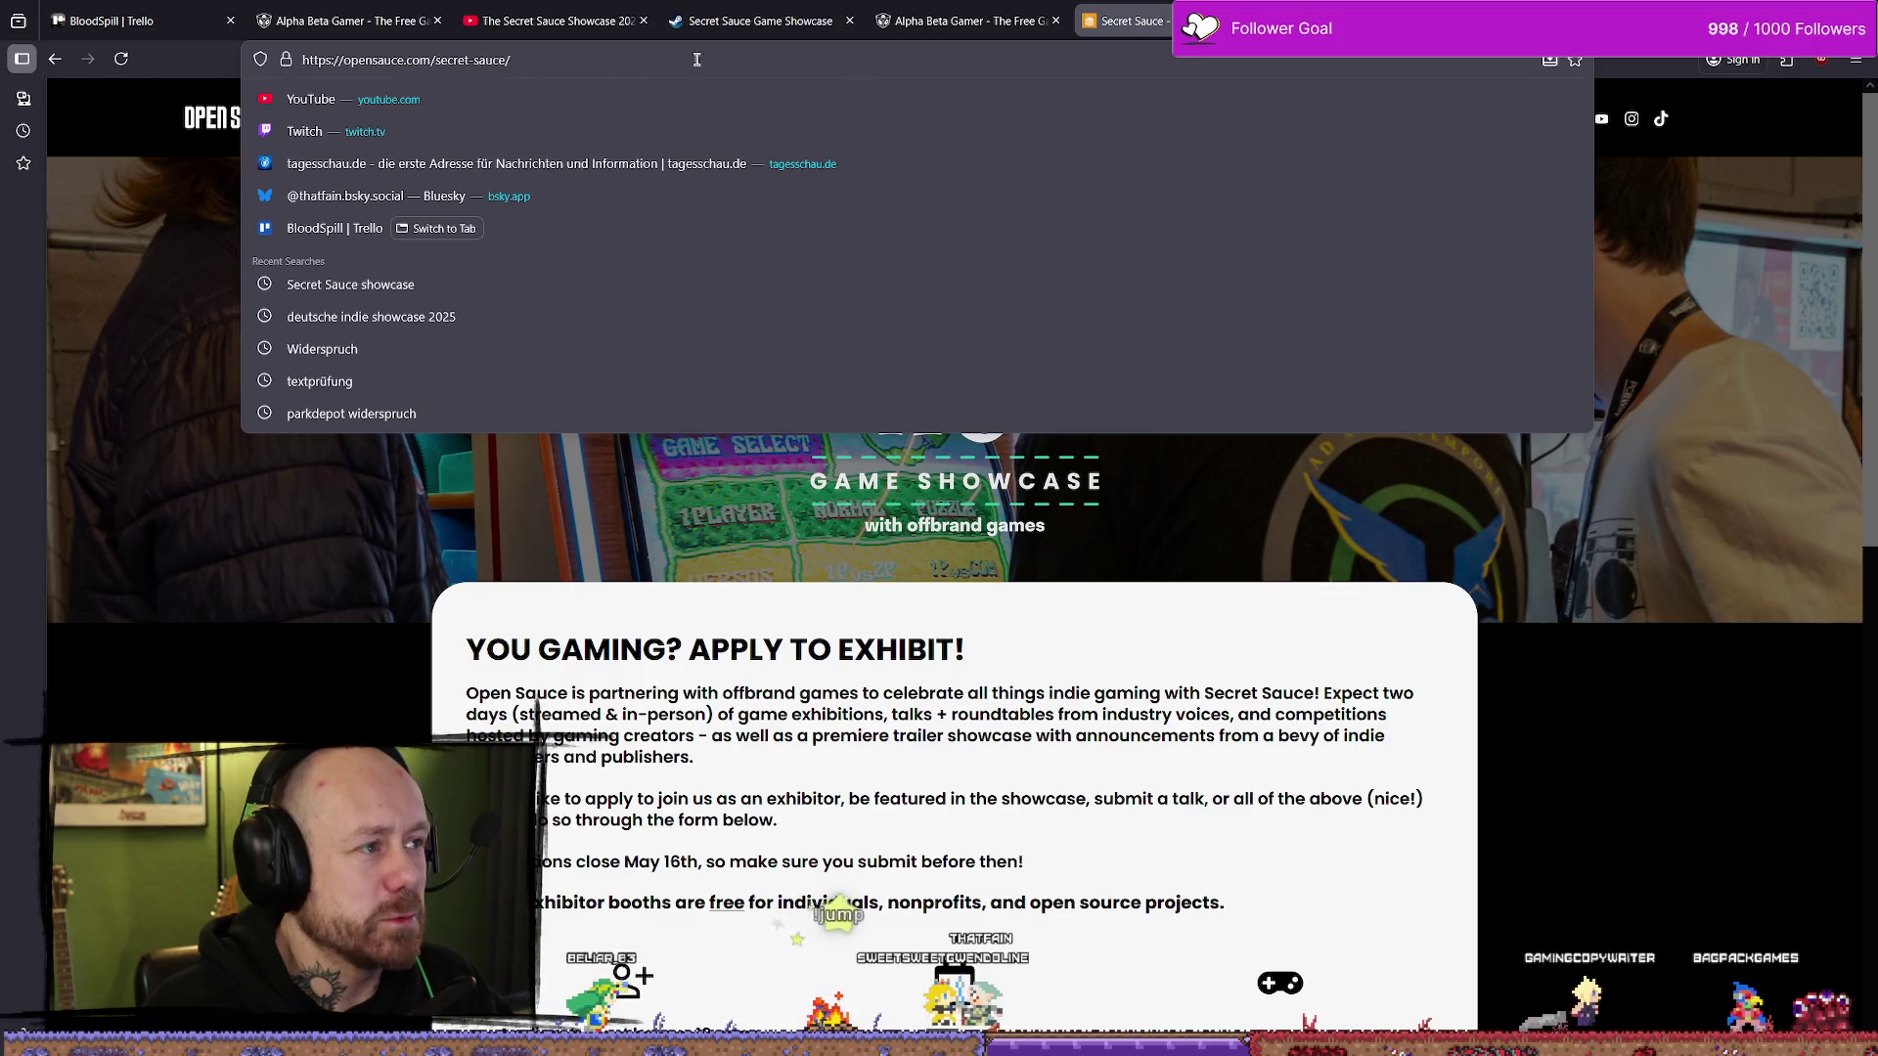
{"action": "key", "text": "Escape"}
{"action": "scroll", "coordinate": [1216, 403], "scroll_direction": "down", "scroll_amount": 1}
{"action": "scroll", "coordinate": [1215, 403], "scroll_direction": "down", "scroll_amount": 3}
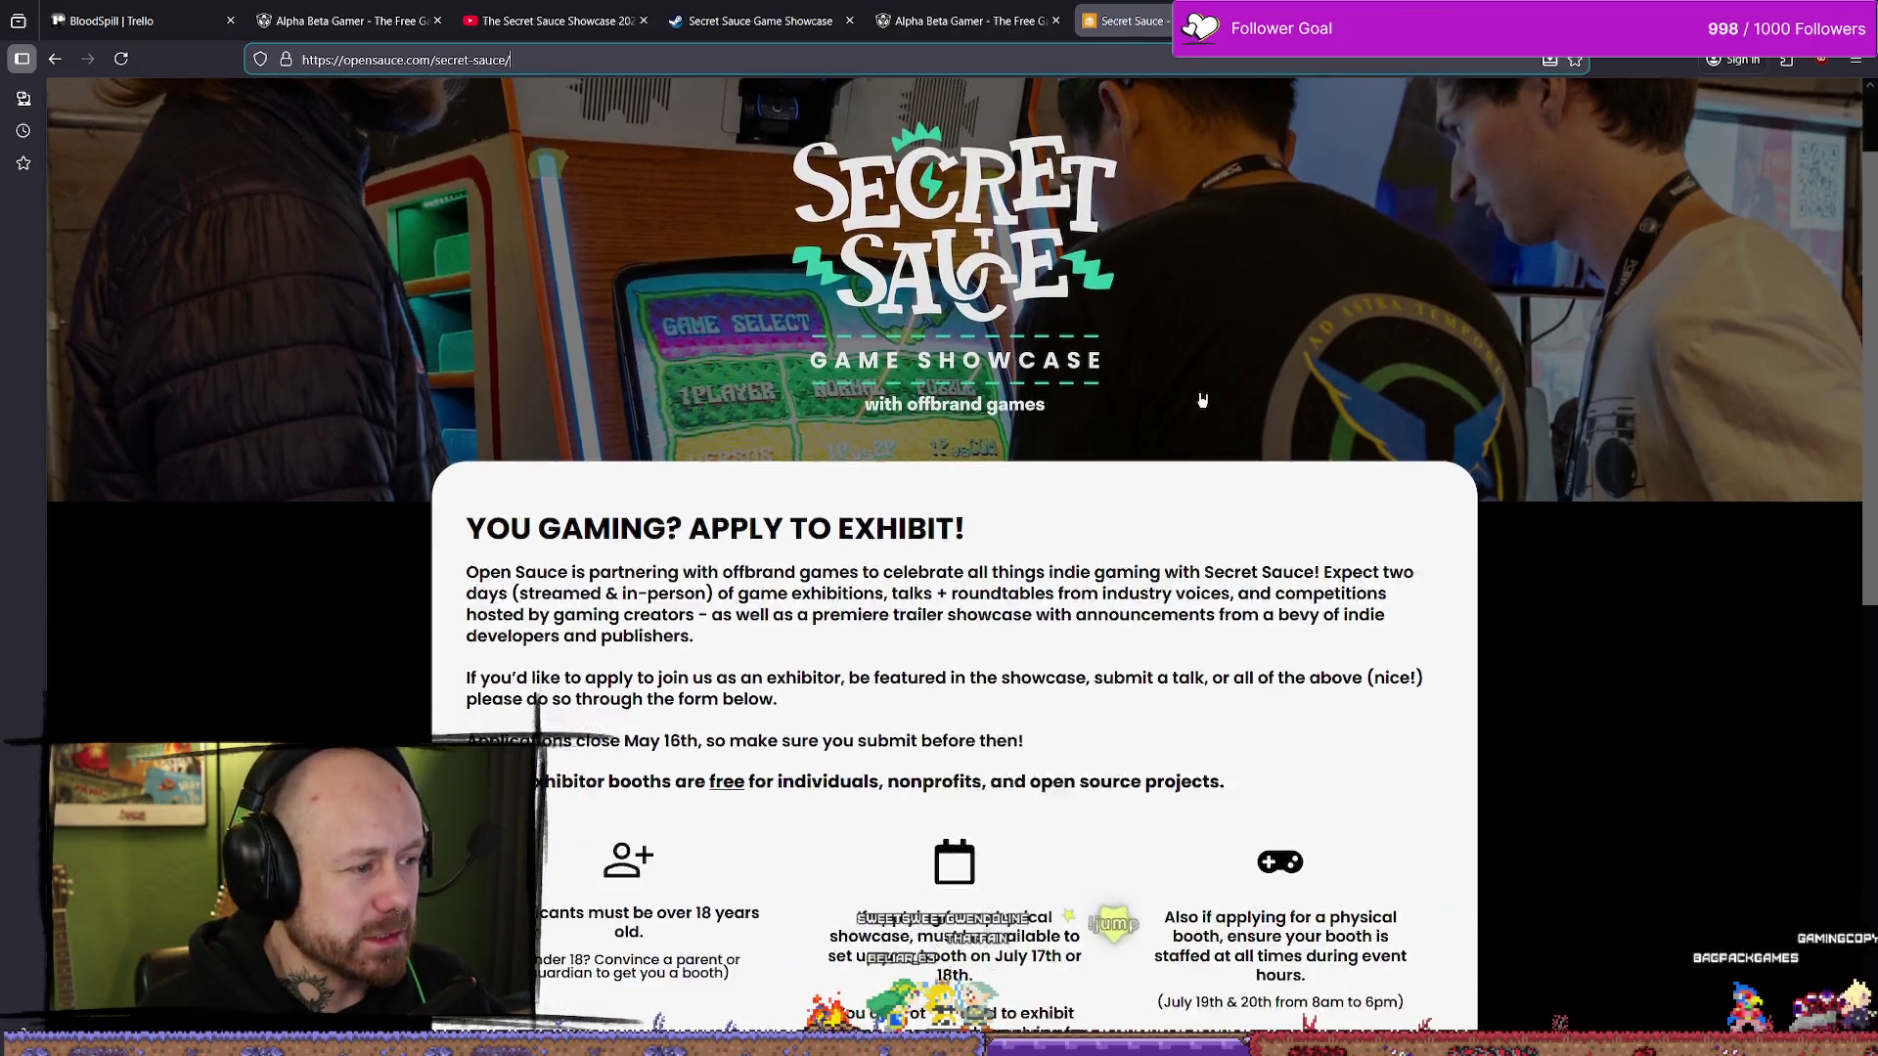
{"action": "scroll", "coordinate": [1206, 381], "scroll_direction": "up", "scroll_amount": 3}
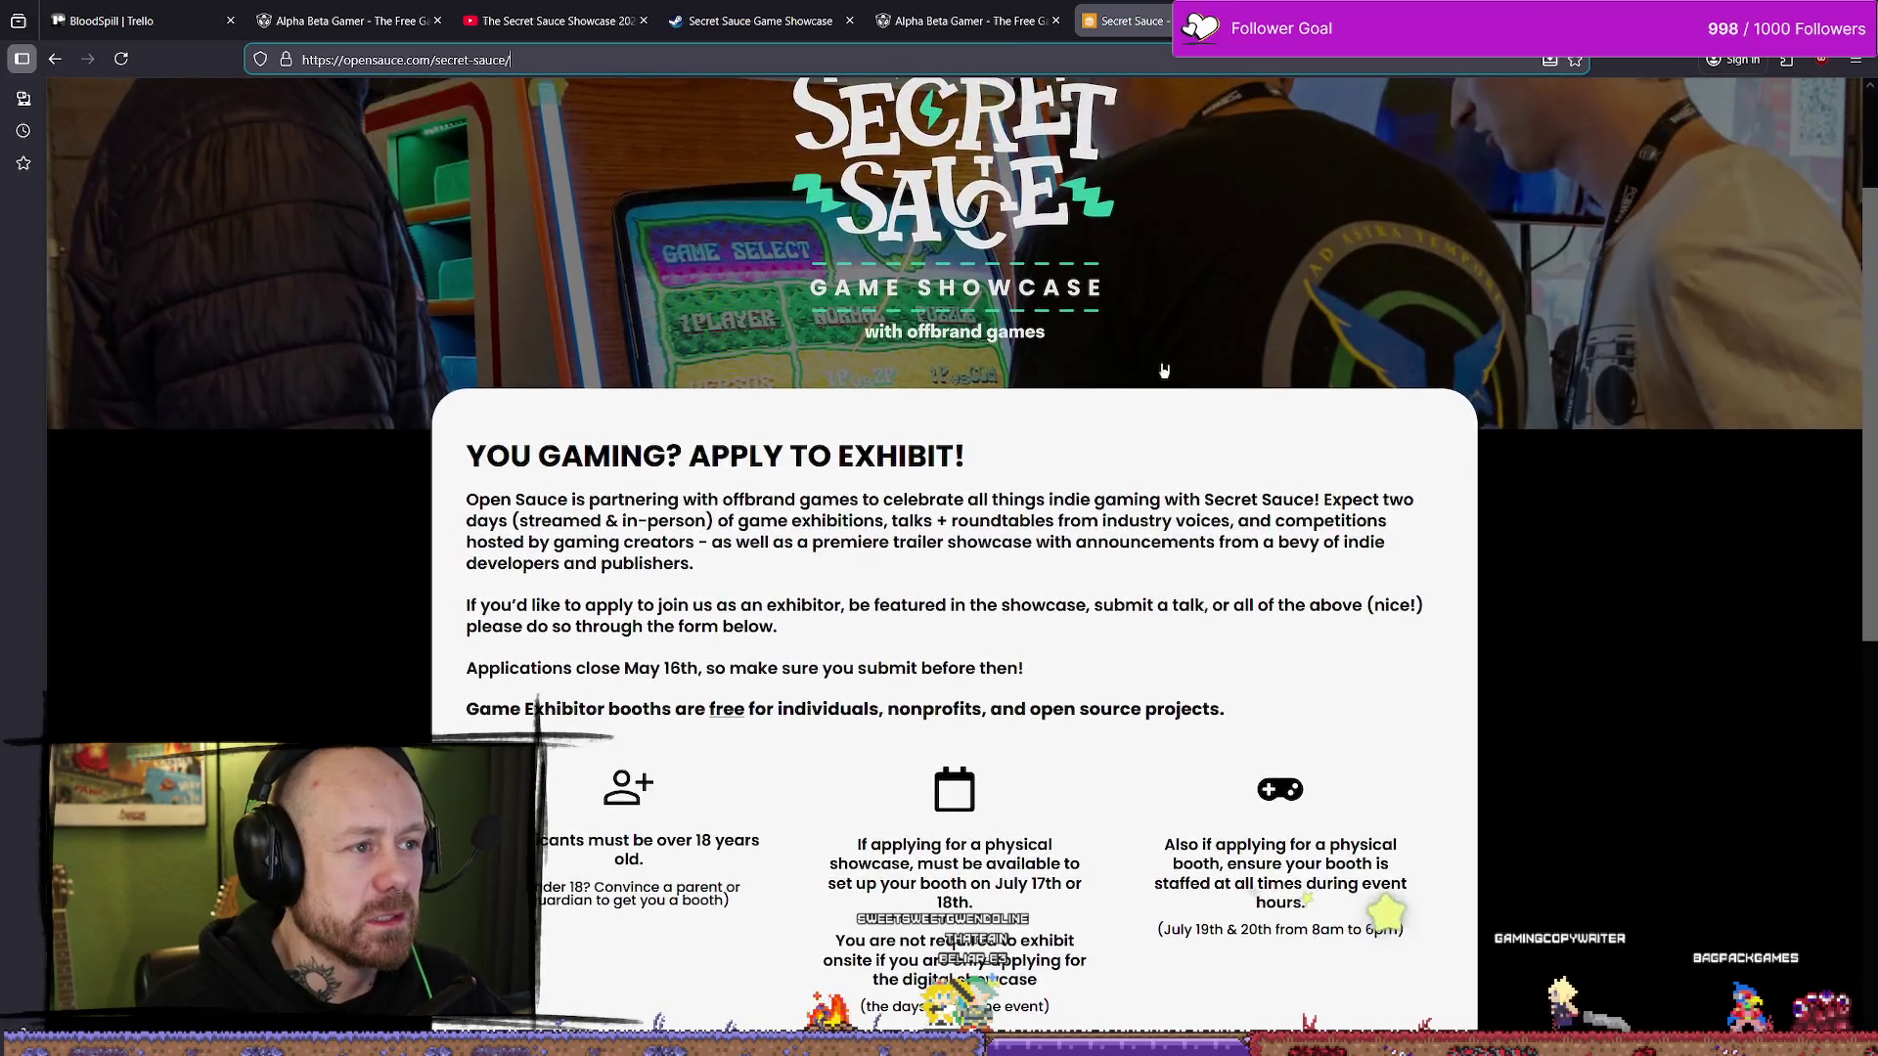
{"action": "scroll", "coordinate": [947, 486], "scroll_direction": "down", "scroll_amount": 2}
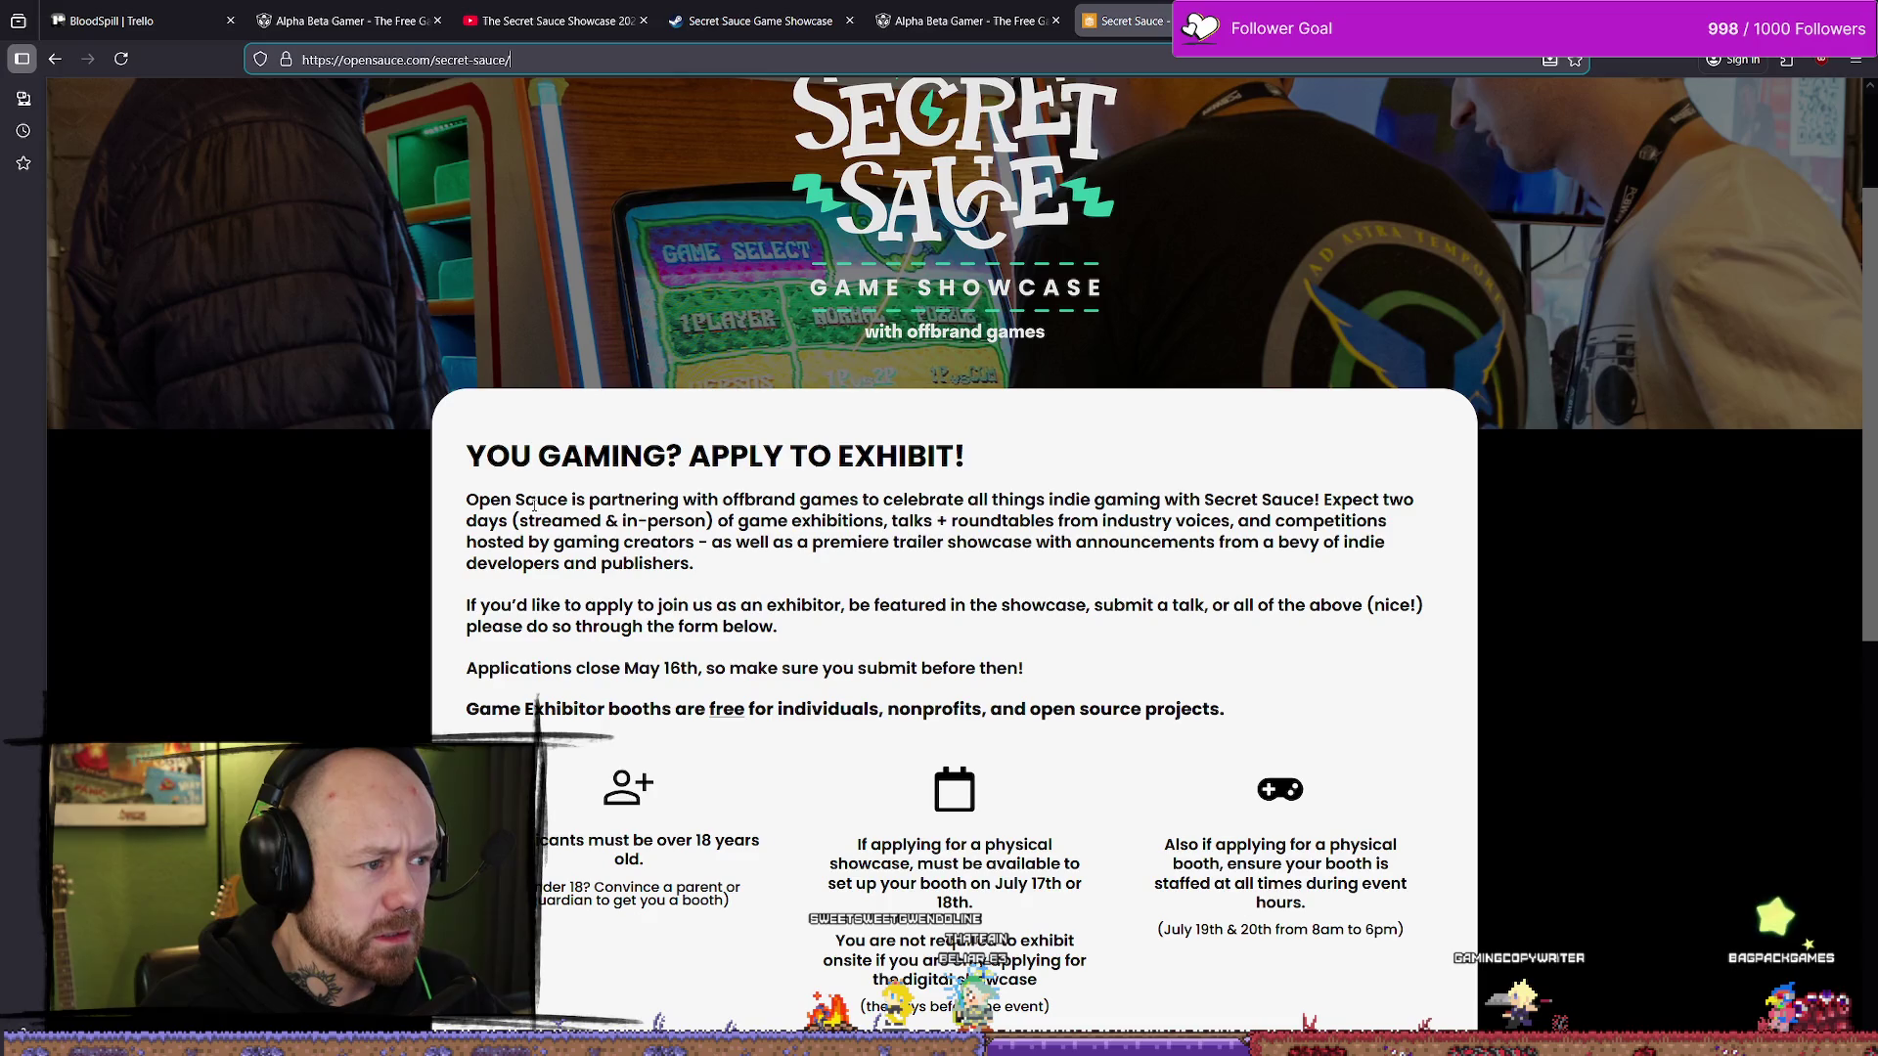
{"action": "left_click_drag", "start_coordinate": [534, 500], "coordinate": [646, 501]}
{"action": "left_click", "coordinate": [735, 505]}
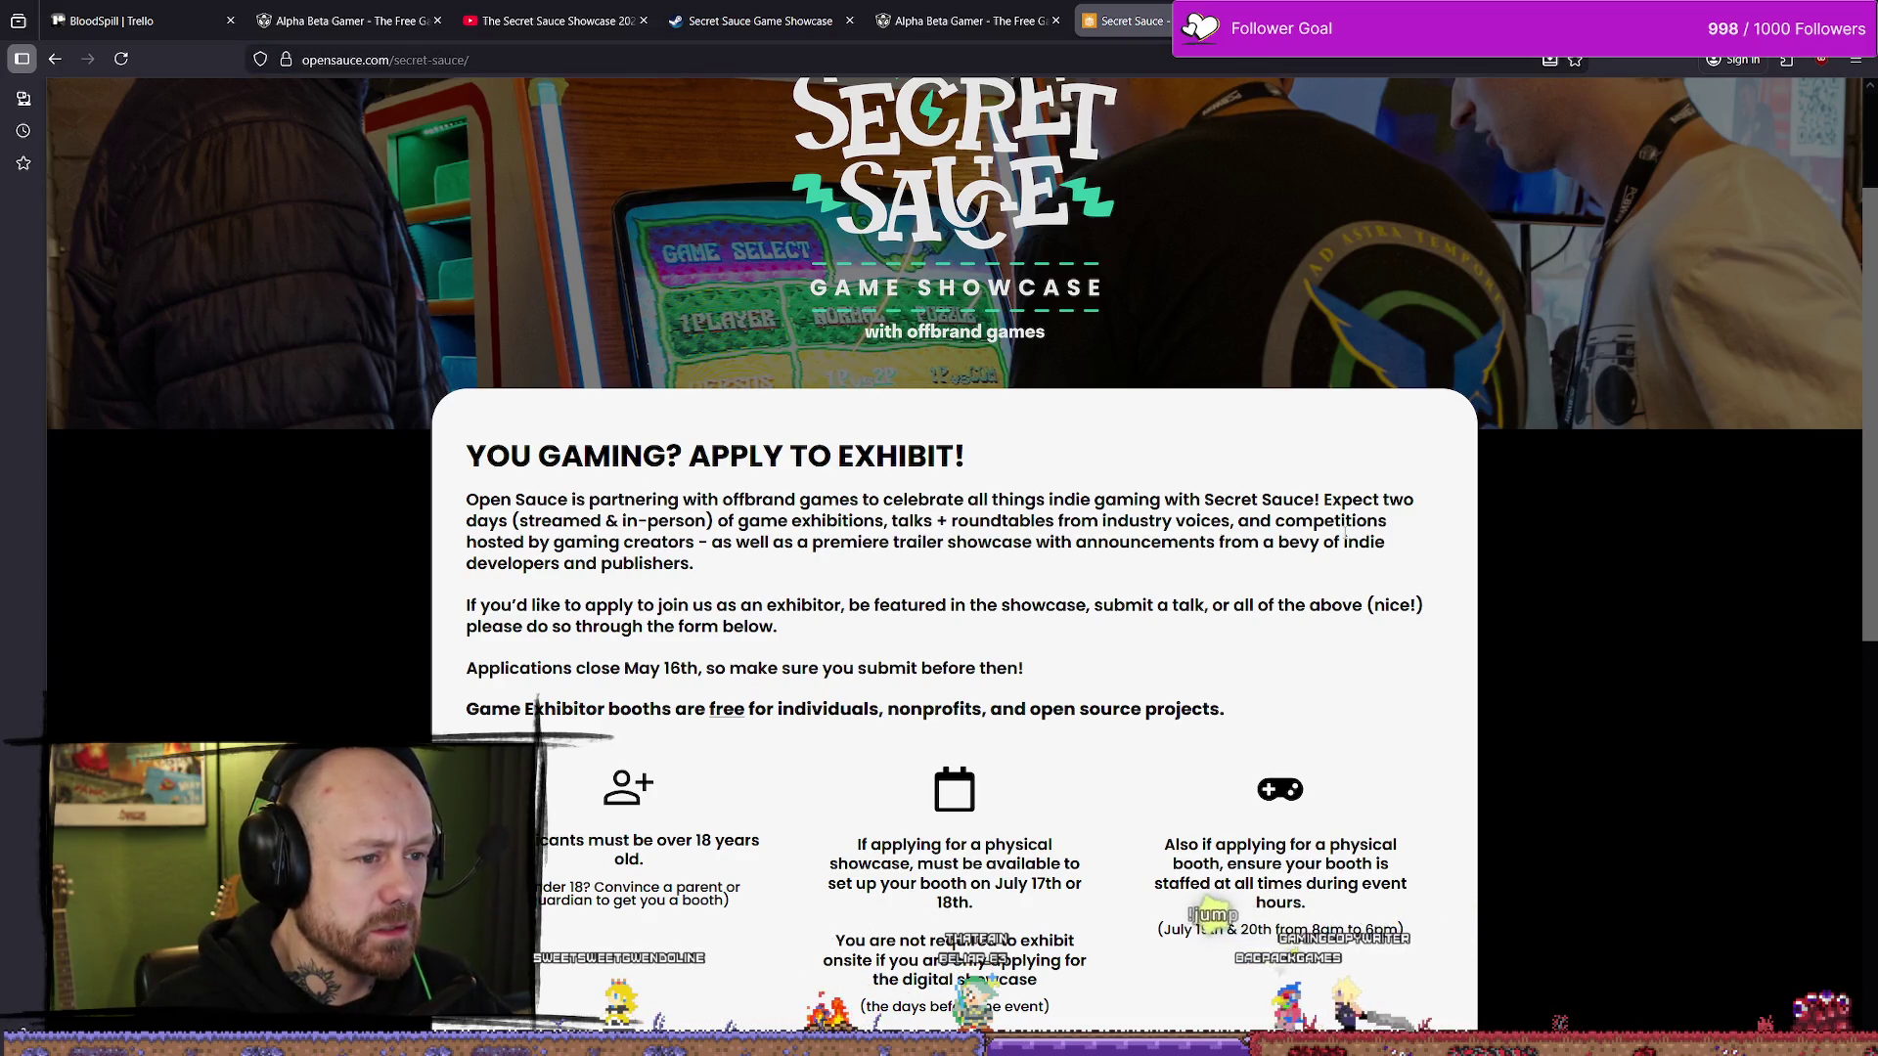
{"action": "scroll", "coordinate": [1346, 537], "scroll_direction": "down", "scroll_amount": 3}
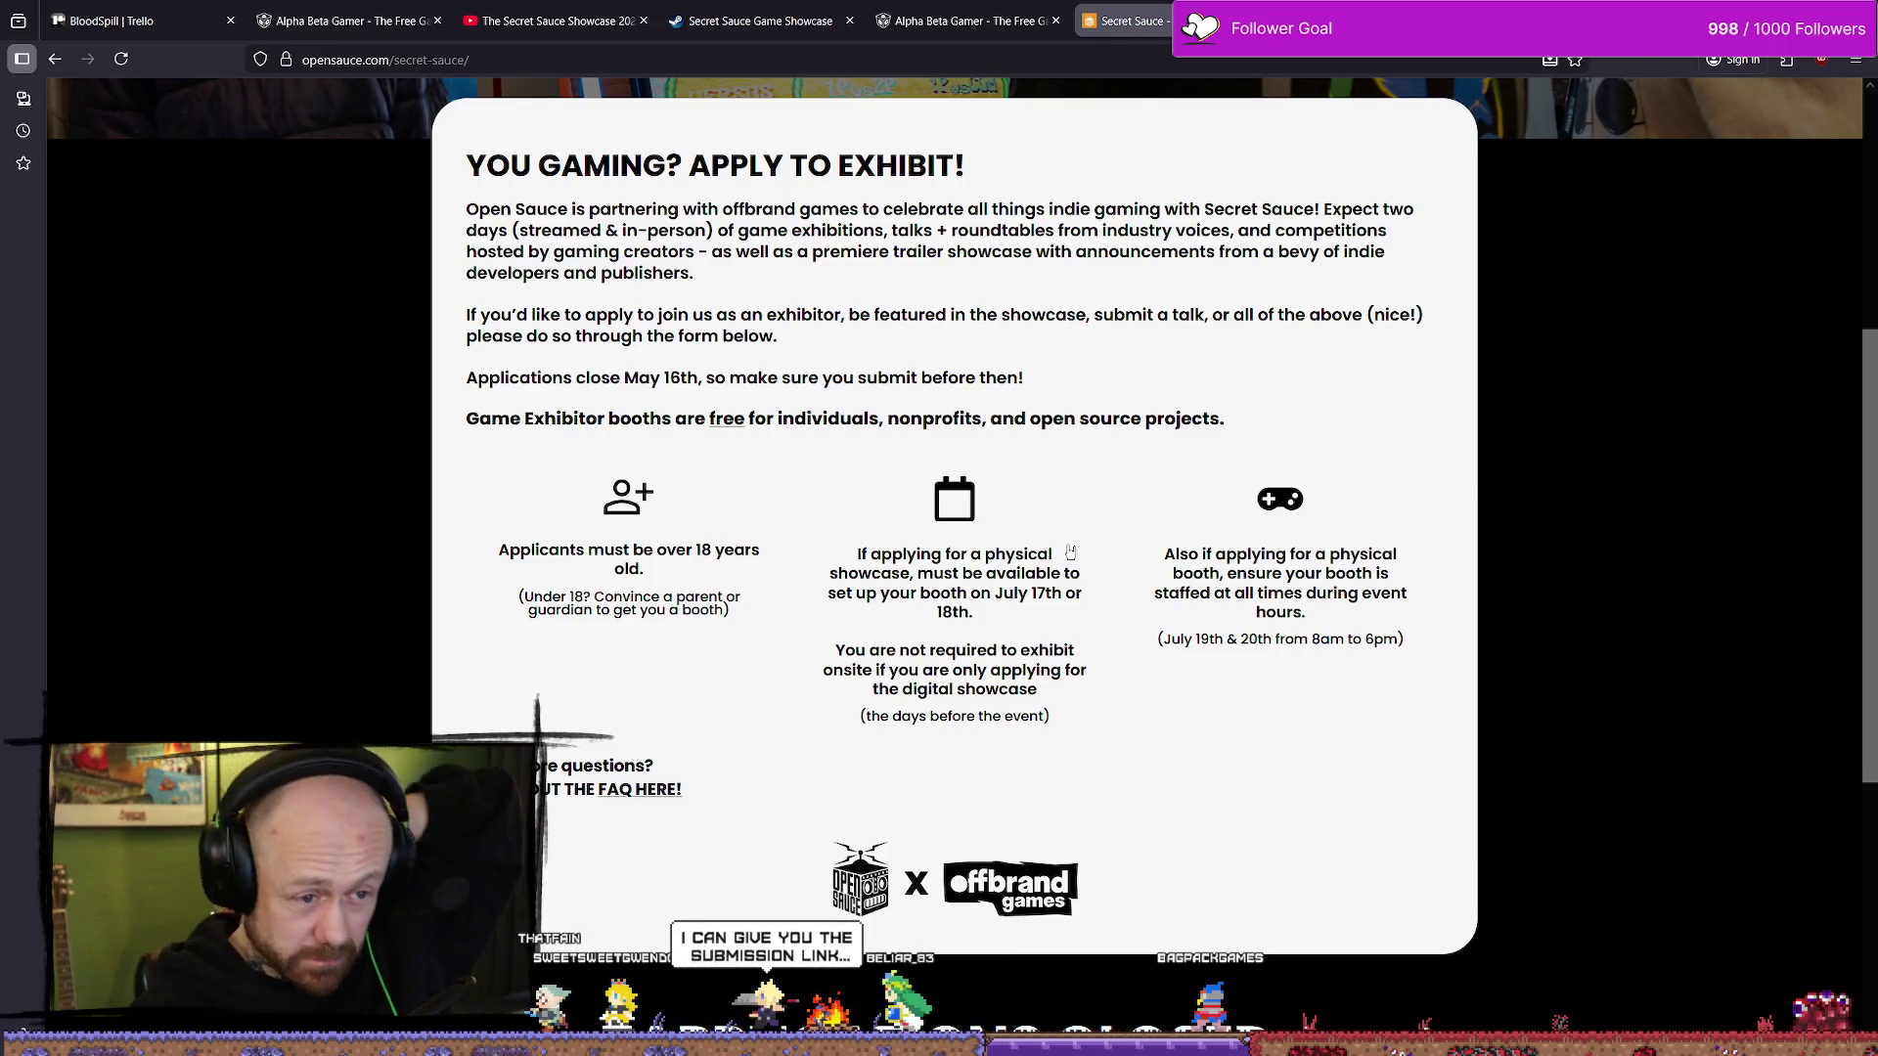
{"action": "scroll", "coordinate": [1069, 549], "scroll_direction": "down", "scroll_amount": 1}
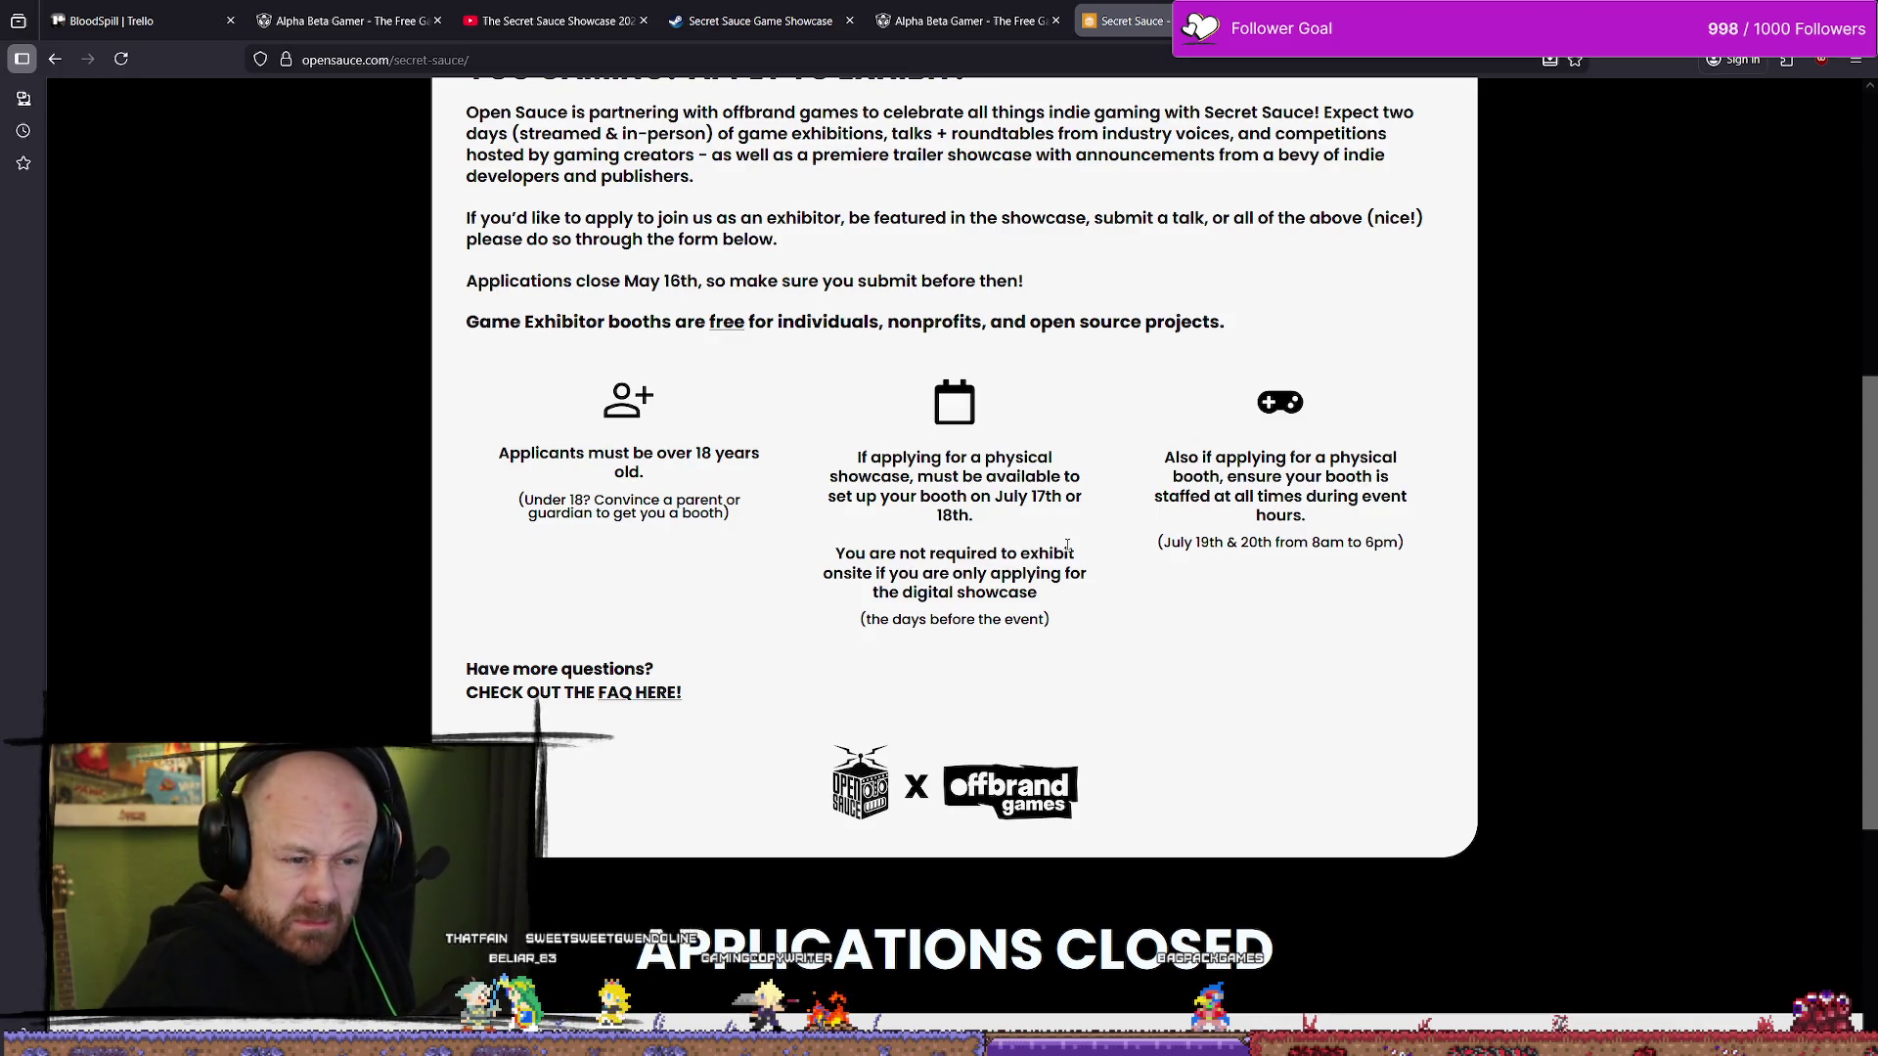
{"action": "scroll", "coordinate": [1108, 505], "scroll_direction": "up", "scroll_amount": 6}
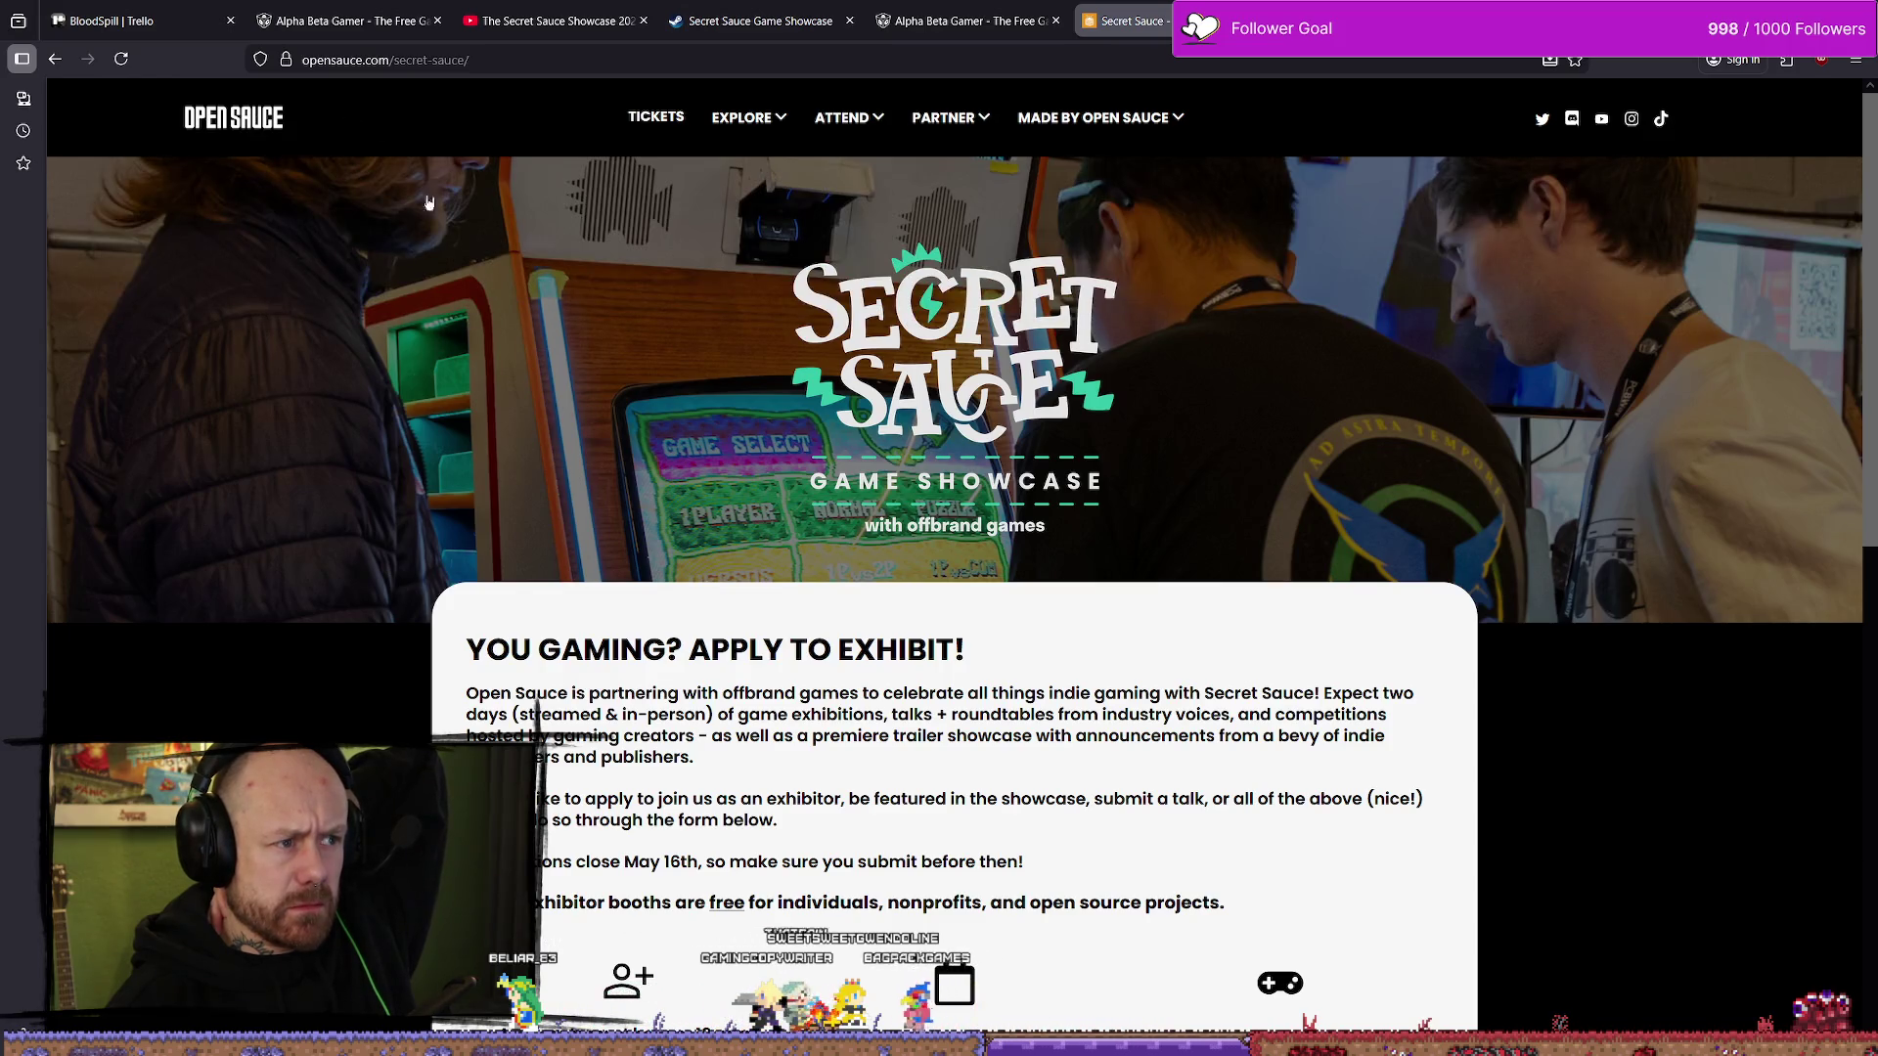
{"action": "scroll", "coordinate": [993, 331], "scroll_direction": "down", "scroll_amount": 1}
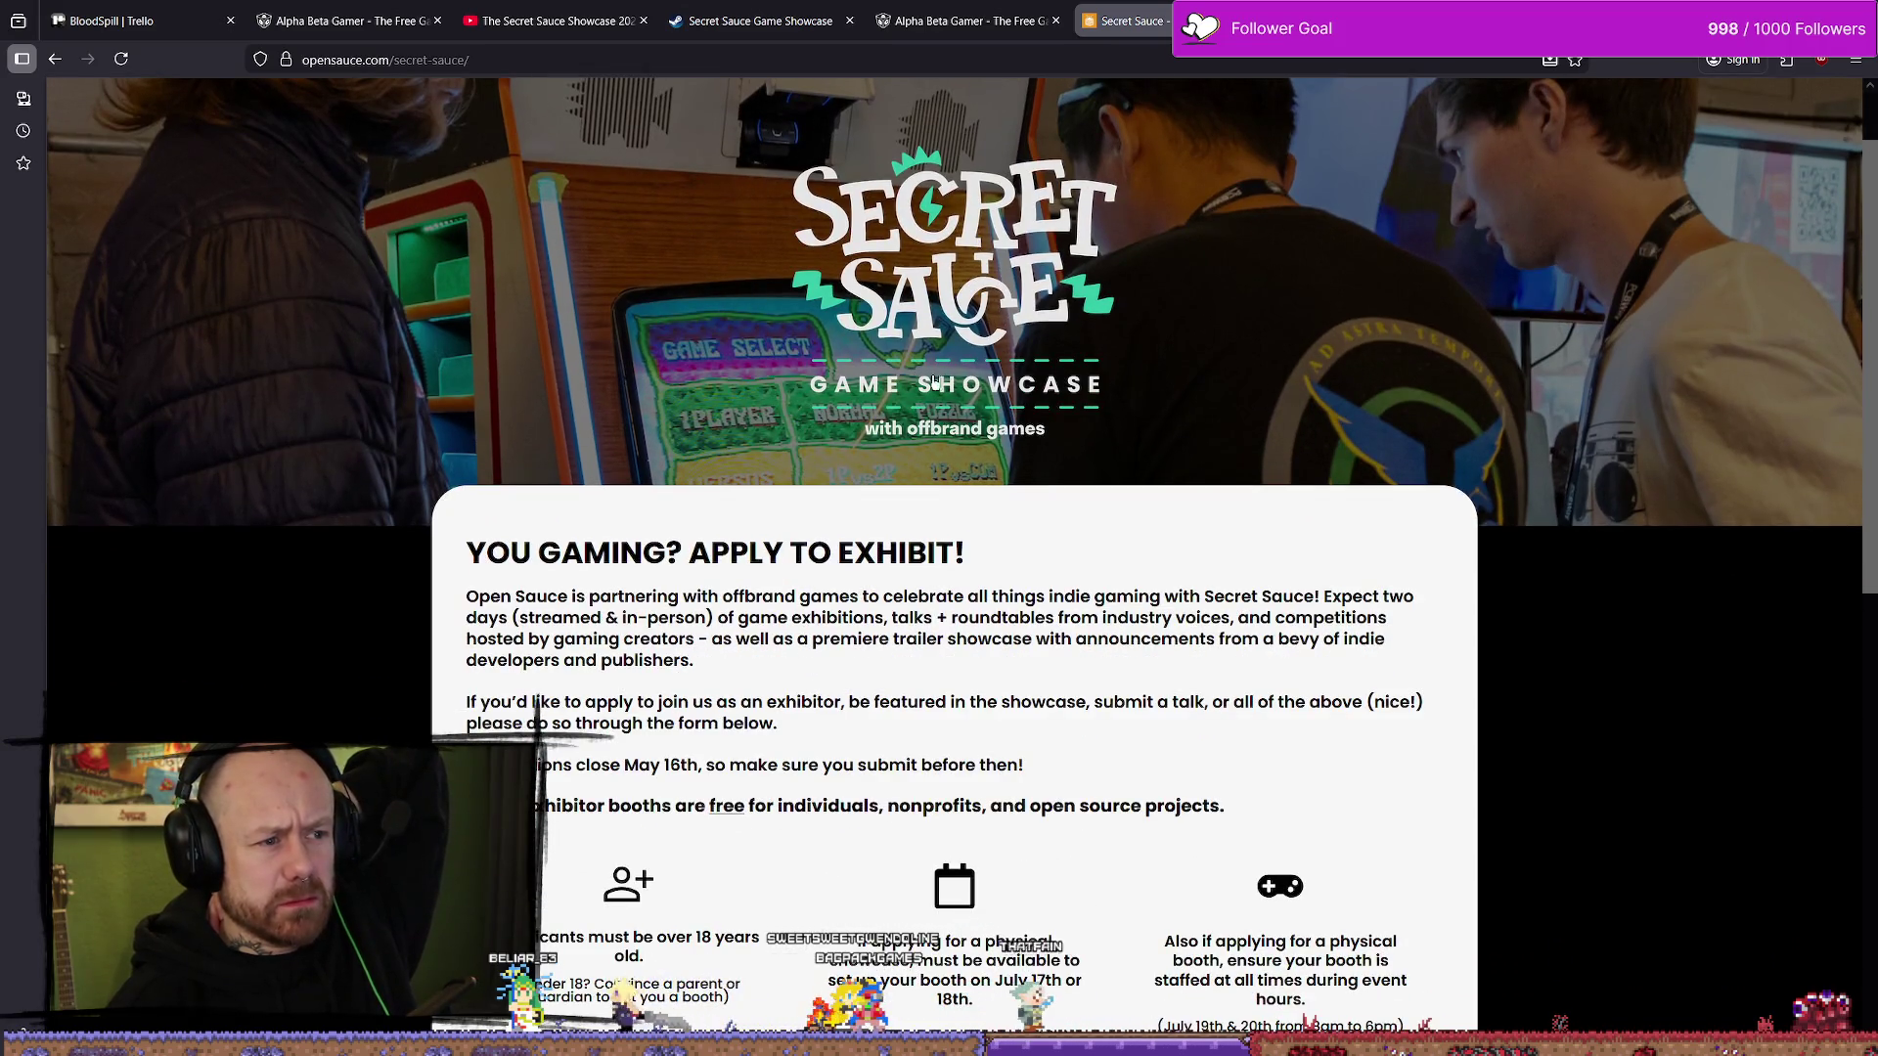
{"action": "scroll", "coordinate": [954, 436], "scroll_direction": "down", "scroll_amount": 5}
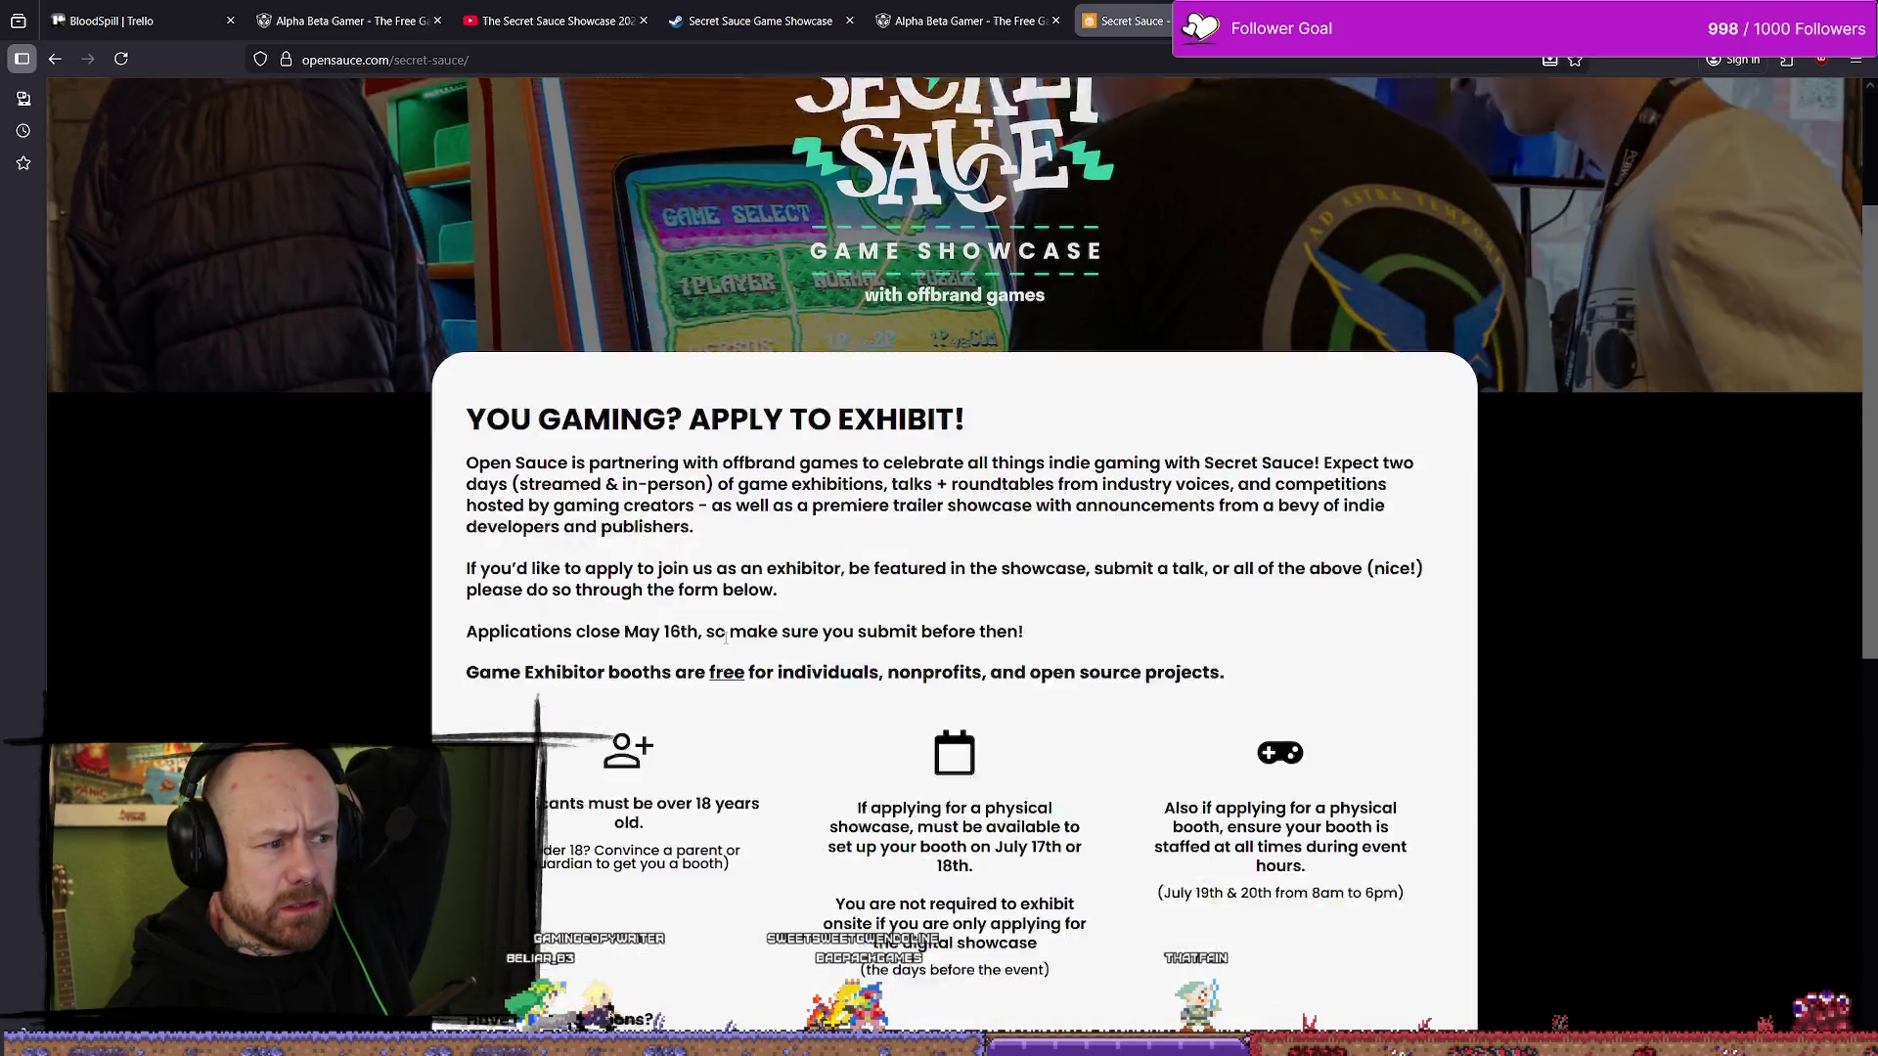
{"action": "scroll", "coordinate": [748, 642], "scroll_direction": "up", "scroll_amount": 2}
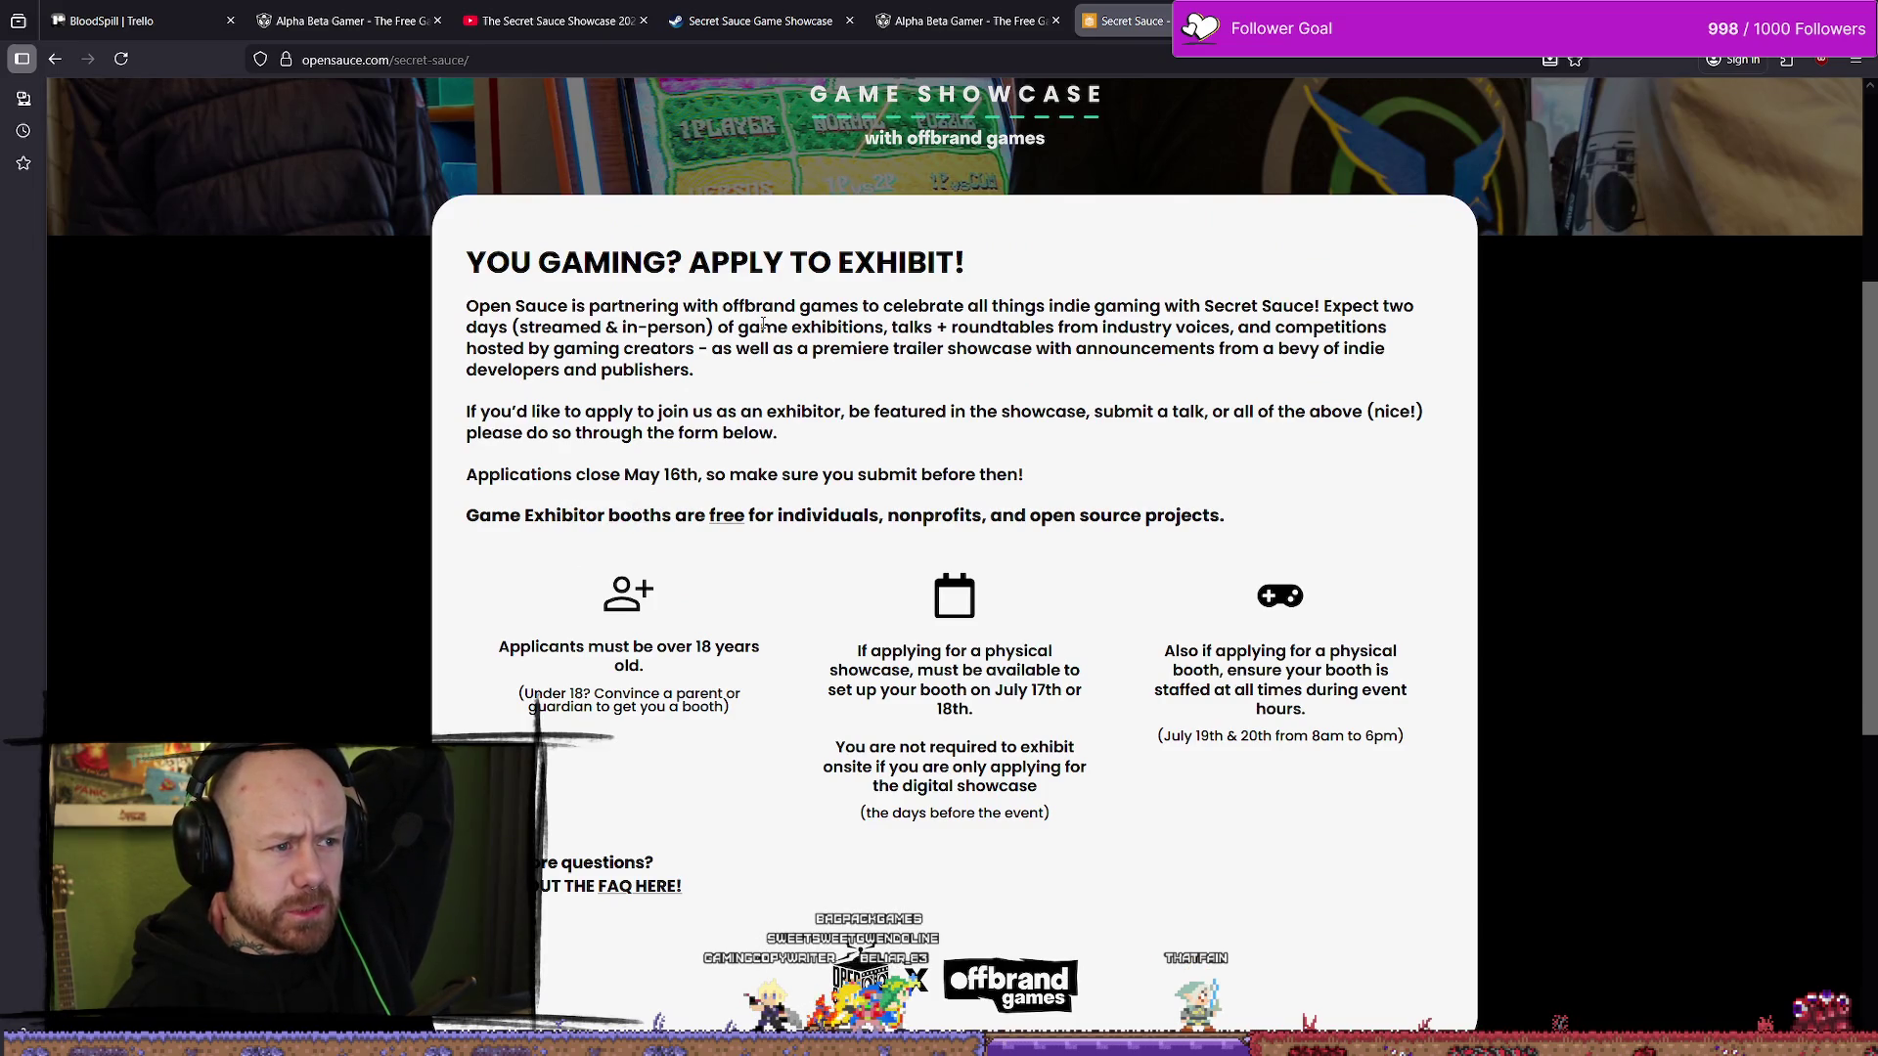
{"action": "scroll", "coordinate": [1100, 489], "scroll_direction": "down", "scroll_amount": 6}
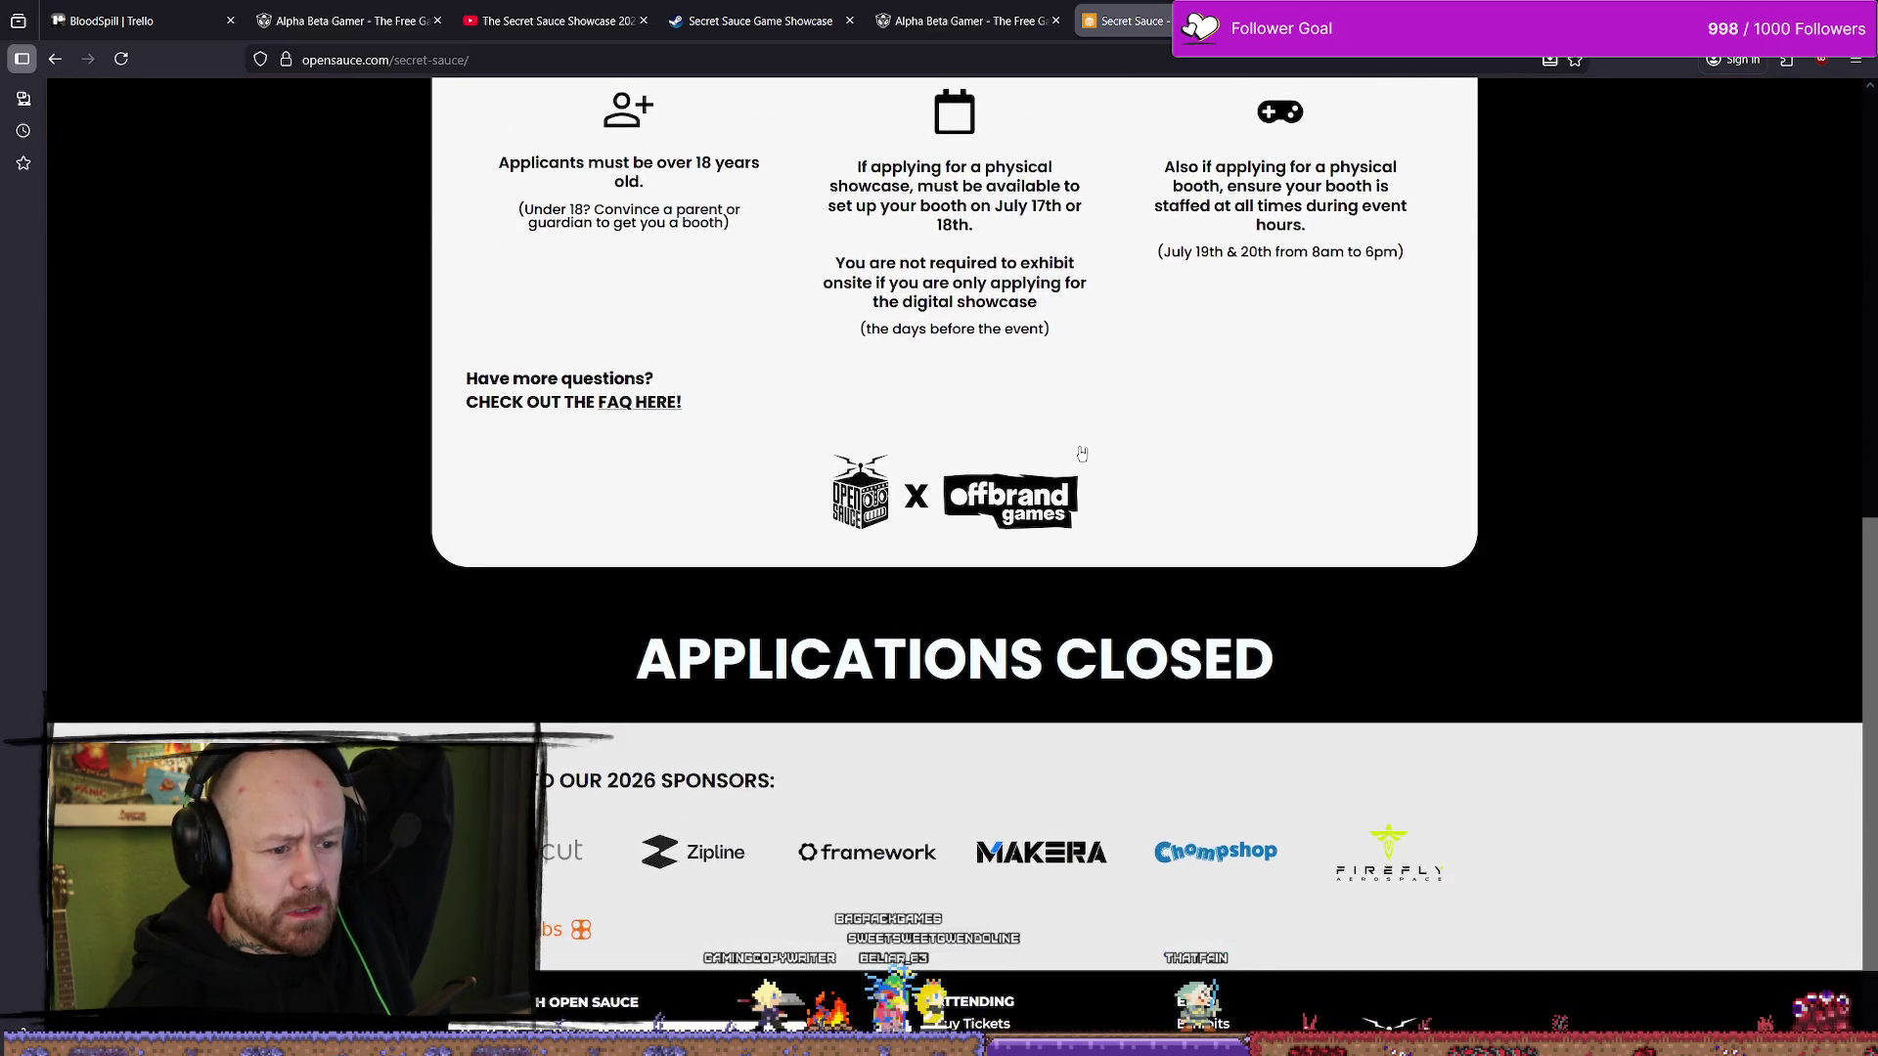
{"action": "scroll", "coordinate": [1083, 443], "scroll_direction": "up", "scroll_amount": 10}
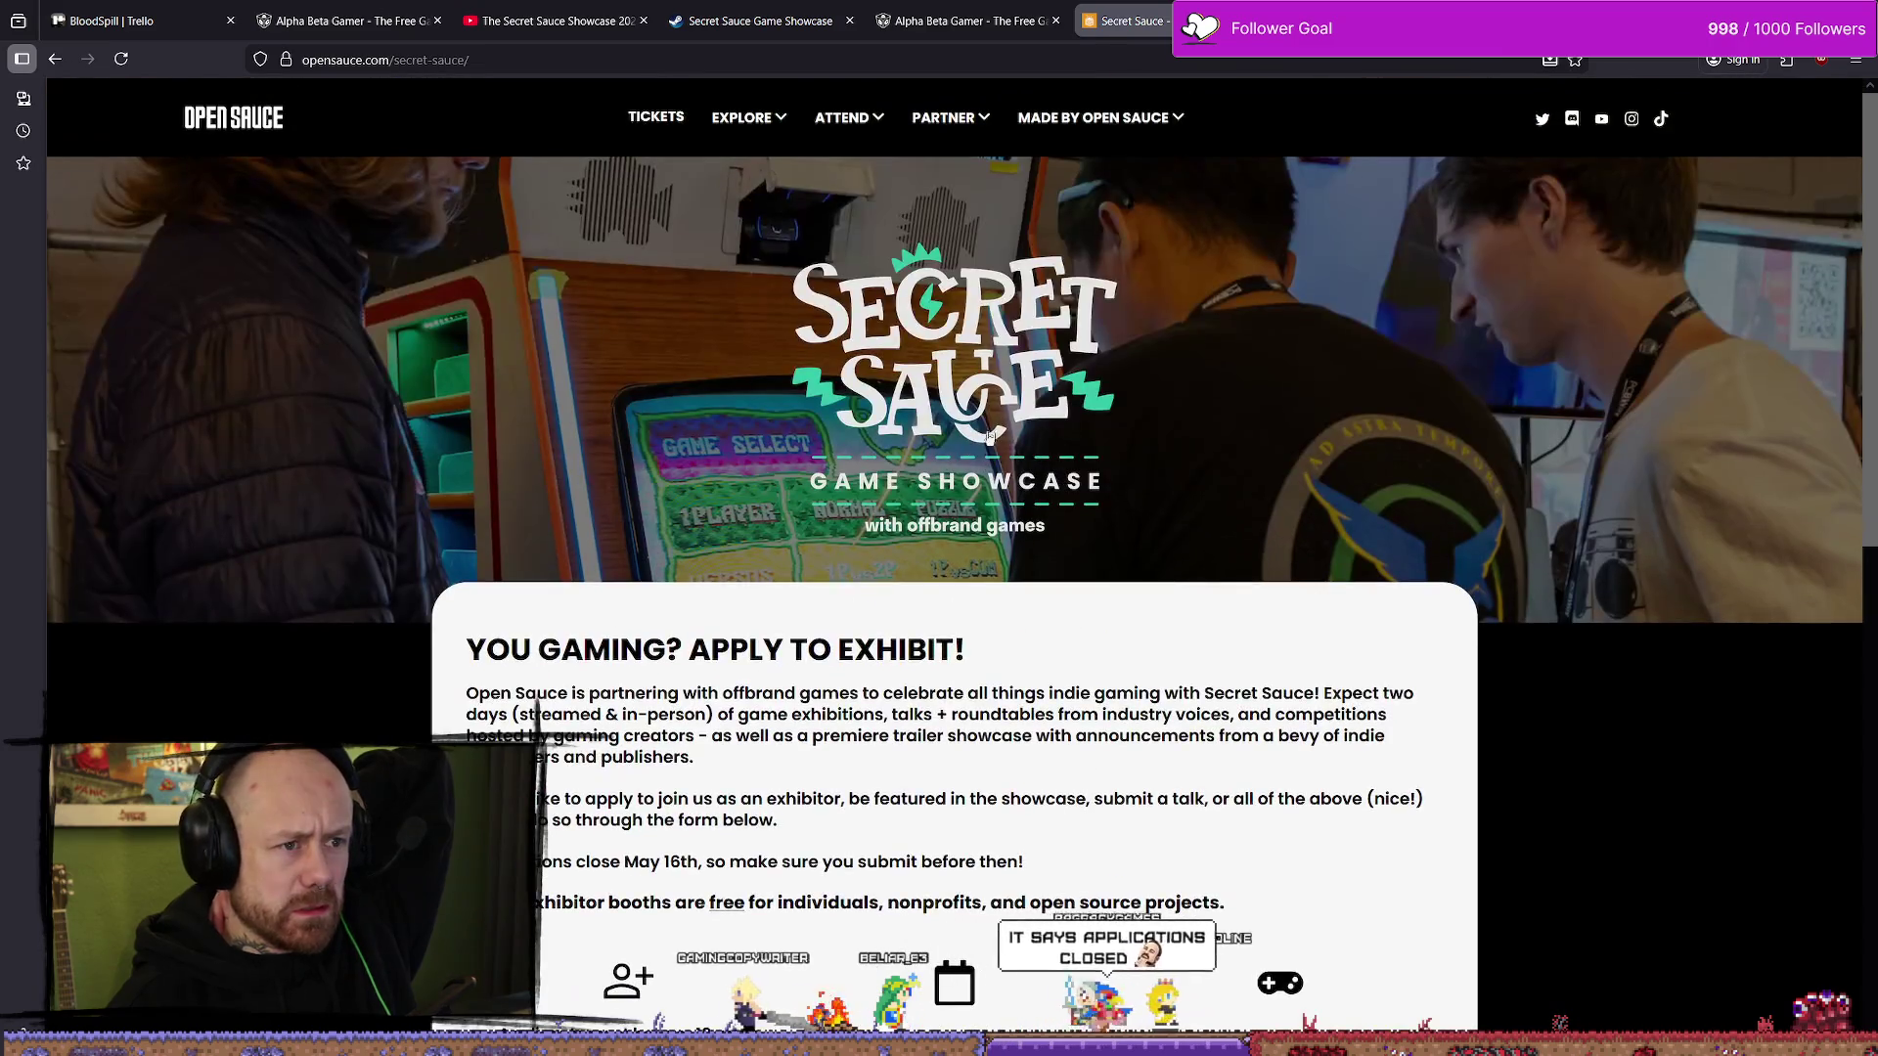
{"action": "mouse_move", "coordinate": [1117, 113]}
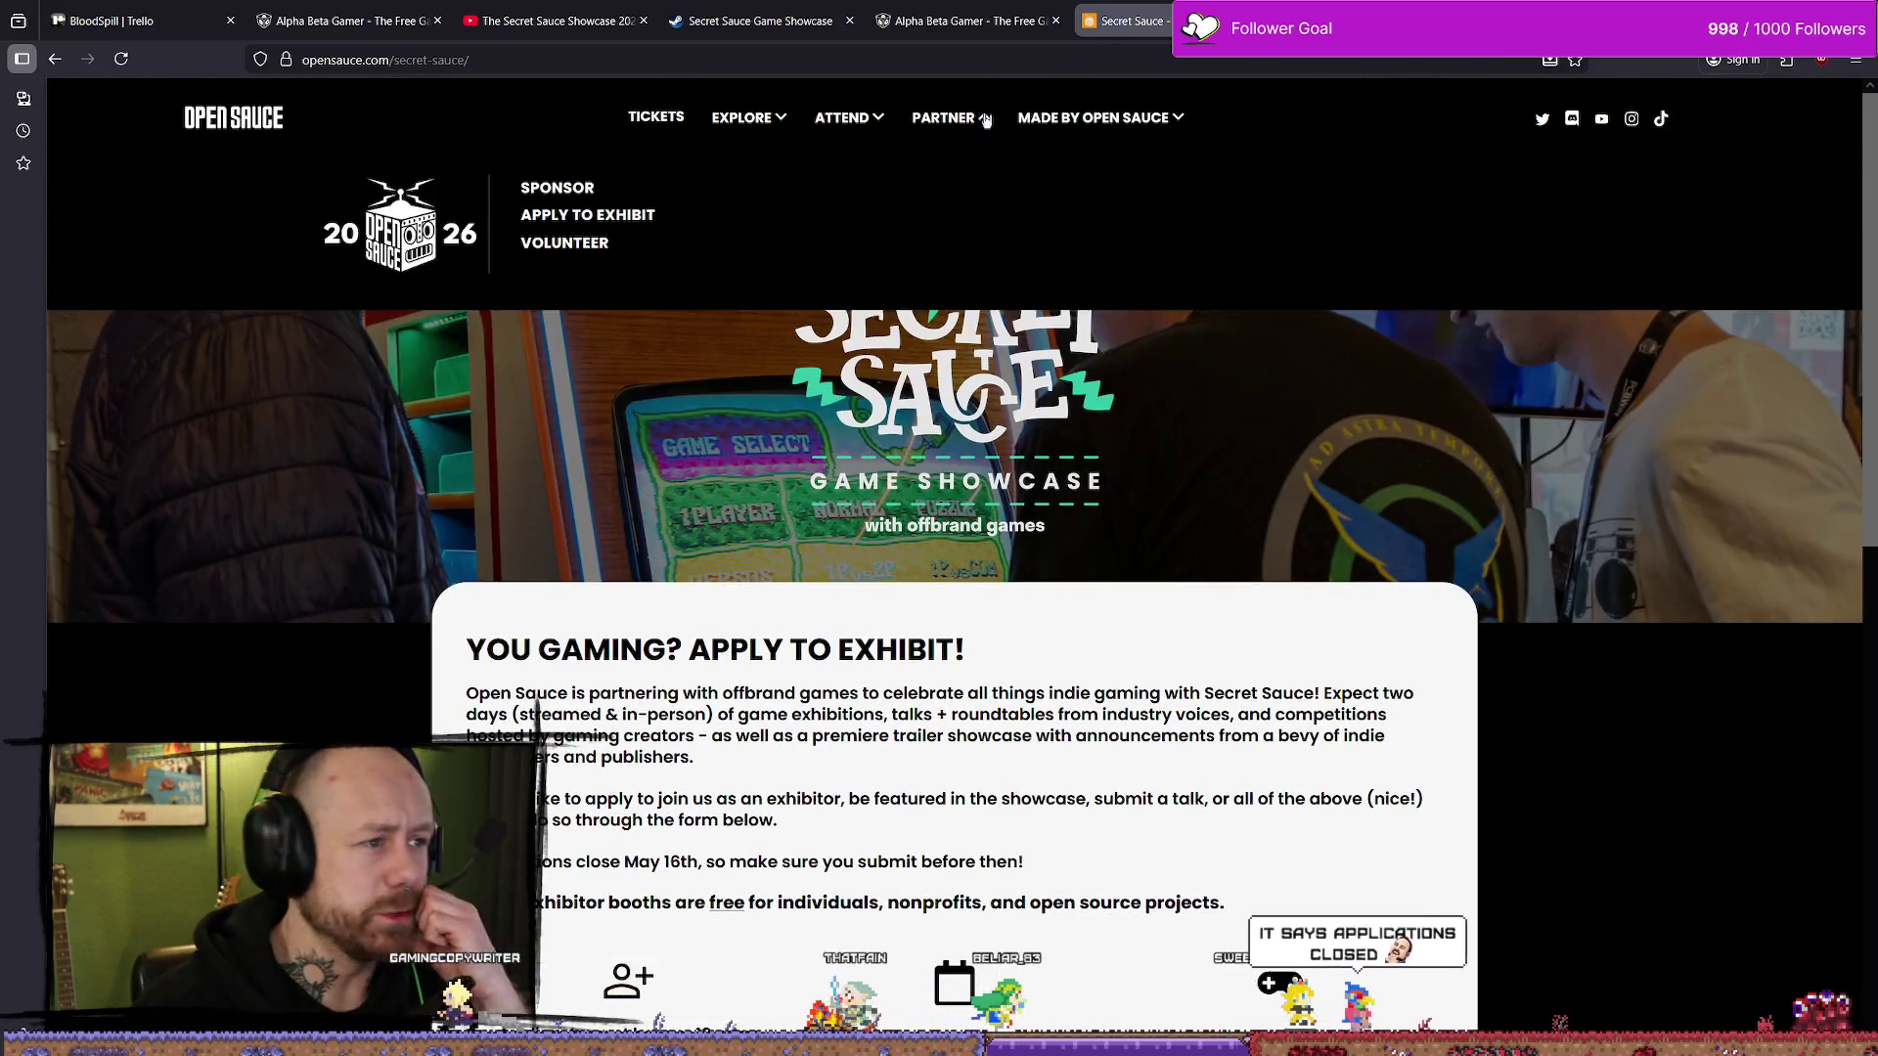
{"action": "mouse_move", "coordinate": [839, 117]}
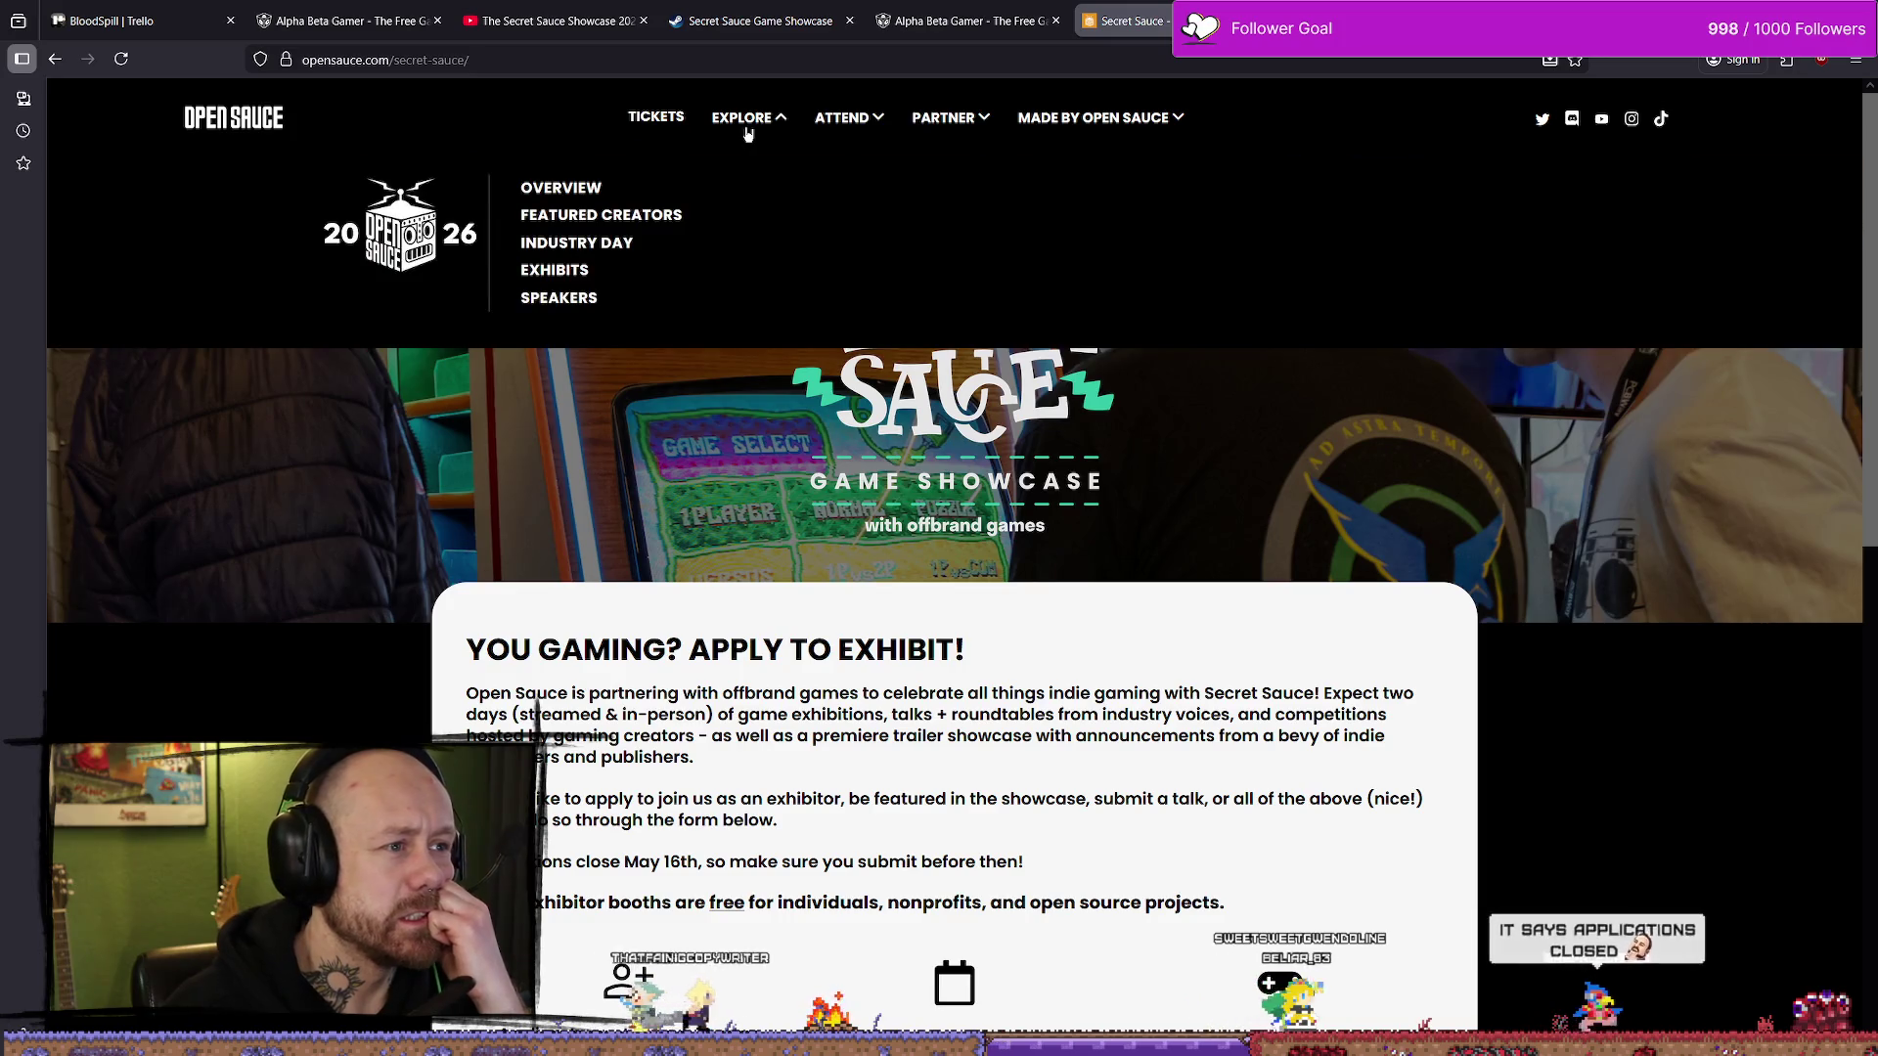
{"action": "mouse_move", "coordinate": [717, 116]}
{"action": "left_click", "coordinate": [656, 116]}
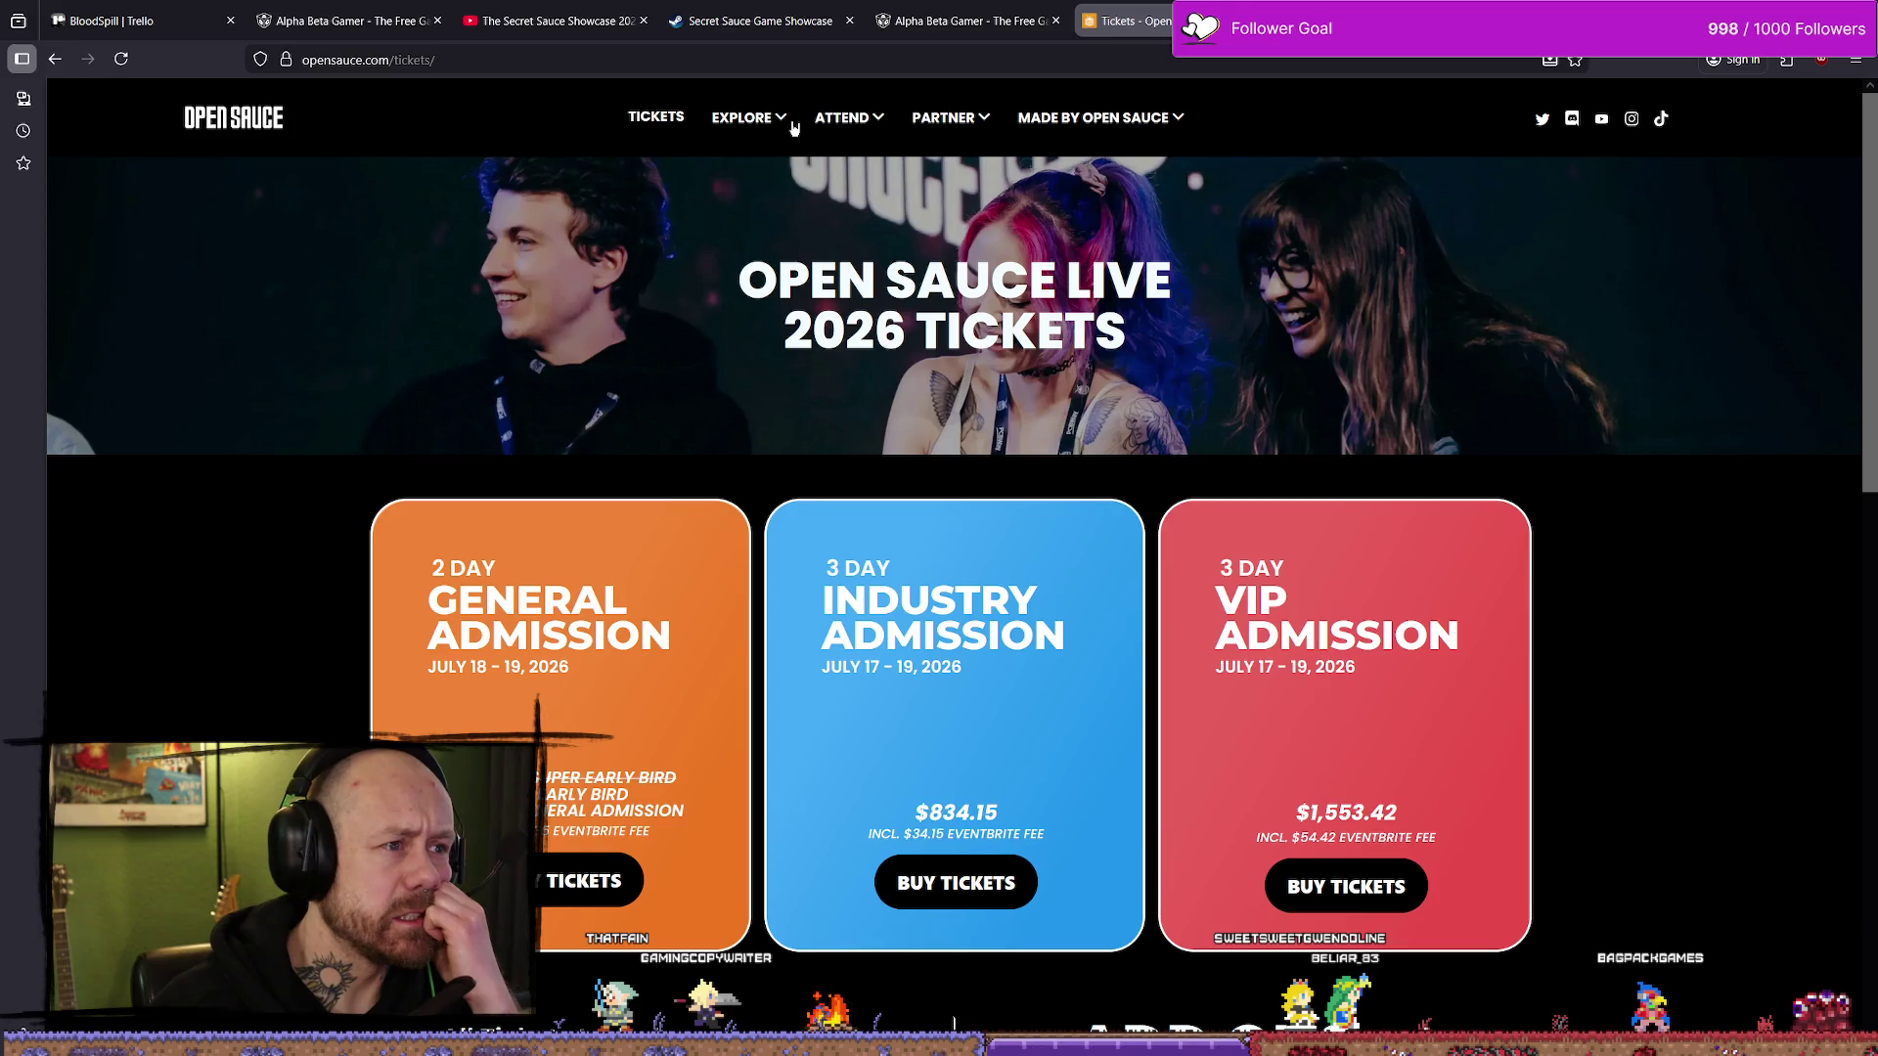
{"action": "mouse_move", "coordinate": [880, 122]}
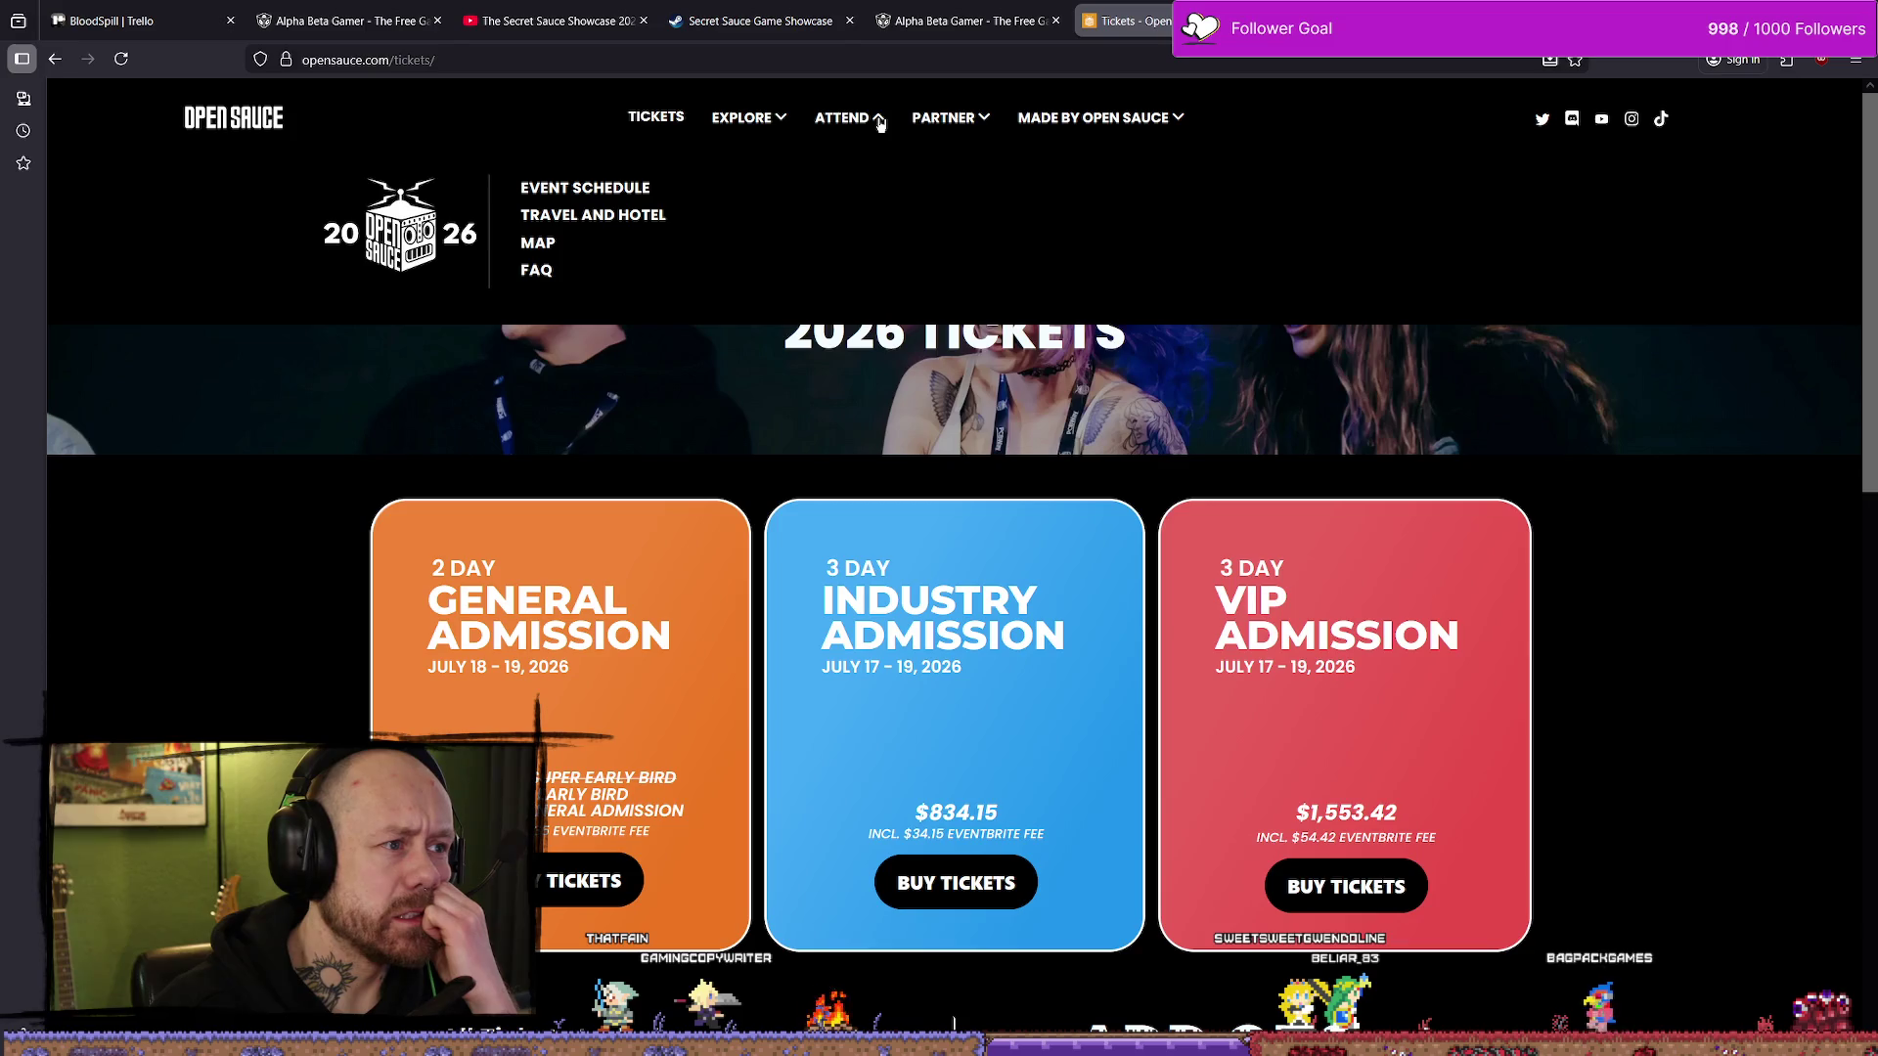
{"action": "mouse_move", "coordinate": [1189, 119]}
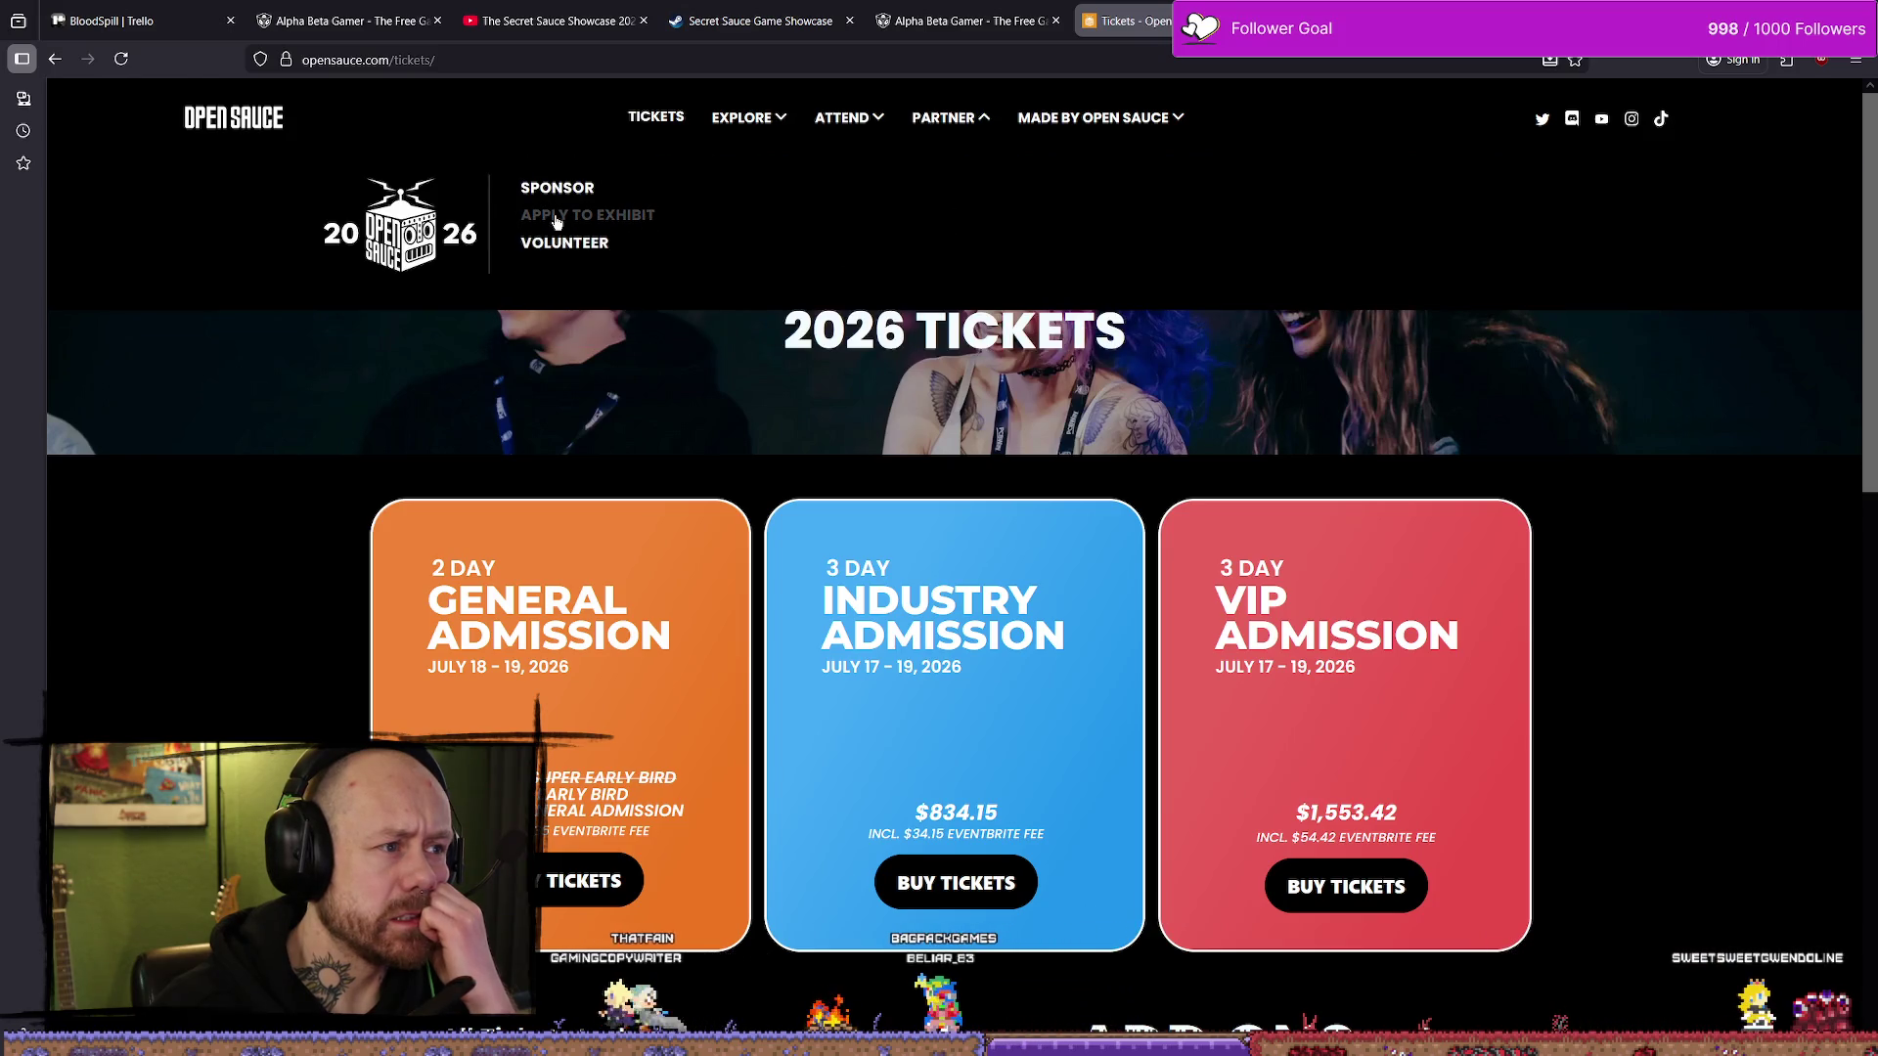
{"action": "scroll", "coordinate": [1214, 305], "scroll_direction": "down", "scroll_amount": 4}
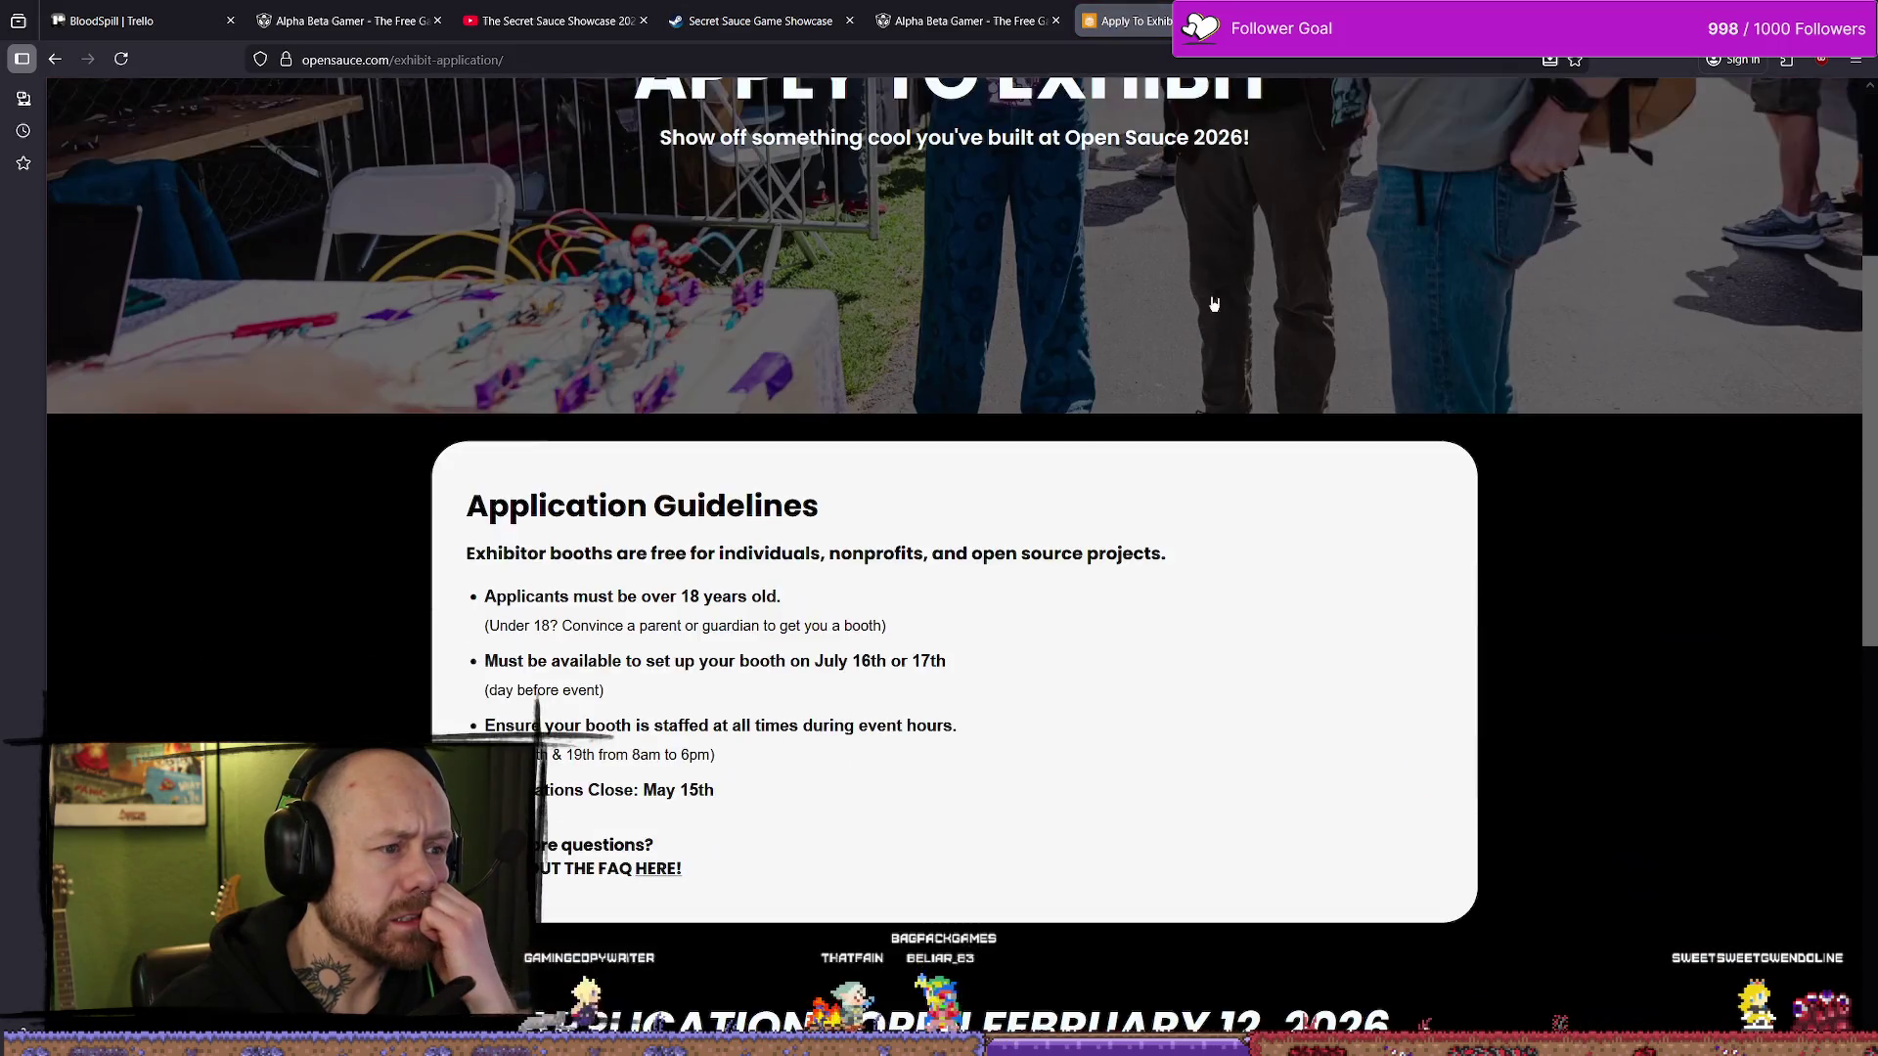
{"action": "scroll", "coordinate": [869, 99], "scroll_direction": "up", "scroll_amount": 4}
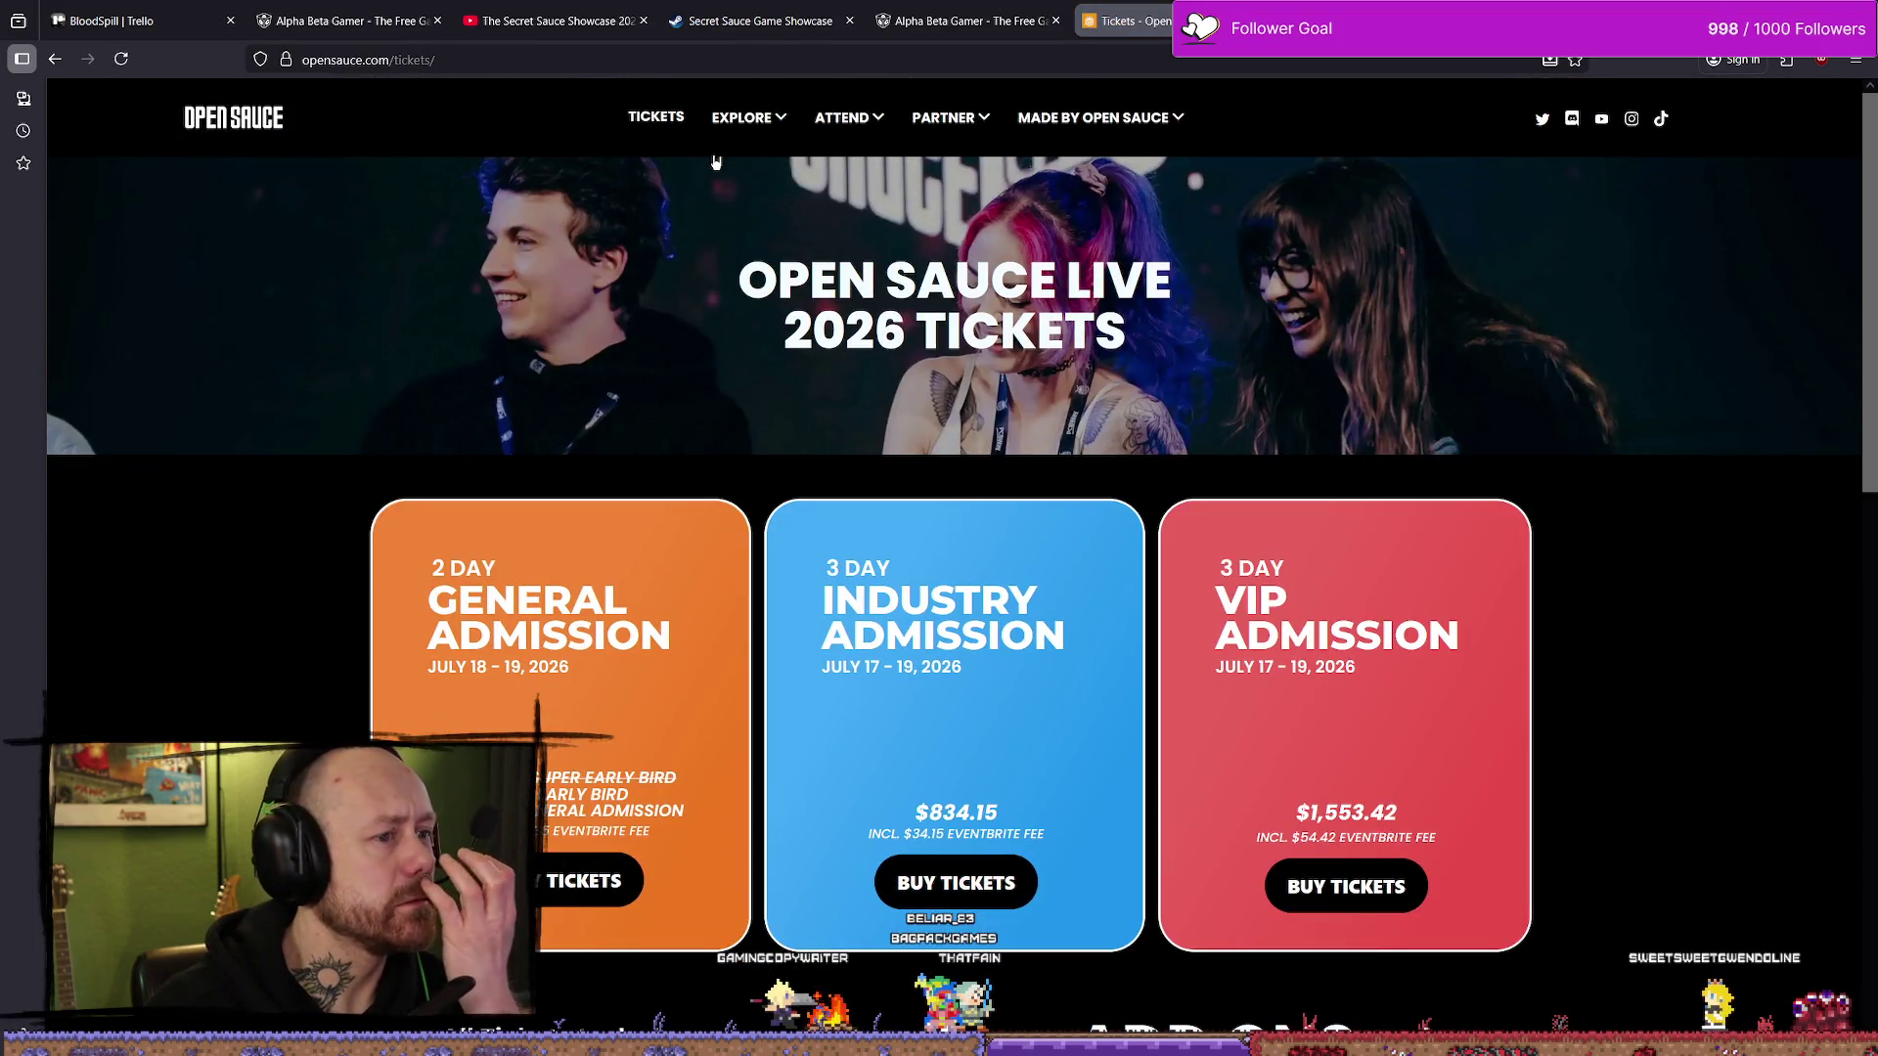
{"action": "scroll", "coordinate": [779, 238], "scroll_direction": "down", "scroll_amount": 3}
{"action": "scroll", "coordinate": [821, 264], "scroll_direction": "down", "scroll_amount": 3}
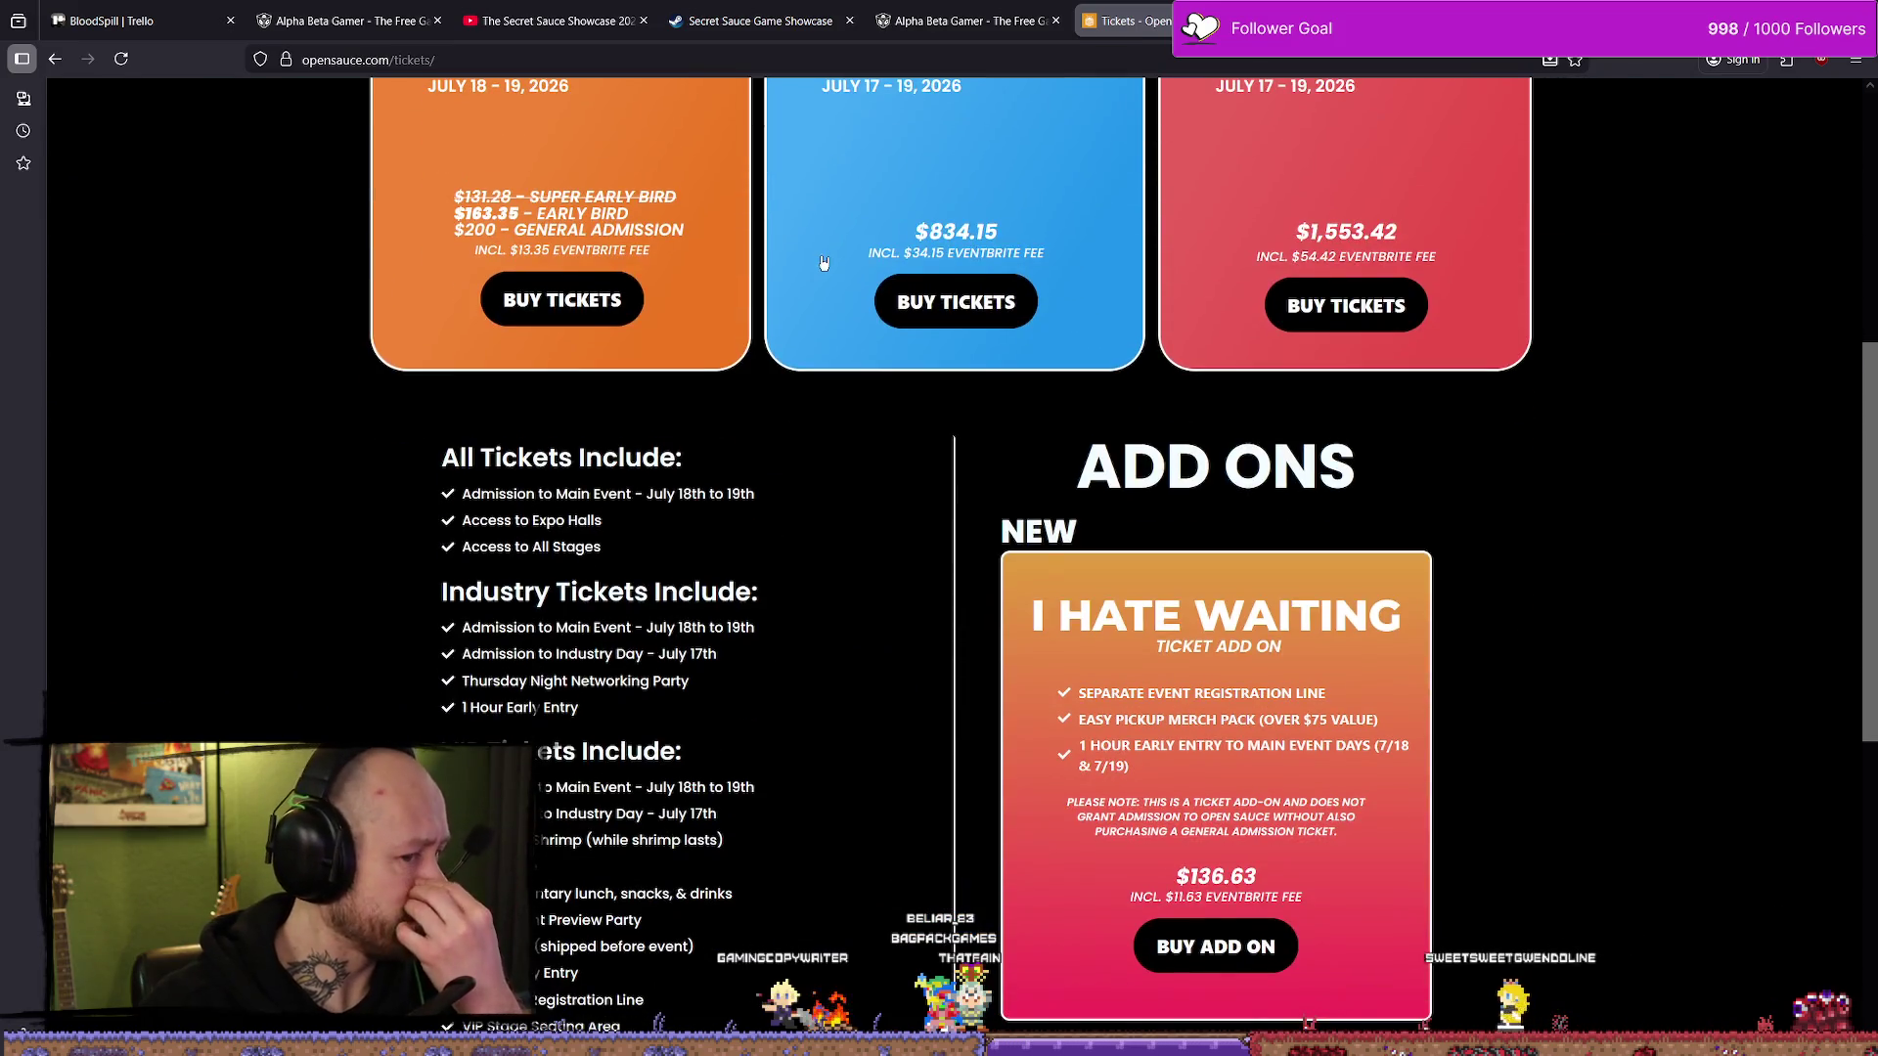
{"action": "scroll", "coordinate": [824, 263], "scroll_direction": "down", "scroll_amount": 7}
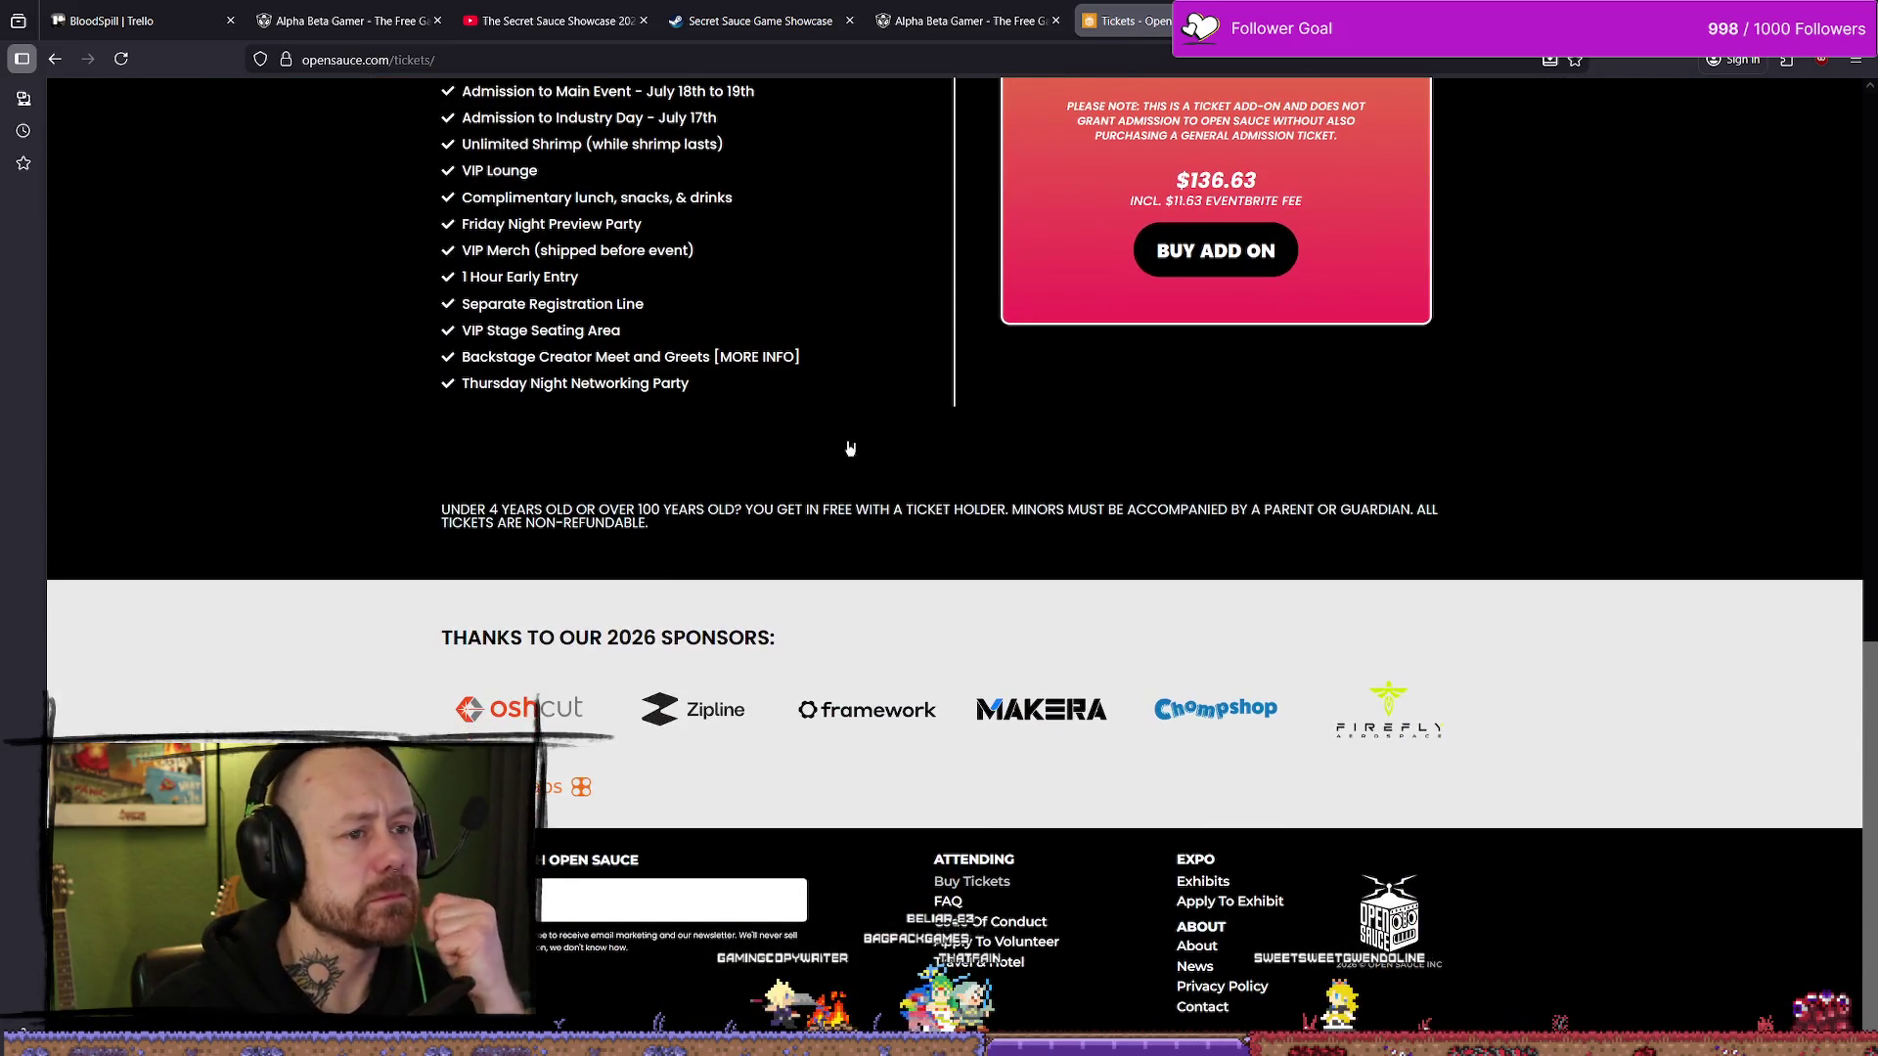
{"action": "scroll", "coordinate": [843, 459], "scroll_direction": "up", "scroll_amount": 3}
{"action": "key", "text": "alt+Left"}
{"action": "scroll", "coordinate": [839, 477], "scroll_direction": "down", "scroll_amount": 4}
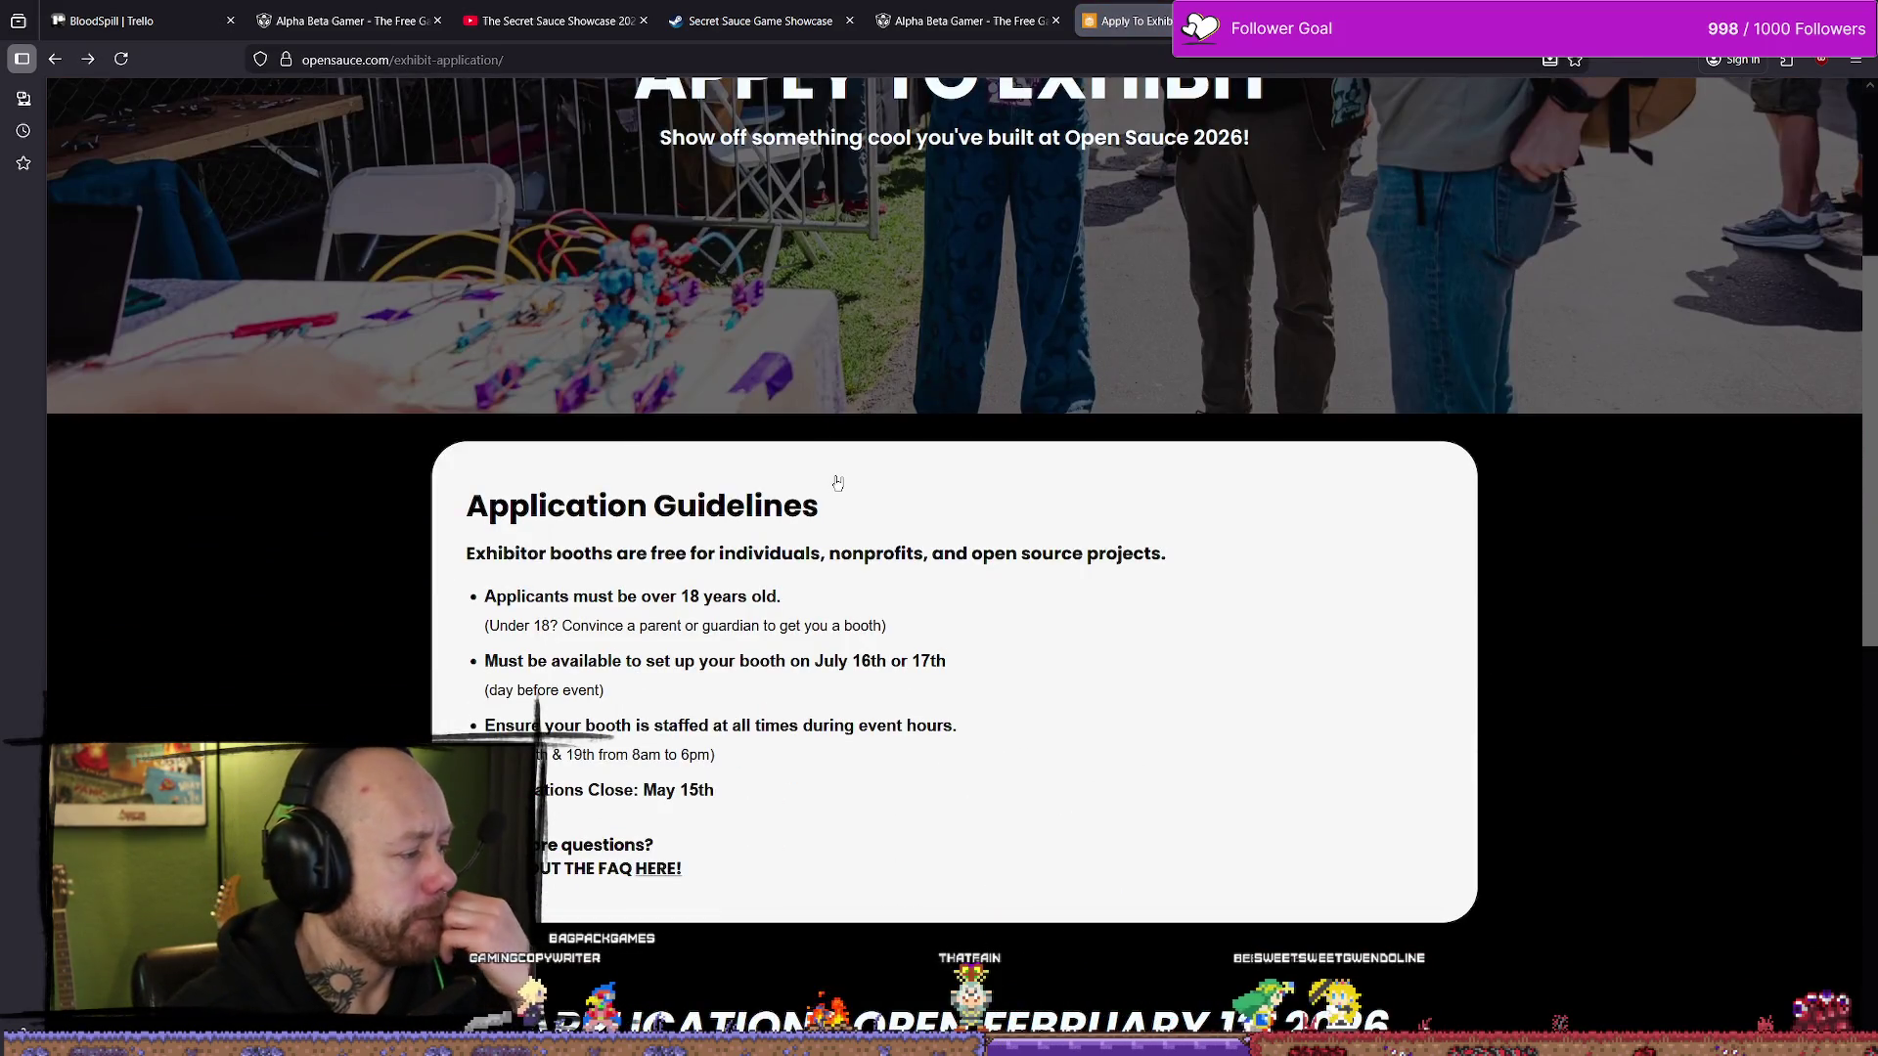
{"action": "scroll", "coordinate": [990, 391], "scroll_direction": "up", "scroll_amount": 4}
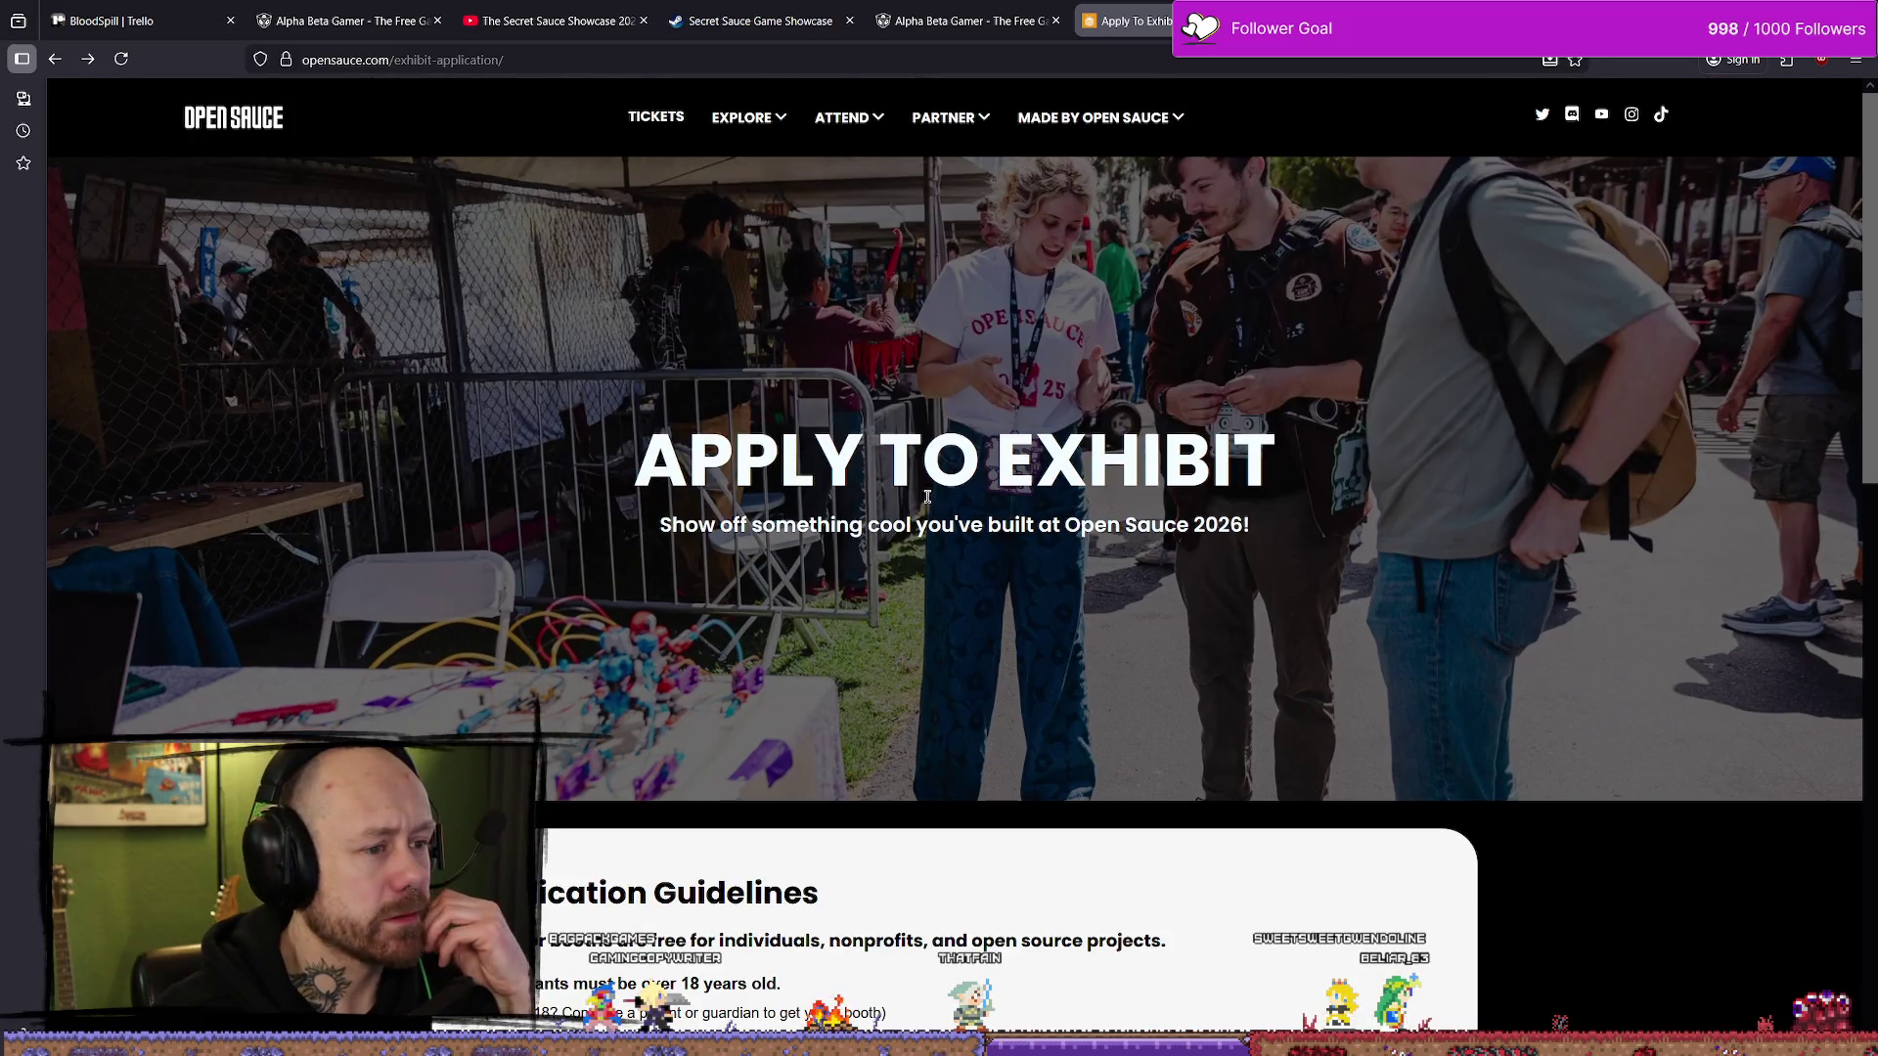
{"action": "left_click", "coordinate": [655, 119]}
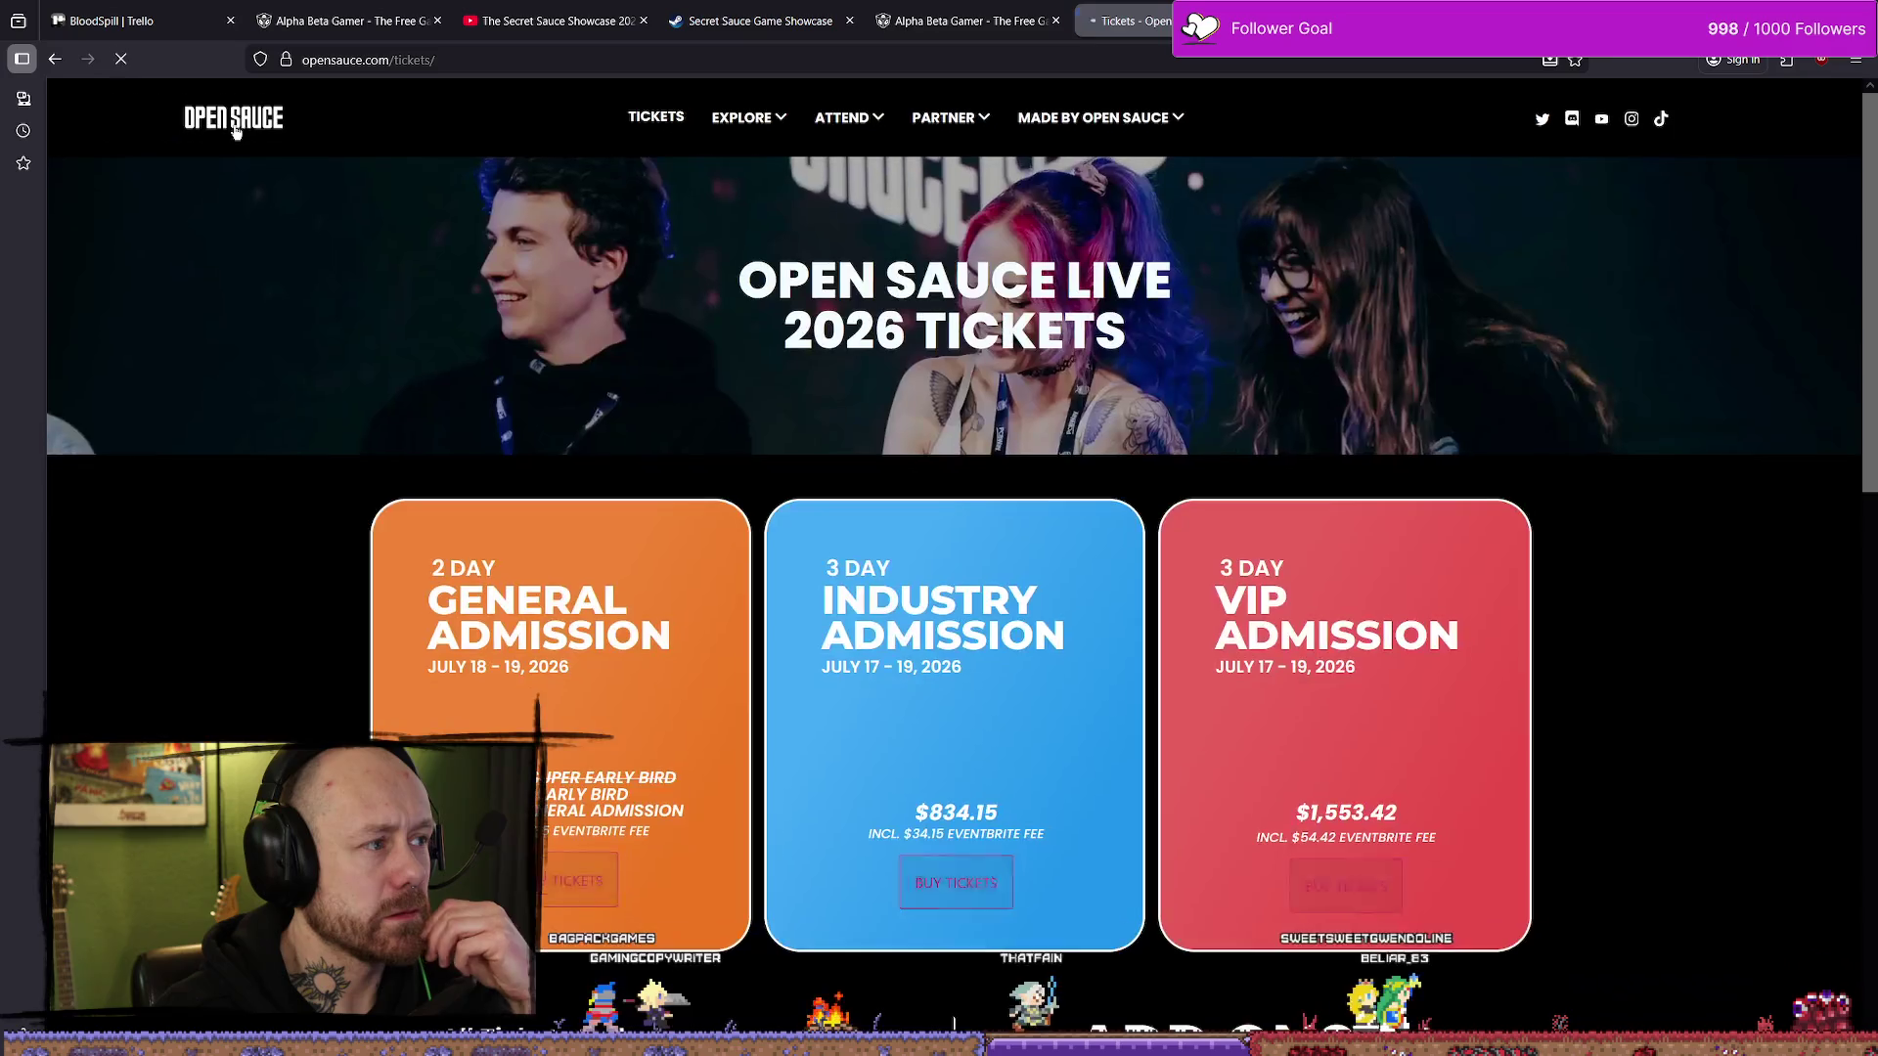
{"action": "scroll", "coordinate": [1110, 277], "scroll_direction": "down", "scroll_amount": 3}
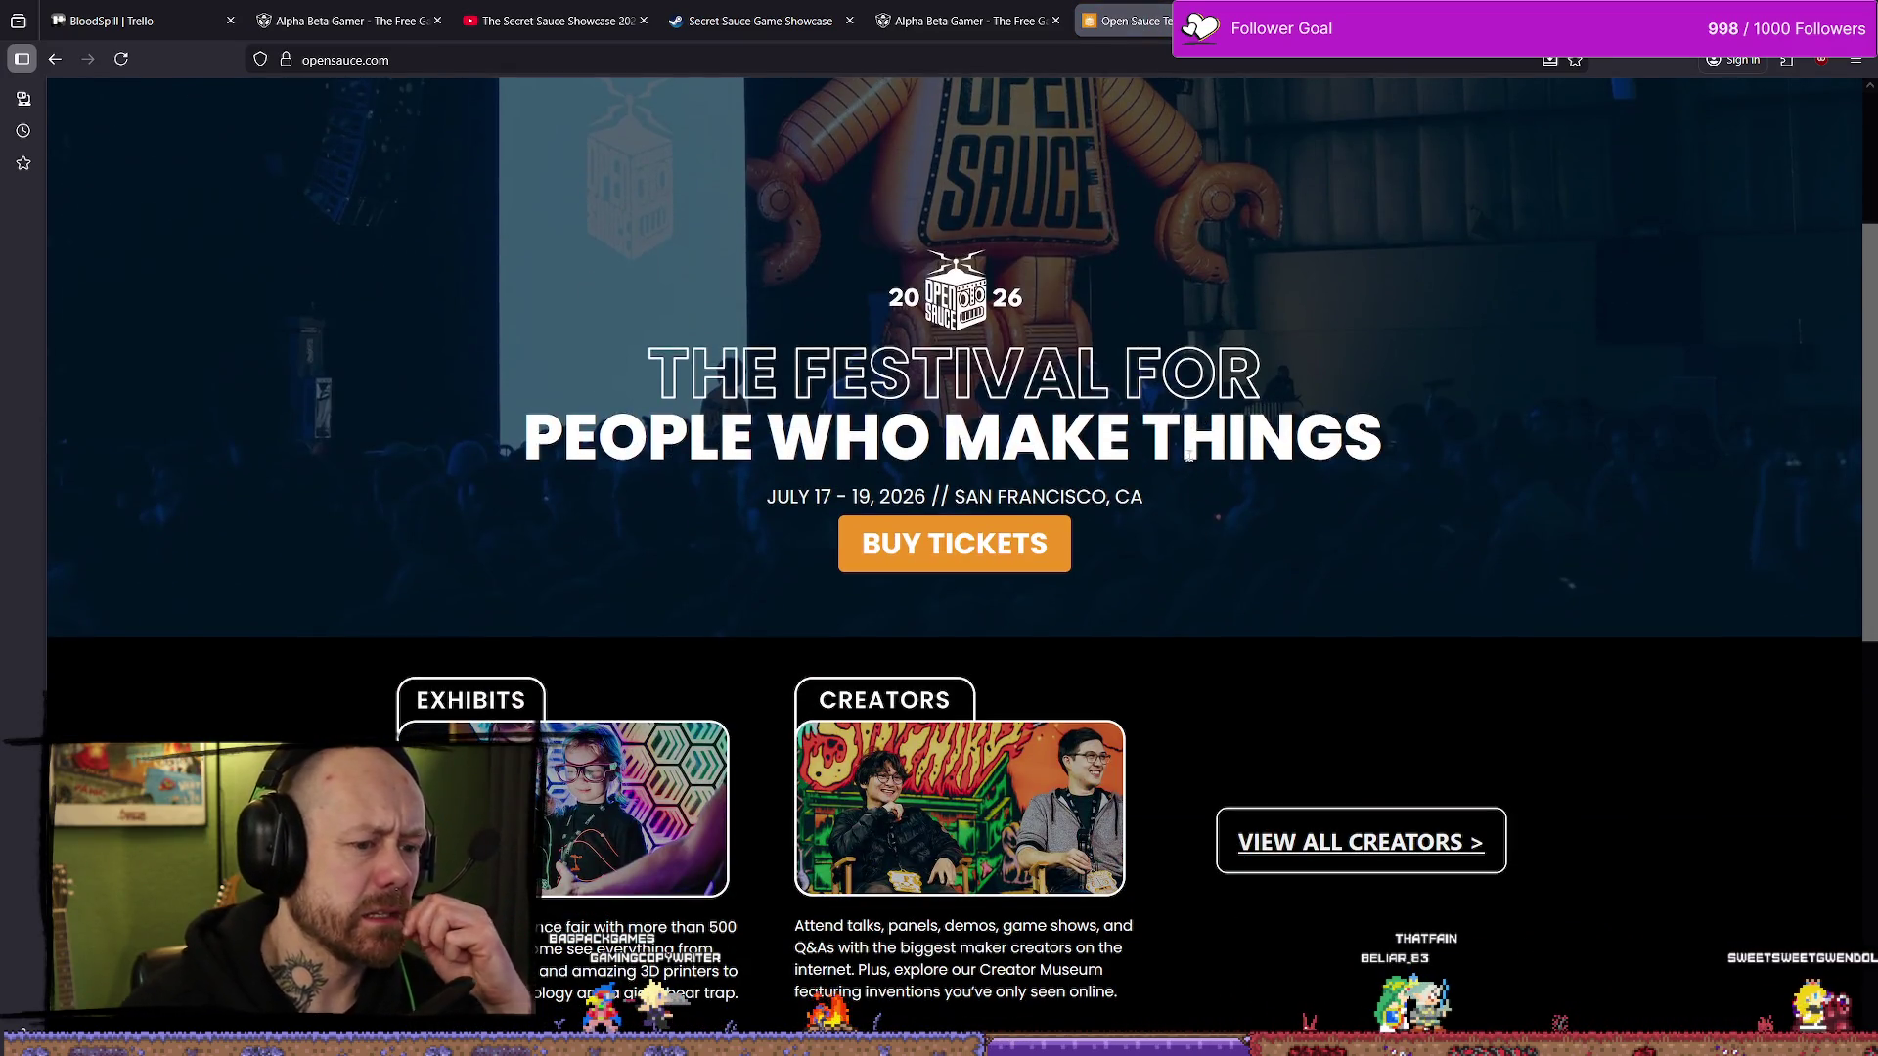
{"action": "scroll", "coordinate": [1189, 456], "scroll_direction": "down", "scroll_amount": 9}
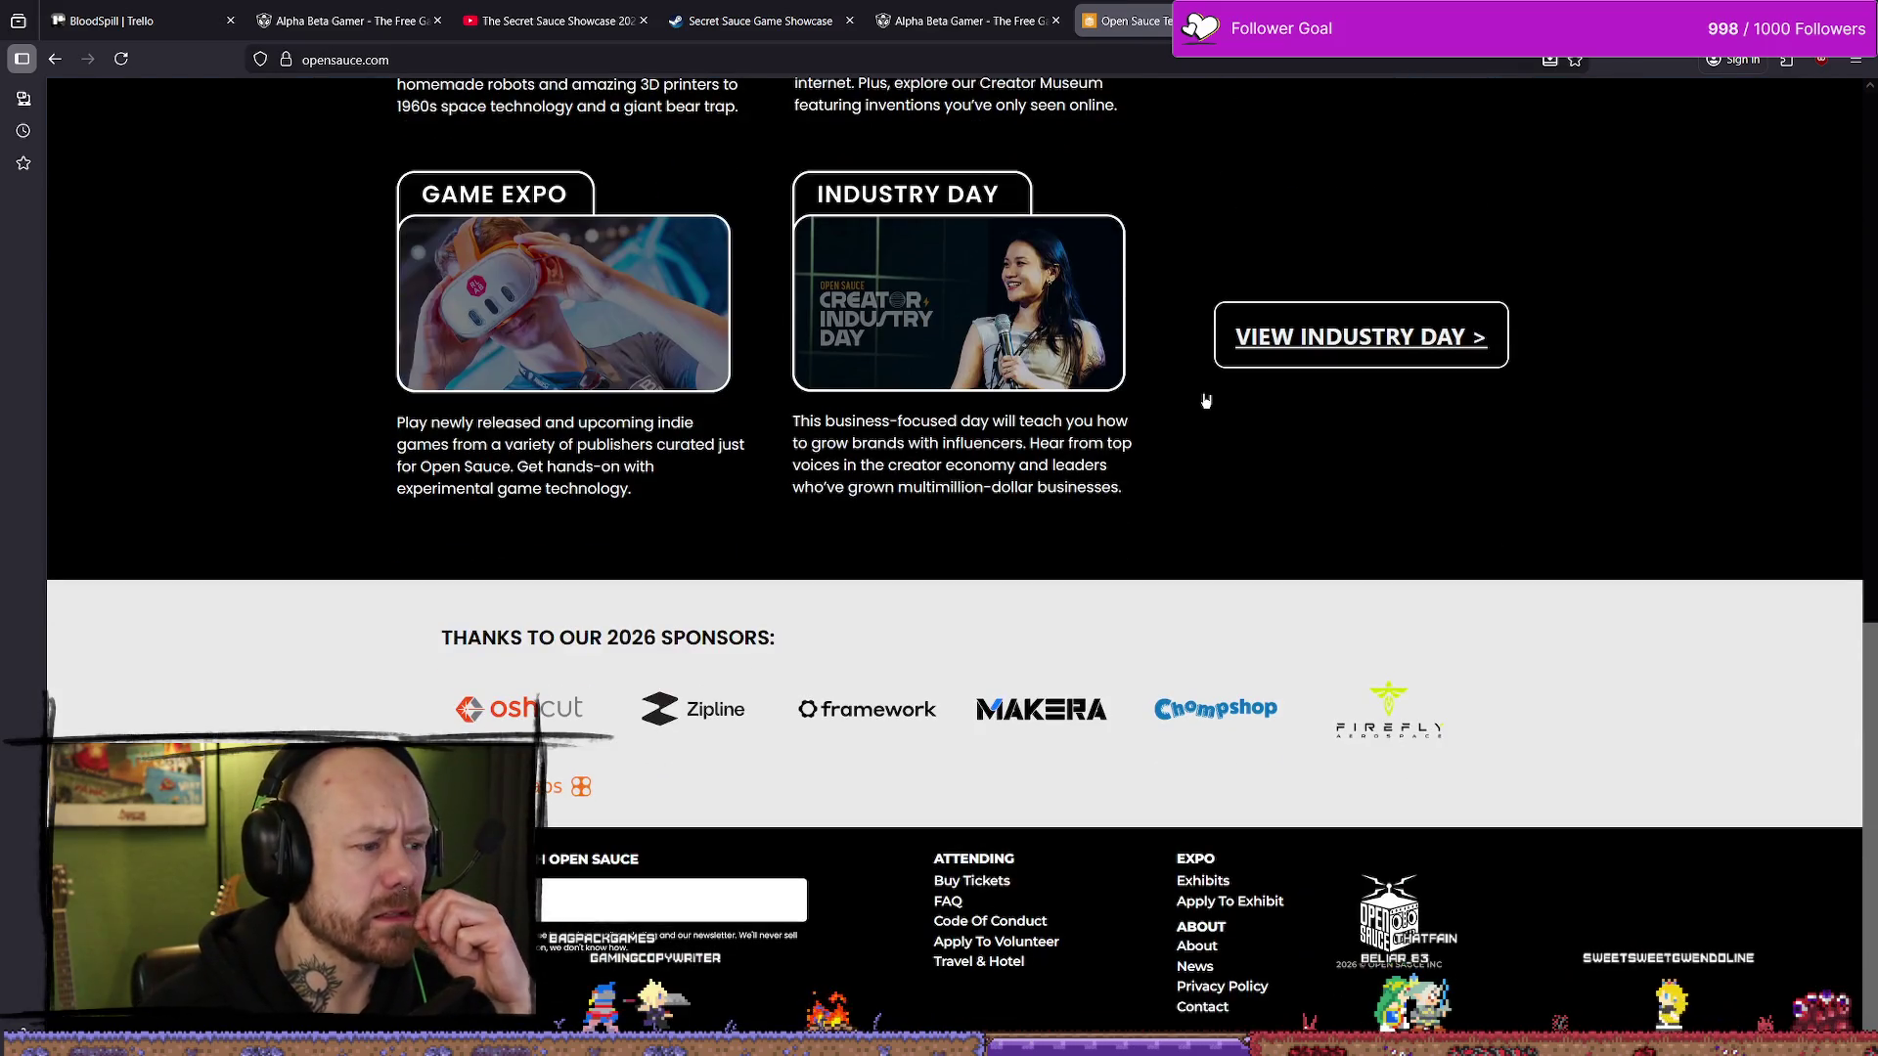
{"action": "scroll", "coordinate": [1218, 401], "scroll_direction": "up", "scroll_amount": 12}
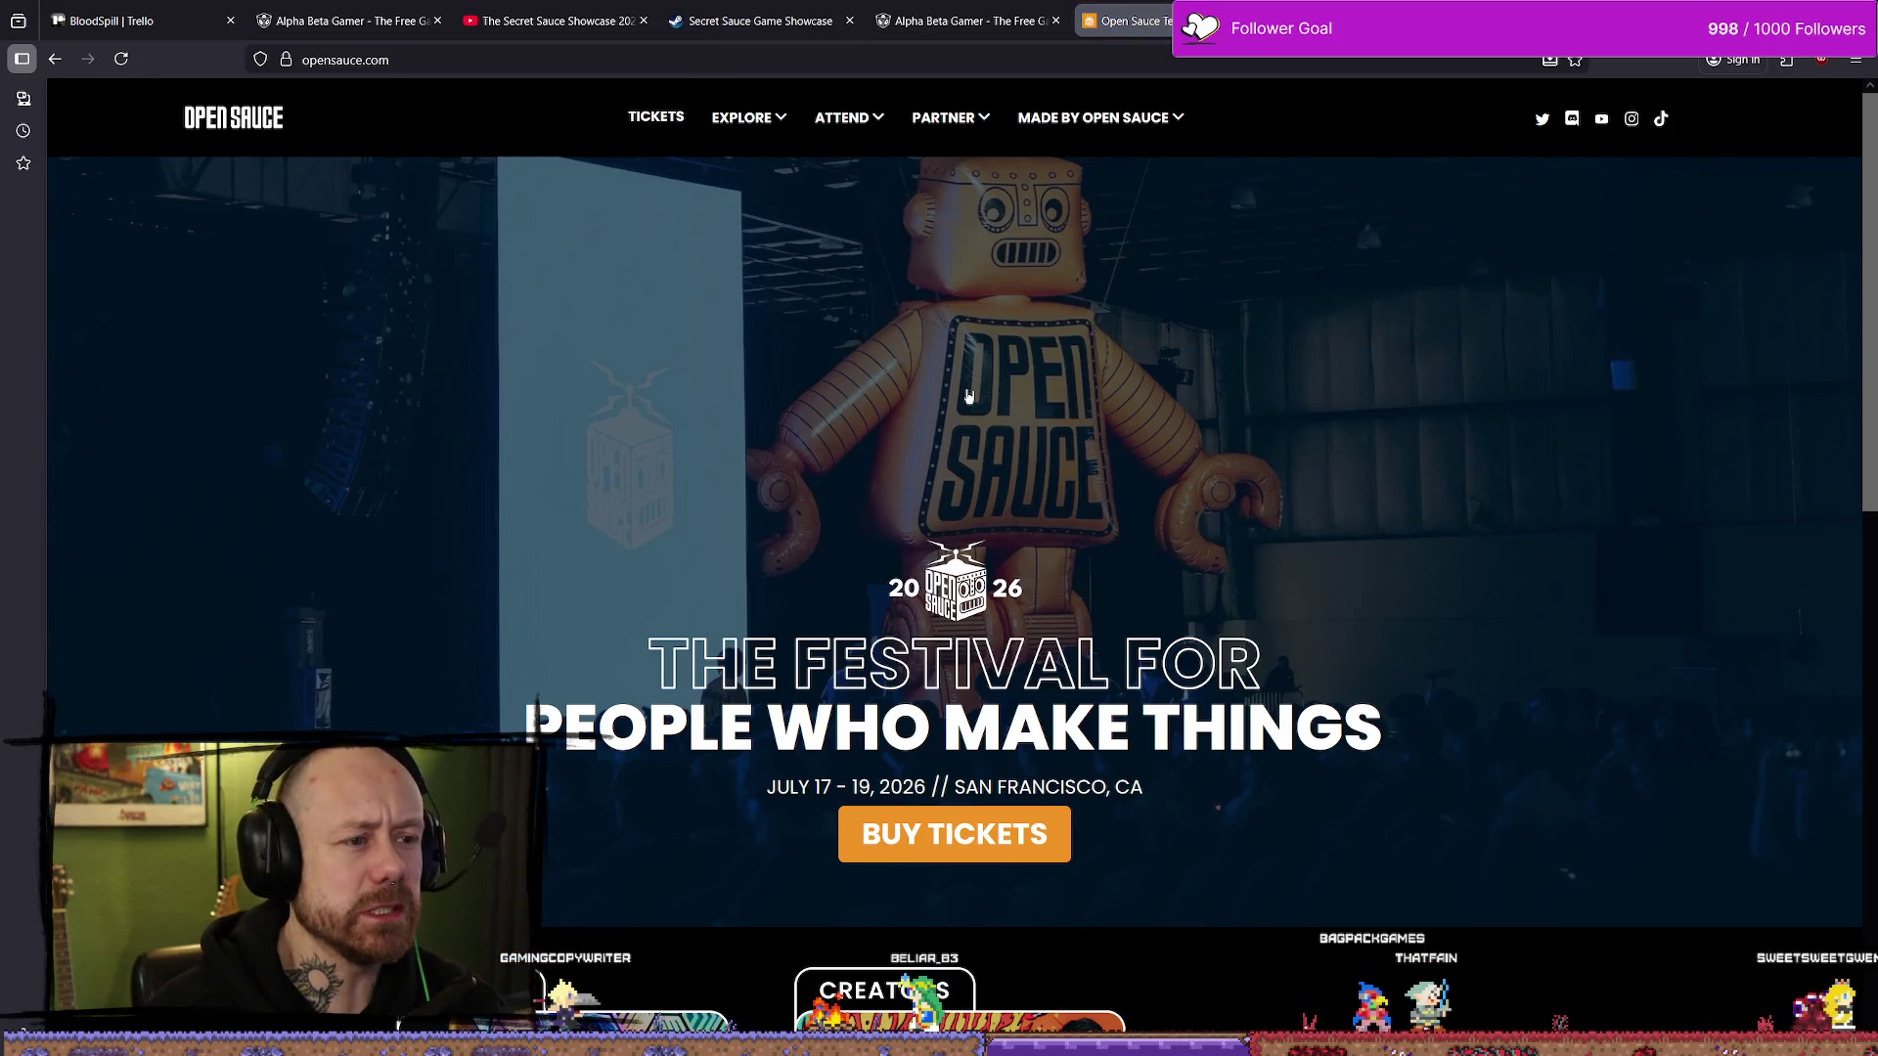
{"action": "scroll", "coordinate": [928, 392], "scroll_direction": "down", "scroll_amount": 7}
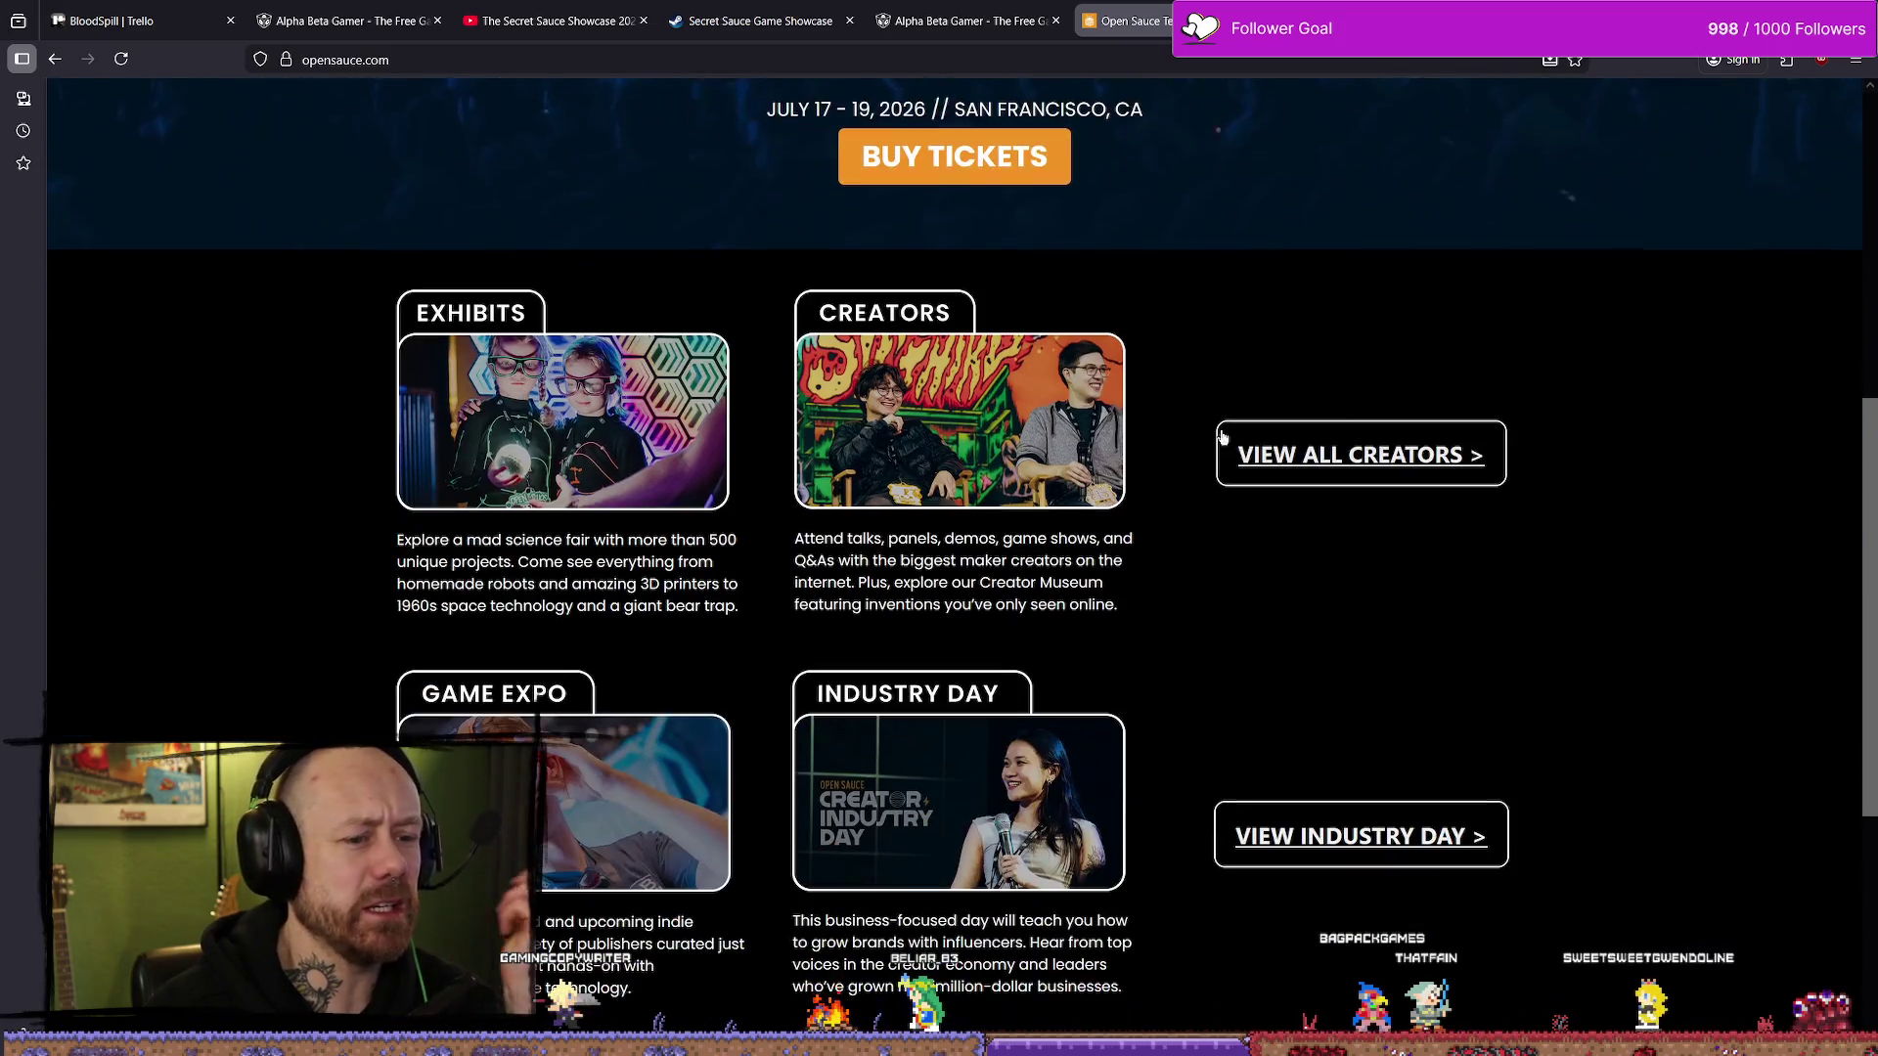
{"action": "scroll", "coordinate": [1281, 510], "scroll_direction": "down", "scroll_amount": 4}
{"action": "scroll", "coordinate": [1296, 503], "scroll_direction": "down", "scroll_amount": 1}
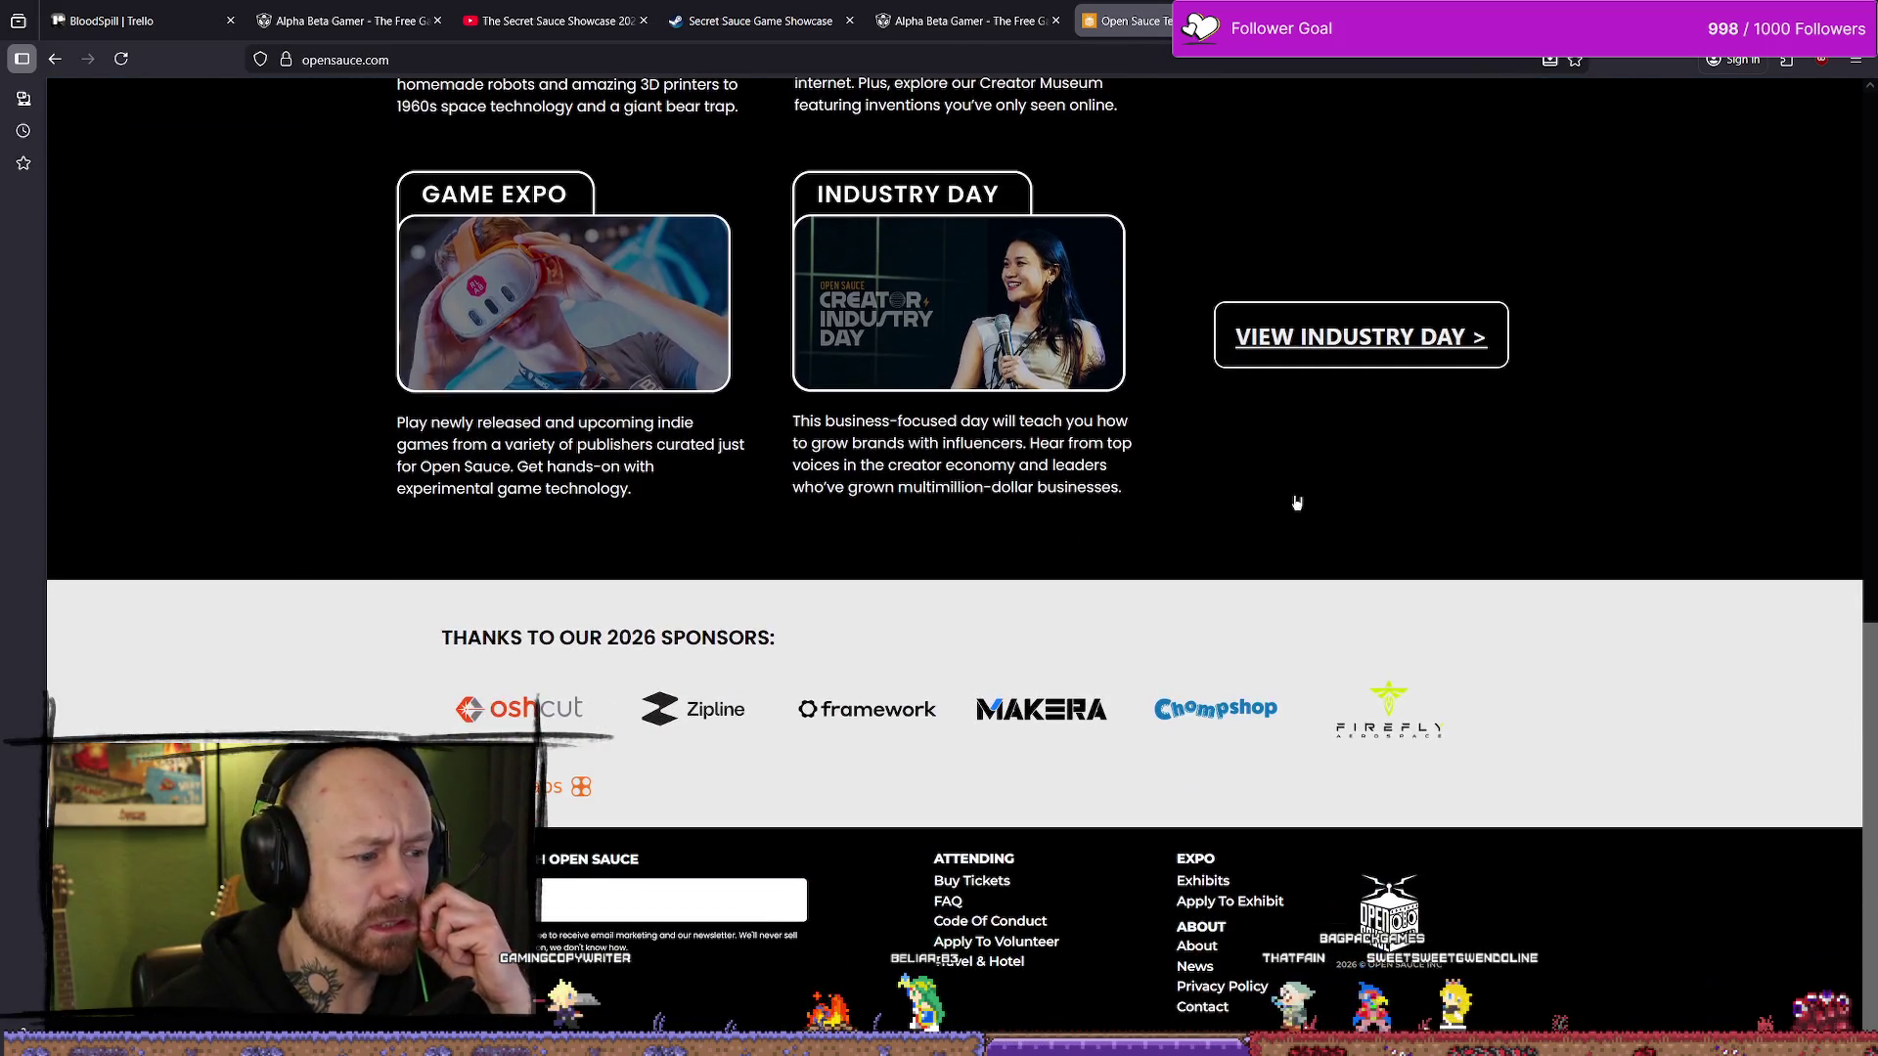
{"action": "scroll", "coordinate": [1287, 498], "scroll_direction": "up", "scroll_amount": 6}
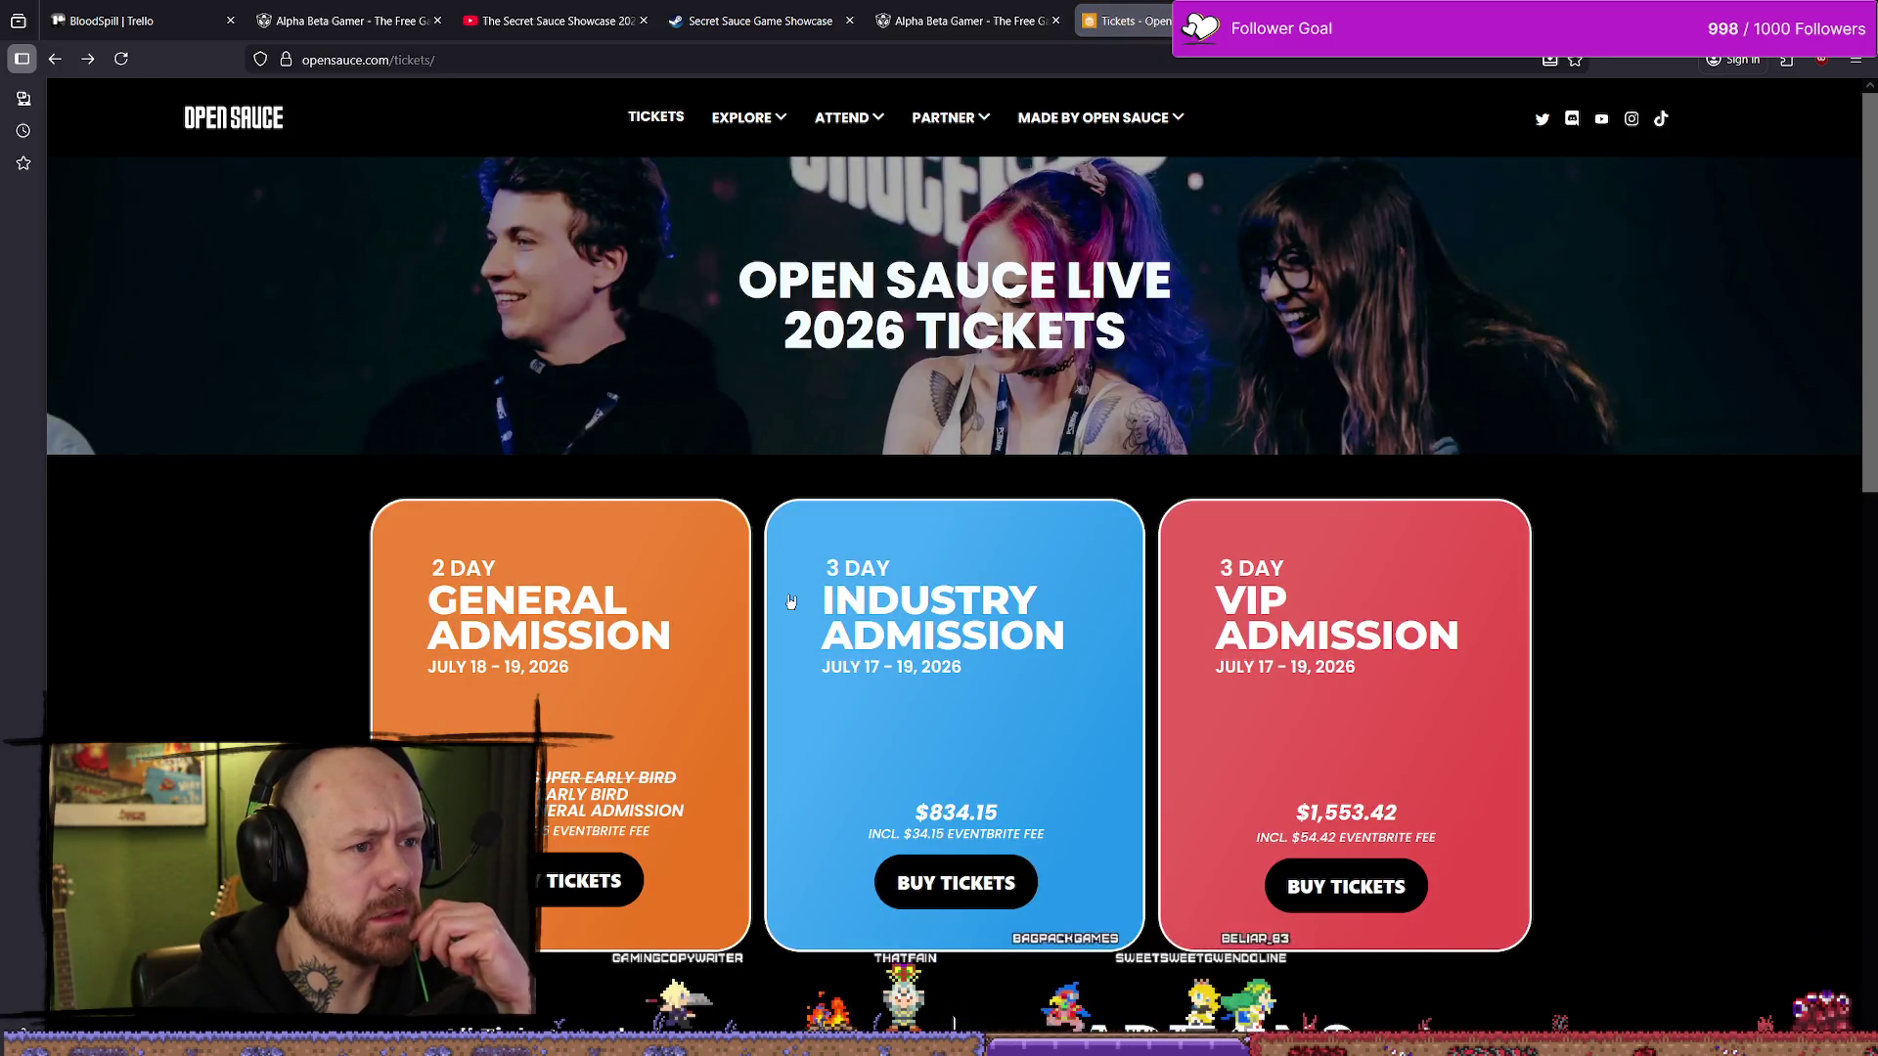
{"action": "left_click", "coordinate": [246, 124]}
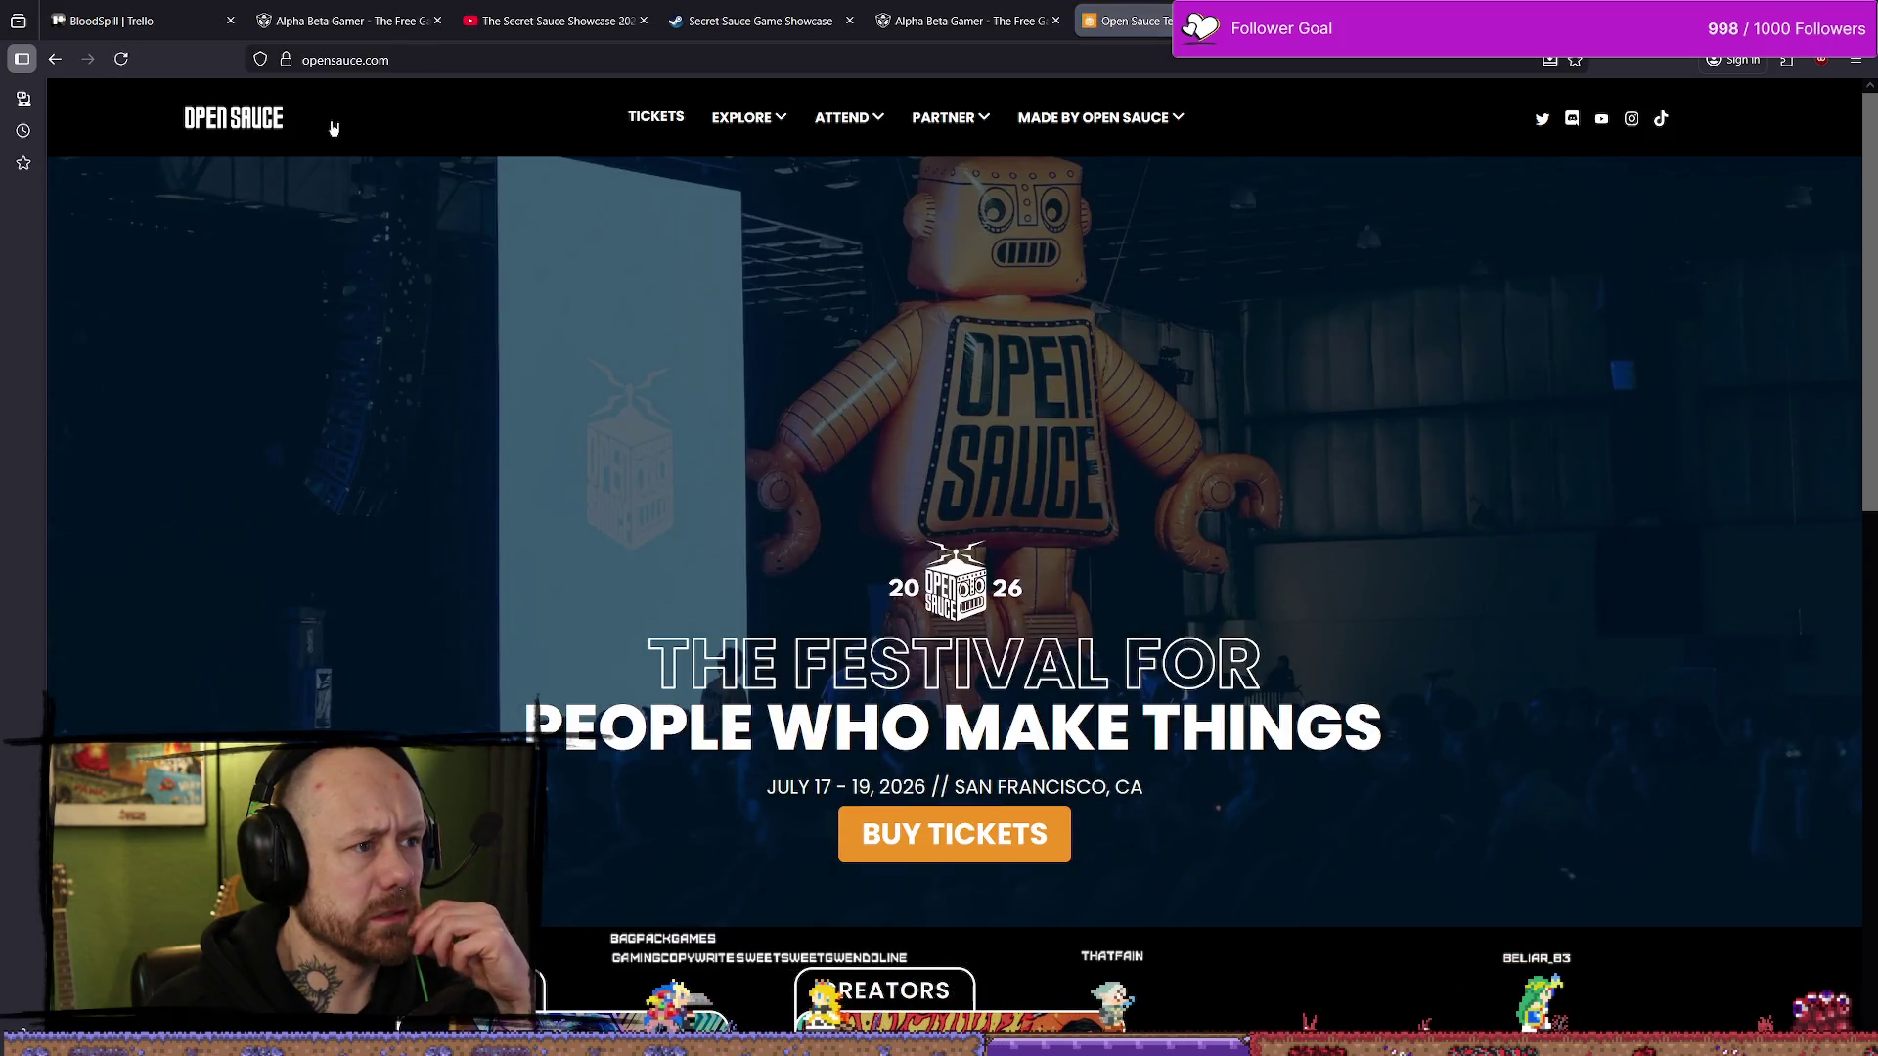
{"action": "scroll", "coordinate": [810, 347], "scroll_direction": "down", "scroll_amount": 6}
{"action": "scroll", "coordinate": [810, 347], "scroll_direction": "down", "scroll_amount": 4}
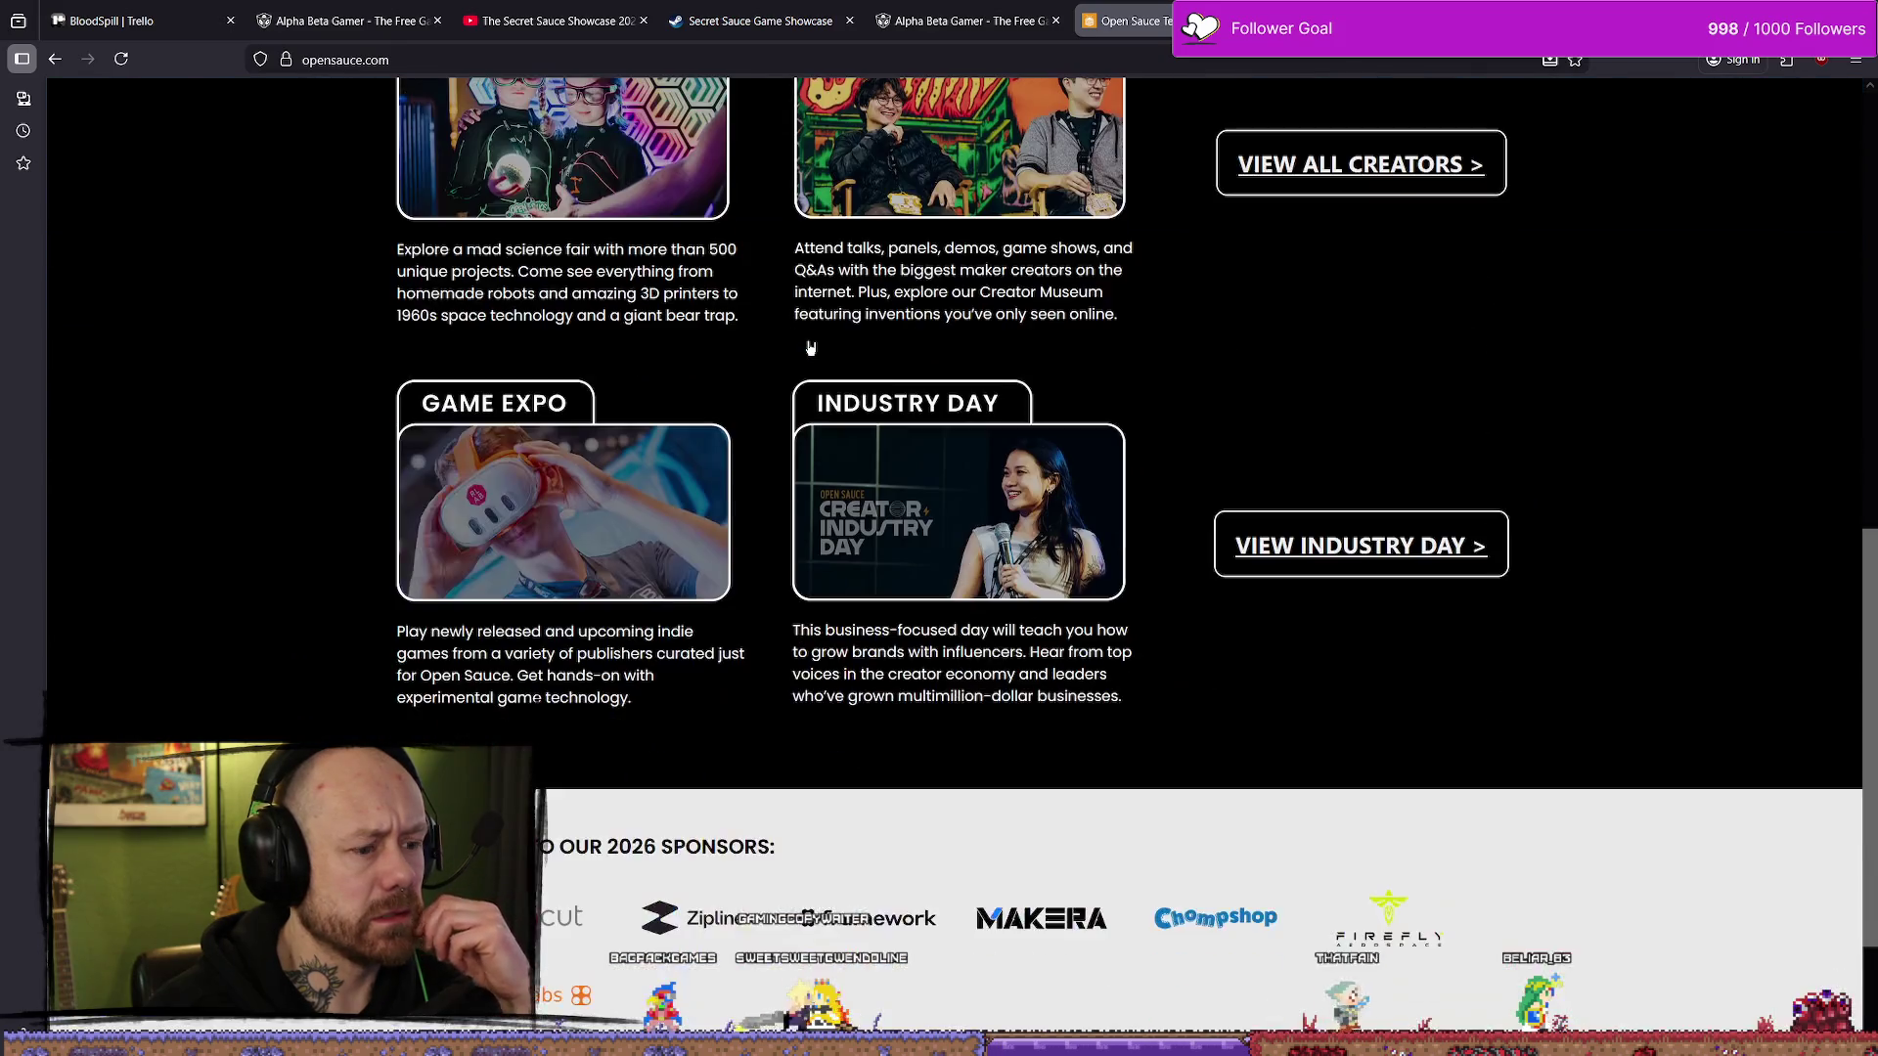
{"action": "scroll", "coordinate": [968, 484], "scroll_direction": "down", "scroll_amount": 2}
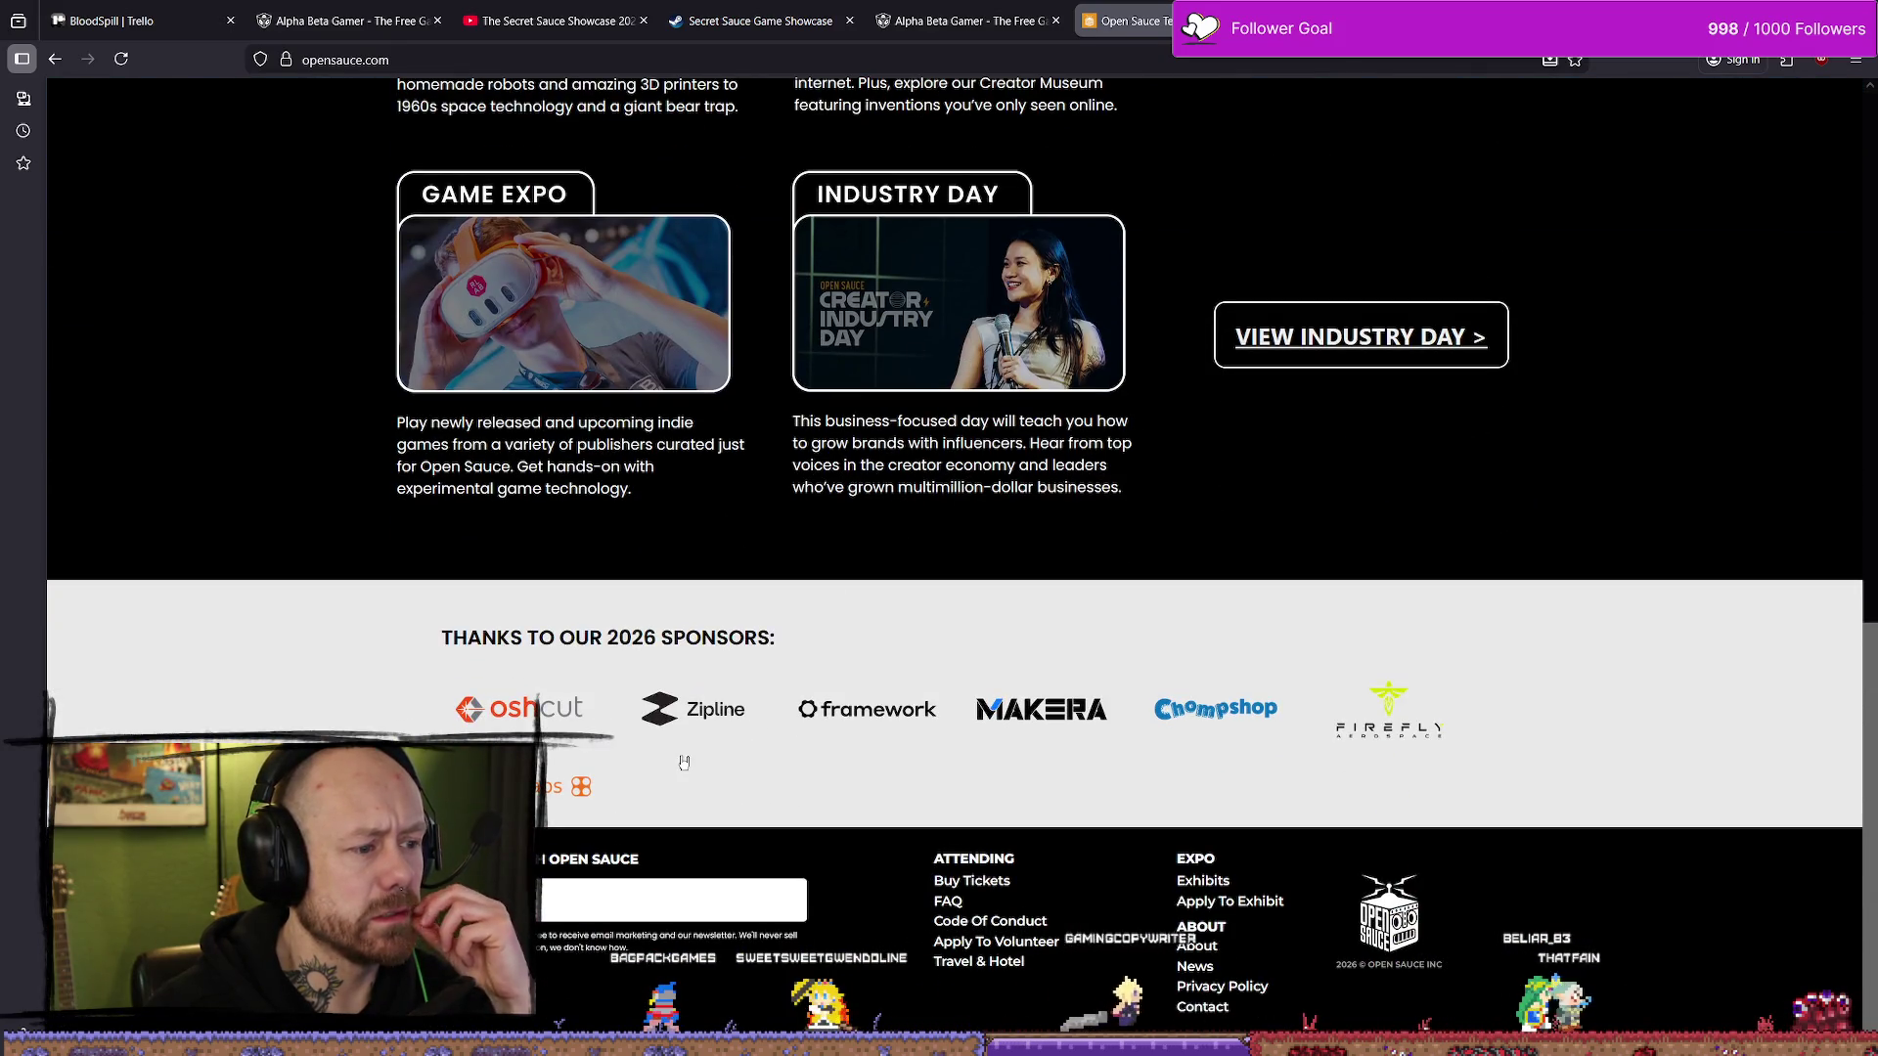
{"action": "left_click", "coordinate": [833, 637]}
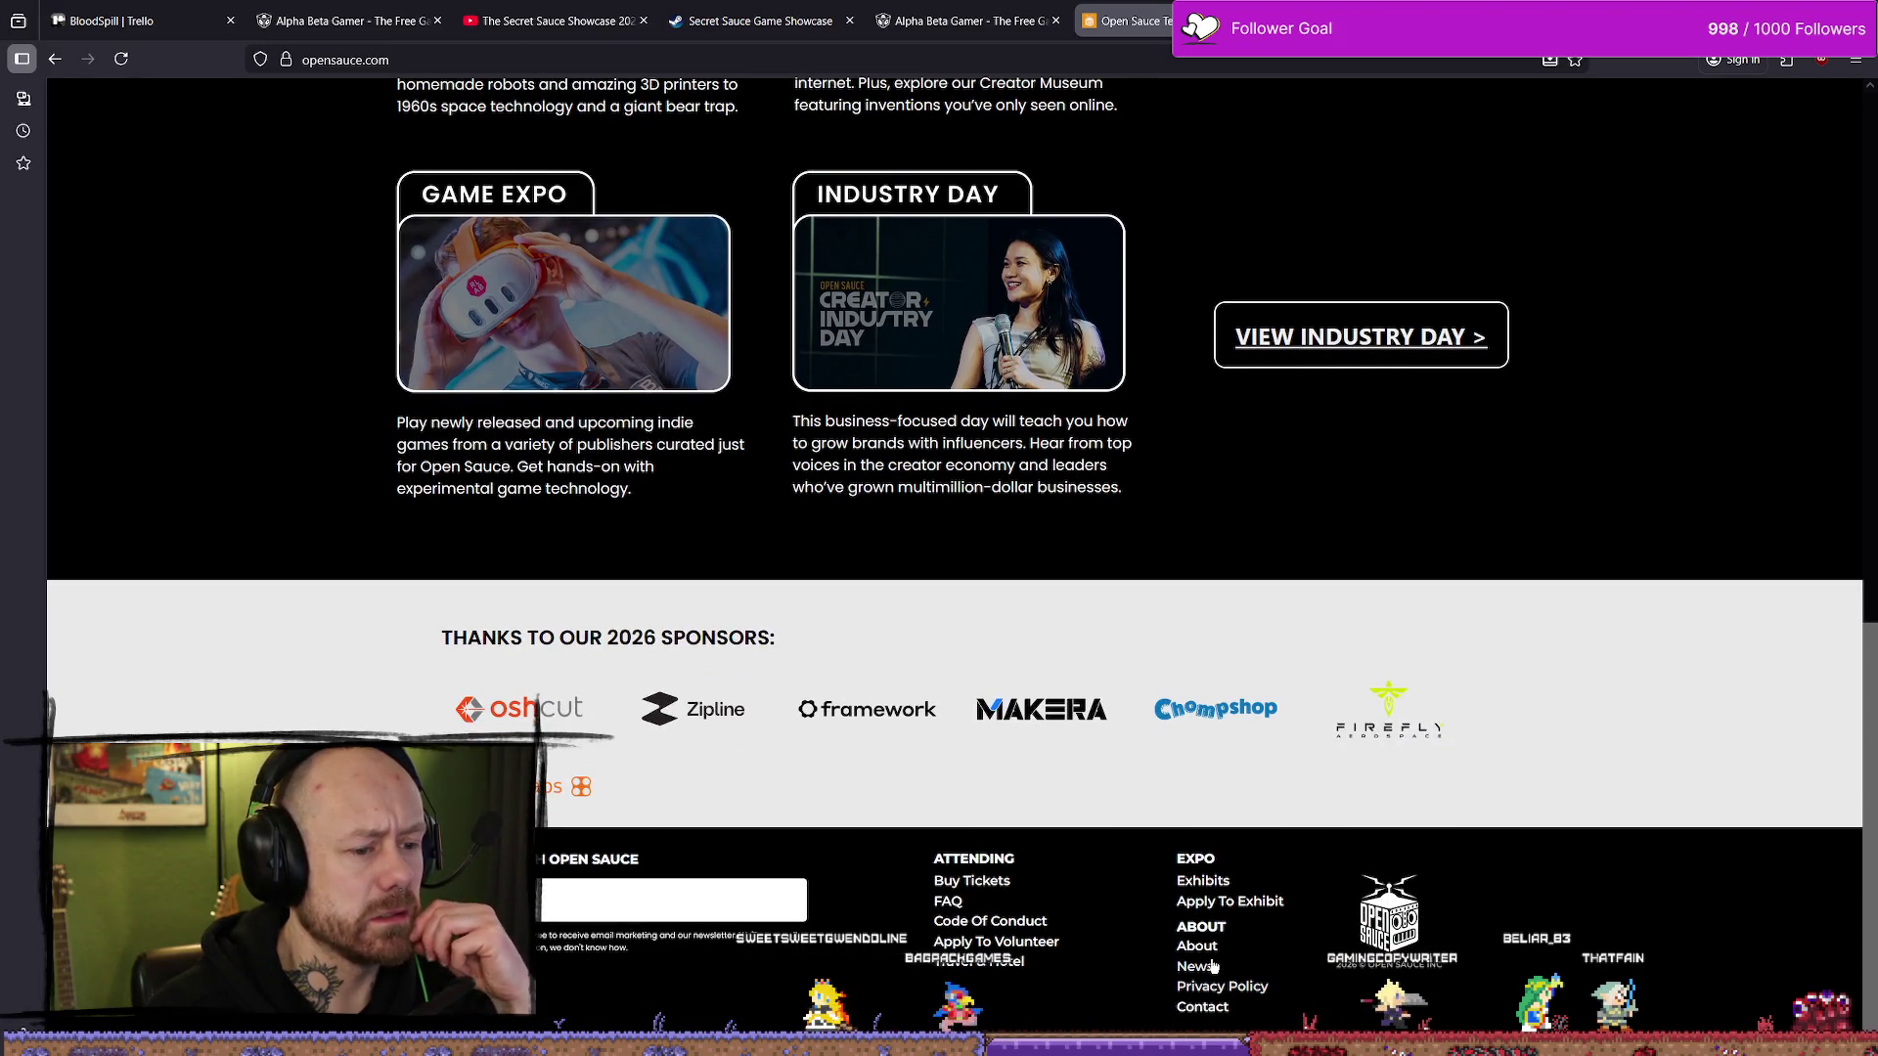
{"action": "scroll", "coordinate": [1048, 898], "scroll_direction": "up", "scroll_amount": 15}
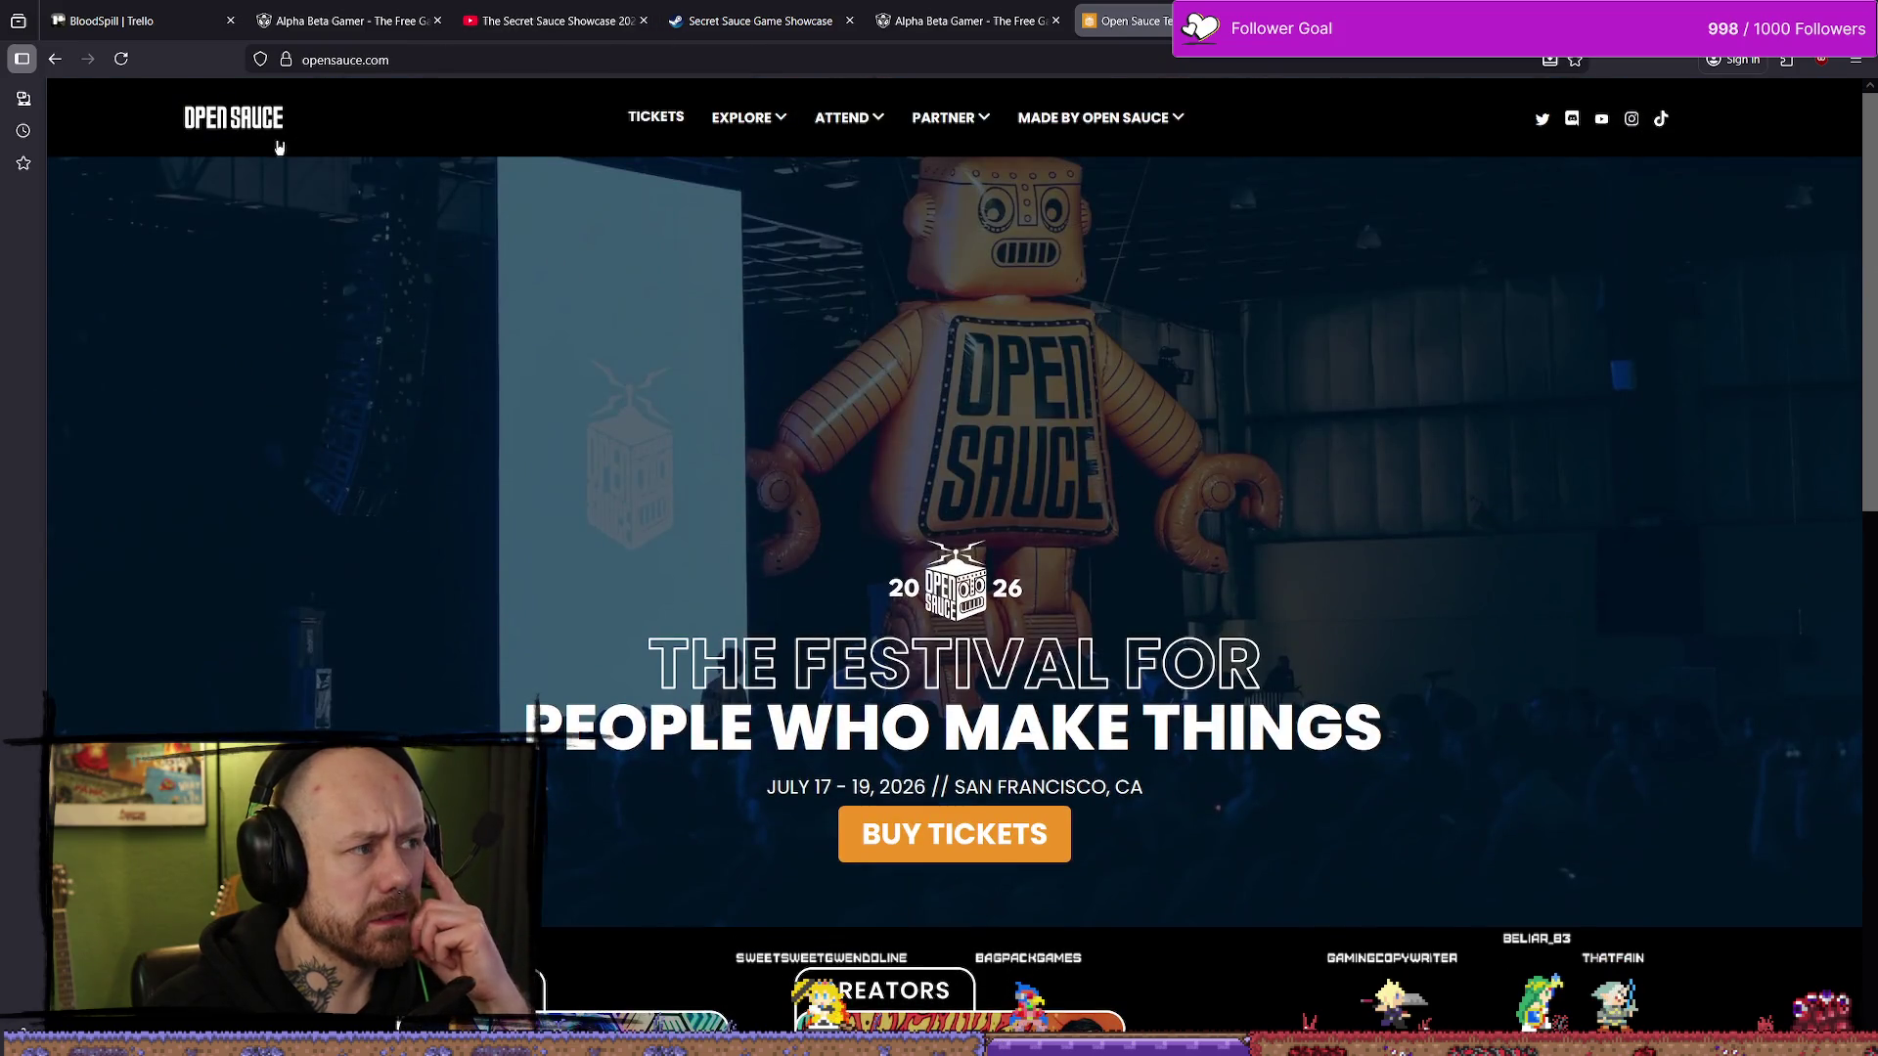
{"action": "left_click", "coordinate": [428, 56]}
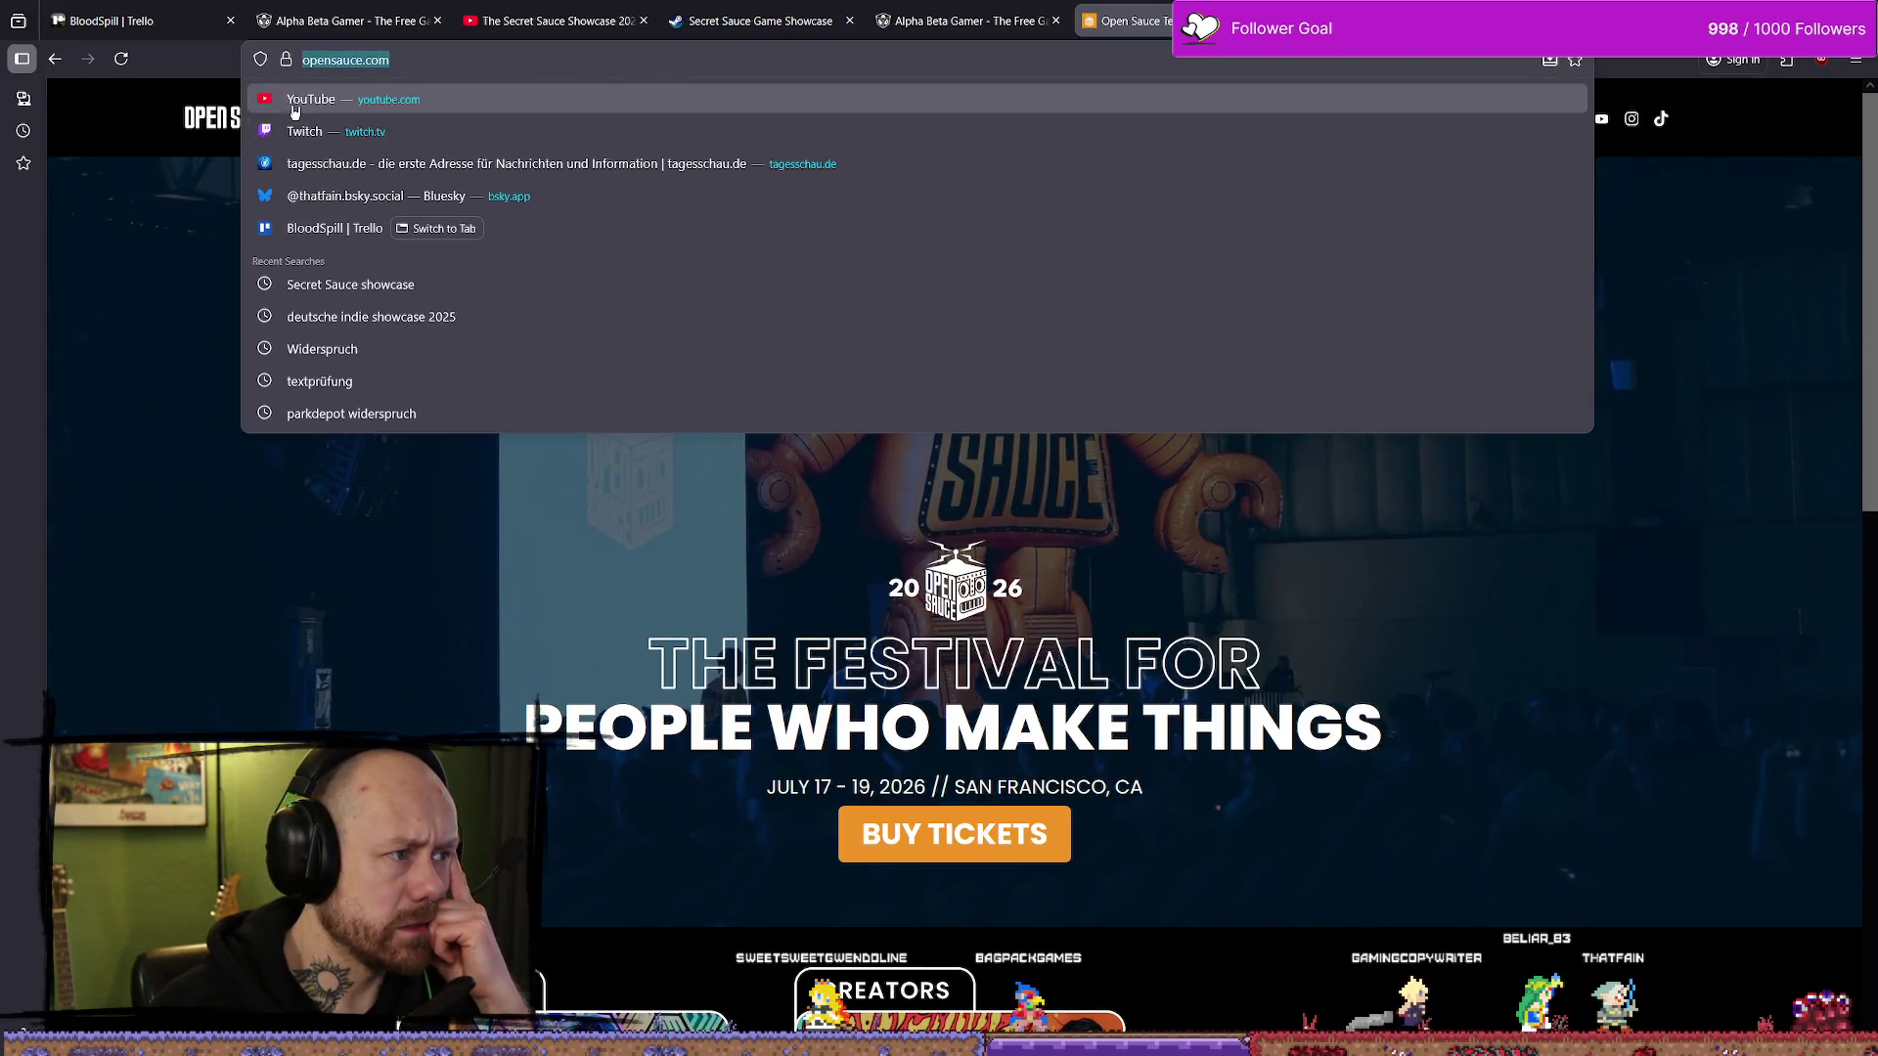
{"action": "key", "text": "Escape"}
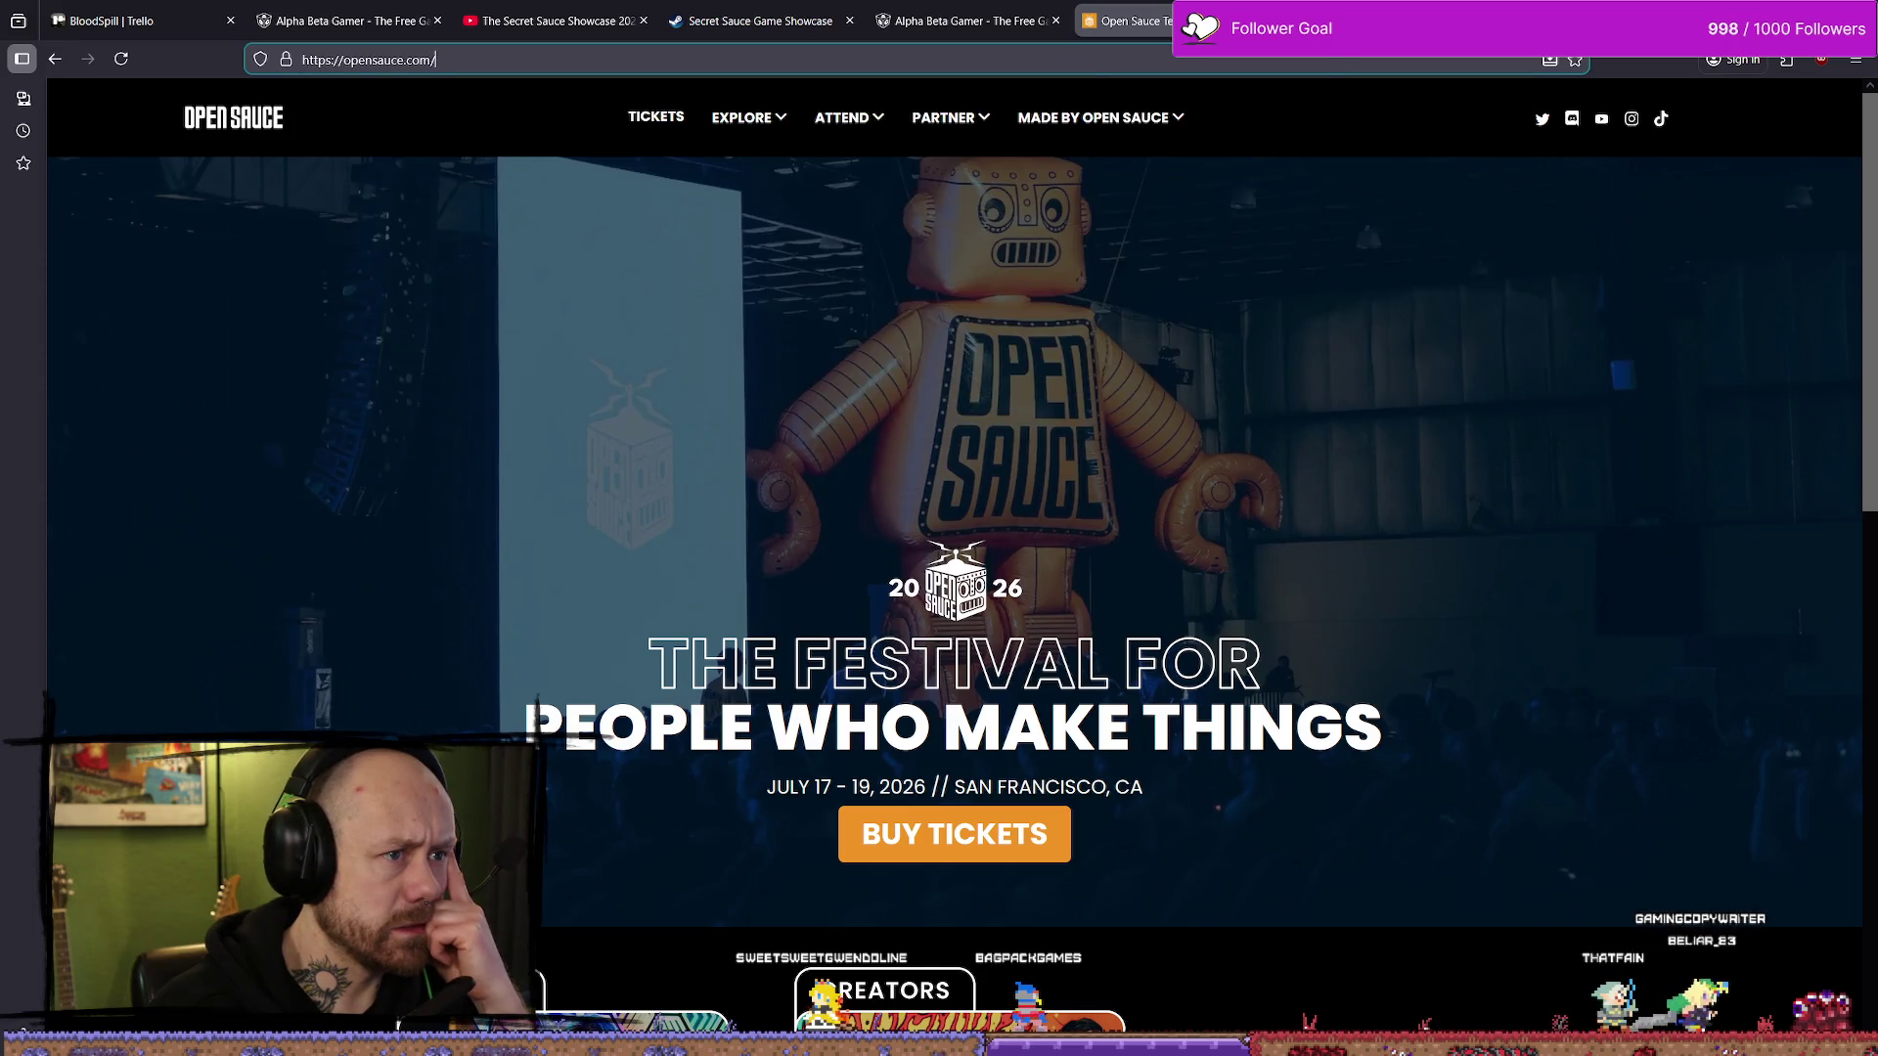
{"action": "left_click", "coordinate": [795, 29]}
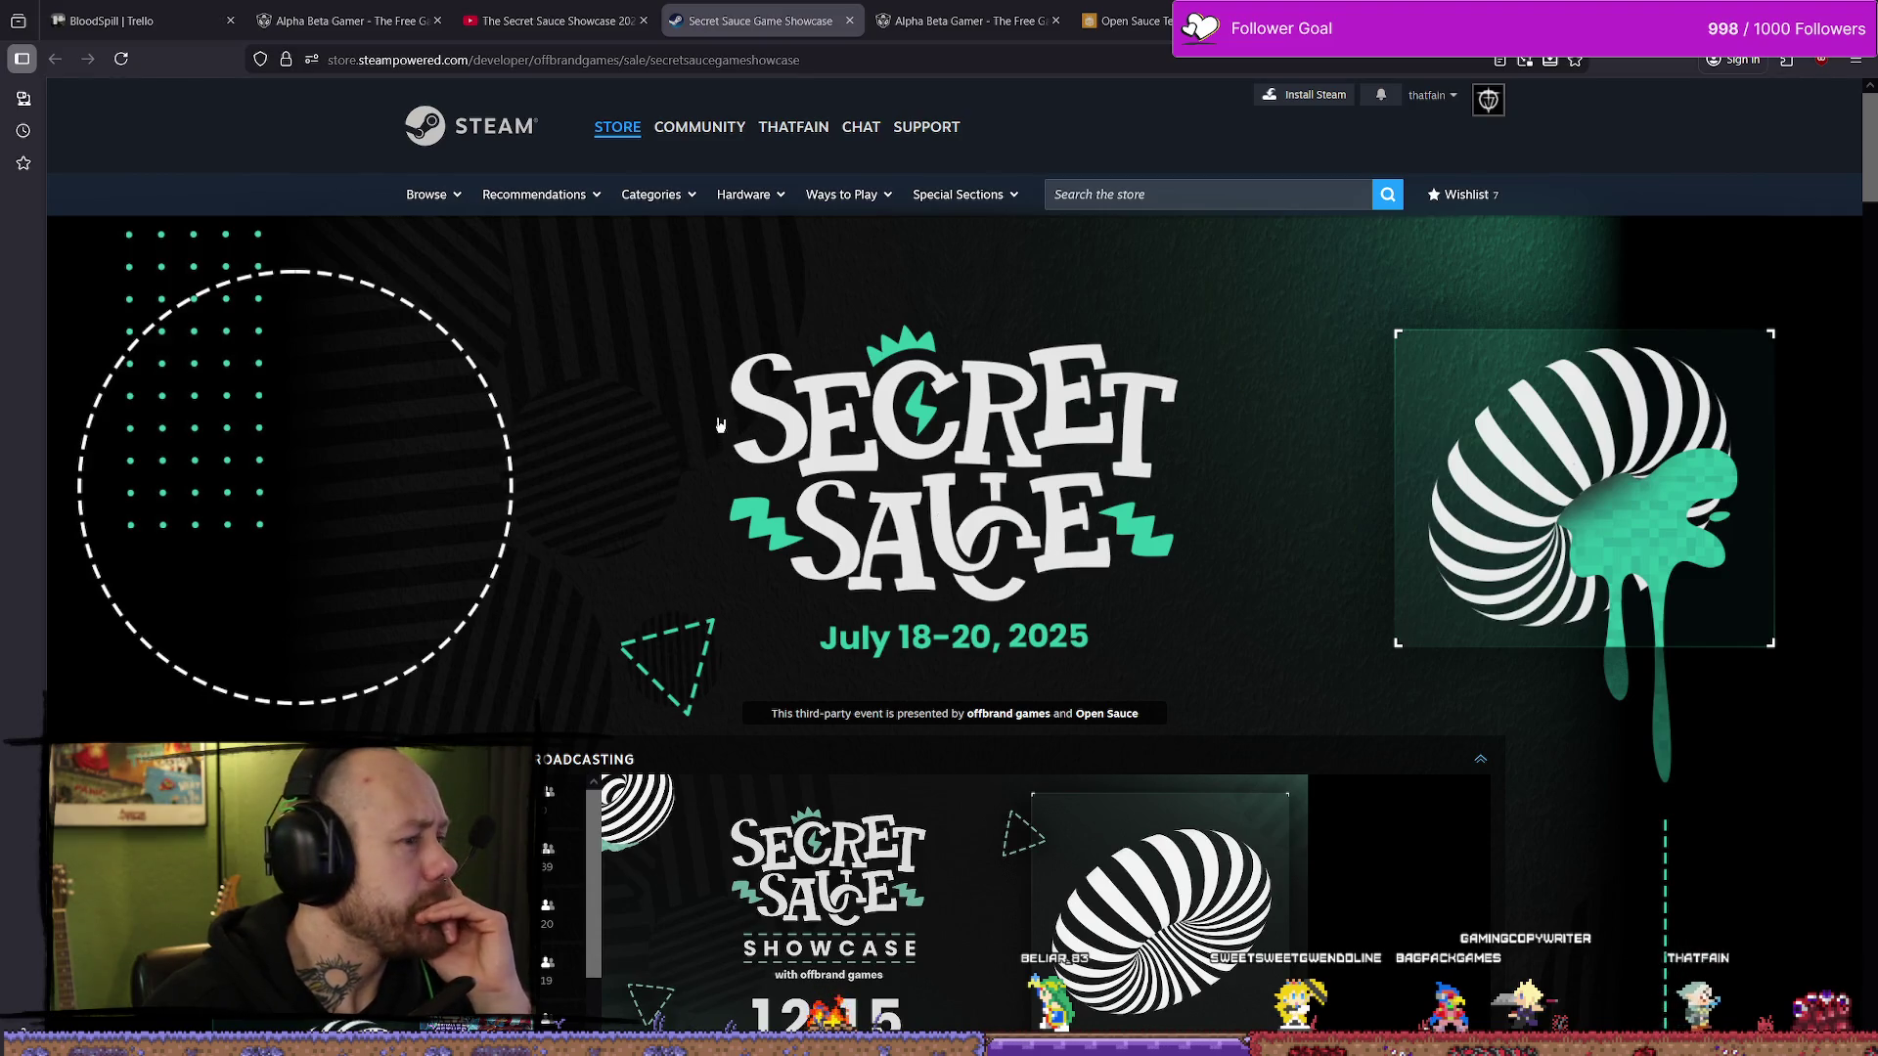
{"action": "scroll", "coordinate": [721, 424], "scroll_direction": "down", "scroll_amount": 5}
{"action": "scroll", "coordinate": [721, 424], "scroll_direction": "up", "scroll_amount": 4}
{"action": "left_click", "coordinate": [1124, 21]}
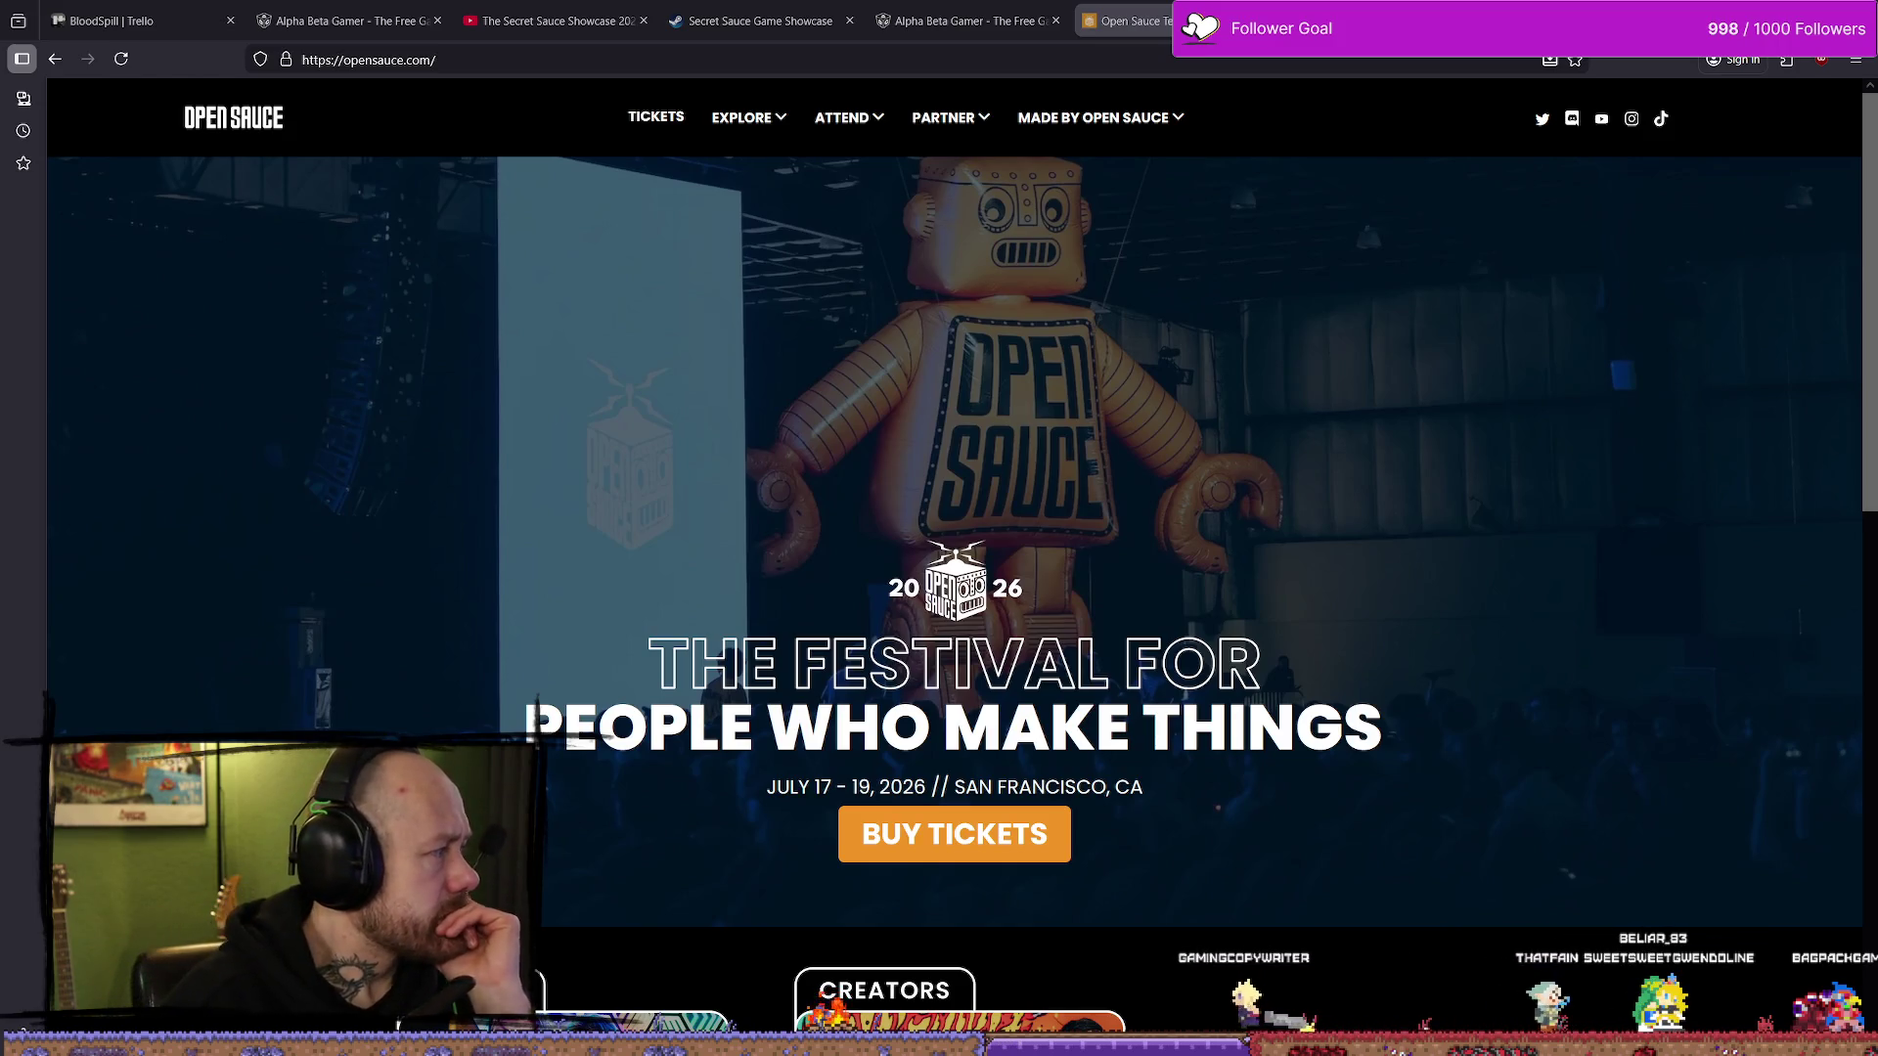
{"action": "scroll", "coordinate": [1332, 437], "scroll_direction": "down", "scroll_amount": 4}
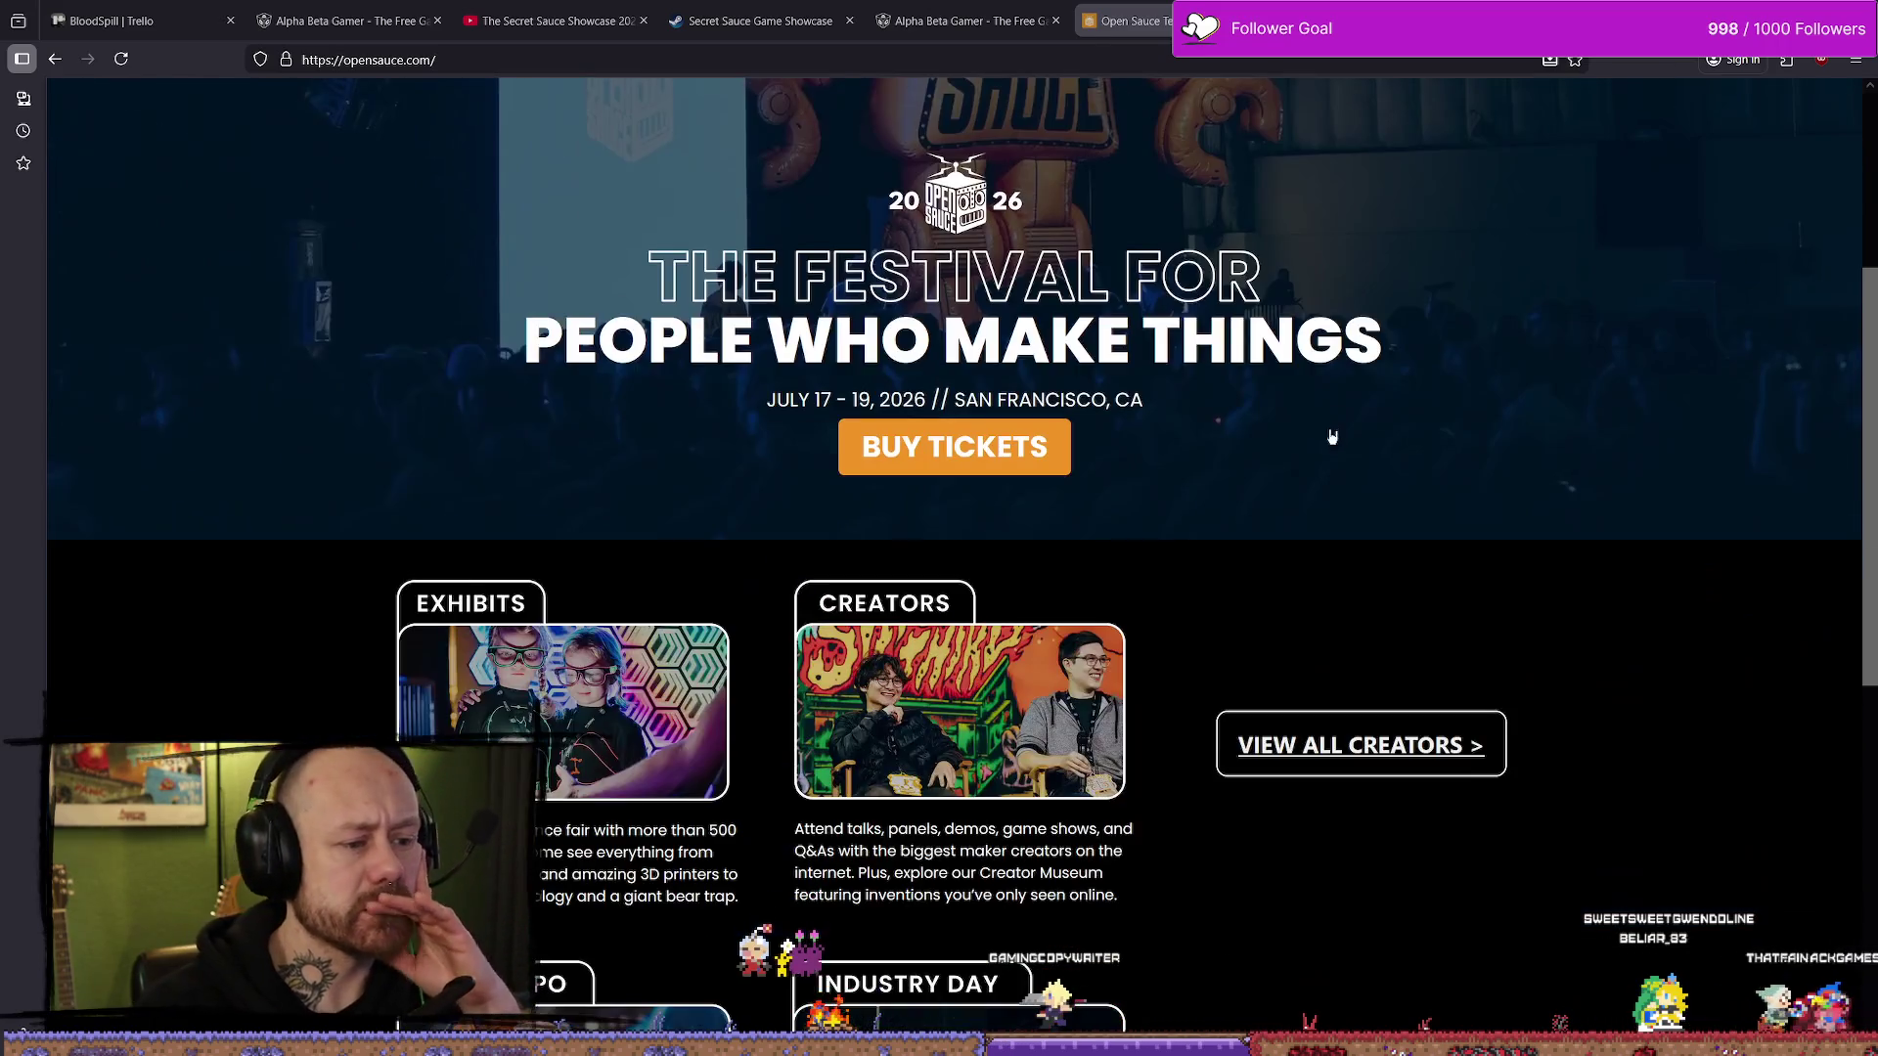
{"action": "scroll", "coordinate": [1331, 437], "scroll_direction": "down", "scroll_amount": 4}
{"action": "scroll", "coordinate": [1349, 503], "scroll_direction": "down", "scroll_amount": 4}
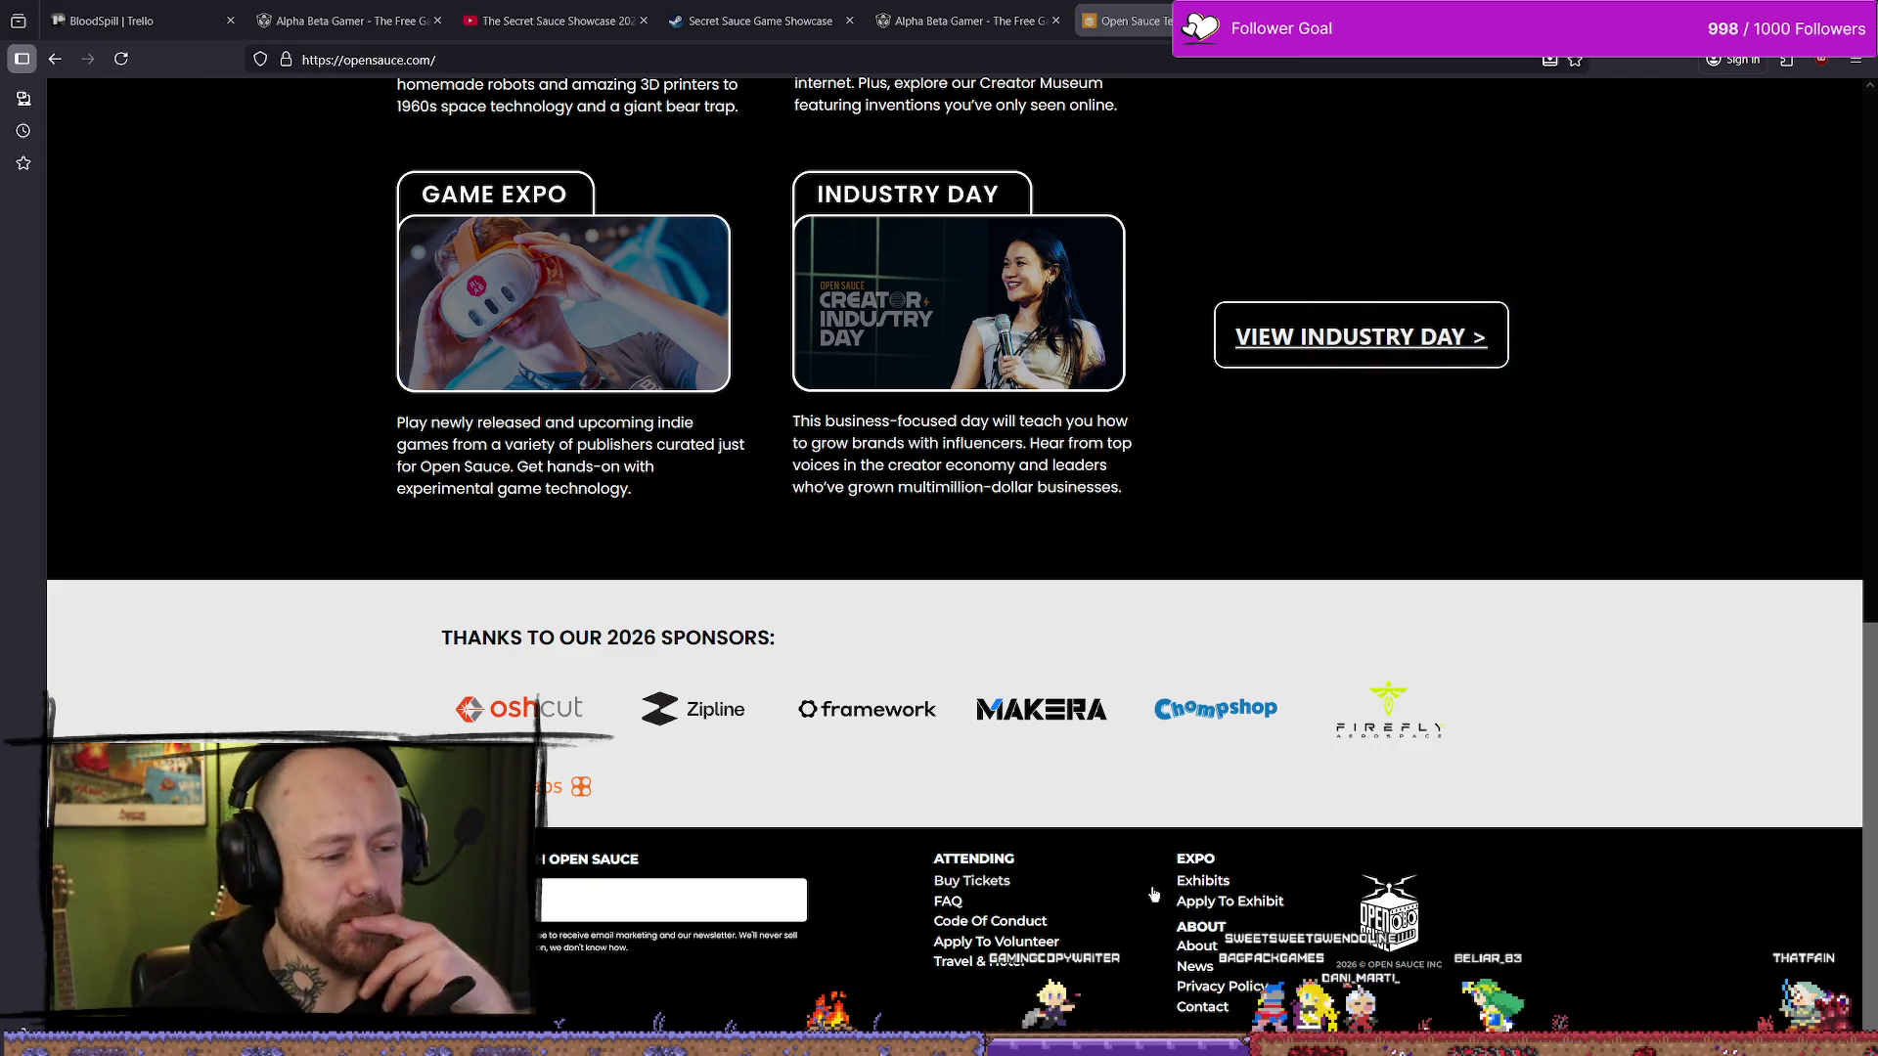
{"action": "left_click", "coordinate": [716, 788]}
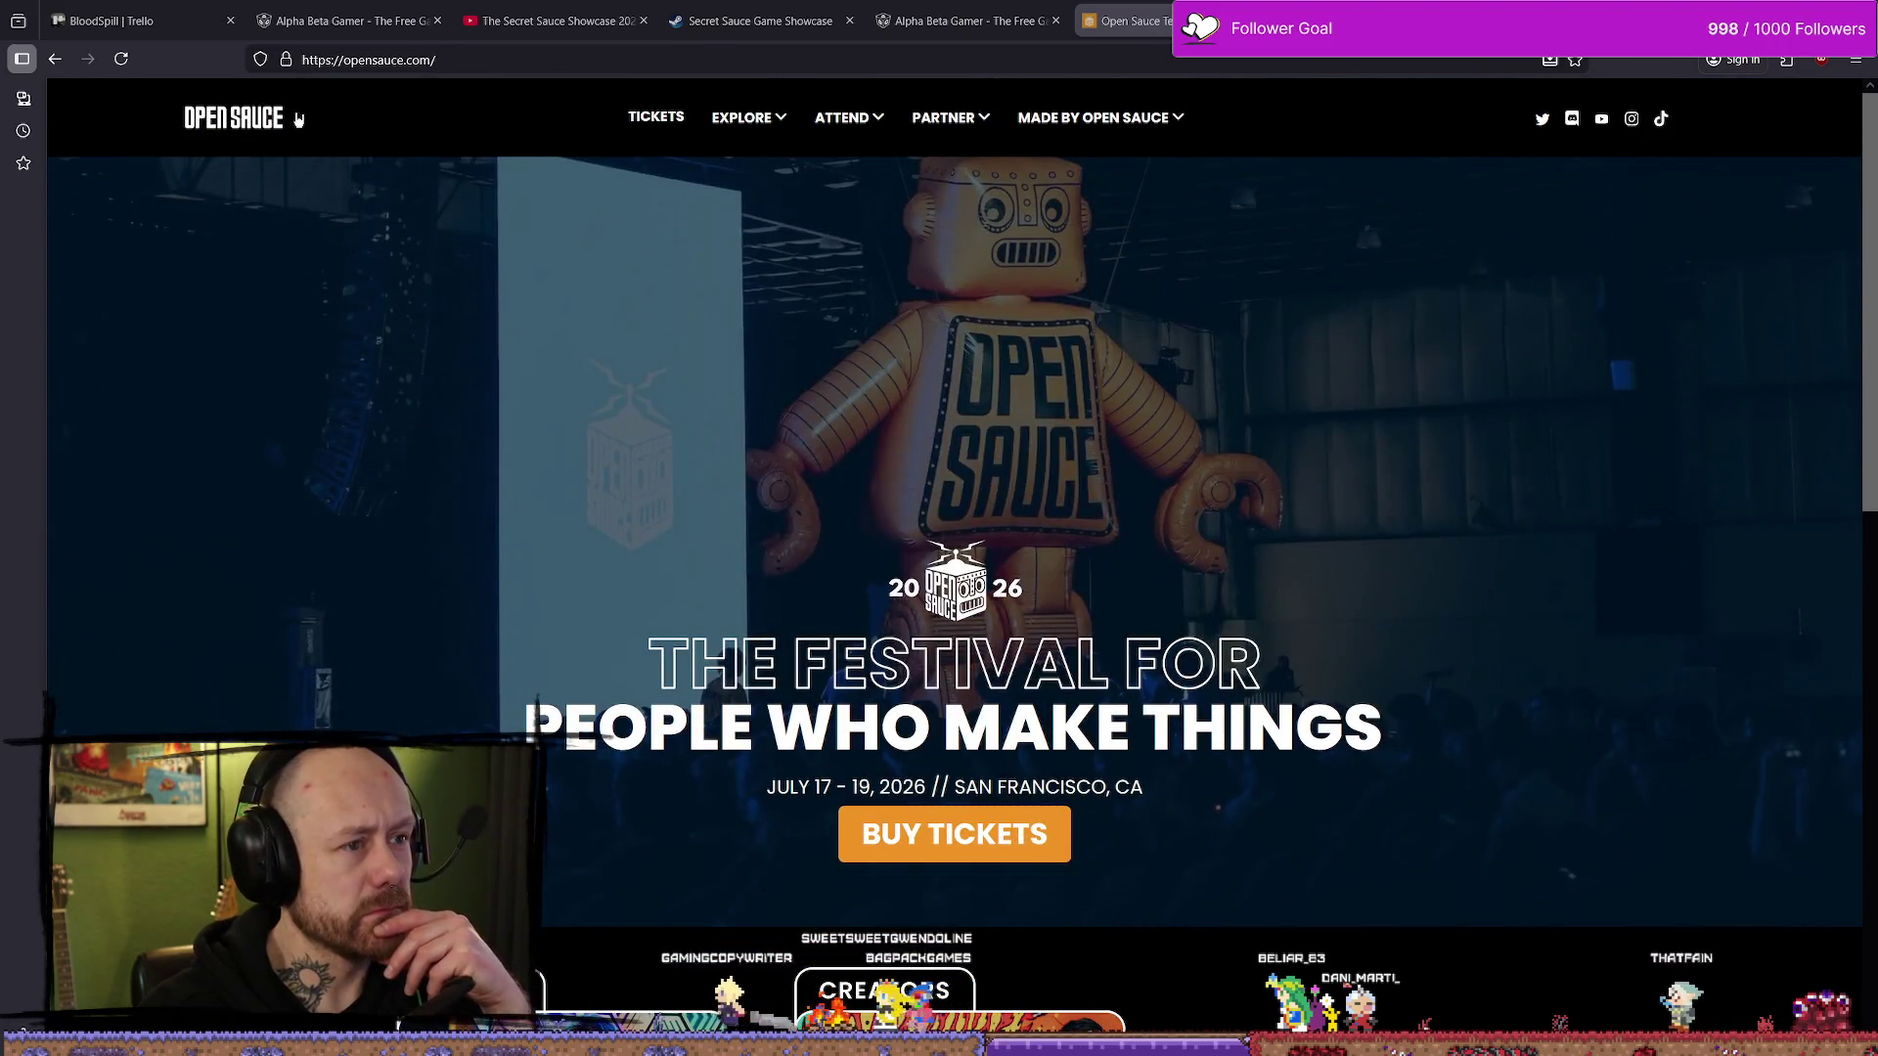
- Go back to the 'Secret Sauce showcase' results and re-search it with 'apply' added
{"action": "key", "text": "alt+Left"}
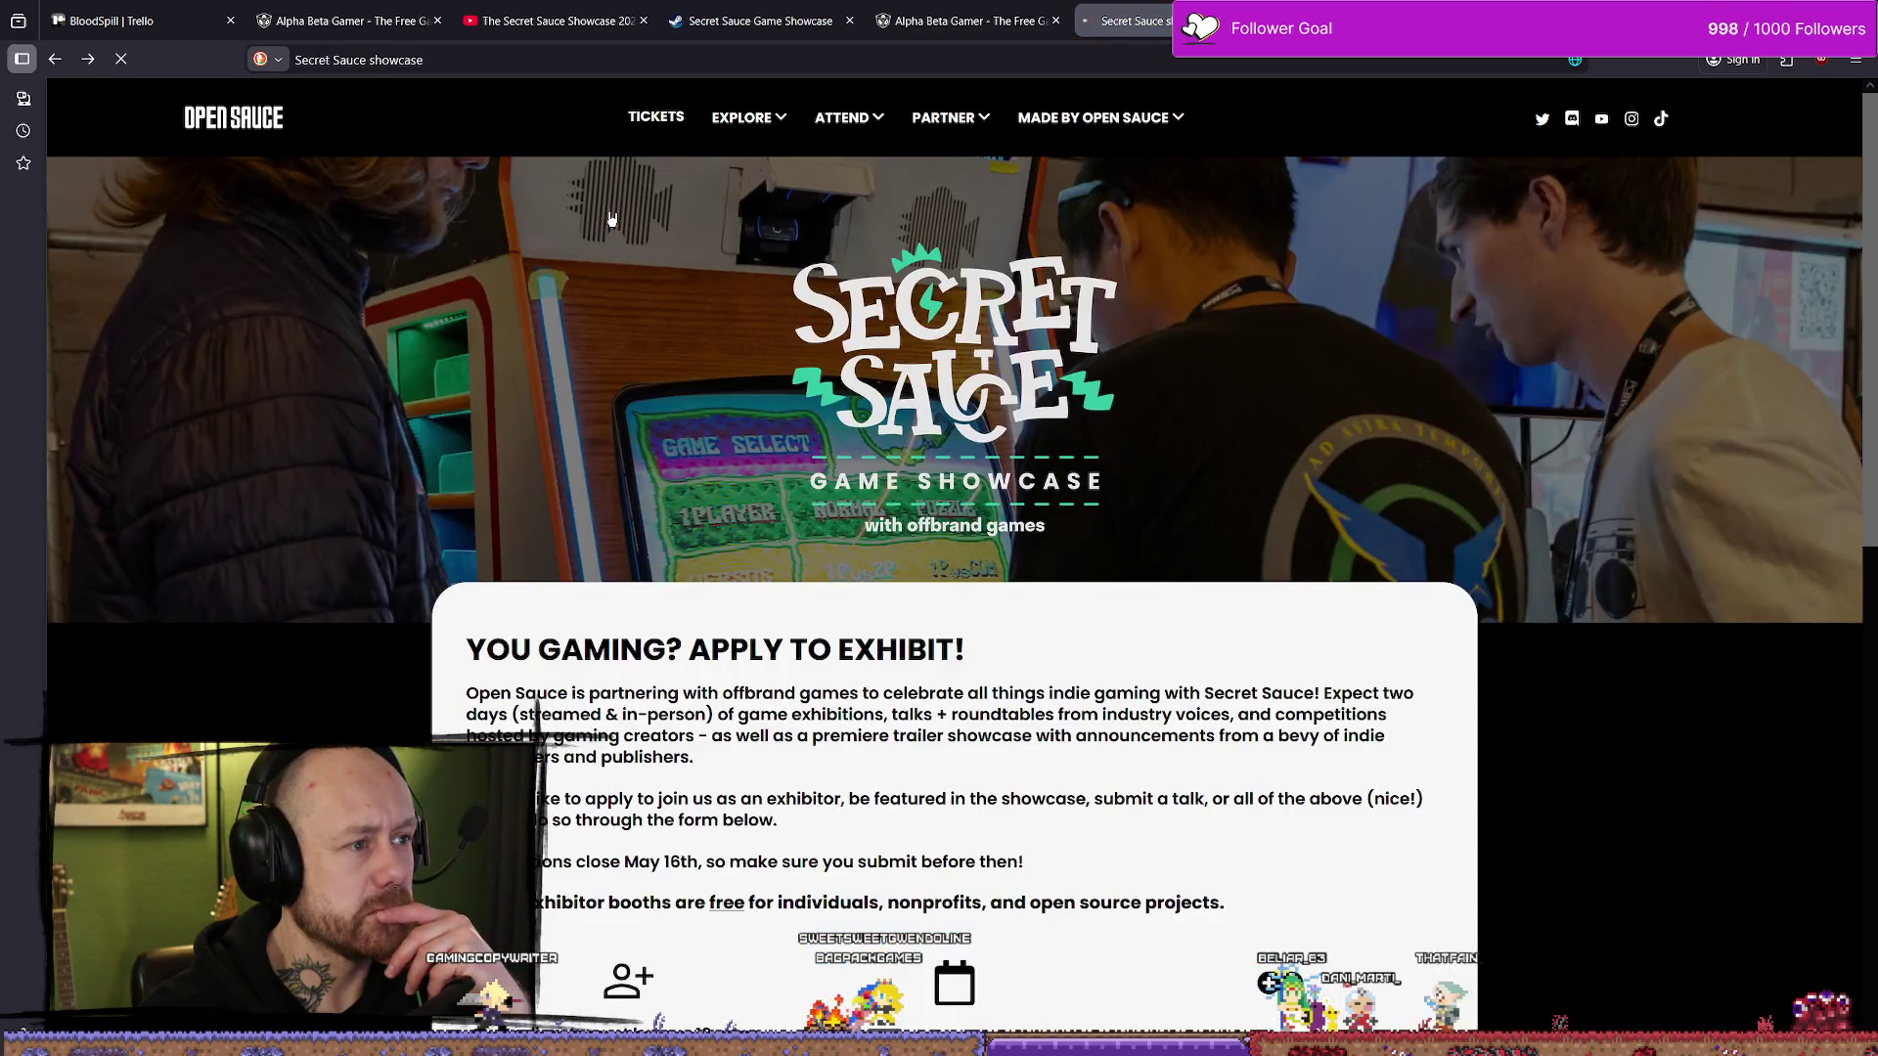
{"action": "key", "text": "alt+Left"}
{"action": "key", "text": "alt+Right"}
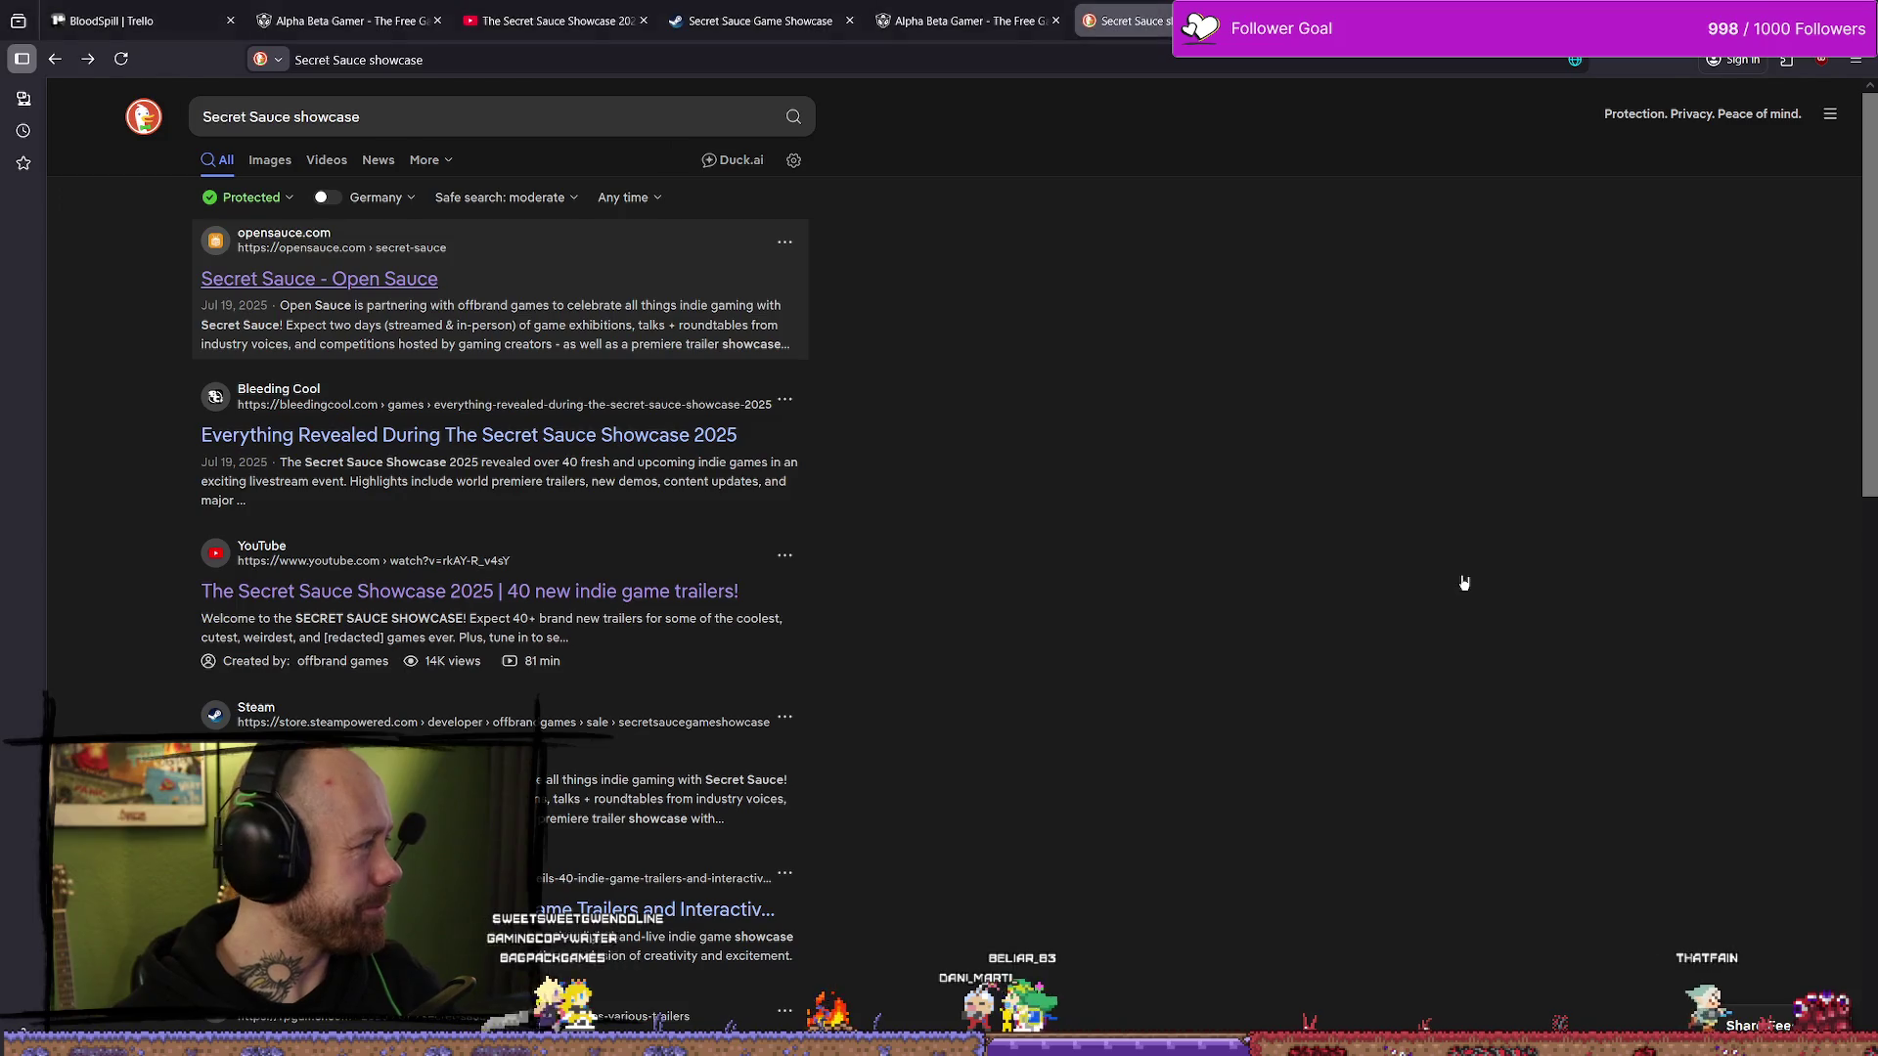
{"action": "scroll", "coordinate": [1464, 583], "scroll_direction": "down", "scroll_amount": 4}
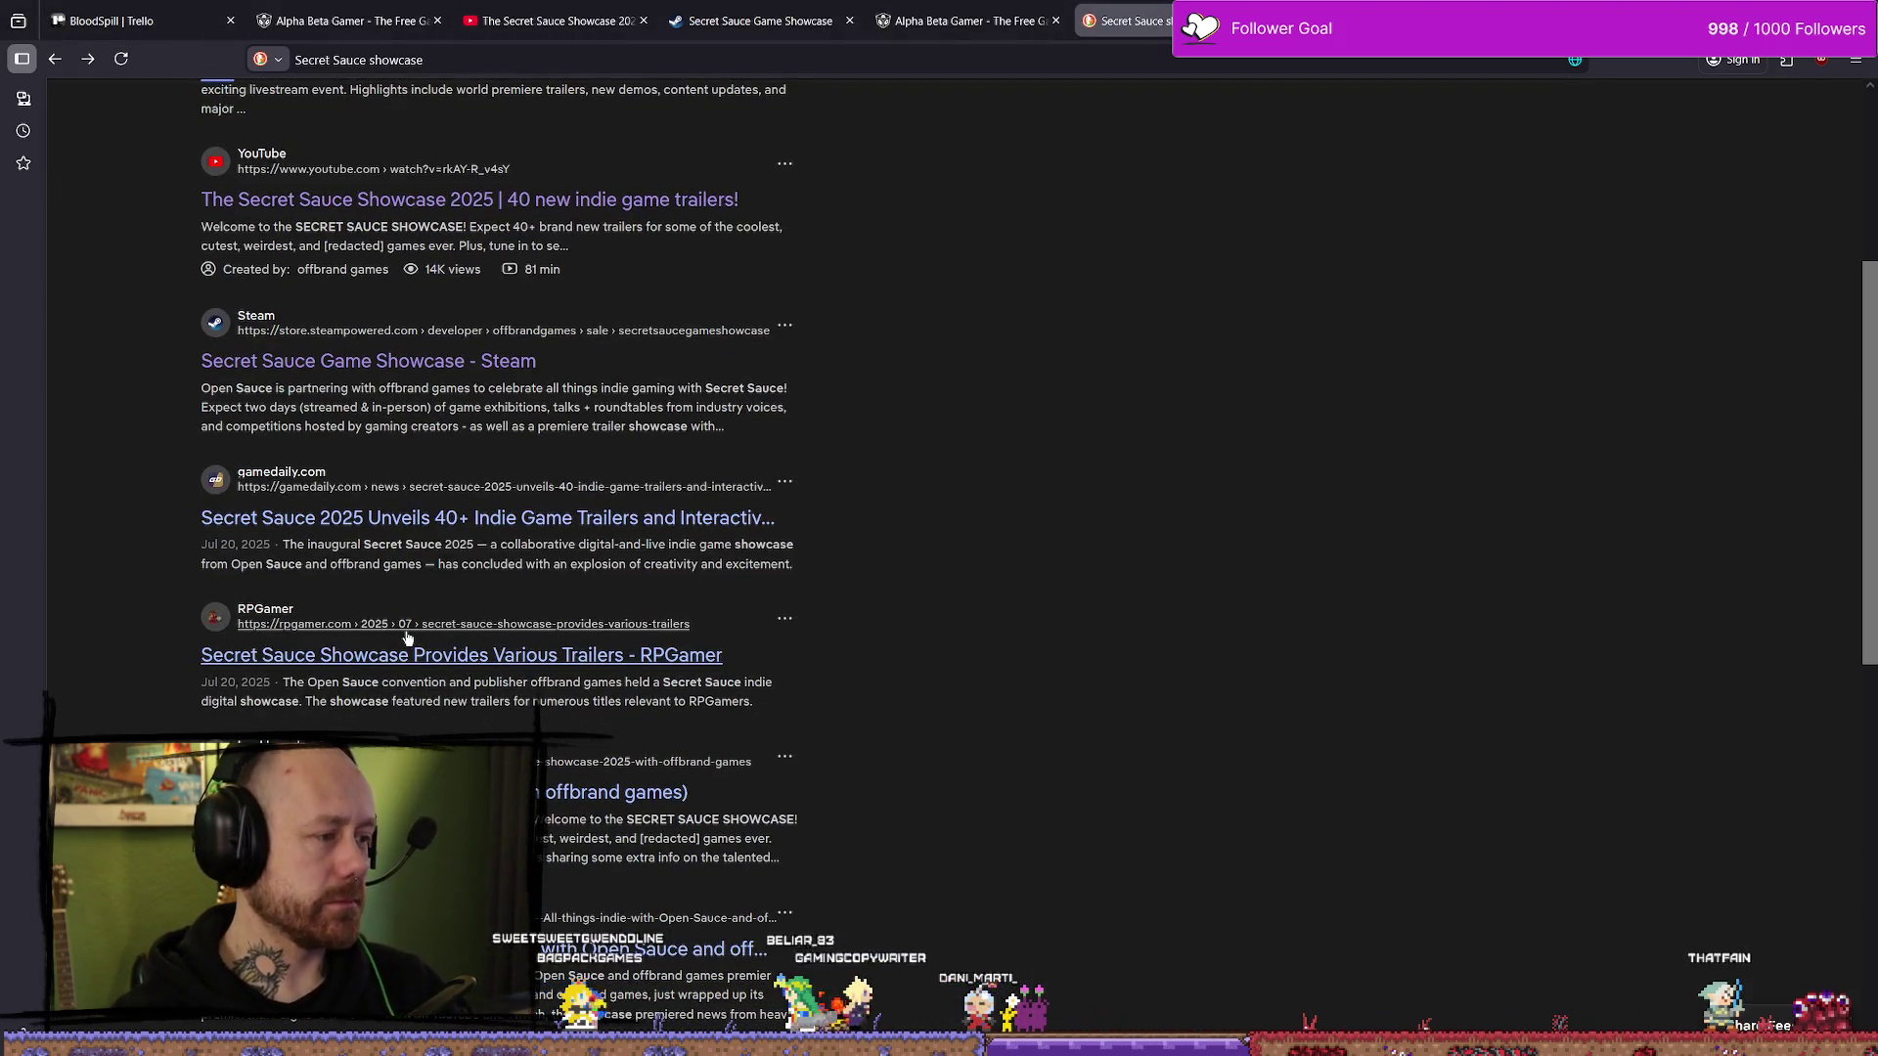
{"action": "scroll", "coordinate": [404, 529], "scroll_direction": "up", "scroll_amount": 4}
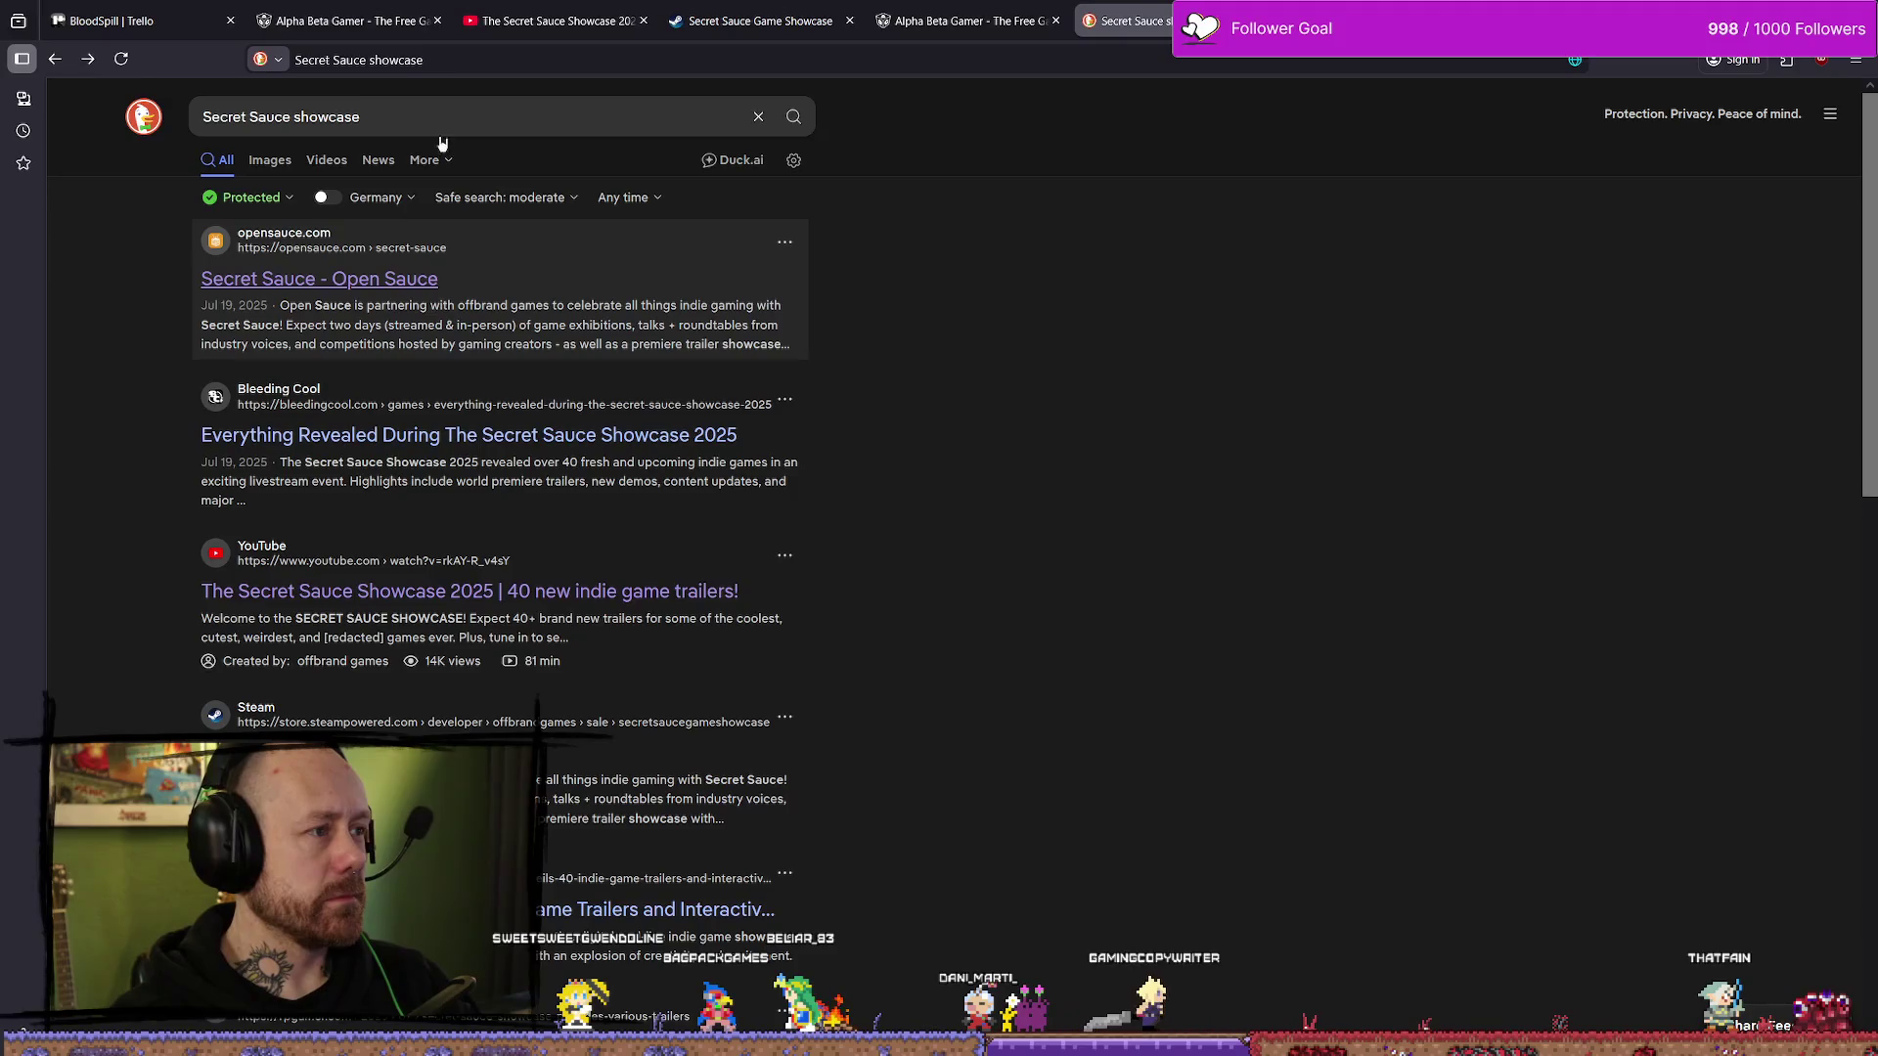
{"action": "left_click", "coordinate": [469, 123]}
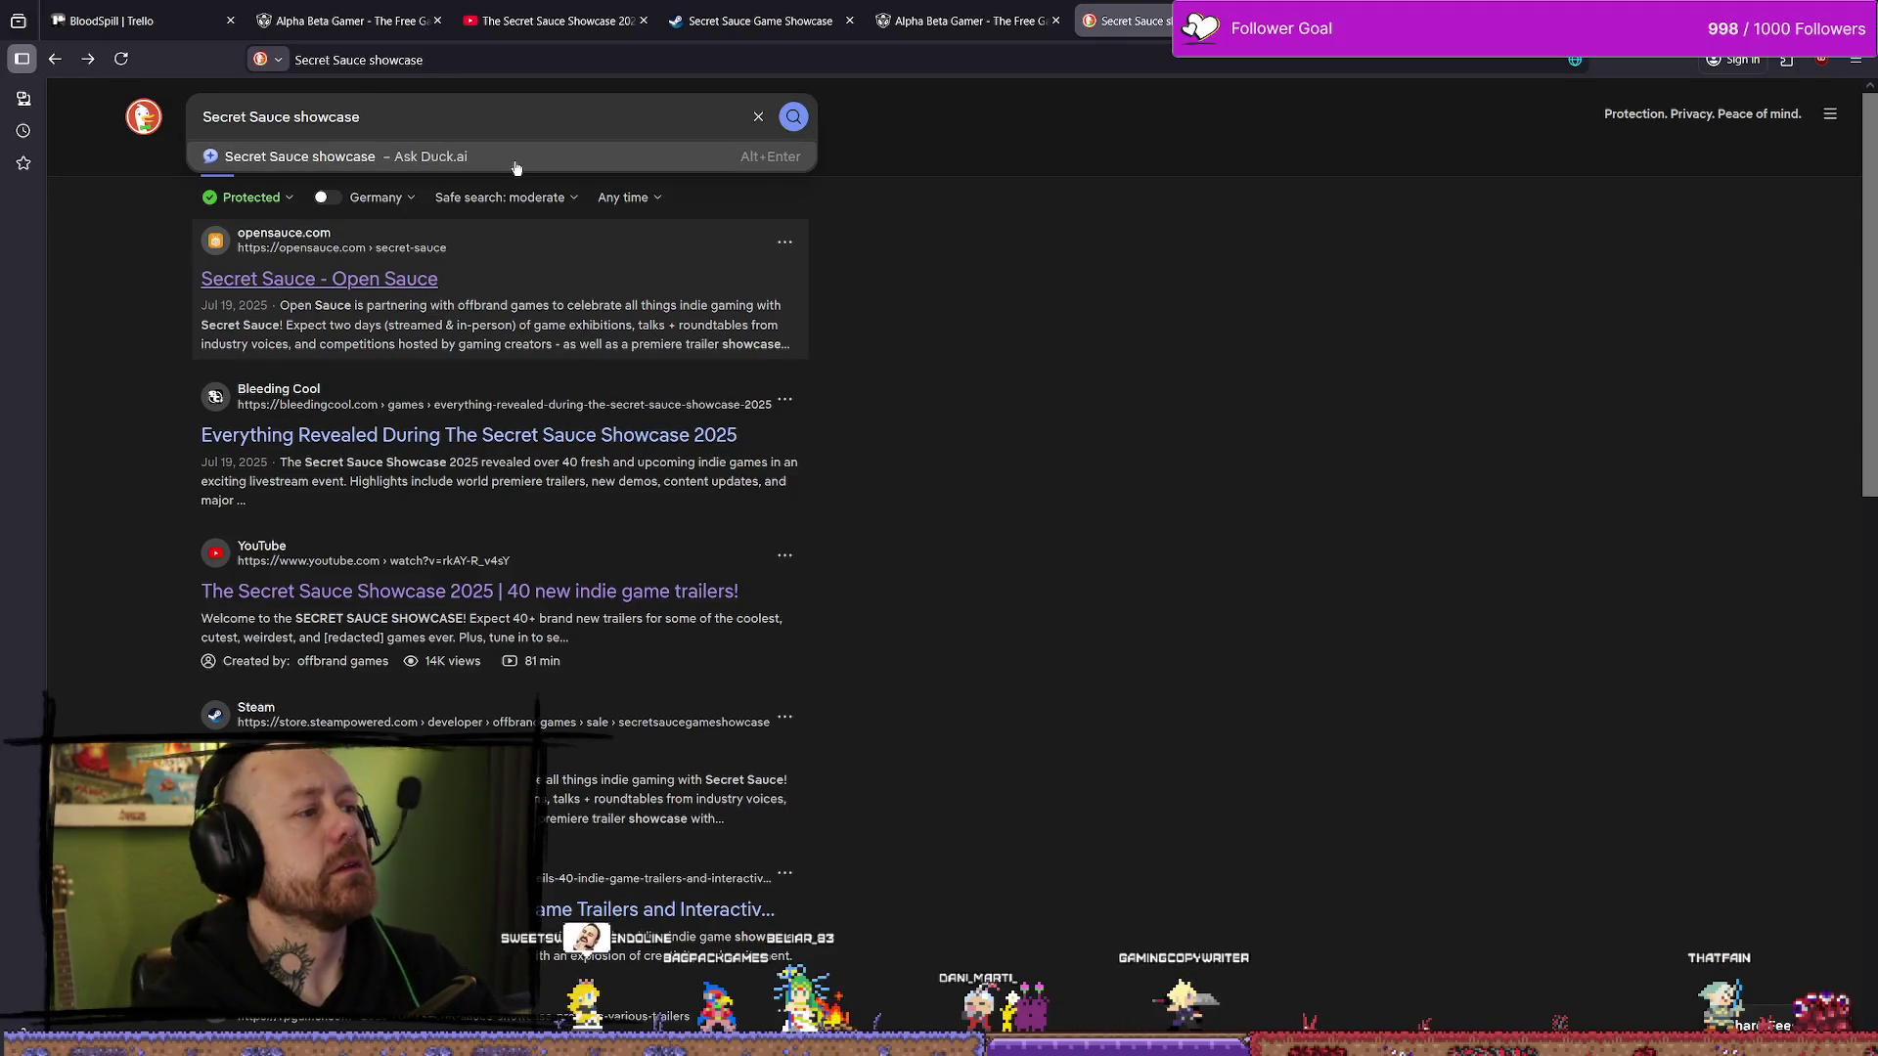
{"action": "type", "text": " apll"}
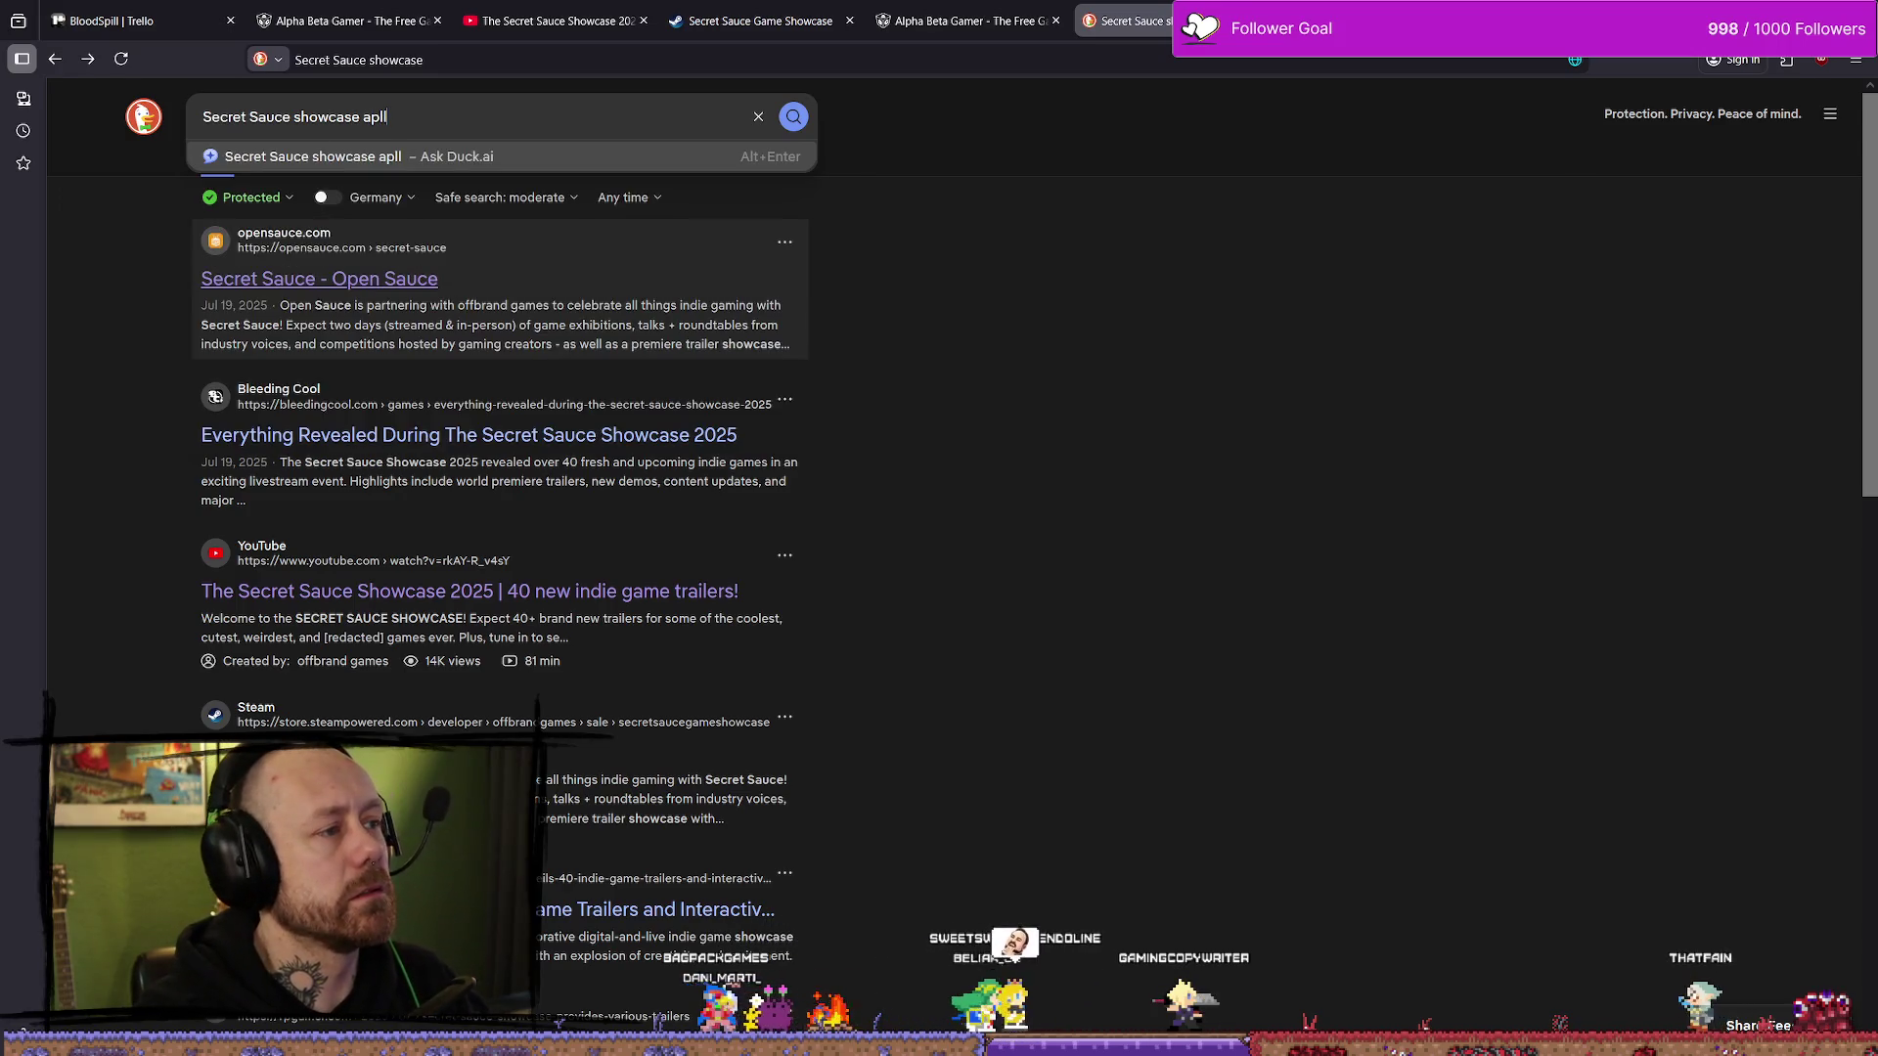
{"action": "key", "text": "BackSpace"}
{"action": "type", "text": "y"}
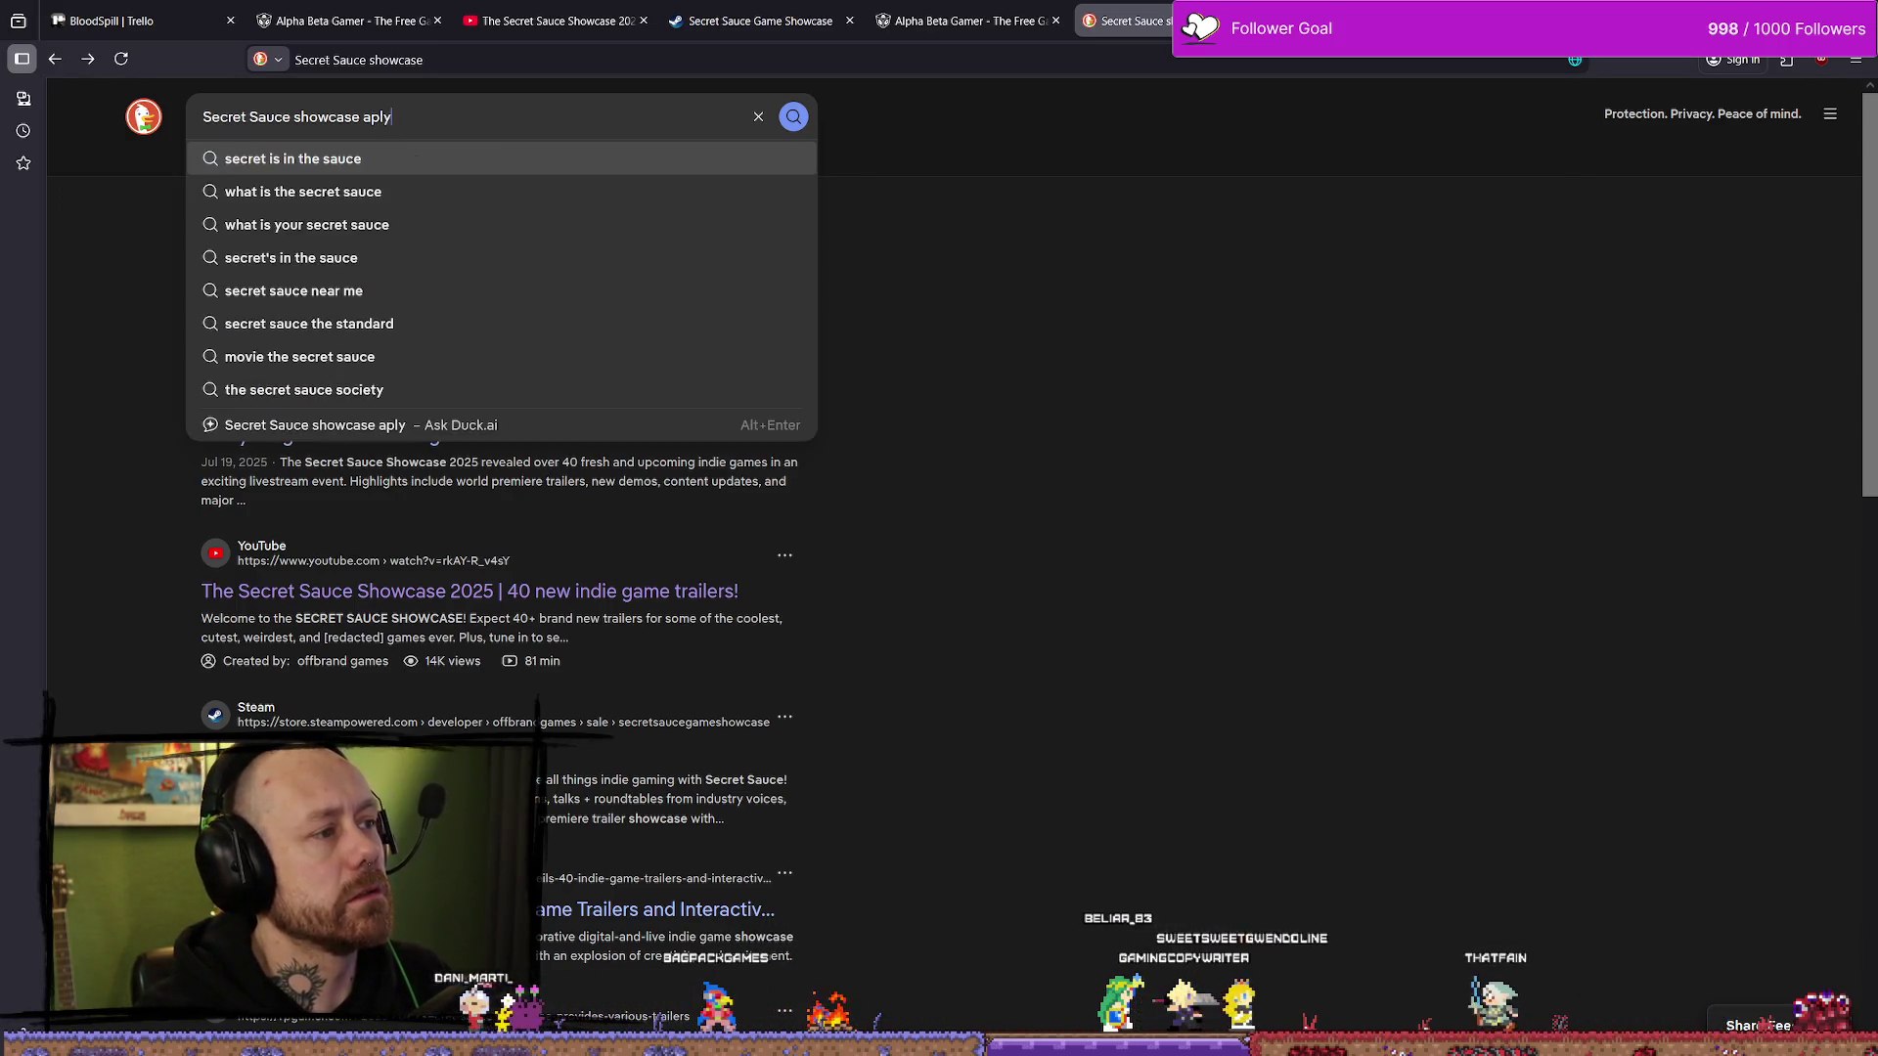
{"action": "key", "text": "Return"}
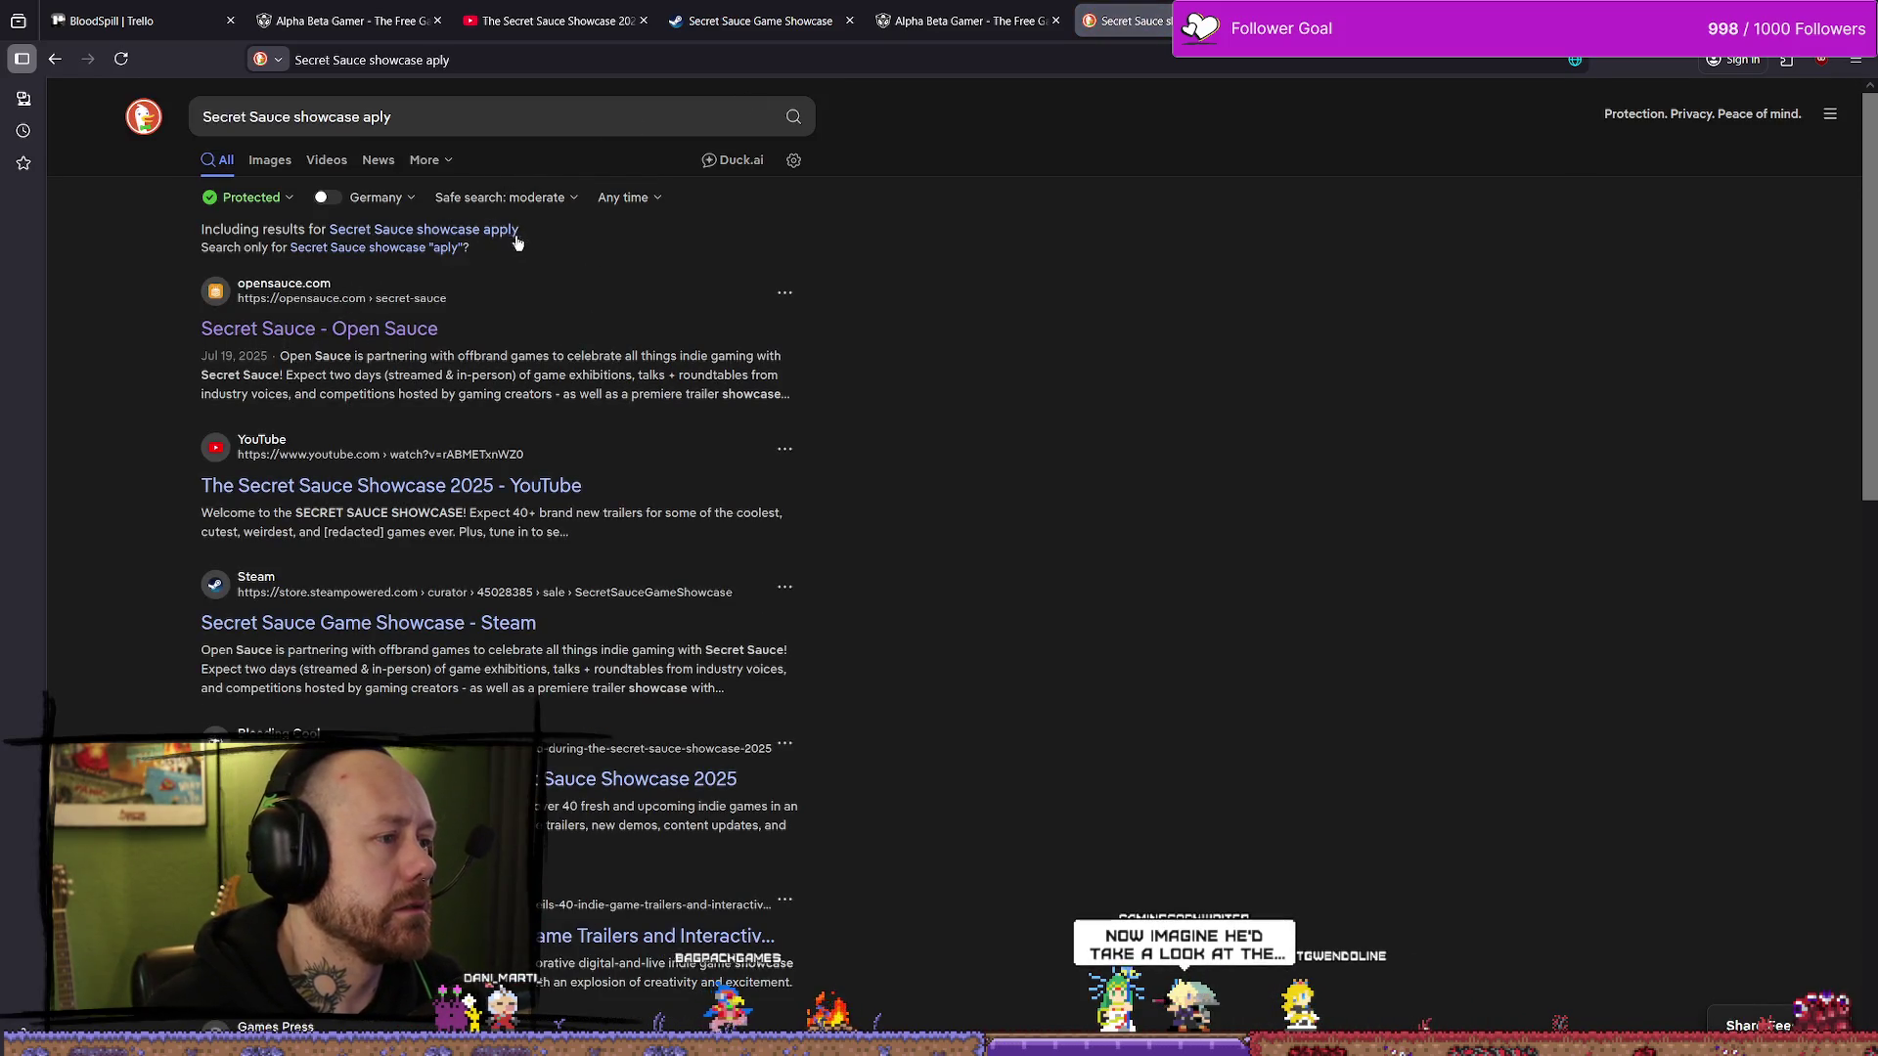
{"action": "left_click", "coordinate": [510, 231]}
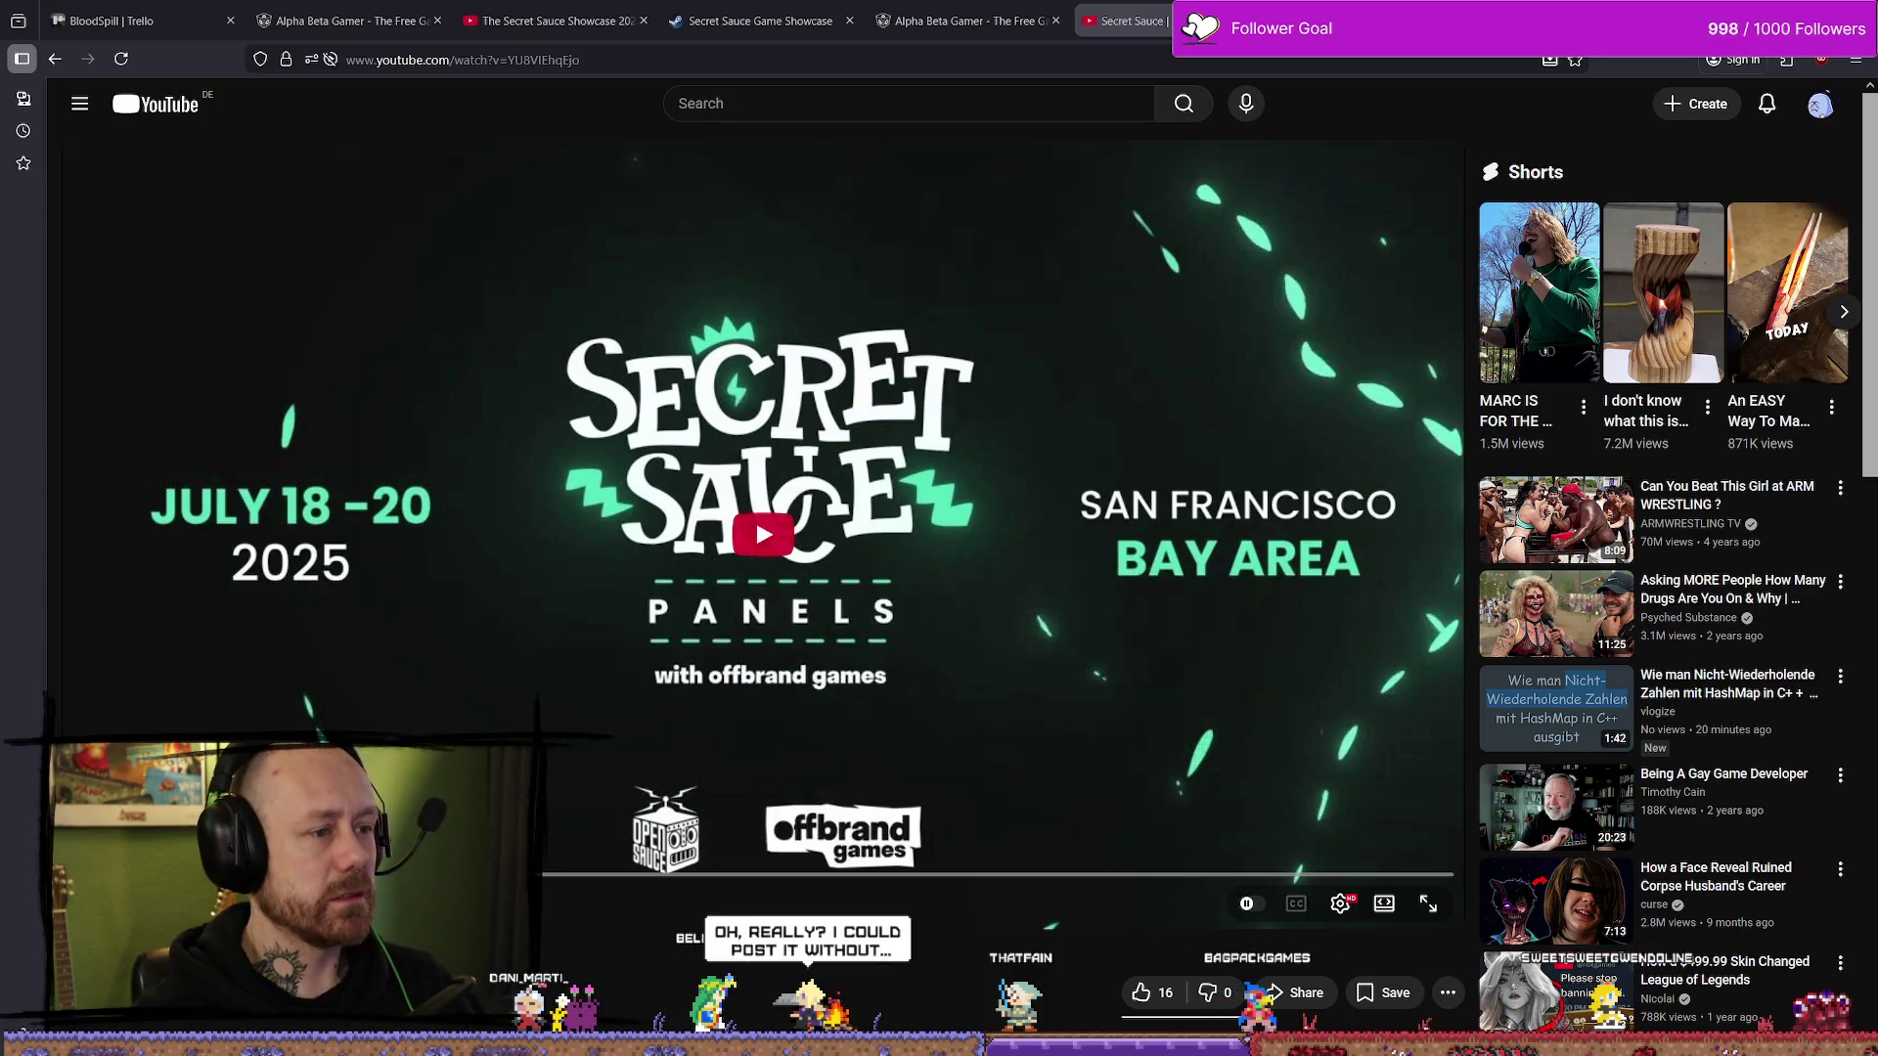
- Return to the Secret Sauce Panels video tab and go to the YouTube home page
{"action": "left_click", "coordinate": [968, 19]}
{"action": "left_click", "coordinate": [1125, 20]}
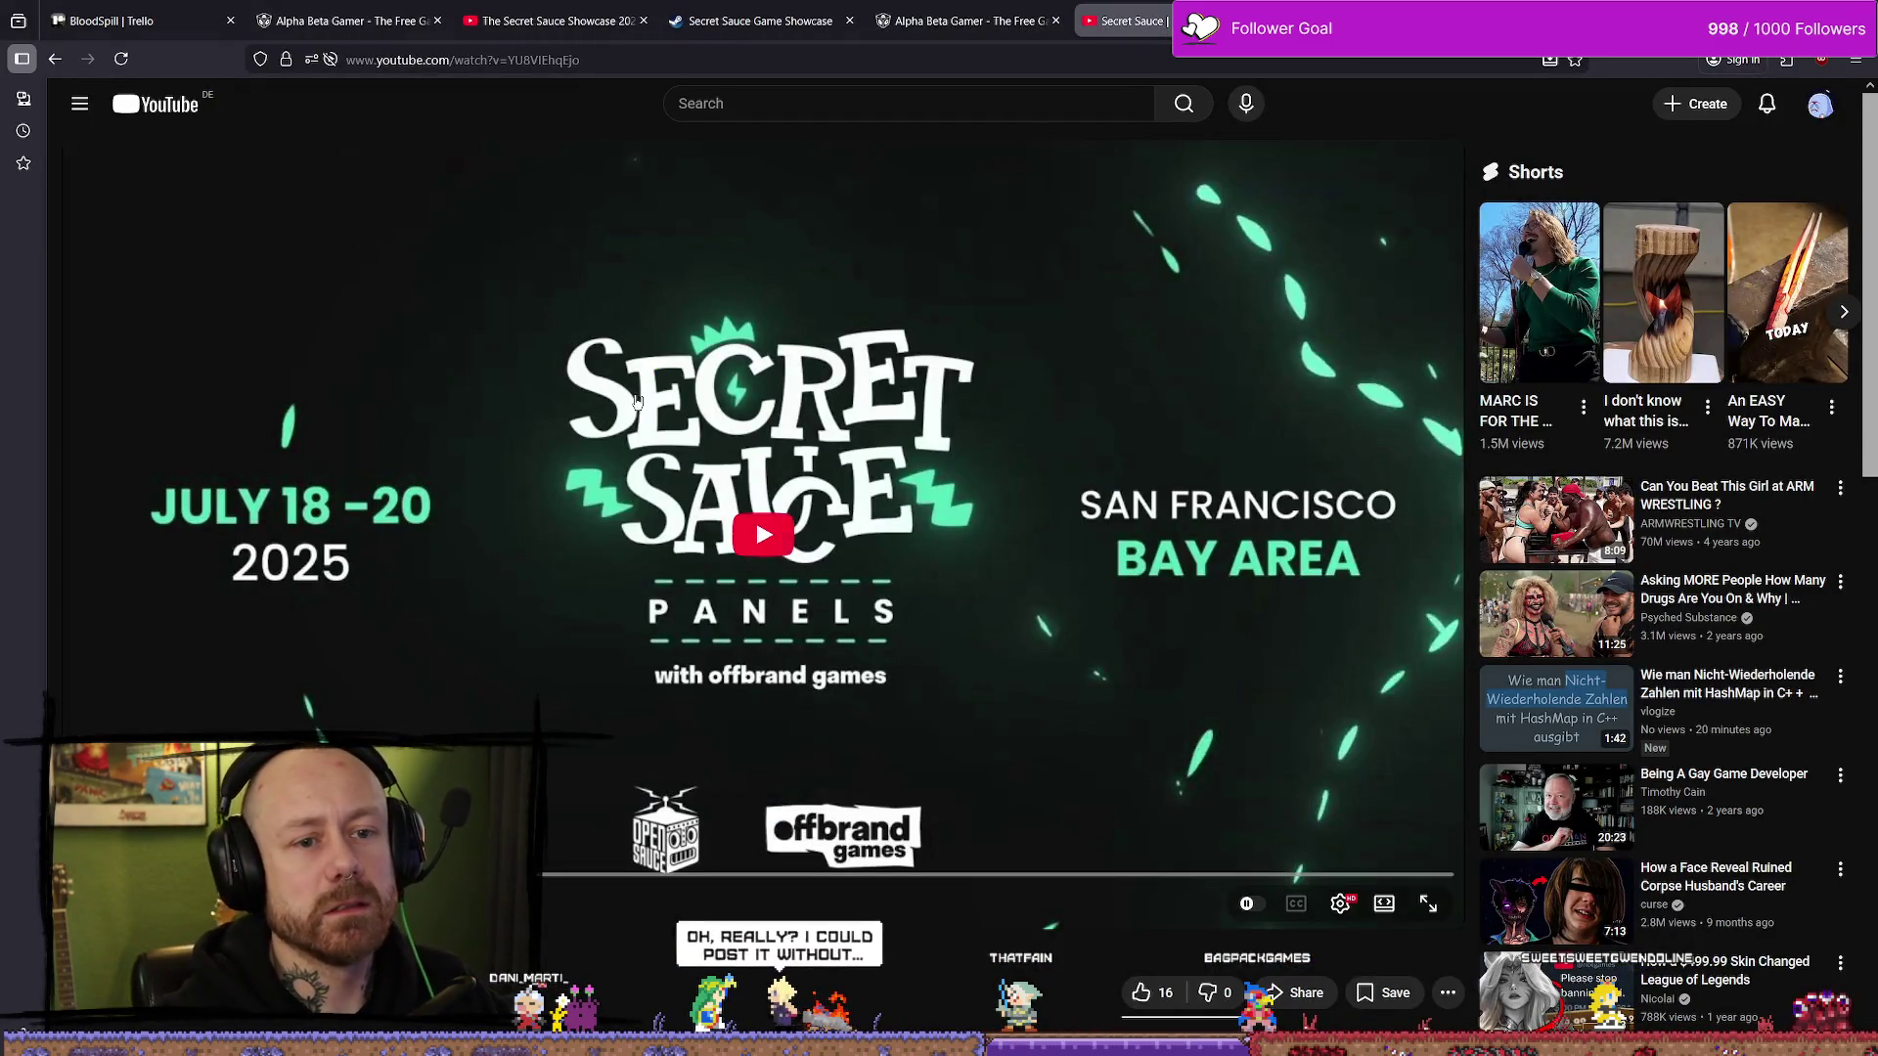
{"action": "left_click", "coordinate": [161, 104]}
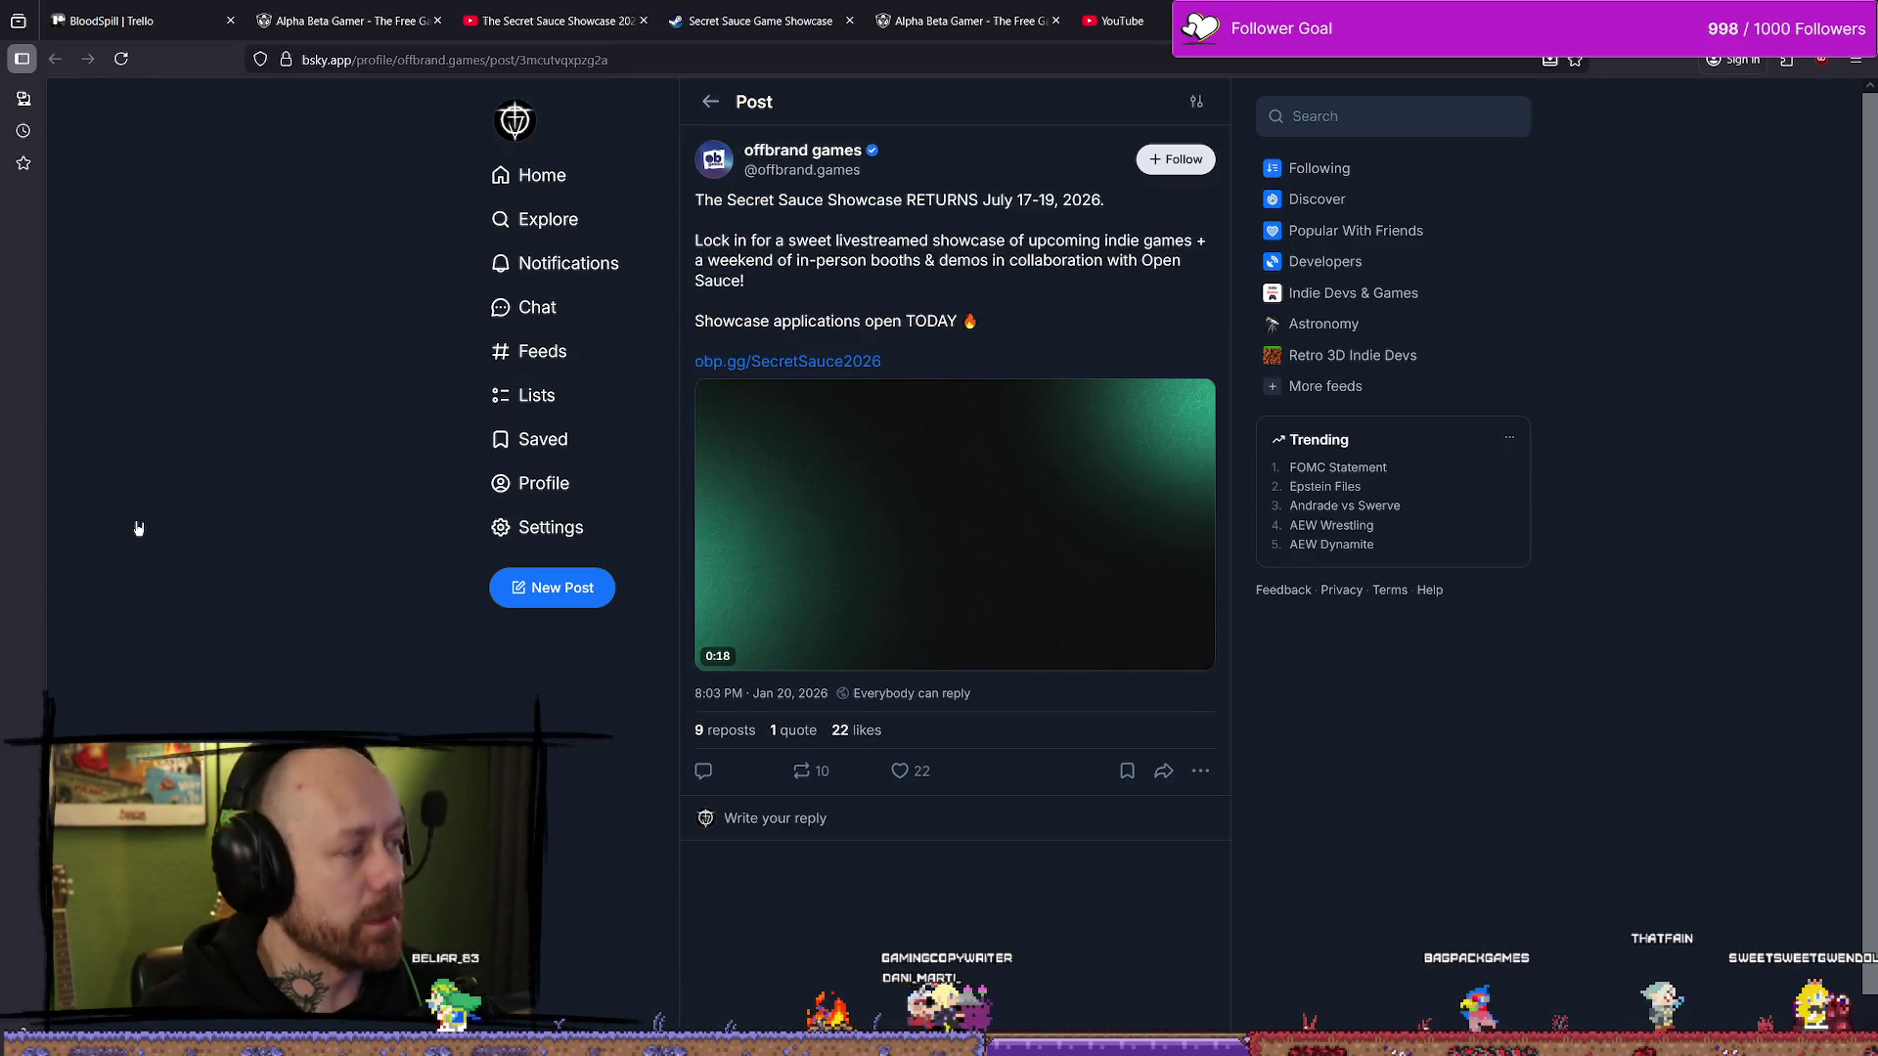
- Open the obp.gg/SecretSauce2026 application link in the offbrand games post
{"action": "mouse_move", "coordinate": [821, 516]}
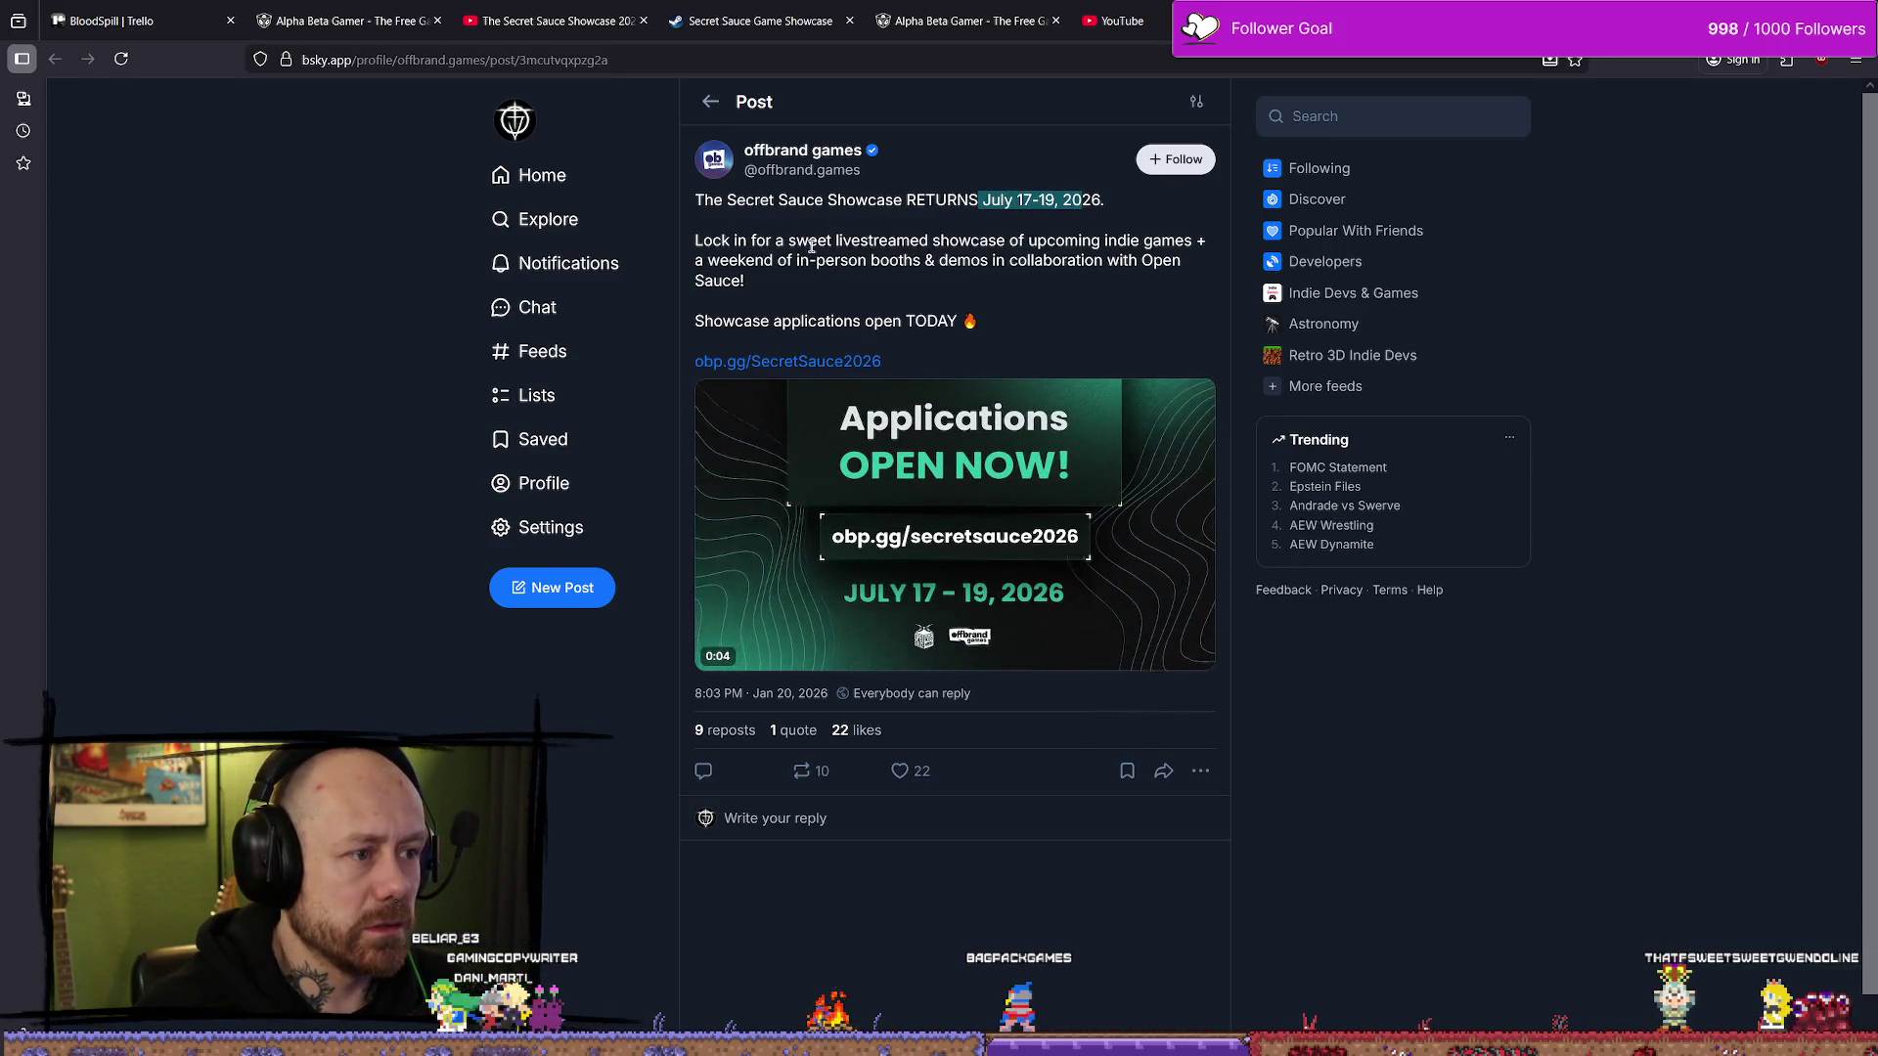
{"action": "left_click", "coordinate": [819, 365]}
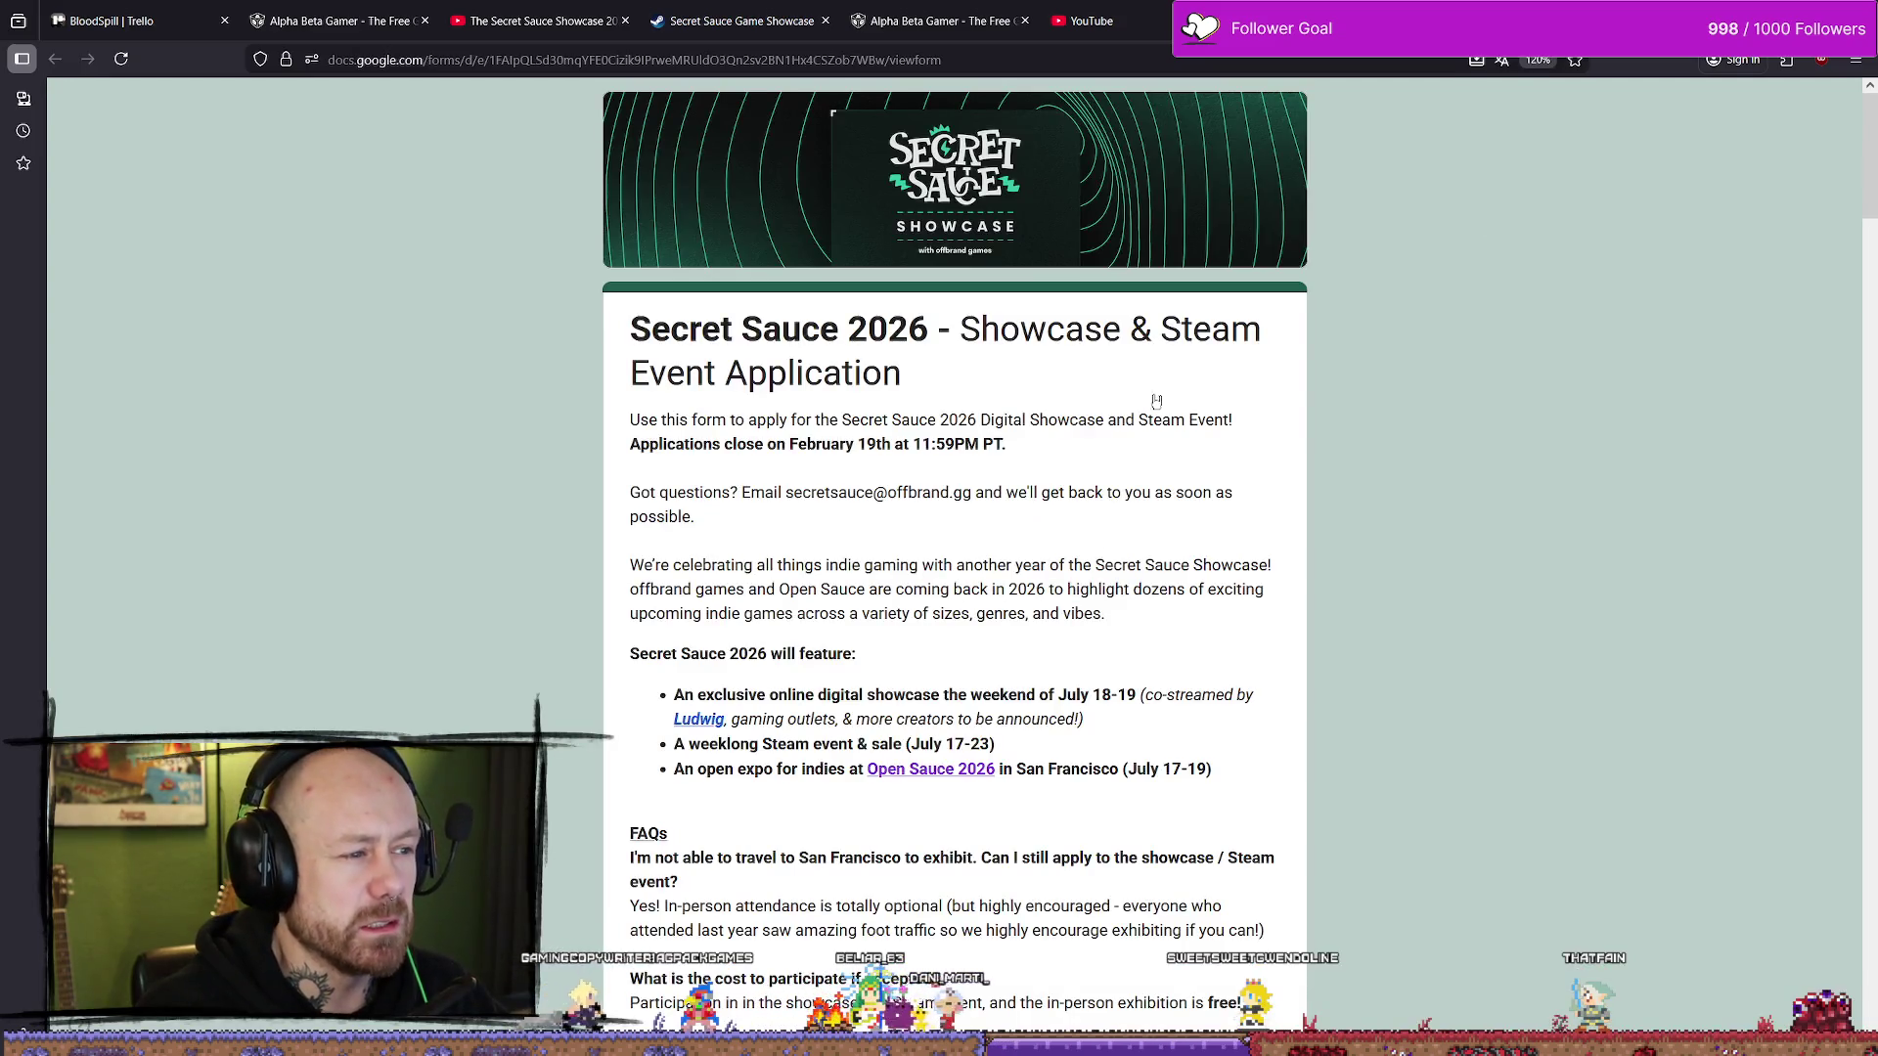
- Review the Secret Sauce 2026 application form, copy its web address, and switch to the BloodSpill Trello board
{"action": "scroll", "coordinate": [1156, 396], "scroll_direction": "down", "scroll_amount": 2}
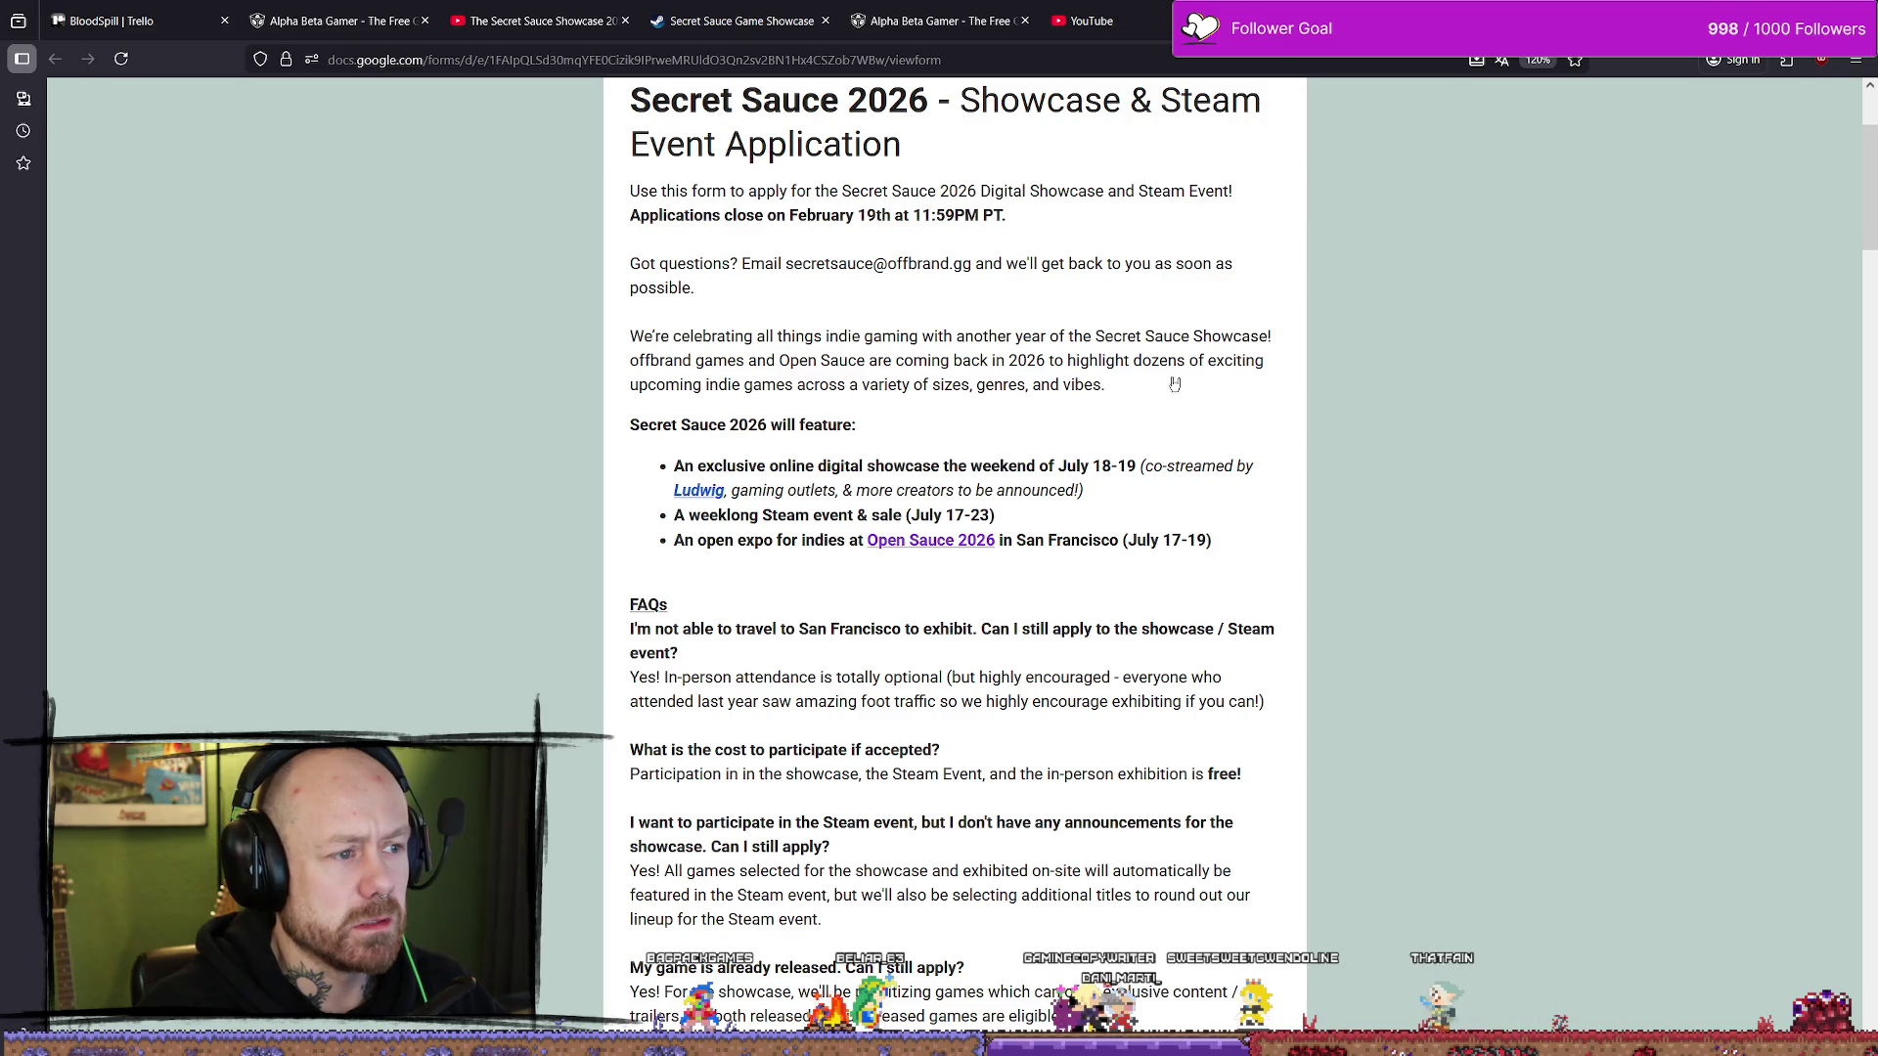
{"action": "scroll", "coordinate": [1175, 383], "scroll_direction": "up", "scroll_amount": 2}
{"action": "key", "text": "alt+Left"}
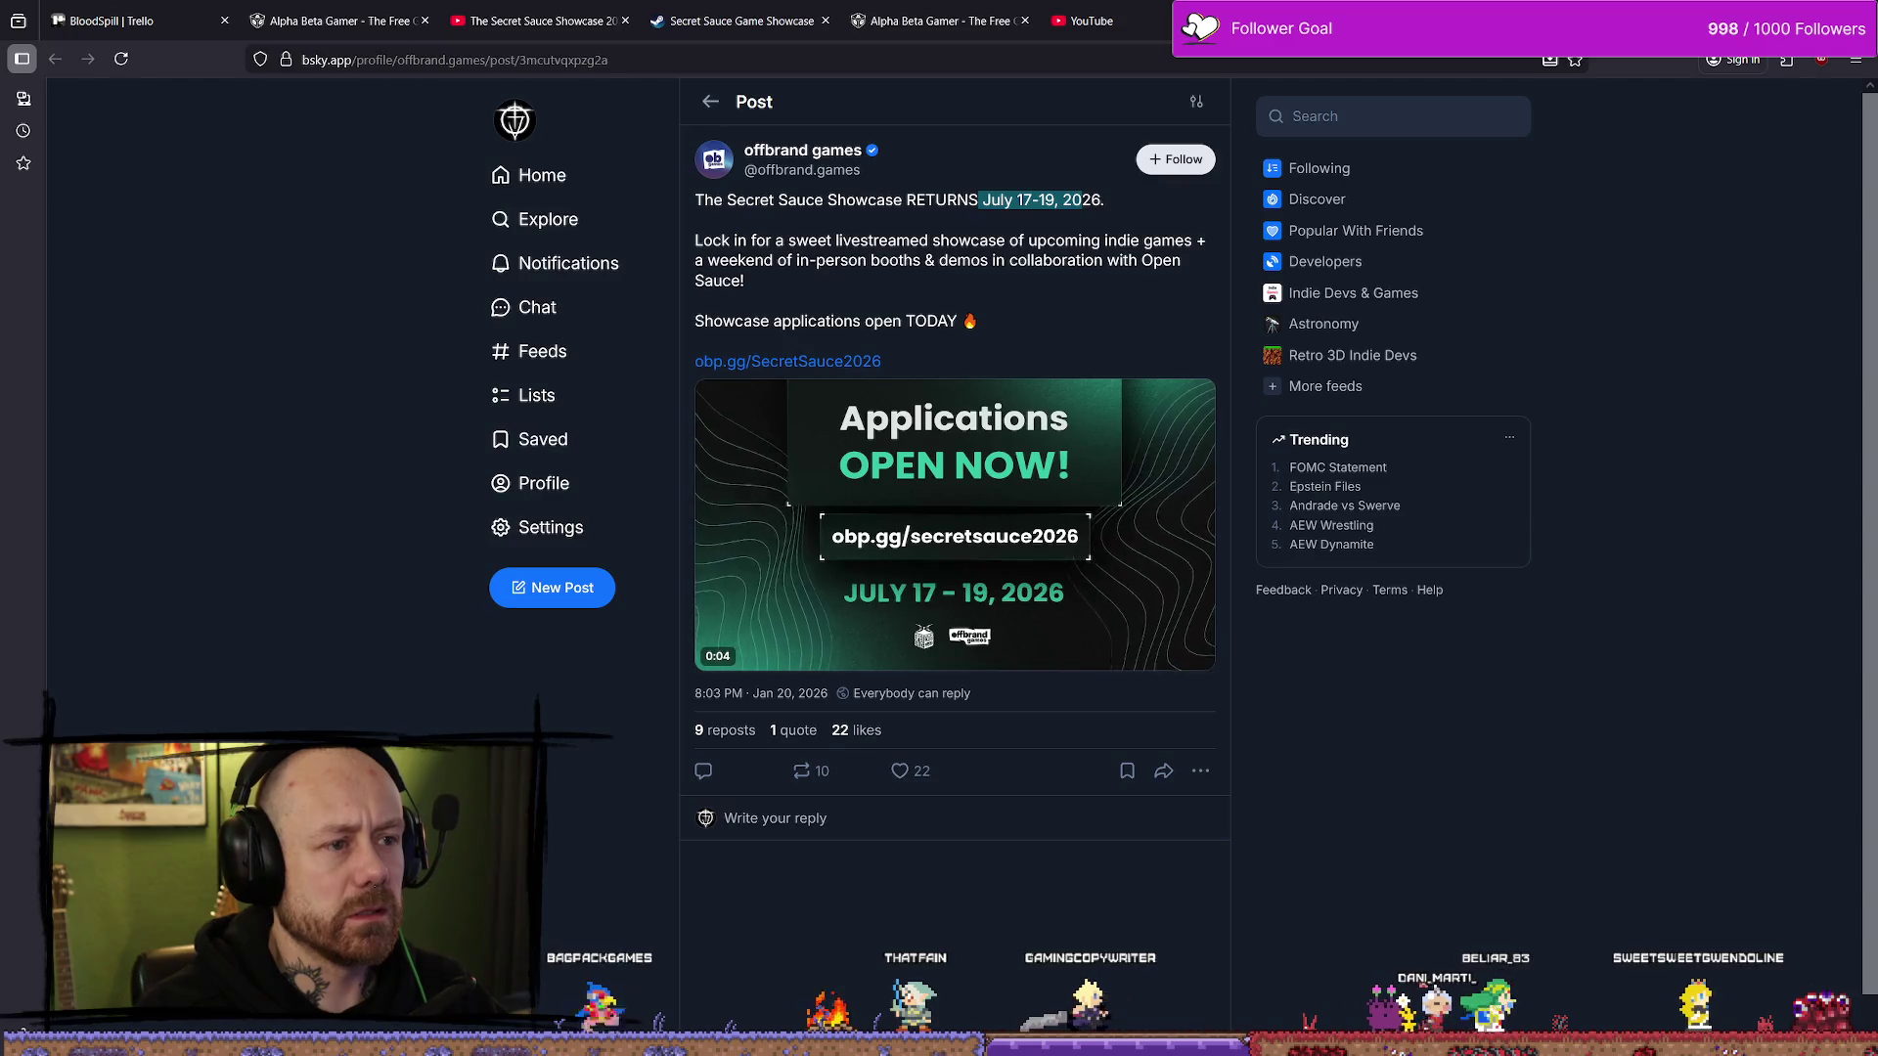
{"action": "key", "text": "alt+Right"}
{"action": "left_click", "coordinate": [1095, 65]}
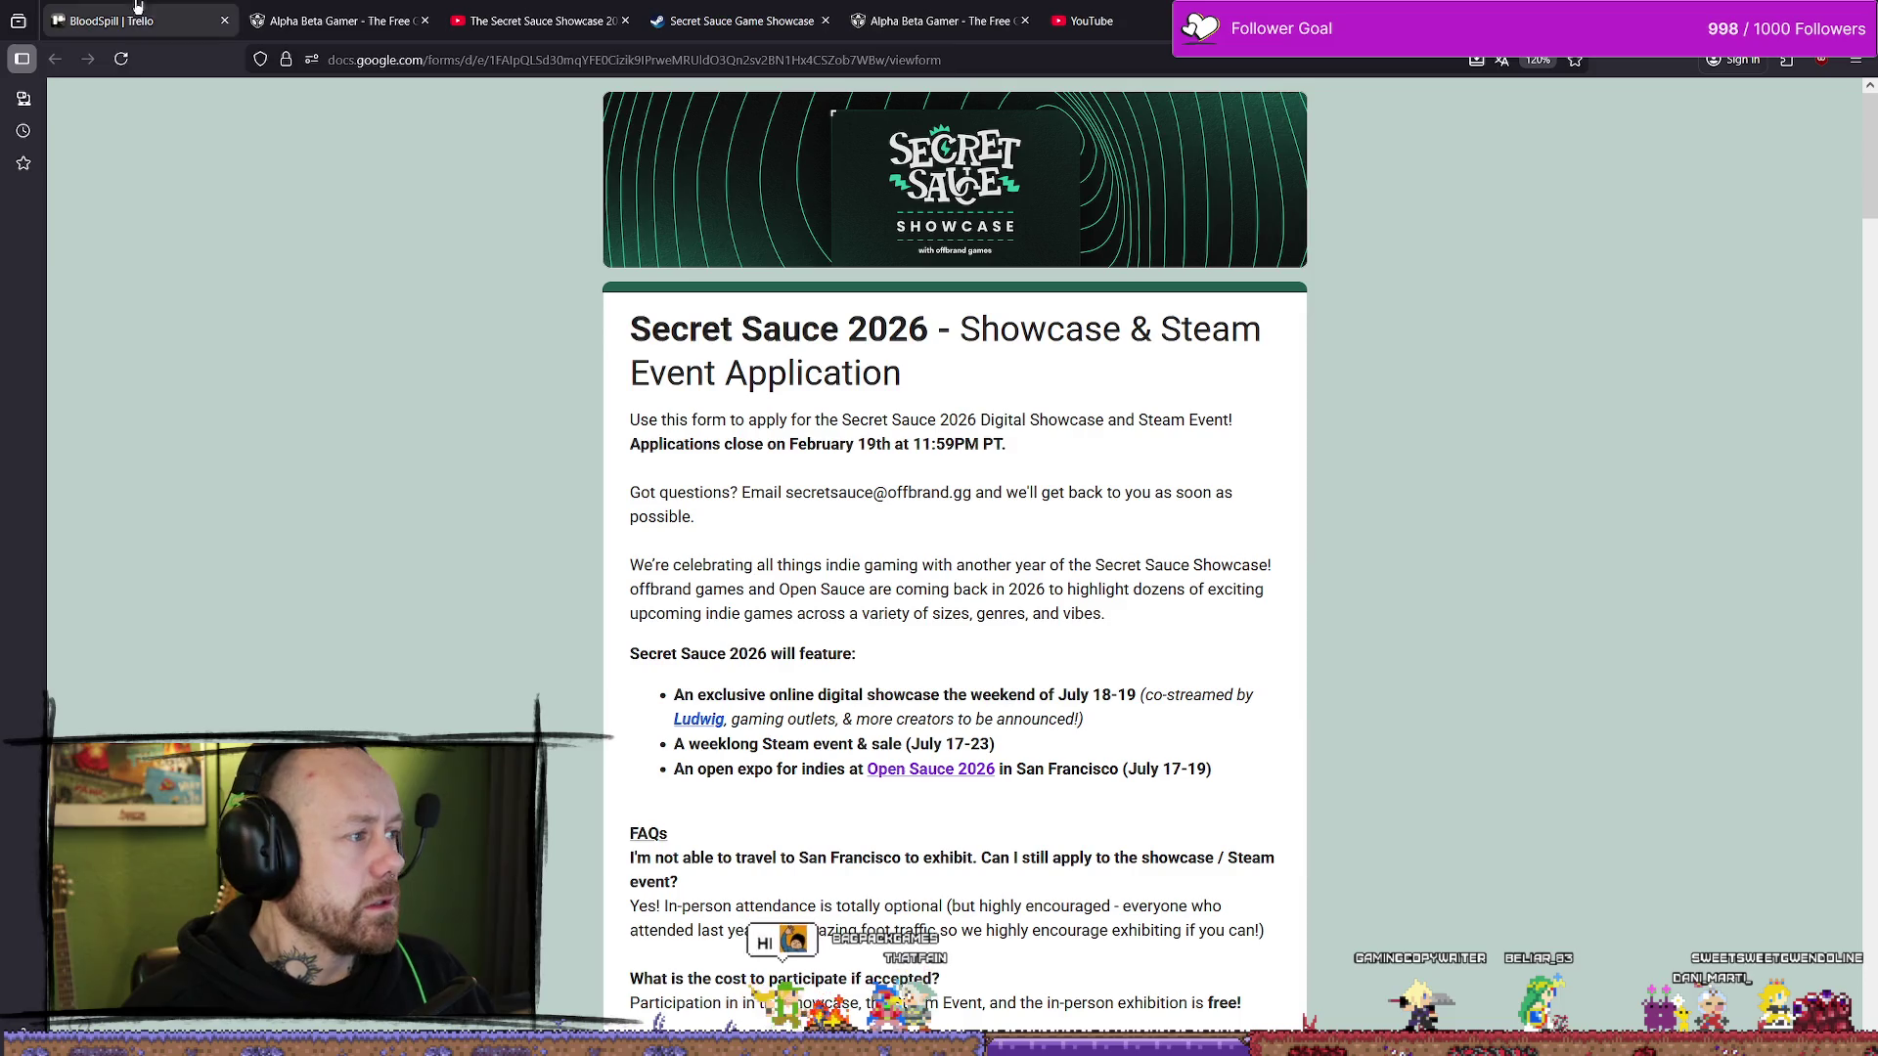
{"action": "left_click", "coordinate": [113, 21]}
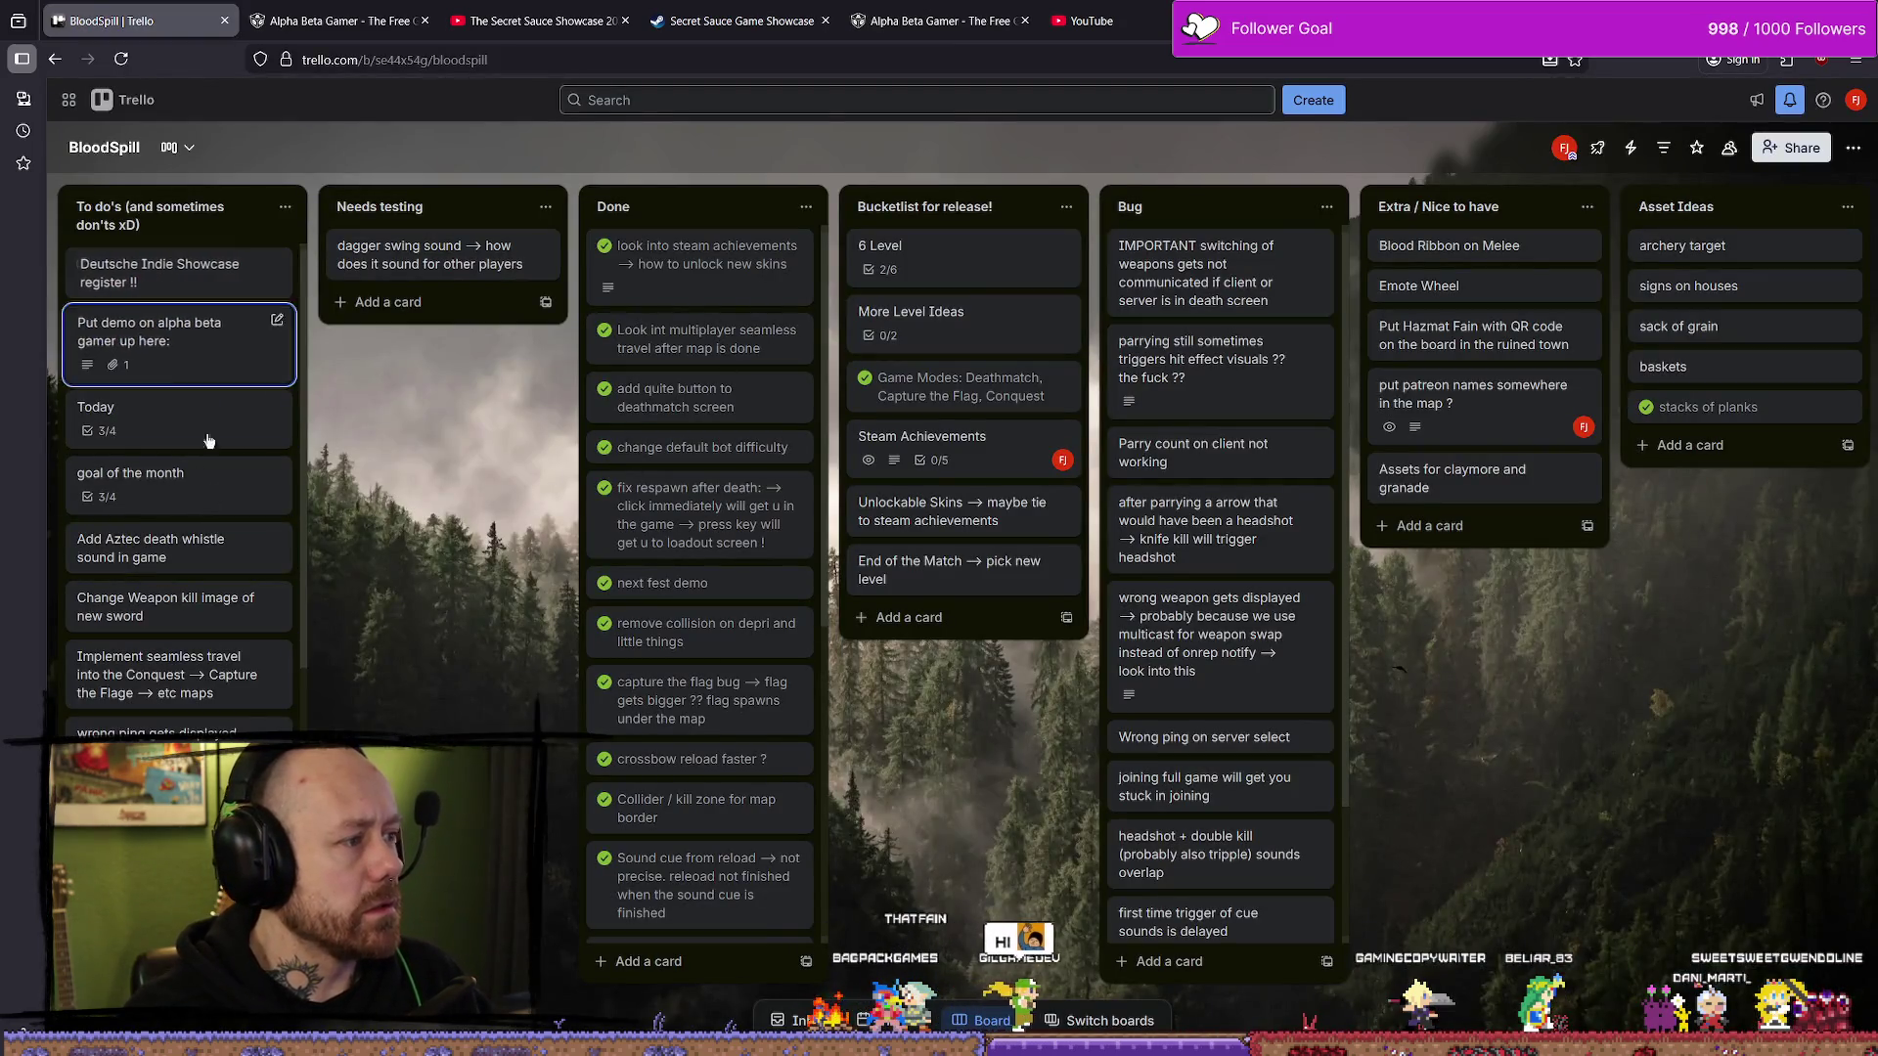
- Move the 'Apply for secret sauce Showcase 2026' card below 'Put demo on alpha beta gamer' in To do's
{"action": "scroll", "coordinate": [199, 475], "scroll_direction": "down", "scroll_amount": 5}
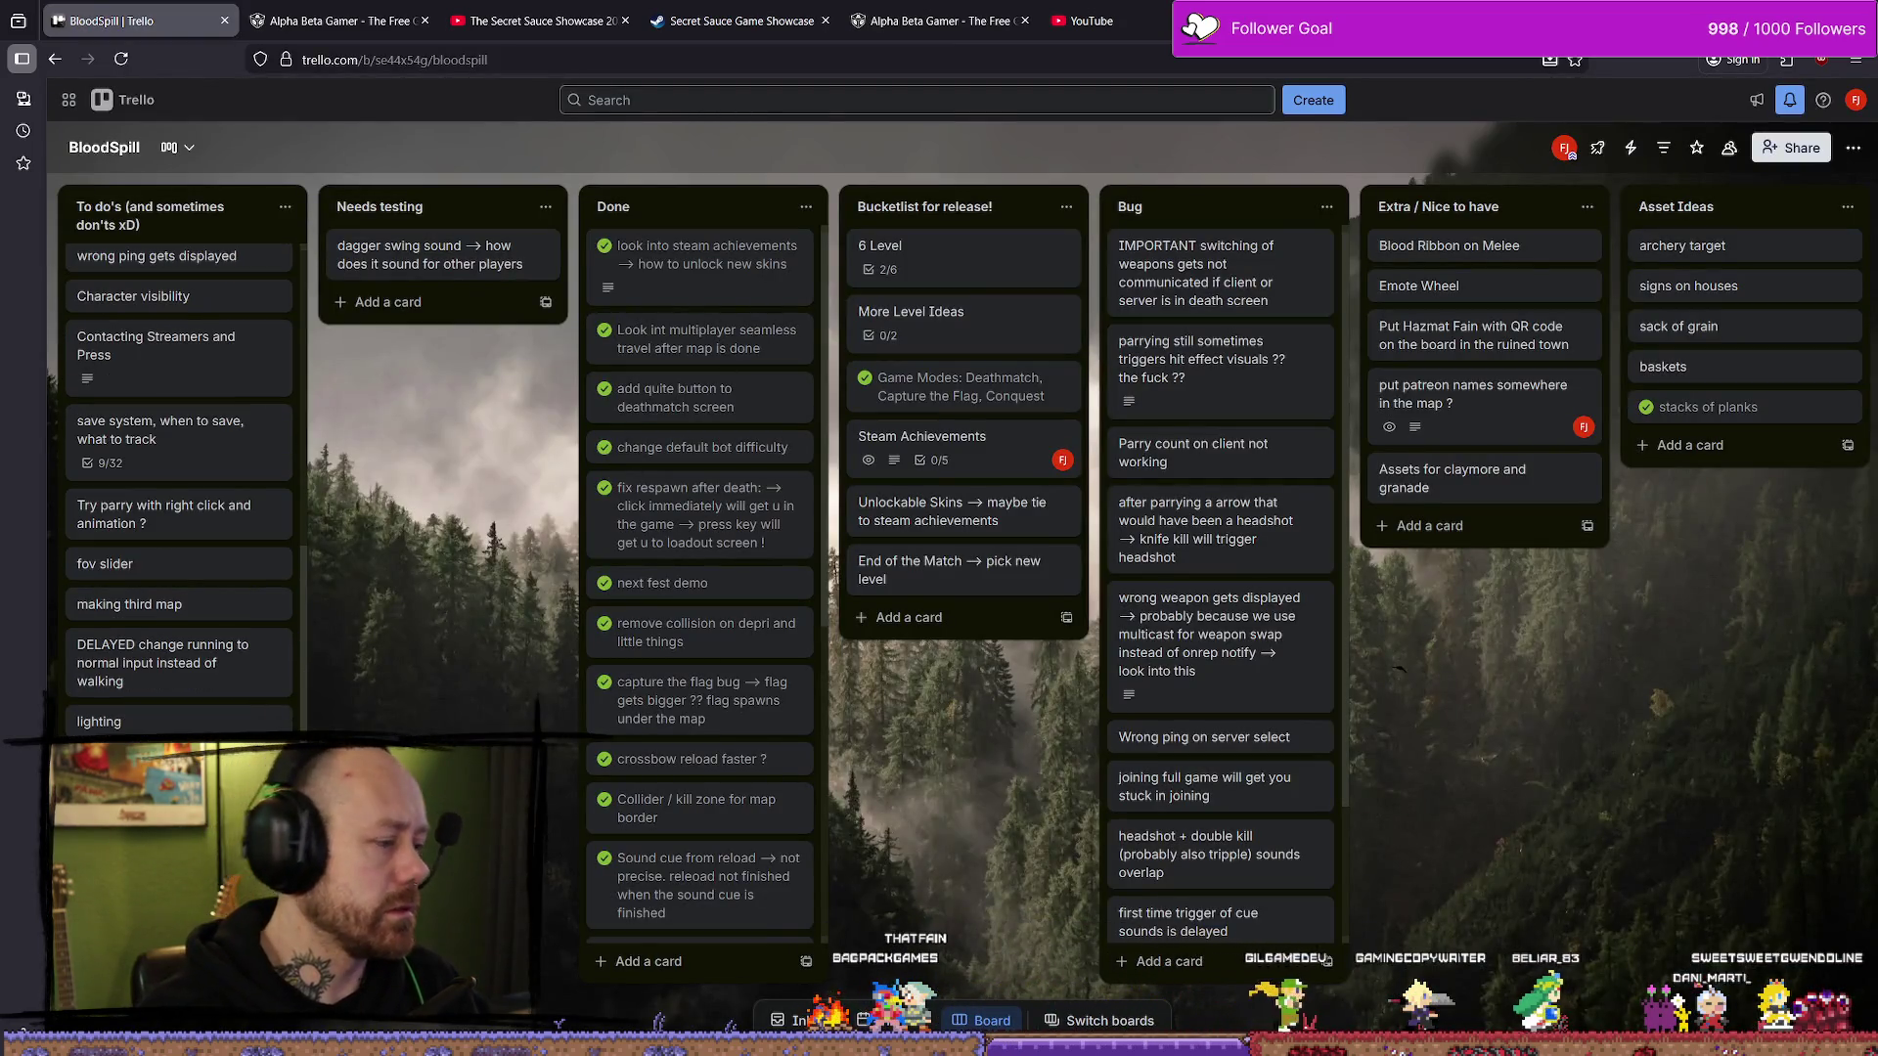
{"action": "scroll", "coordinate": [179, 479], "scroll_direction": "up", "scroll_amount": 1}
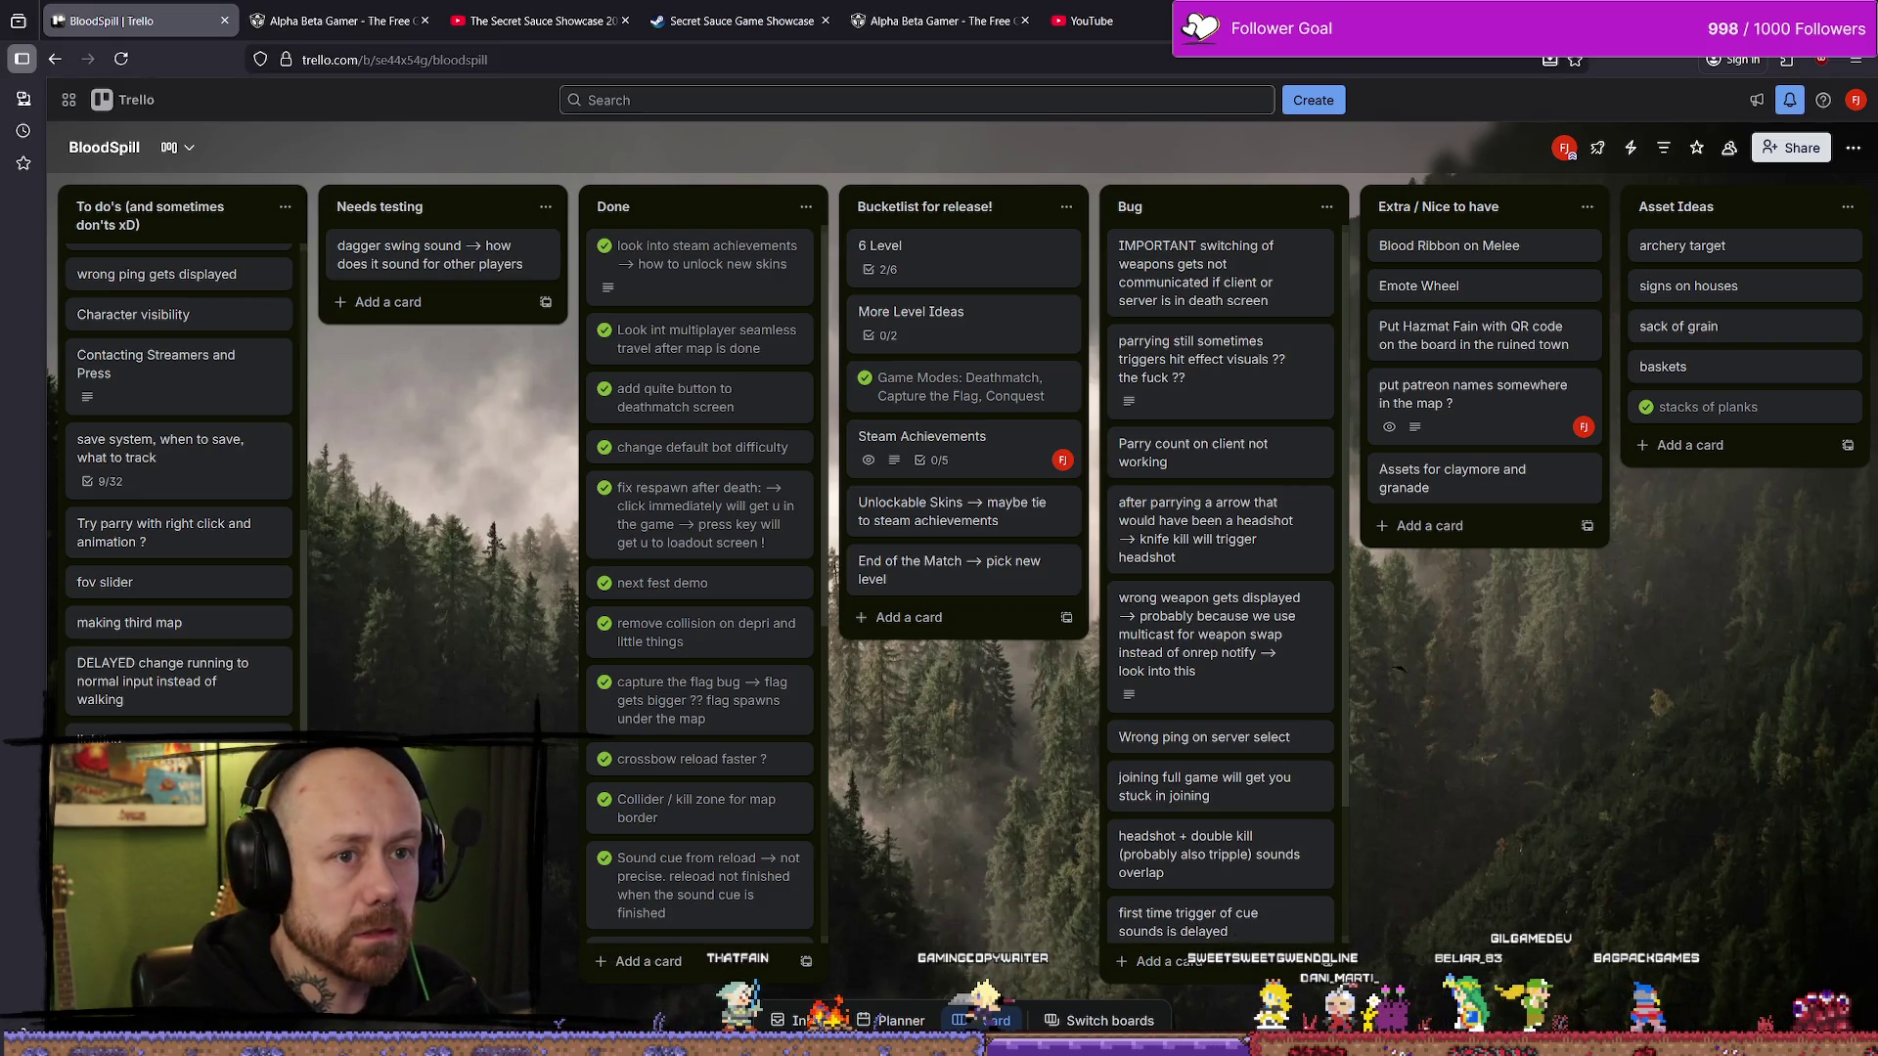
{"action": "scroll", "coordinate": [179, 489], "scroll_direction": "down", "scroll_amount": 1}
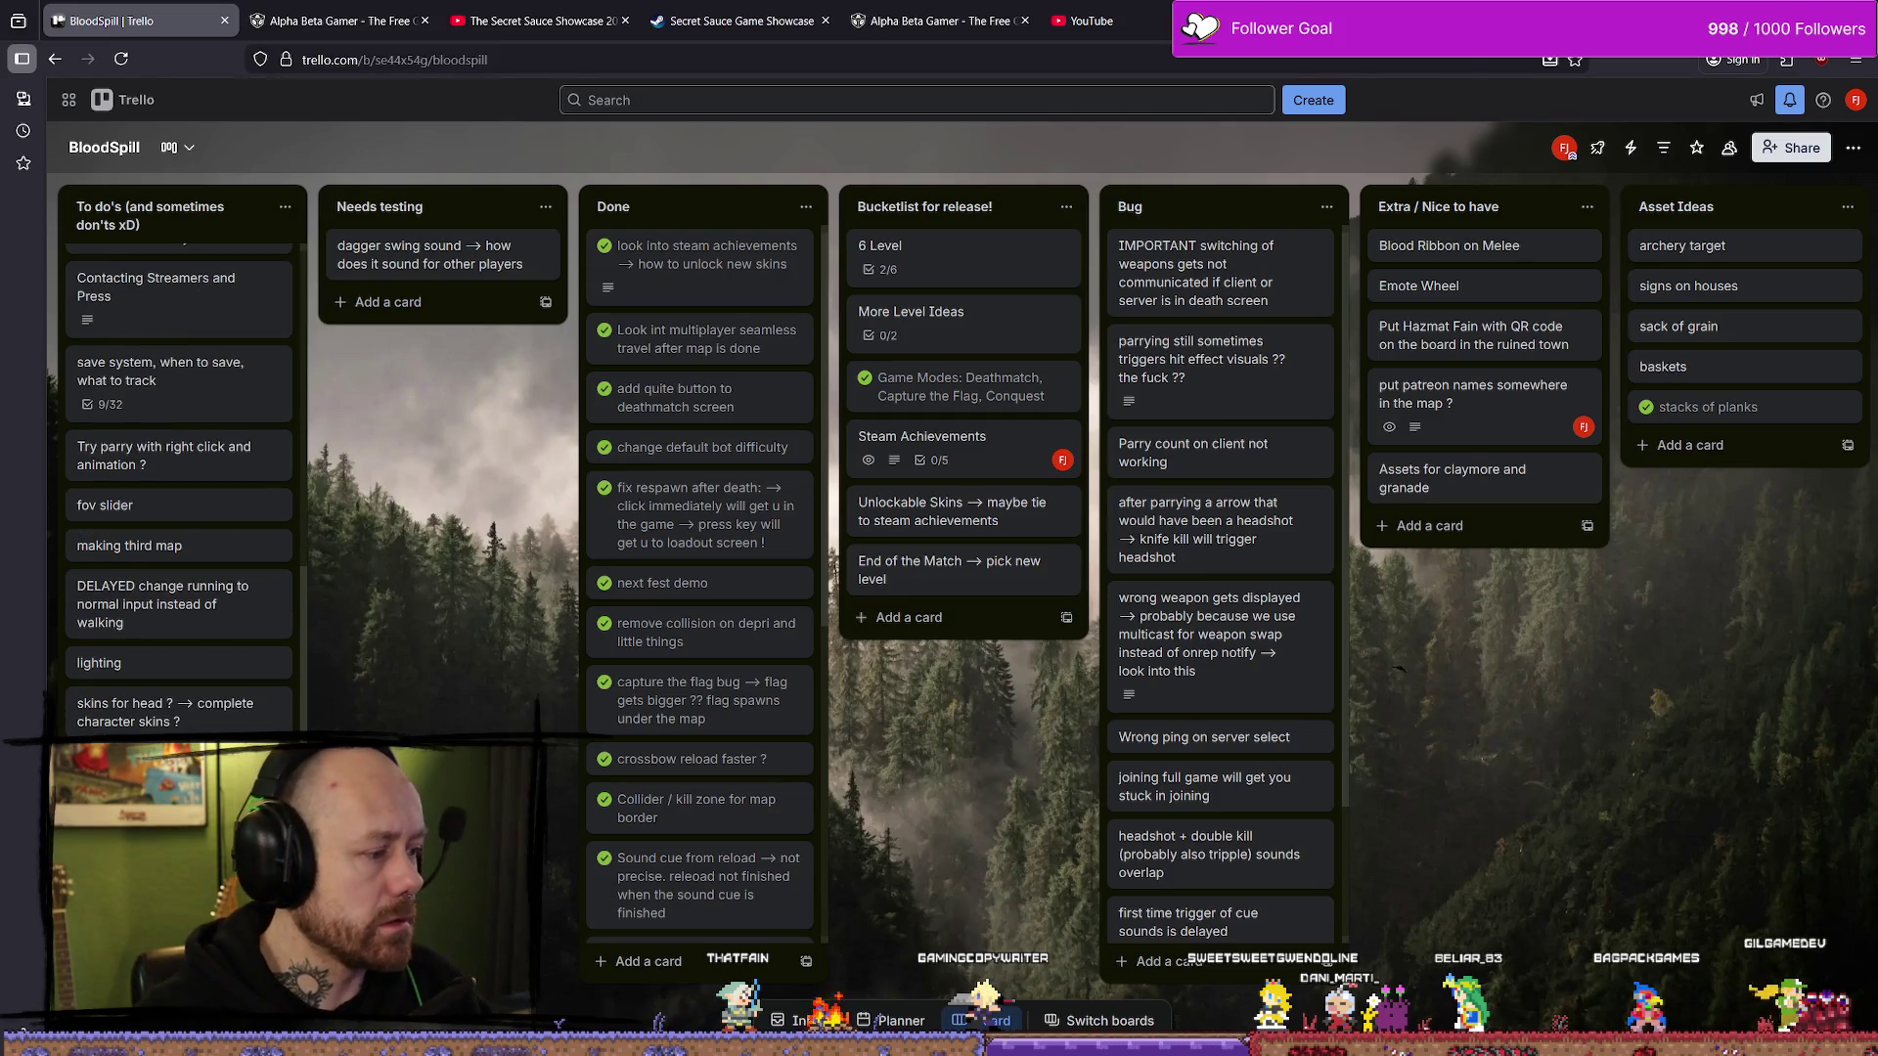
{"action": "scroll", "coordinate": [179, 469], "scroll_direction": "up", "scroll_amount": 10}
{"action": "left_click_drag", "start_coordinate": [185, 277], "coordinate": [186, 410]}
{"action": "scroll", "coordinate": [224, 440], "scroll_direction": "down", "scroll_amount": 5}
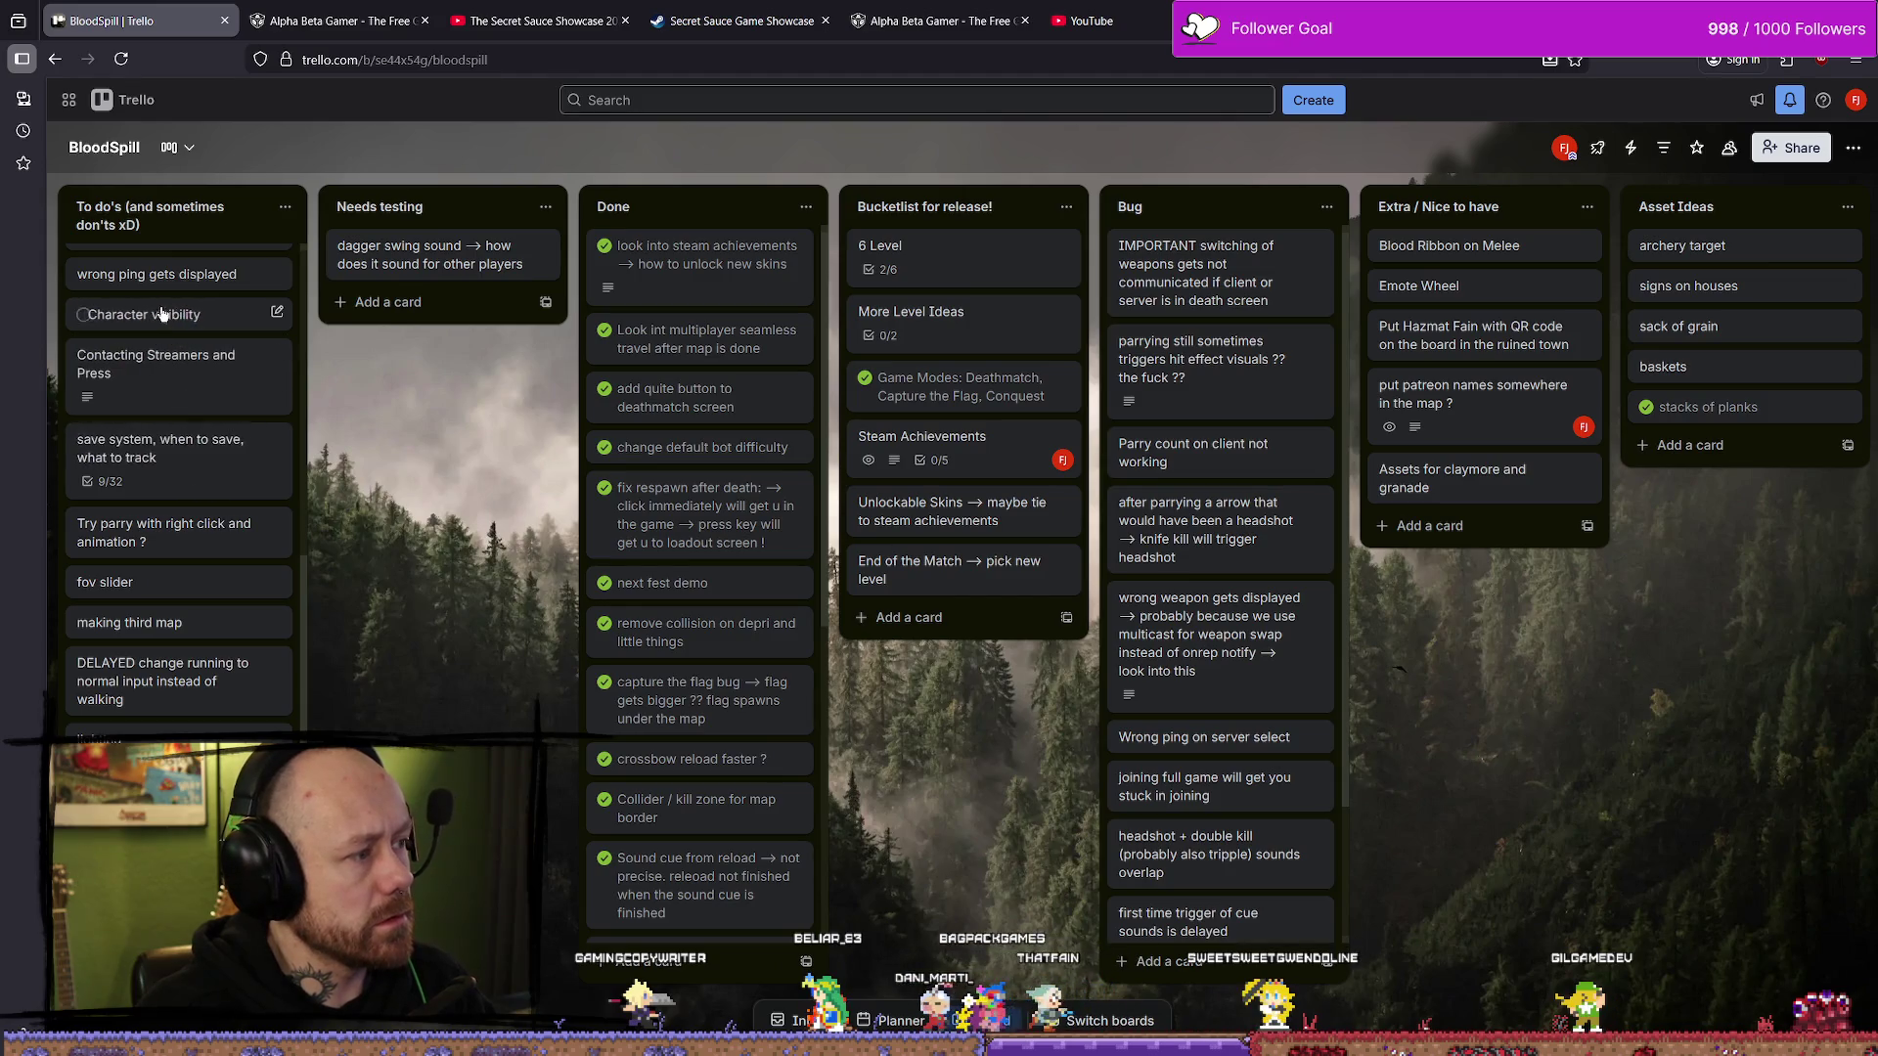
{"action": "scroll", "coordinate": [189, 391], "scroll_direction": "up", "scroll_amount": 5}
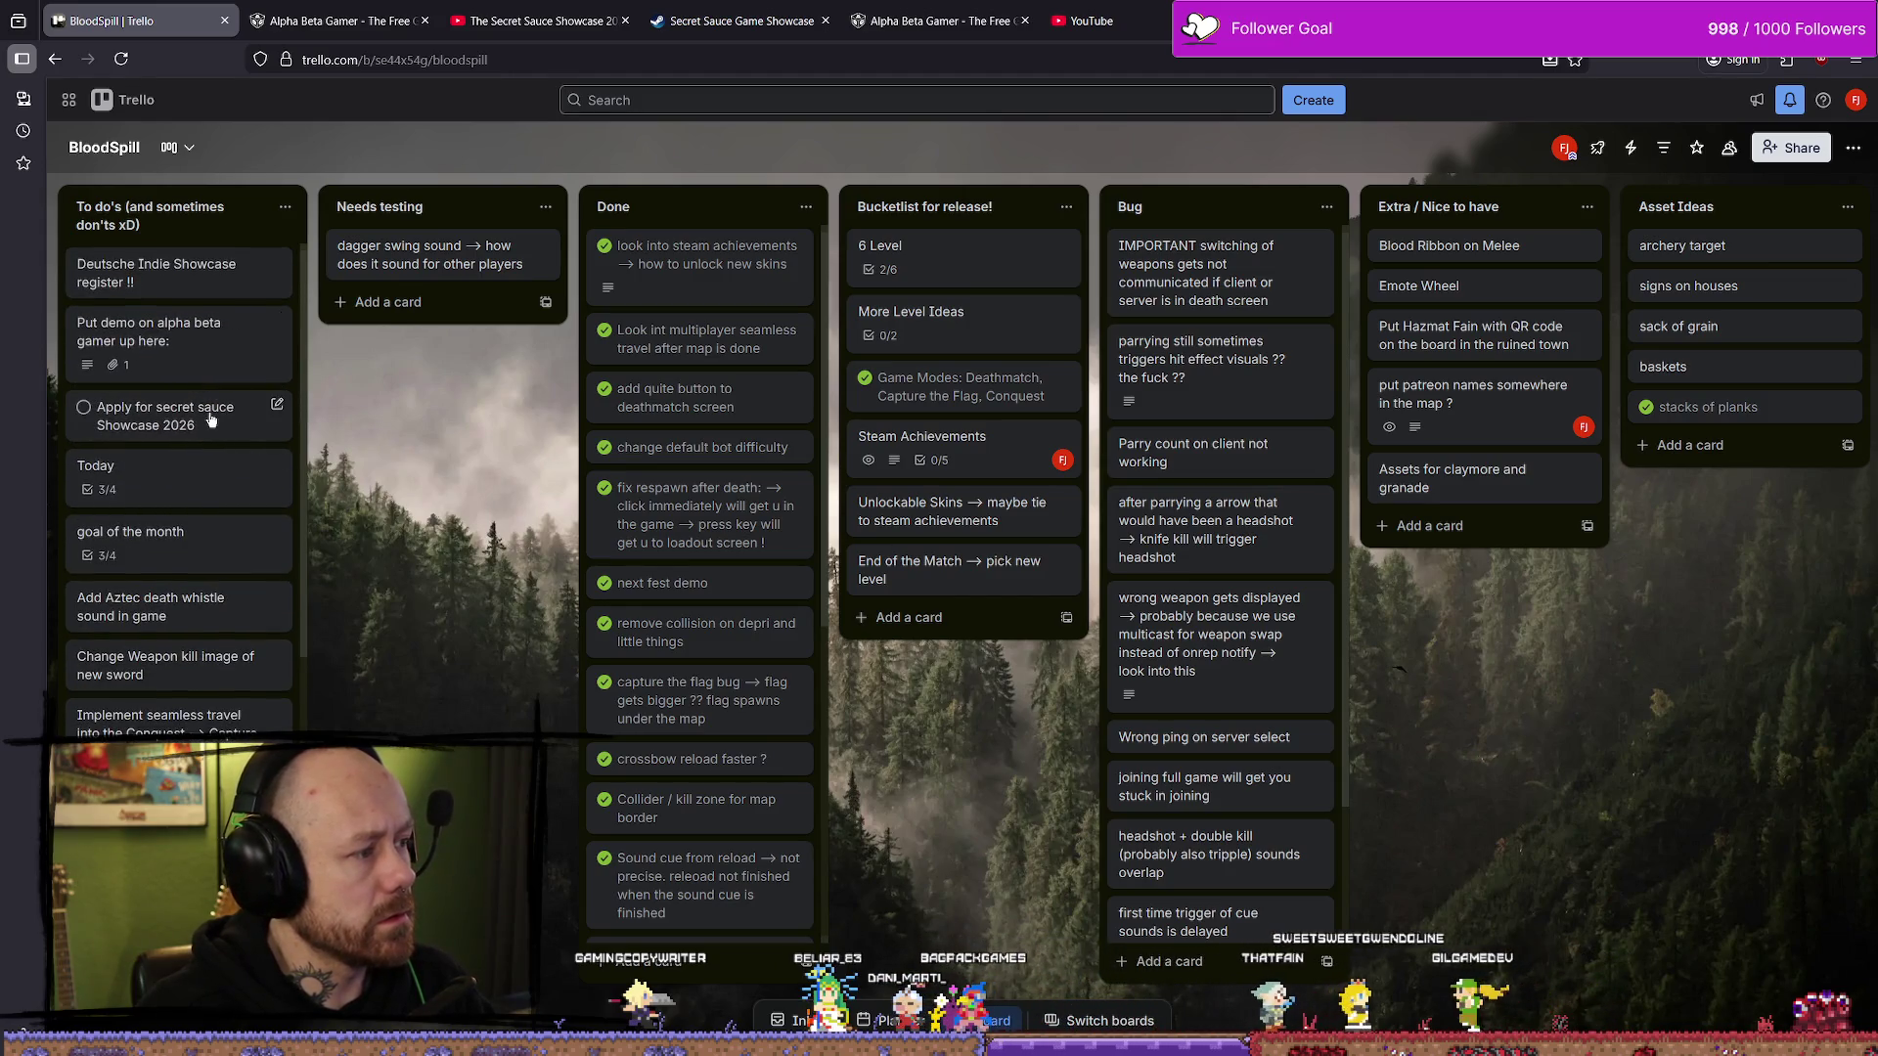
- Paste the application form link into the card's description and save it
{"action": "left_click", "coordinate": [244, 406]}
{"action": "left_click", "coordinate": [636, 406]}
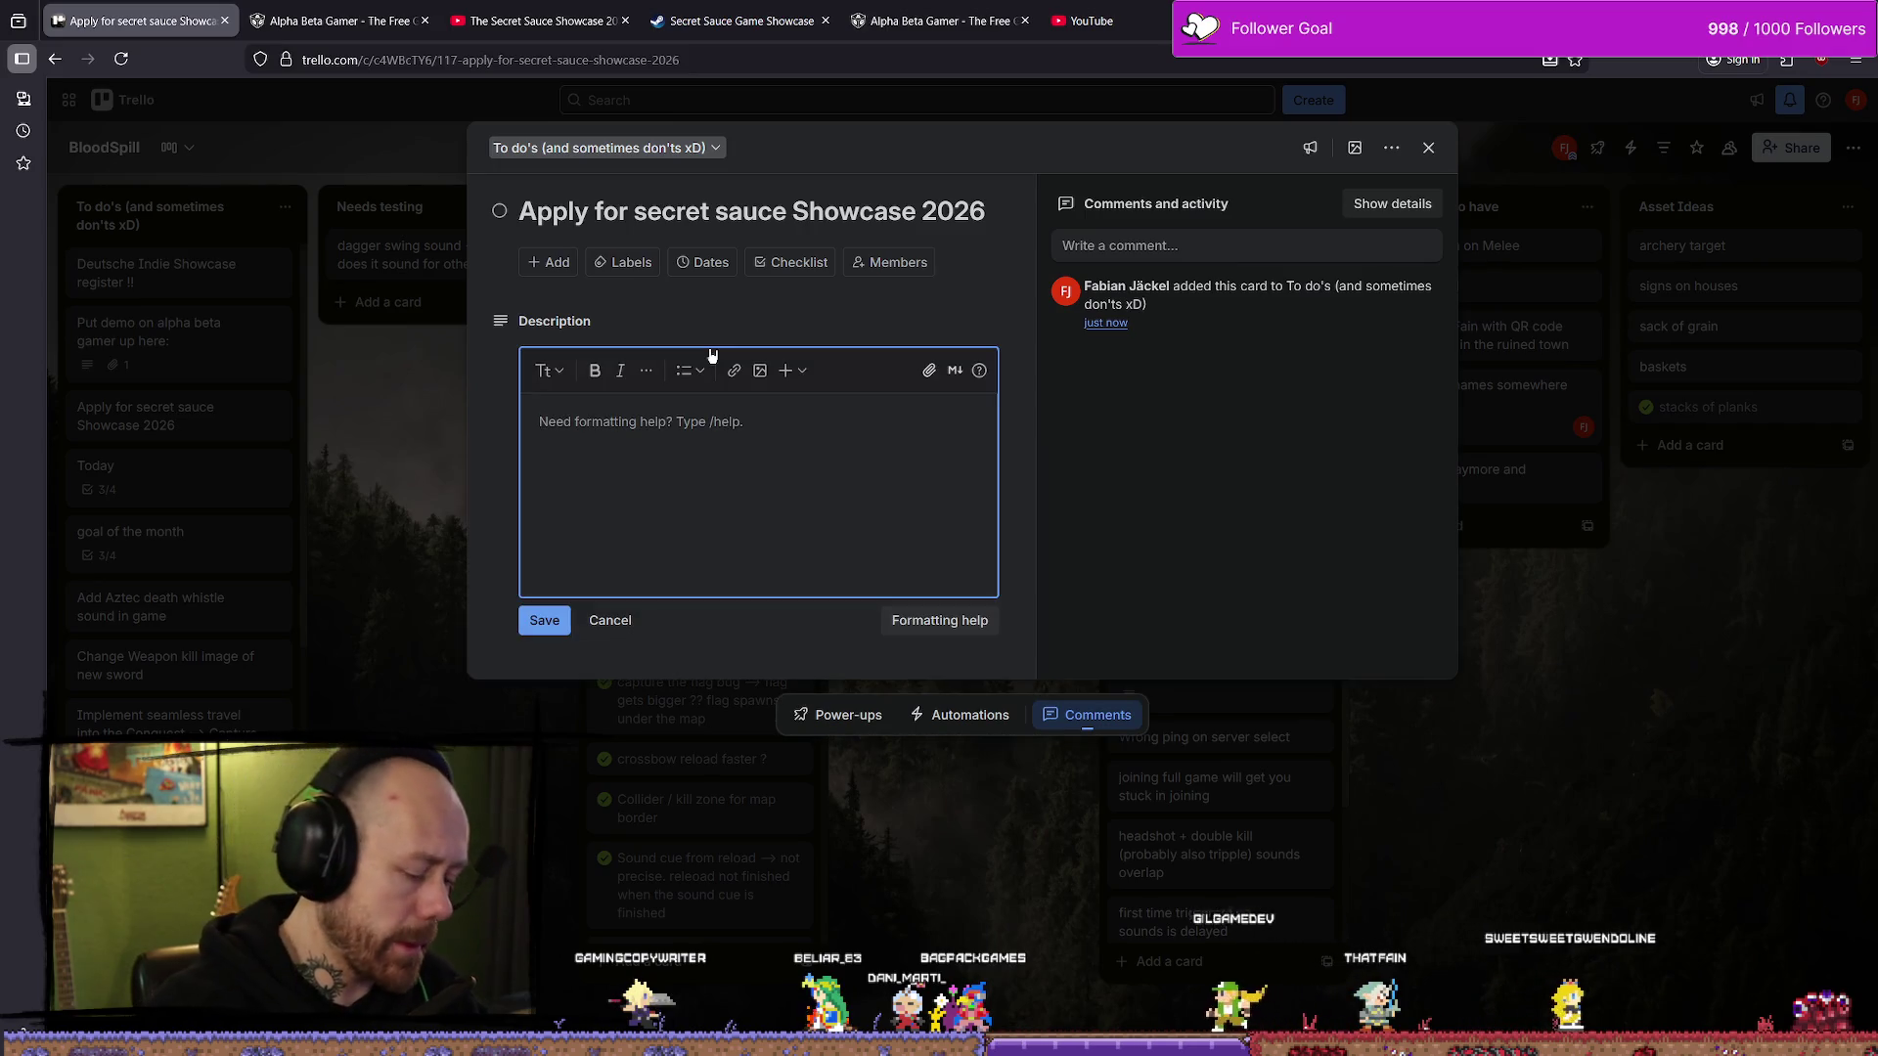
{"action": "key", "text": "ctrl+v"}
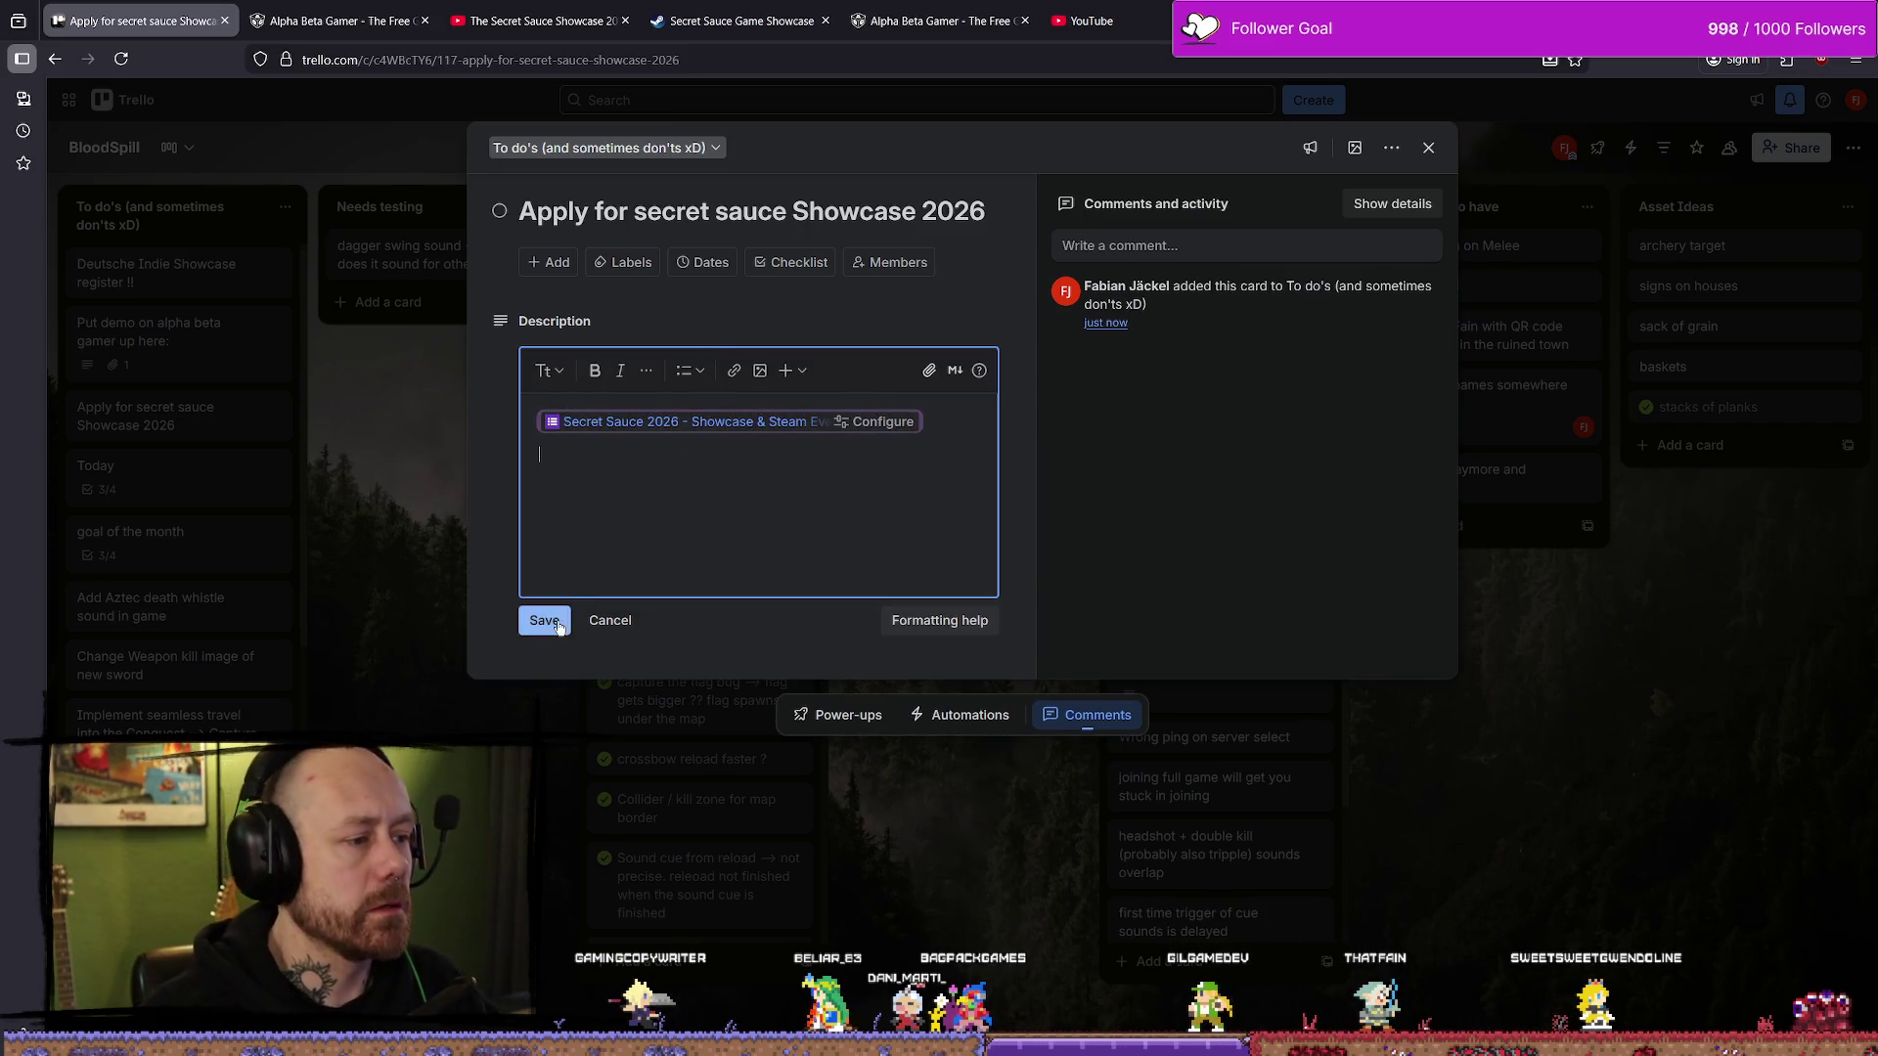
{"action": "left_click", "coordinate": [544, 620]}
{"action": "left_click", "coordinate": [1262, 21]}
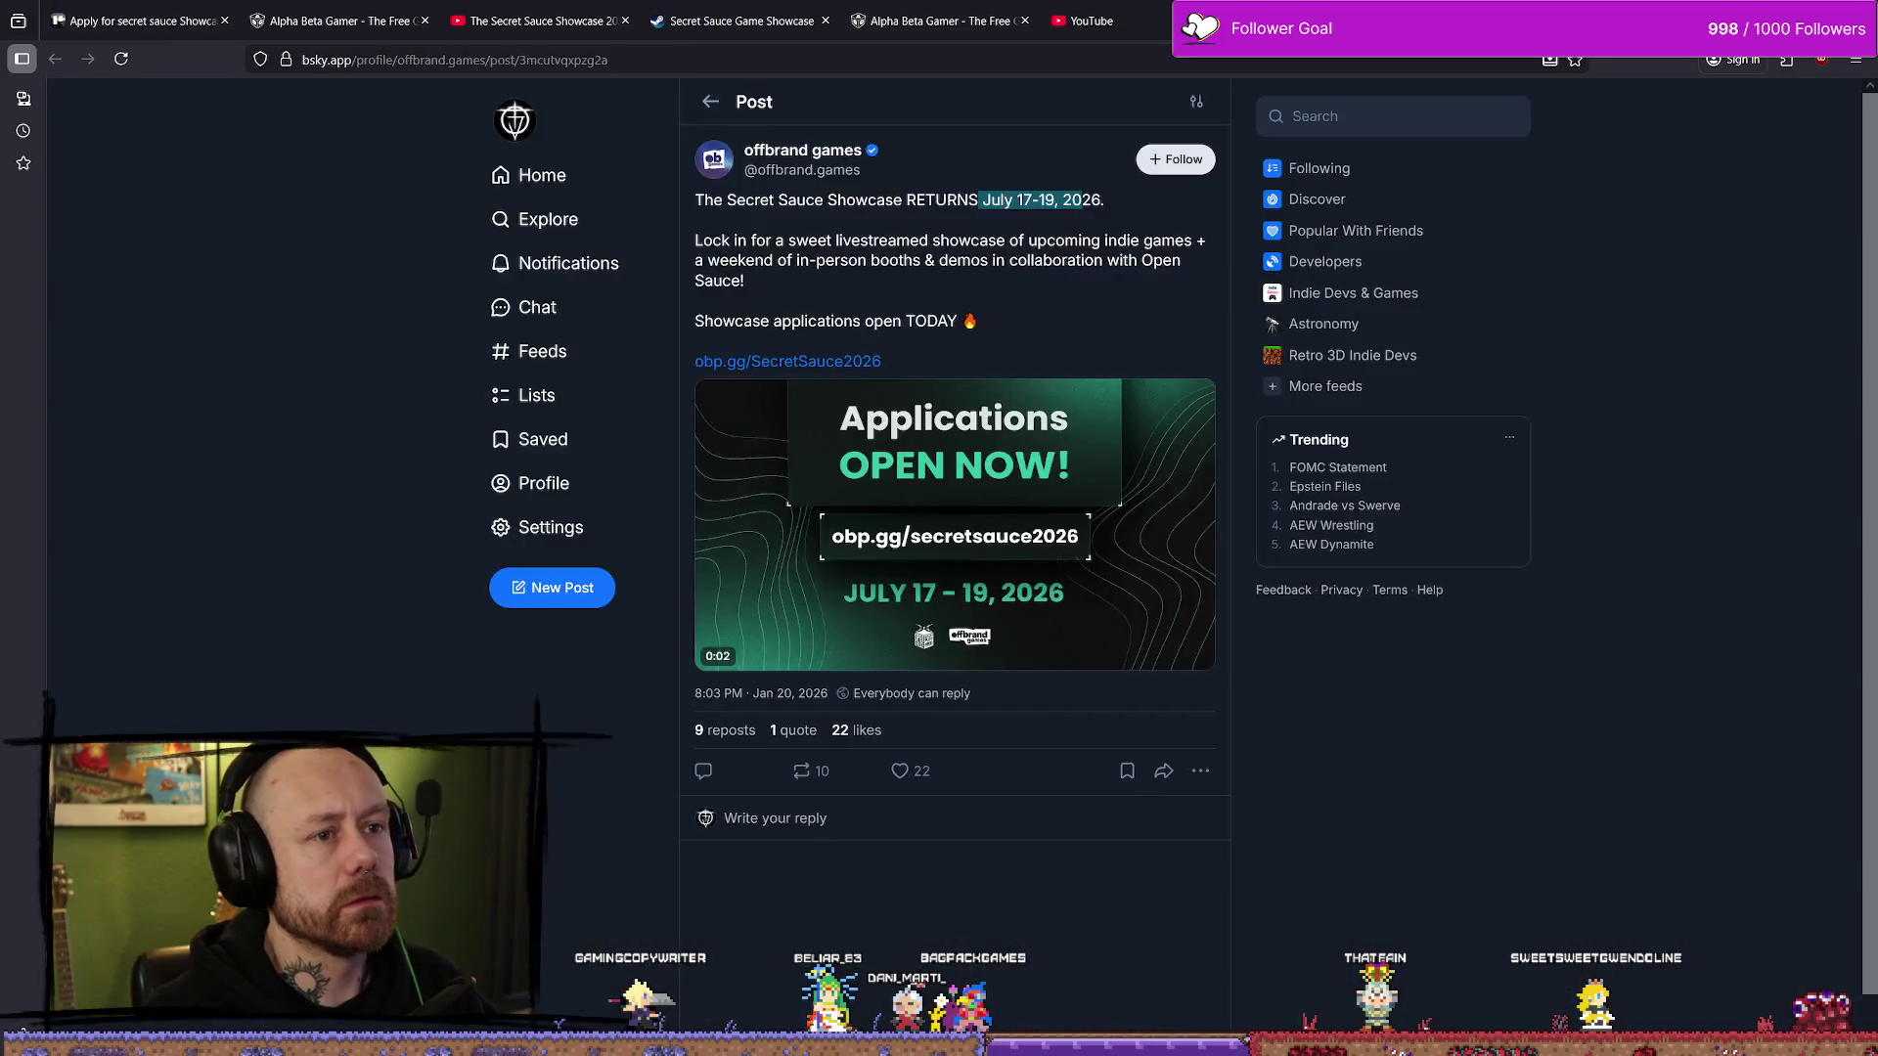
- Copy the Bluesky post URL, add it under the form link in the description, and close the card
{"action": "left_click", "coordinate": [815, 49]}
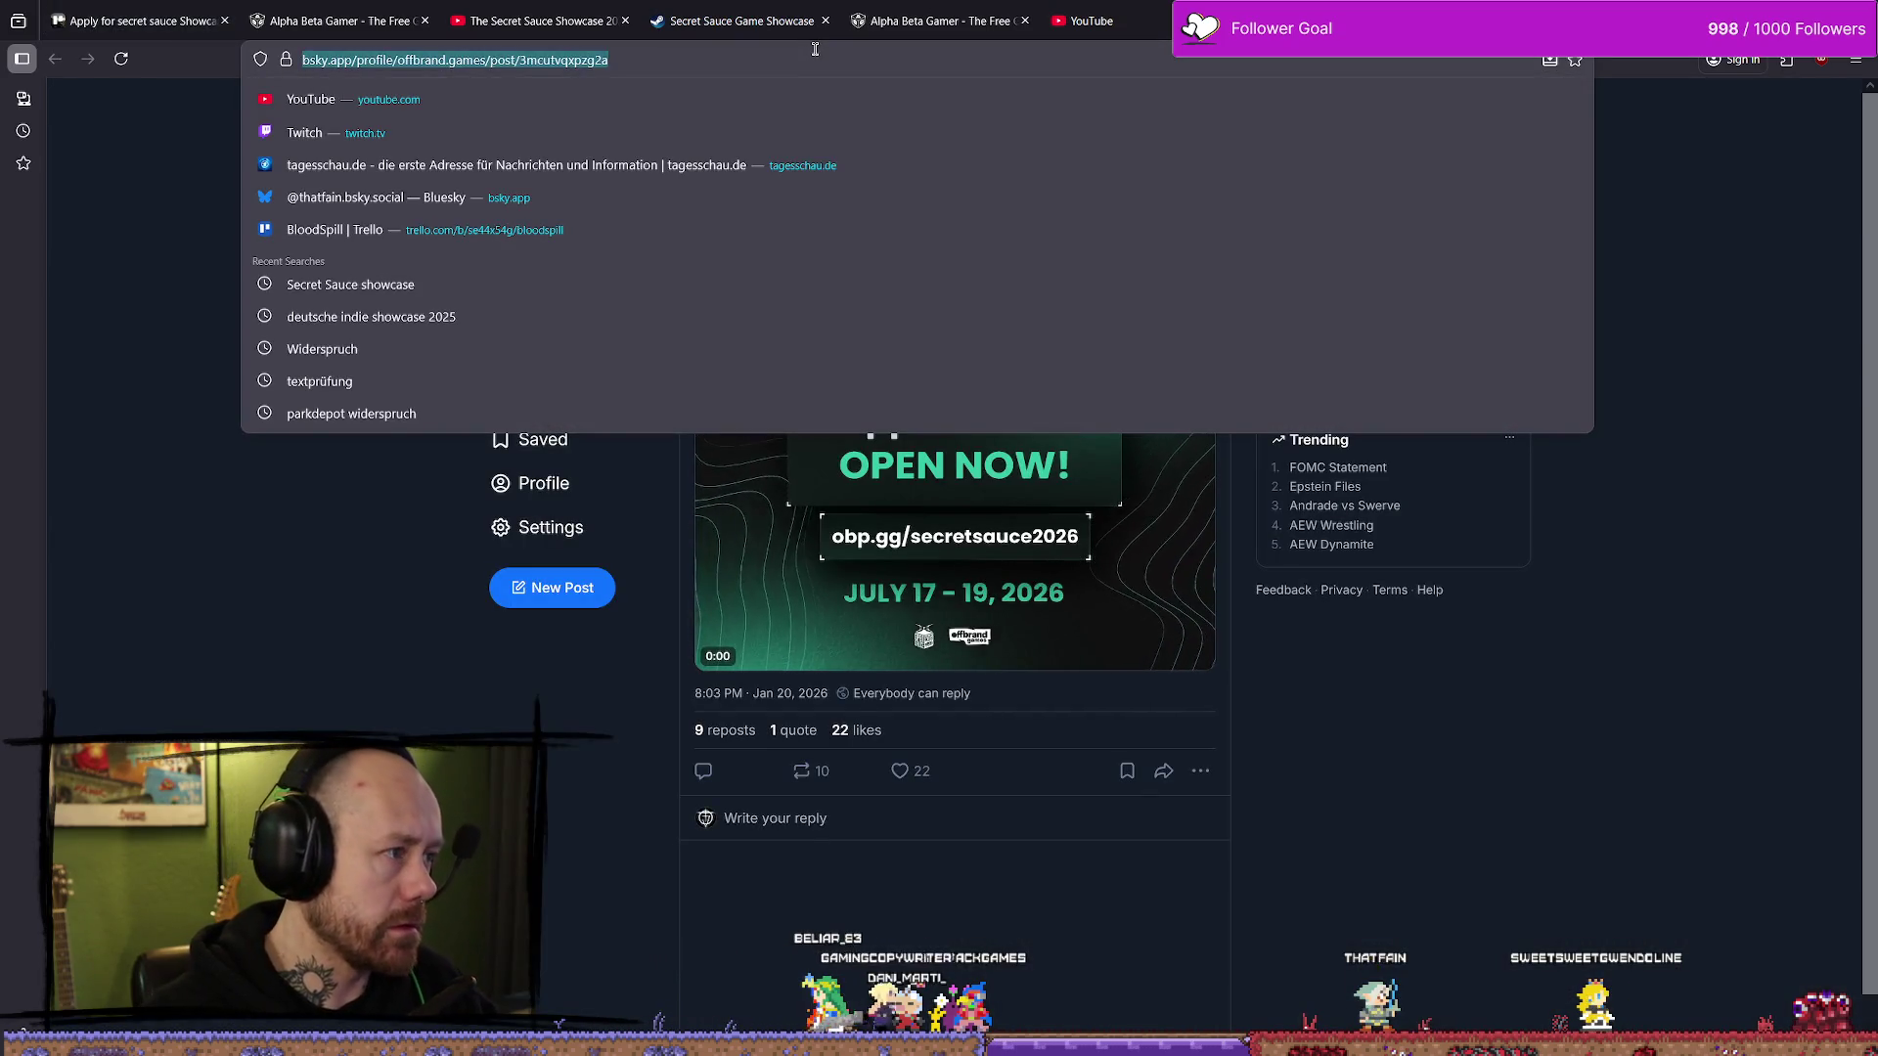
{"action": "left_click", "coordinate": [87, 7]}
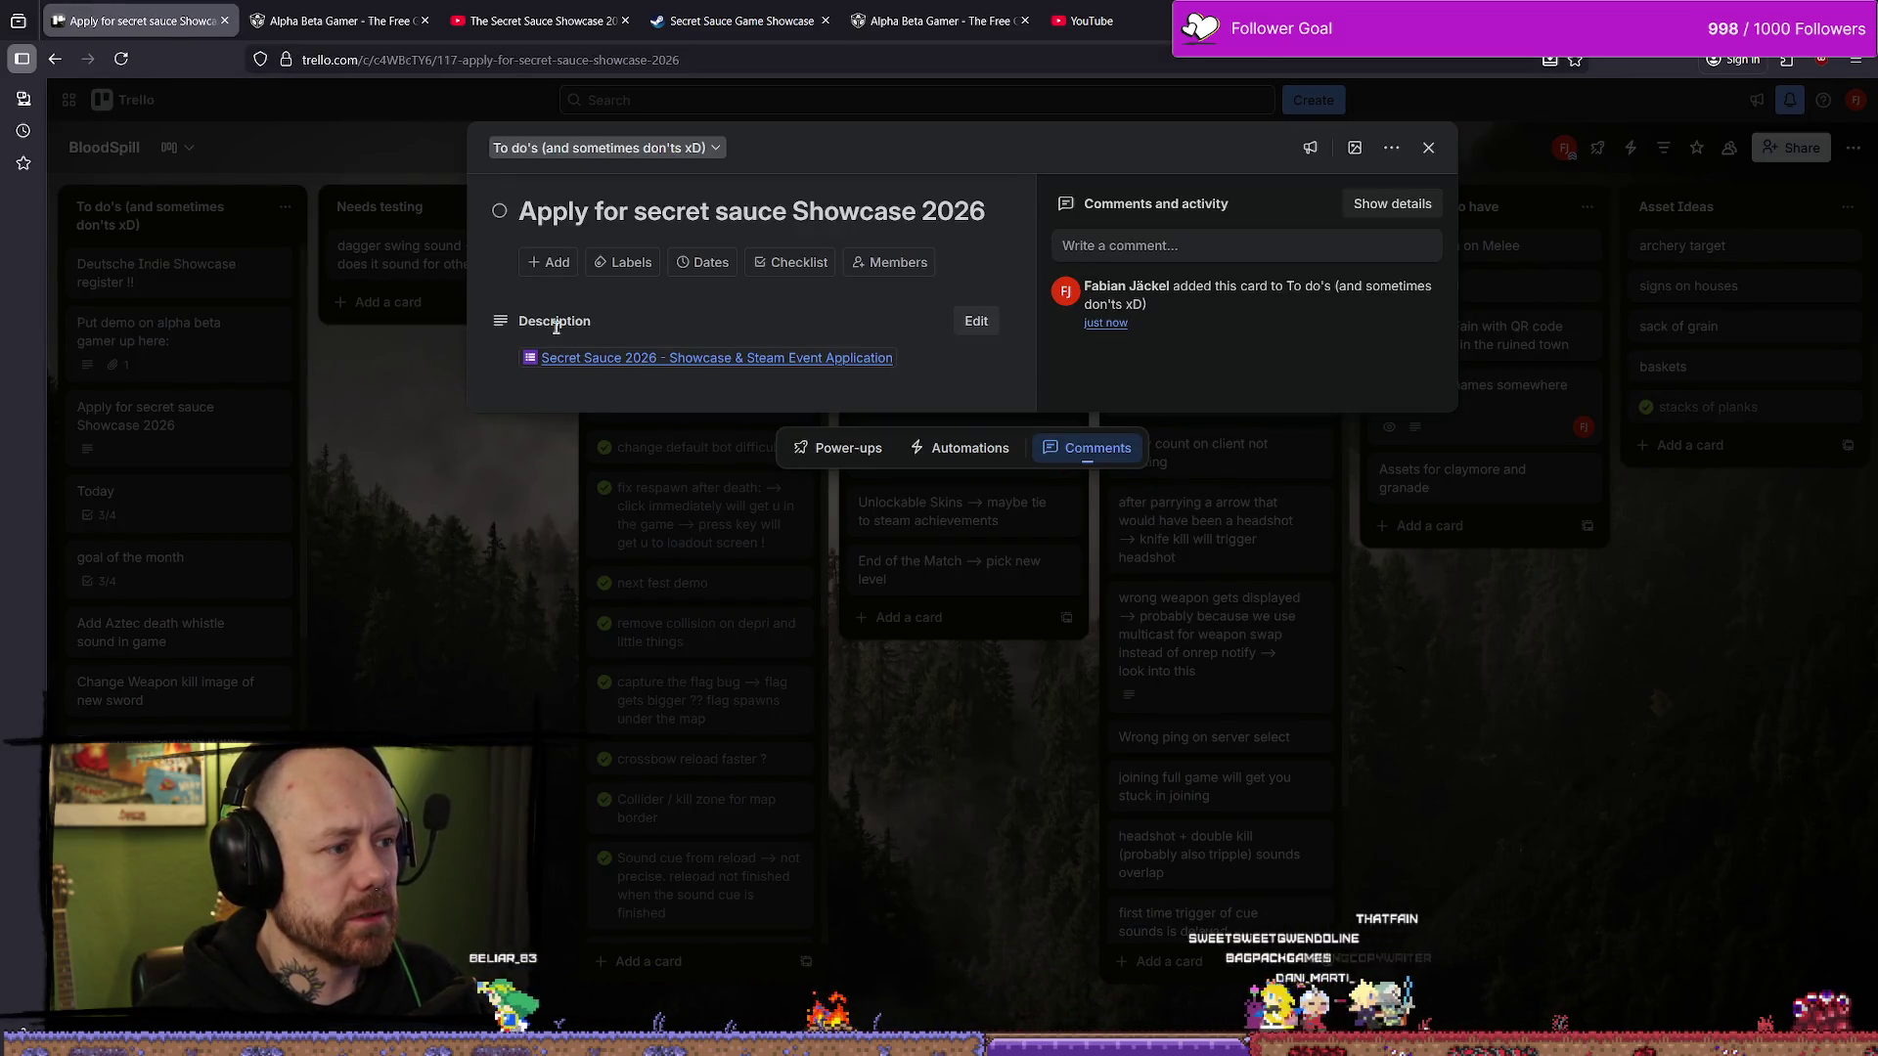
{"action": "left_click", "coordinate": [908, 366]}
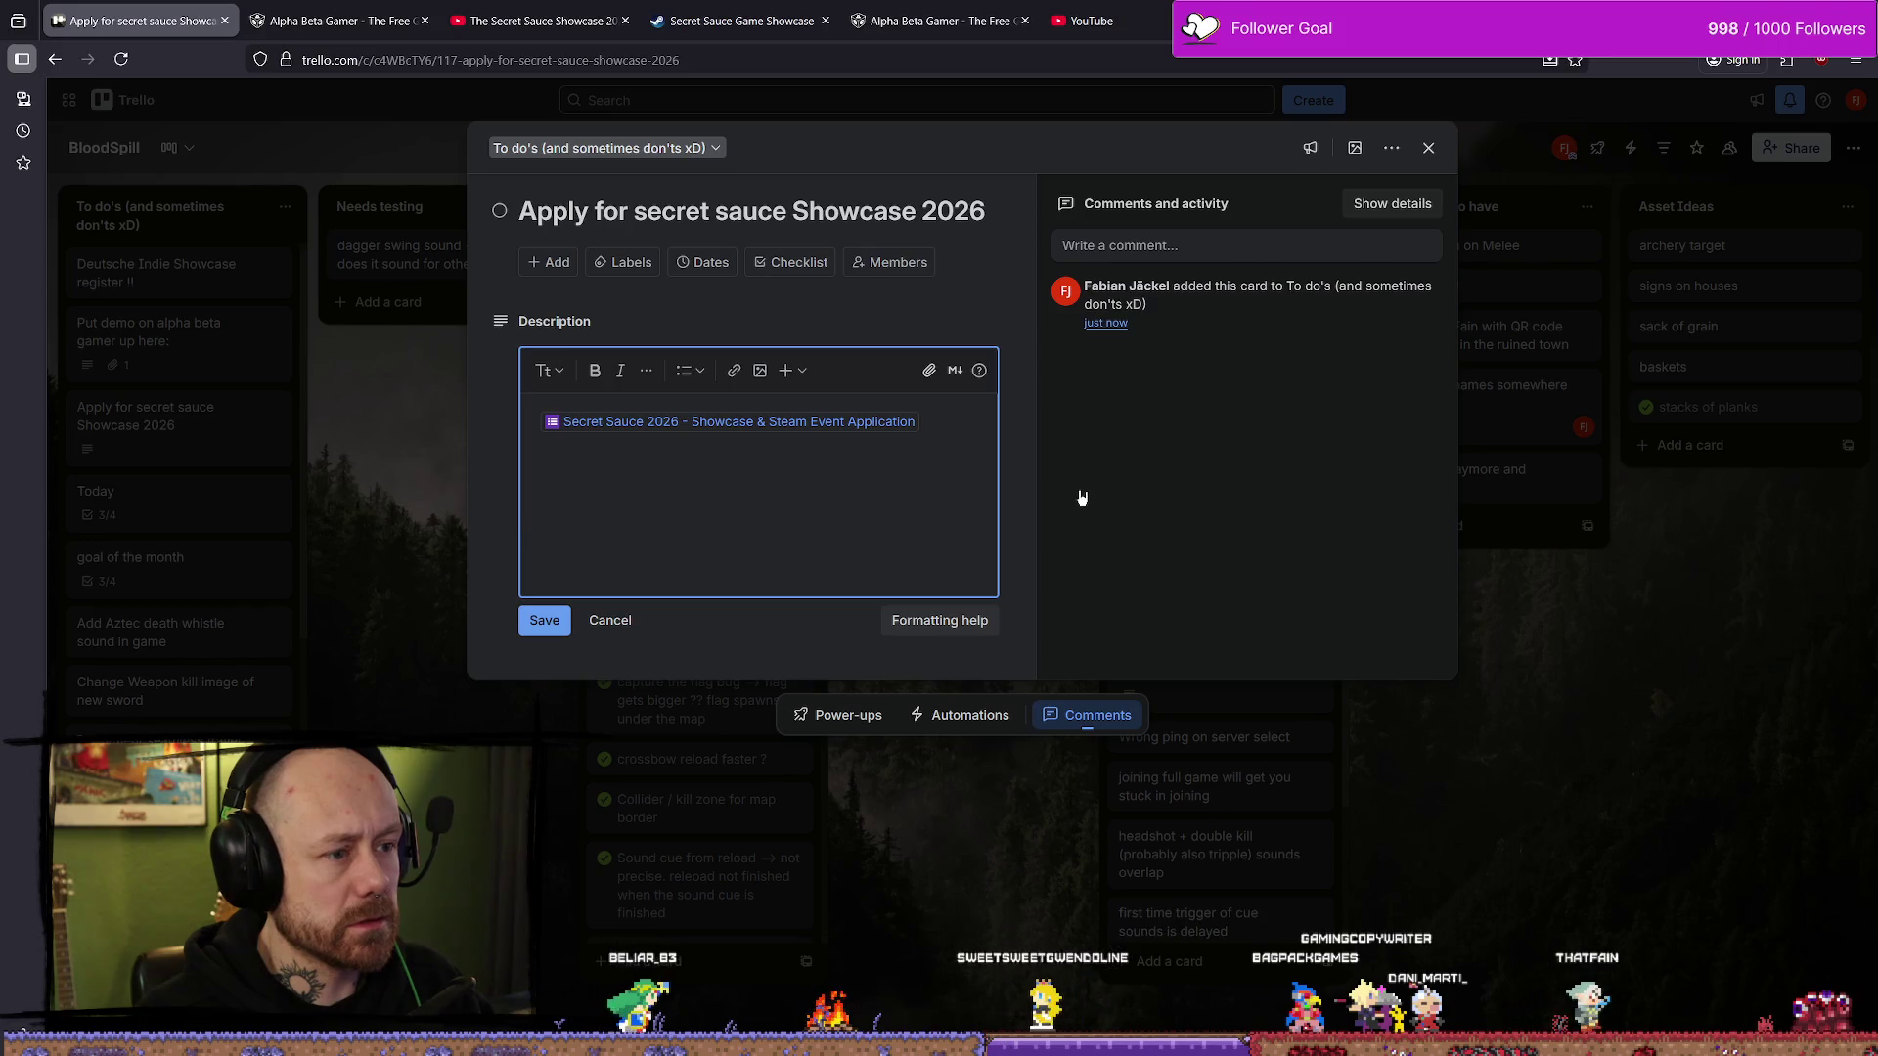
{"action": "type", "text": "https://bsky.app/profile/offbrand.games/post/3mcutvqxpzg2a"}
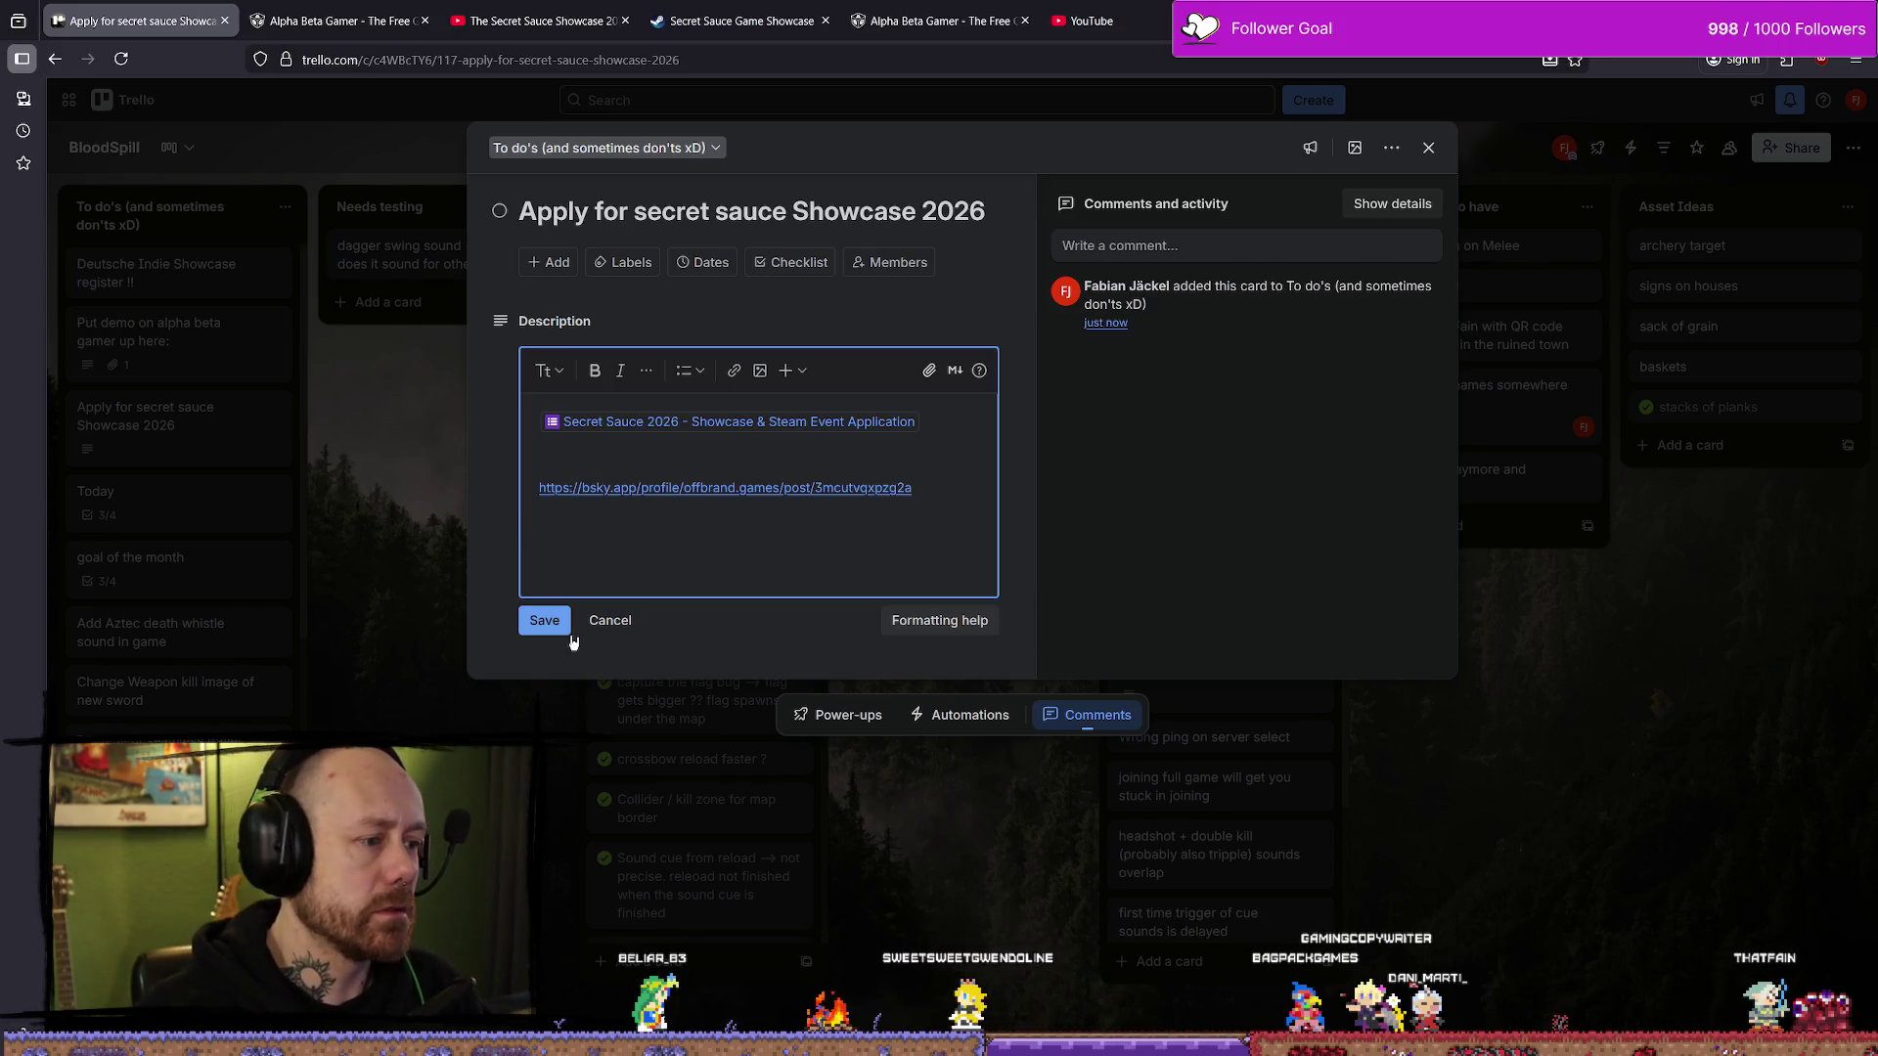
{"action": "left_click", "coordinate": [566, 631]}
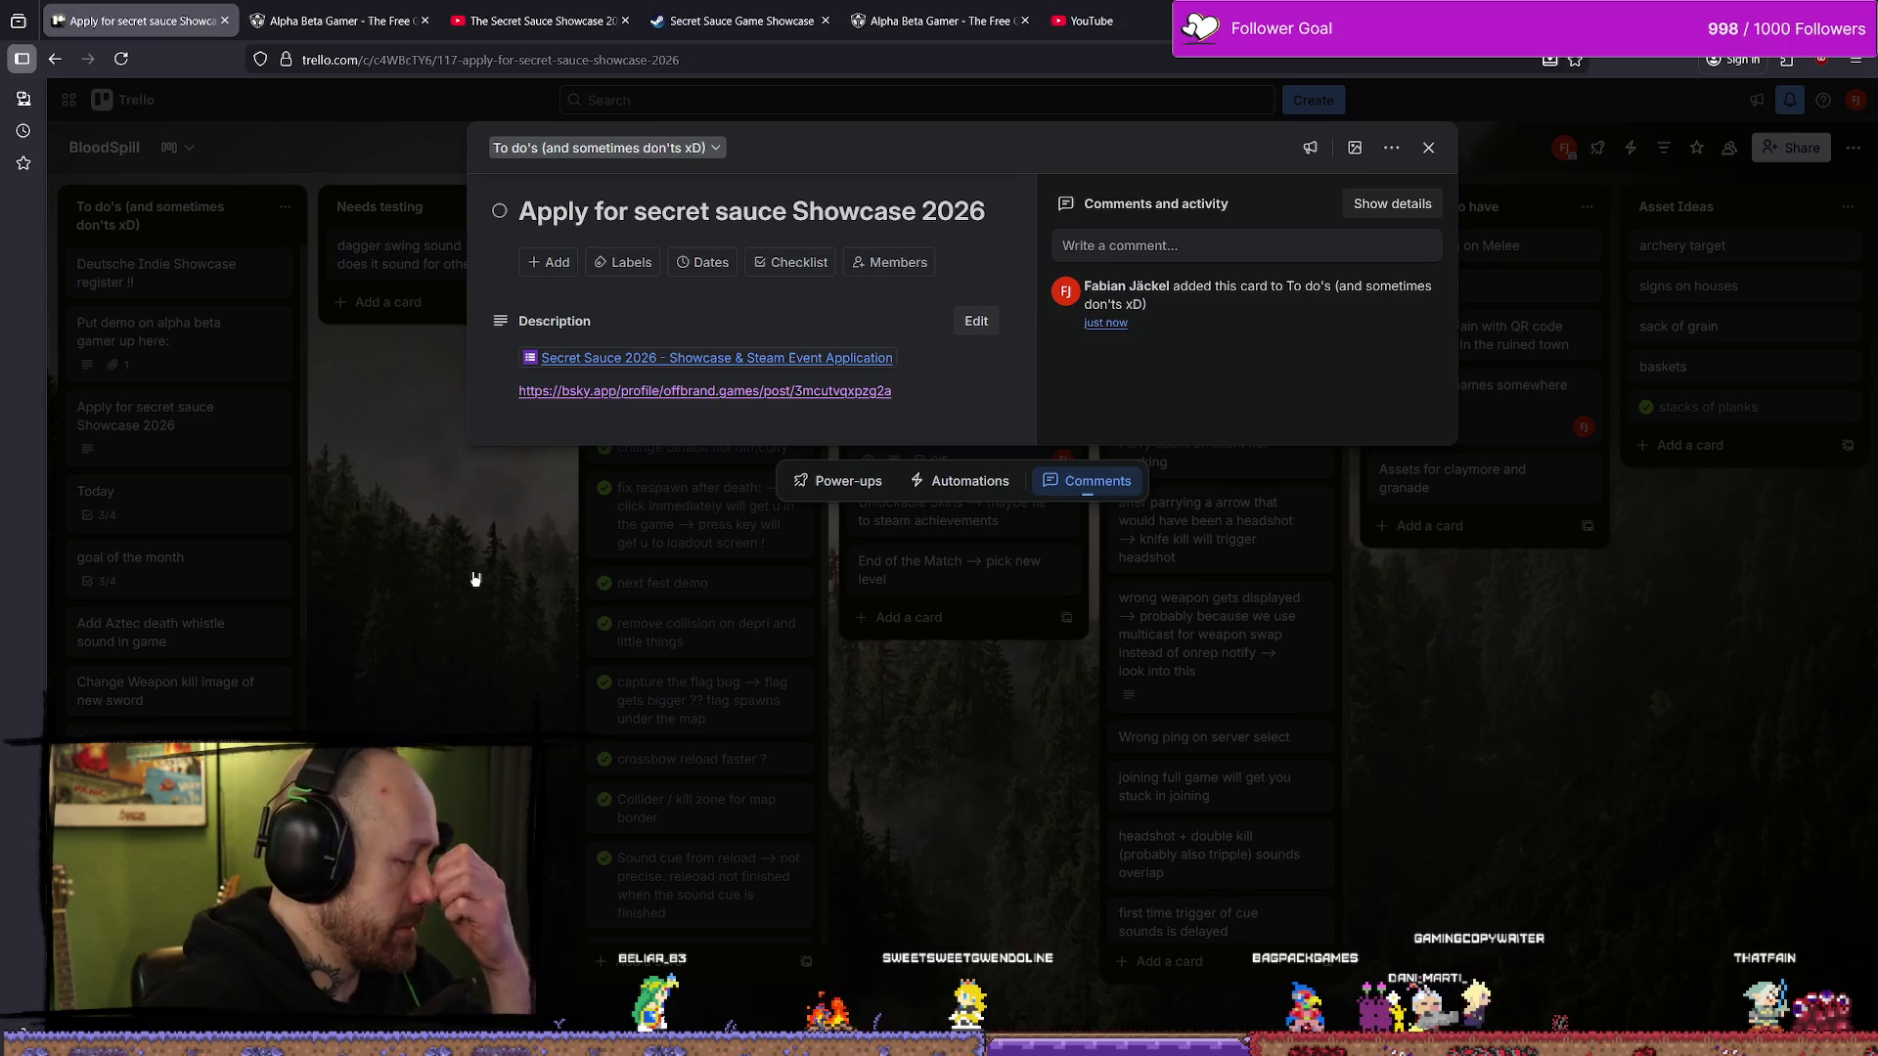
{"action": "left_click", "coordinate": [475, 579]}
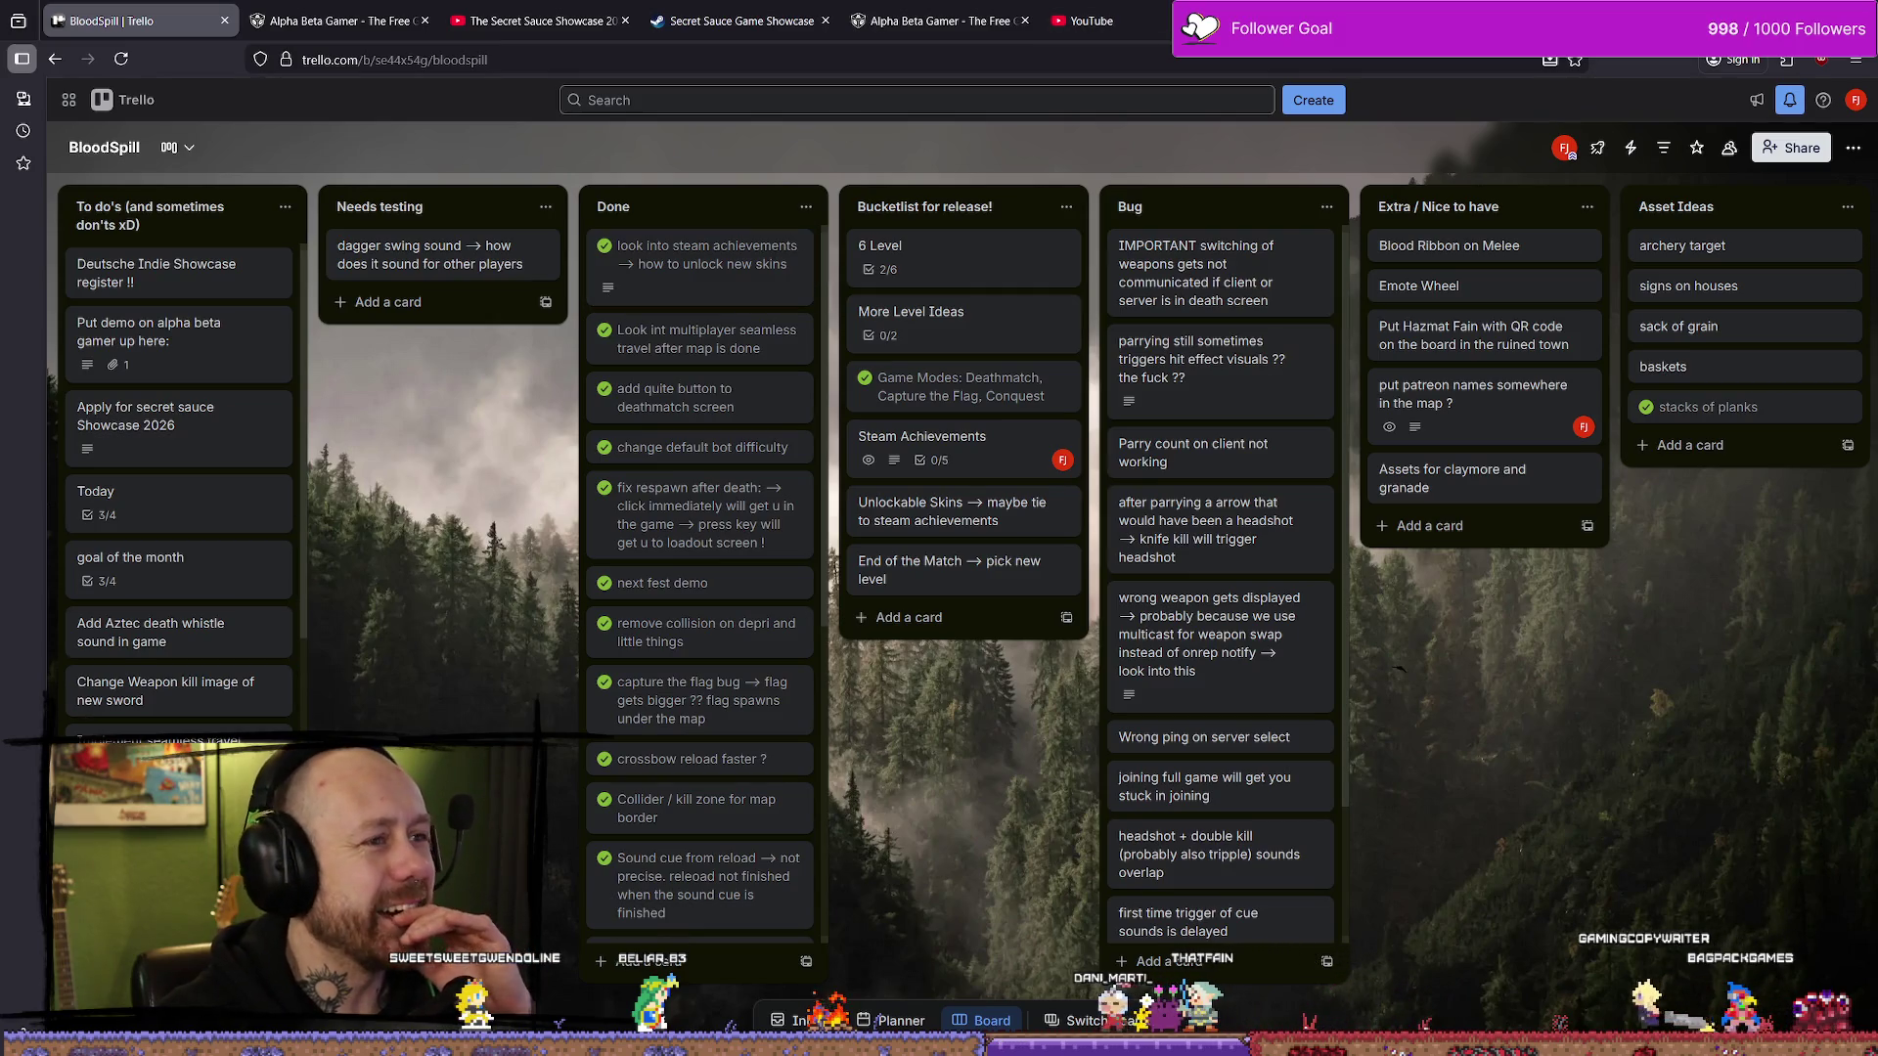
- Open the Bluesky home feed and scroll it, then return to the Secret Sauce 2026 application form
{"action": "key", "text": "ctrl+shift+Tab"}
{"action": "left_click", "coordinate": [1301, 20]}
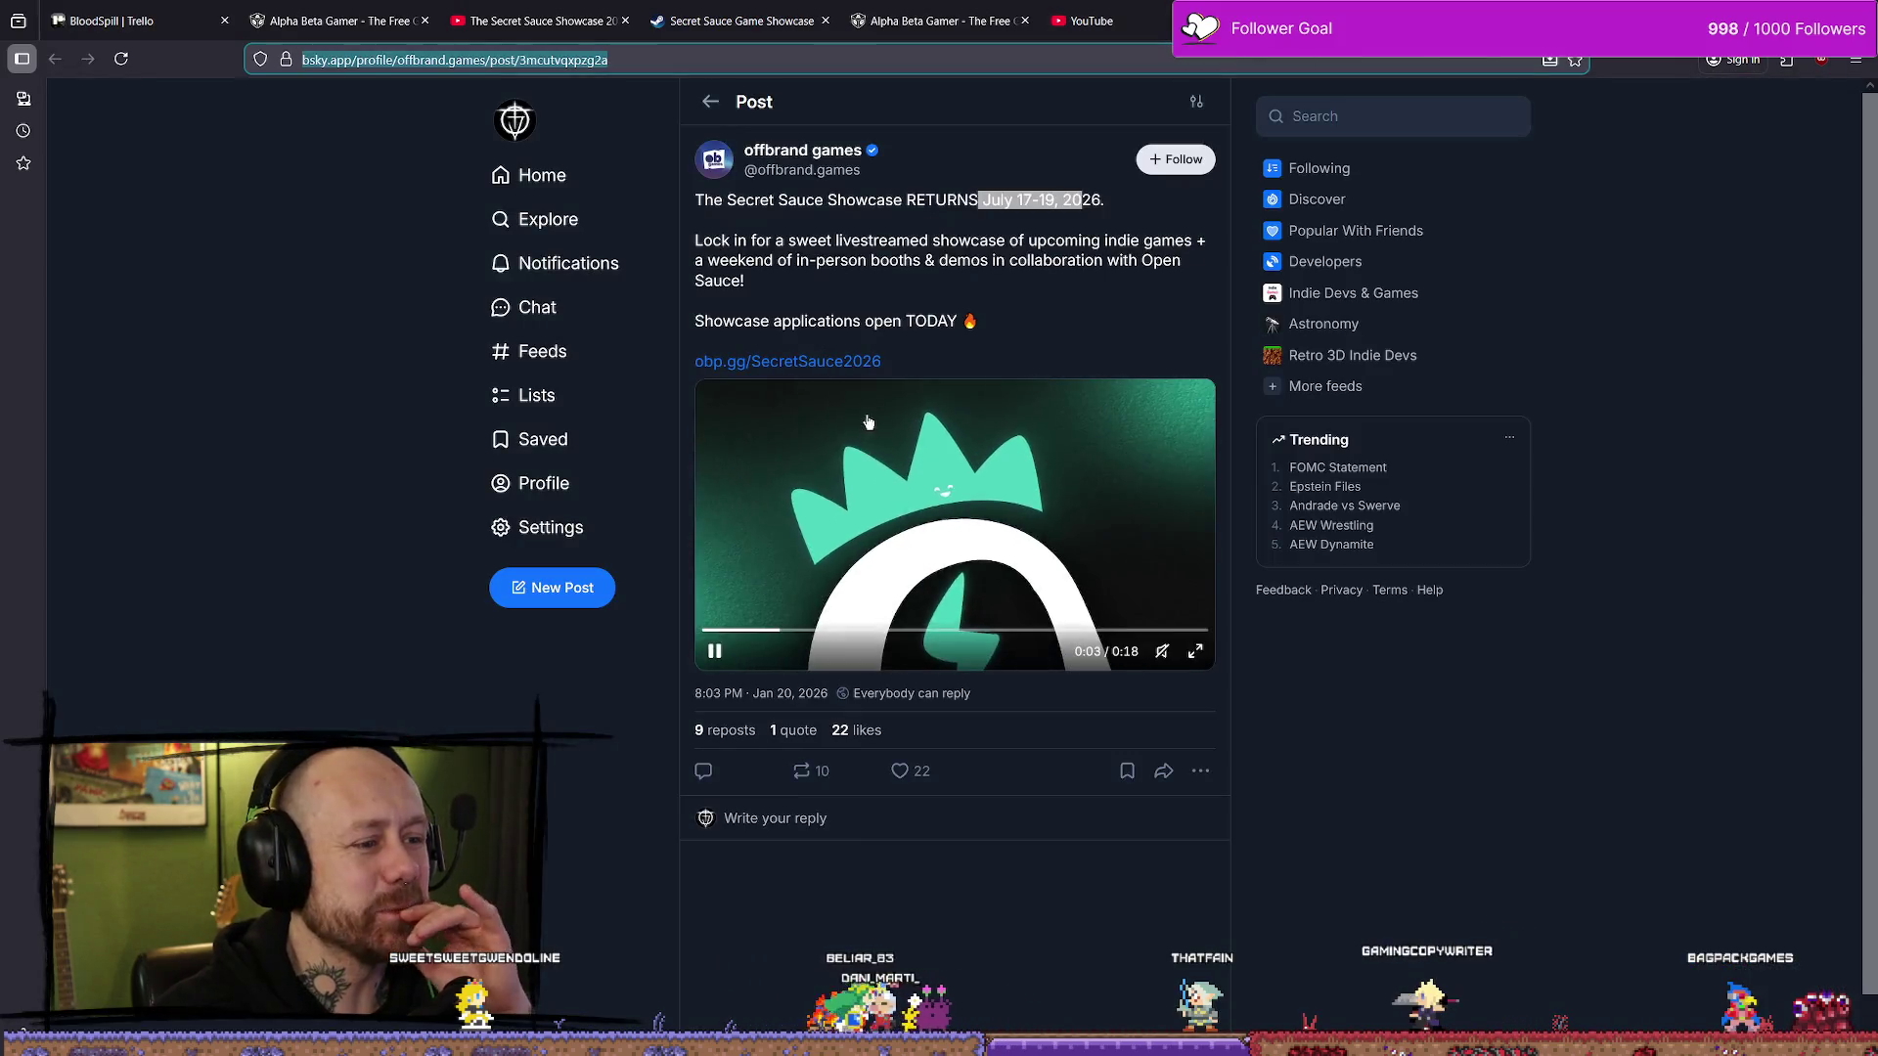
{"action": "left_click", "coordinate": [978, 127]}
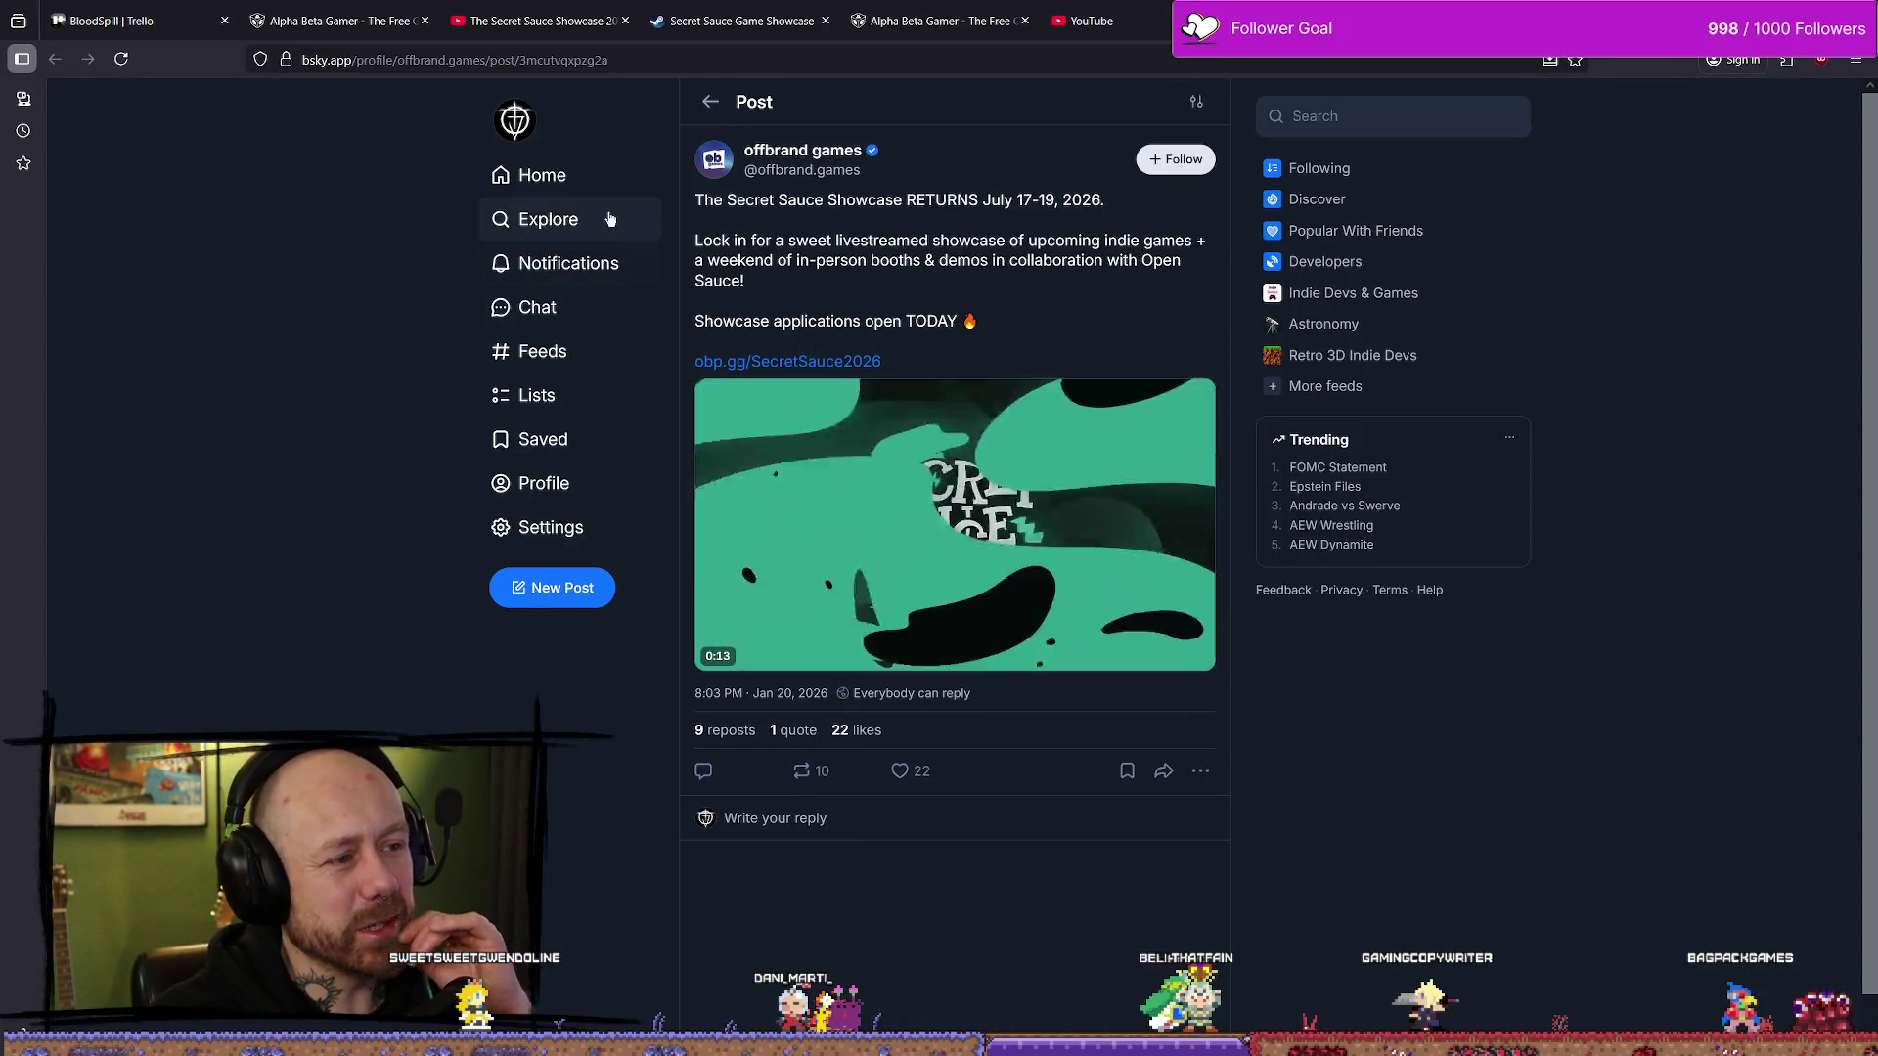
{"action": "left_click", "coordinate": [577, 193]}
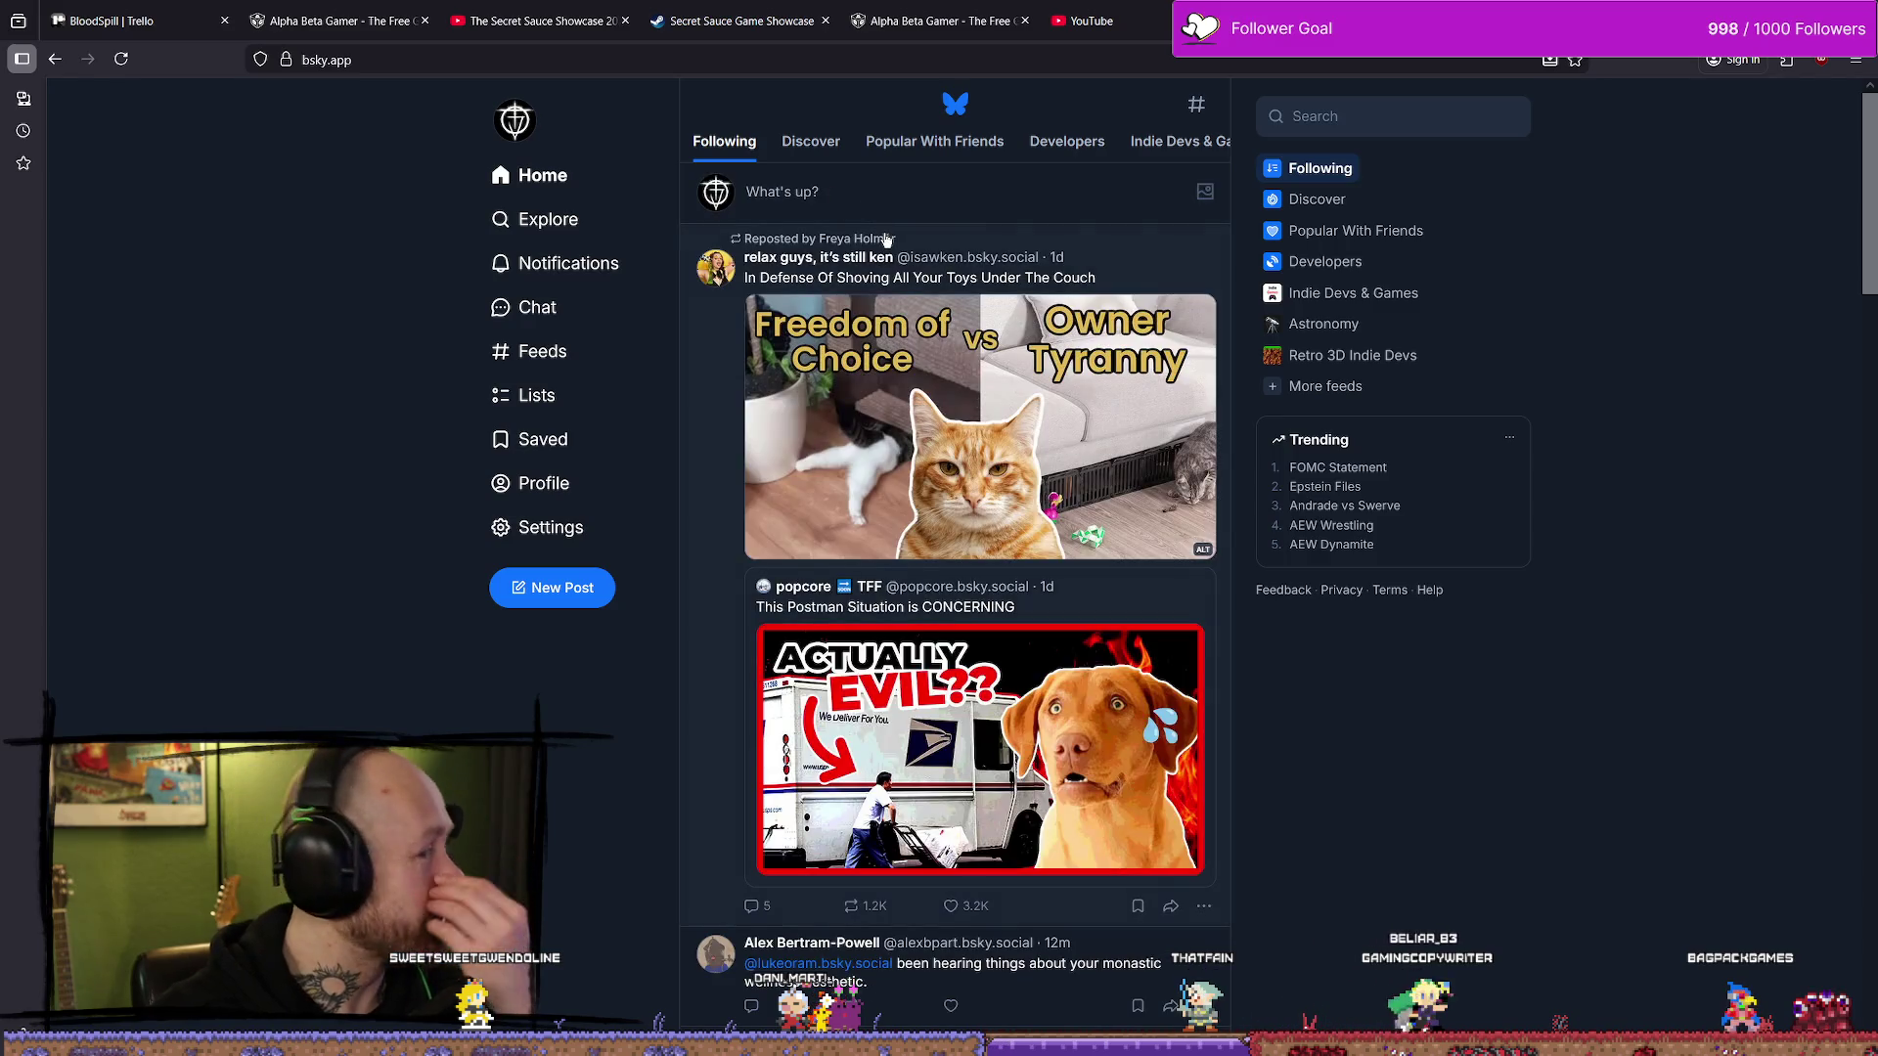
{"action": "mouse_move", "coordinate": [878, 246]}
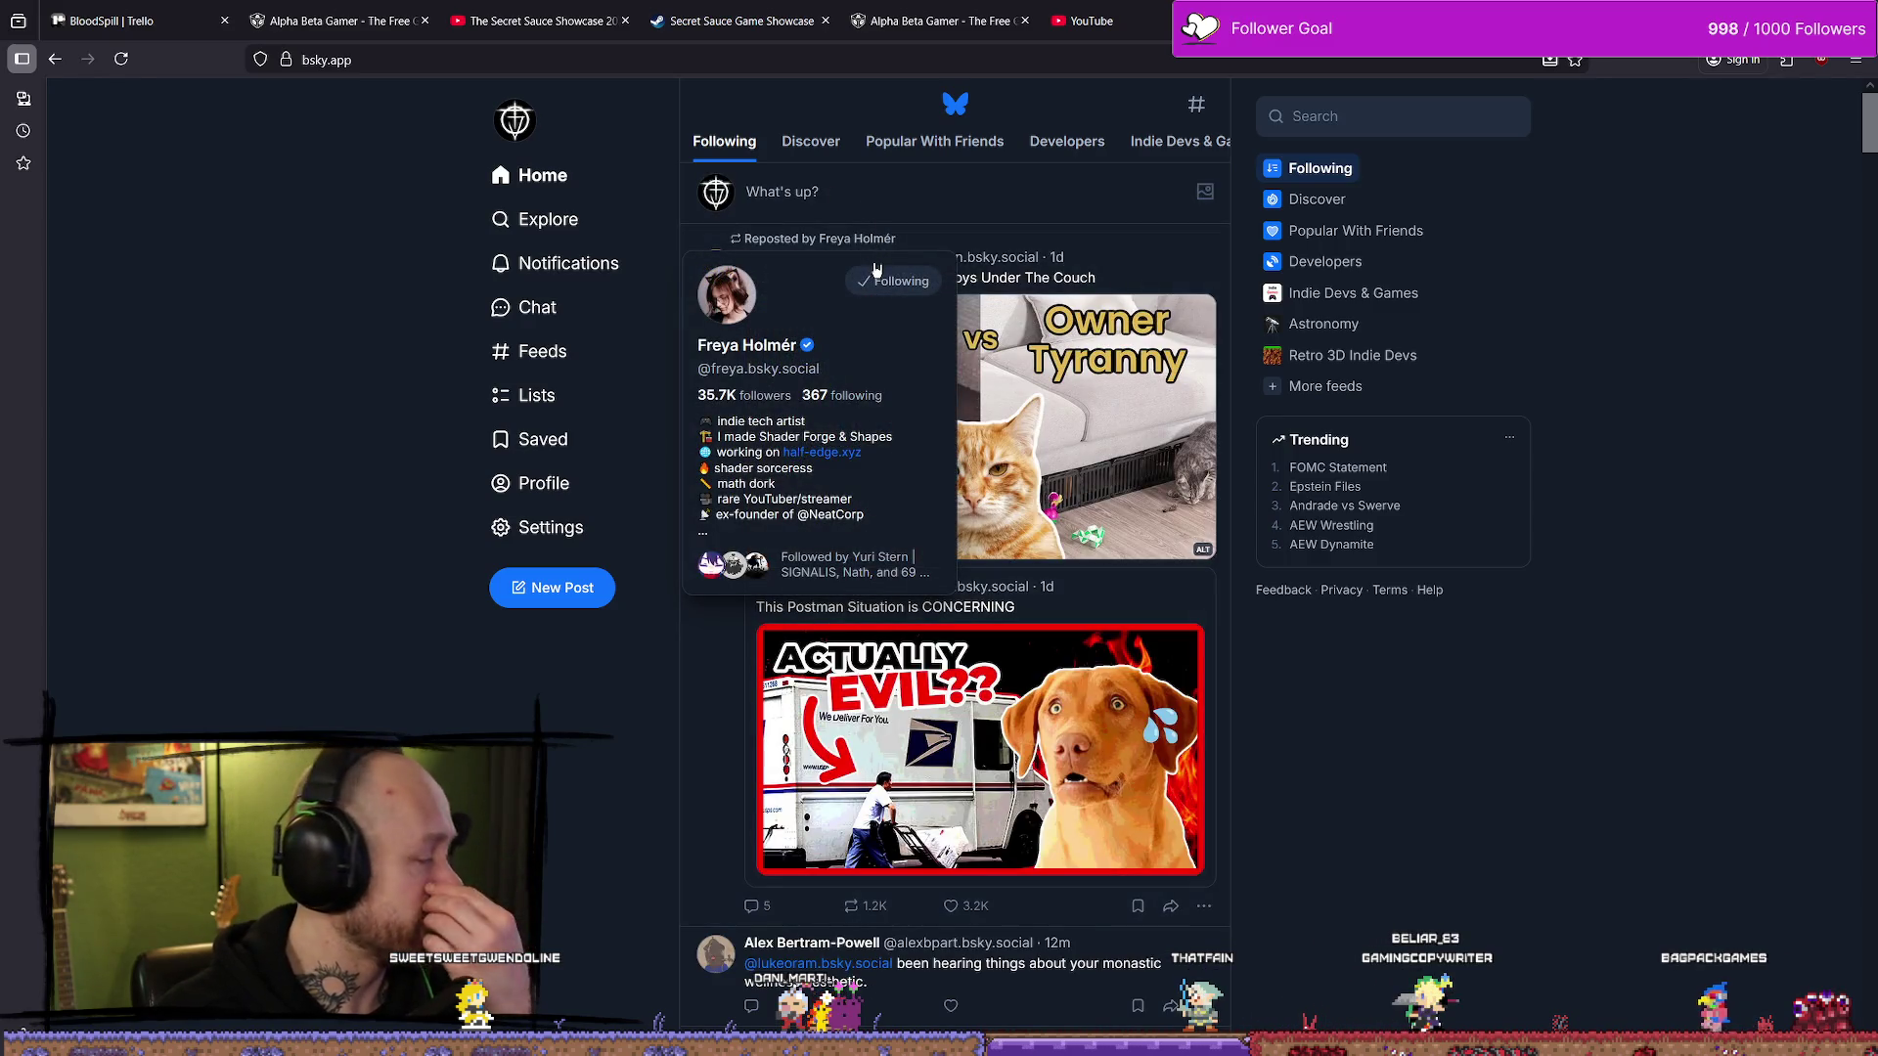
{"action": "scroll", "coordinate": [877, 271], "scroll_direction": "down", "scroll_amount": 2}
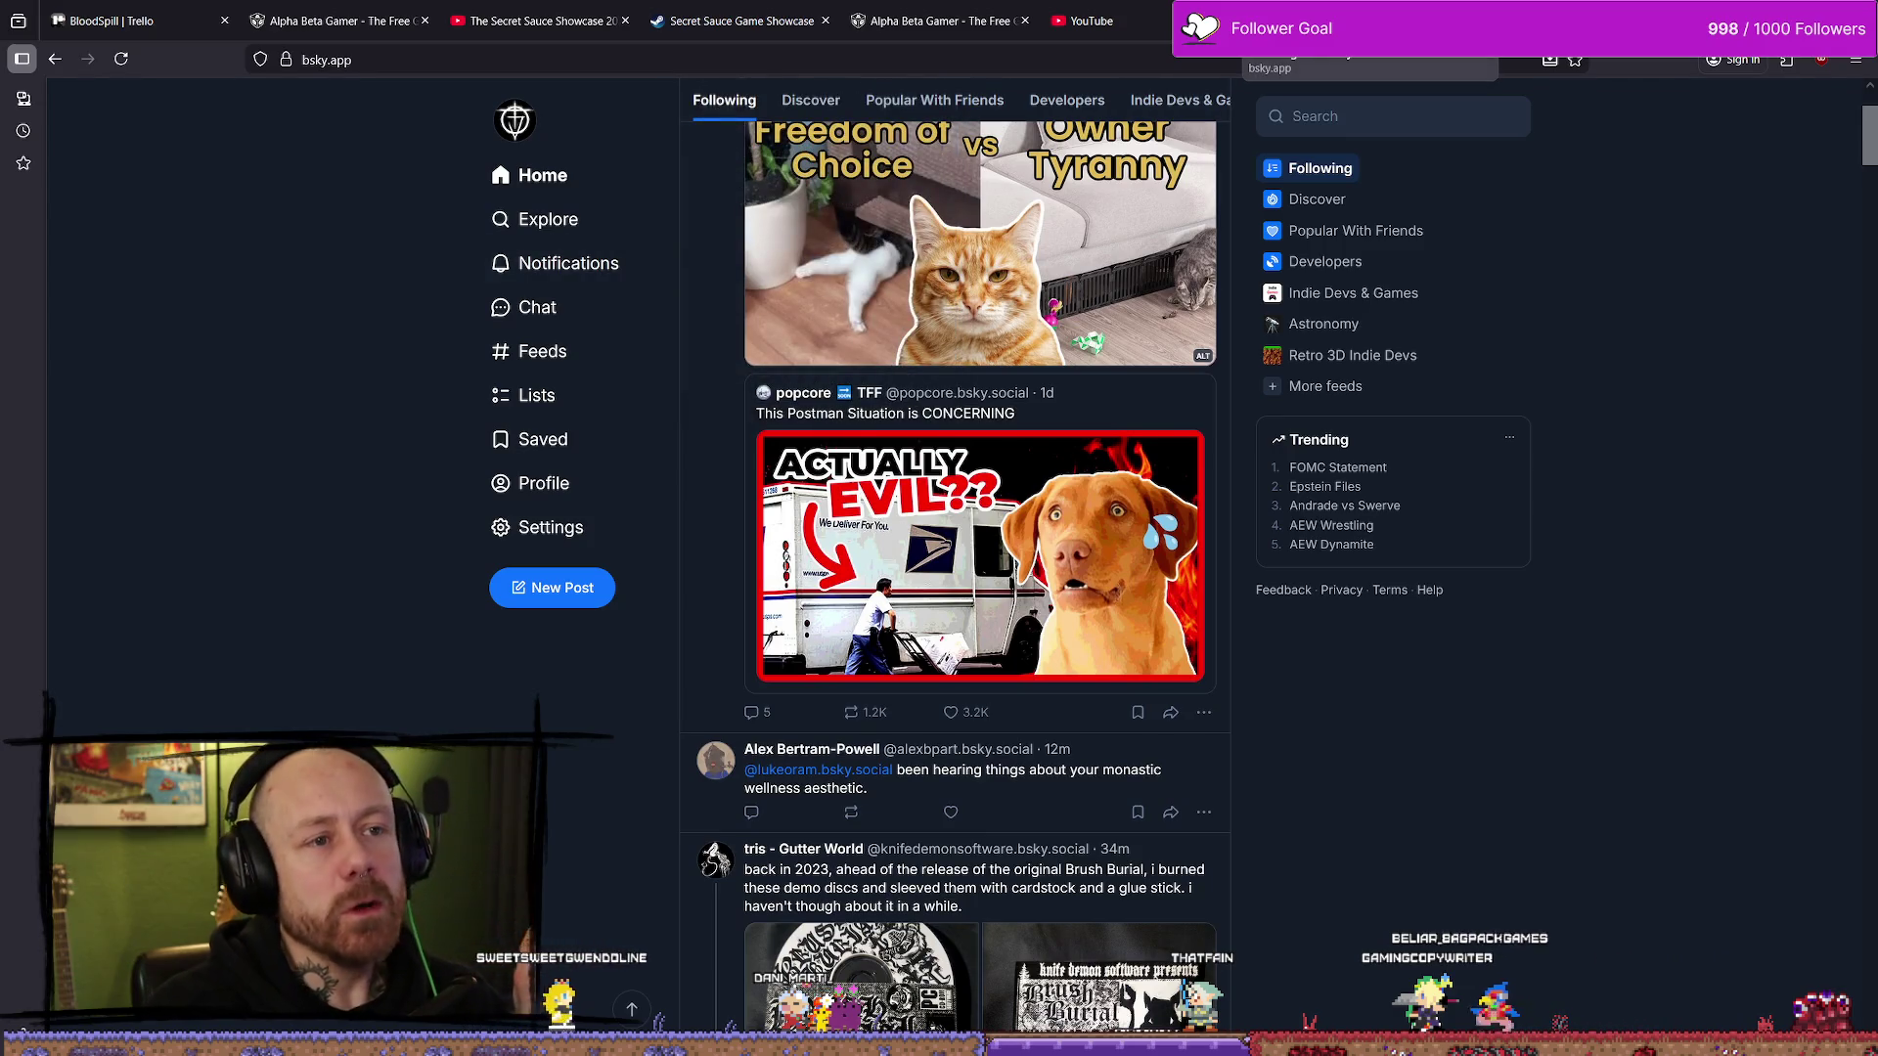
{"action": "left_click", "coordinate": [1370, 21]}
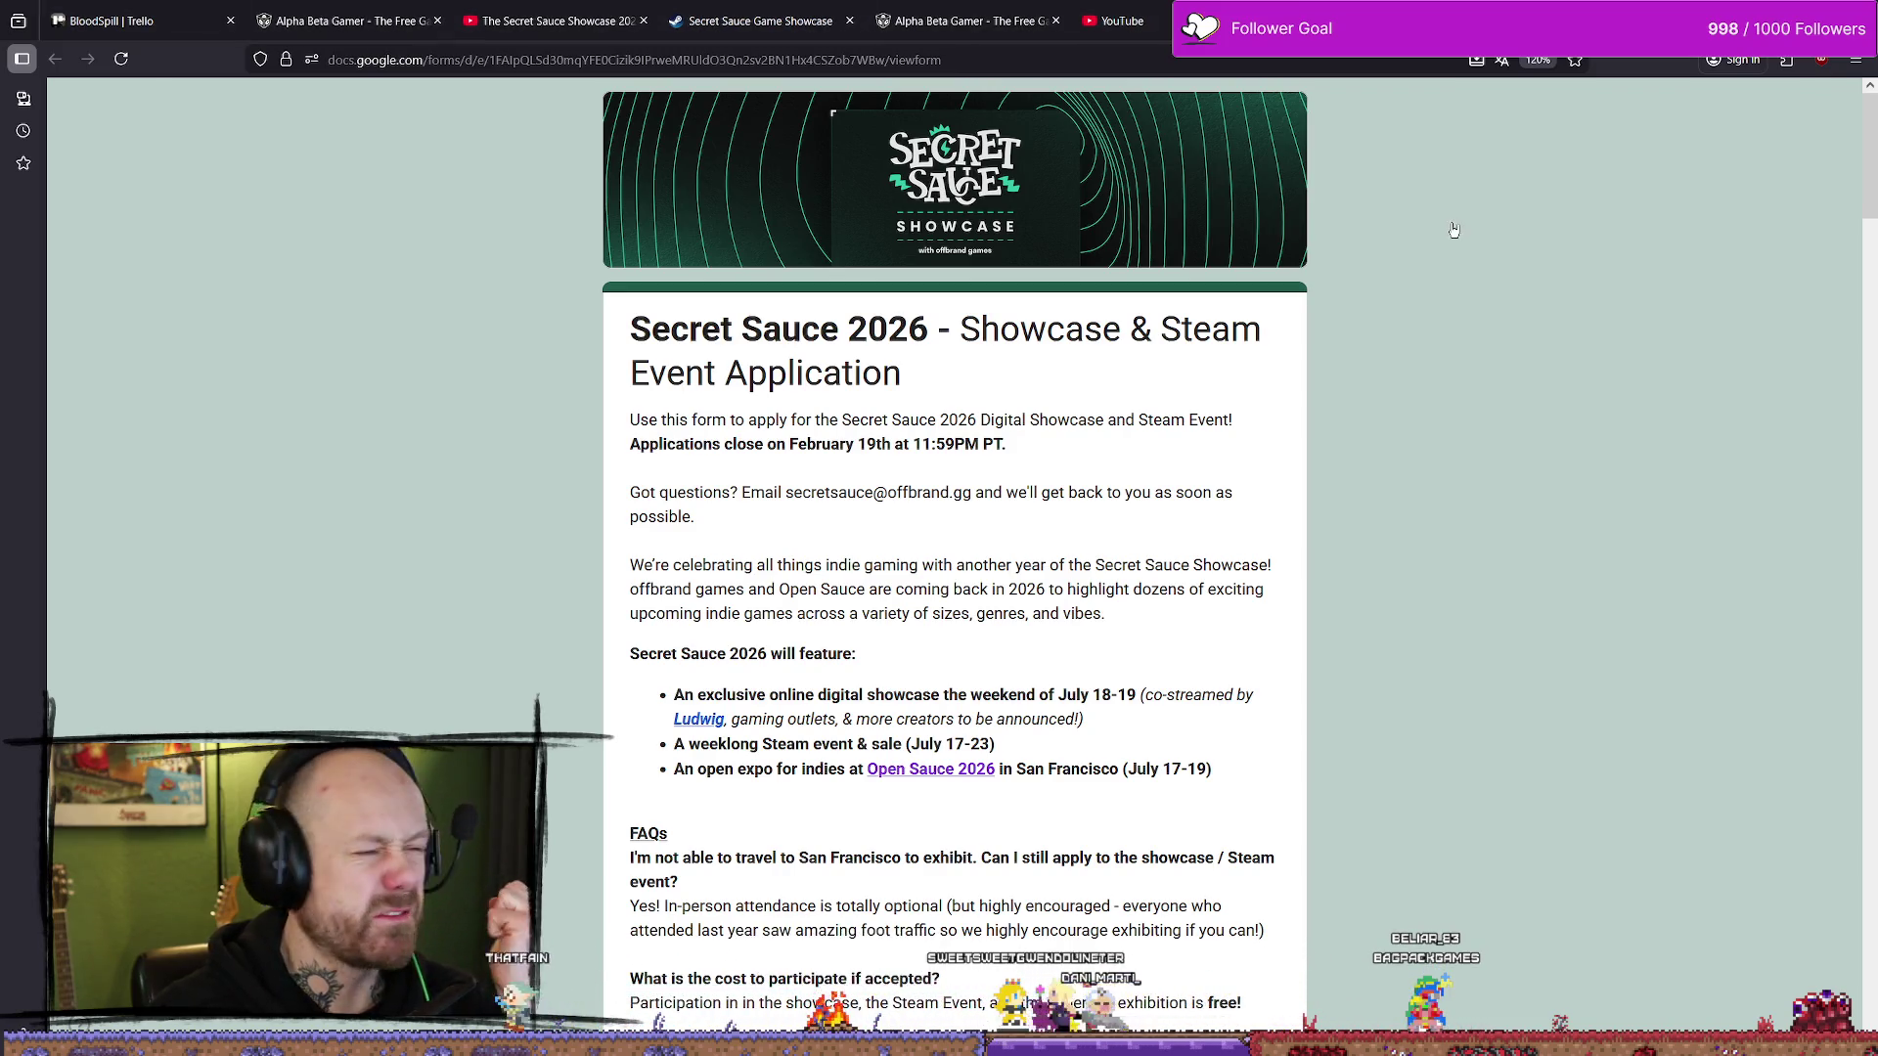
{"action": "scroll", "coordinate": [883, 471], "scroll_direction": "down", "scroll_amount": 2}
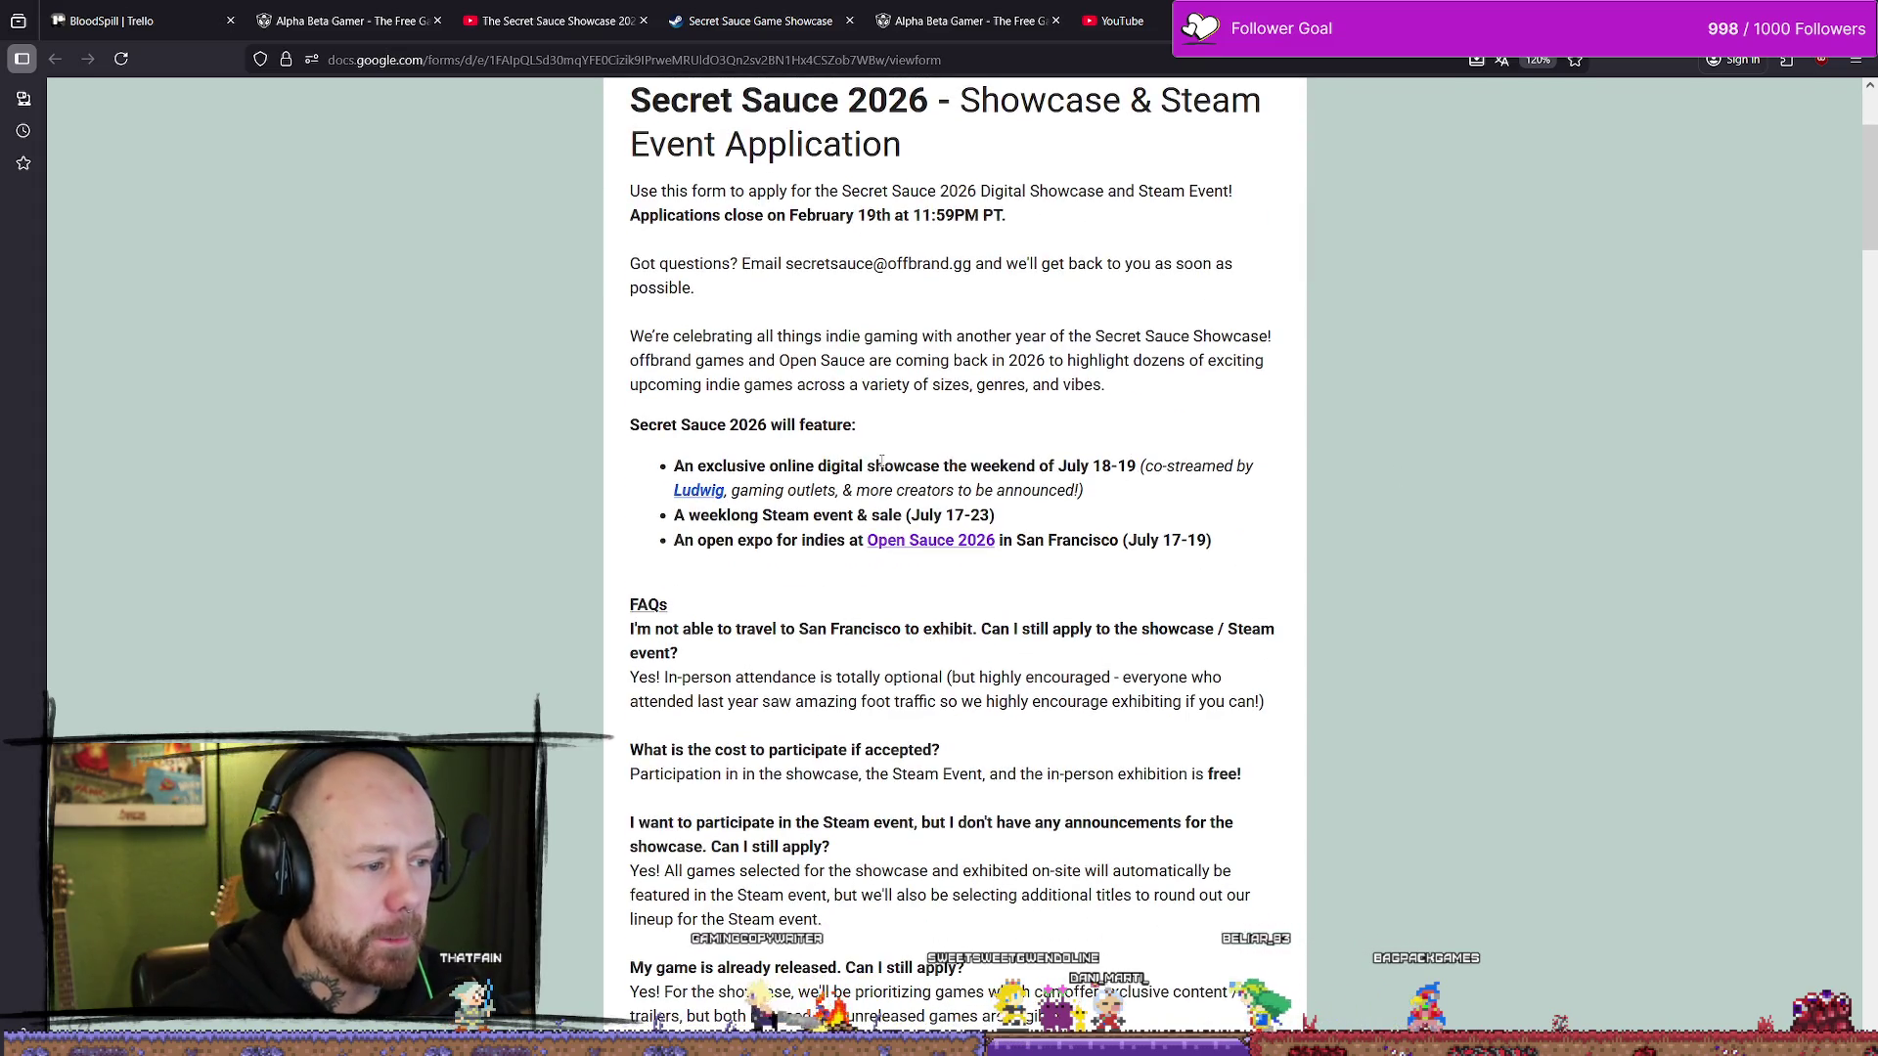
{"action": "scroll", "coordinate": [881, 461], "scroll_direction": "down", "scroll_amount": 2}
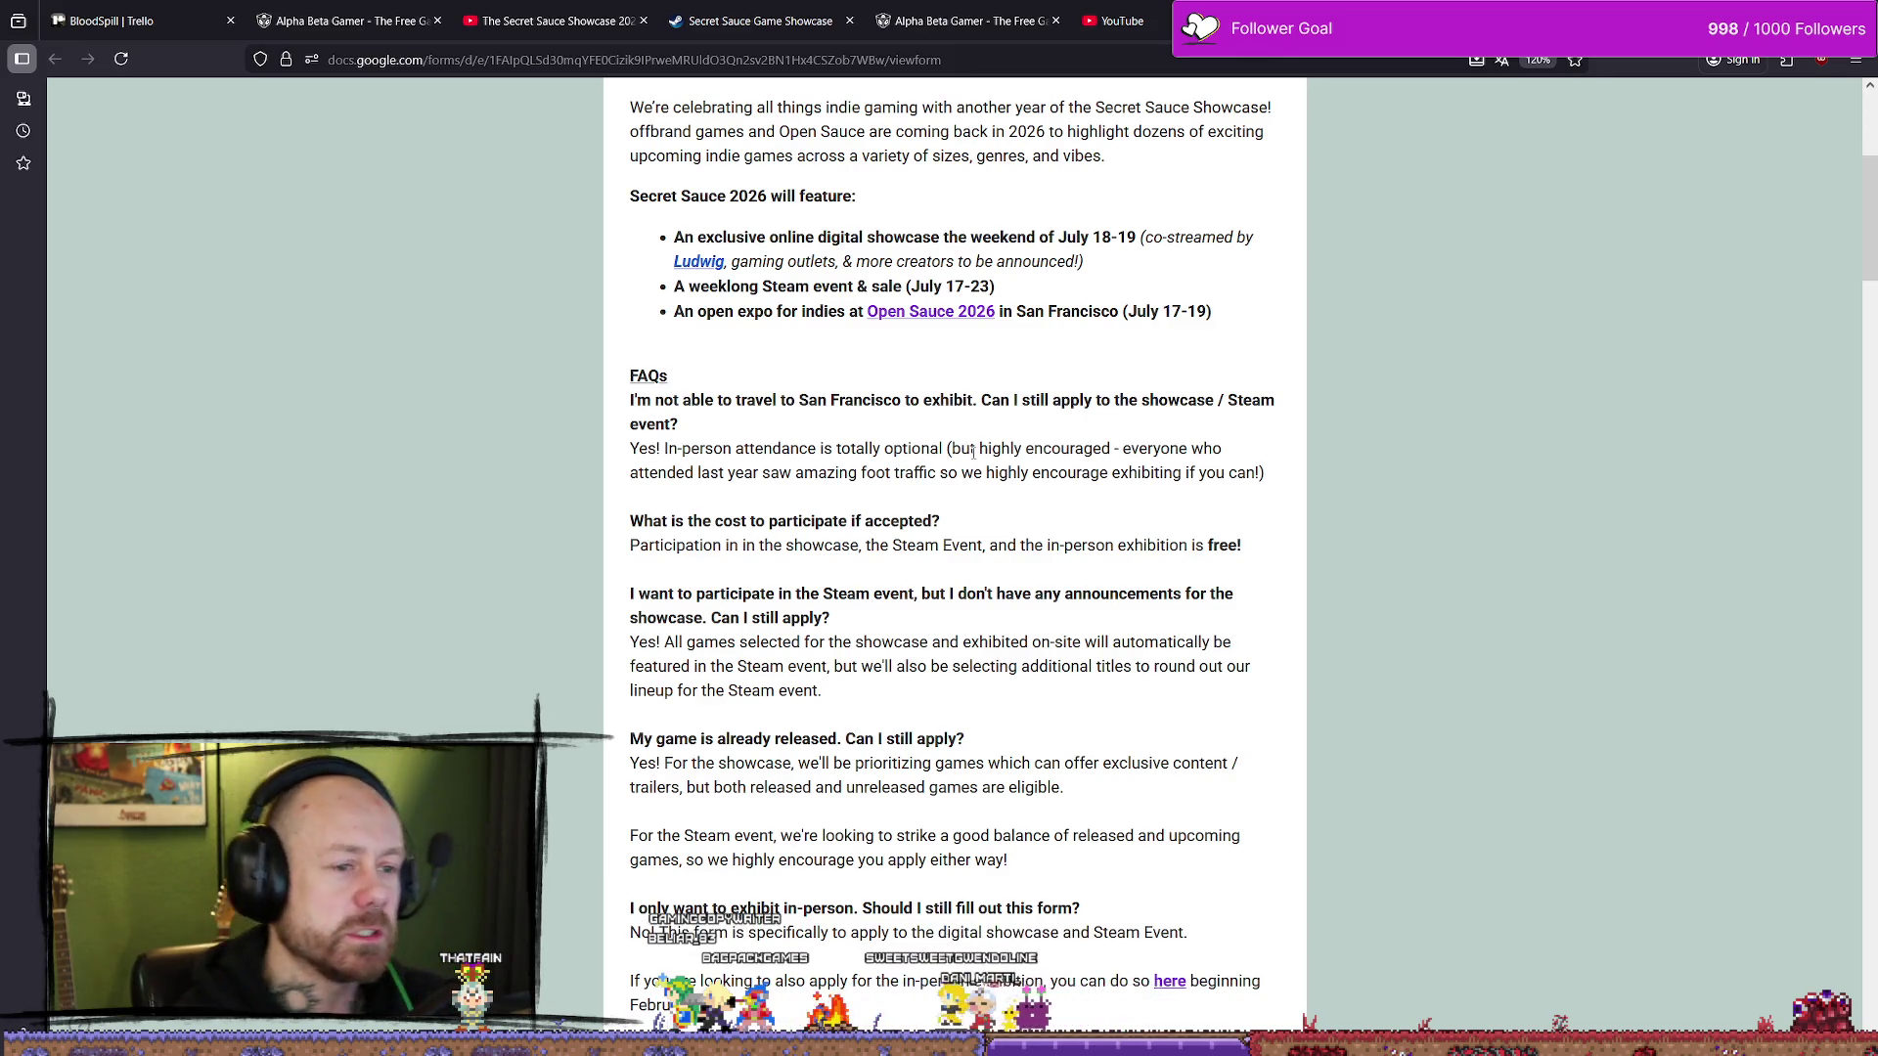
{"action": "mouse_move", "coordinate": [951, 448]}
{"action": "left_mouse_down"}
{"action": "mouse_move", "coordinate": [1159, 450]}
{"action": "mouse_move", "coordinate": [1261, 473]}
{"action": "left_mouse_up"}
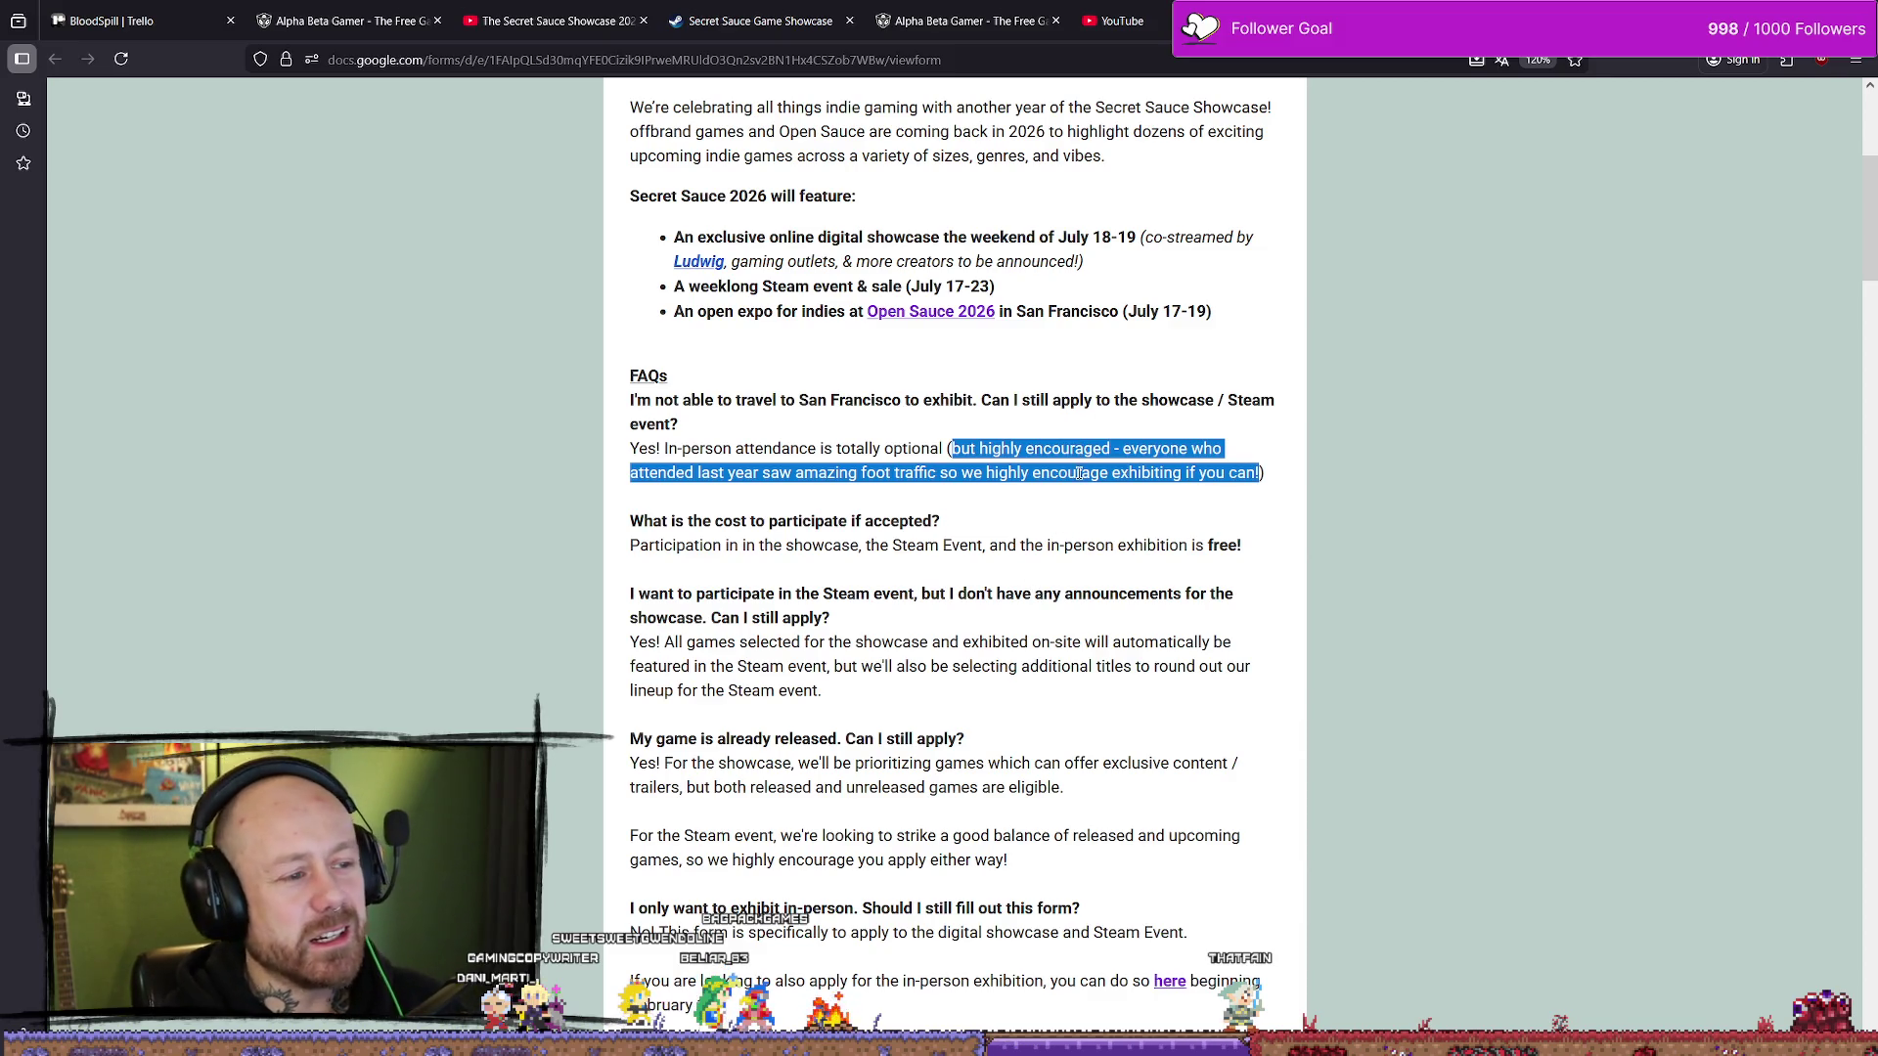
{"action": "left_click", "coordinate": [1078, 473]}
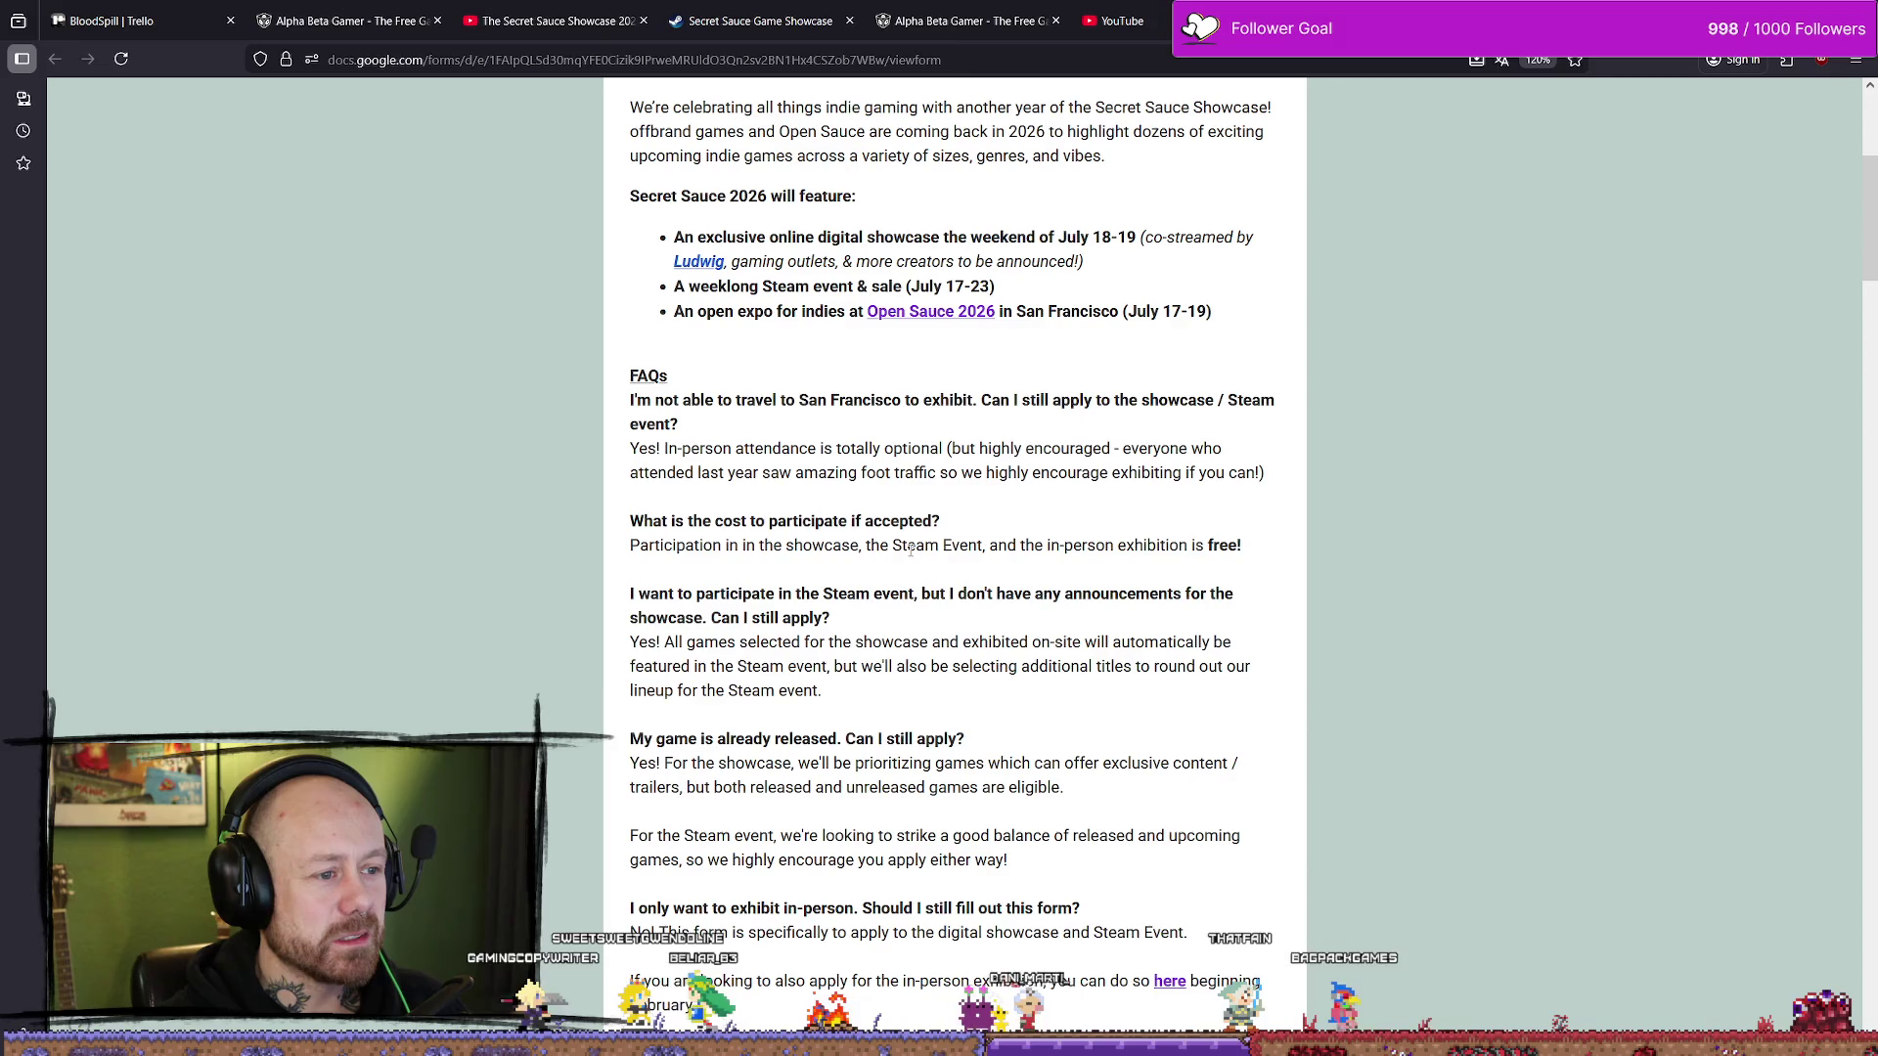
{"action": "left_click_drag", "start_coordinate": [721, 572], "coordinate": [1134, 547]}
{"action": "left_click", "coordinate": [1197, 549]}
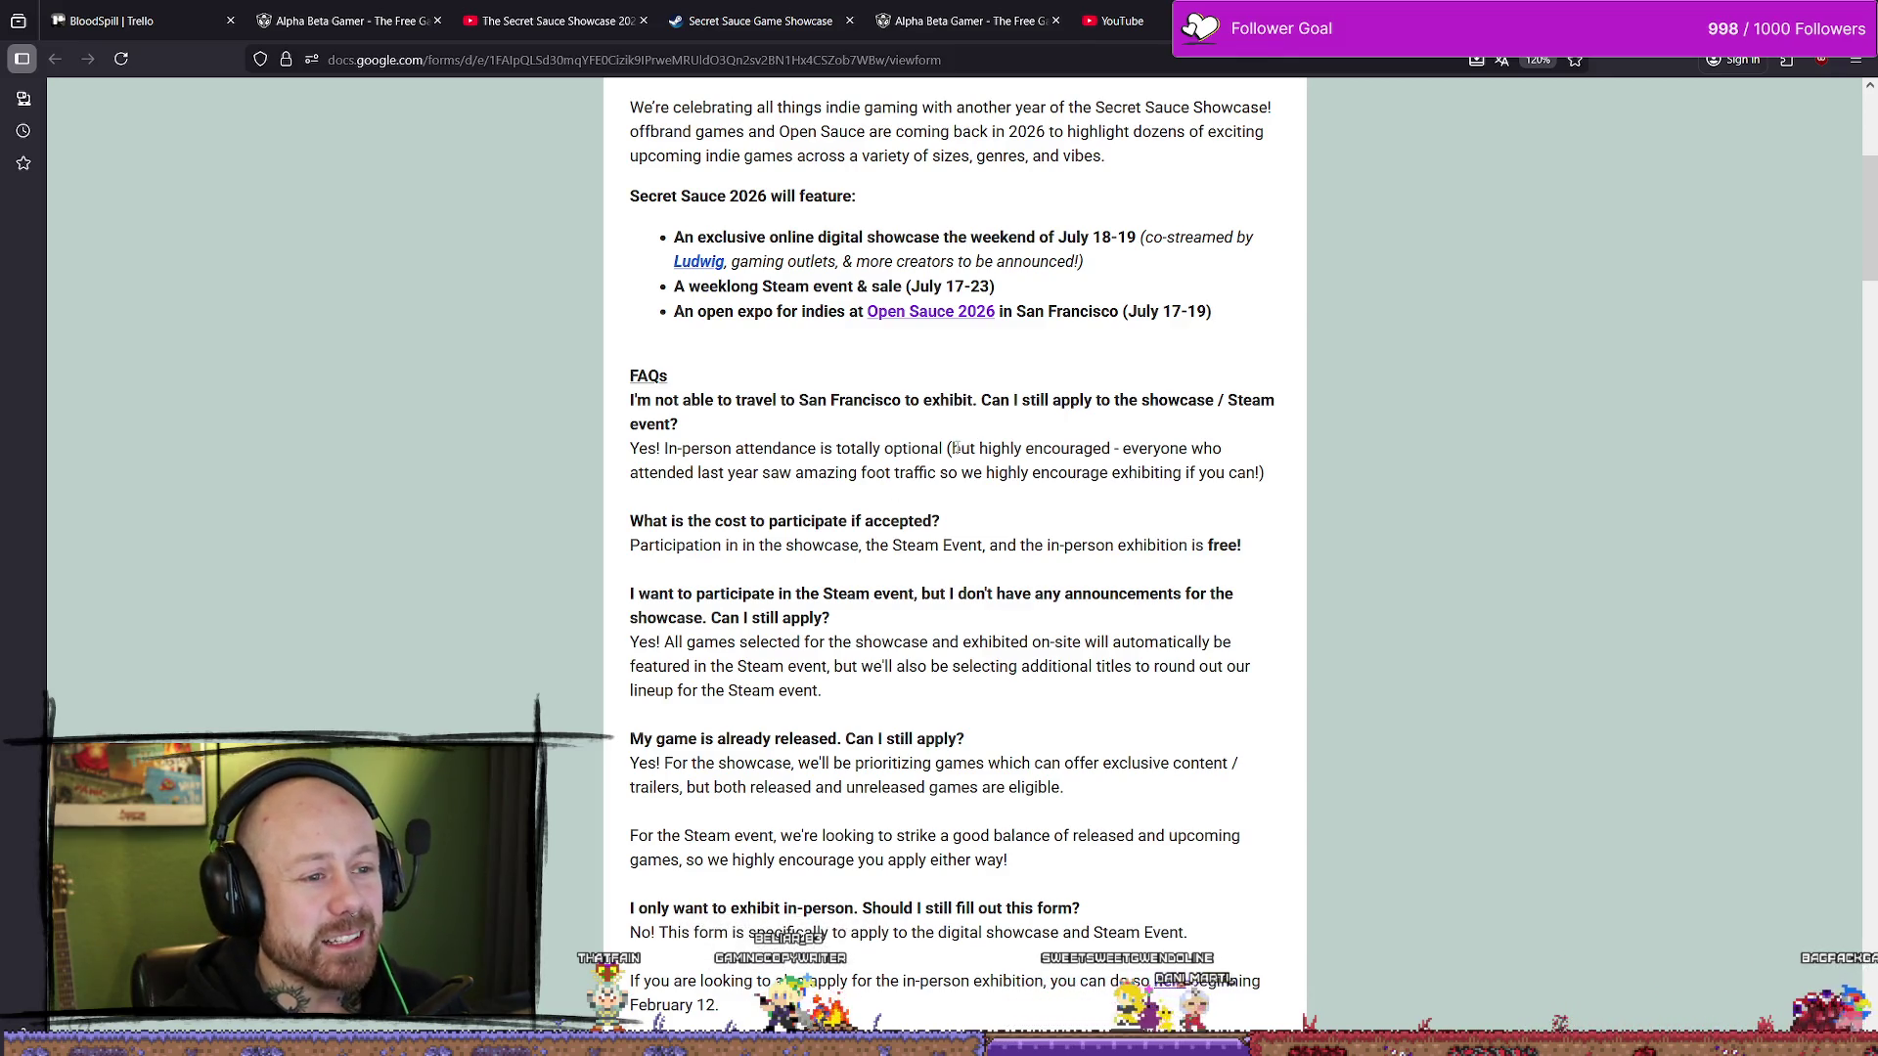
{"action": "left_click_drag", "start_coordinate": [952, 448], "coordinate": [1262, 466]}
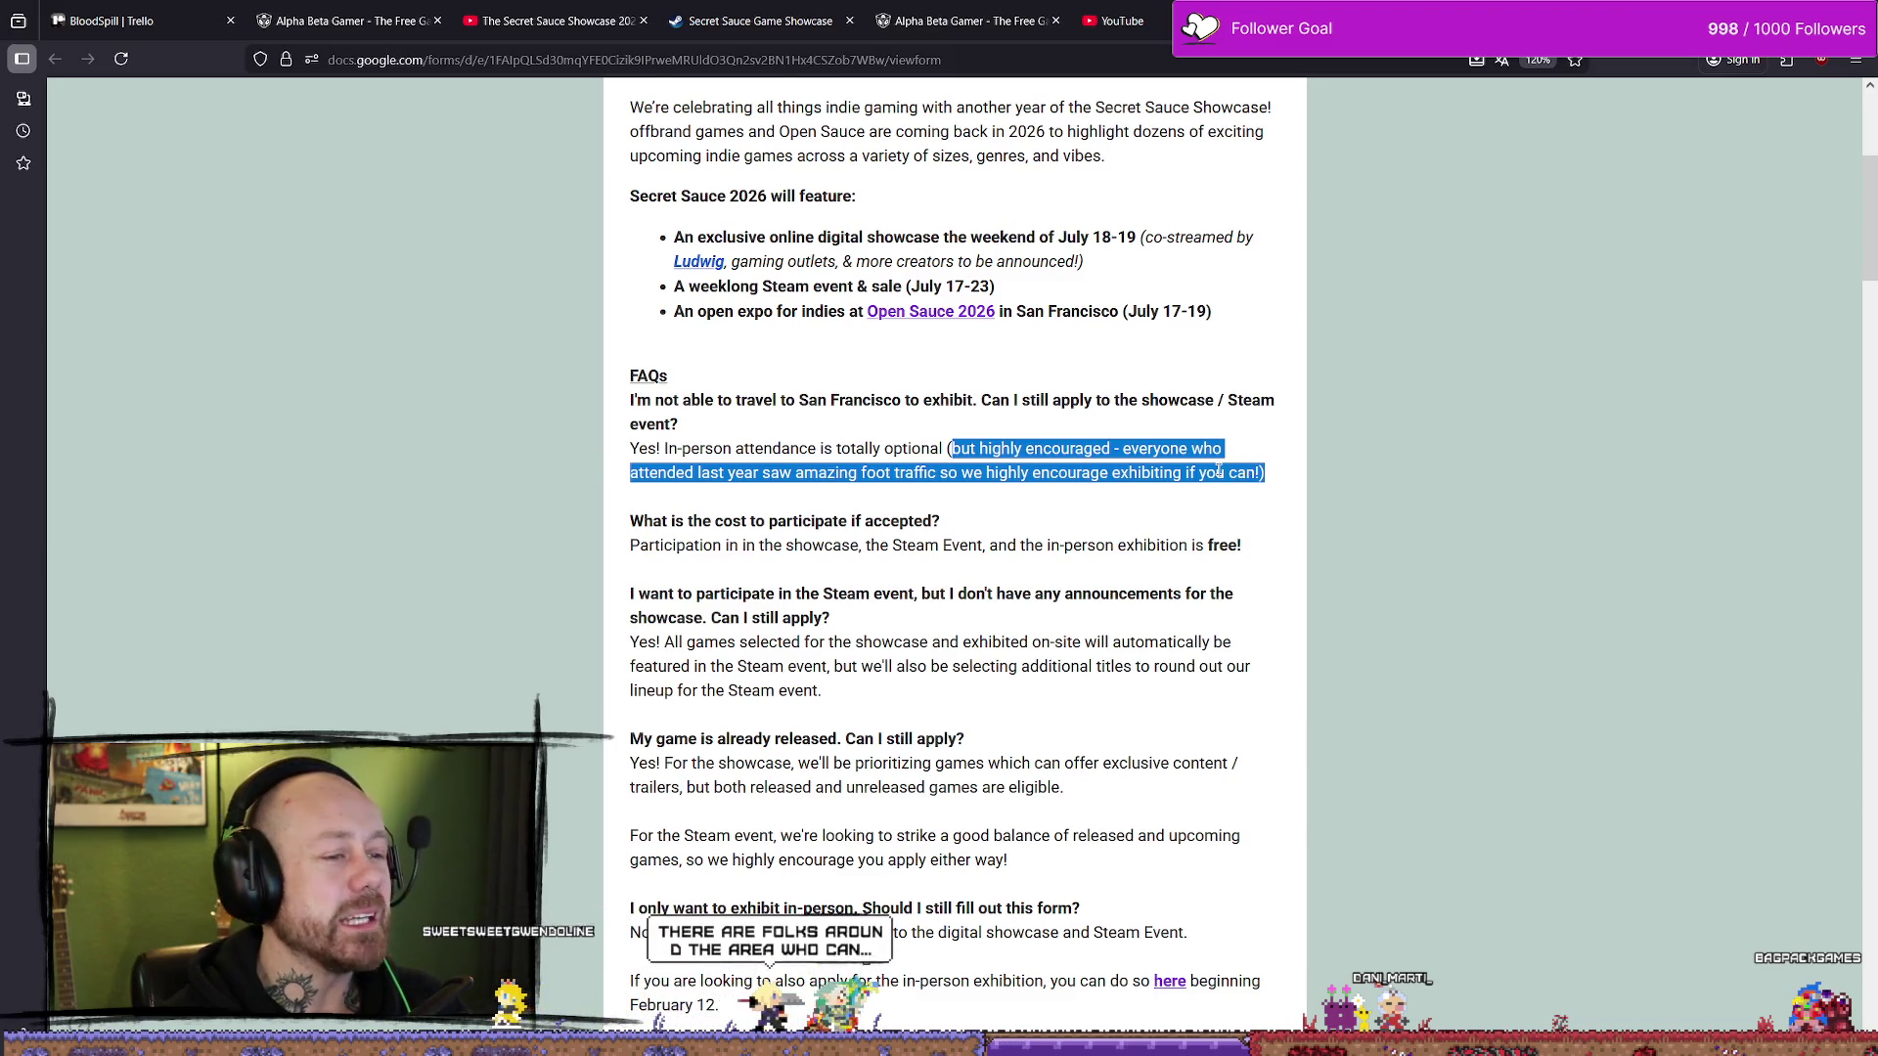
{"action": "left_click", "coordinate": [1217, 470]}
{"action": "left_click_drag", "start_coordinate": [952, 448], "coordinate": [1256, 476]}
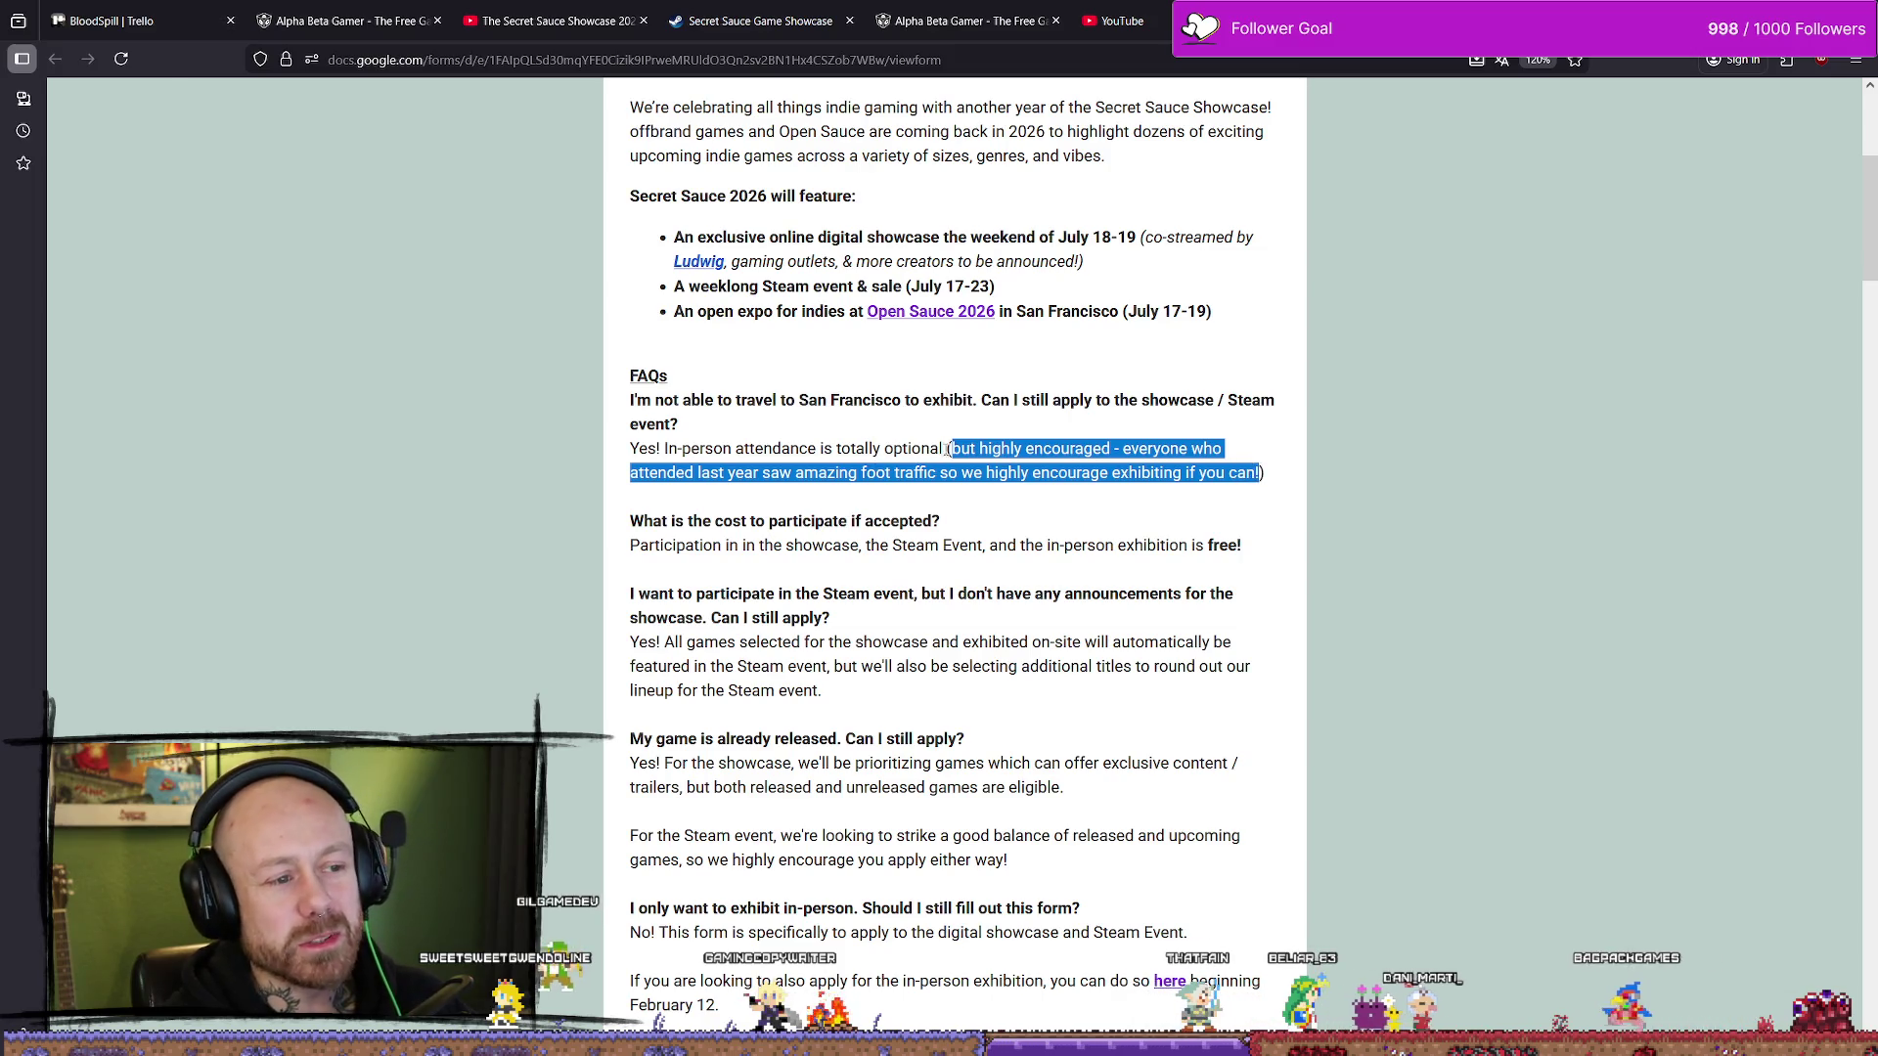
{"action": "left_click", "coordinate": [1126, 447]}
{"action": "double_click", "coordinate": [1127, 448]}
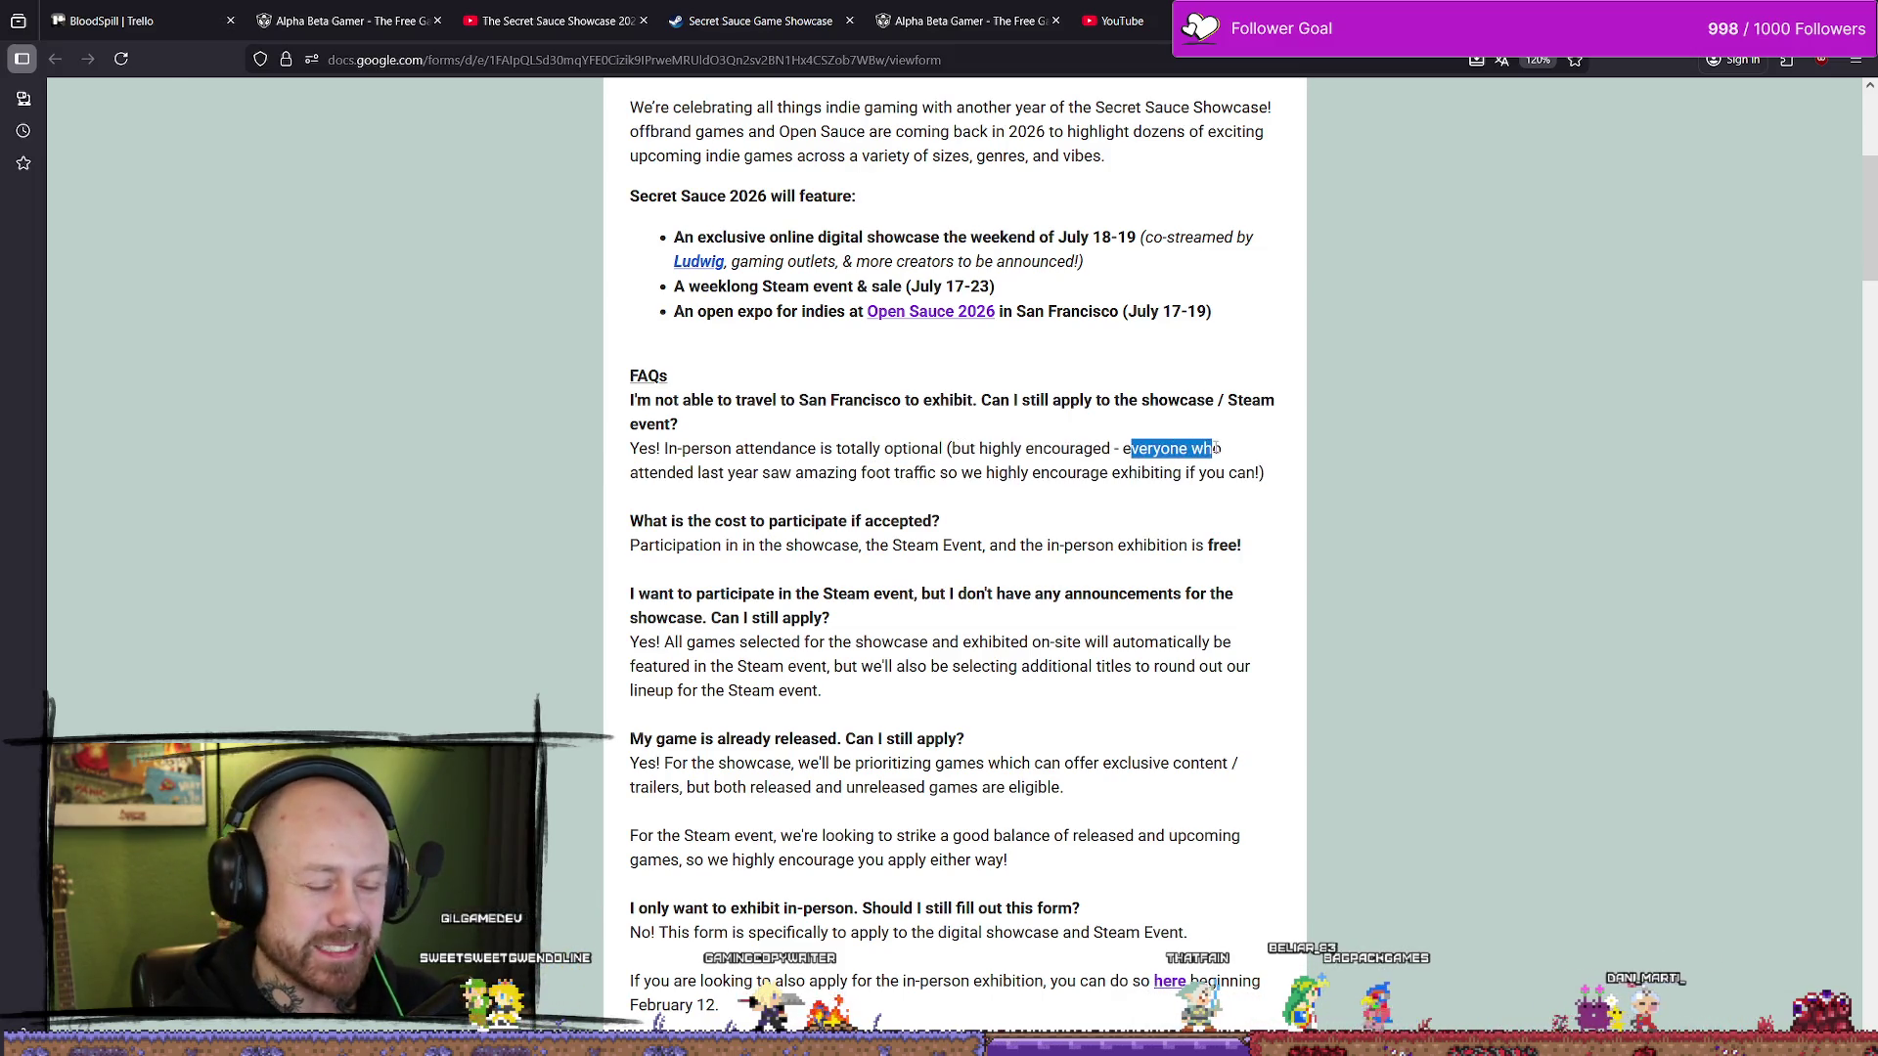
{"action": "left_click", "coordinate": [988, 473]}
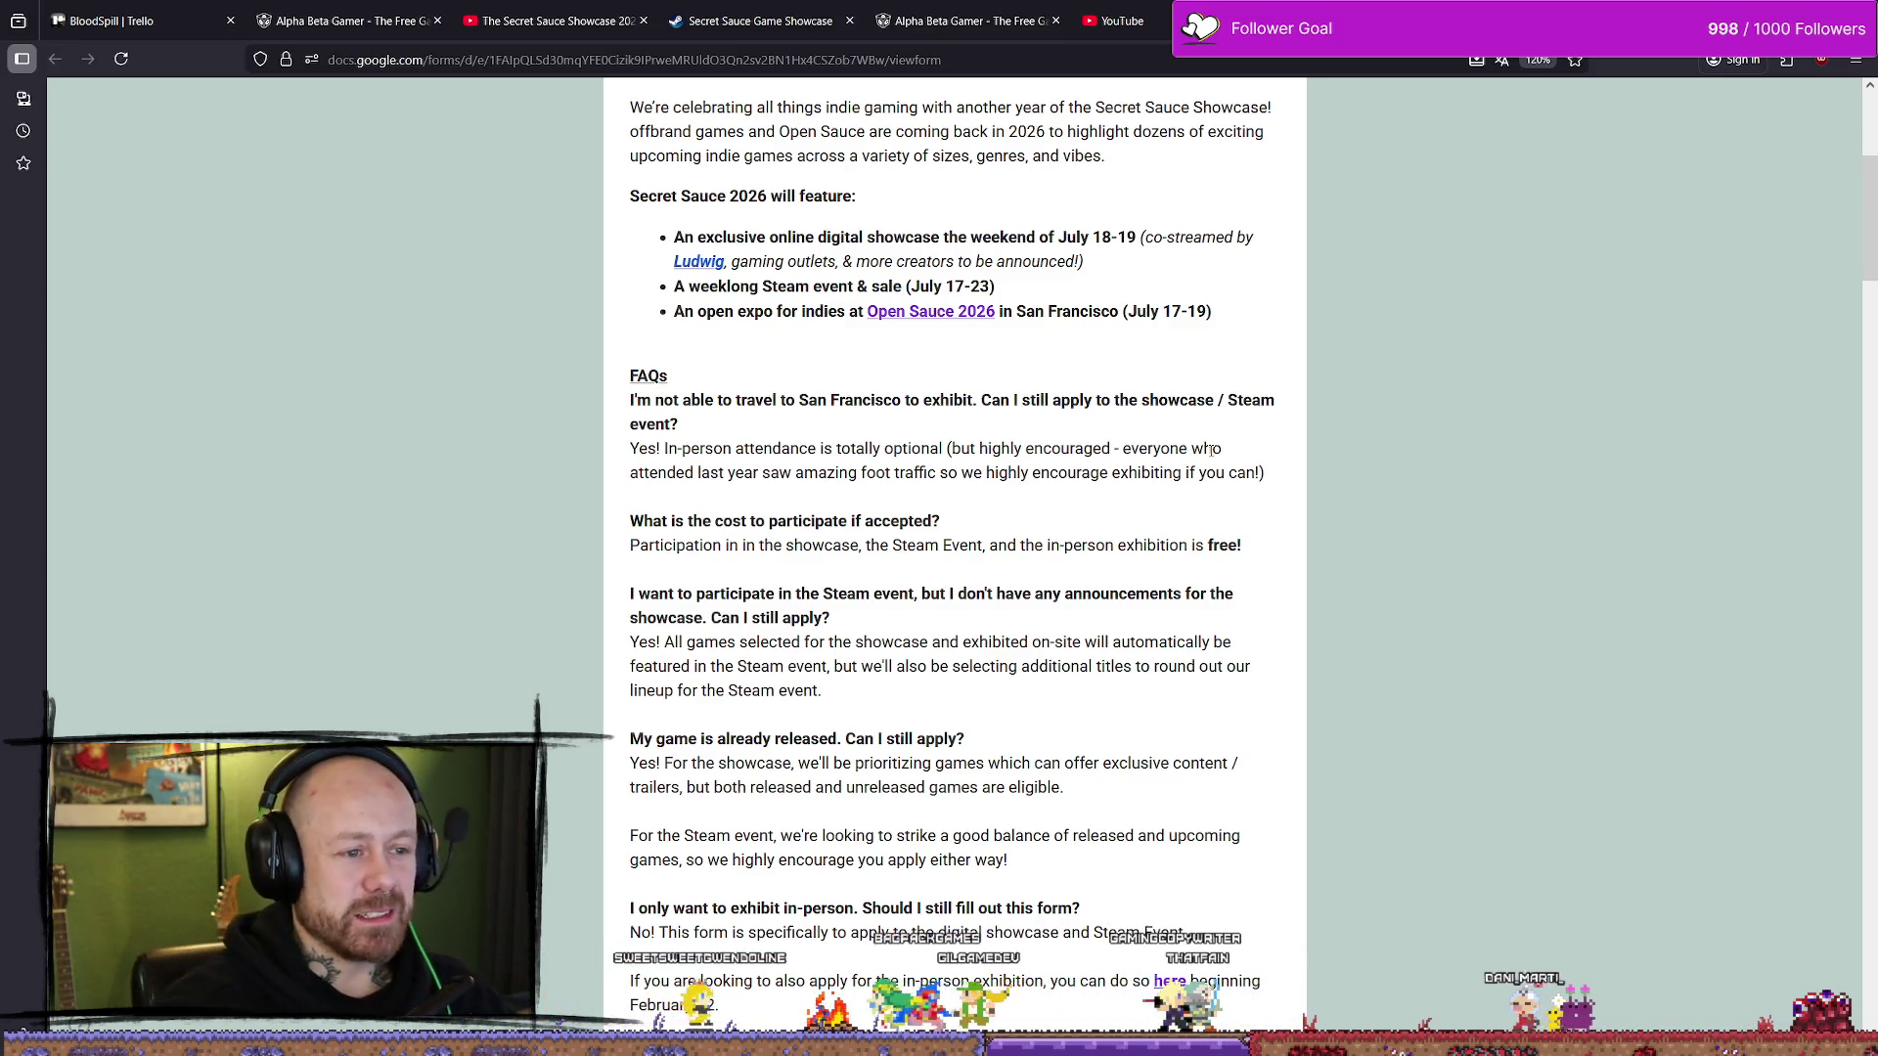
{"action": "scroll", "coordinate": [1133, 425], "scroll_direction": "down", "scroll_amount": 2}
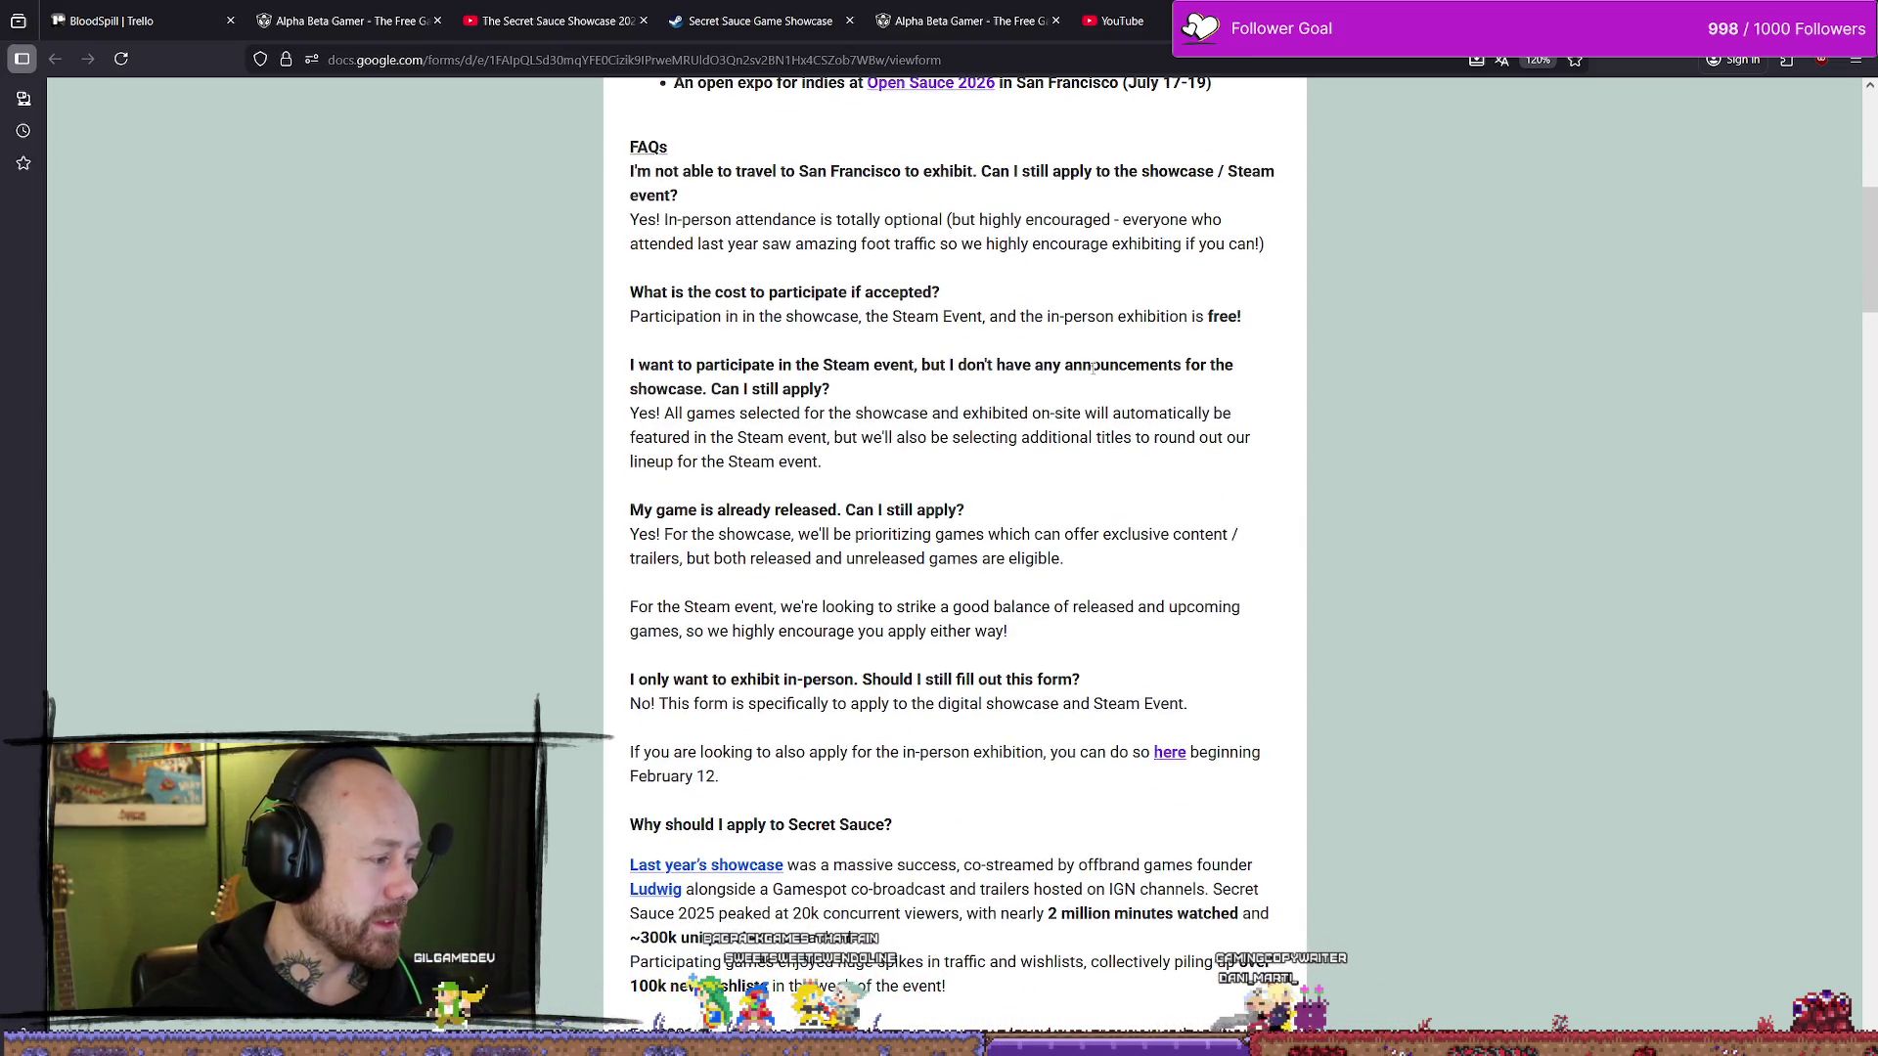
{"action": "scroll", "coordinate": [1096, 362], "scroll_direction": "up", "scroll_amount": 1}
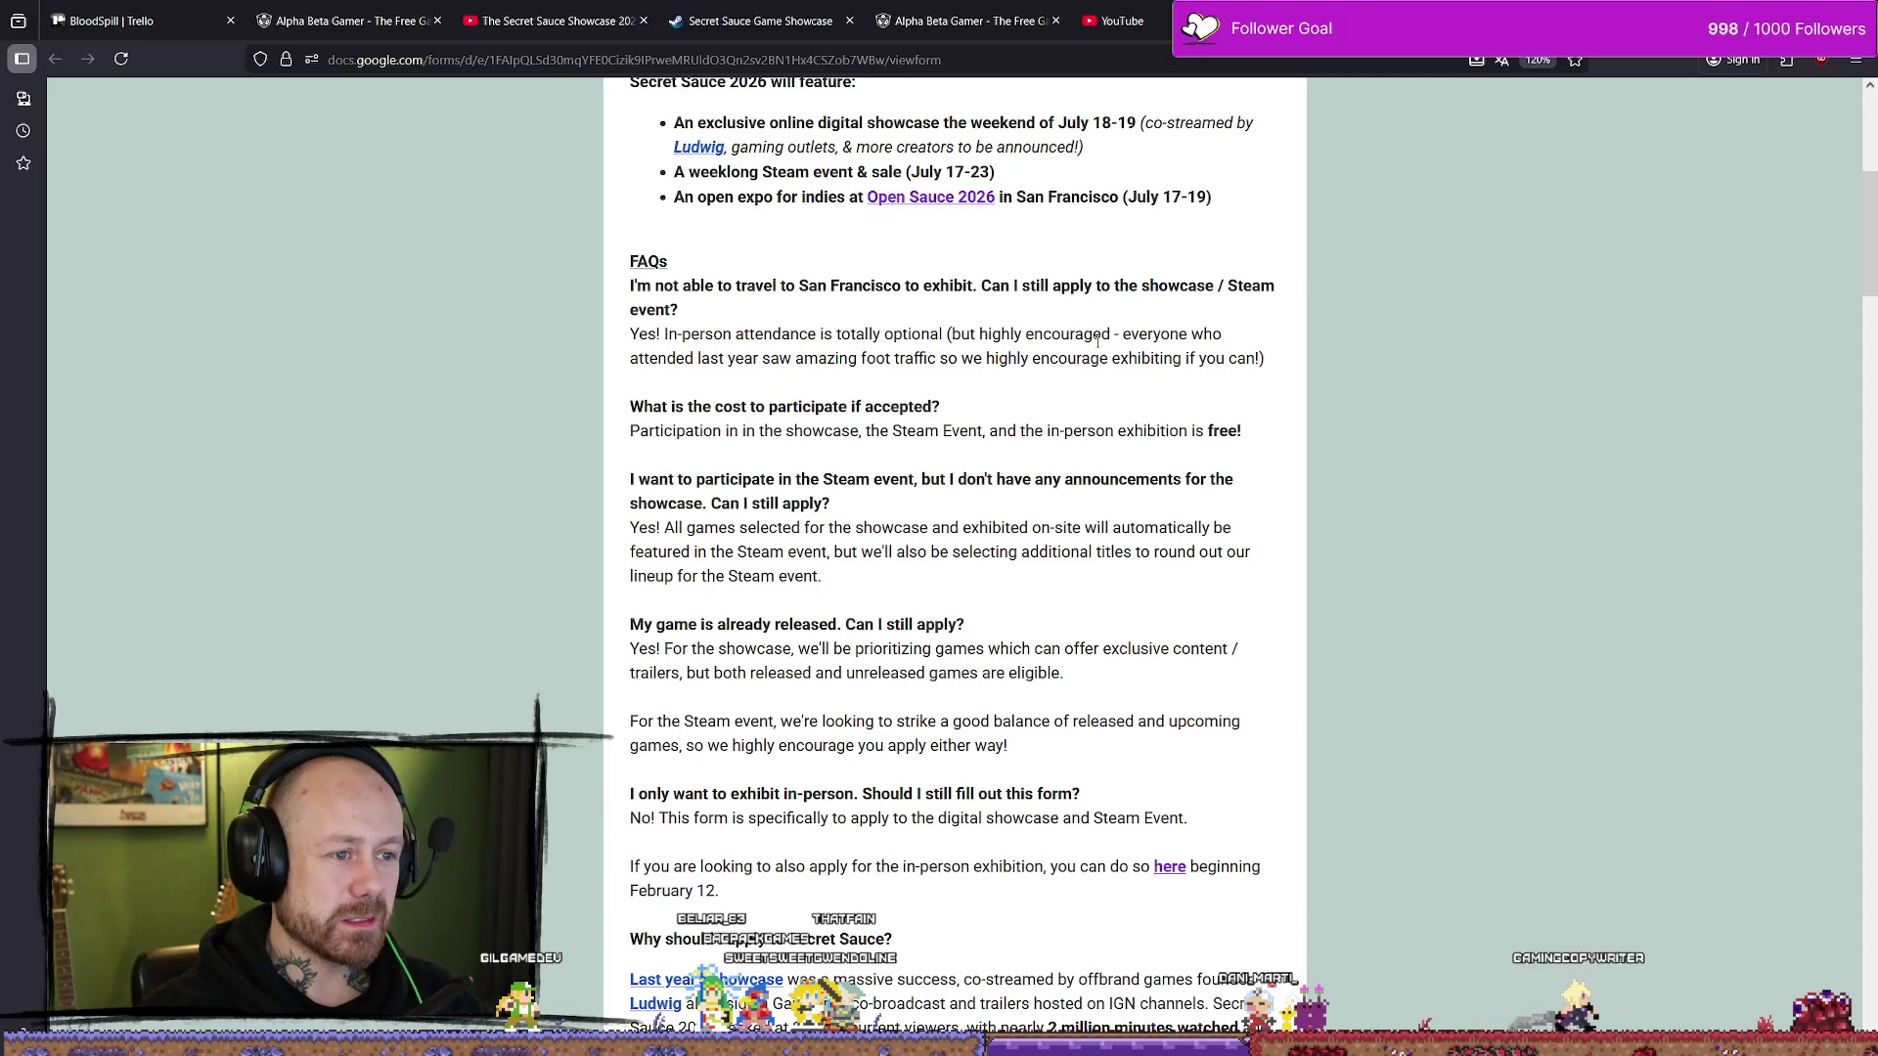
{"action": "scroll", "coordinate": [993, 470], "scroll_direction": "down", "scroll_amount": 1}
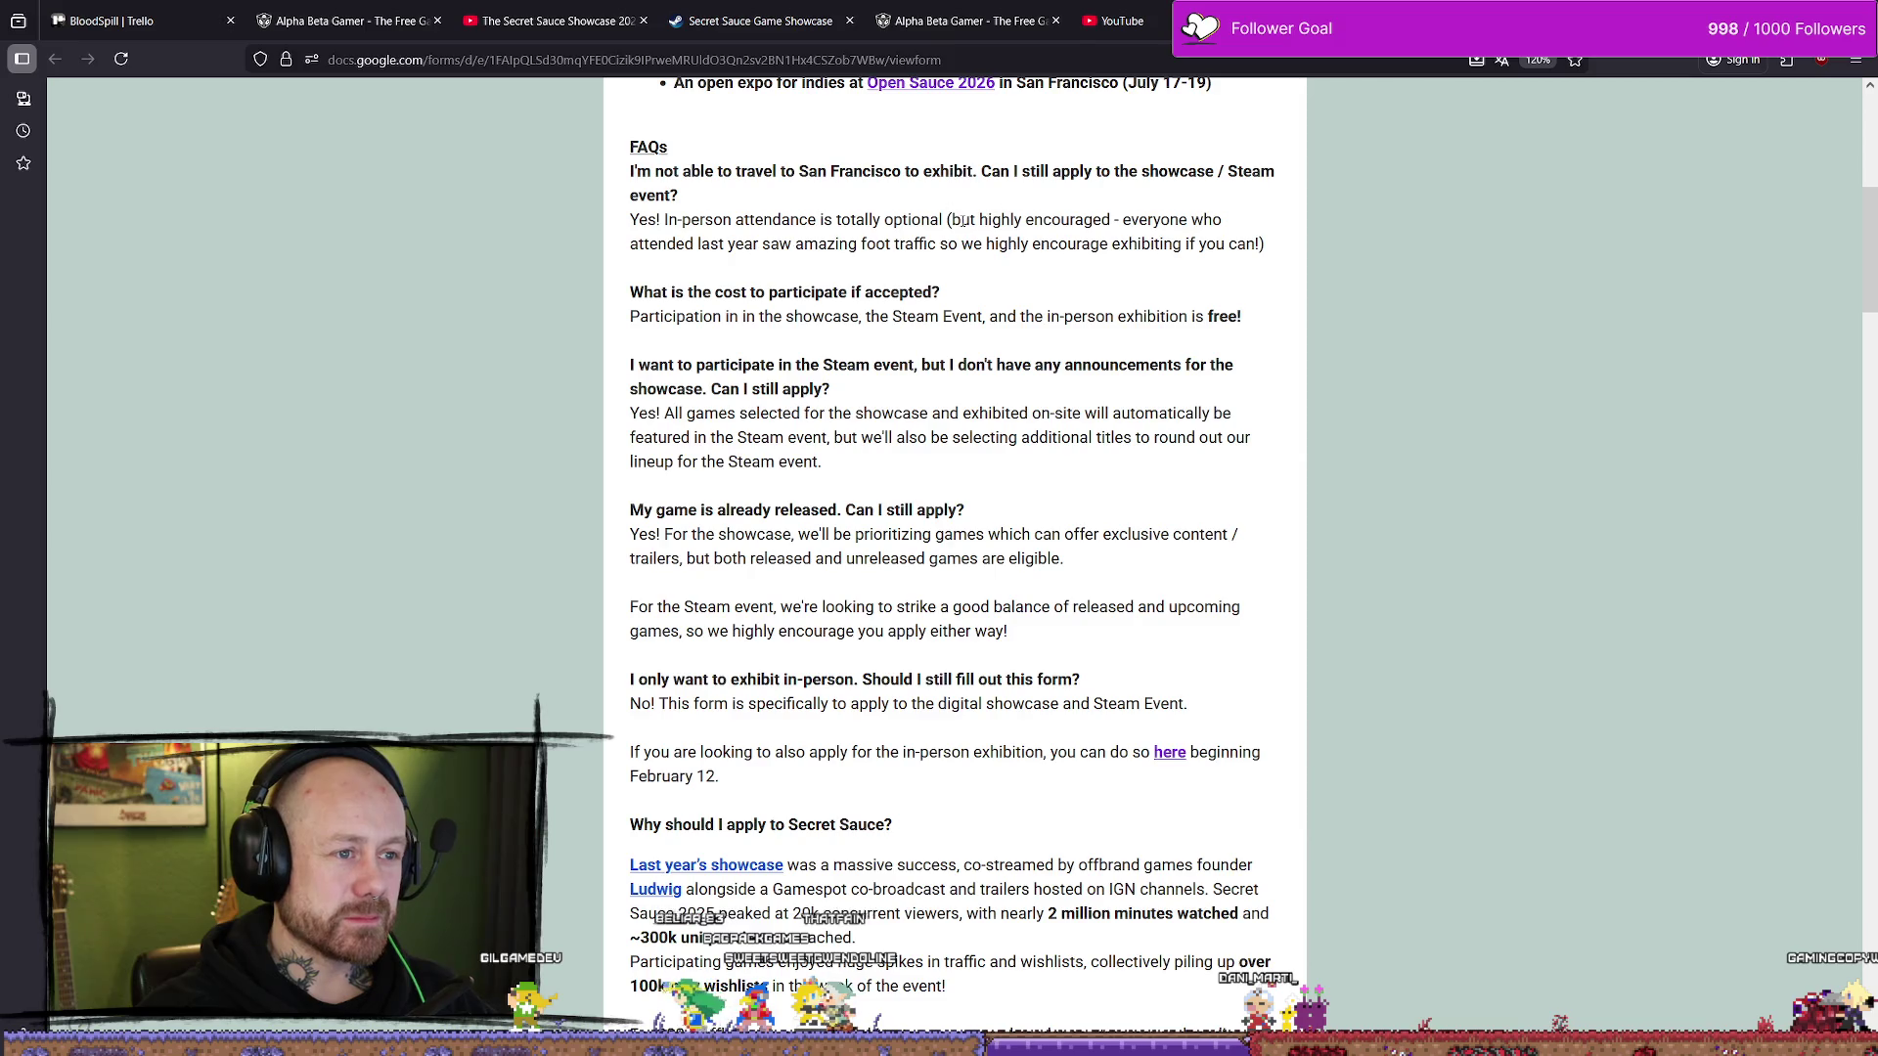
{"action": "left_click_drag", "start_coordinate": [953, 219], "coordinate": [1103, 219]}
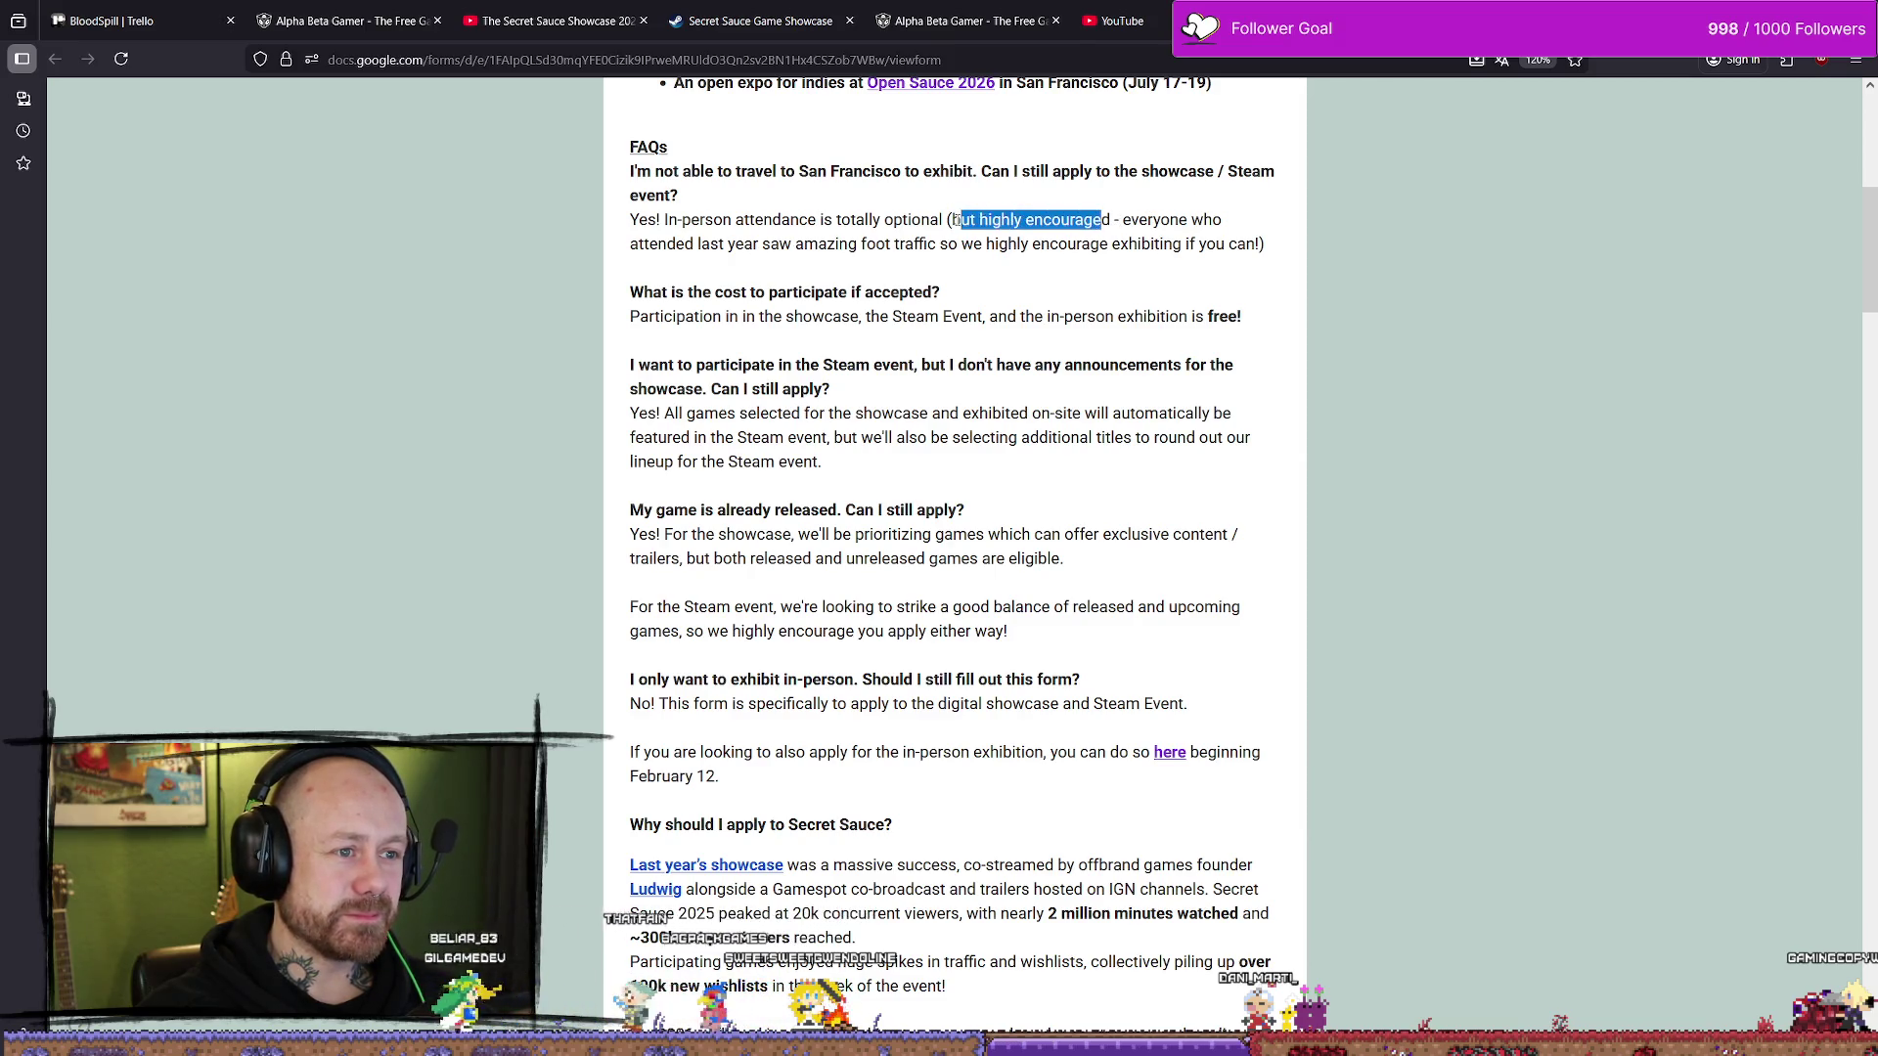
{"action": "left_click", "coordinate": [971, 316]}
{"action": "scroll", "coordinate": [971, 316], "scroll_direction": "down", "scroll_amount": 1}
{"action": "scroll", "coordinate": [971, 316], "scroll_direction": "up", "scroll_amount": 1}
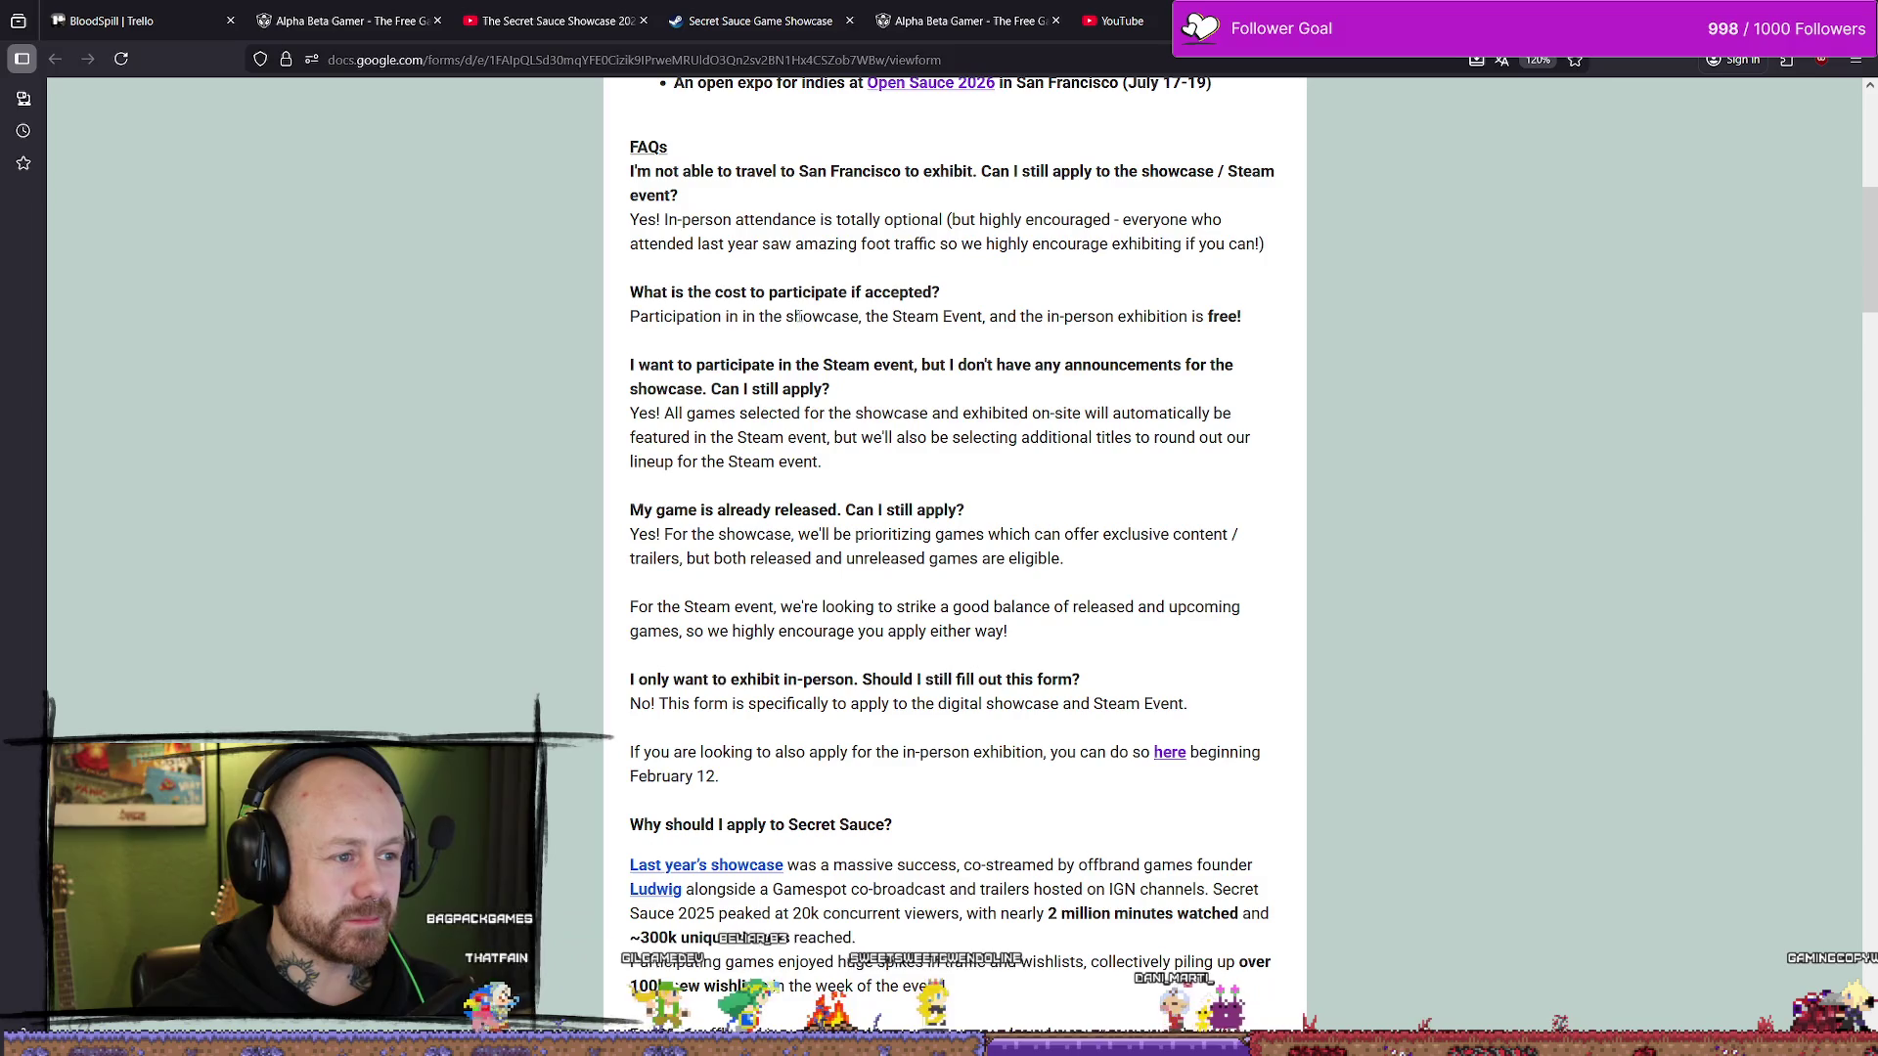
{"action": "left_click_drag", "start_coordinate": [803, 316], "coordinate": [939, 315]}
{"action": "left_click", "coordinate": [975, 322]}
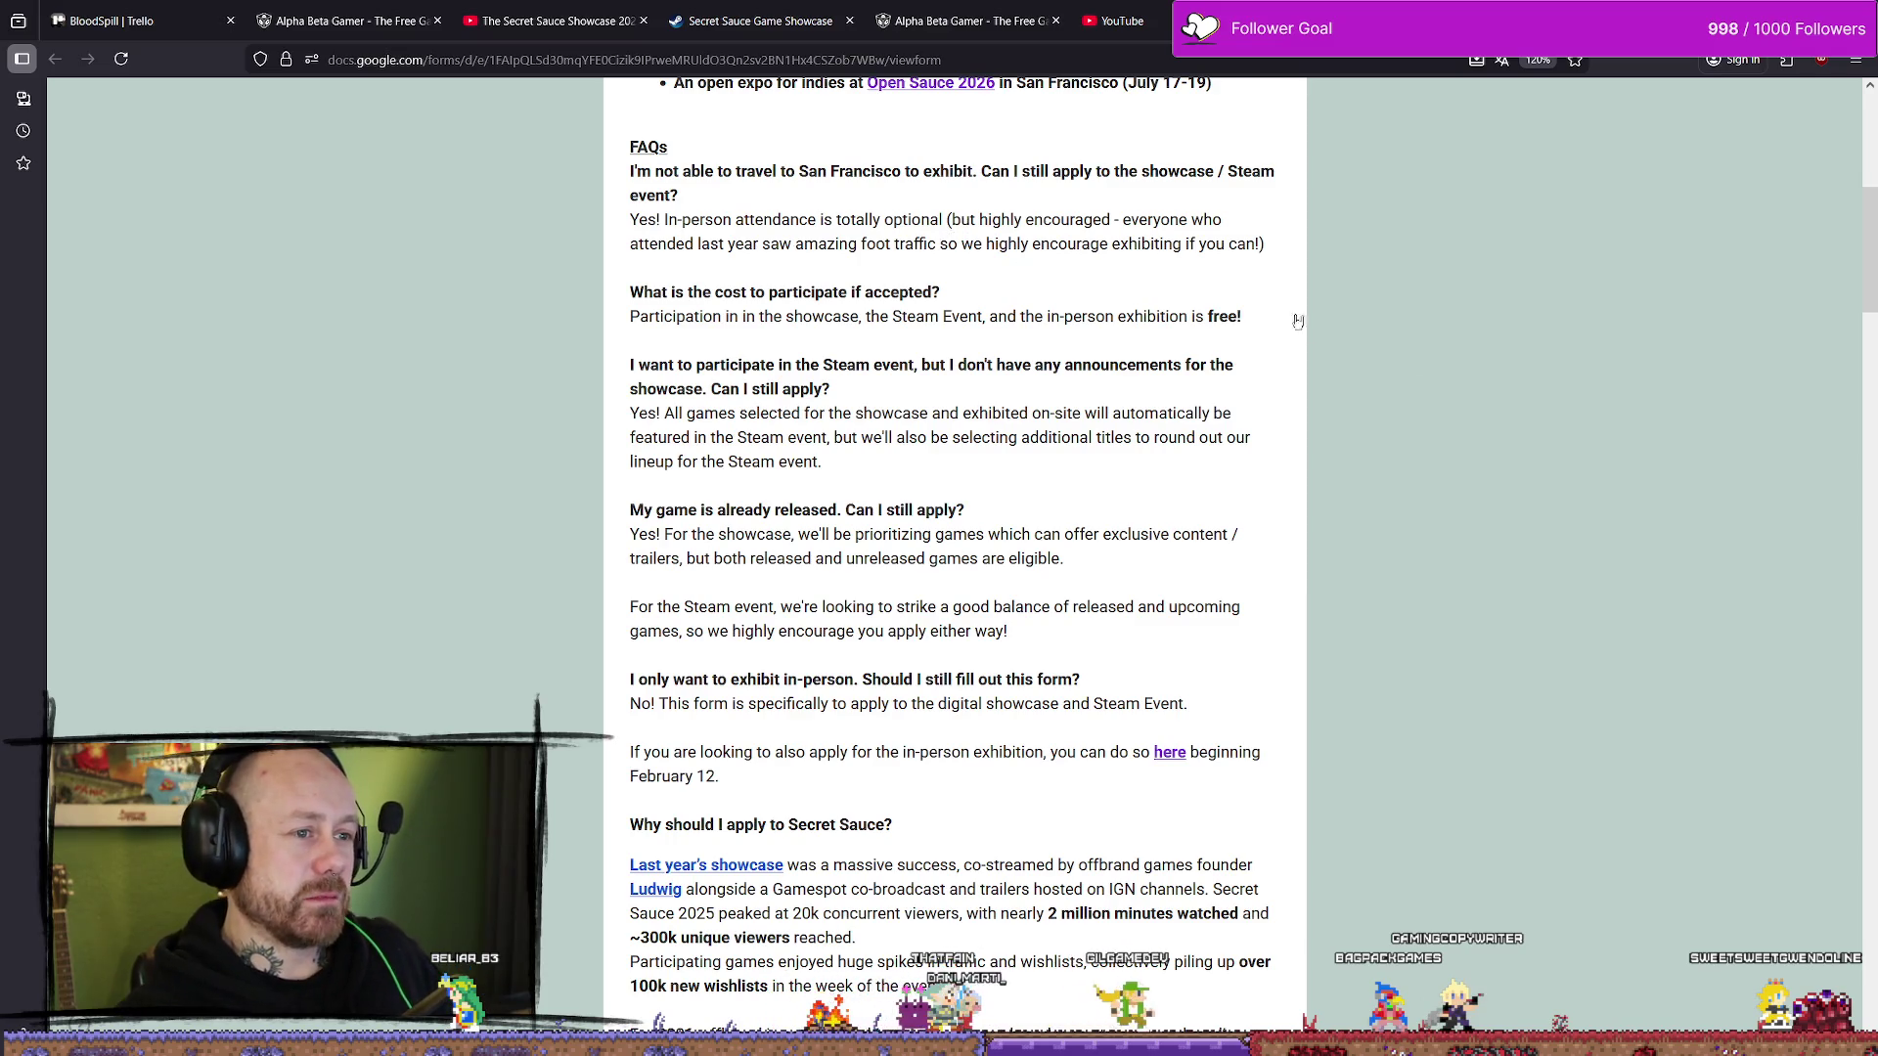
{"action": "scroll", "coordinate": [1263, 334], "scroll_direction": "down", "scroll_amount": 1}
{"action": "scroll", "coordinate": [1268, 342], "scroll_direction": "up", "scroll_amount": 2}
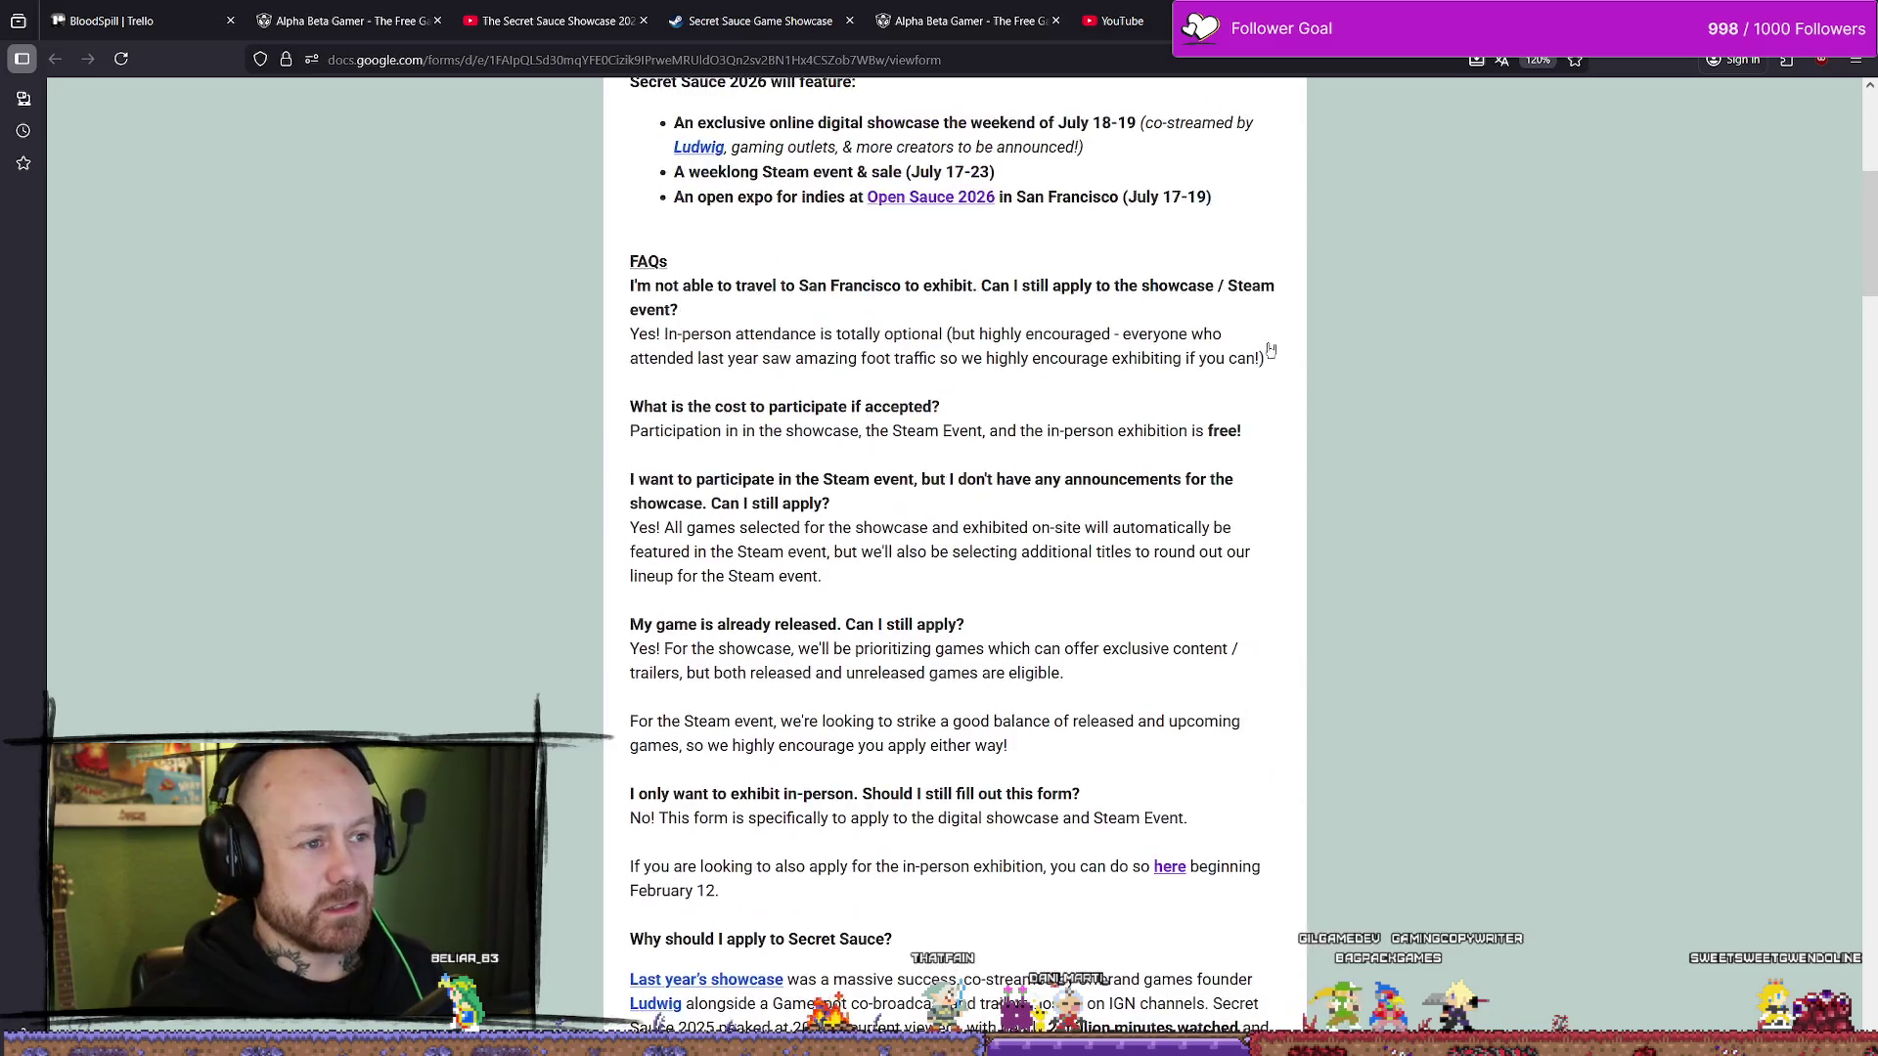
{"action": "scroll", "coordinate": [1091, 391], "scroll_direction": "down", "scroll_amount": 2}
{"action": "scroll", "coordinate": [1076, 395], "scroll_direction": "up", "scroll_amount": 1}
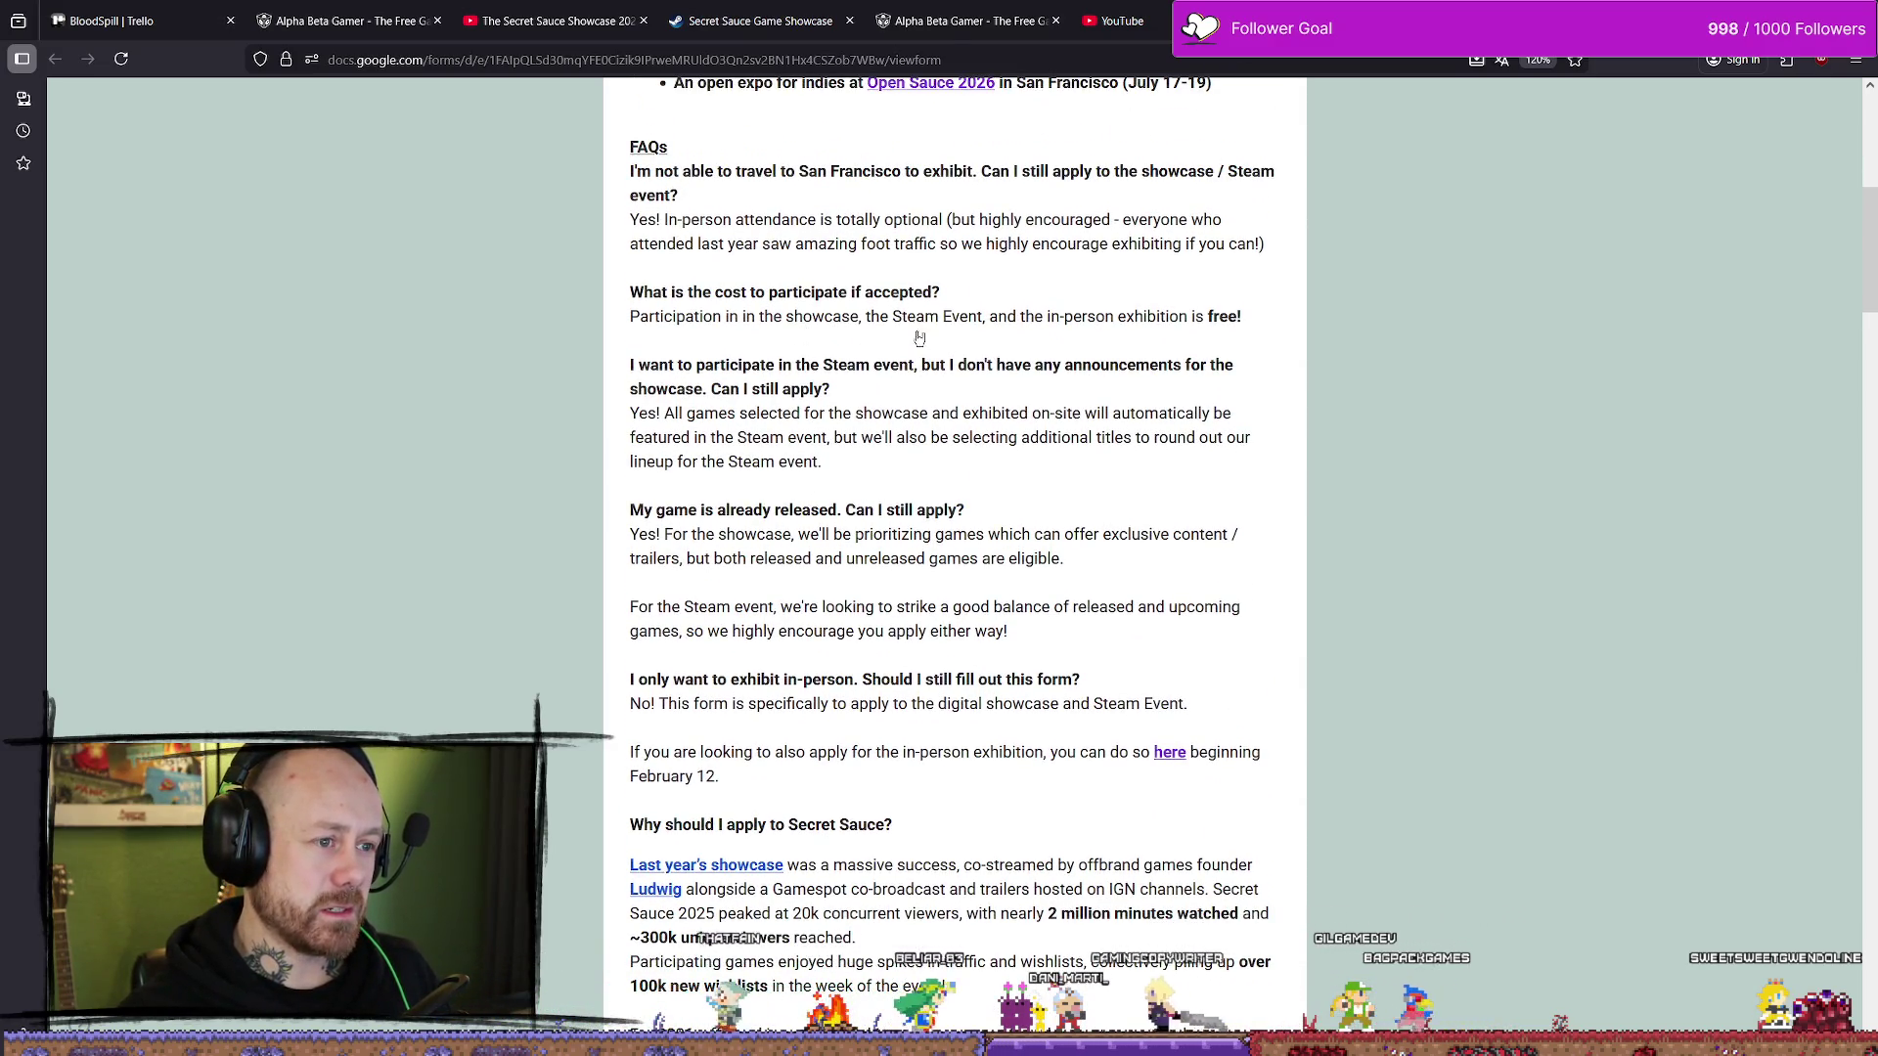
{"action": "left_click_drag", "start_coordinate": [1047, 316], "coordinate": [1238, 316]}
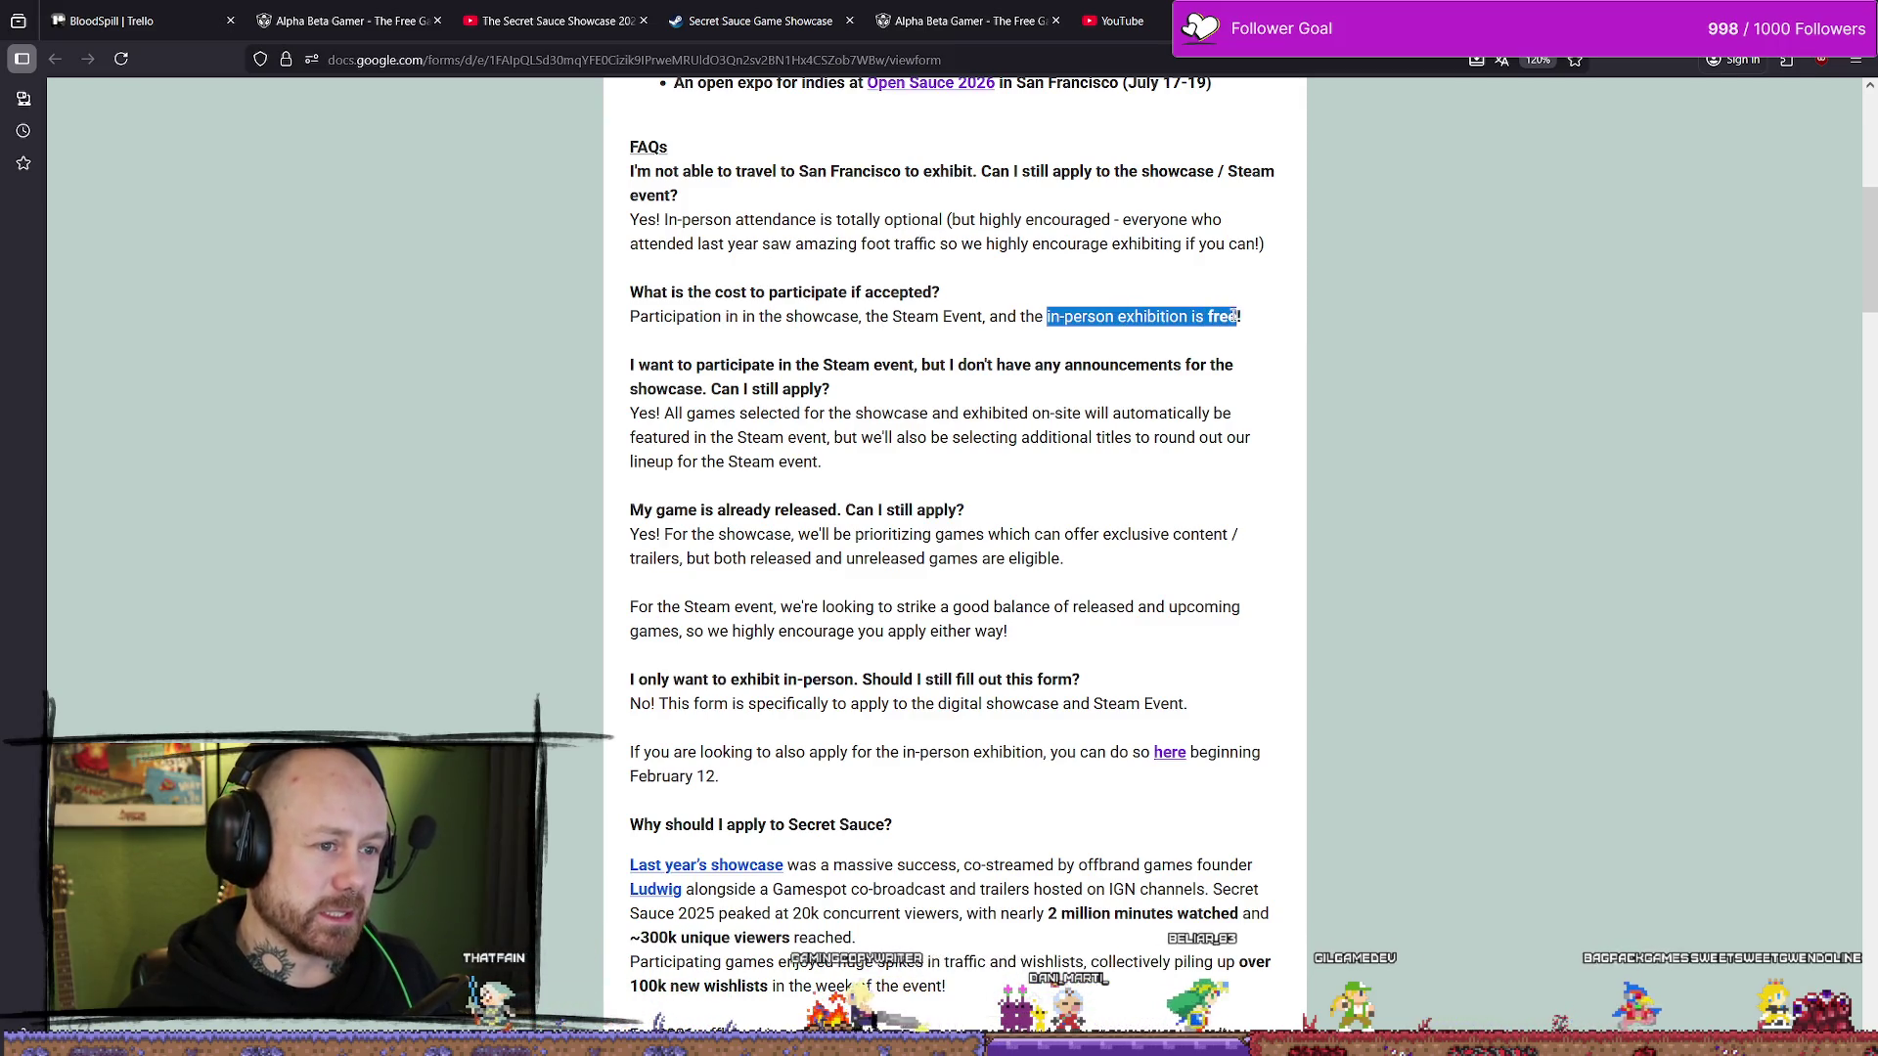
{"action": "left_click", "coordinate": [1243, 320]}
{"action": "scroll", "coordinate": [994, 281], "scroll_direction": "up", "scroll_amount": 6}
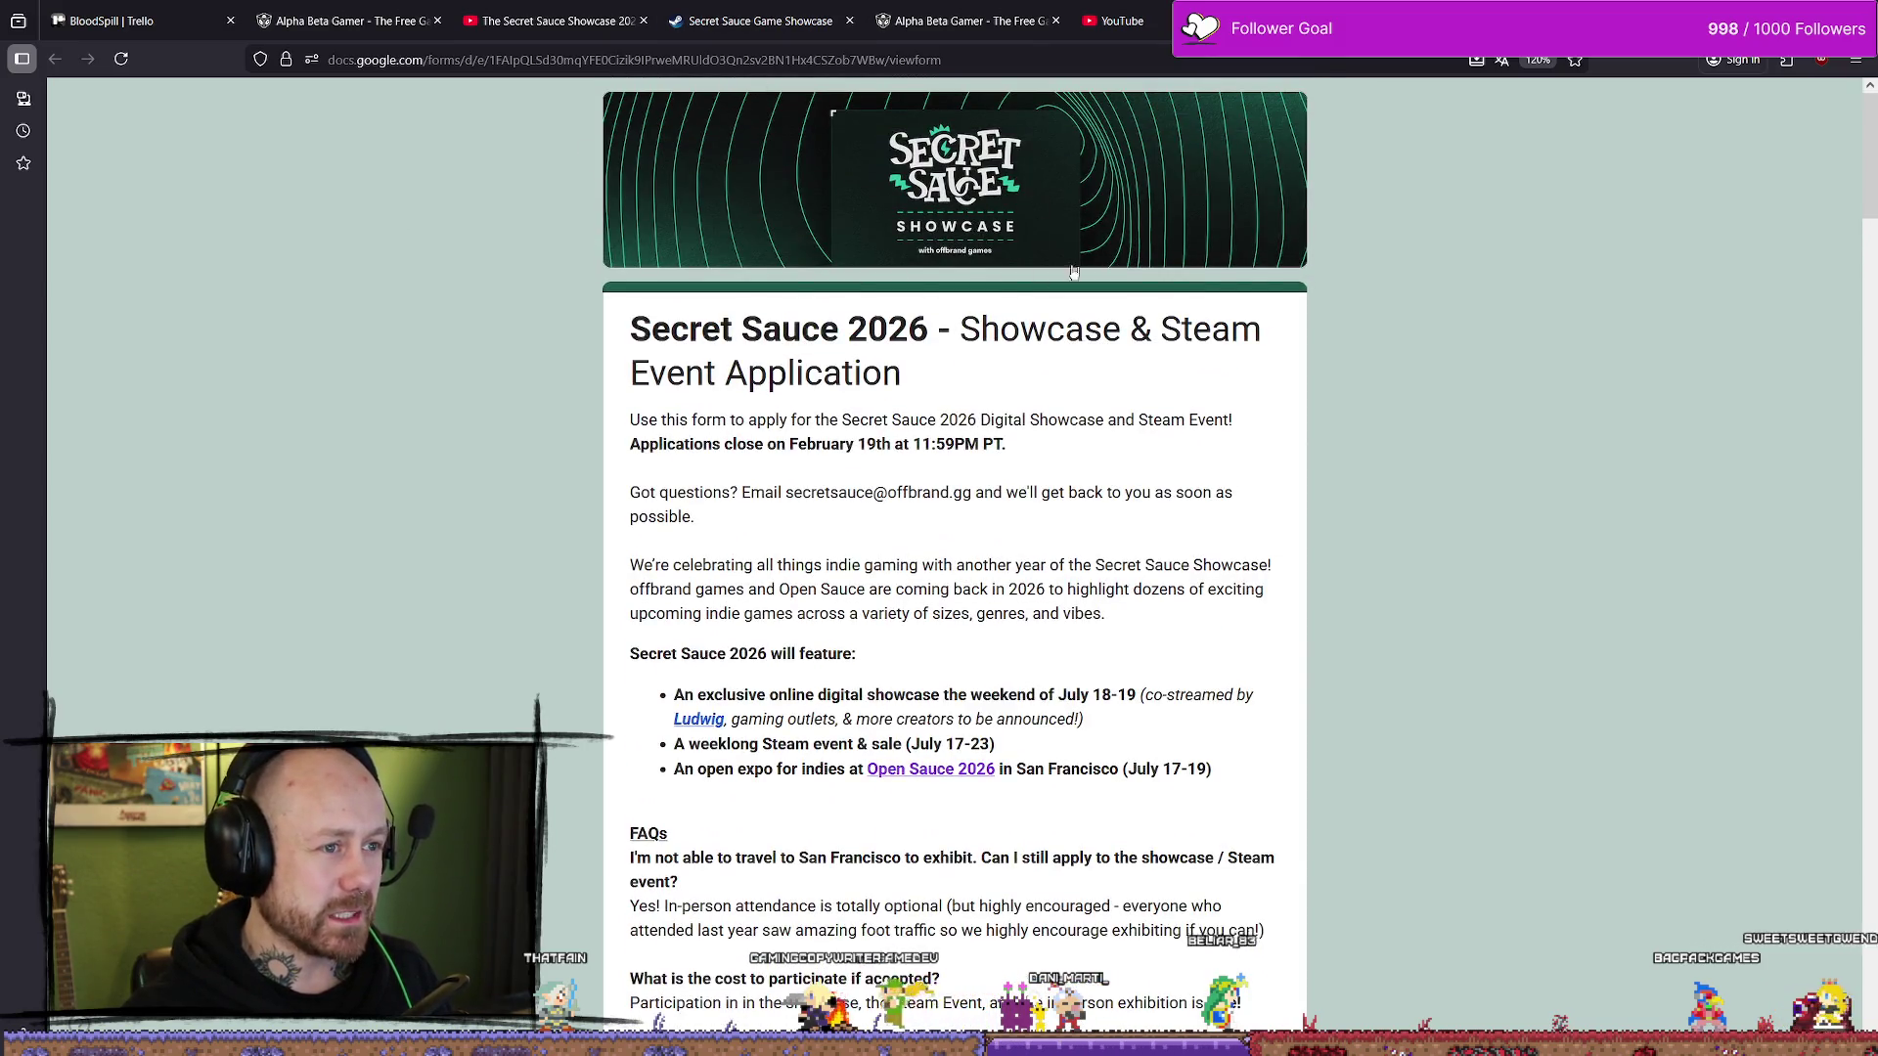
{"action": "scroll", "coordinate": [1073, 272], "scroll_direction": "down", "scroll_amount": 6}
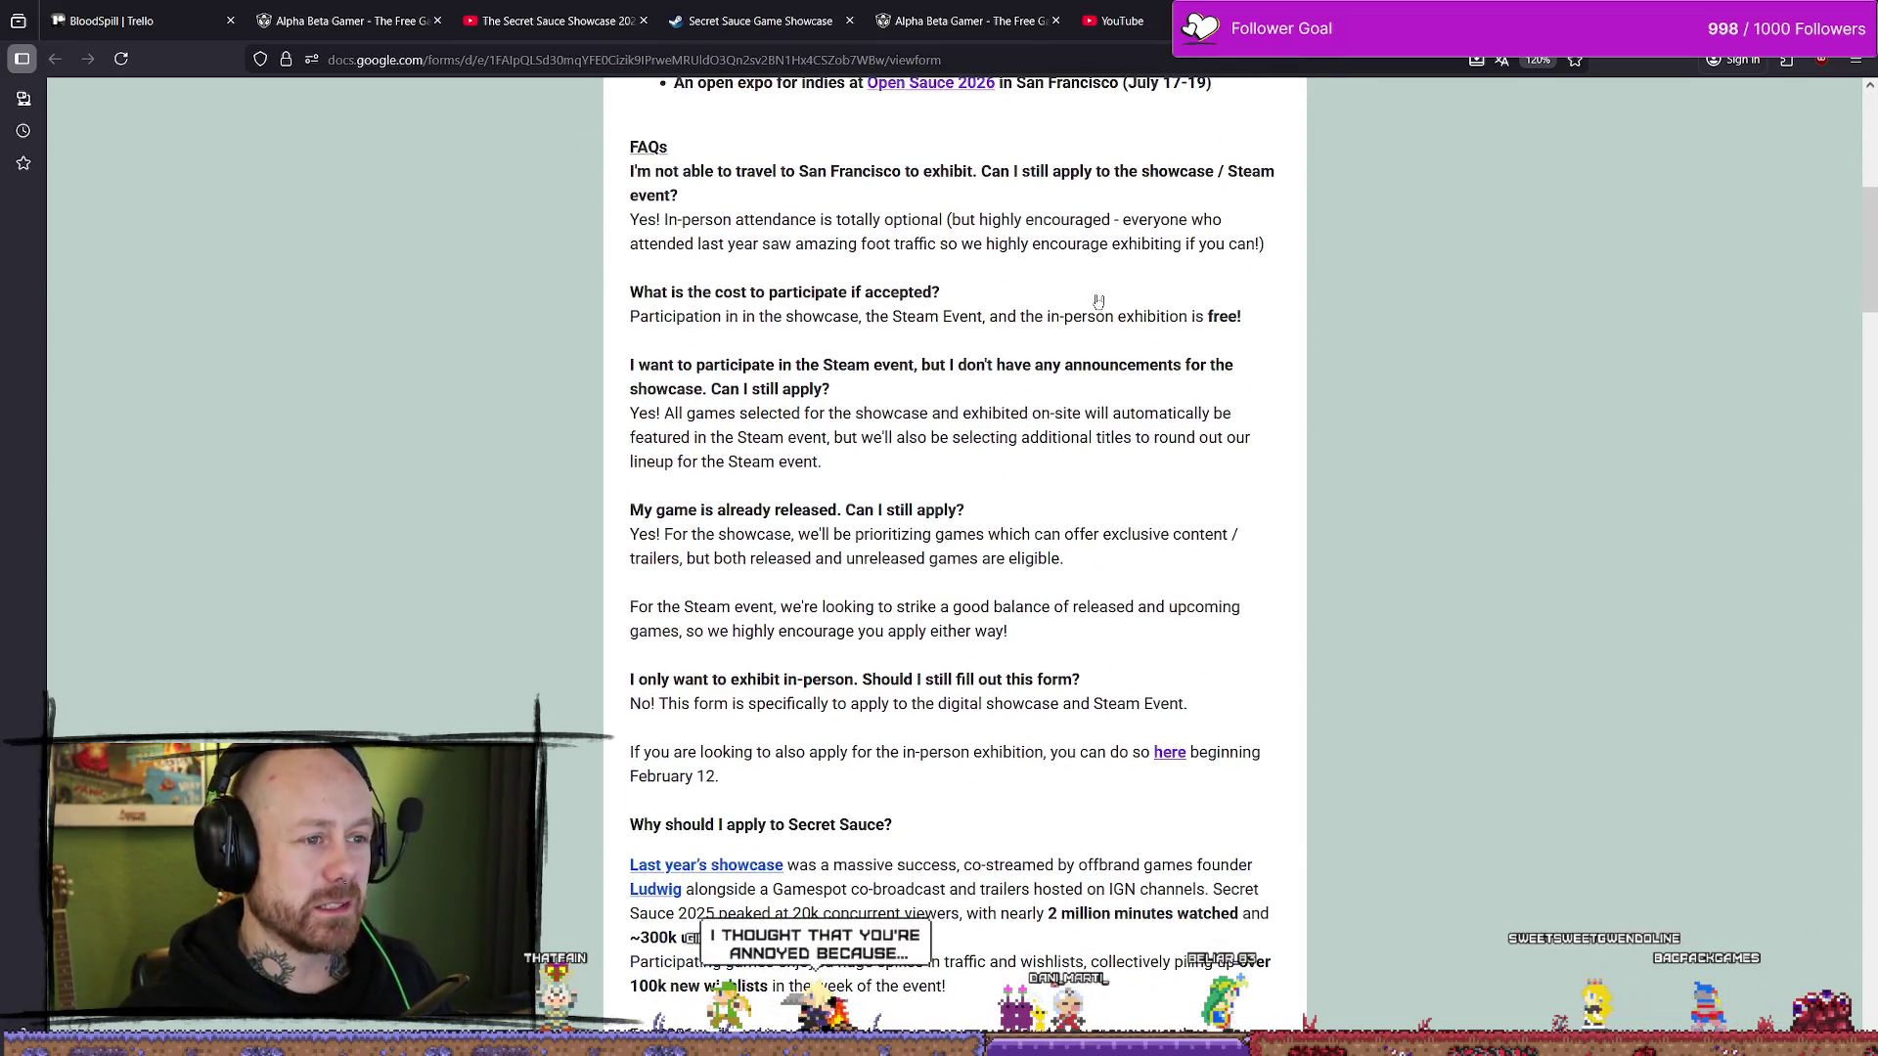
{"action": "mouse_move", "coordinate": [954, 219]}
{"action": "left_mouse_down"}
{"action": "mouse_move", "coordinate": [1105, 243]}
{"action": "mouse_move", "coordinate": [1109, 219]}
{"action": "mouse_move", "coordinate": [945, 215]}
{"action": "left_mouse_up"}
{"action": "left_click", "coordinate": [954, 219]}
{"action": "scroll", "coordinate": [1001, 255], "scroll_direction": "down", "scroll_amount": 1}
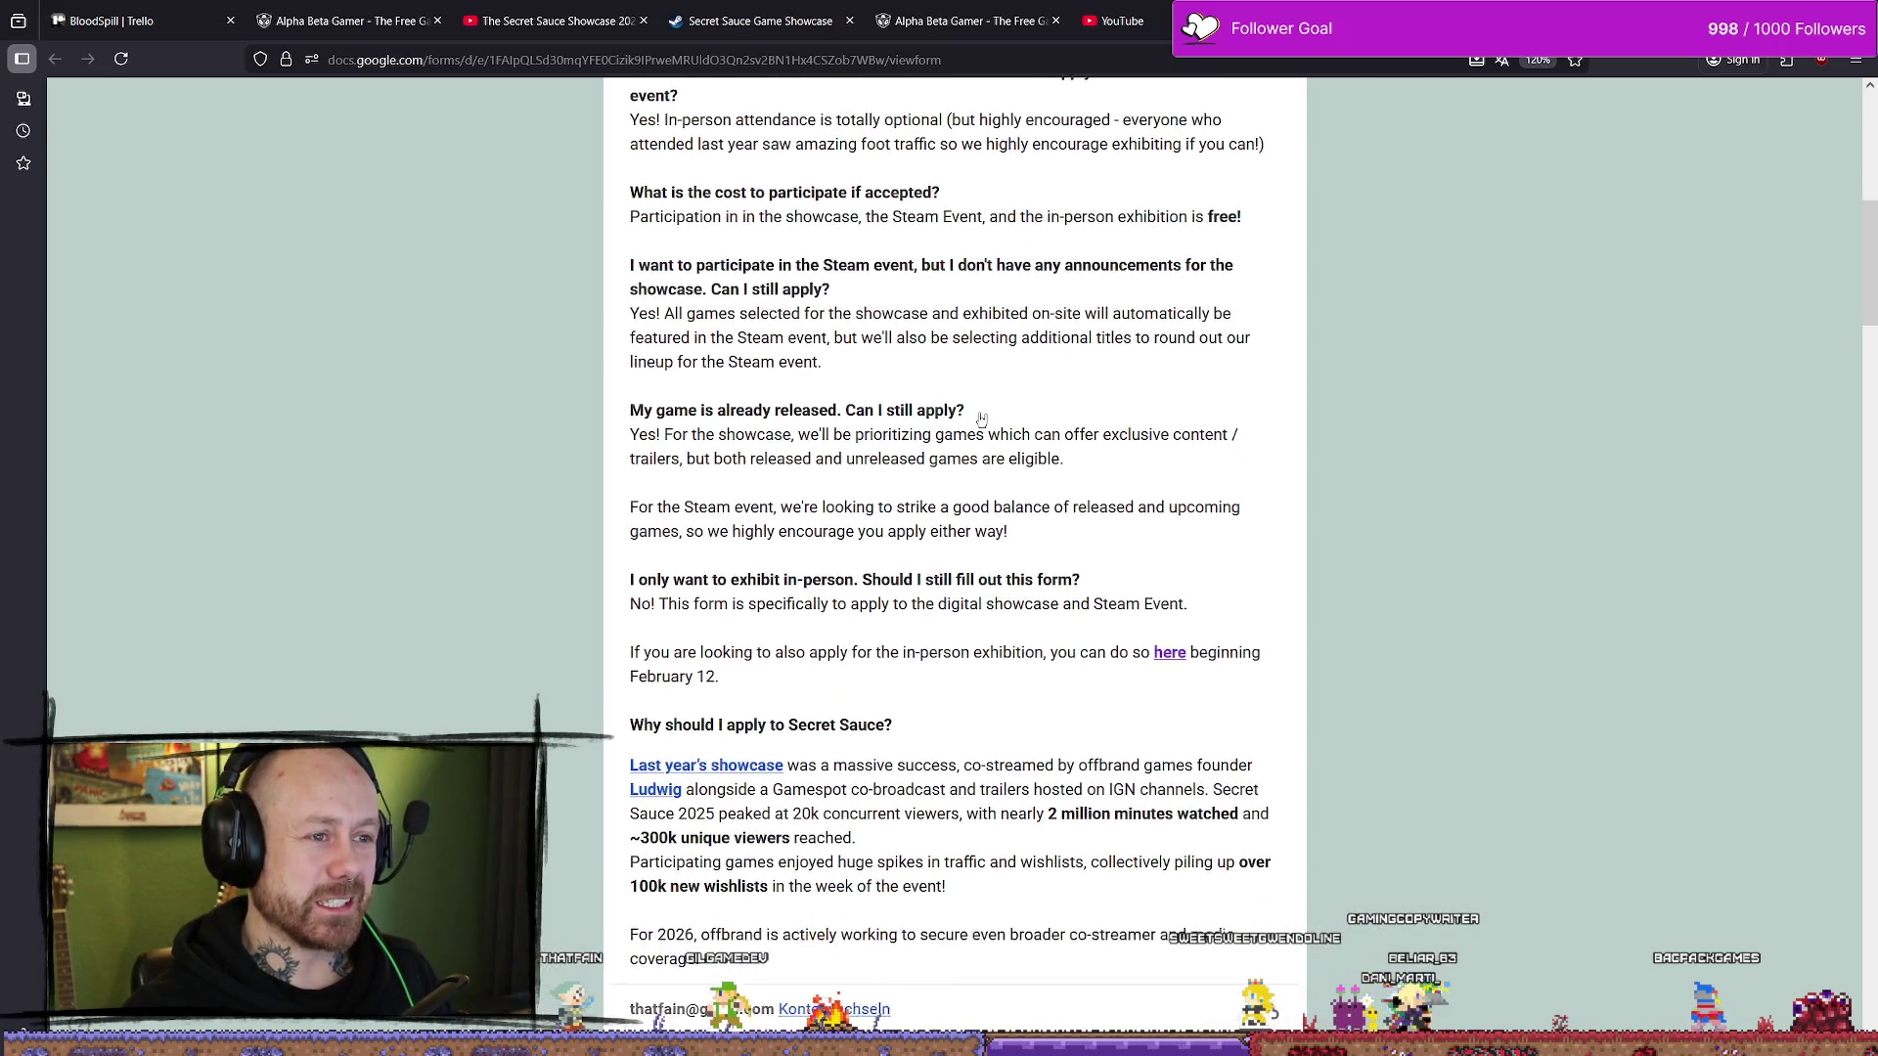
{"action": "scroll", "coordinate": [1002, 256], "scroll_direction": "up", "scroll_amount": 1}
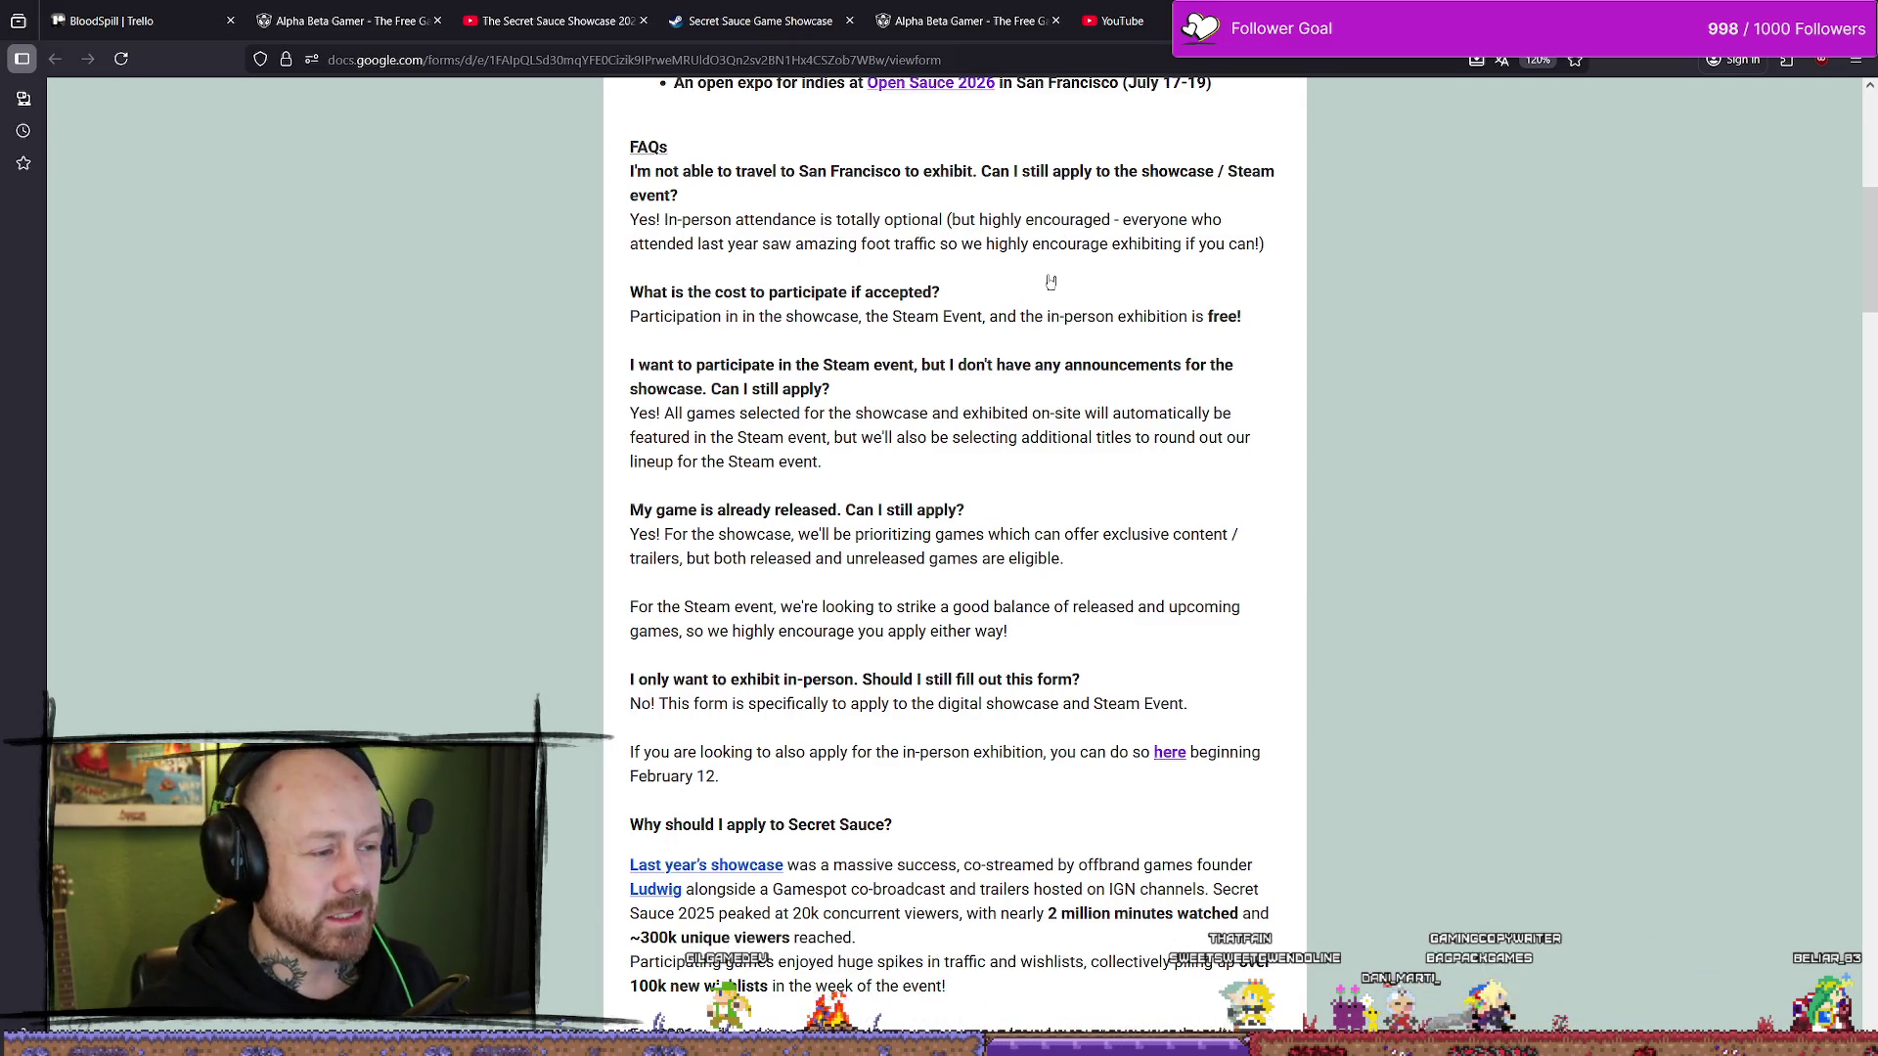
{"action": "scroll", "coordinate": [1017, 283], "scroll_direction": "down", "scroll_amount": 2}
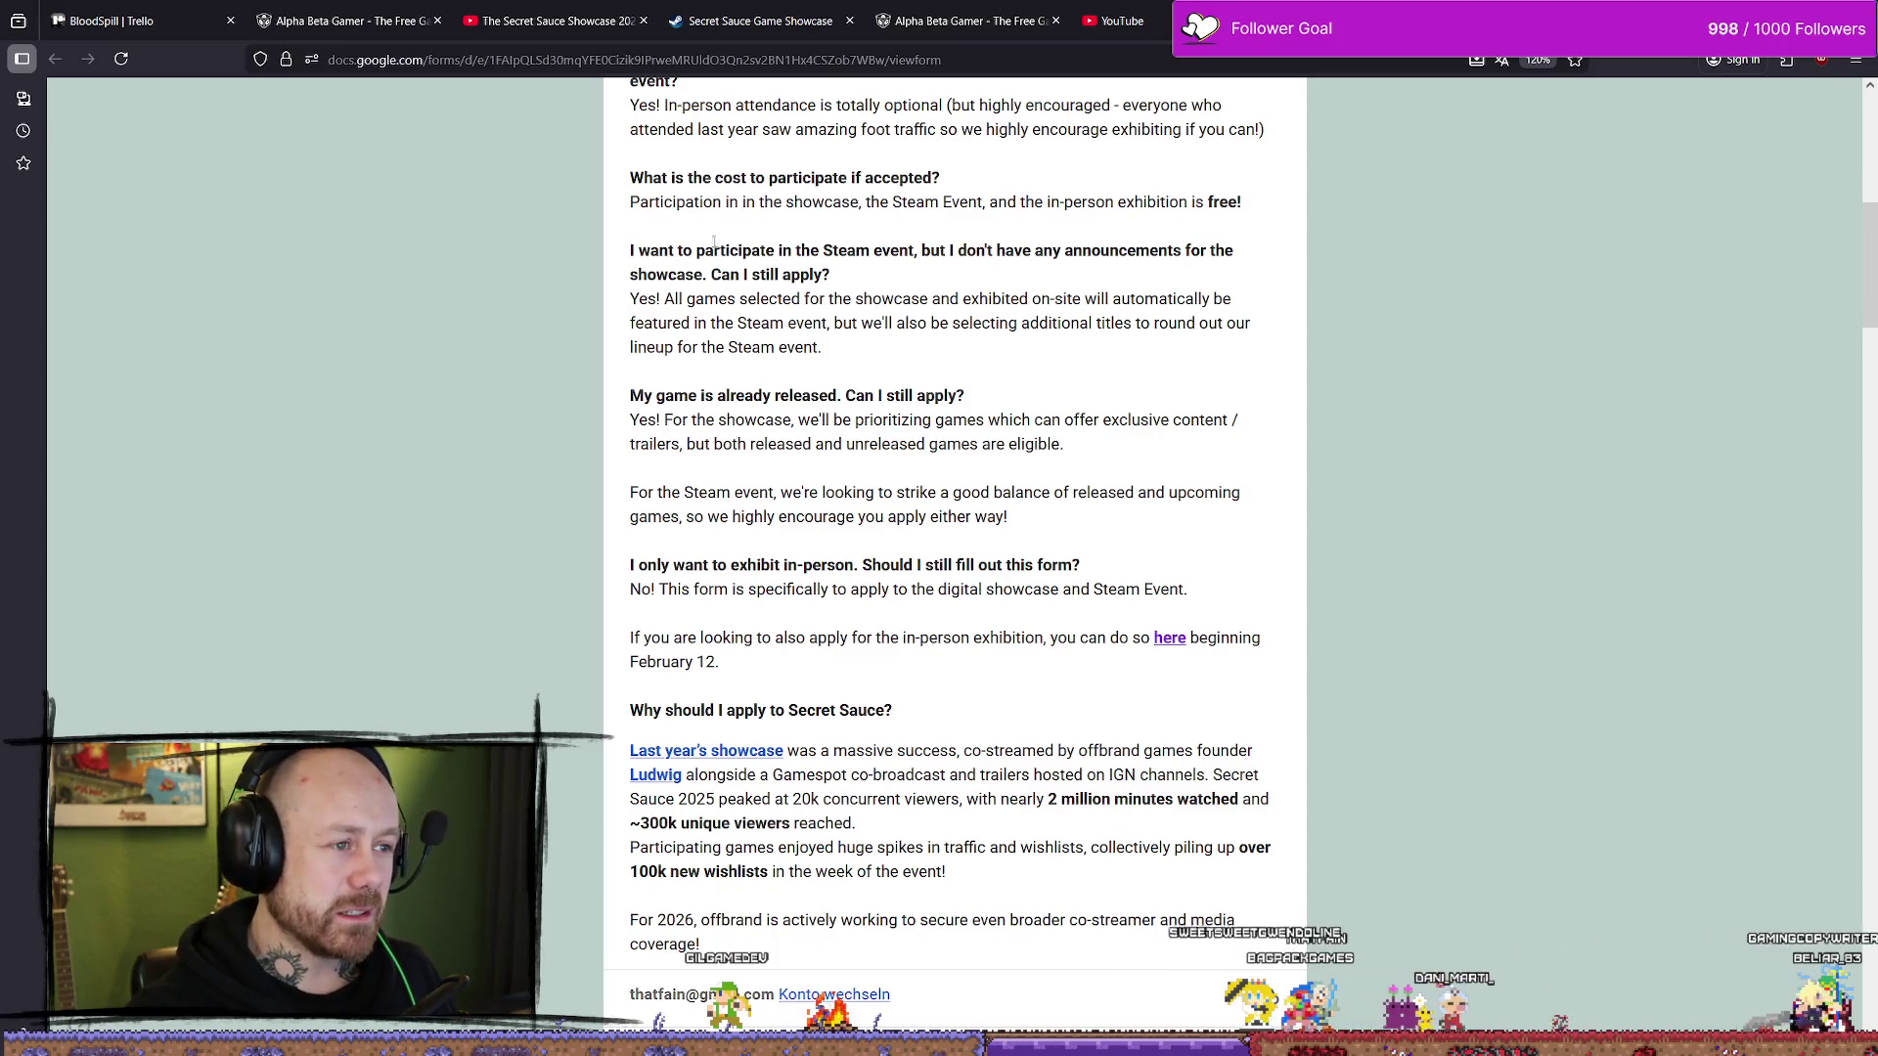
{"action": "left_click_drag", "start_coordinate": [914, 253], "coordinate": [1245, 263]}
{"action": "left_click", "coordinate": [1123, 277]}
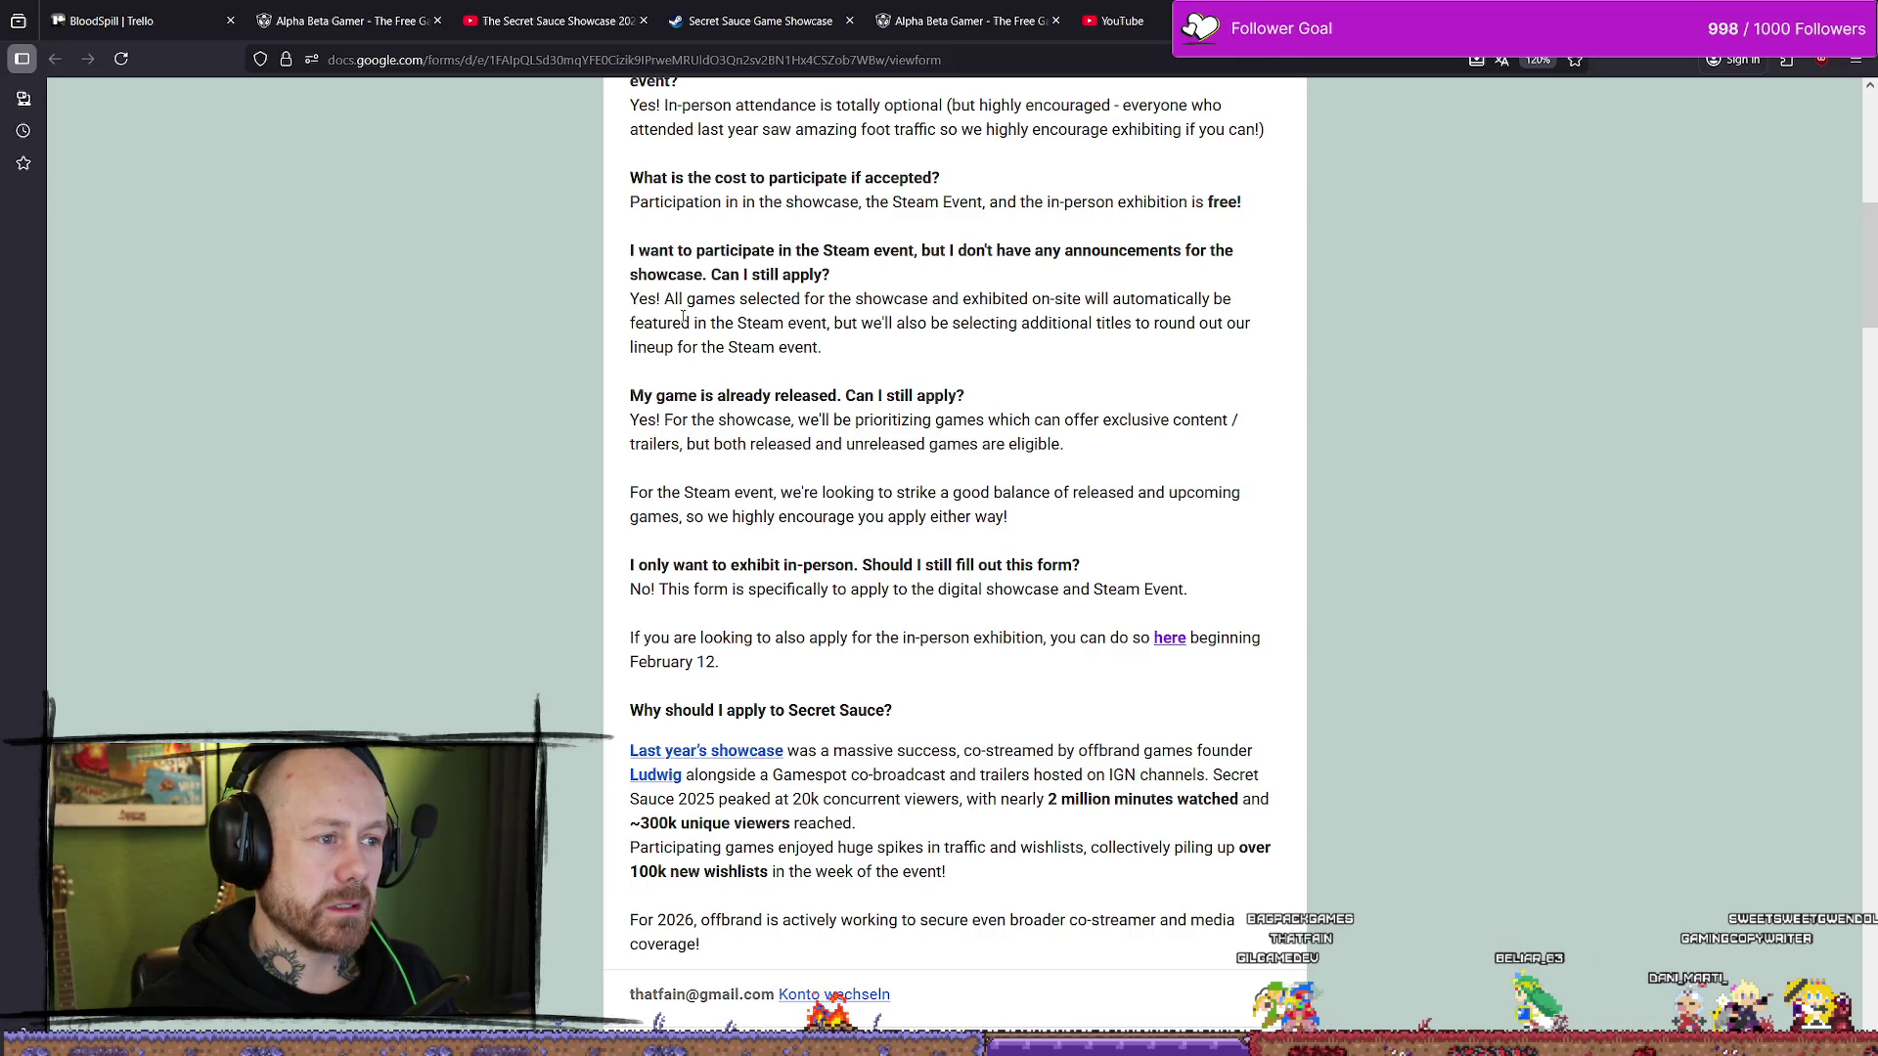
{"action": "left_click_drag", "start_coordinate": [959, 300], "coordinate": [774, 299]}
{"action": "left_click", "coordinate": [824, 317]}
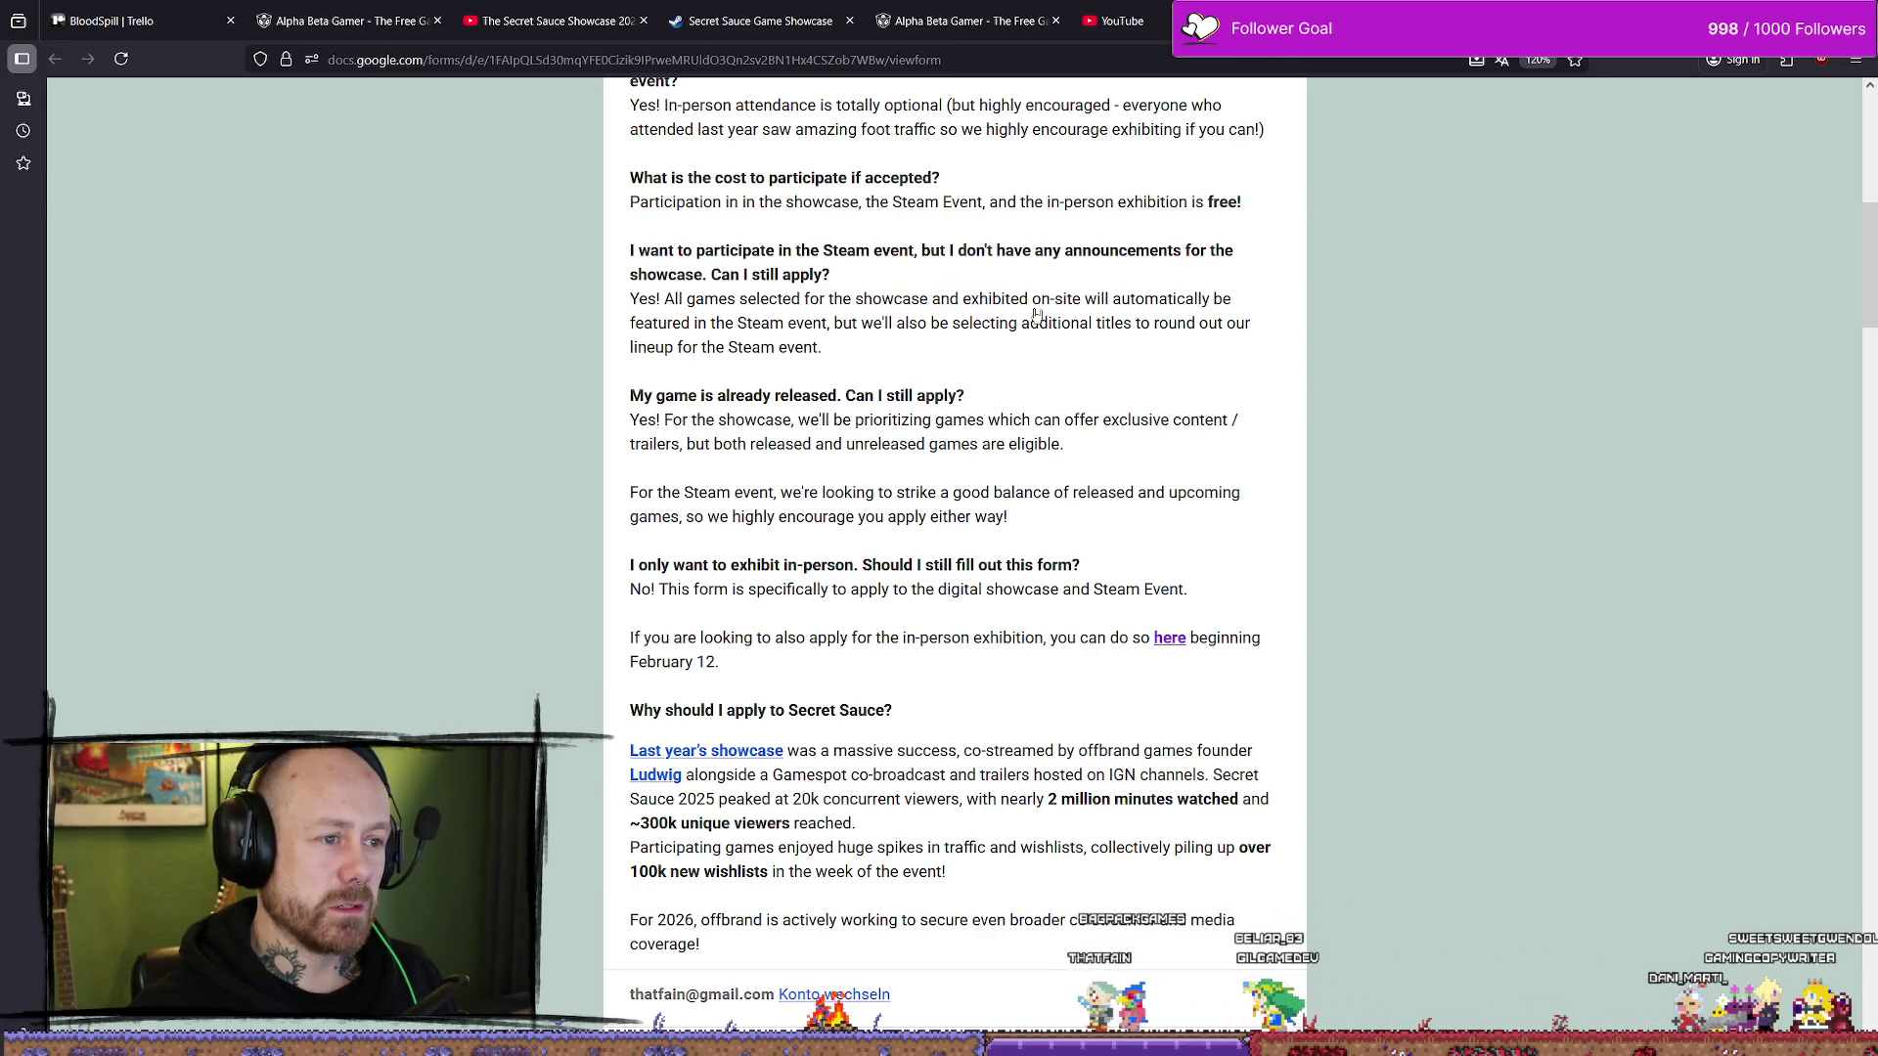
{"action": "left_click_drag", "start_coordinate": [1000, 299], "coordinate": [1097, 299]}
{"action": "left_click", "coordinate": [953, 349]}
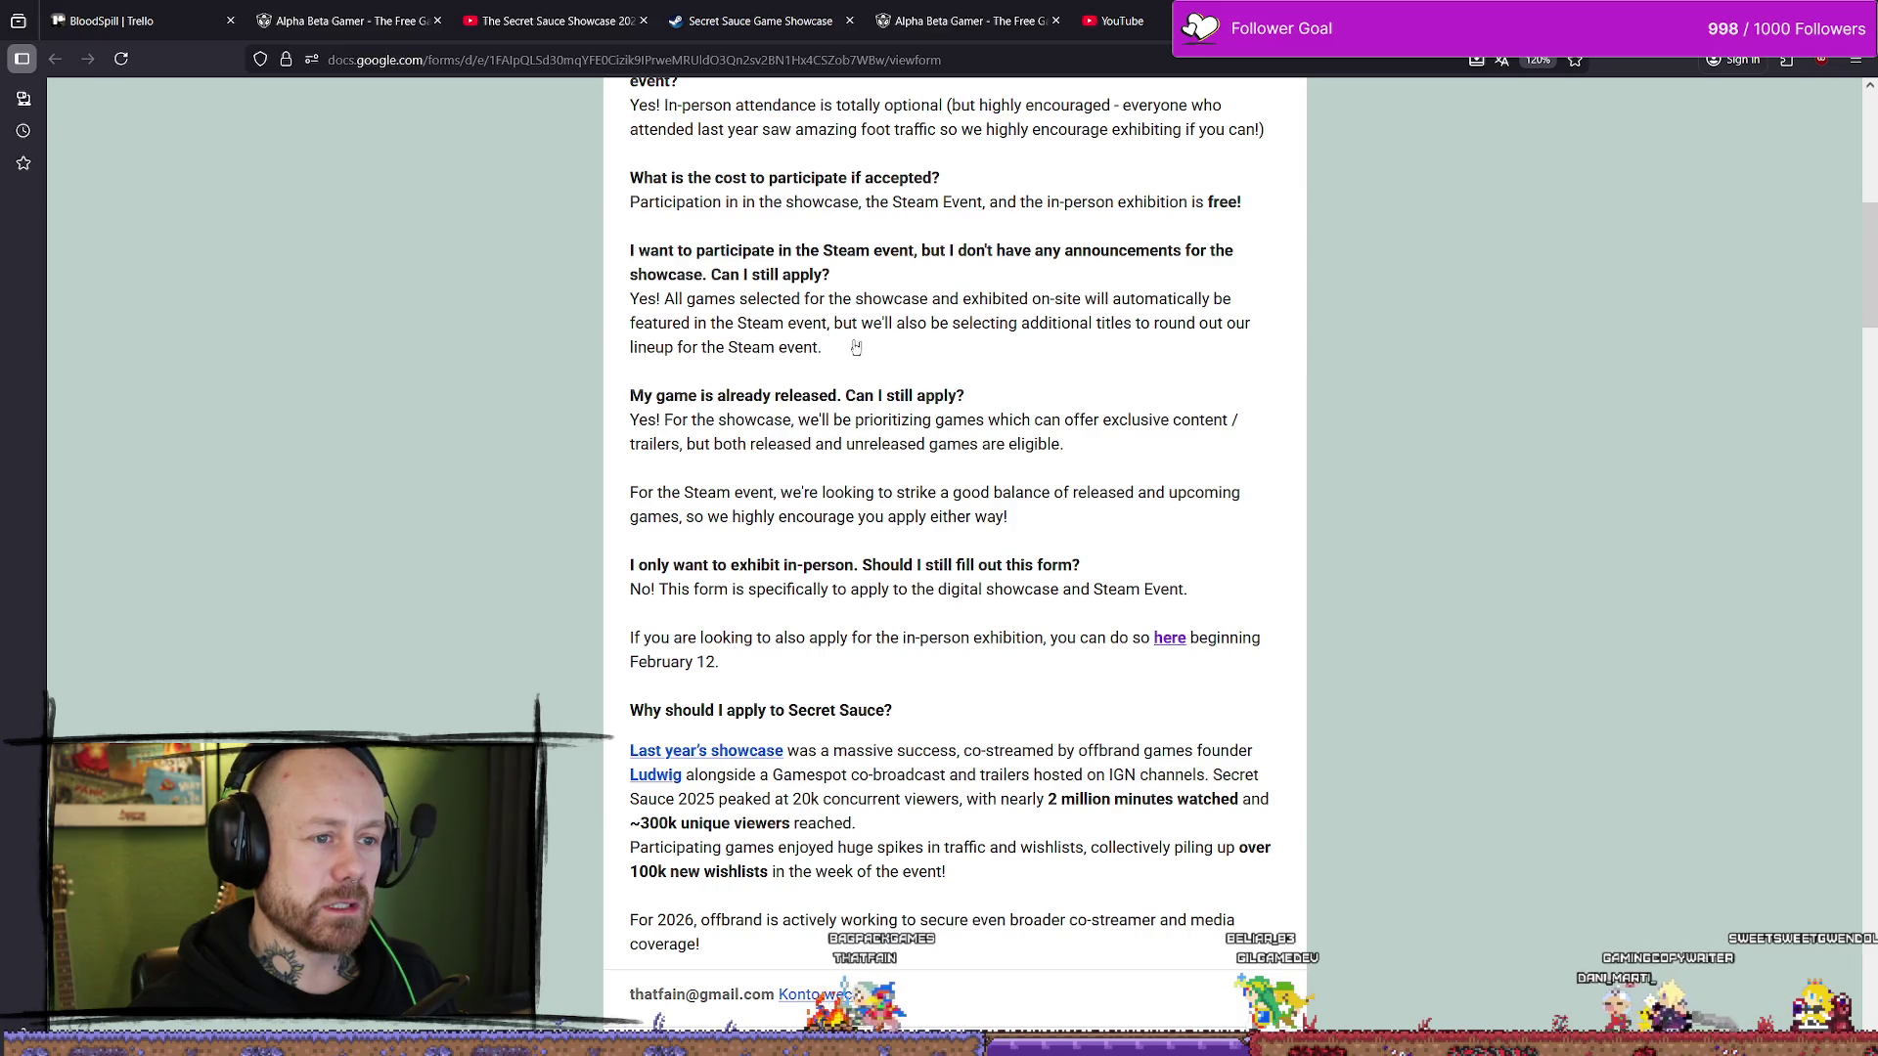
{"action": "mouse_move", "coordinate": [803, 324]}
{"action": "left_mouse_down"}
{"action": "mouse_move", "coordinate": [684, 325]}
{"action": "mouse_move", "coordinate": [966, 342]}
{"action": "left_mouse_up"}
{"action": "left_click", "coordinate": [965, 341]}
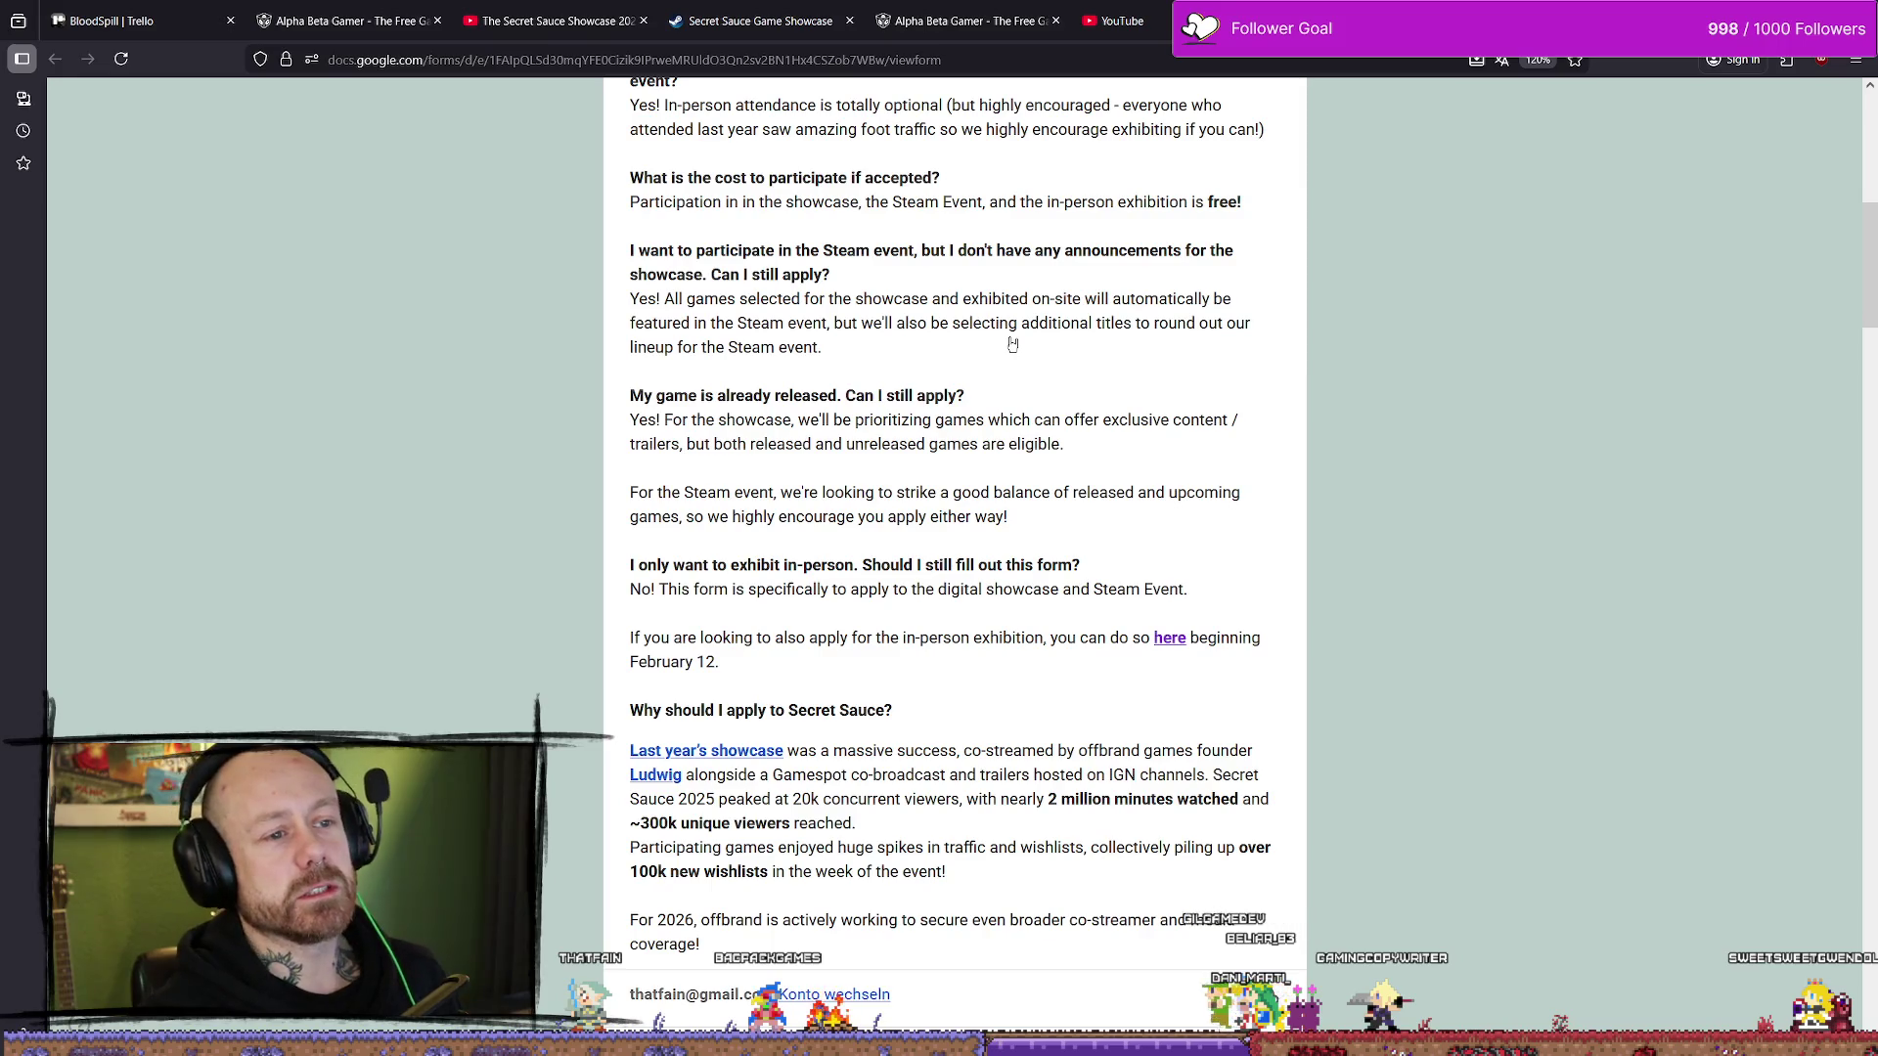
{"action": "right_click", "coordinate": [1012, 344]}
{"action": "key", "text": "Escape"}
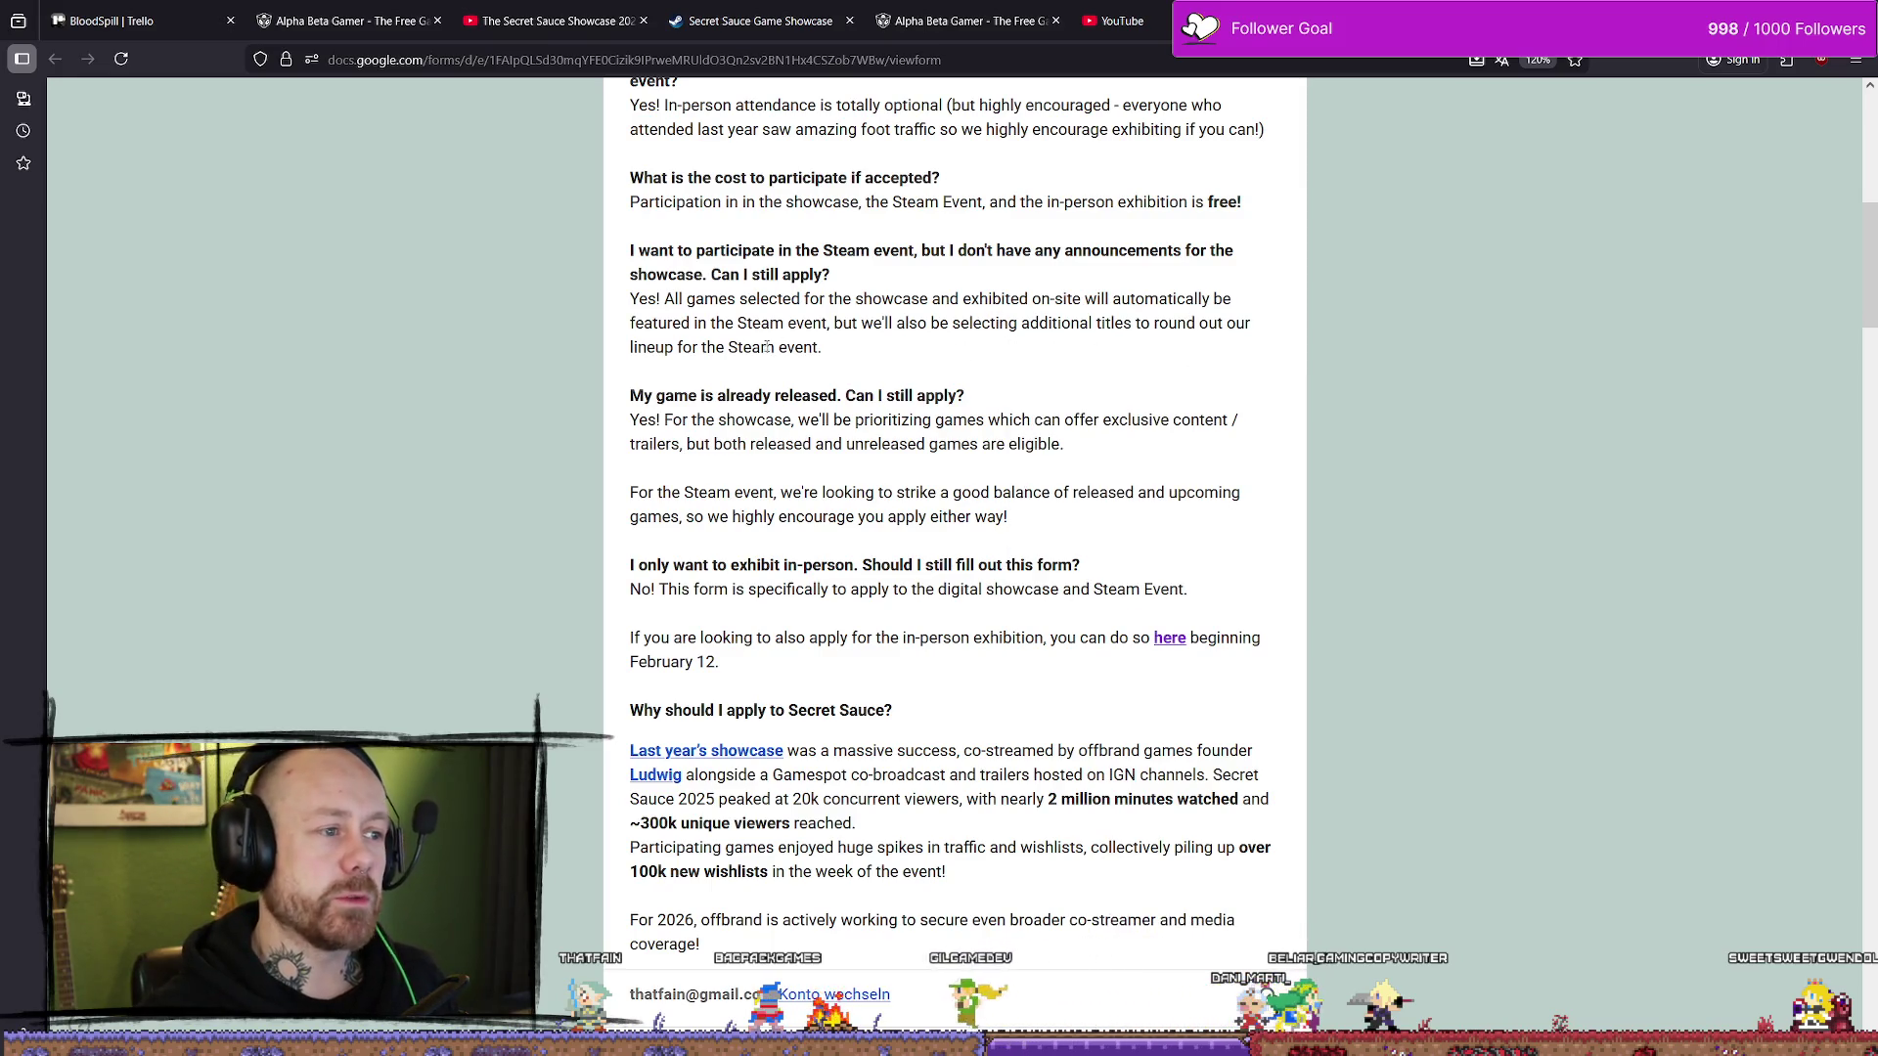
{"action": "scroll", "coordinate": [768, 347], "scroll_direction": "down", "scroll_amount": 1}
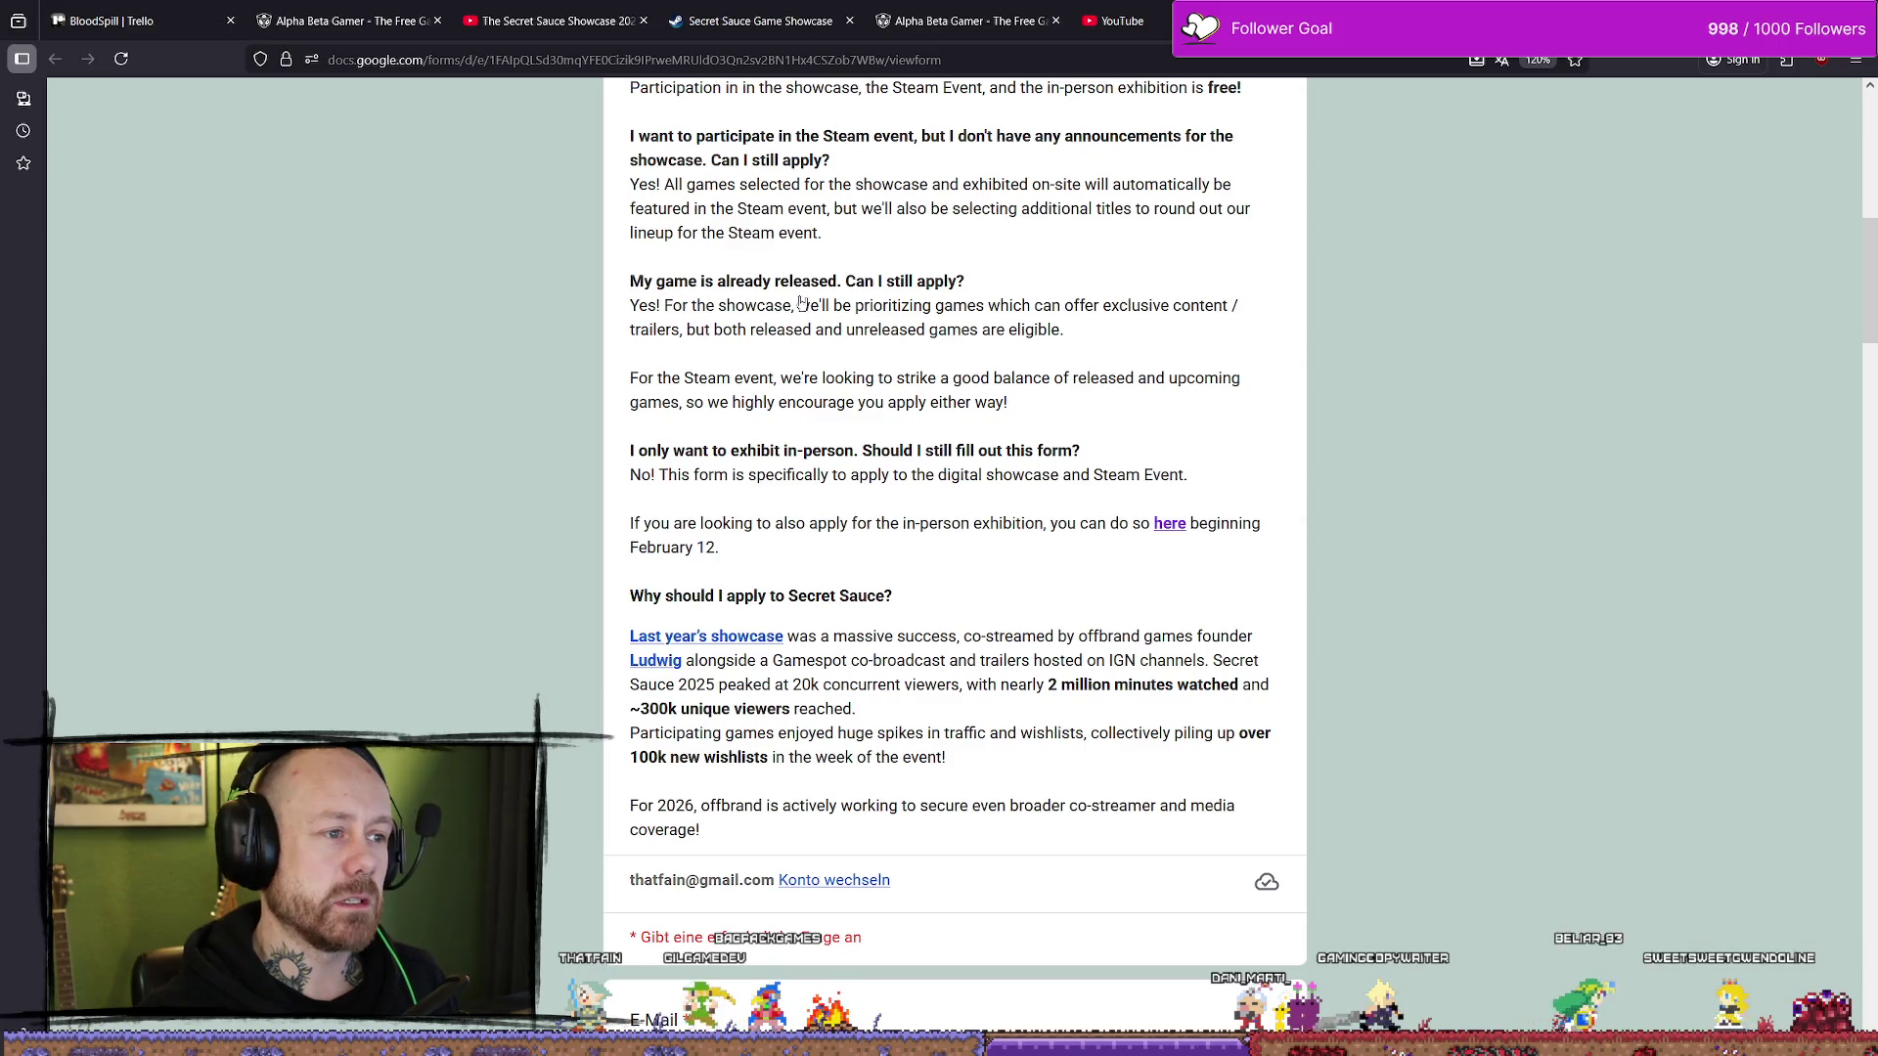
{"action": "mouse_move", "coordinate": [630, 305]}
{"action": "left_mouse_down"}
{"action": "mouse_move", "coordinate": [841, 282]}
{"action": "mouse_move", "coordinate": [761, 307]}
{"action": "left_mouse_up"}
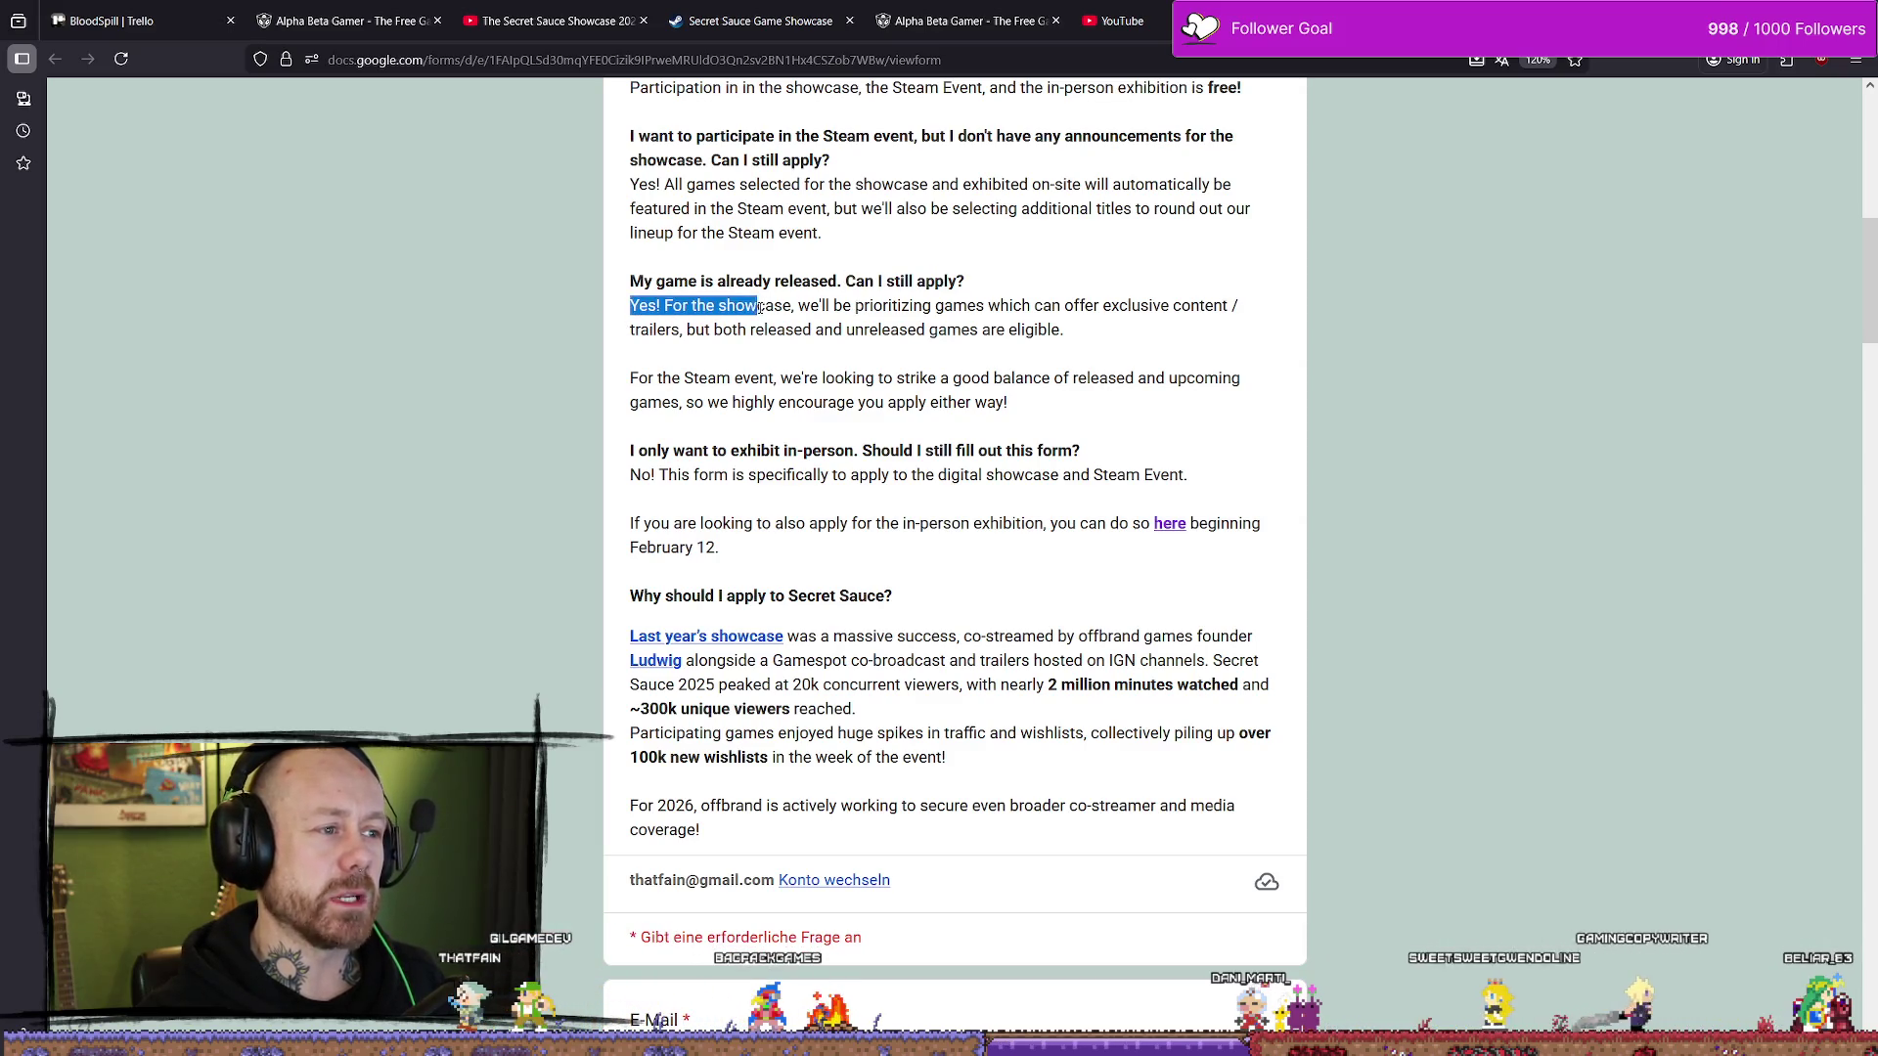
{"action": "left_click", "coordinate": [772, 311]}
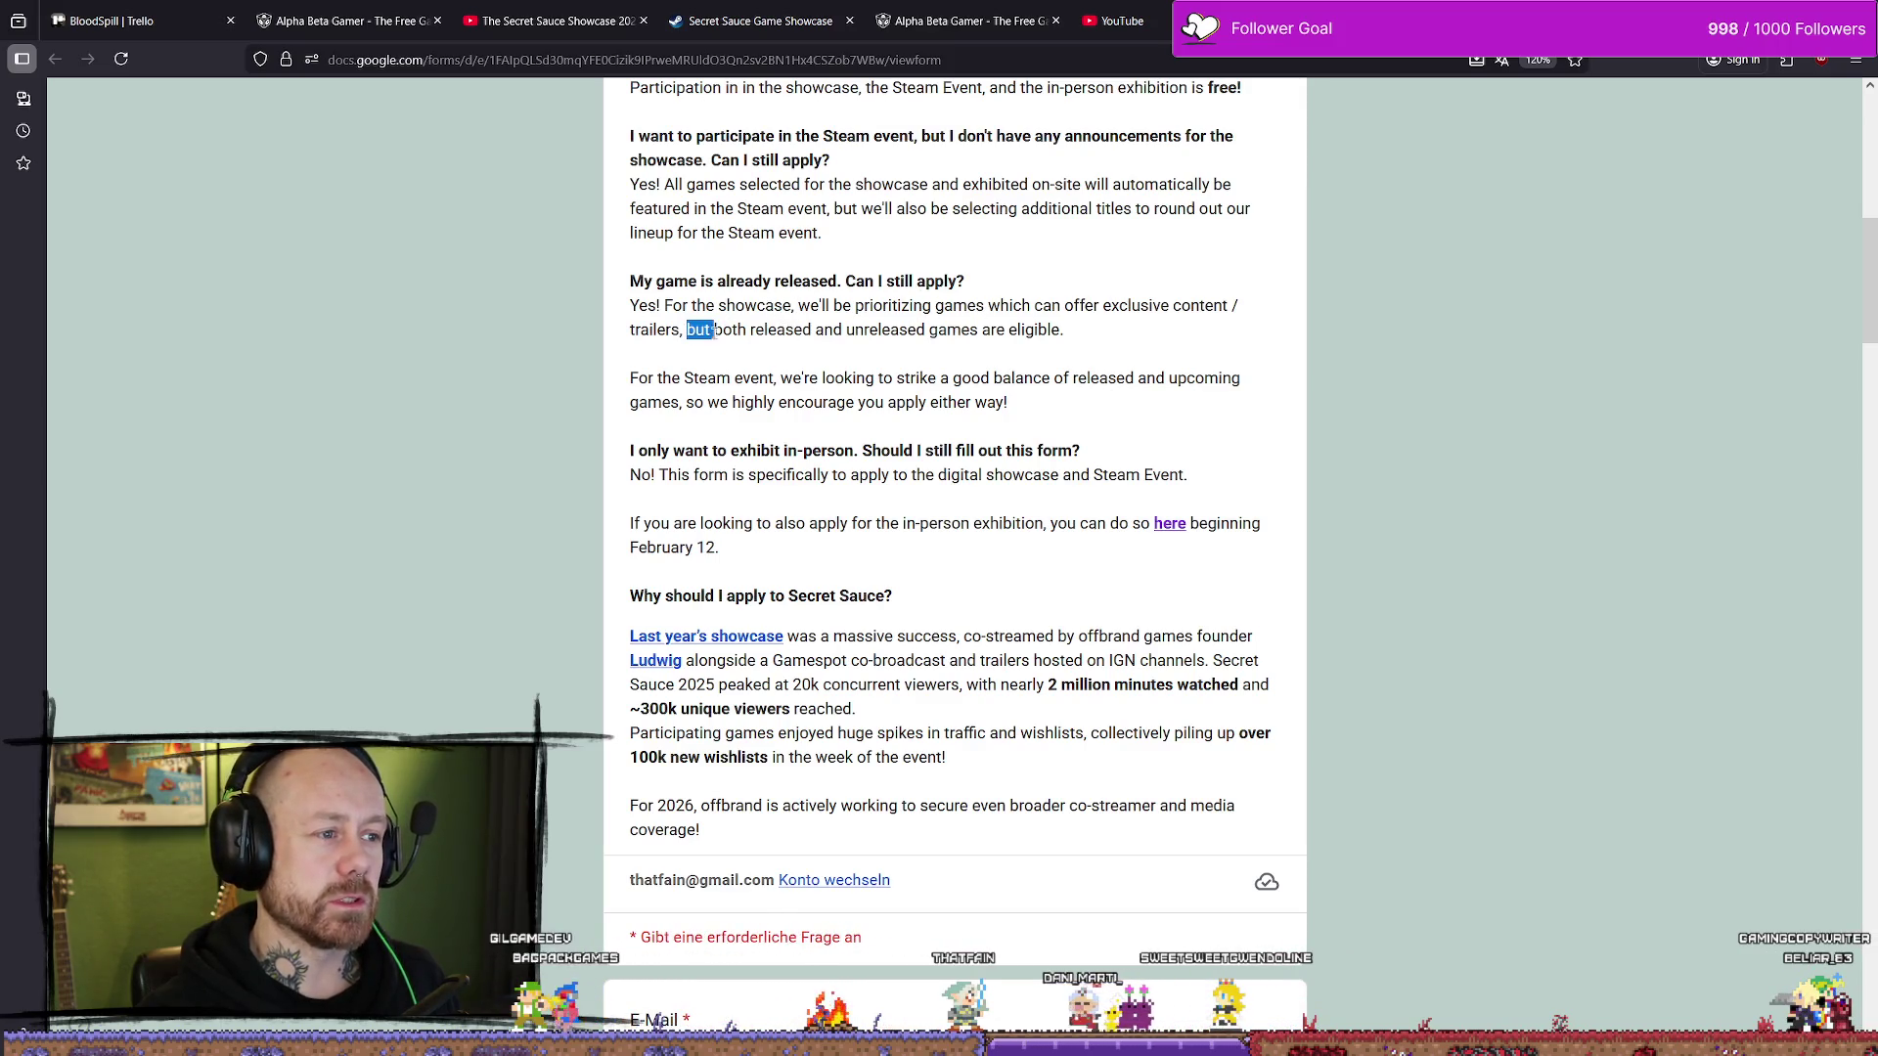
{"action": "left_click_drag", "start_coordinate": [712, 331], "coordinate": [927, 331]}
{"action": "left_click", "coordinate": [1274, 344]}
{"action": "scroll", "coordinate": [545, 291], "scroll_direction": "down", "scroll_amount": 2}
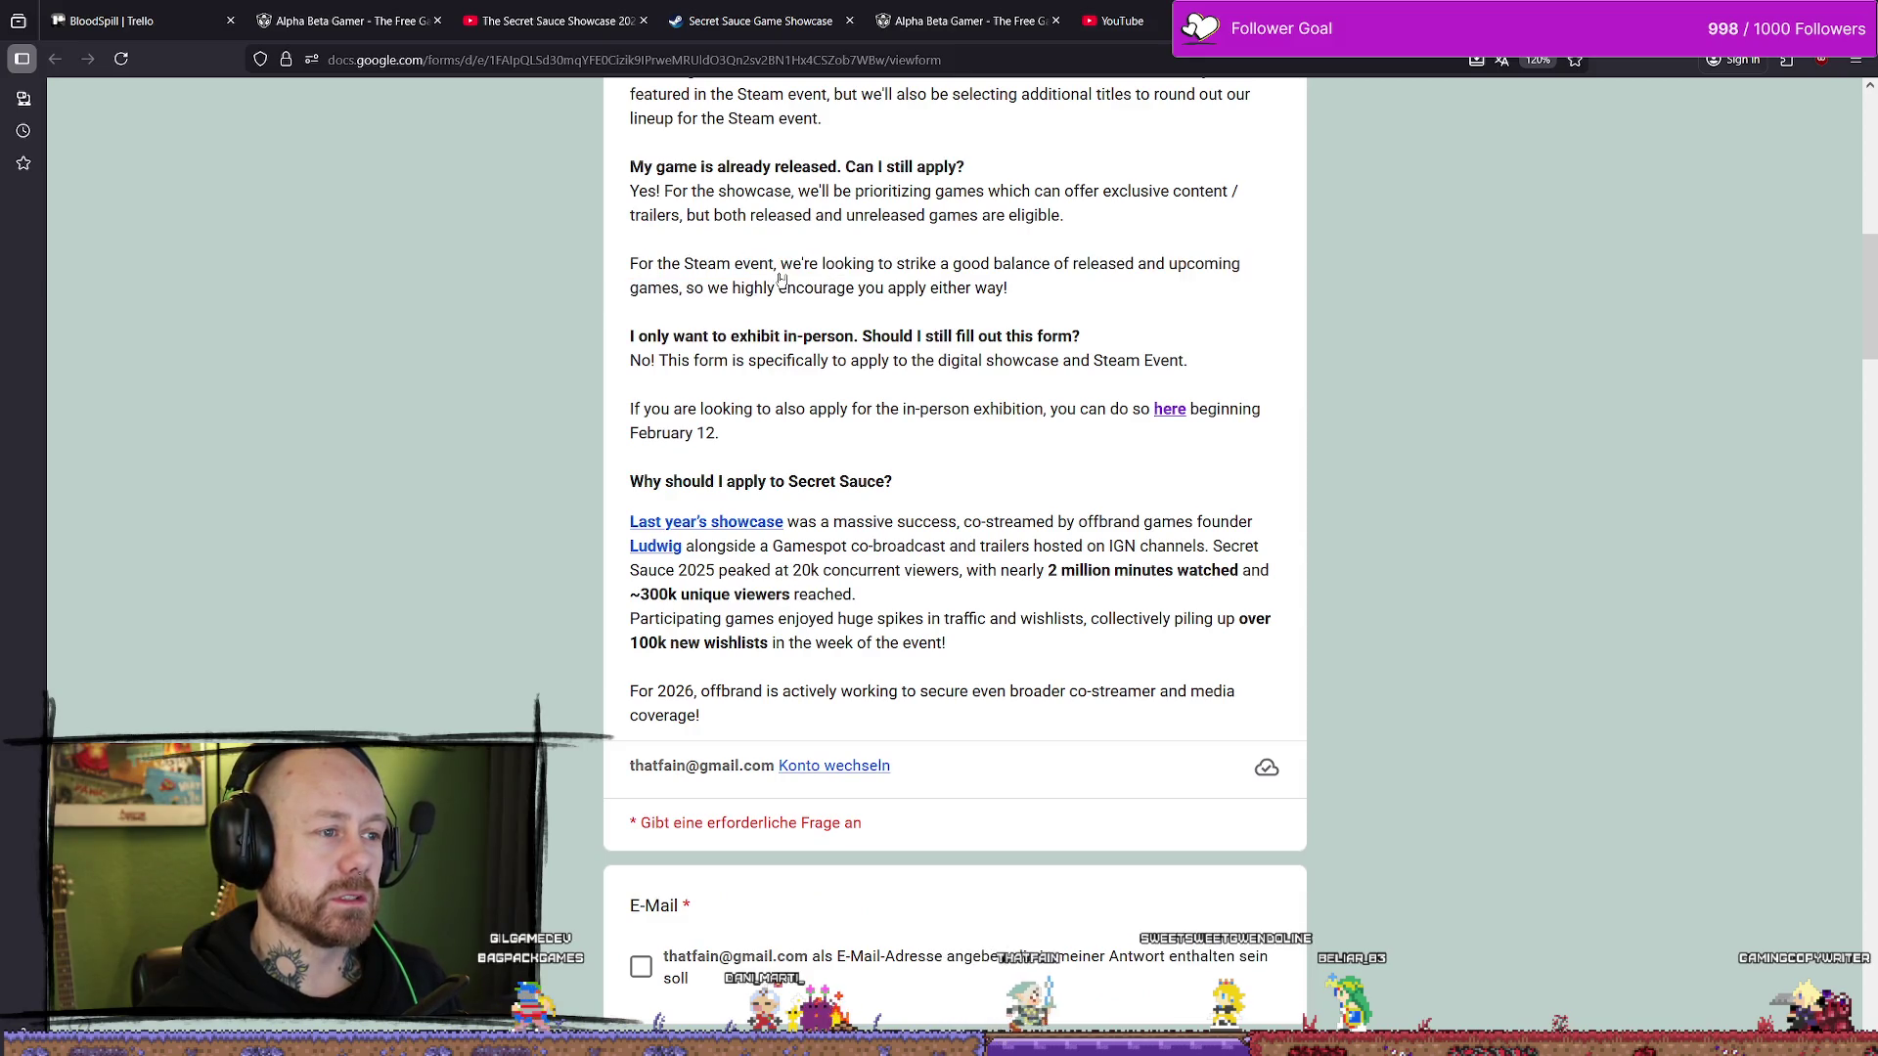
{"action": "left_click_drag", "start_coordinate": [780, 279], "coordinate": [976, 287]}
{"action": "left_click", "coordinate": [906, 282]}
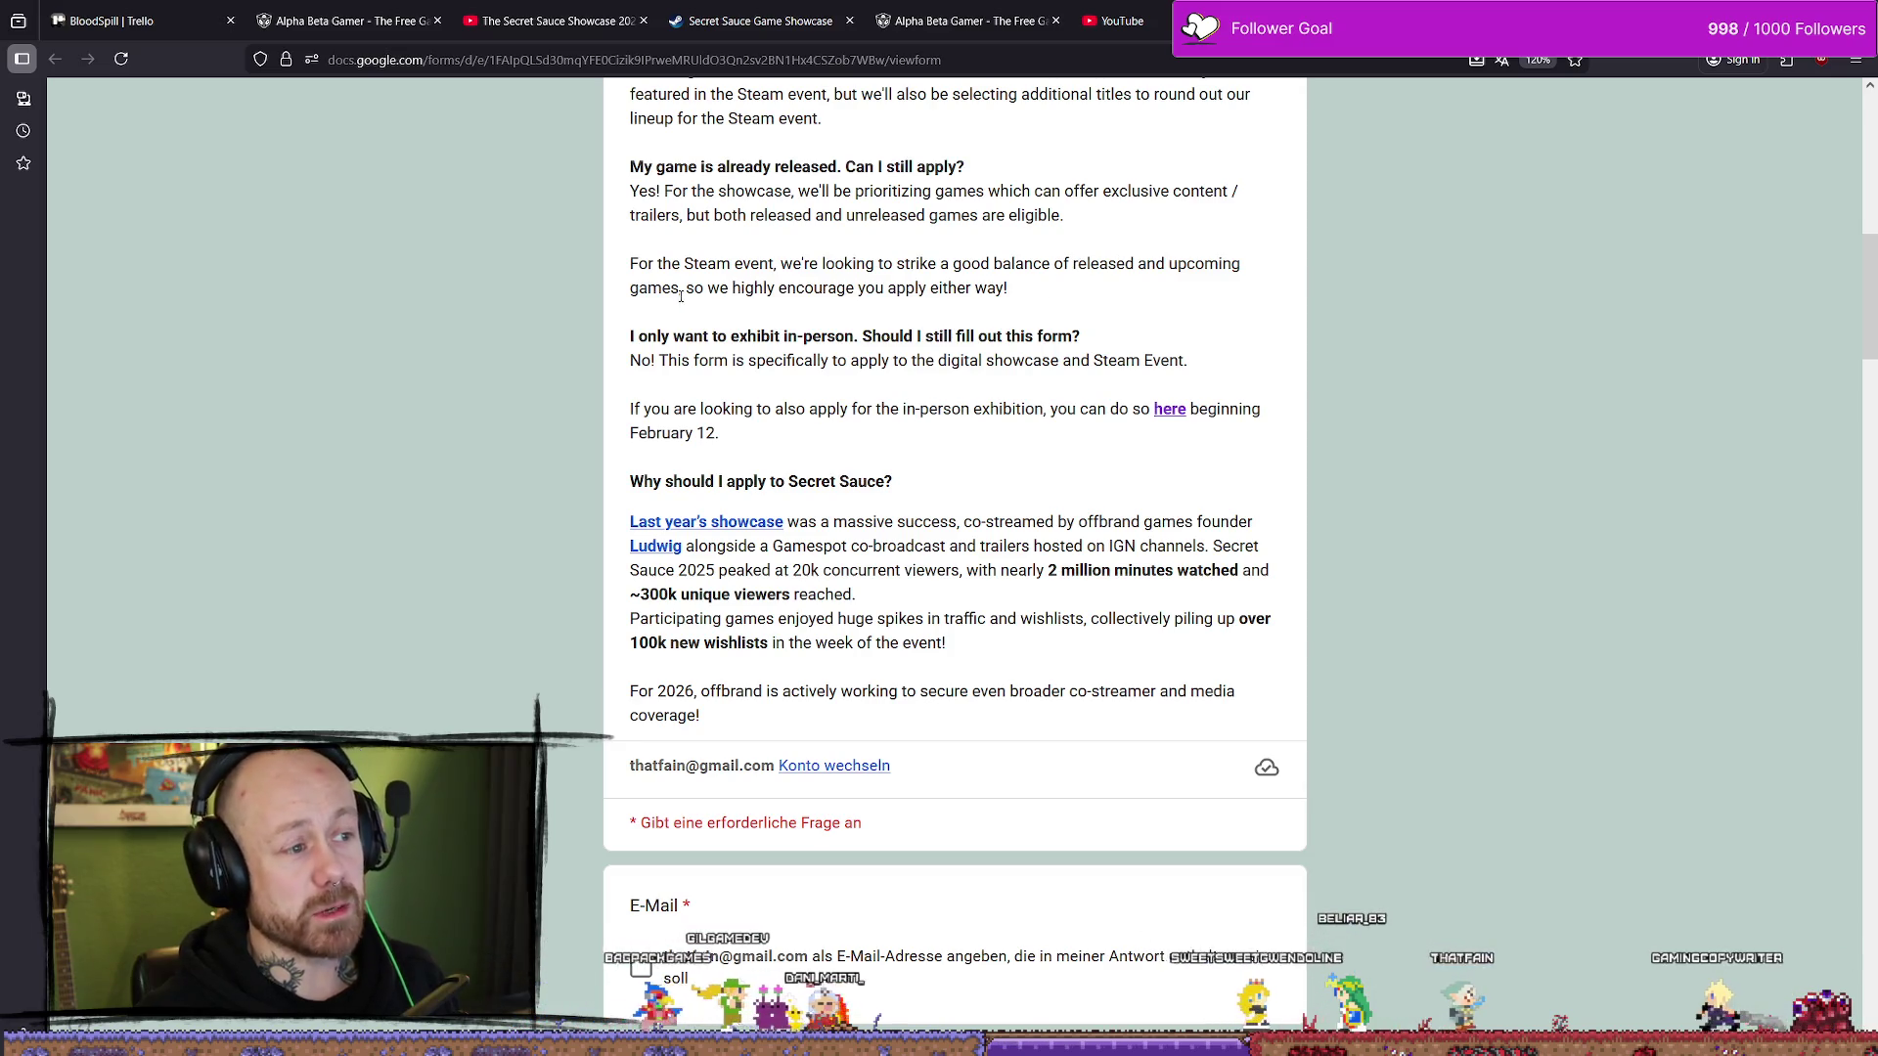
{"action": "left_click_drag", "start_coordinate": [682, 288], "coordinate": [1009, 287]}
{"action": "left_click", "coordinate": [827, 289]}
{"action": "left_click", "coordinate": [1028, 291]}
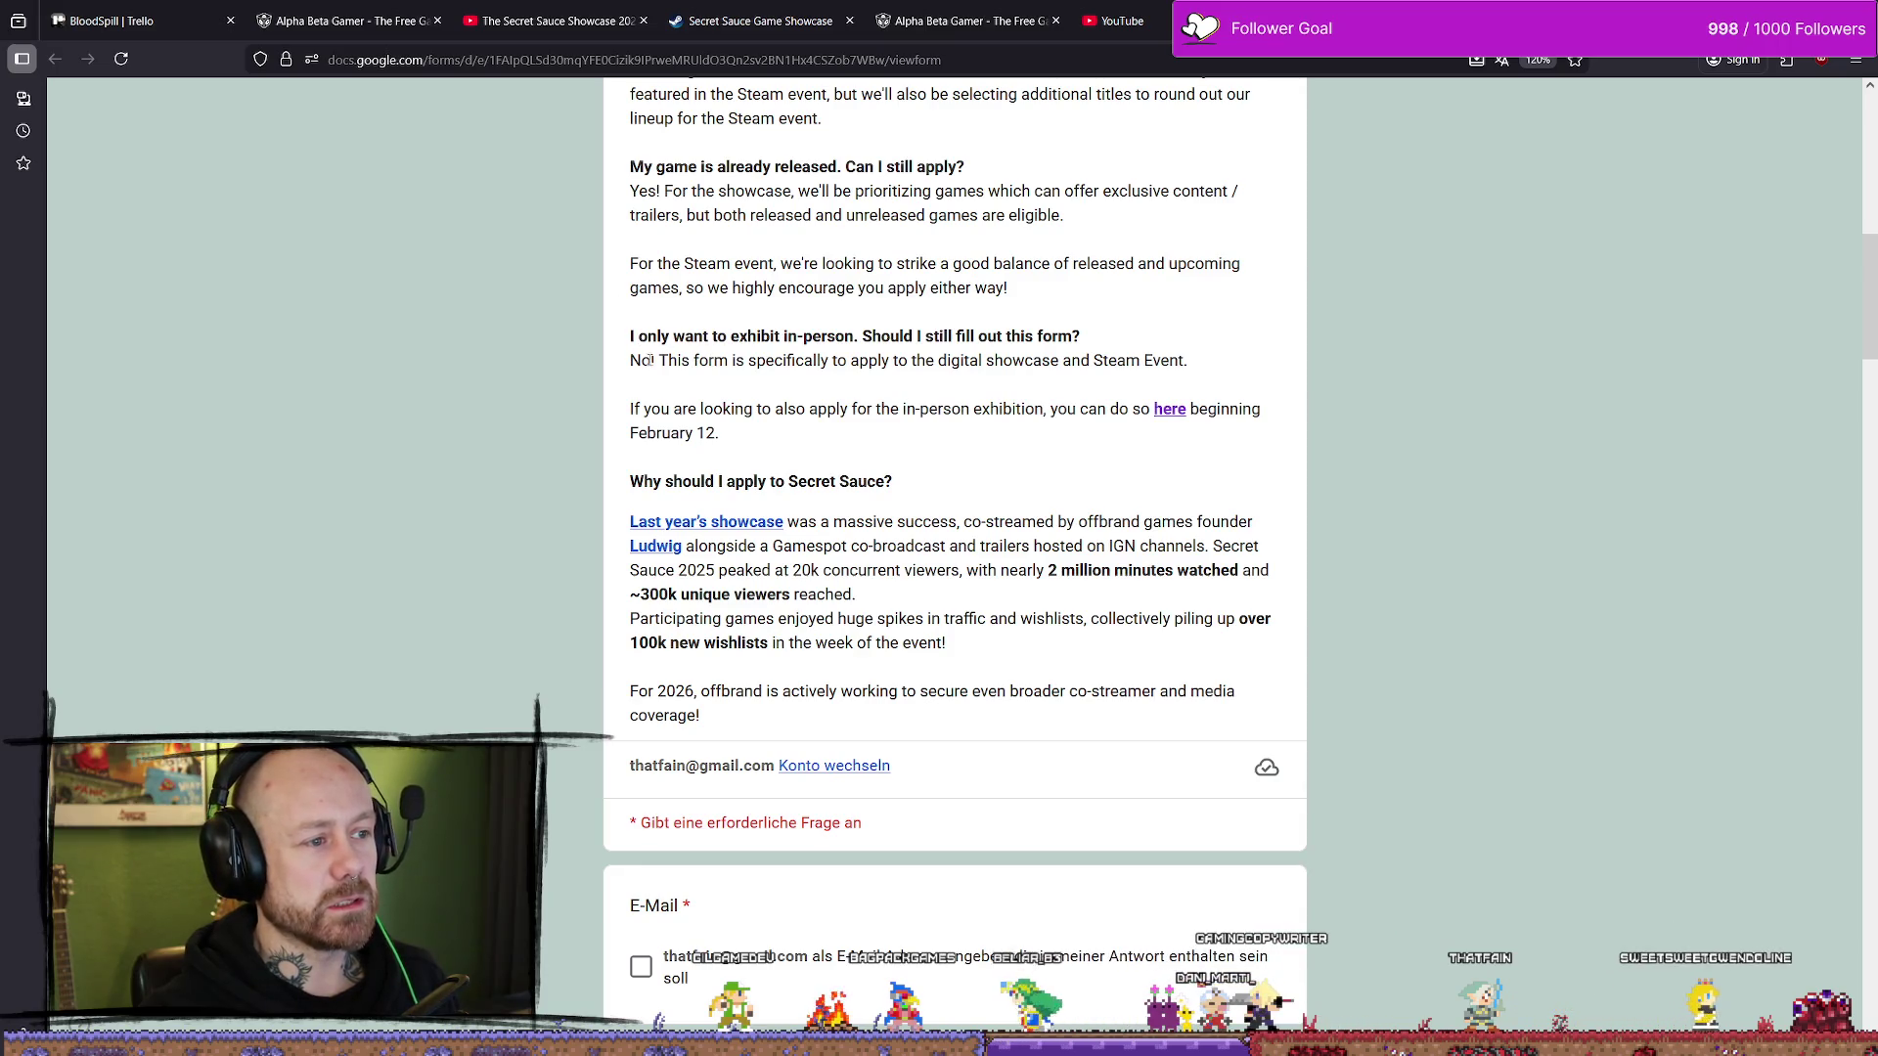
{"action": "left_click_drag", "start_coordinate": [668, 360], "coordinate": [944, 336]}
{"action": "left_click", "coordinate": [790, 362]}
{"action": "left_click", "coordinate": [725, 352]}
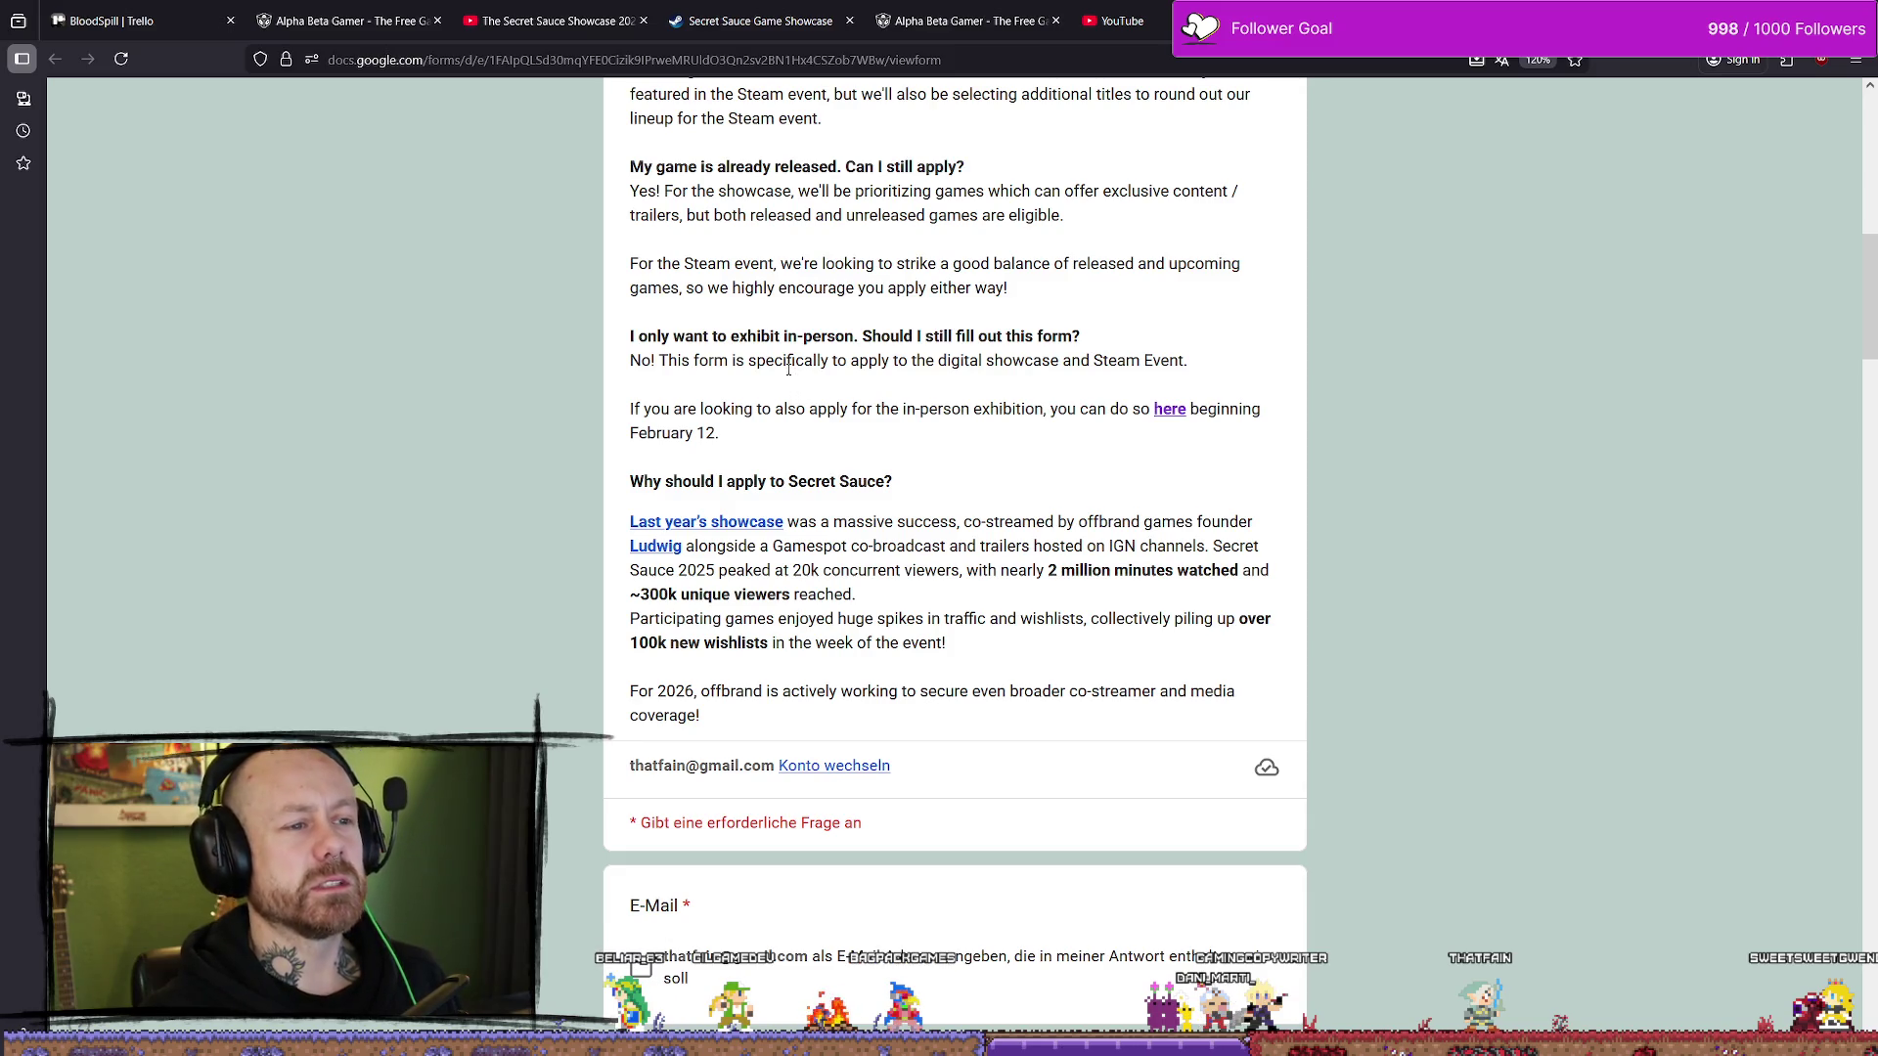
{"action": "left_click_drag", "start_coordinate": [707, 360], "coordinate": [986, 360]}
{"action": "left_click", "coordinate": [840, 368]}
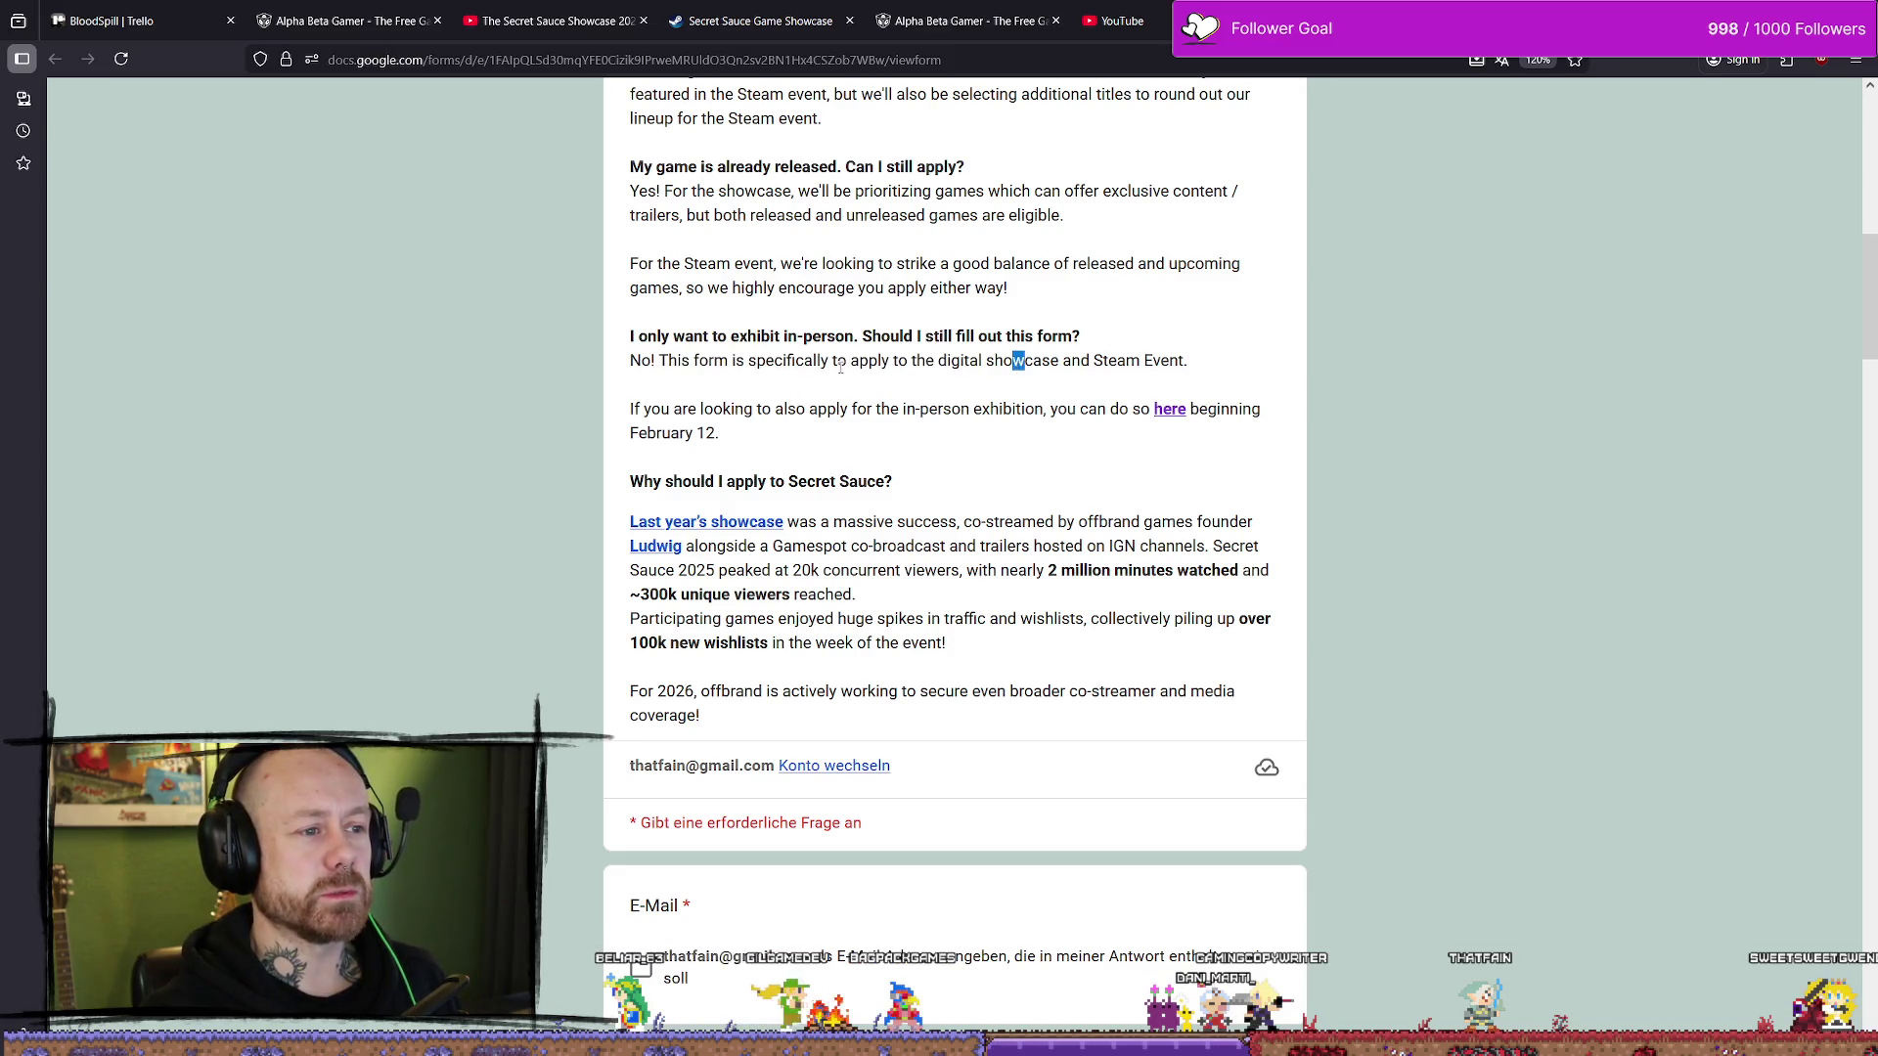
{"action": "left_click", "coordinate": [824, 363]}
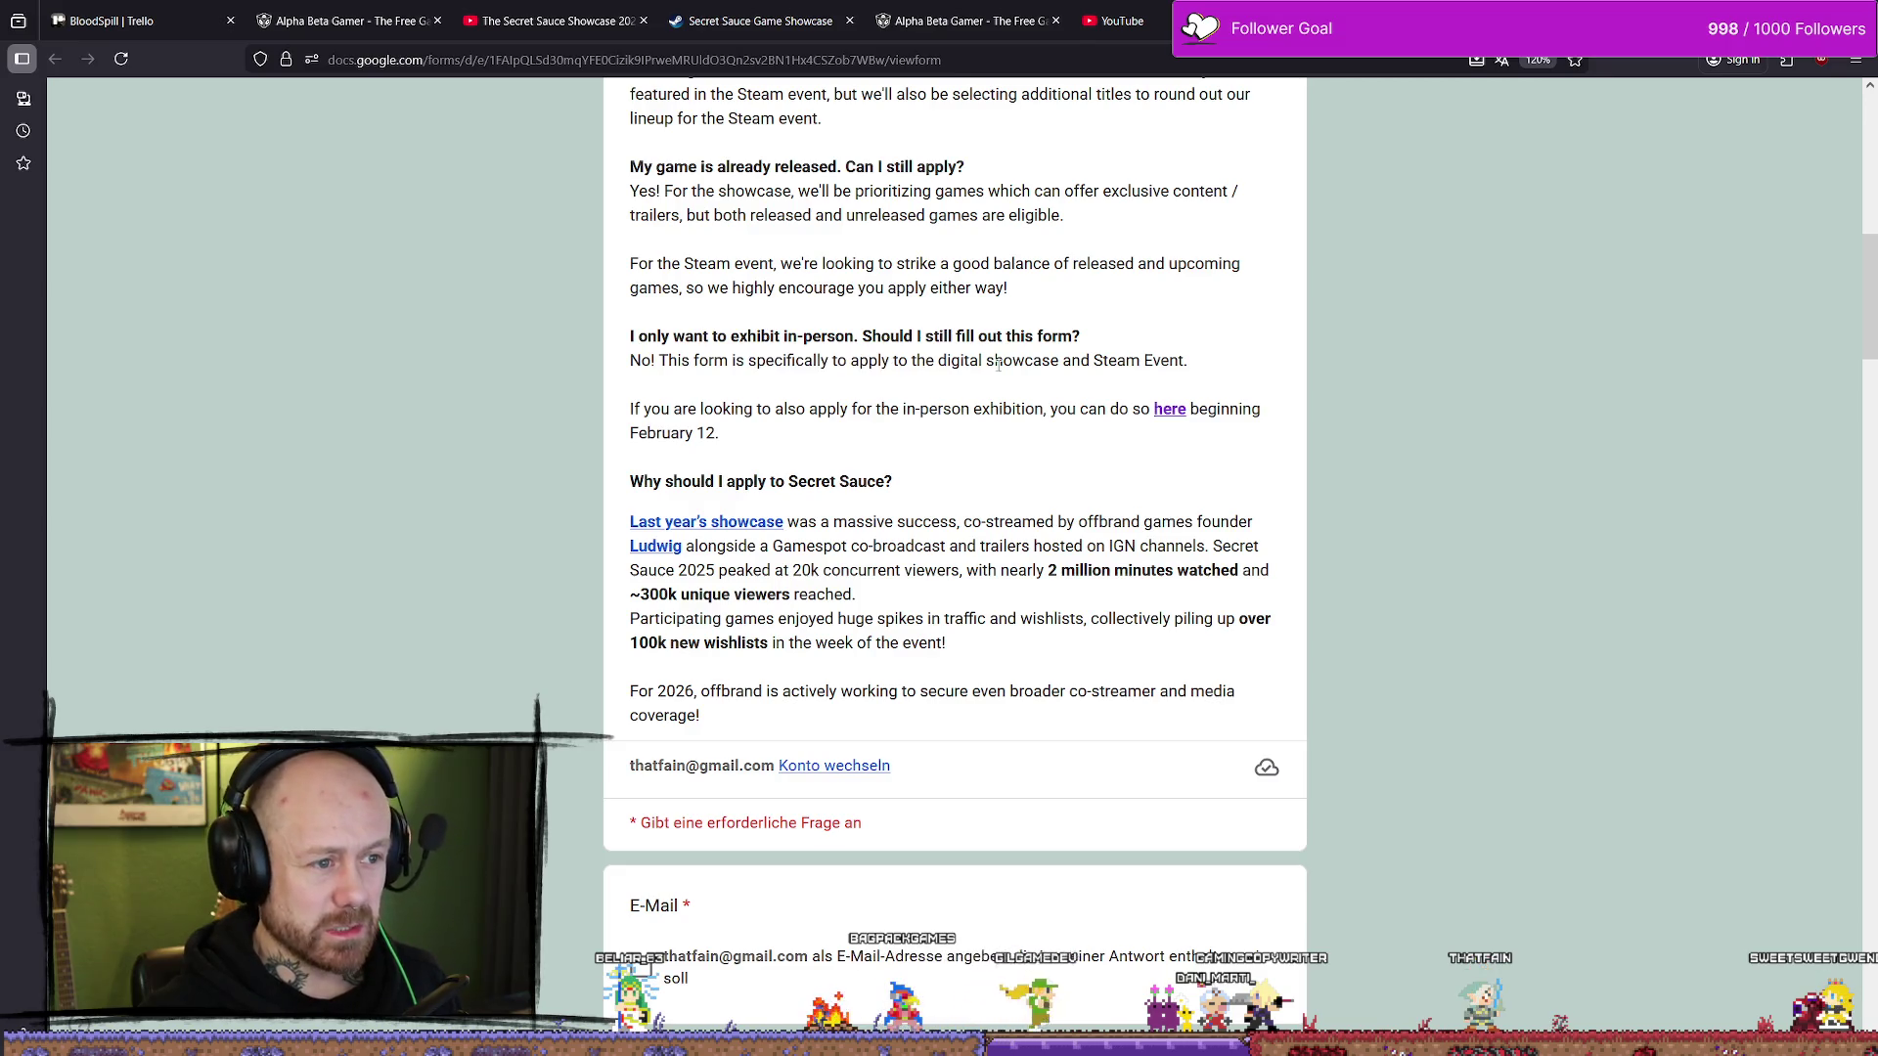
{"action": "left_click_drag", "start_coordinate": [969, 361], "coordinate": [1110, 361]}
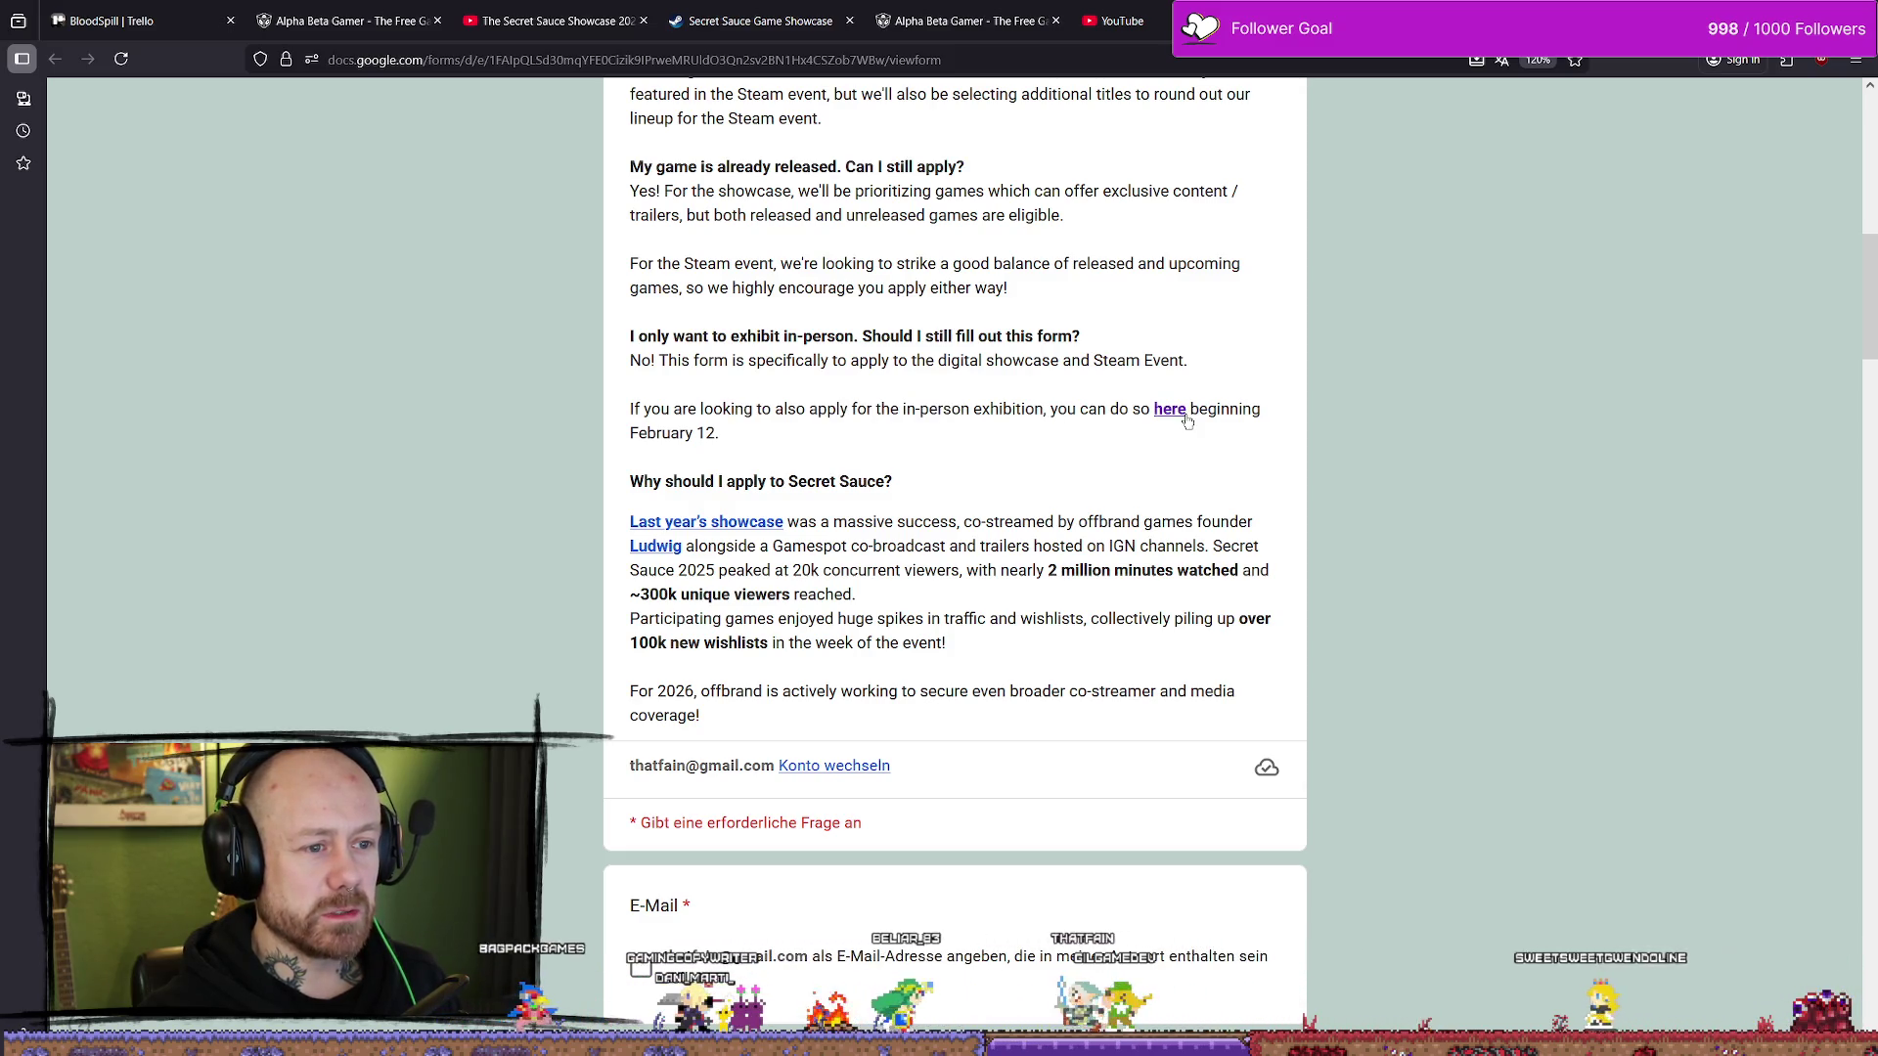
{"action": "scroll", "coordinate": [683, 414], "scroll_direction": "down", "scroll_amount": 2}
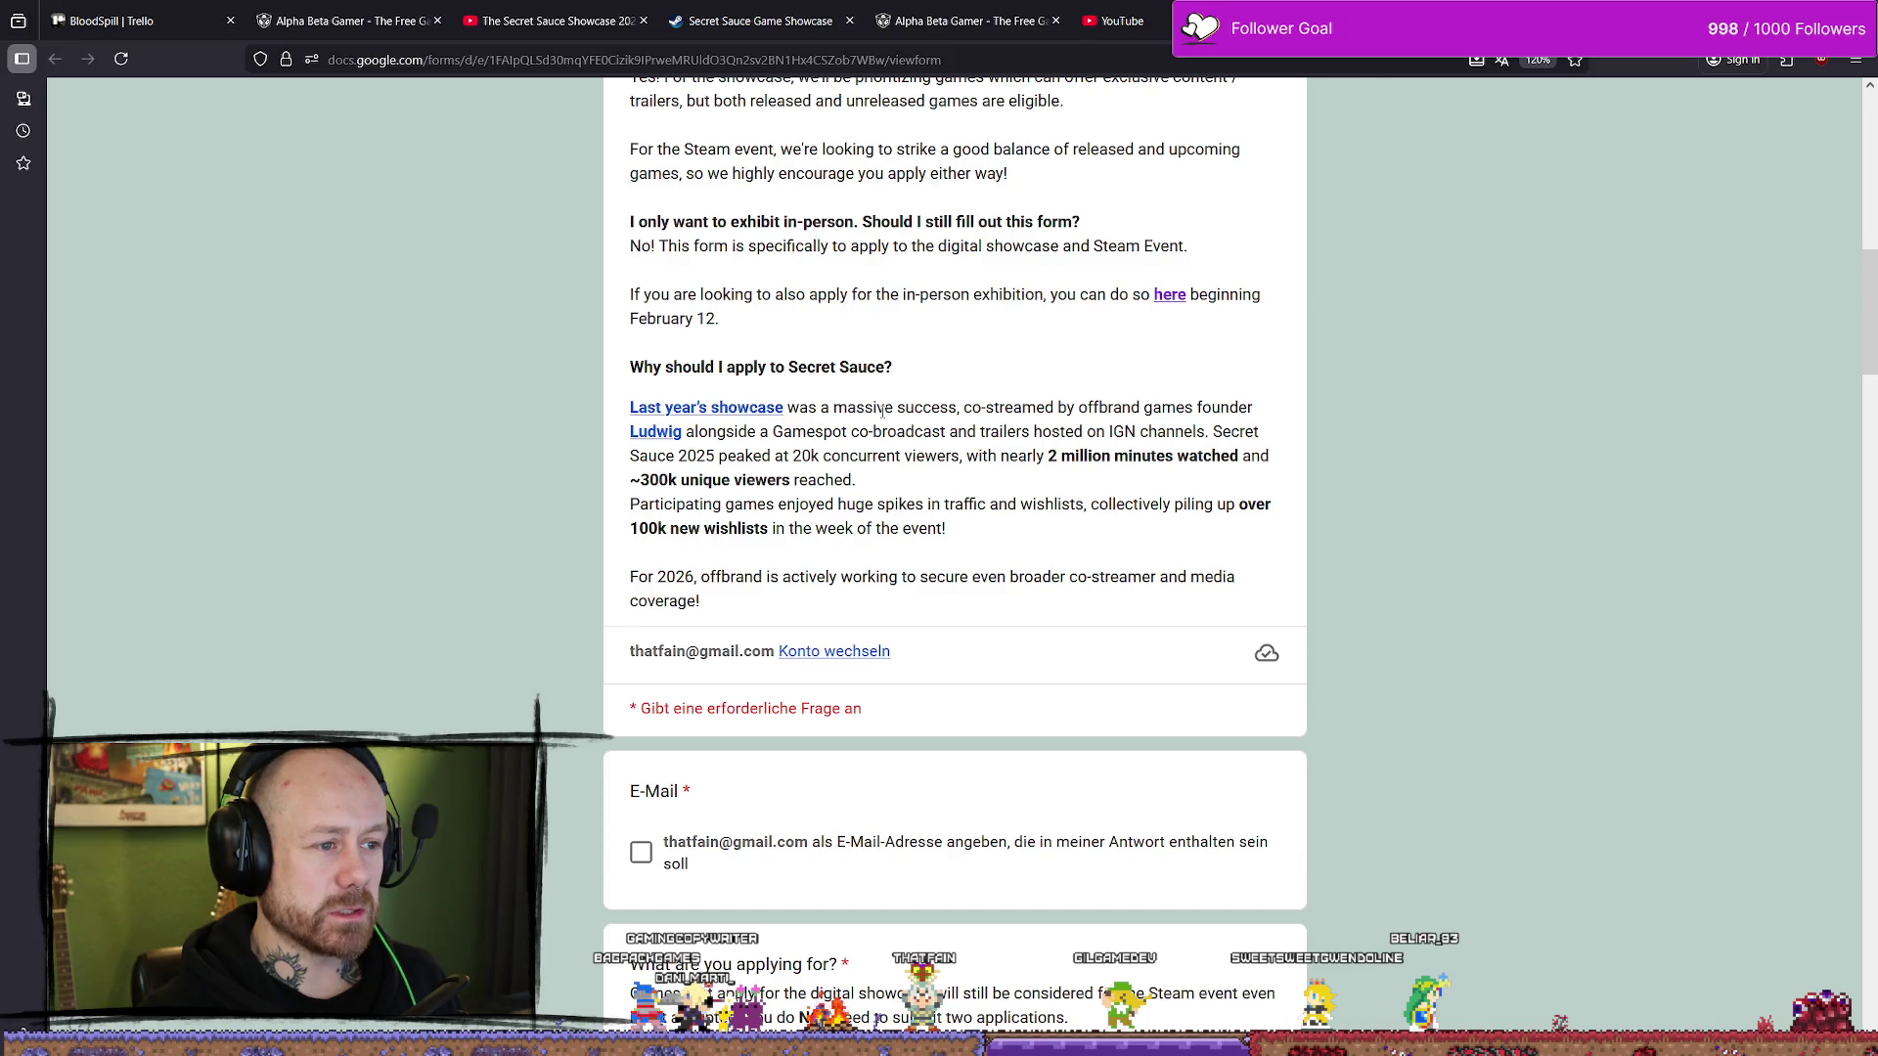
{"action": "scroll", "coordinate": [836, 497], "scroll_direction": "down", "scroll_amount": 5}
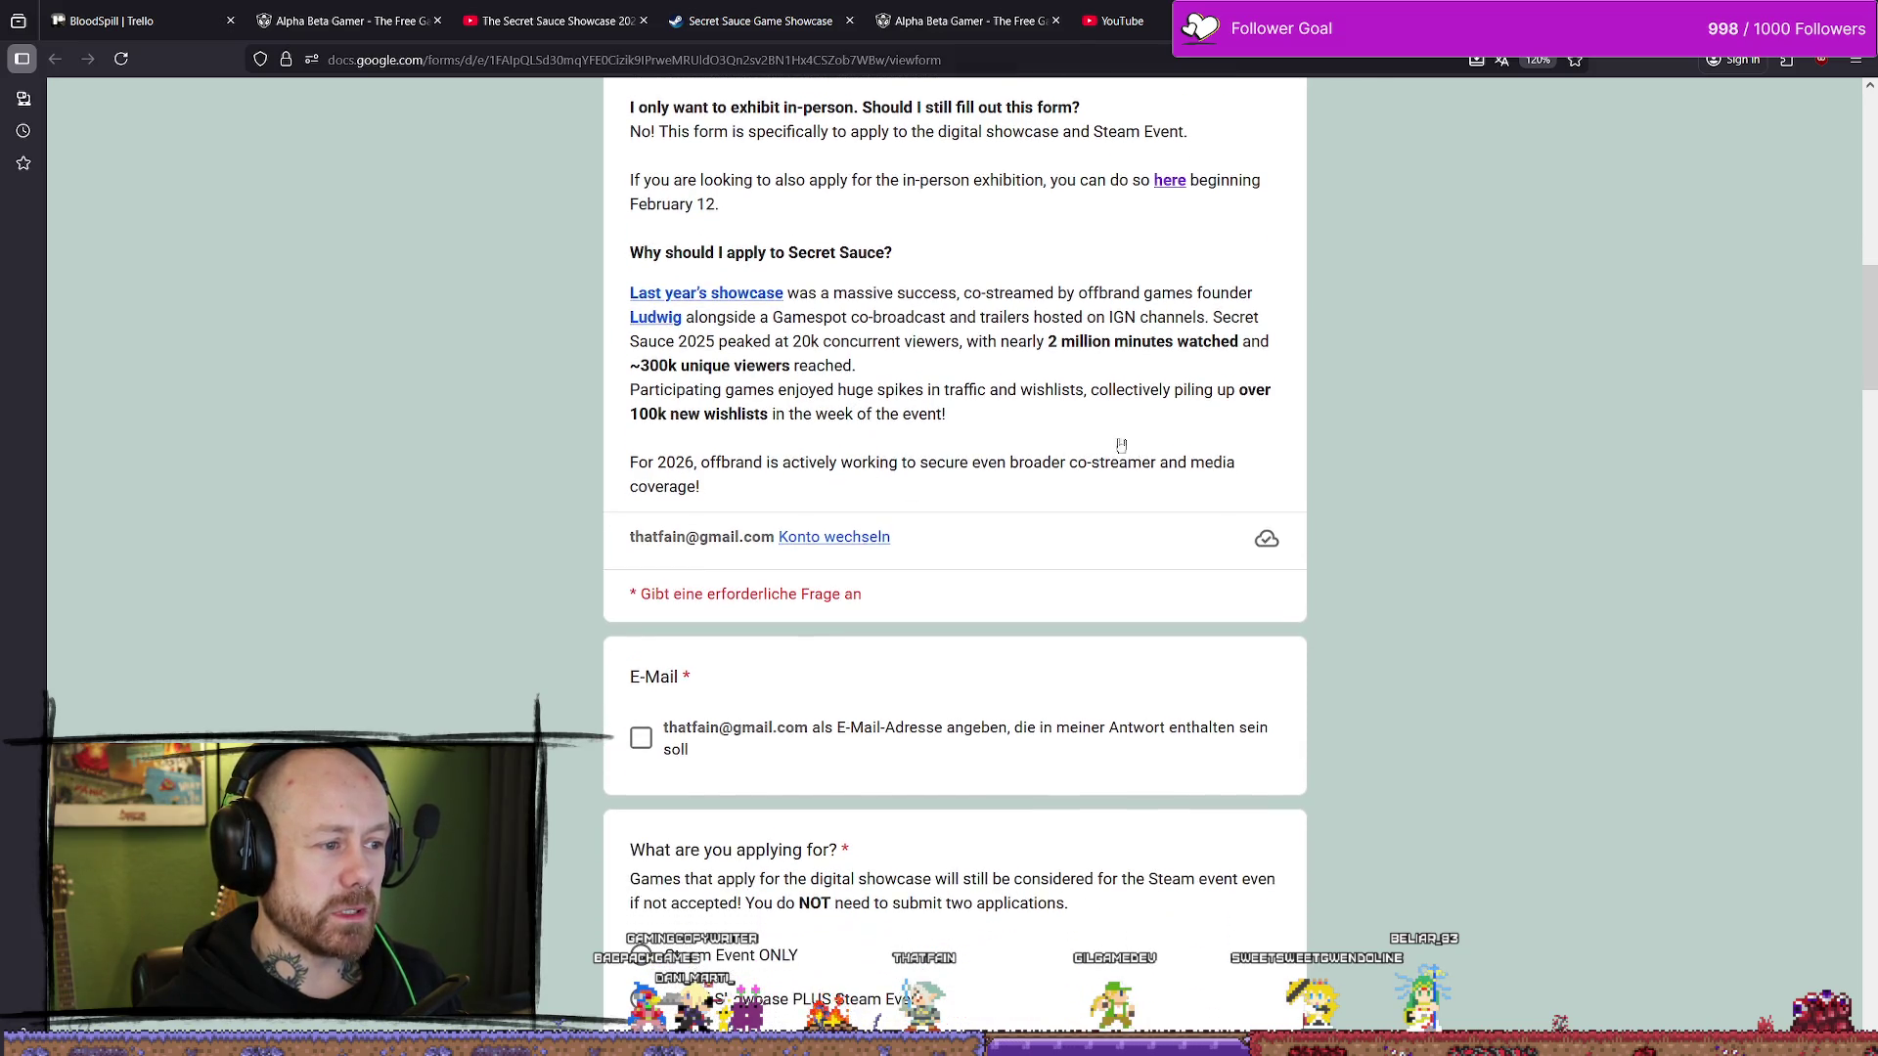
{"action": "scroll", "coordinate": [936, 534], "scroll_direction": "down", "scroll_amount": 20}
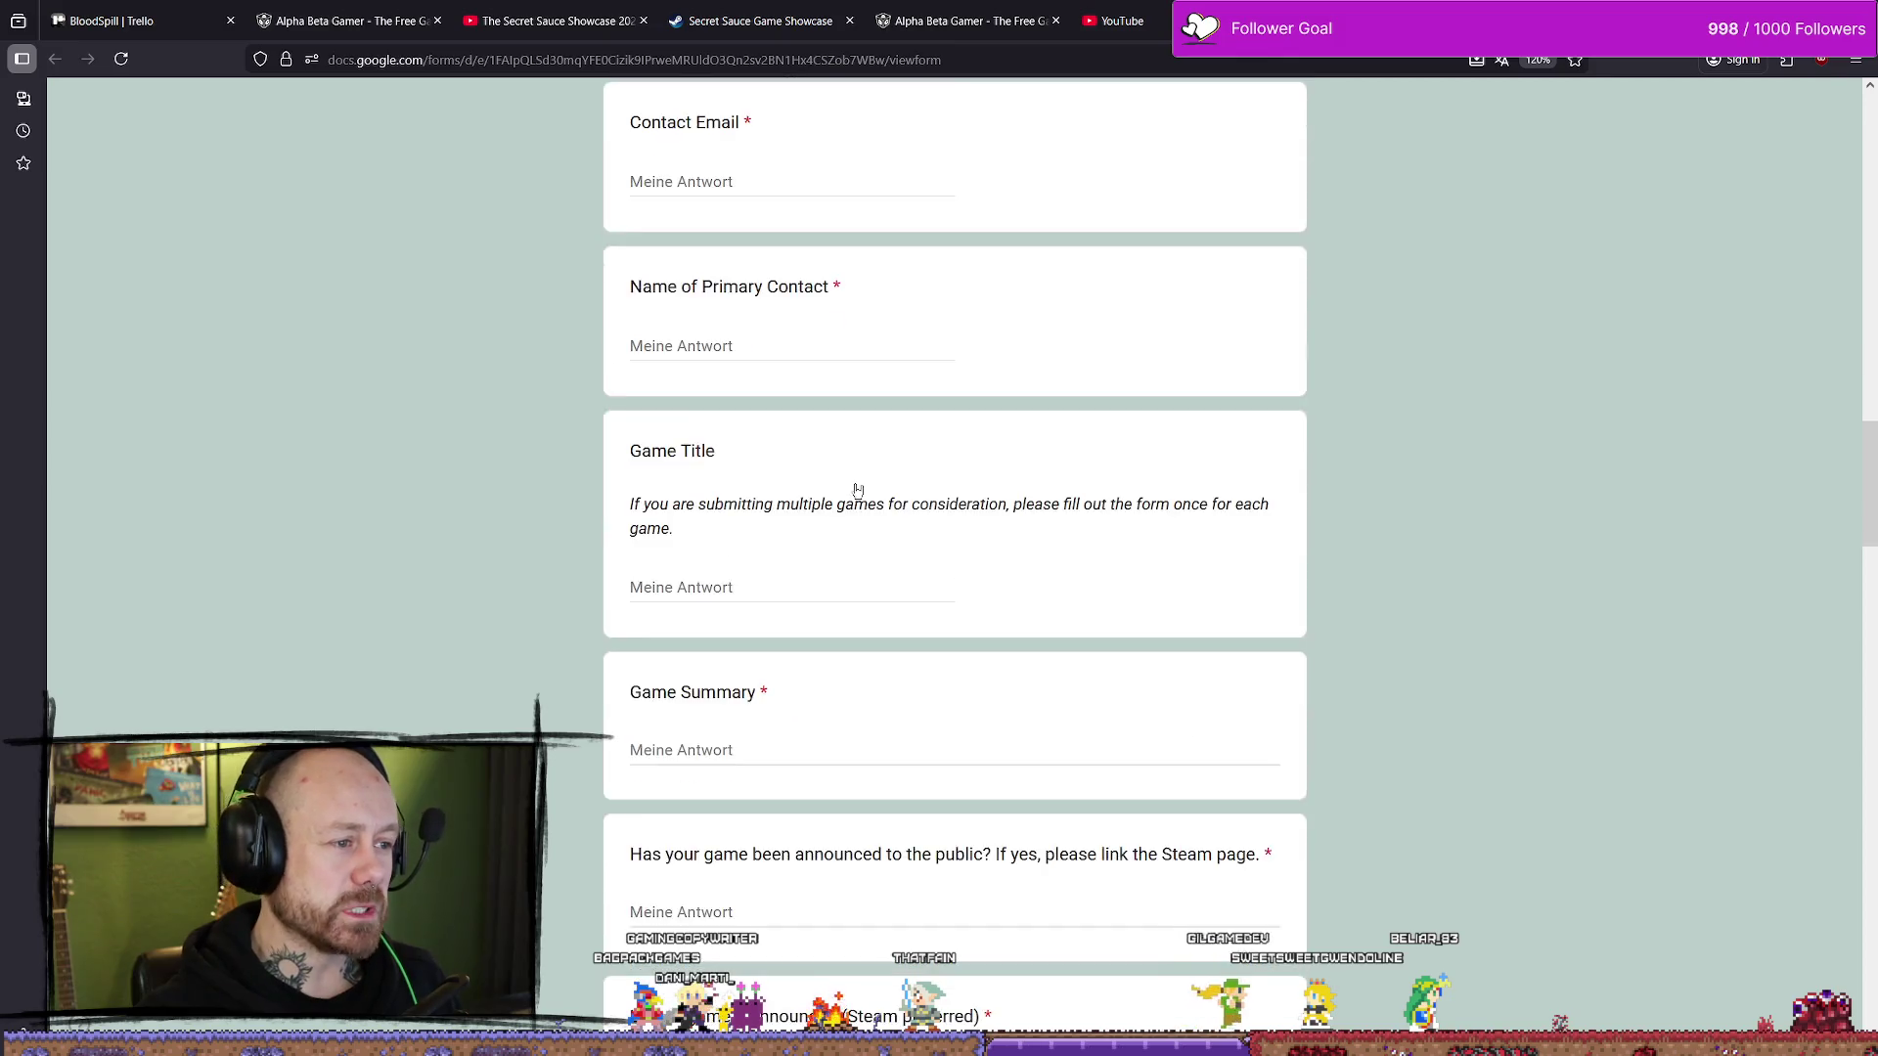
{"action": "scroll", "coordinate": [870, 449], "scroll_direction": "up", "scroll_amount": 20}
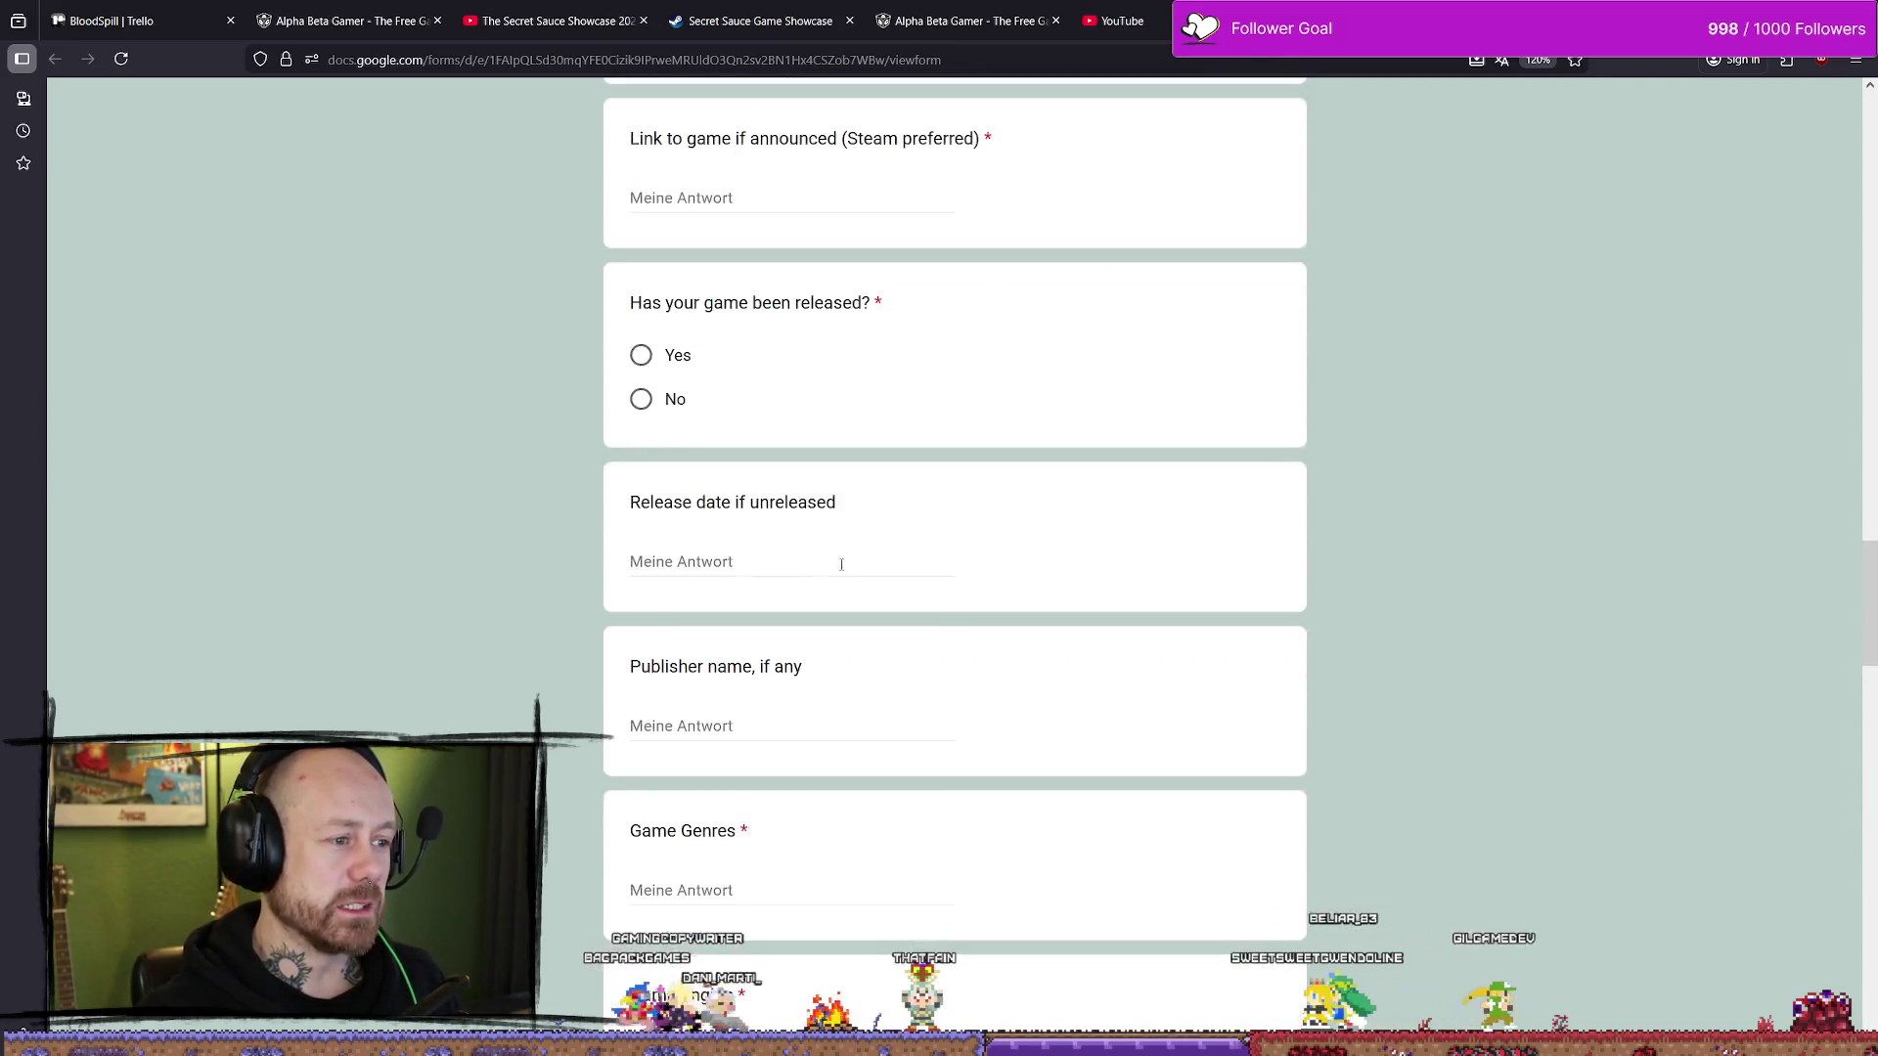
{"action": "scroll", "coordinate": [736, 458], "scroll_direction": "up", "scroll_amount": 7}
{"action": "scroll", "coordinate": [830, 524], "scroll_direction": "down", "scroll_amount": 13}
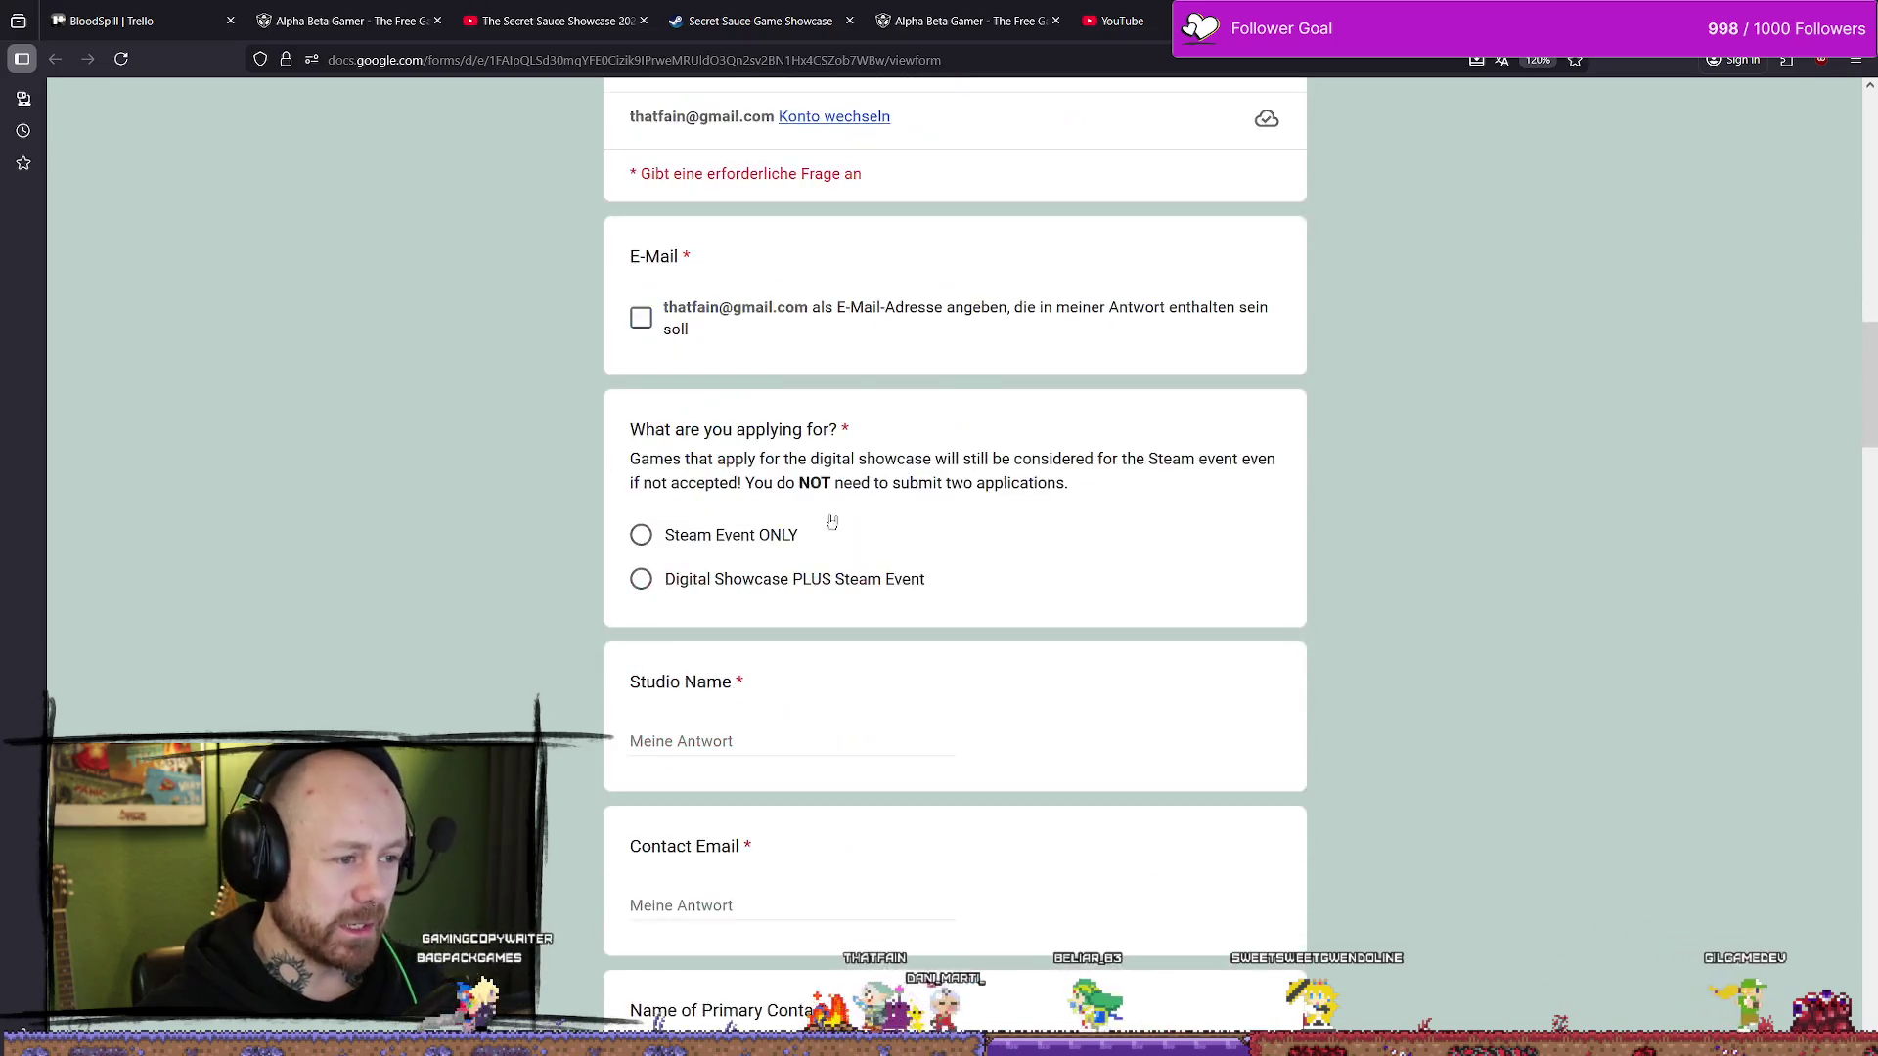
{"action": "scroll", "coordinate": [713, 478], "scroll_direction": "up", "scroll_amount": 1}
{"action": "scroll", "coordinate": [744, 509], "scroll_direction": "up", "scroll_amount": 15}
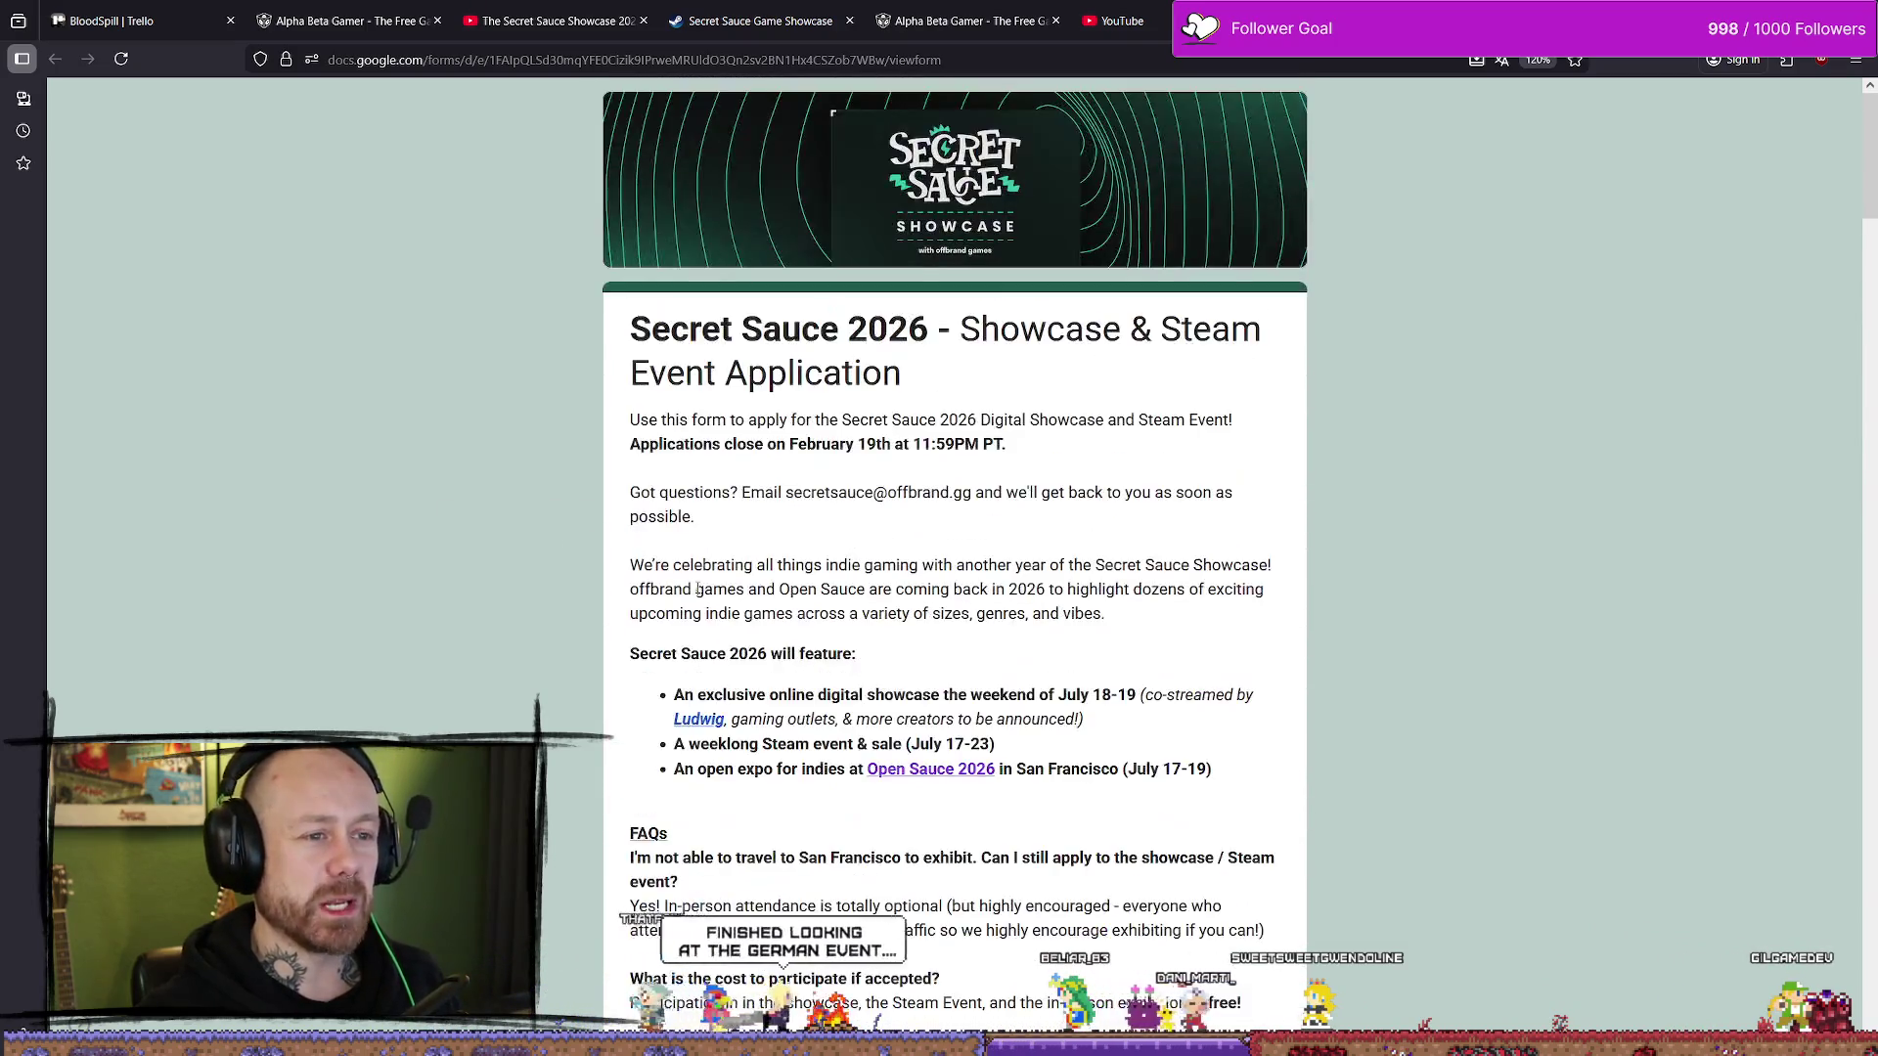
{"action": "scroll", "coordinate": [770, 497], "scroll_direction": "down", "scroll_amount": 1}
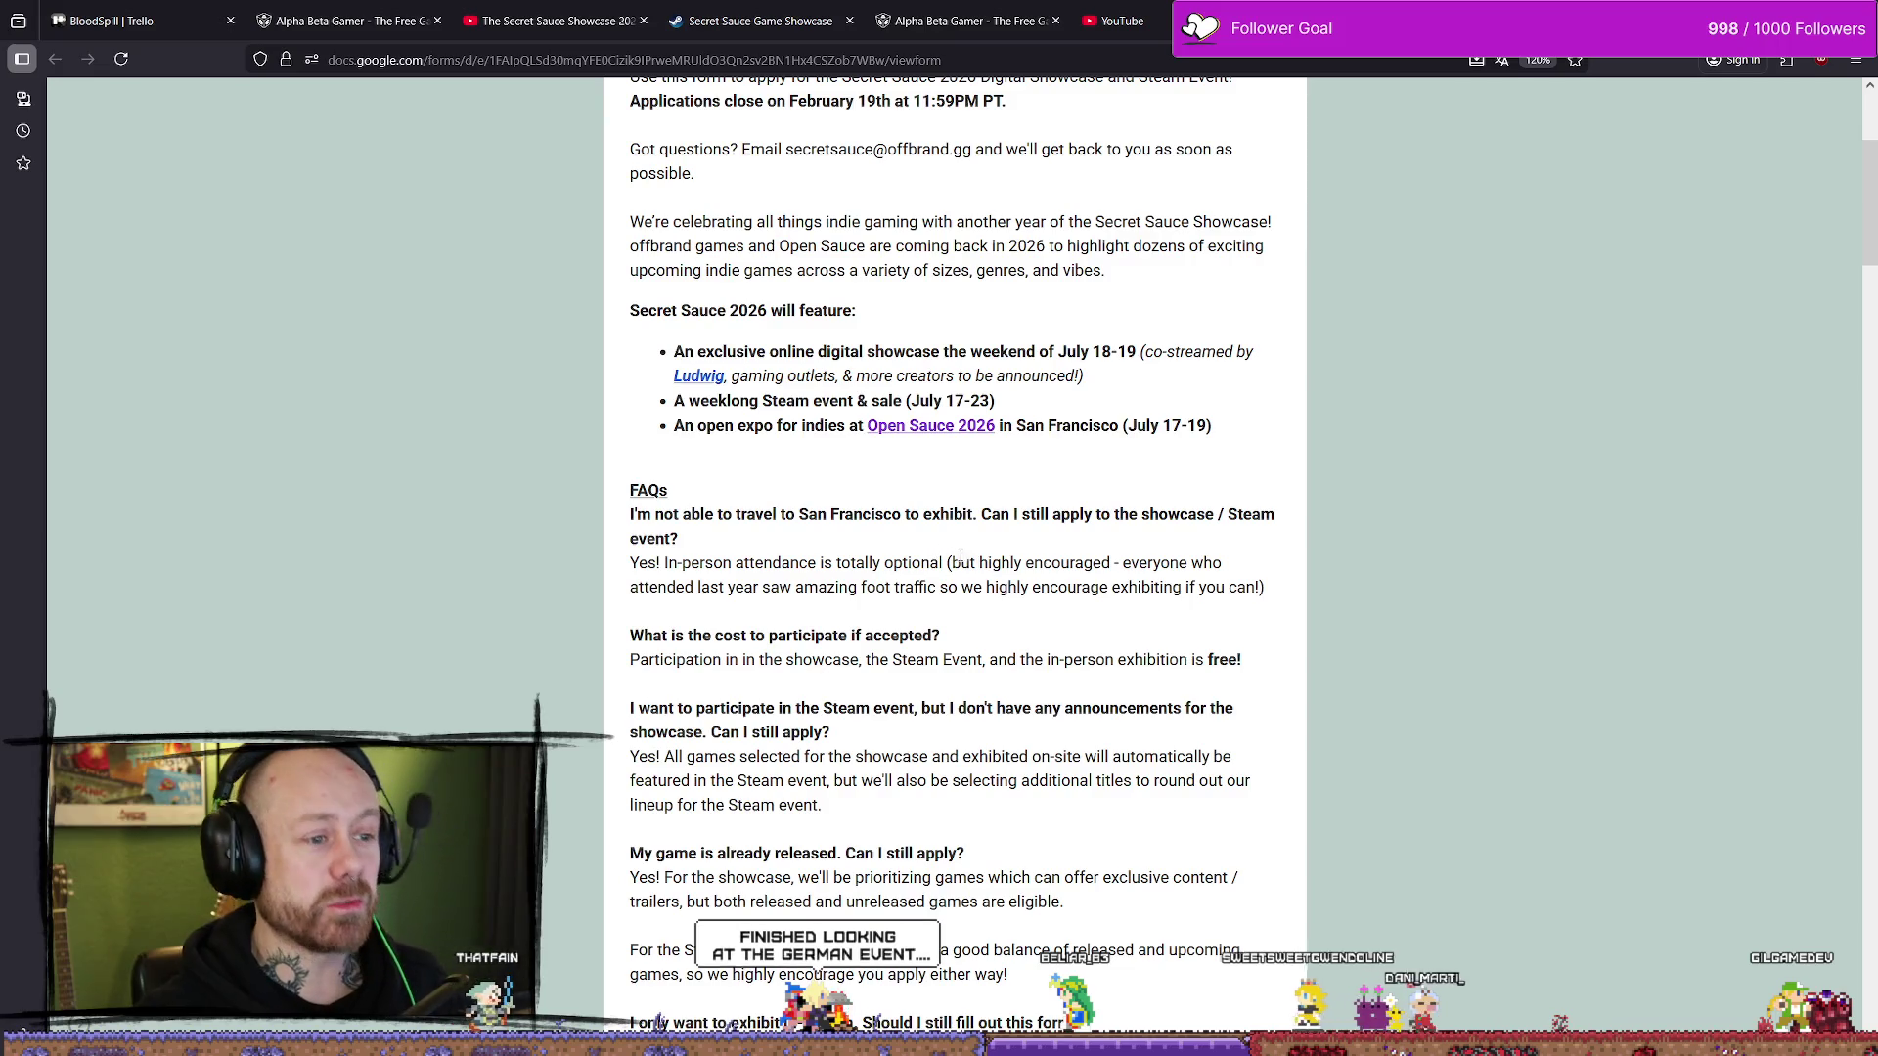
{"action": "left_click_drag", "start_coordinate": [961, 555], "coordinate": [630, 564]}
{"action": "left_click", "coordinate": [1111, 564]}
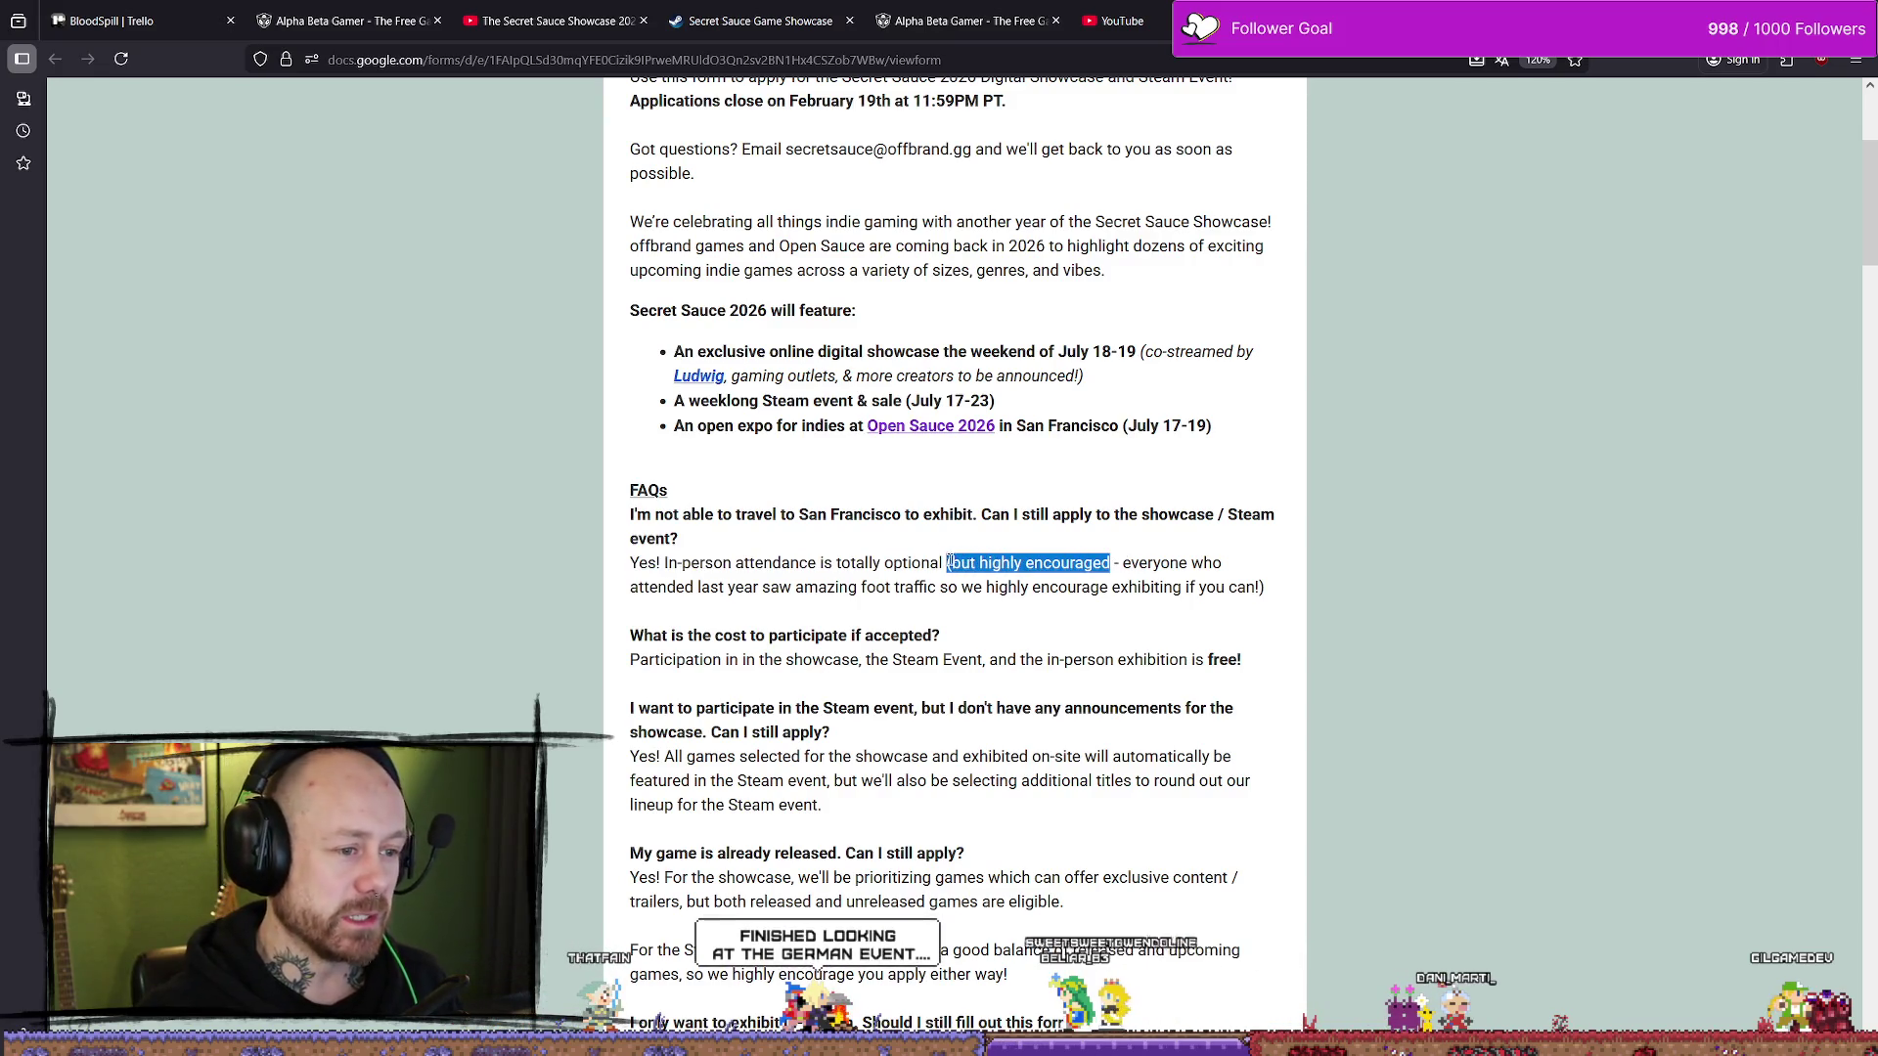
{"action": "scroll", "coordinate": [978, 567], "scroll_direction": "down", "scroll_amount": 18}
{"action": "scroll", "coordinate": [1100, 595], "scroll_direction": "up", "scroll_amount": 5}
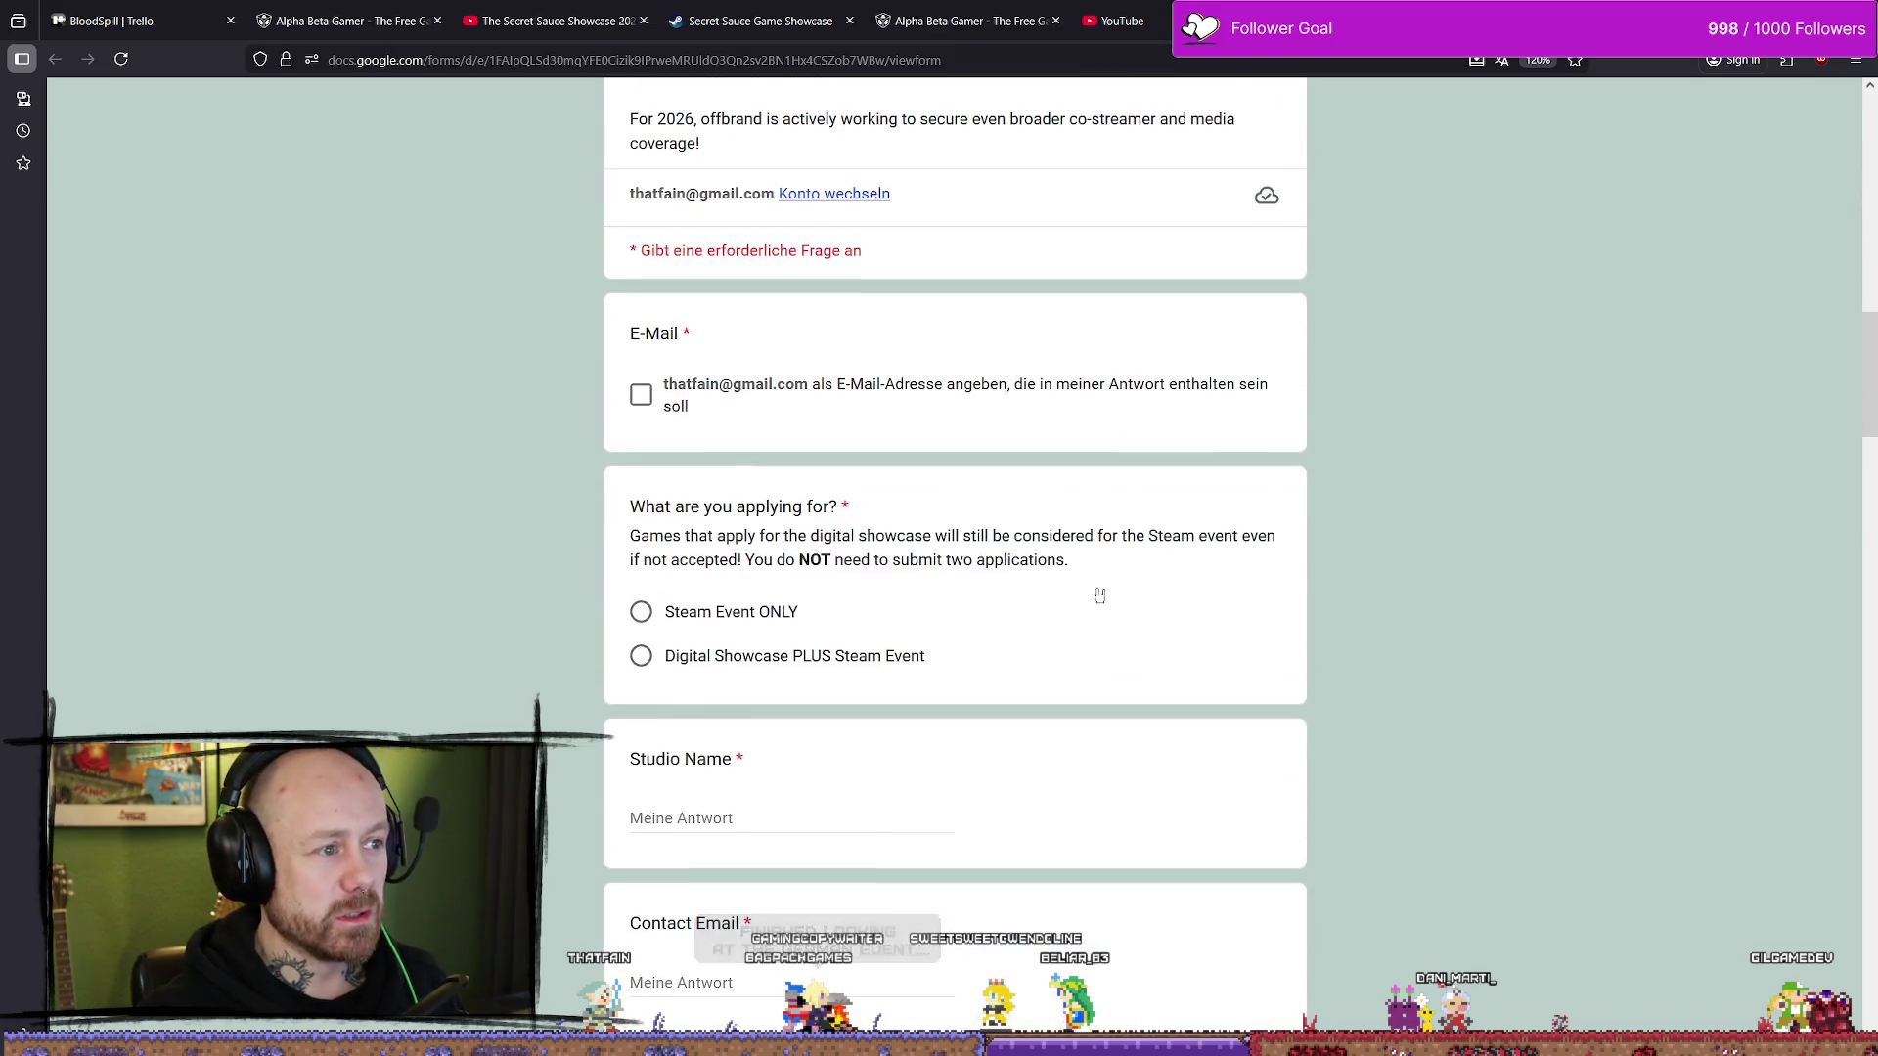
{"action": "scroll", "coordinate": [1001, 637], "scroll_direction": "up", "scroll_amount": 3}
{"action": "scroll", "coordinate": [1186, 601], "scroll_direction": "down", "scroll_amount": 5}
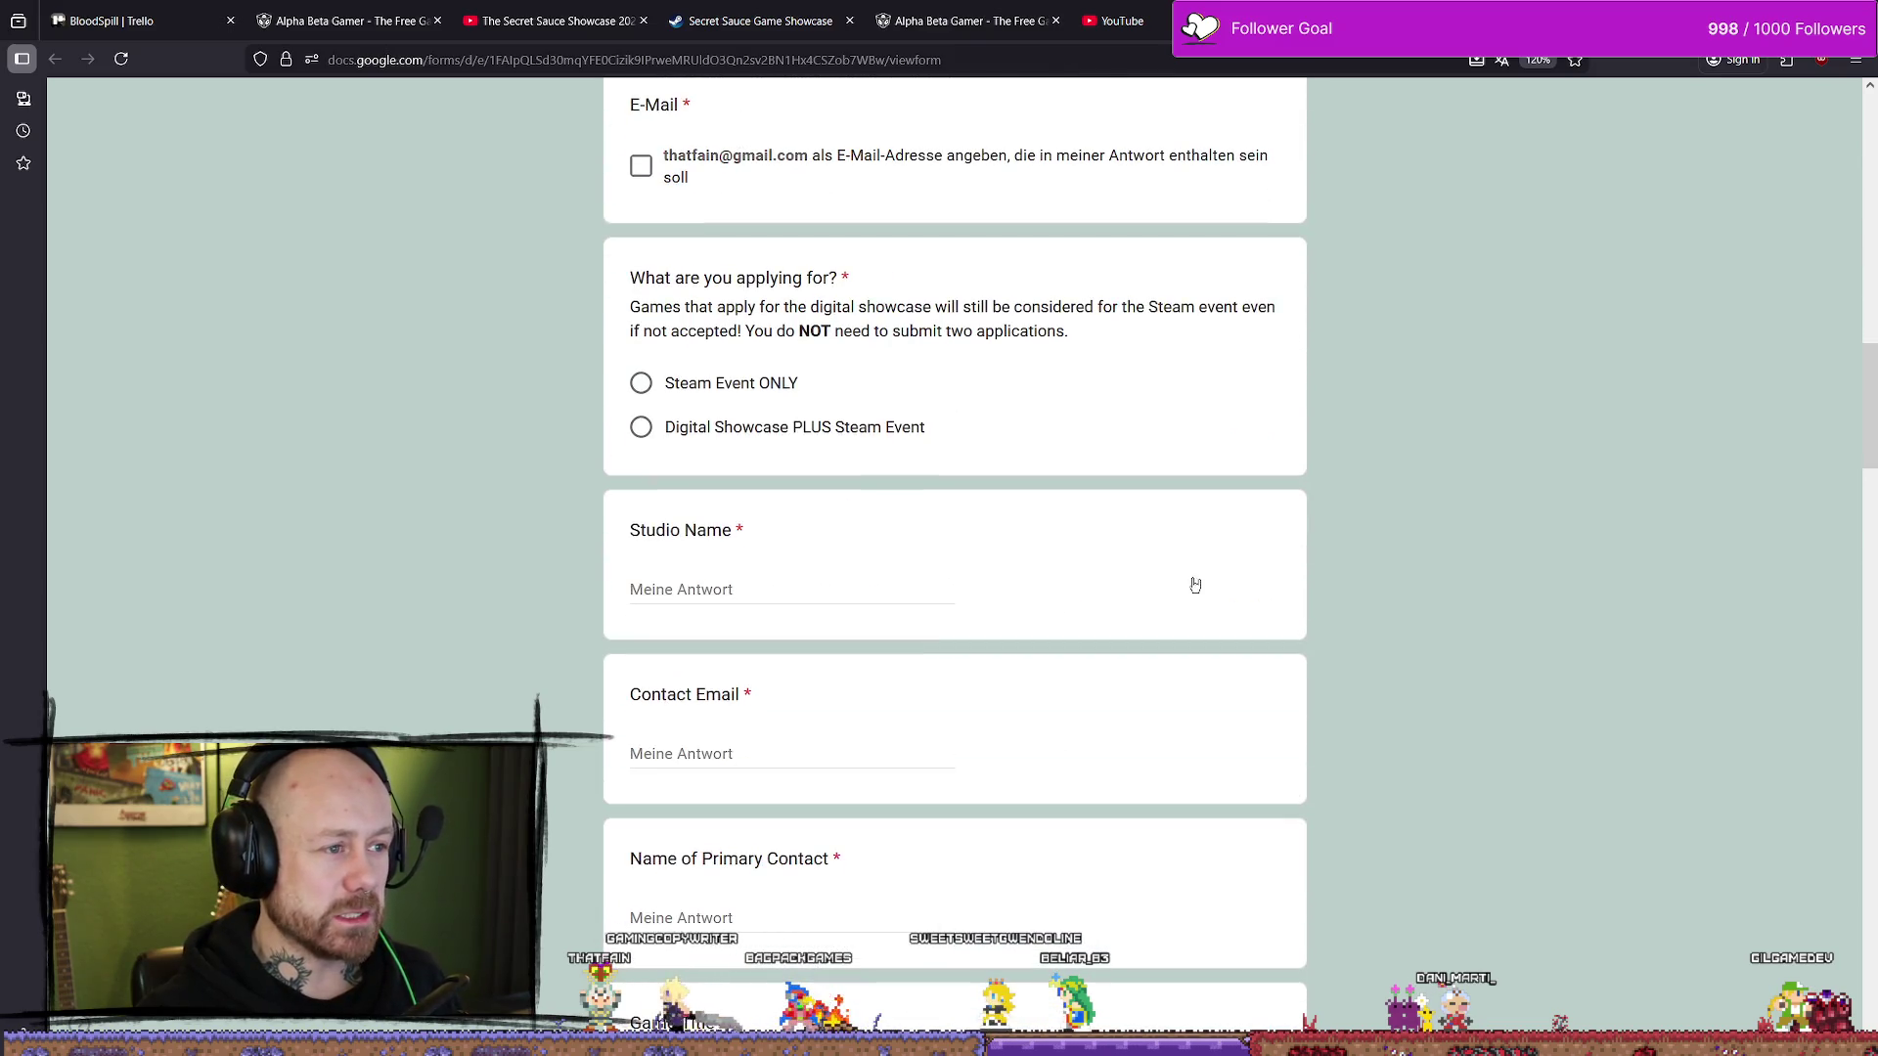
{"action": "scroll", "coordinate": [1557, 492], "scroll_direction": "down", "scroll_amount": 13}
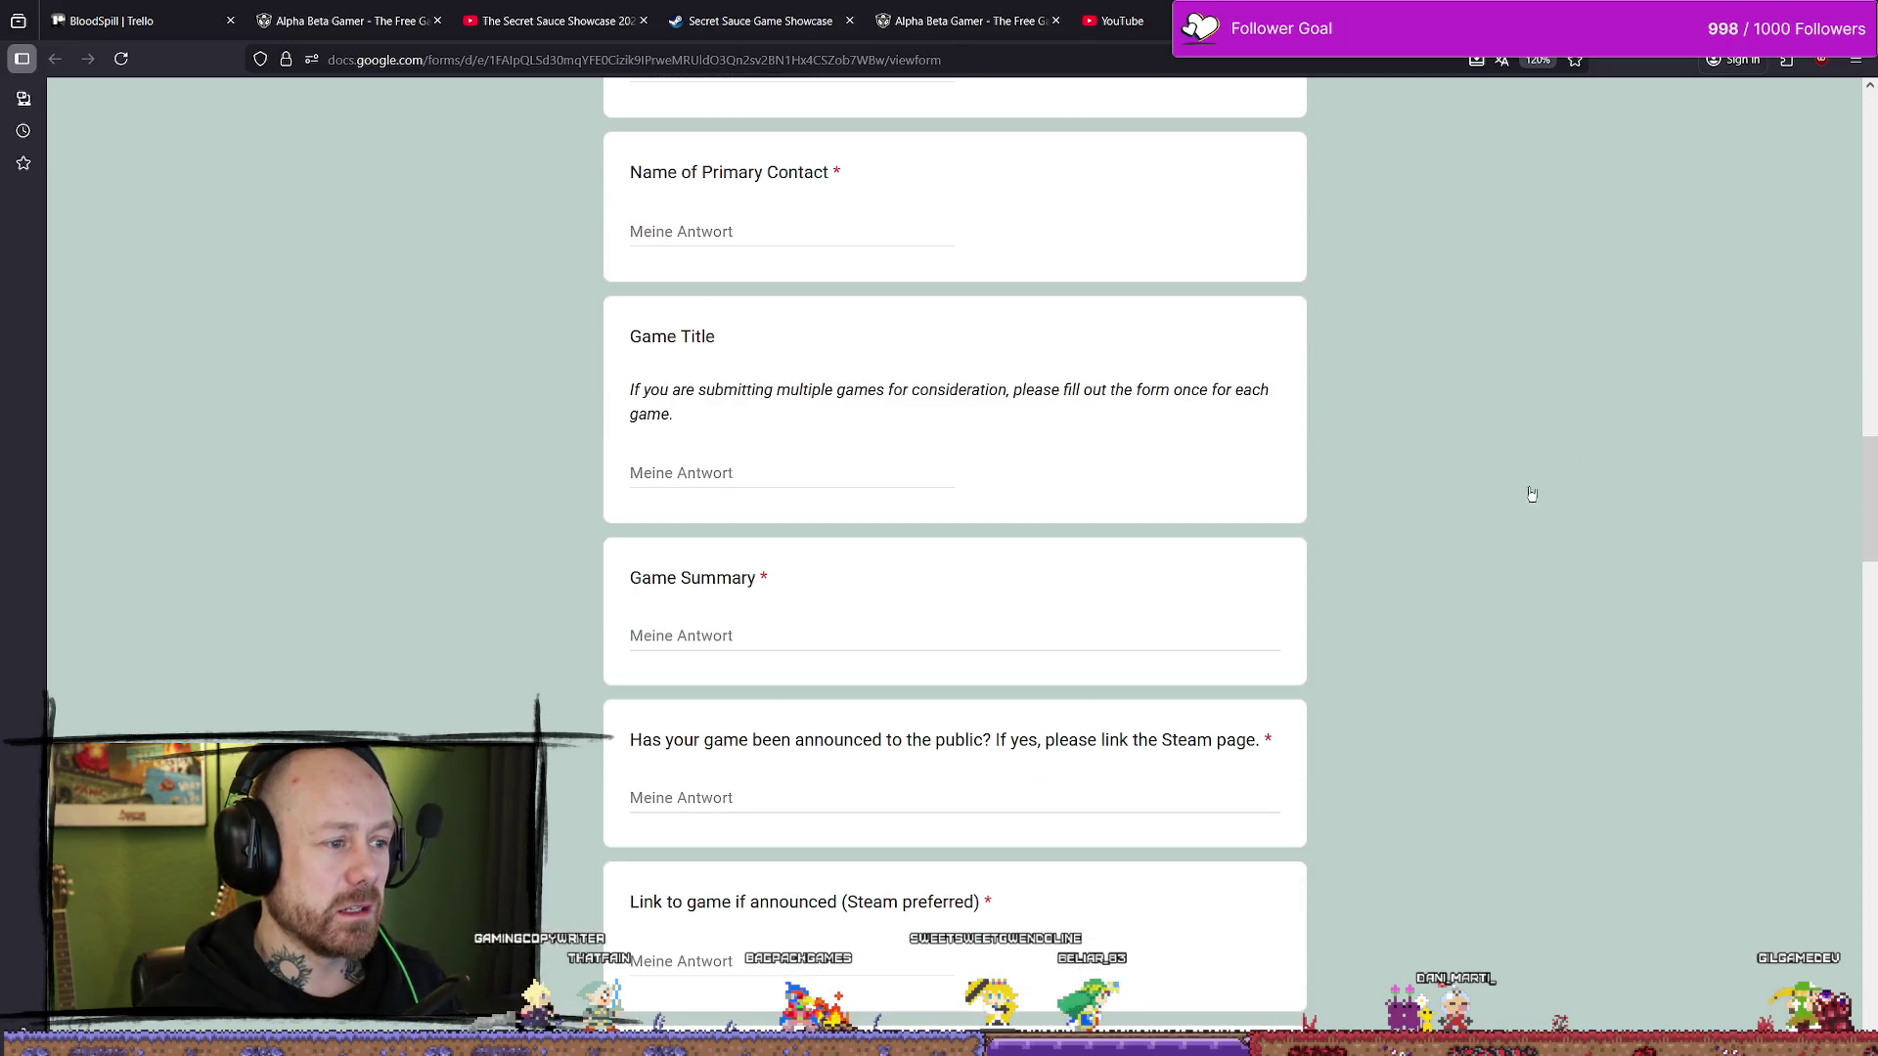
{"action": "scroll", "coordinate": [1127, 492], "scroll_direction": "down", "scroll_amount": 15}
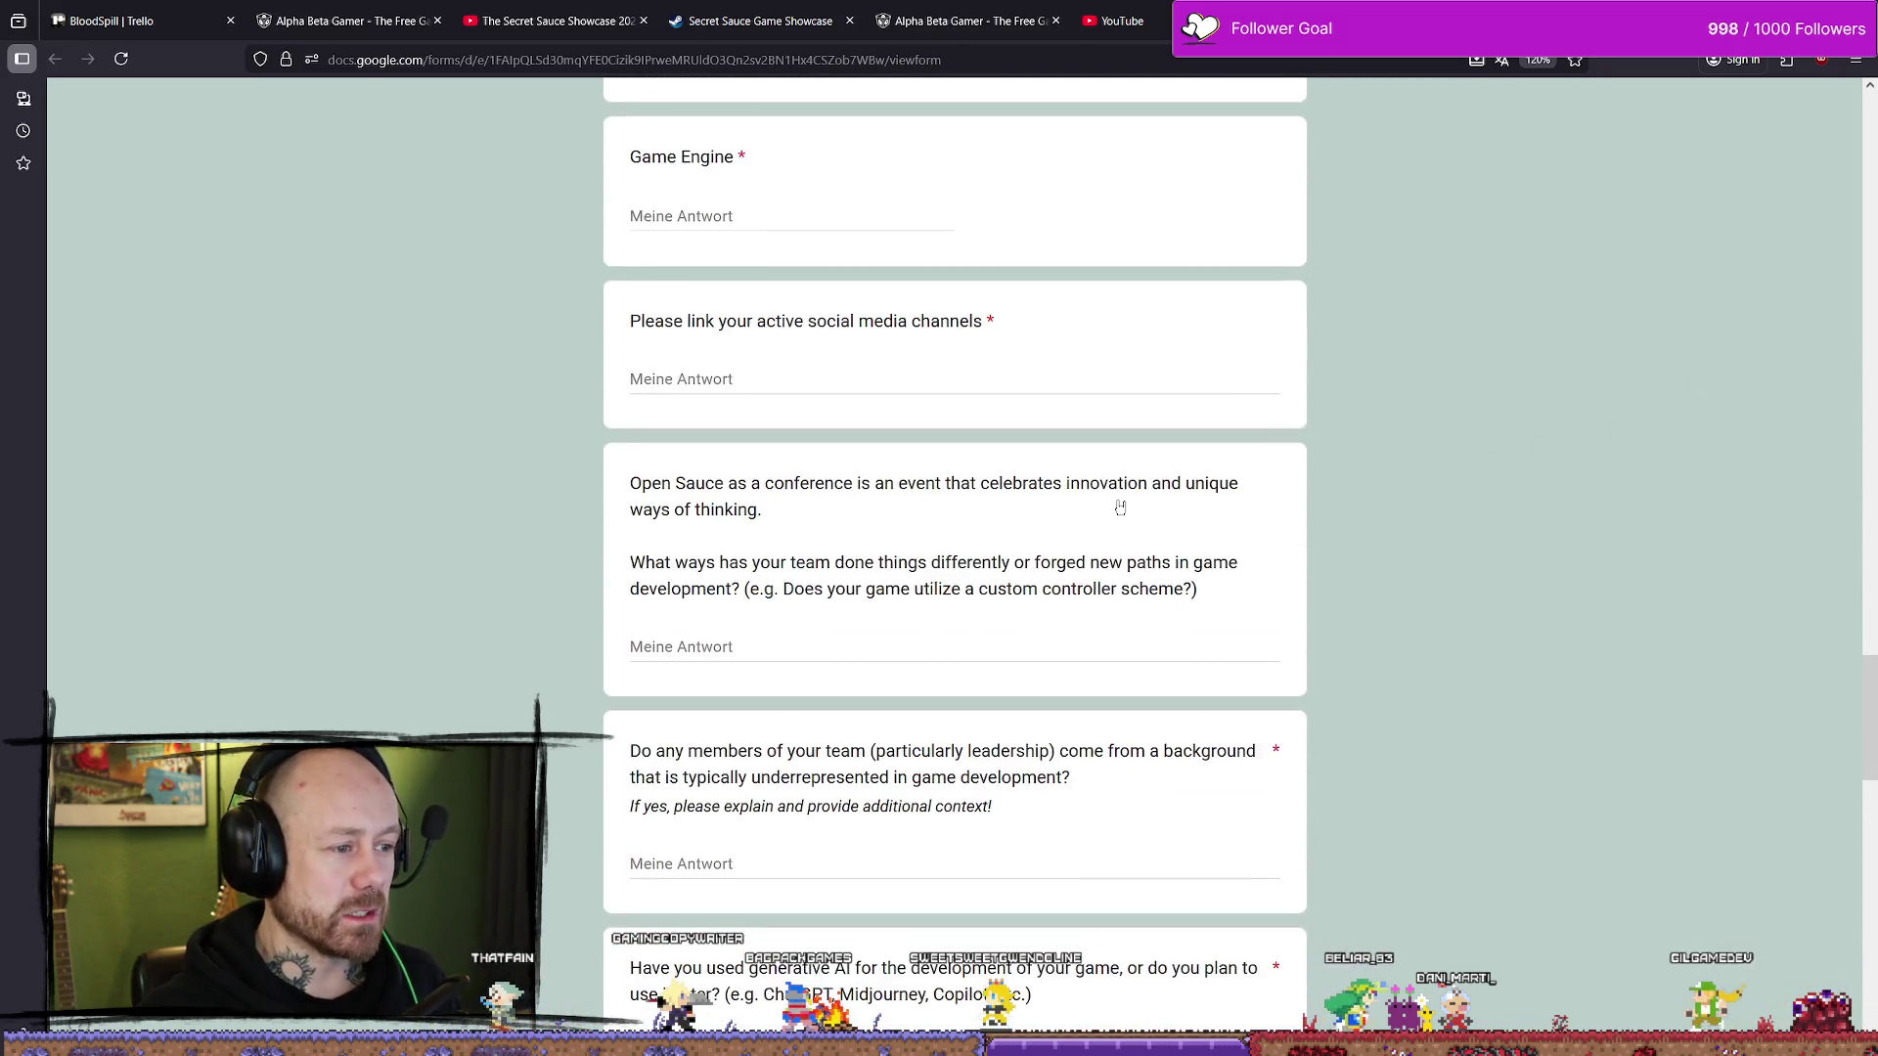
{"action": "scroll", "coordinate": [1107, 541], "scroll_direction": "down", "scroll_amount": 13}
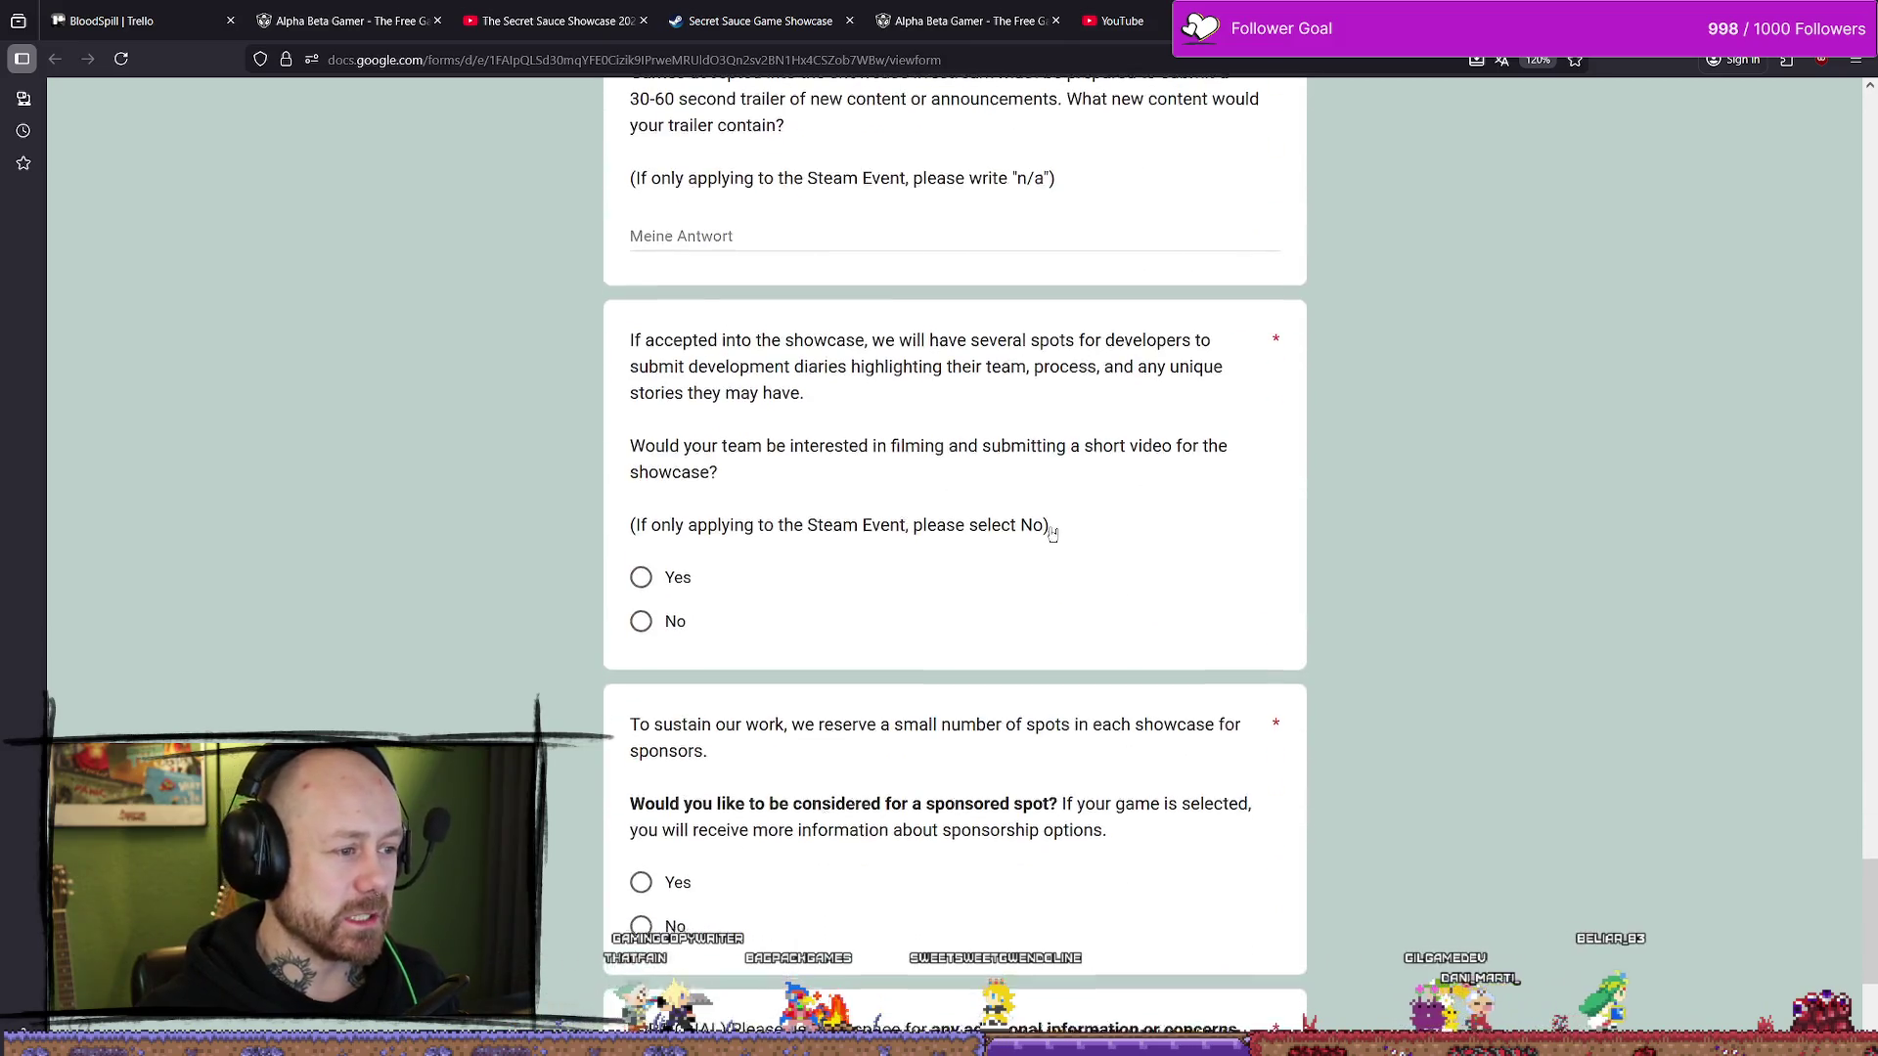
{"action": "scroll", "coordinate": [1044, 537], "scroll_direction": "up", "scroll_amount": 5}
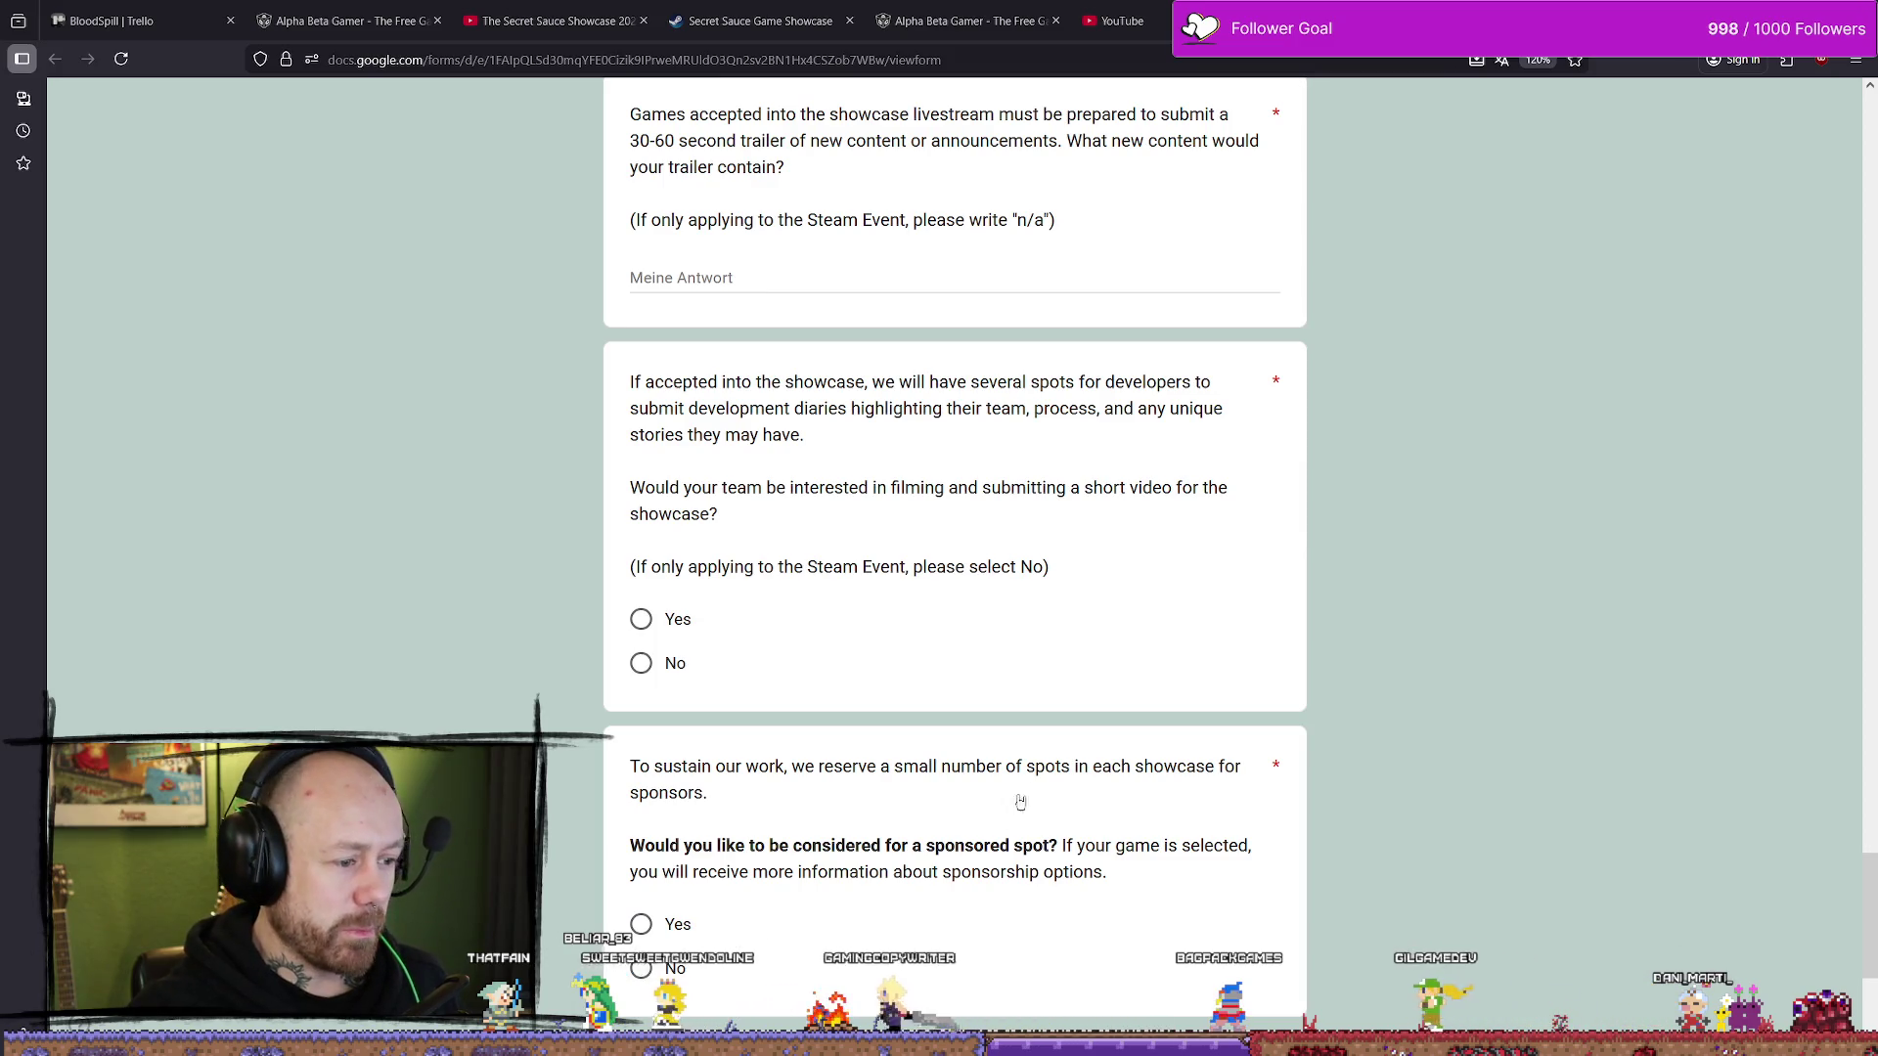
{"action": "scroll", "coordinate": [1020, 802], "scroll_direction": "down", "scroll_amount": 5}
{"action": "scroll", "coordinate": [979, 725], "scroll_direction": "up", "scroll_amount": 10}
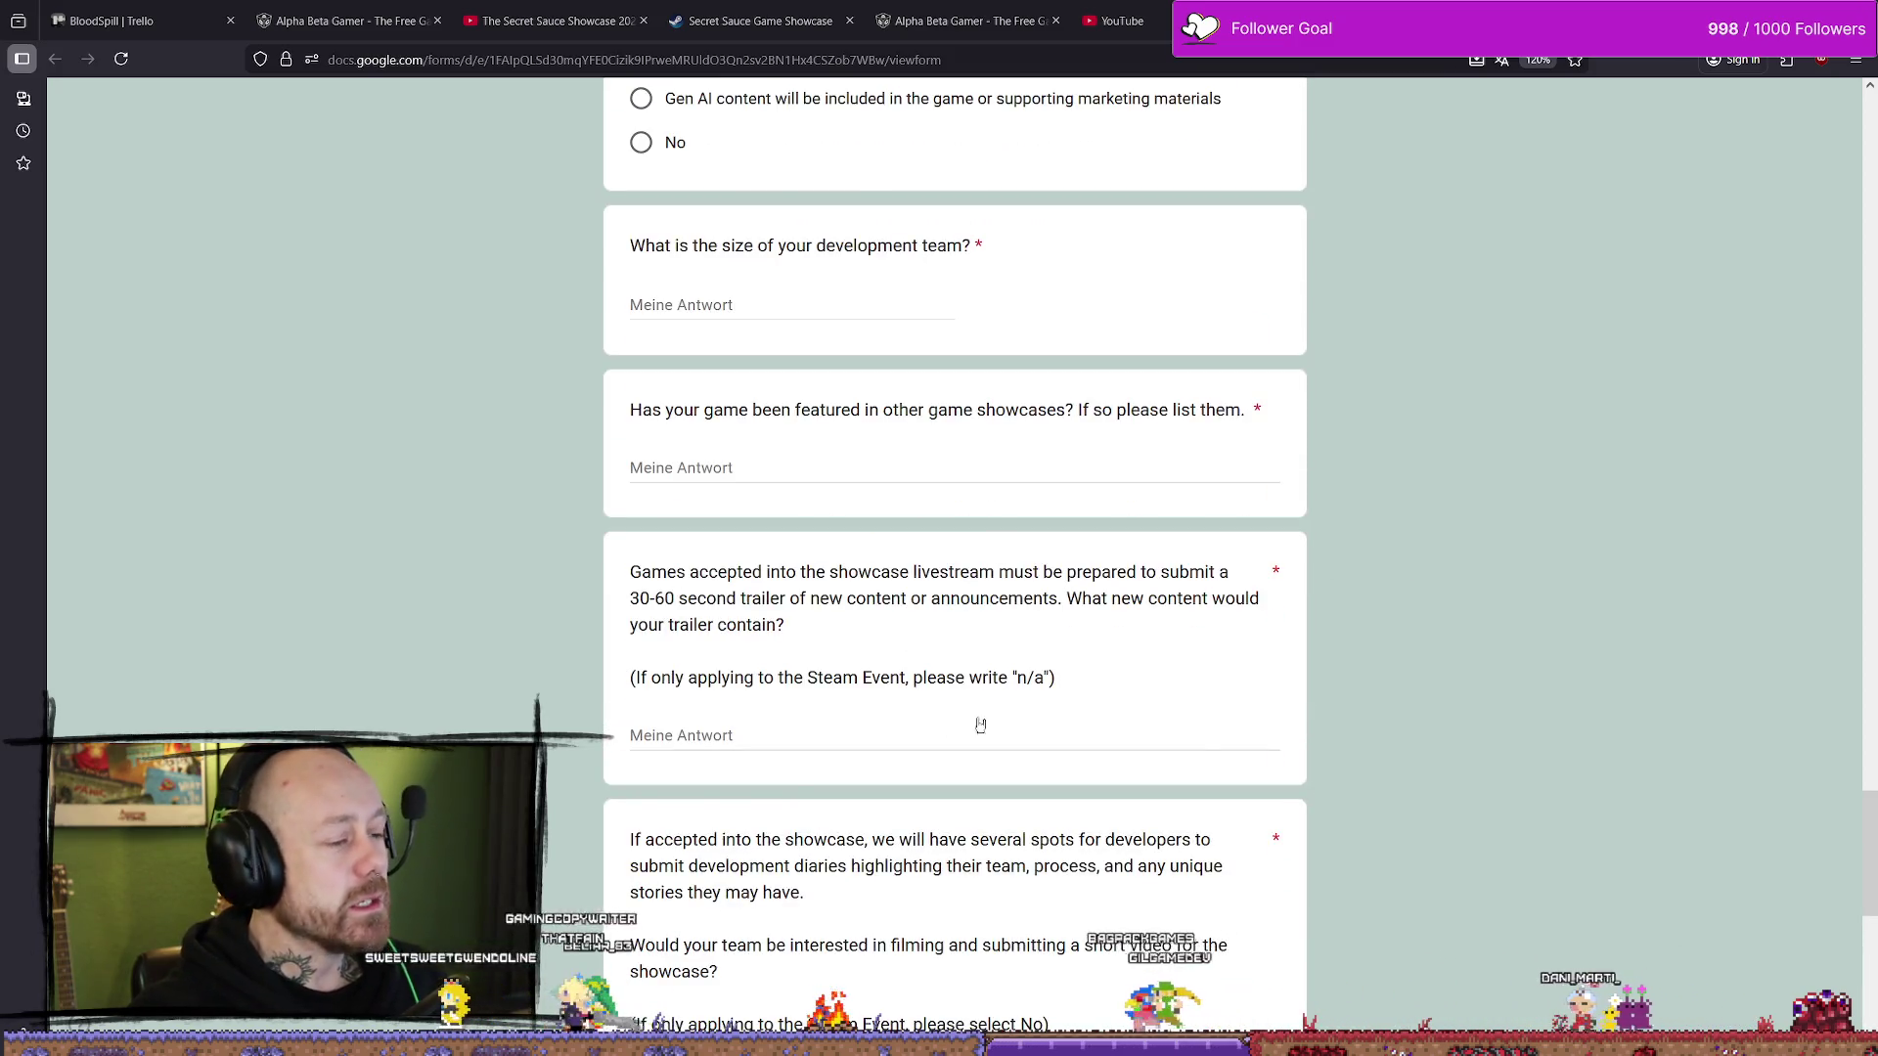
{"action": "scroll", "coordinate": [980, 725], "scroll_direction": "up", "scroll_amount": 7}
{"action": "scroll", "coordinate": [1048, 822], "scroll_direction": "down", "scroll_amount": 5}
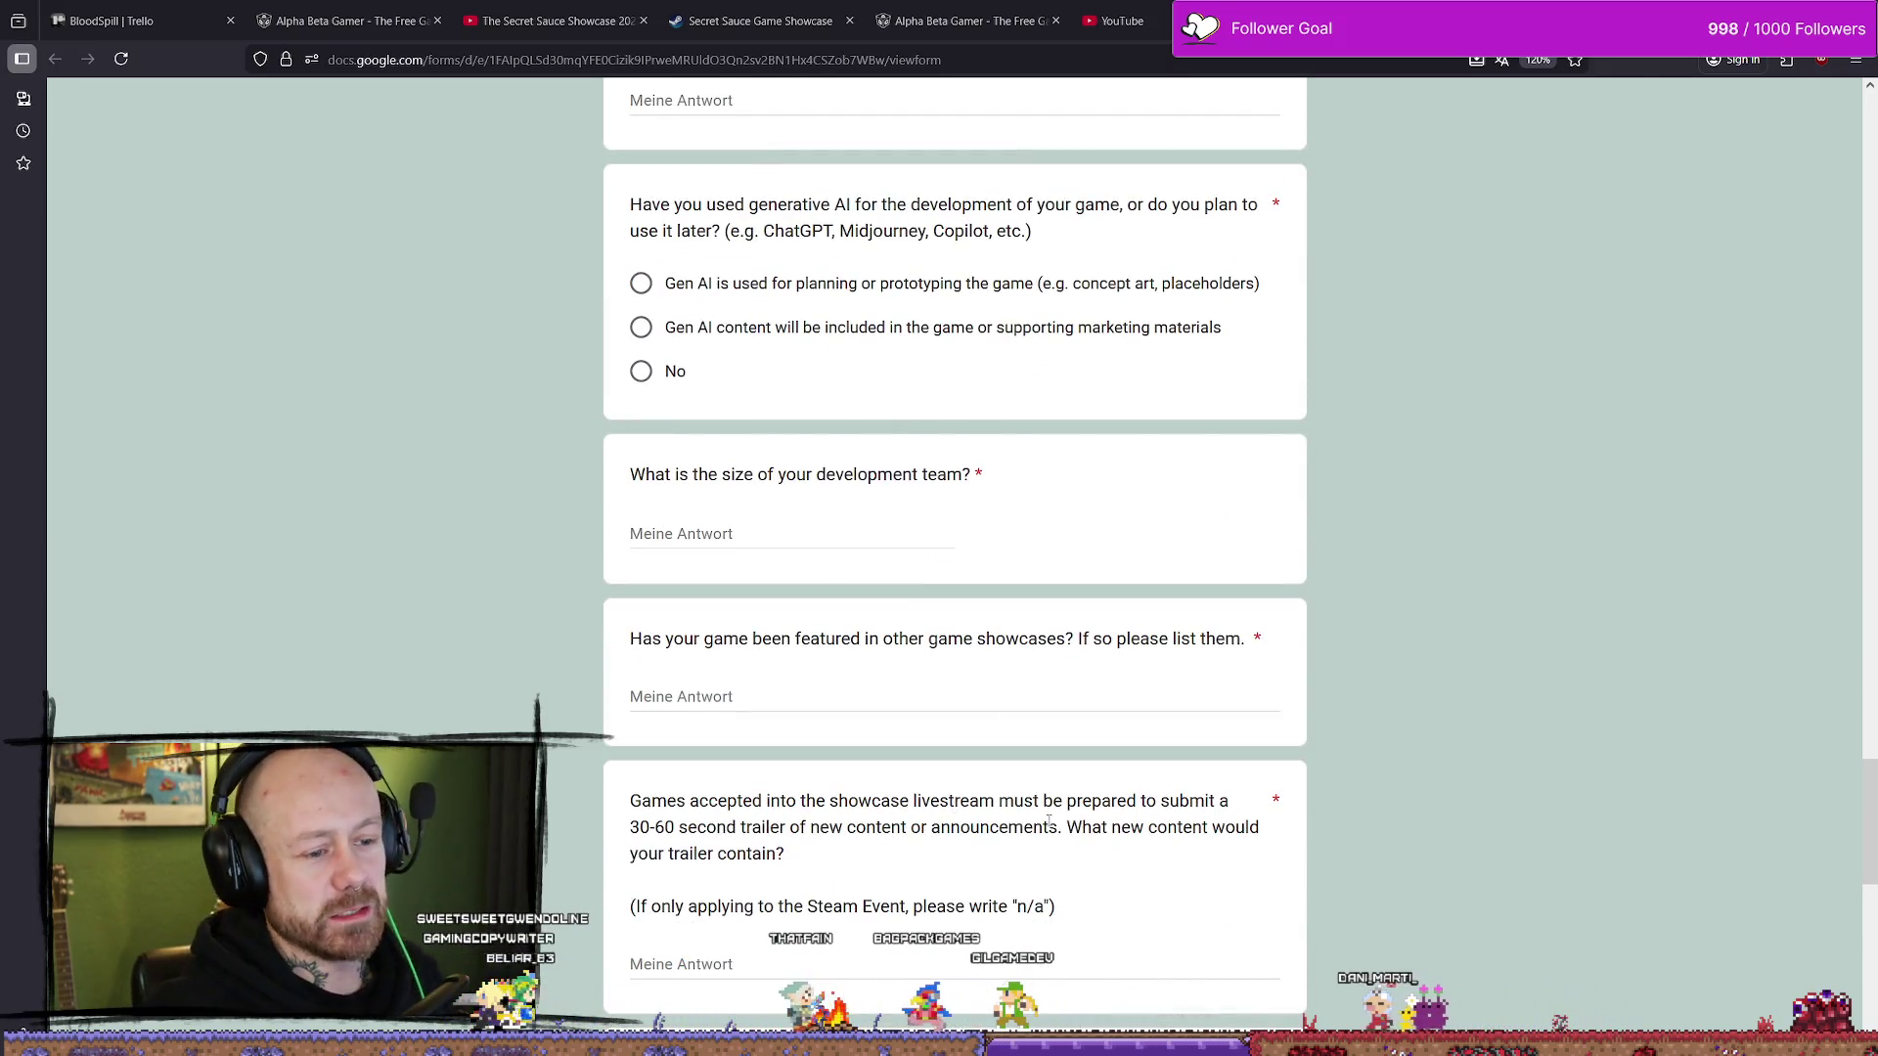
{"action": "scroll", "coordinate": [1049, 821], "scroll_direction": "up", "scroll_amount": 15}
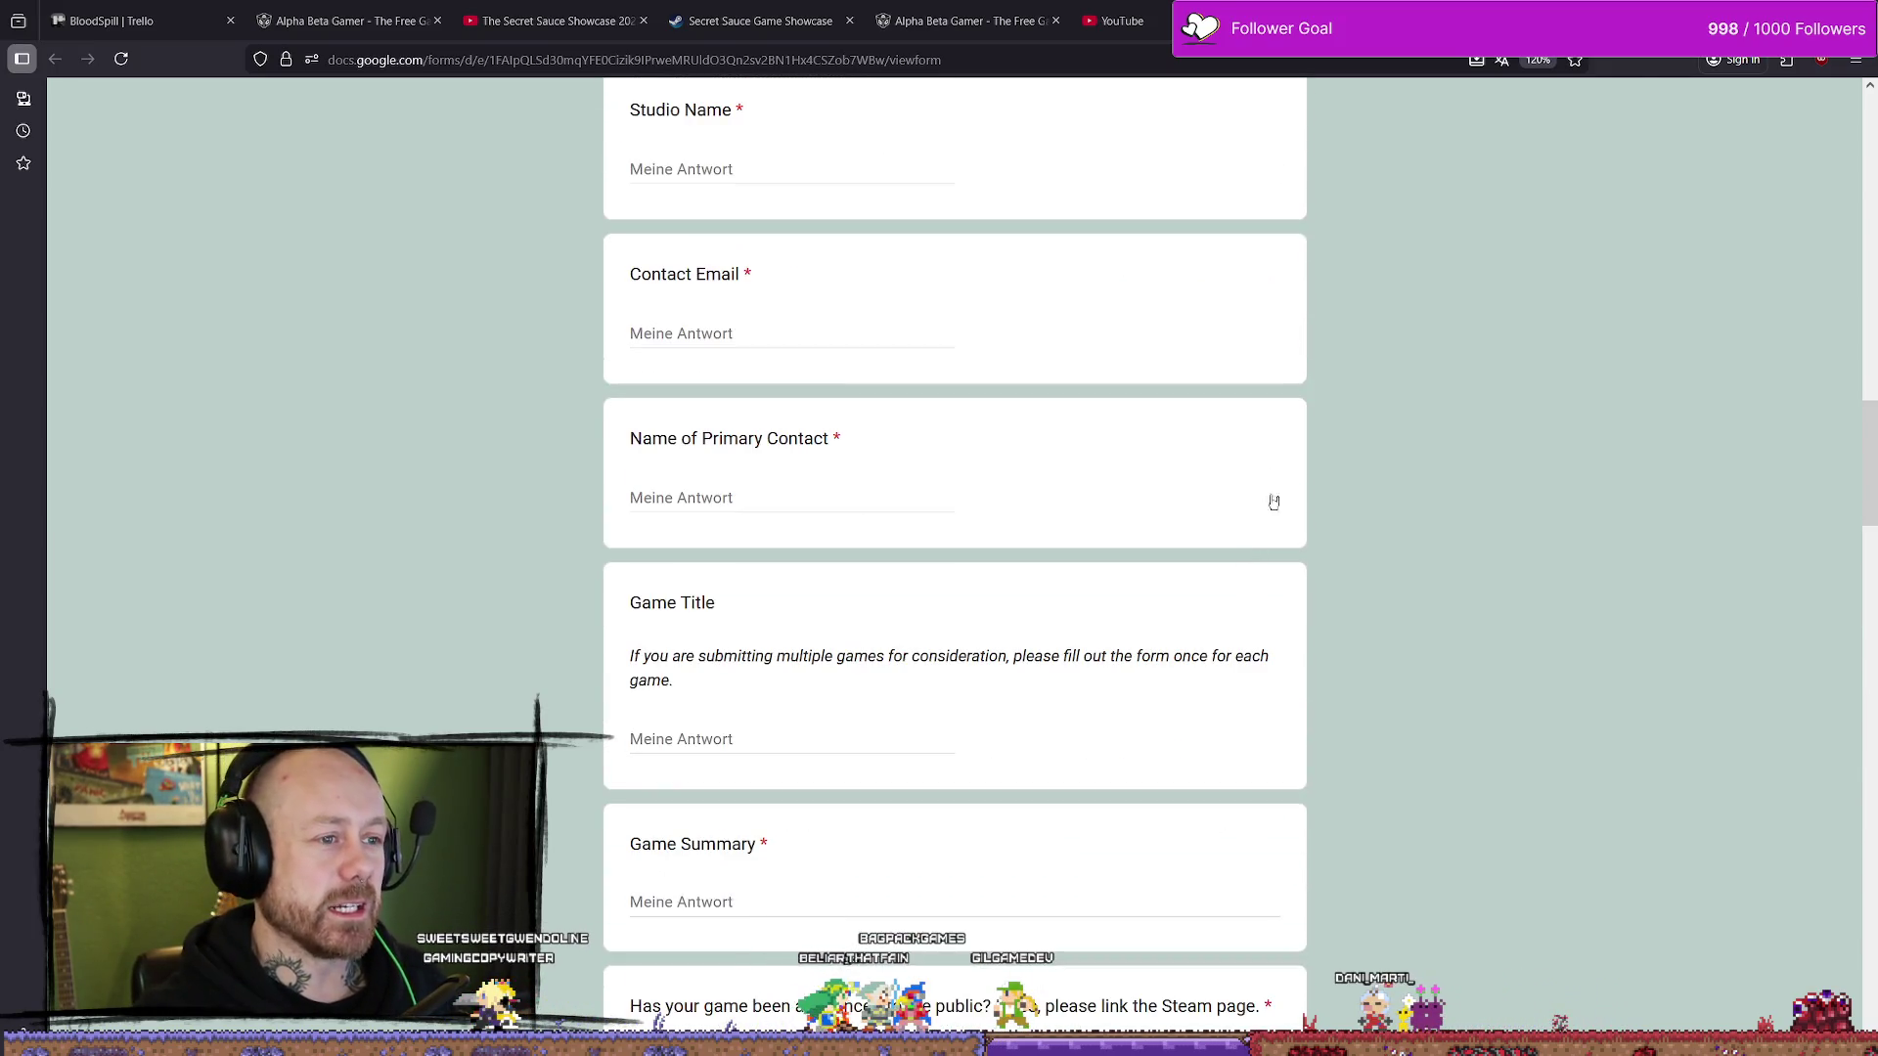
{"action": "scroll", "coordinate": [1274, 502], "scroll_direction": "up", "scroll_amount": 12}
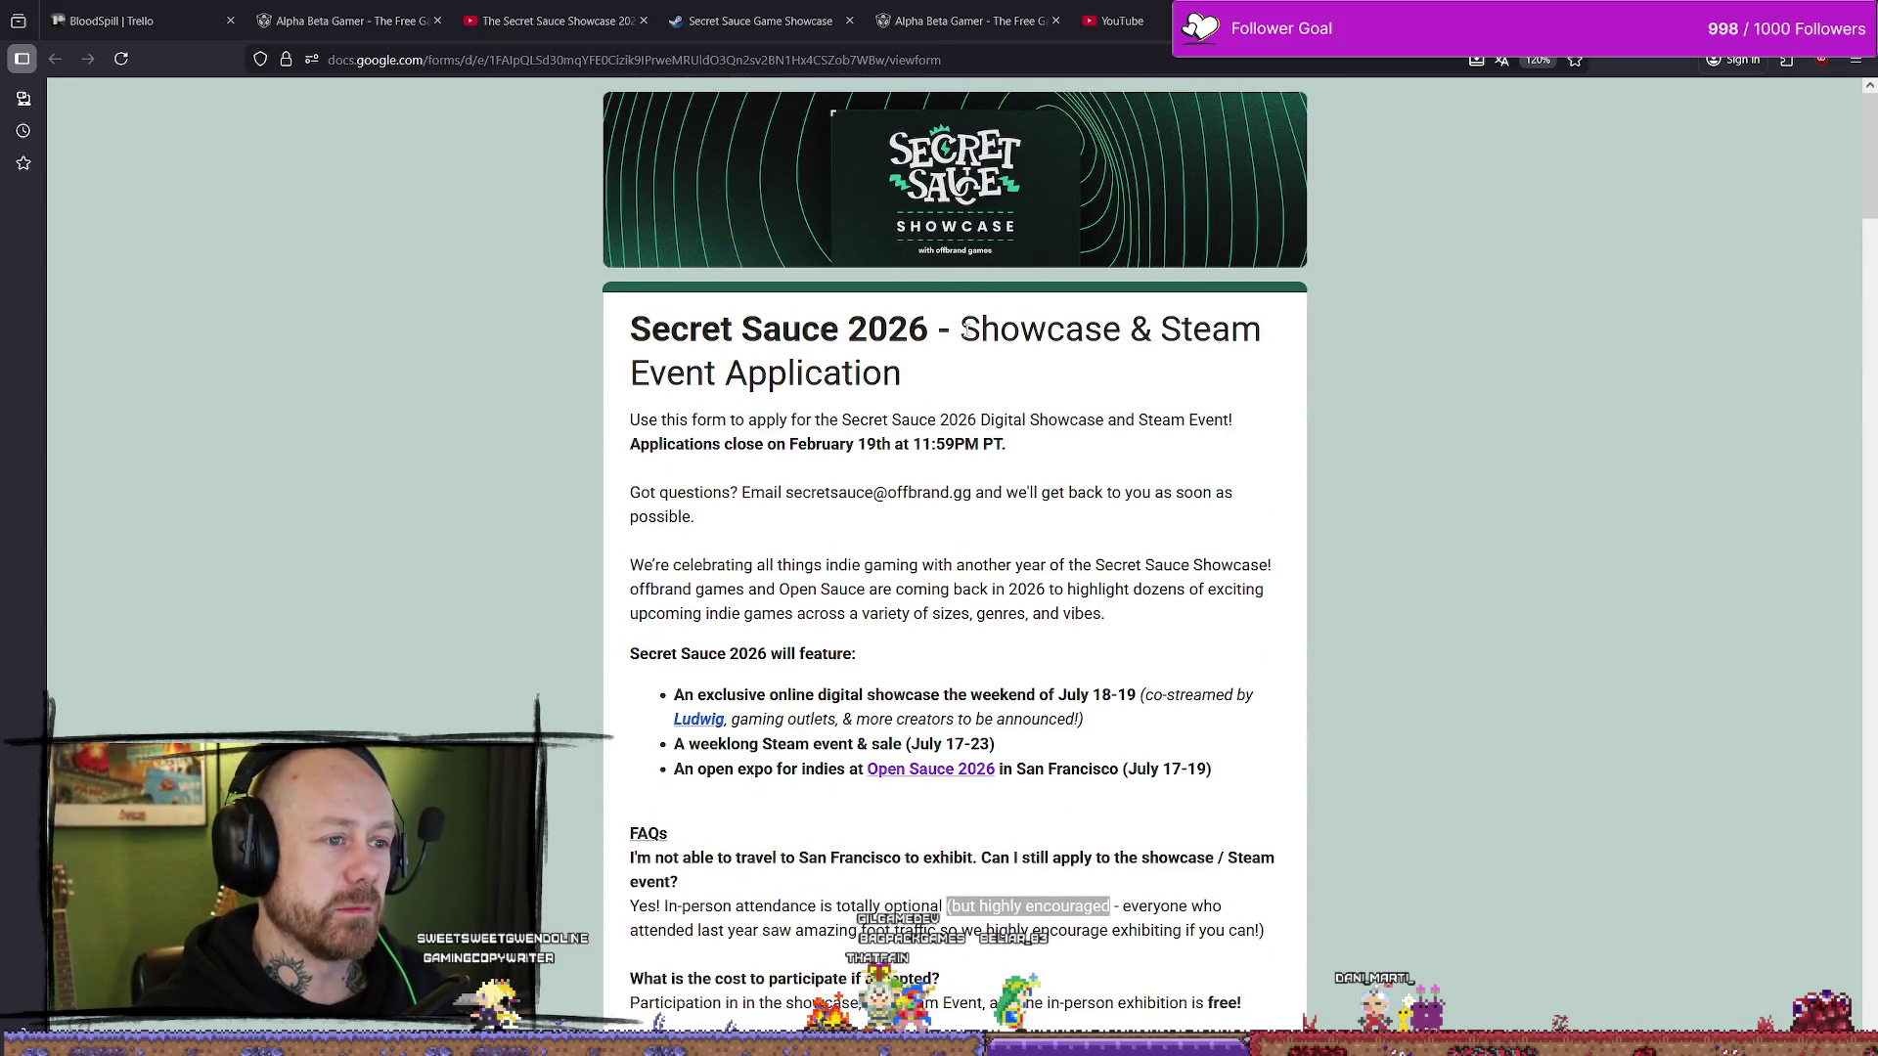
{"action": "scroll", "coordinate": [1026, 253], "scroll_direction": "down", "scroll_amount": 3}
{"action": "scroll", "coordinate": [1136, 399], "scroll_direction": "up", "scroll_amount": 3}
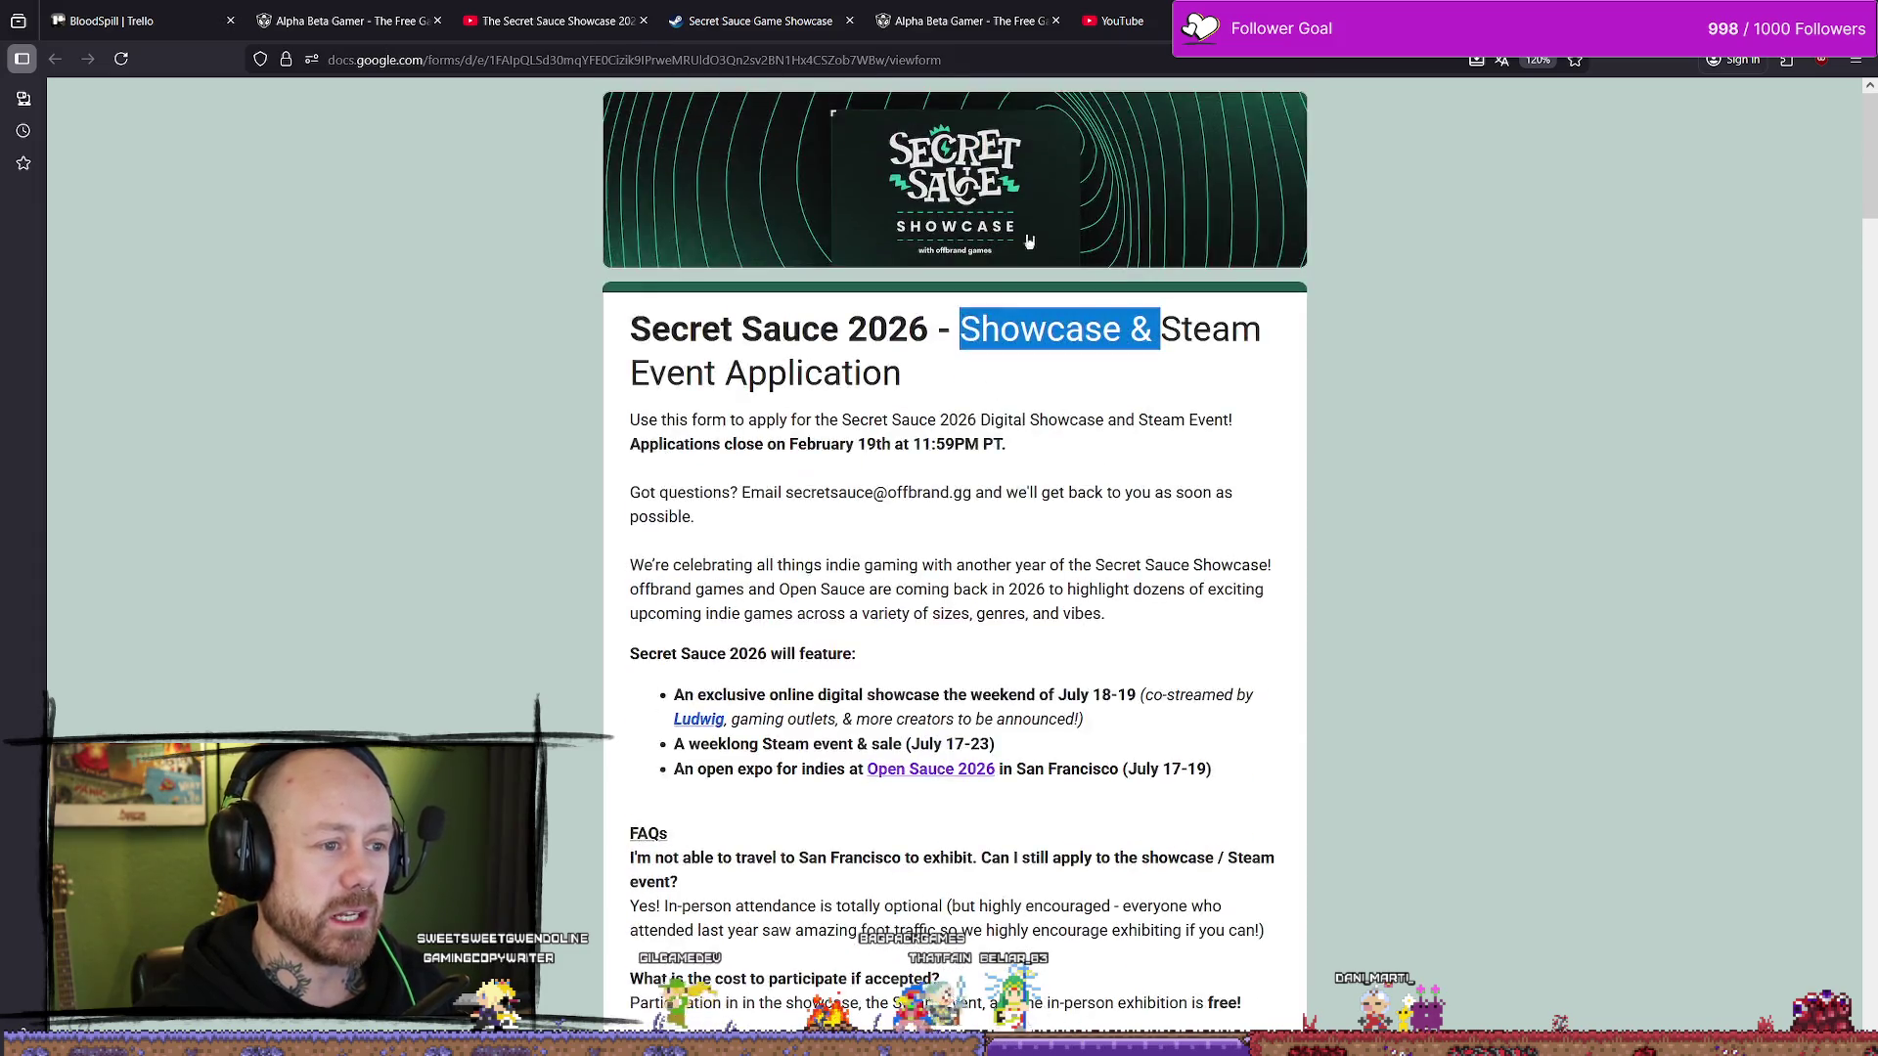
{"action": "scroll", "coordinate": [1237, 432], "scroll_direction": "down", "scroll_amount": 12}
{"action": "scroll", "coordinate": [1126, 559], "scroll_direction": "down", "scroll_amount": 10}
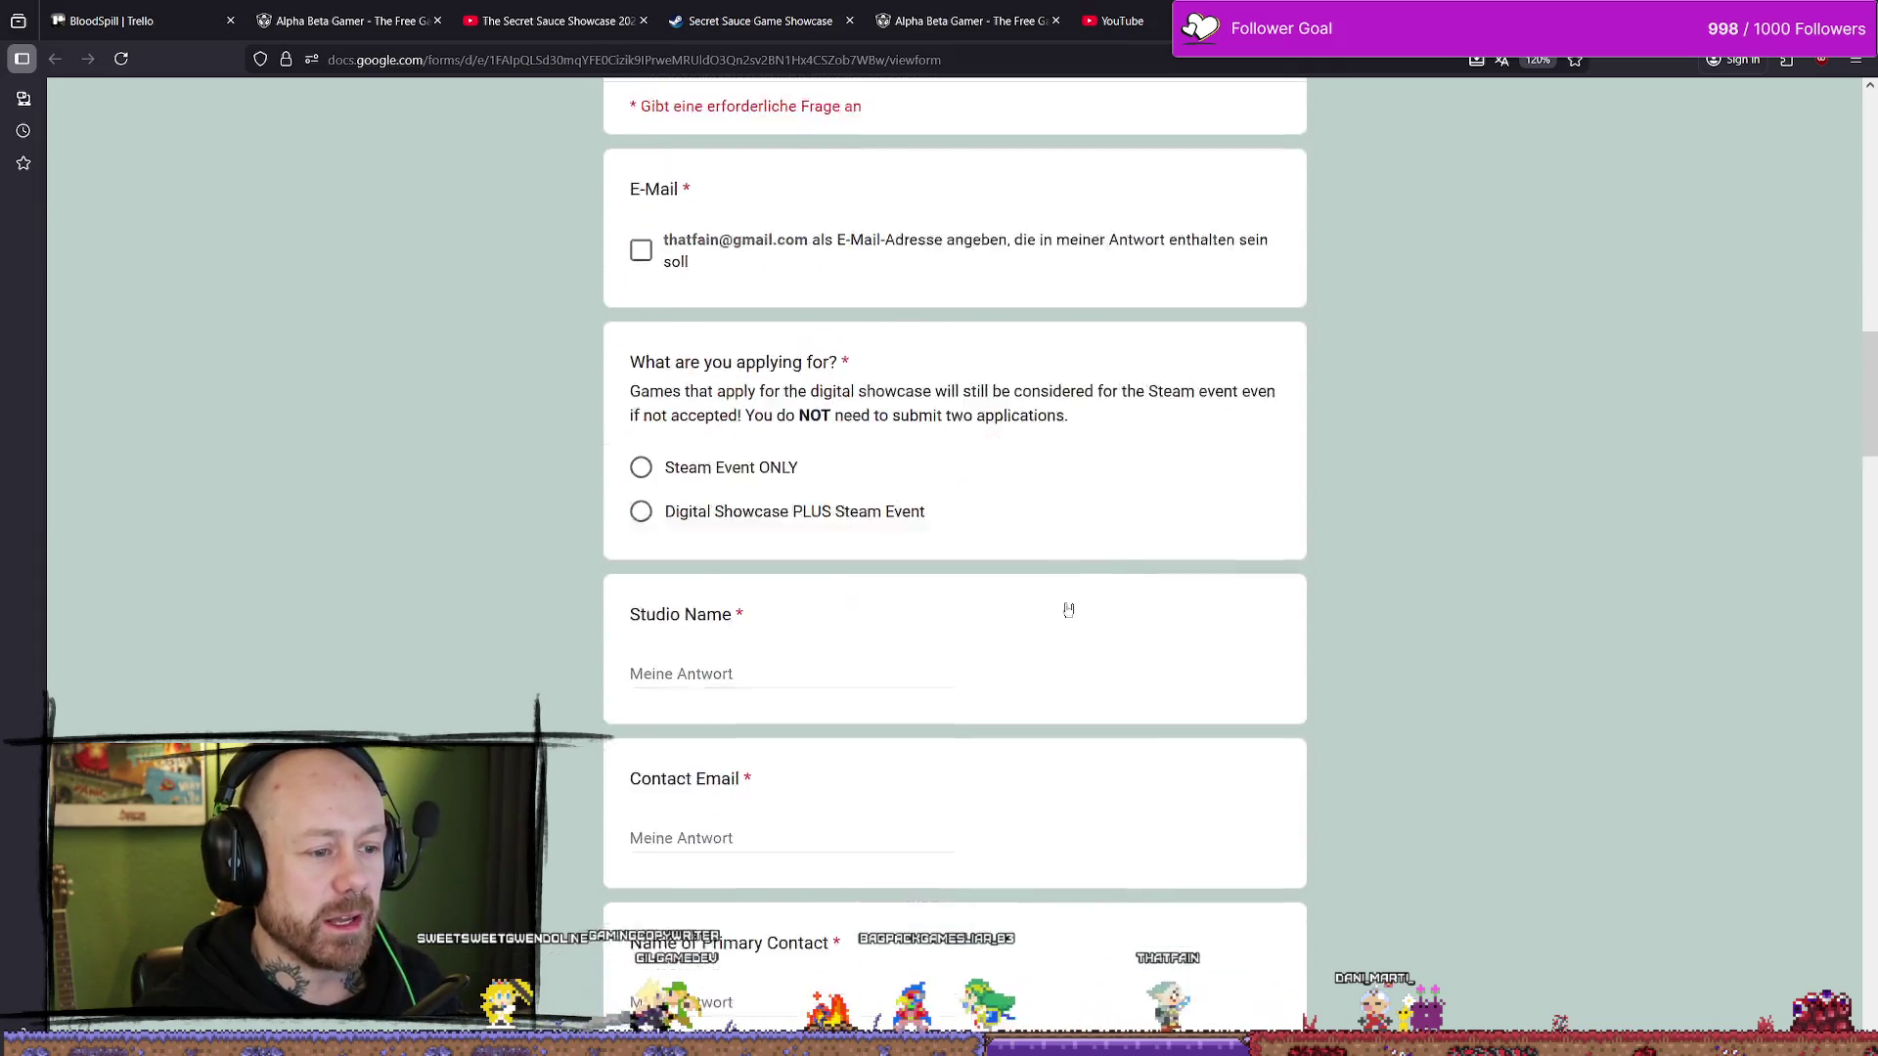
{"action": "scroll", "coordinate": [1506, 592], "scroll_direction": "up", "scroll_amount": 12}
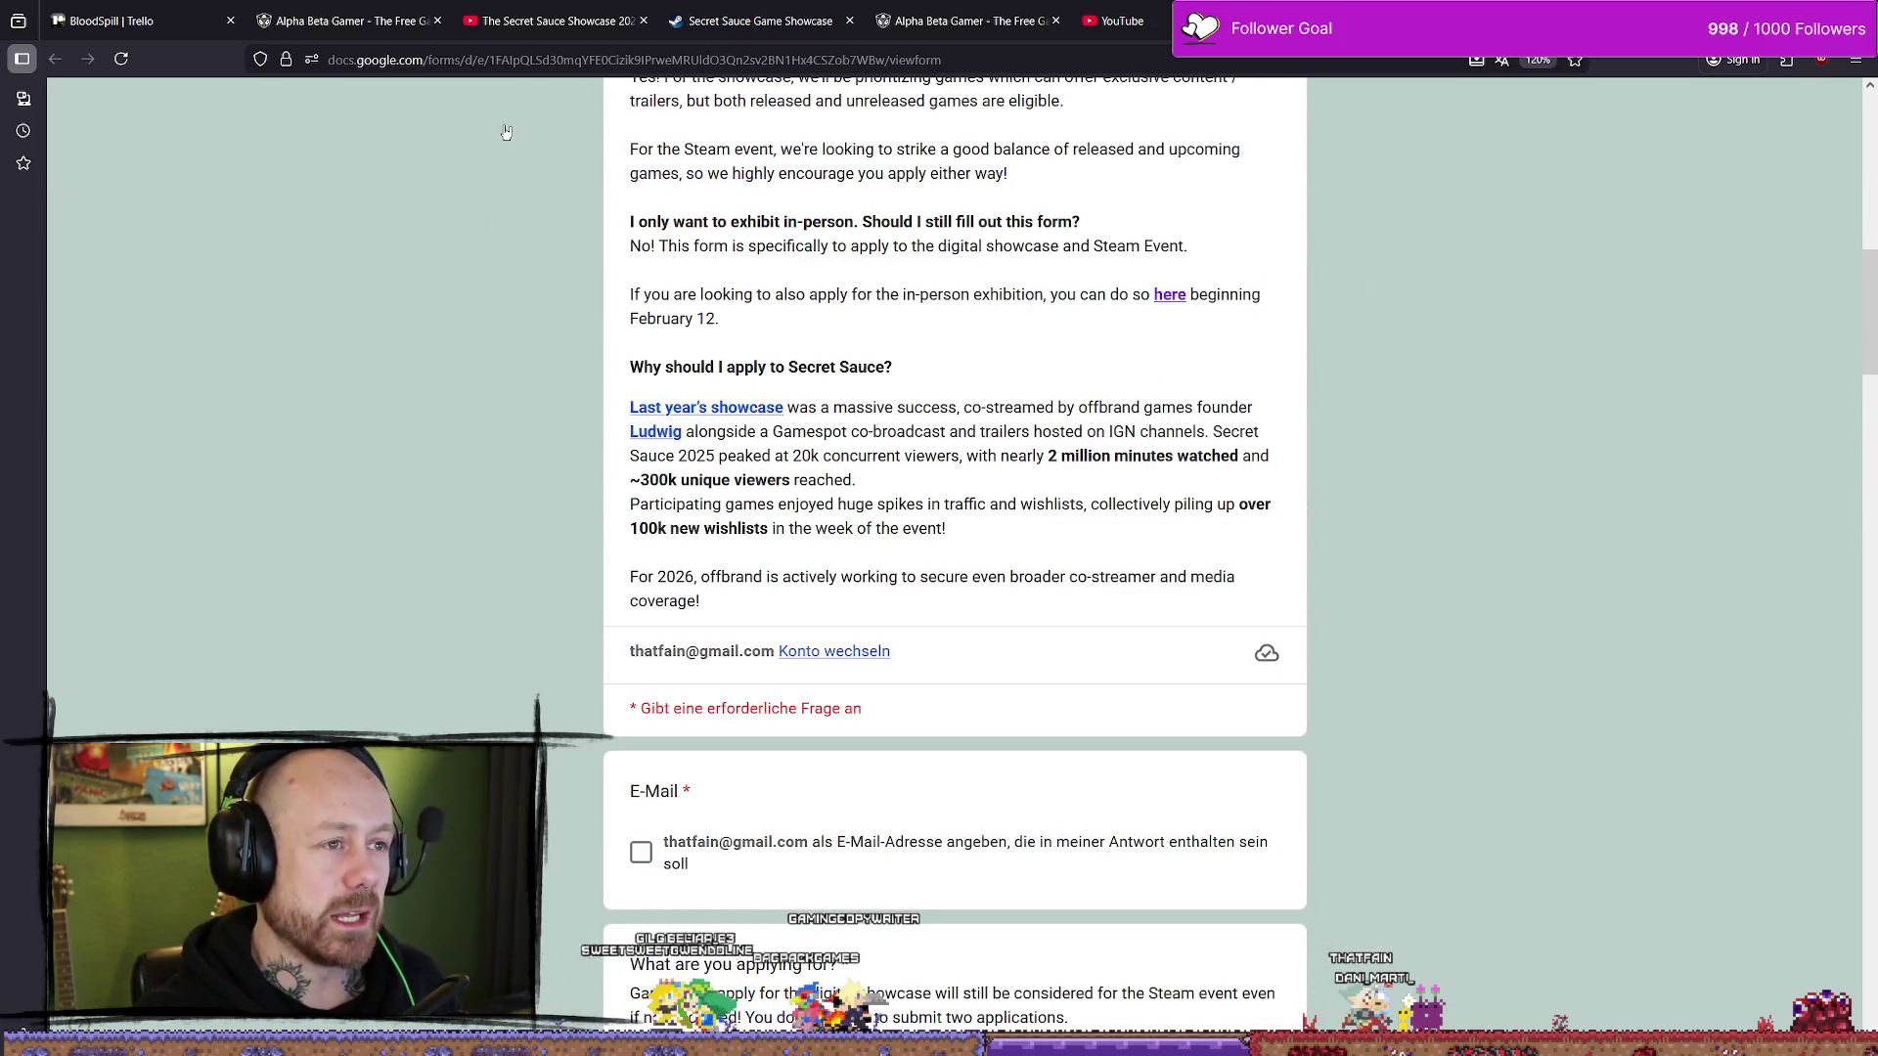
{"action": "scroll", "coordinate": [506, 131], "scroll_direction": "up", "scroll_amount": 10}
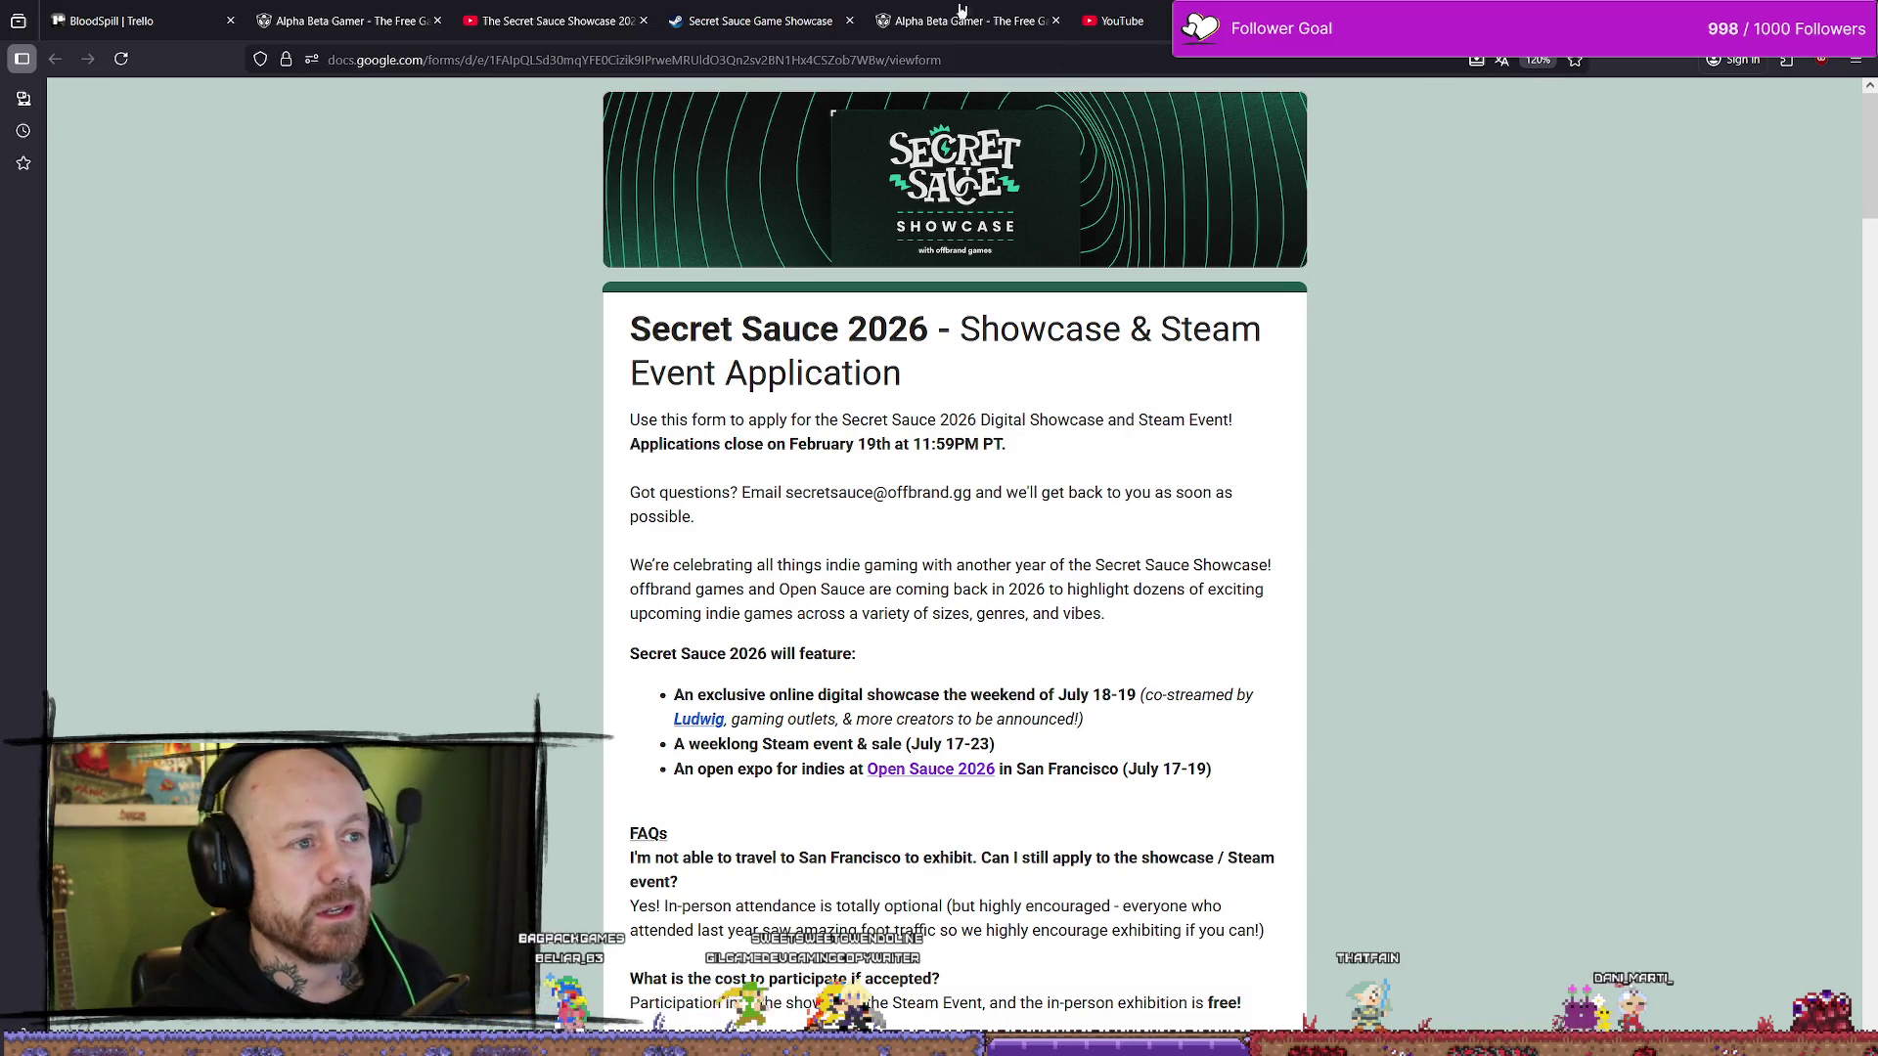
{"action": "left_click", "coordinate": [758, 20]}
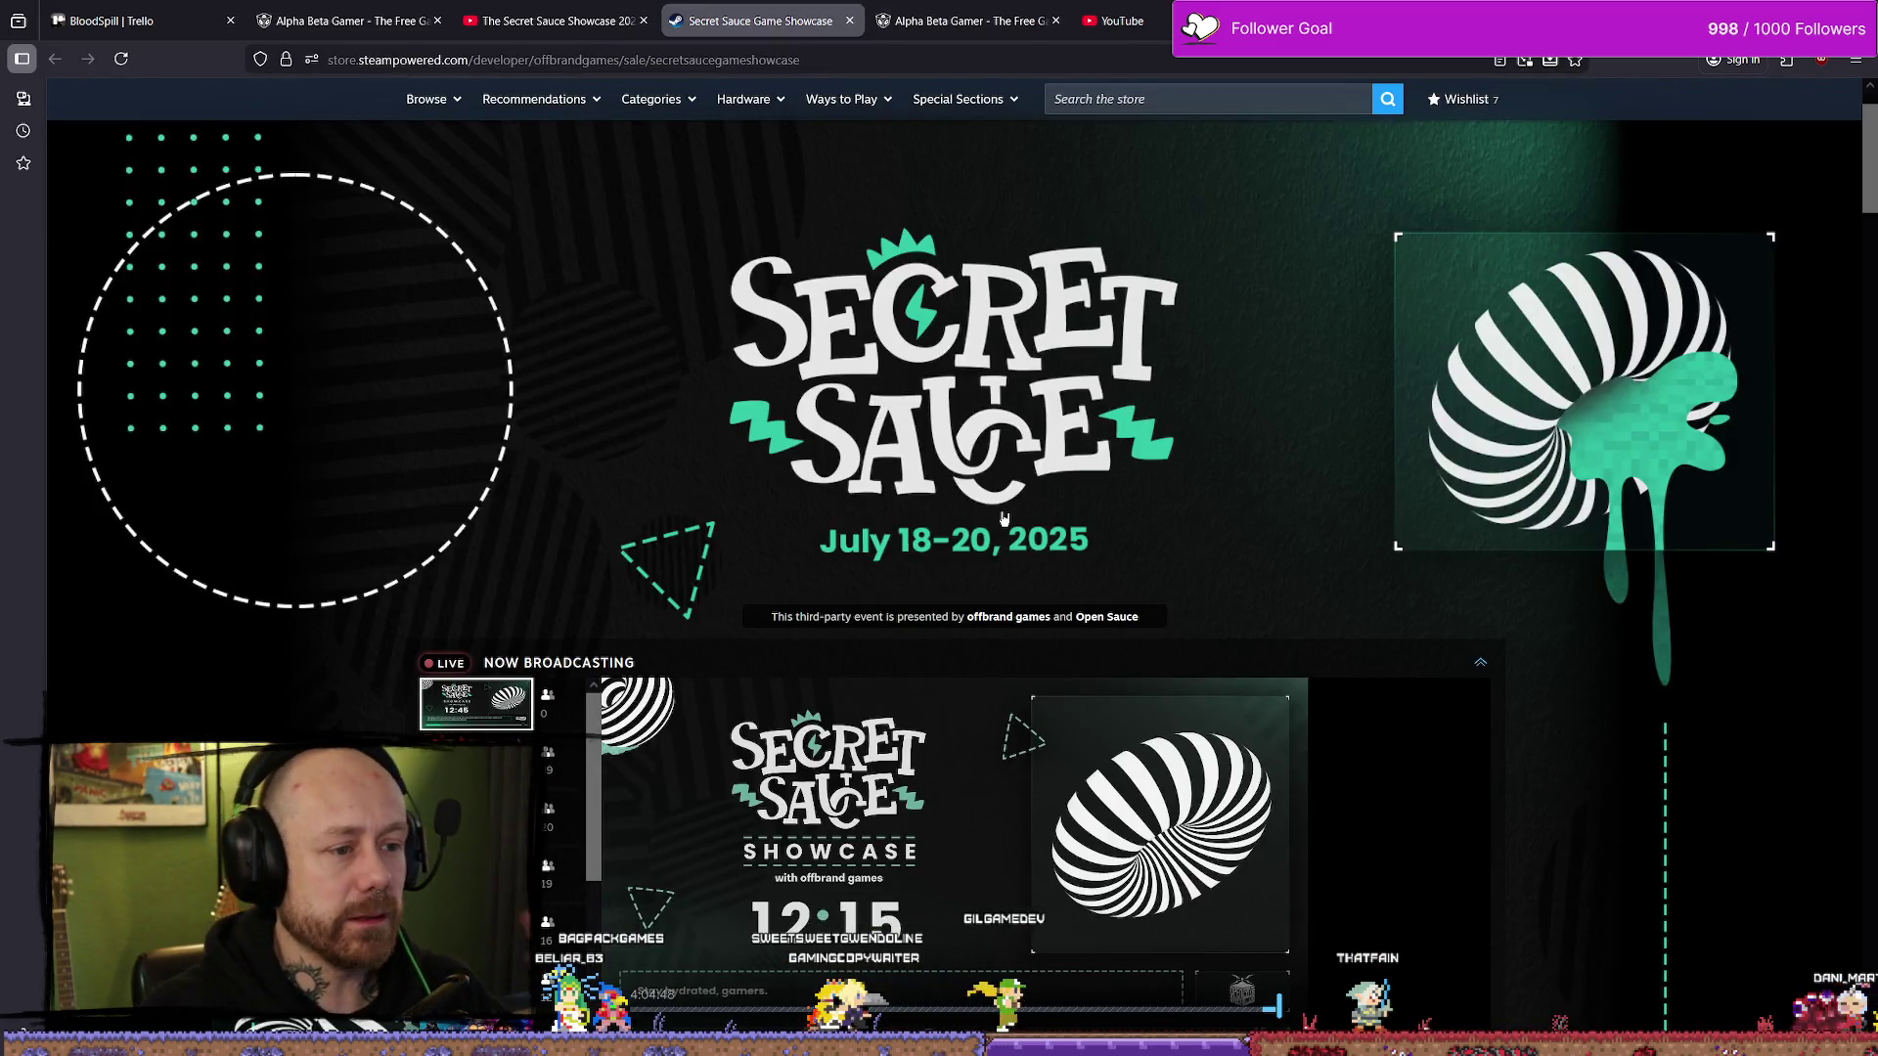
- Scroll down the Steam showcase page, then switch to the Secret Sauce 2026 application form
{"action": "scroll", "coordinate": [1003, 518], "scroll_direction": "down", "scroll_amount": 13}
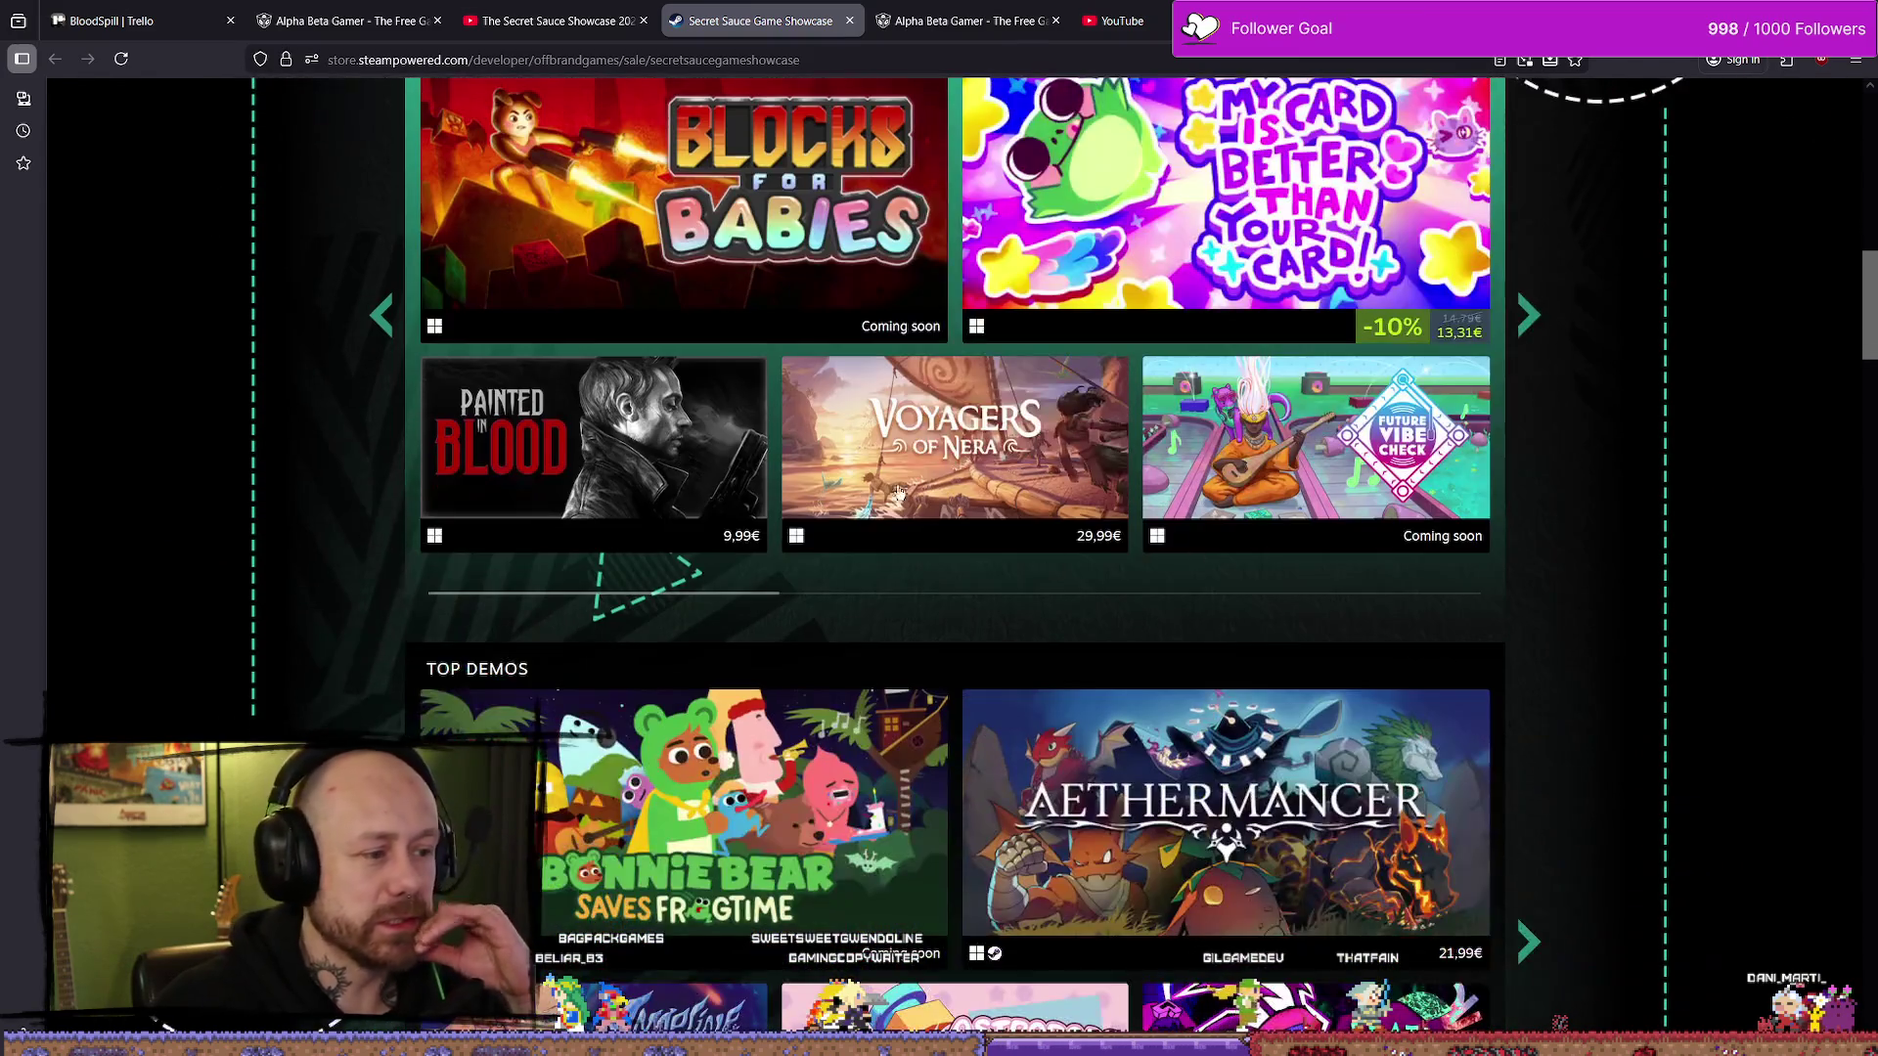
{"action": "scroll", "coordinate": [898, 490], "scroll_direction": "down", "scroll_amount": 12}
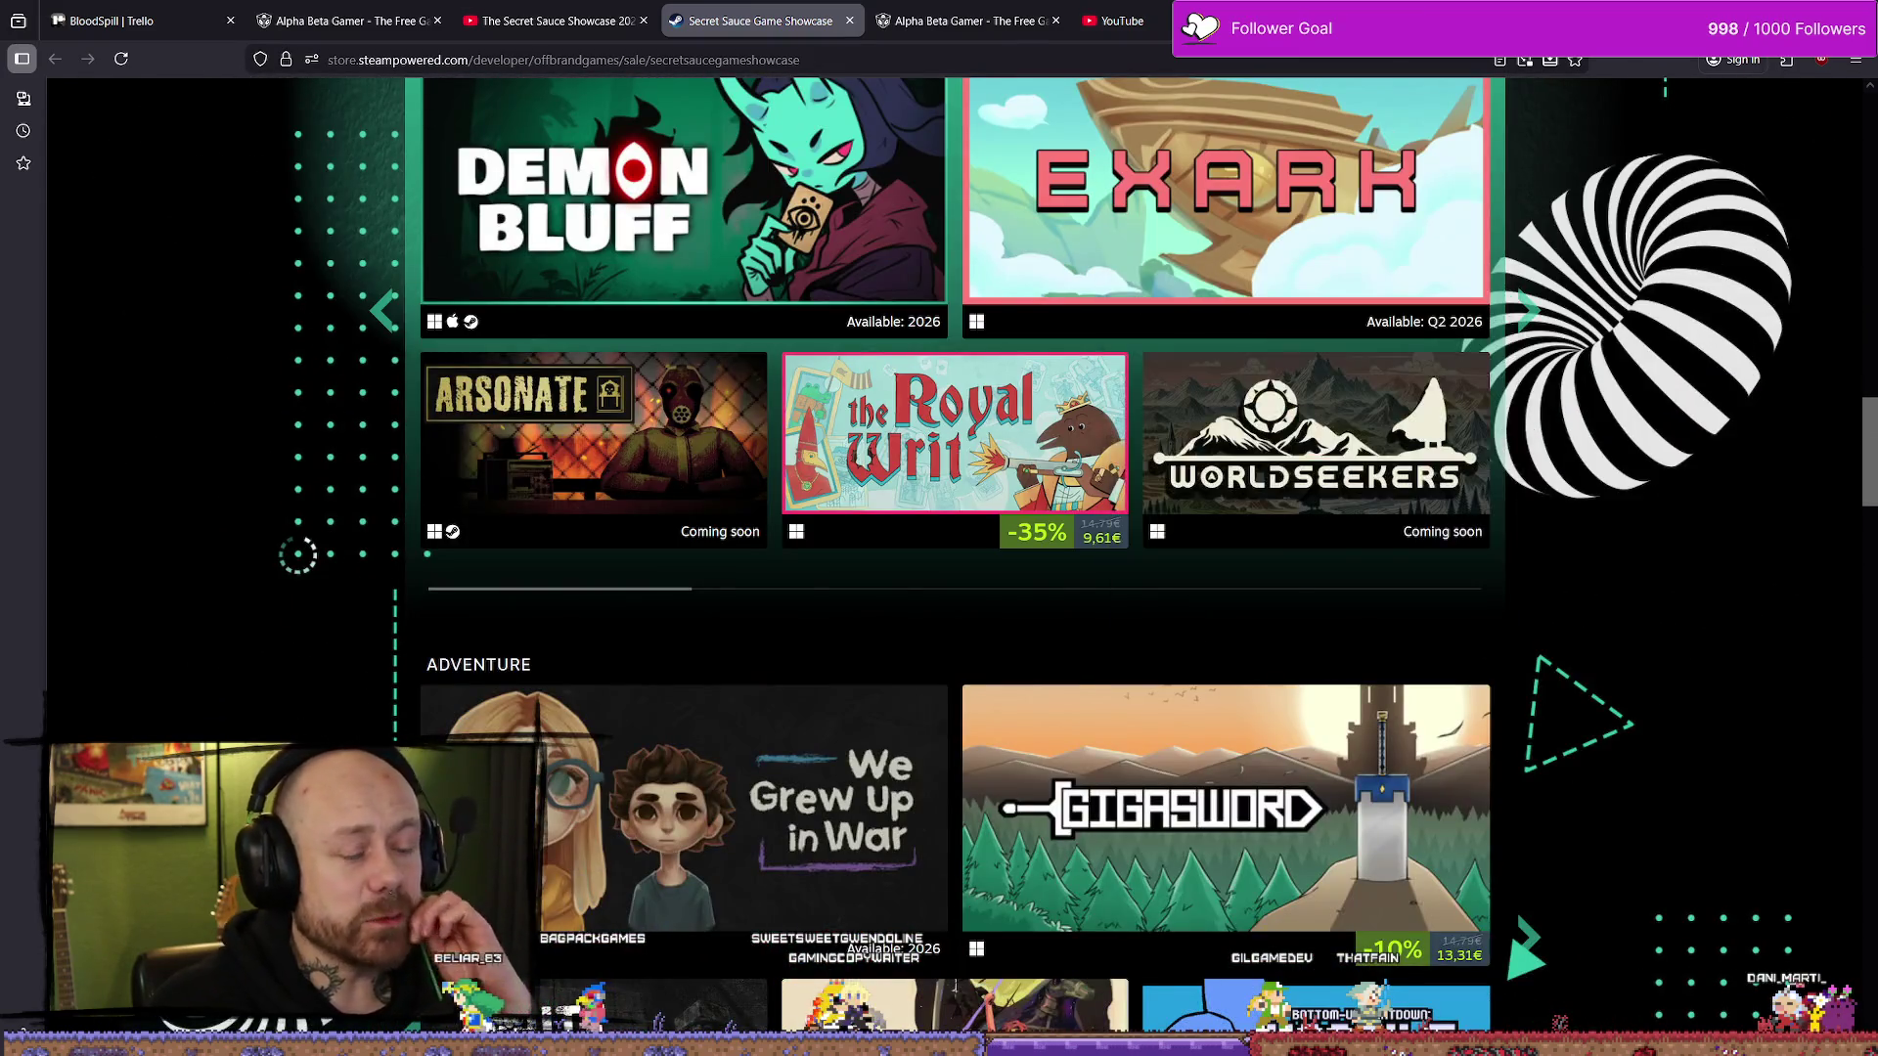
{"action": "key", "text": "ctrl+Tab"}
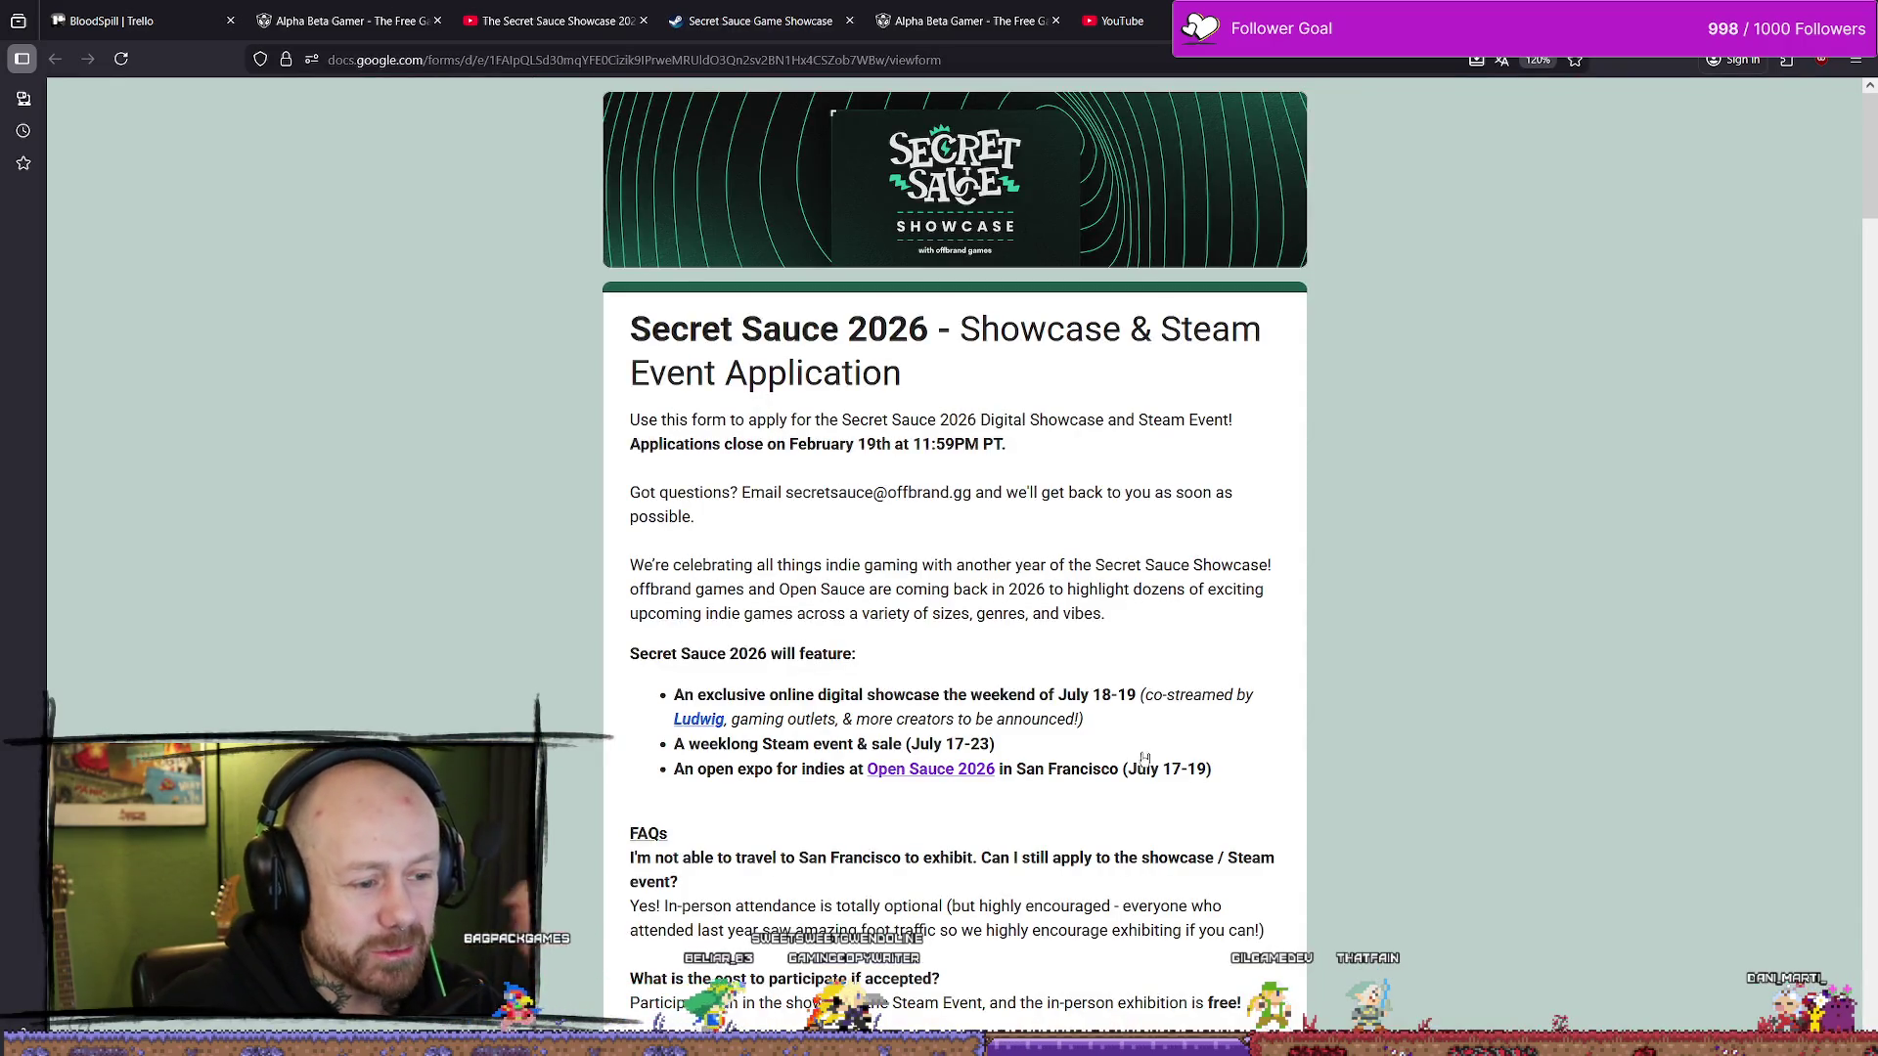
{"action": "left_click", "coordinate": [1123, 770]}
{"action": "scroll", "coordinate": [1191, 513], "scroll_direction": "down", "scroll_amount": 3}
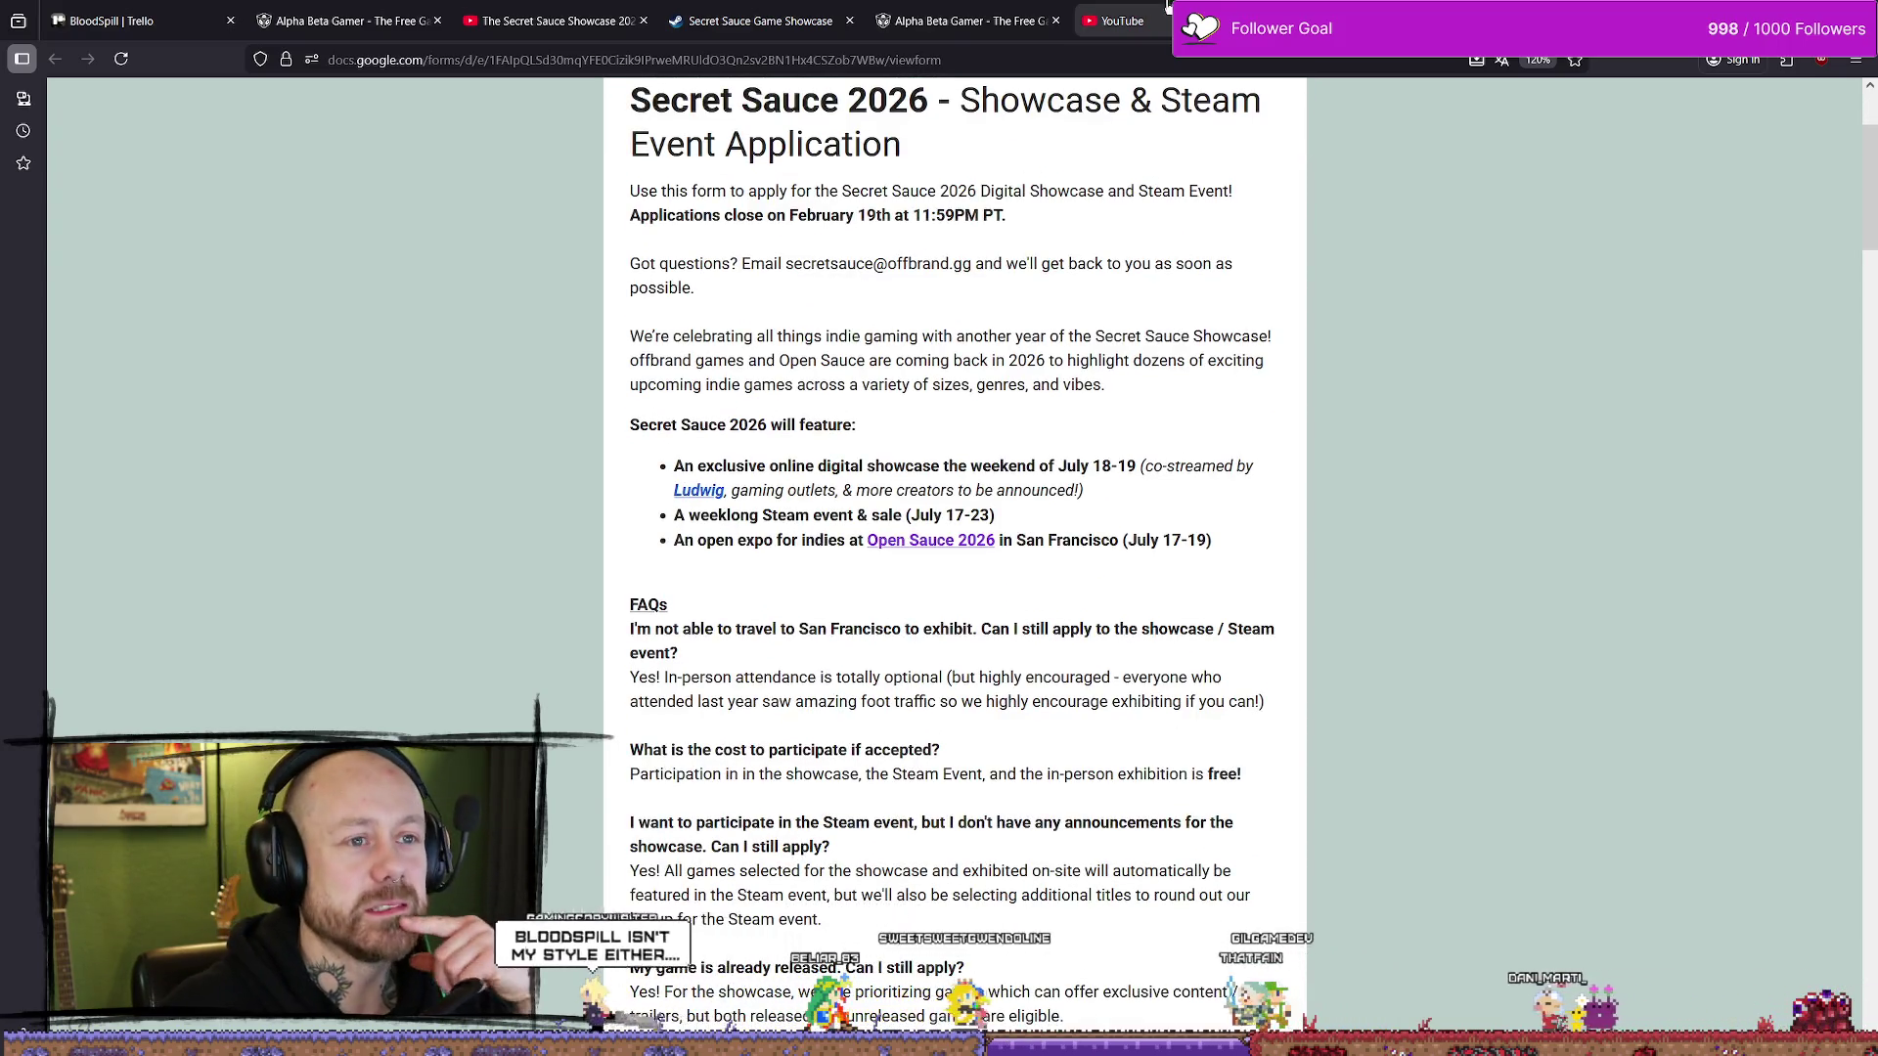
- Scroll the application questions down to the Senden button and back, then open Alpha Beta Gamer
{"action": "key", "text": "ctrl+shift+Tab"}
{"action": "key", "text": "ctrl+Tab"}
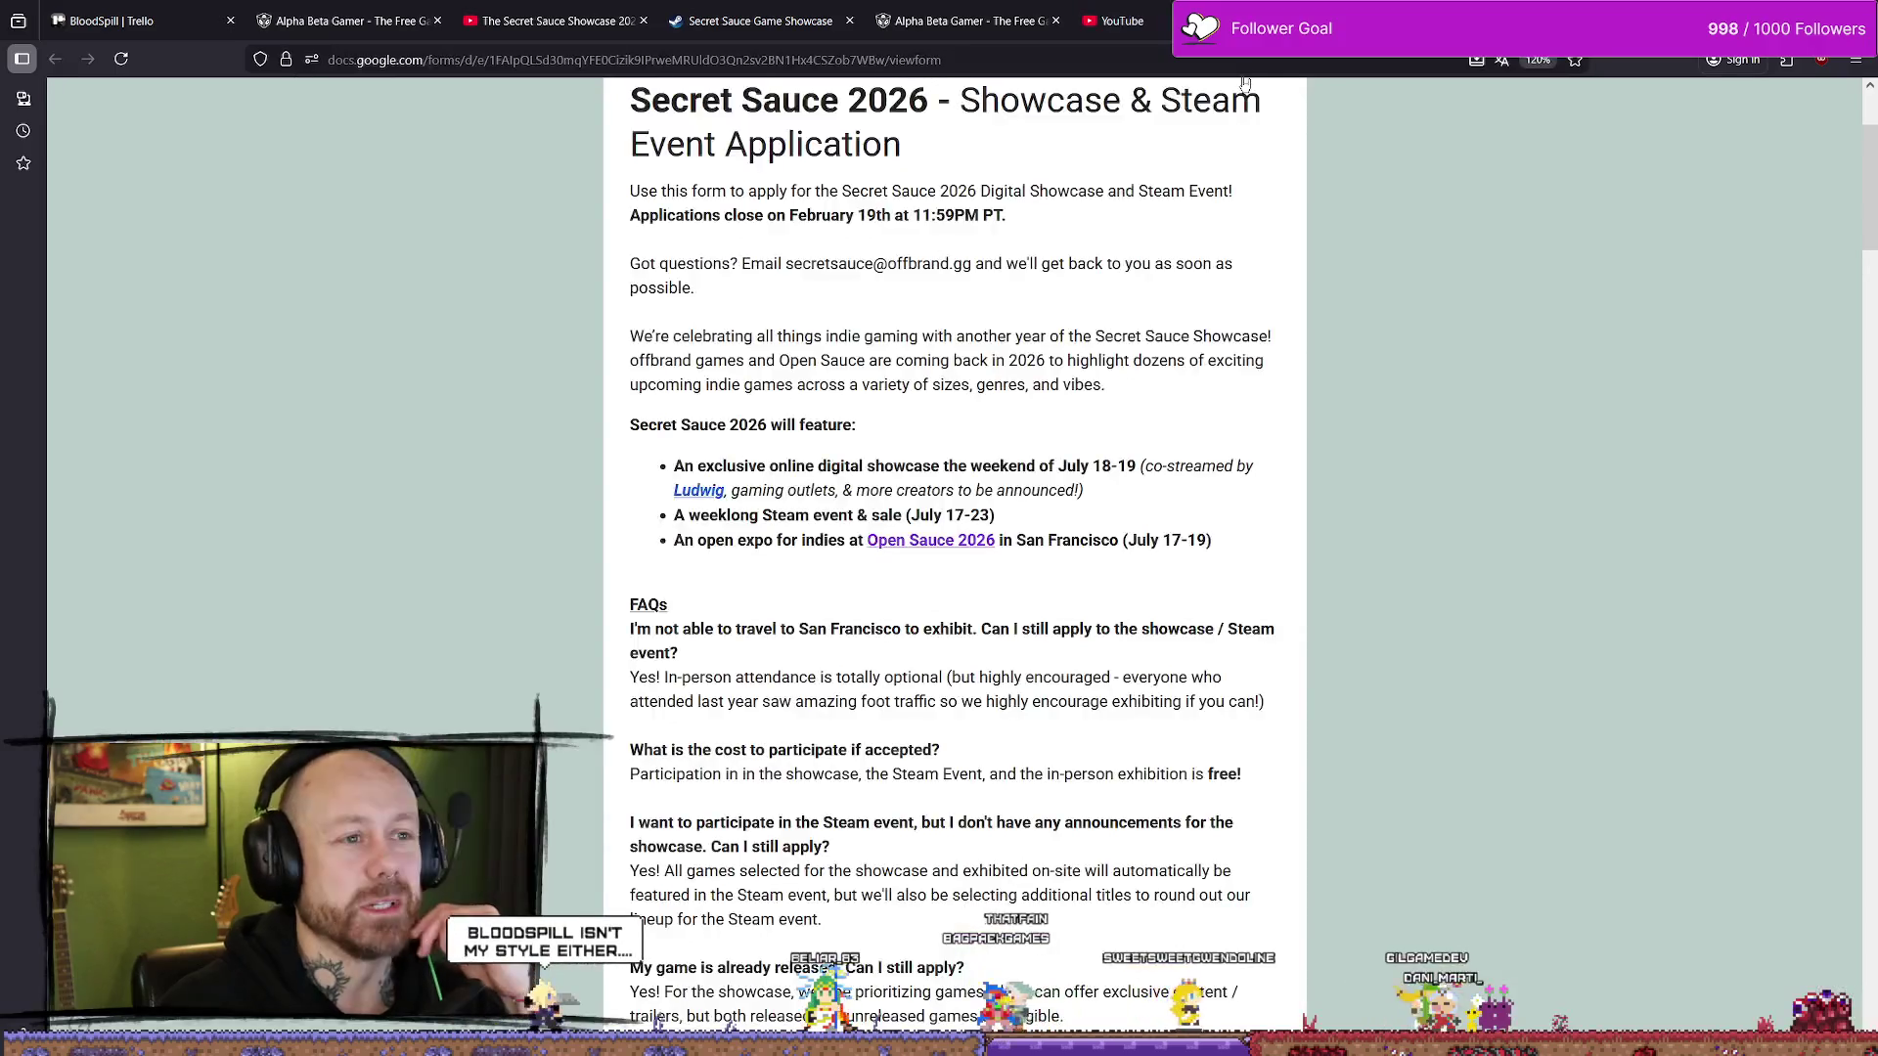
{"action": "scroll", "coordinate": [851, 533], "scroll_direction": "down", "scroll_amount": 4}
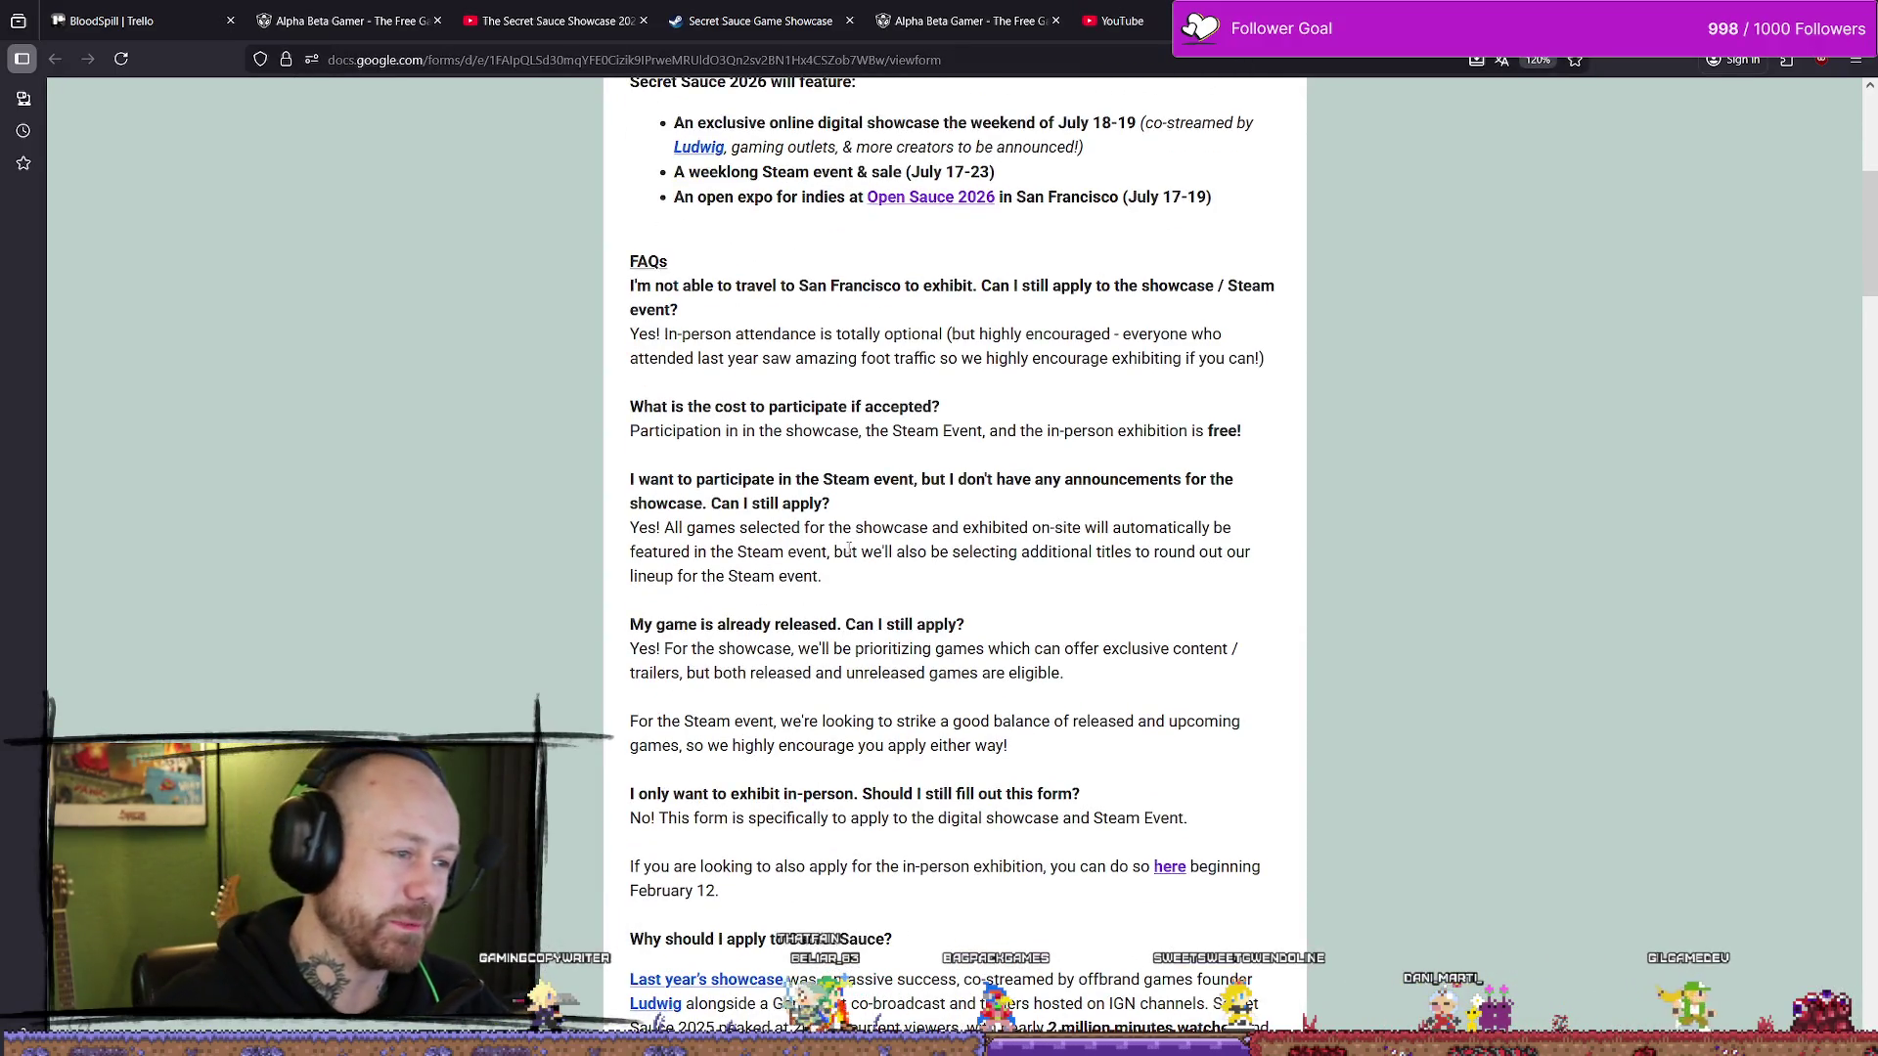
{"action": "scroll", "coordinate": [905, 450], "scroll_direction": "down", "scroll_amount": 3}
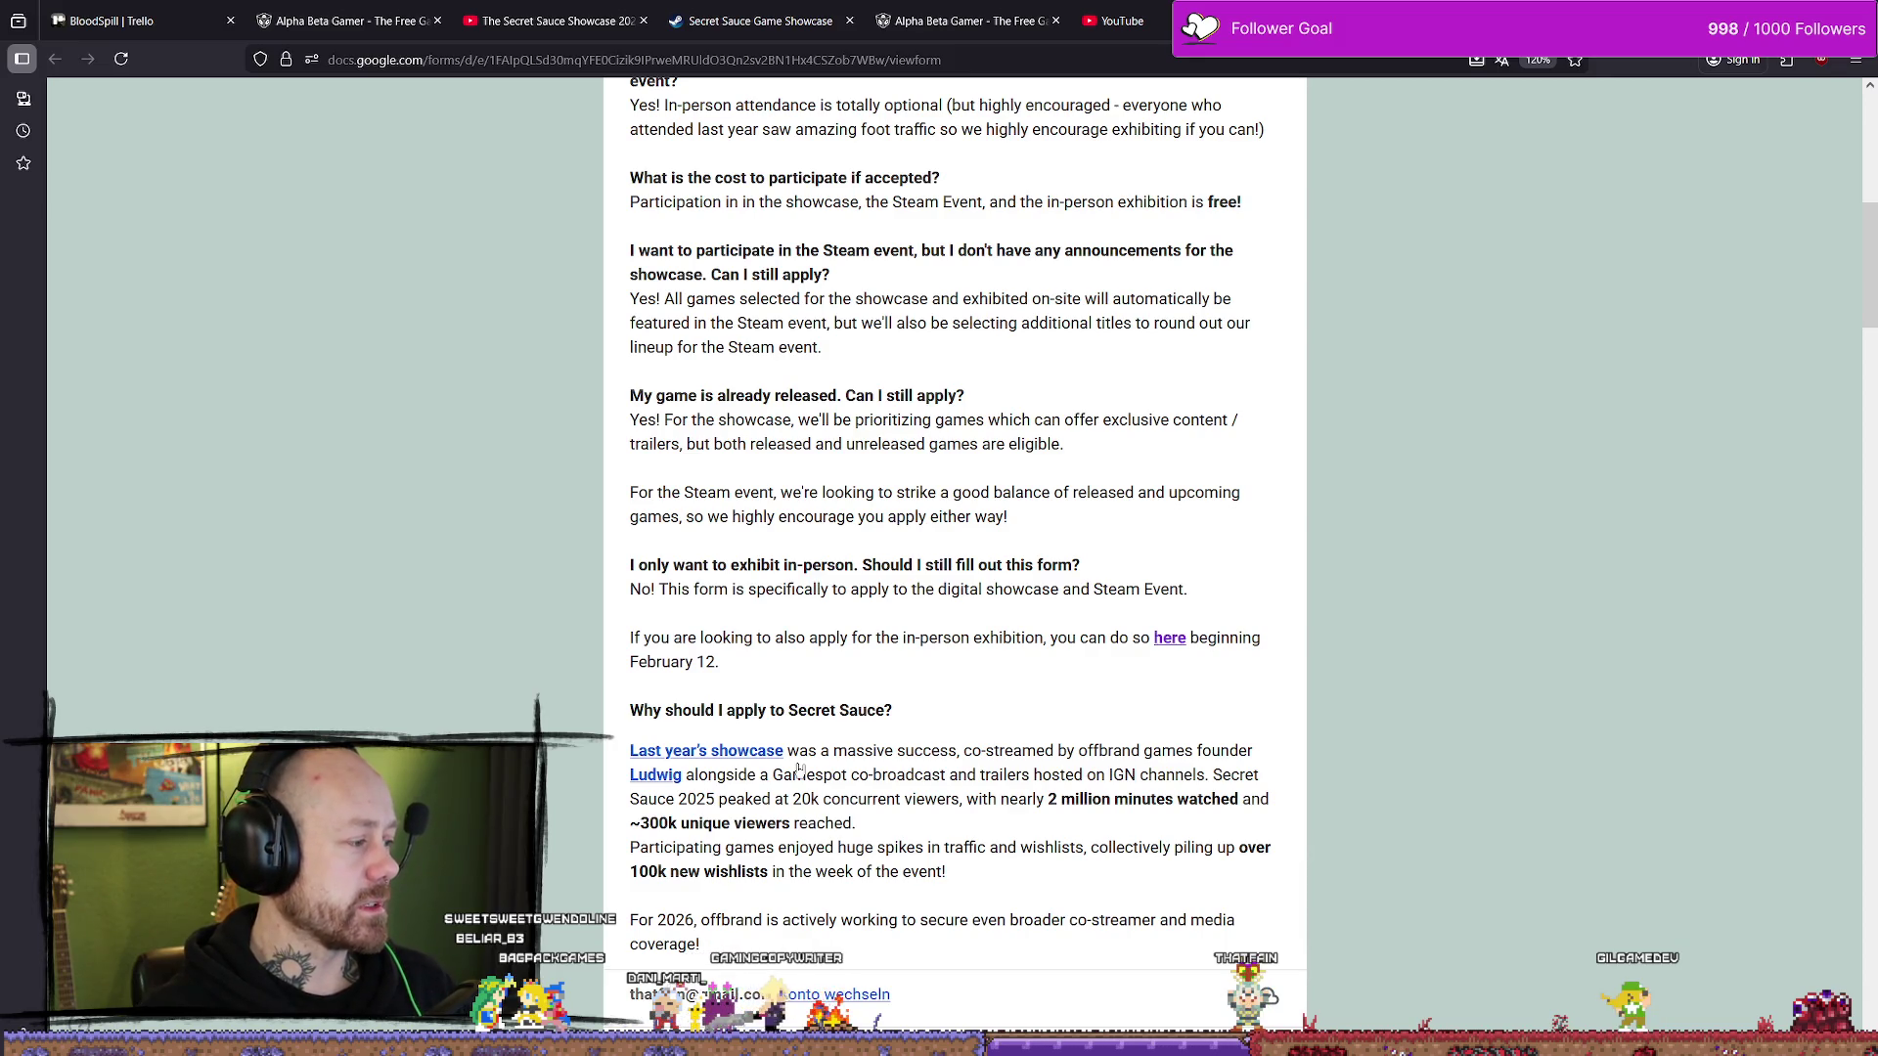
{"action": "scroll", "coordinate": [1154, 435], "scroll_direction": "down", "scroll_amount": 8}
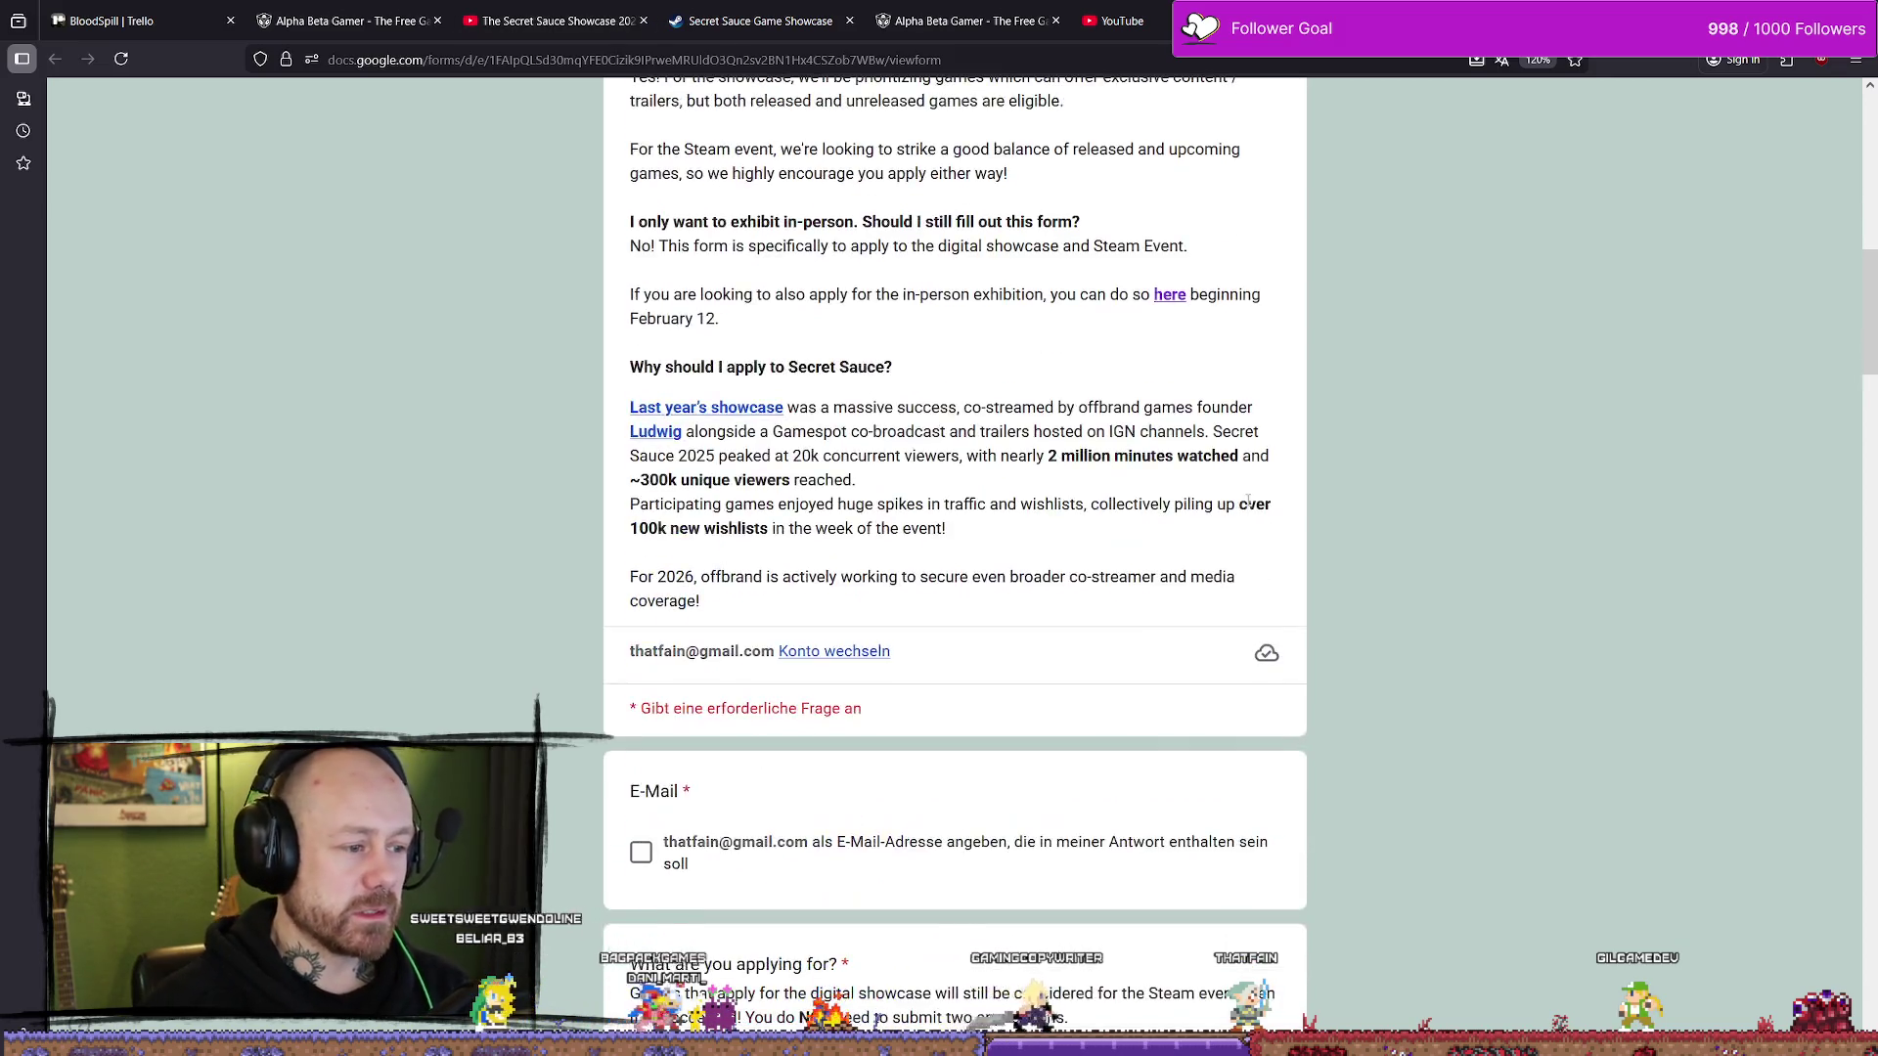
{"action": "scroll", "coordinate": [1154, 435], "scroll_direction": "down", "scroll_amount": 3}
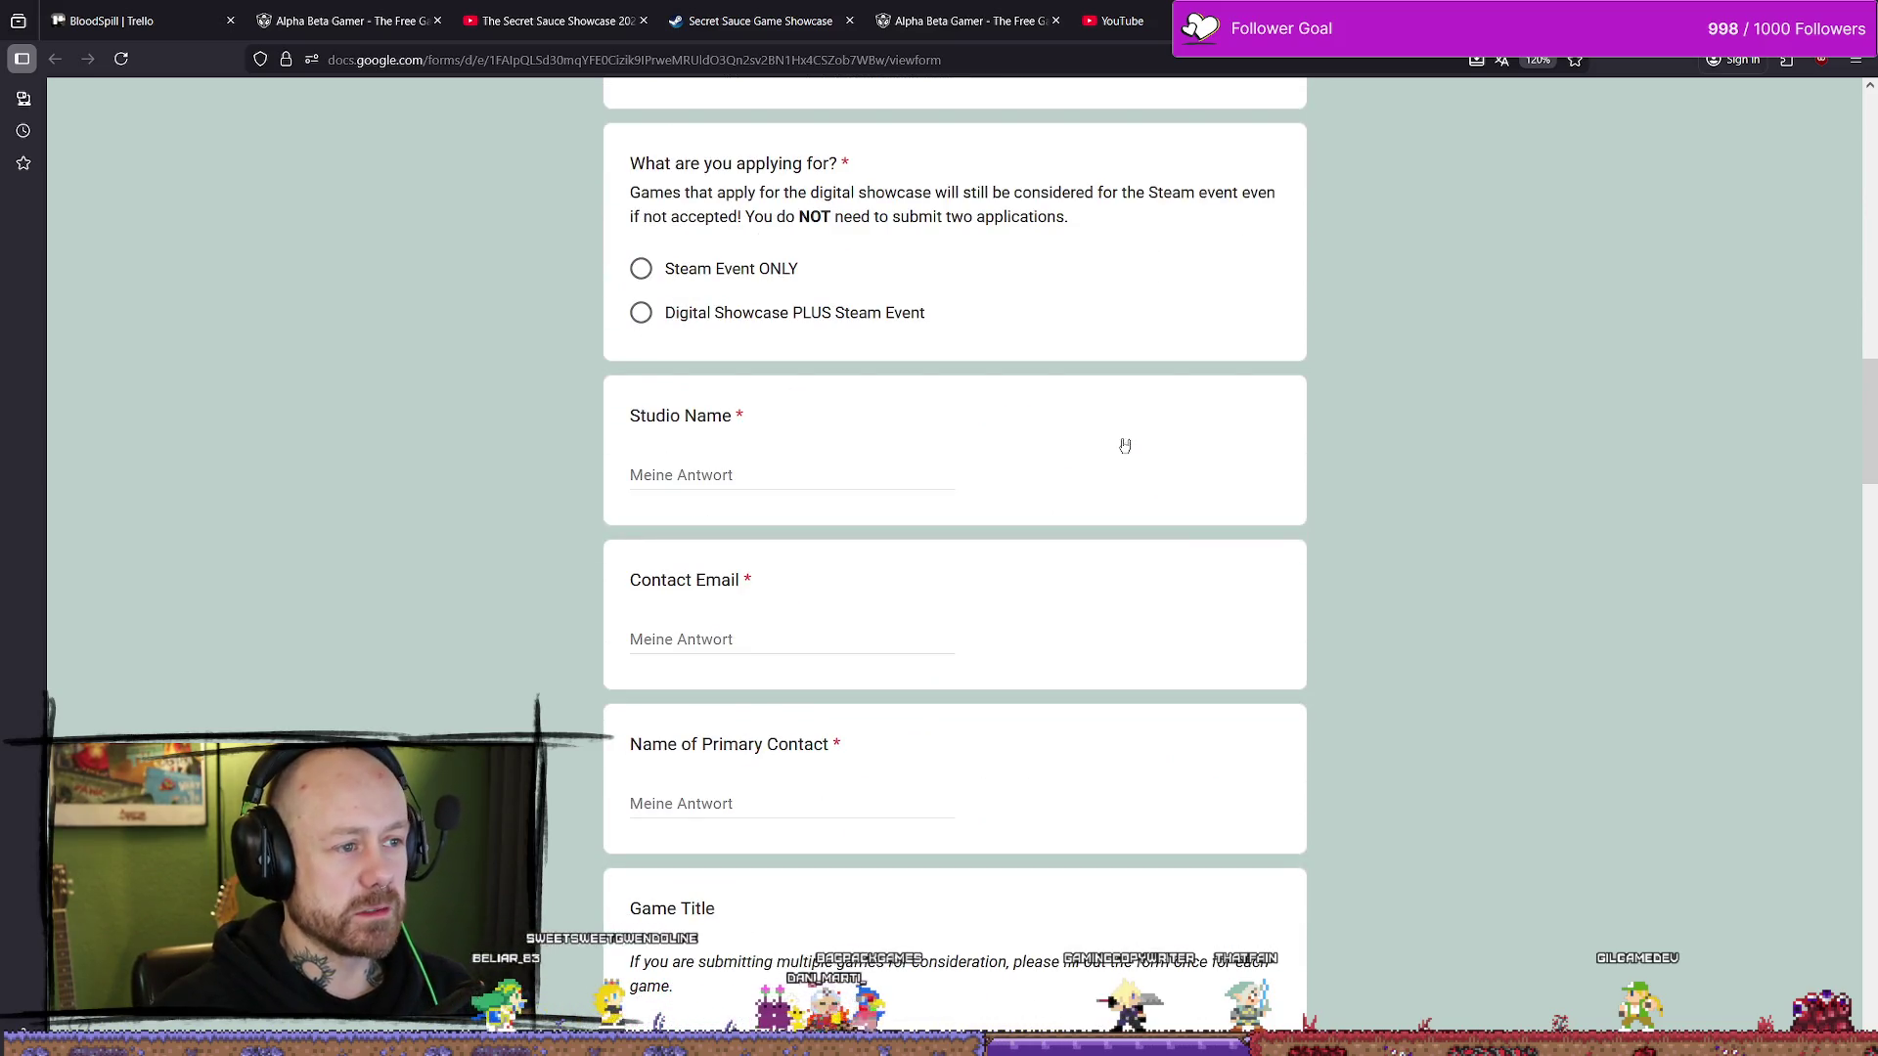
{"action": "scroll", "coordinate": [1092, 368], "scroll_direction": "down", "scroll_amount": 15}
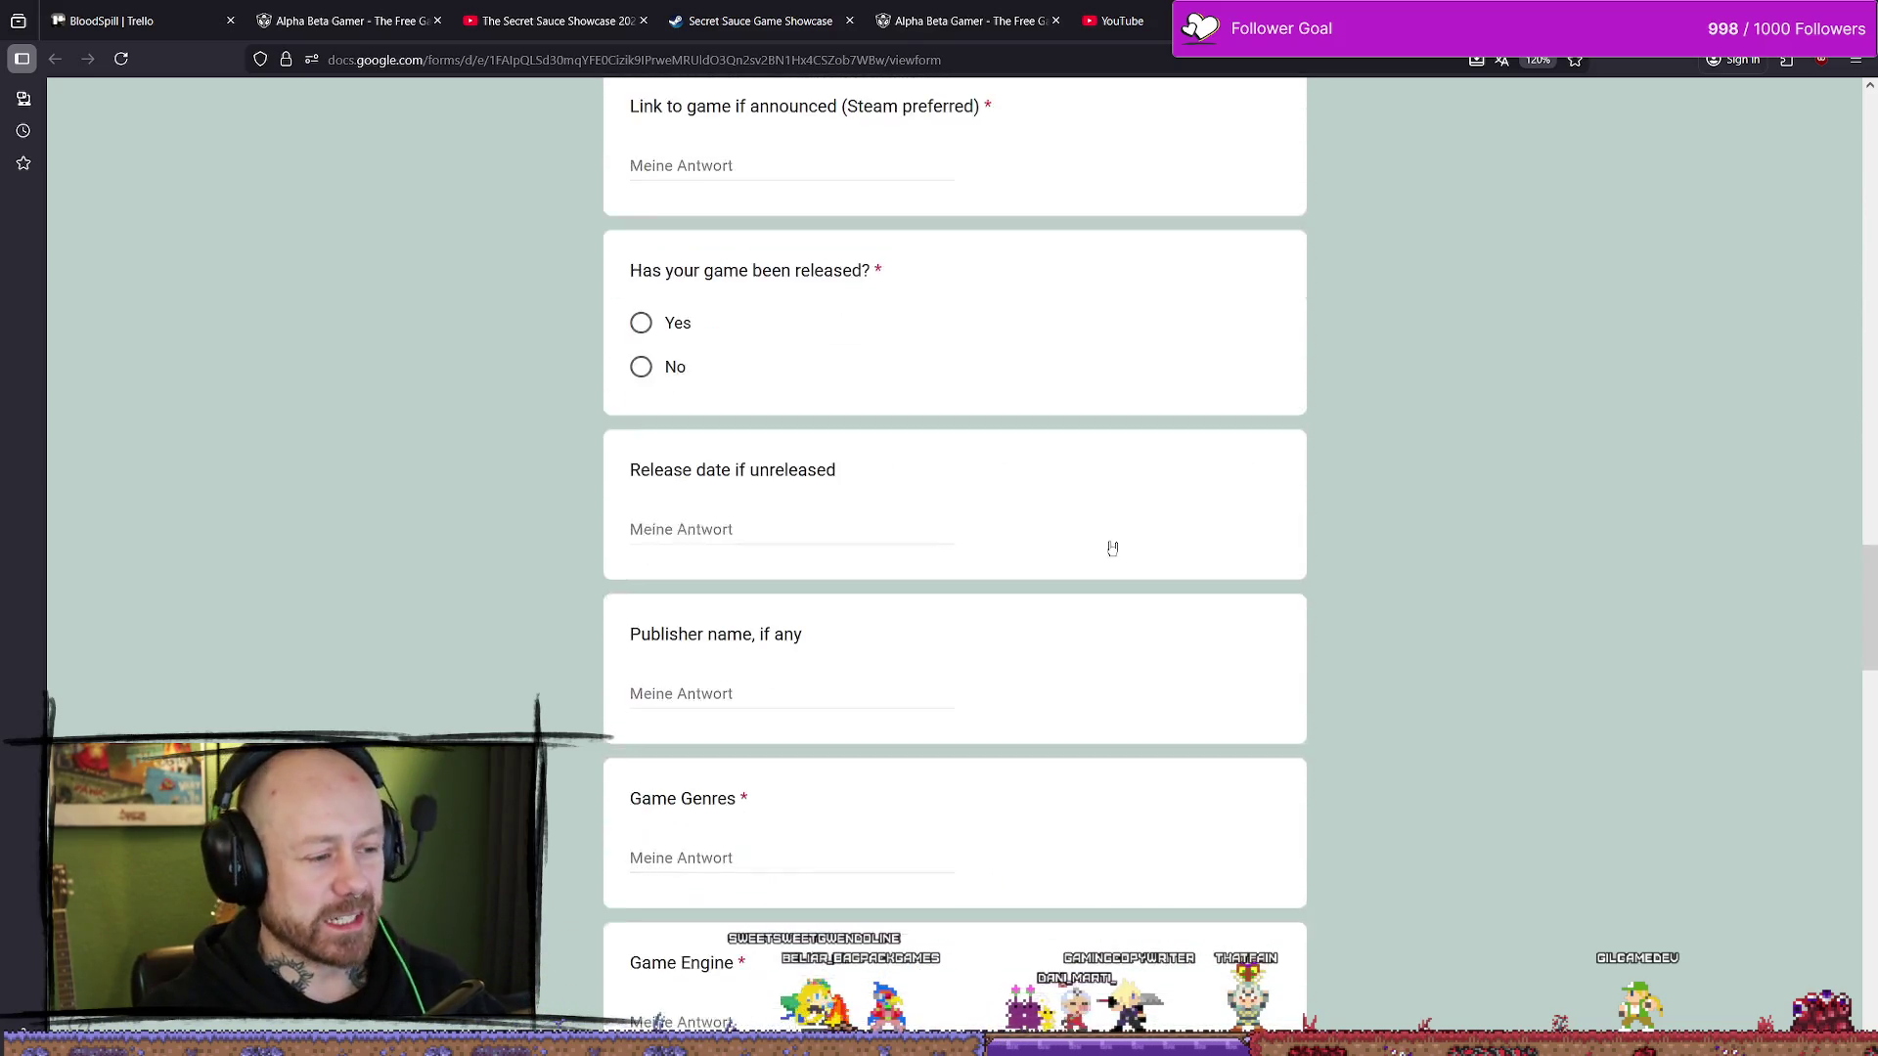
{"action": "scroll", "coordinate": [1109, 541], "scroll_direction": "down", "scroll_amount": 20}
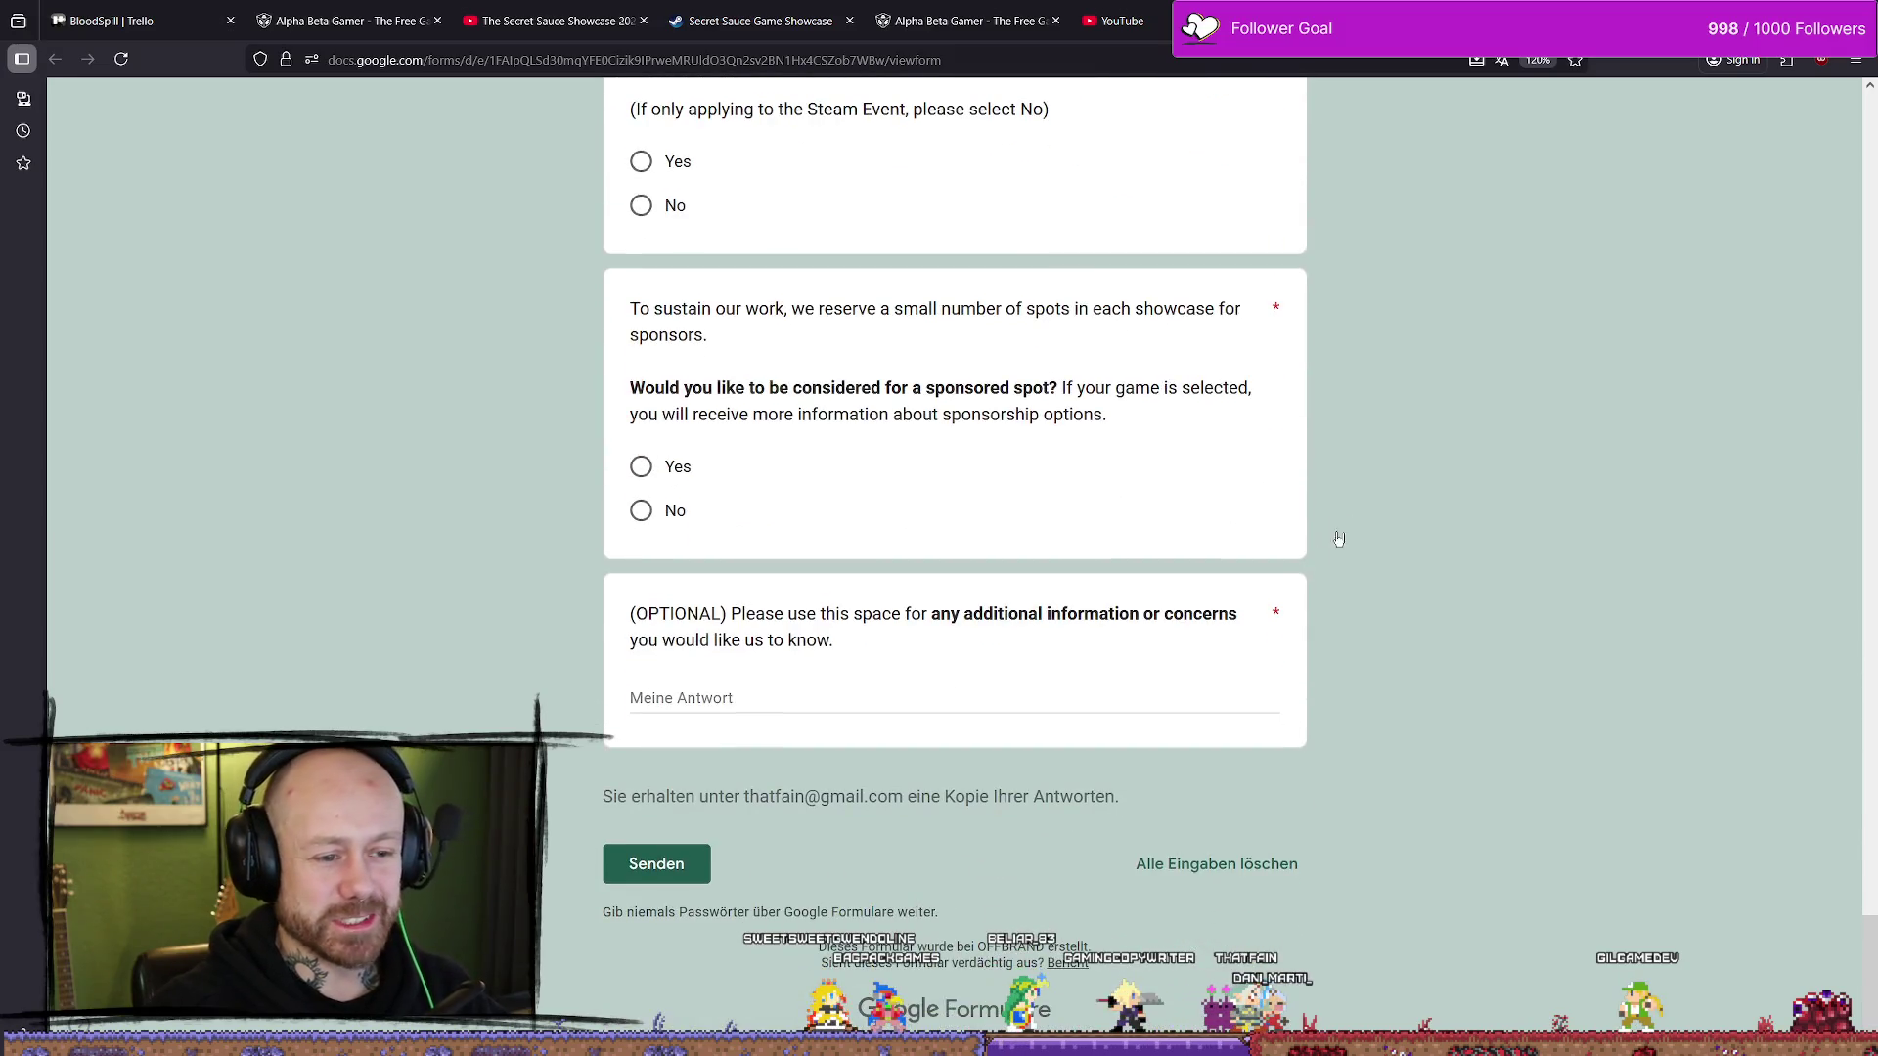
{"action": "scroll", "coordinate": [1307, 568], "scroll_direction": "up", "scroll_amount": 17}
{"action": "scroll", "coordinate": [1306, 567], "scroll_direction": "up", "scroll_amount": 20}
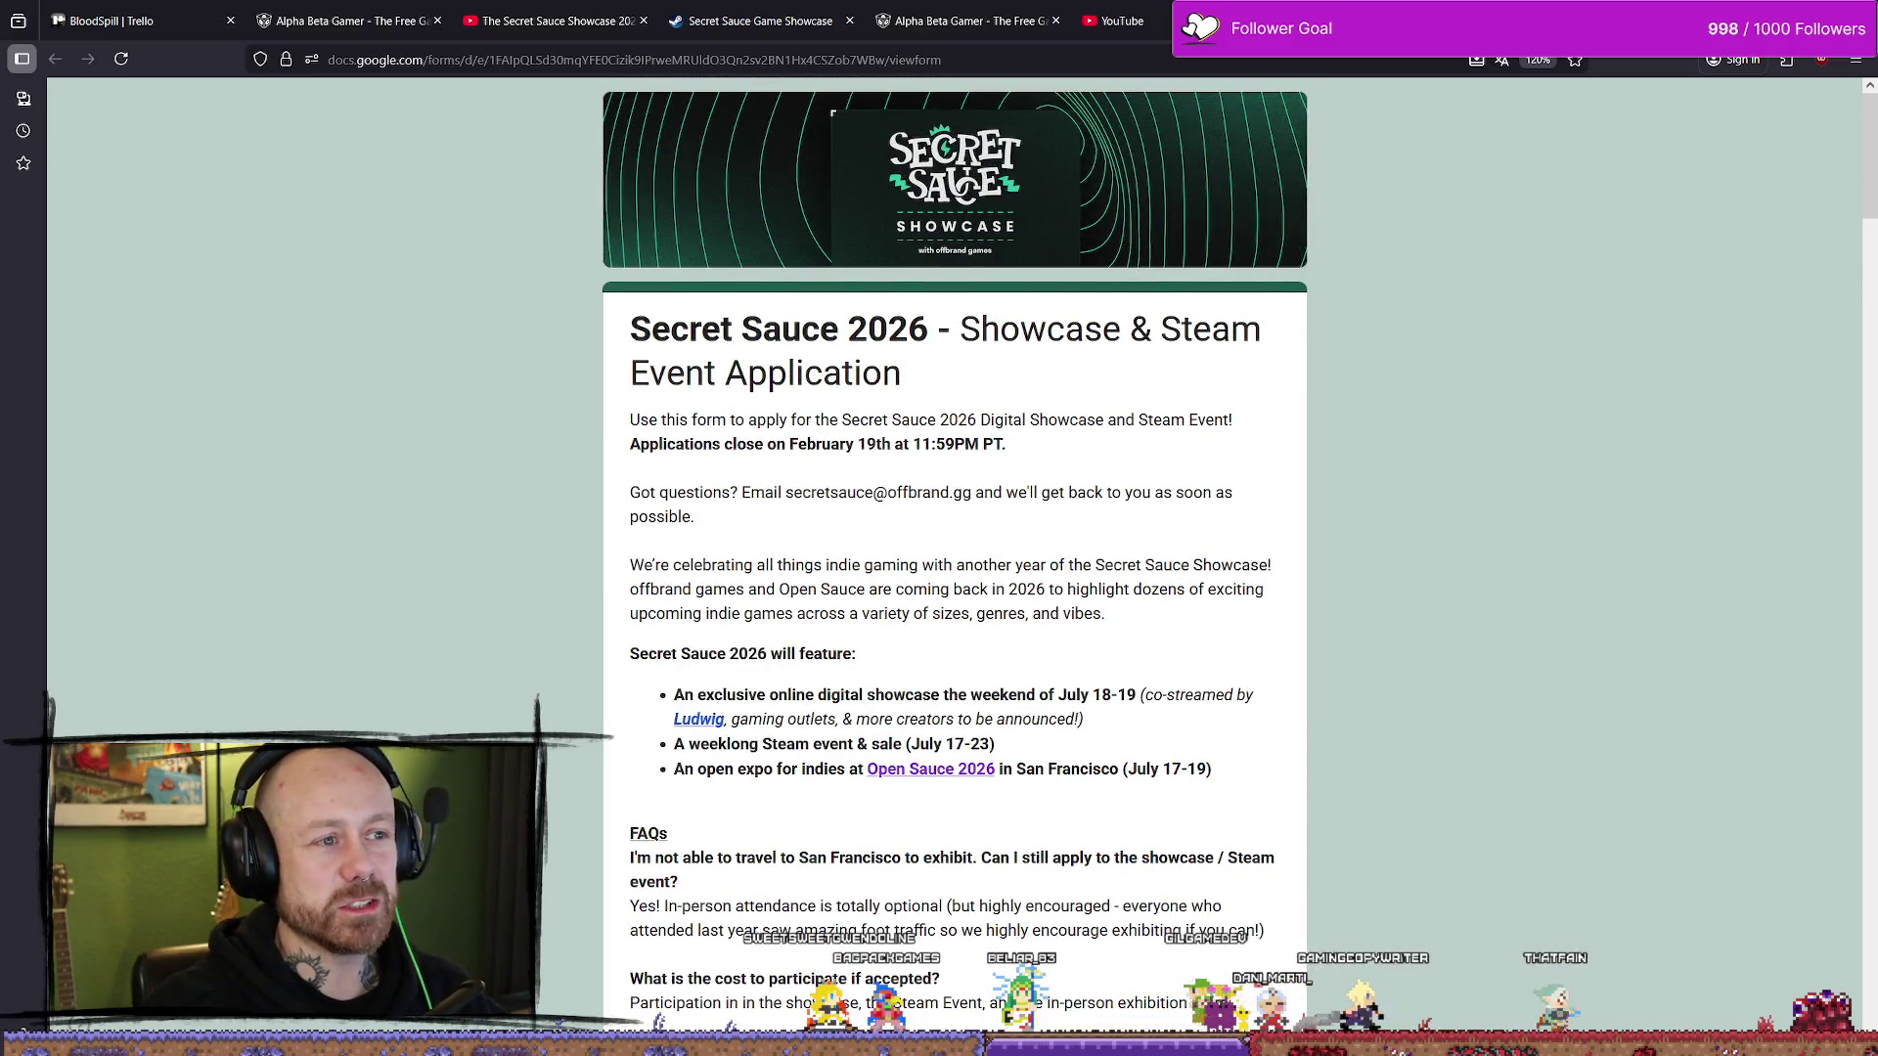
{"action": "left_click", "coordinate": [963, 20]}
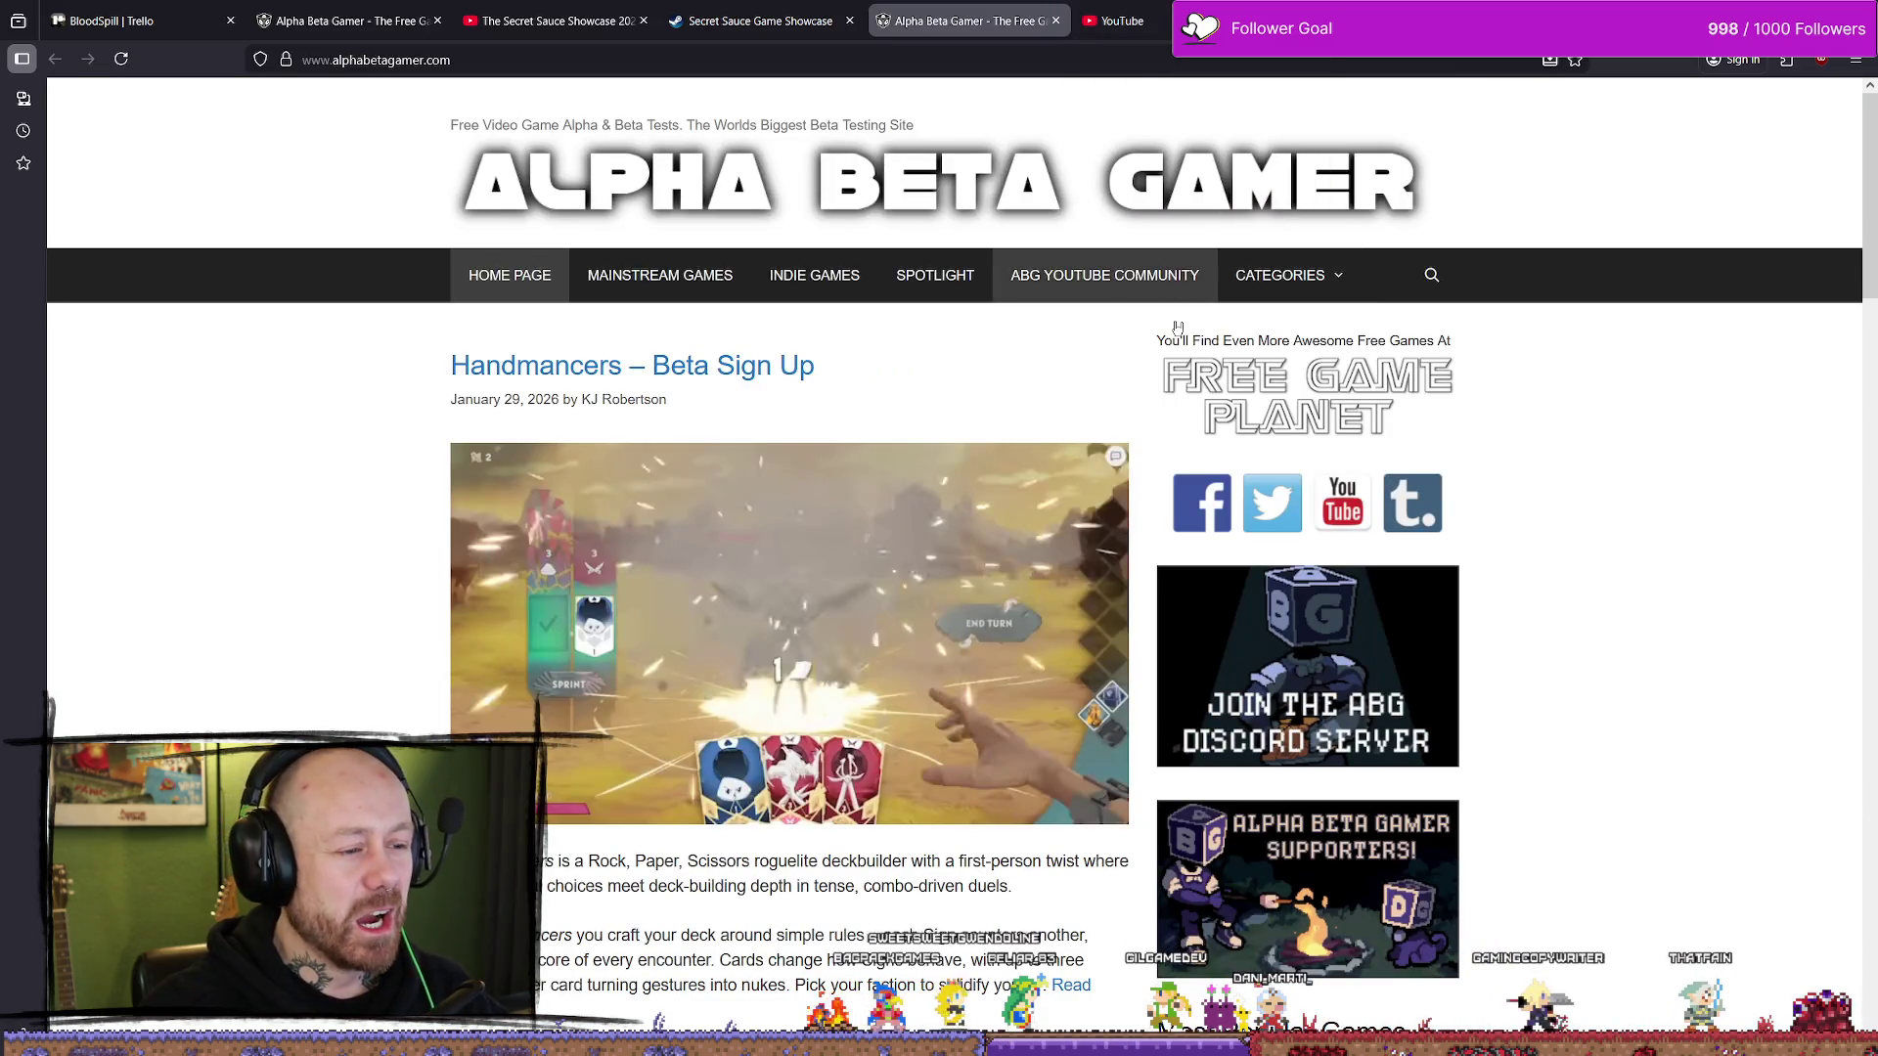
- Select the Secret Sauce 2026 application form's full title, then go to the BloodSpill Trello board
{"action": "left_click", "coordinate": [781, 14]}
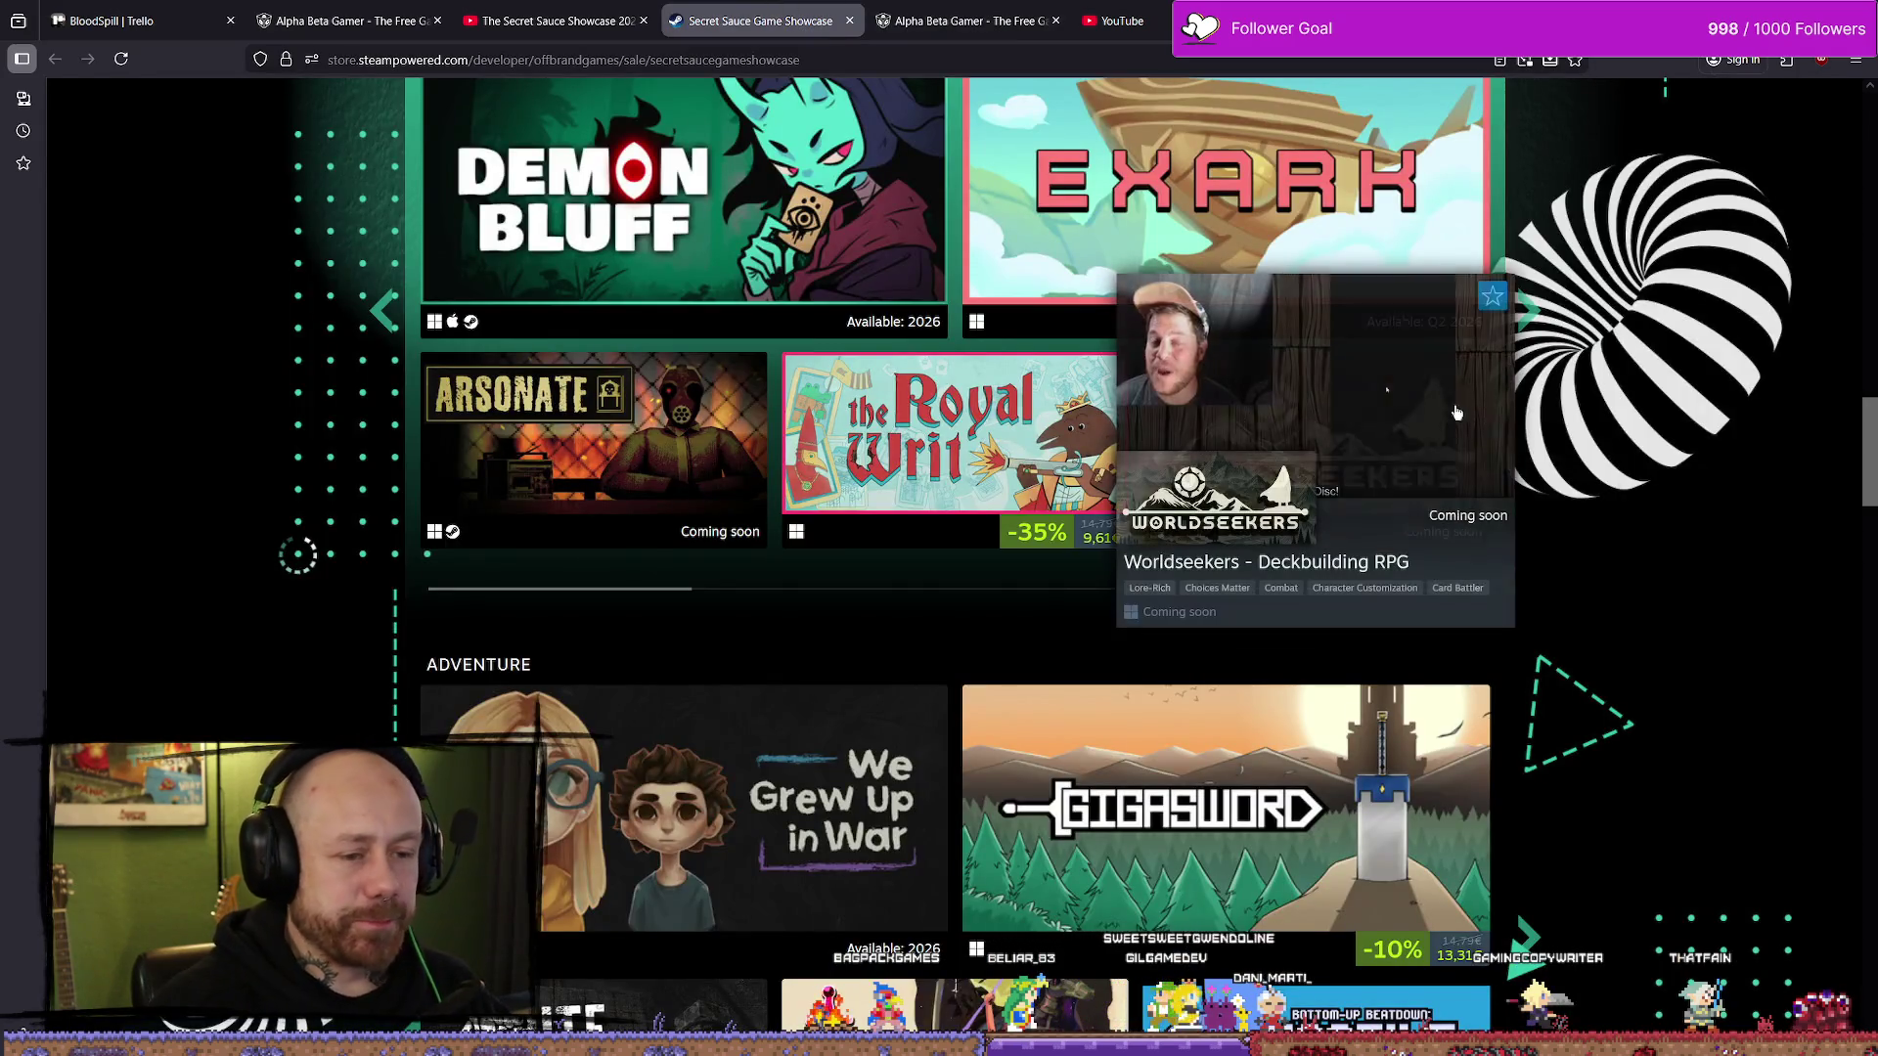
{"action": "scroll", "coordinate": [1528, 378], "scroll_direction": "down", "scroll_amount": 10}
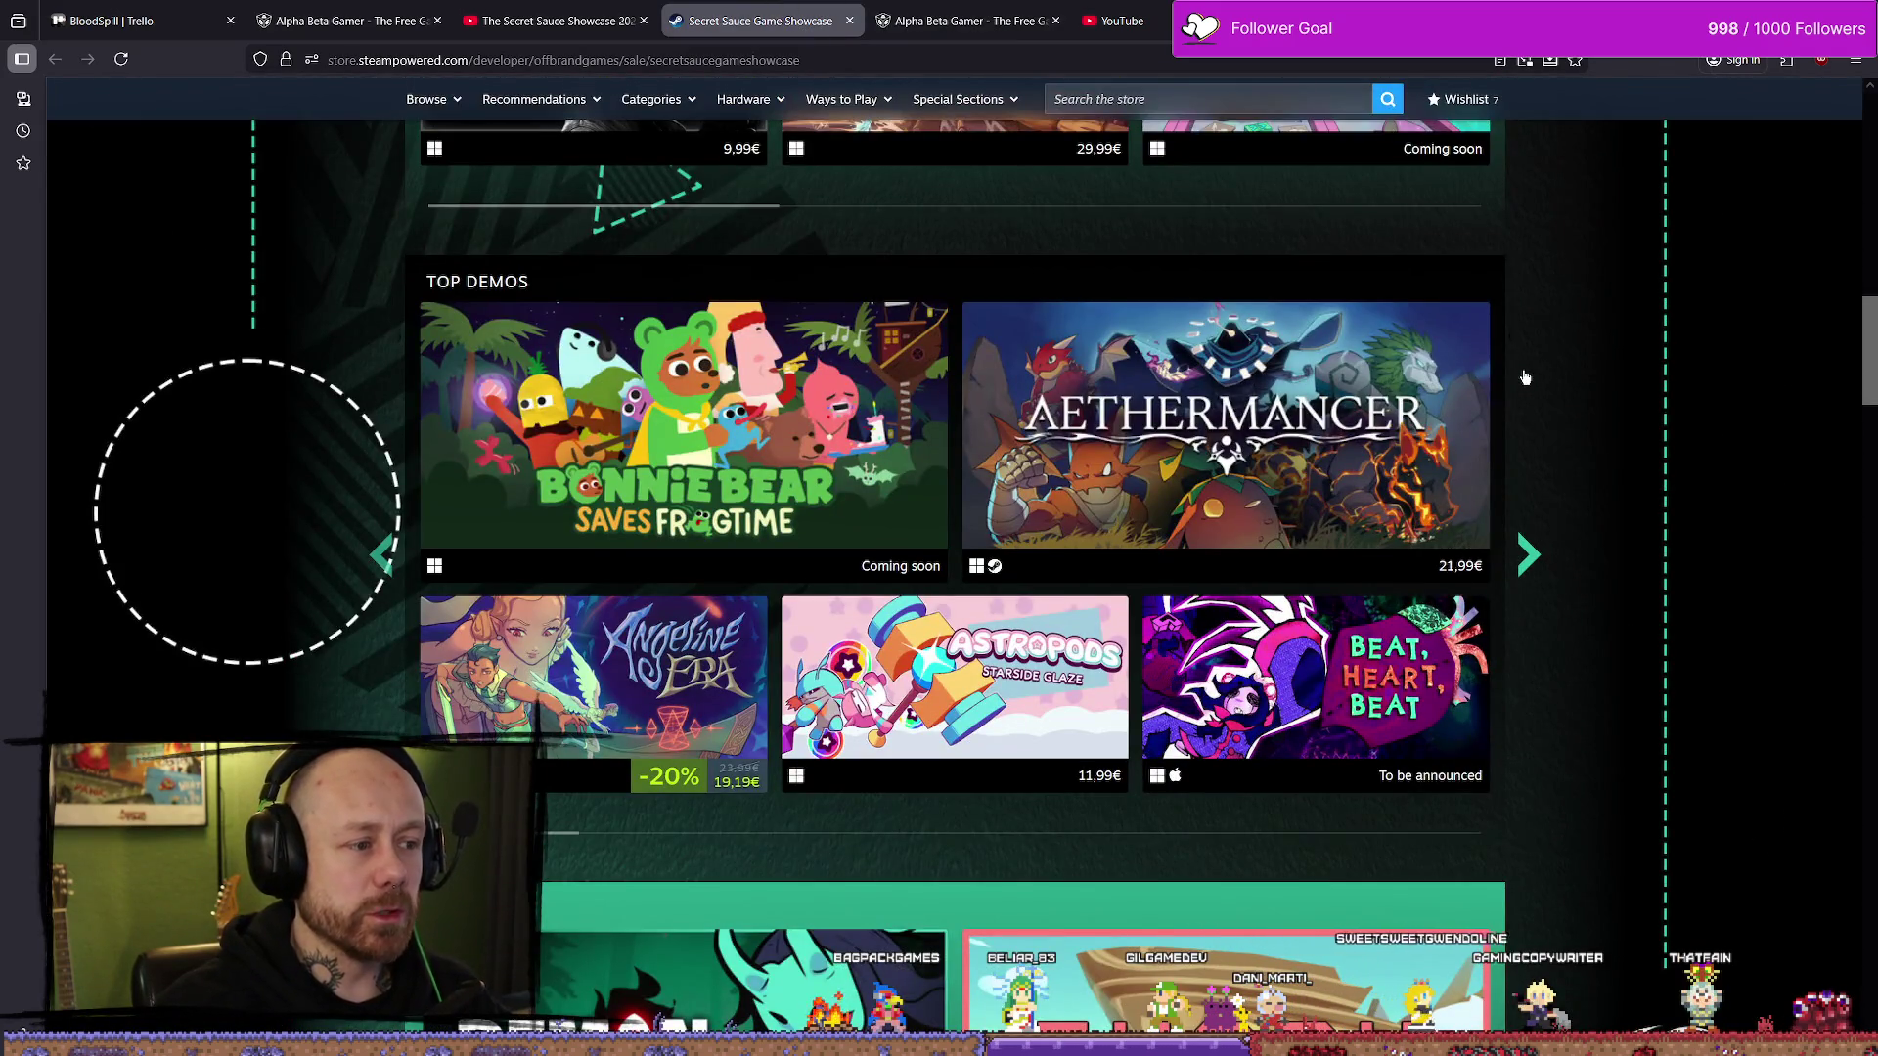
{"action": "key", "text": "ctrl+9"}
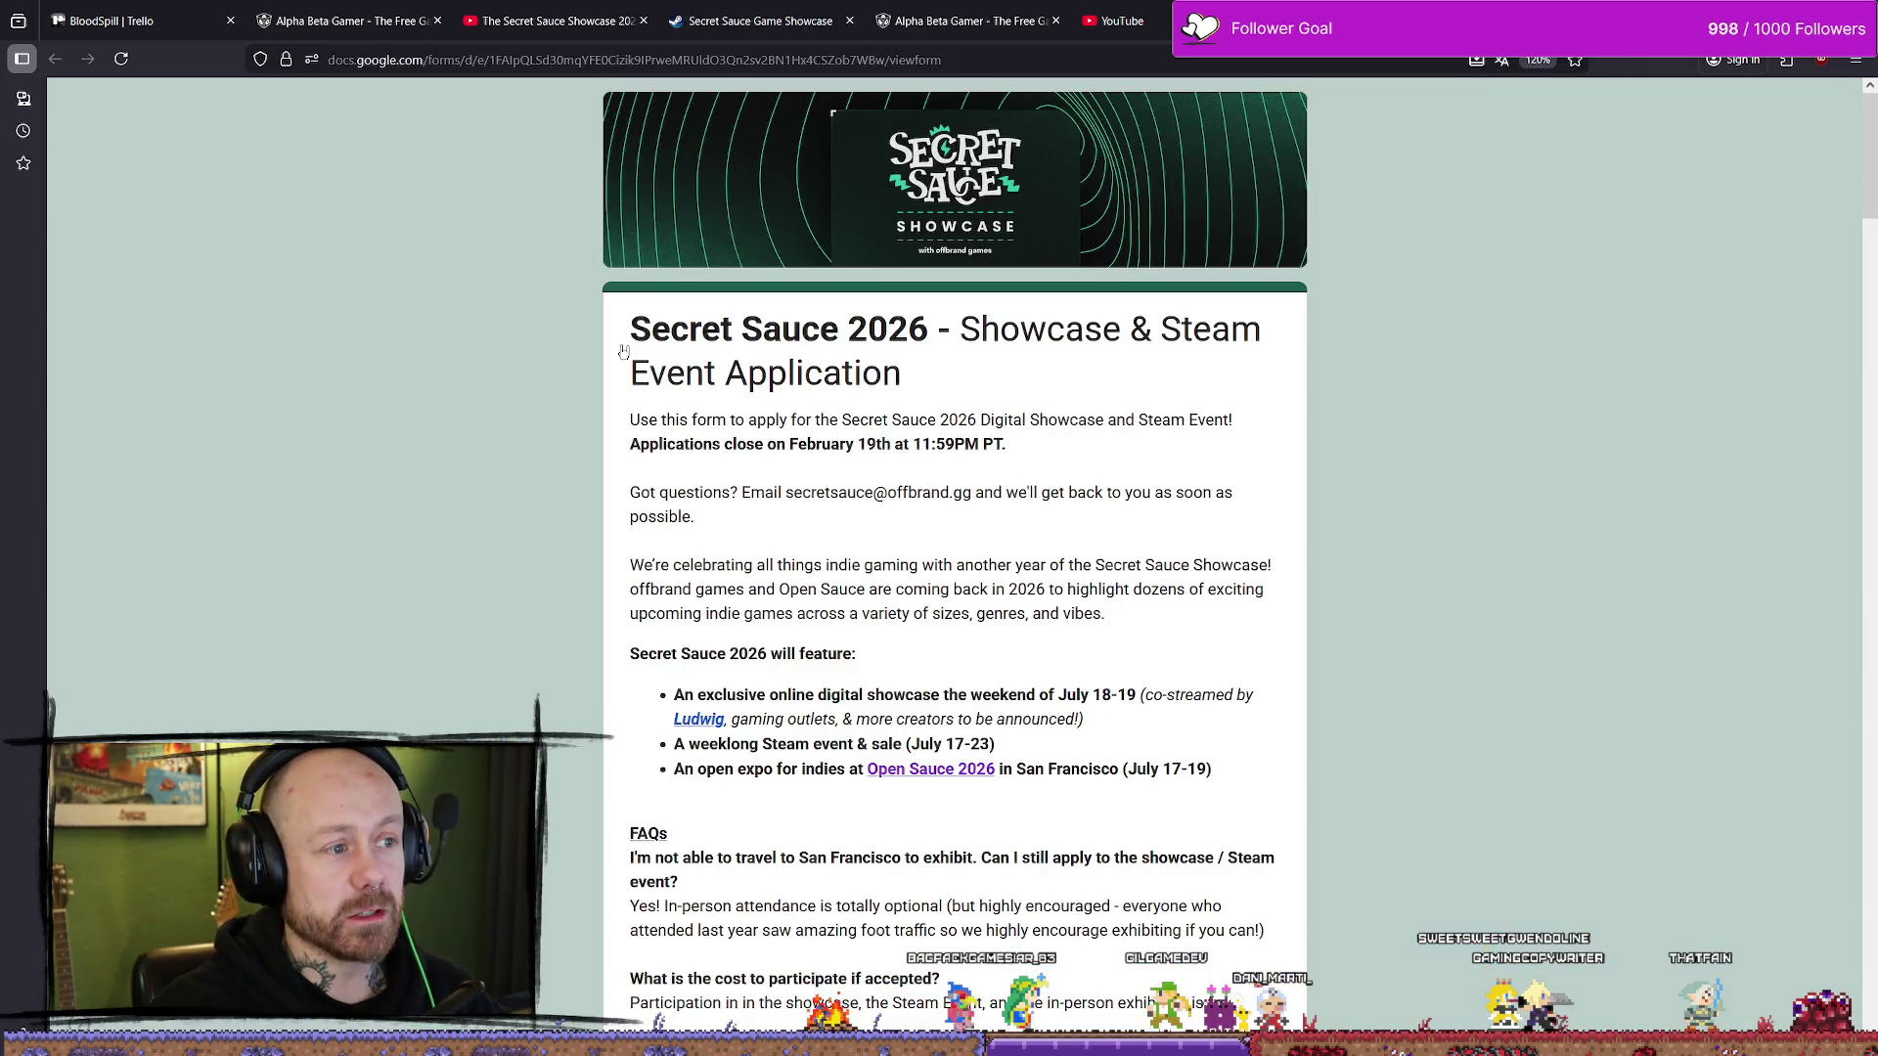
{"action": "mouse_move", "coordinate": [623, 352]}
{"action": "left_mouse_down"}
{"action": "mouse_move", "coordinate": [846, 338]}
{"action": "mouse_move", "coordinate": [968, 382]}
{"action": "left_mouse_up"}
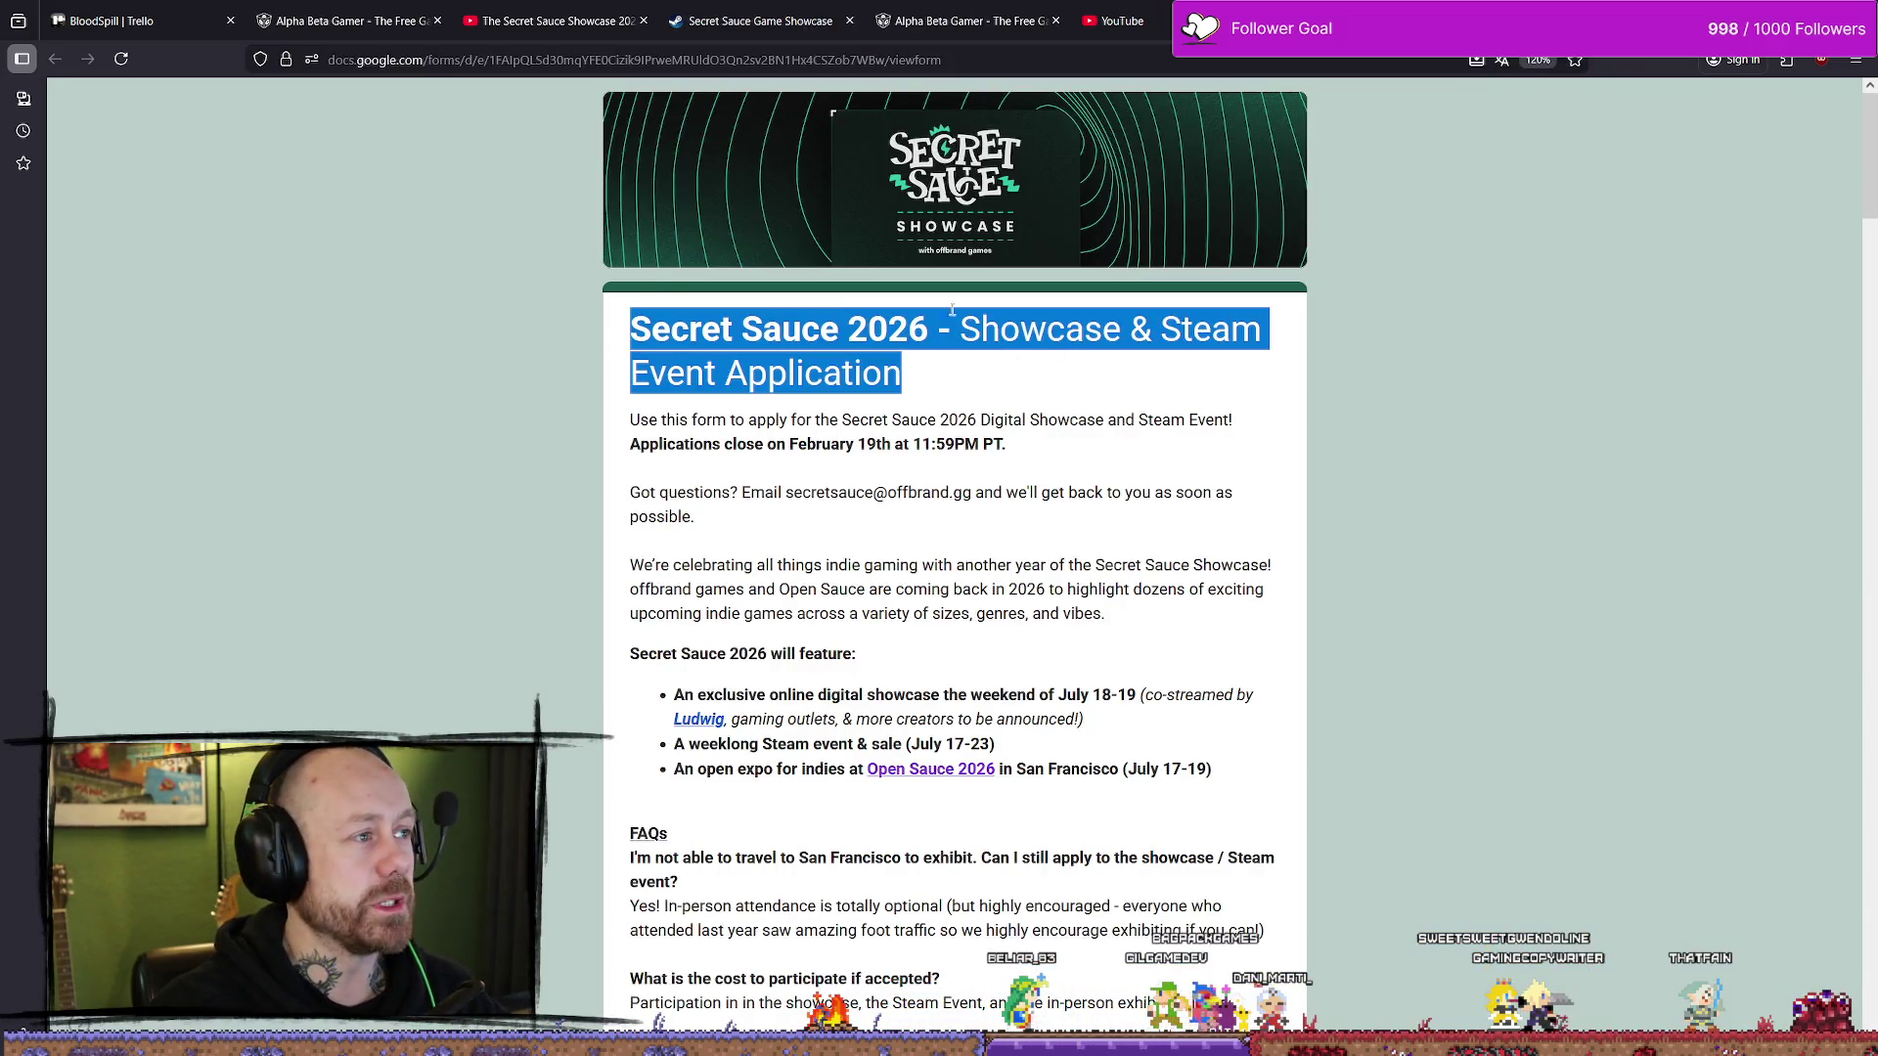
{"action": "left_click", "coordinate": [127, 19]}
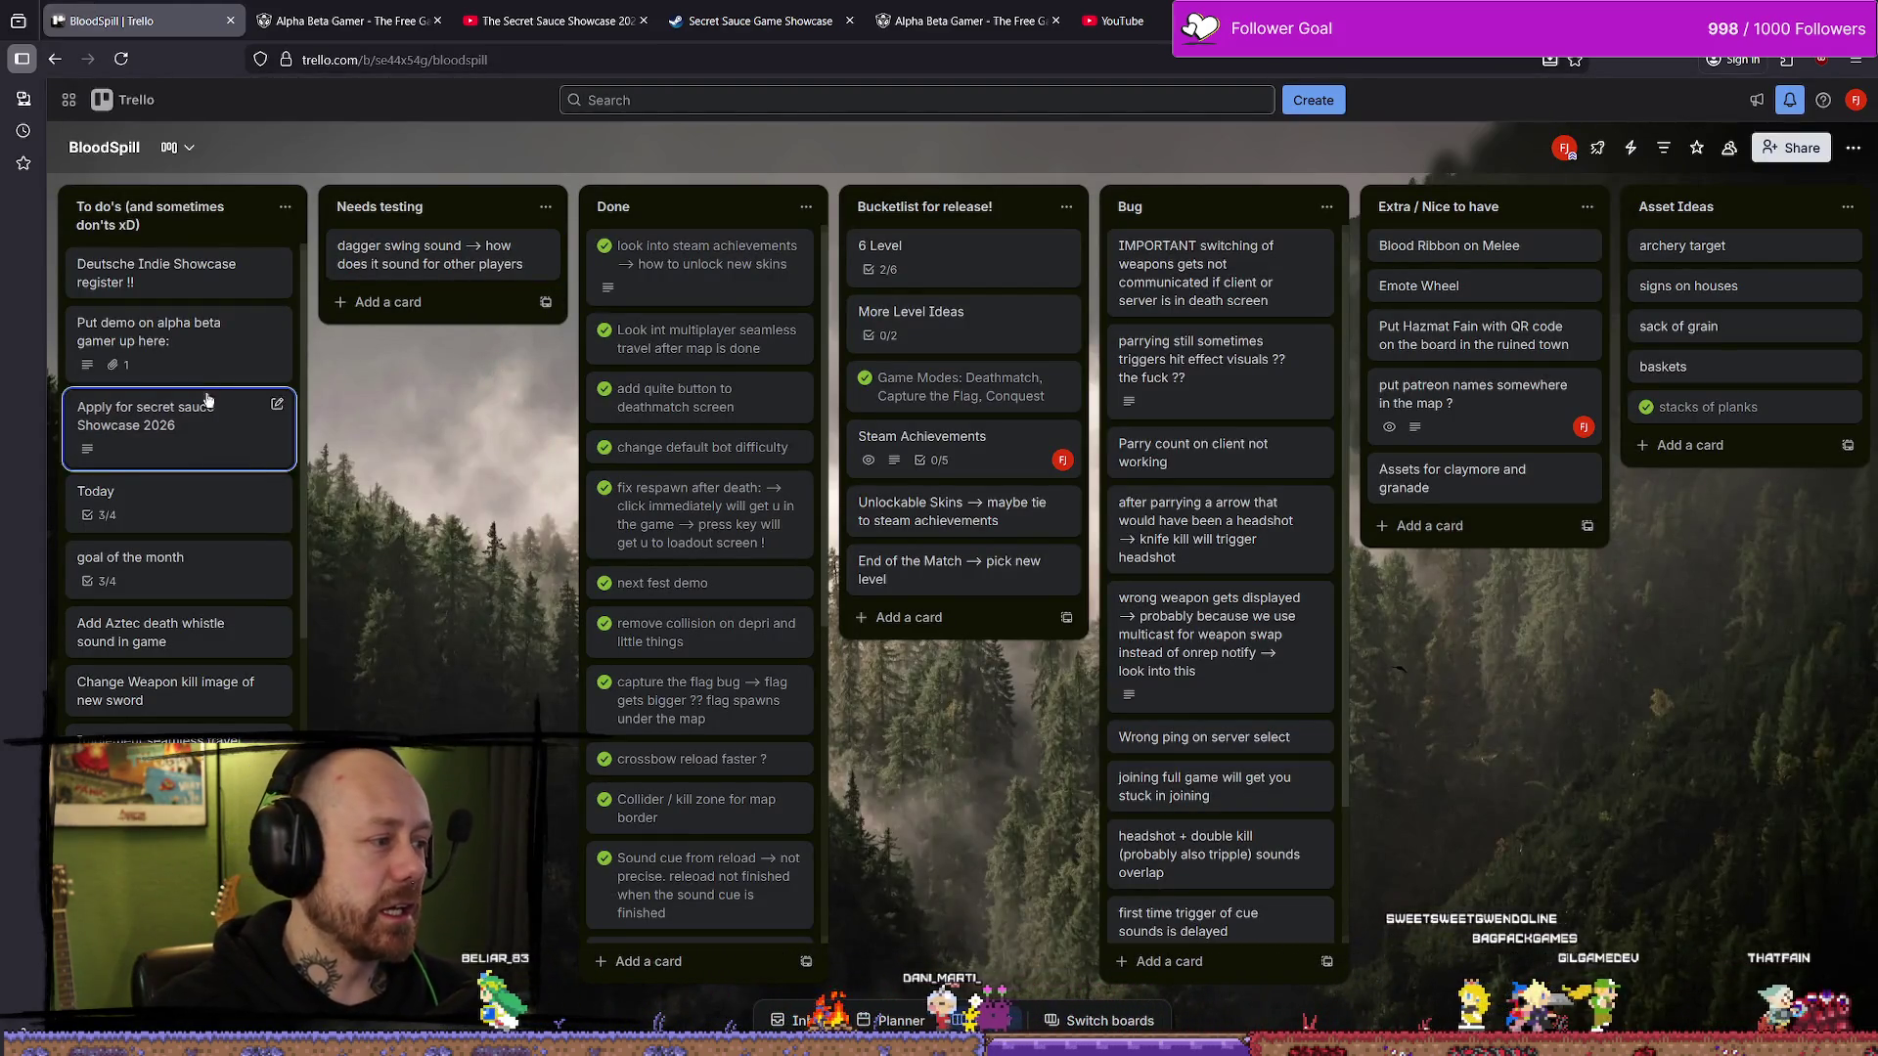
- Drag a card upward within the To do's list on the BloodSpill board
{"action": "left_click_drag", "start_coordinate": [176, 337], "coordinate": [184, 238]}
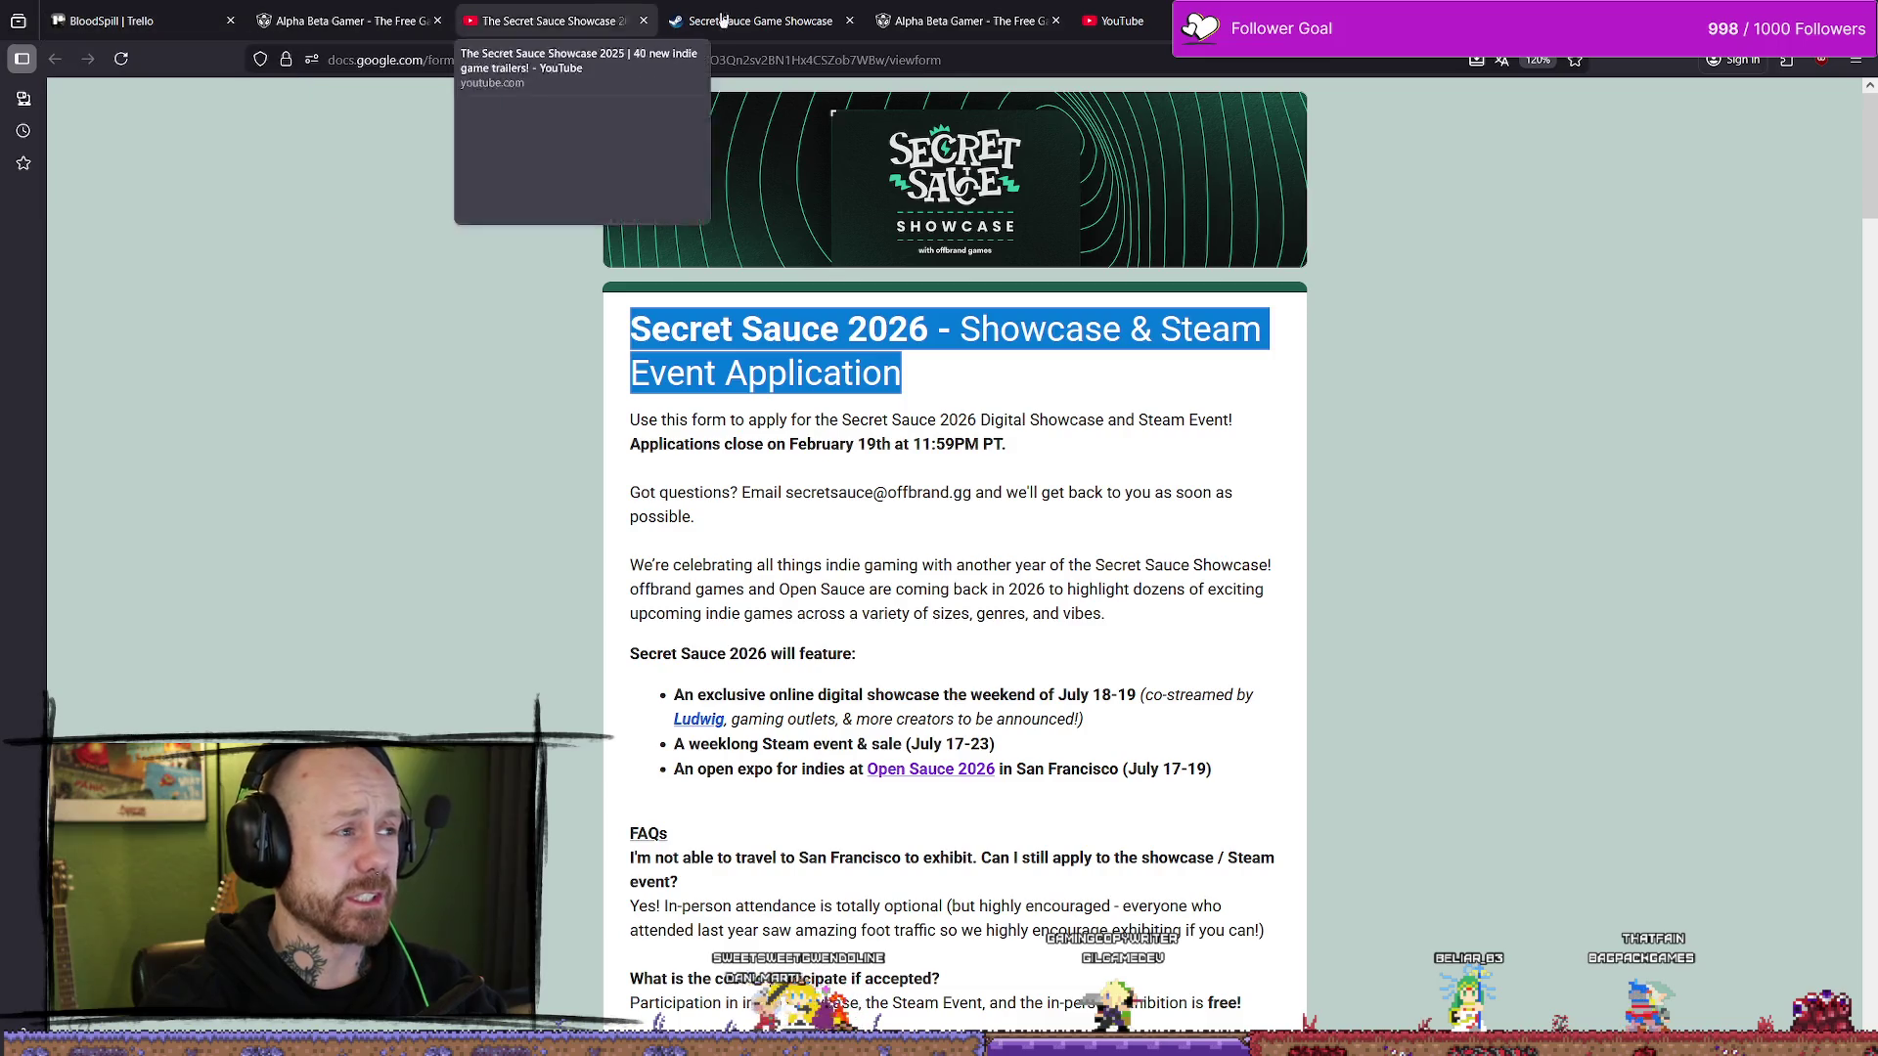
{"action": "left_click", "coordinate": [1115, 21]}
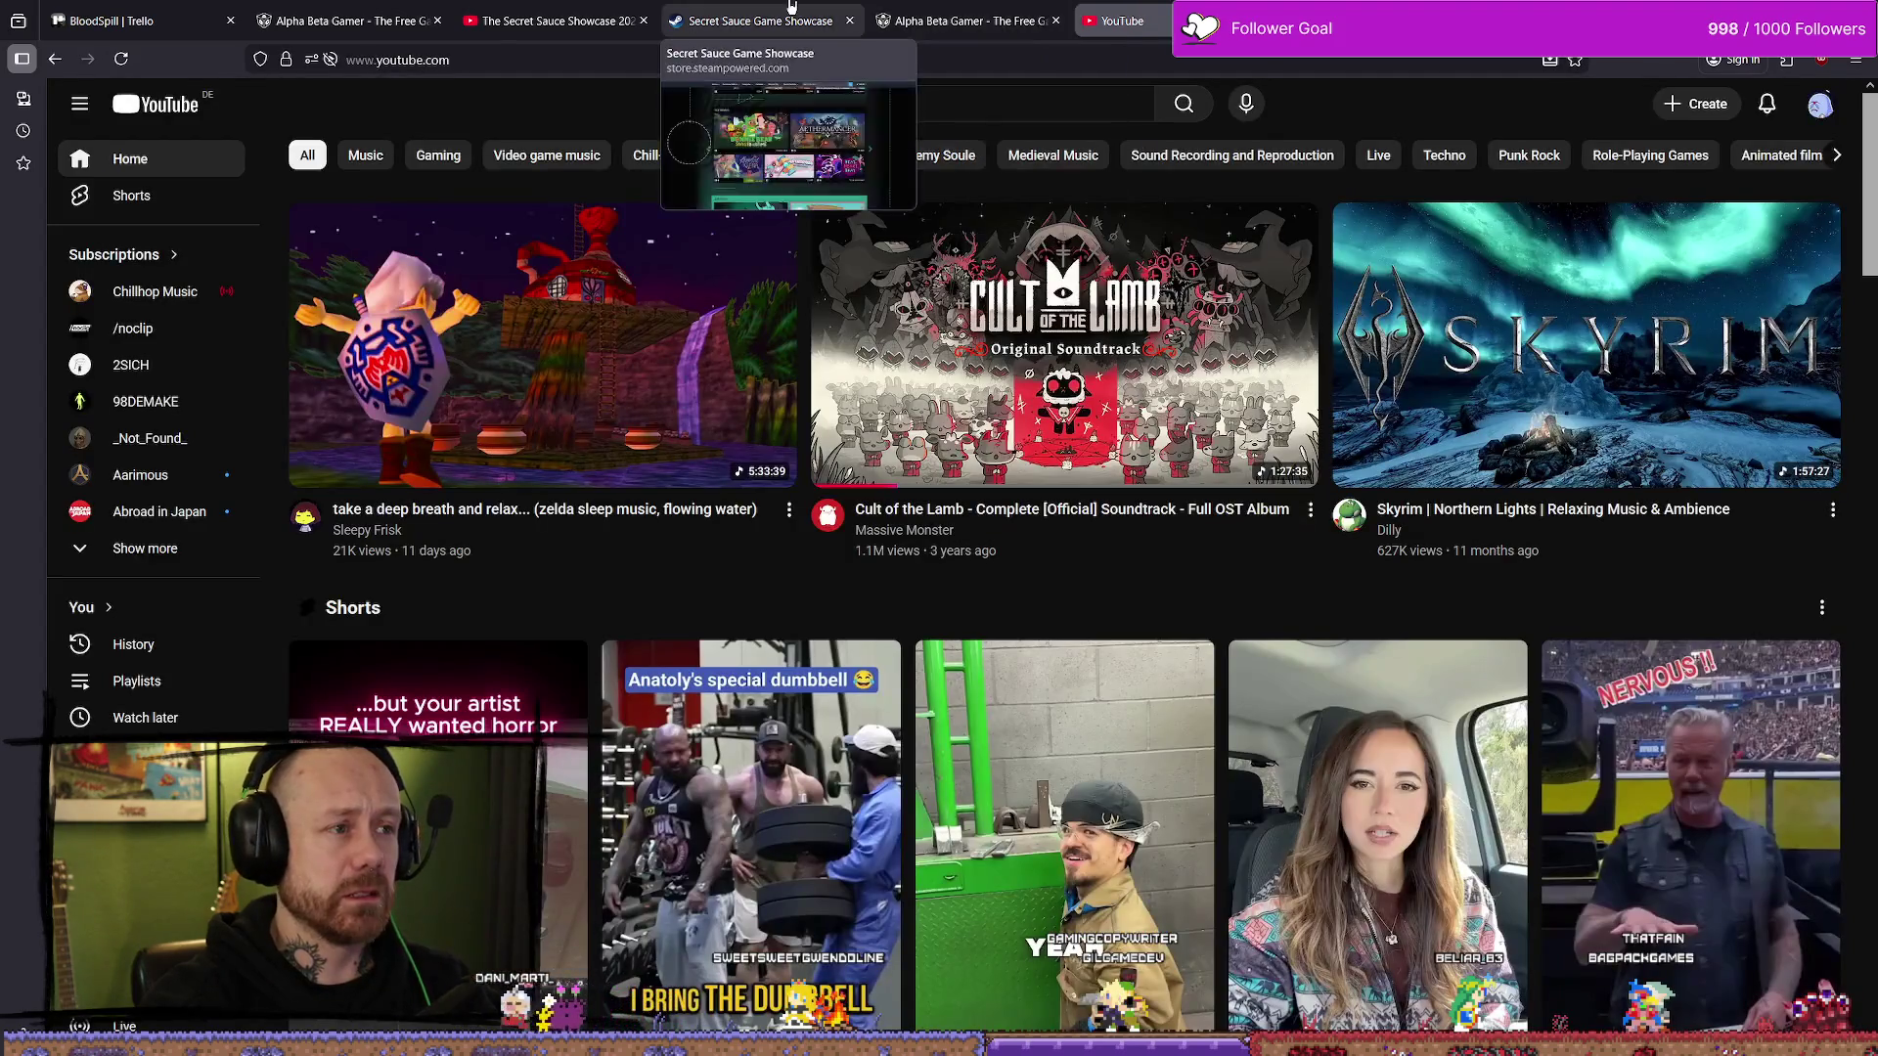
{"action": "left_click", "coordinate": [756, 13]}
{"action": "scroll", "coordinate": [1116, 95], "scroll_direction": "up", "scroll_amount": 10}
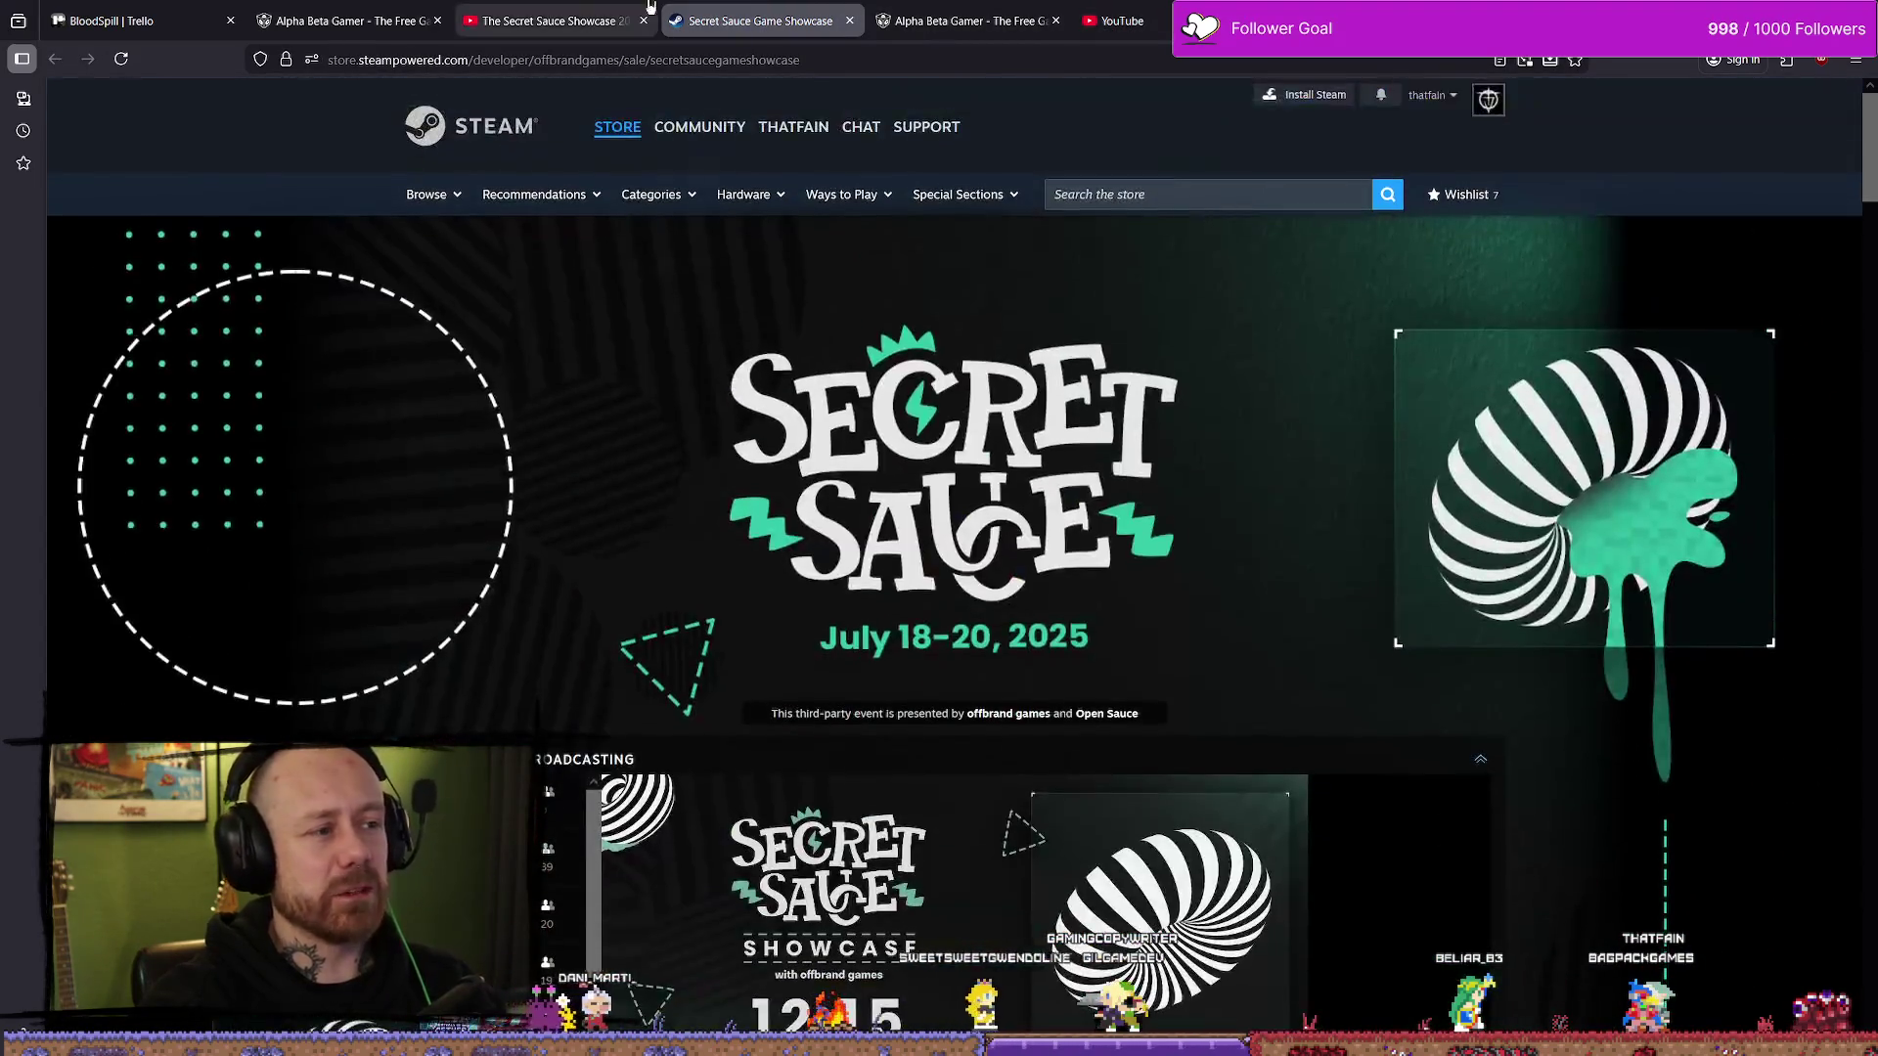
{"action": "left_click", "coordinate": [476, 5]}
{"action": "left_click", "coordinate": [307, 23]}
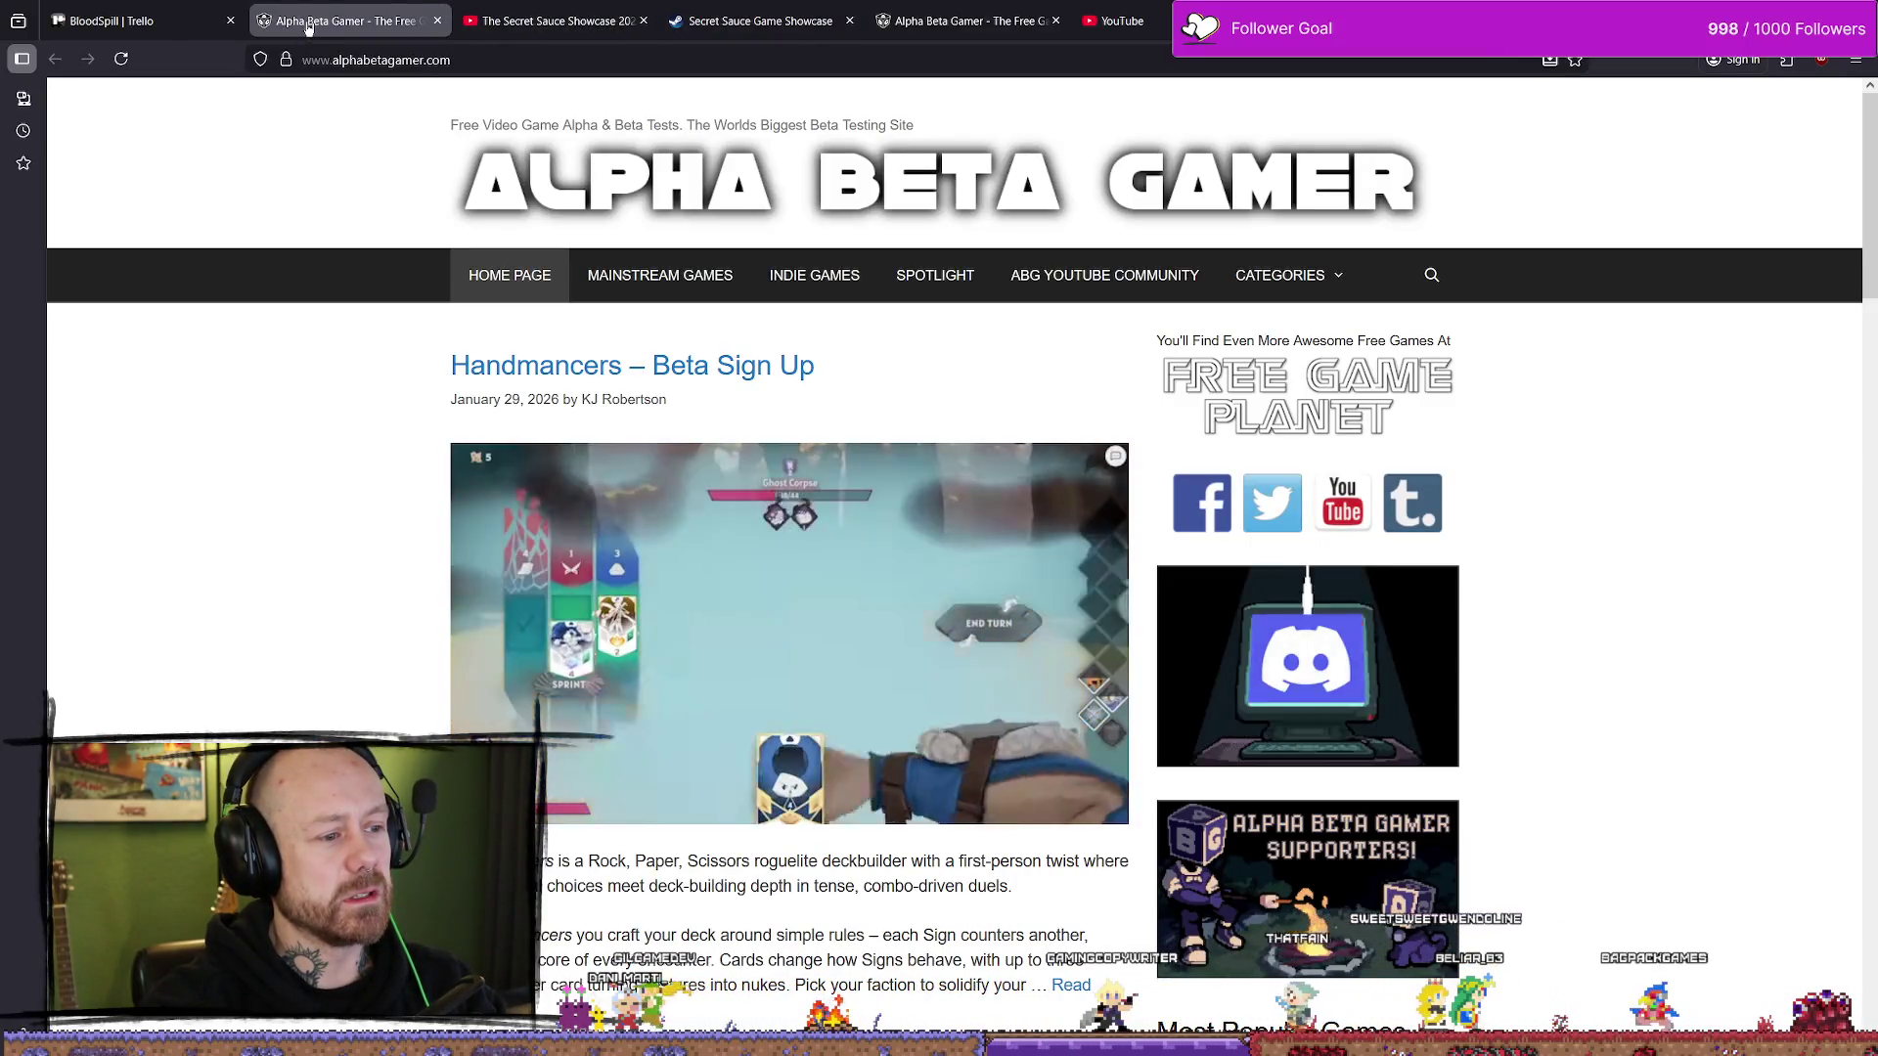
{"action": "scroll", "coordinate": [899, 234], "scroll_direction": "down", "scroll_amount": 1}
{"action": "scroll", "coordinate": [899, 235], "scroll_direction": "down", "scroll_amount": 3}
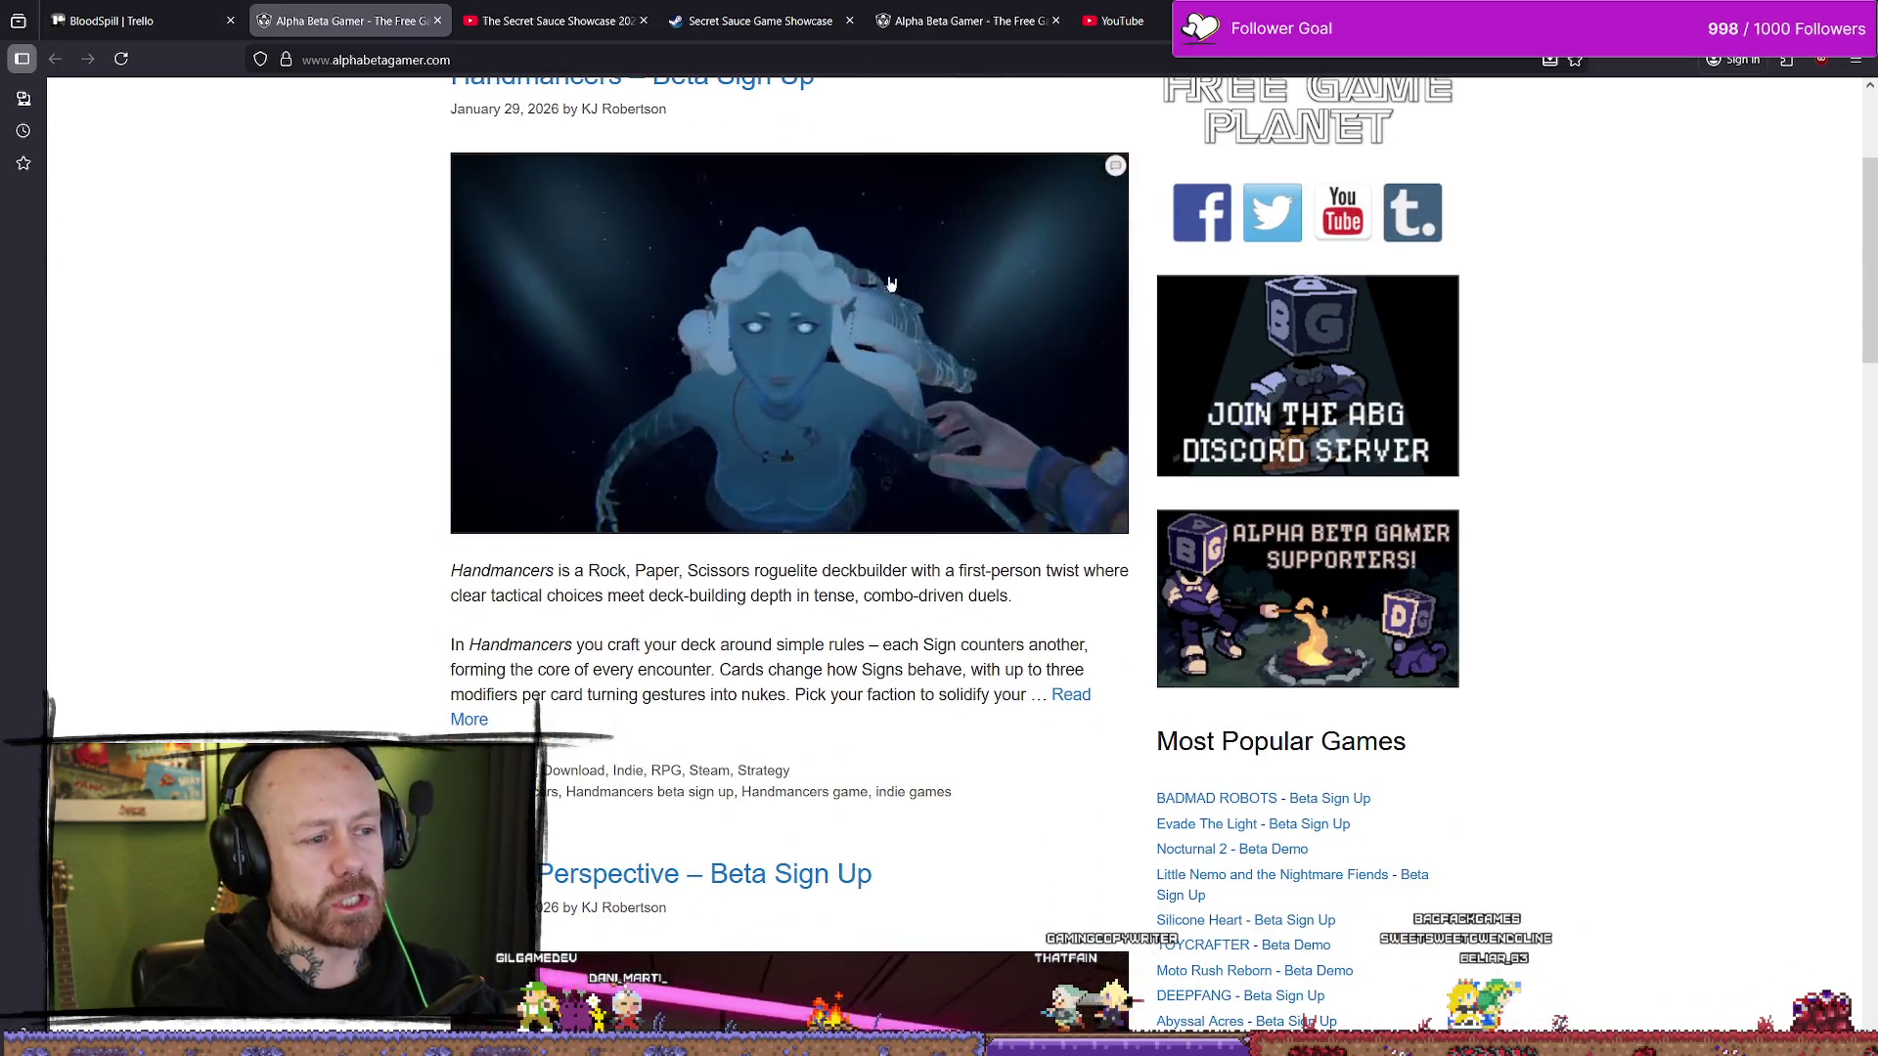
{"action": "scroll", "coordinate": [885, 274], "scroll_direction": "down", "scroll_amount": 10}
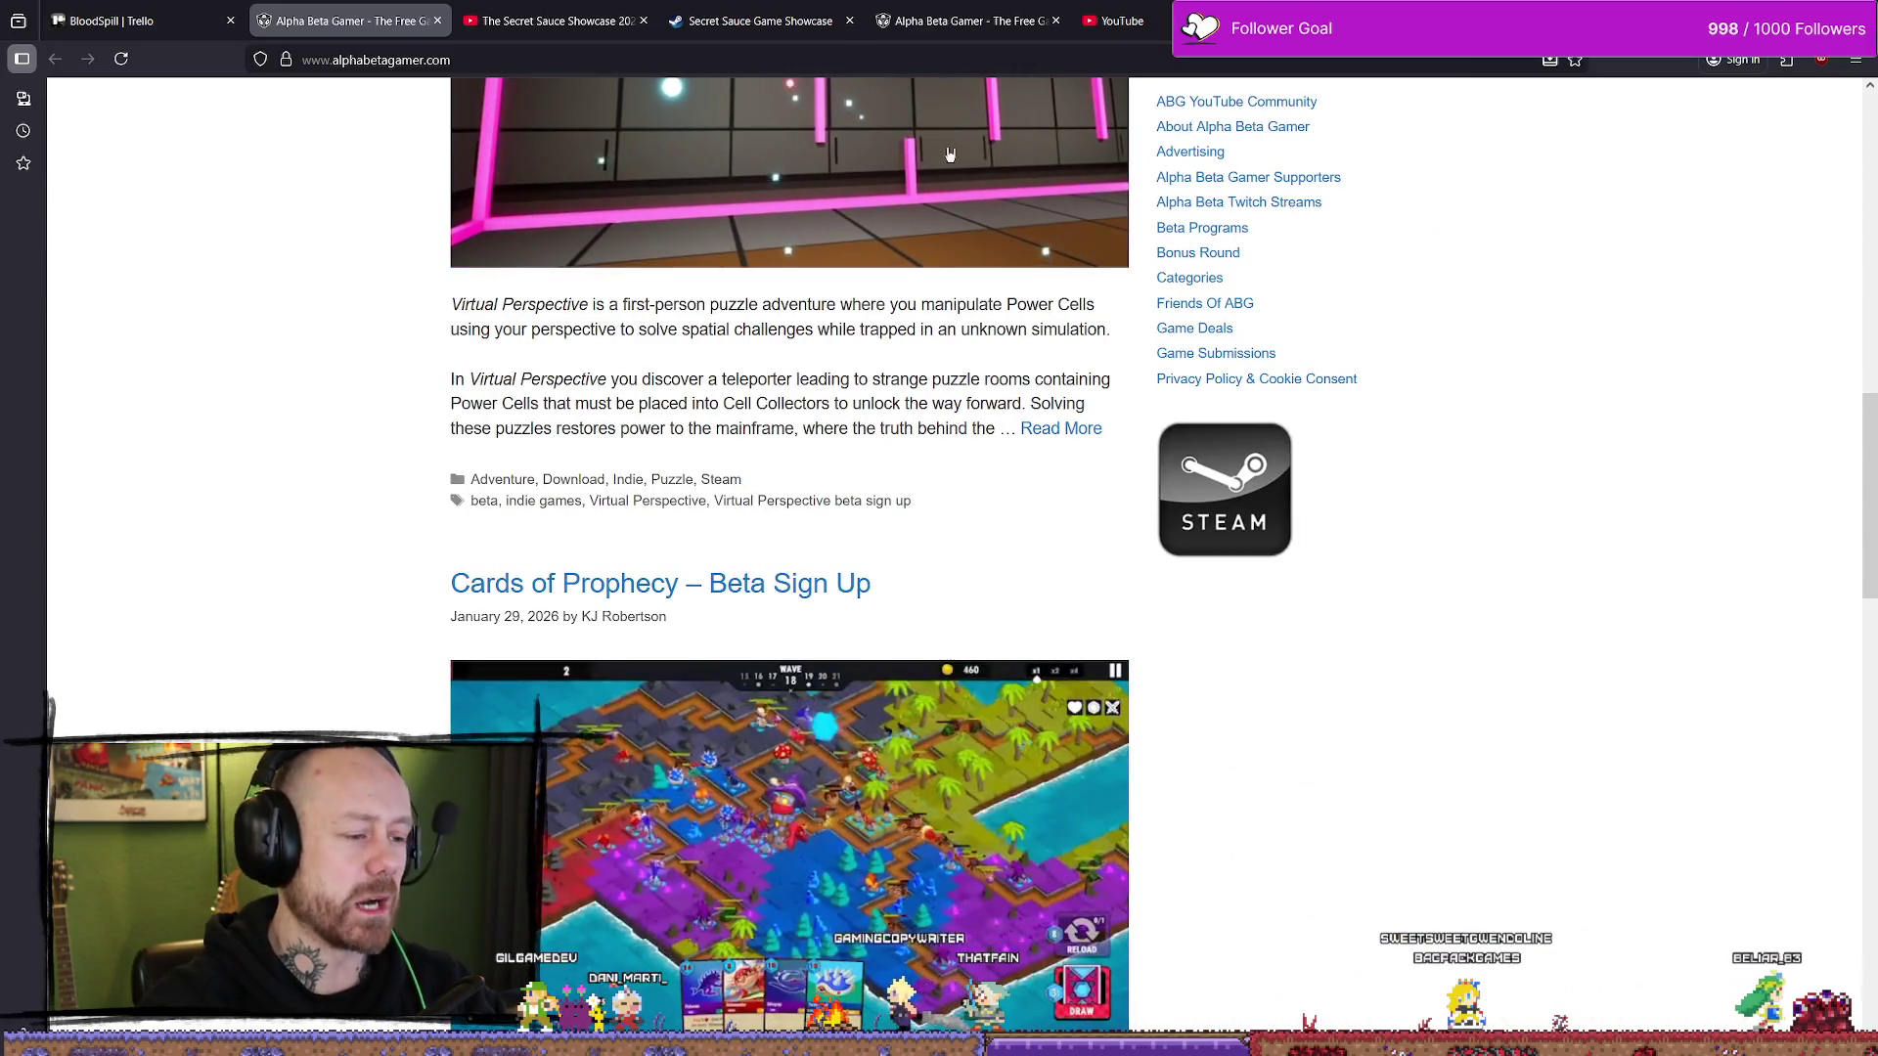
{"action": "scroll", "coordinate": [839, 409], "scroll_direction": "up", "scroll_amount": 7}
{"action": "scroll", "coordinate": [839, 409], "scroll_direction": "up", "scroll_amount": 6}
{"action": "left_click", "coordinate": [145, 8]}
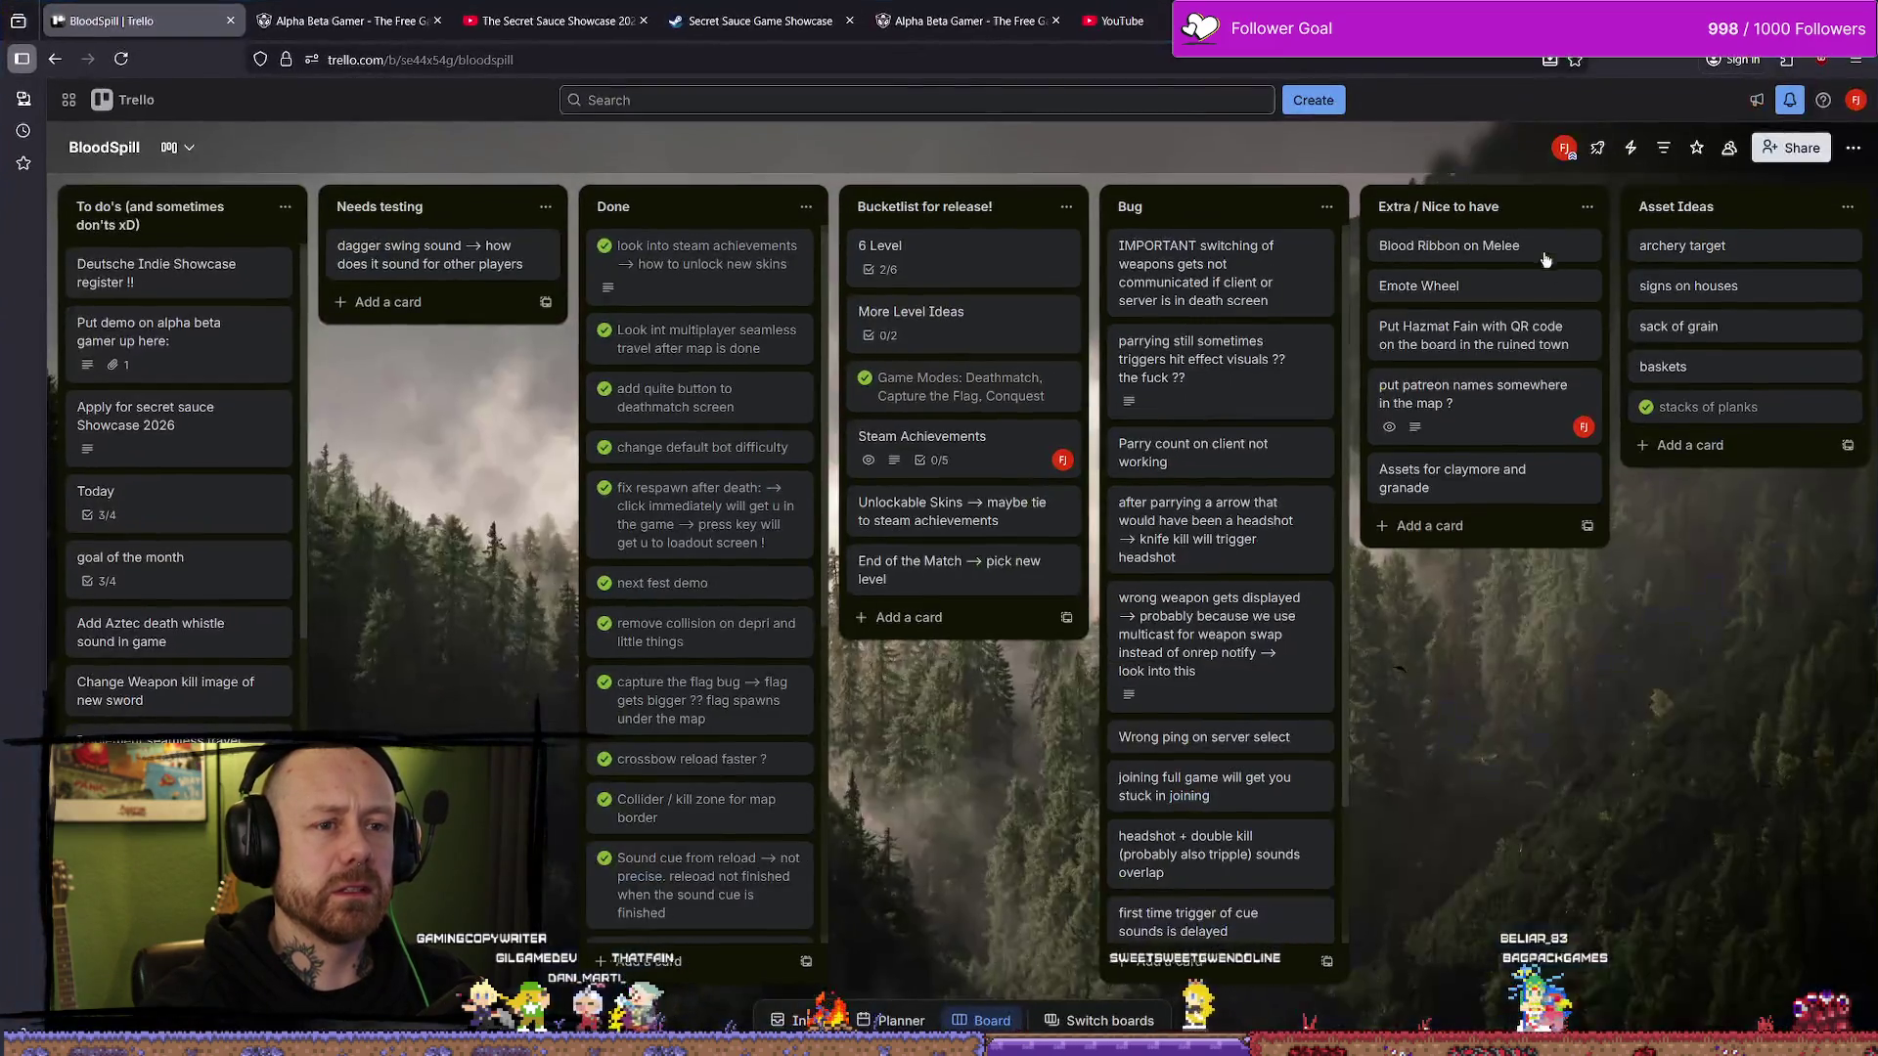
{"action": "left_click", "coordinate": [1277, 21]}
{"action": "left_click", "coordinate": [988, 357]}
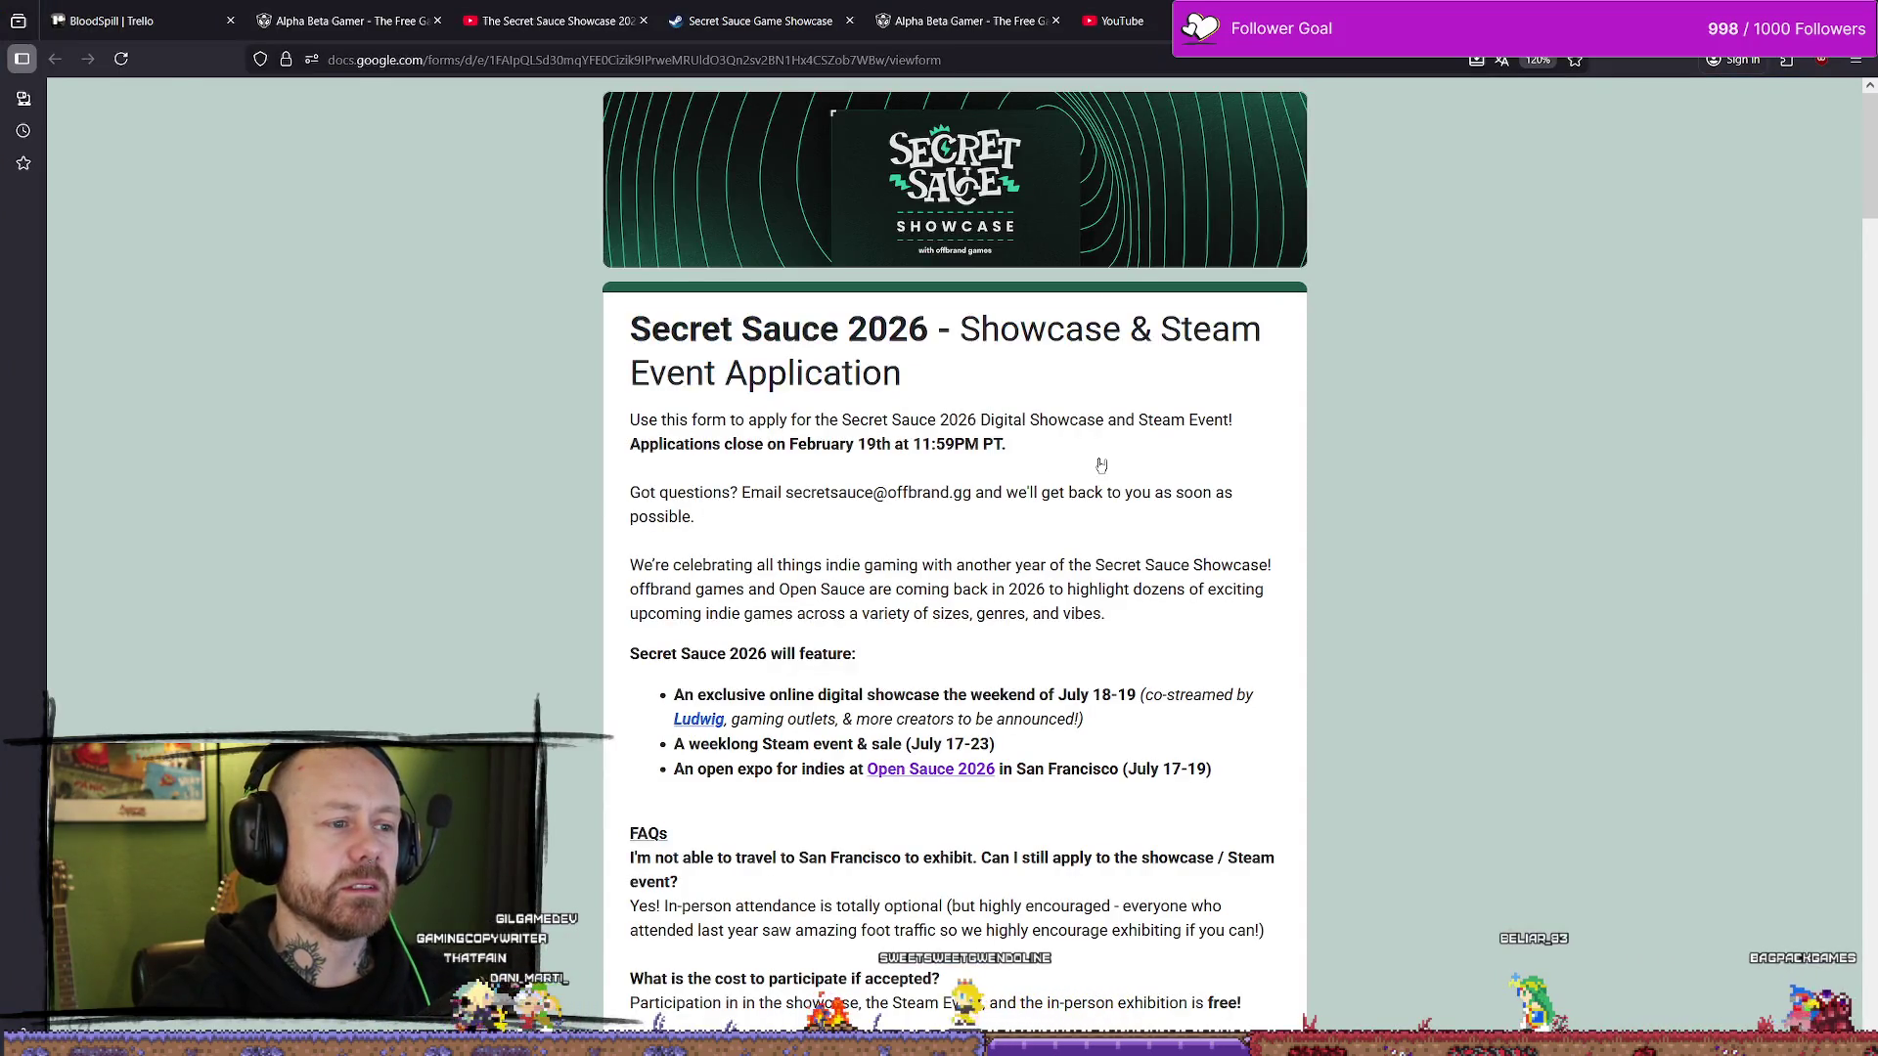
- Scroll the application form down toward the FAQ, then return to the BloodSpill board
{"action": "scroll", "coordinate": [1014, 484], "scroll_direction": "down", "scroll_amount": 7}
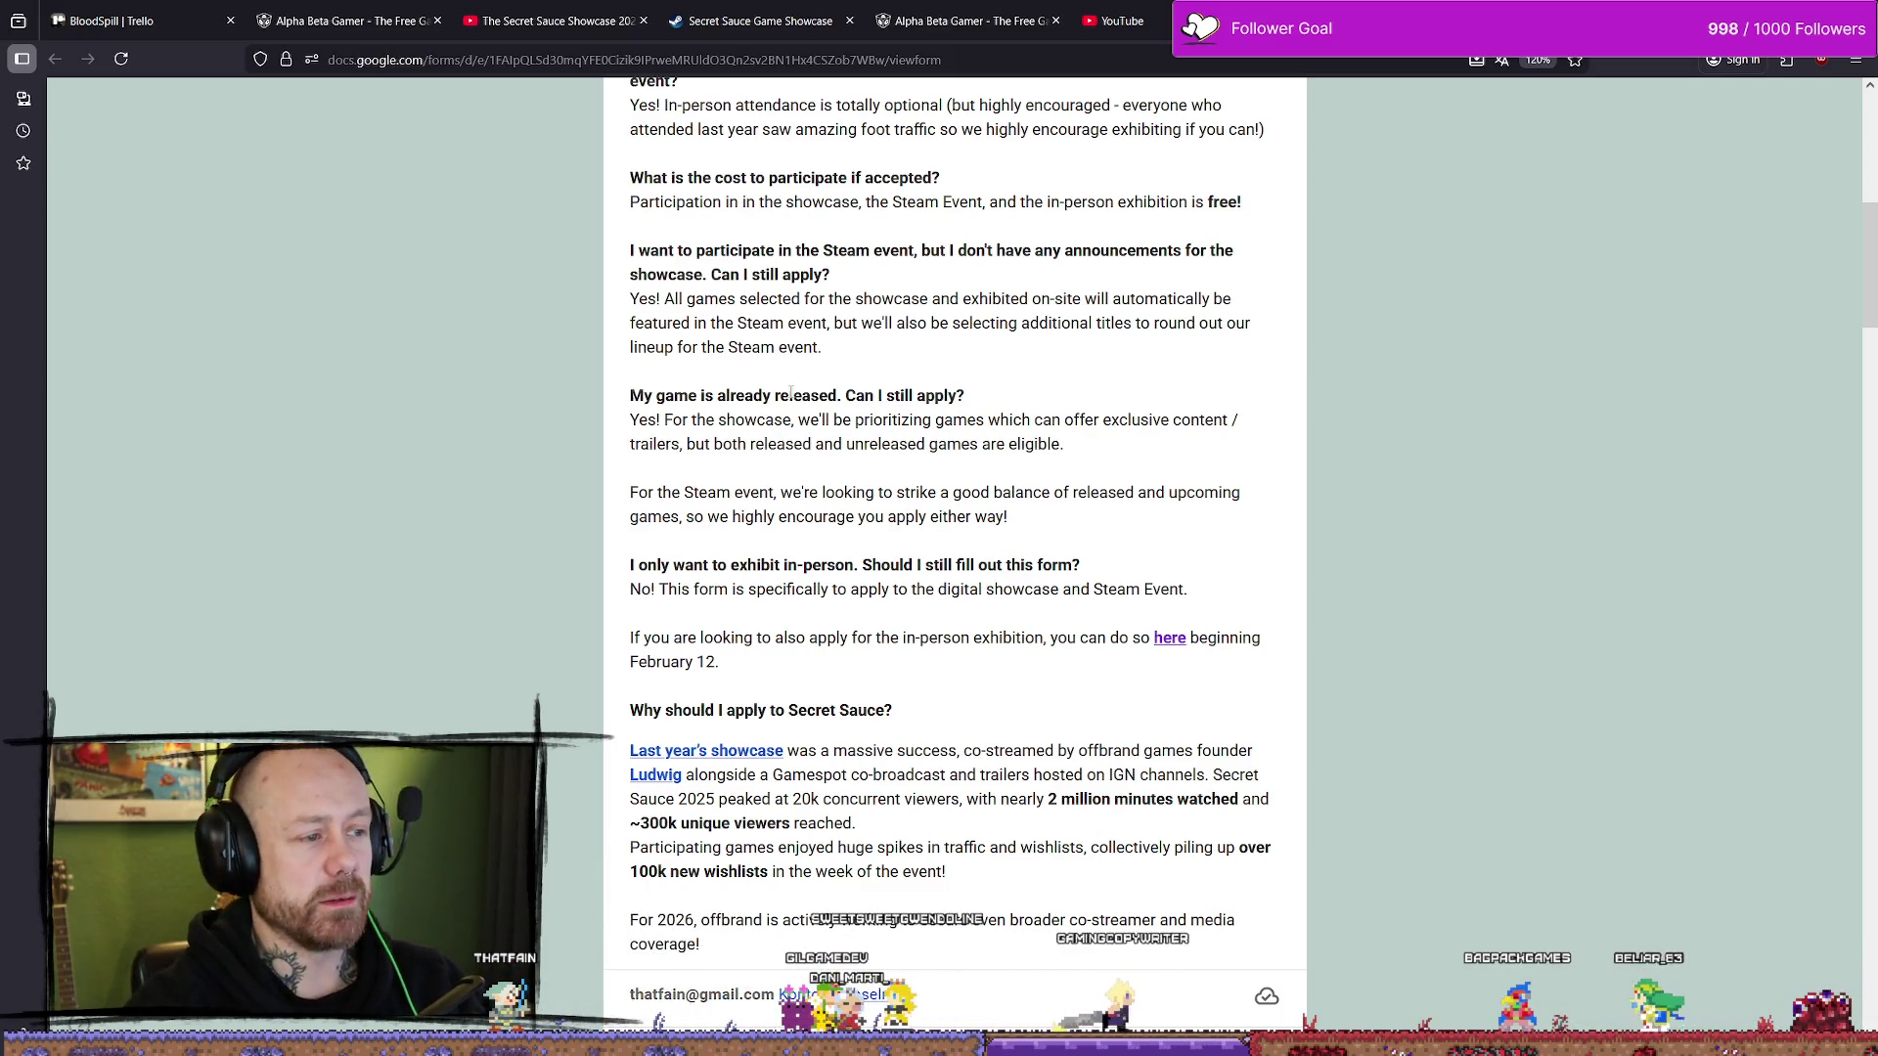
{"action": "left_click", "coordinate": [88, 20]}
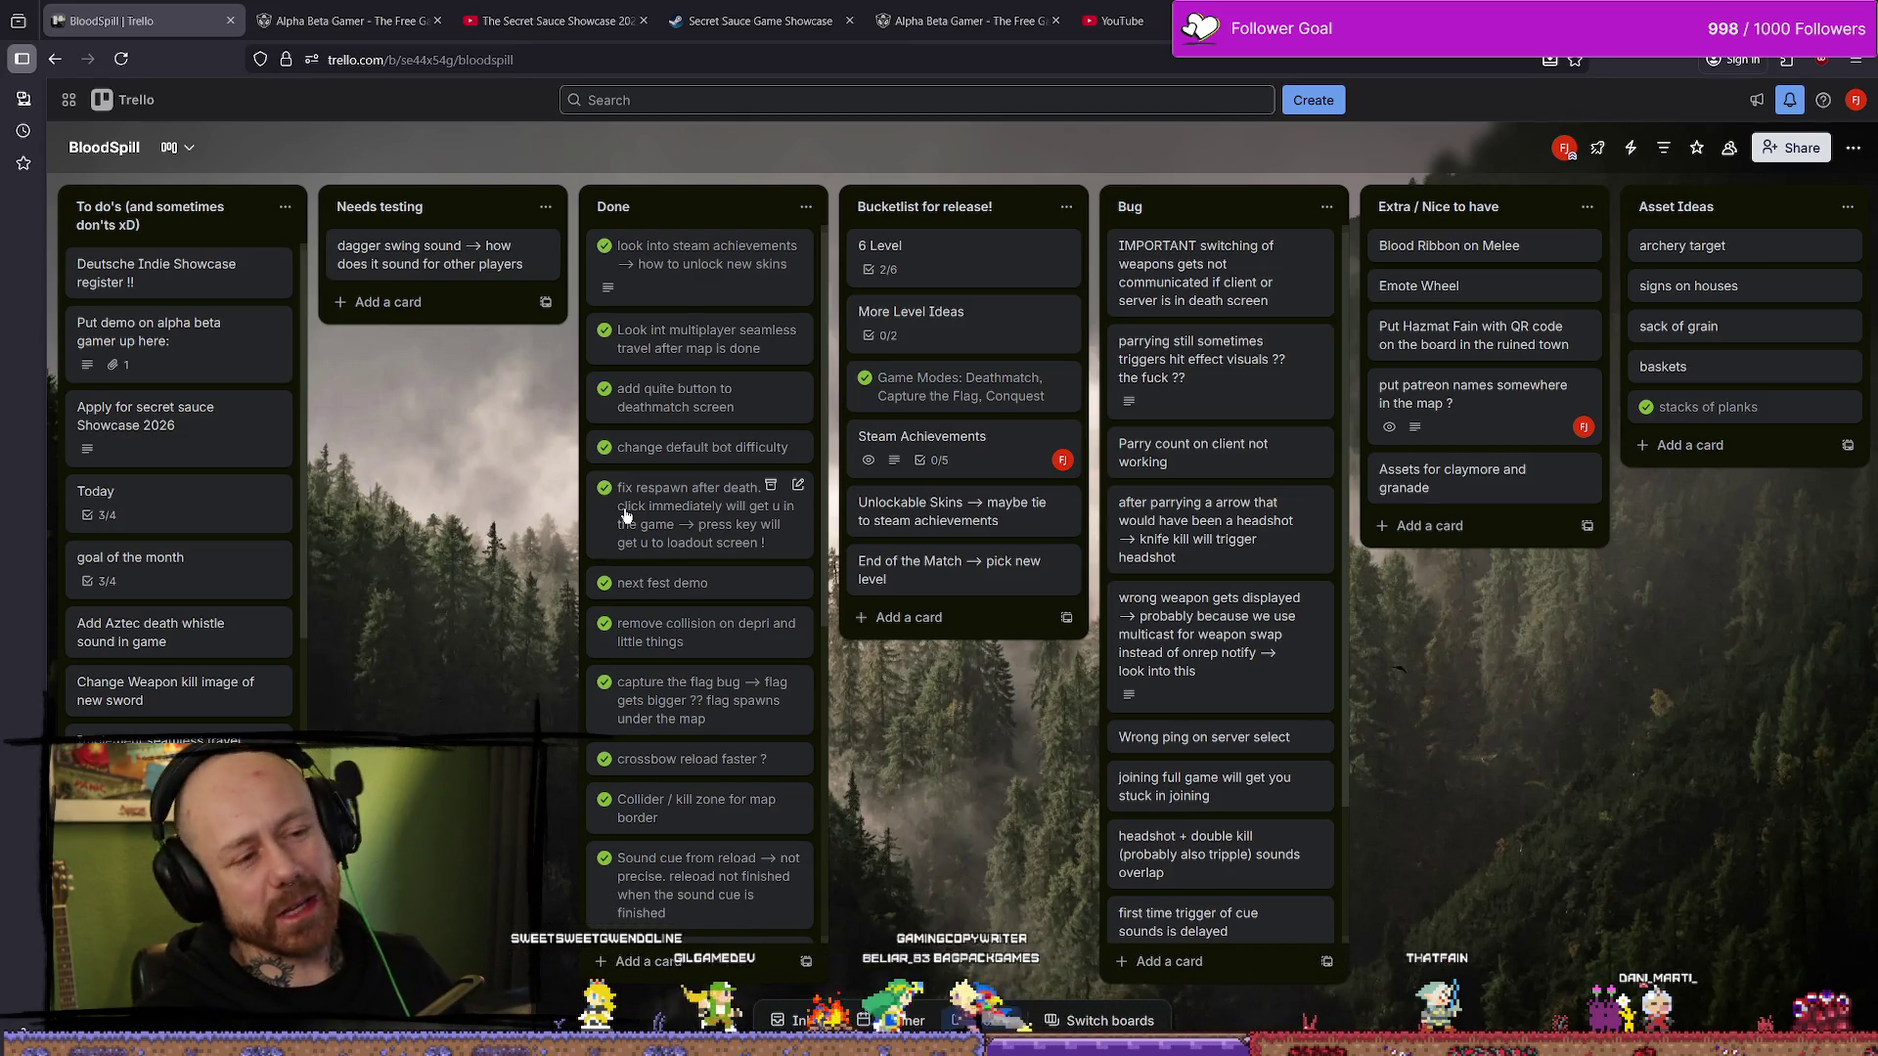
- Flip through the Alpha Beta Gamer, Steam and YouTube tabs to the Secret Sauce application form
{"action": "left_click", "coordinate": [798, 7]}
{"action": "left_click", "coordinate": [964, 19]}
{"action": "left_click", "coordinate": [771, 8]}
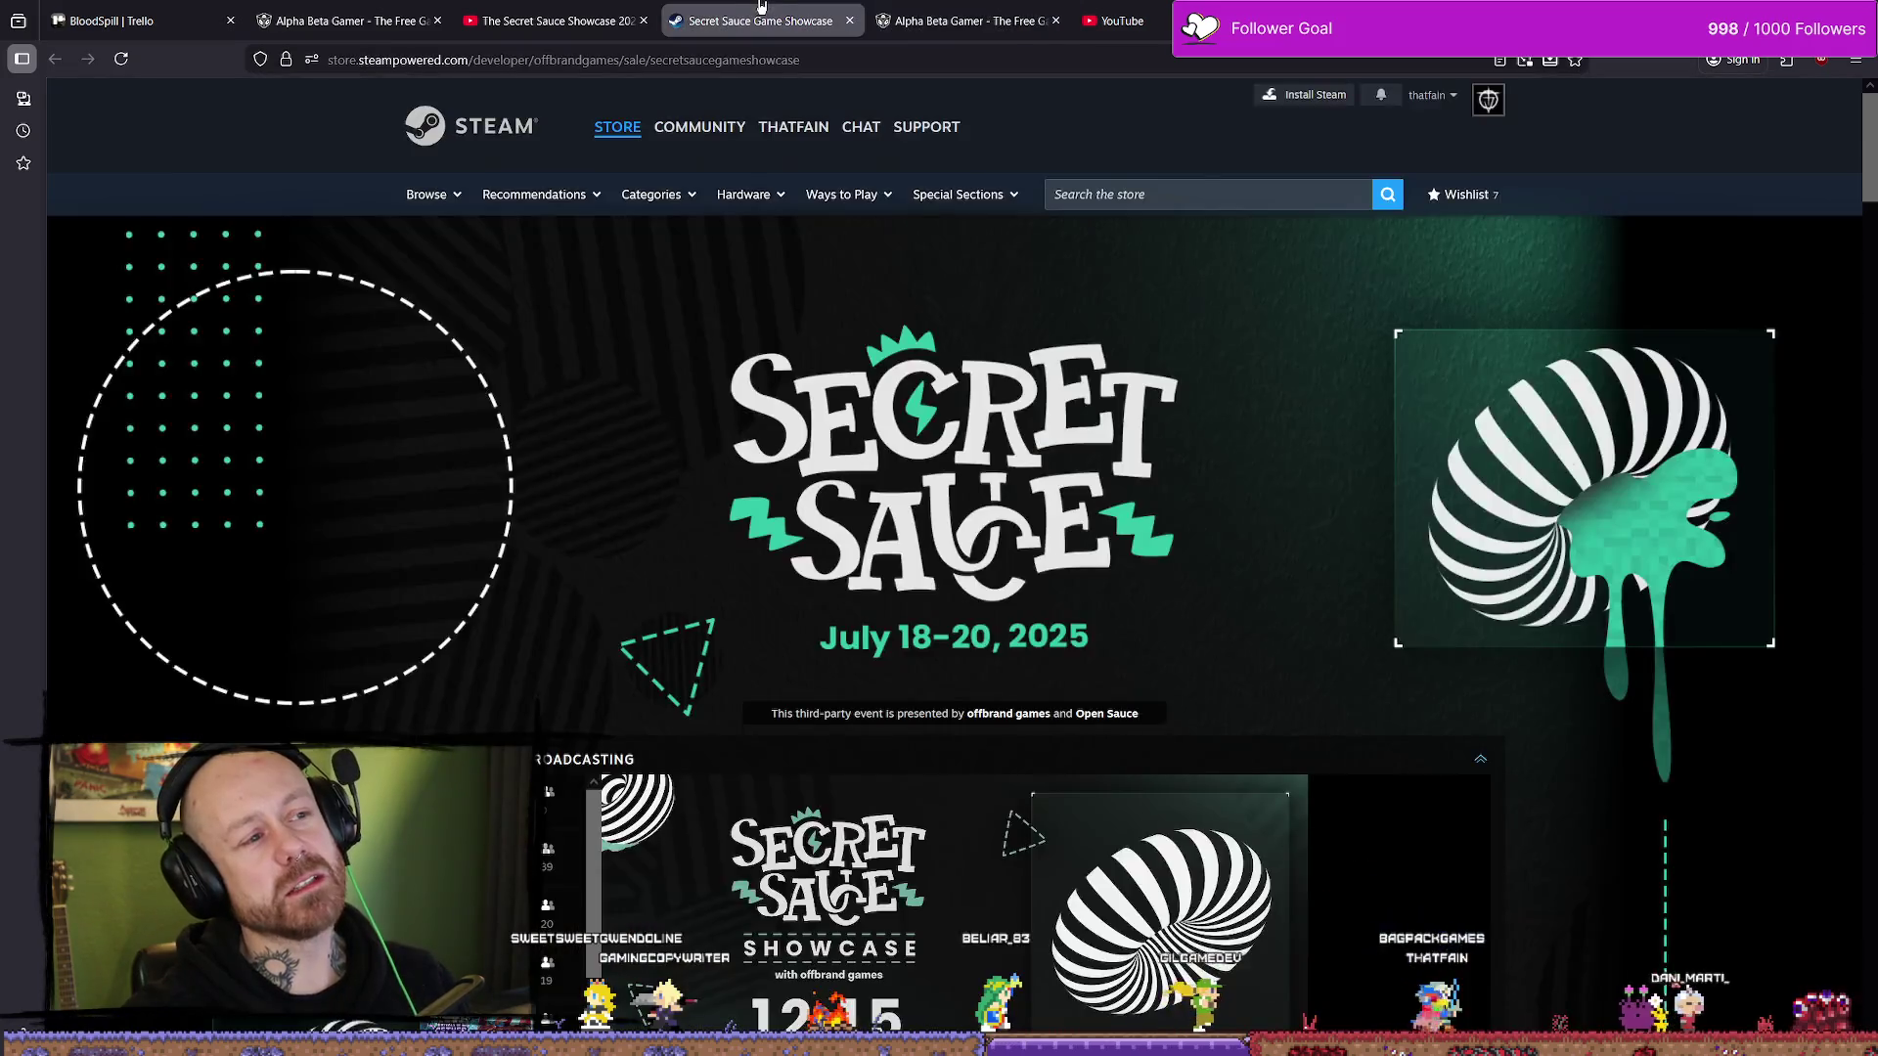
{"action": "left_click", "coordinate": [1121, 20]}
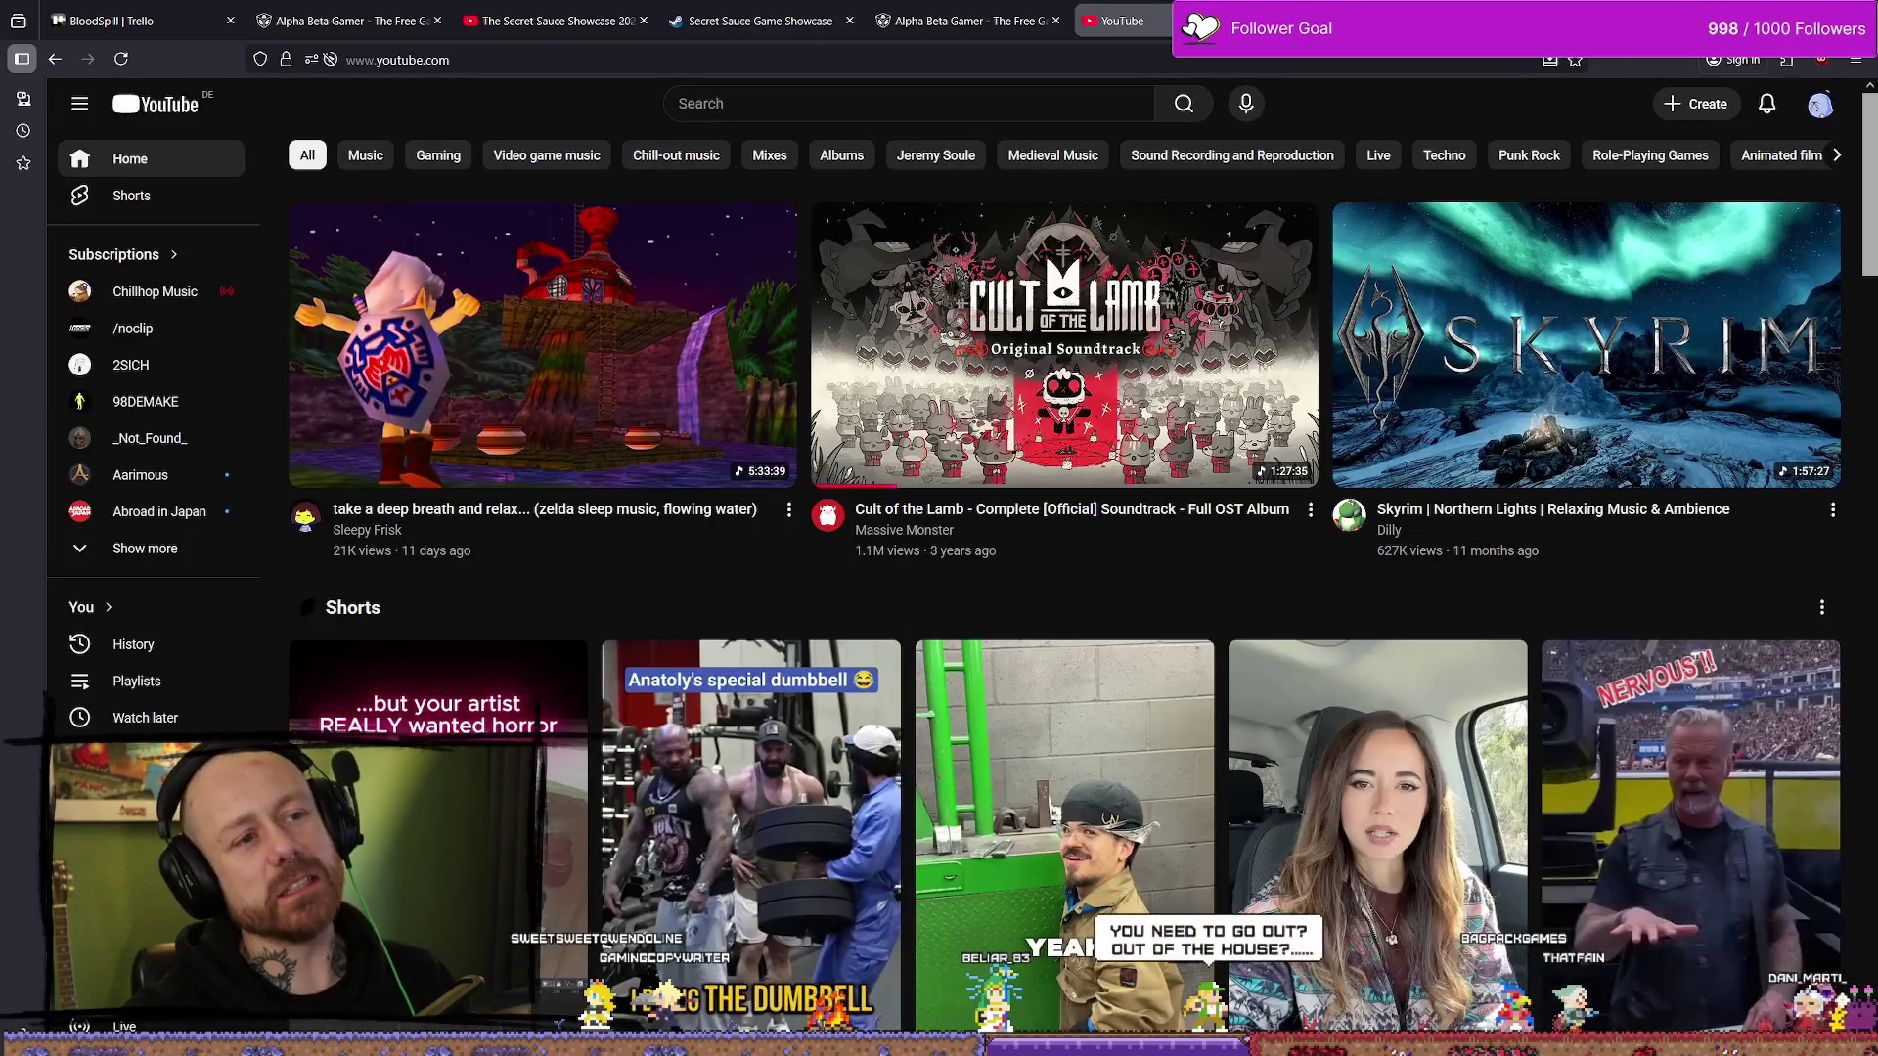
{"action": "left_click", "coordinate": [1222, 20]}
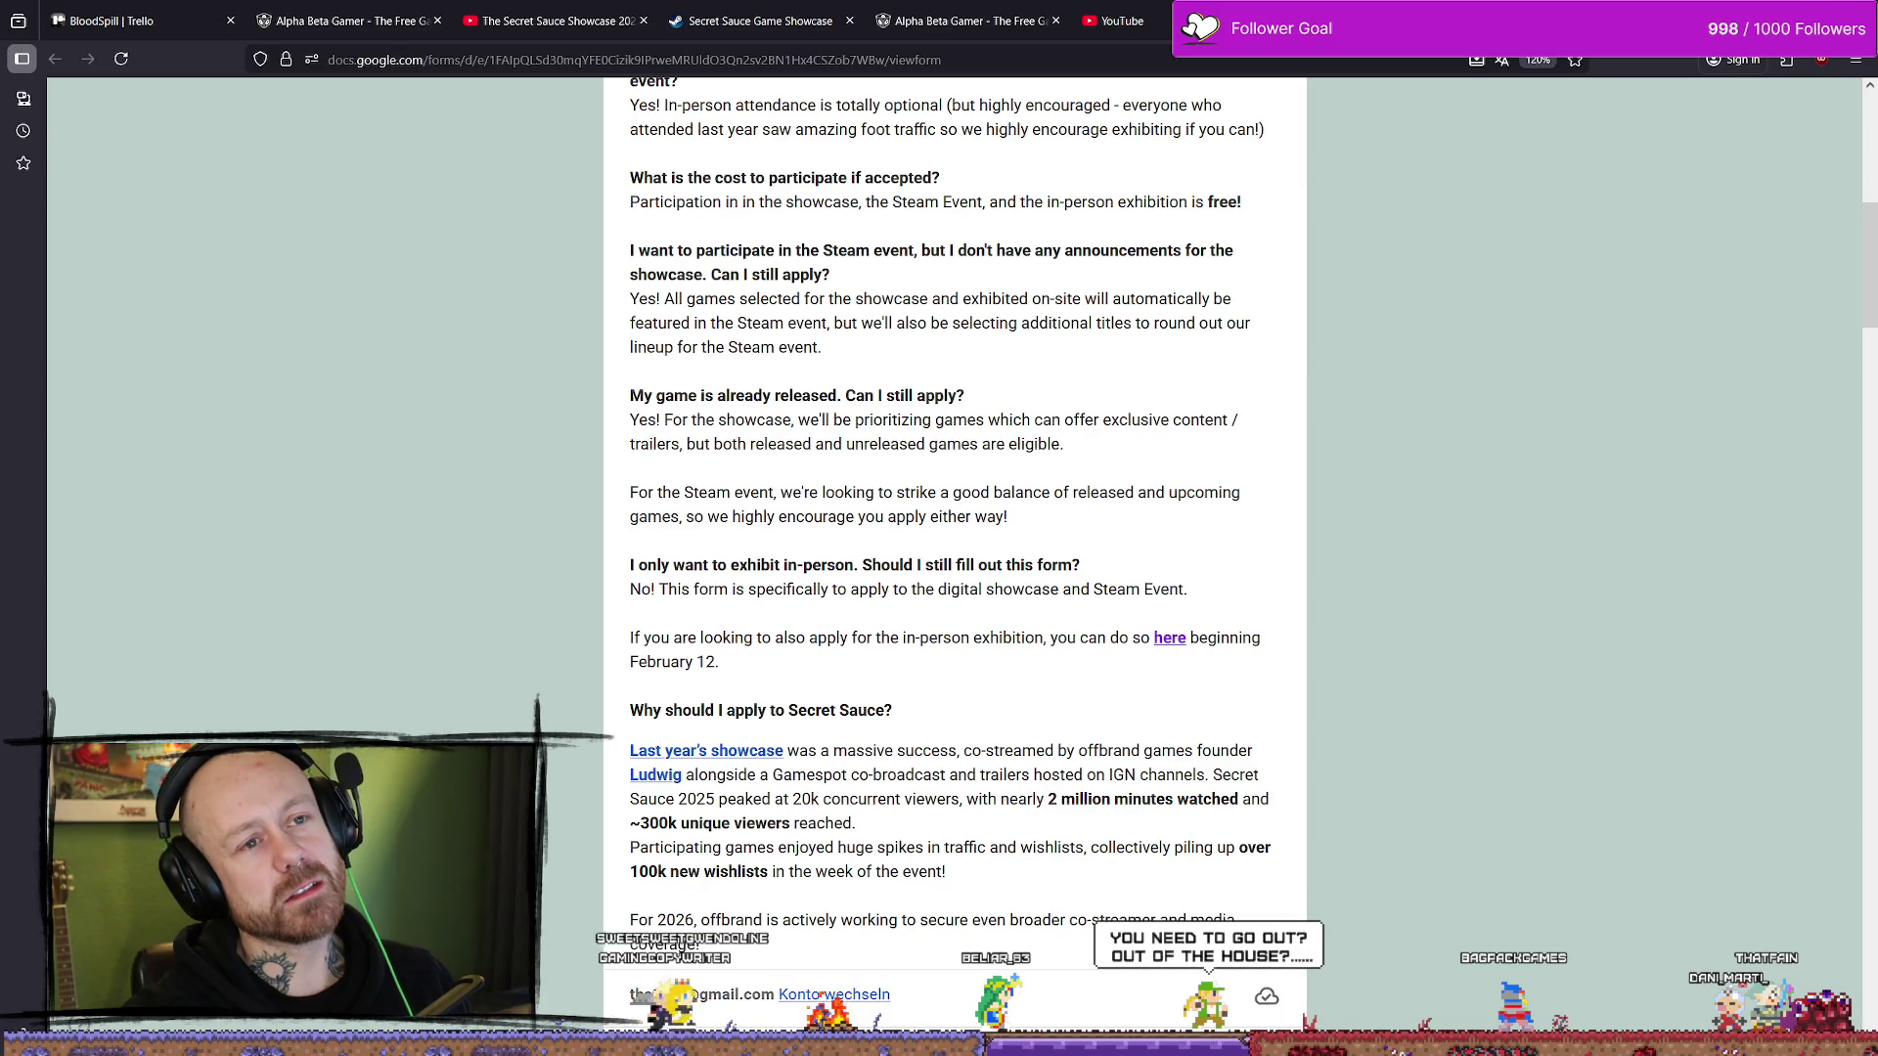
- Shrink and restore the browser window, then open a new blank tab
{"action": "key", "text": "super+Down"}
{"action": "key", "text": "super+Up"}
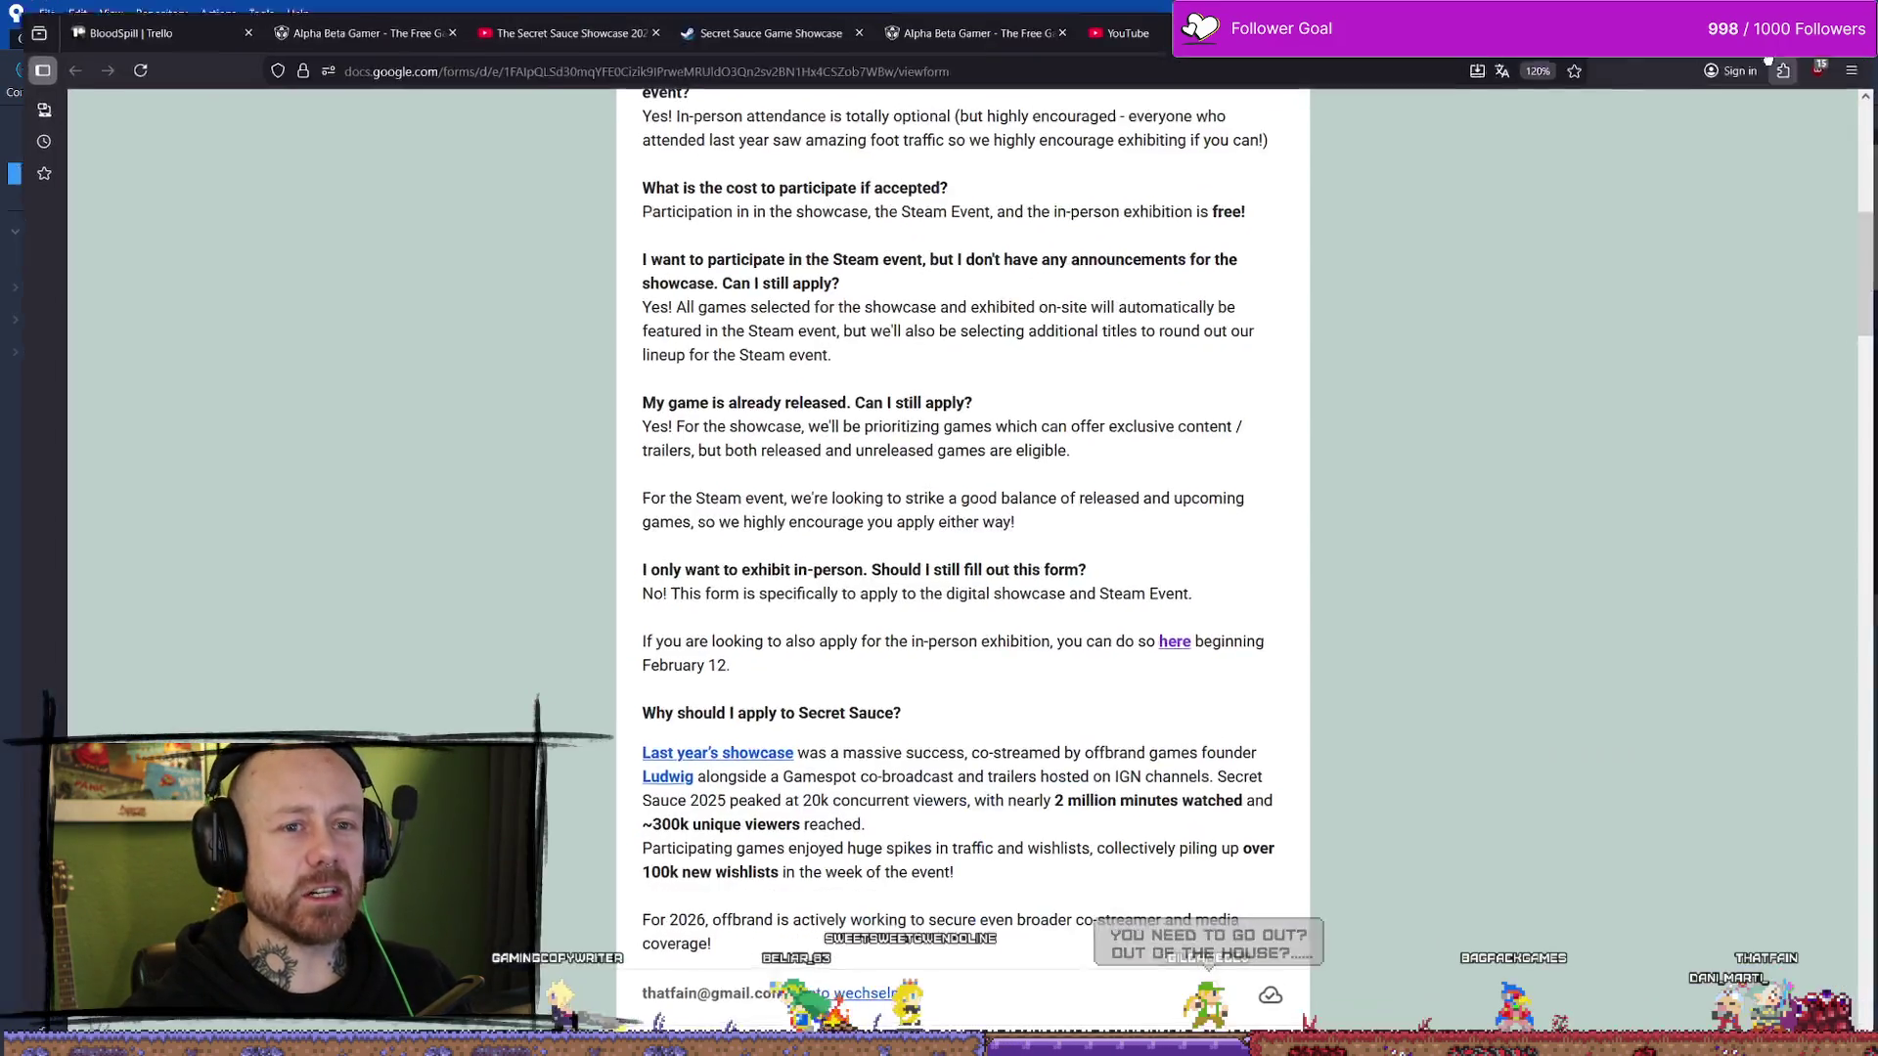
{"action": "key", "text": "ctrl+t"}
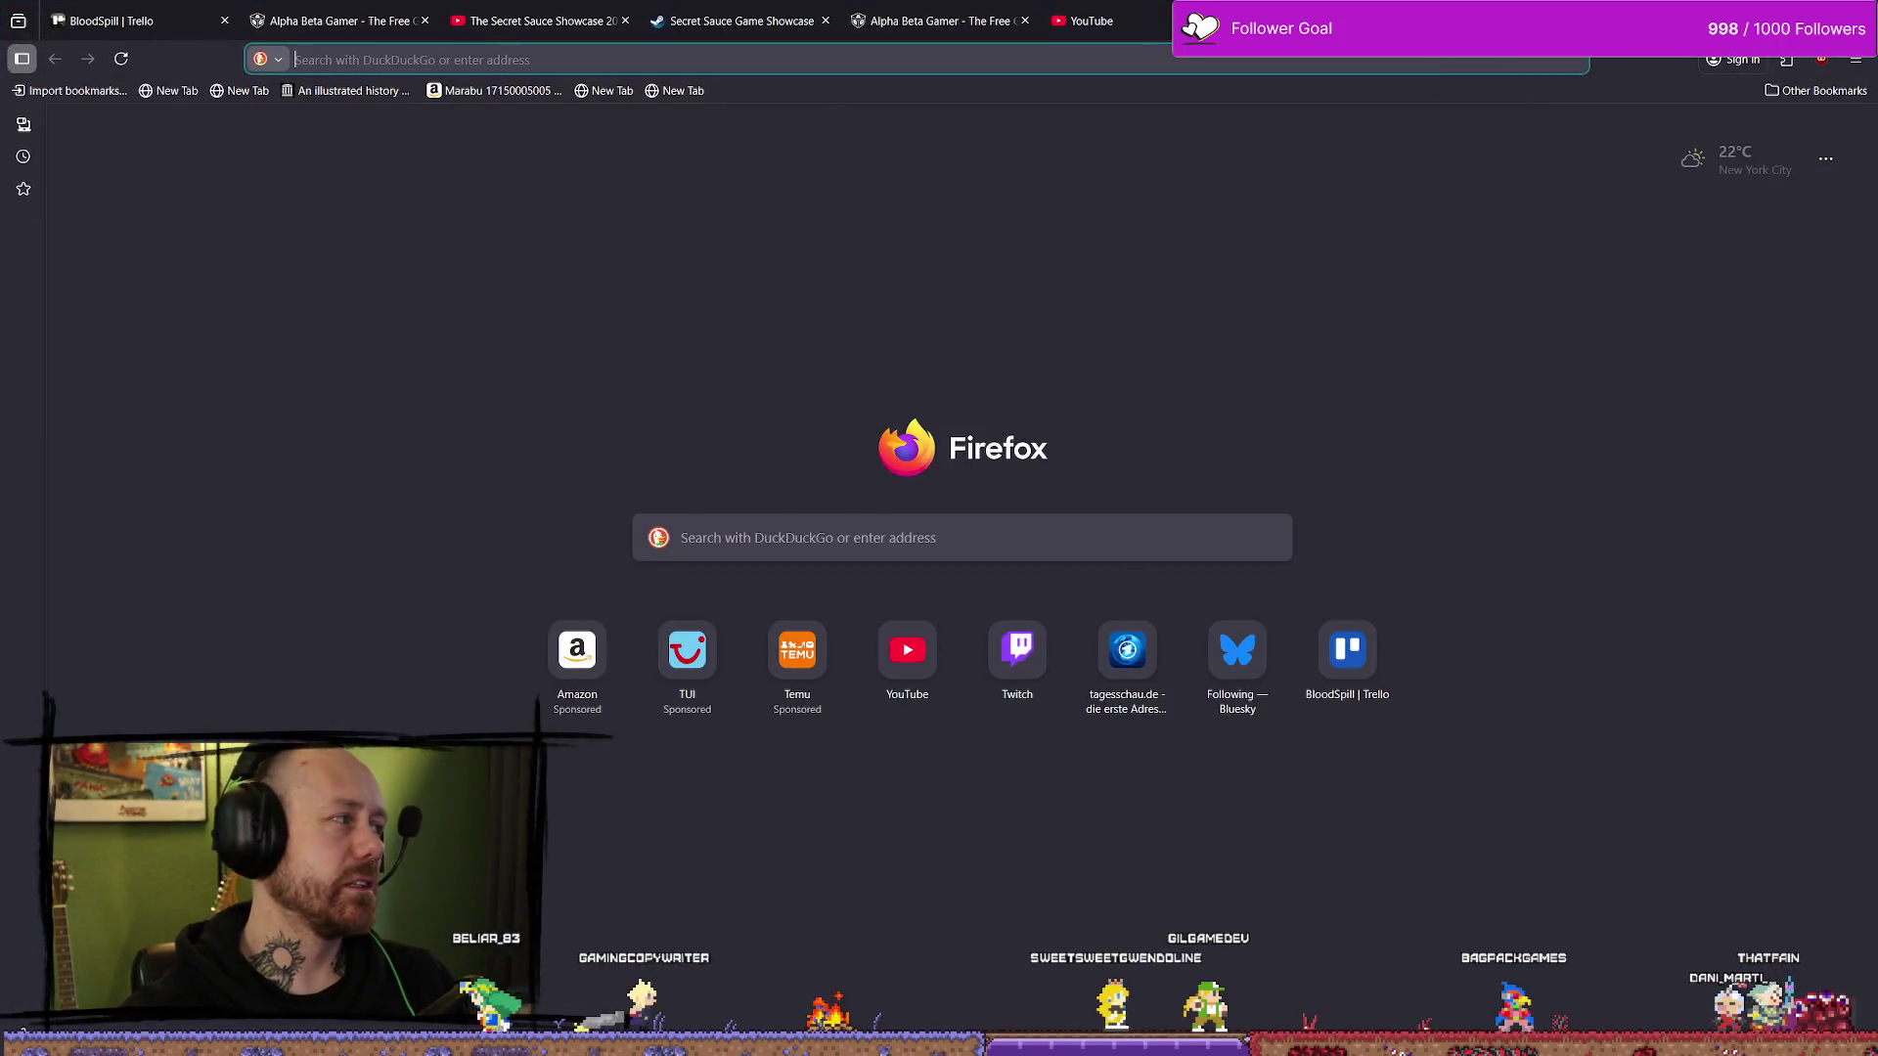
- Close the blank tab, then bring the Steam wishlist stats window forward
{"action": "key", "text": "ctrl+w"}
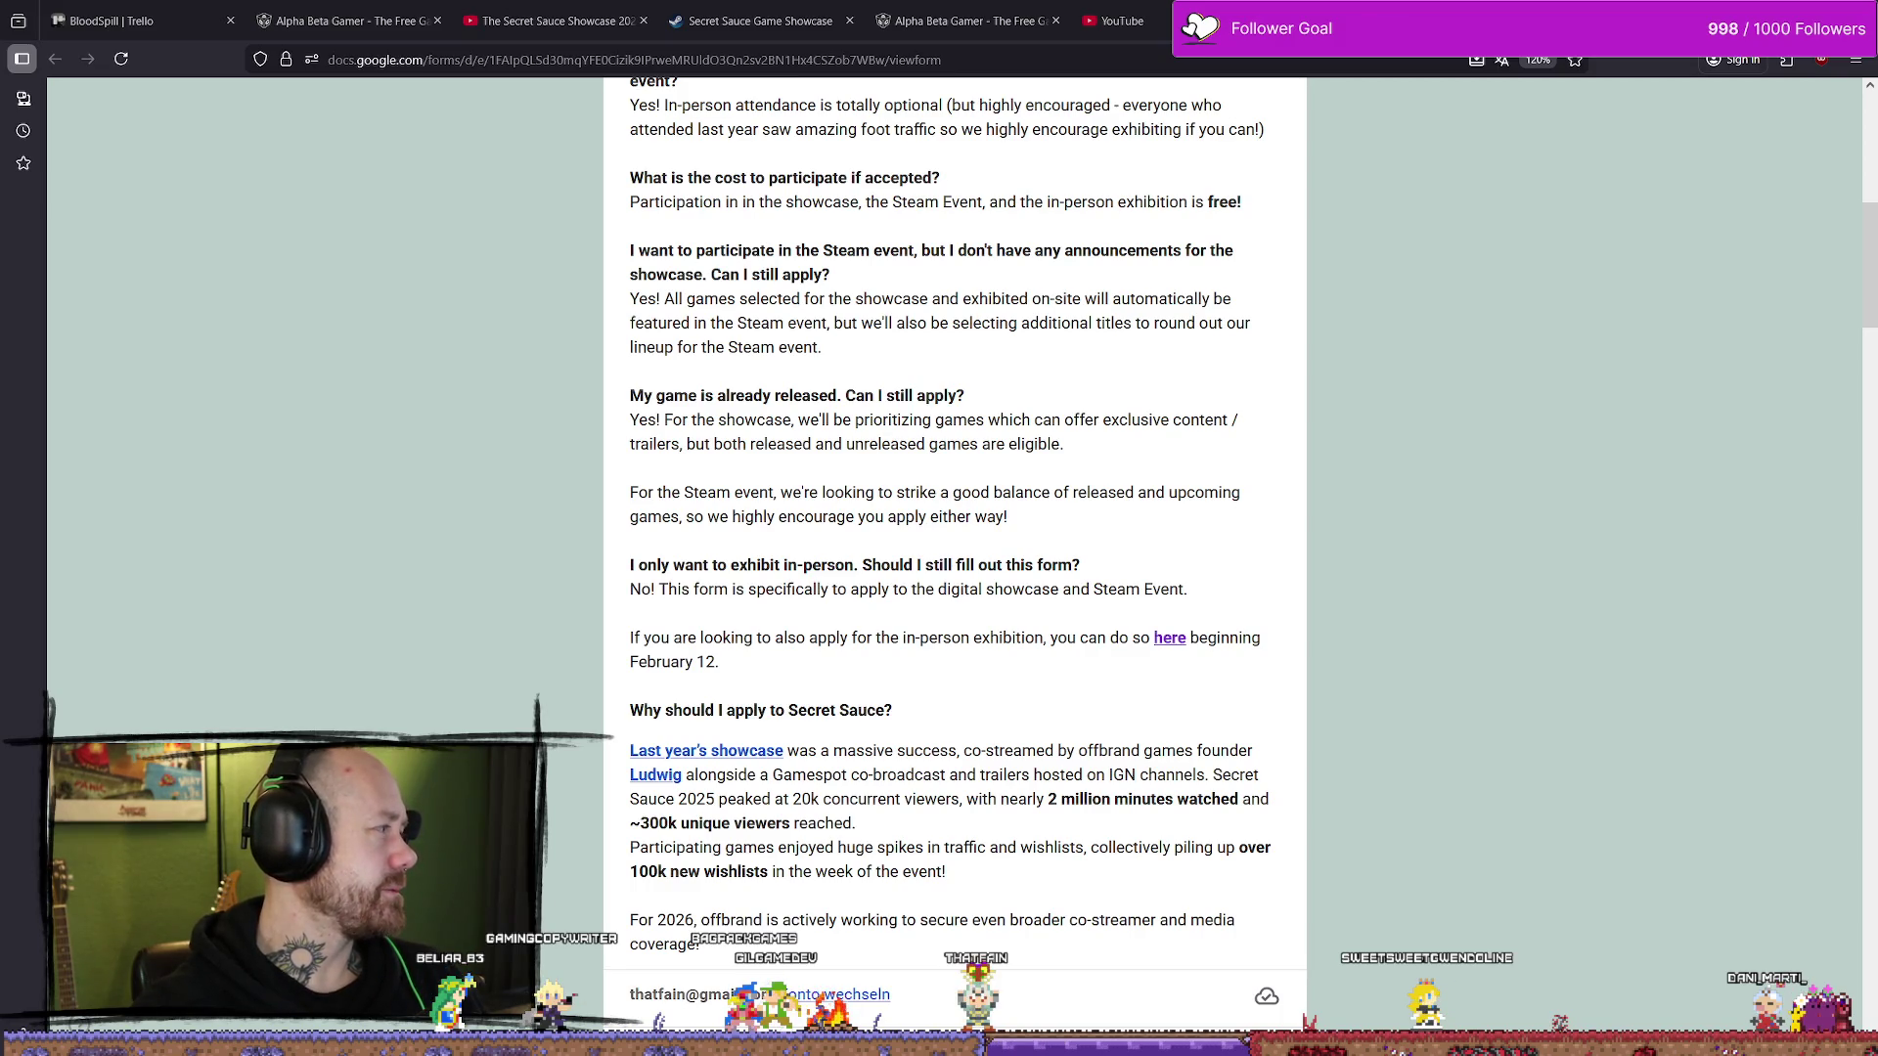
{"action": "key", "text": "alt+Tab"}
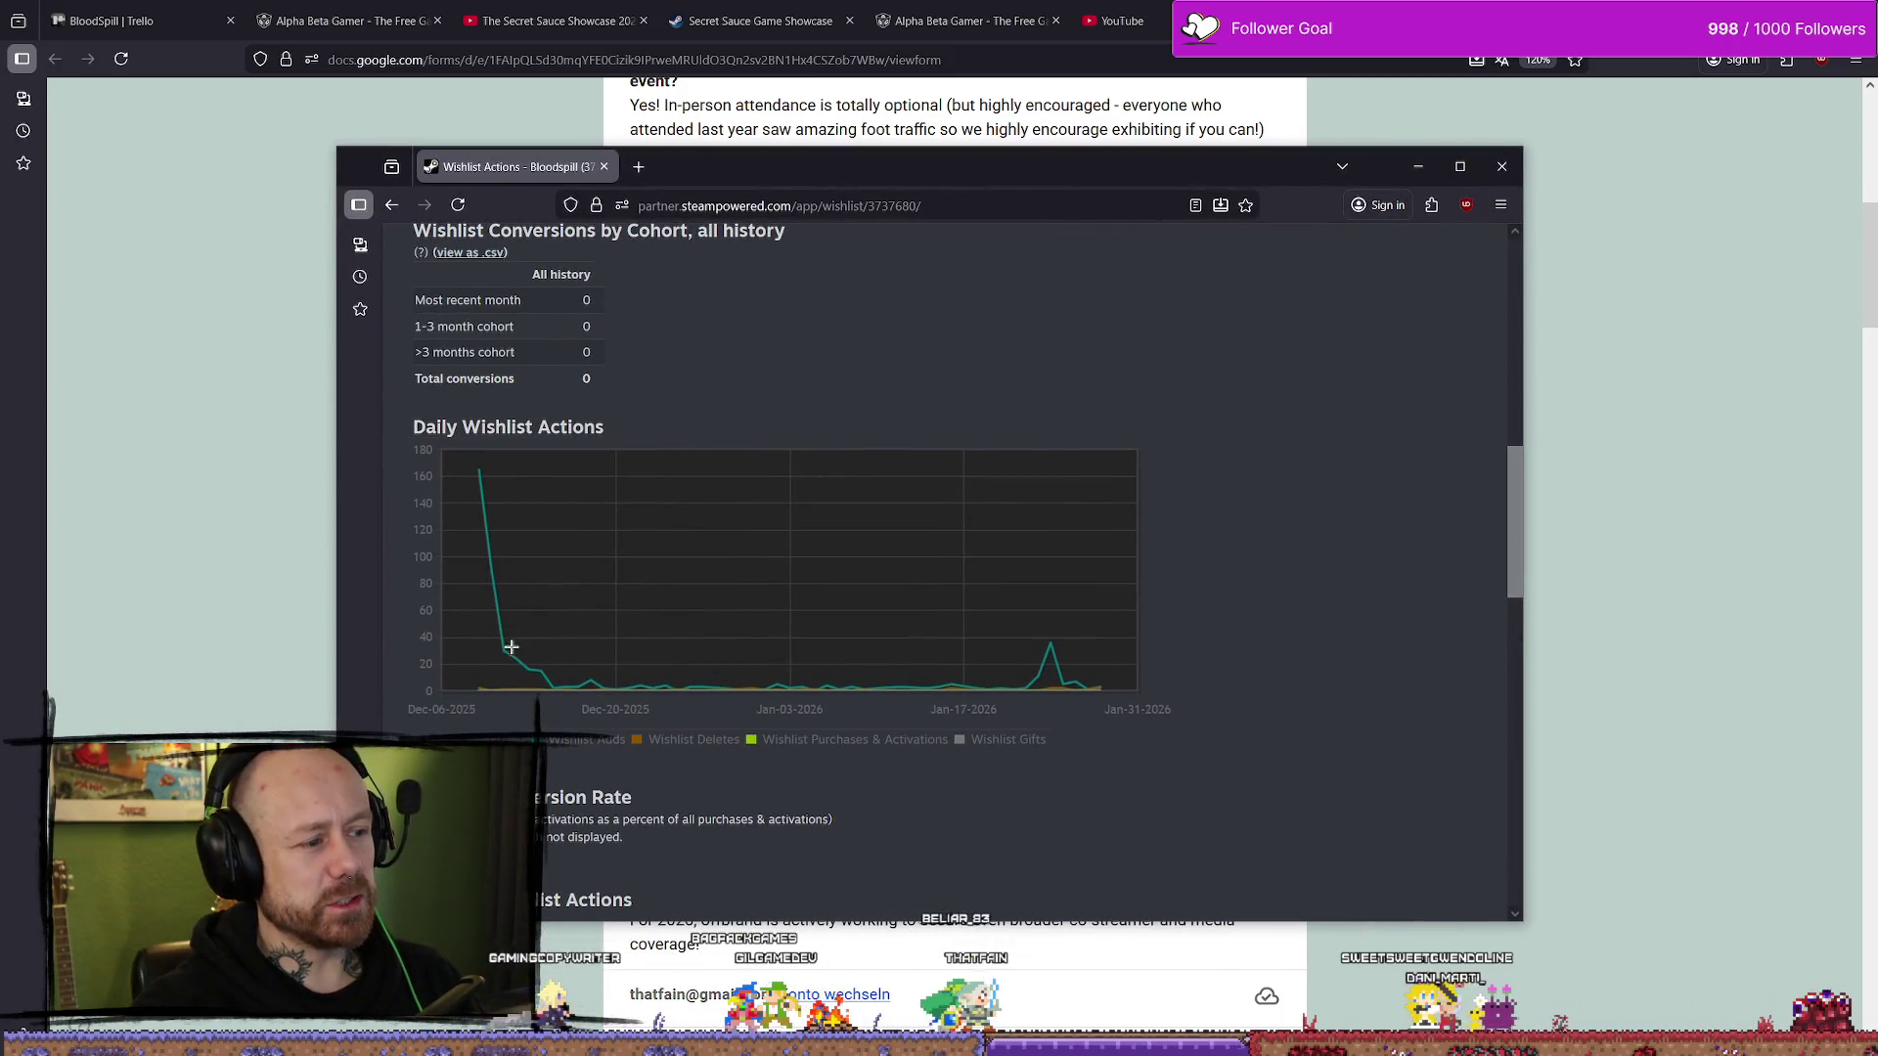
- Check points on Bloodspill's Daily Wishlist Actions chart, then move the Steamworks window off to the left
{"action": "mouse_move", "coordinate": [537, 673]}
{"action": "mouse_move", "coordinate": [1053, 647]}
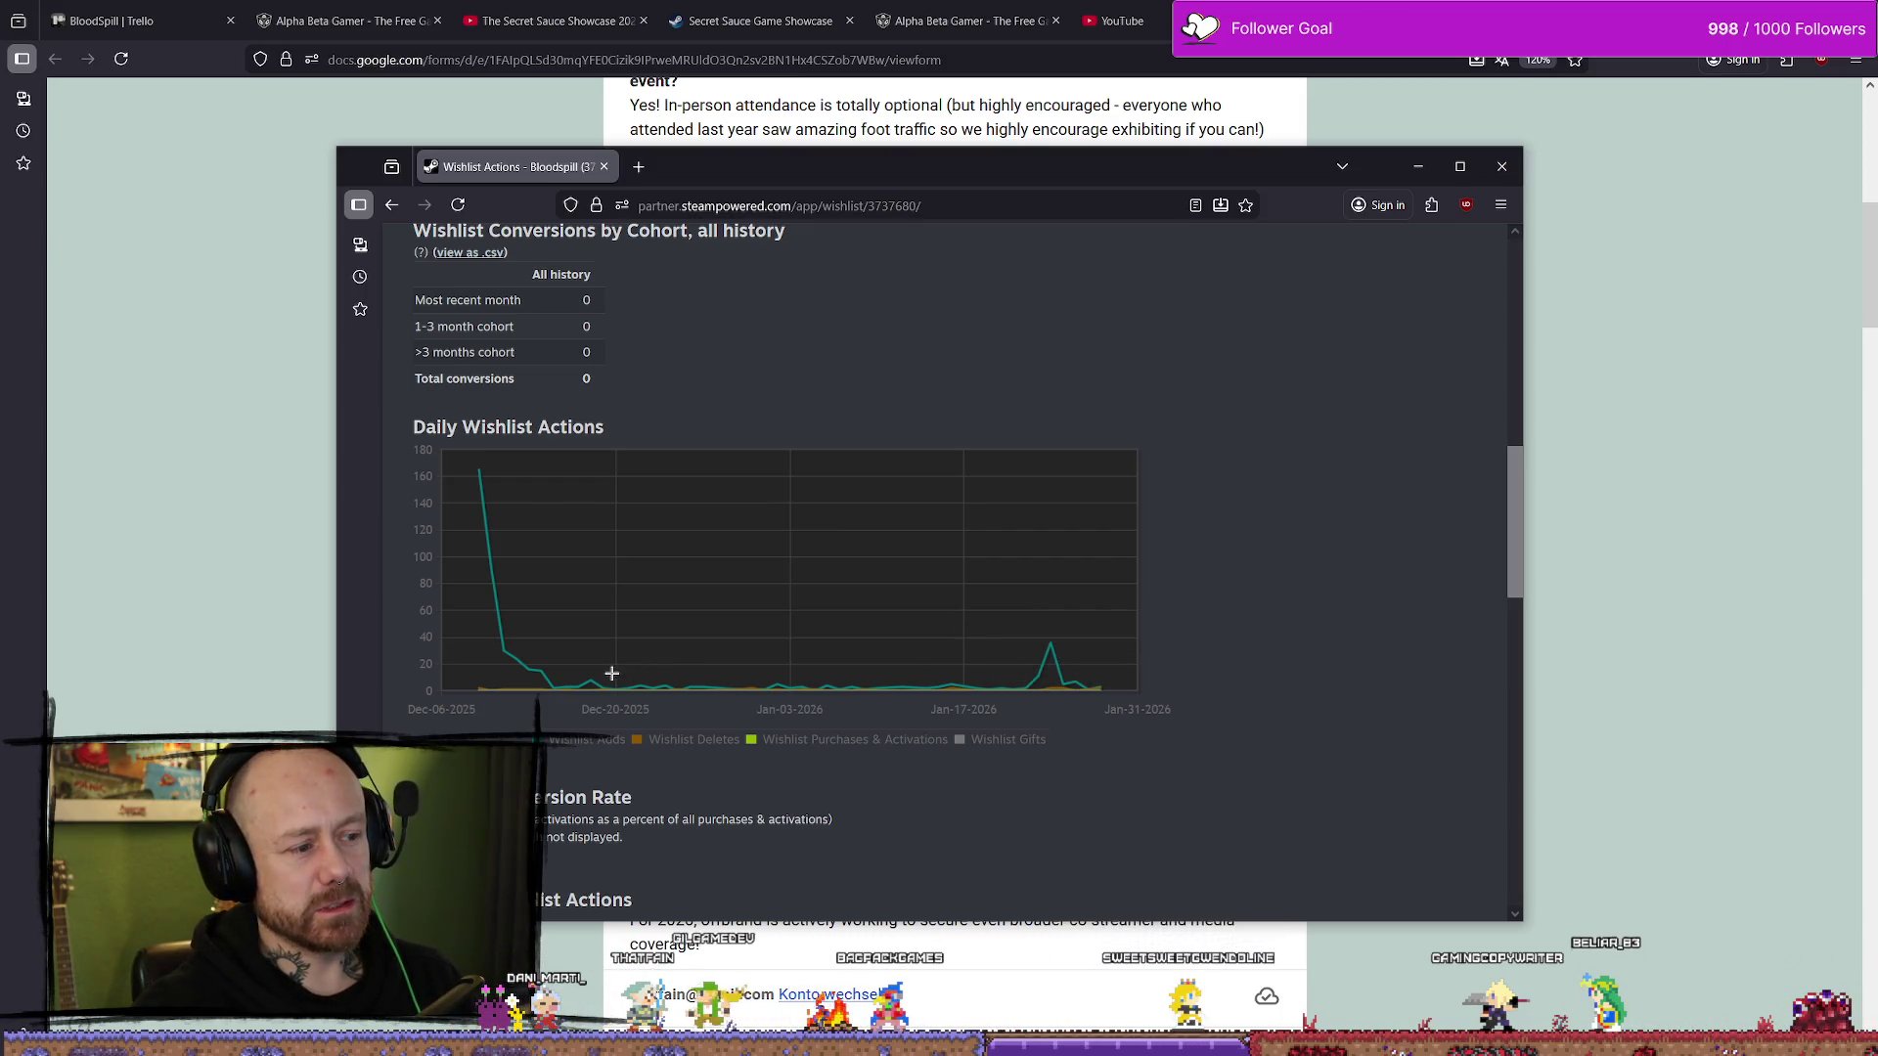
{"action": "mouse_move", "coordinate": [597, 679]}
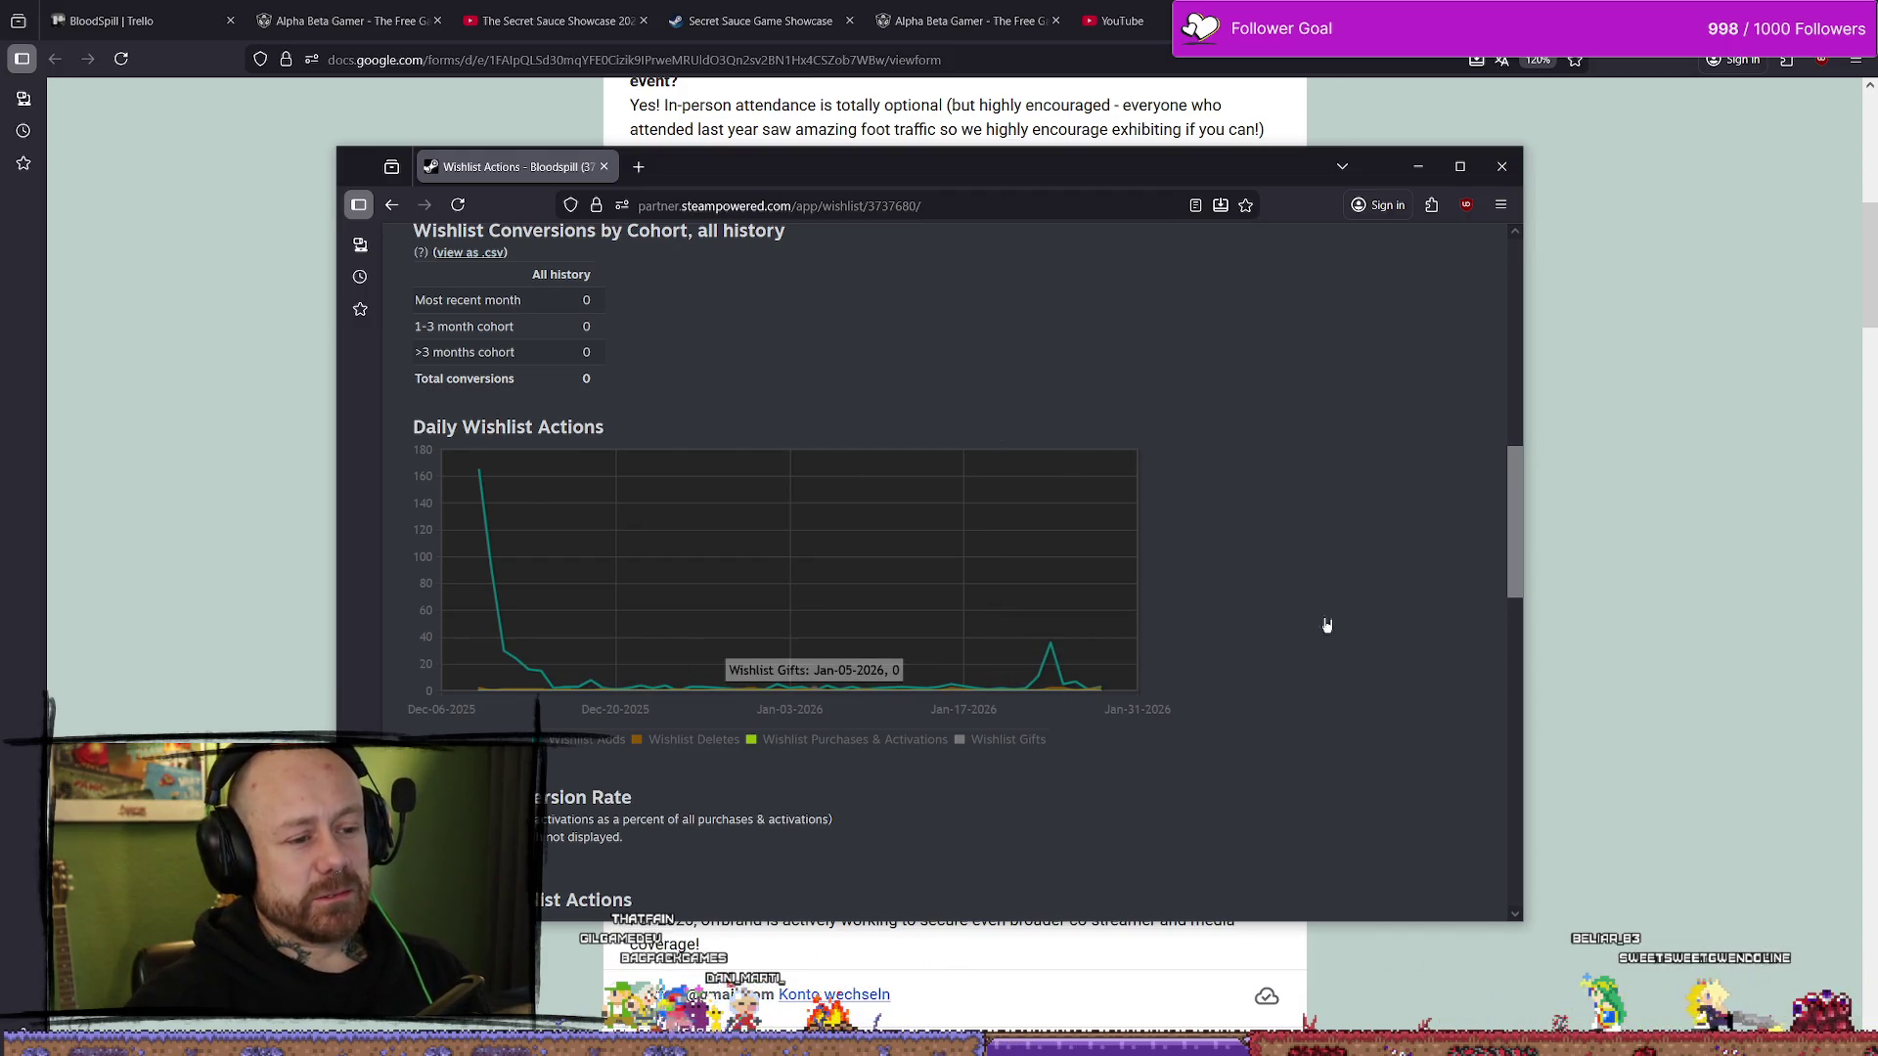
{"action": "mouse_move", "coordinate": [1255, 167]}
{"action": "left_mouse_down"}
{"action": "mouse_move", "coordinate": [1410, 176]}
{"action": "mouse_move", "coordinate": [0, 232]}
{"action": "left_mouse_up"}
{"action": "key", "text": "alt+Tab"}
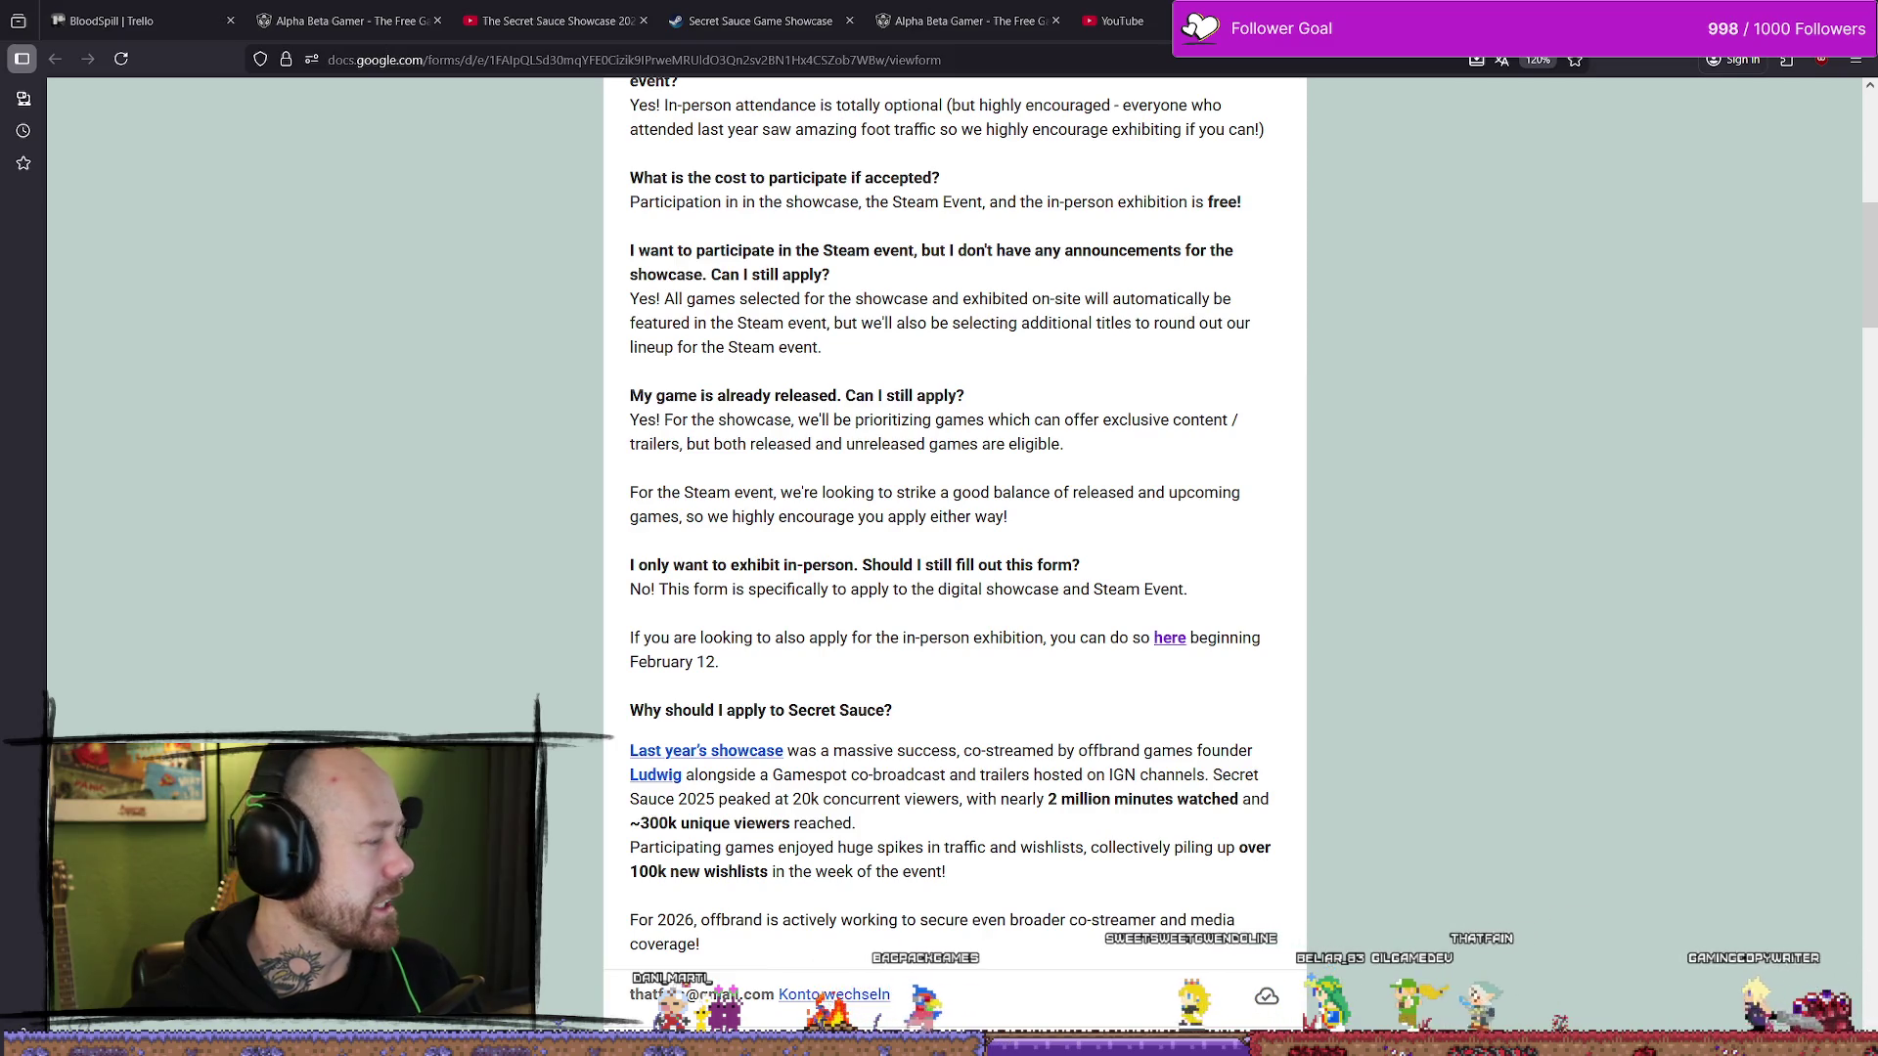
- Pull the TwitchTracker window into view and scroll to its Streams calendar heatmap
{"action": "left_click_drag", "start_coordinate": [0, 159], "coordinate": [658, 162]}
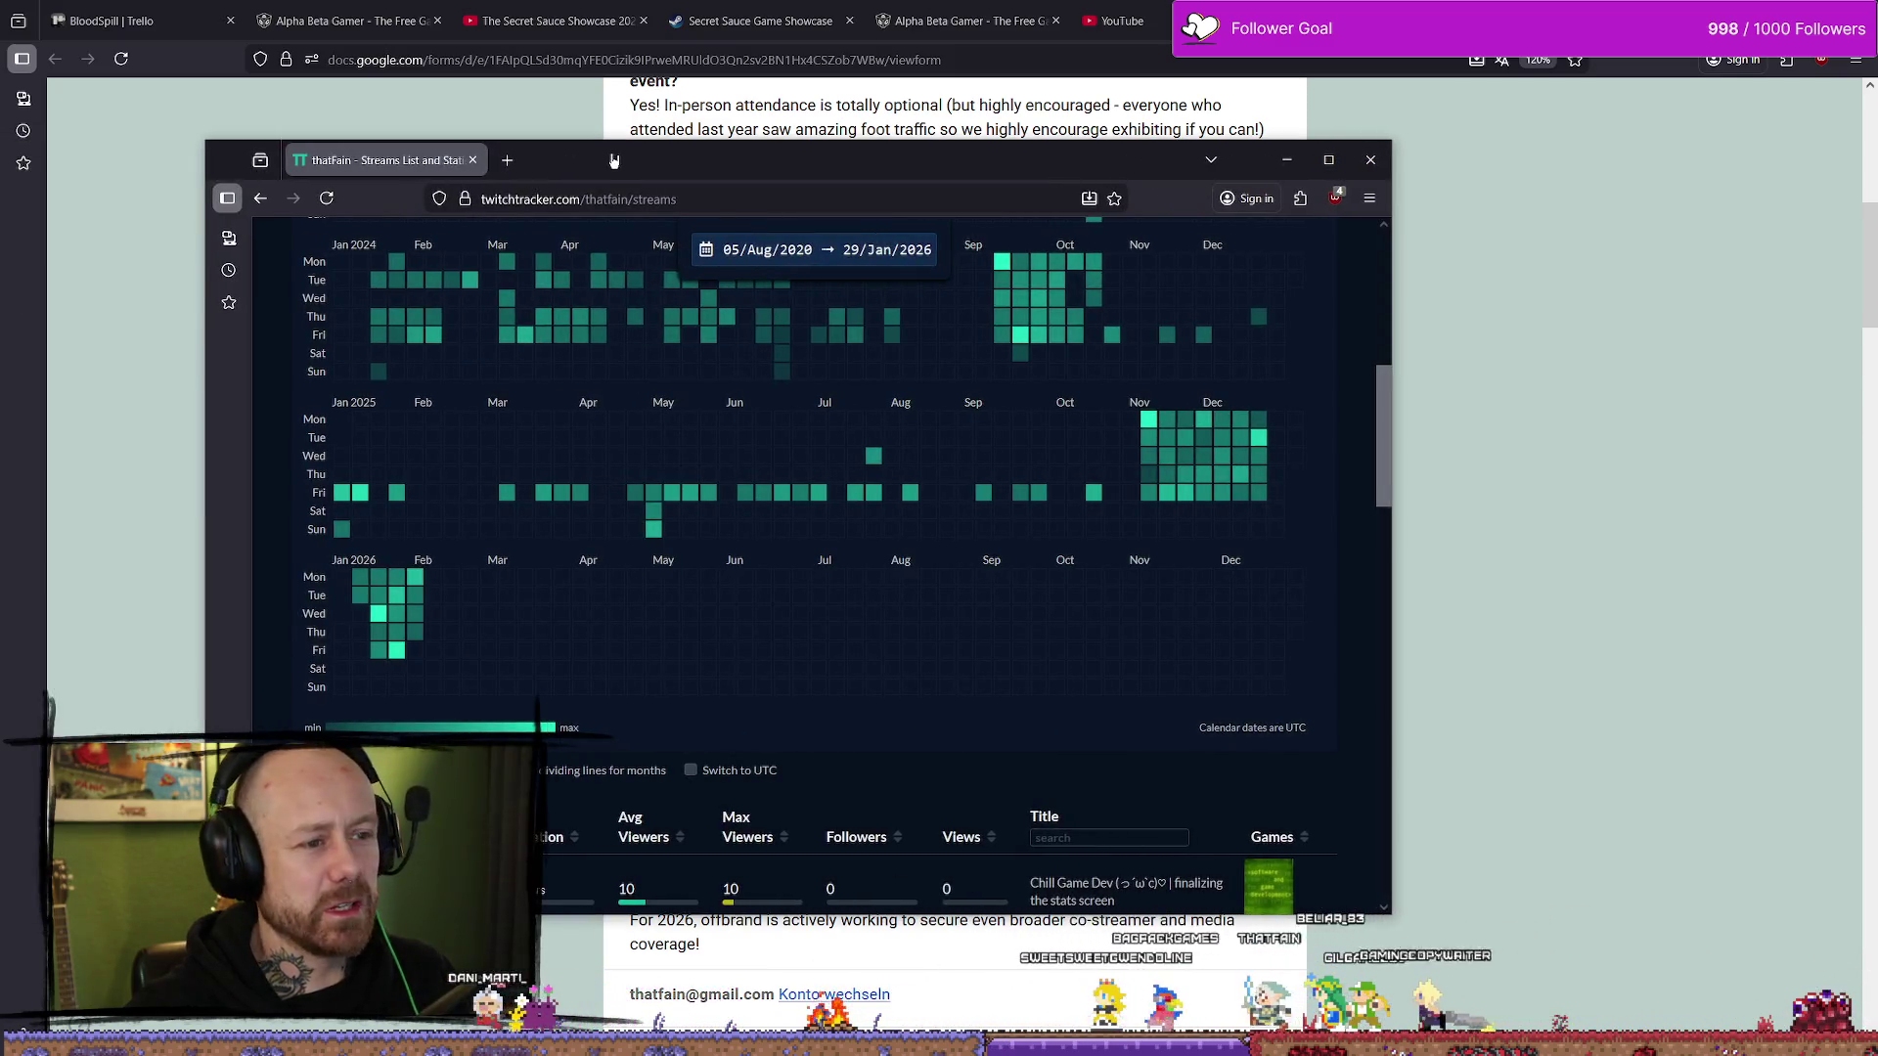
{"action": "scroll", "coordinate": [914, 431], "scroll_direction": "up", "scroll_amount": 2}
{"action": "scroll", "coordinate": [915, 432], "scroll_direction": "up", "scroll_amount": 2}
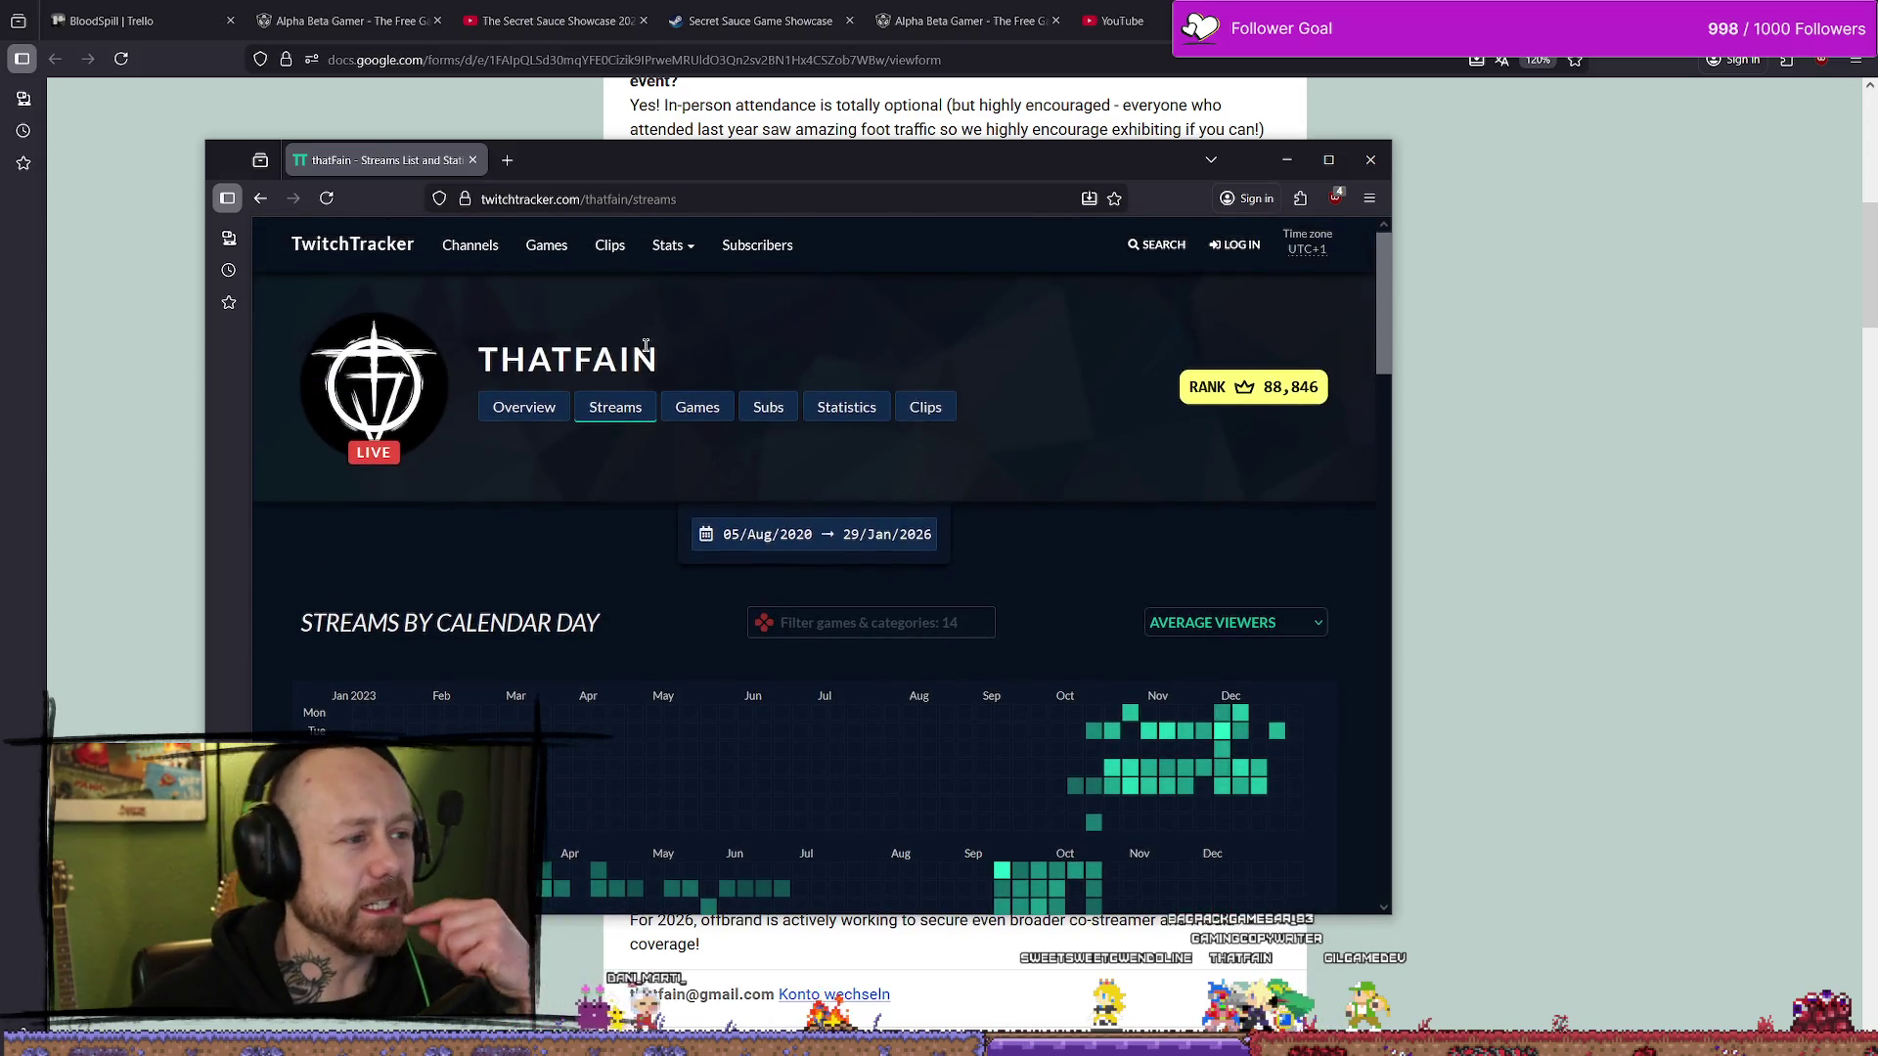
{"action": "scroll", "coordinate": [859, 385], "scroll_direction": "down", "scroll_amount": 7}
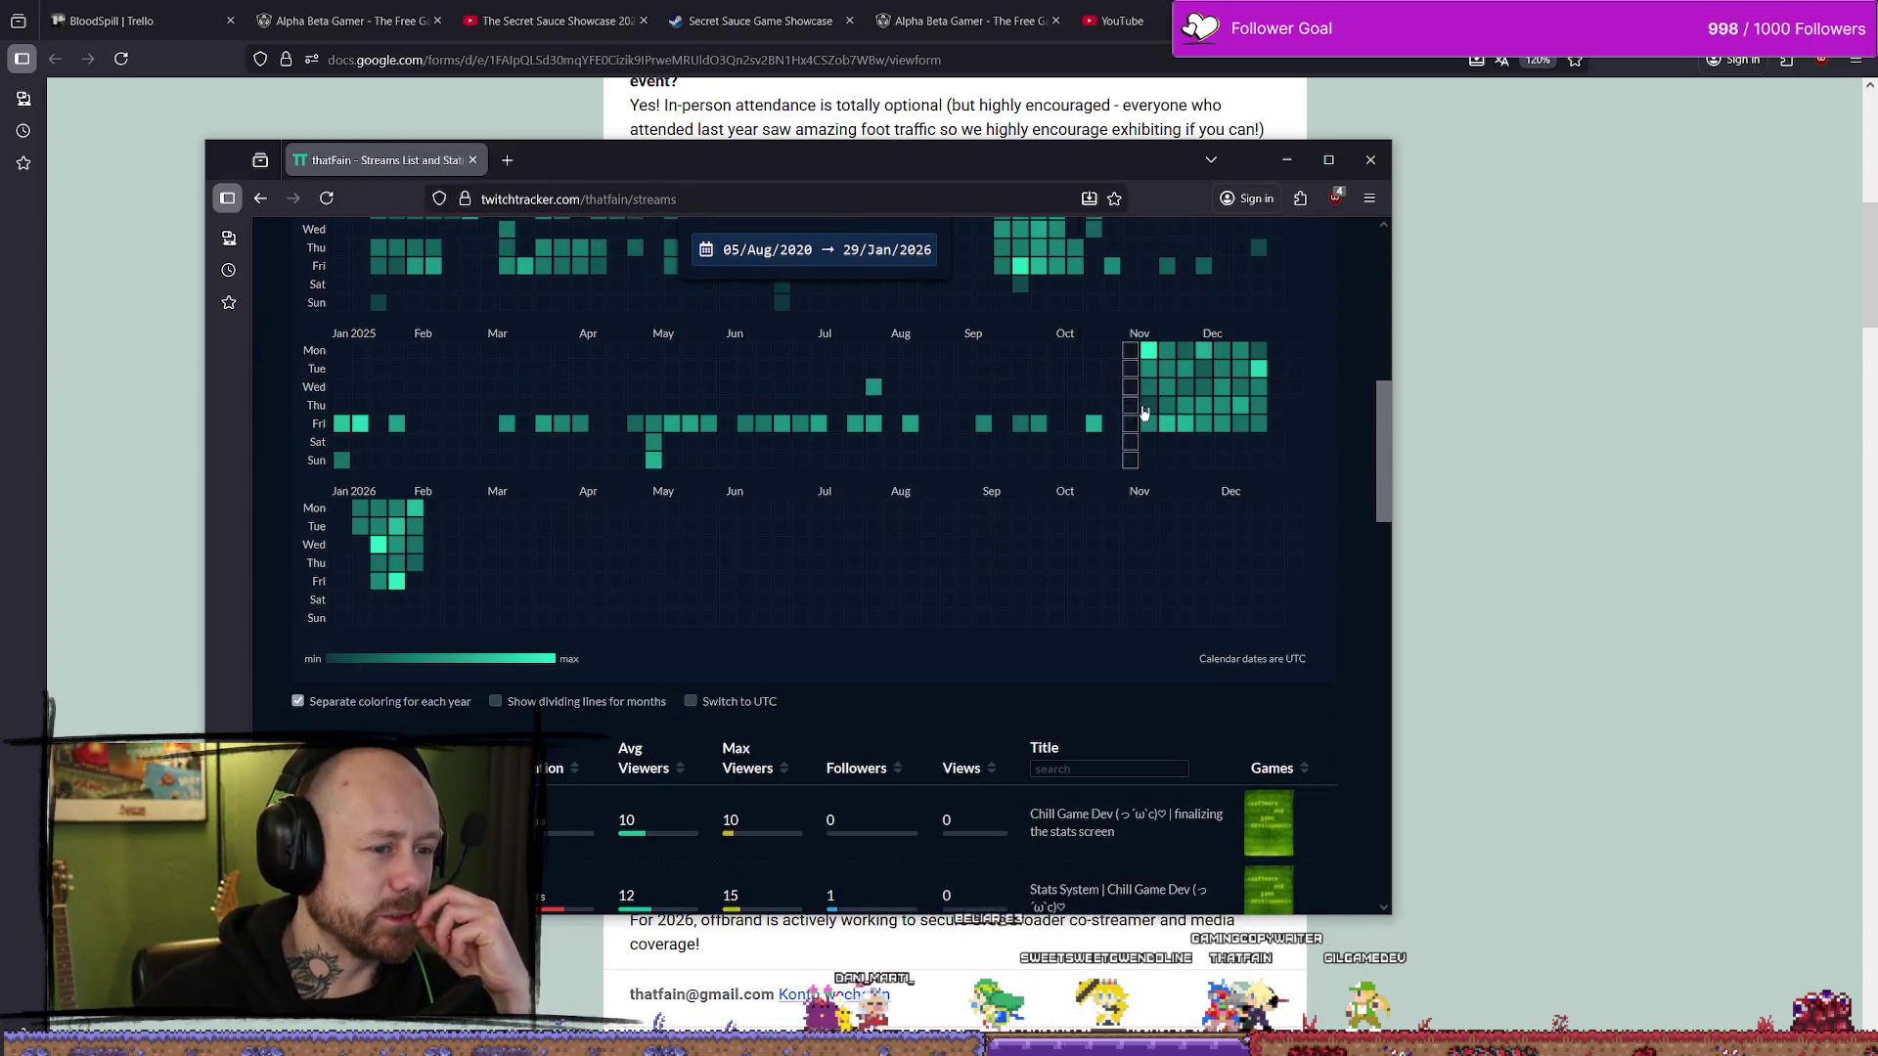
{"action": "scroll", "coordinate": [1191, 593], "scroll_direction": "up", "scroll_amount": 1}
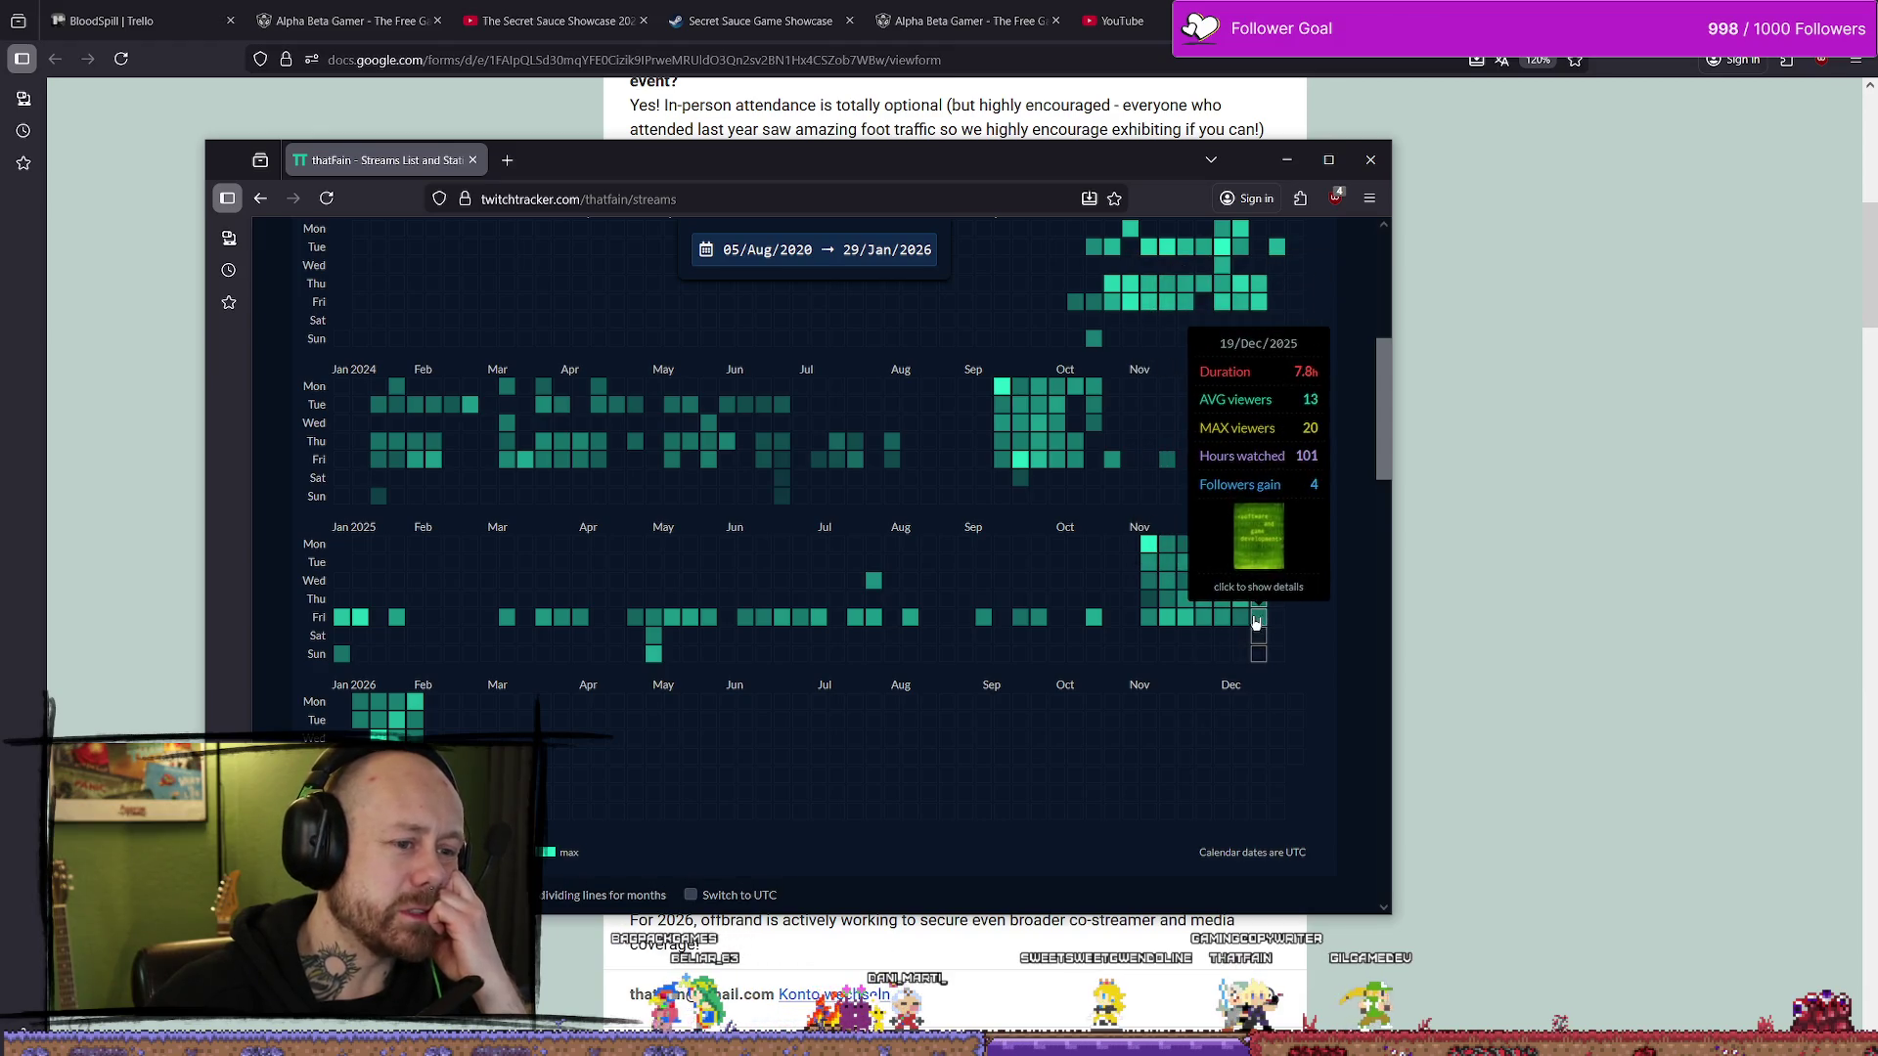
- Read the day-cell stream stats for late 2025 and January 2026
{"action": "mouse_move", "coordinate": [1238, 607]}
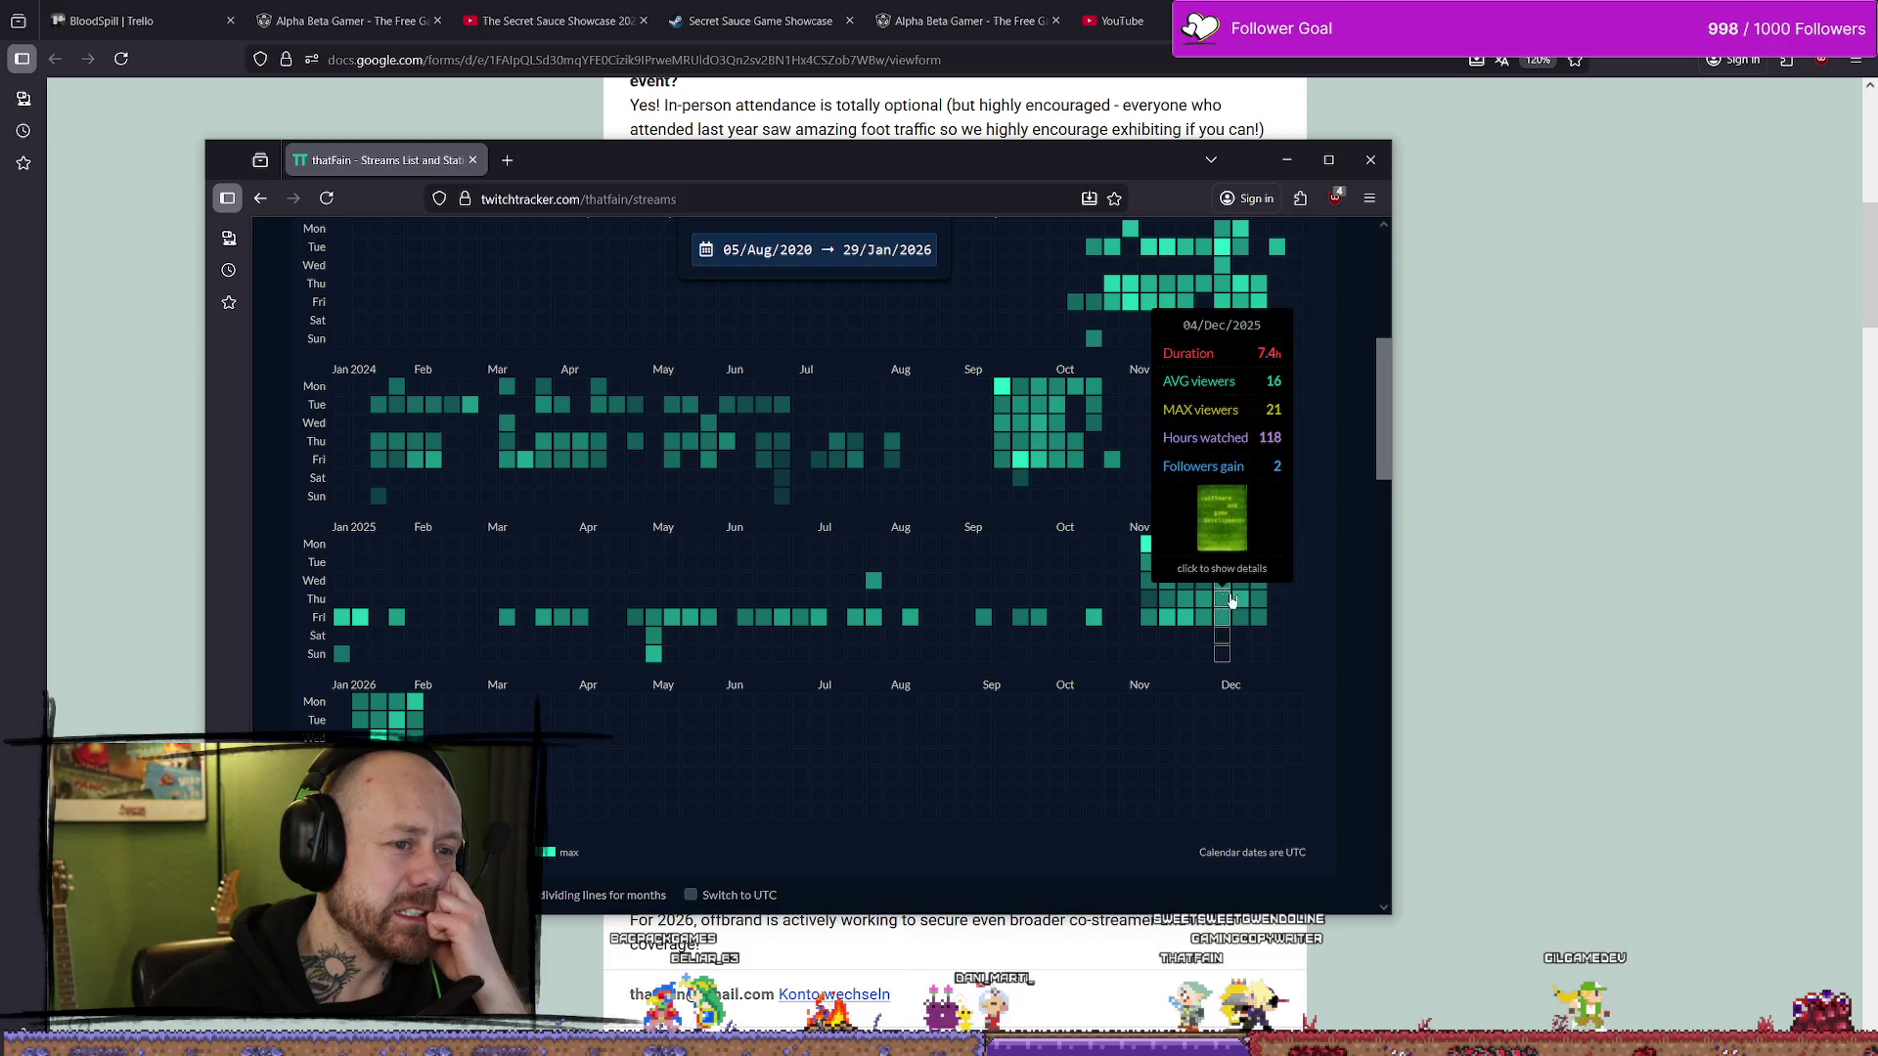
{"action": "mouse_move", "coordinate": [363, 720]}
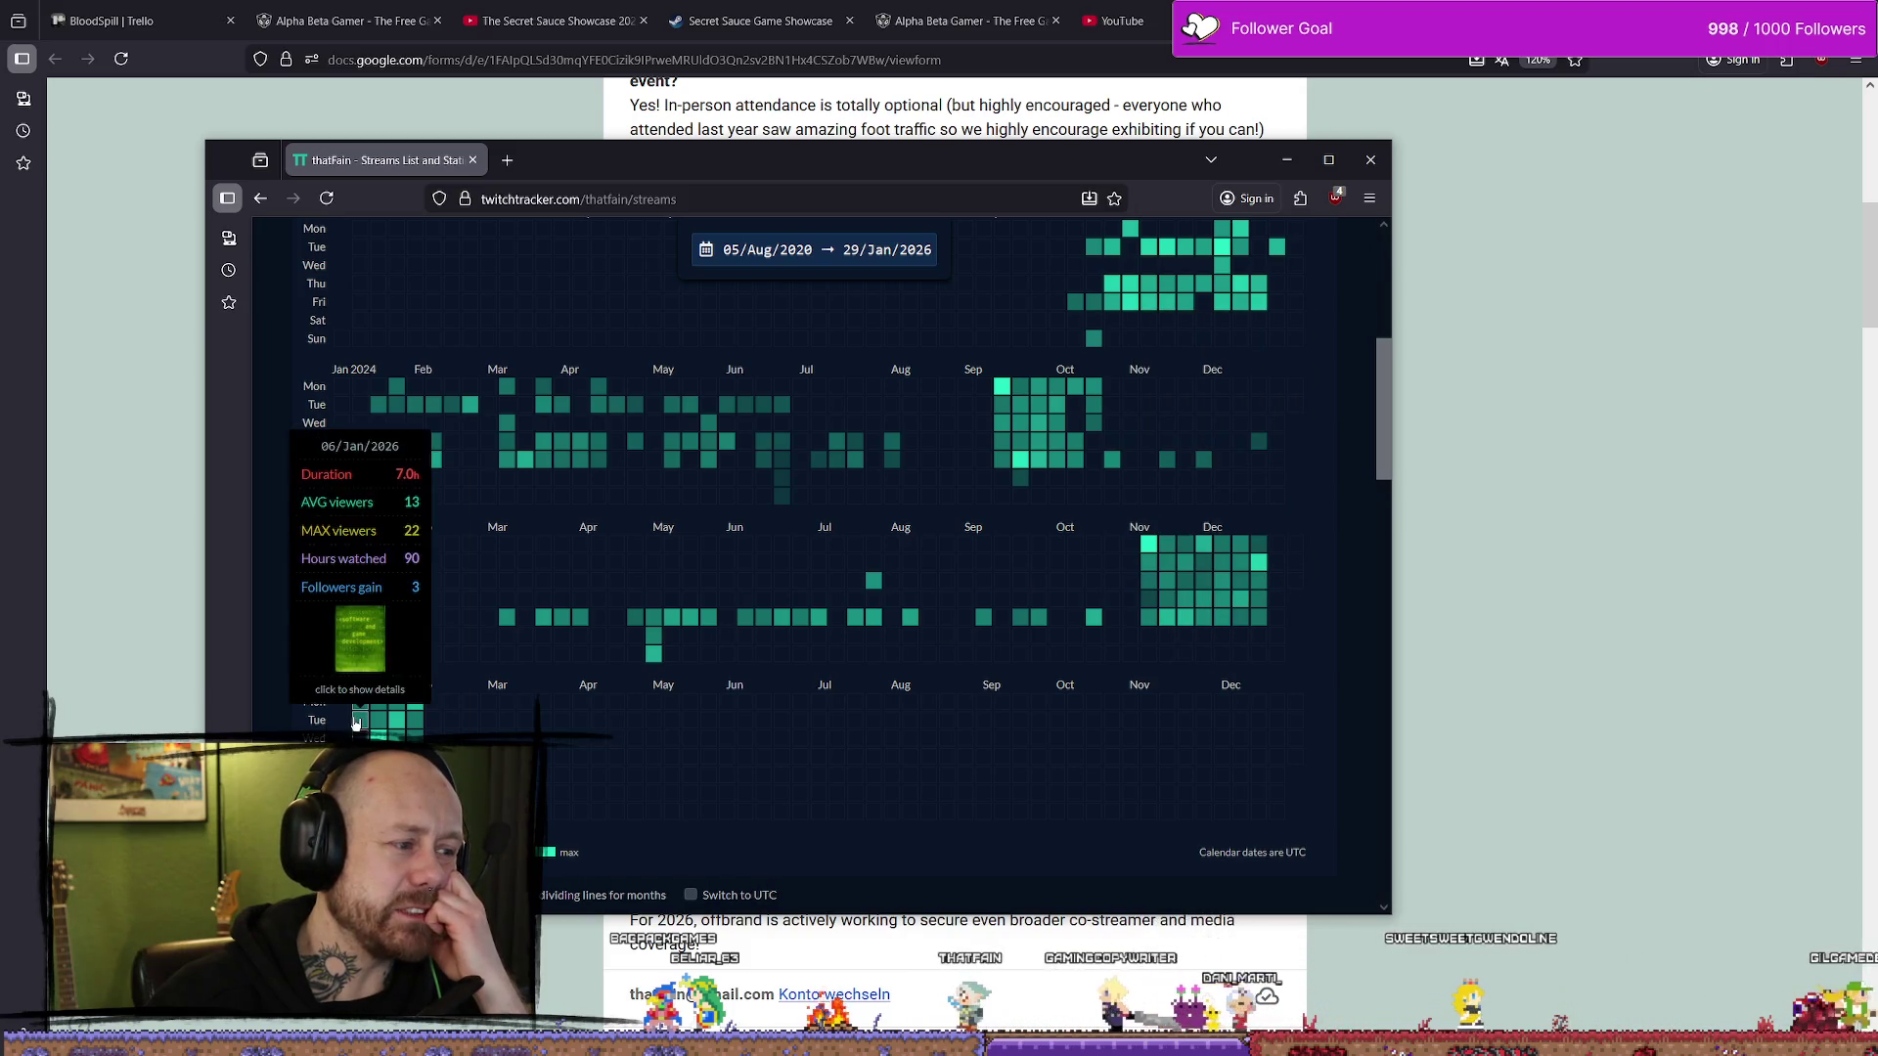
{"action": "mouse_move", "coordinate": [422, 729]}
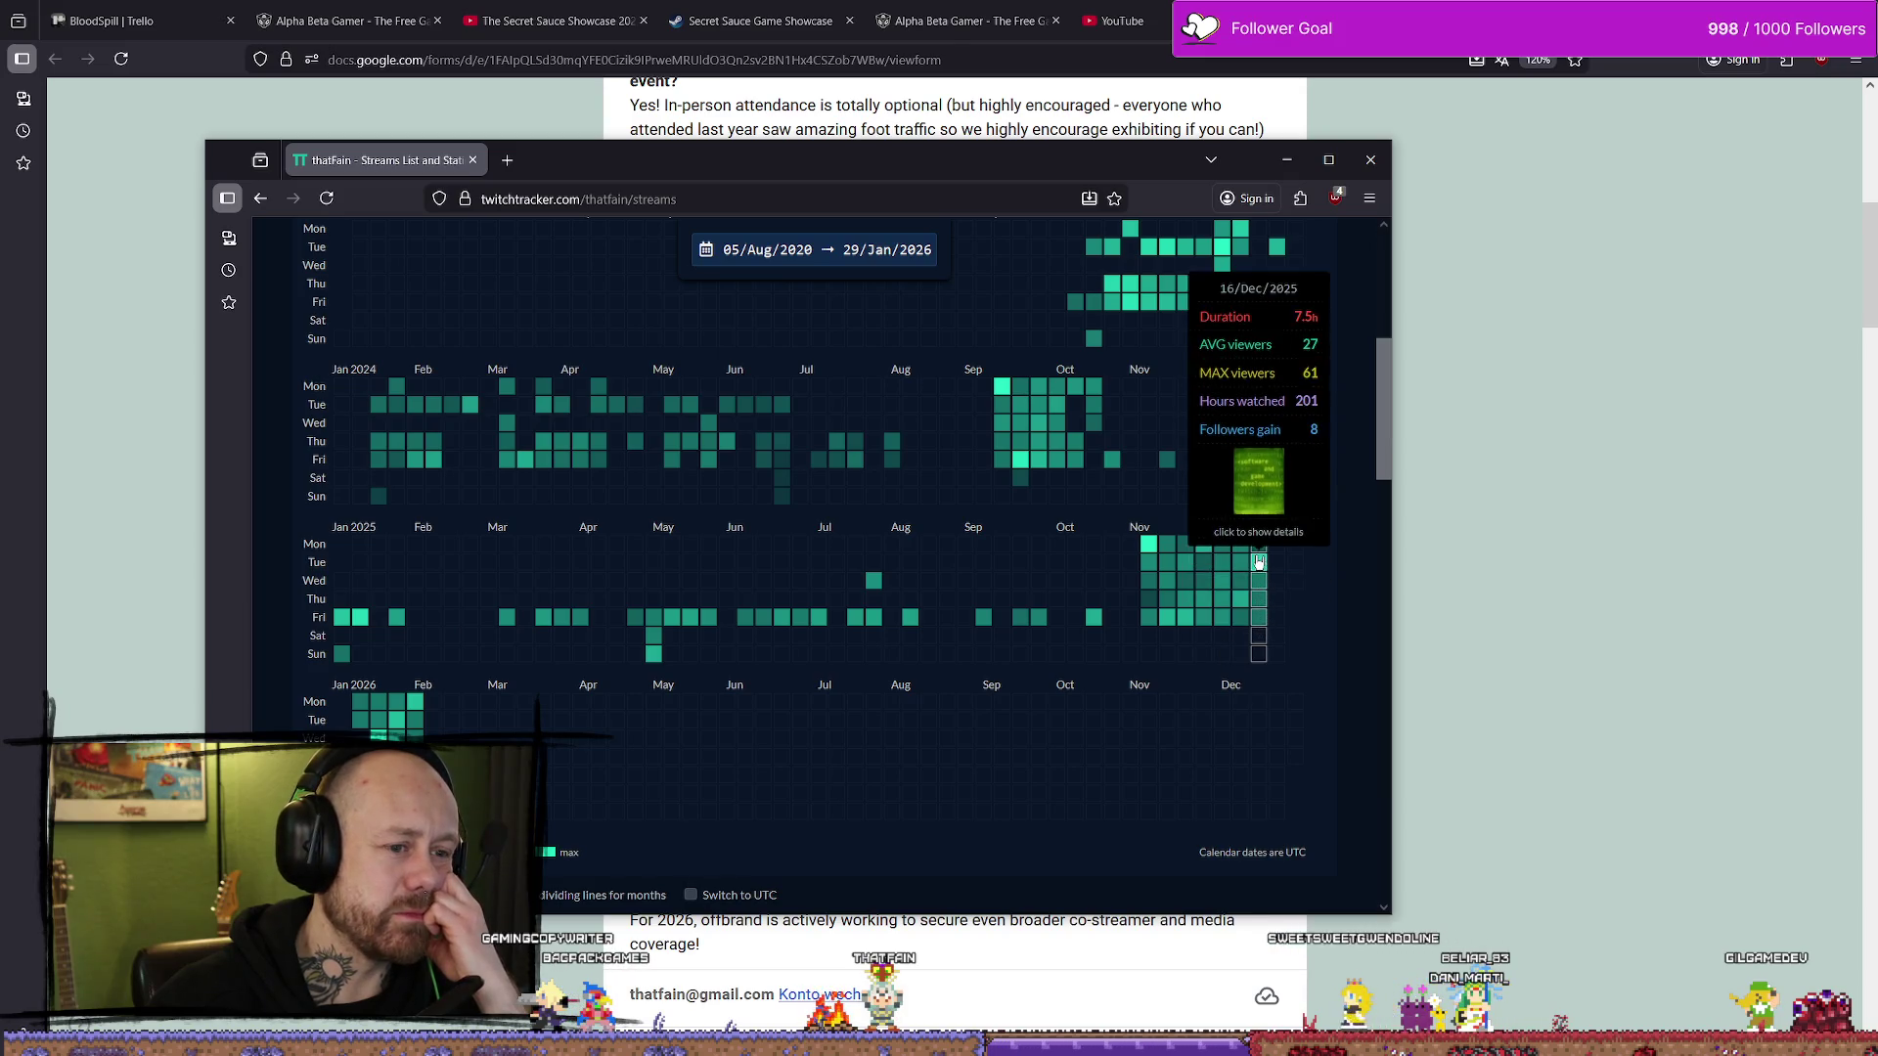
{"action": "mouse_move", "coordinate": [1253, 548]}
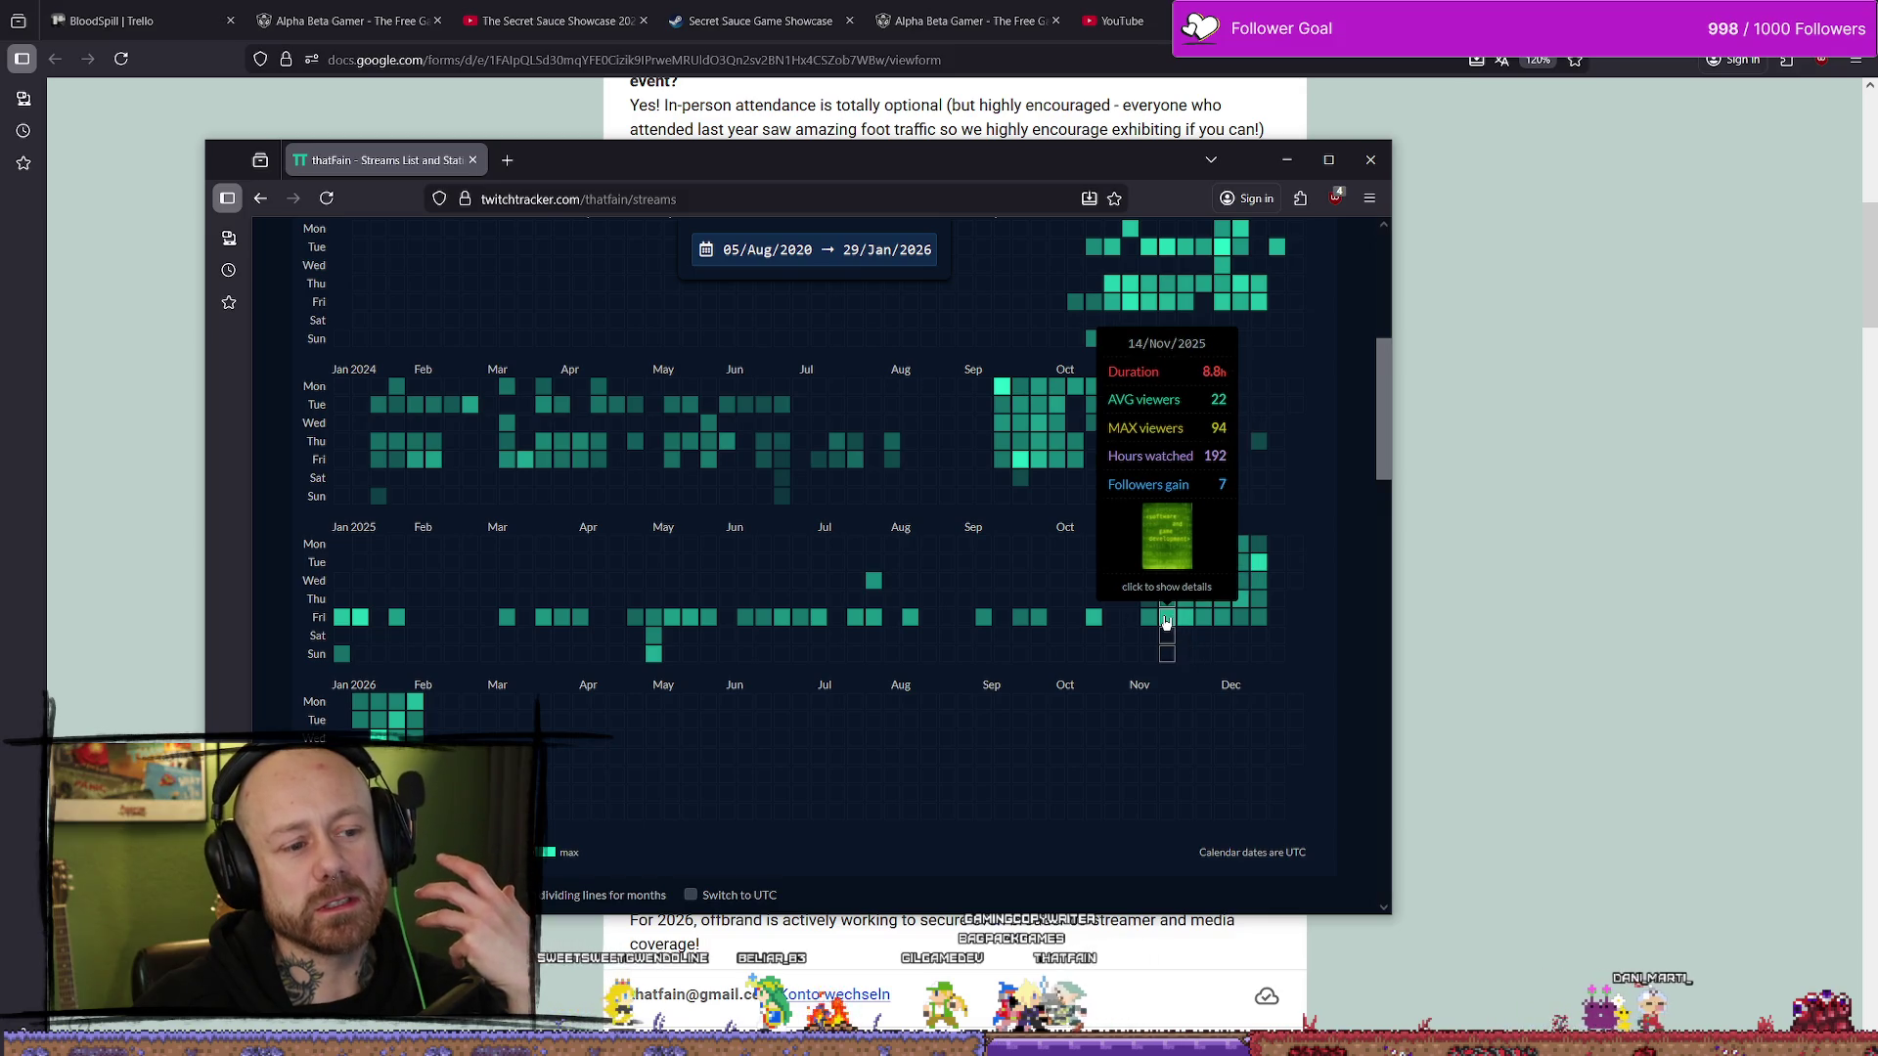
{"action": "mouse_move", "coordinate": [1166, 590]}
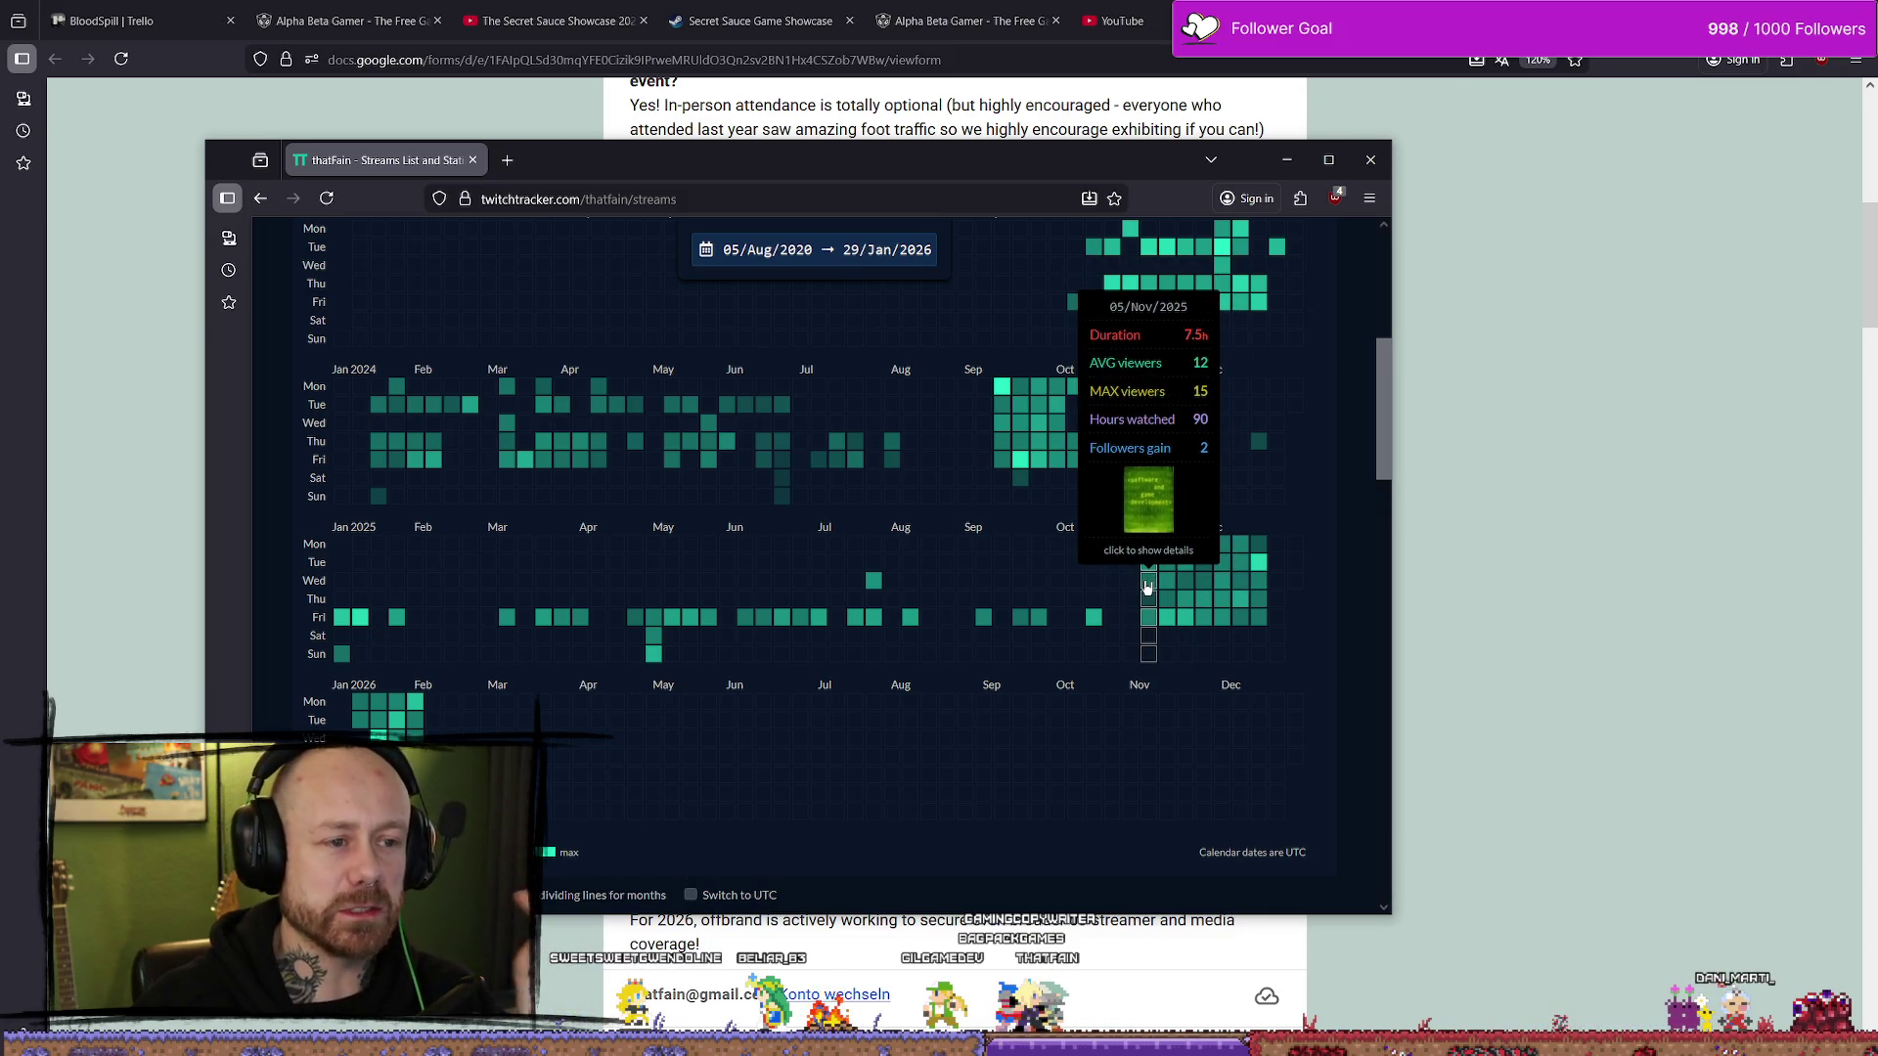
{"action": "mouse_move", "coordinate": [1152, 551]}
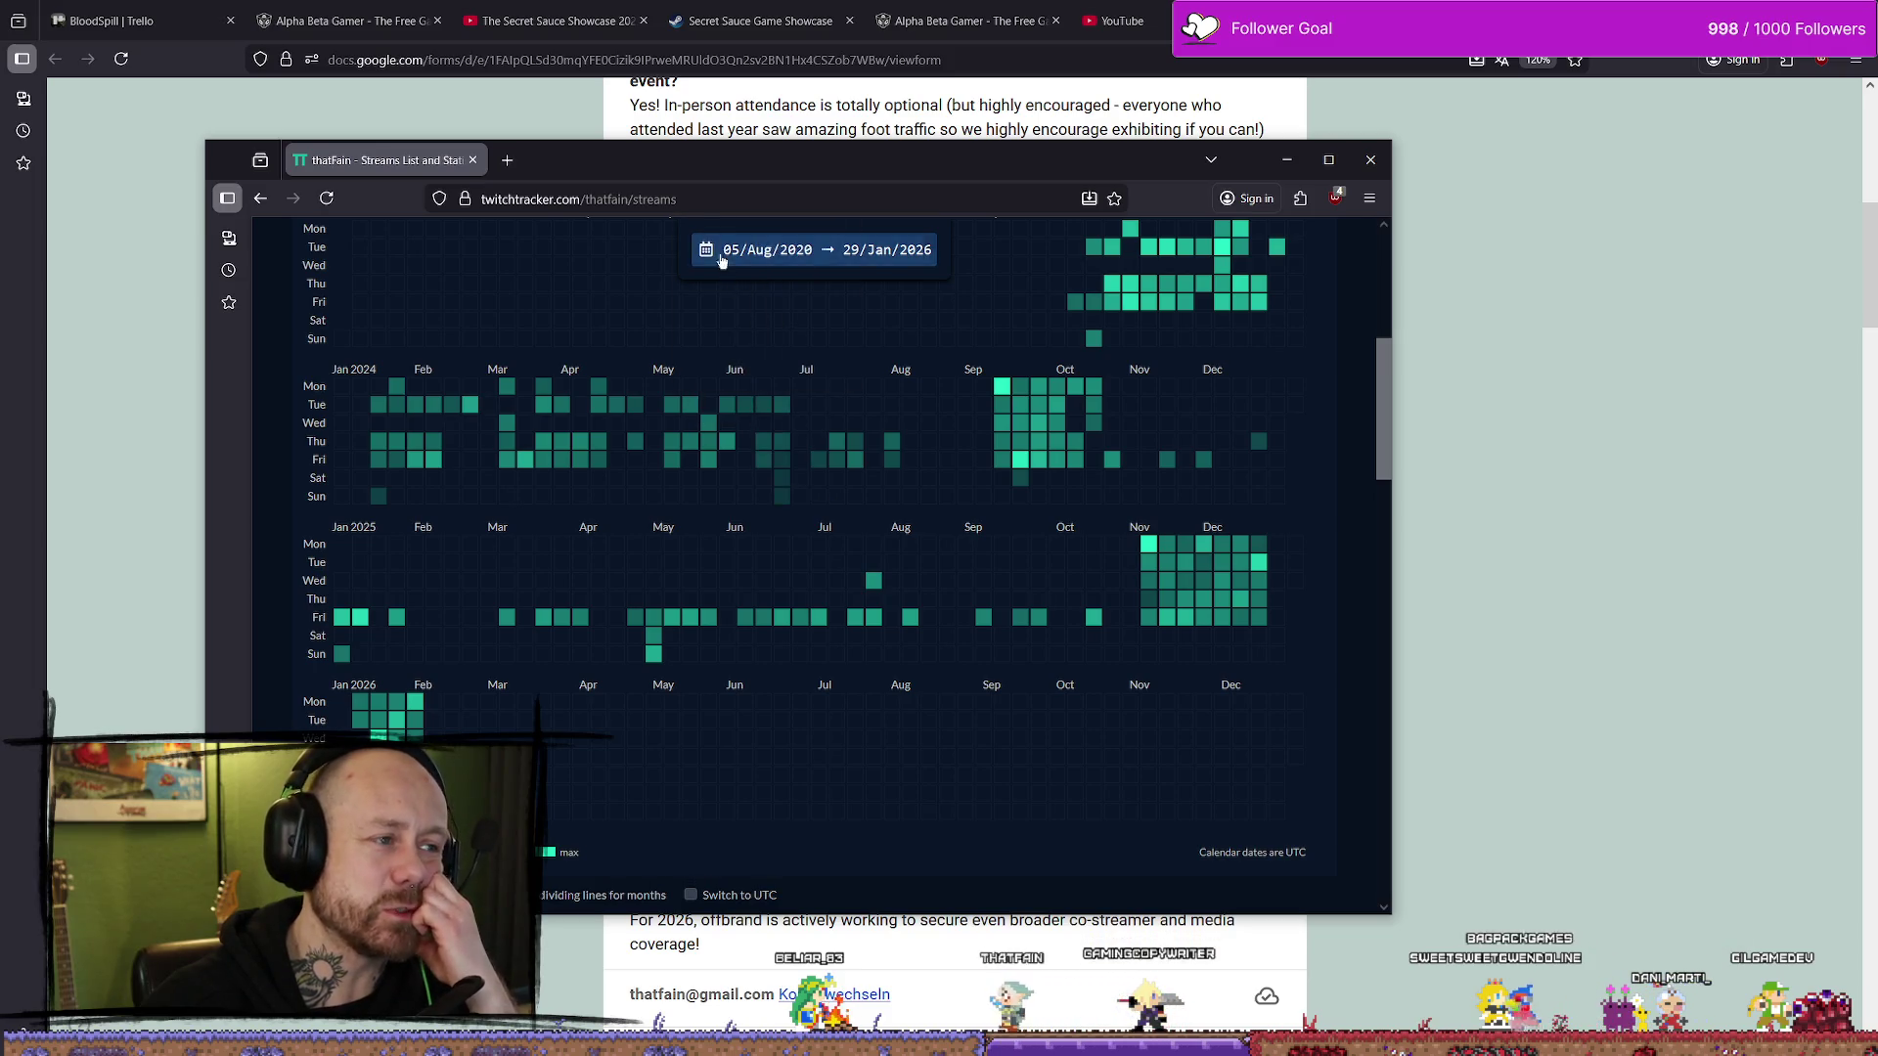
- Drag the TwitchTracker window off screen to uncover the Secret Sauce 2026 FAQ
{"action": "left_click_drag", "start_coordinate": [699, 171], "coordinate": [800, 159]}
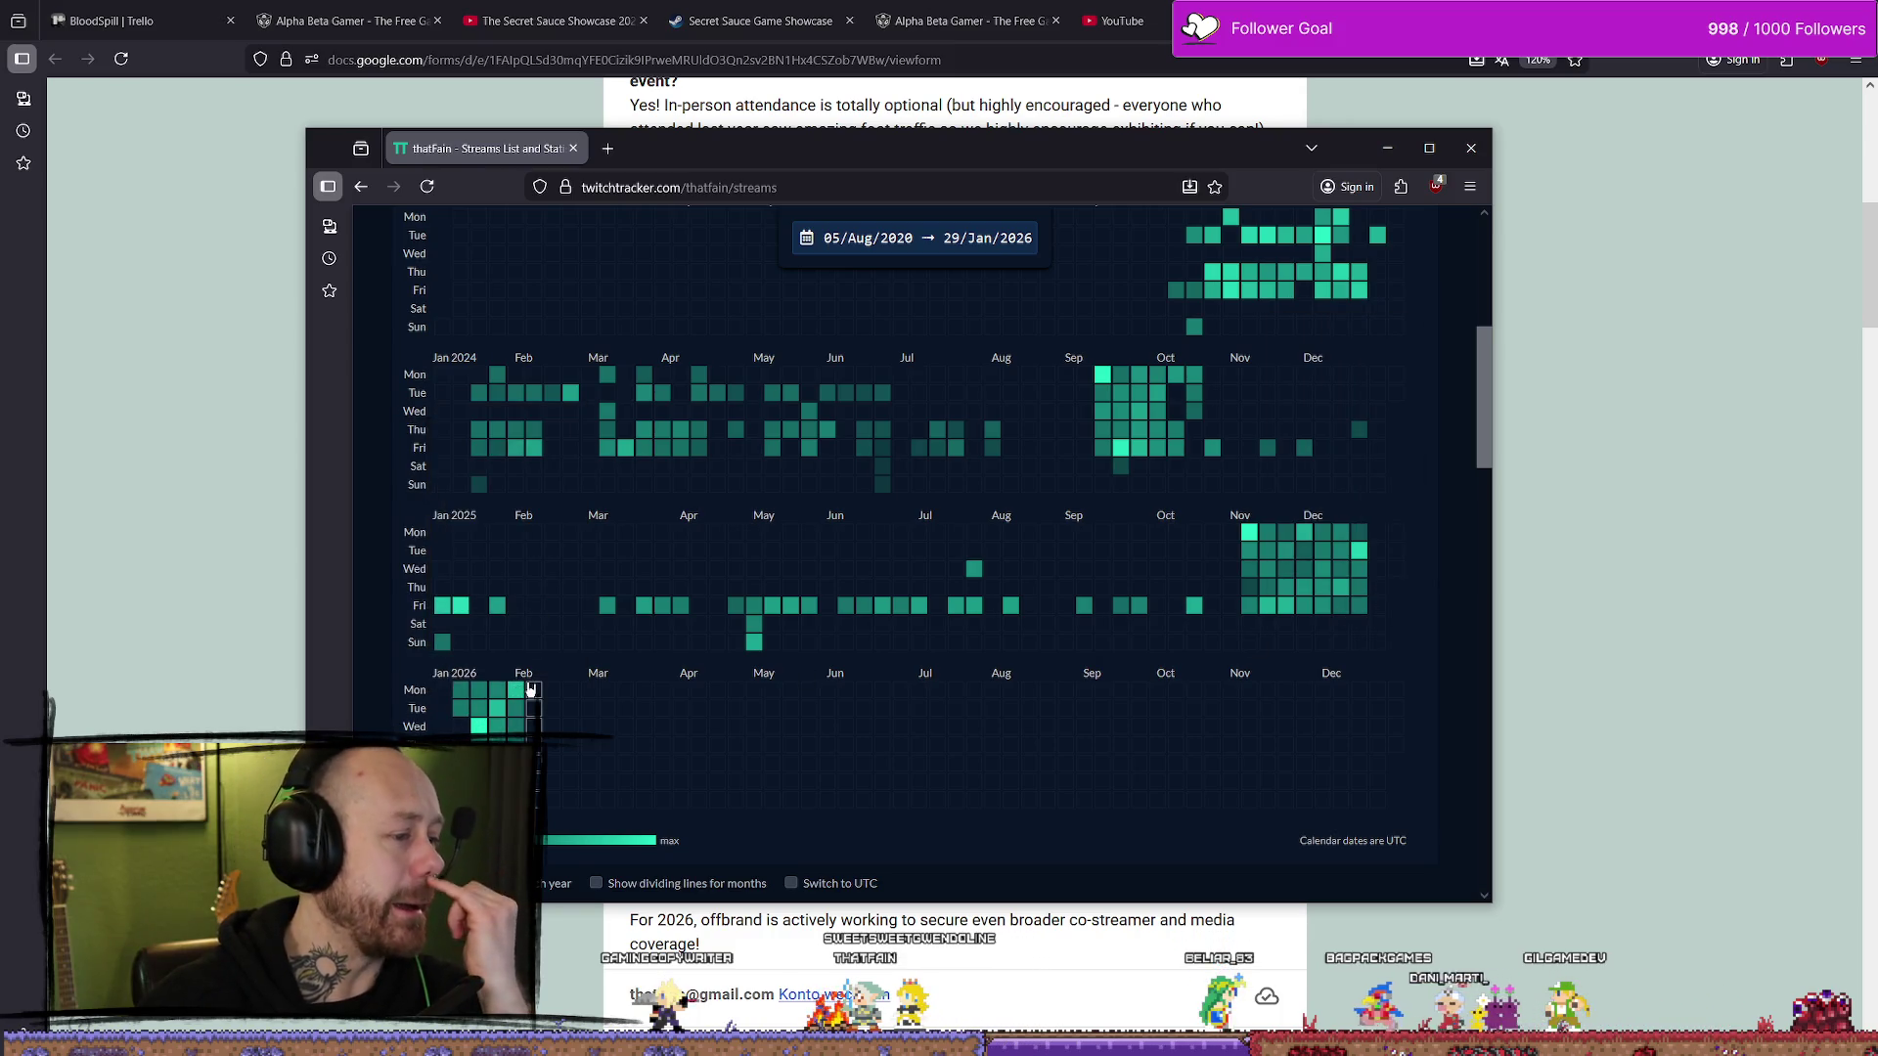
{"action": "mouse_move", "coordinate": [531, 694]}
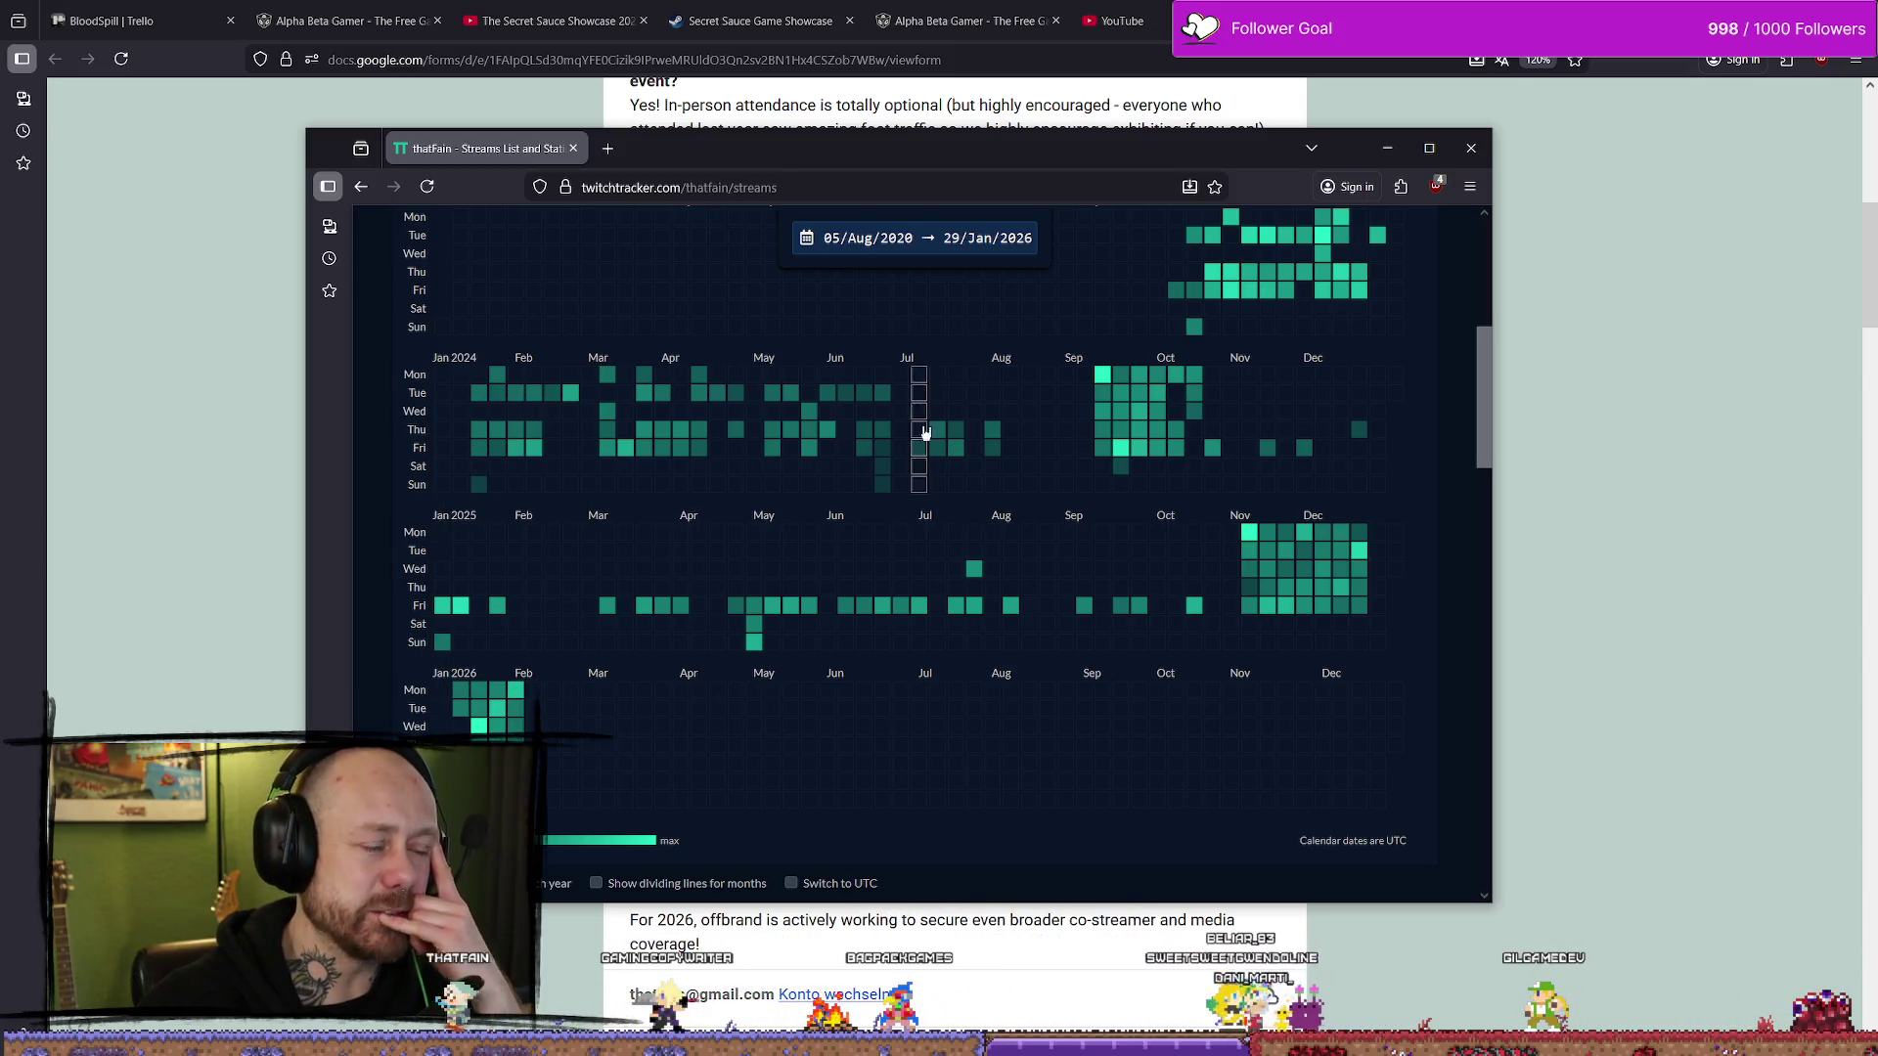
{"action": "mouse_move", "coordinate": [1014, 172]}
{"action": "left_mouse_down"}
{"action": "mouse_move", "coordinate": [1140, 172]}
{"action": "mouse_move", "coordinate": [0, 172]}
{"action": "left_mouse_up"}
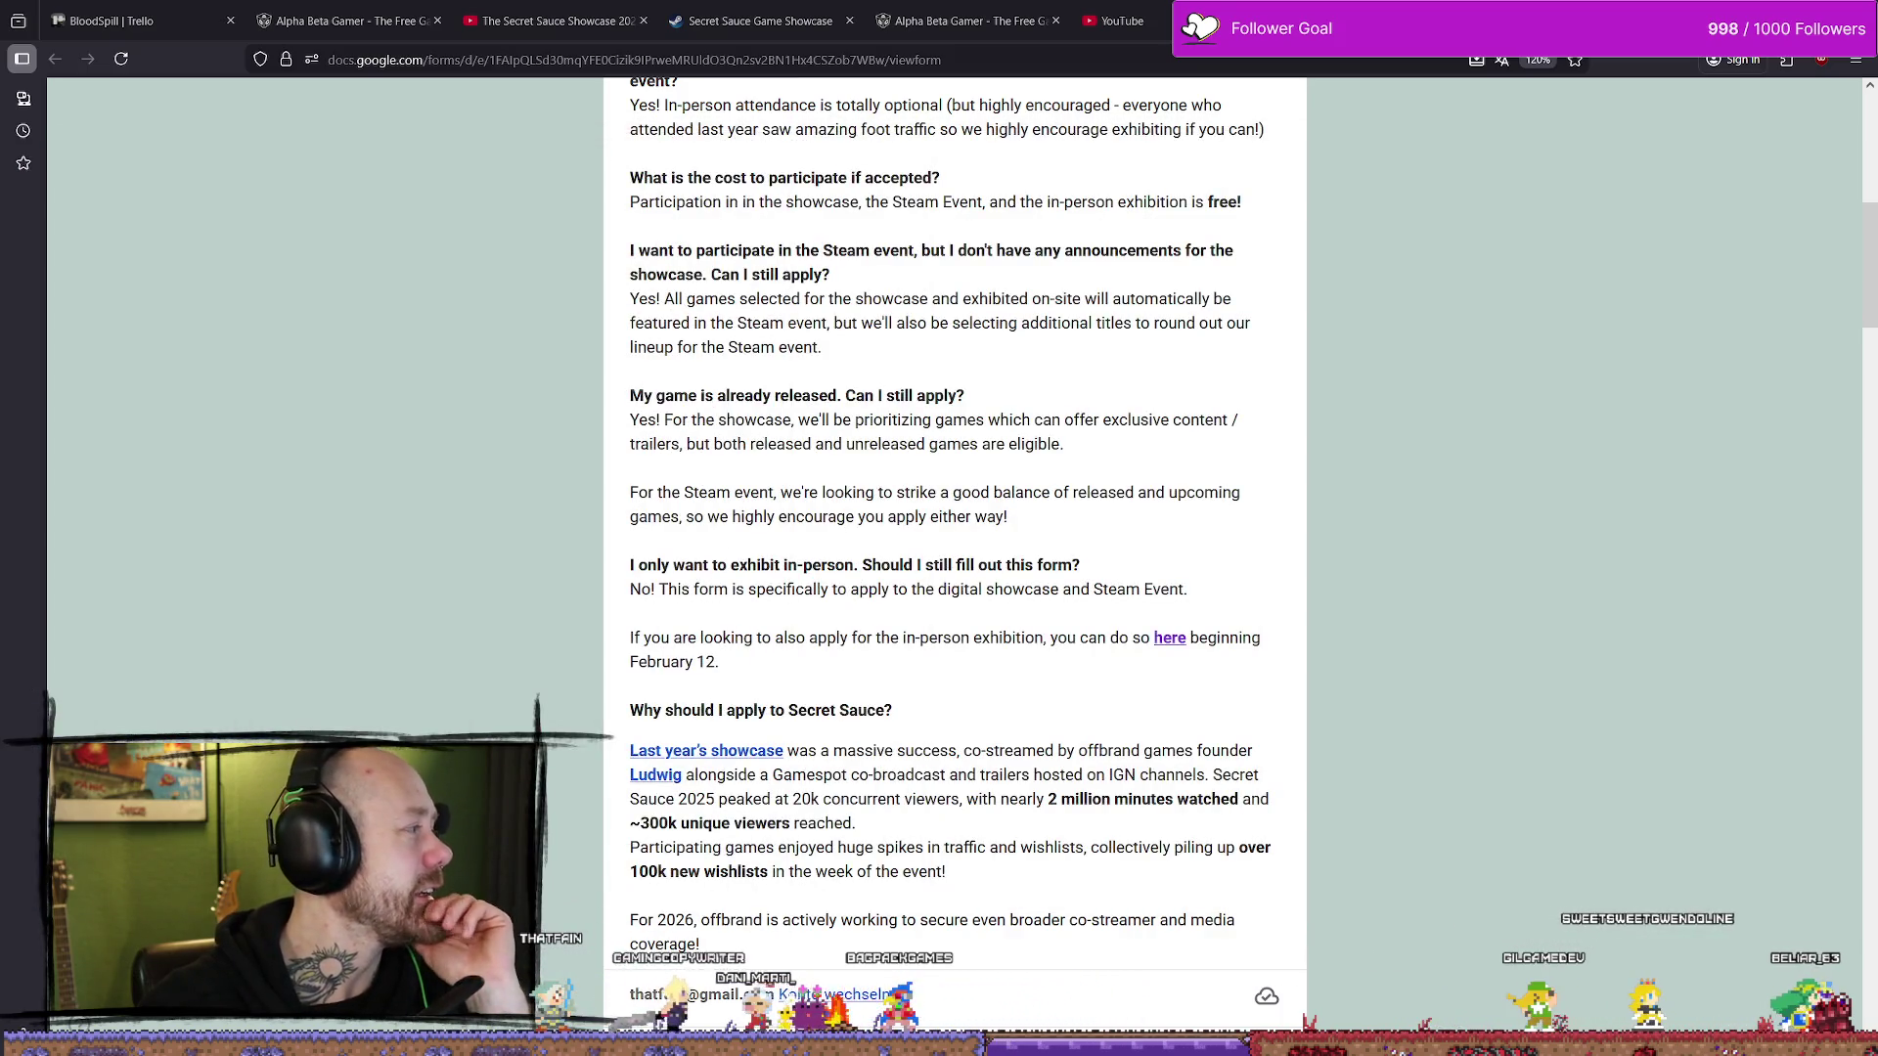
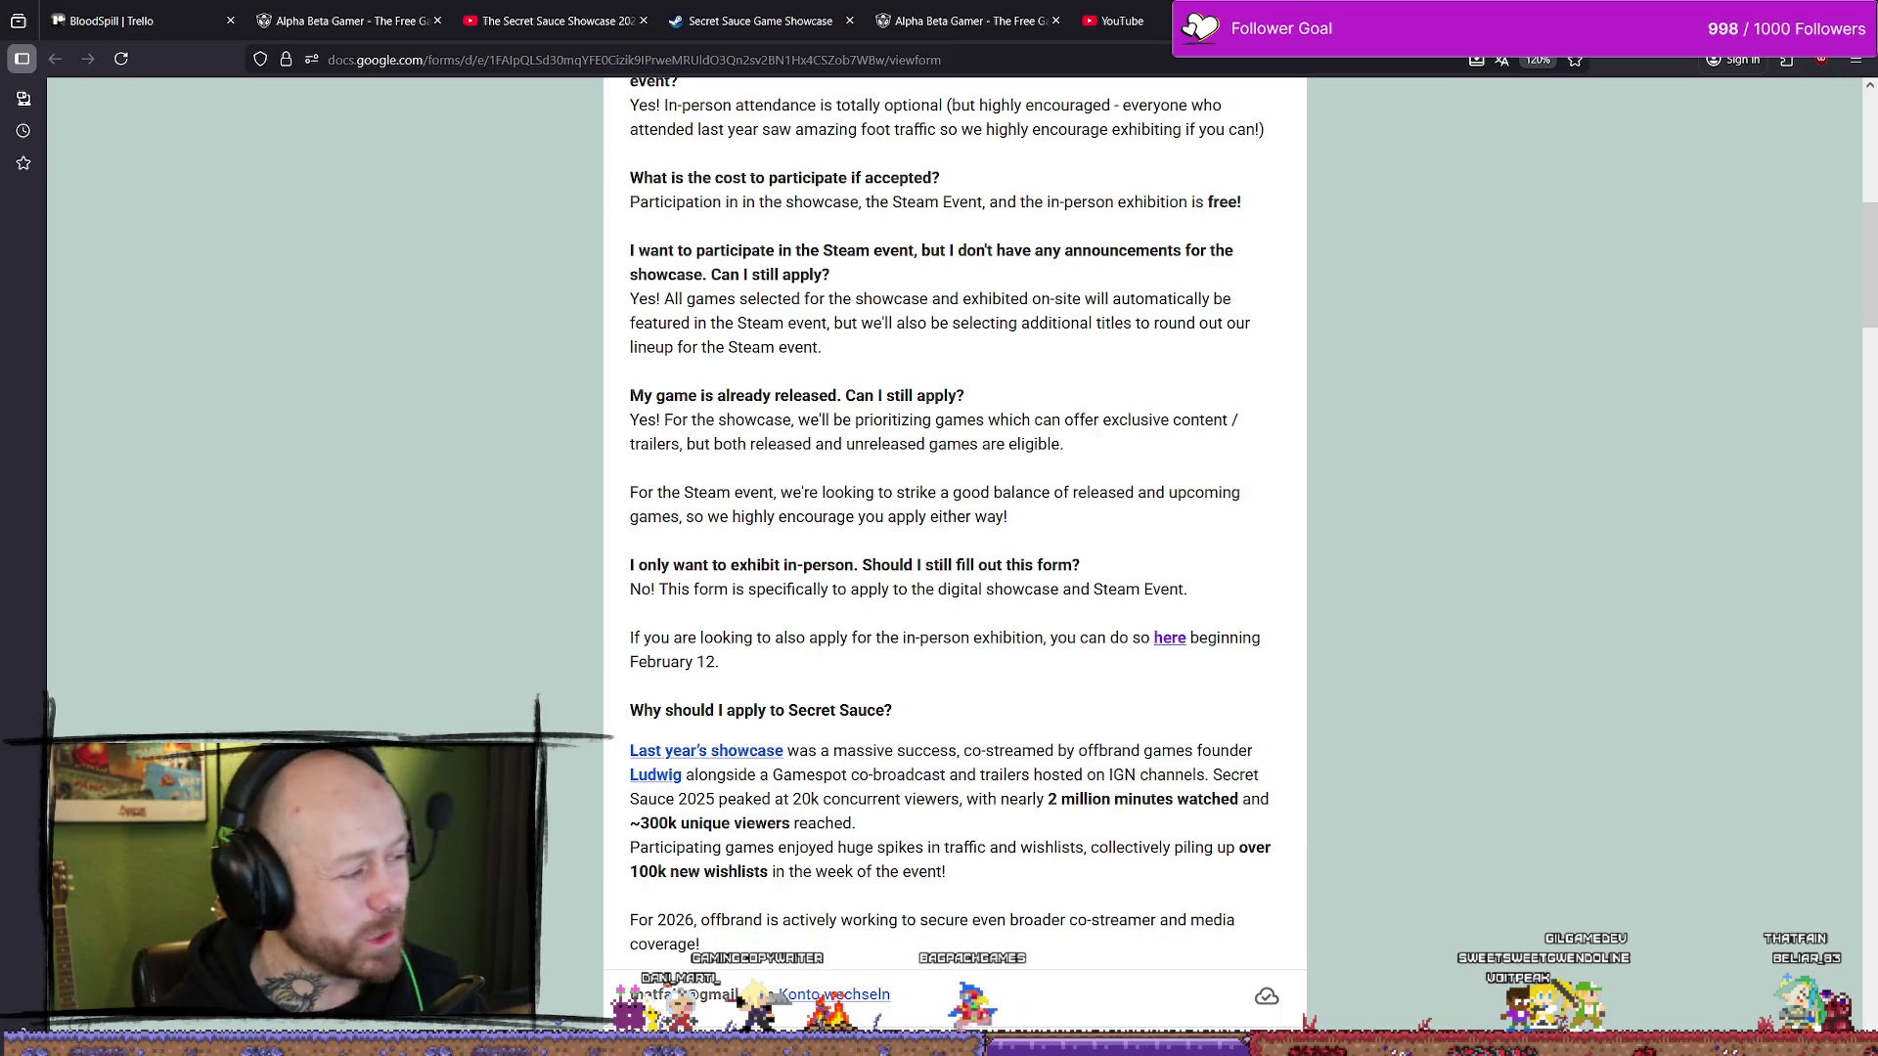
- Switch from the Google Form to the Secret Sauce Game Showcase Steam tab
{"action": "mouse_move", "coordinate": [1167, 7]}
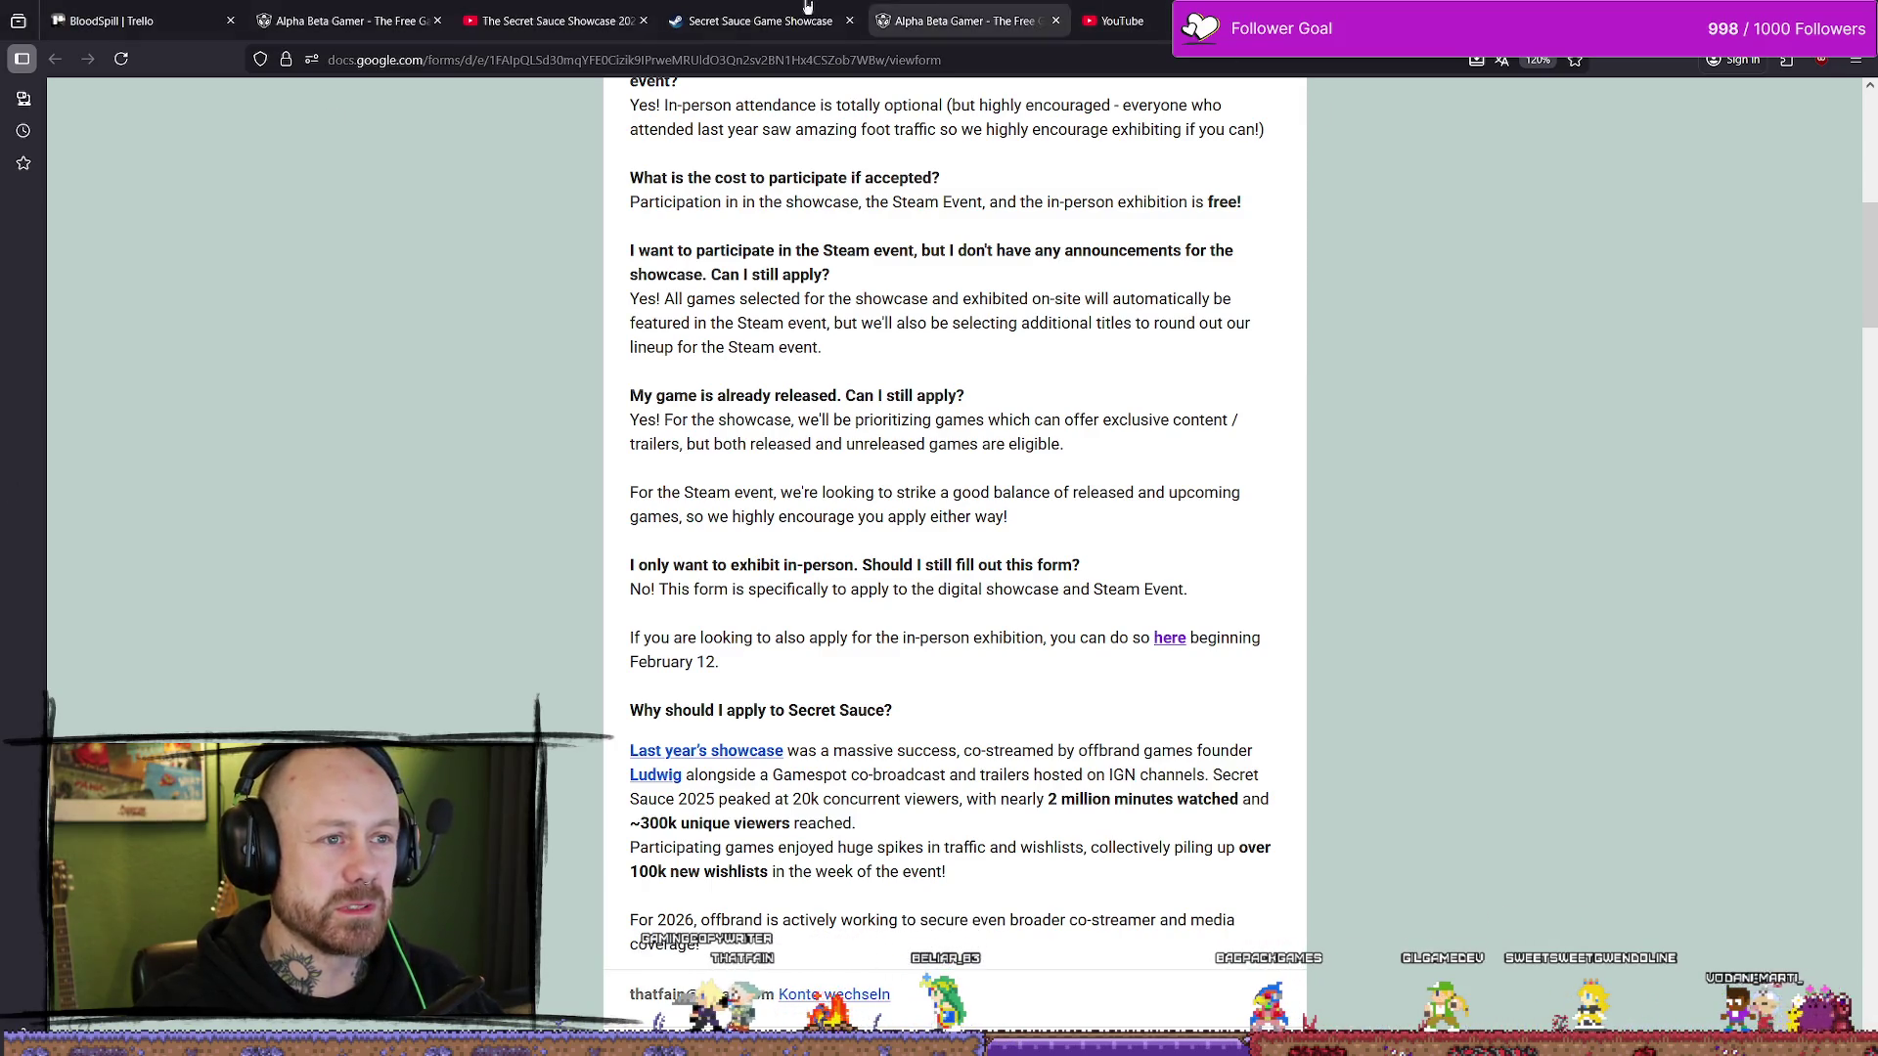
{"action": "left_click", "coordinate": [758, 8]}
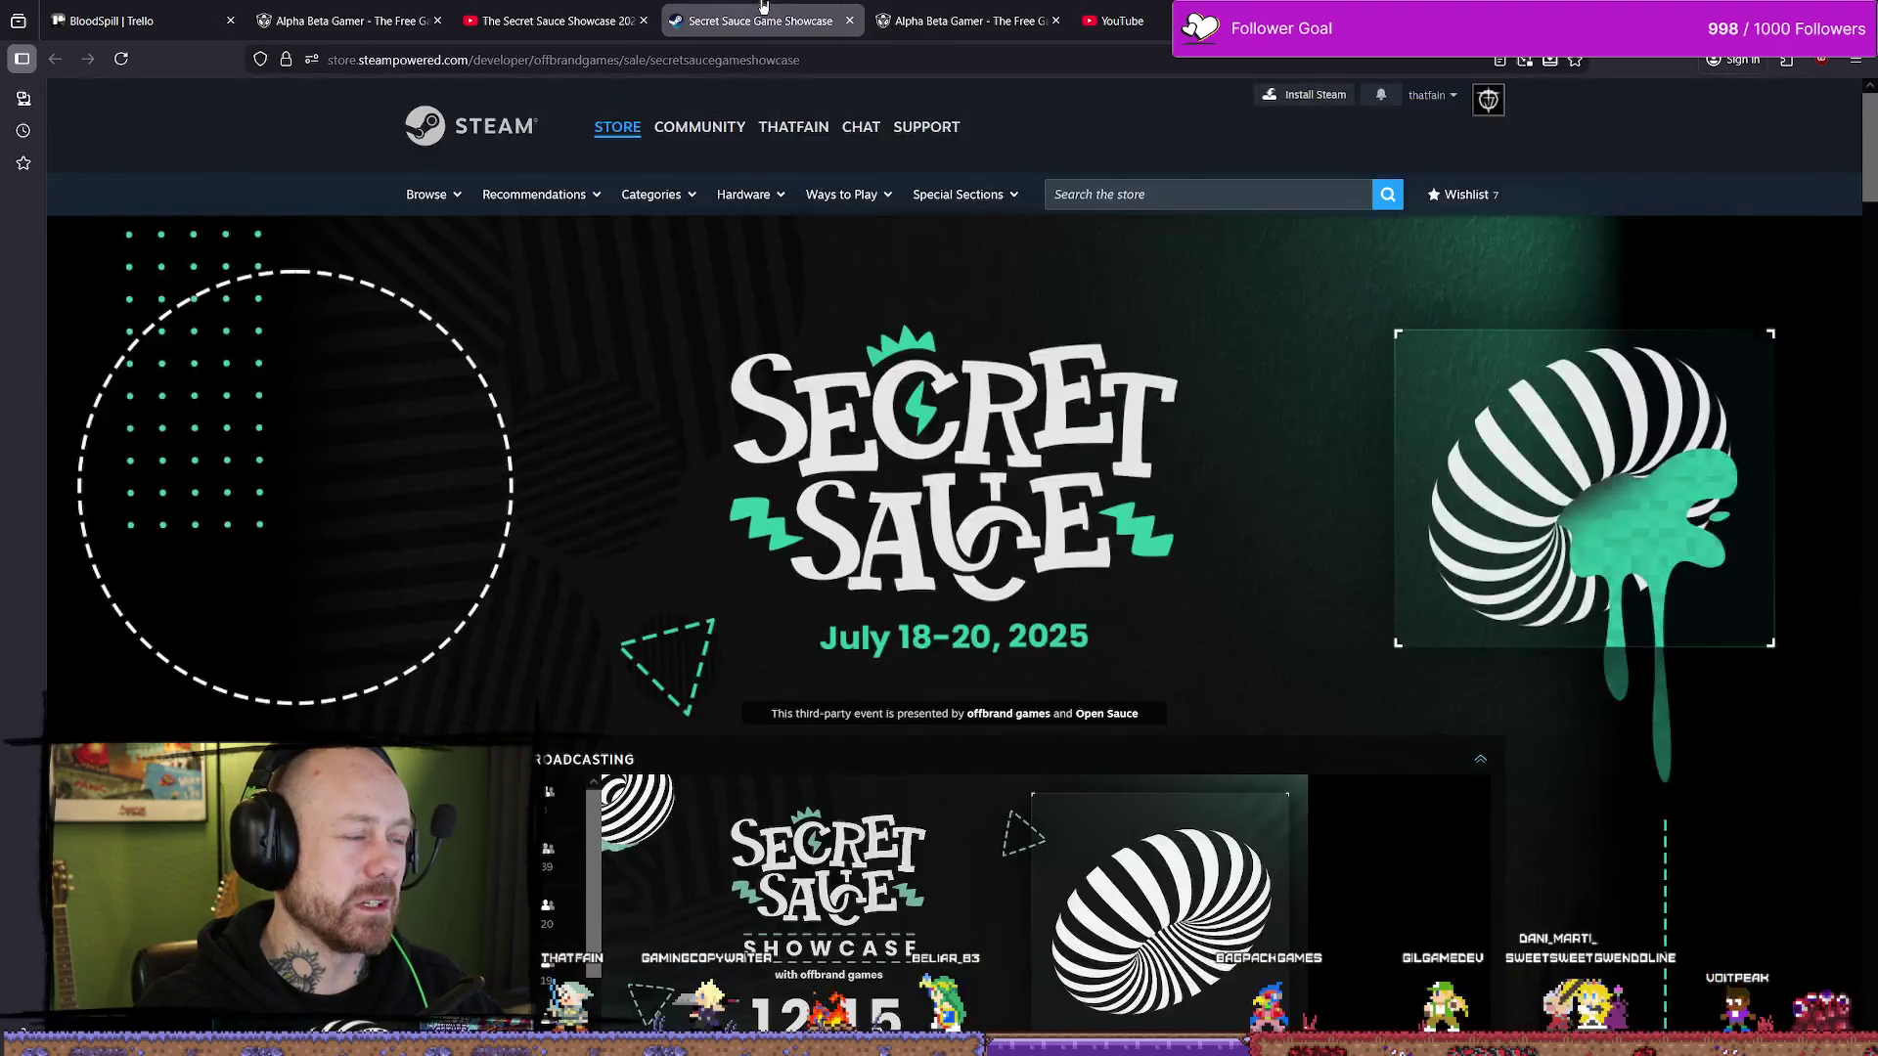
- Return to the Secret Sauce application form tab showing its FAQ
{"action": "left_click", "coordinate": [1213, 20]}
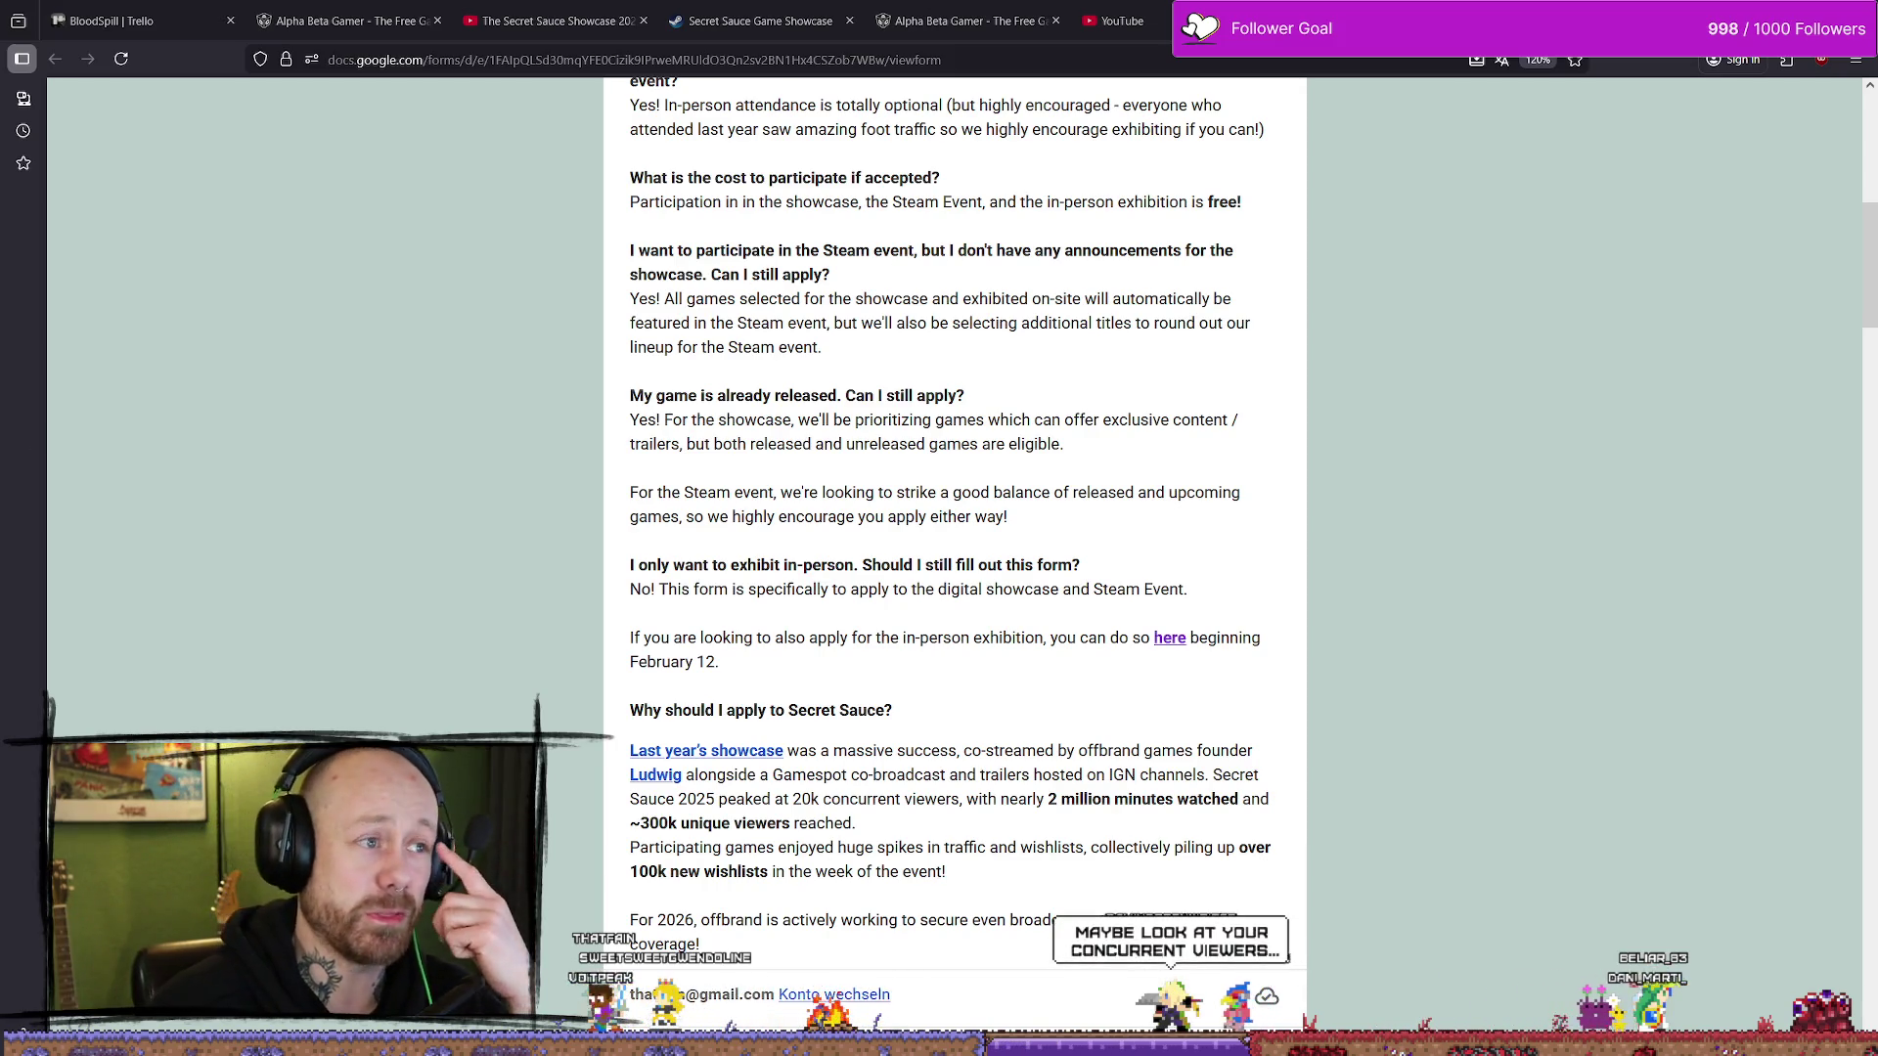
- Cycle through the open tabs and close the YouTube homepage tab
{"action": "left_click", "coordinate": [784, 7]}
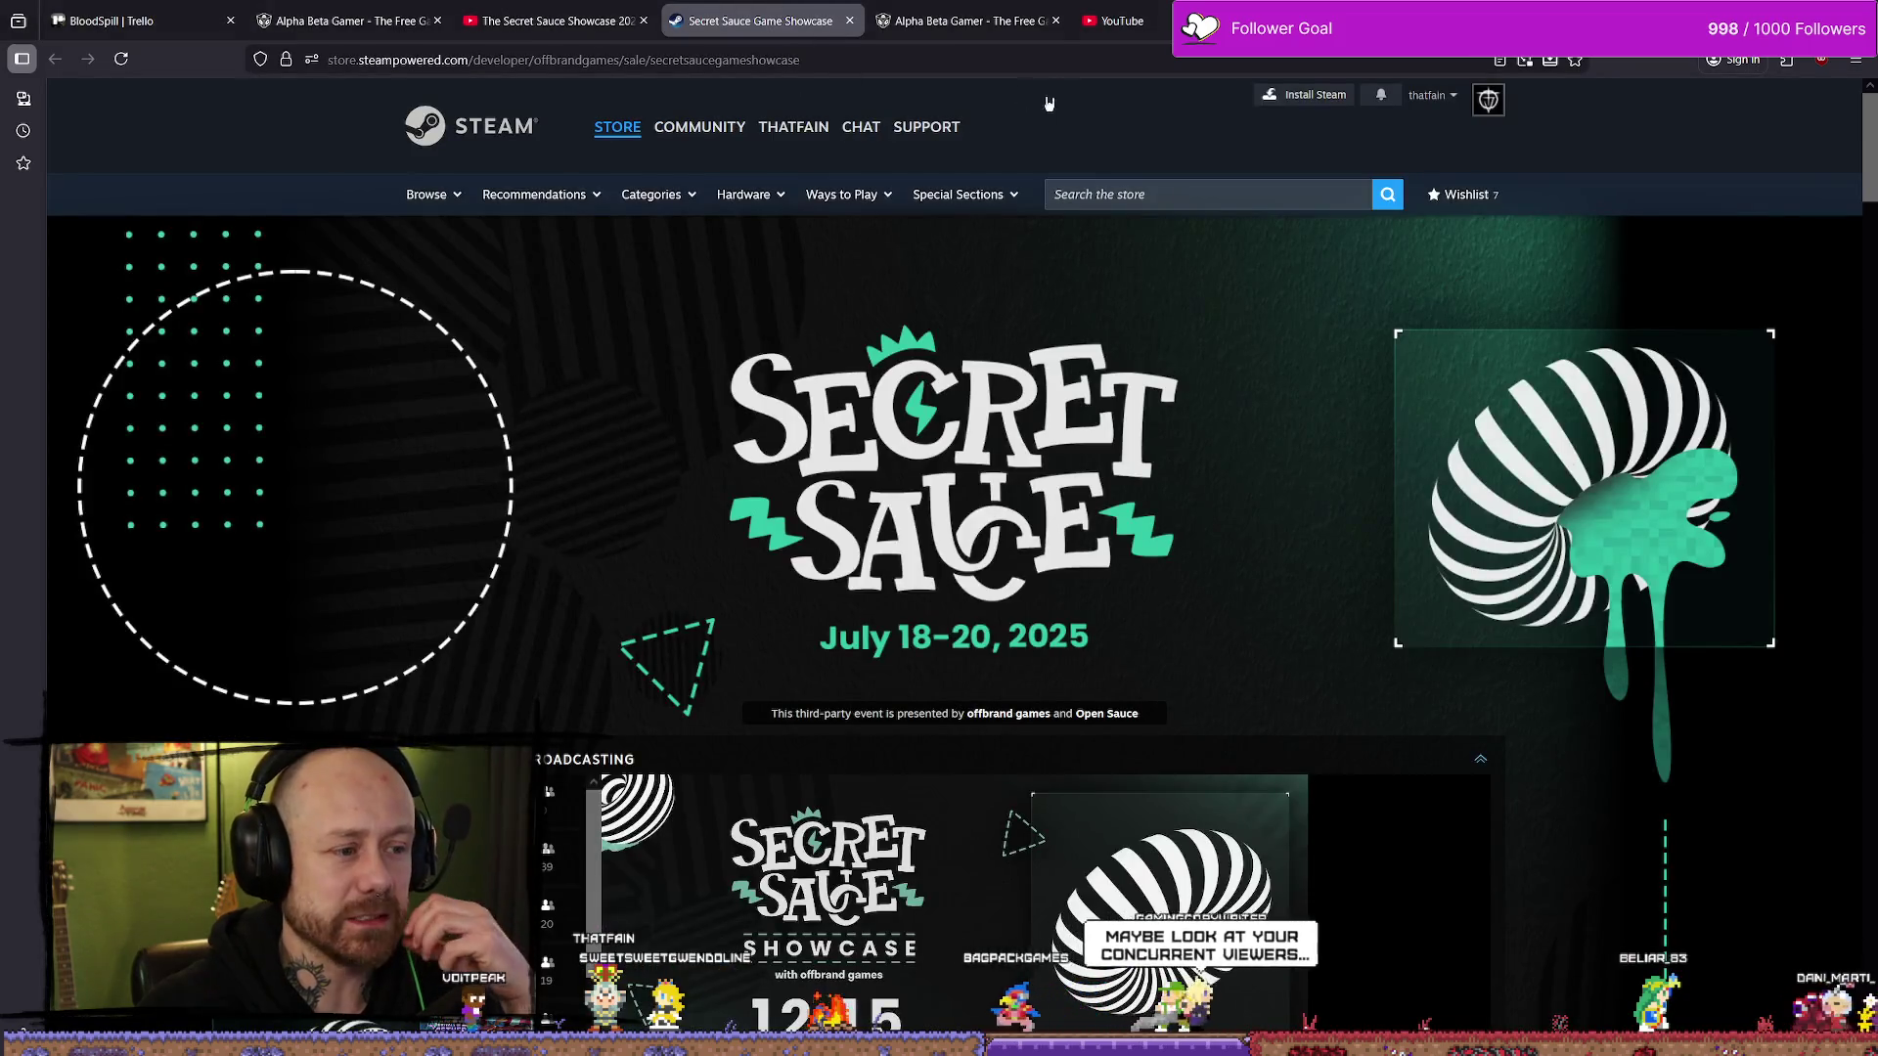
{"action": "left_click", "coordinate": [968, 19]}
{"action": "left_click", "coordinate": [1330, 19]}
{"action": "left_click", "coordinate": [1099, 10]}
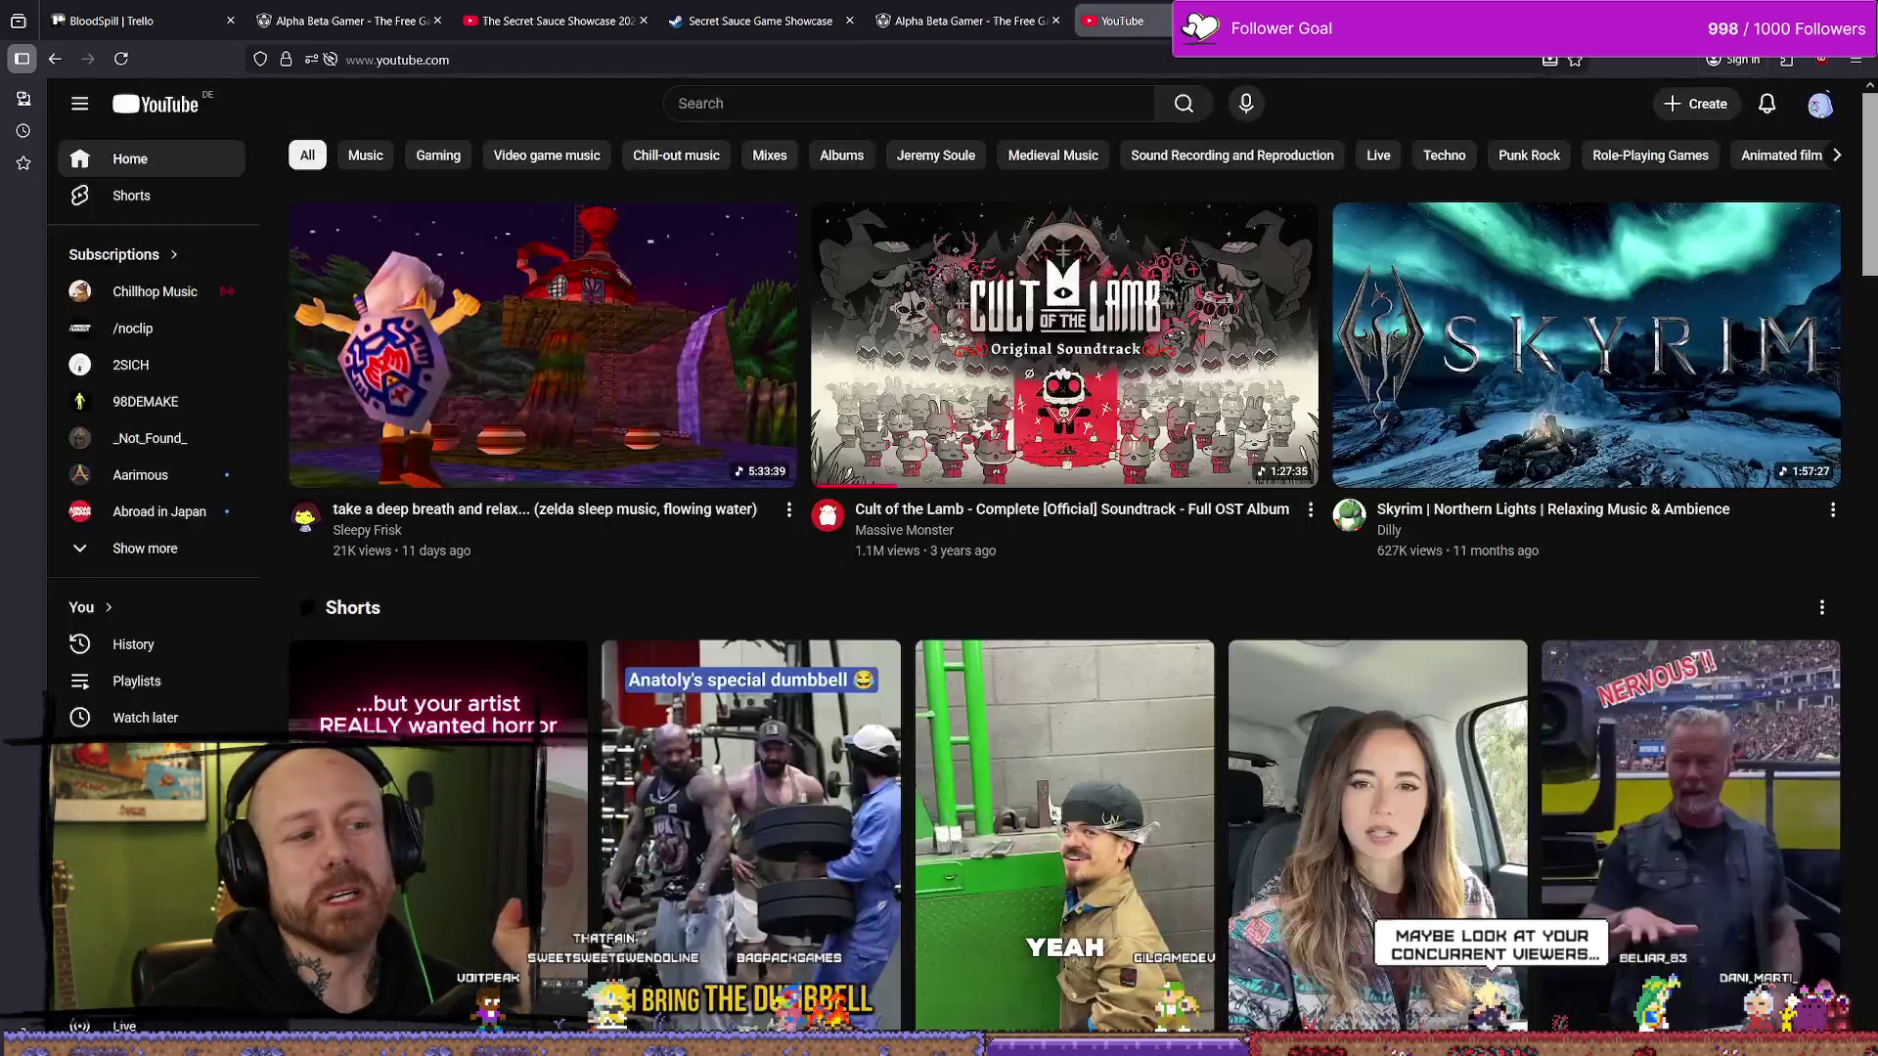
{"action": "middle_click", "coordinate": [1168, 20]}
- Go back to the Secret Sauce Game Showcase page and scroll to its broadcast player
{"action": "left_click", "coordinate": [968, 20]}
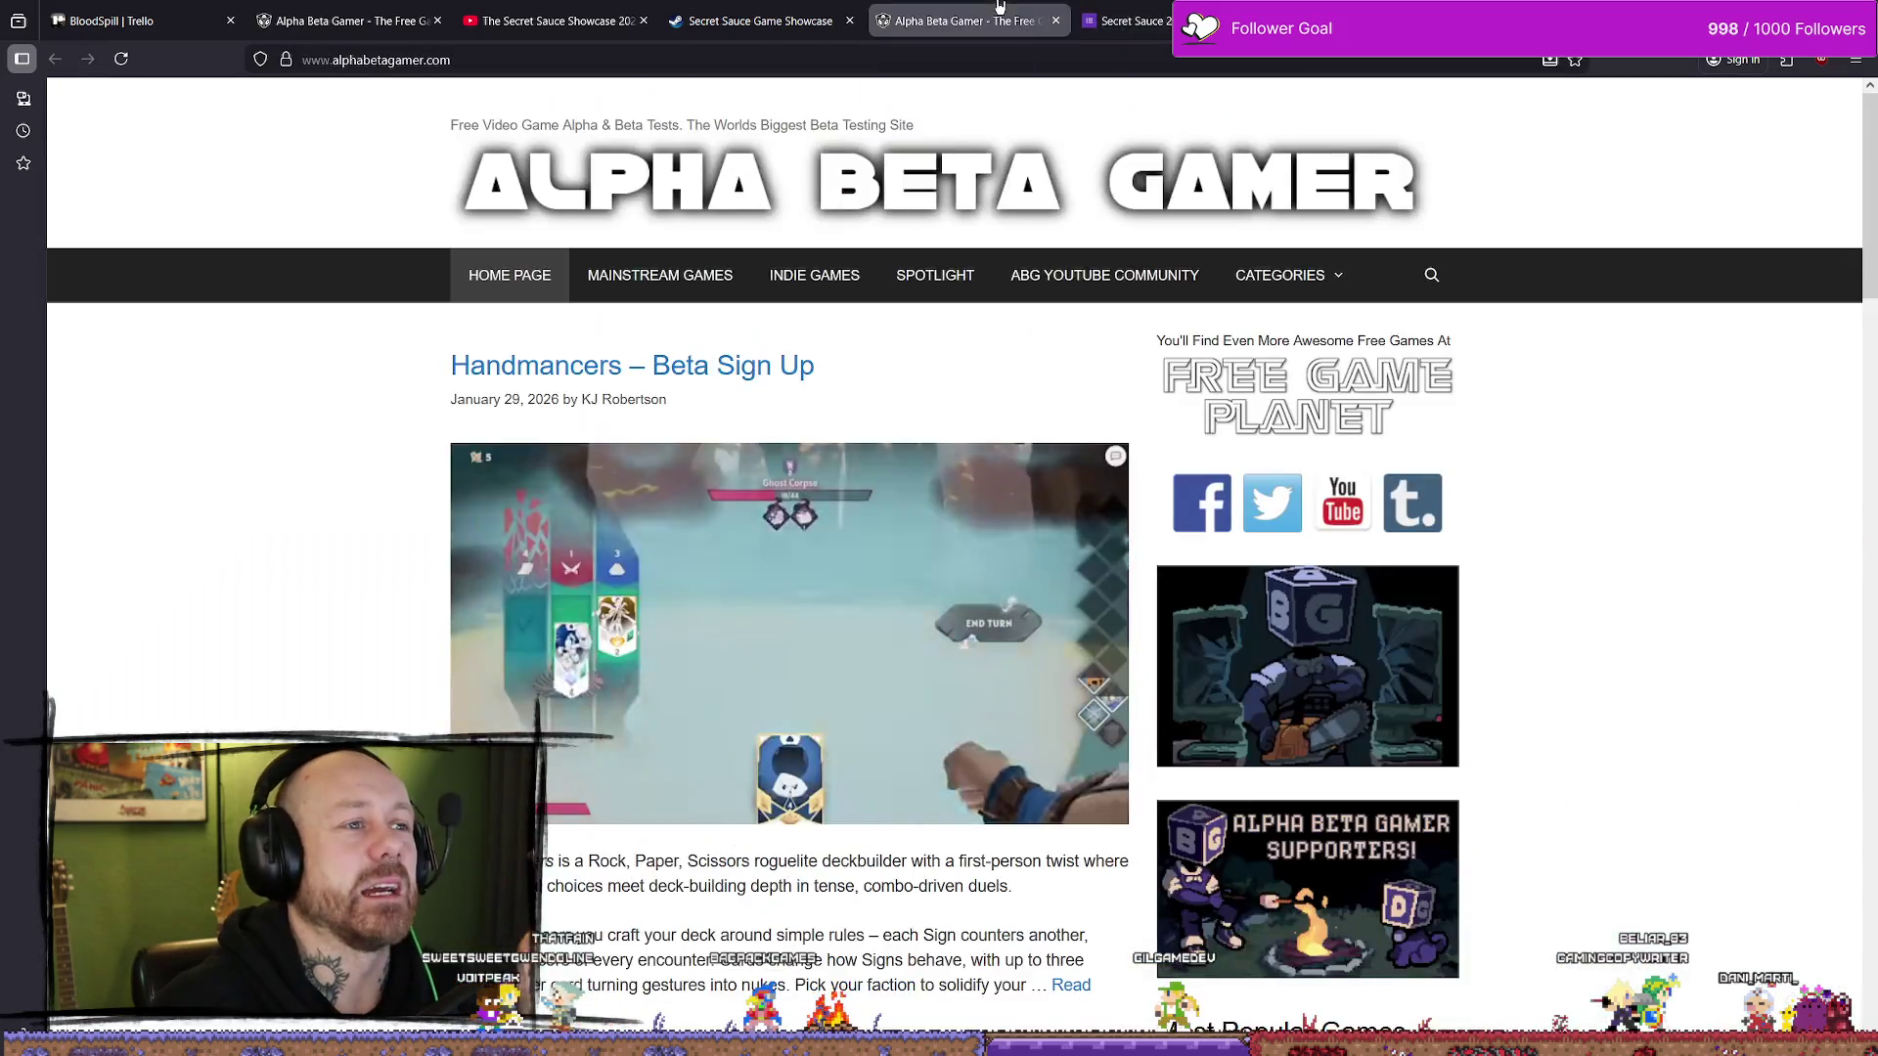
{"action": "left_click", "coordinate": [779, 29]}
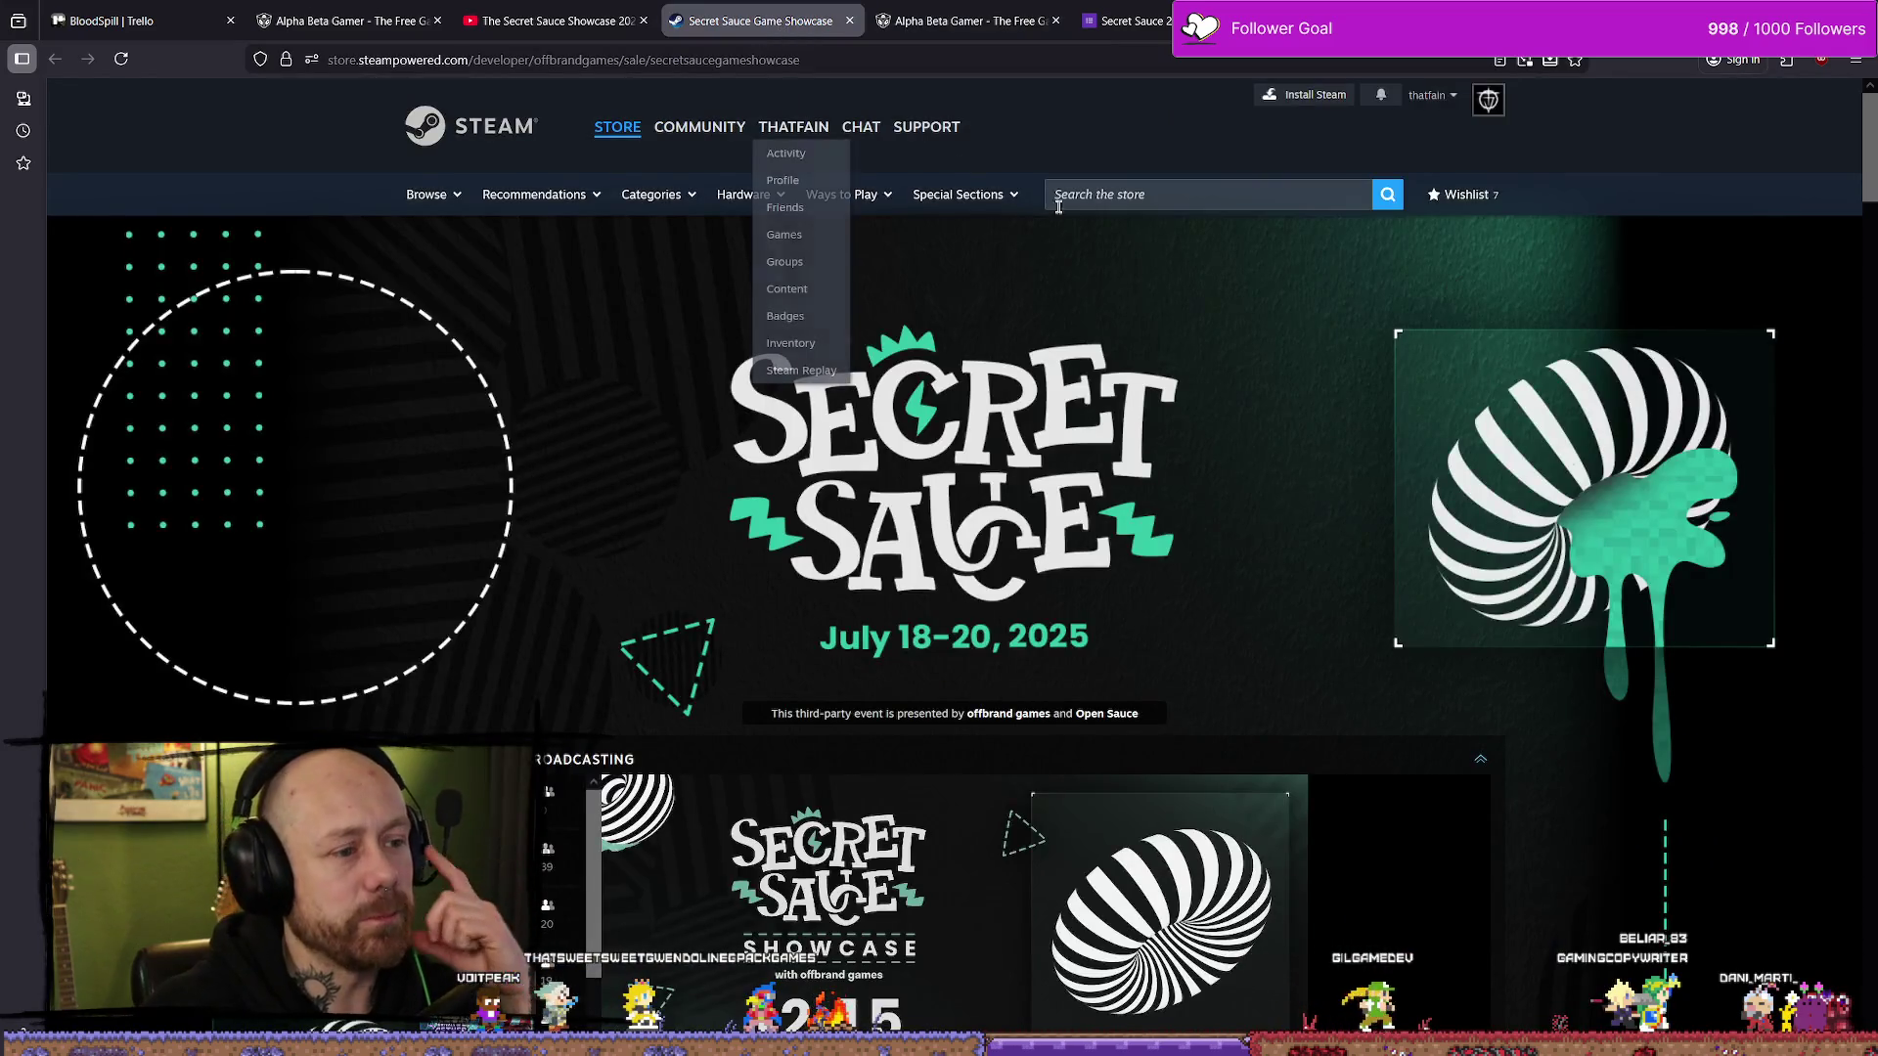
{"action": "scroll", "coordinate": [1167, 212], "scroll_direction": "down", "scroll_amount": 5}
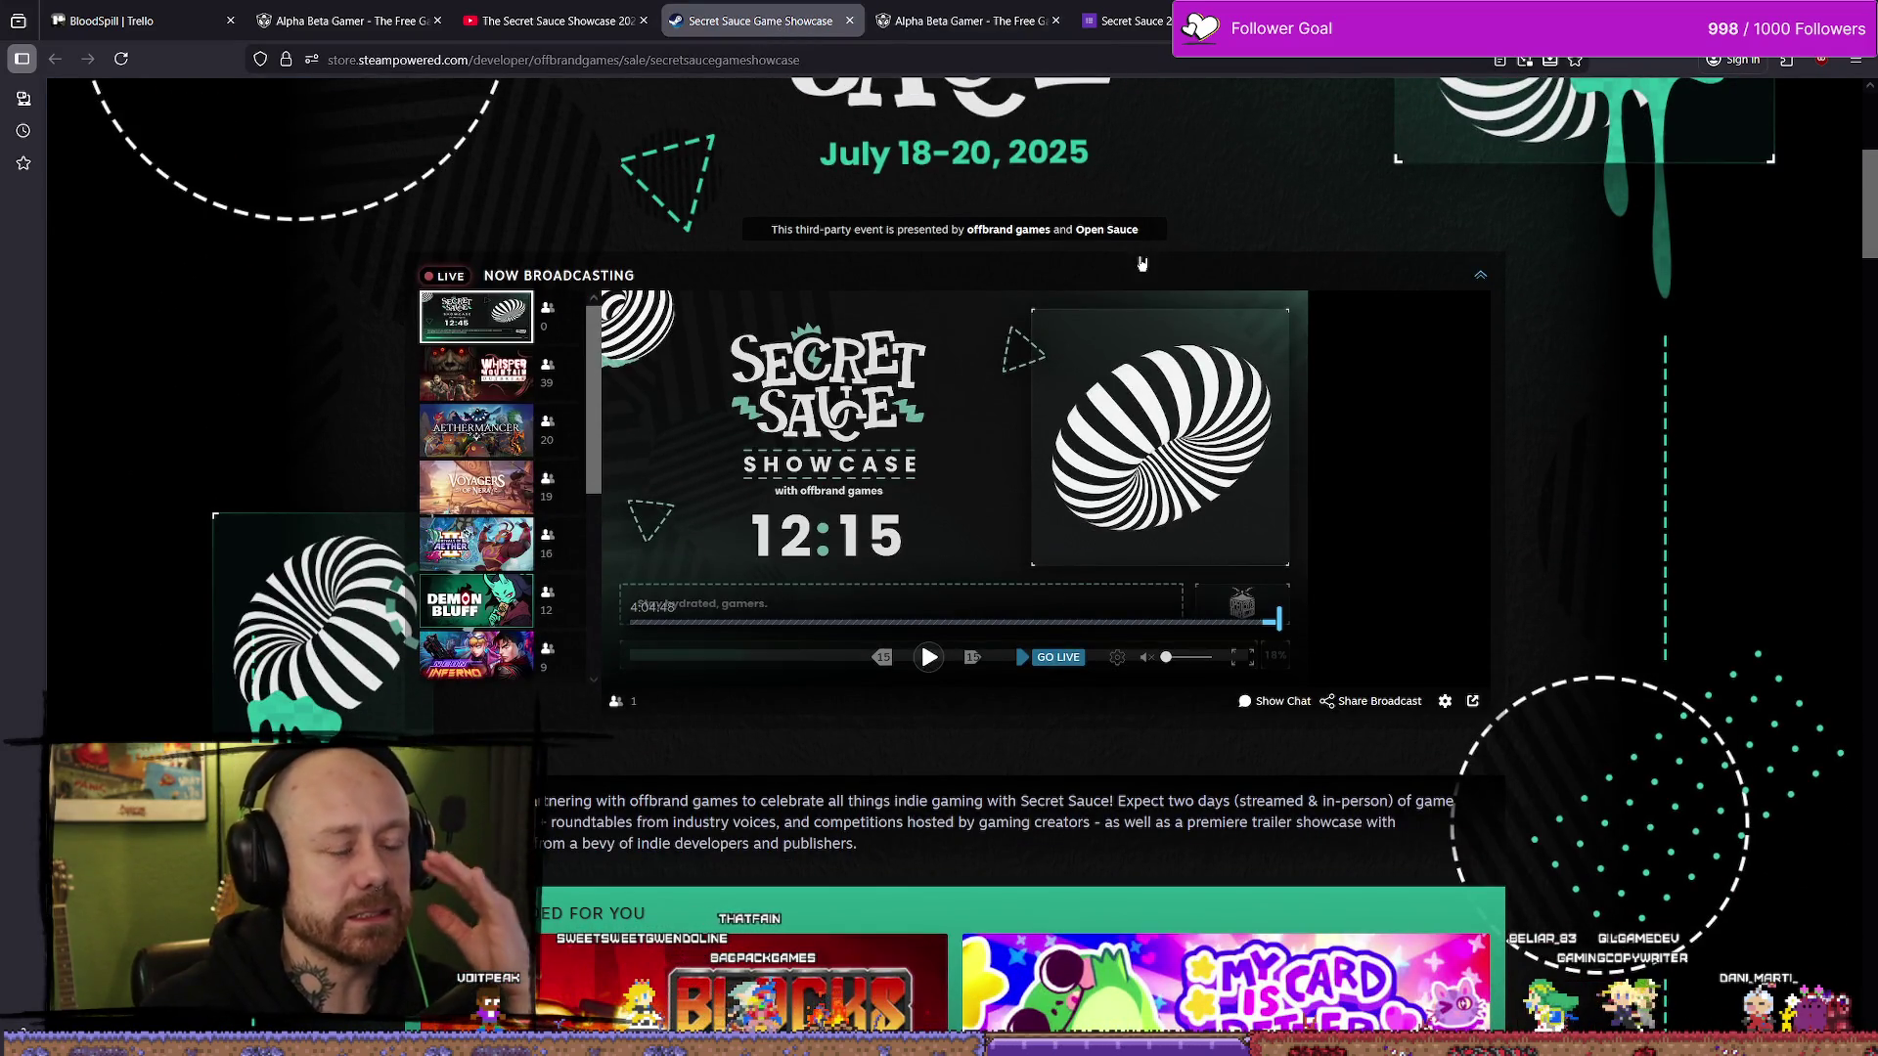
{"action": "scroll", "coordinate": [1416, 380], "scroll_direction": "down", "scroll_amount": 6}
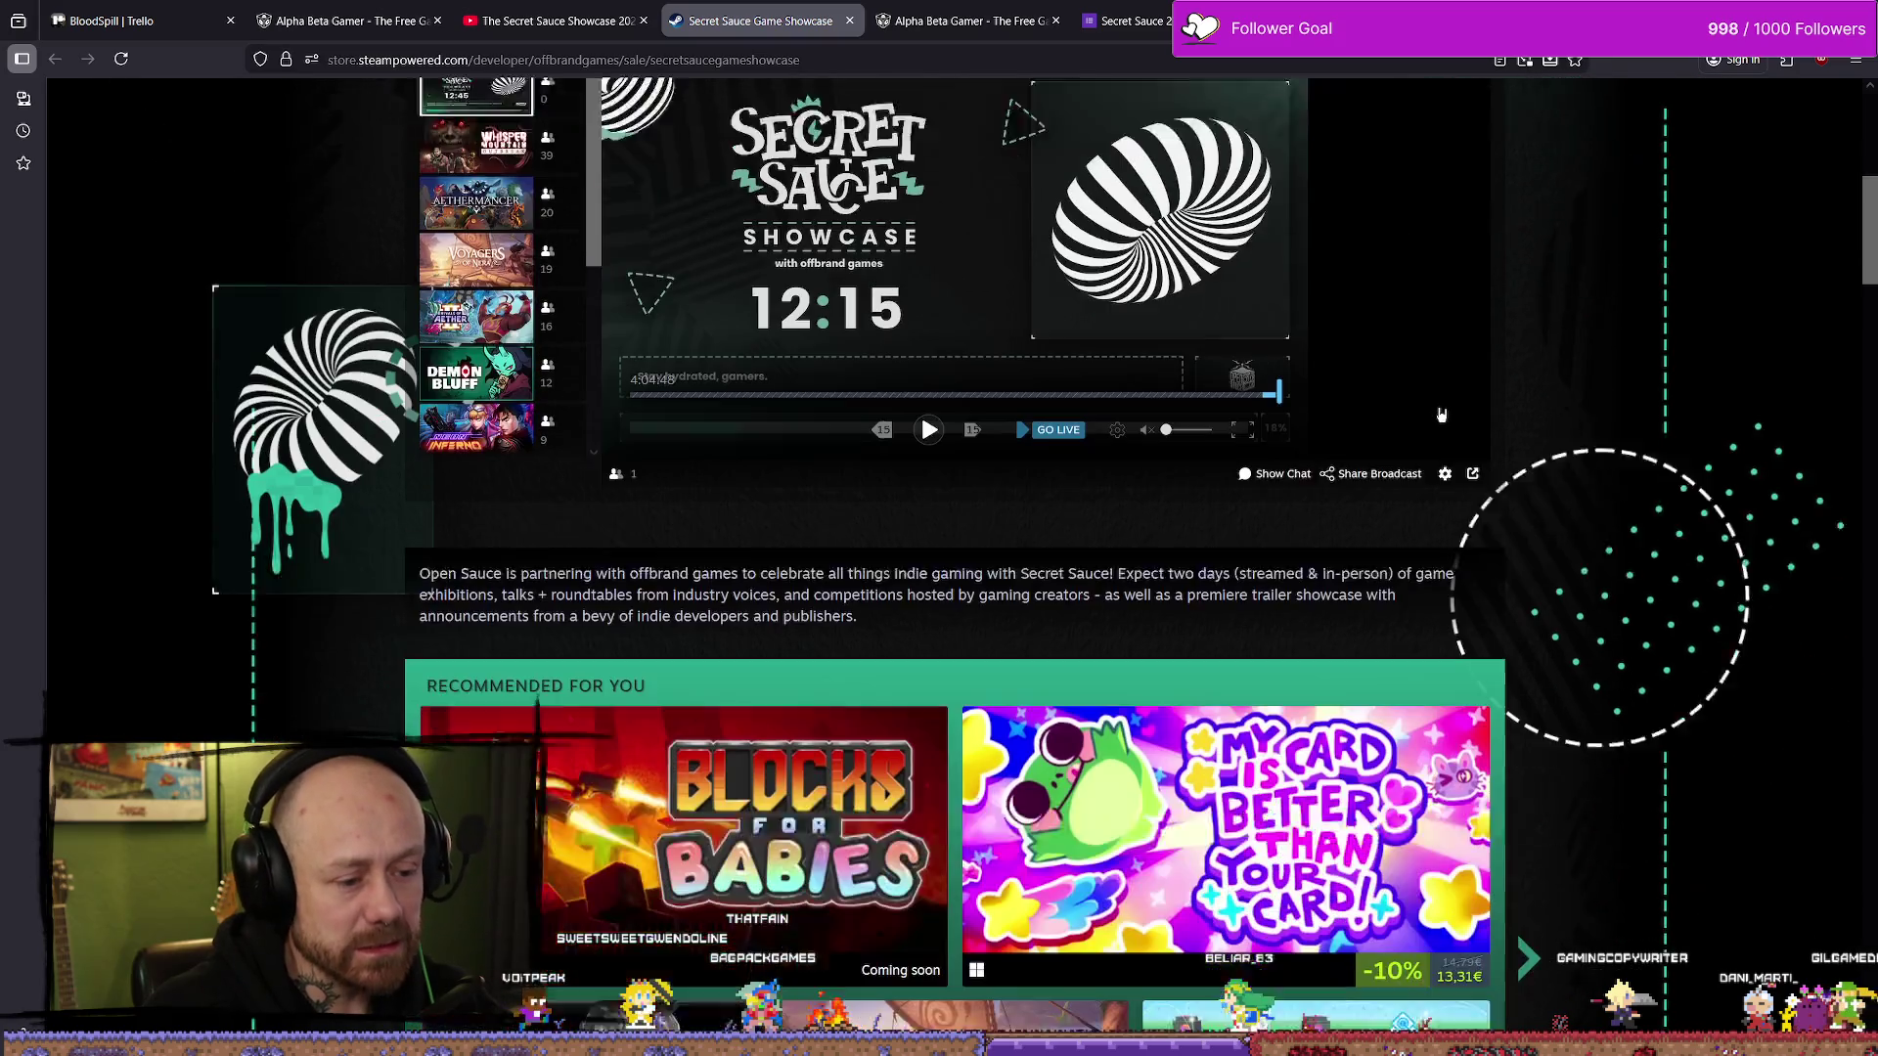
{"action": "scroll", "coordinate": [1607, 529], "scroll_direction": "up", "scroll_amount": 4}
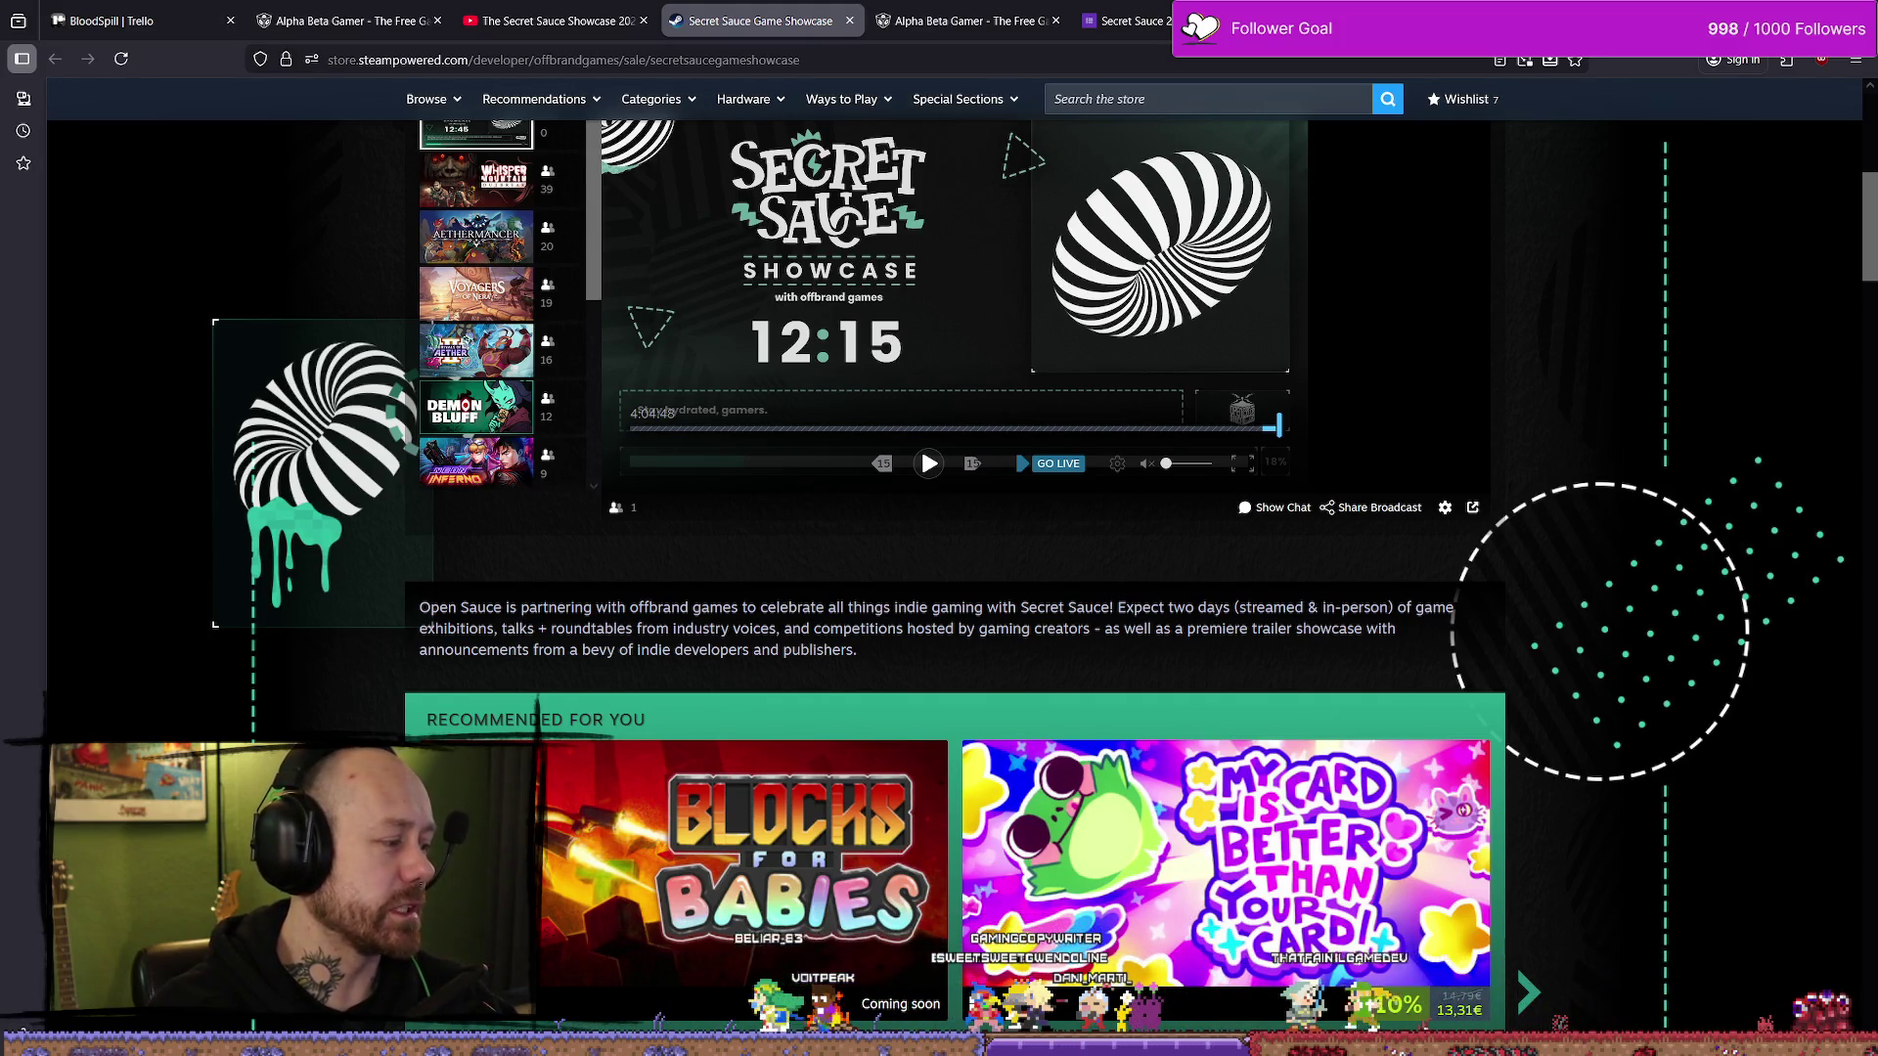
{"action": "mouse_move", "coordinate": [1158, 46]}
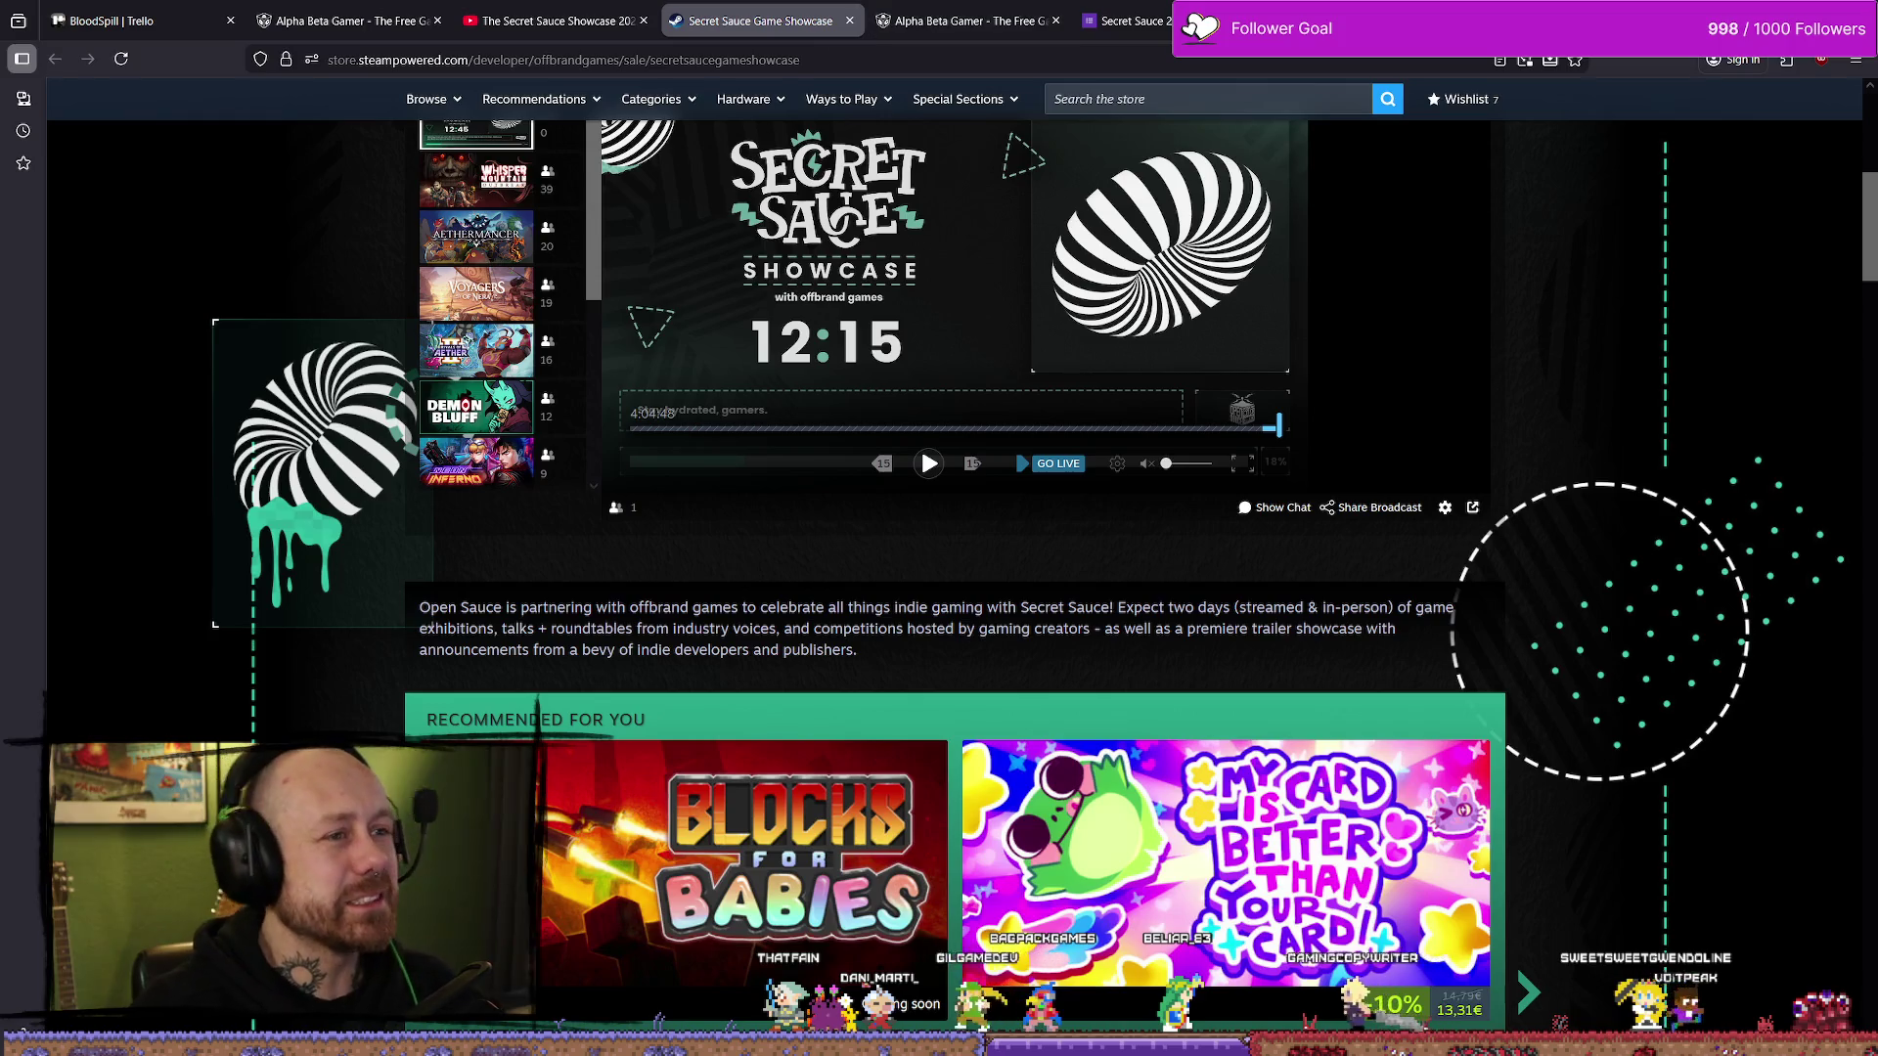
- Switch from the browser to Sourcetree's Bloodspill commit history
{"action": "key", "text": "alt+Tab"}
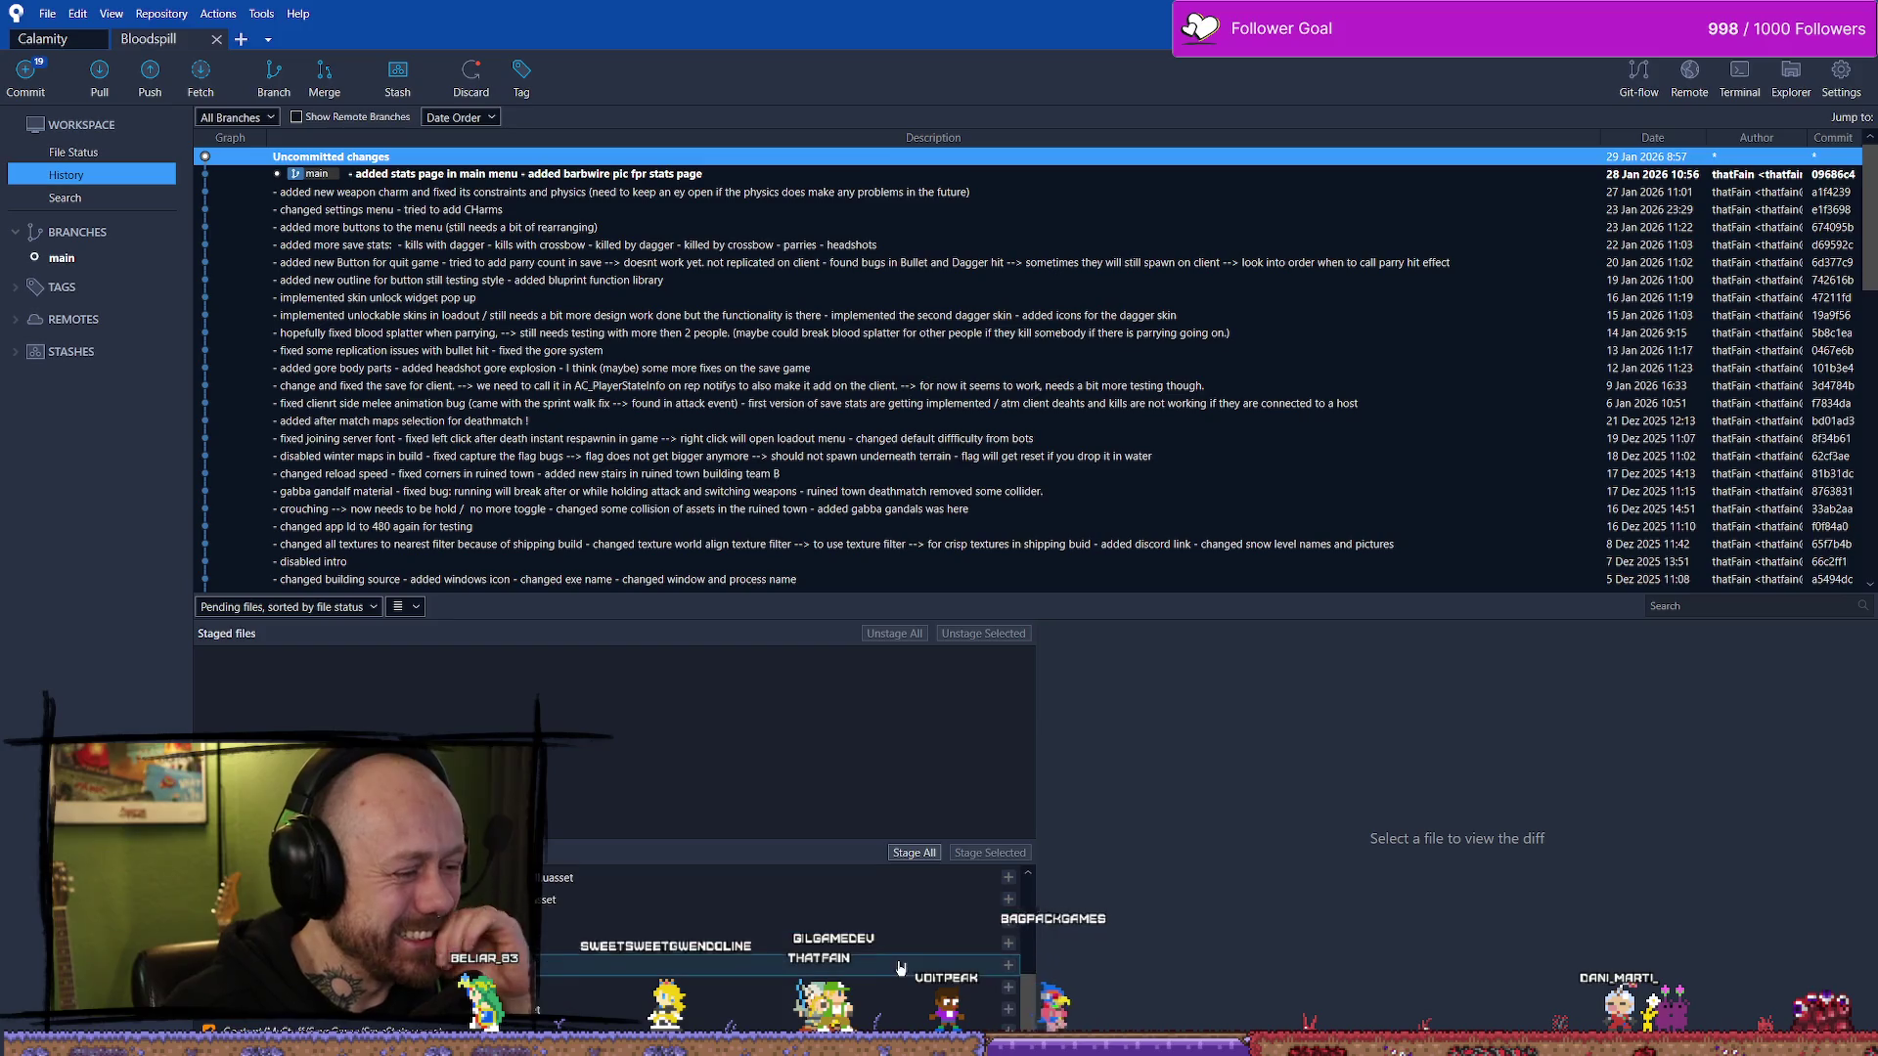
- Stage all pending Blueprint, map and UI .uasset changes and open the commit view
{"action": "left_click", "coordinate": [913, 853]}
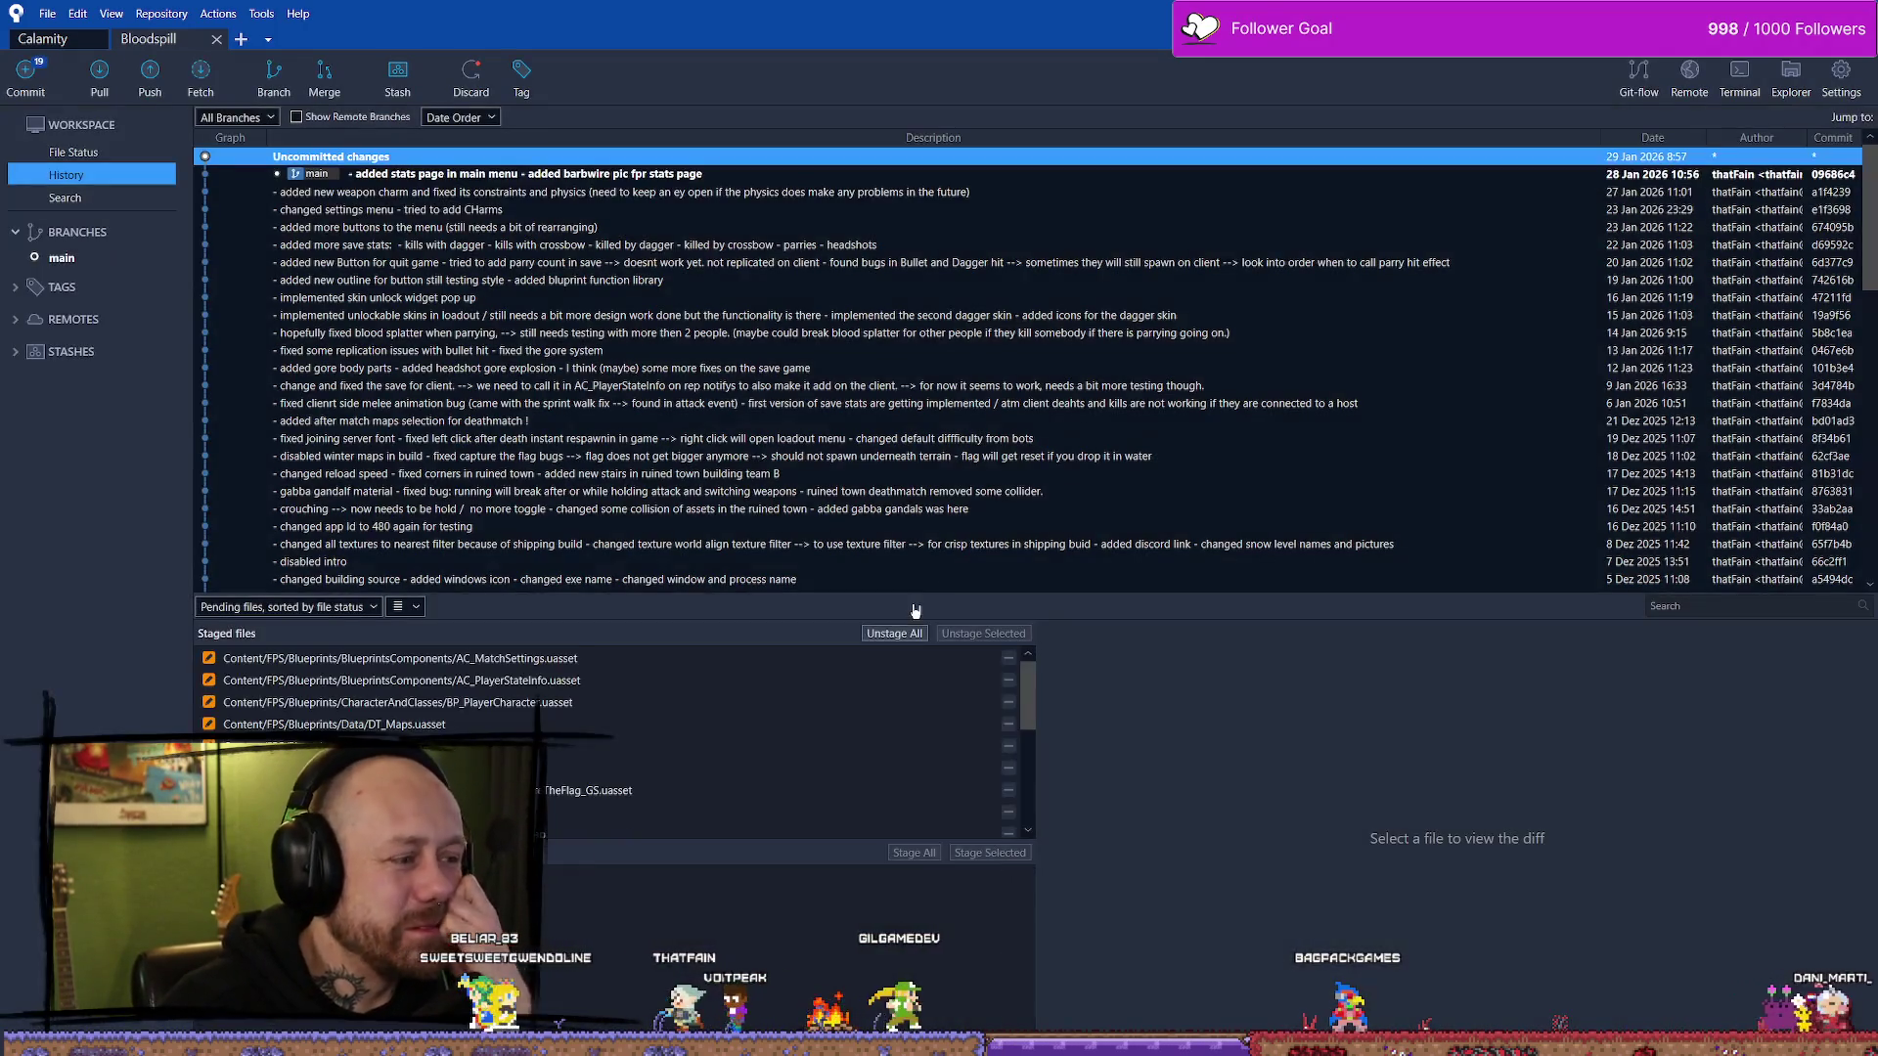
{"action": "left_click", "coordinate": [45, 71]}
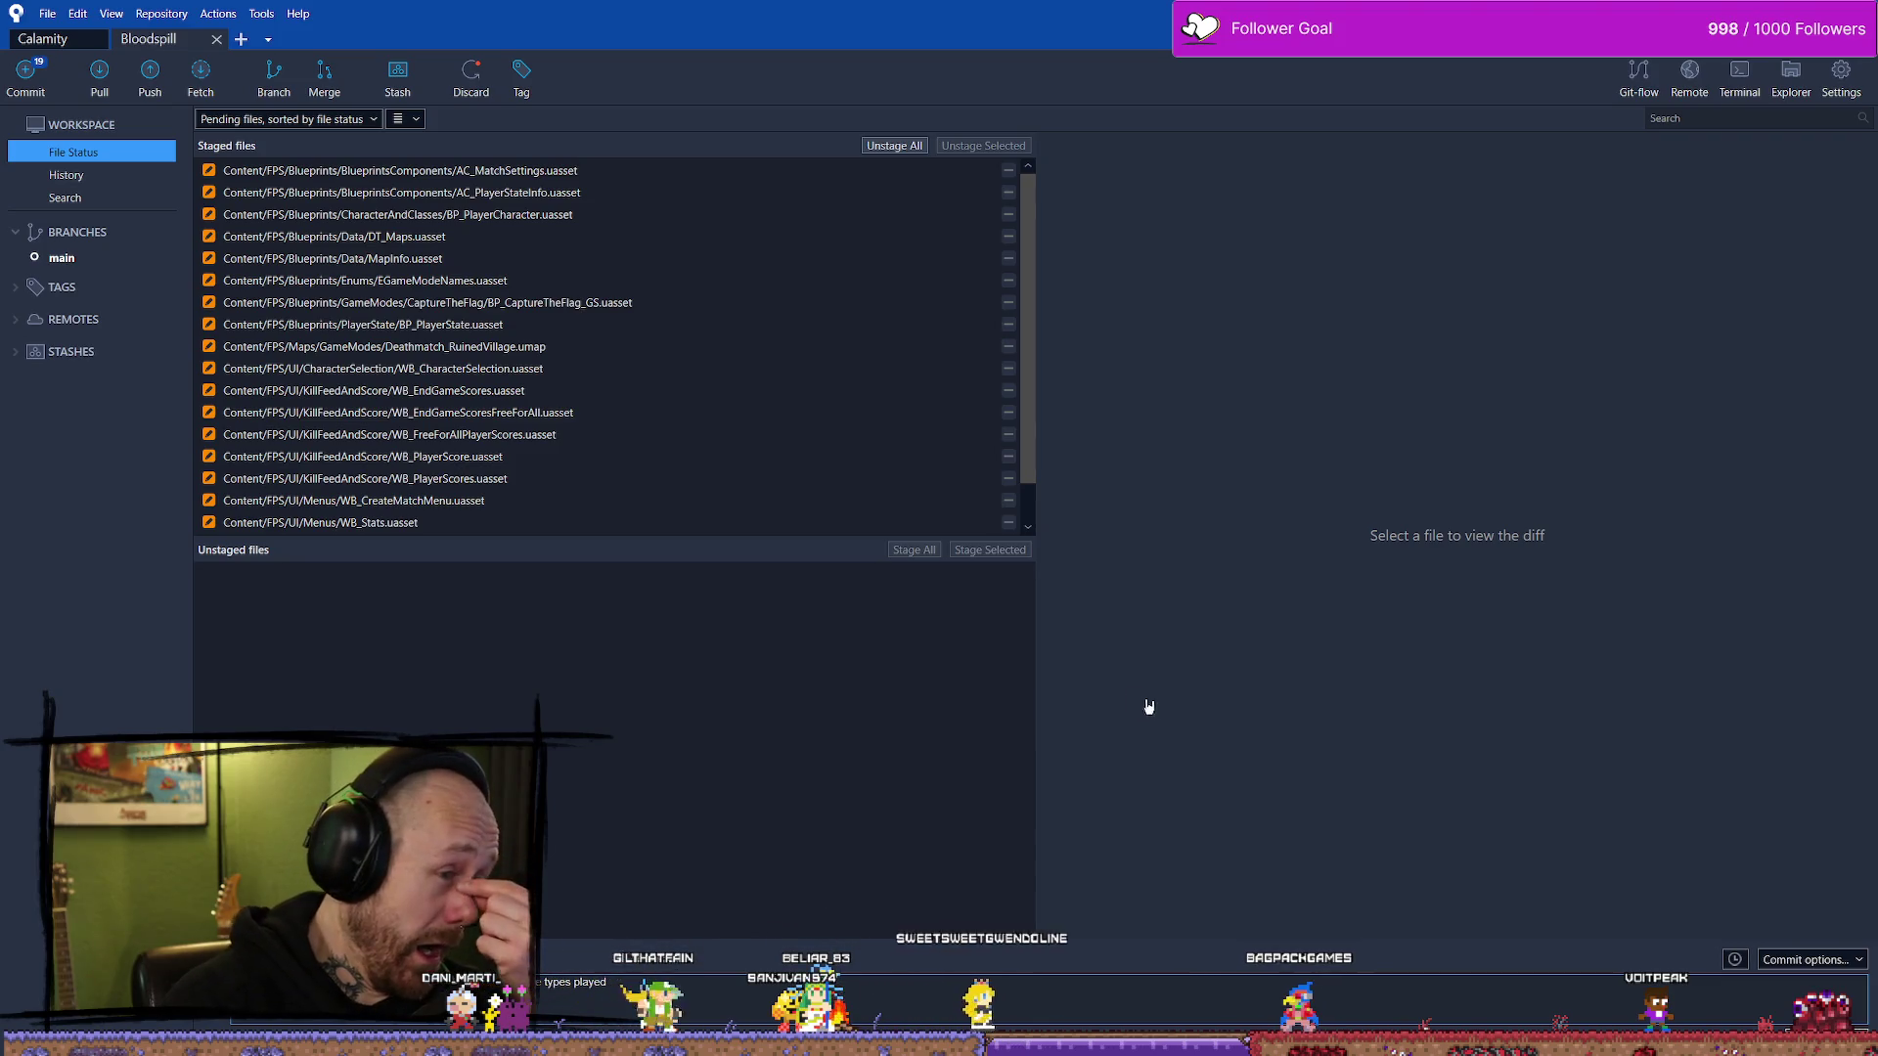
- Review the staged files and commit them to main with the stats and map-type fix message
{"action": "scroll", "coordinate": [730, 407], "scroll_direction": "down", "scroll_amount": 1}
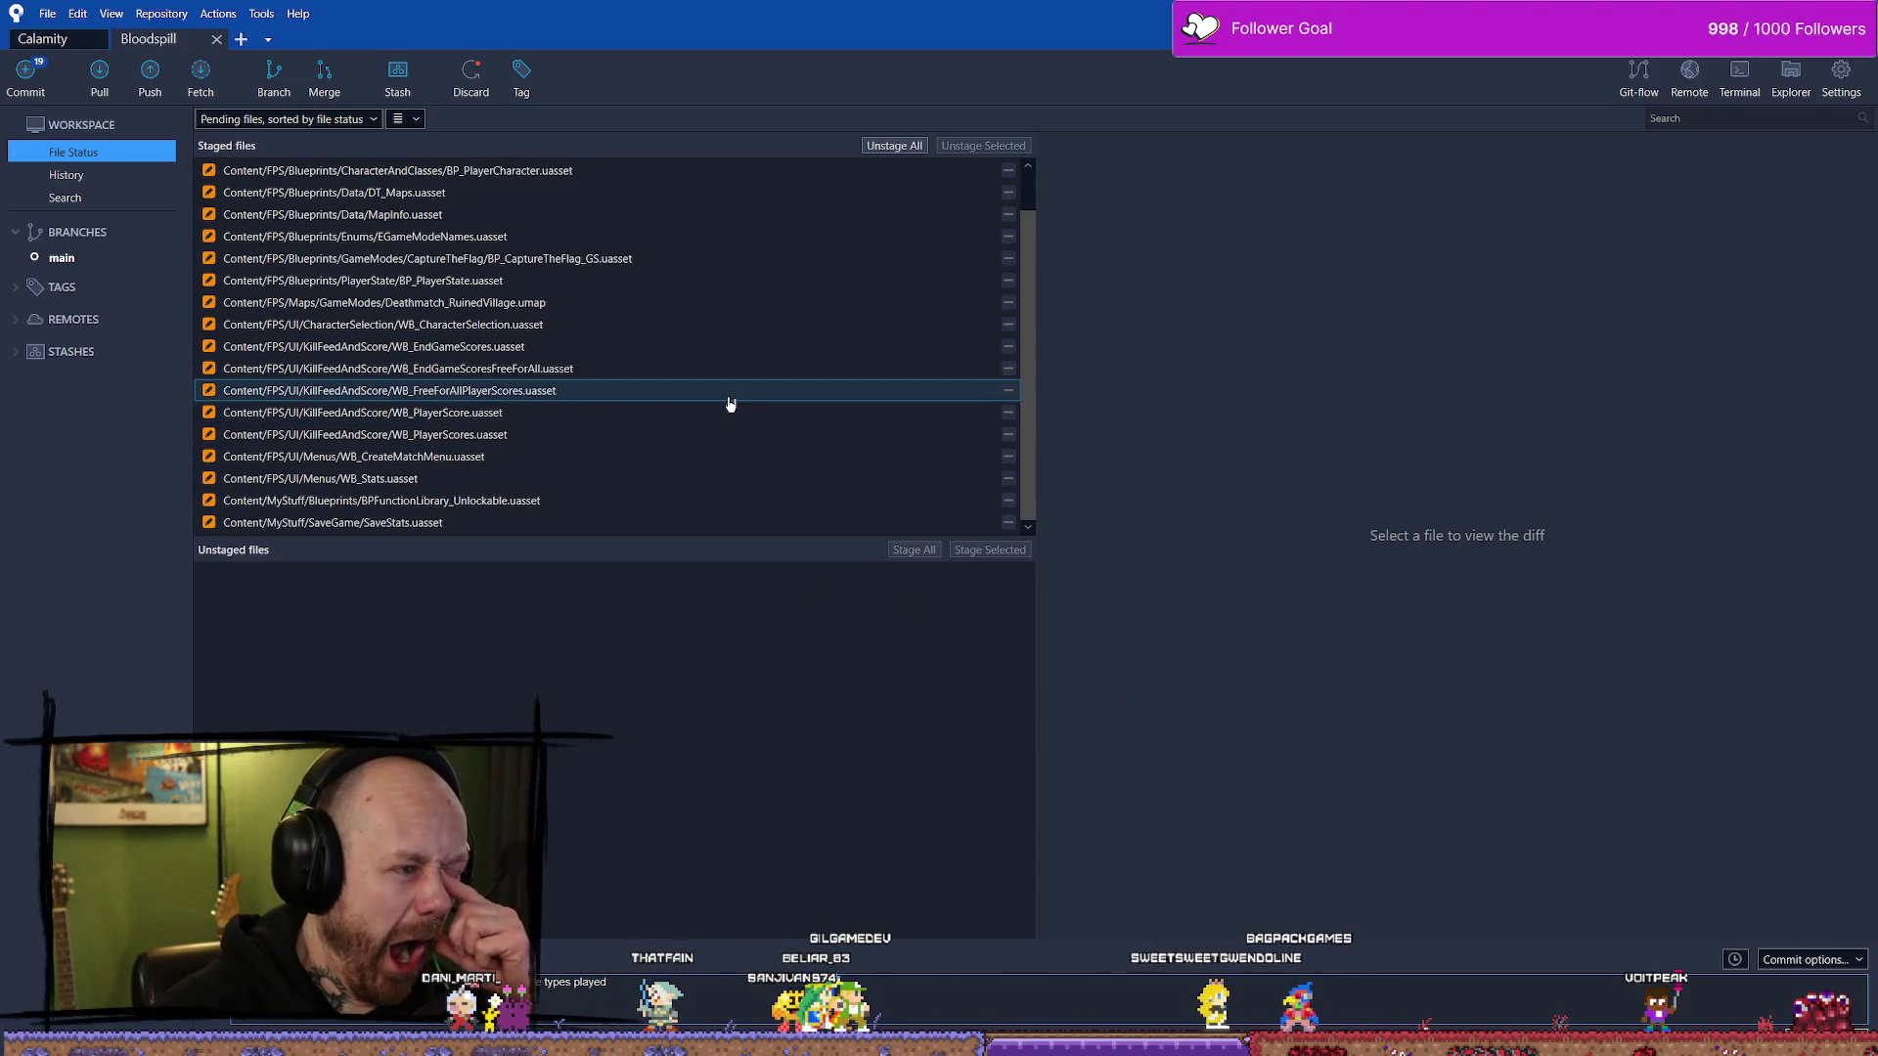
{"action": "scroll", "coordinate": [730, 404], "scroll_direction": "up", "scroll_amount": 1}
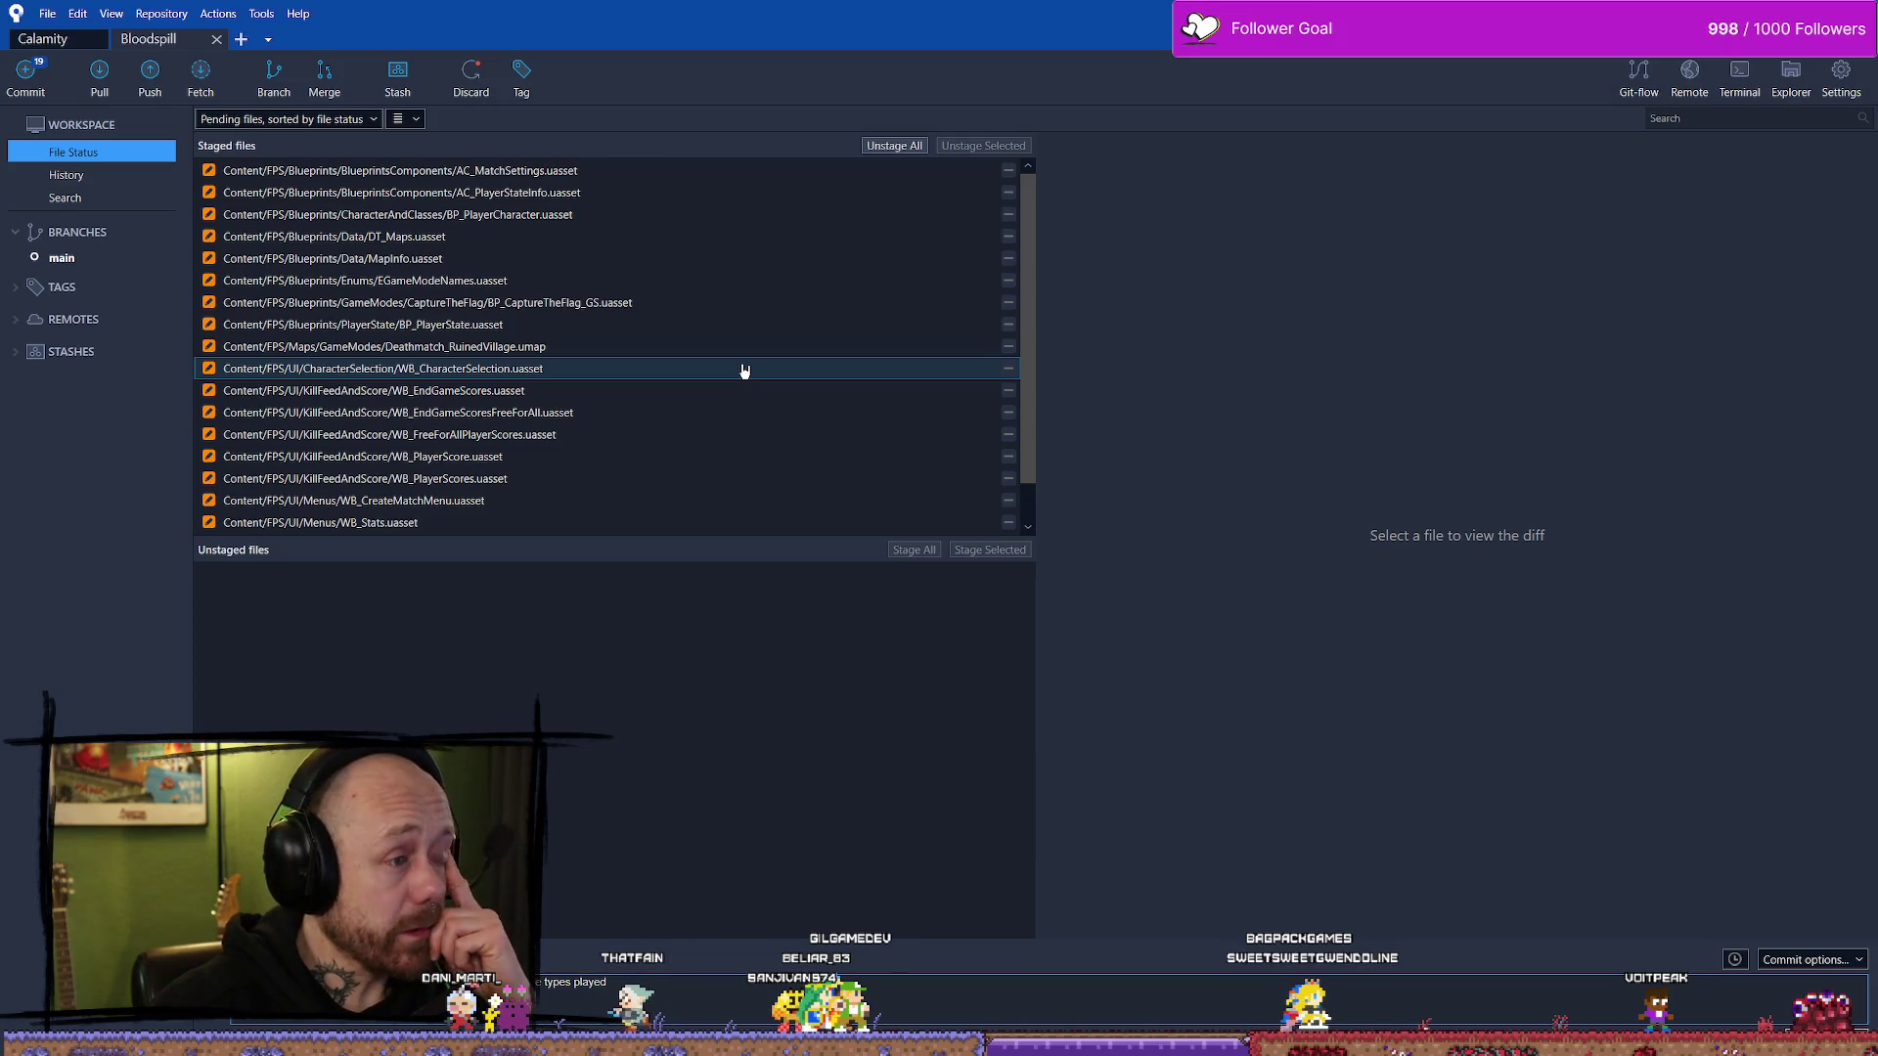
{"action": "scroll", "coordinate": [745, 371], "scroll_direction": "down", "scroll_amount": 1}
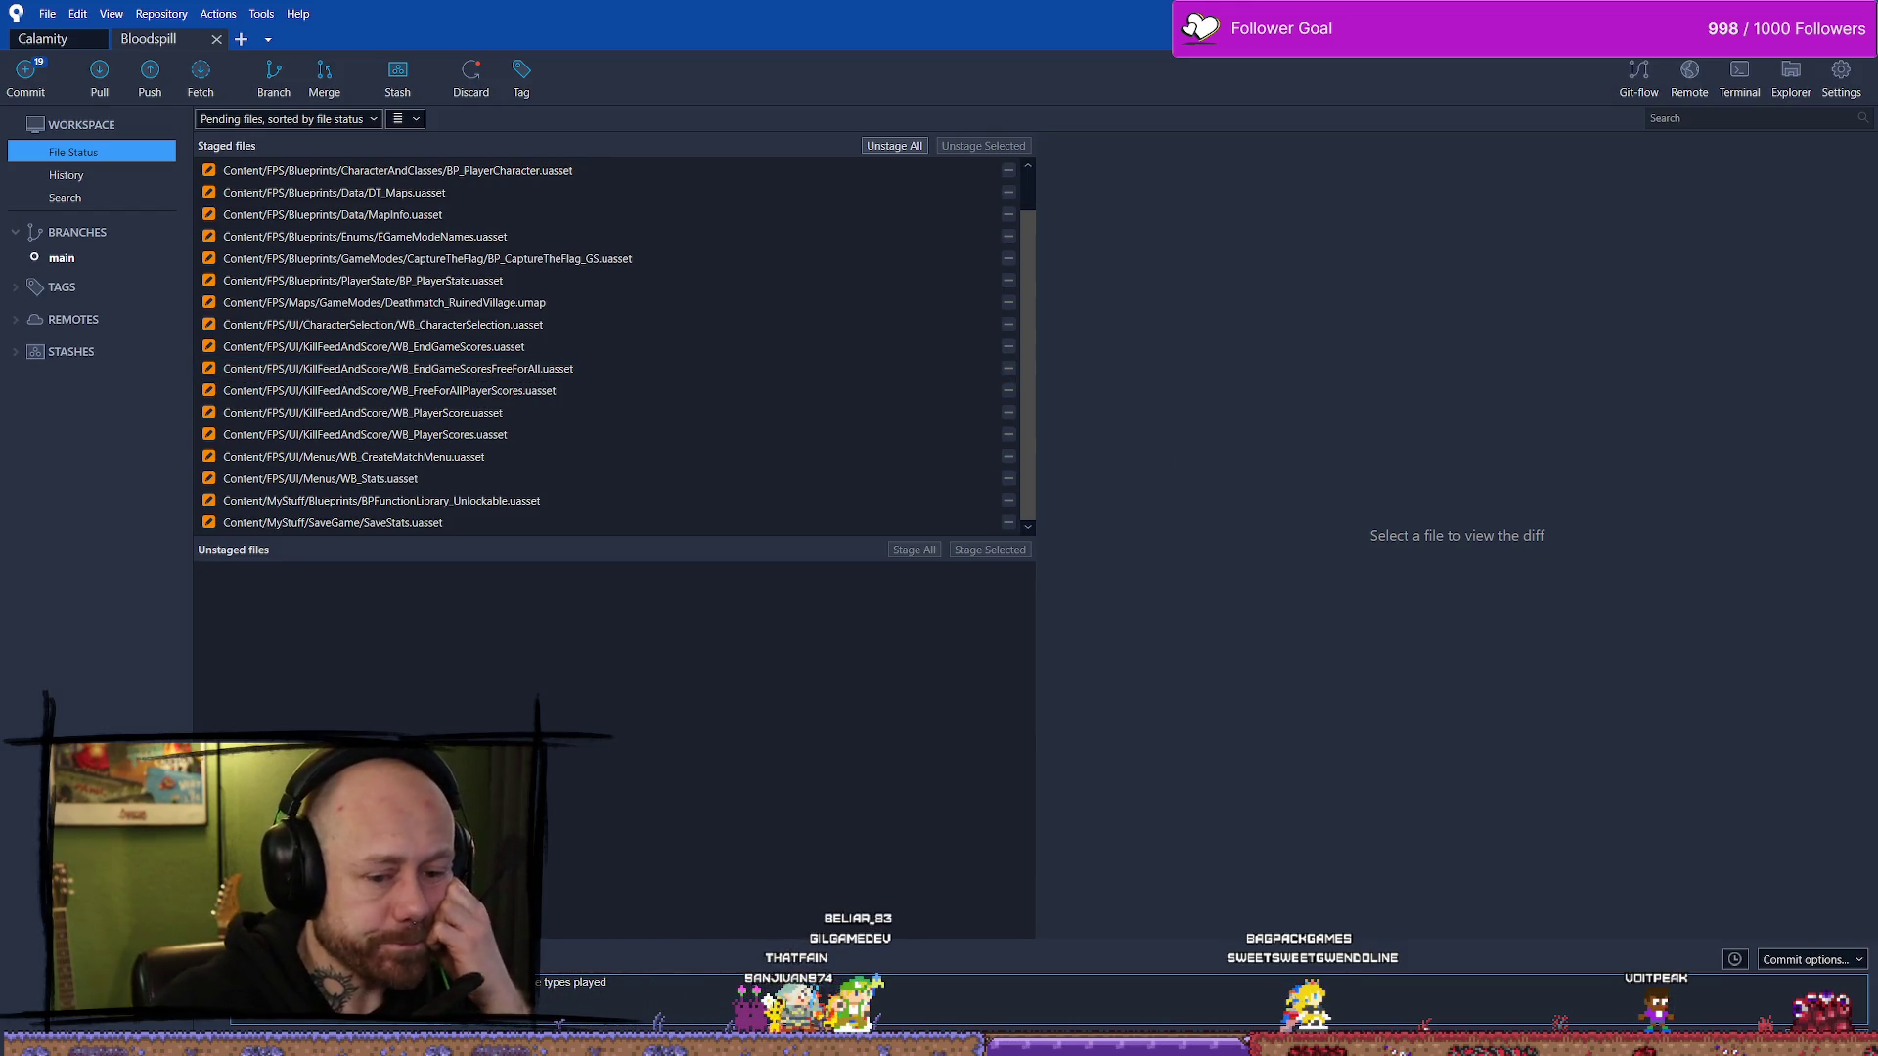
{"action": "left_click", "coordinate": [1831, 1005]}
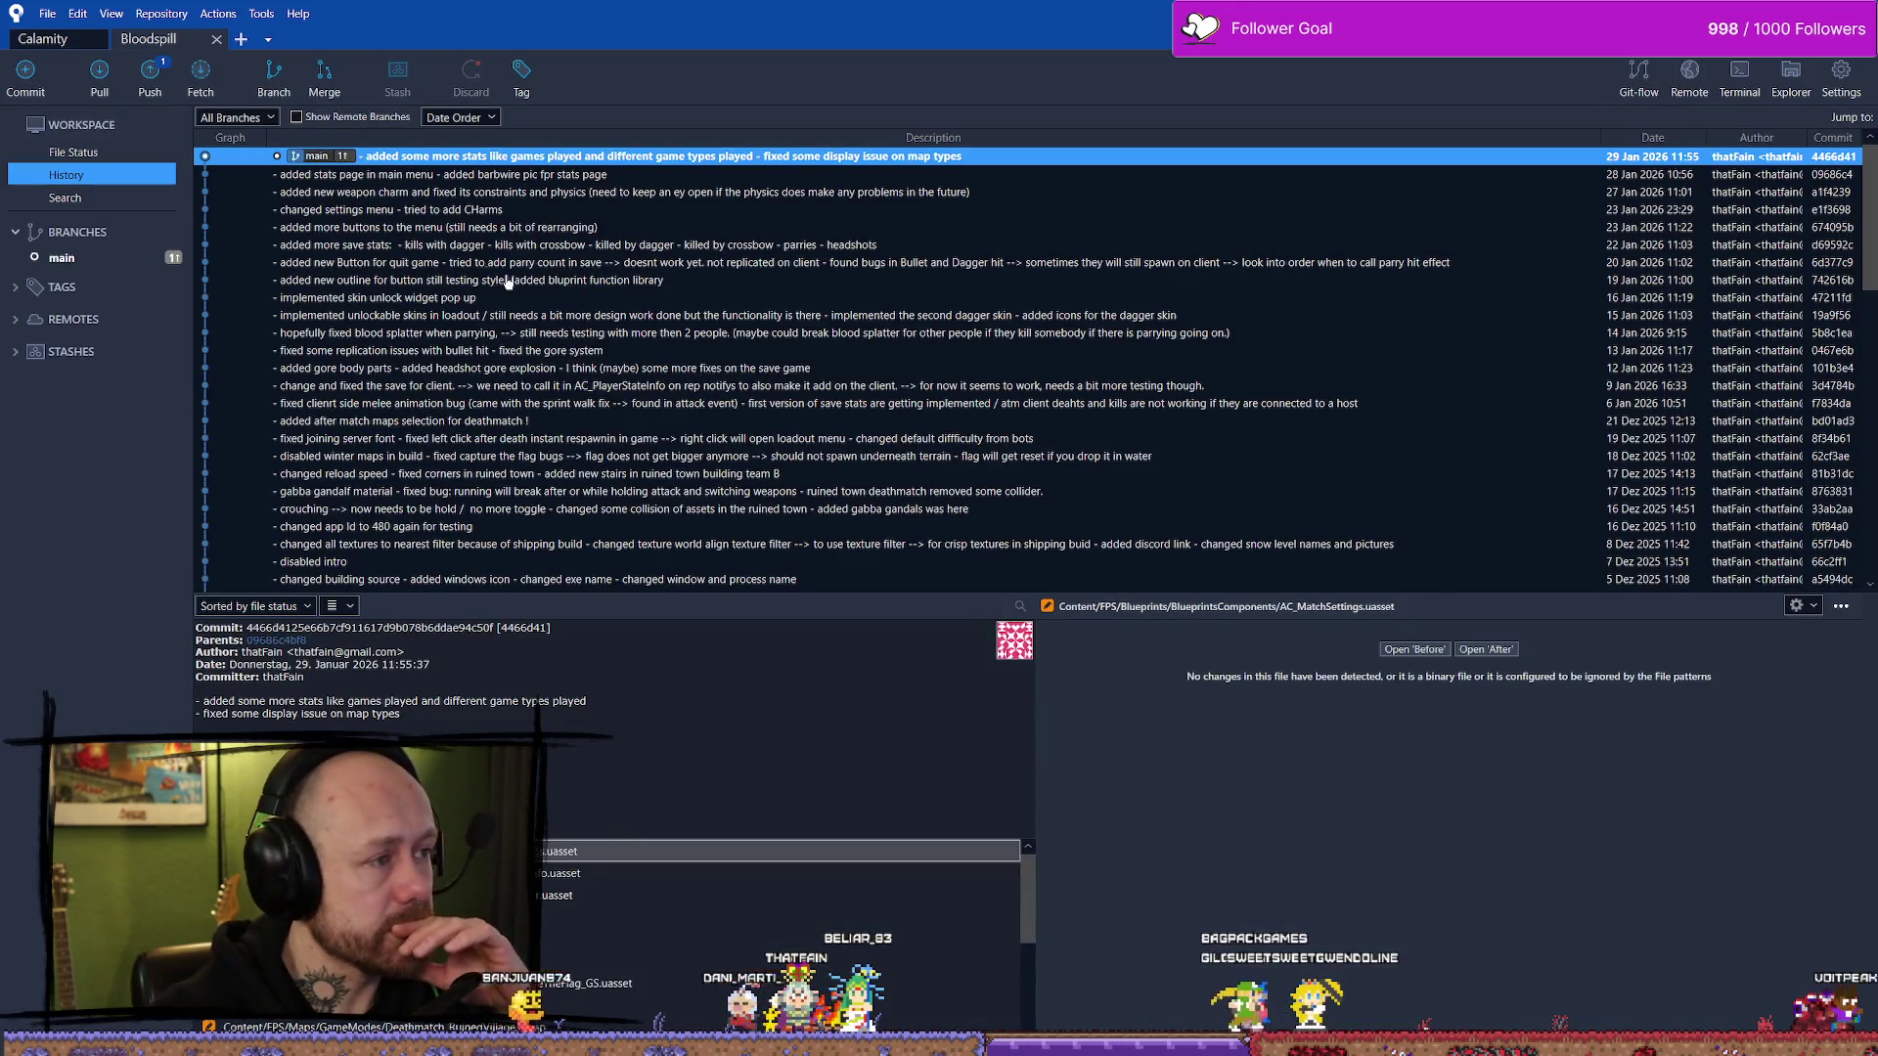
{"action": "left_click", "coordinate": [150, 73]}
- Confirm pushing main and choose the GitHub account to complete the push
{"action": "left_click", "coordinate": [1190, 342]}
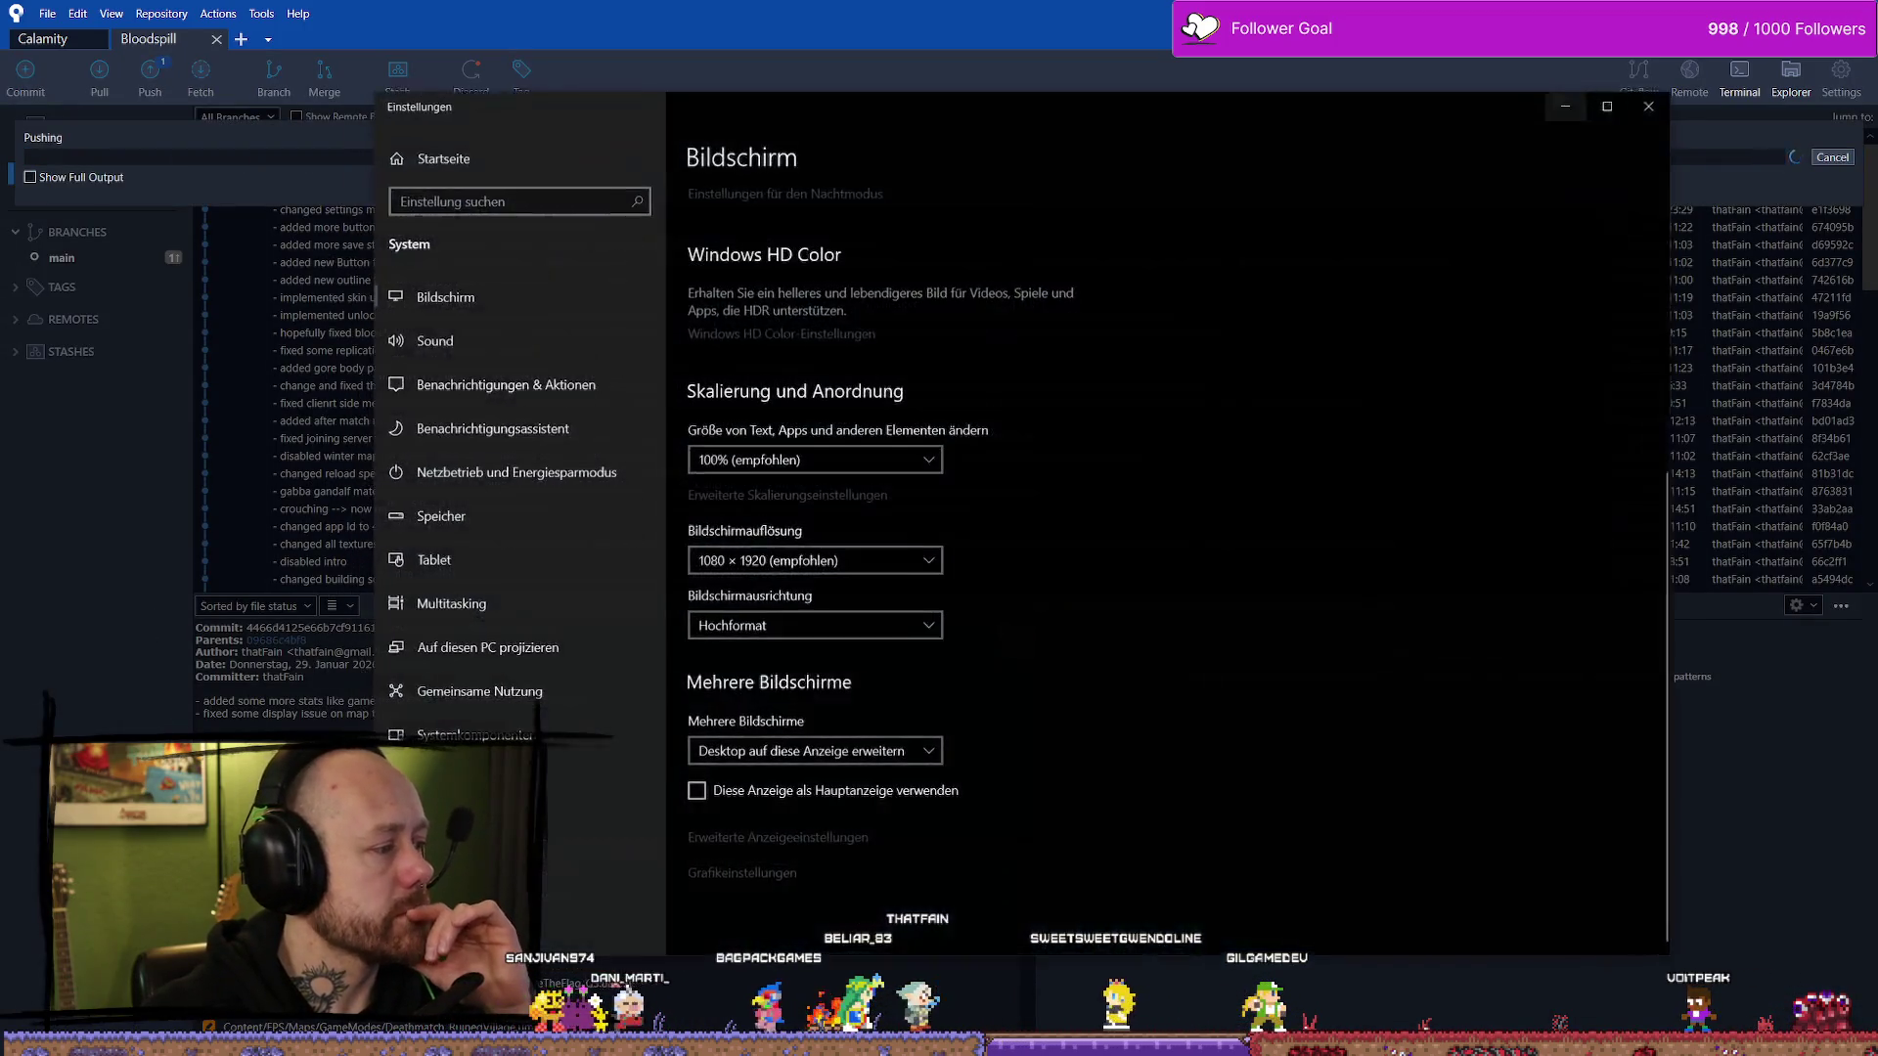
{"action": "left_click", "coordinate": [1663, 103]}
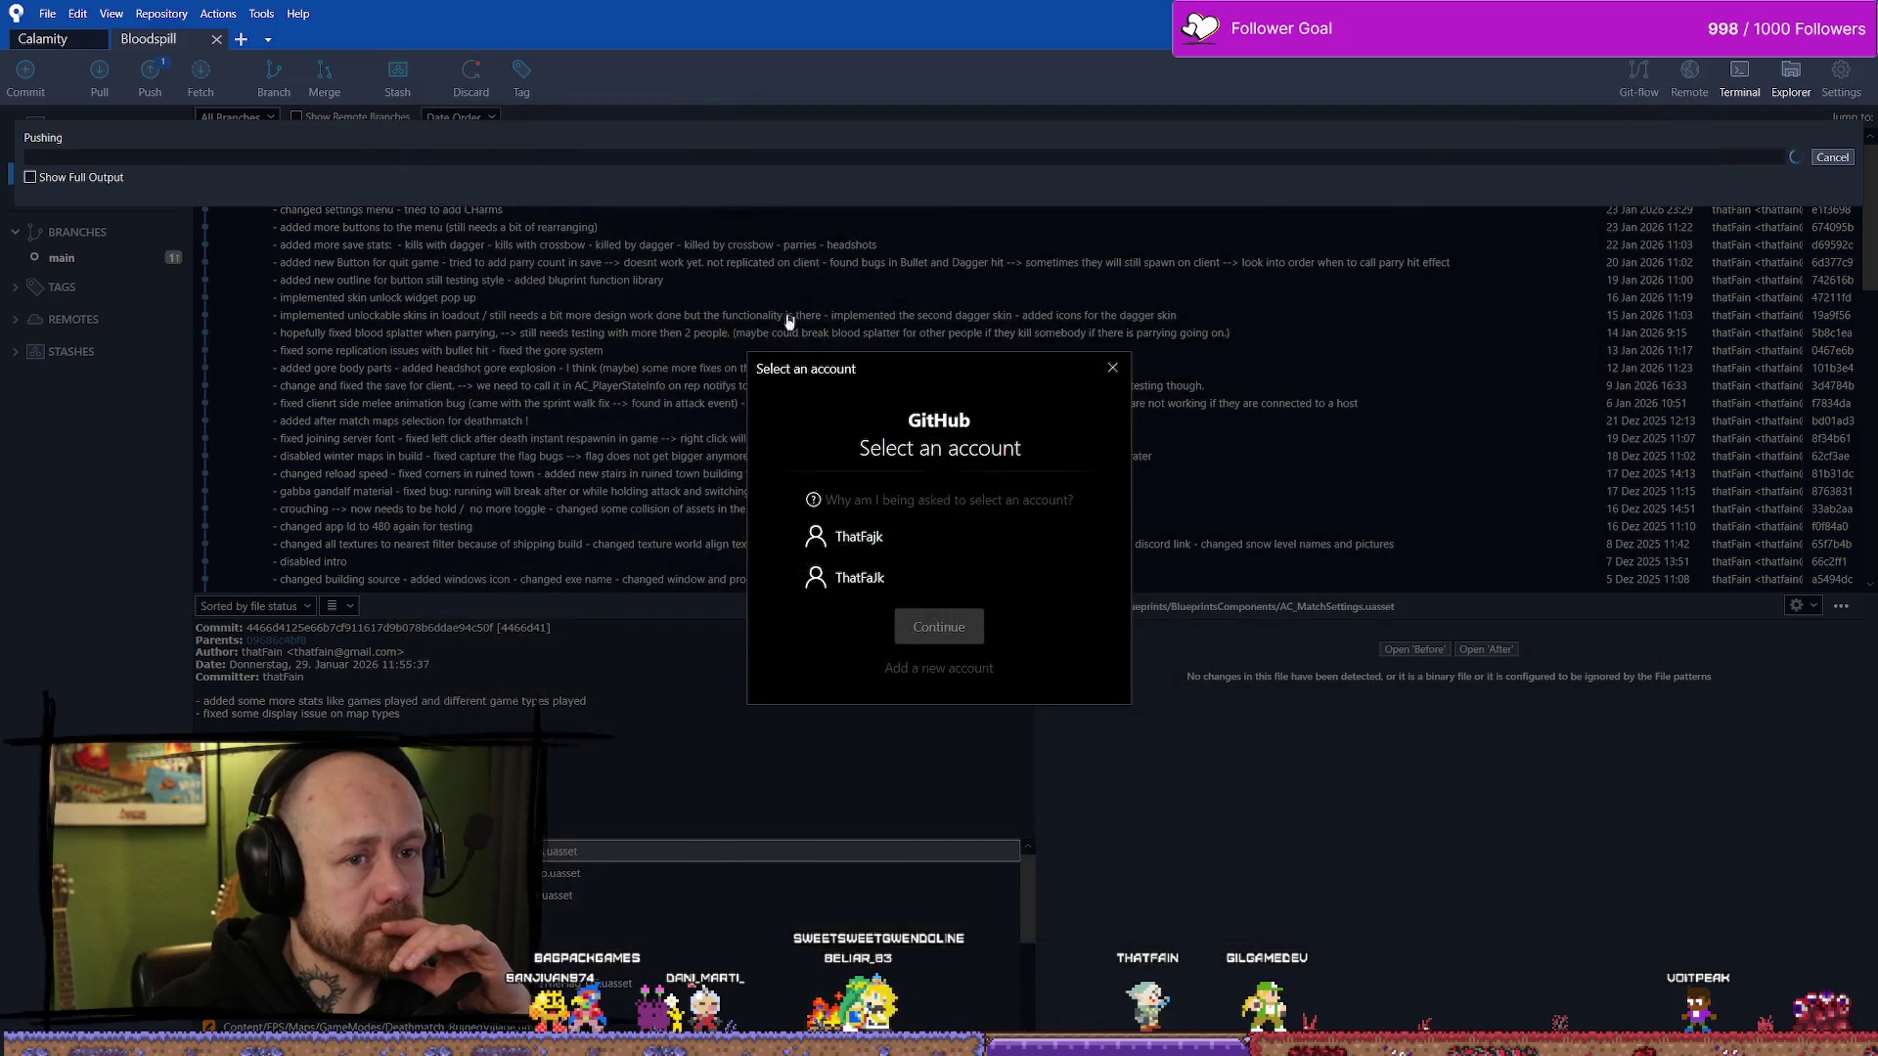
{"action": "left_click", "coordinate": [861, 582]}
{"action": "left_click", "coordinate": [953, 629]}
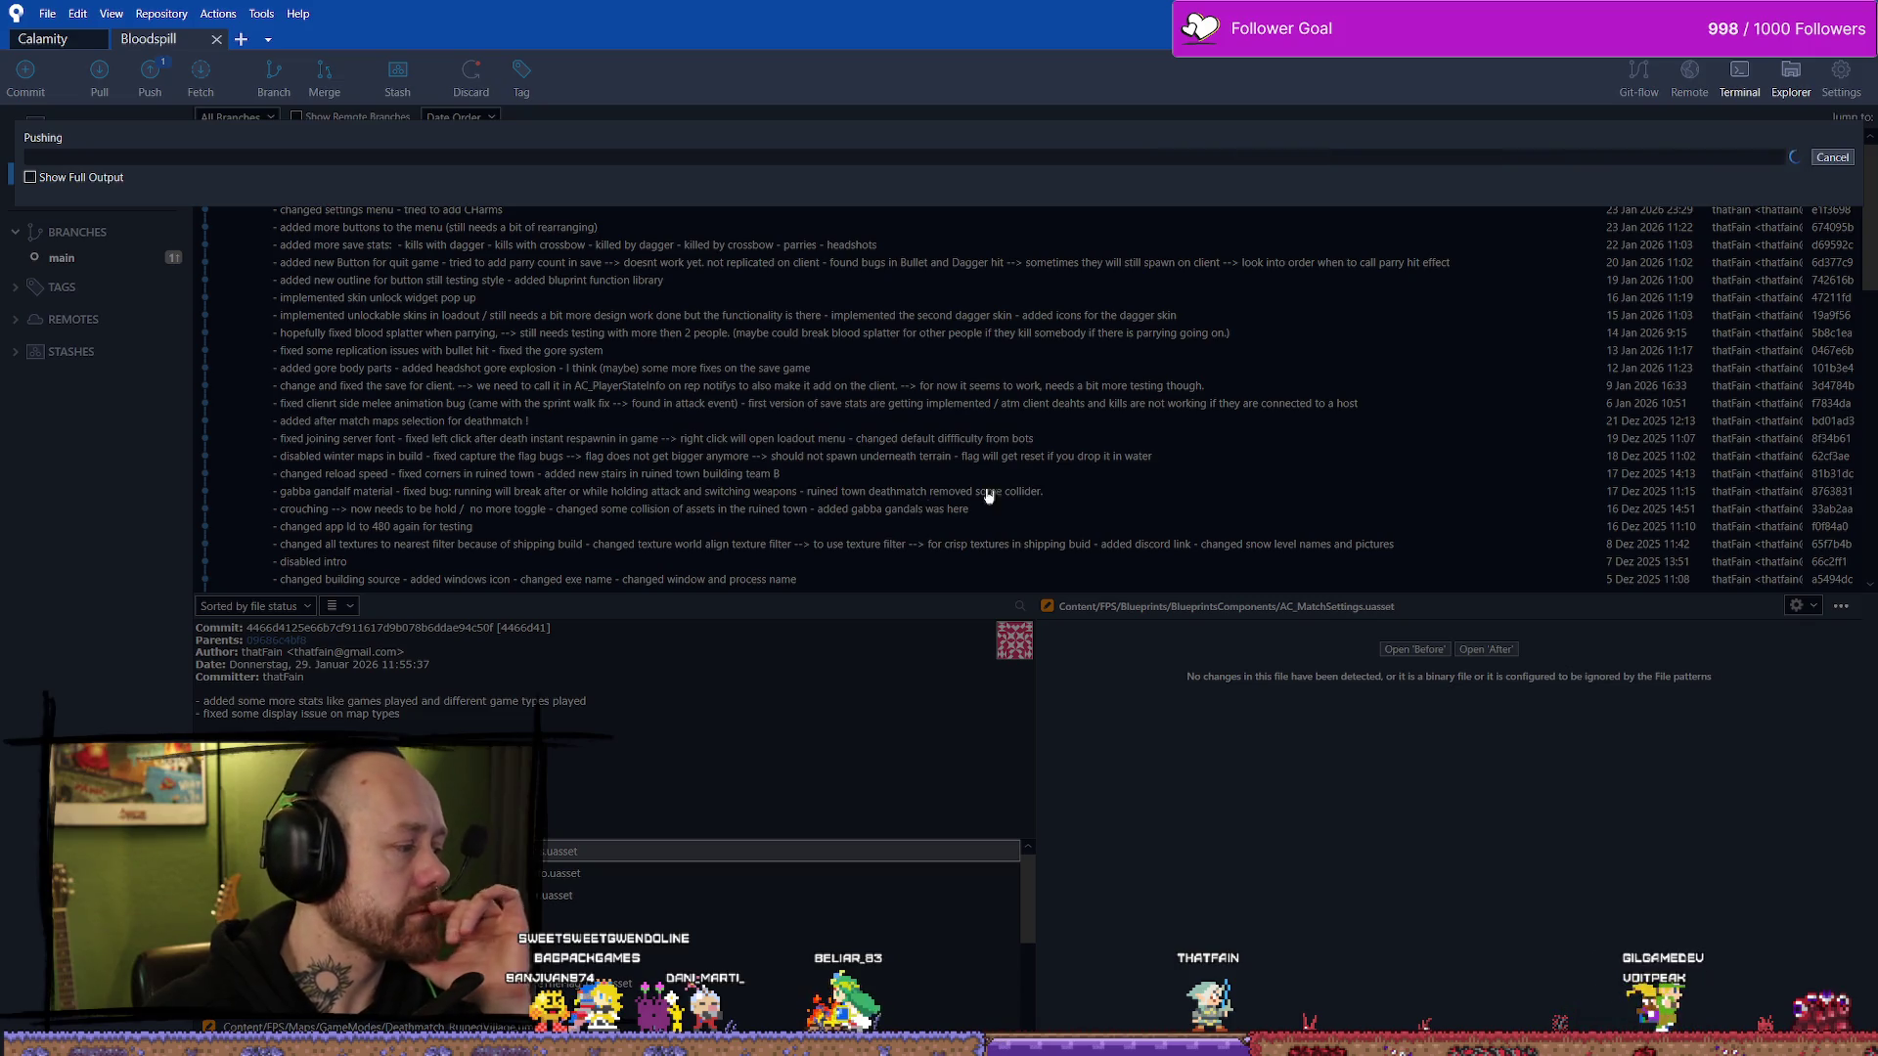
{"action": "left_click", "coordinate": [860, 537]}
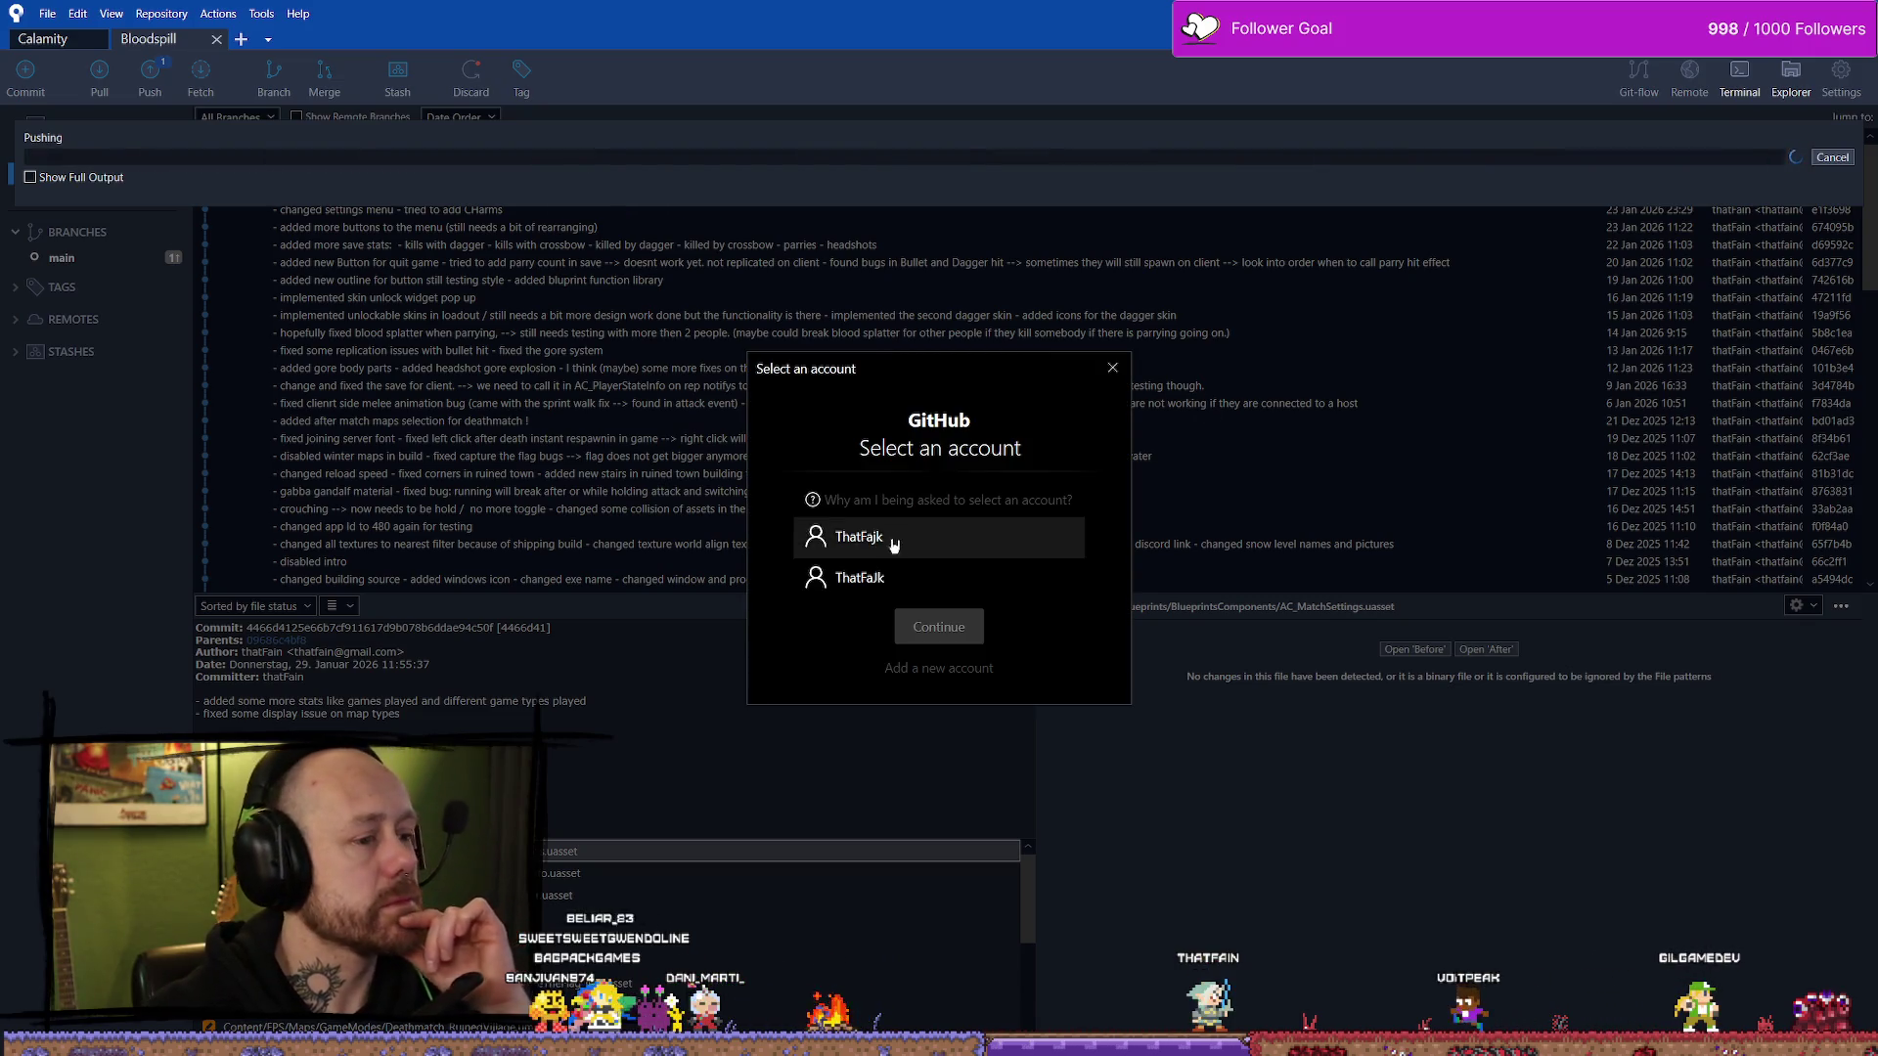
{"action": "left_click", "coordinate": [939, 626]}
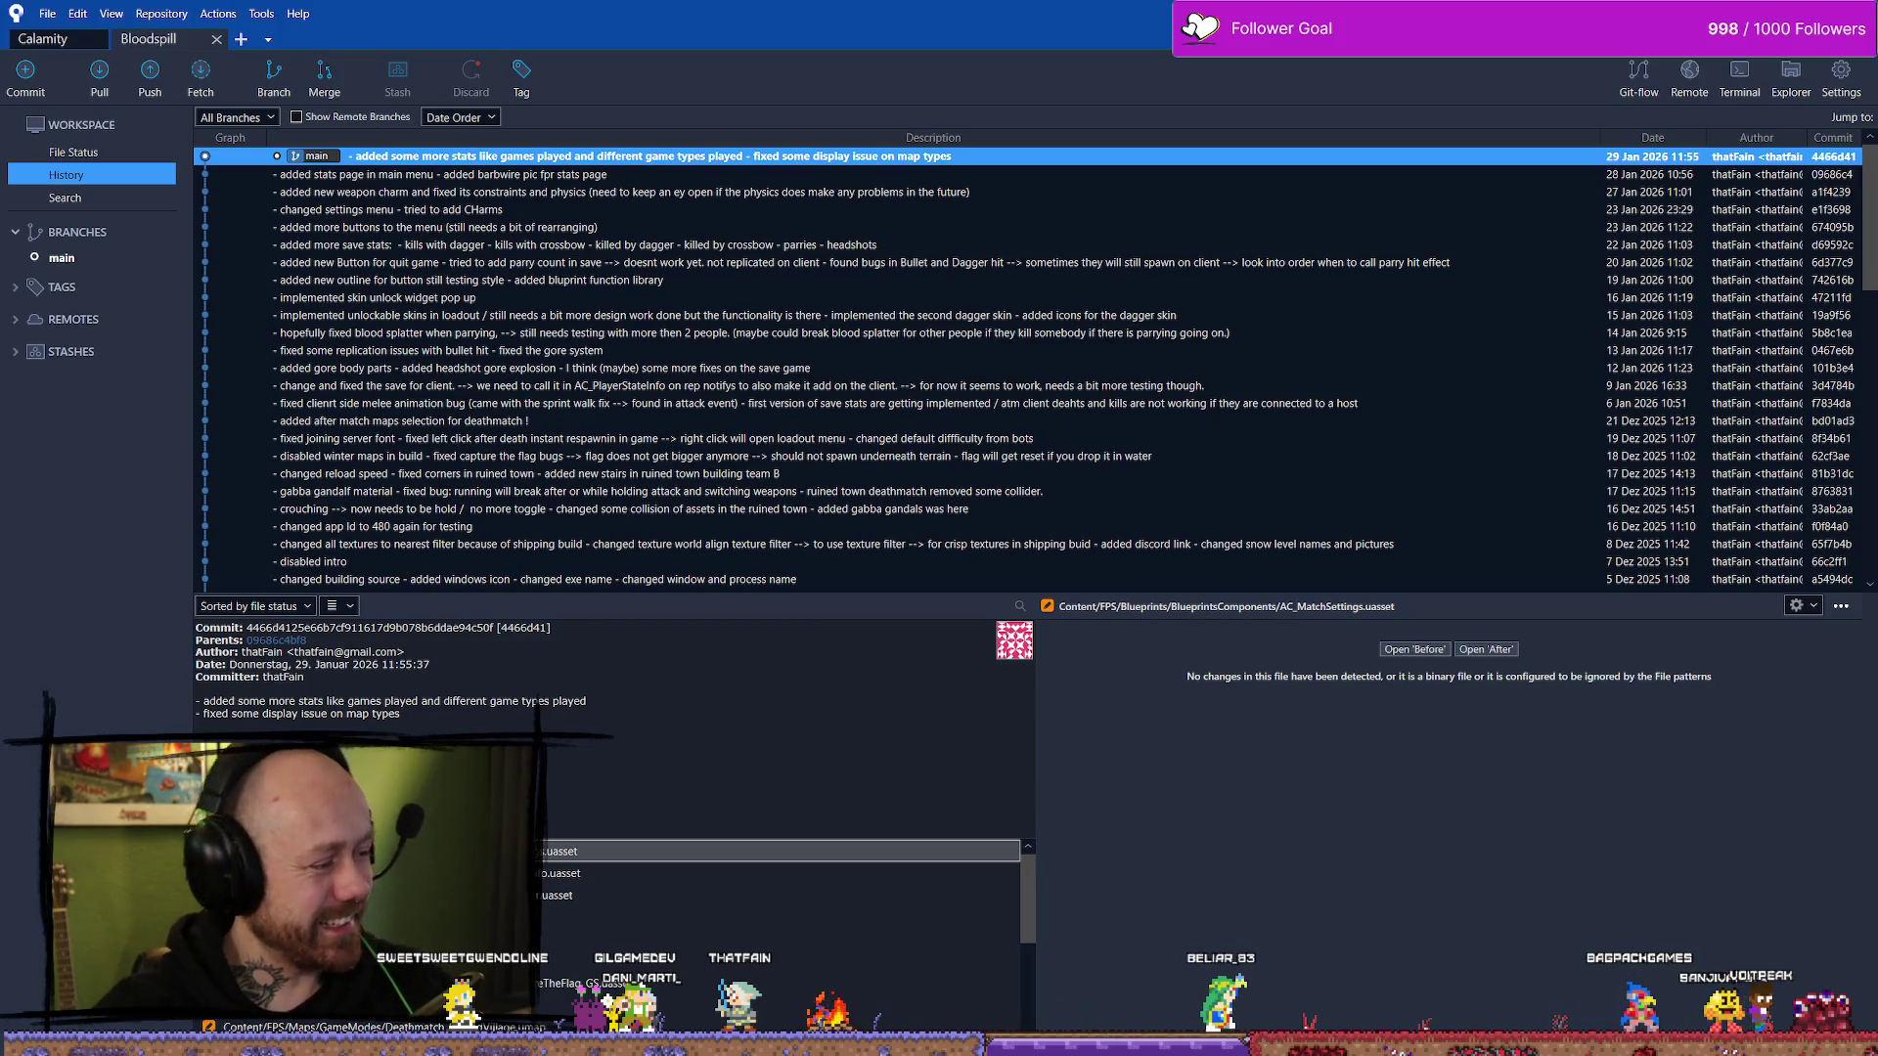
- Inspect the older weapon charm commit and the latest stats commit, then return to Unreal
{"action": "left_click", "coordinate": [749, 191]}
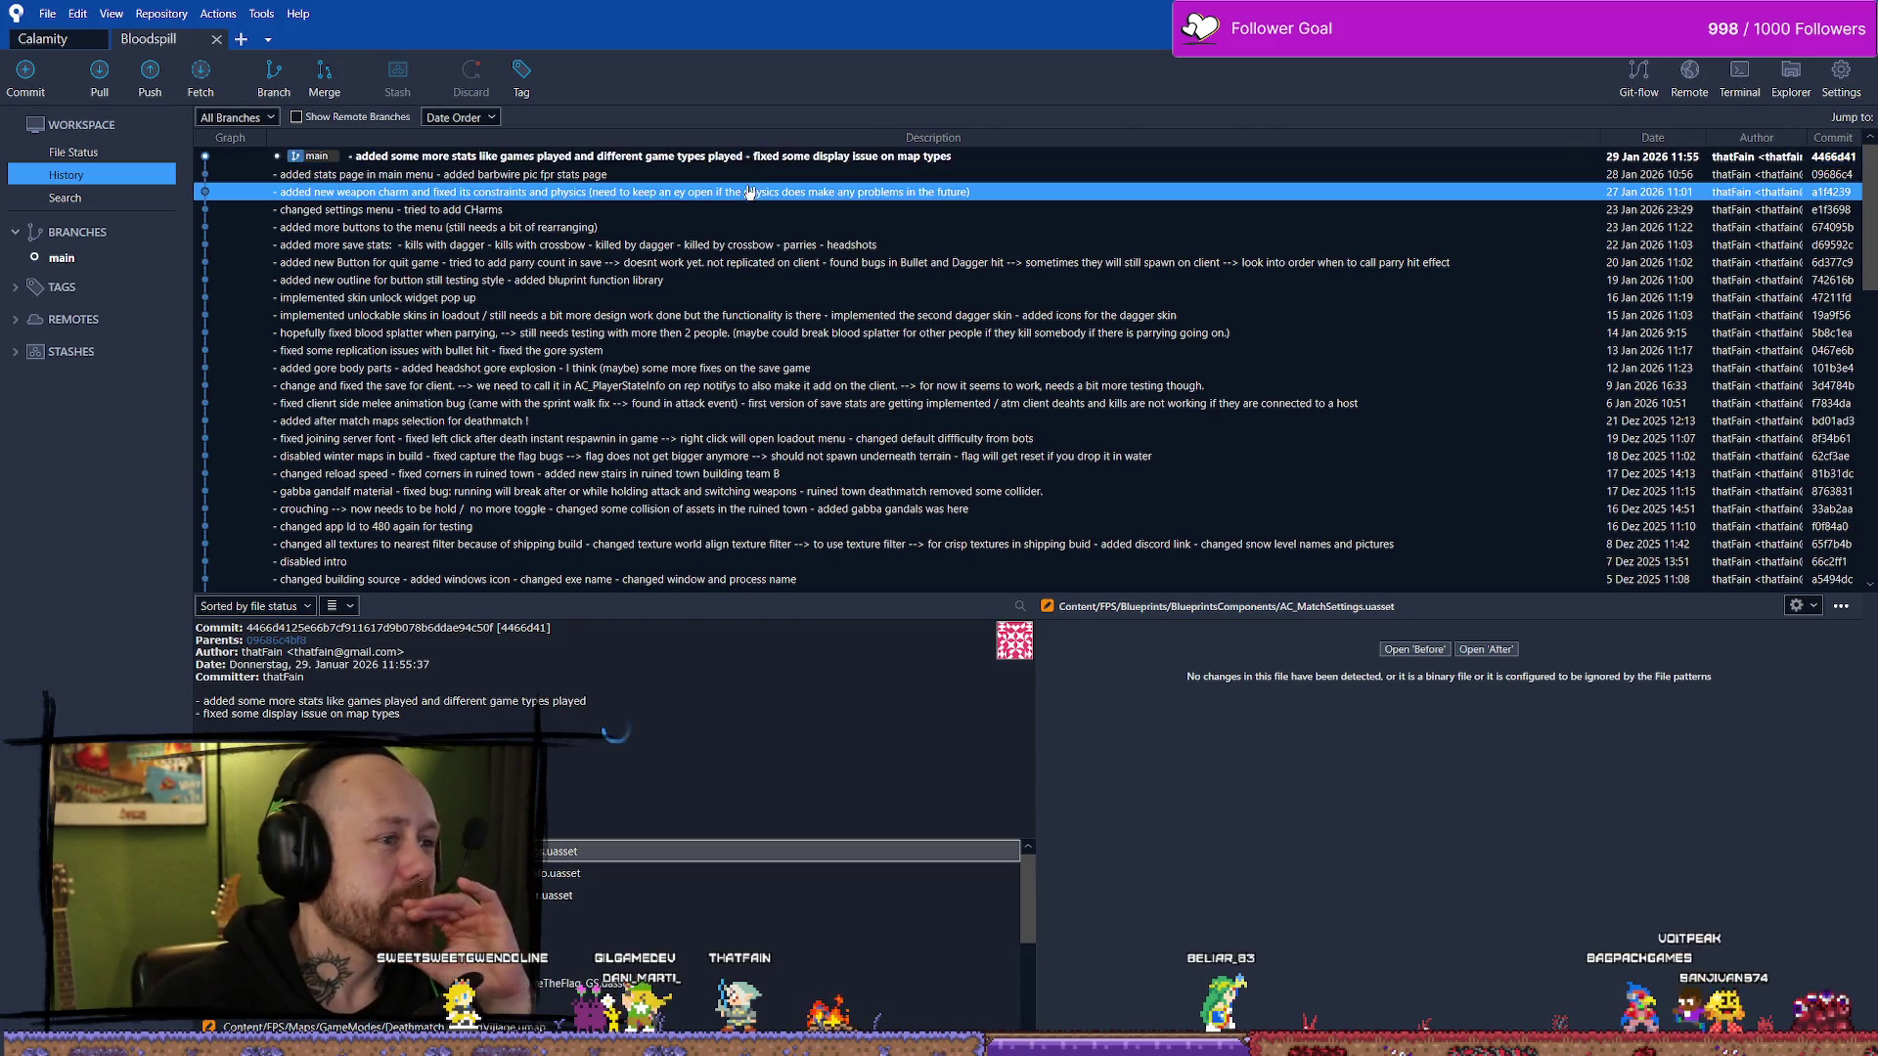
{"action": "left_click", "coordinate": [850, 163]}
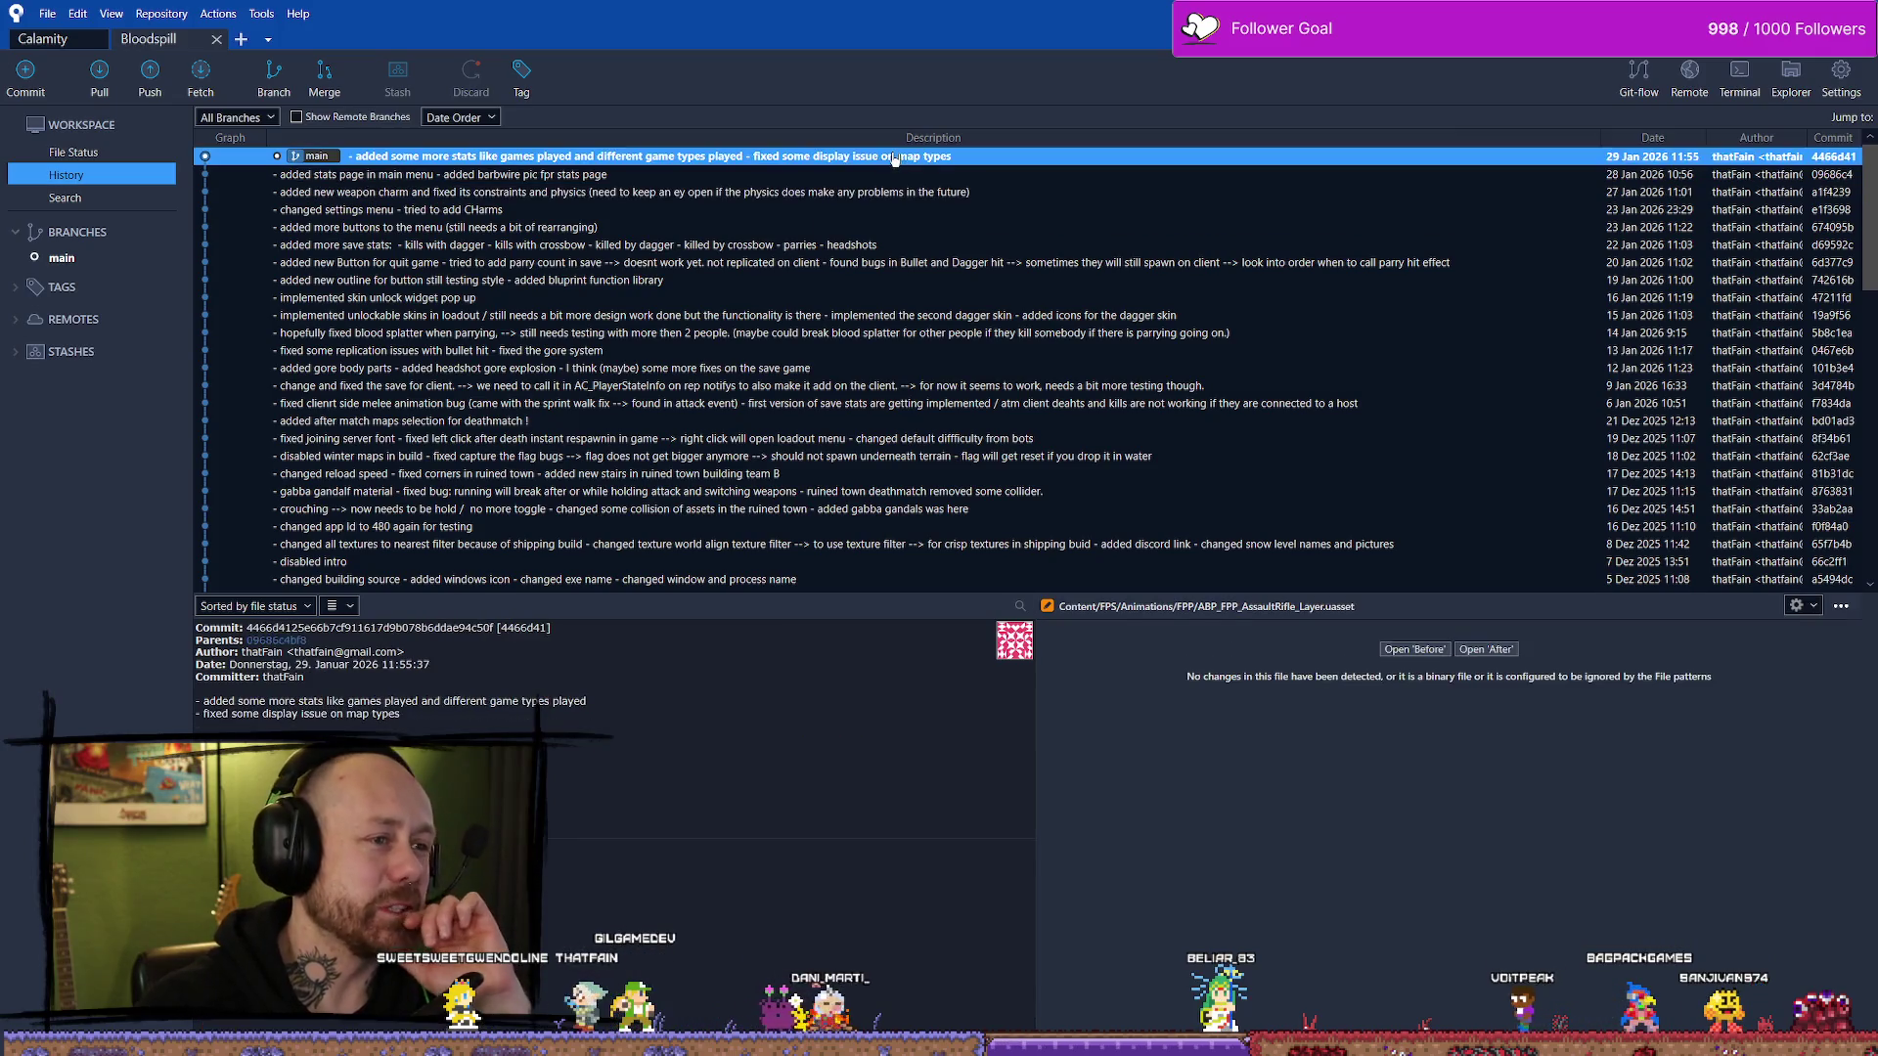
{"action": "key", "text": "alt+Tab"}
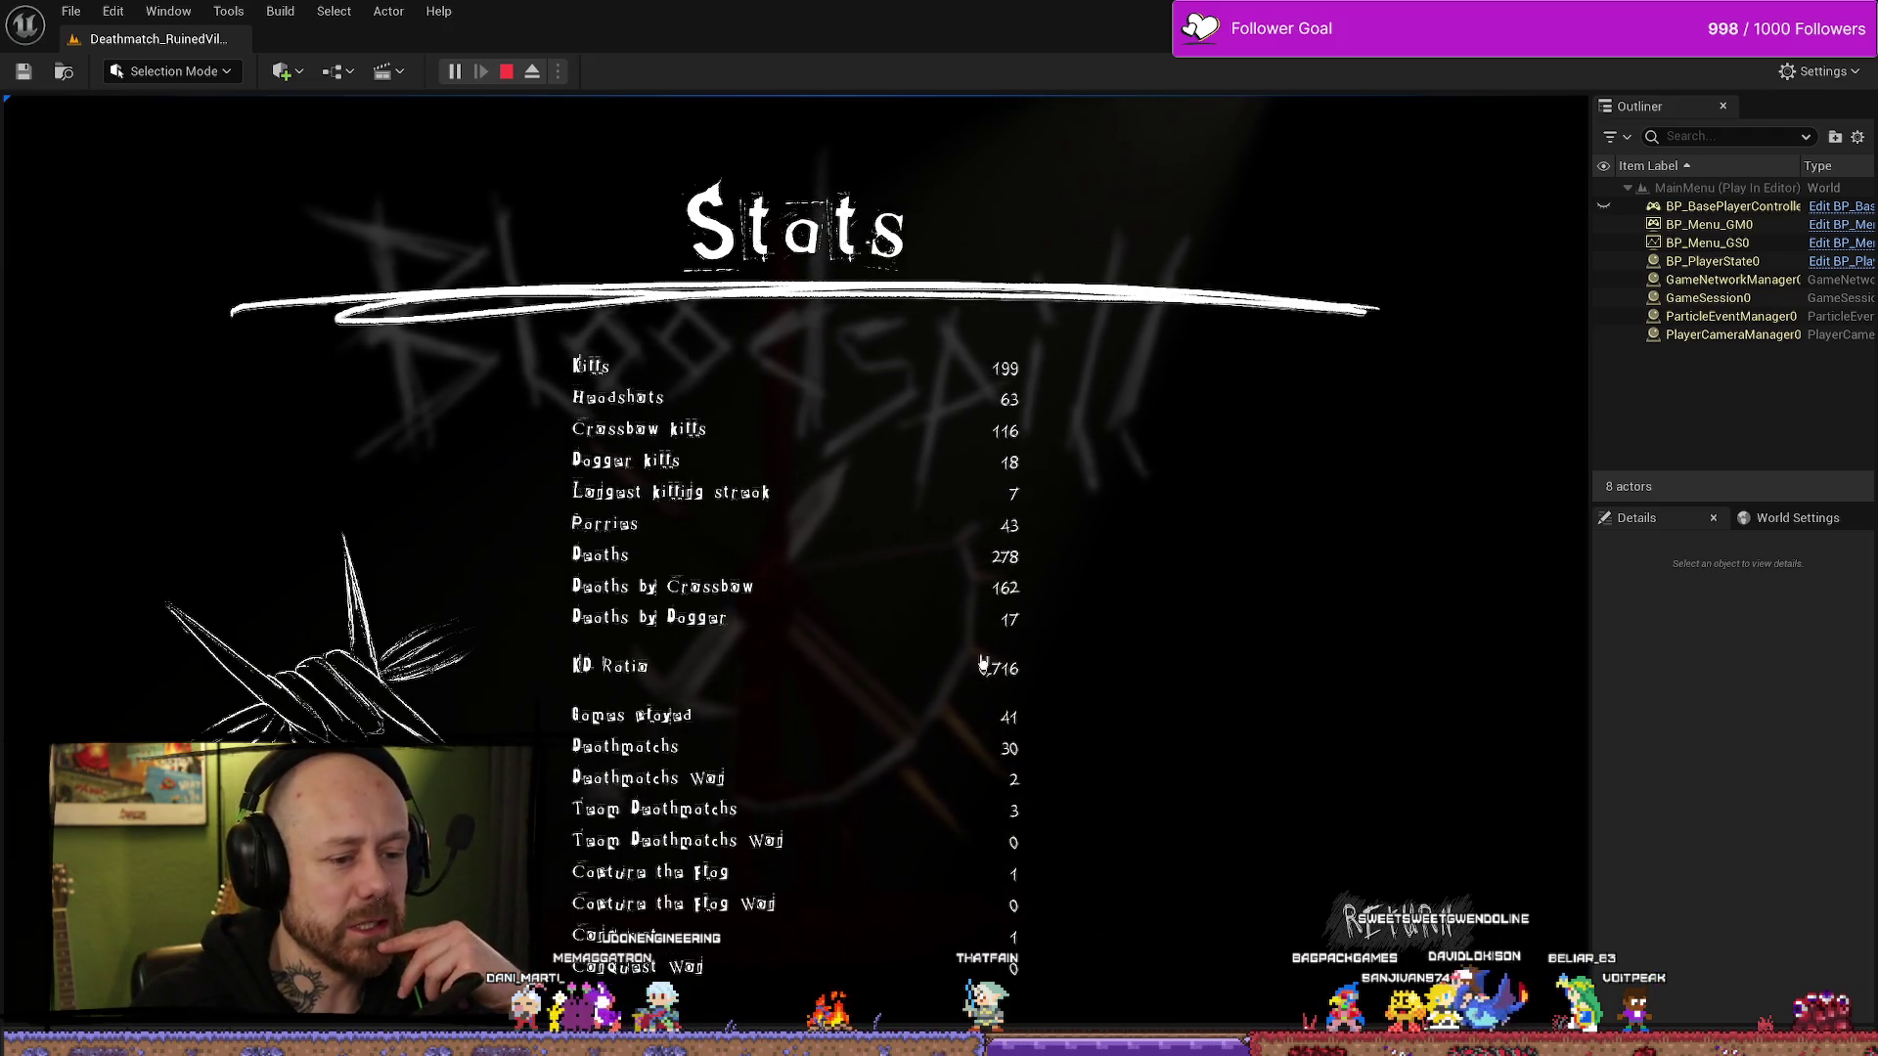
- Go from the Stats screen back to the Bloodspill main menu and end Play In Editor
{"action": "left_click", "coordinate": [1317, 895]}
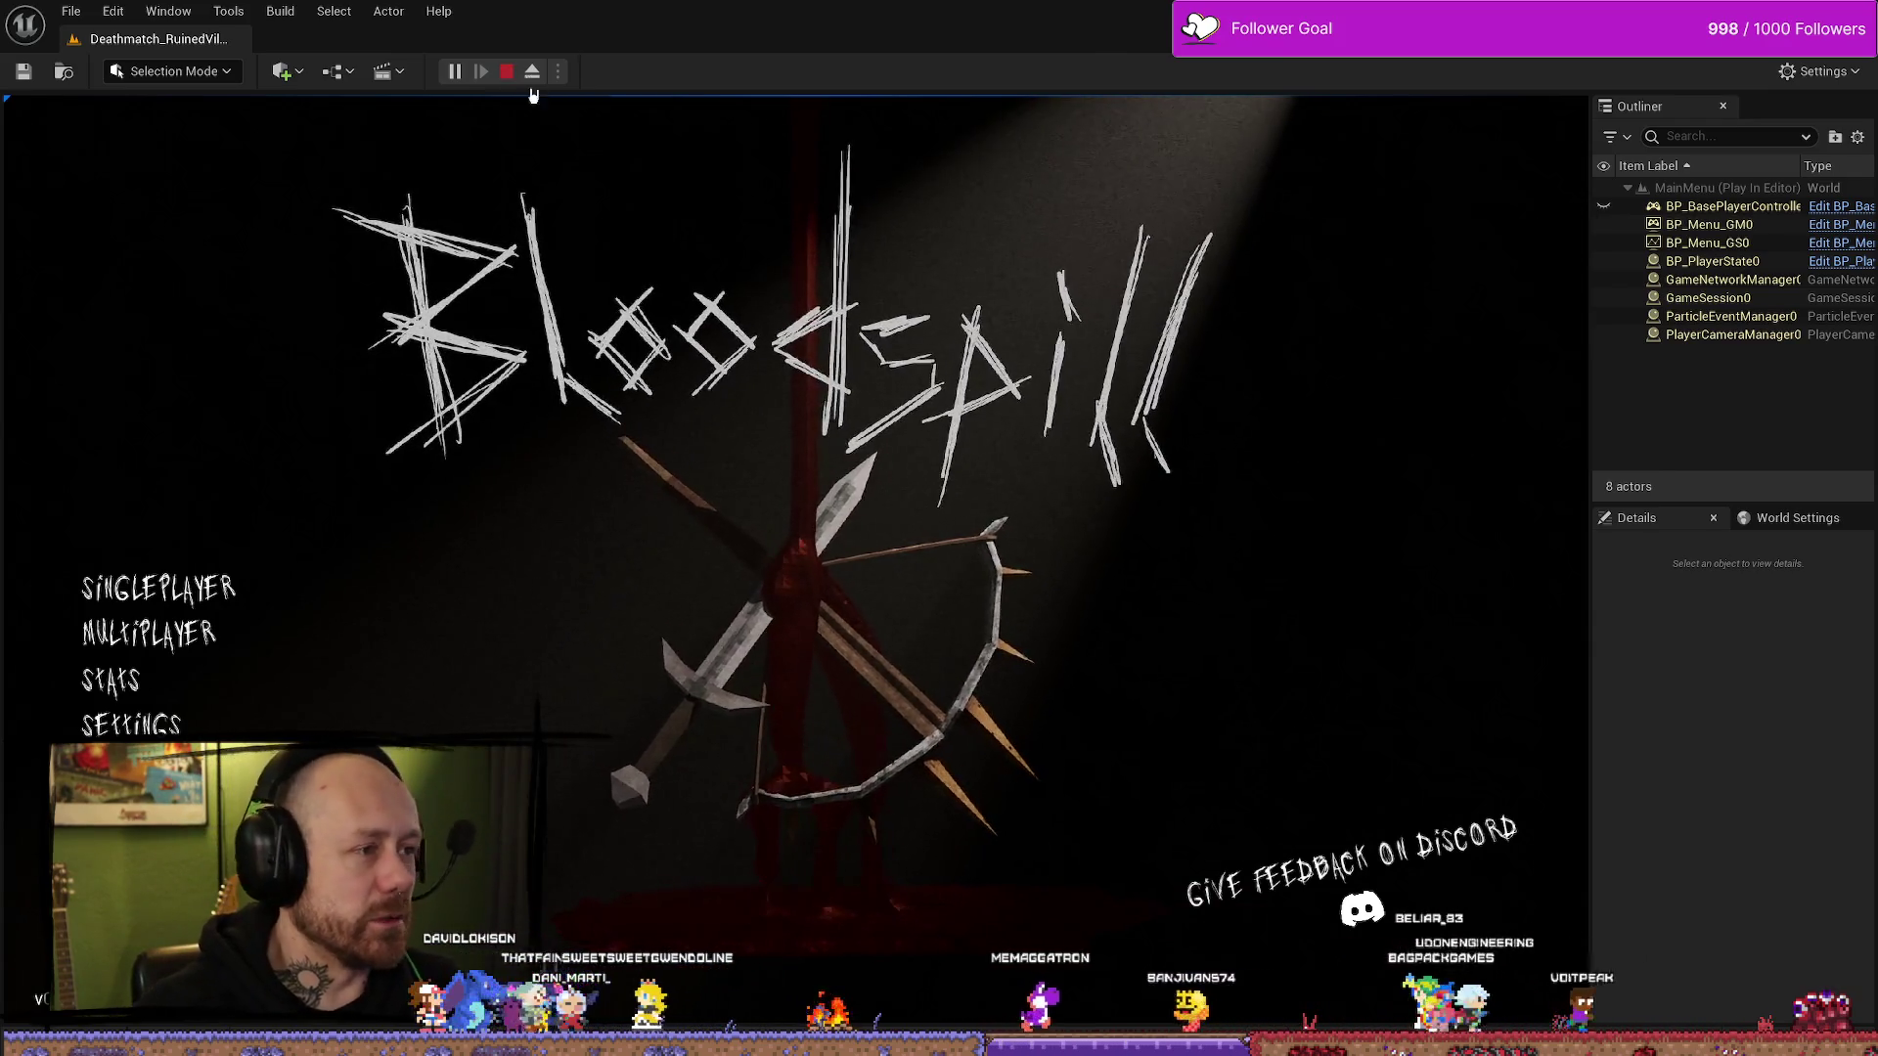
{"action": "key", "text": "Escape"}
{"action": "key", "text": "ctrl+space"}
{"action": "key", "text": "ctrl+space"}
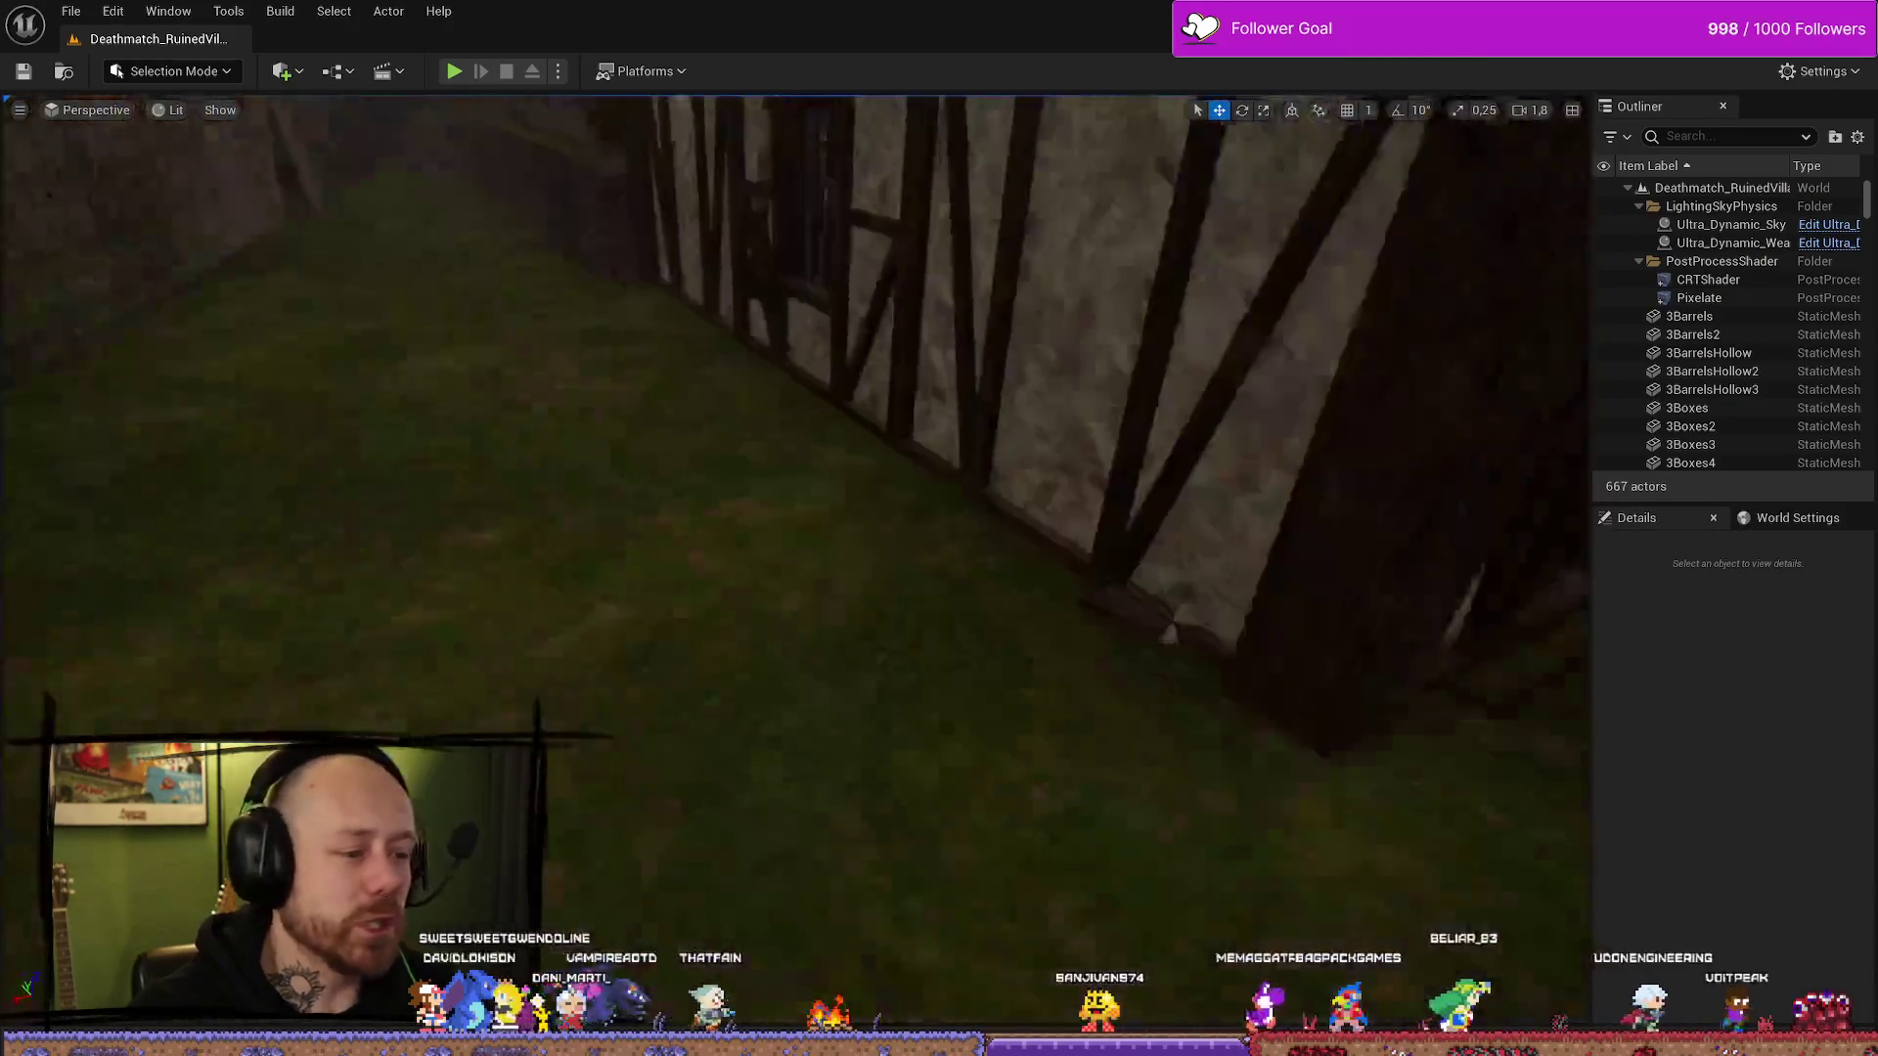
{"action": "key", "text": "ctrl+space"}
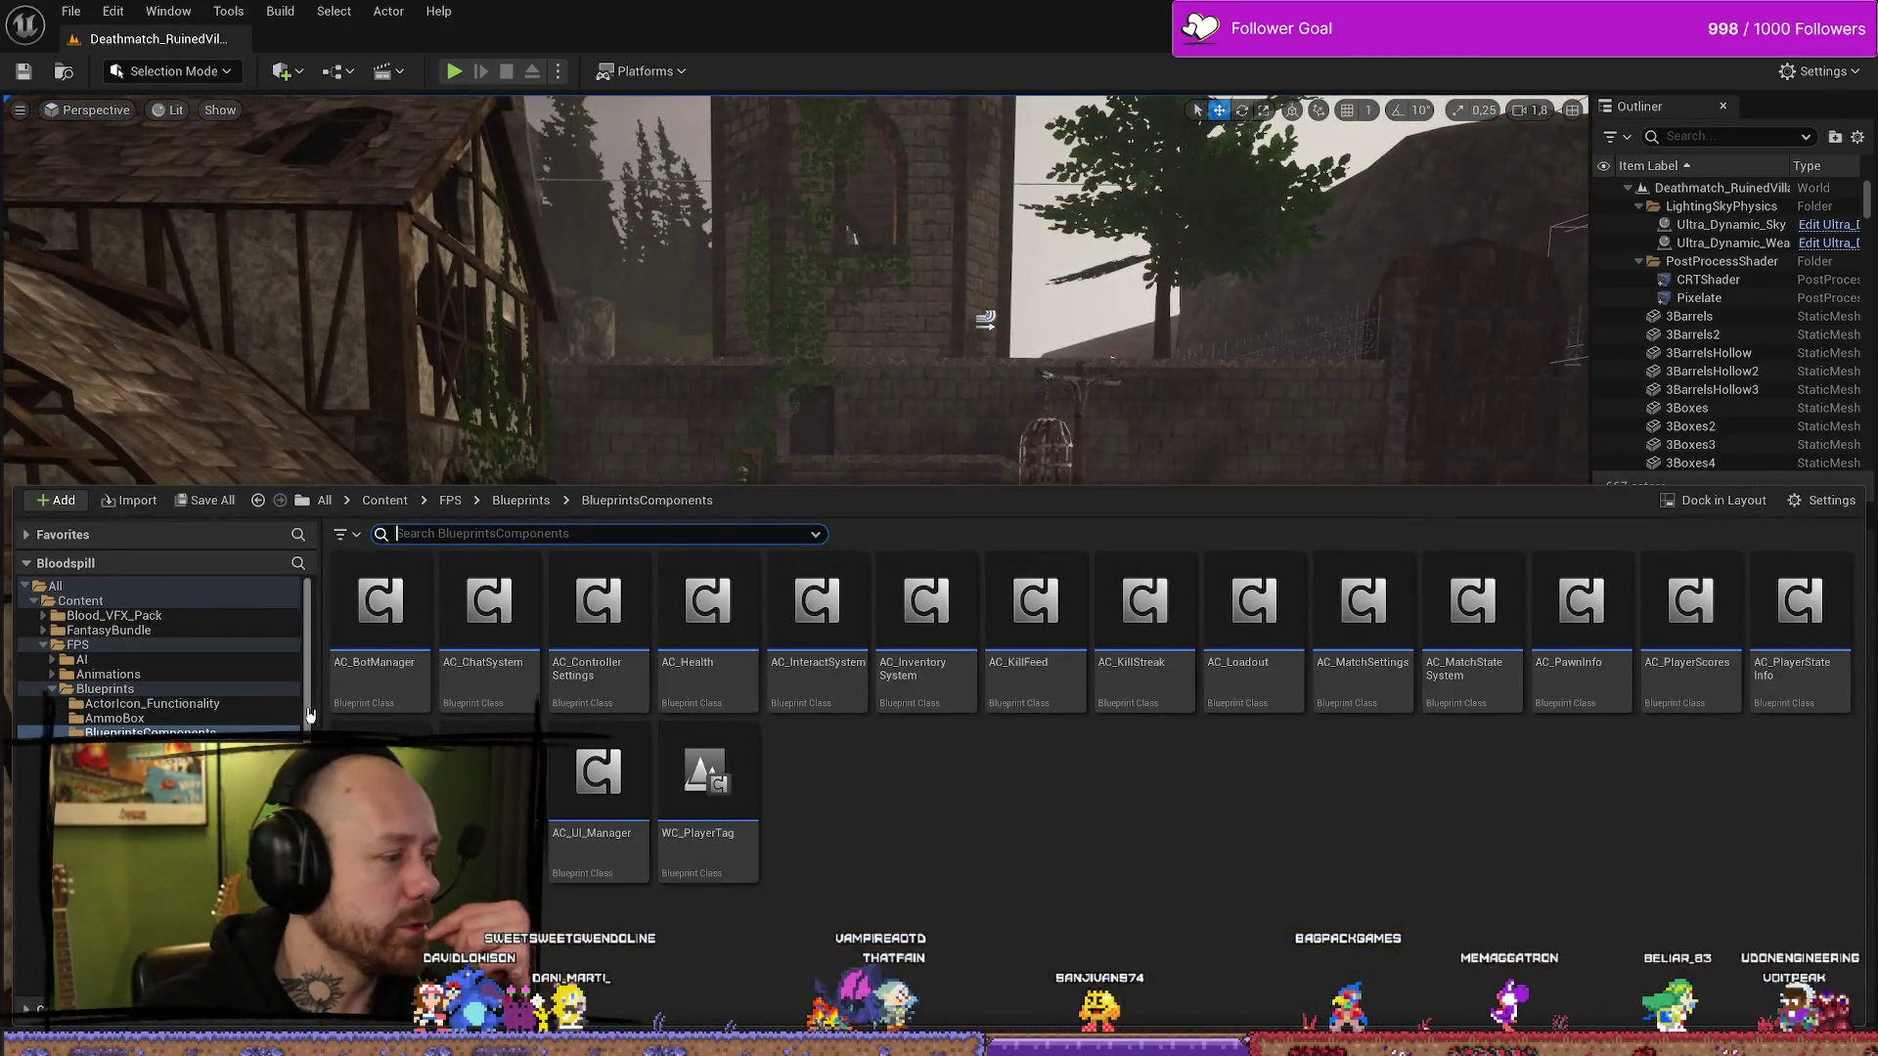
- Browse the Content Drawer to FPS > UI > KillFeedAndScore and open WB_EndGameScores
{"action": "left_click", "coordinate": [56, 687]}
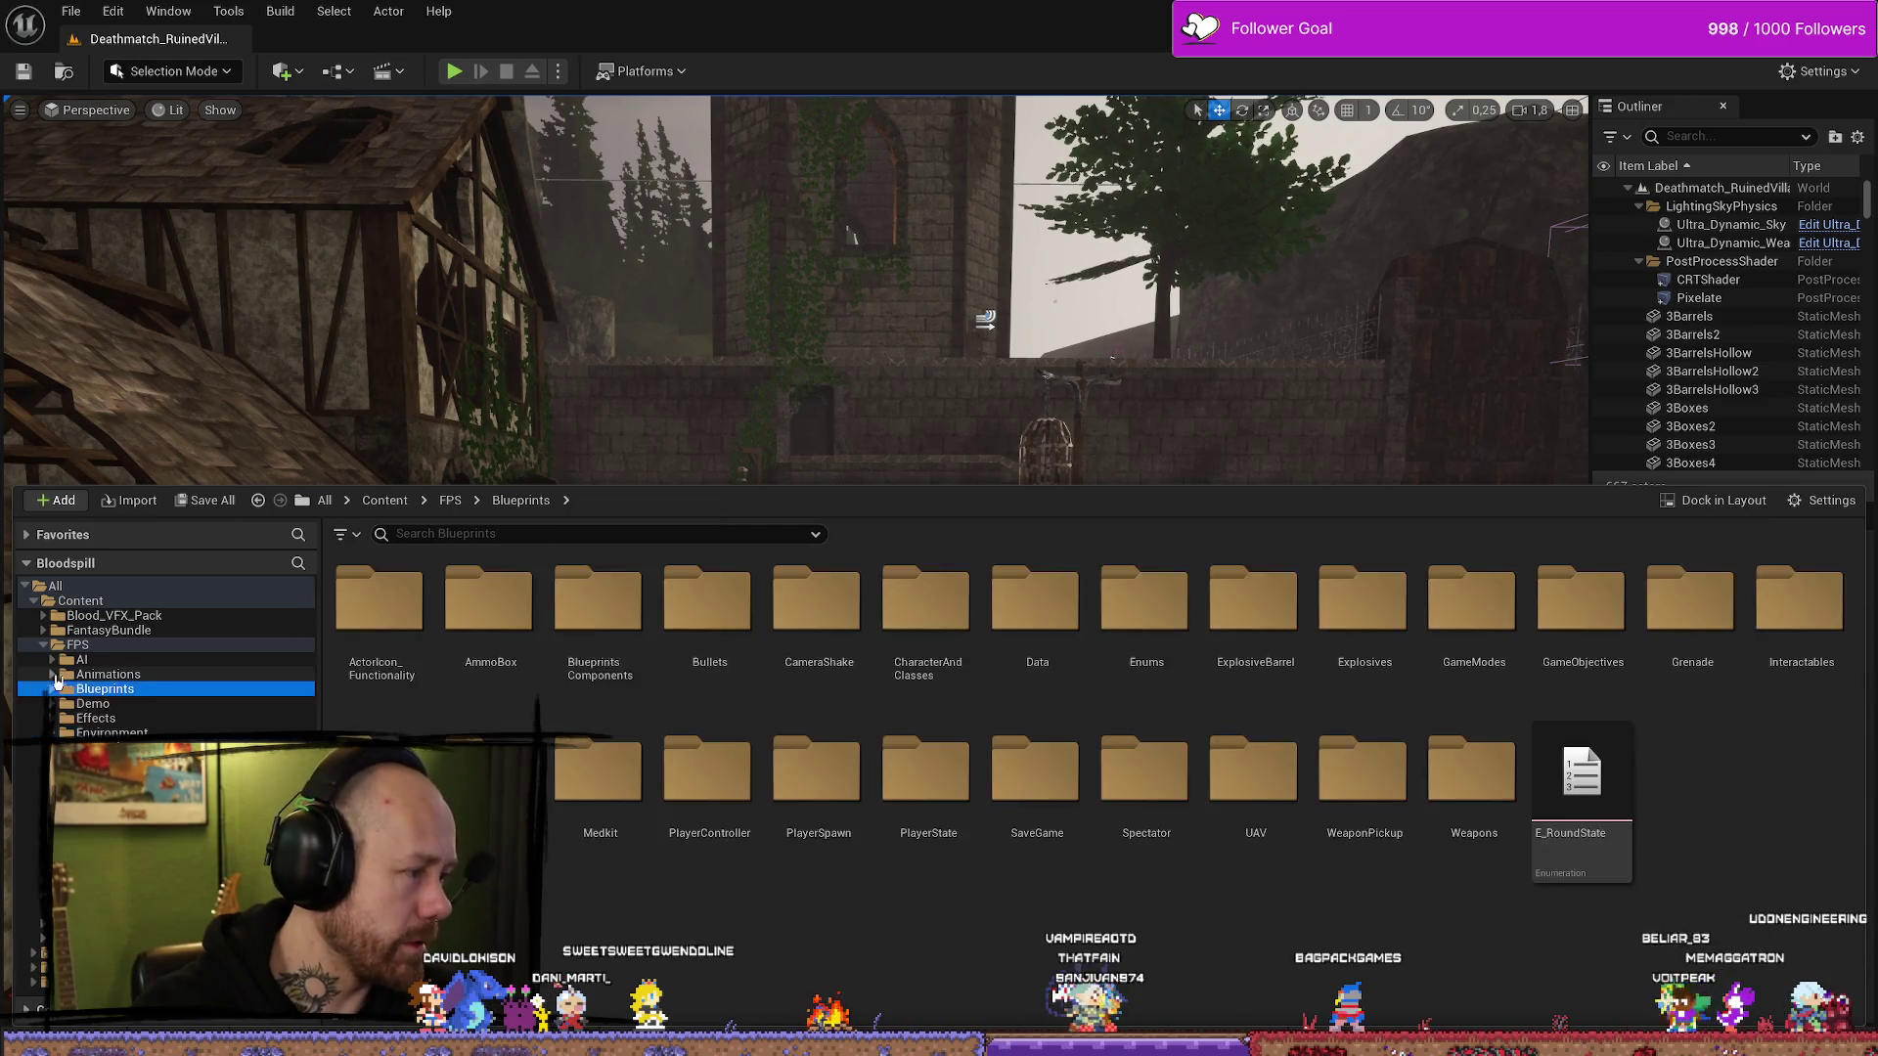
{"action": "left_click", "coordinate": [92, 806]}
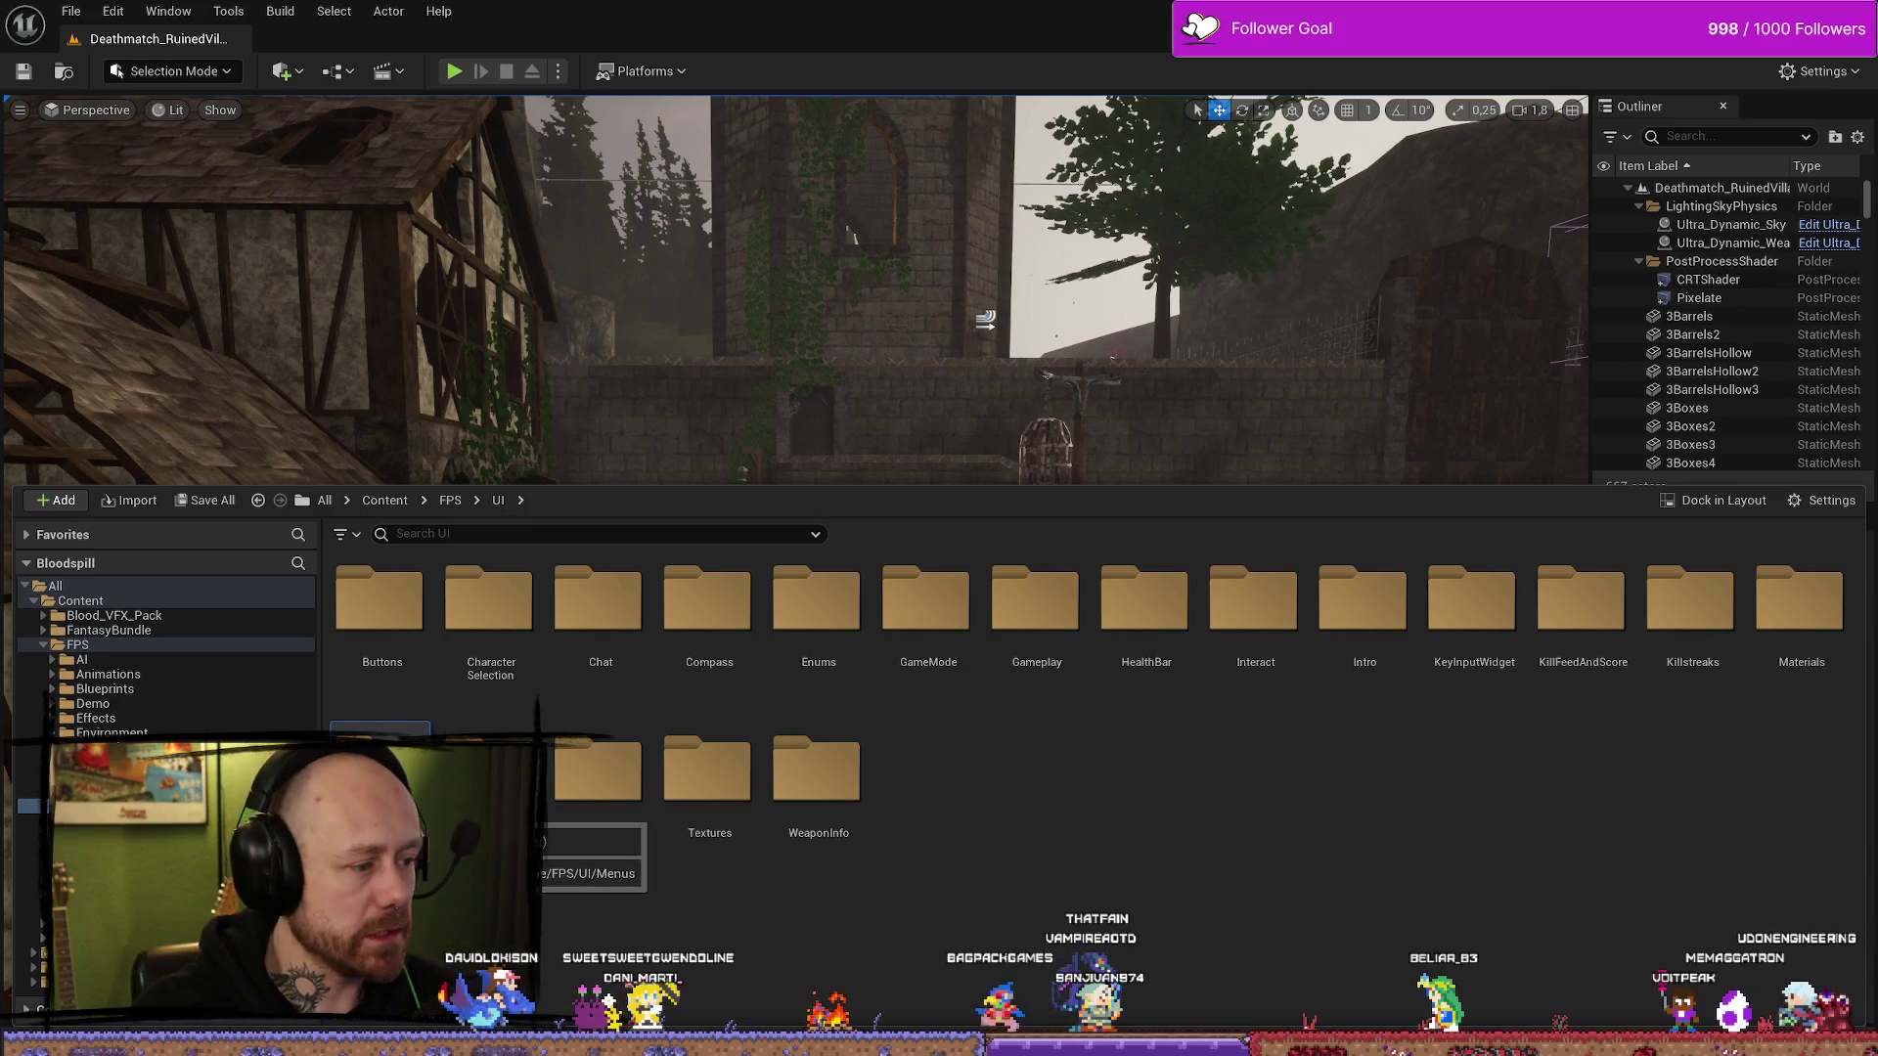
{"action": "double_click", "coordinate": [381, 772]}
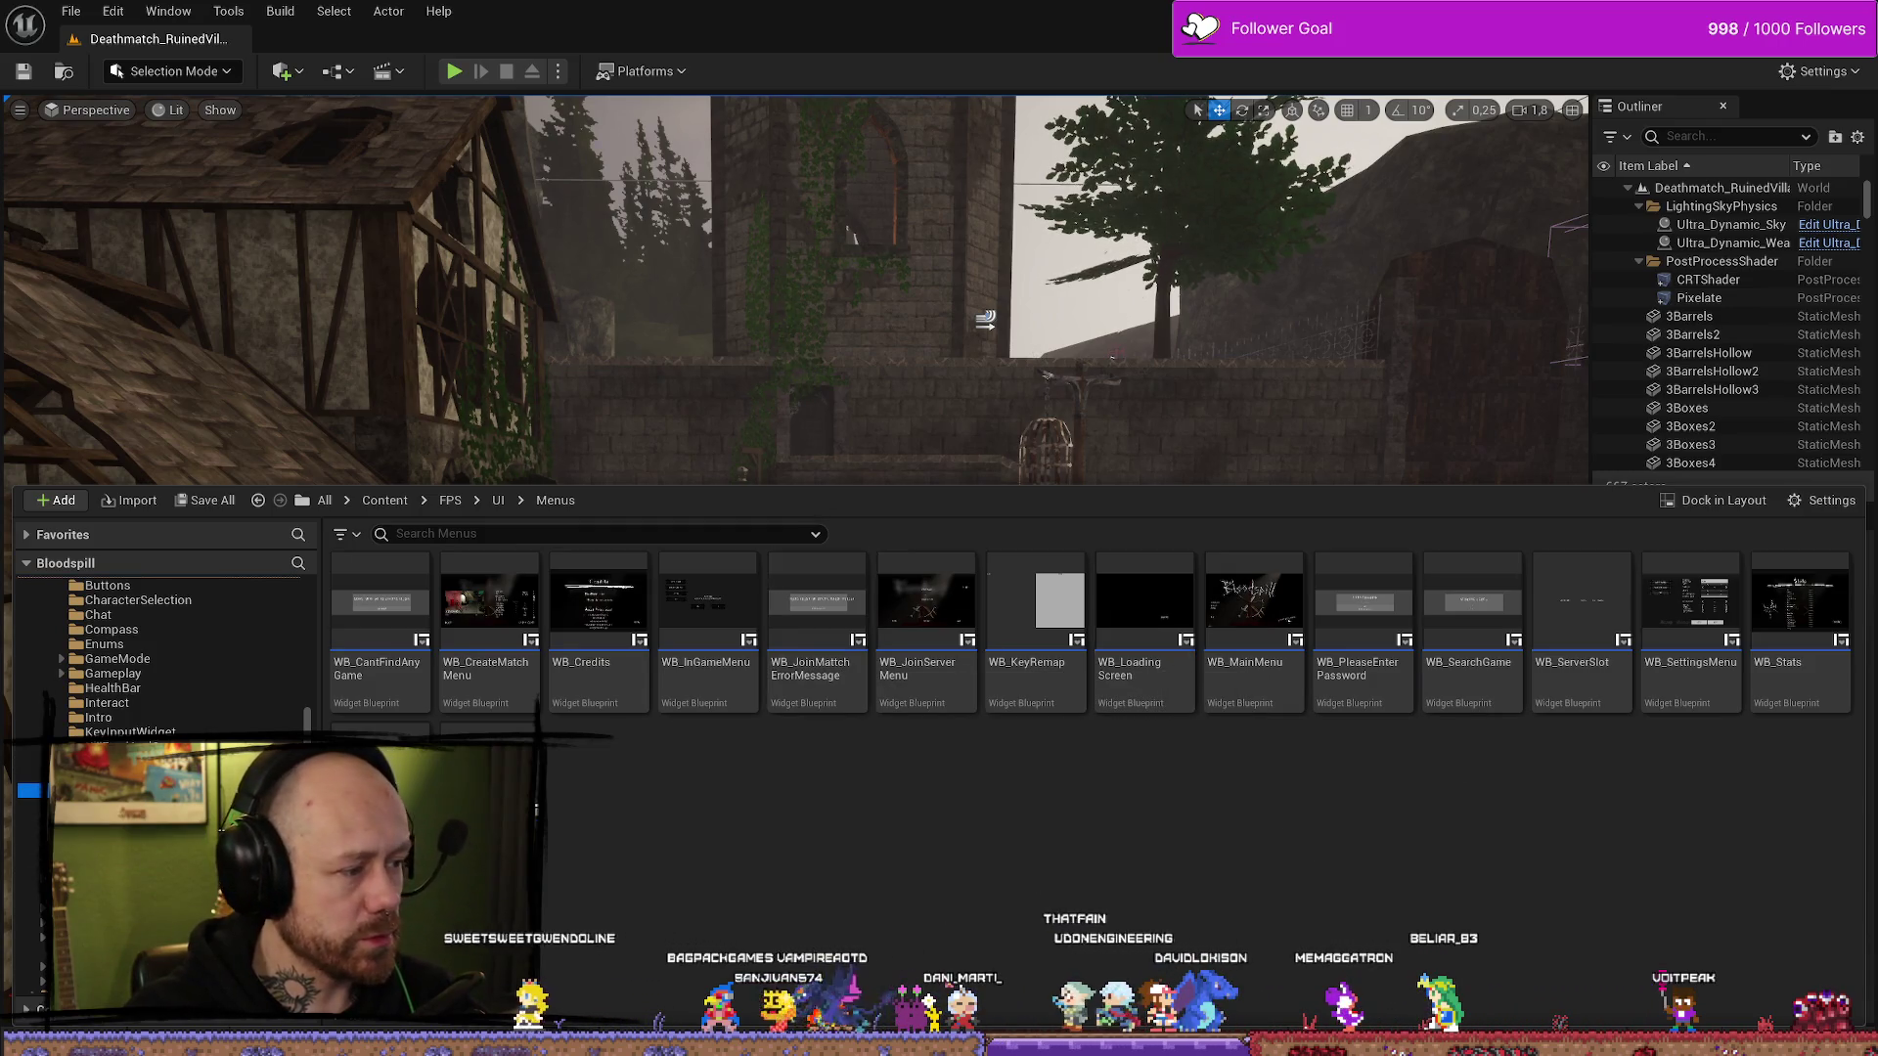
{"action": "scroll", "coordinate": [173, 668], "scroll_direction": "up", "scroll_amount": 2}
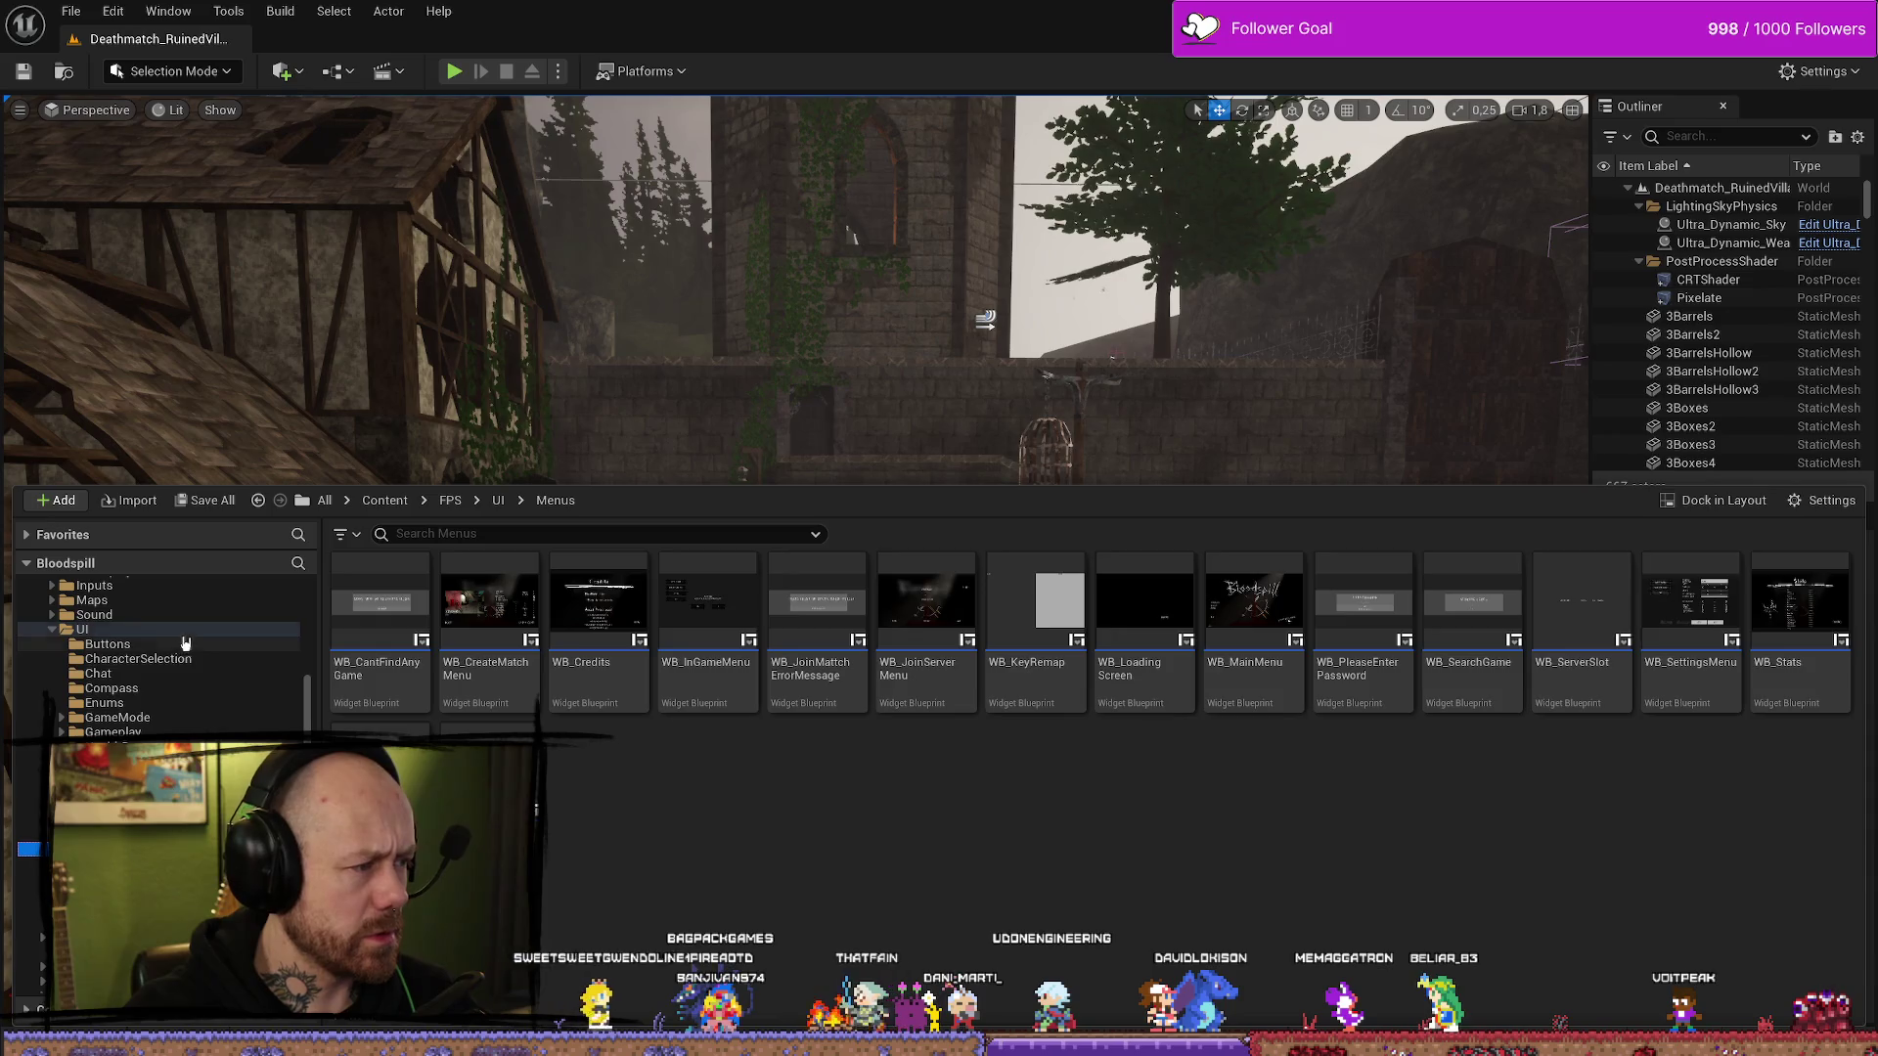
{"action": "left_click", "coordinate": [184, 631]}
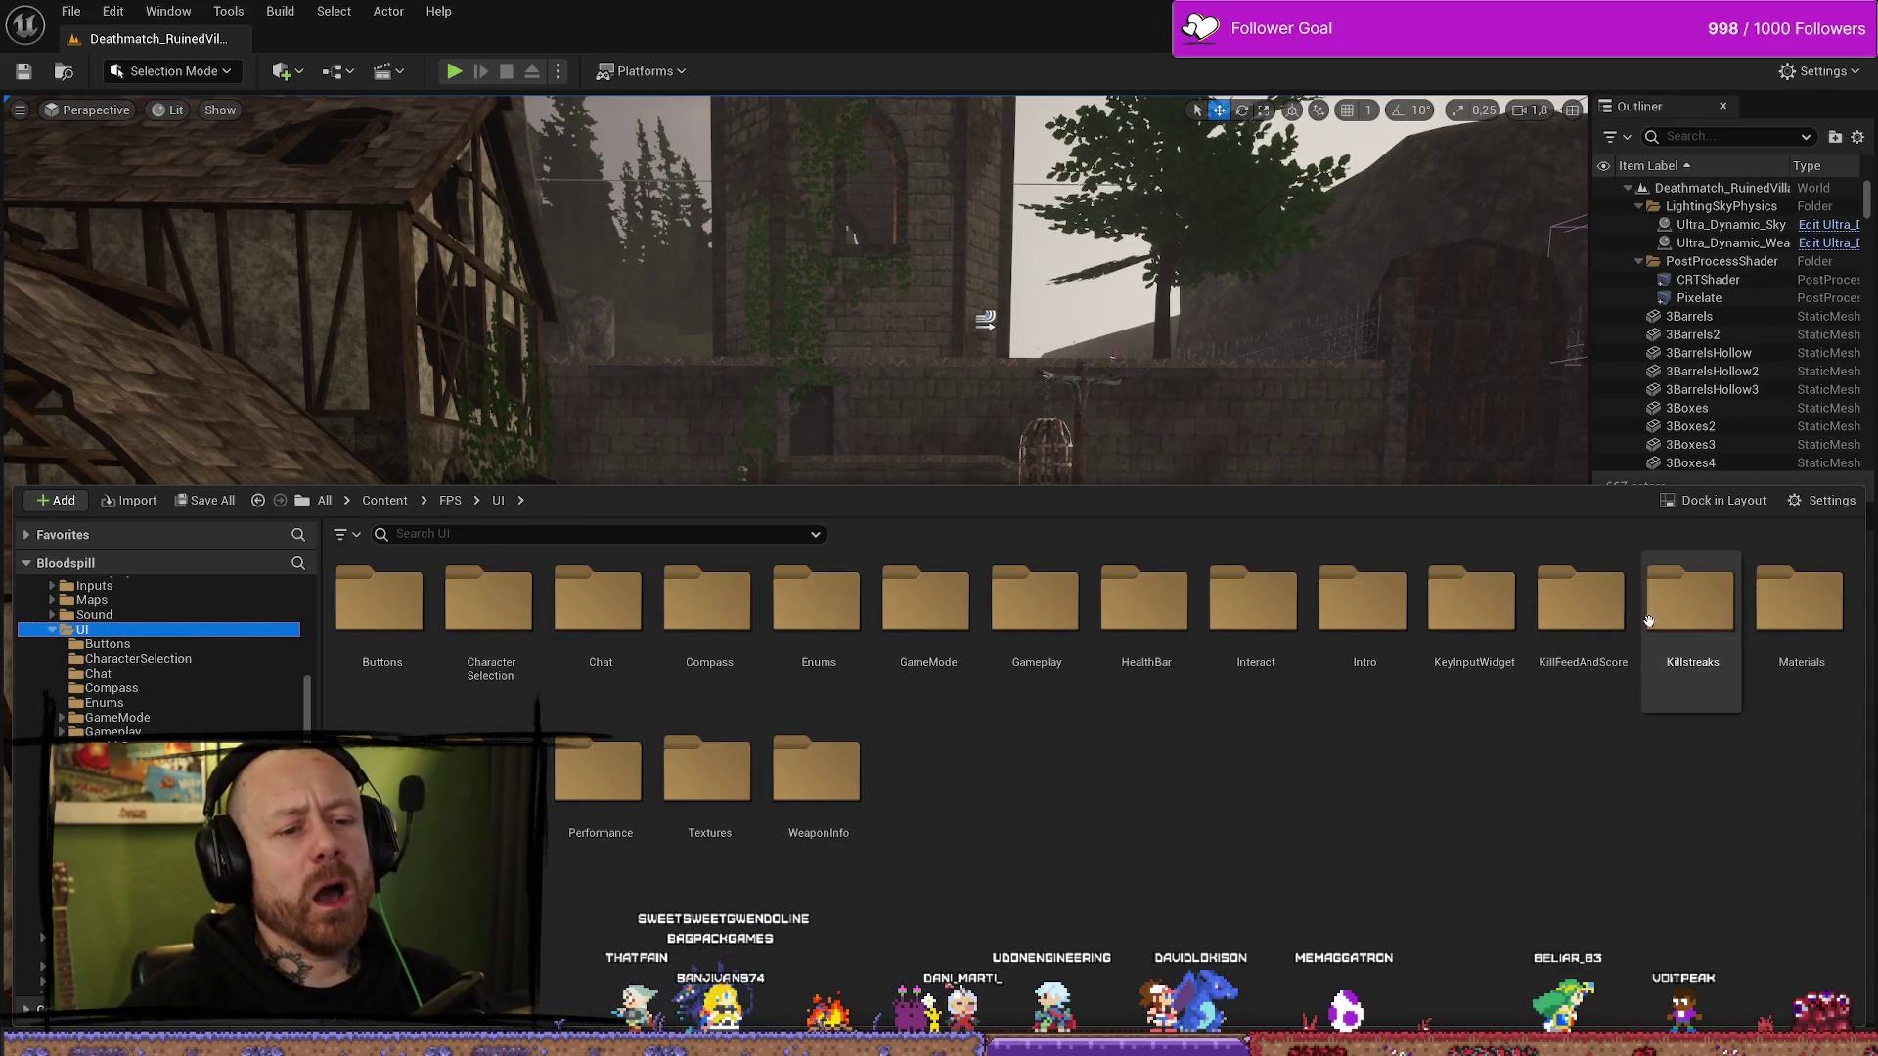
{"action": "double_click", "coordinate": [1578, 606]}
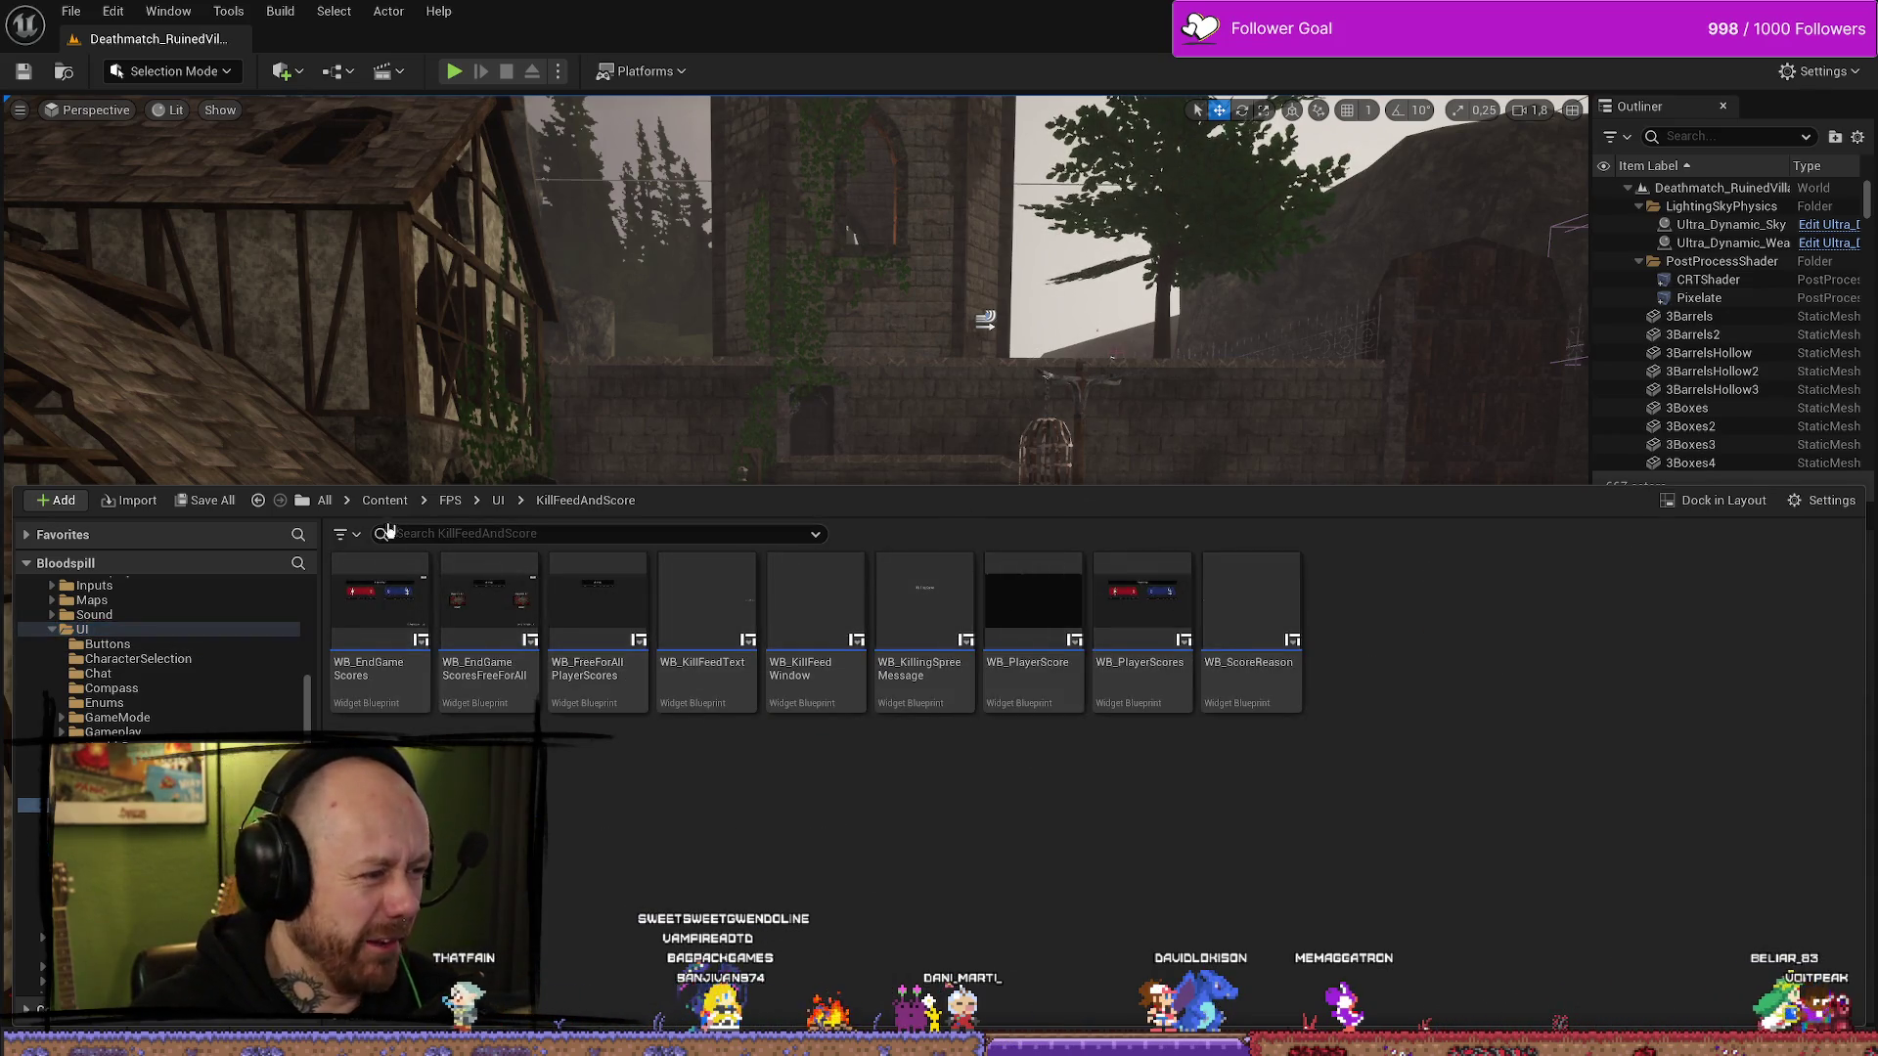
{"action": "double_click", "coordinate": [392, 621]}
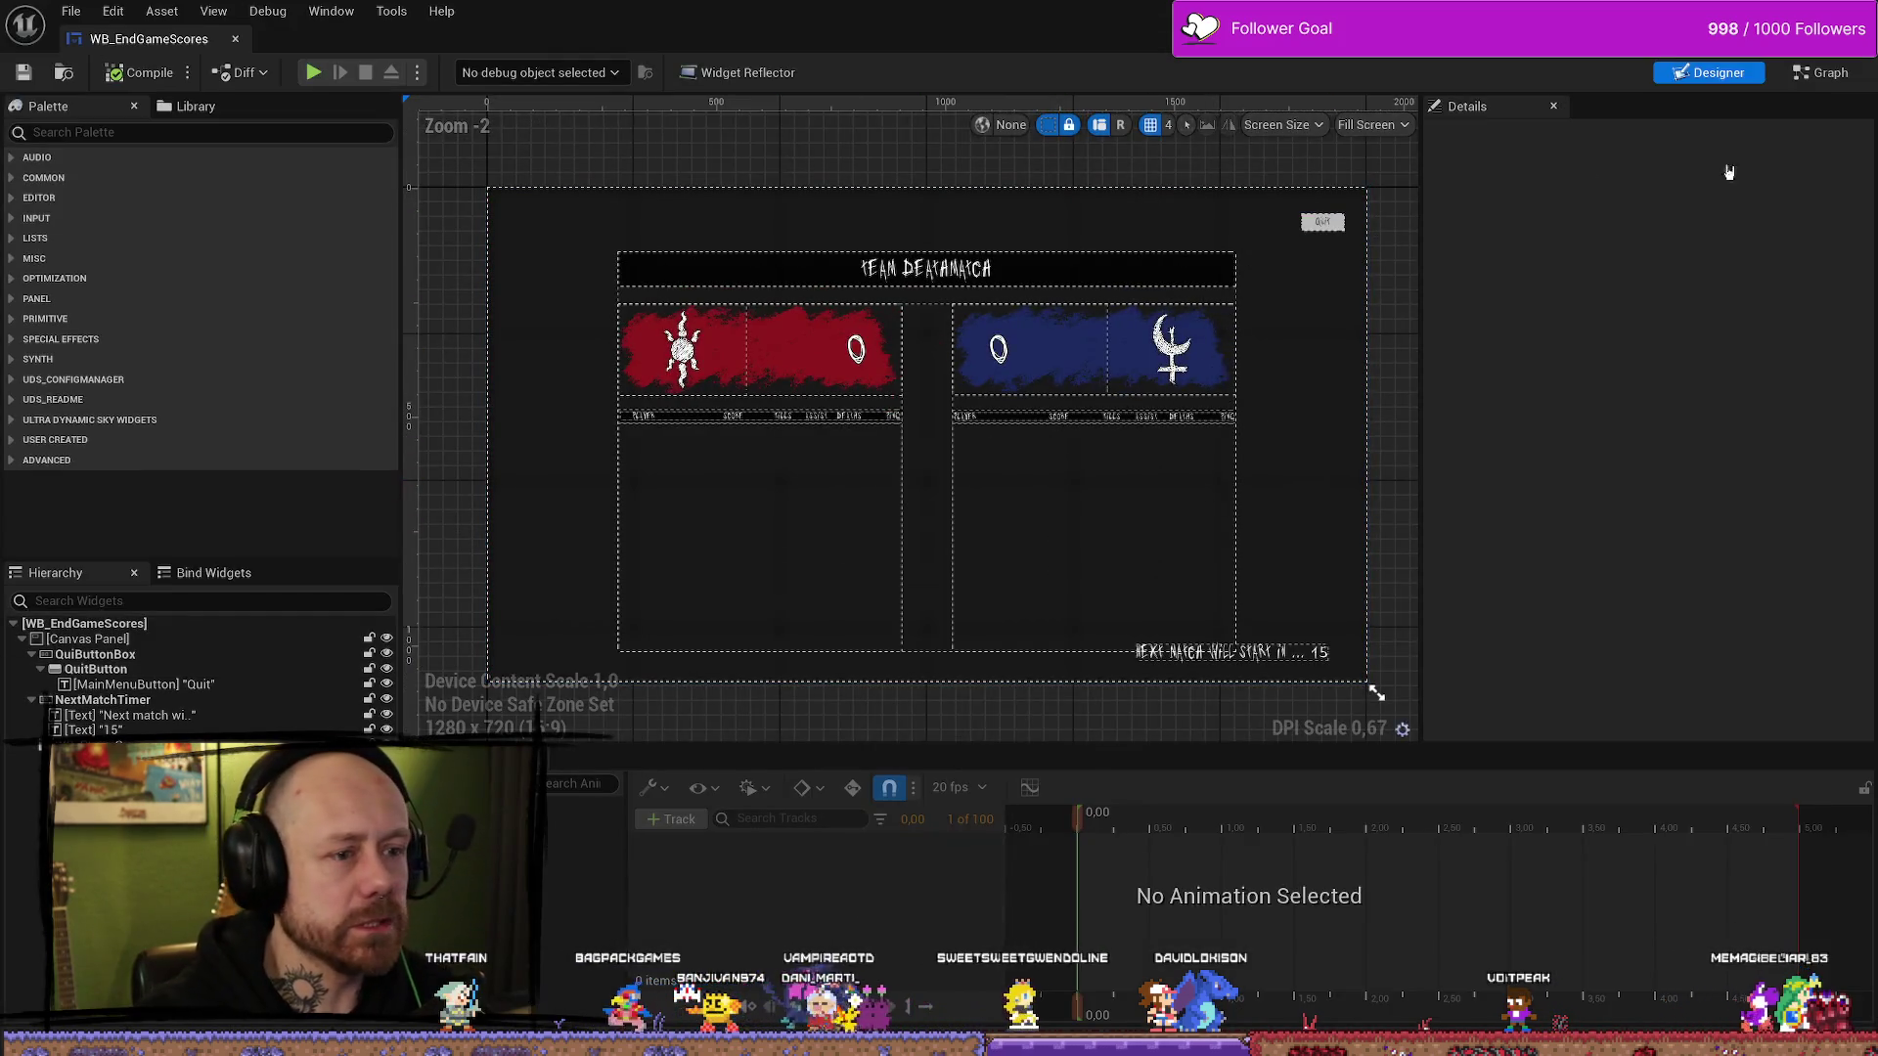
- Switch to the WB_EndGameScores Event Graph and bring the rounds and score getter nodes into view
{"action": "left_click", "coordinate": [1821, 72]}
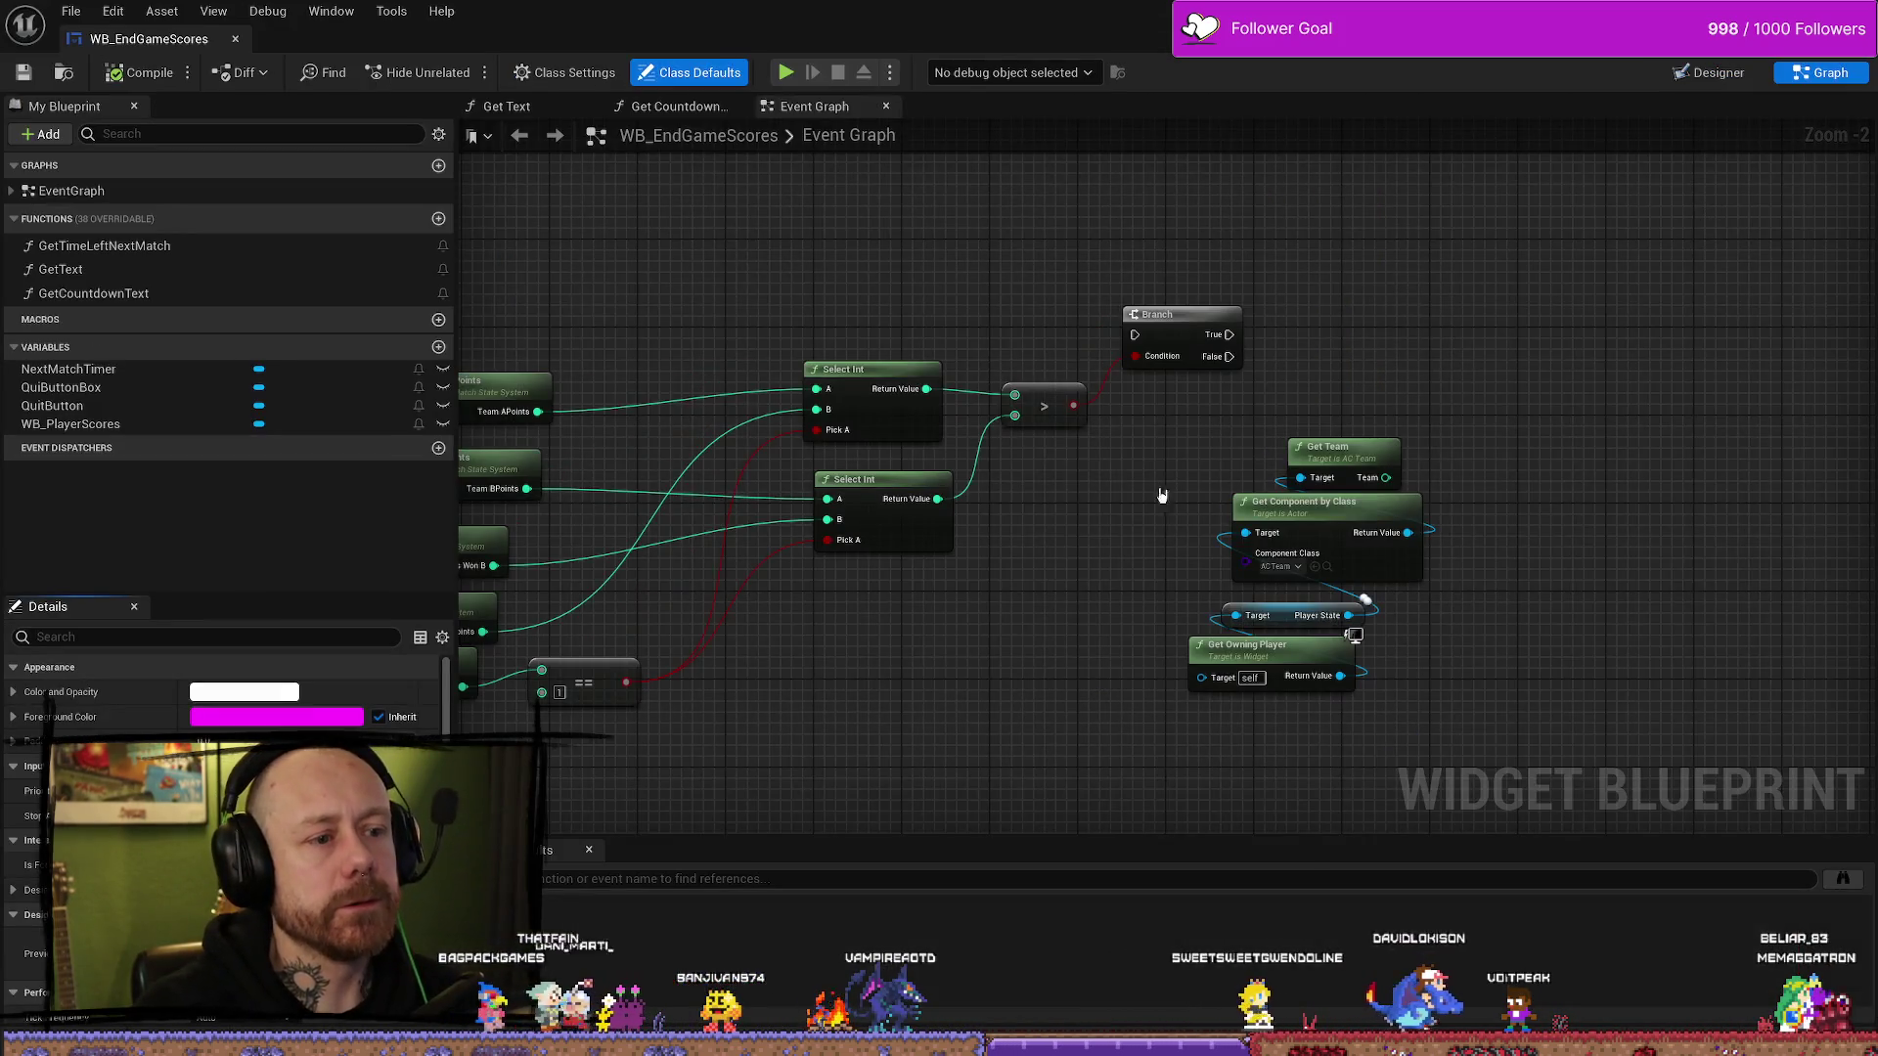
{"action": "scroll", "coordinate": [1315, 549], "scroll_direction": "down", "scroll_amount": 5}
{"action": "scroll", "coordinate": [1124, 381], "scroll_direction": "up", "scroll_amount": 4}
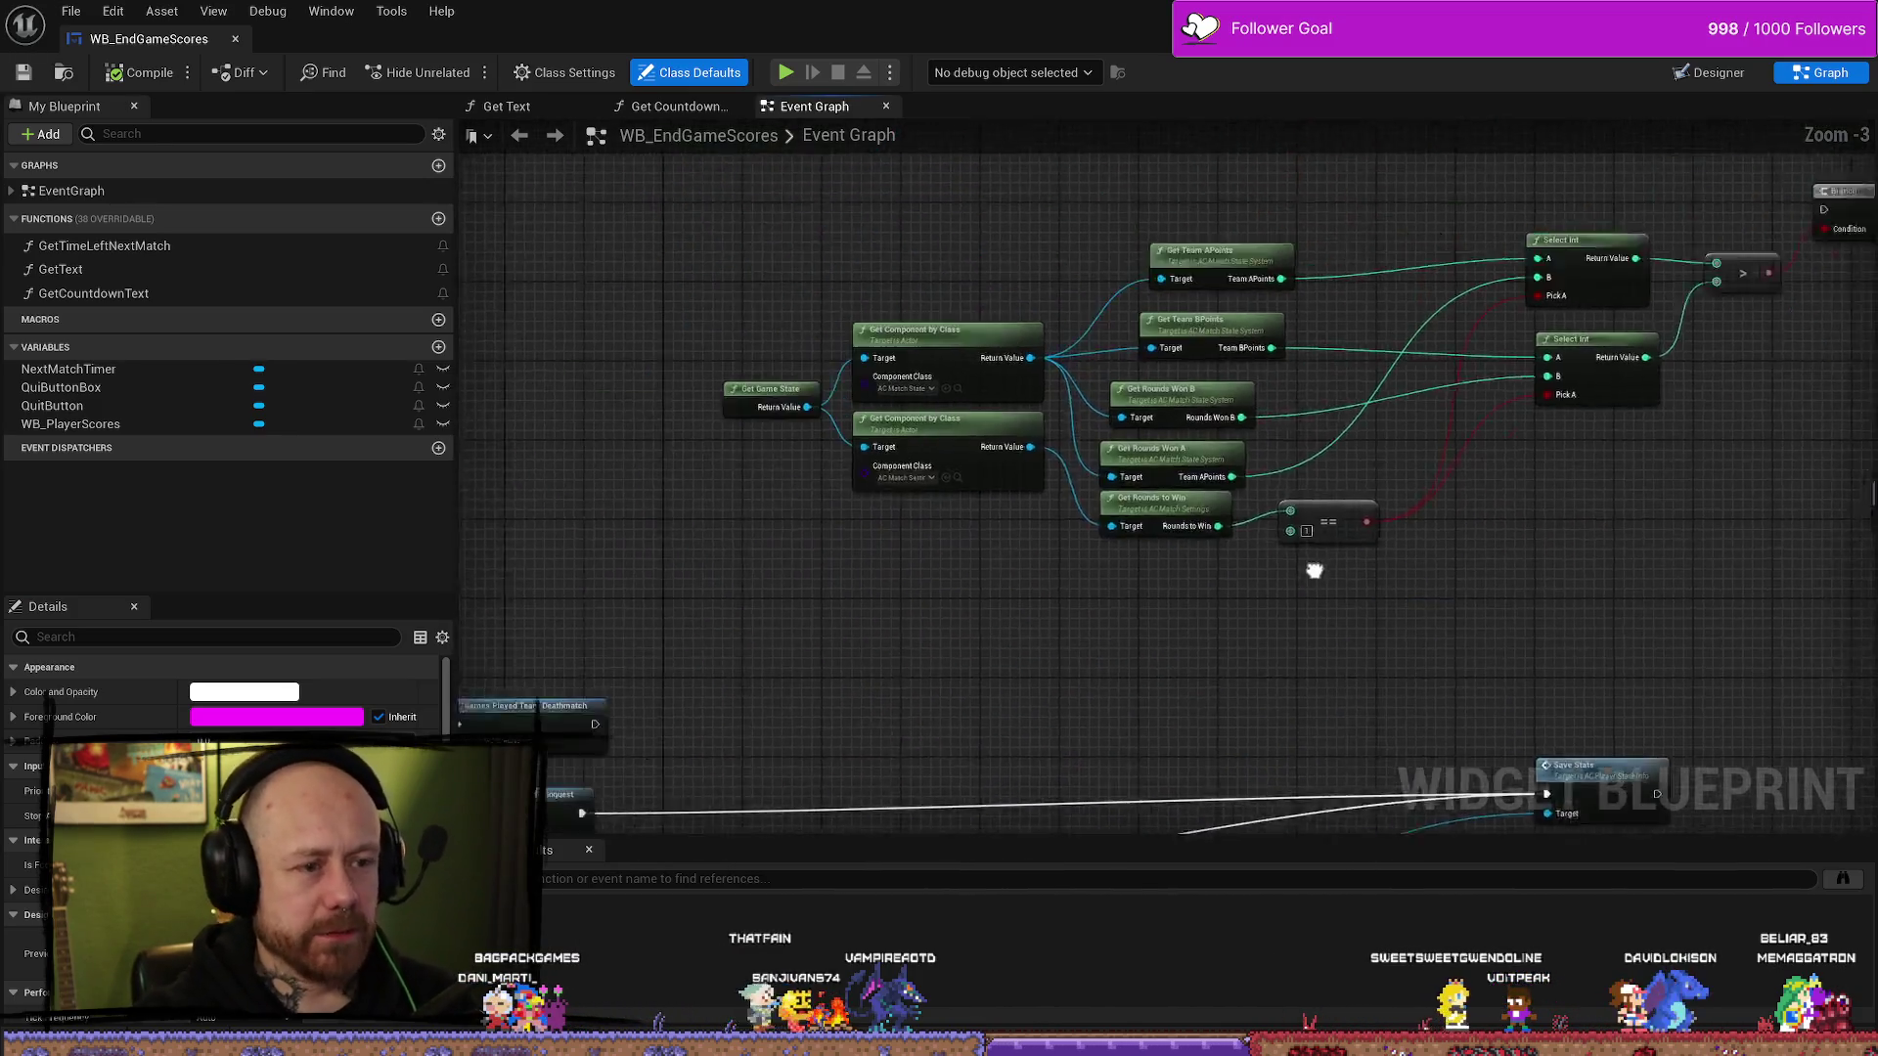
{"action": "right_click", "coordinate": [1269, 391]}
{"action": "left_click_drag", "start_coordinate": [1304, 474], "coordinate": [1157, 490]}
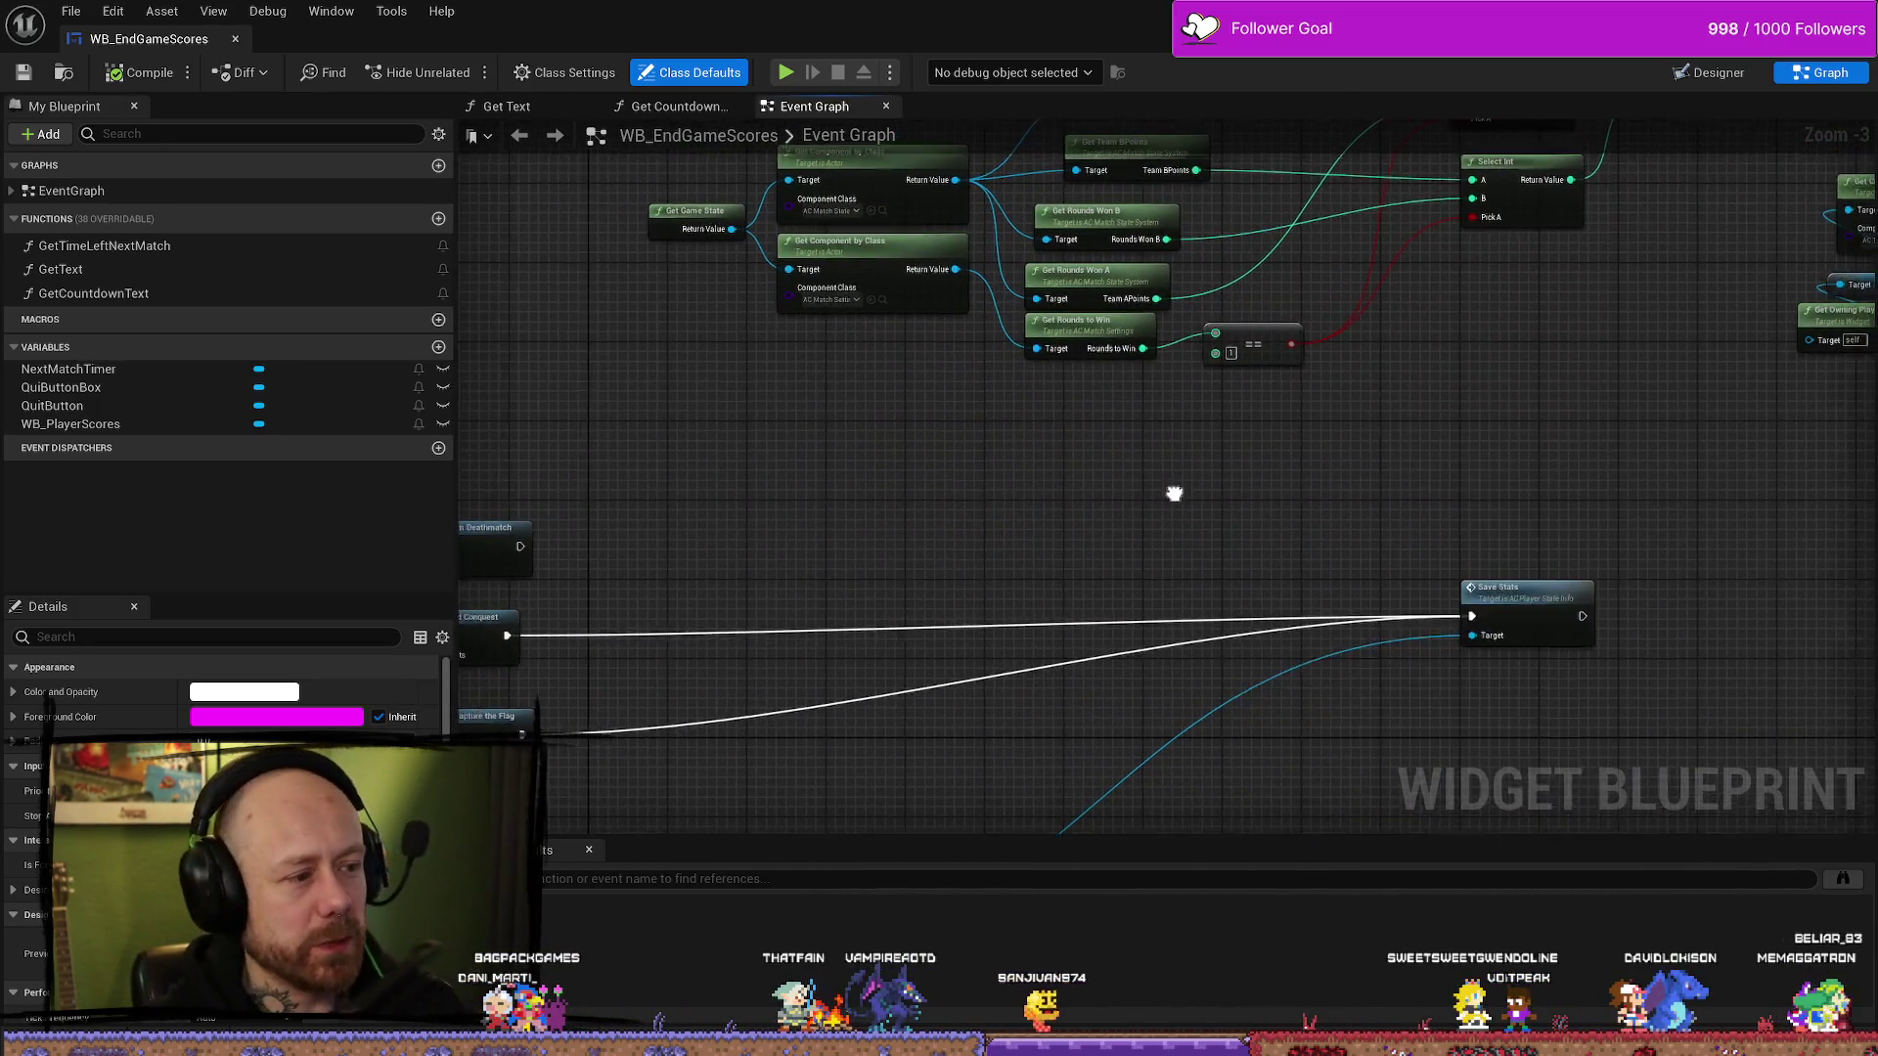
{"action": "scroll", "coordinate": [1555, 423], "scroll_direction": "down", "scroll_amount": 1}
{"action": "scroll", "coordinate": [1005, 452], "scroll_direction": "up", "scroll_amount": 3}
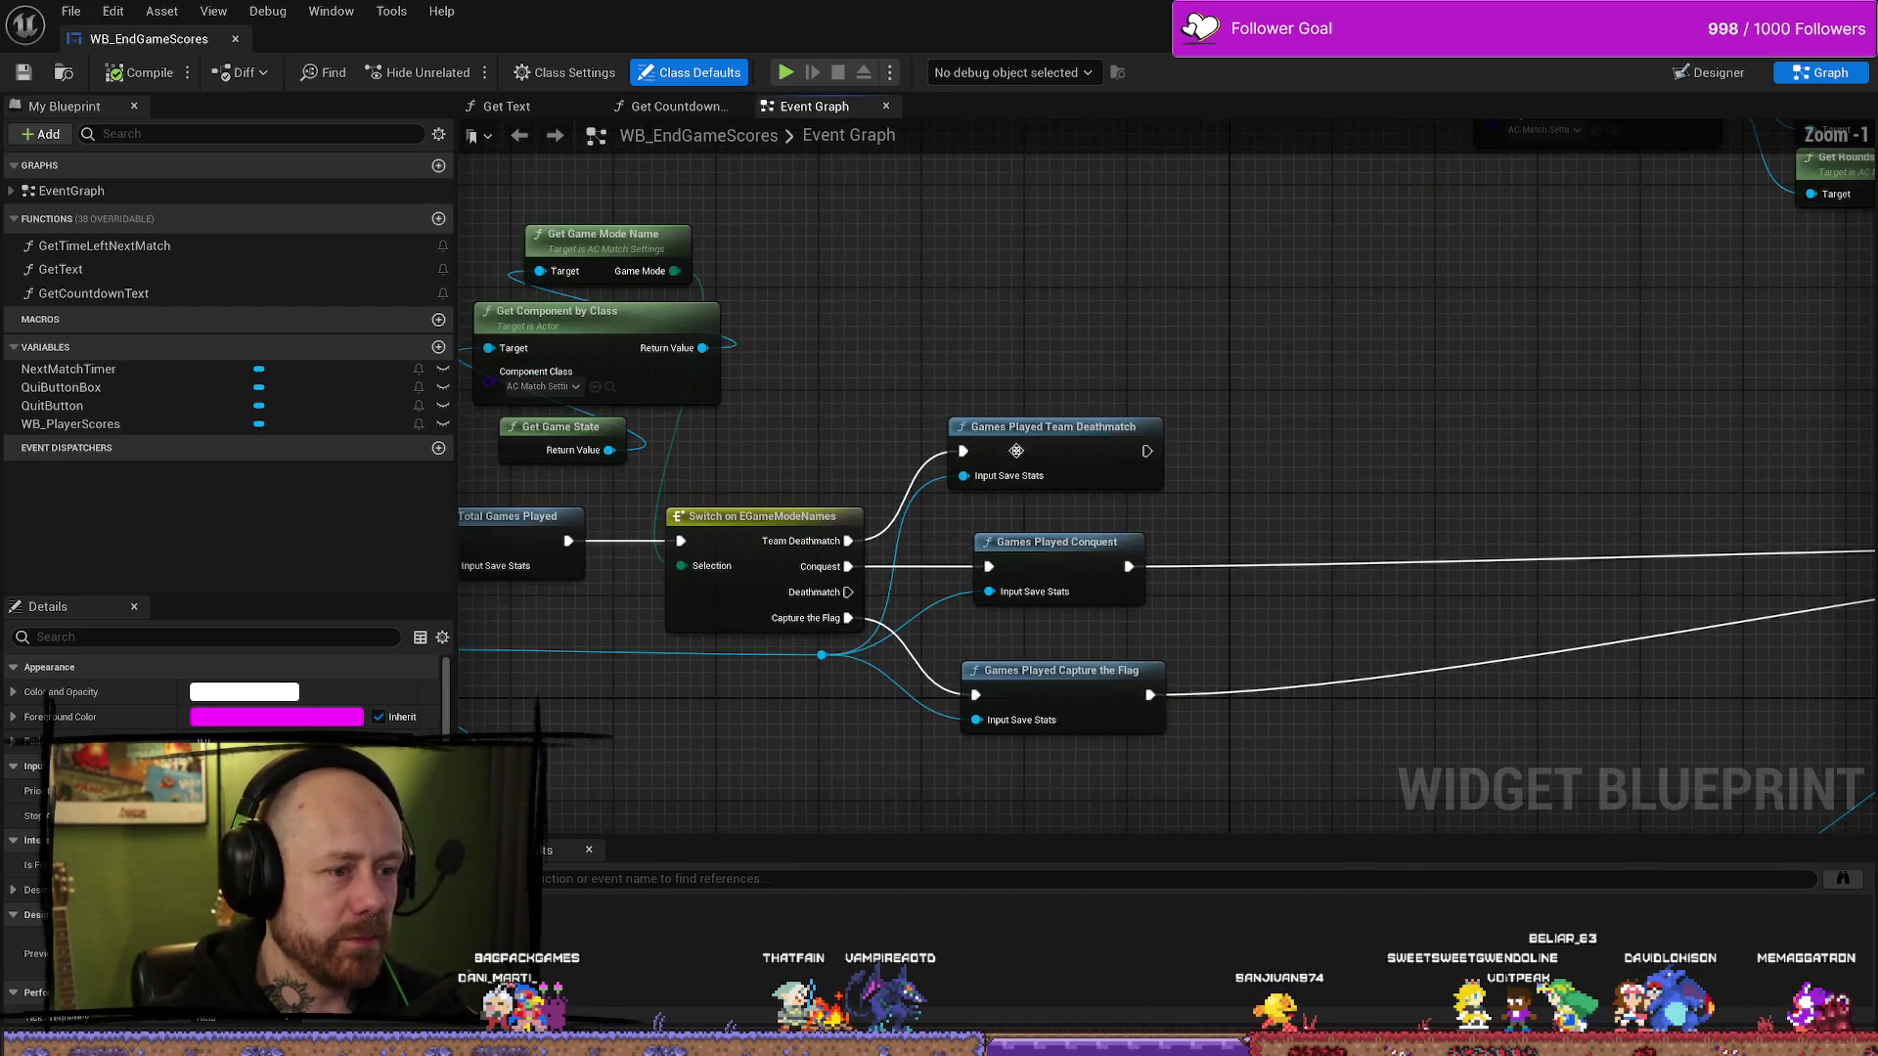
{"action": "mouse_move", "coordinate": [1317, 395]}
{"action": "left_mouse_down"}
{"action": "mouse_move", "coordinate": [1141, 398]}
{"action": "mouse_move", "coordinate": [1030, 490]}
{"action": "left_mouse_up"}
{"action": "scroll", "coordinate": [1404, 453], "scroll_direction": "down", "scroll_amount": 1}
{"action": "mouse_move", "coordinate": [1404, 453]}
{"action": "left_mouse_down"}
{"action": "mouse_move", "coordinate": [1406, 483]}
{"action": "mouse_move", "coordinate": [1338, 568]}
{"action": "mouse_move", "coordinate": [1264, 594]}
{"action": "mouse_move", "coordinate": [753, 350]}
{"action": "left_mouse_up"}
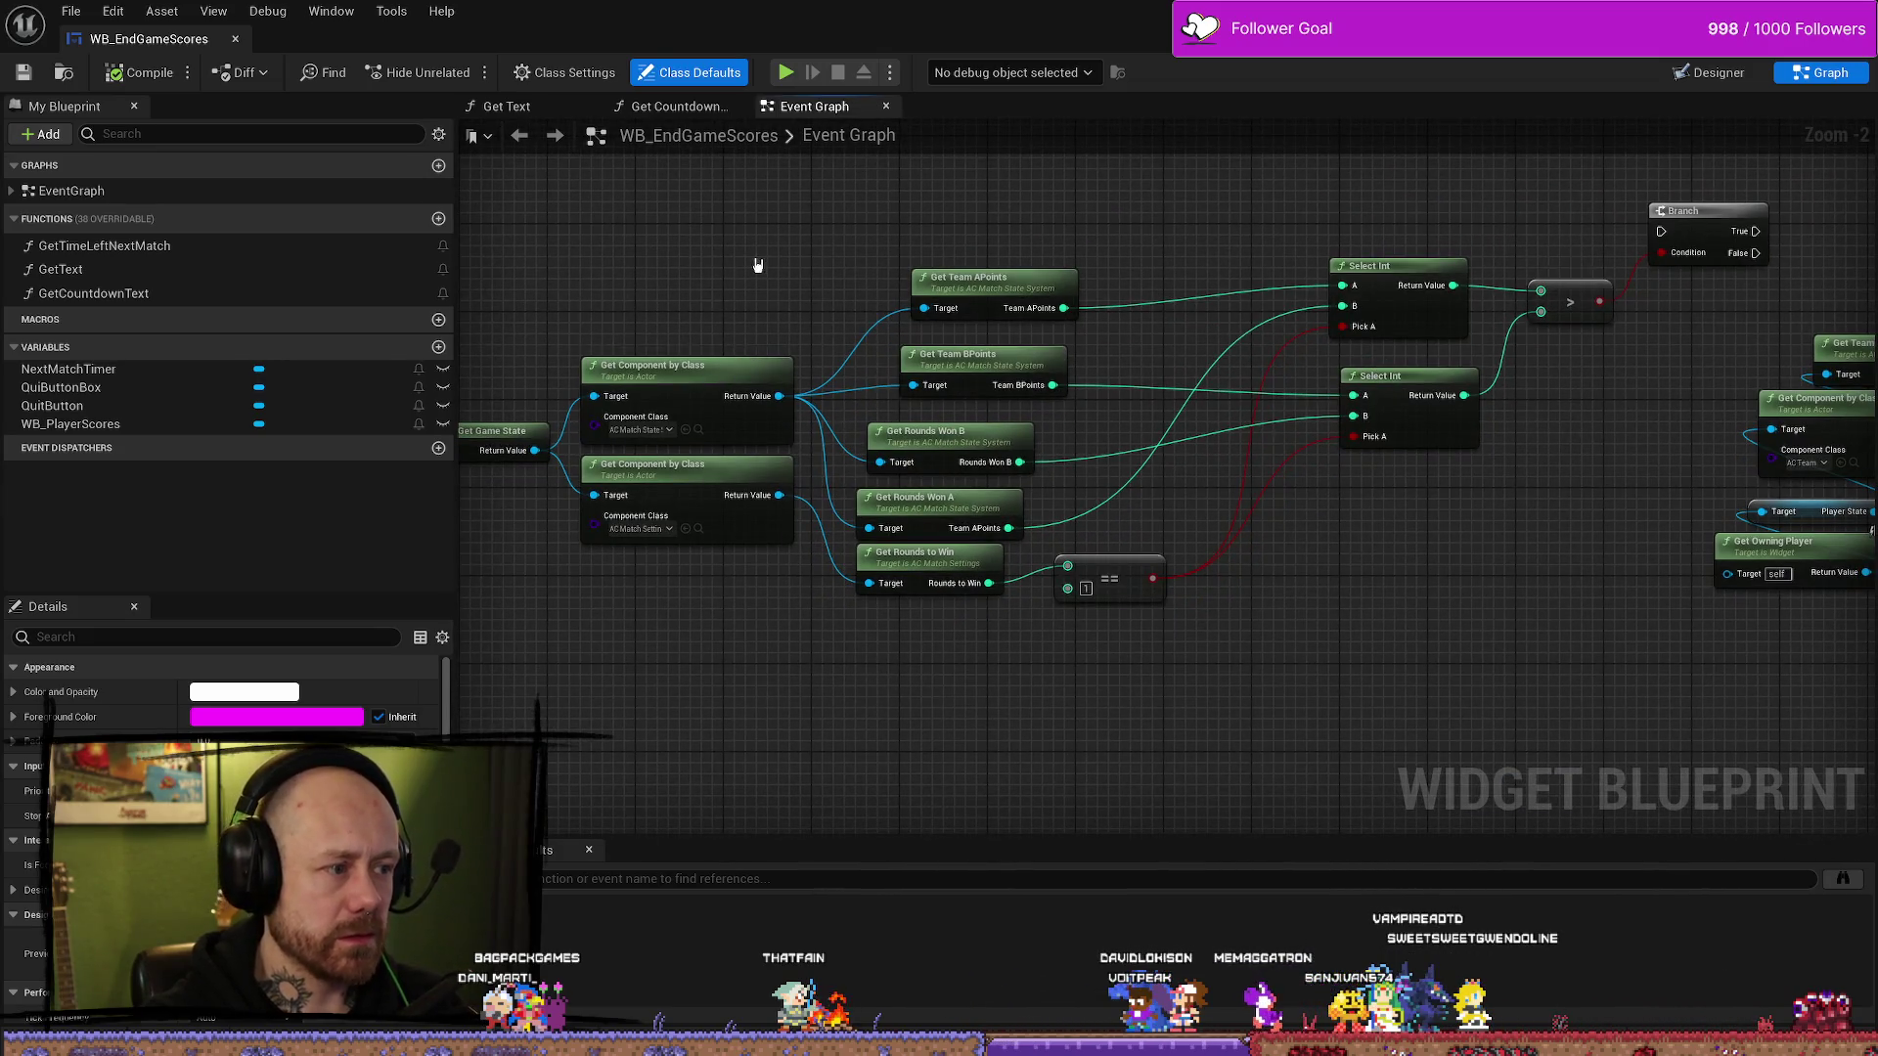
- Align Get Team APoints/BPoints, Get Rounds Won A/B and Get Rounds to Win into one column
{"action": "left_click_drag", "start_coordinate": [827, 244], "coordinate": [781, 268]}
{"action": "left_click_drag", "start_coordinate": [953, 323], "coordinate": [899, 322]}
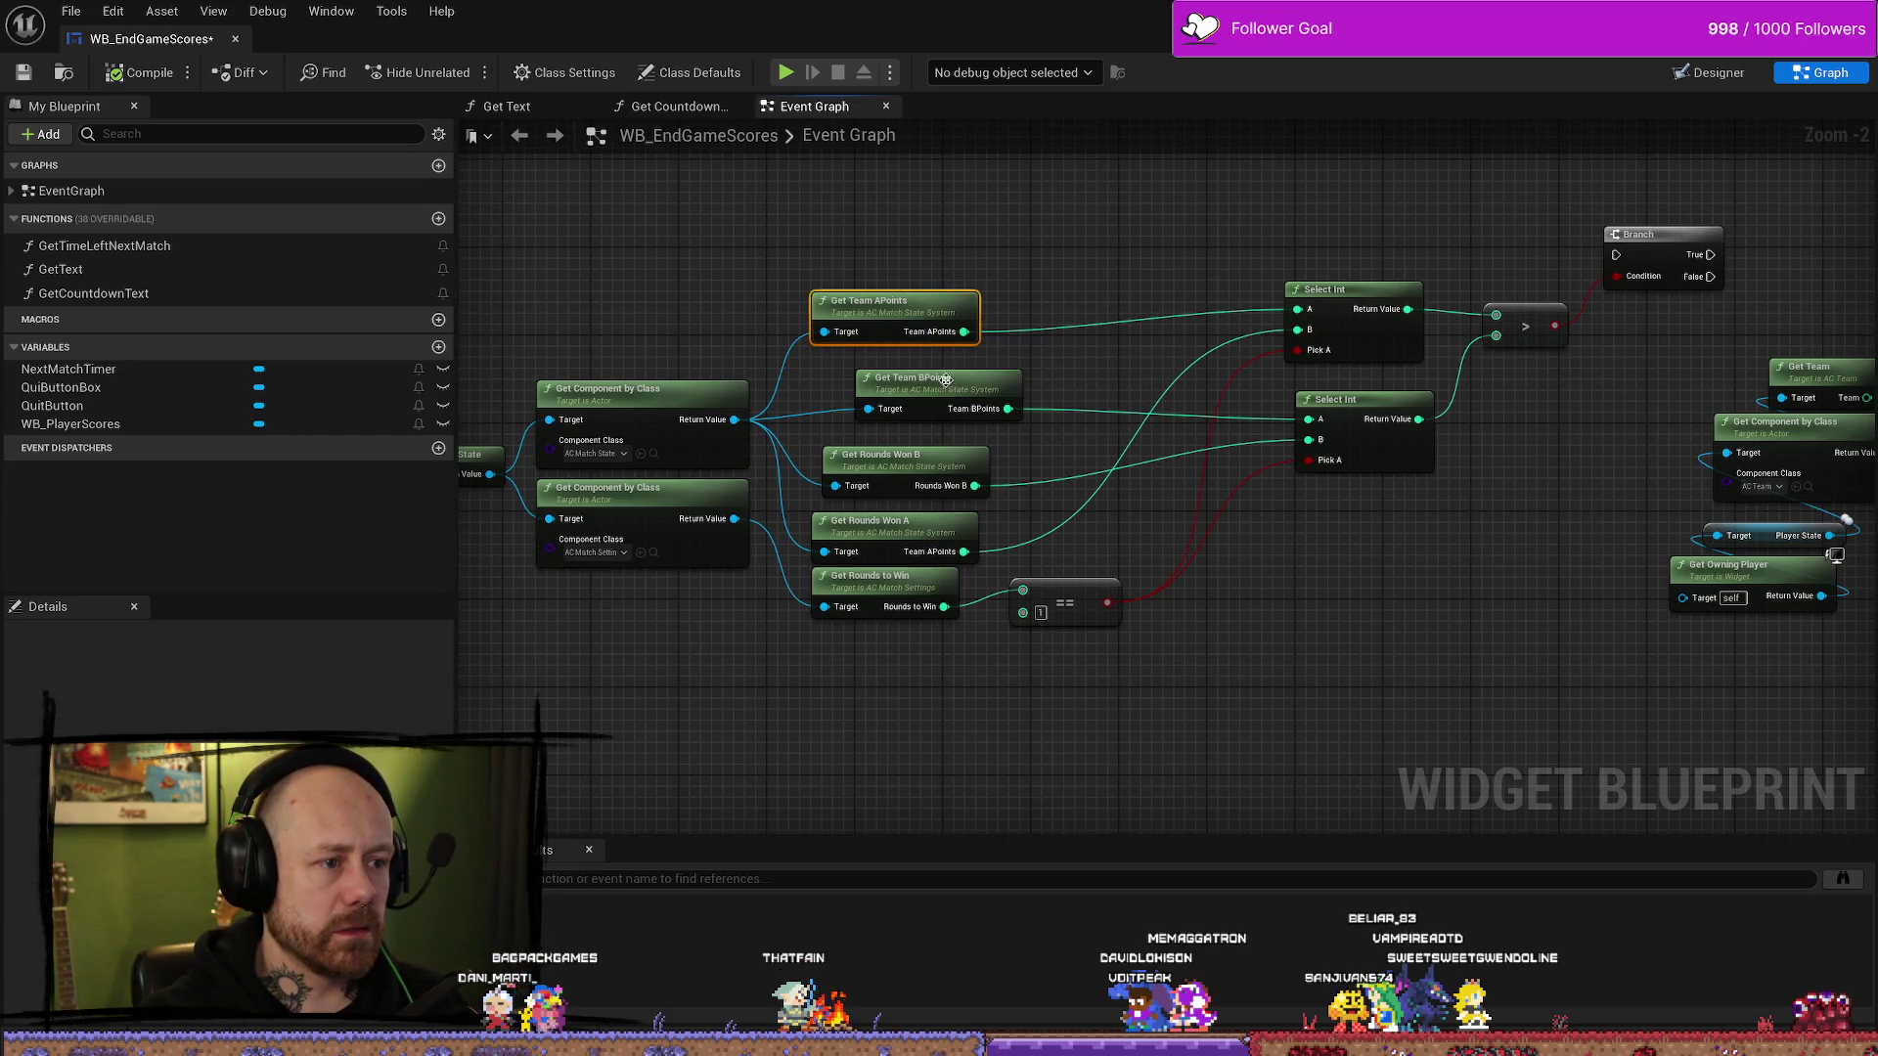
{"action": "left_click_drag", "start_coordinate": [950, 396], "coordinate": [915, 396]}
{"action": "left_click_drag", "start_coordinate": [908, 475], "coordinate": [897, 464]}
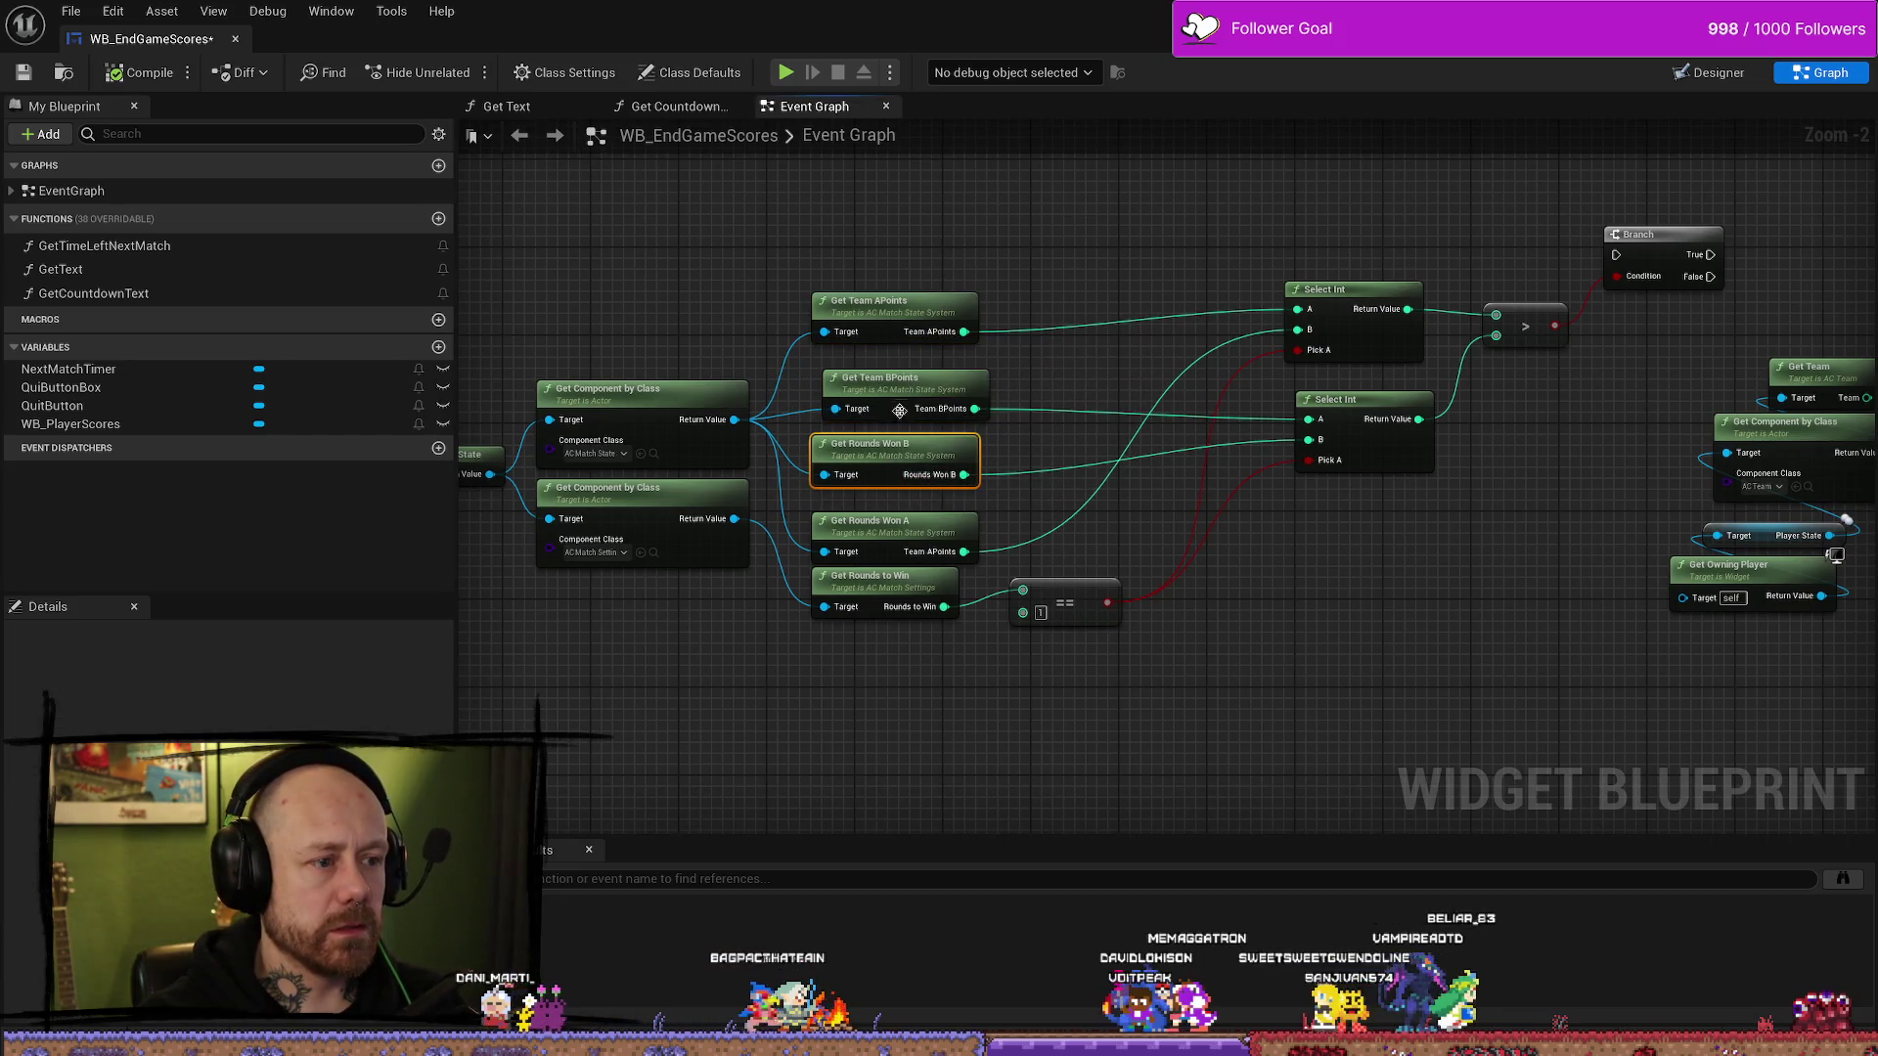
{"action": "left_click_drag", "start_coordinate": [902, 386], "coordinate": [891, 385]}
{"action": "left_click_drag", "start_coordinate": [904, 520], "coordinate": [904, 510]}
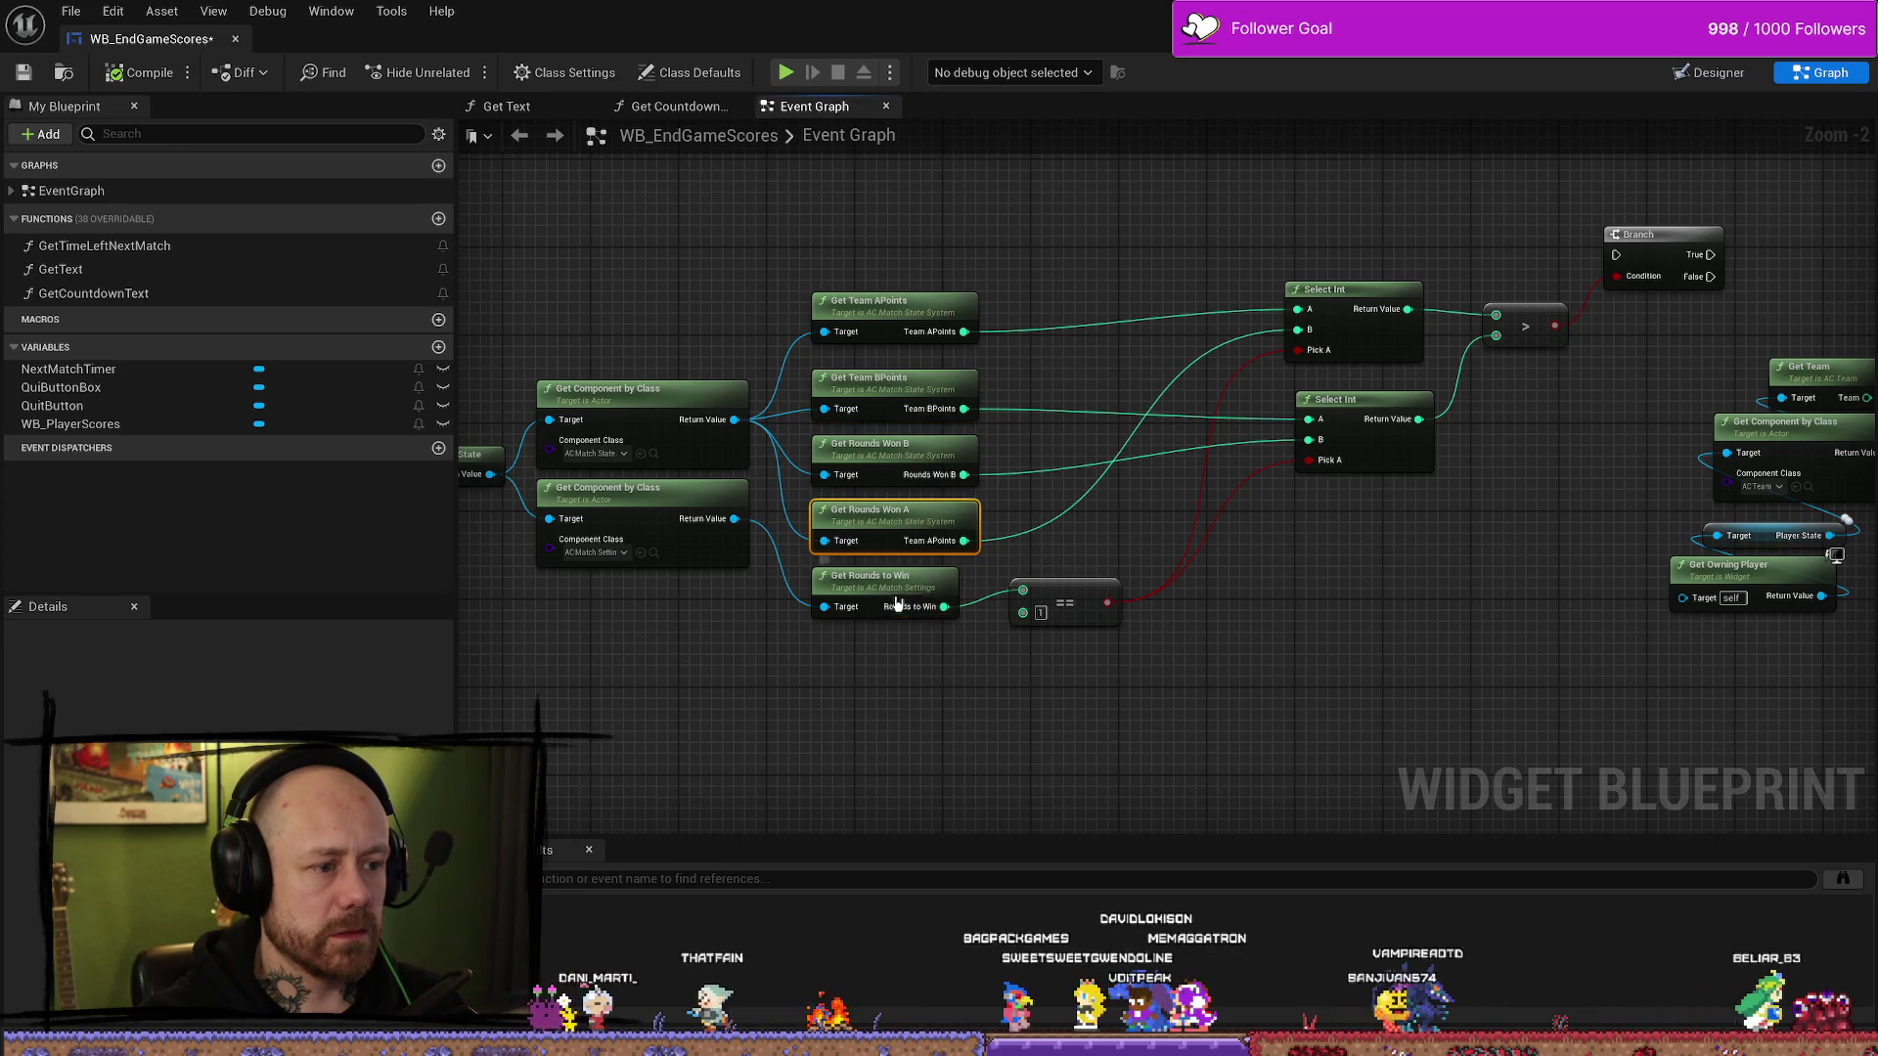
{"action": "left_click_drag", "start_coordinate": [888, 590], "coordinate": [899, 600]}
- Move the Get Team and Get Owning Player lookup group down and left
{"action": "left_click_drag", "start_coordinate": [1460, 643], "coordinate": [1164, 637]}
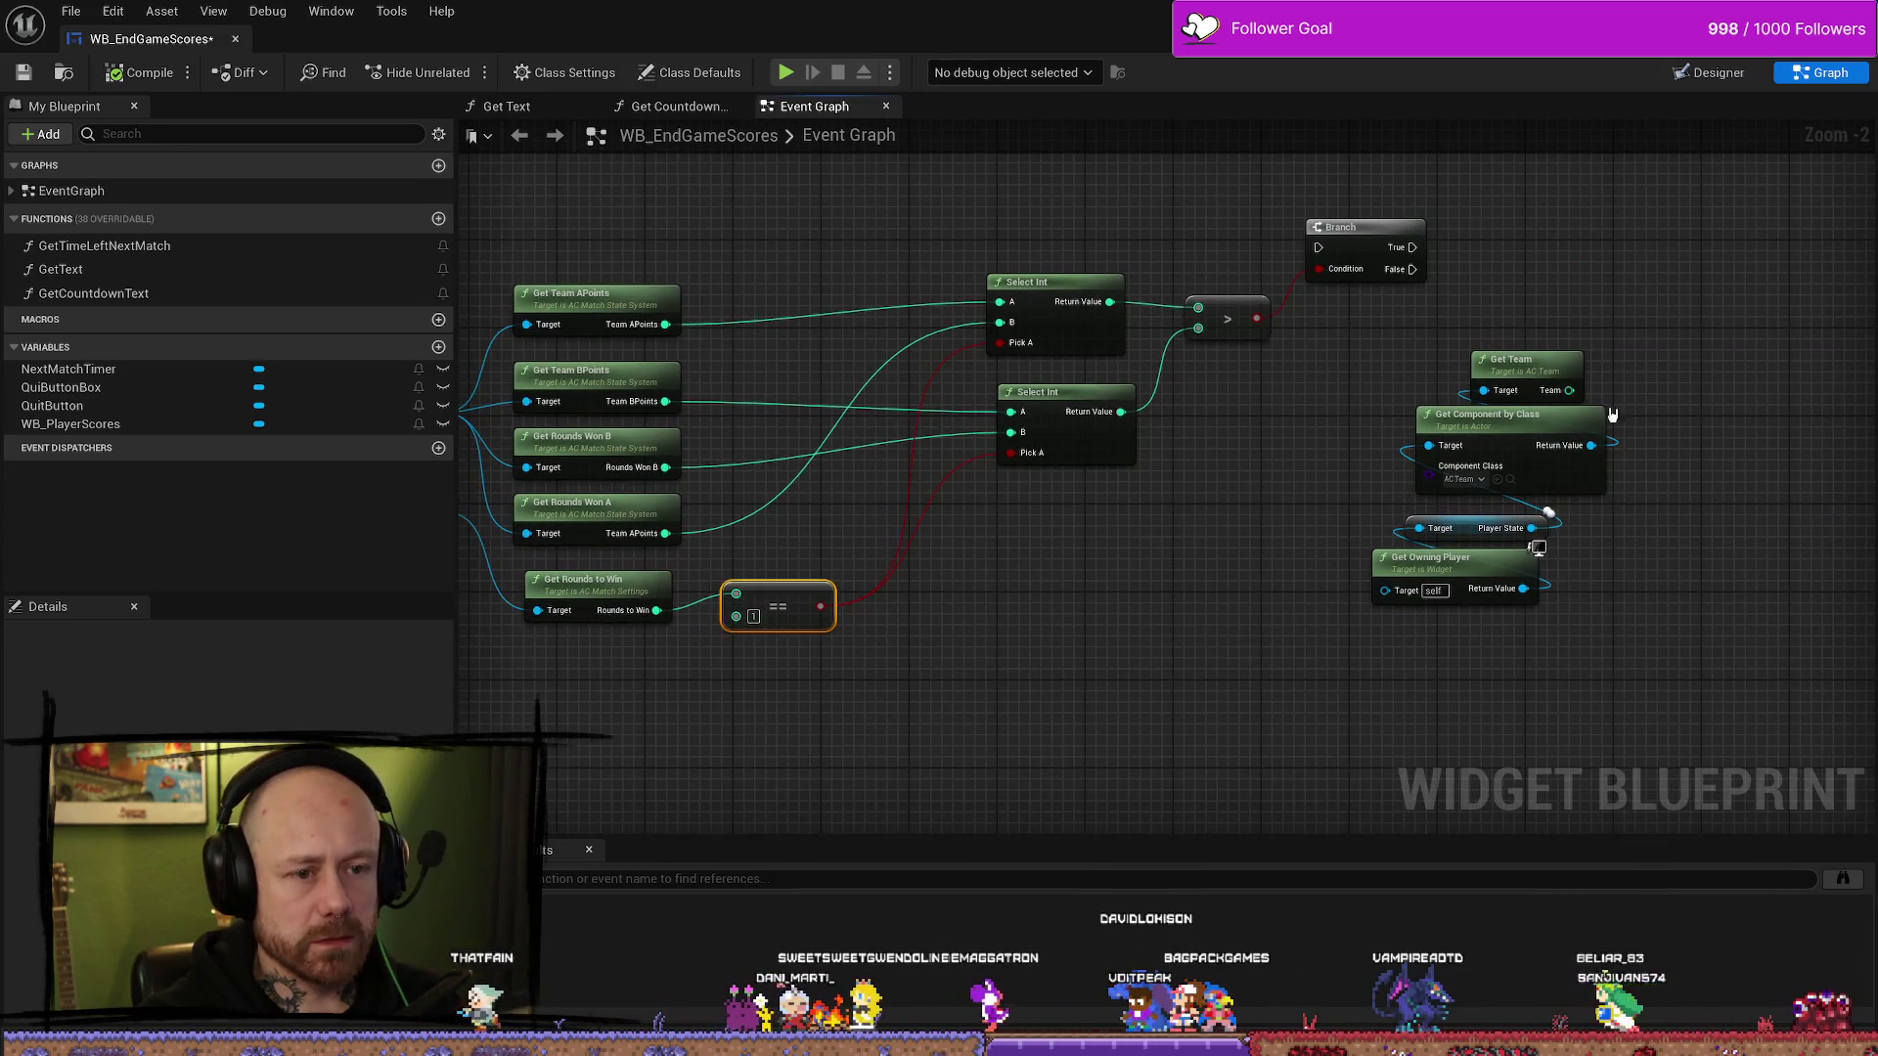
{"action": "left_click_drag", "start_coordinate": [1623, 338], "coordinate": [1467, 638]}
{"action": "left_click_drag", "start_coordinate": [1538, 401], "coordinate": [1460, 654]}
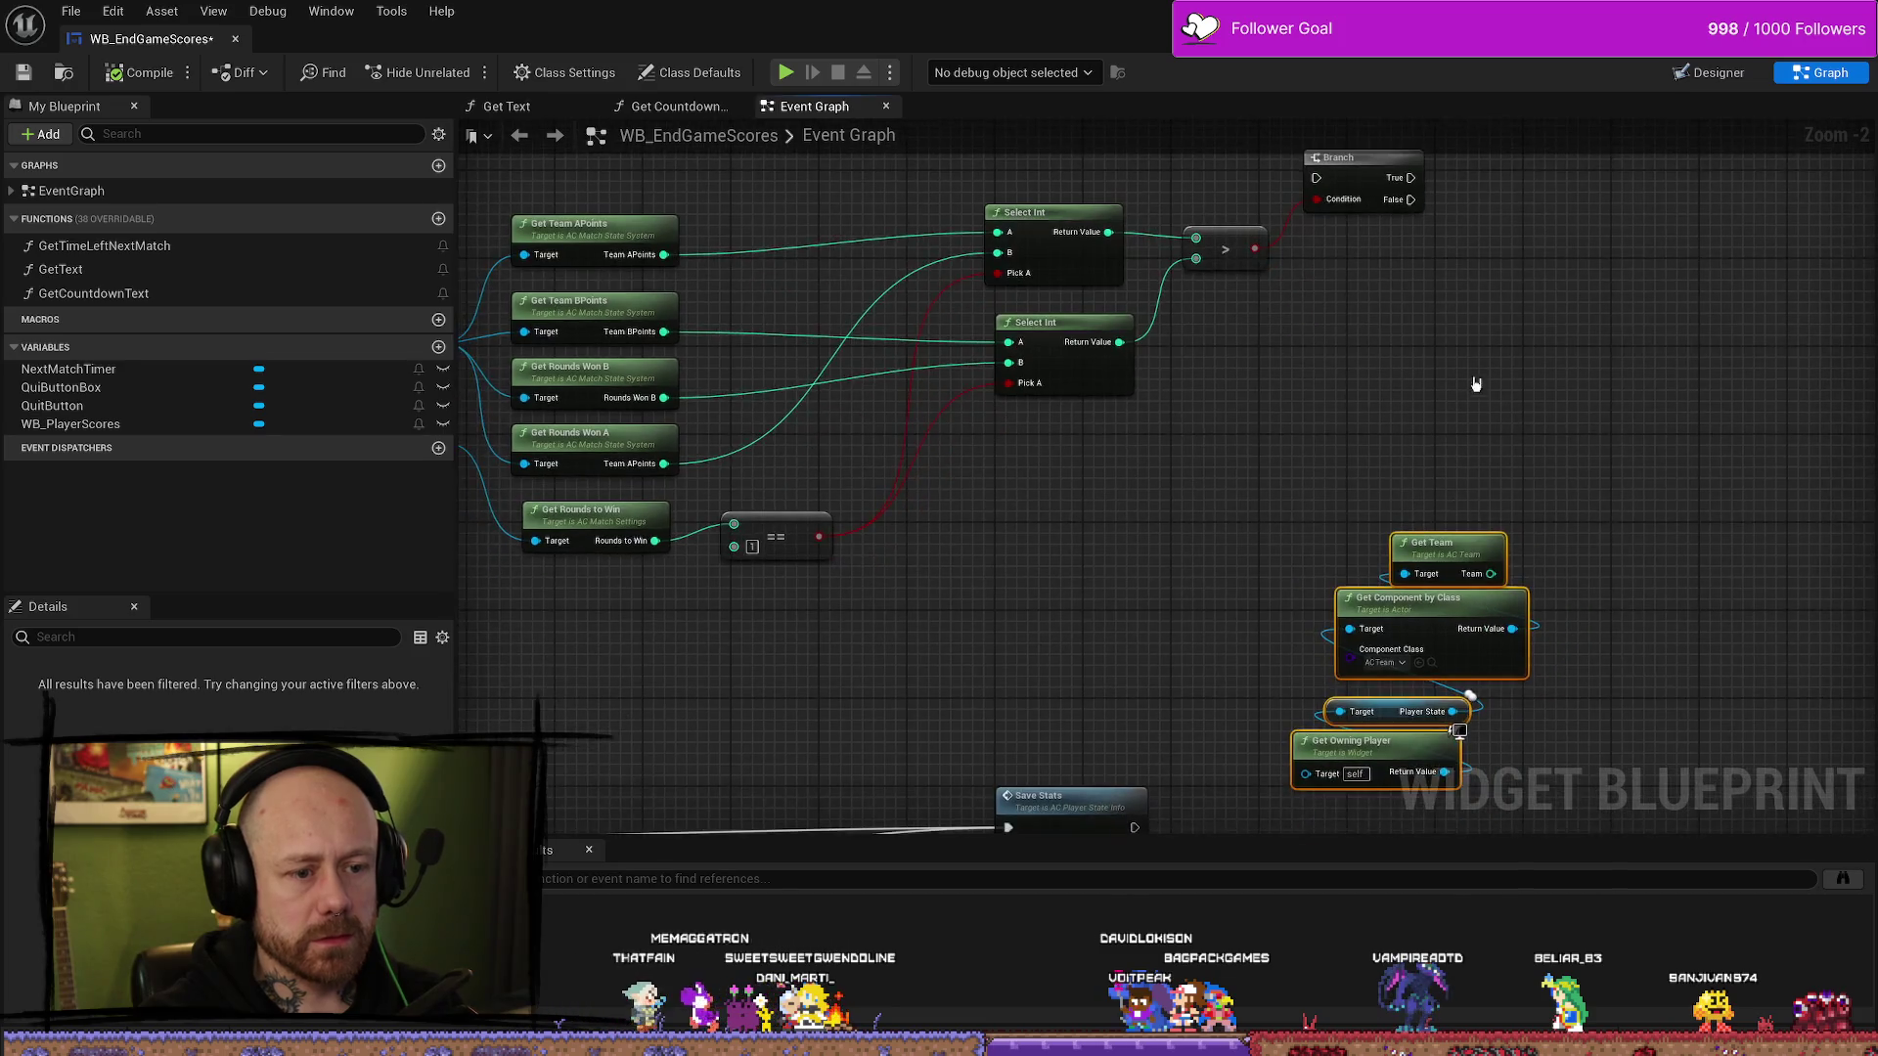
{"action": "left_click_drag", "start_coordinate": [1513, 567], "coordinate": [1488, 391]}
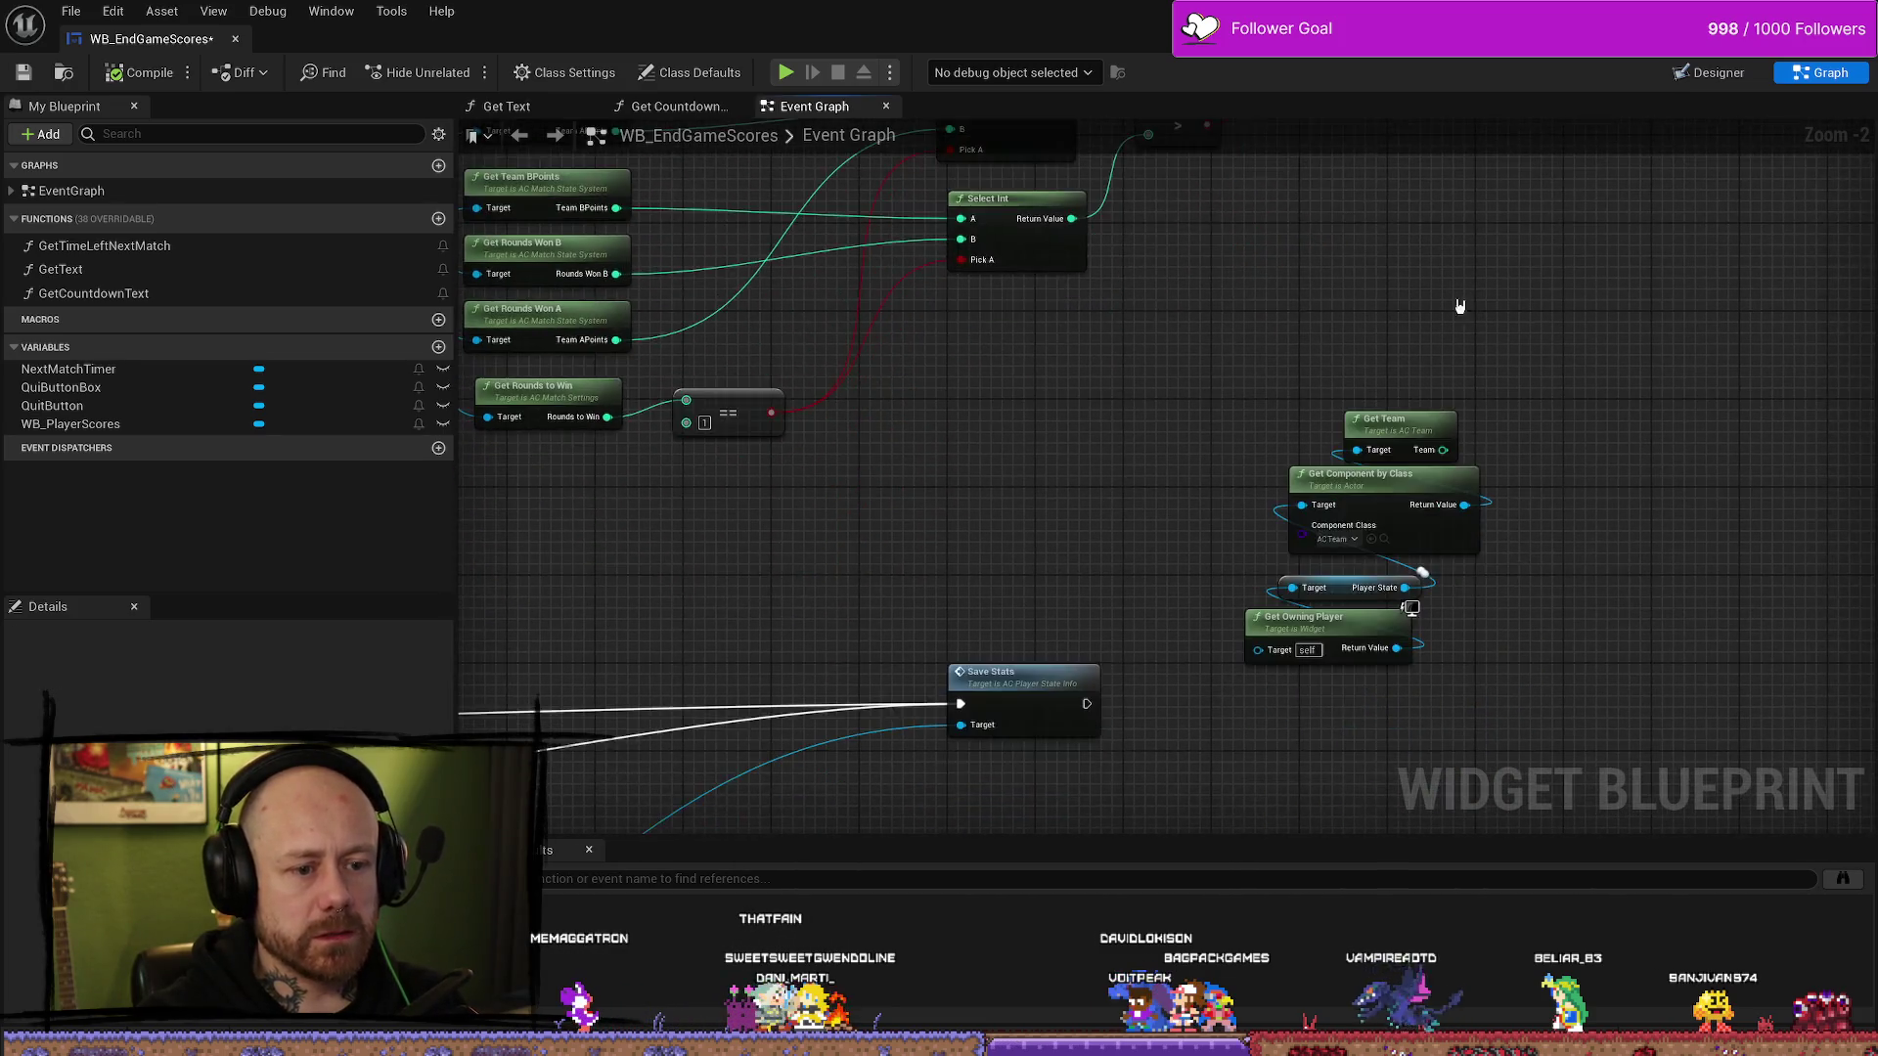
{"action": "left_click", "coordinate": [1342, 627]}
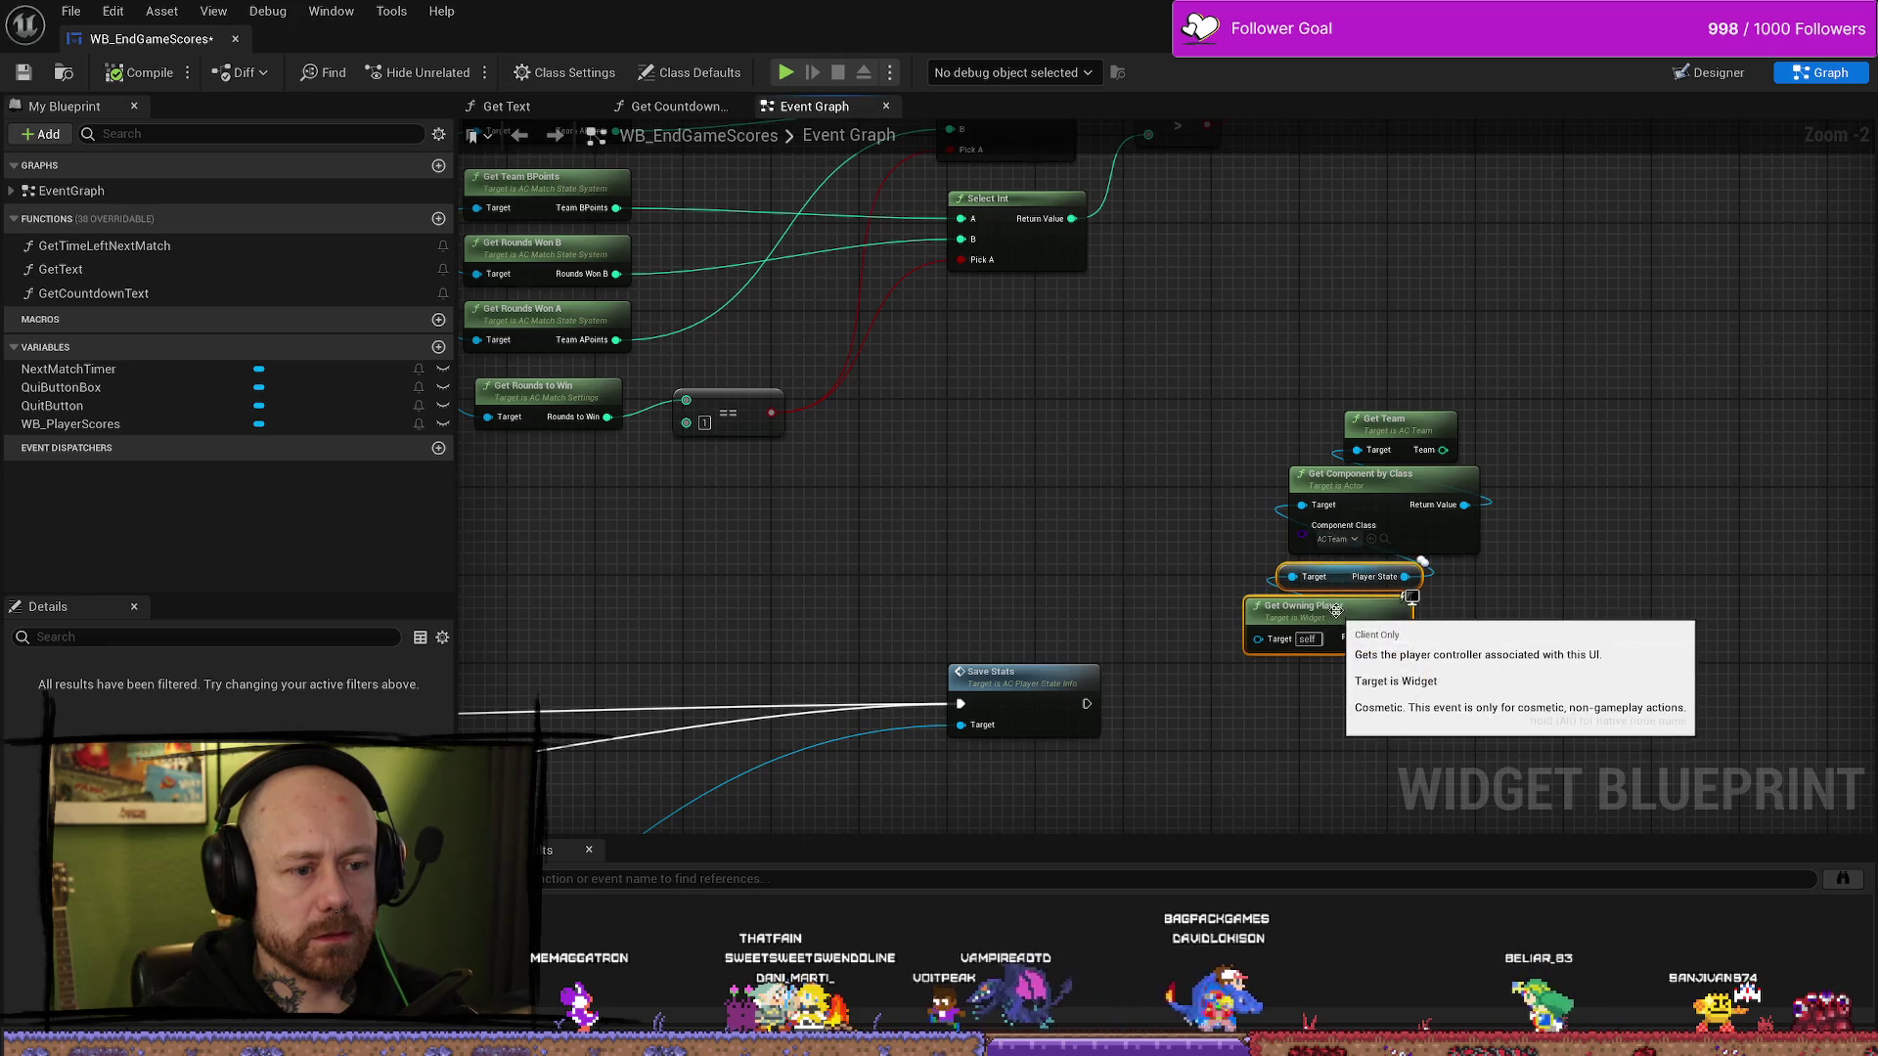
{"action": "mouse_move", "coordinate": [1438, 689]}
{"action": "left_mouse_down"}
{"action": "mouse_move", "coordinate": [1338, 368]}
{"action": "mouse_move", "coordinate": [1305, 501]}
{"action": "left_mouse_up"}
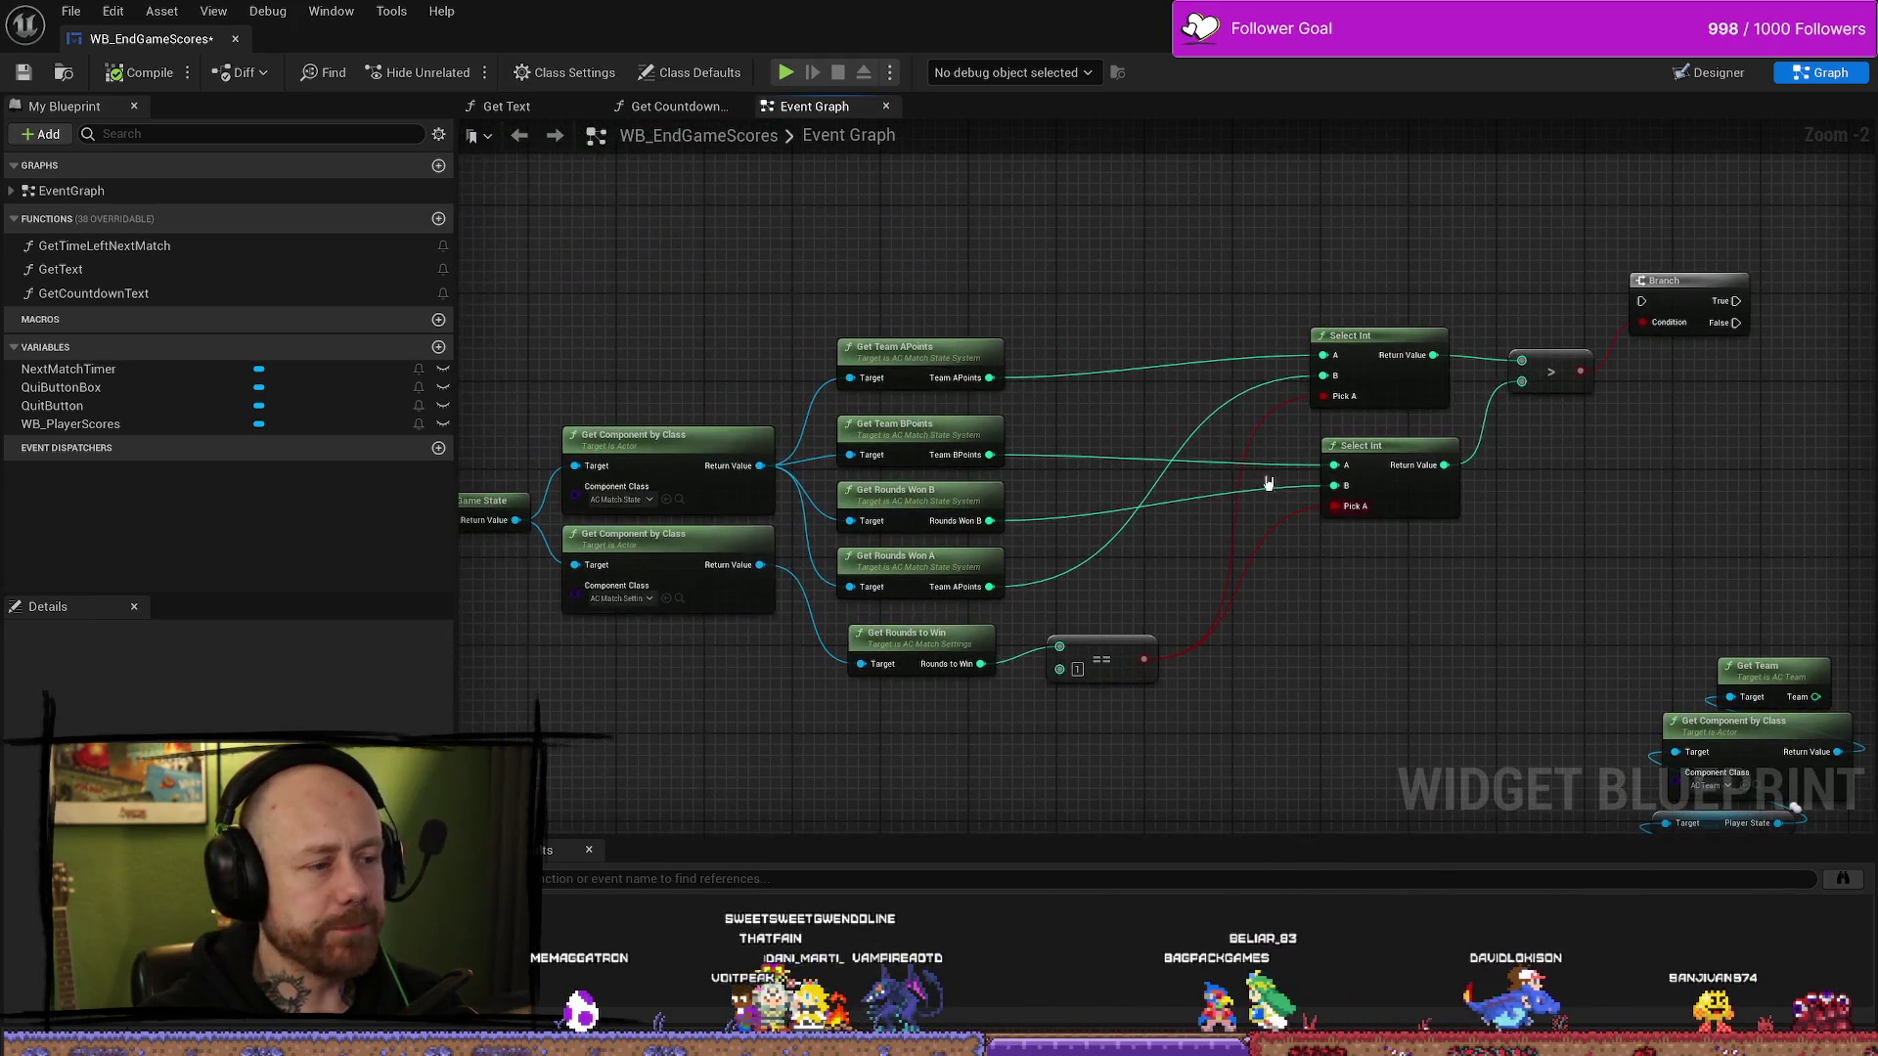
{"action": "left_click_drag", "start_coordinate": [1412, 340], "coordinate": [1136, 382]}
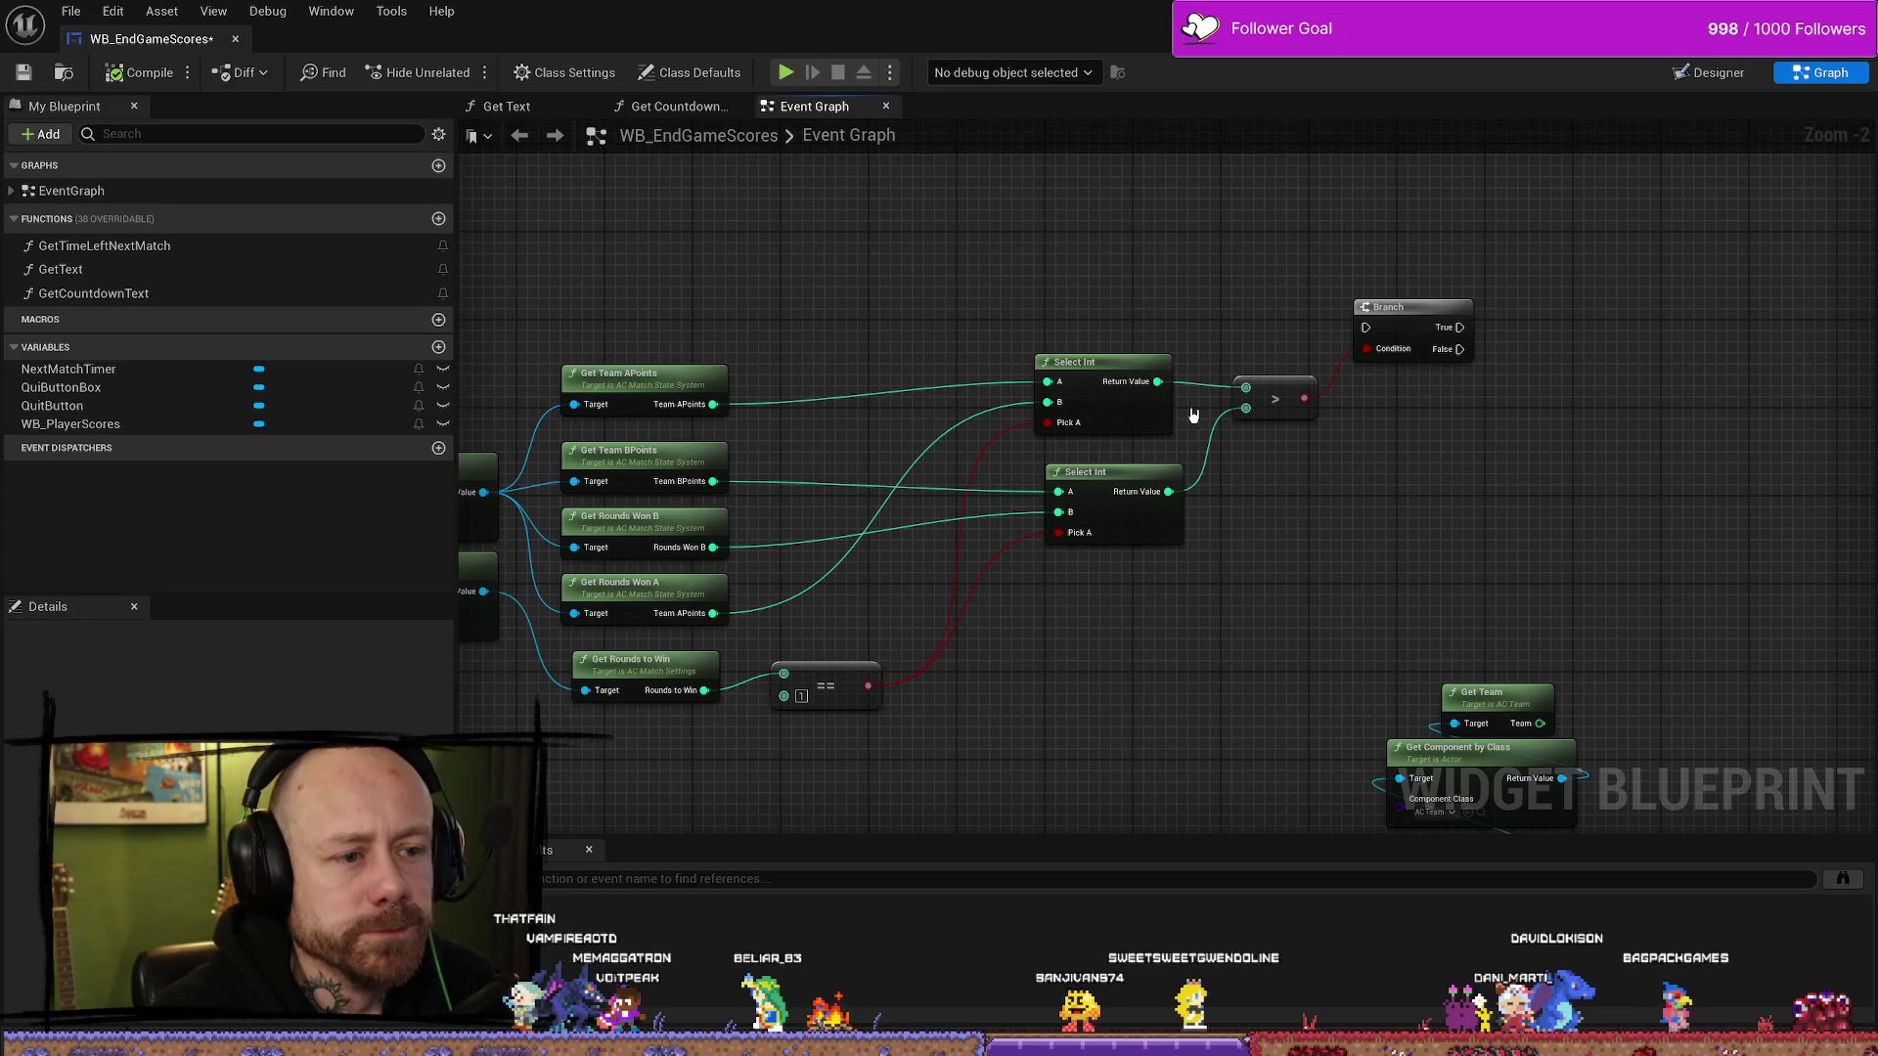
{"action": "left_click_drag", "start_coordinate": [1106, 302], "coordinate": [1362, 186]}
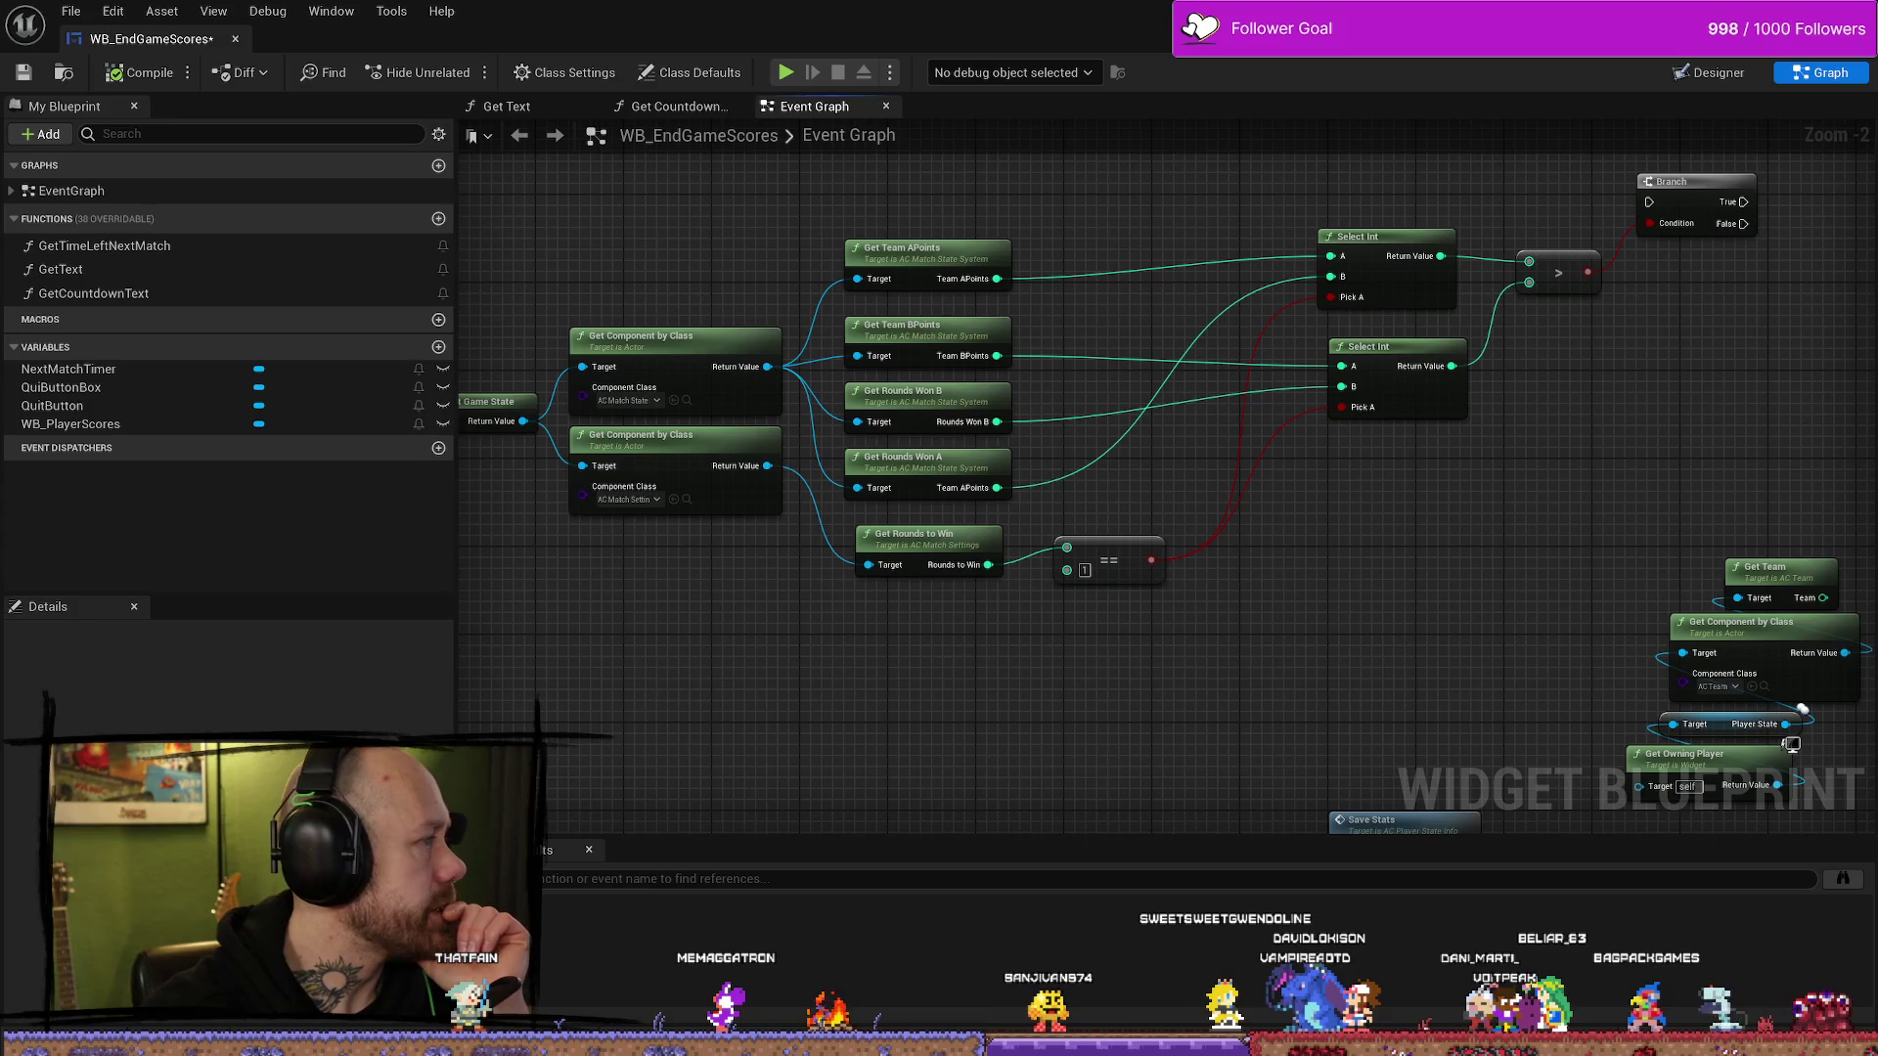
{"action": "scroll", "coordinate": [1240, 683], "scroll_direction": "down", "scroll_amount": 1}
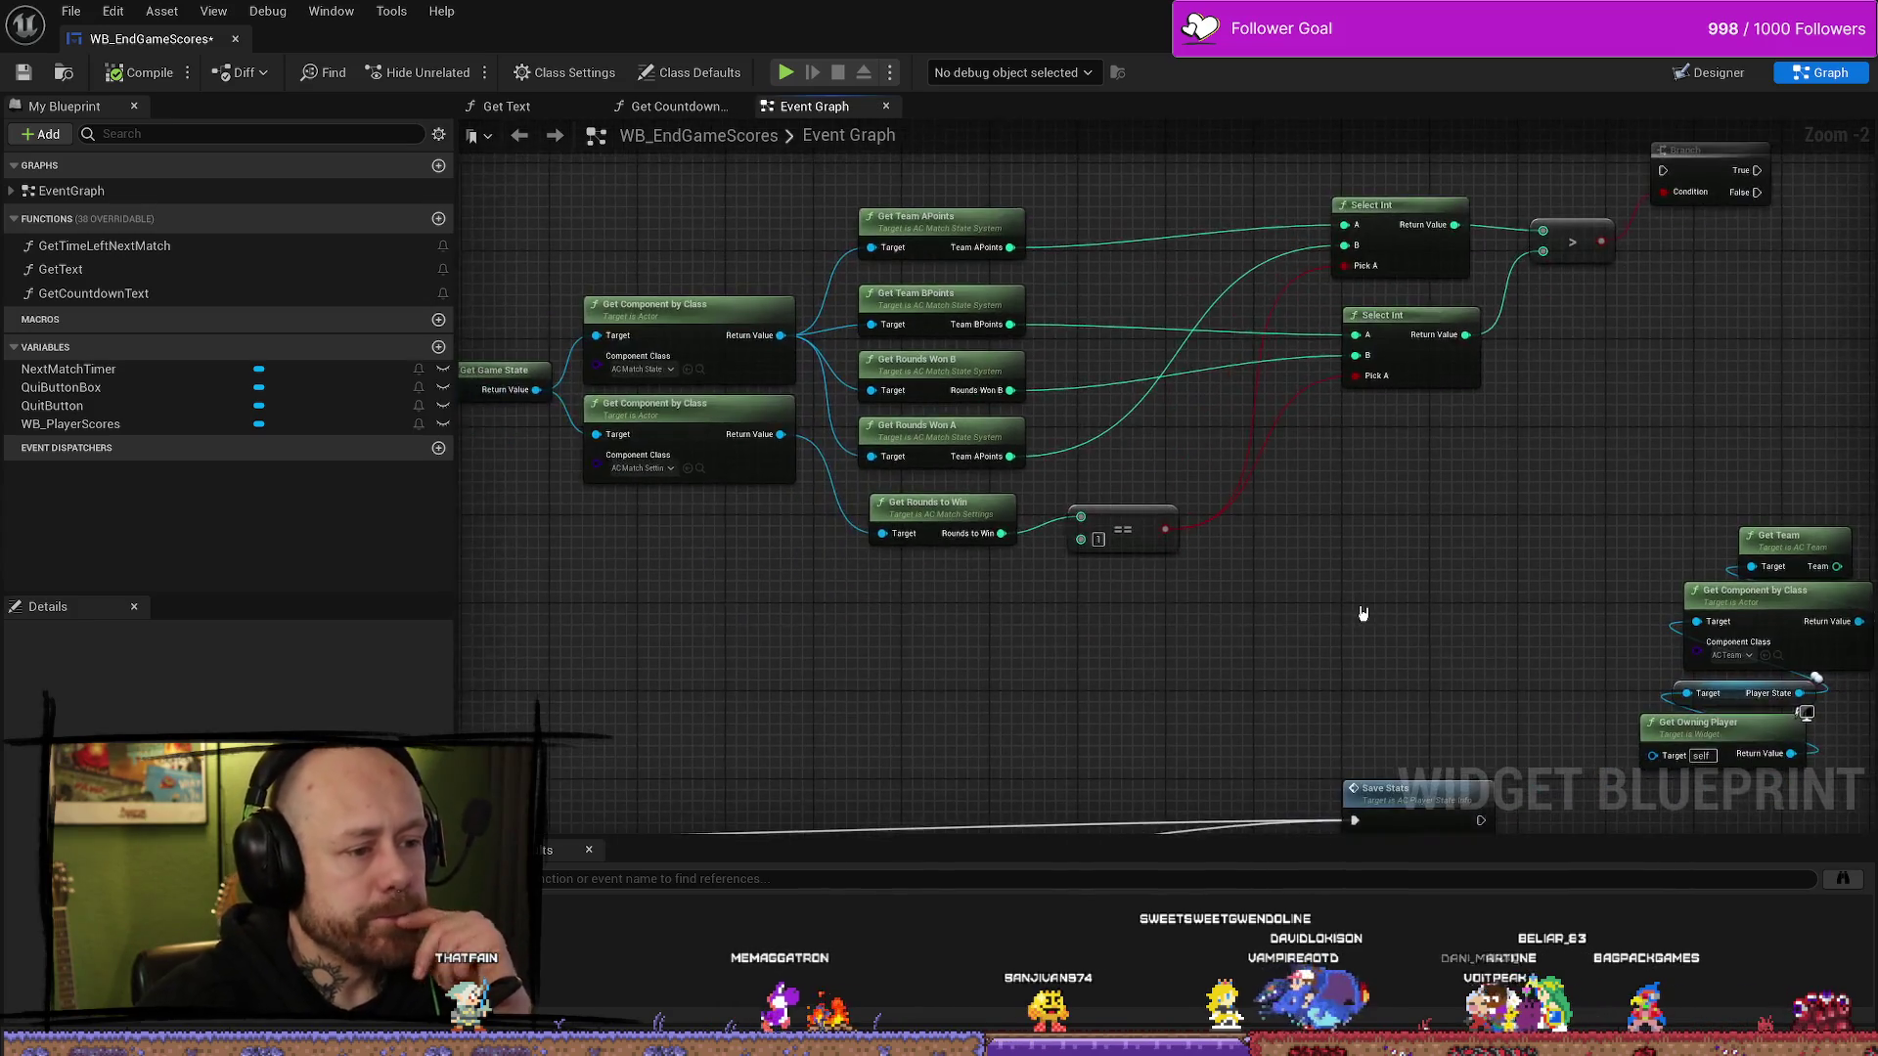
{"action": "mouse_move", "coordinate": [861, 377]}
{"action": "left_mouse_down"}
{"action": "mouse_move", "coordinate": [831, 431]}
{"action": "mouse_move", "coordinate": [767, 469]}
{"action": "mouse_move", "coordinate": [692, 473]}
{"action": "left_mouse_up"}
{"action": "right_click", "coordinate": [823, 606]}
{"action": "left_click", "coordinate": [685, 548]}
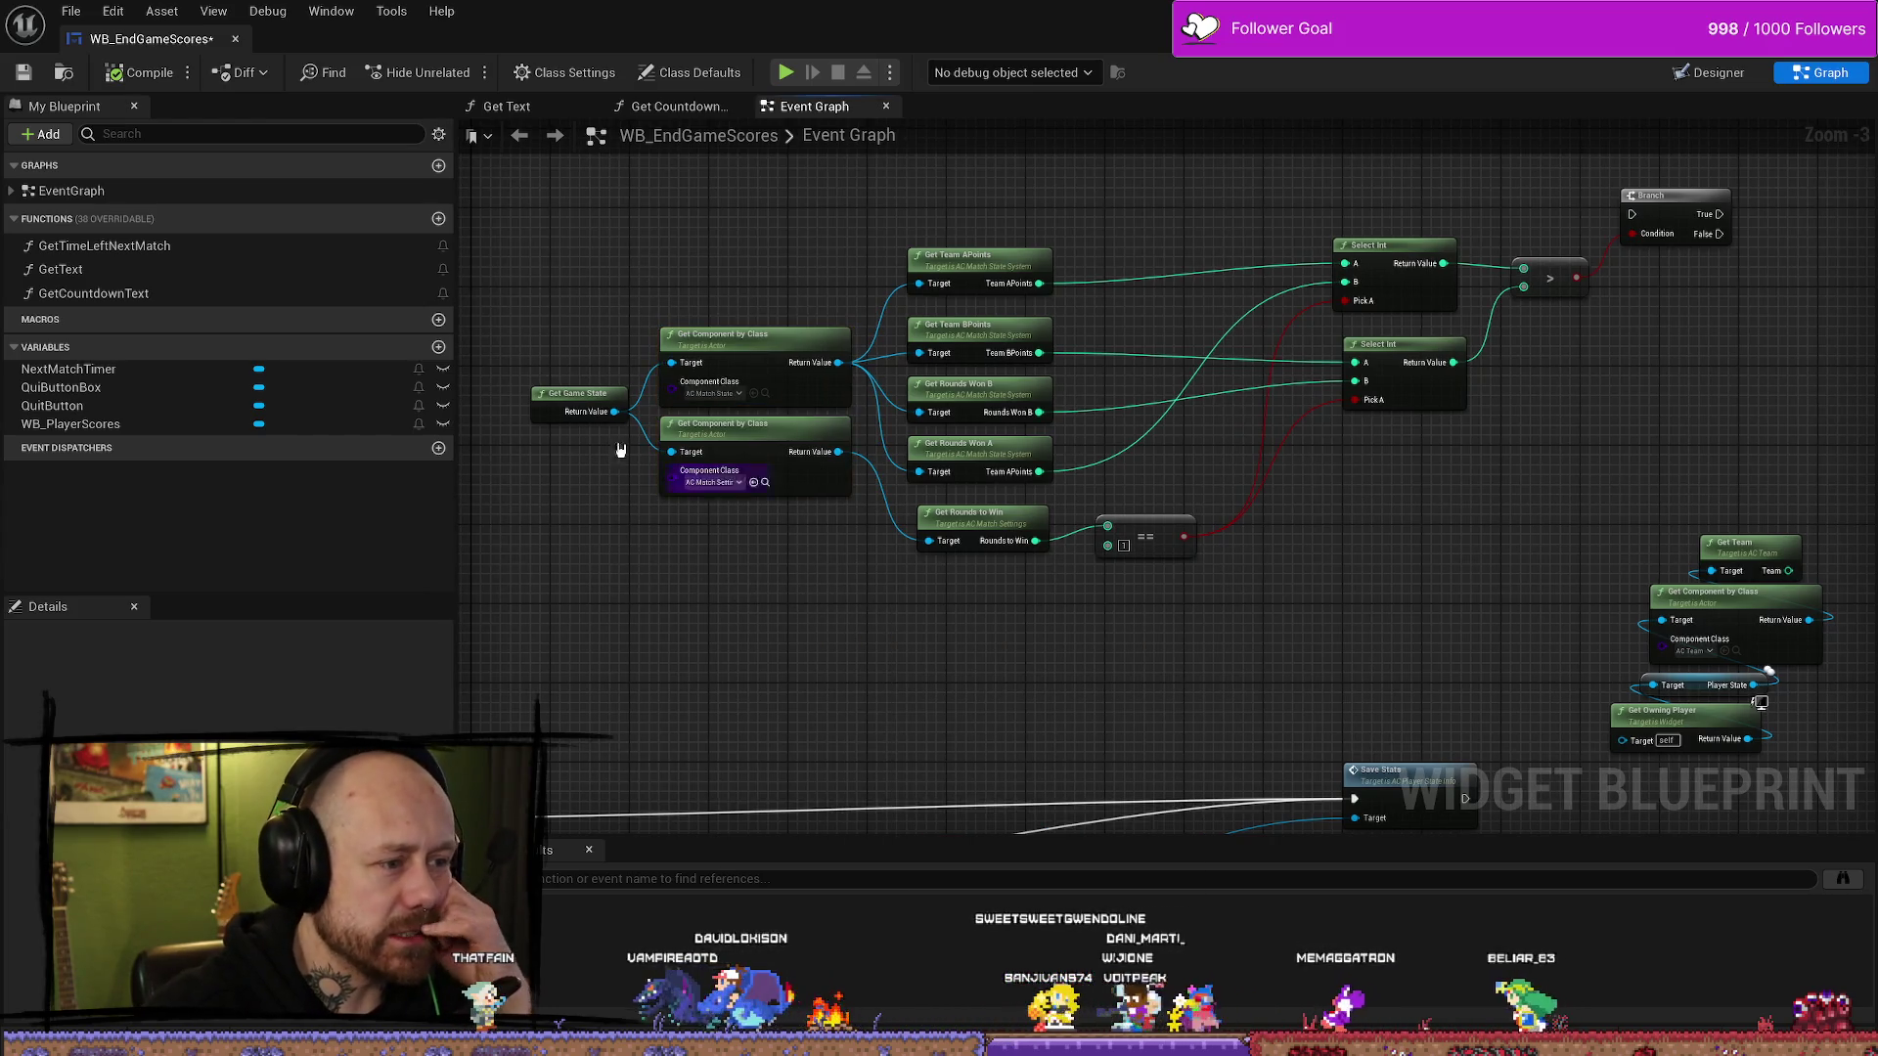
{"action": "left_click", "coordinate": [564, 405]}
{"action": "scroll", "coordinate": [701, 349], "scroll_direction": "up", "scroll_amount": 3}
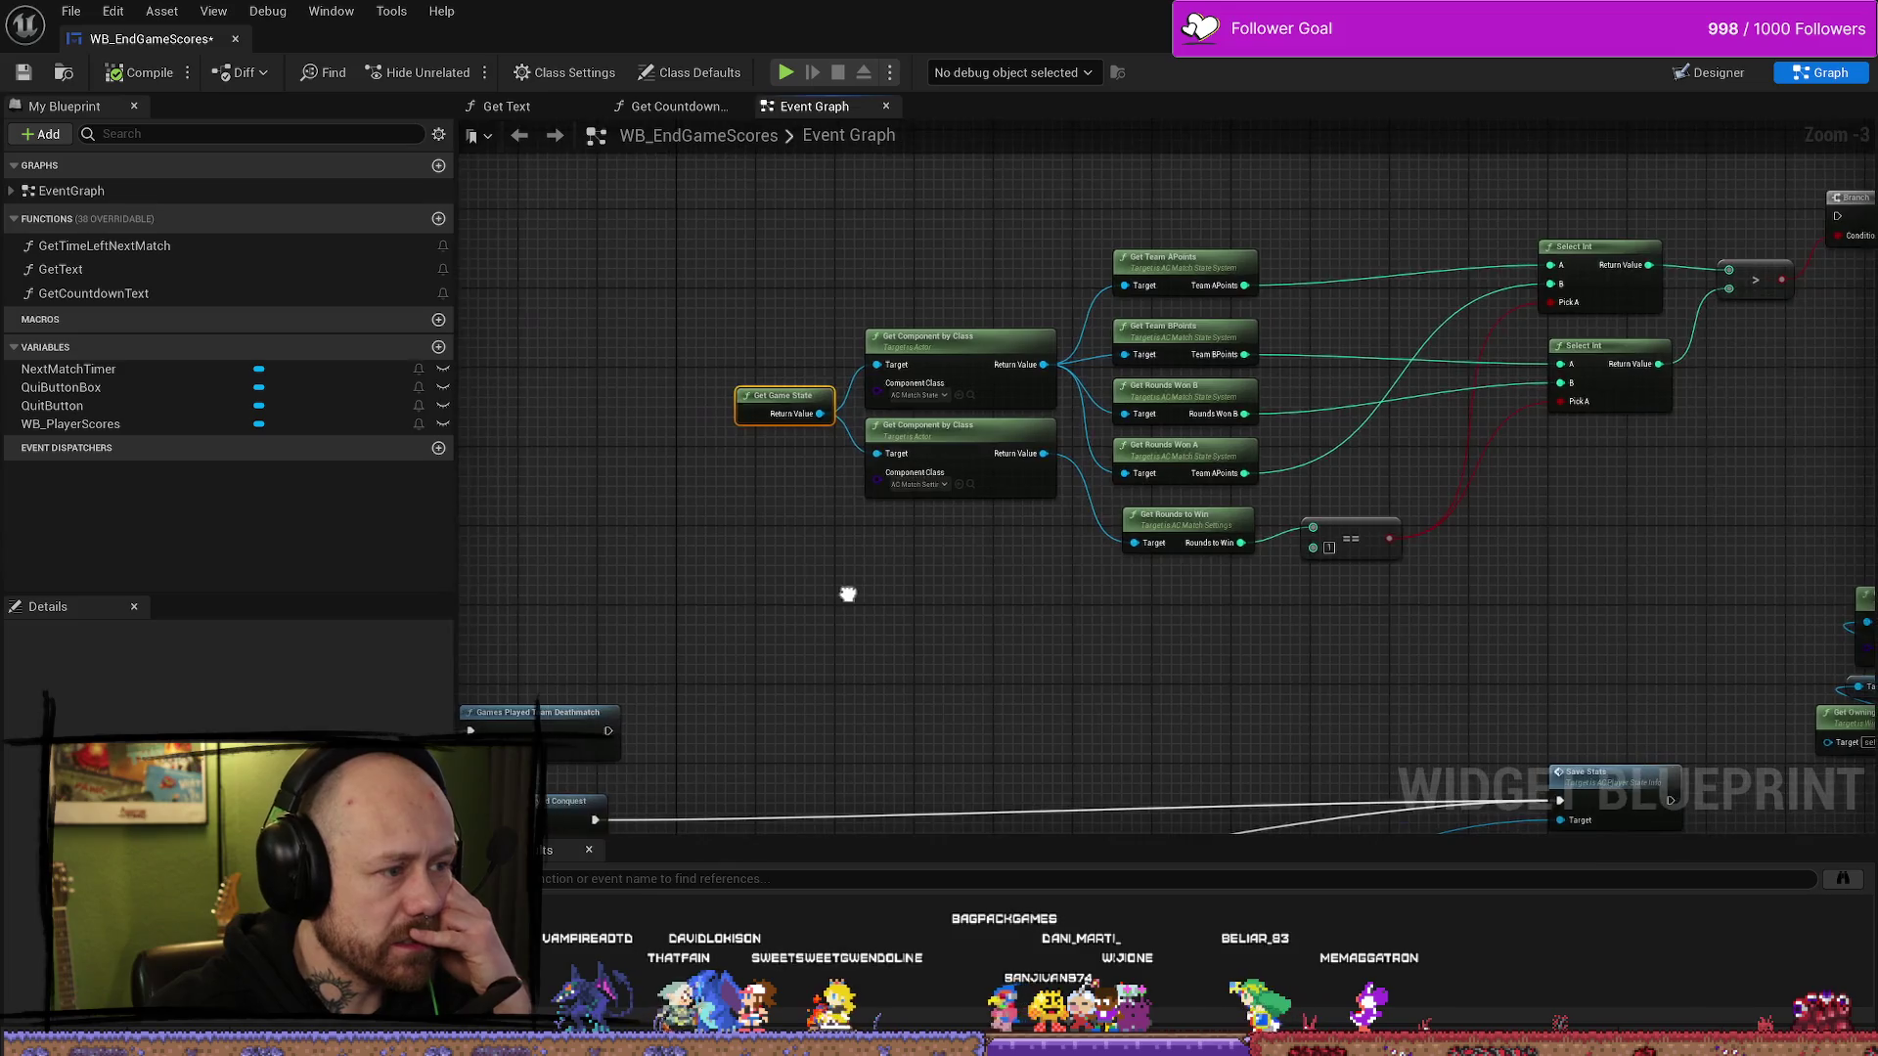
{"action": "left_click_drag", "start_coordinate": [742, 351], "coordinate": [836, 524]}
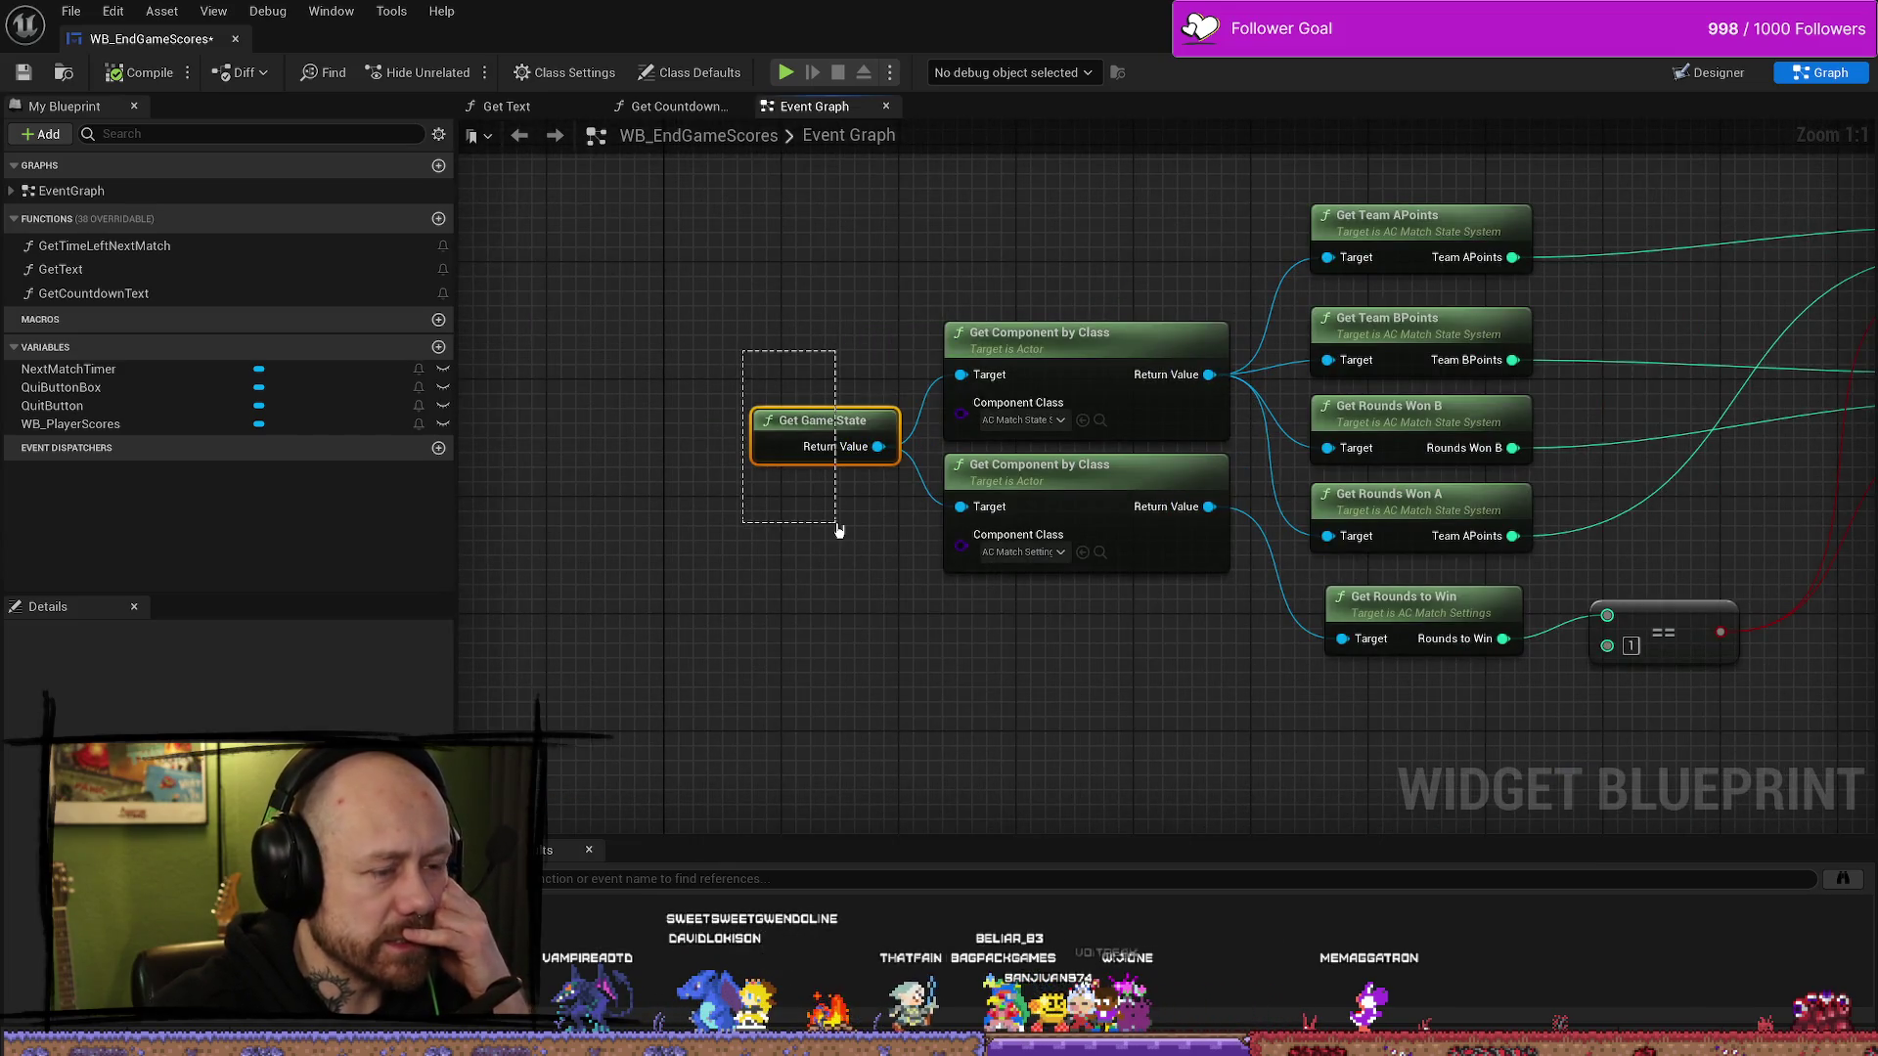
{"action": "scroll", "coordinate": [844, 540], "scroll_direction": "down", "scroll_amount": 3}
{"action": "mouse_move", "coordinate": [1036, 530]}
{"action": "left_mouse_down"}
{"action": "mouse_move", "coordinate": [903, 563]}
{"action": "mouse_move", "coordinate": [1075, 565]}
{"action": "mouse_move", "coordinate": [1250, 387]}
{"action": "mouse_move", "coordinate": [1192, 514]}
{"action": "mouse_move", "coordinate": [1124, 558]}
{"action": "mouse_move", "coordinate": [867, 566]}
{"action": "mouse_move", "coordinate": [1132, 473]}
{"action": "mouse_move", "coordinate": [852, 567]}
{"action": "left_mouse_up"}
{"action": "mouse_move", "coordinate": [1397, 529]}
{"action": "left_mouse_down"}
{"action": "mouse_move", "coordinate": [1308, 577]}
{"action": "mouse_move", "coordinate": [1174, 587]}
{"action": "mouse_move", "coordinate": [1188, 582]}
{"action": "left_mouse_up"}
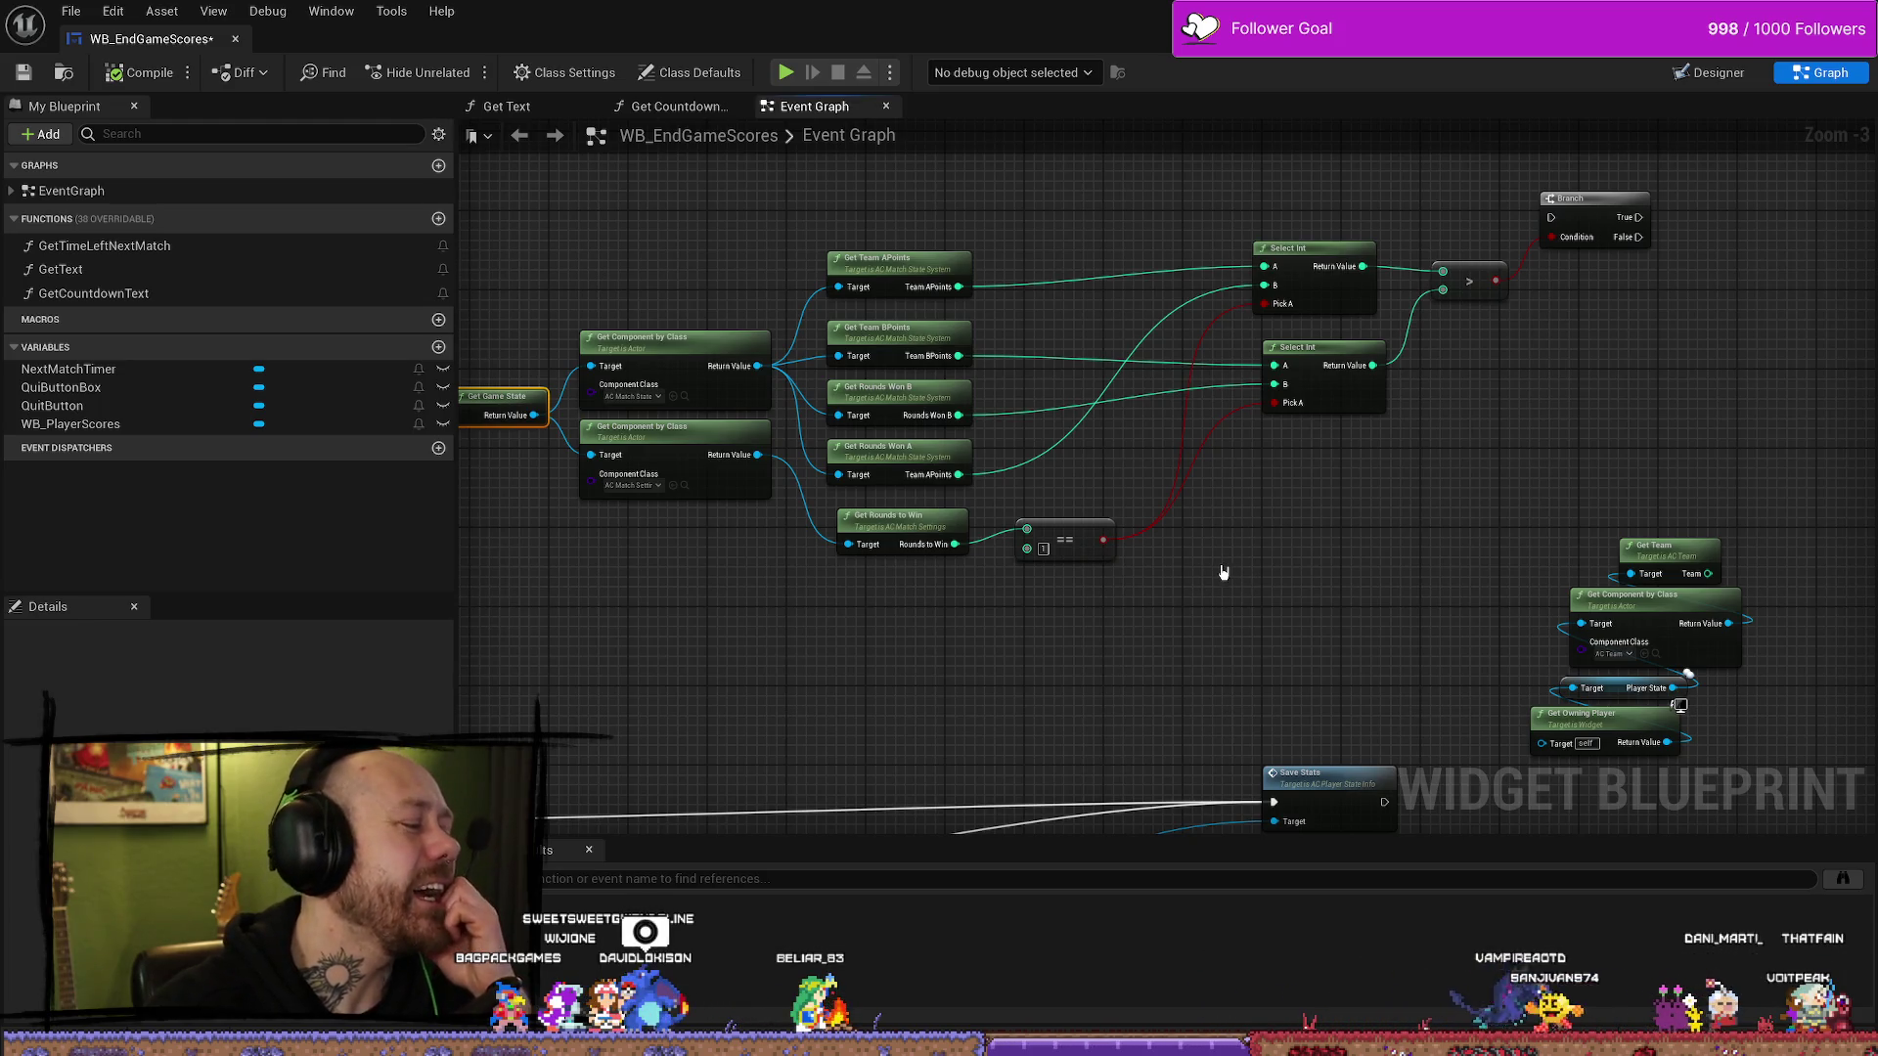
{"action": "left_click_drag", "start_coordinate": [1209, 561], "coordinate": [1144, 630]}
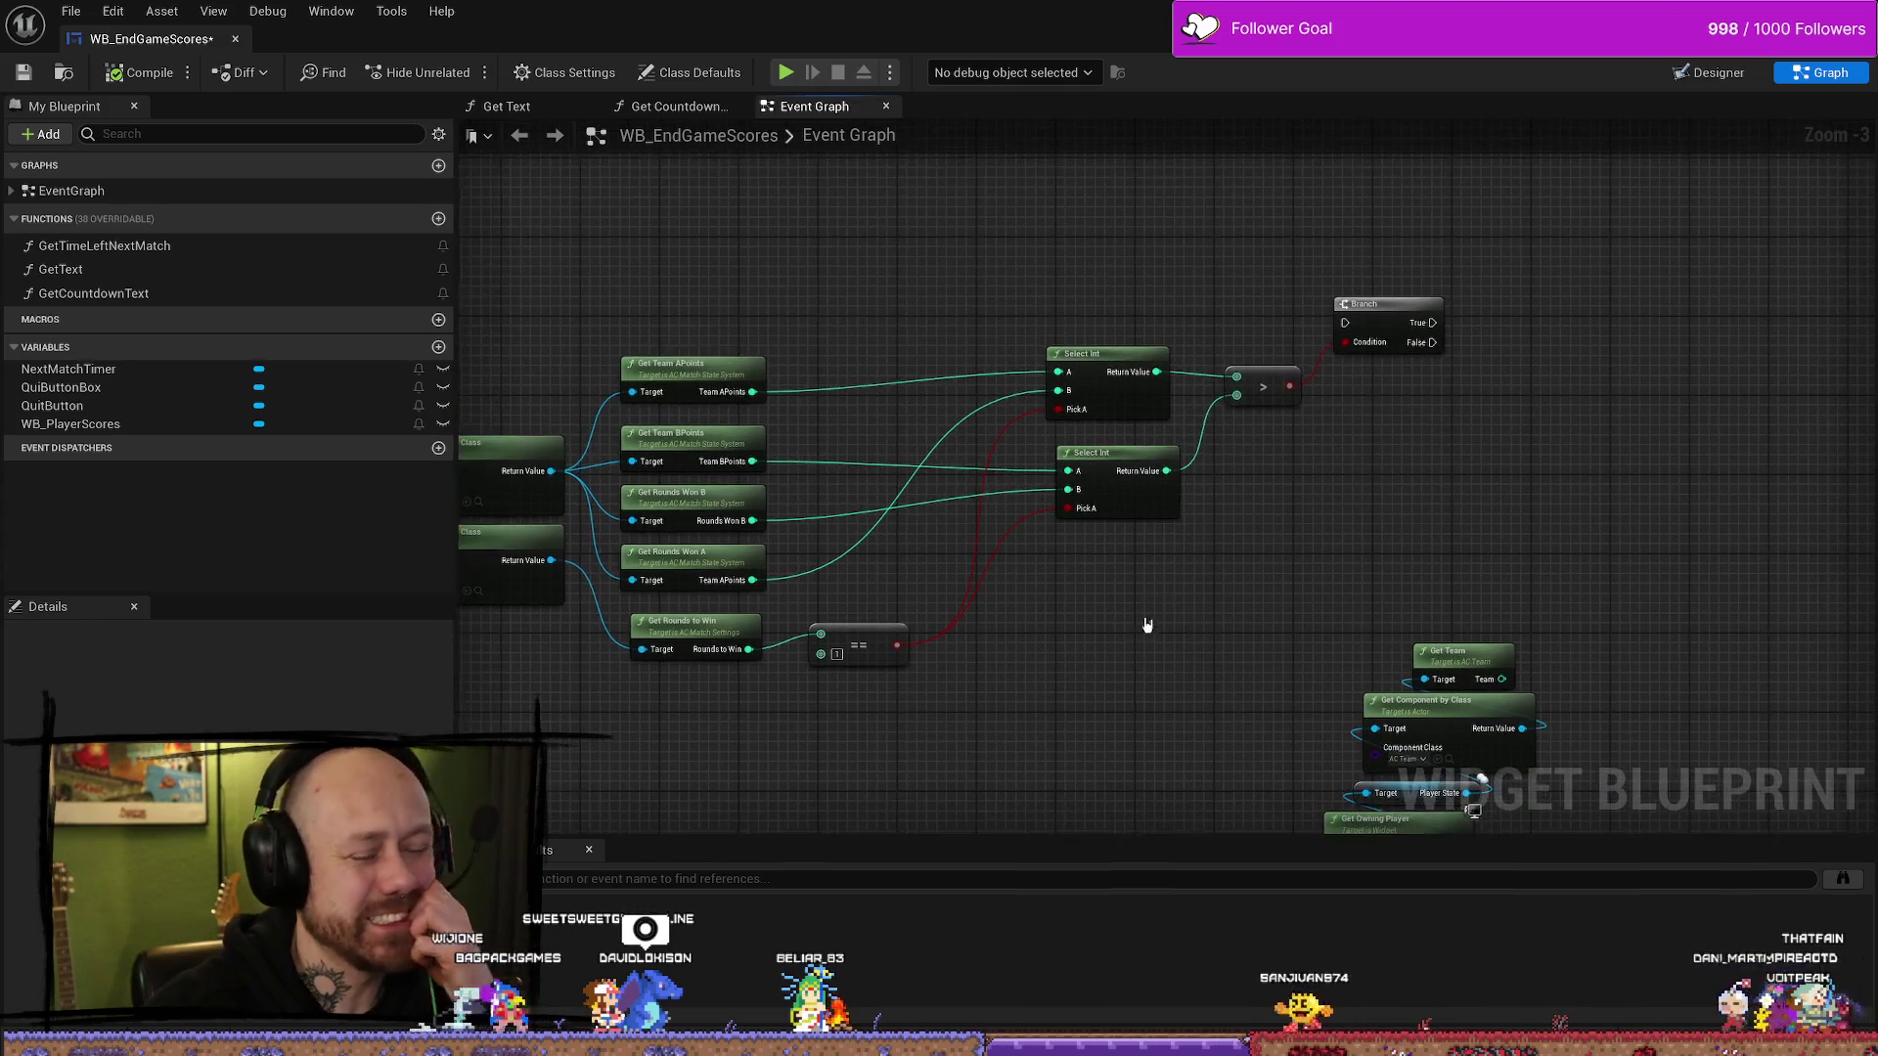
{"action": "left_click_drag", "start_coordinate": [1300, 511], "coordinate": [1188, 517]}
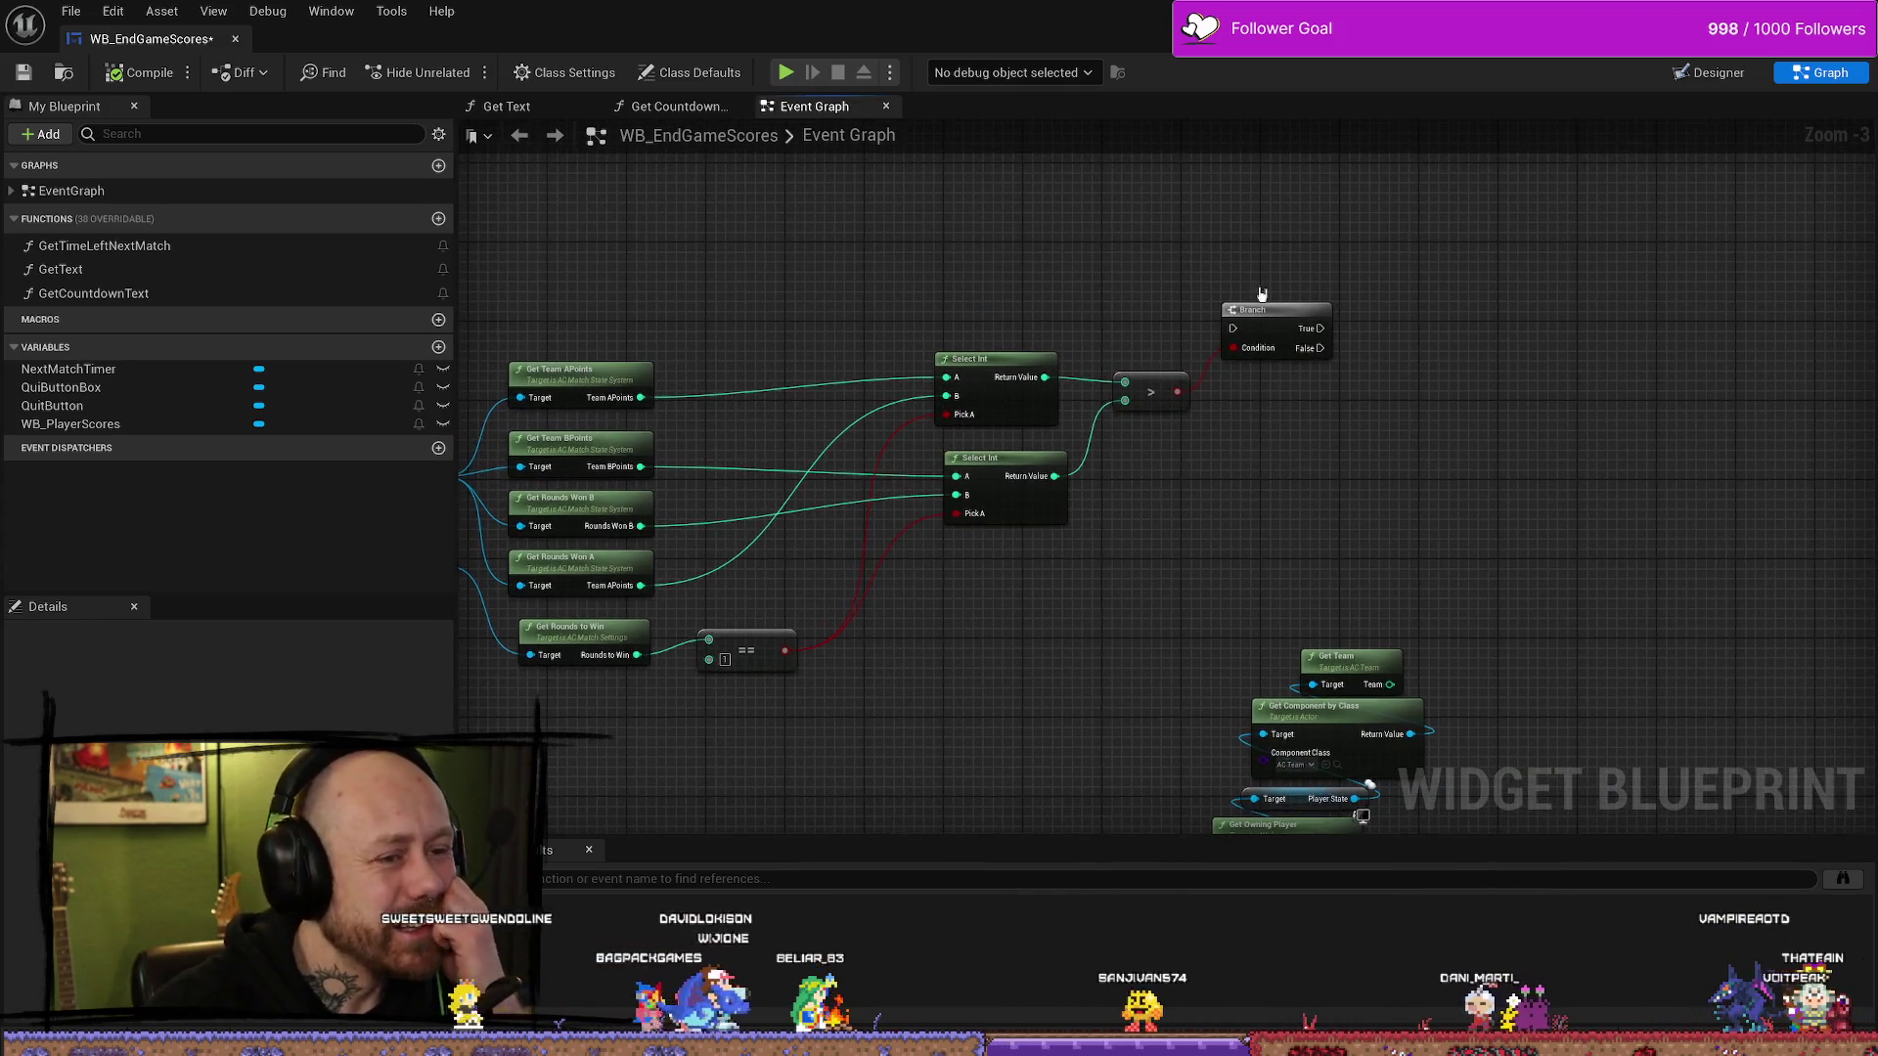
{"action": "left_click_drag", "start_coordinate": [1249, 300], "coordinate": [1271, 300]}
{"action": "left_click", "coordinate": [1144, 381]}
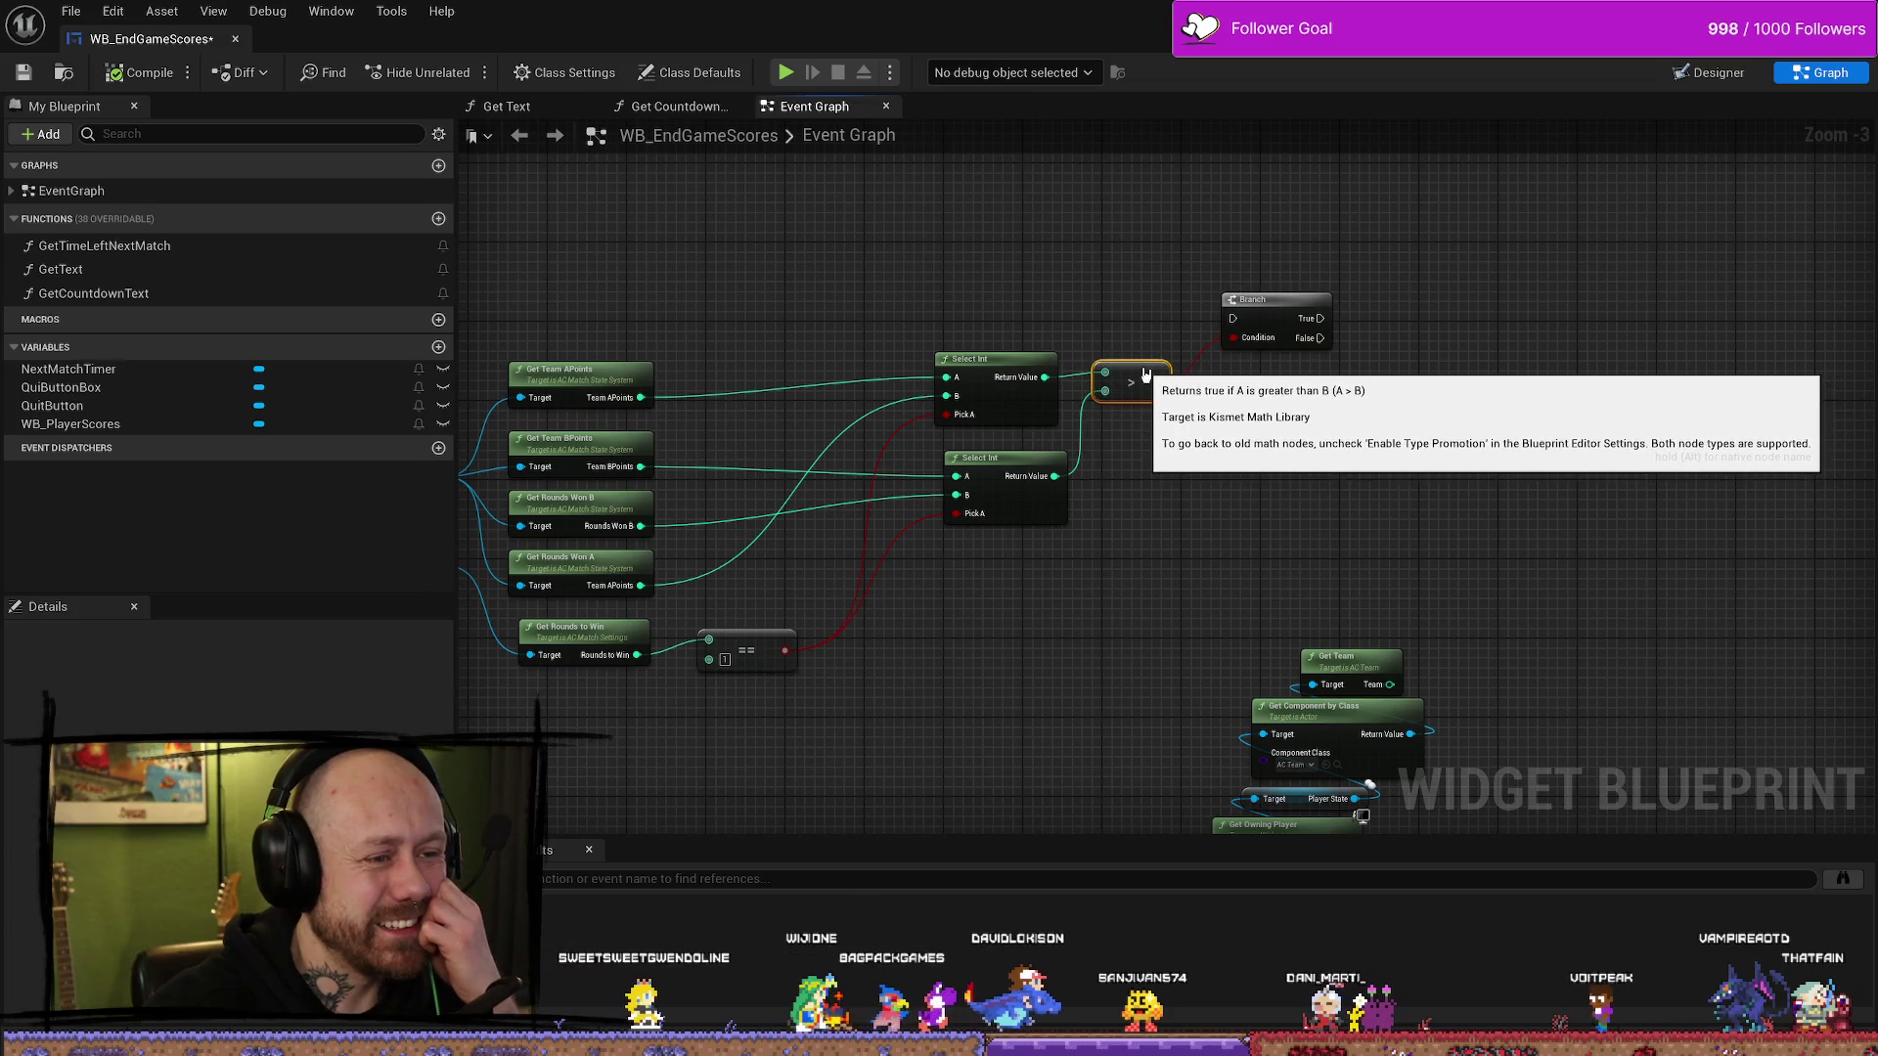
{"action": "left_click_drag", "start_coordinate": [1378, 499], "coordinate": [1335, 525]}
{"action": "mouse_move", "coordinate": [1190, 294]}
{"action": "left_mouse_down"}
{"action": "mouse_move", "coordinate": [1349, 343]}
{"action": "mouse_move", "coordinate": [1320, 250]}
{"action": "left_mouse_up"}
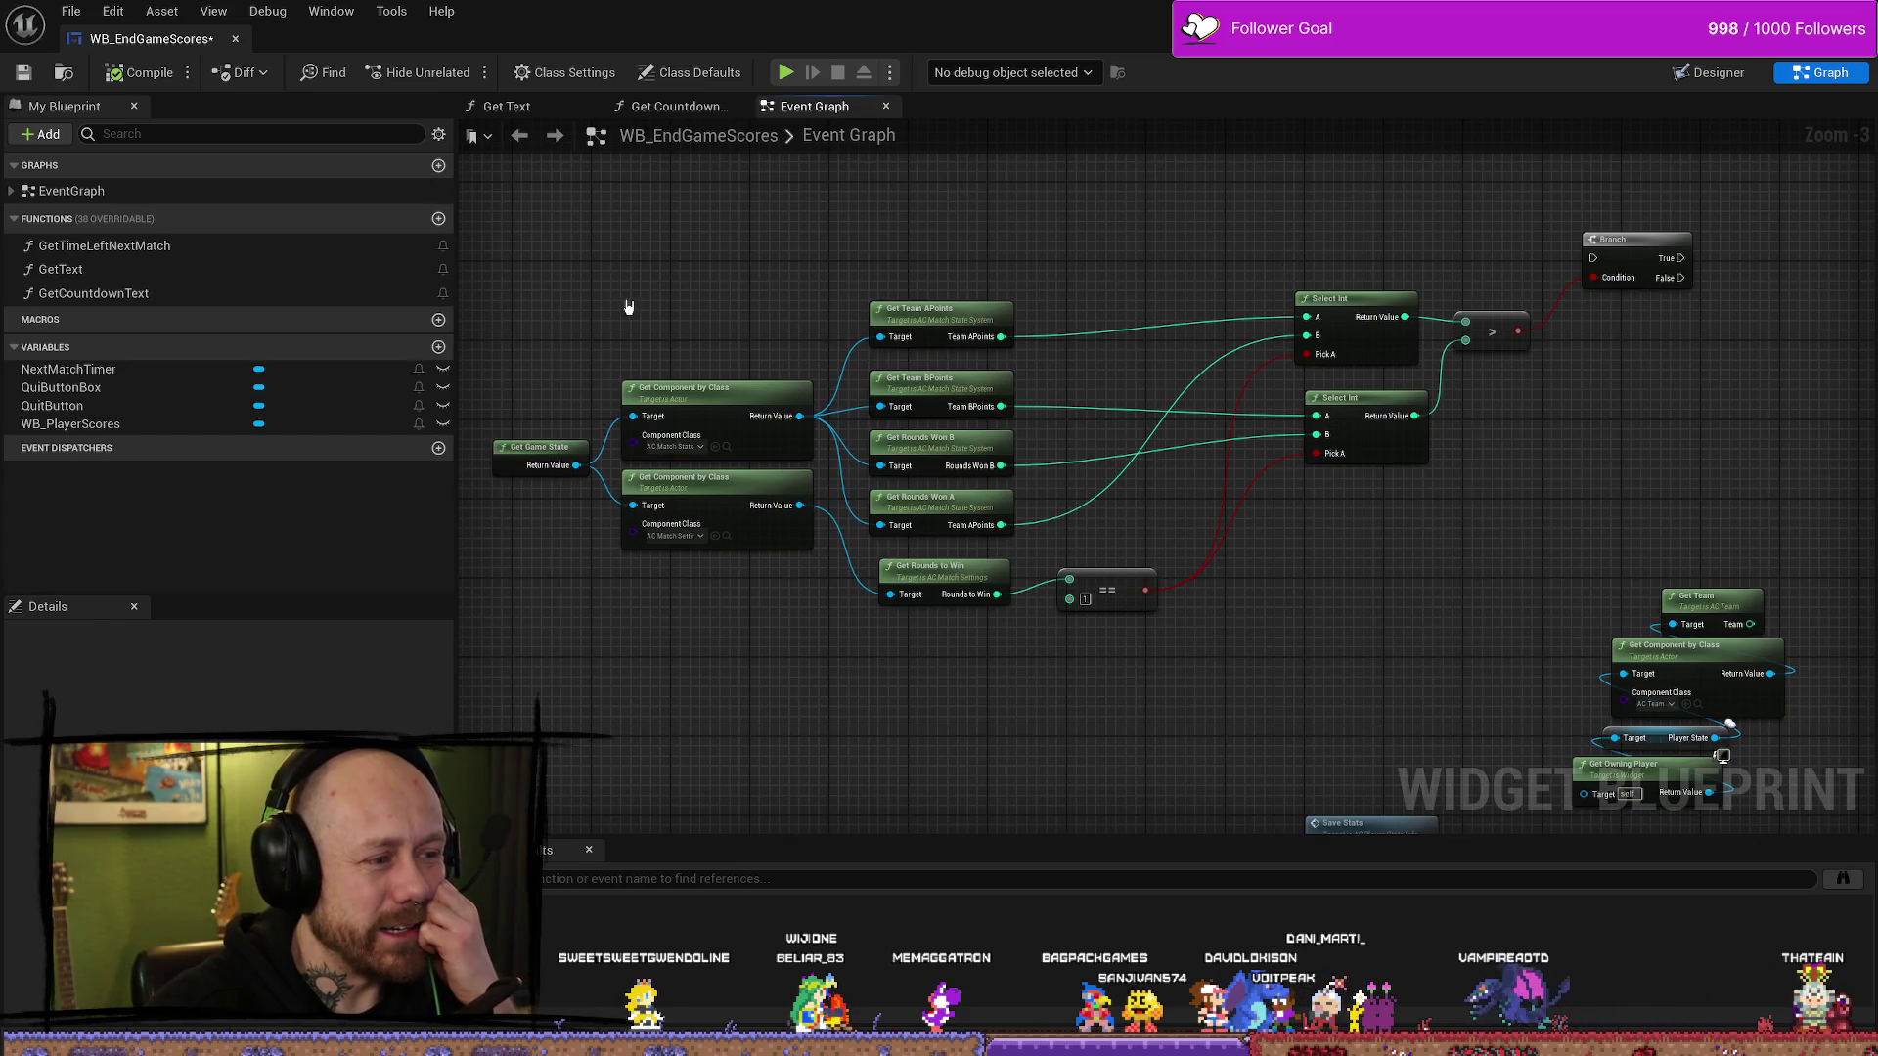
{"action": "left_click_drag", "start_coordinate": [628, 302], "coordinate": [1121, 646]}
{"action": "left_click", "coordinate": [599, 703]}
{"action": "left_click_drag", "start_coordinate": [498, 493], "coordinate": [729, 531]}
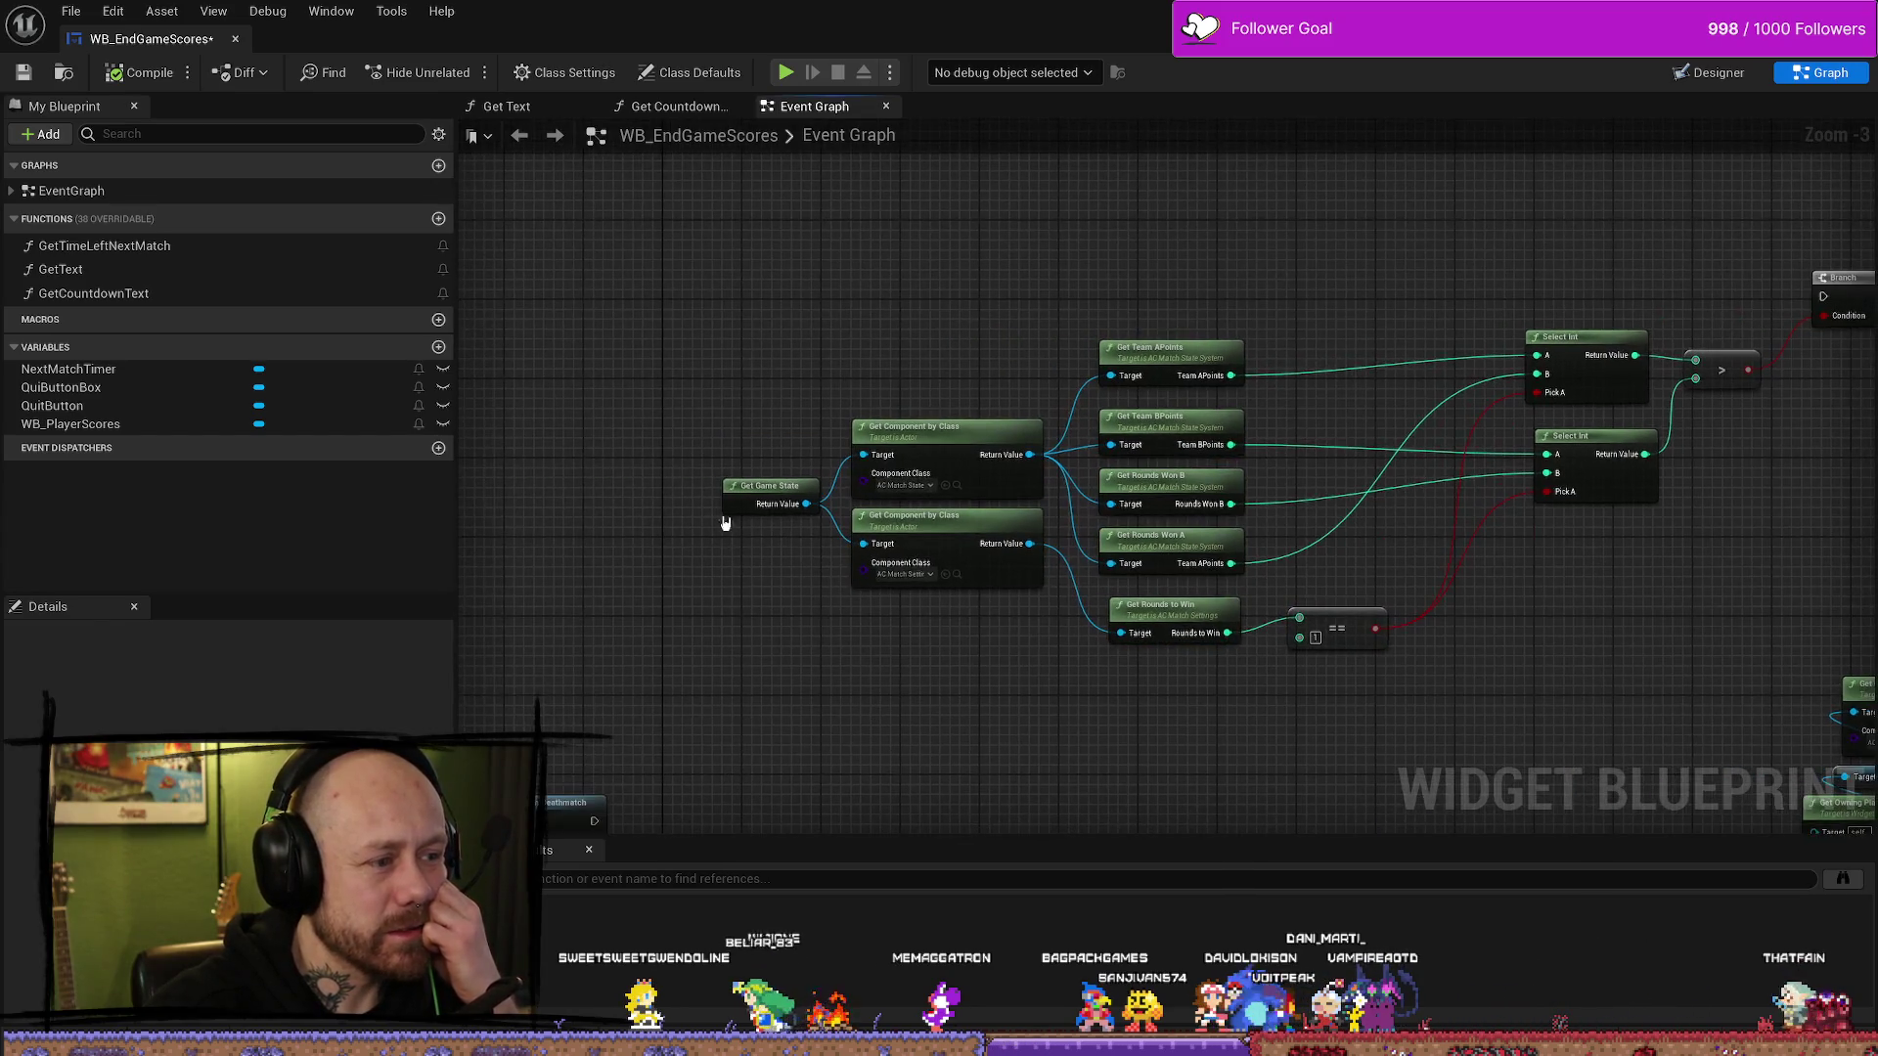
{"action": "right_click", "coordinate": [835, 721]}
{"action": "left_click", "coordinate": [751, 489]}
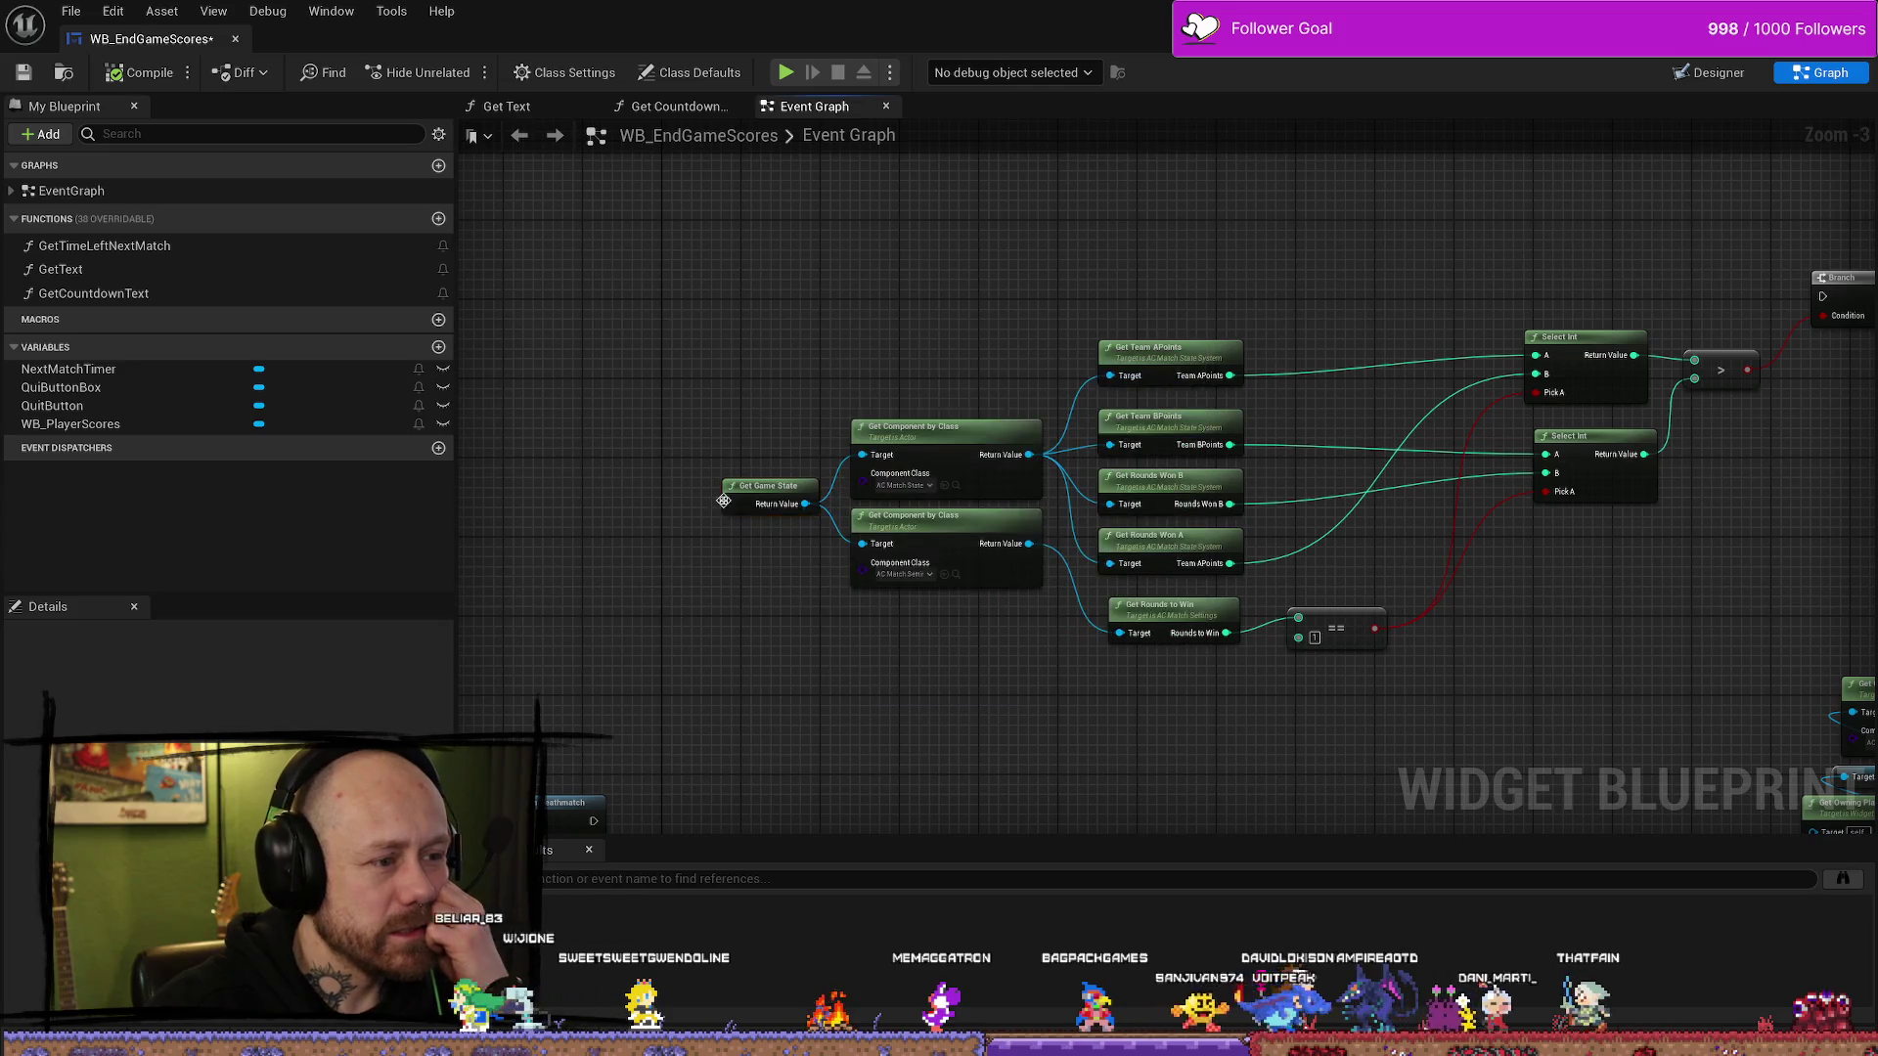
{"action": "left_click_drag", "start_coordinate": [895, 727], "coordinate": [830, 628]}
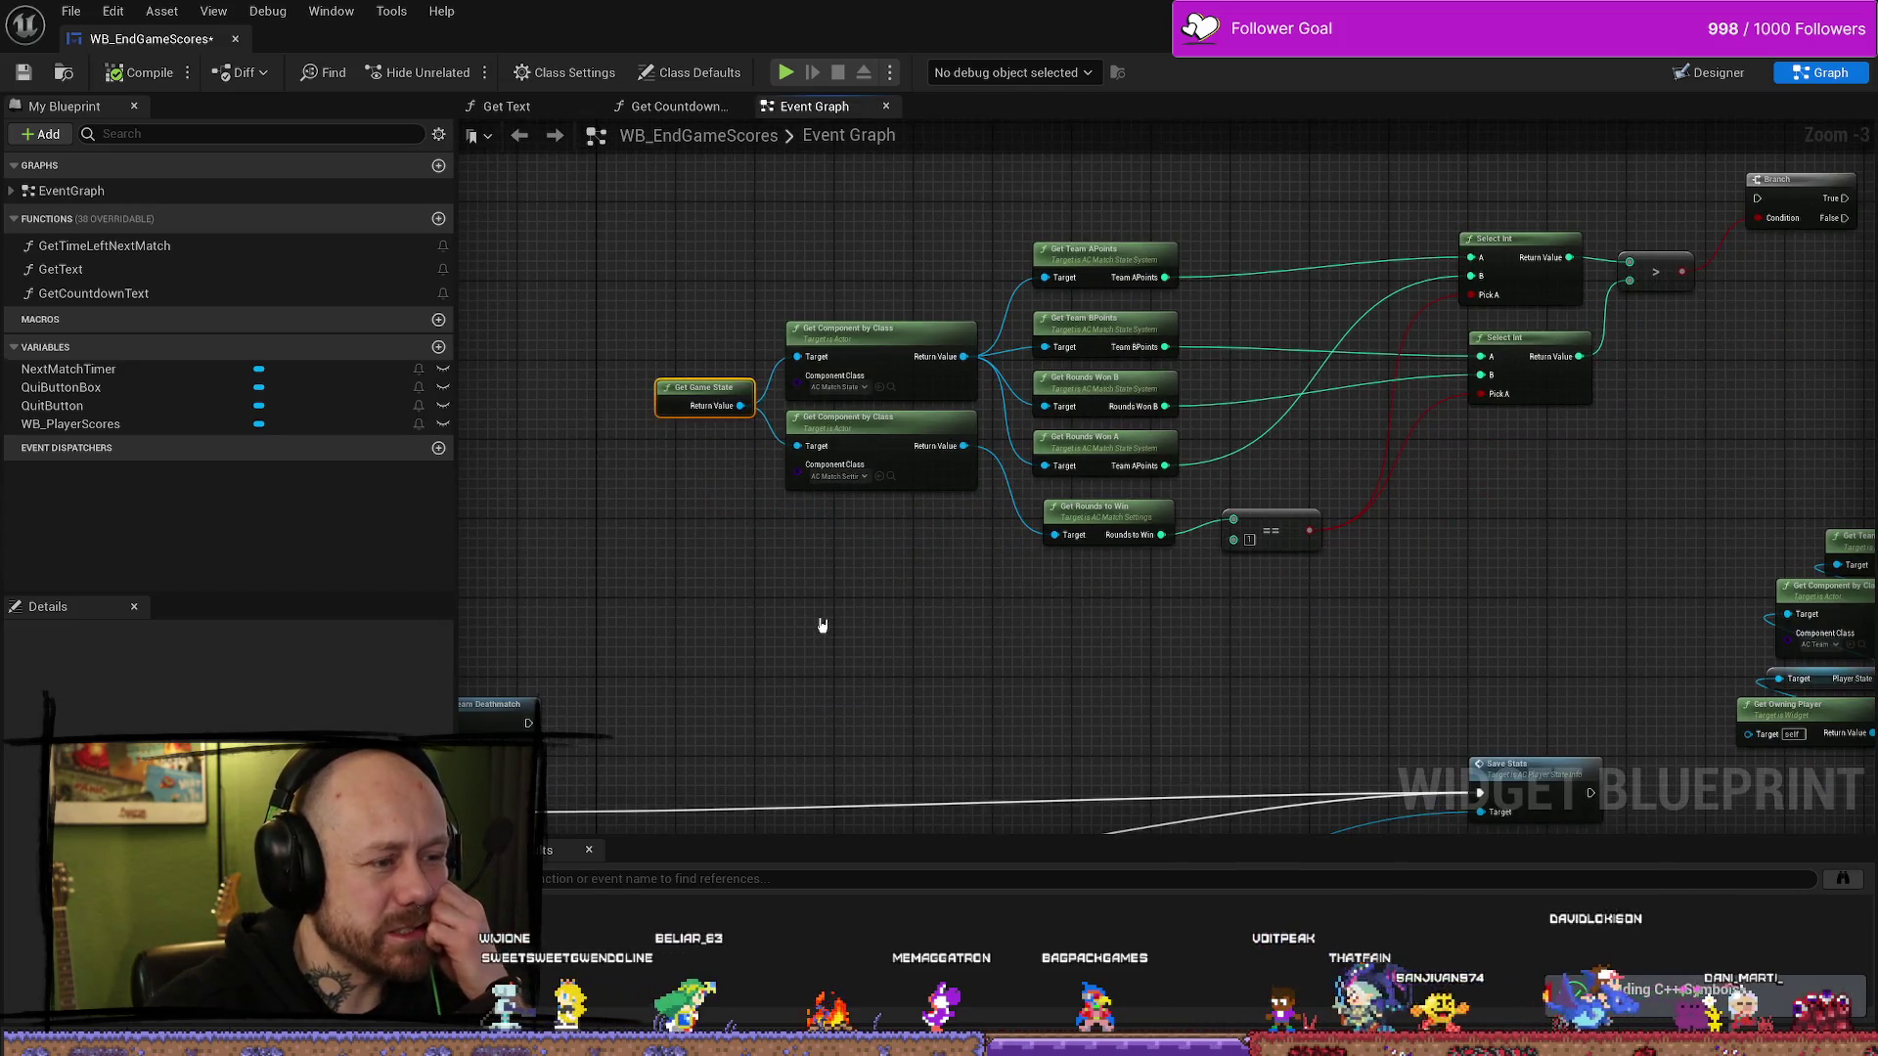
{"action": "right_click", "coordinate": [837, 616]}
{"action": "left_click", "coordinate": [684, 608]}
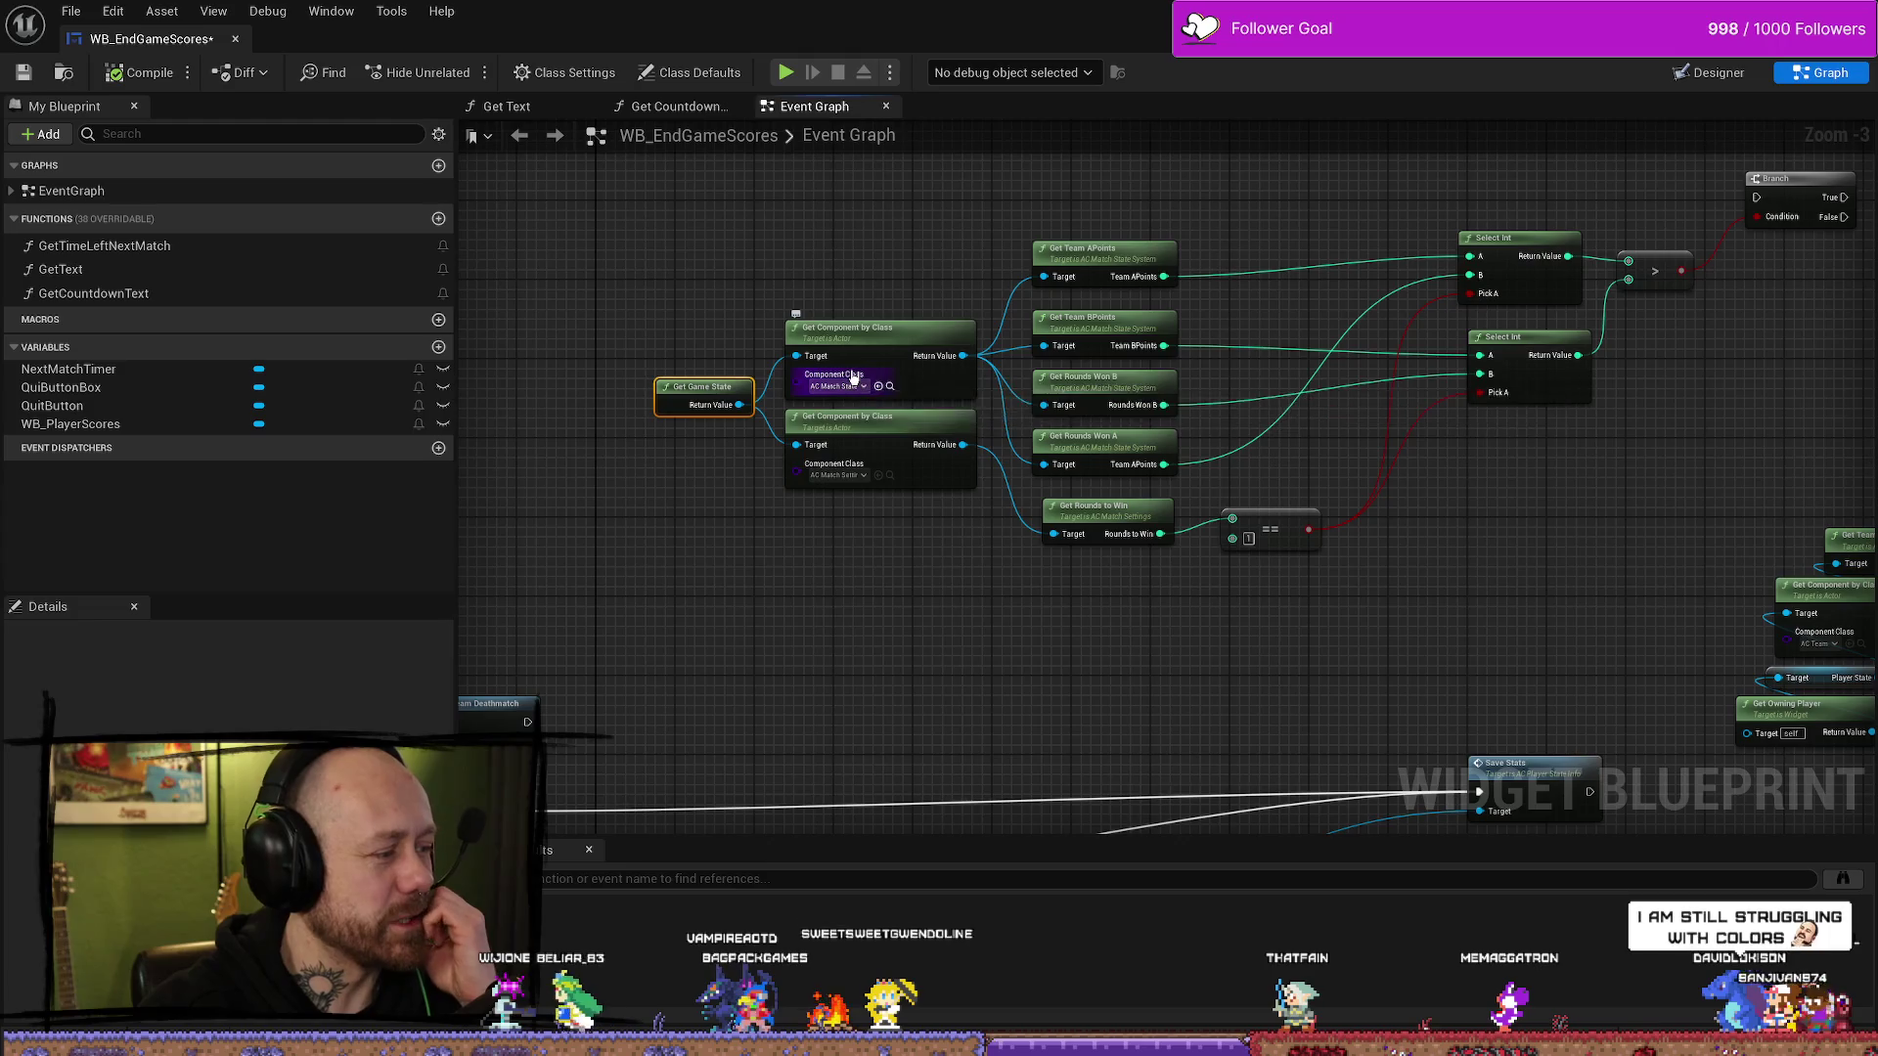
{"action": "mouse_move", "coordinate": [1333, 409]}
{"action": "left_mouse_down"}
{"action": "mouse_move", "coordinate": [976, 407]}
{"action": "mouse_move", "coordinate": [1308, 444]}
{"action": "mouse_move", "coordinate": [1287, 436]}
{"action": "mouse_move", "coordinate": [1540, 426]}
{"action": "left_mouse_up"}
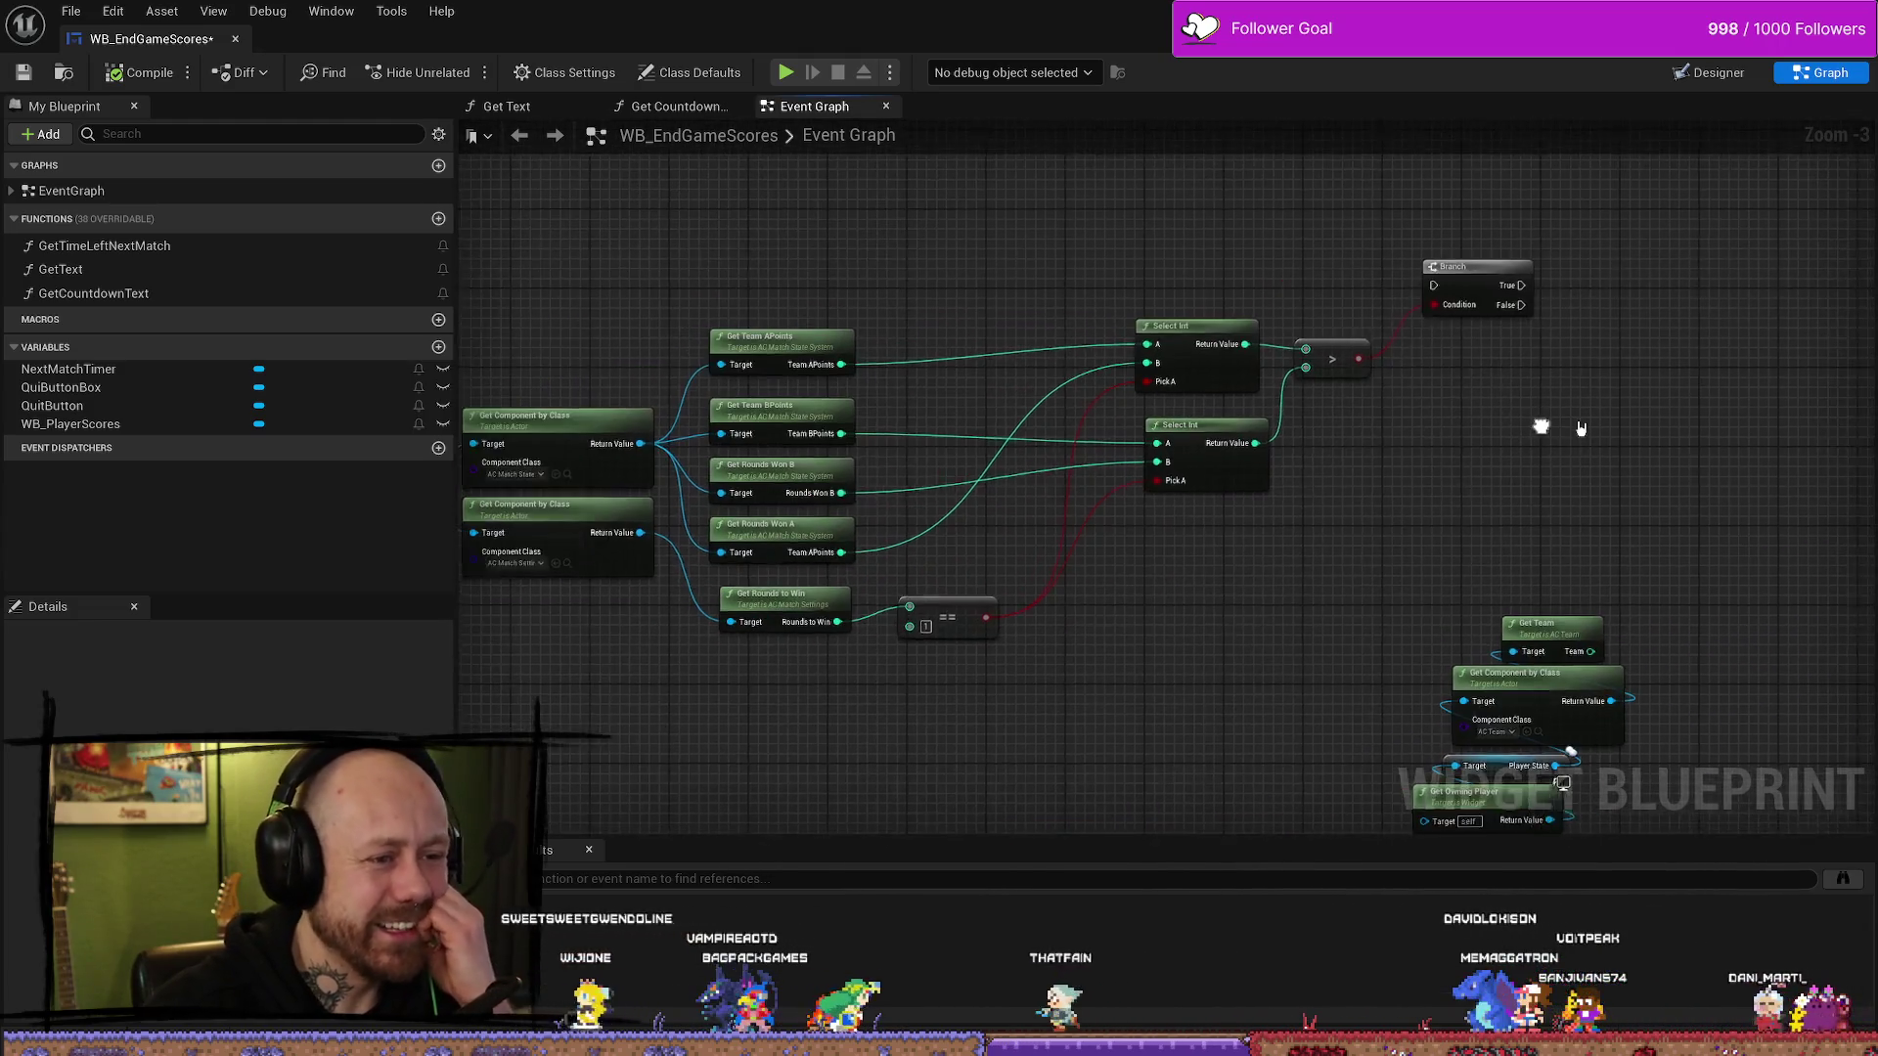
{"action": "scroll", "coordinate": [1550, 418], "scroll_direction": "down", "scroll_amount": 2}
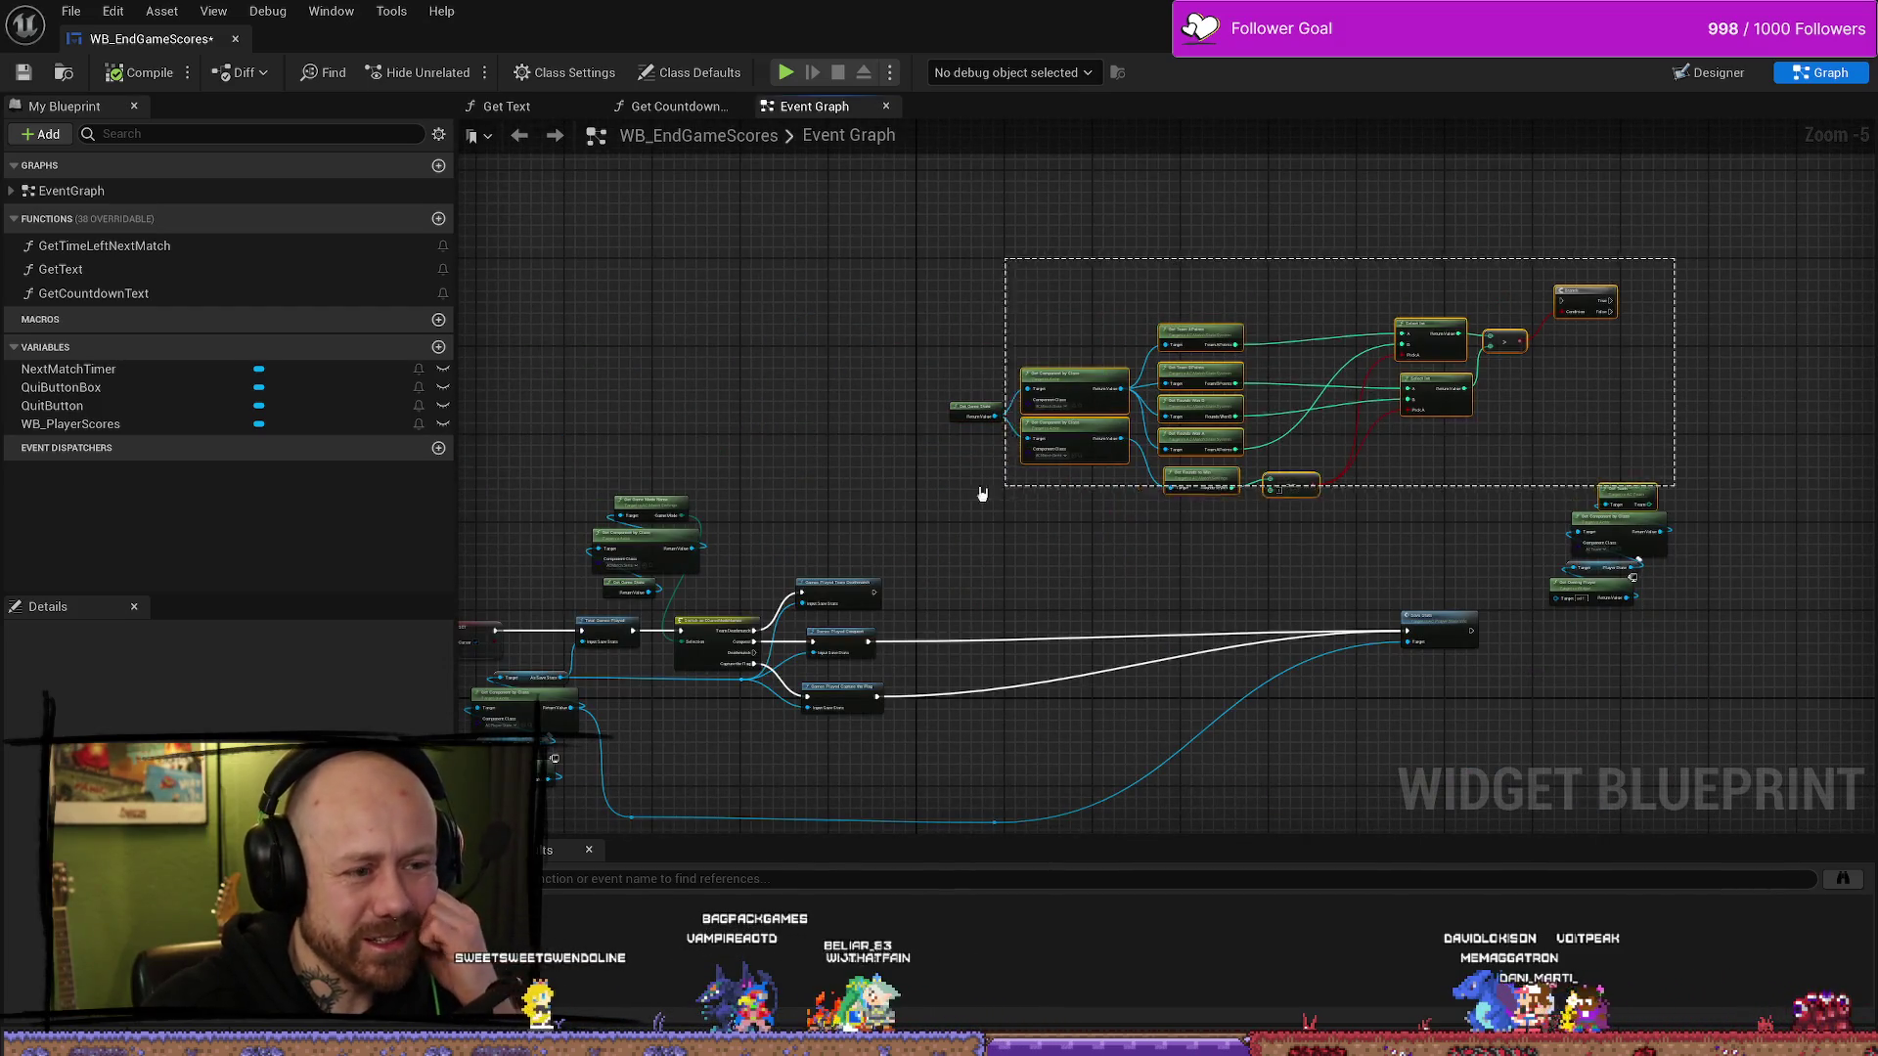
{"action": "scroll", "coordinate": [1366, 398], "scroll_direction": "up", "scroll_amount": 3}
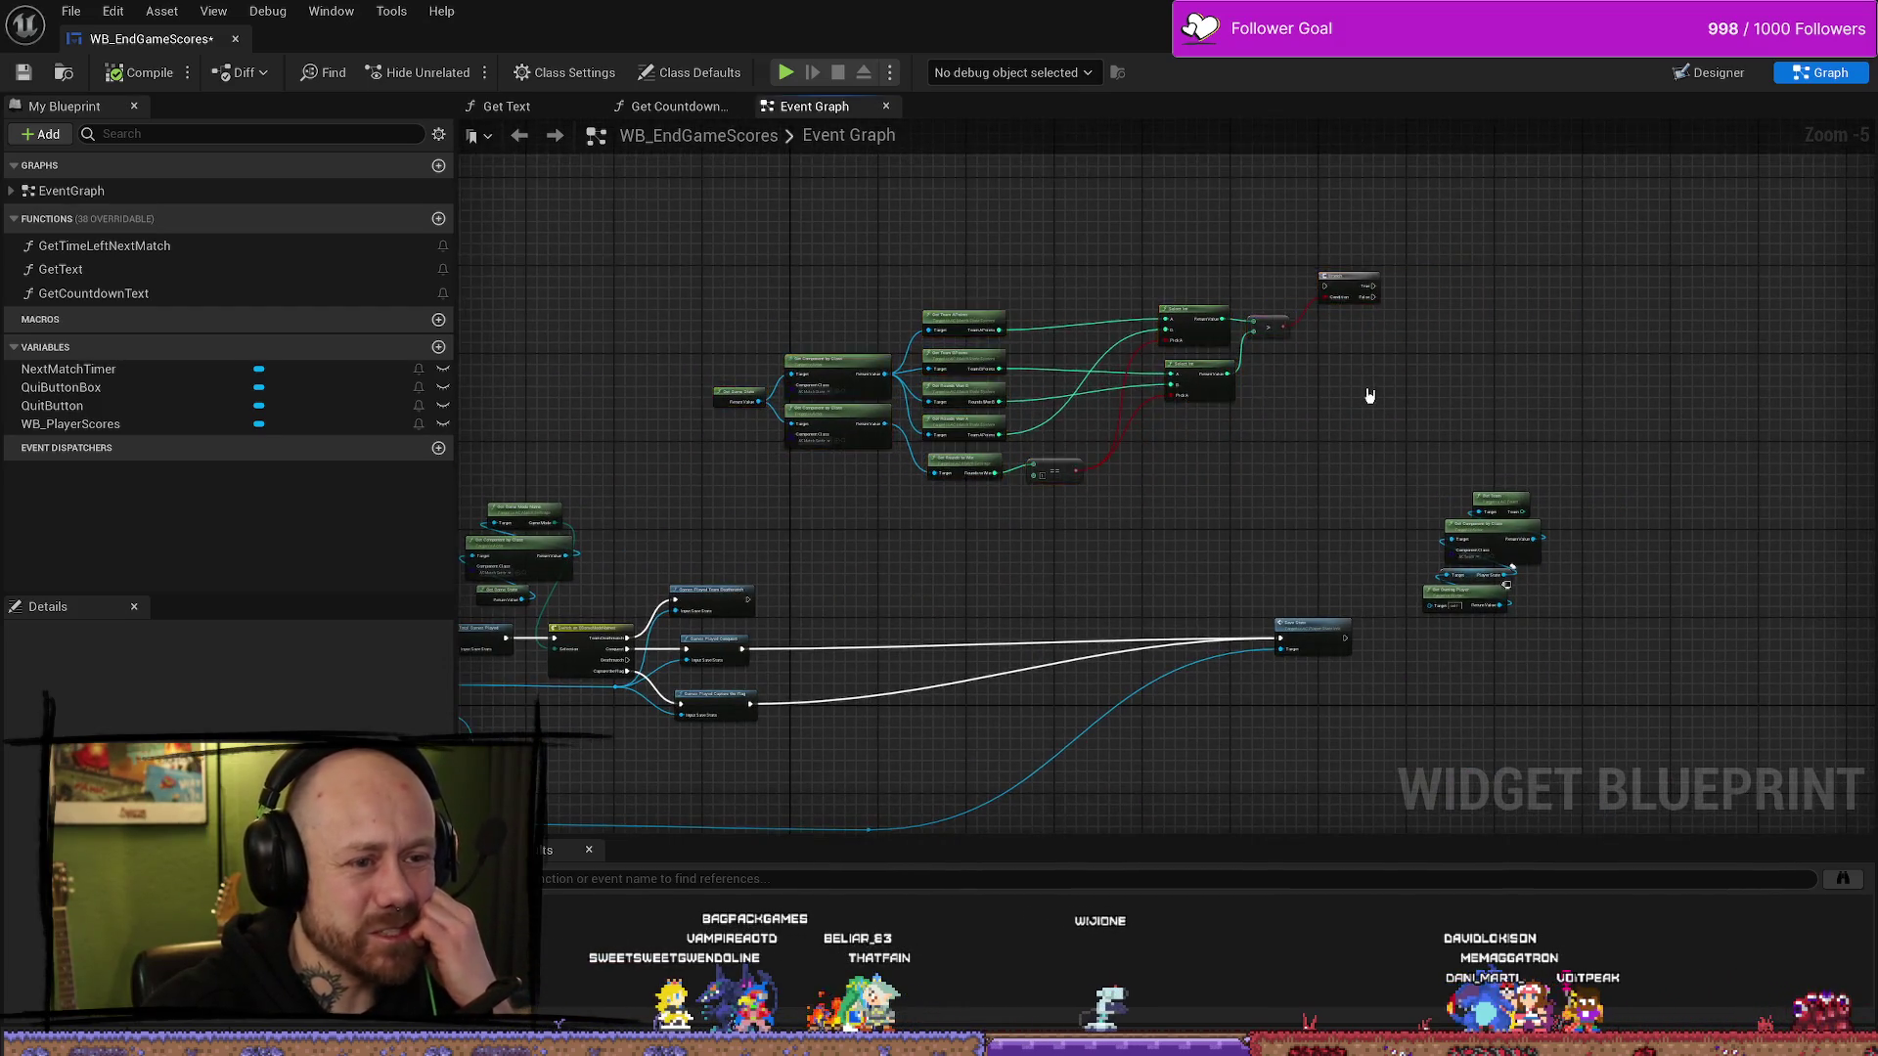
{"action": "mouse_move", "coordinate": [1226, 383]}
{"action": "left_mouse_down"}
{"action": "mouse_move", "coordinate": [1316, 391]}
{"action": "mouse_move", "coordinate": [1226, 492]}
{"action": "left_mouse_up"}
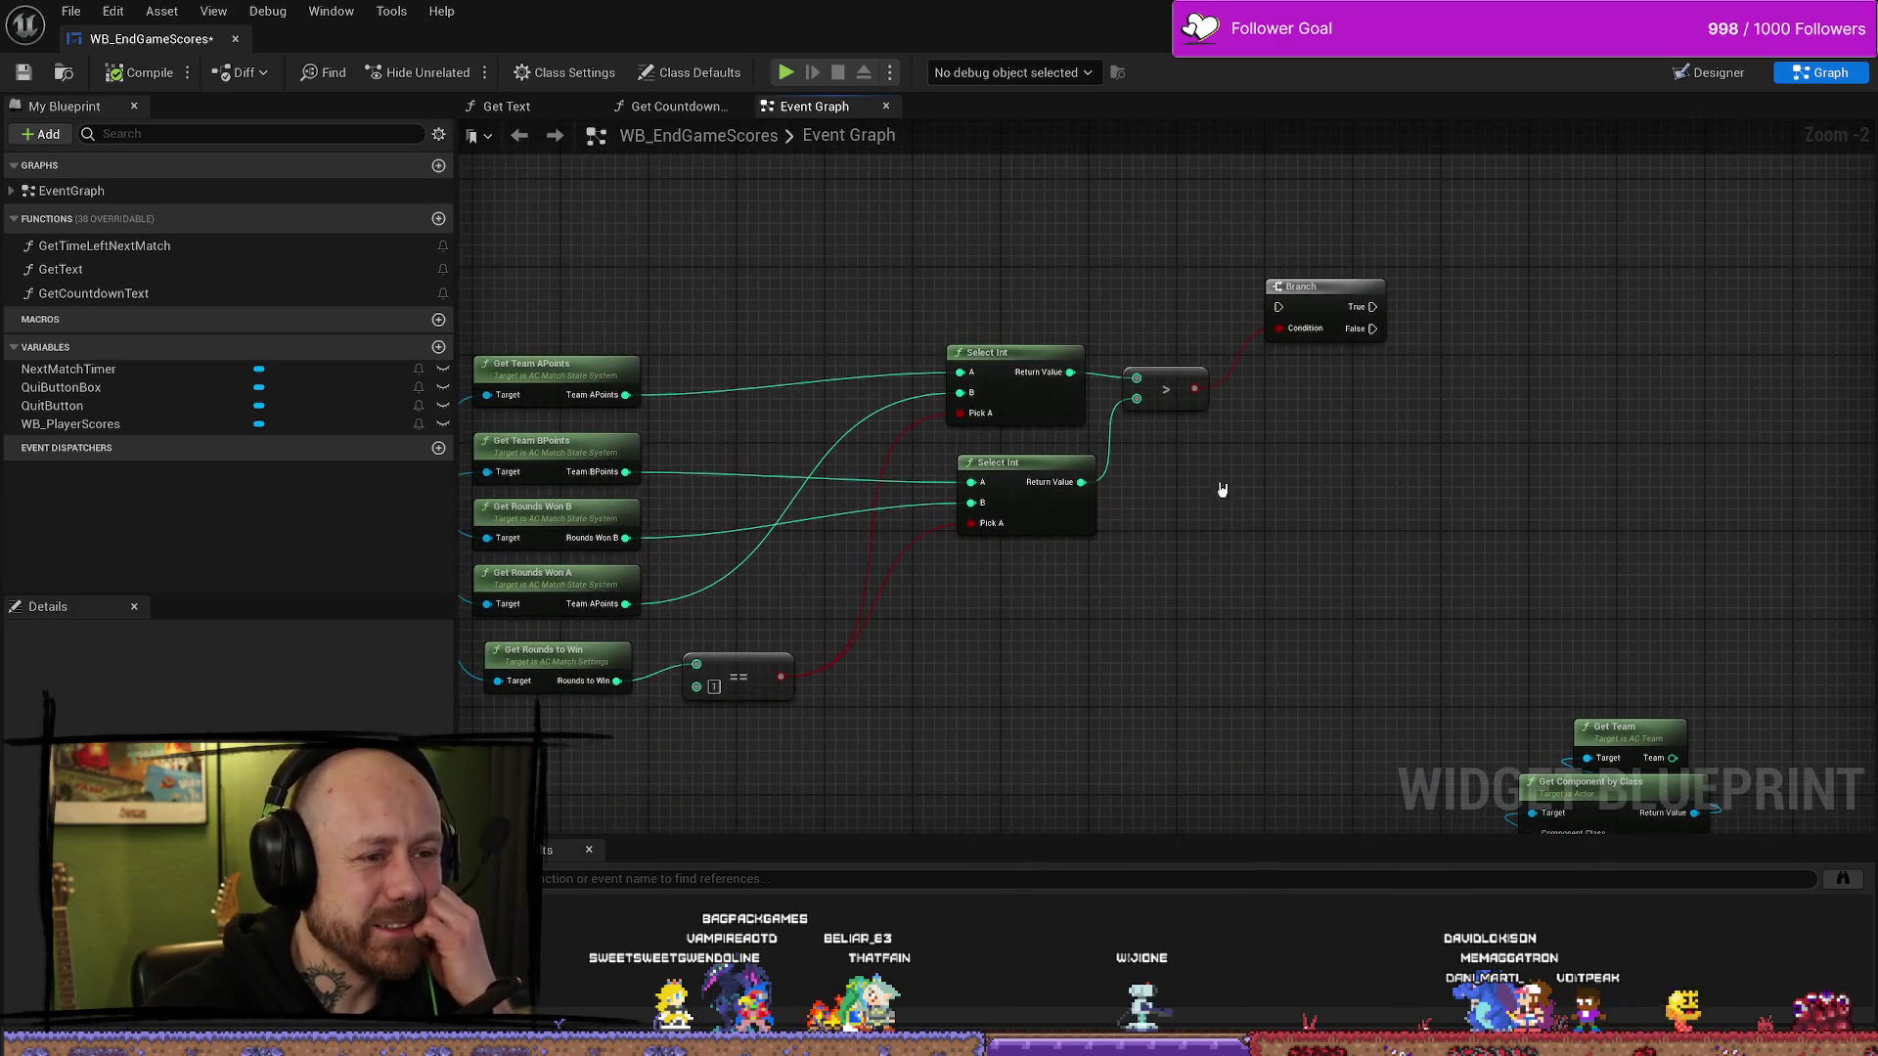
{"action": "mouse_move", "coordinate": [1306, 341]}
{"action": "left_mouse_down"}
{"action": "mouse_move", "coordinate": [1408, 331]}
{"action": "mouse_move", "coordinate": [1585, 658]}
{"action": "left_mouse_up"}
{"action": "mouse_move", "coordinate": [1697, 690]}
{"action": "left_mouse_down"}
{"action": "mouse_move", "coordinate": [1429, 324]}
{"action": "mouse_move", "coordinate": [1349, 424]}
{"action": "left_mouse_up"}
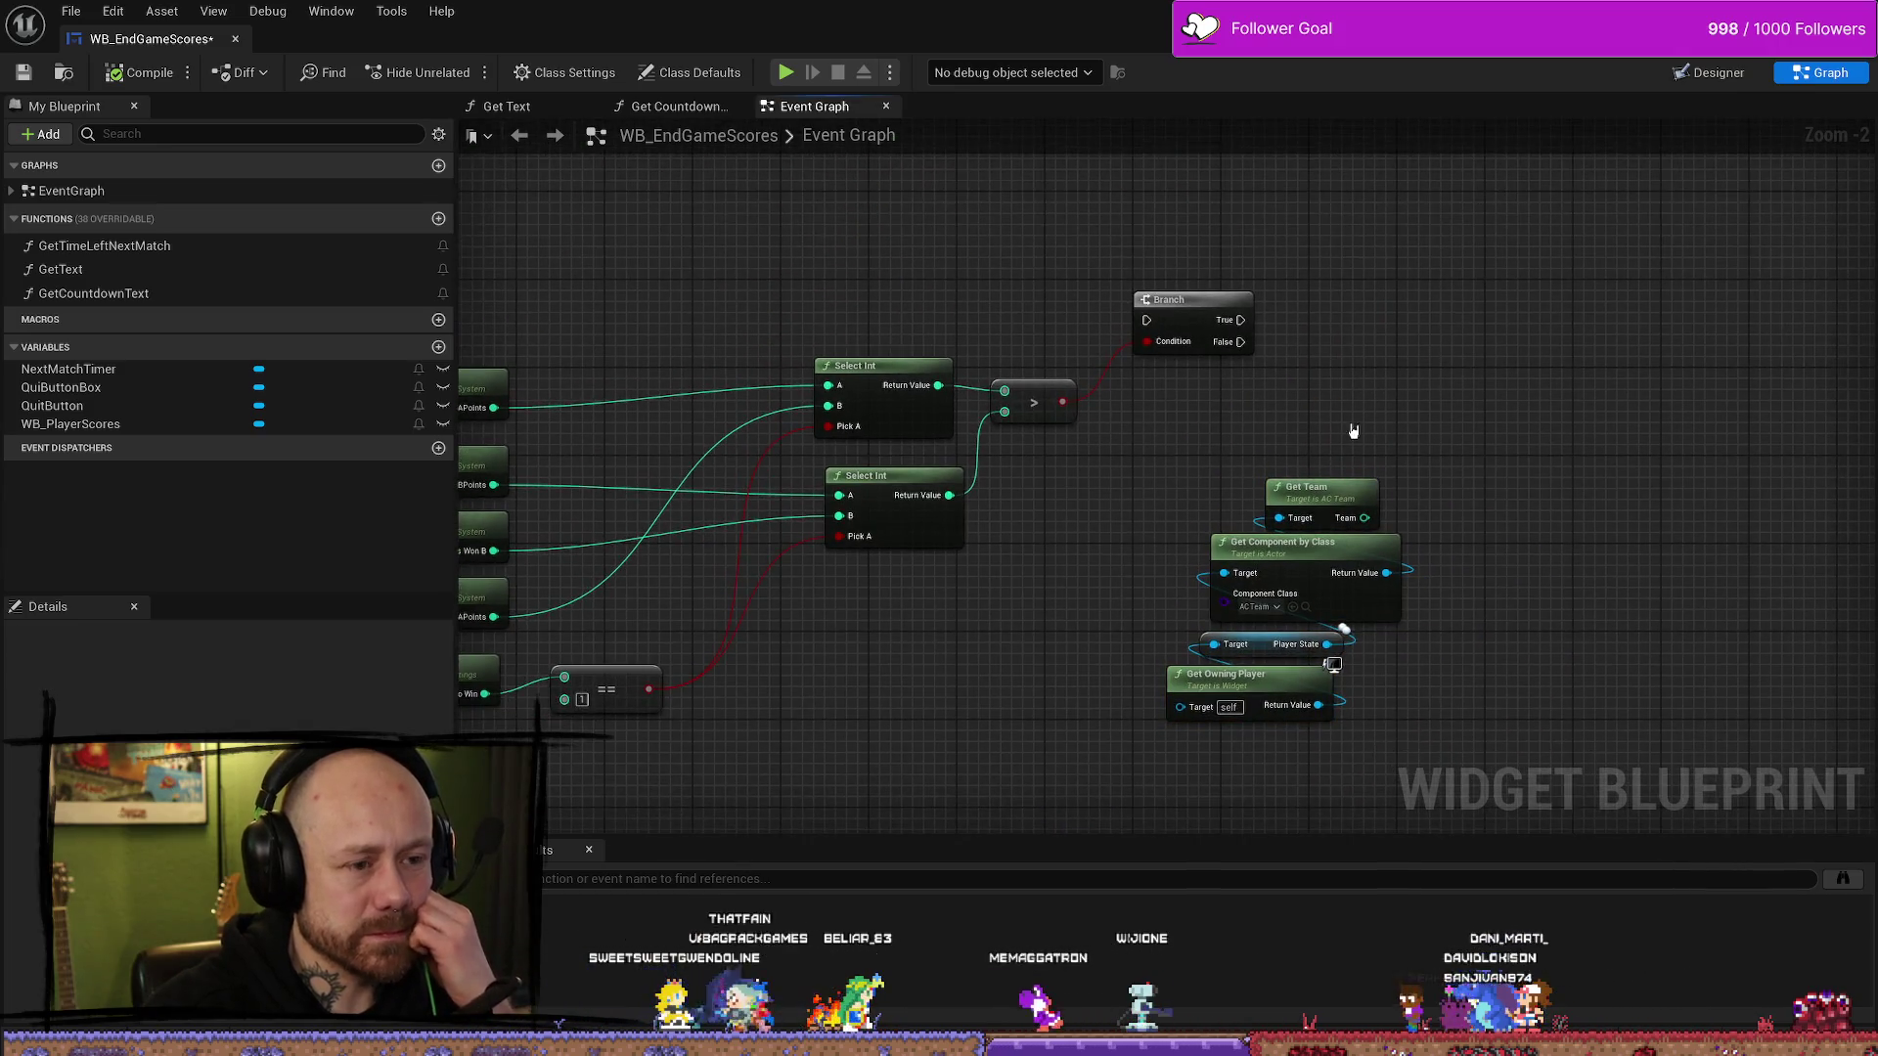
{"action": "mouse_move", "coordinate": [1308, 606]}
{"action": "left_mouse_down"}
{"action": "mouse_move", "coordinate": [1354, 440]}
{"action": "mouse_move", "coordinate": [1308, 443]}
{"action": "left_mouse_up"}
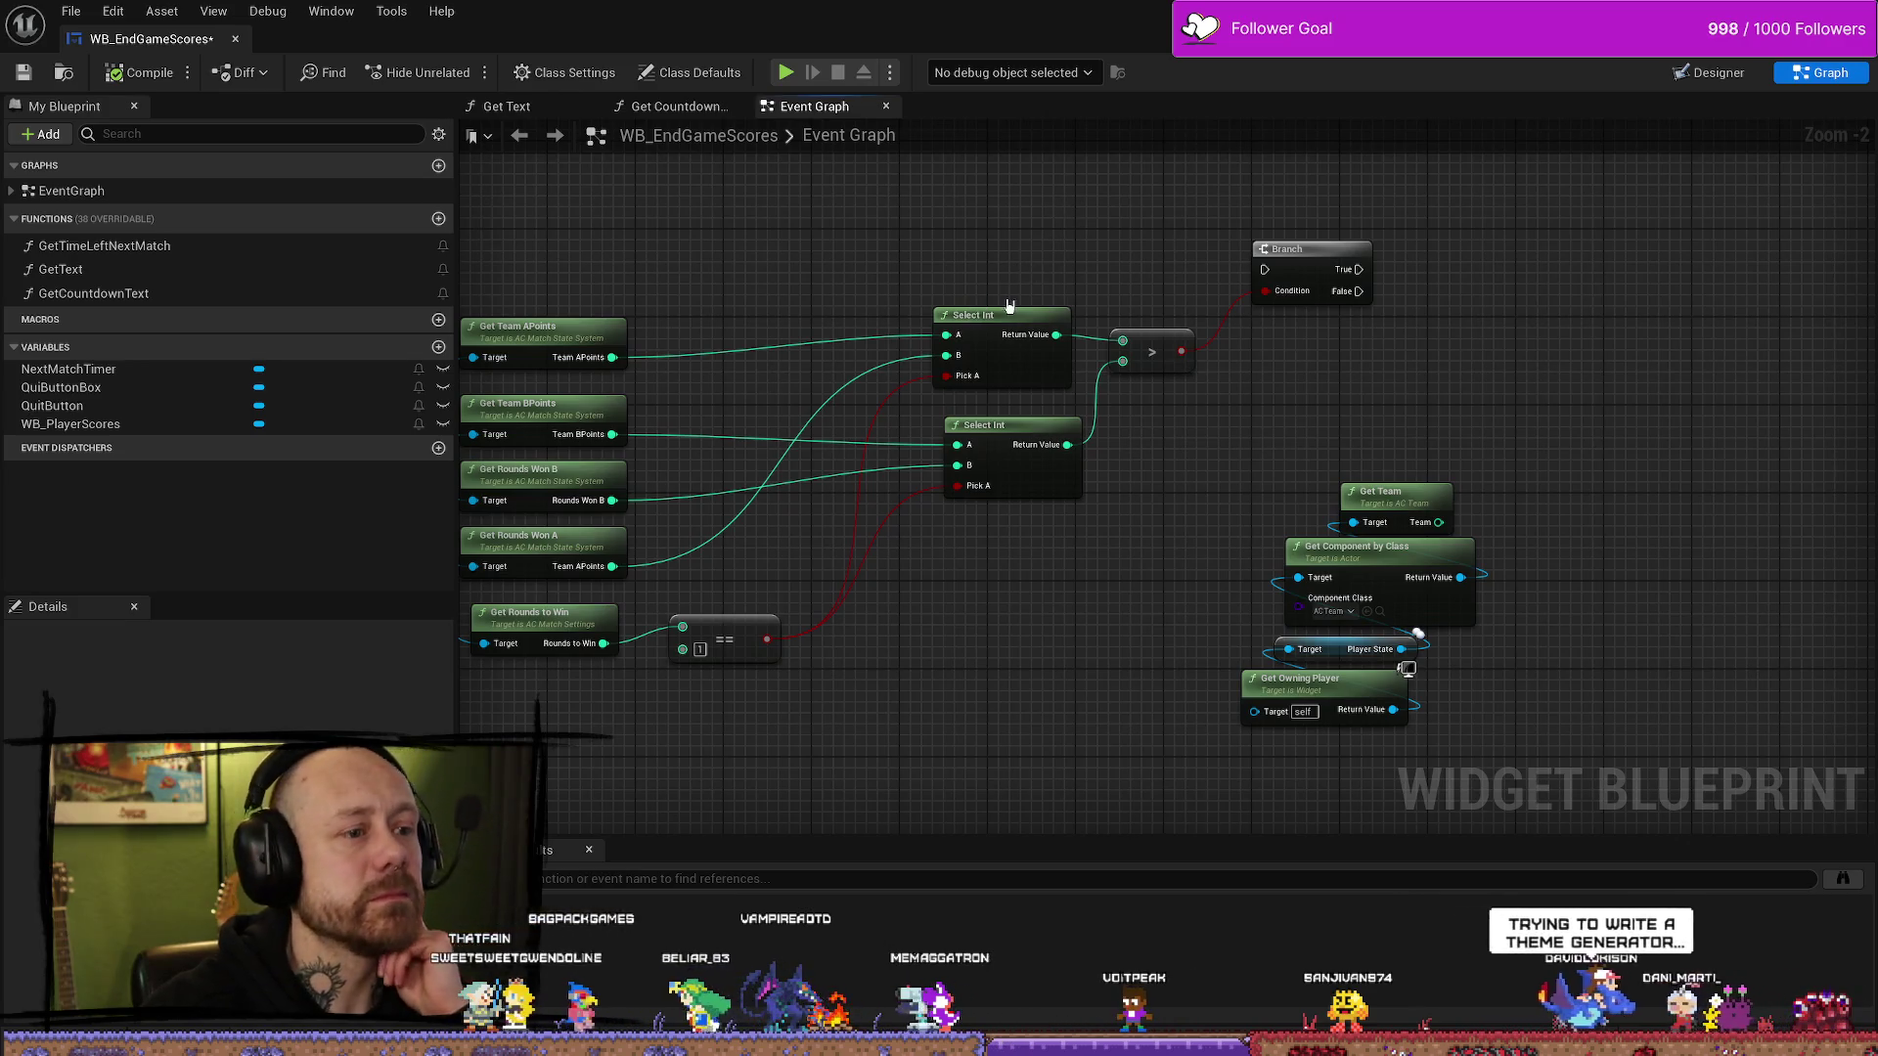
{"action": "left_click", "coordinate": [1002, 325]}
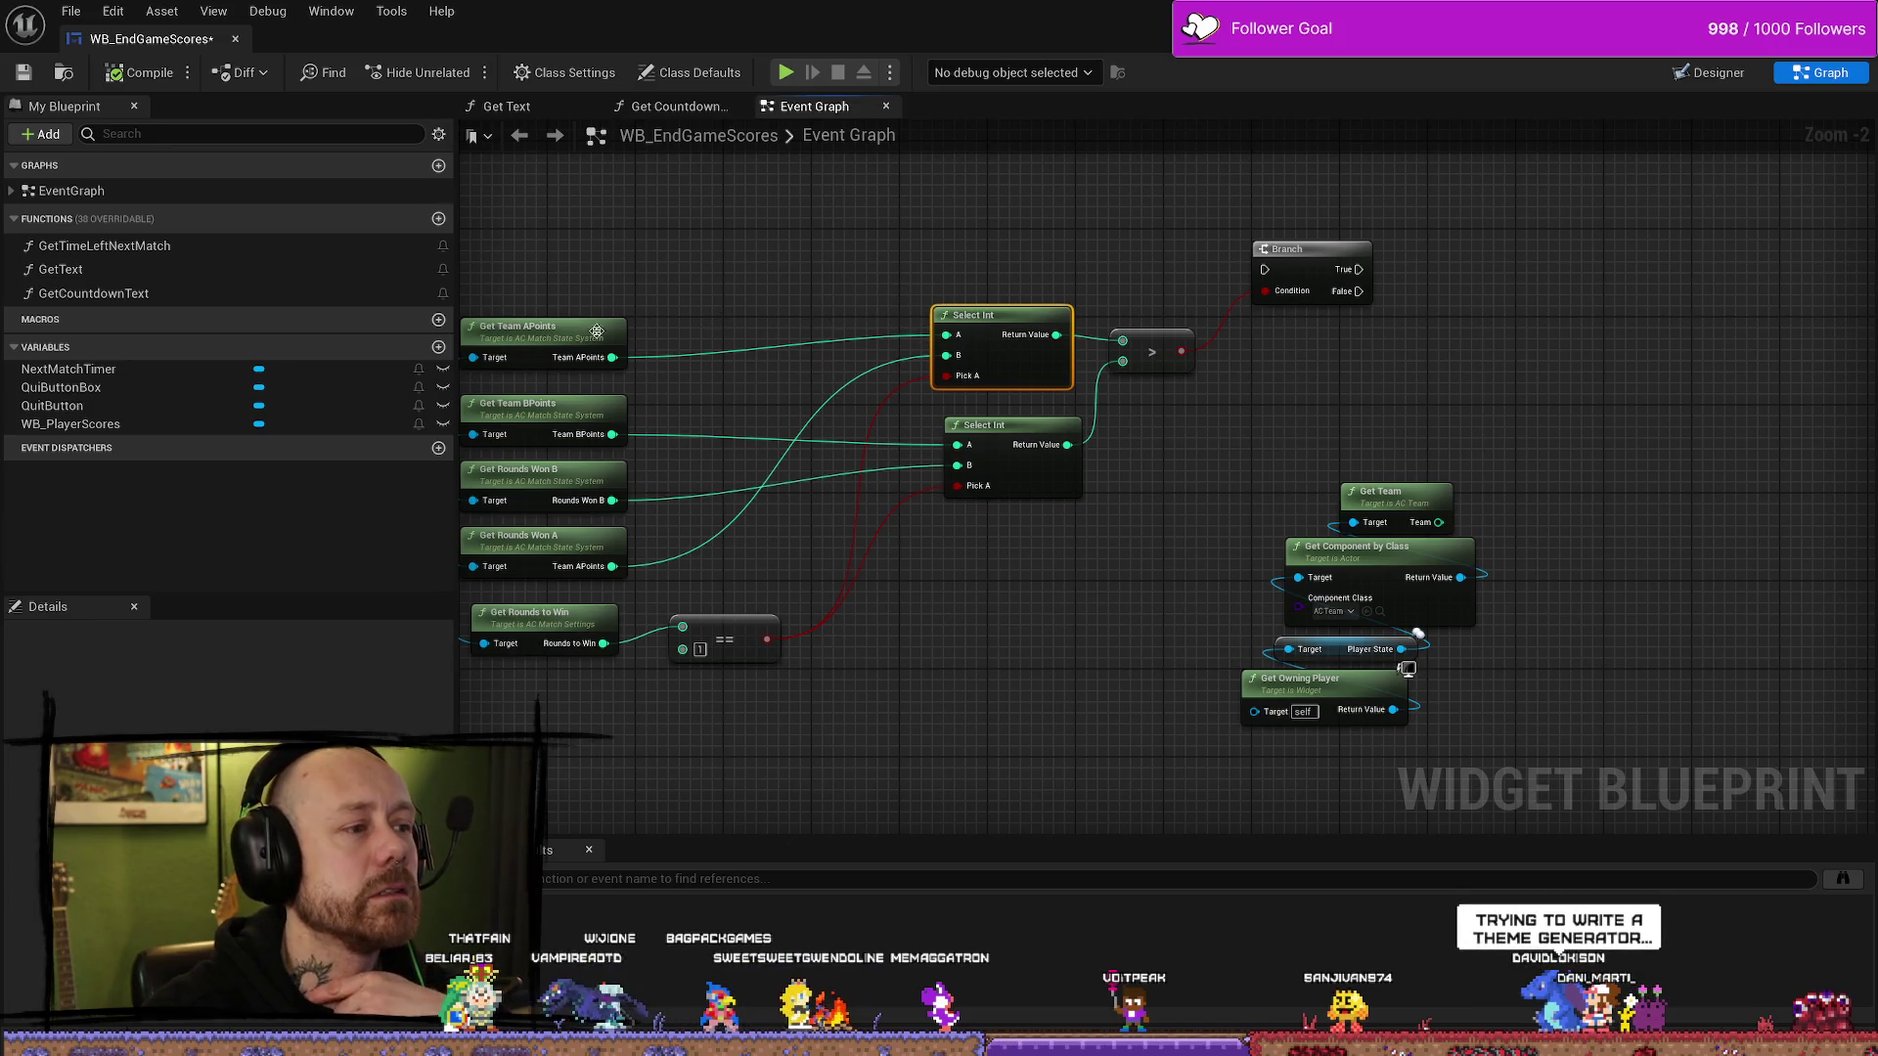
{"action": "left_click_drag", "start_coordinate": [1128, 274], "coordinate": [993, 345]}
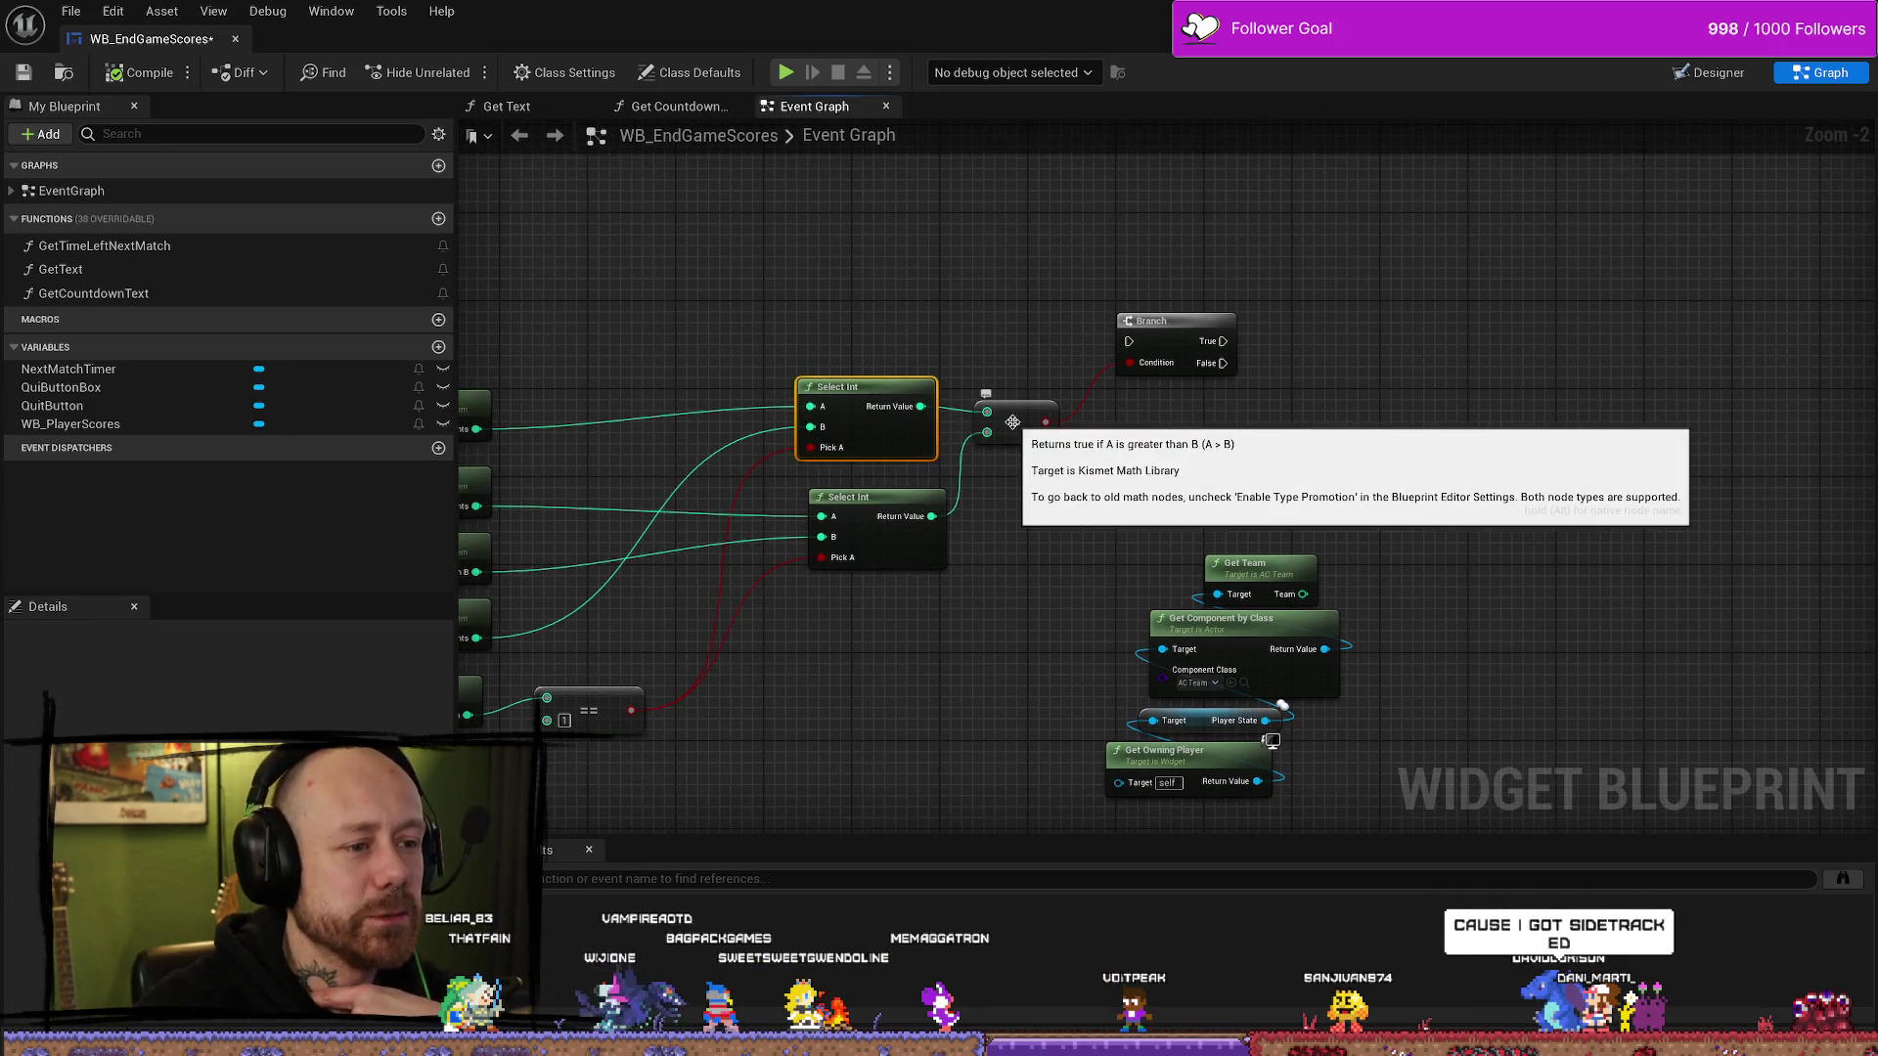
{"action": "mouse_move", "coordinate": [1244, 443]}
{"action": "left_mouse_down"}
{"action": "mouse_move", "coordinate": [1216, 474]}
{"action": "mouse_move", "coordinate": [1338, 390]}
{"action": "mouse_move", "coordinate": [1251, 464]}
{"action": "left_mouse_up"}
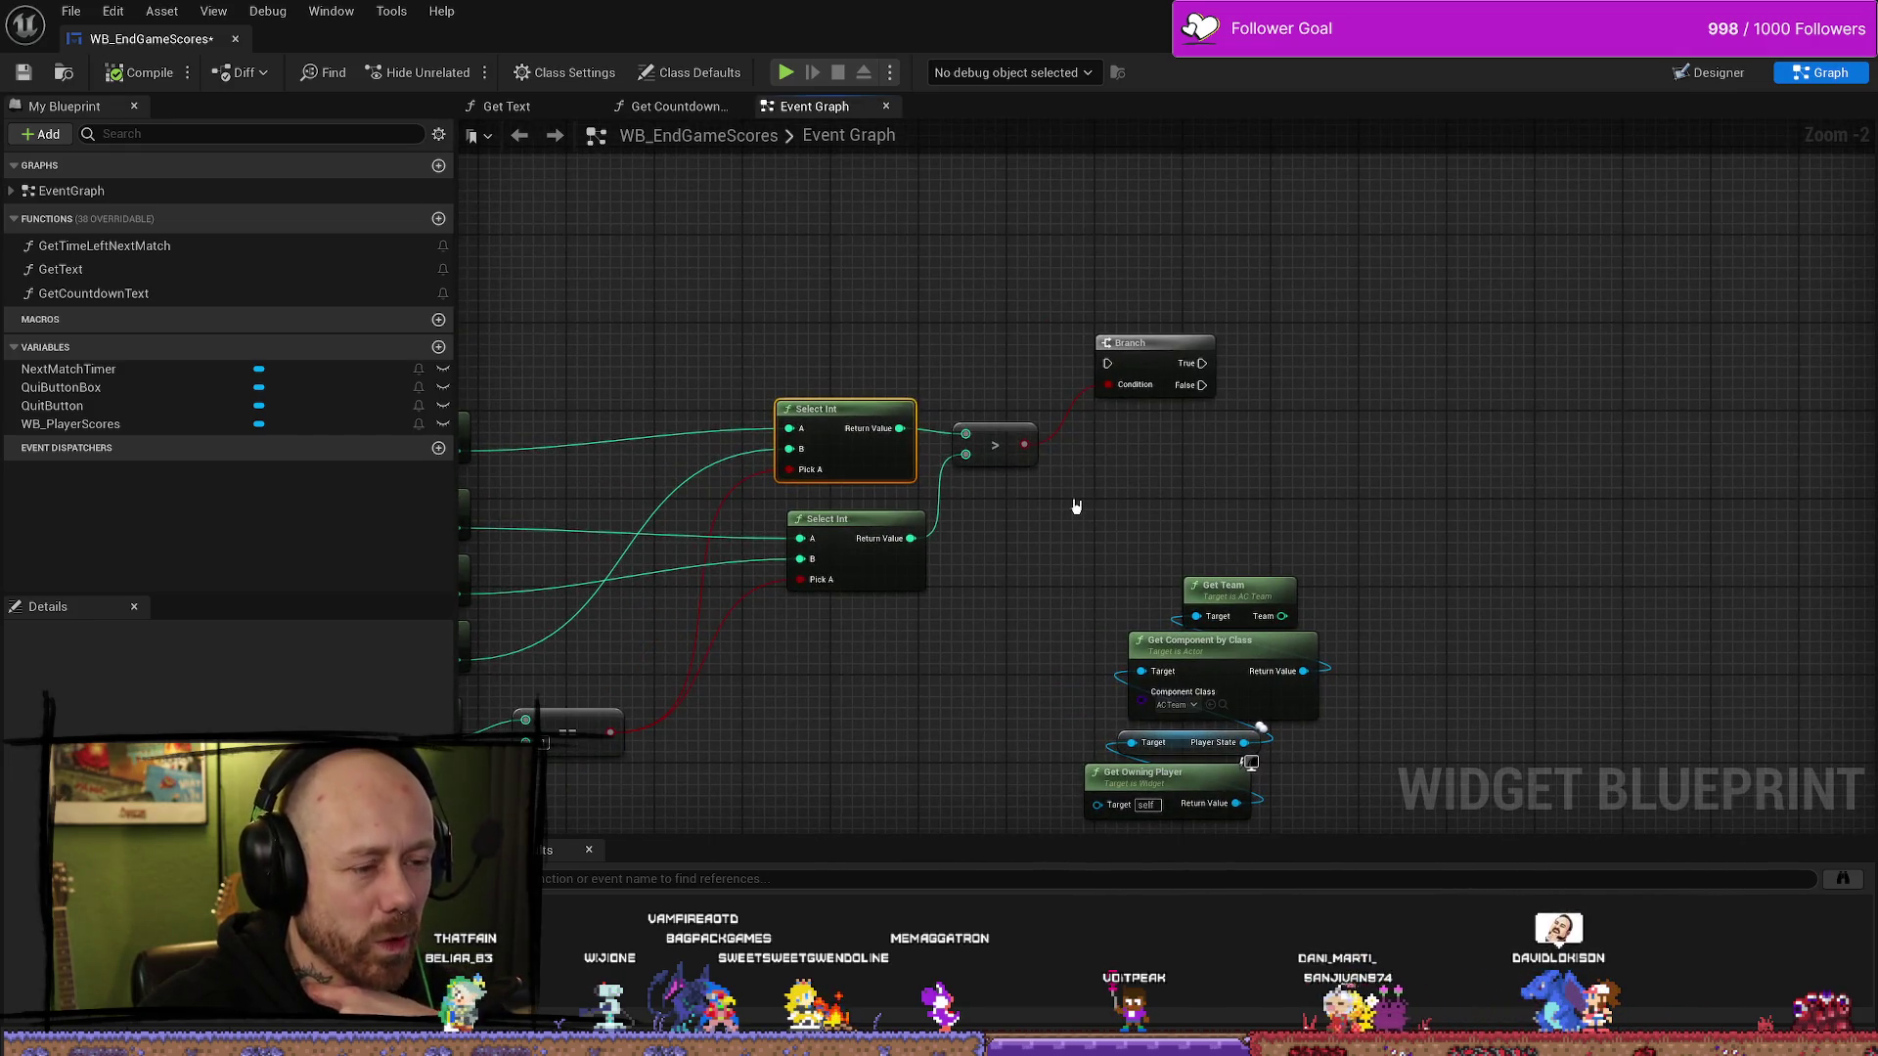
{"action": "left_click_drag", "start_coordinate": [1282, 540], "coordinate": [1188, 540]}
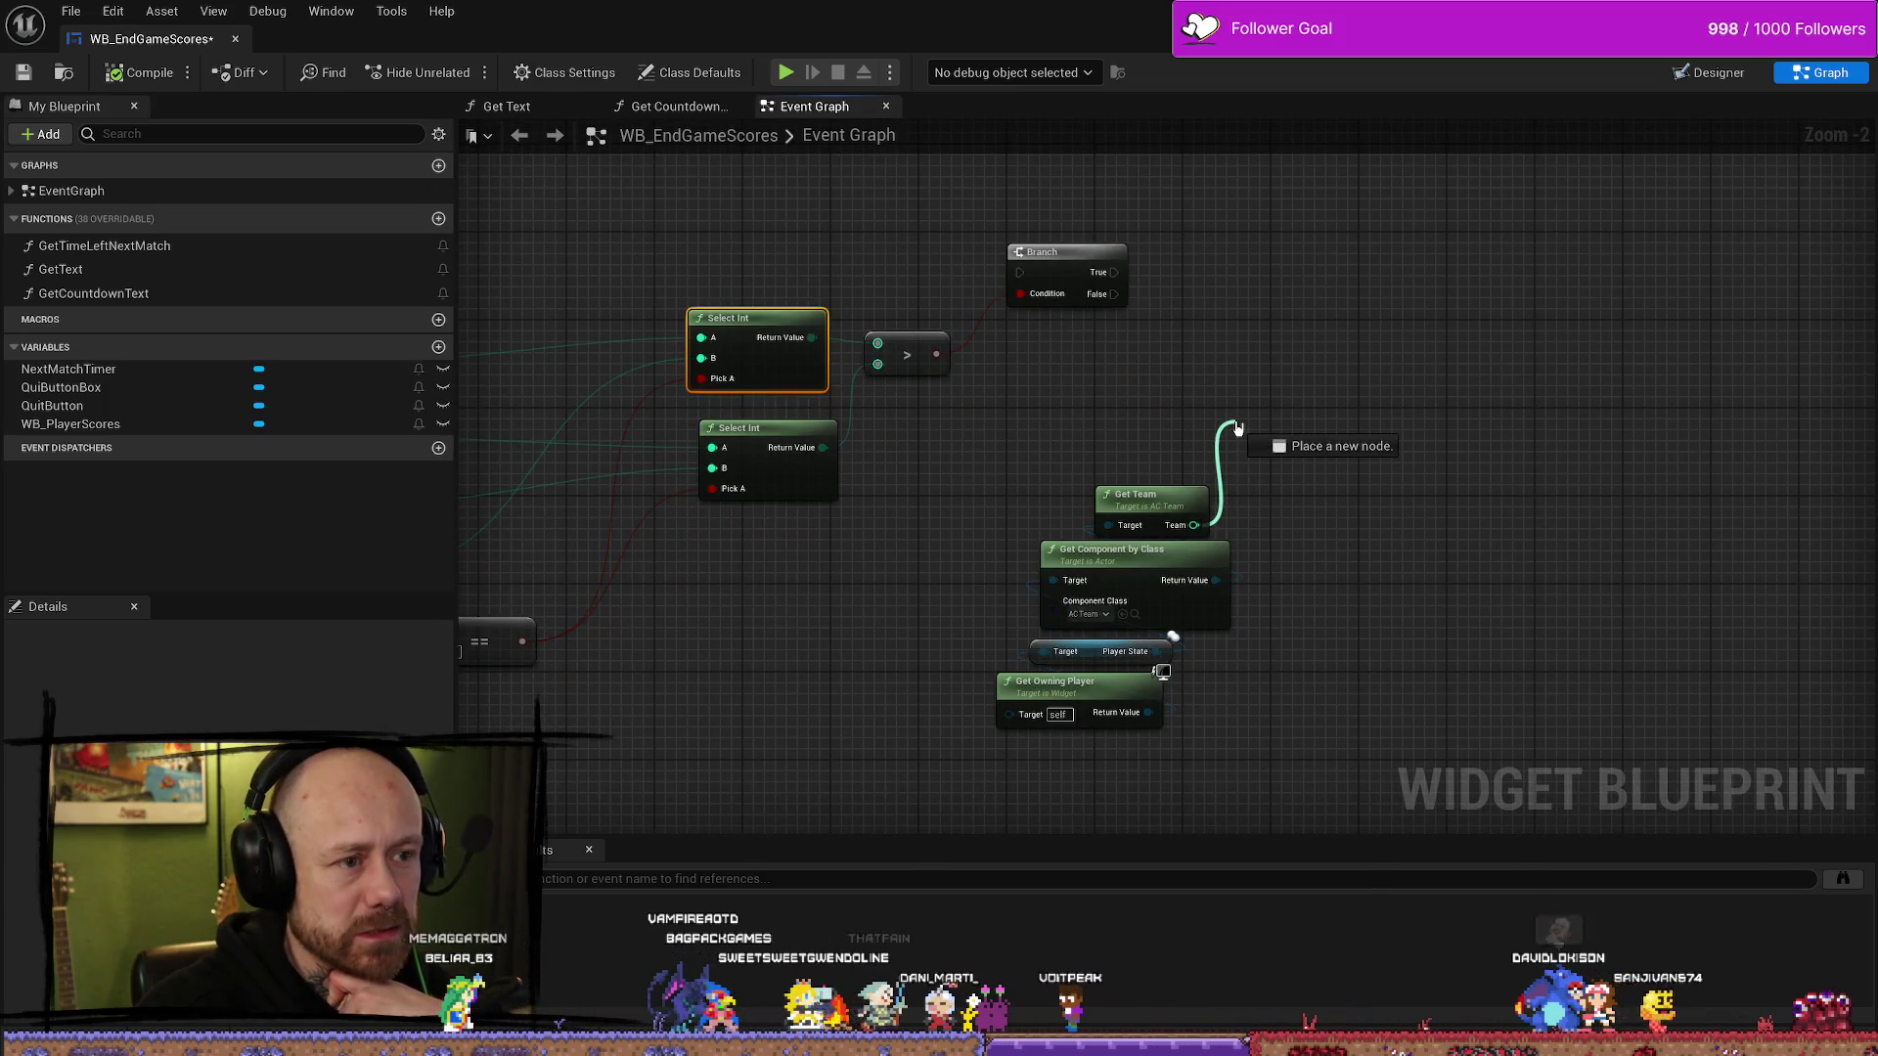
- Add a second Branch node after the first Branch's True output
{"action": "left_click_drag", "start_coordinate": [1237, 427], "coordinate": [1238, 429]}
{"action": "type", "text": "bra"}
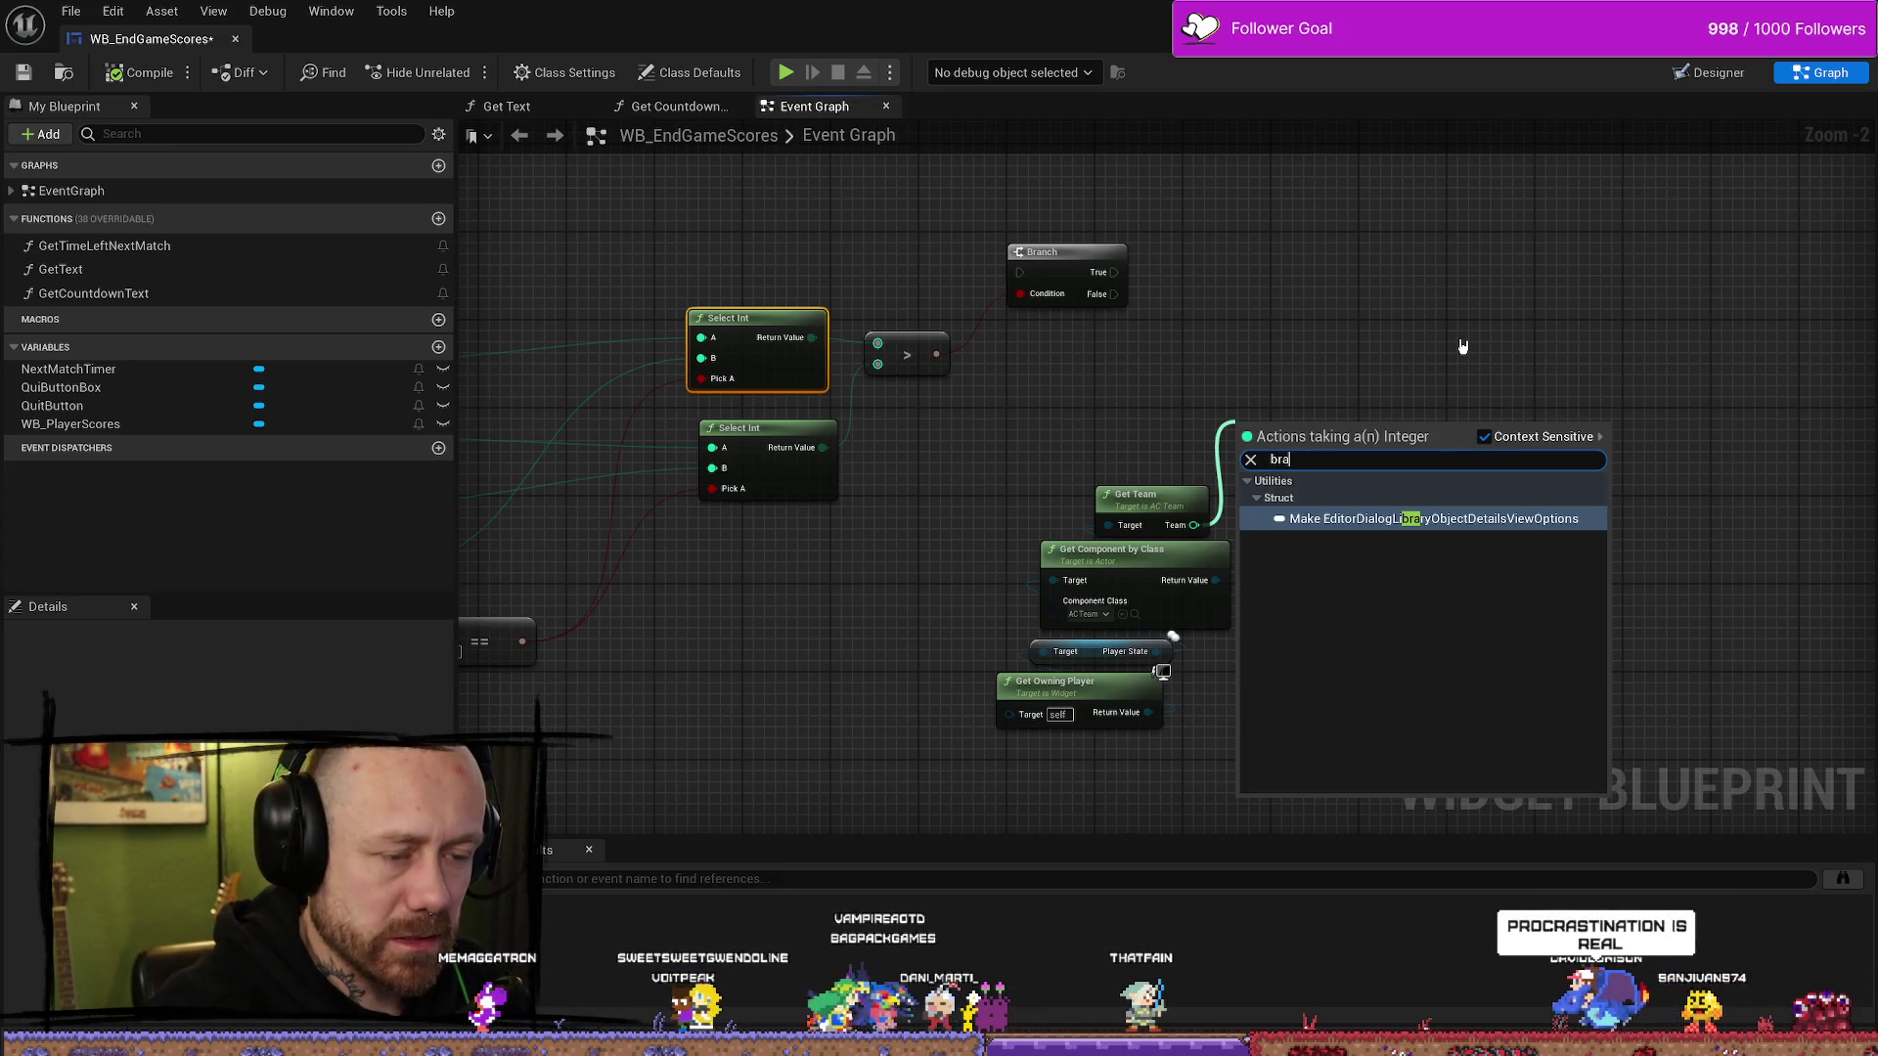
{"action": "type", "text": "nch"}
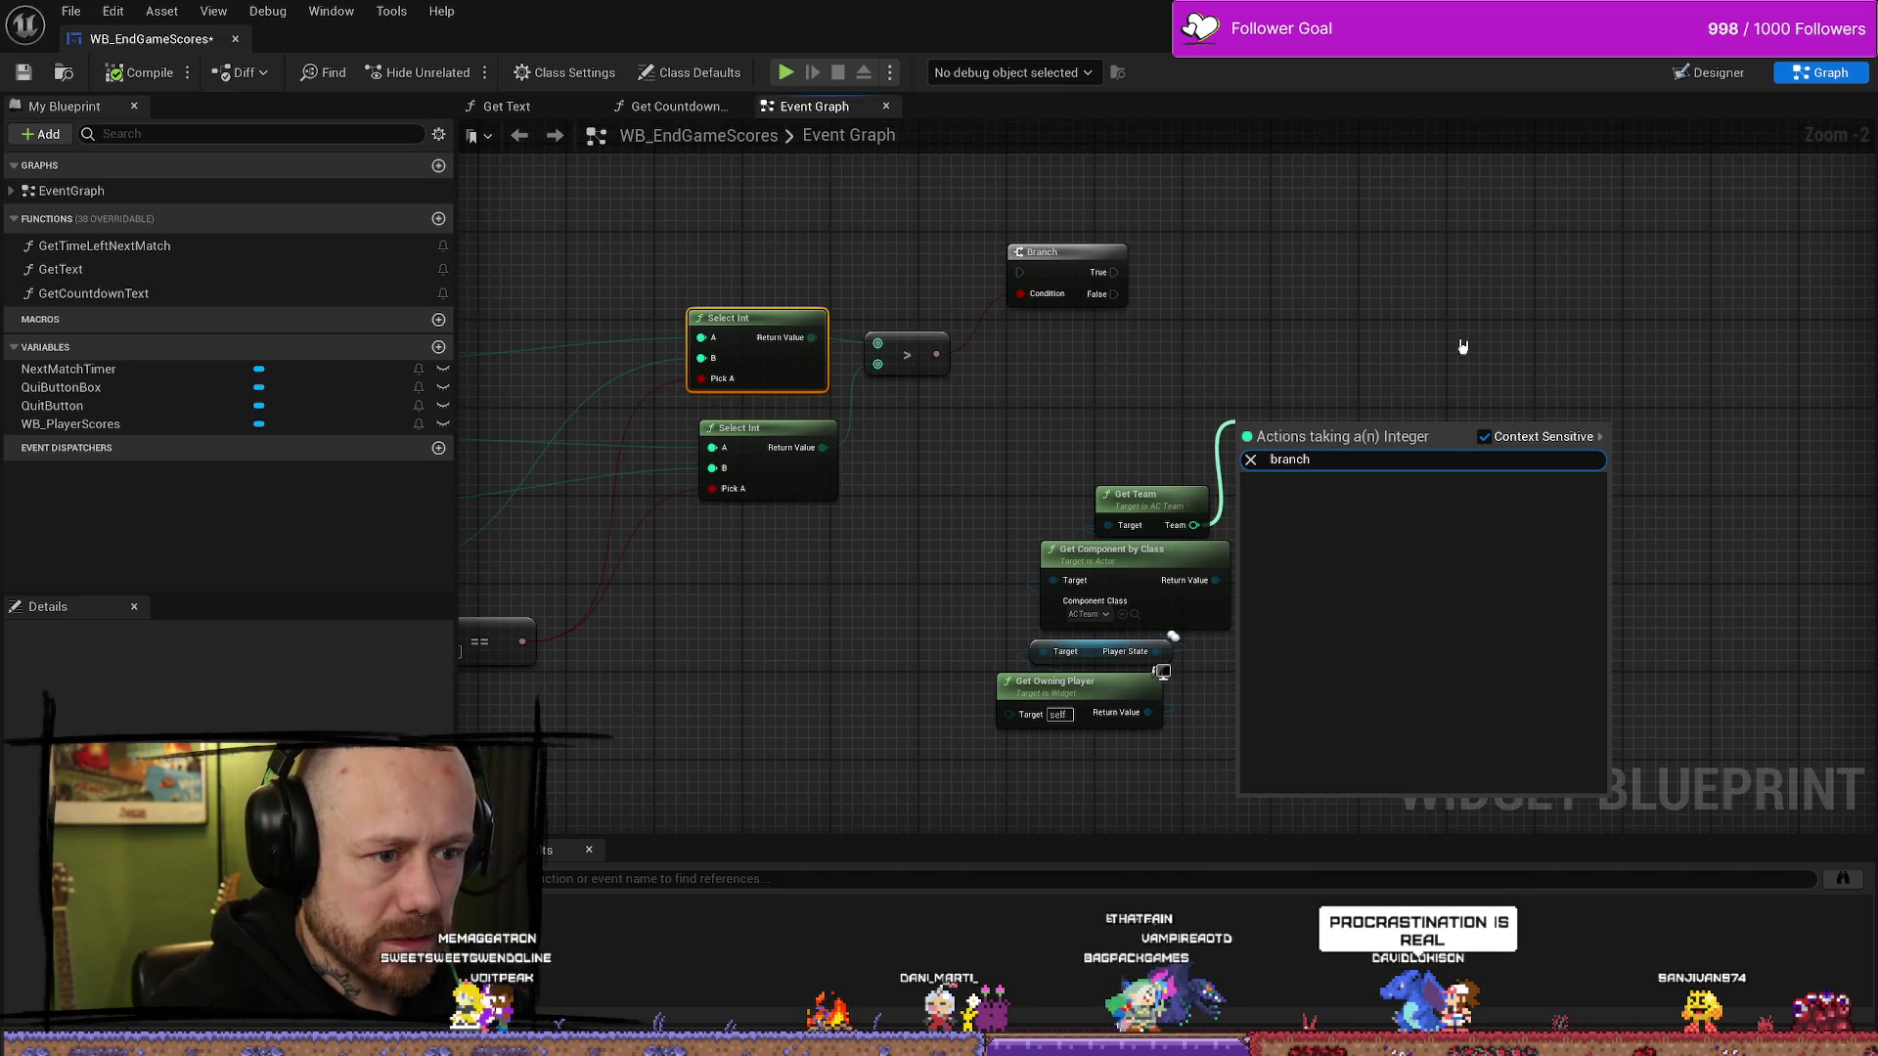
{"action": "key", "text": "Escape"}
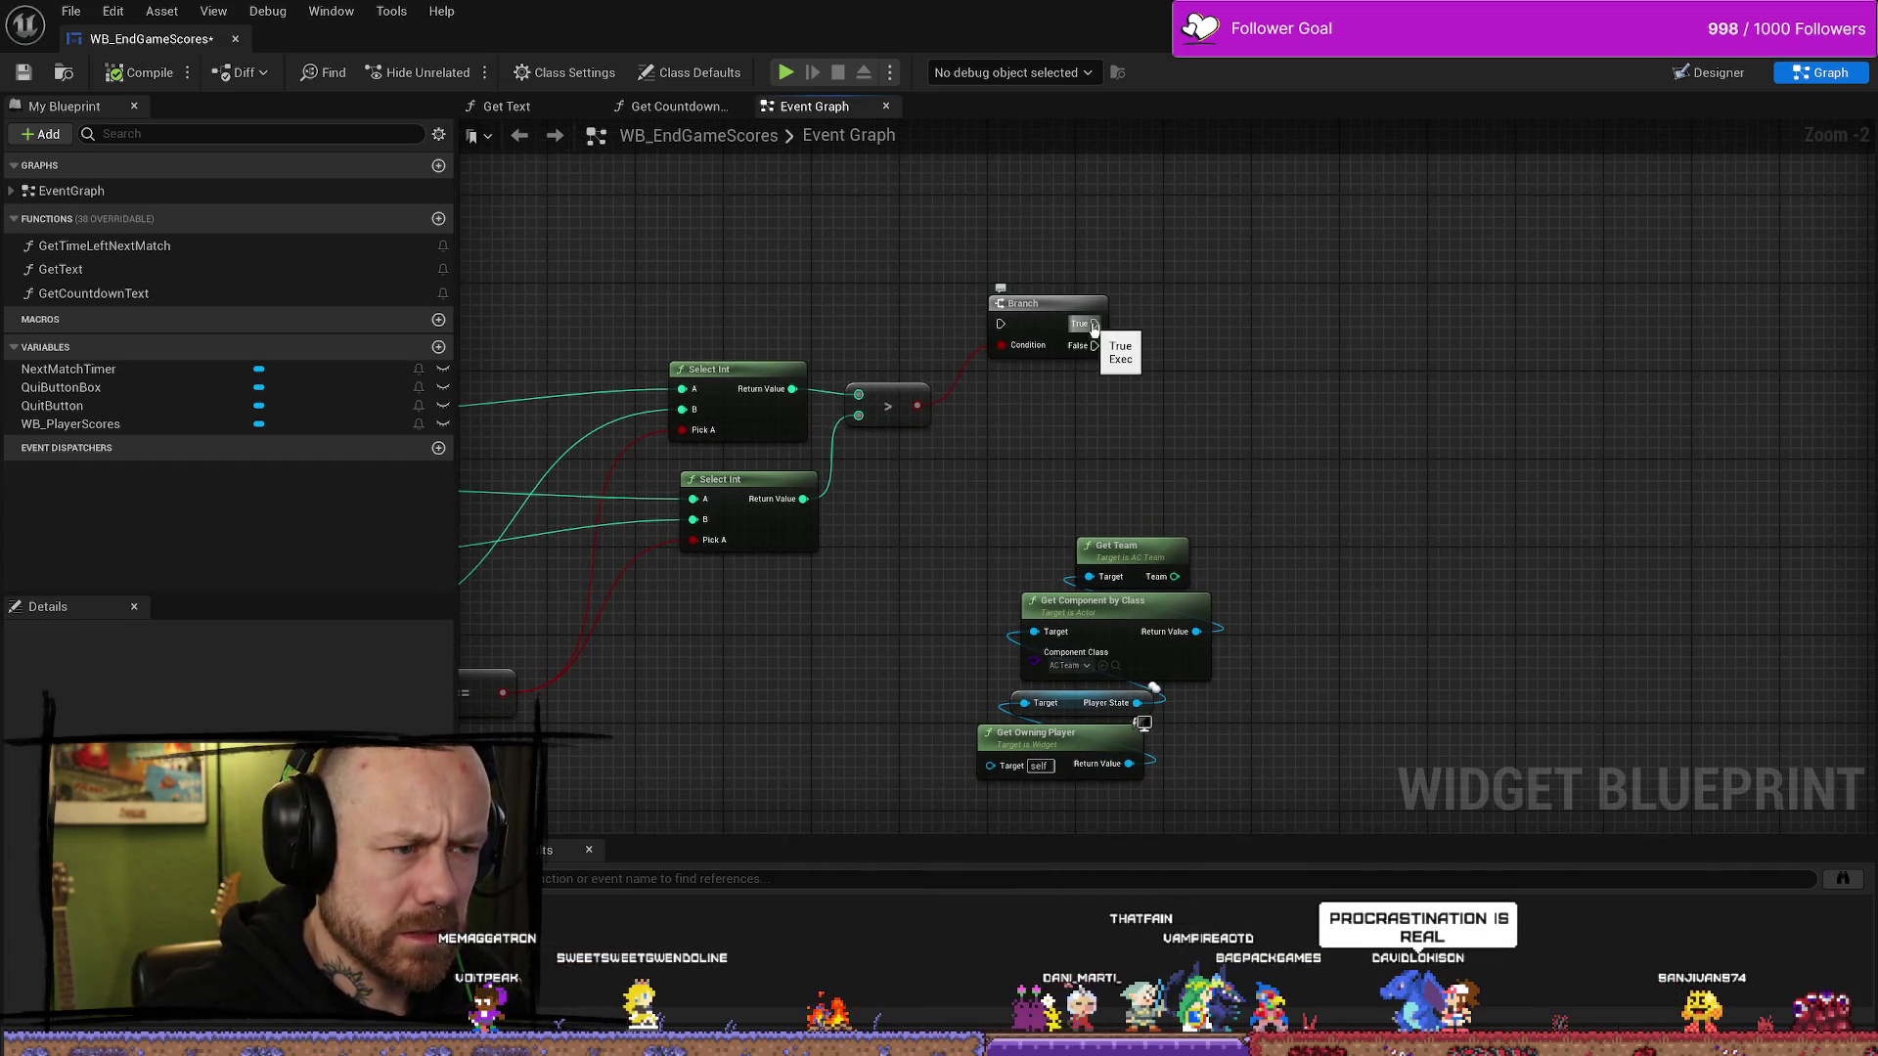
{"action": "mouse_move", "coordinate": [1093, 323]}
{"action": "left_mouse_down"}
{"action": "mouse_move", "coordinate": [1358, 314]}
{"action": "mouse_move", "coordinate": [1228, 294]}
{"action": "mouse_move", "coordinate": [1195, 228]}
{"action": "mouse_move", "coordinate": [1228, 239]}
{"action": "left_mouse_up"}
{"action": "type", "text": "branch"}
{"action": "key", "text": "Return"}
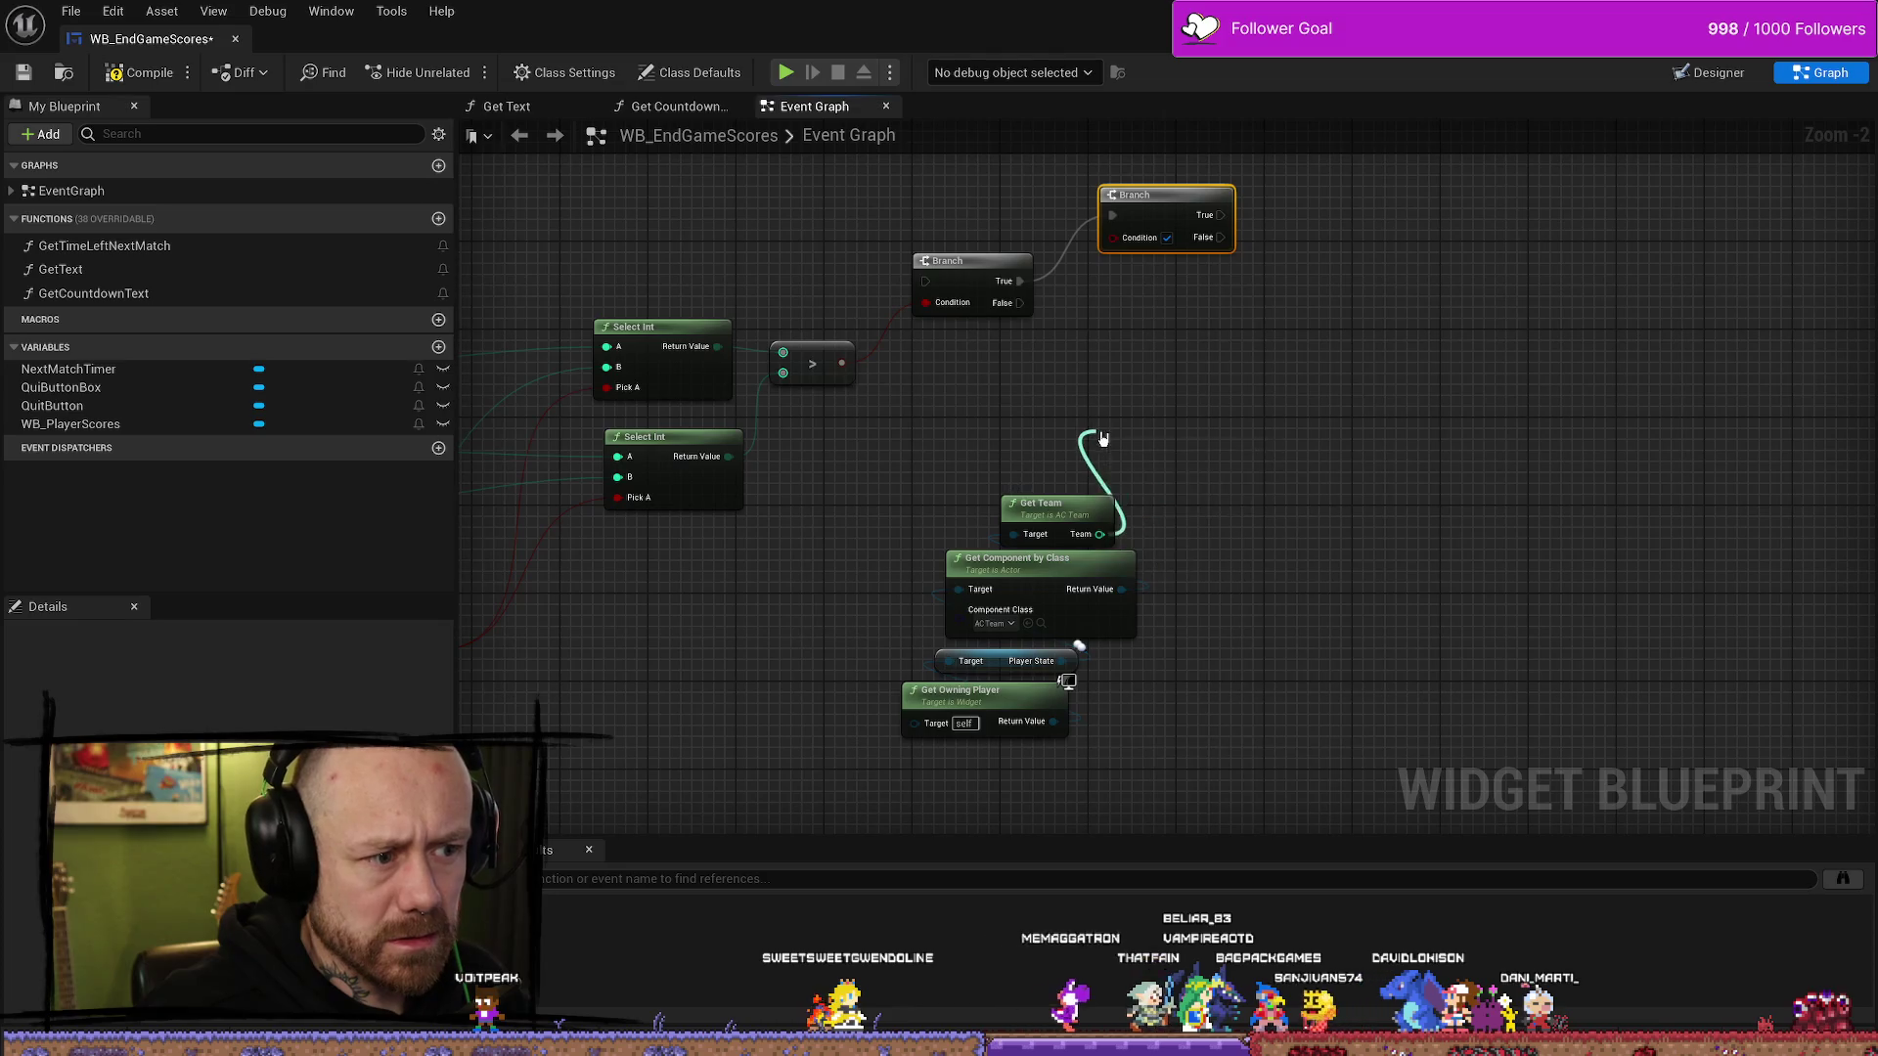
- Add an Equal node on Get Team's Team output and wire it into the new Branch's Condition
{"action": "left_click_drag", "start_coordinate": [1103, 437], "coordinate": [1106, 439]}
{"action": "type", "text": "="}
{"action": "key", "text": "Return"}
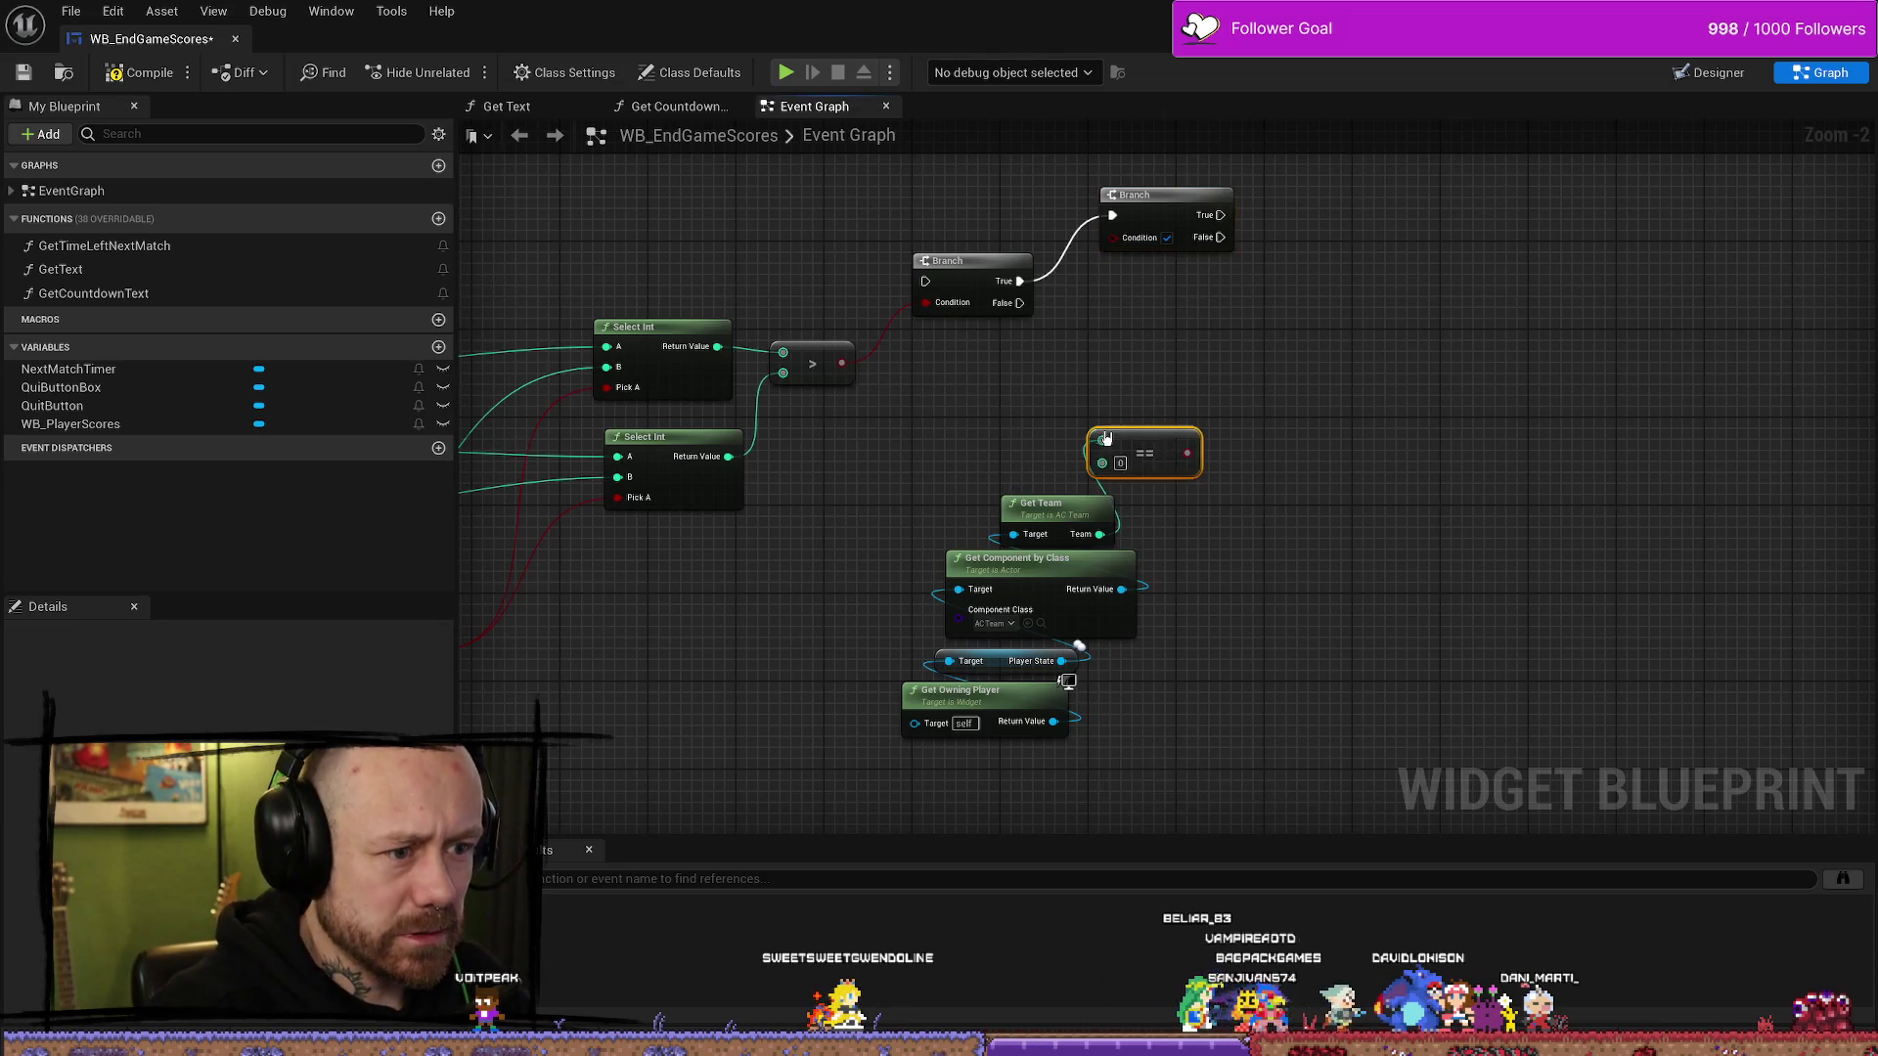
{"action": "left_click_drag", "start_coordinate": [1069, 443], "coordinate": [991, 465]}
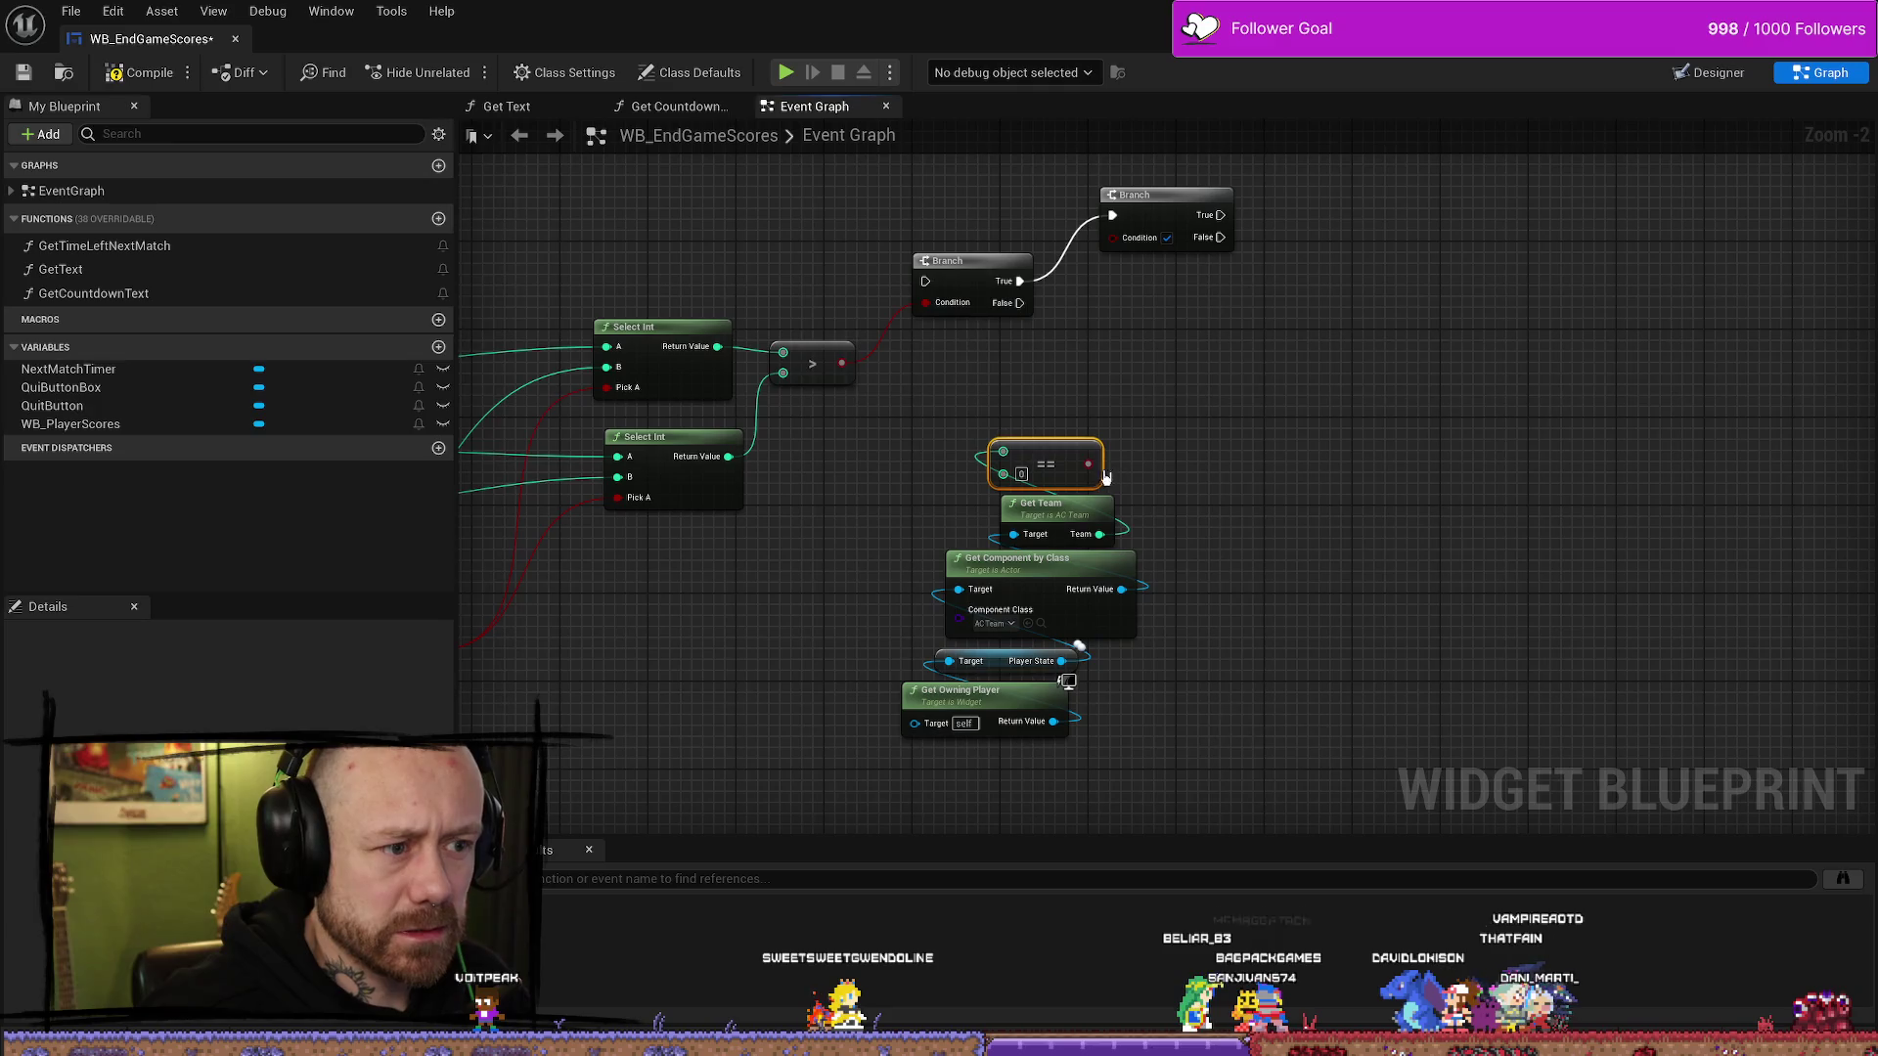
{"action": "left_click_drag", "start_coordinate": [1136, 243], "coordinate": [1135, 243]}
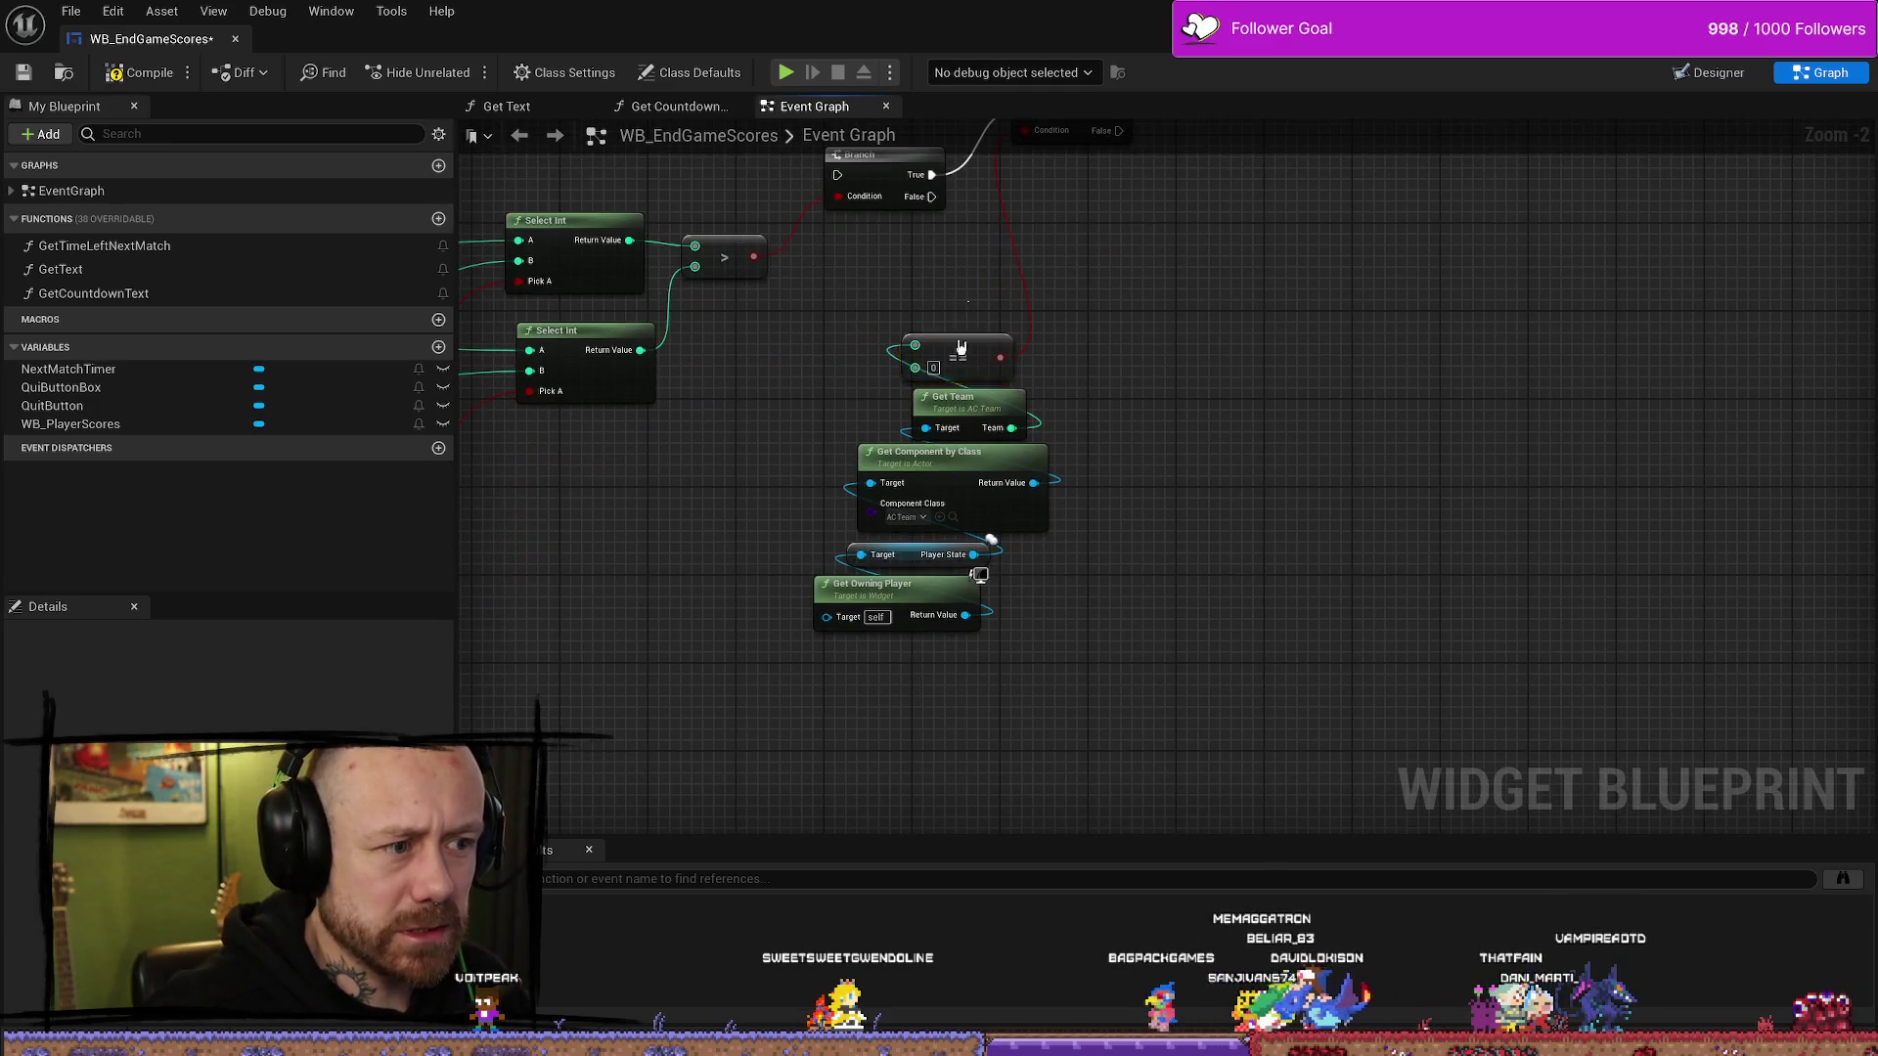
- Reposition the new Branch and the Equal/team lookup nodes, then pull a wire from the Branch's True pin
{"action": "left_click_drag", "start_coordinate": [1105, 753], "coordinate": [1072, 503]}
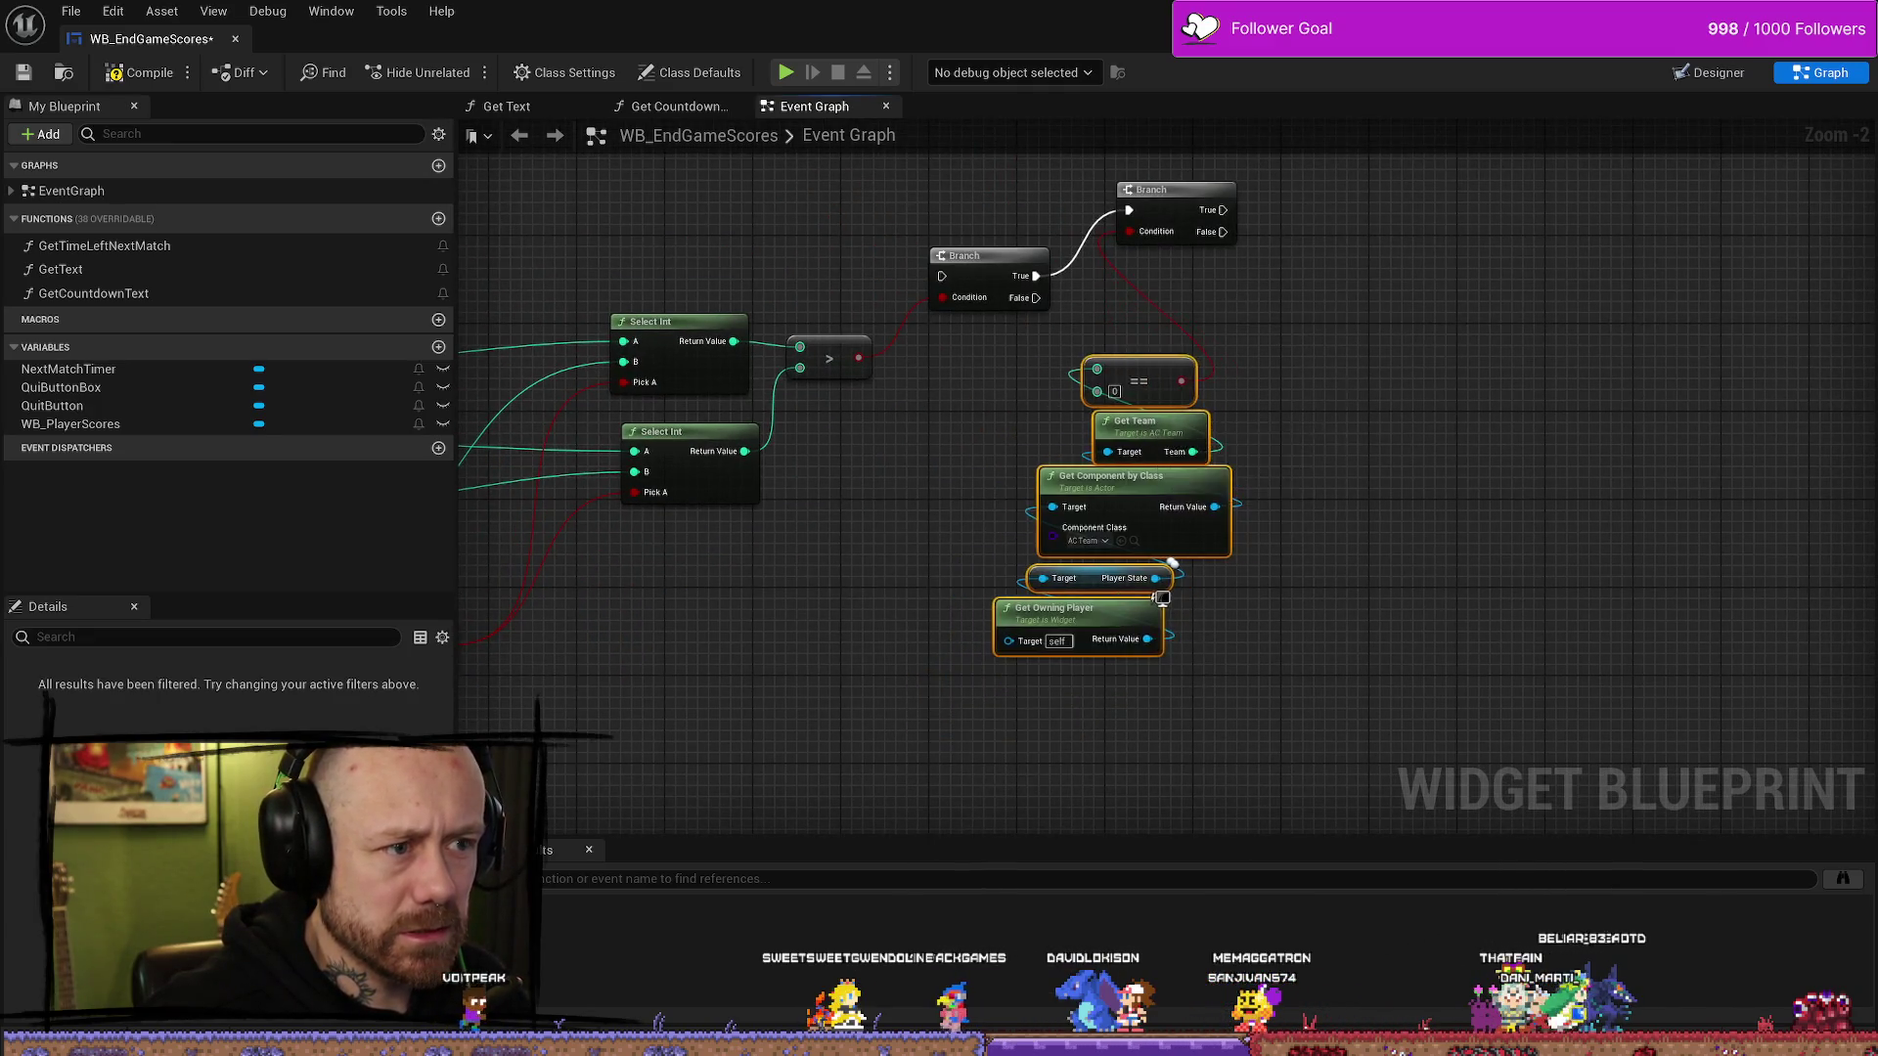
{"action": "scroll", "coordinate": [1353, 386], "scroll_direction": "down", "scroll_amount": 1}
{"action": "mouse_move", "coordinate": [1020, 354]}
{"action": "left_mouse_down"}
{"action": "mouse_move", "coordinate": [1116, 237]}
{"action": "mouse_move", "coordinate": [1146, 280]}
{"action": "left_mouse_up"}
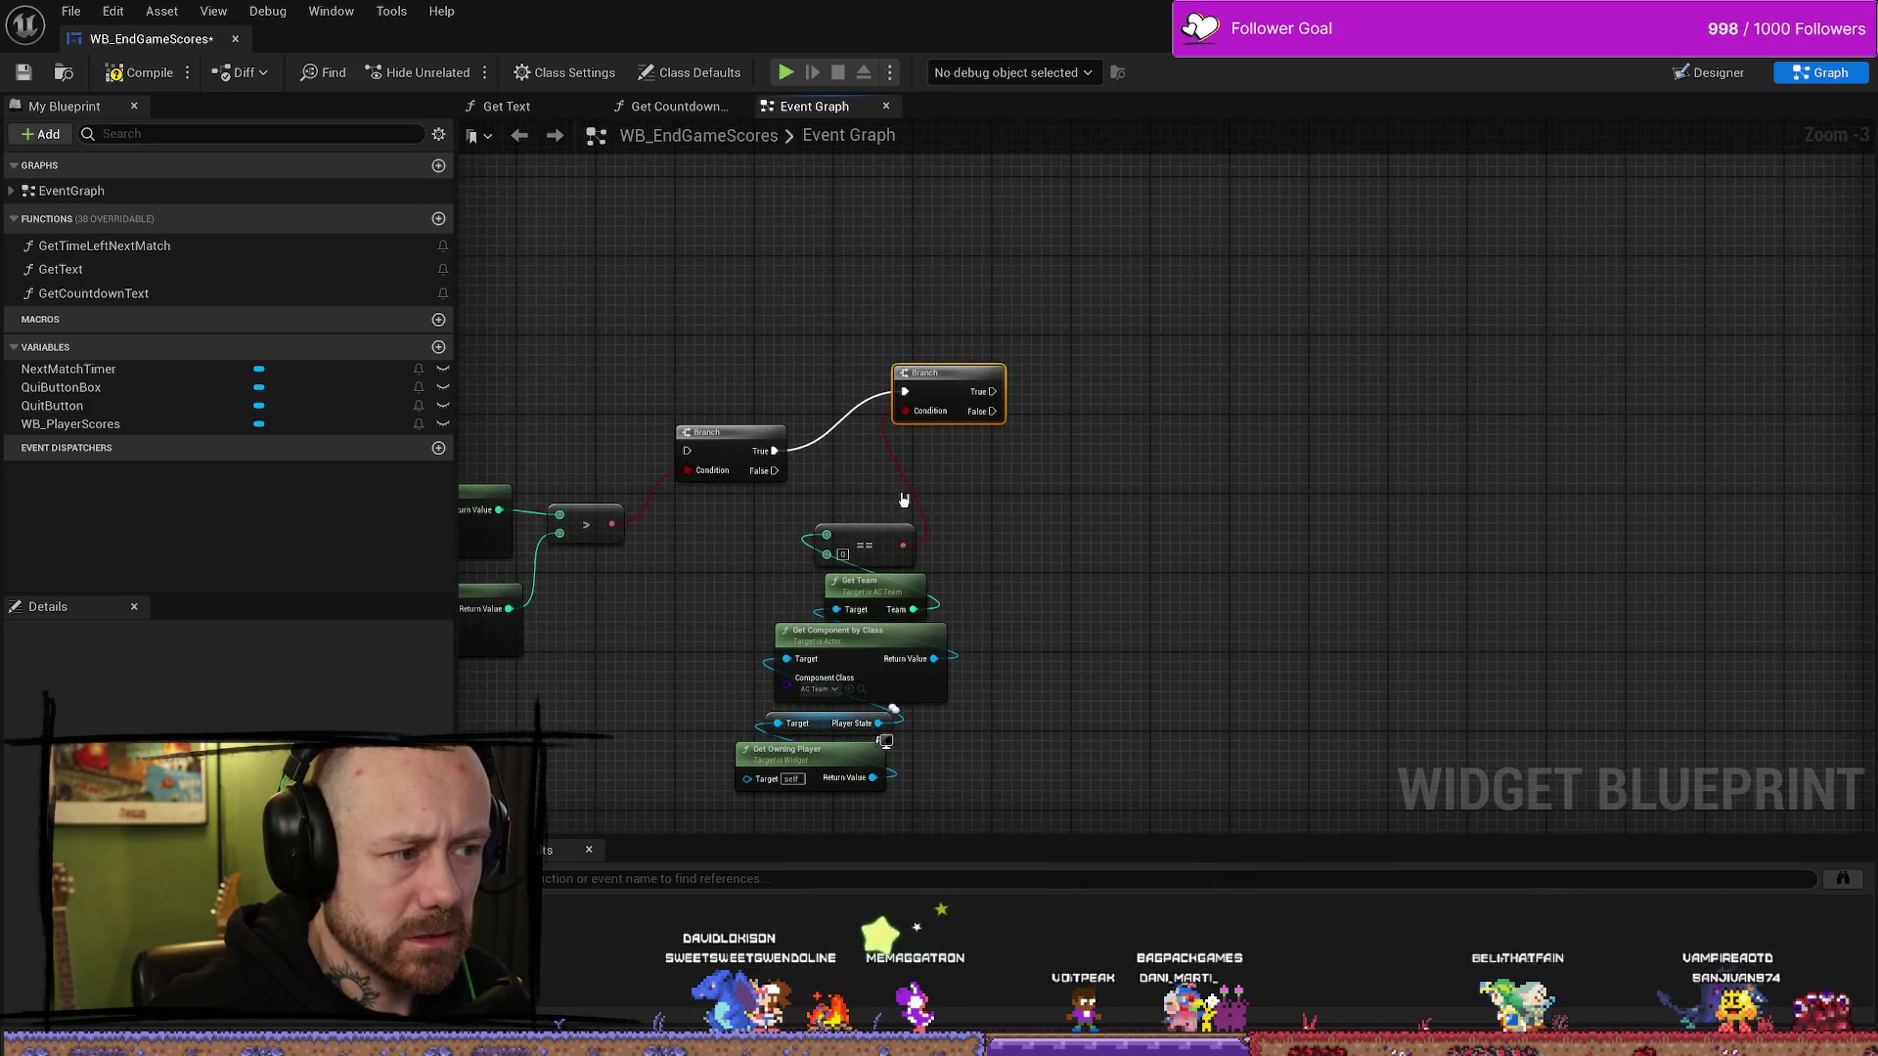
{"action": "left_click", "coordinate": [896, 430]}
{"action": "left_click_drag", "start_coordinate": [897, 430], "coordinate": [841, 728]}
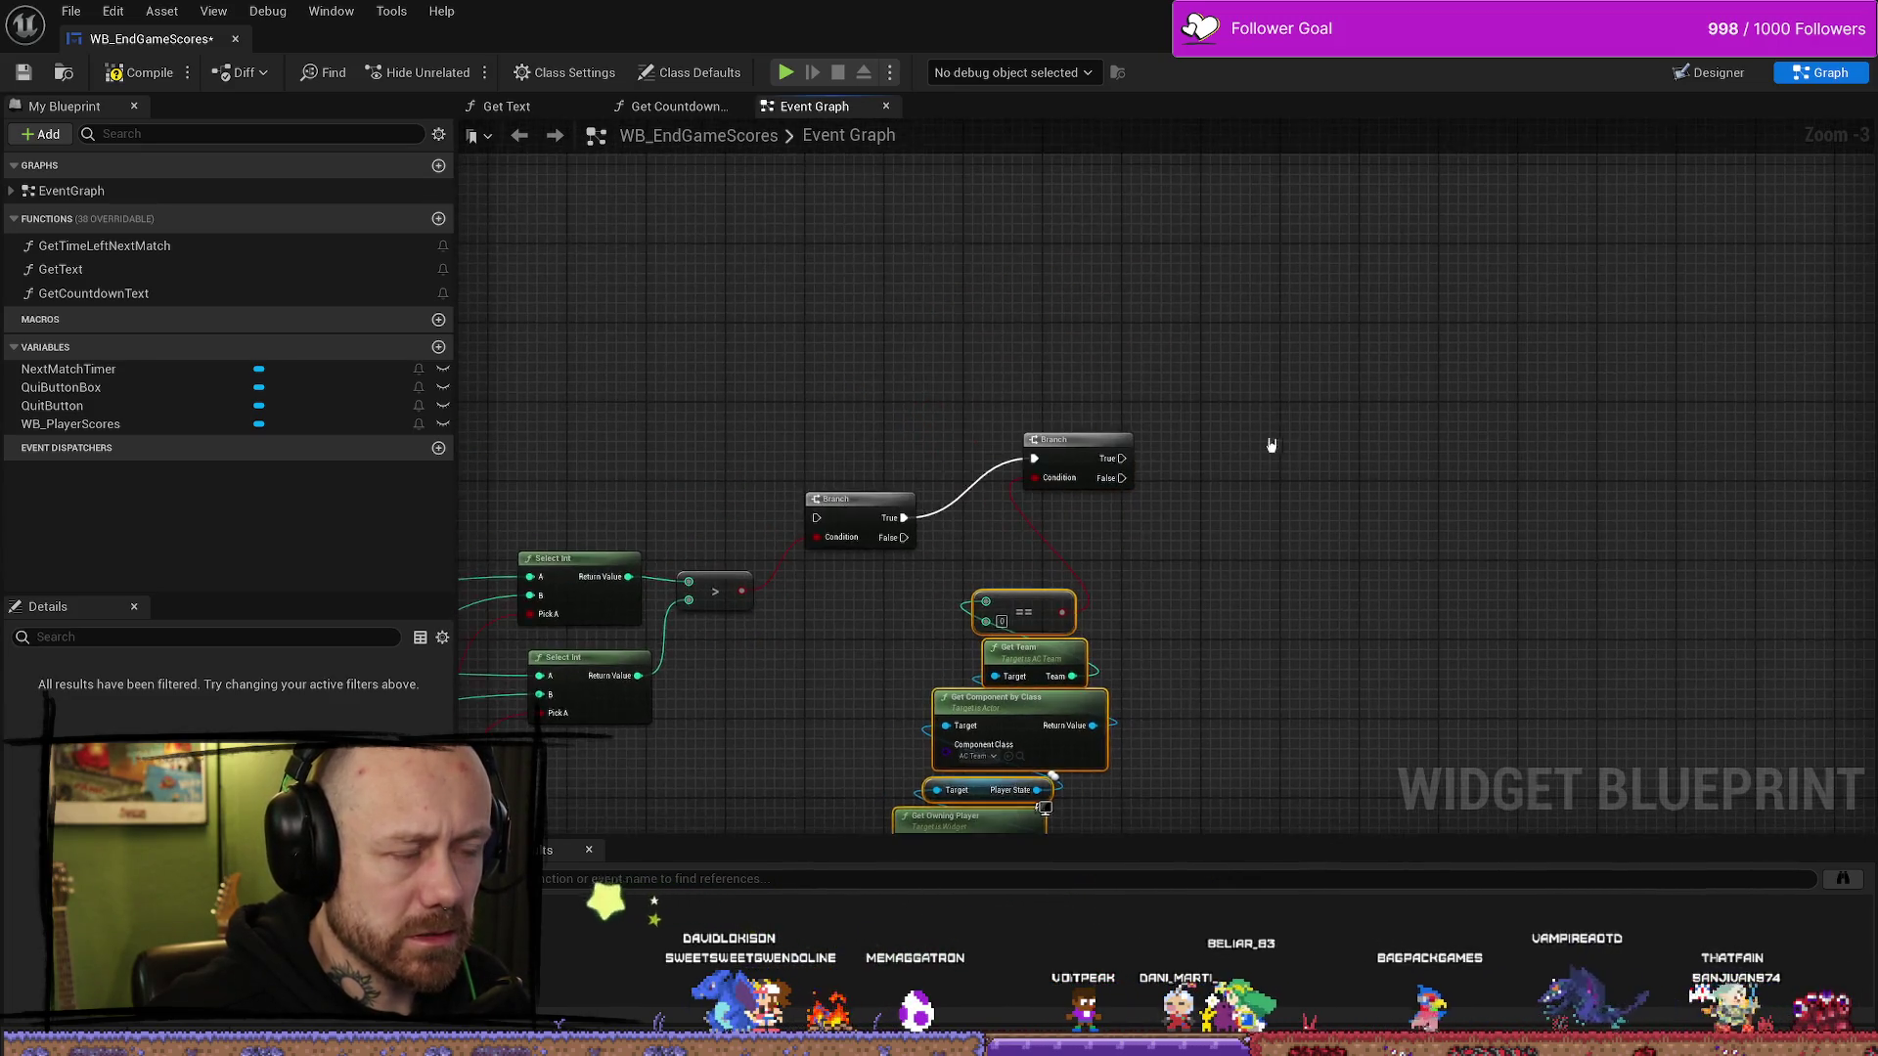
{"action": "left_click_drag", "start_coordinate": [1167, 254], "coordinate": [1169, 249]}
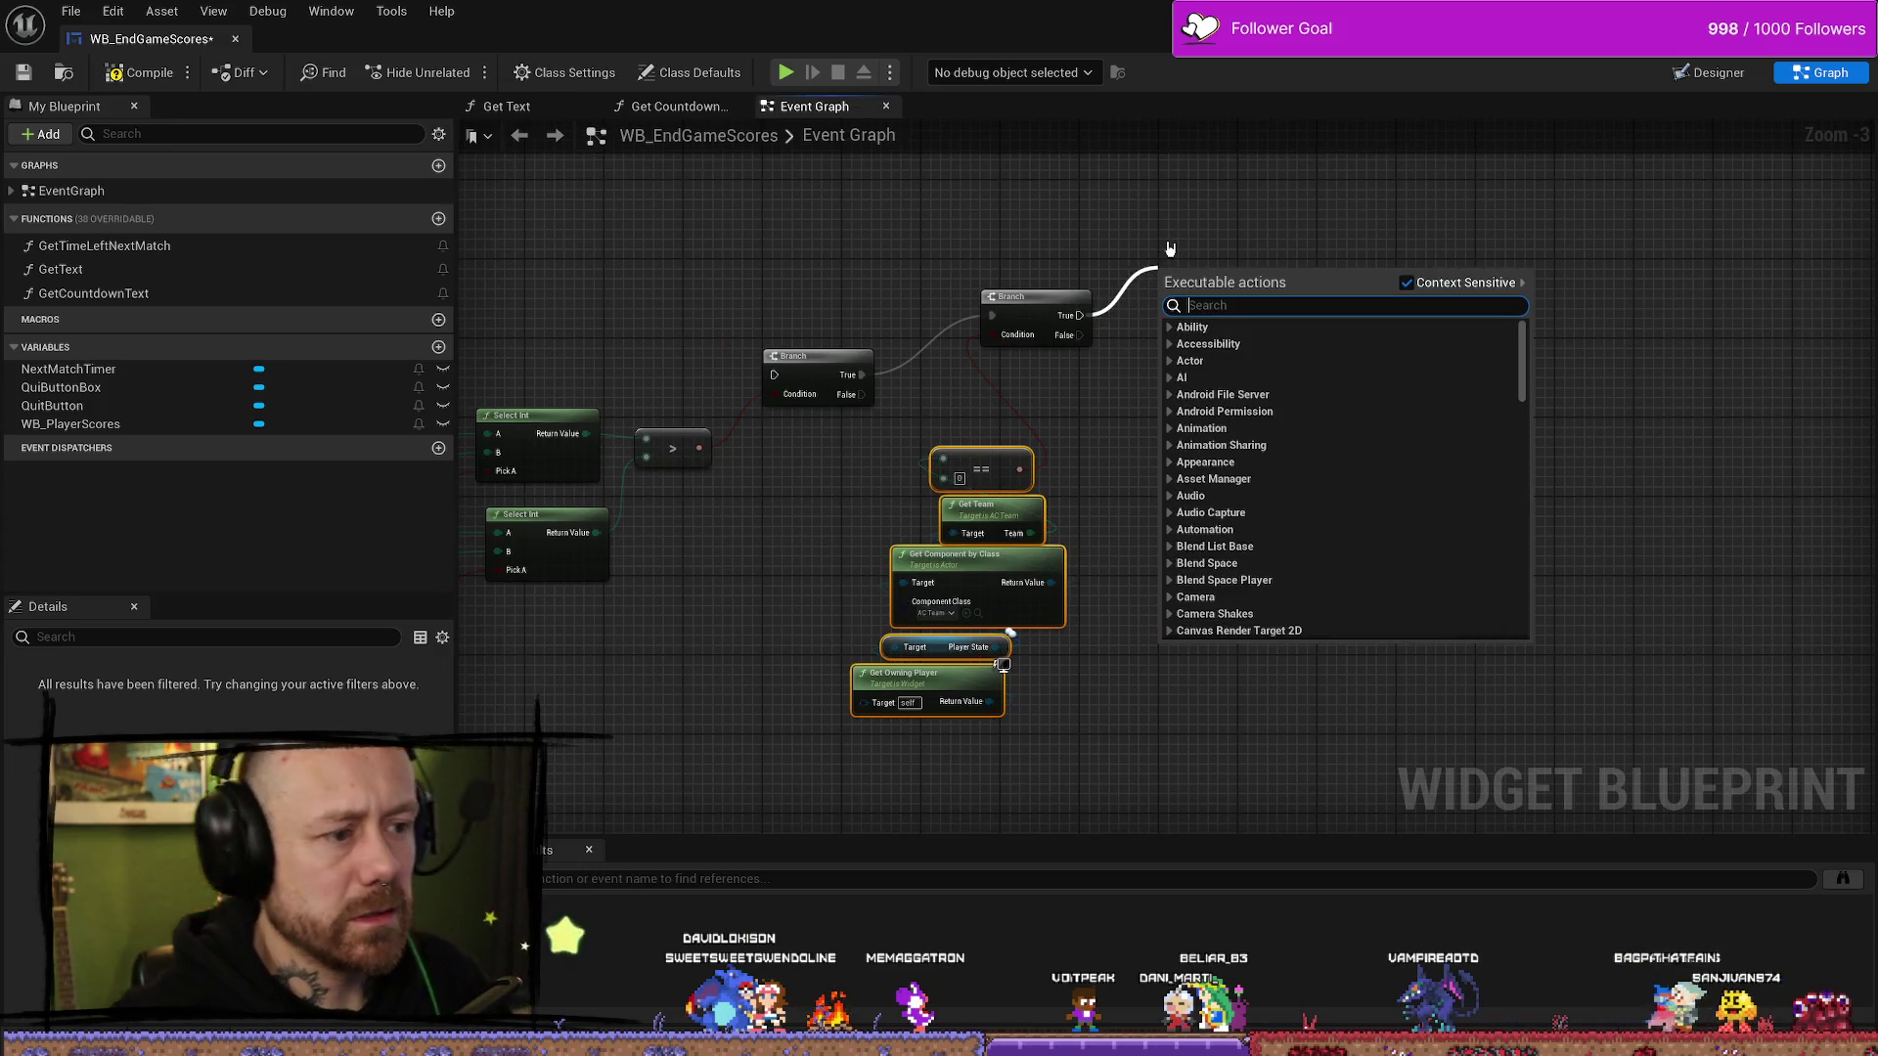
- Connect the second Branch's True output to a new Games Won Team Deathmatch node
{"action": "left_click", "coordinate": [1171, 248]}
{"action": "scroll", "coordinate": [1152, 335], "scroll_direction": "down", "scroll_amount": 4}
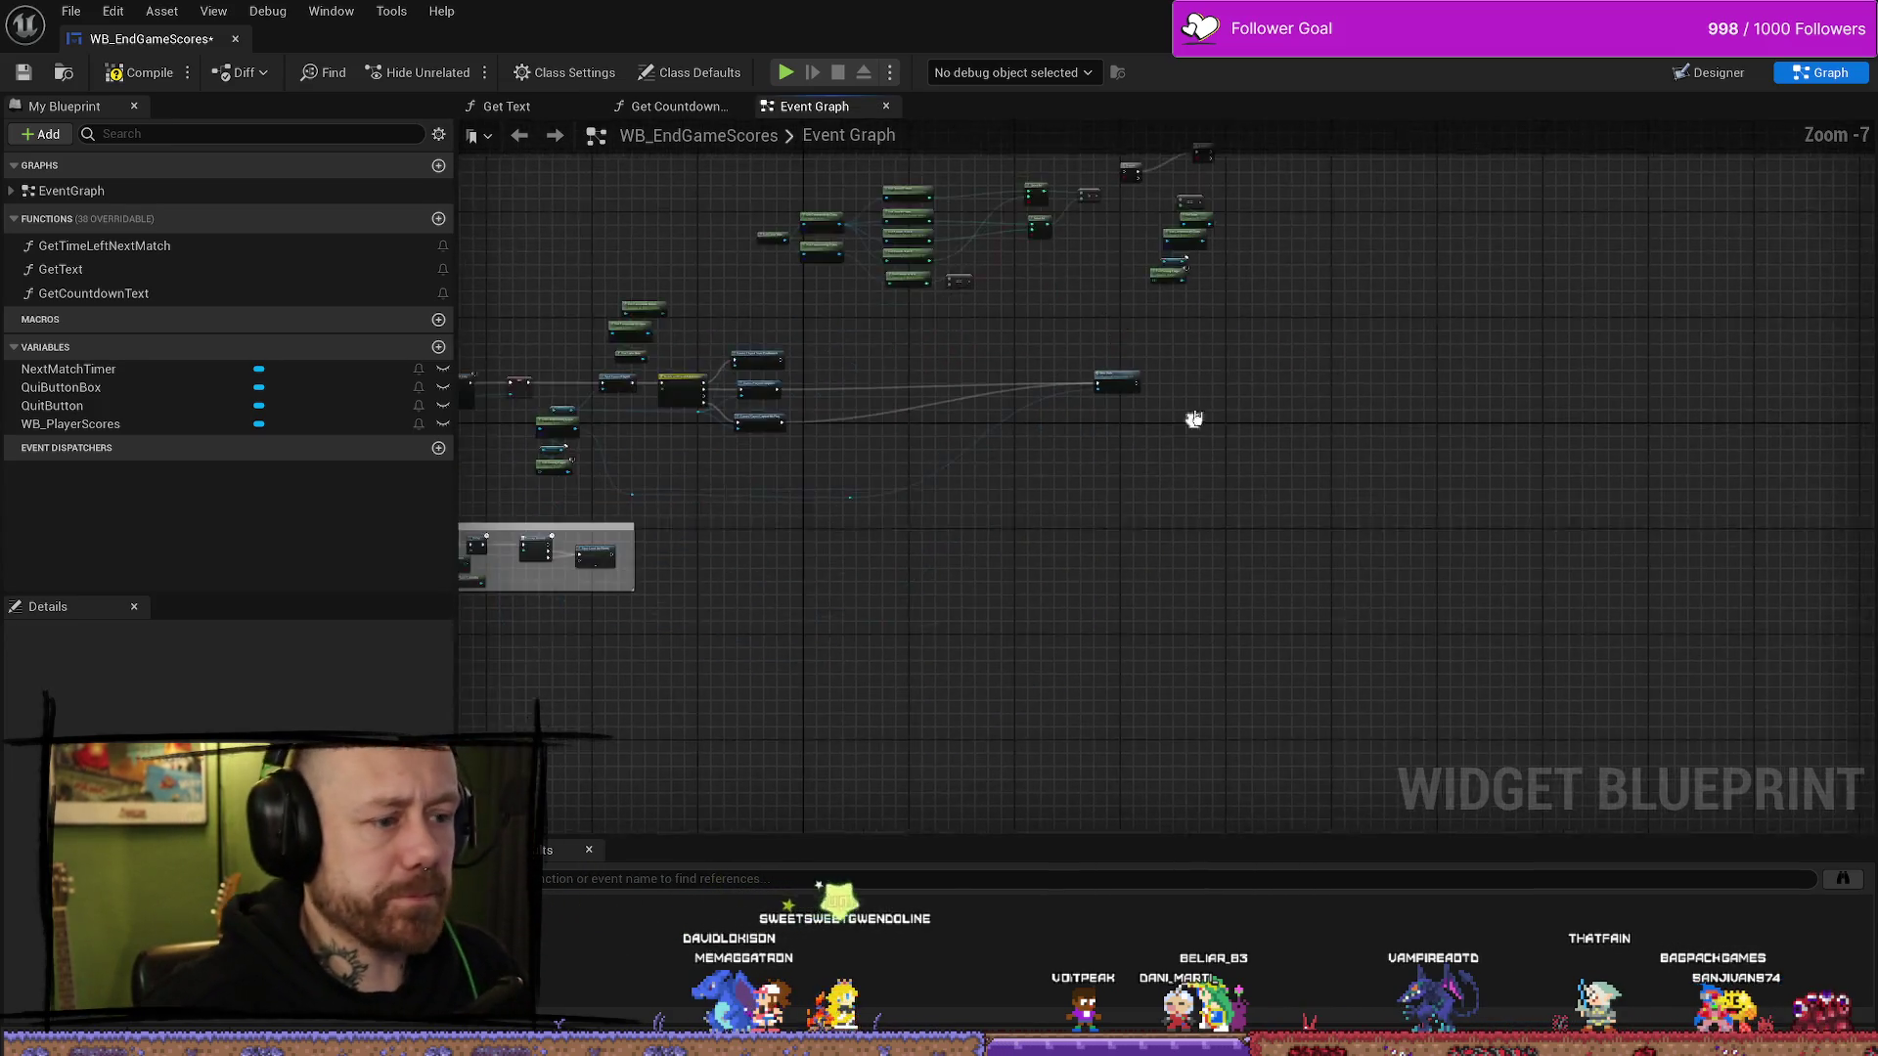
{"action": "scroll", "coordinate": [855, 323], "scroll_direction": "up", "scroll_amount": 3}
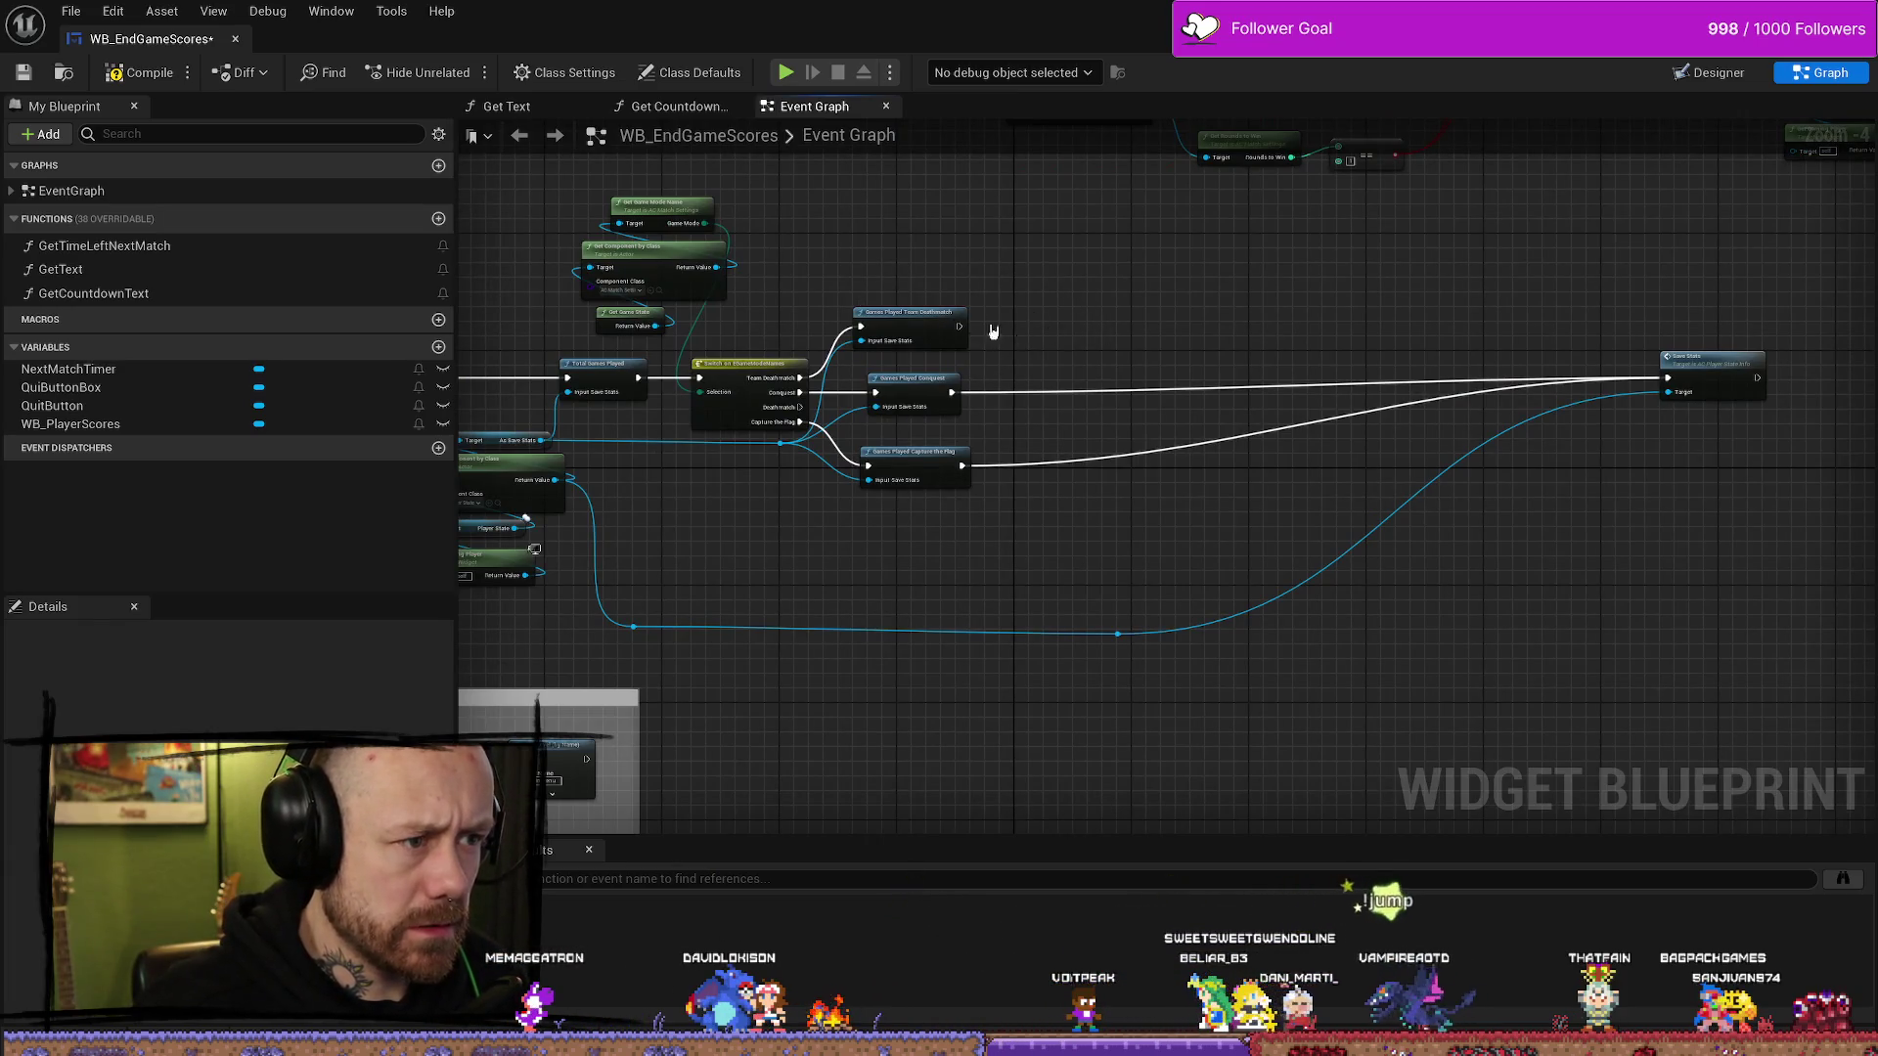
{"action": "scroll", "coordinate": [1063, 405], "scroll_direction": "down", "scroll_amount": 3}
{"action": "scroll", "coordinate": [1270, 306], "scroll_direction": "up", "scroll_amount": 3}
{"action": "left_click_drag", "start_coordinate": [1083, 304], "coordinate": [1206, 306]}
{"action": "type", "text": "won"}
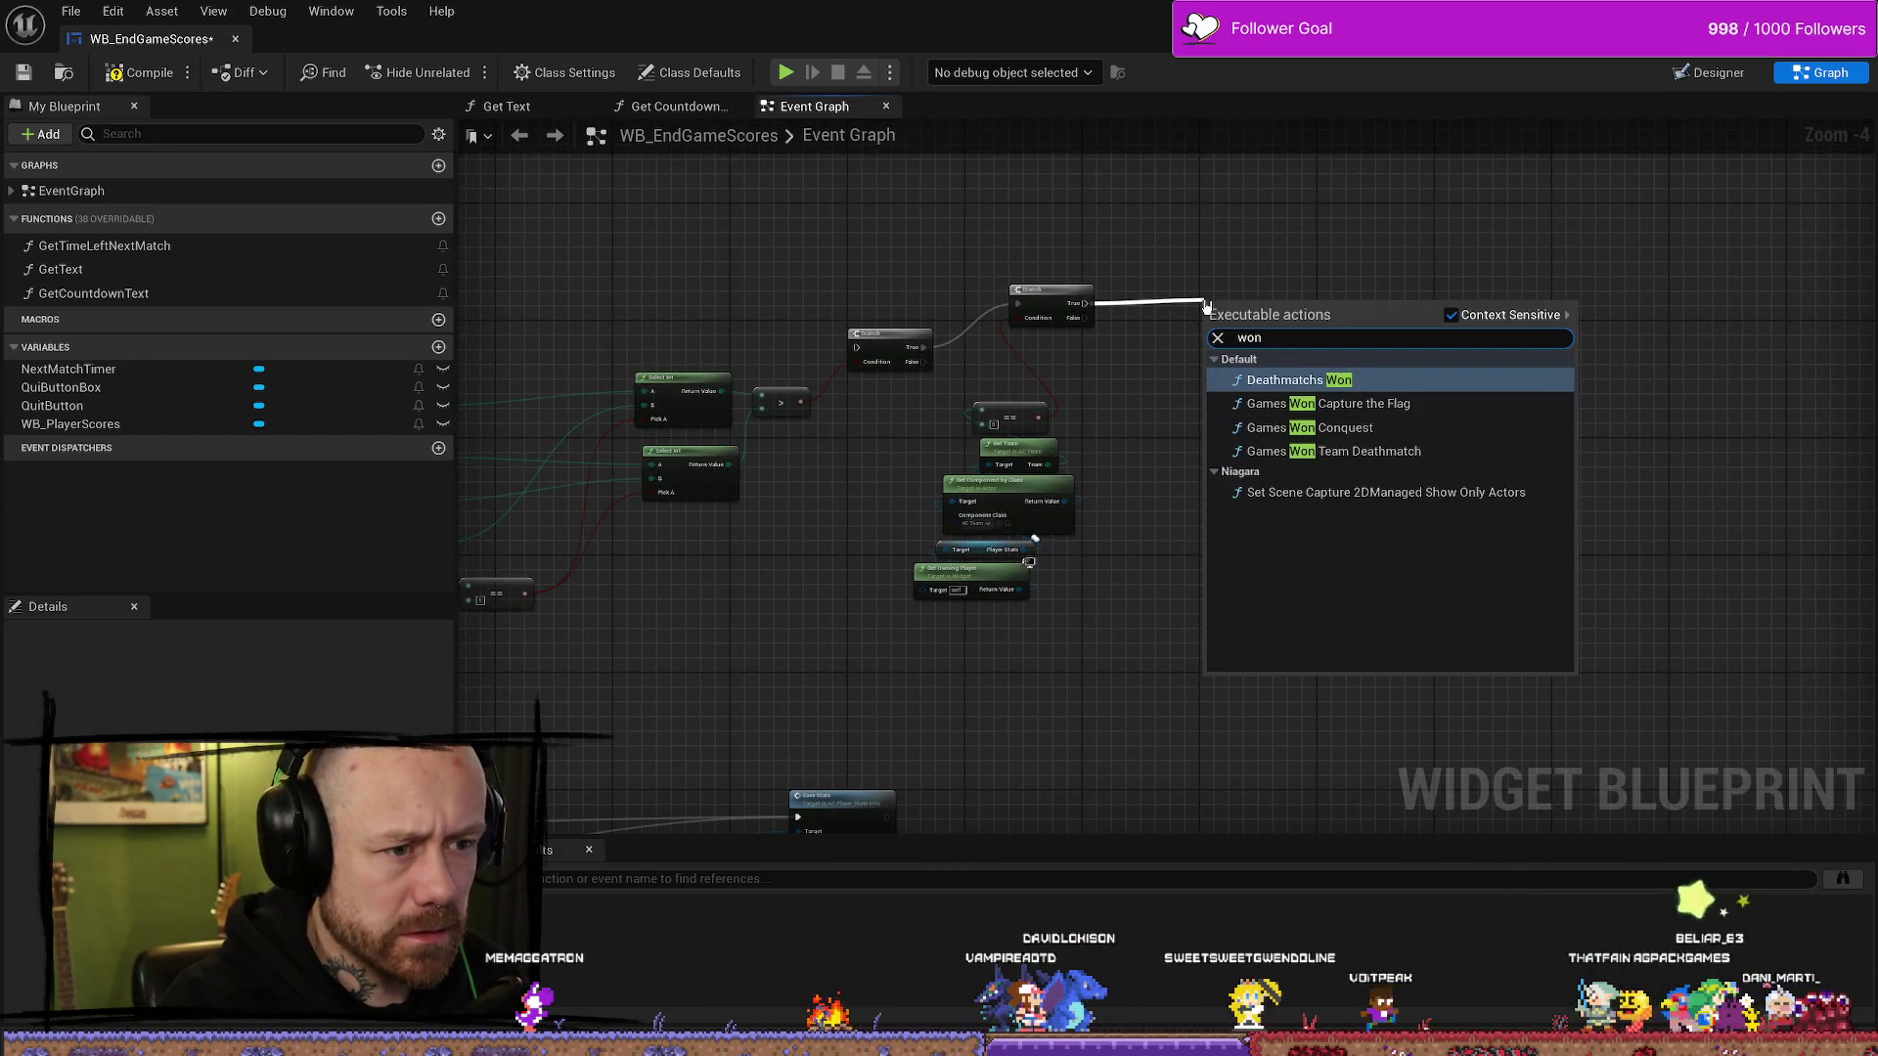
{"action": "key", "text": "Down"}
{"action": "key", "text": "Down"}
{"action": "key", "text": "Down"}
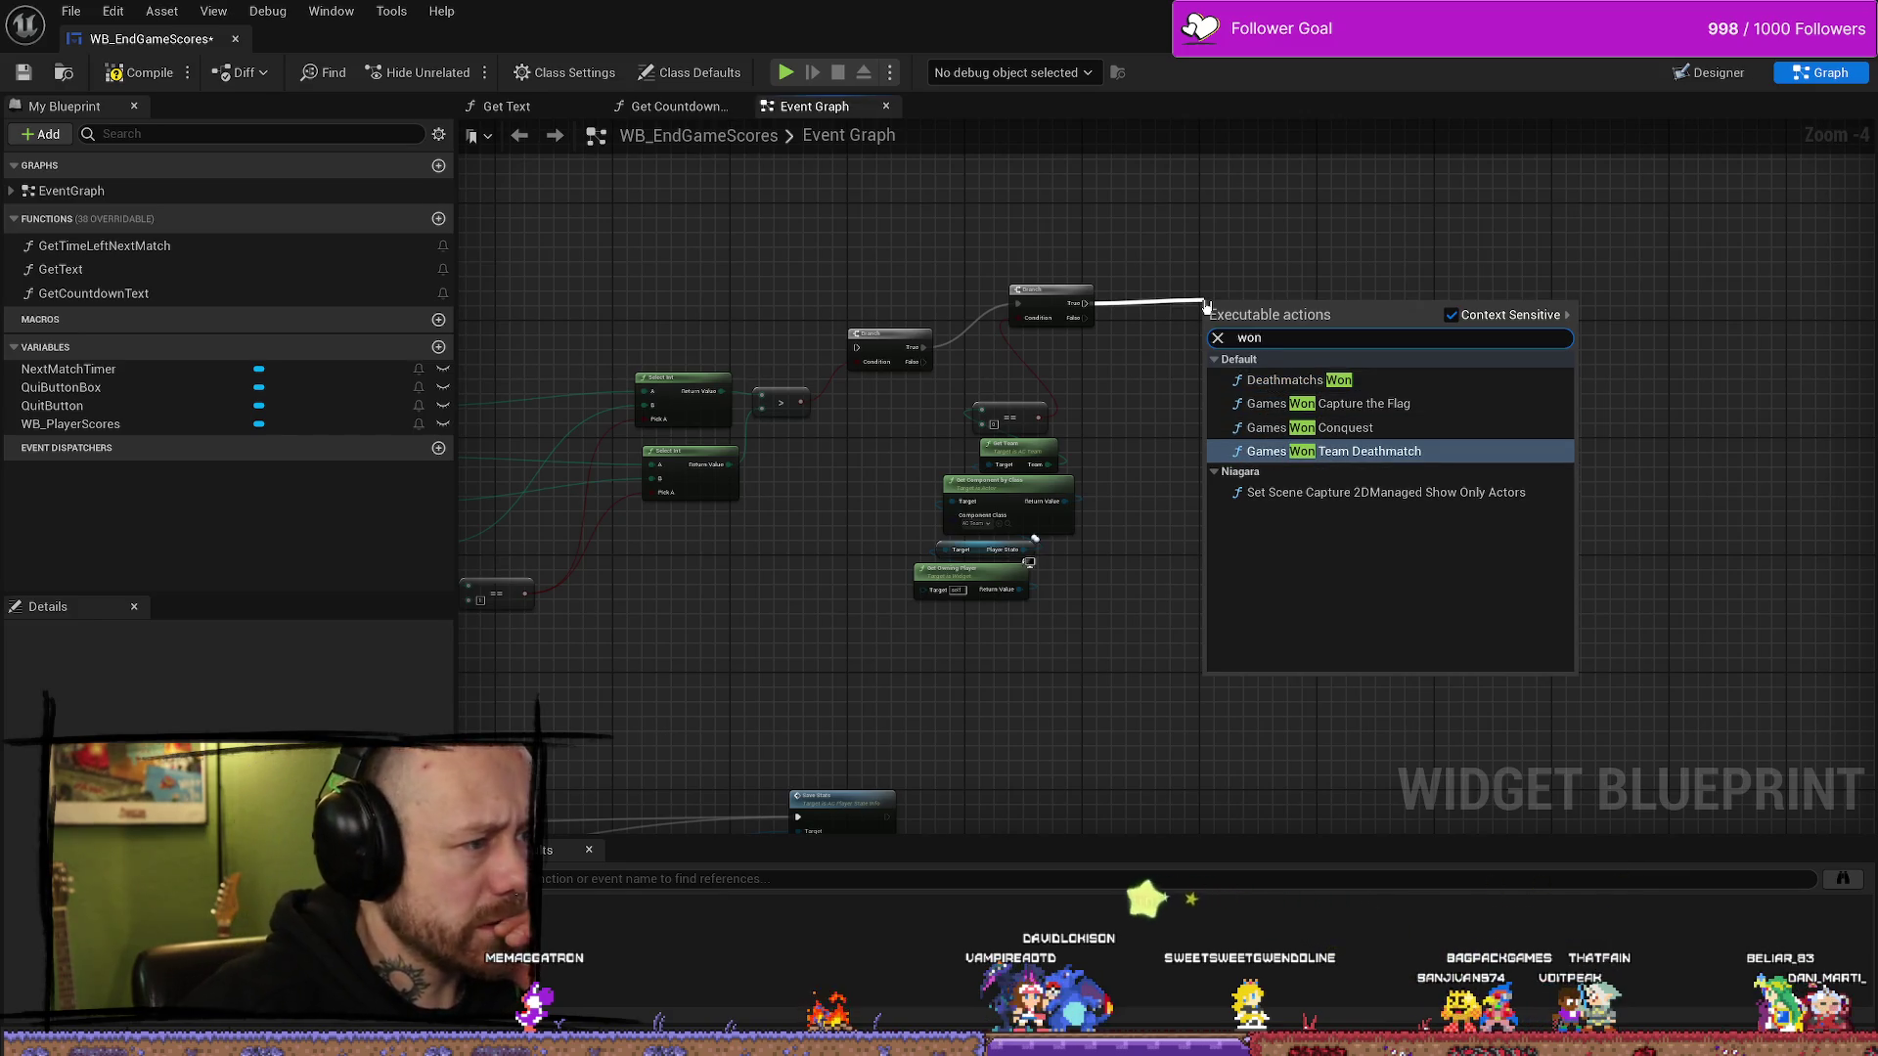
{"action": "key", "text": "Return"}
{"action": "scroll", "coordinate": [1198, 337], "scroll_direction": "up", "scroll_amount": 2}
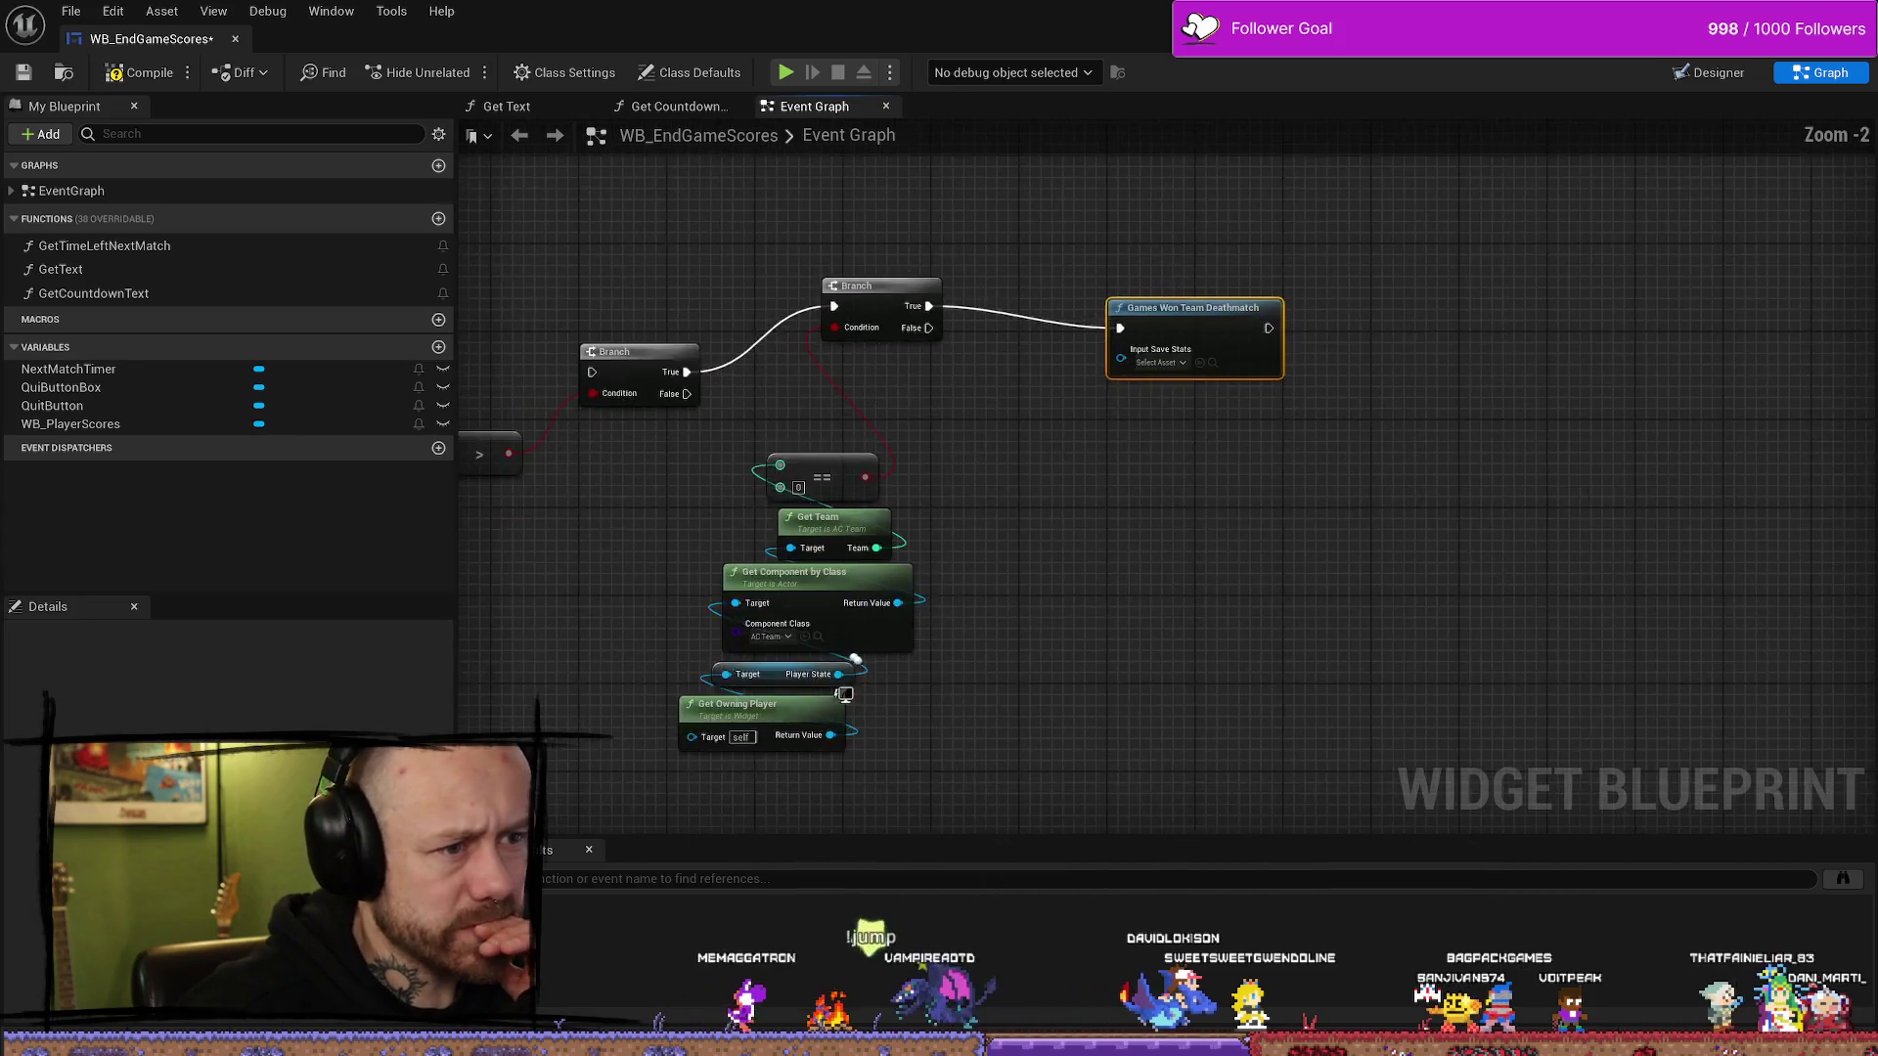
{"action": "left_click_drag", "start_coordinate": [1173, 337], "coordinate": [1076, 316]}
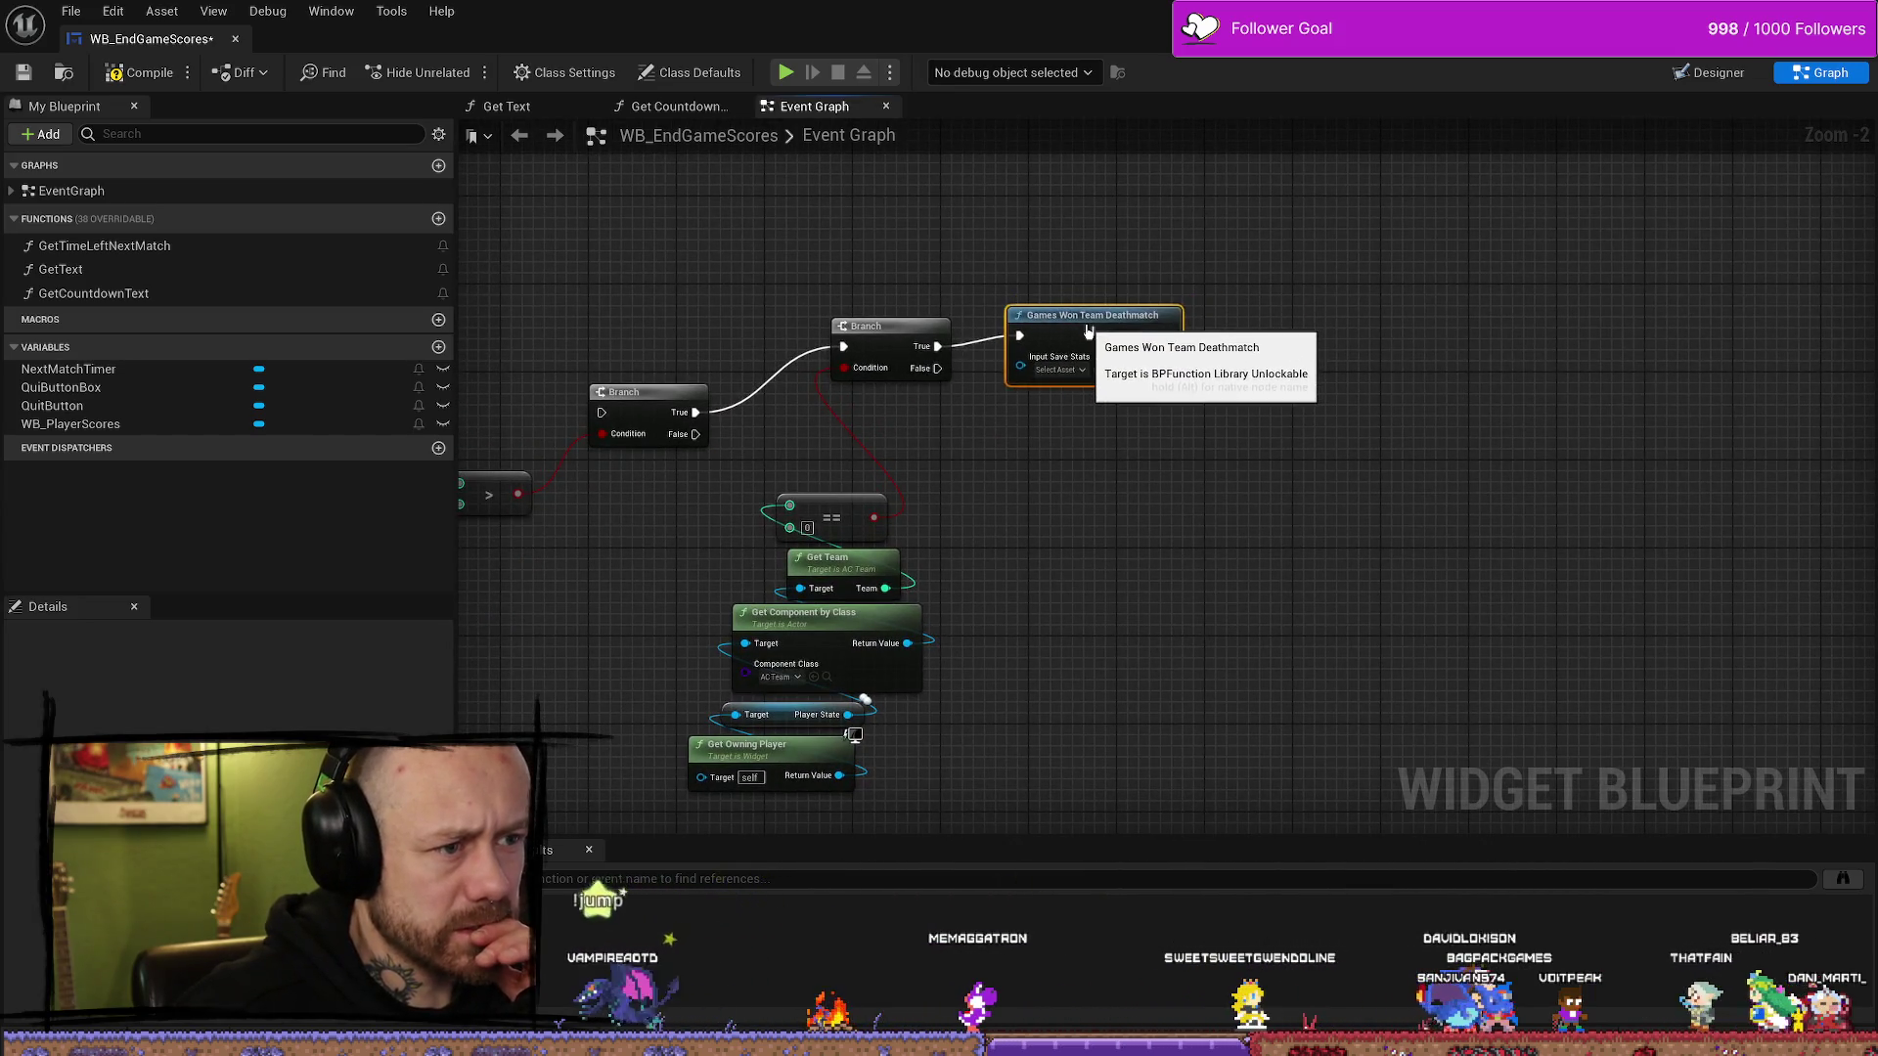
- Line up the second Branch and move the Games Won Team Deathmatch node up and right
{"action": "mouse_move", "coordinate": [991, 505]}
{"action": "left_mouse_down"}
{"action": "mouse_move", "coordinate": [1057, 499]}
{"action": "mouse_move", "coordinate": [1372, 361]}
{"action": "left_mouse_up"}
{"action": "scroll", "coordinate": [1082, 436], "scroll_direction": "down", "scroll_amount": 2}
{"action": "mouse_move", "coordinate": [1083, 437]}
{"action": "left_mouse_down"}
{"action": "mouse_move", "coordinate": [1029, 494]}
{"action": "mouse_move", "coordinate": [1136, 436]}
{"action": "left_mouse_up"}
{"action": "mouse_move", "coordinate": [792, 559]}
{"action": "left_mouse_down"}
{"action": "mouse_move", "coordinate": [913, 587]}
{"action": "mouse_move", "coordinate": [1257, 561]}
{"action": "mouse_move", "coordinate": [1199, 611]}
{"action": "left_mouse_up"}
{"action": "scroll", "coordinate": [1198, 611], "scroll_direction": "down", "scroll_amount": 1}
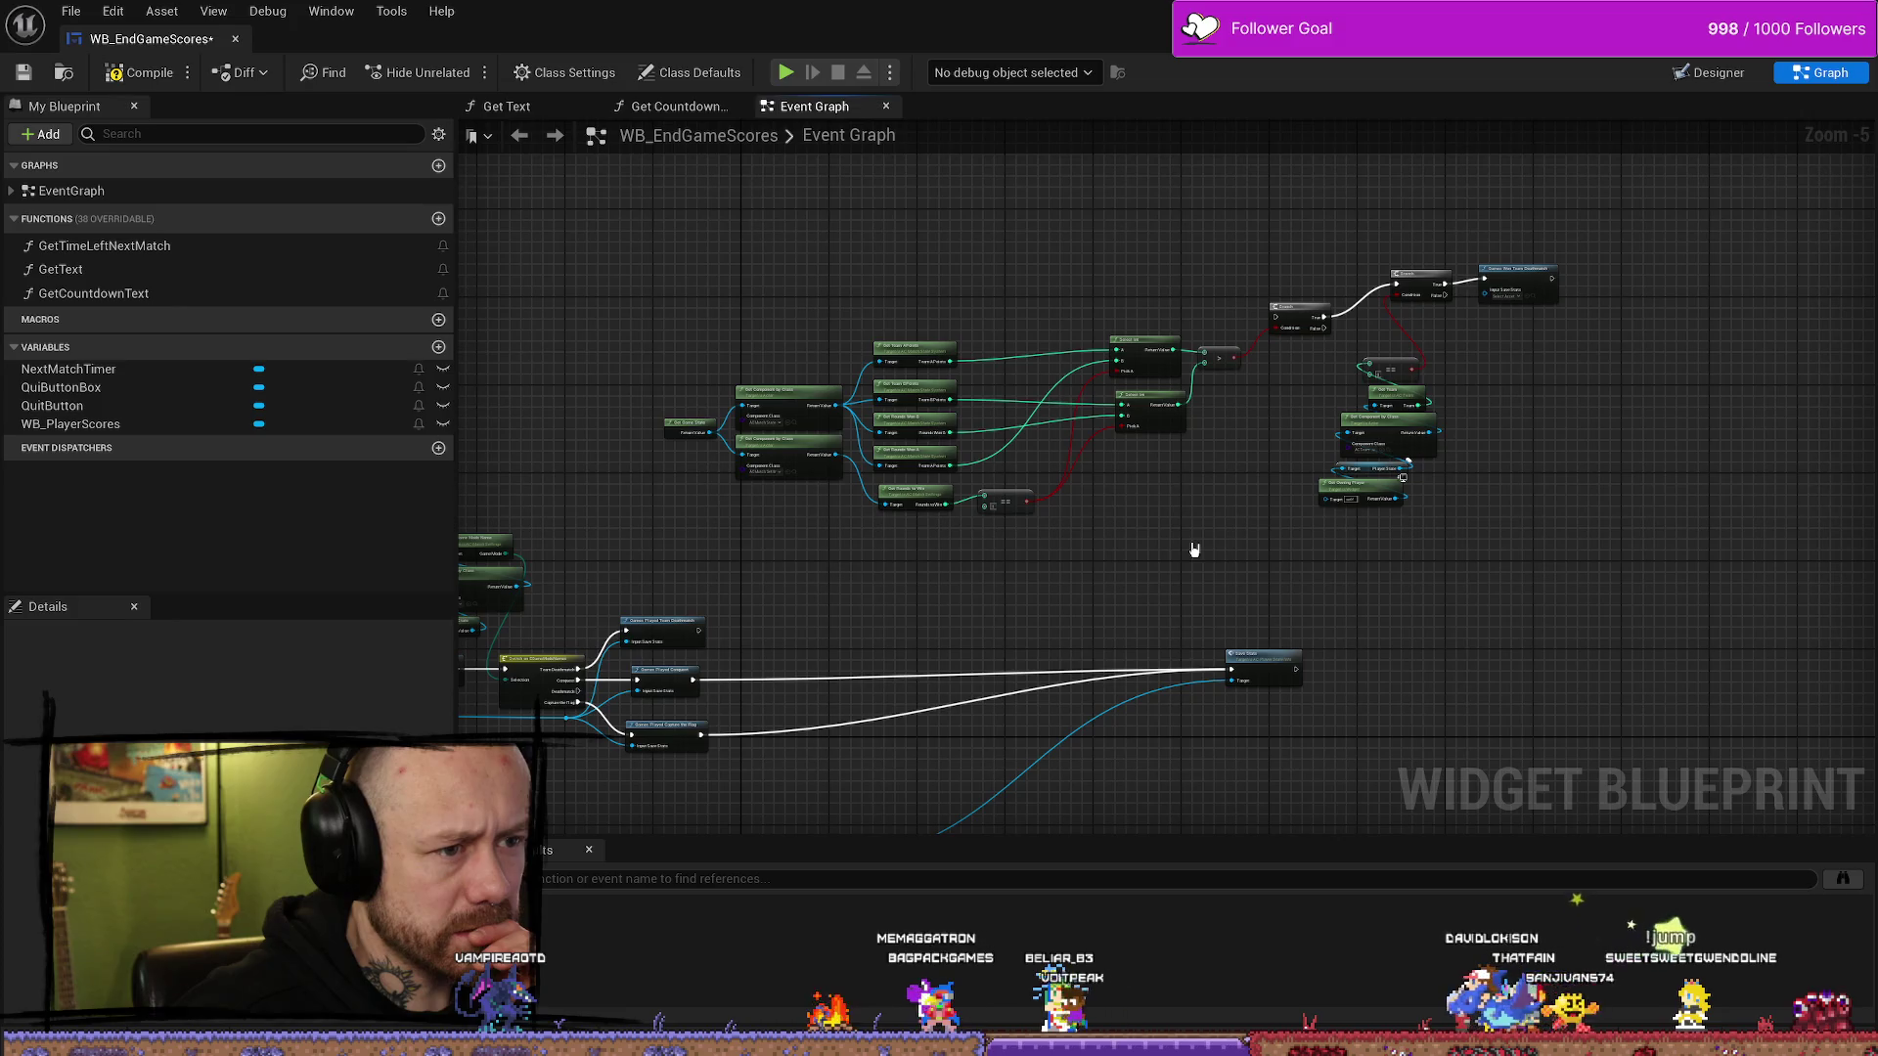
{"action": "left_click_drag", "start_coordinate": [1208, 537], "coordinate": [1162, 527]}
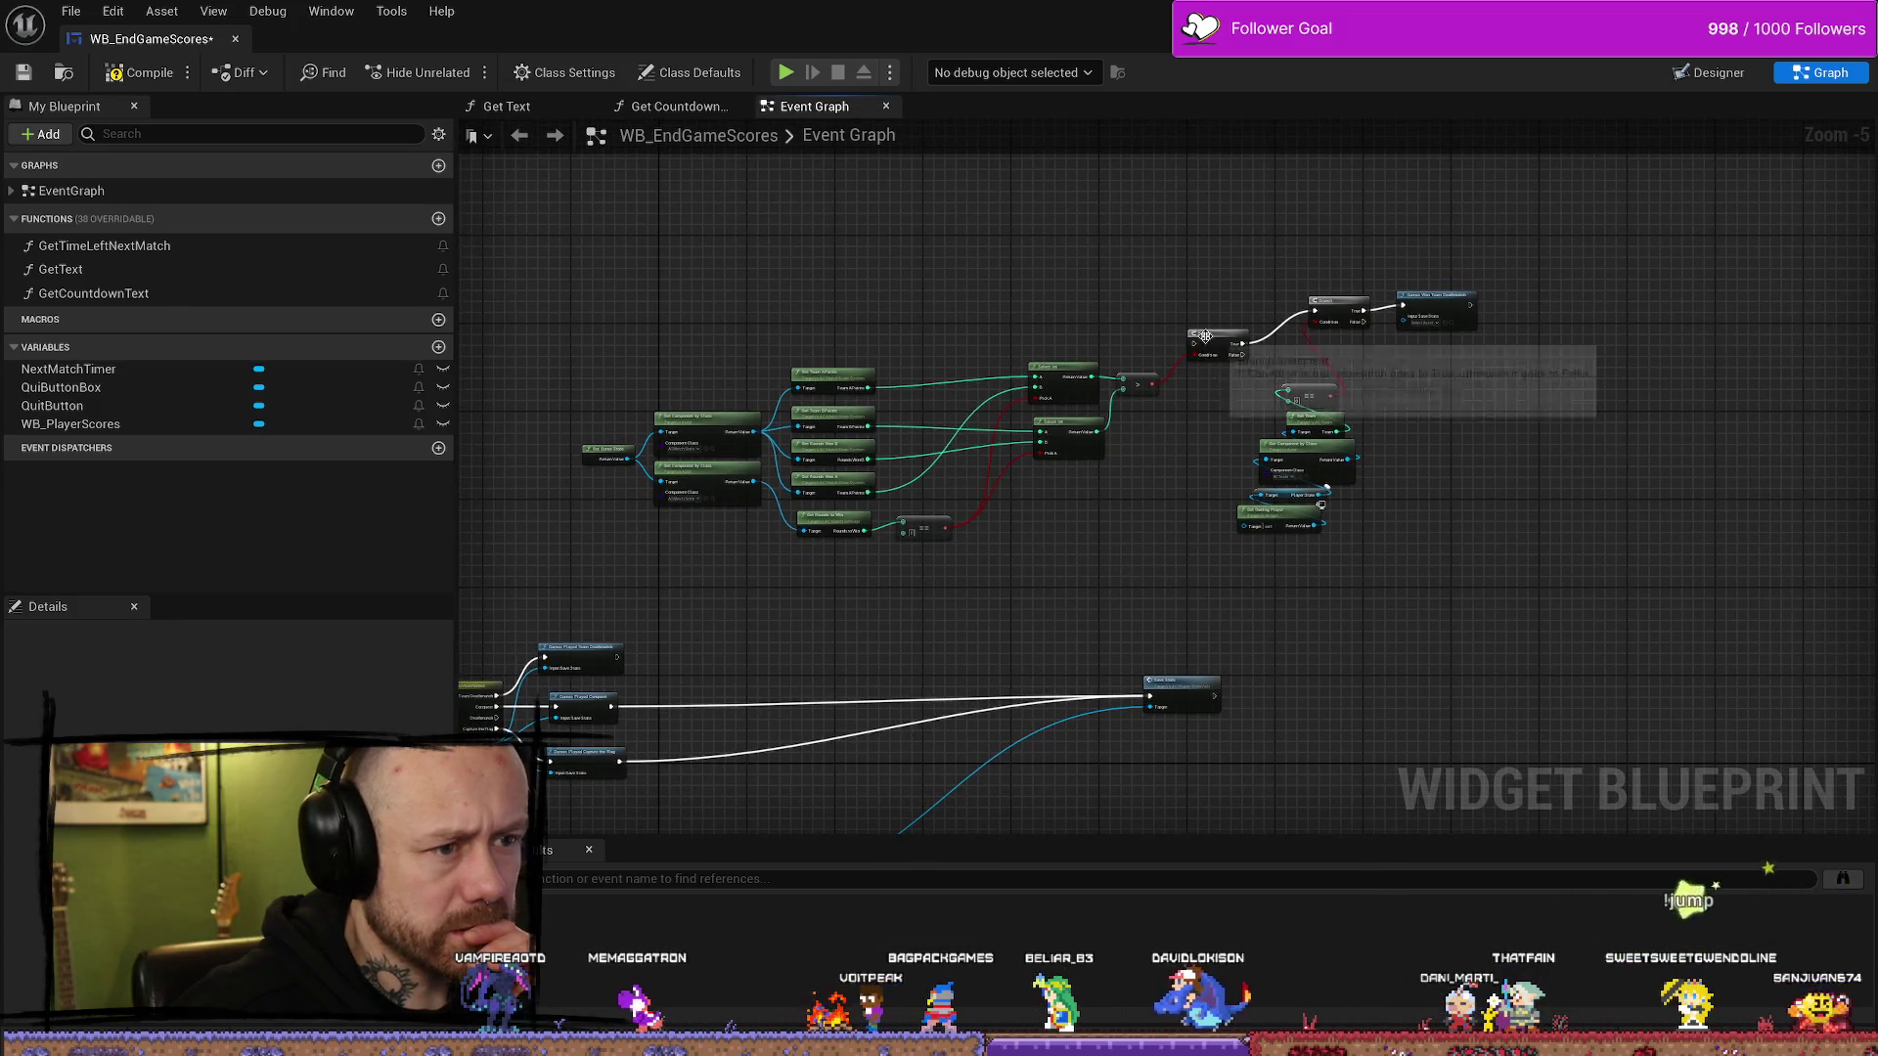
{"action": "left_click_drag", "start_coordinate": [1204, 337], "coordinate": [1210, 311]}
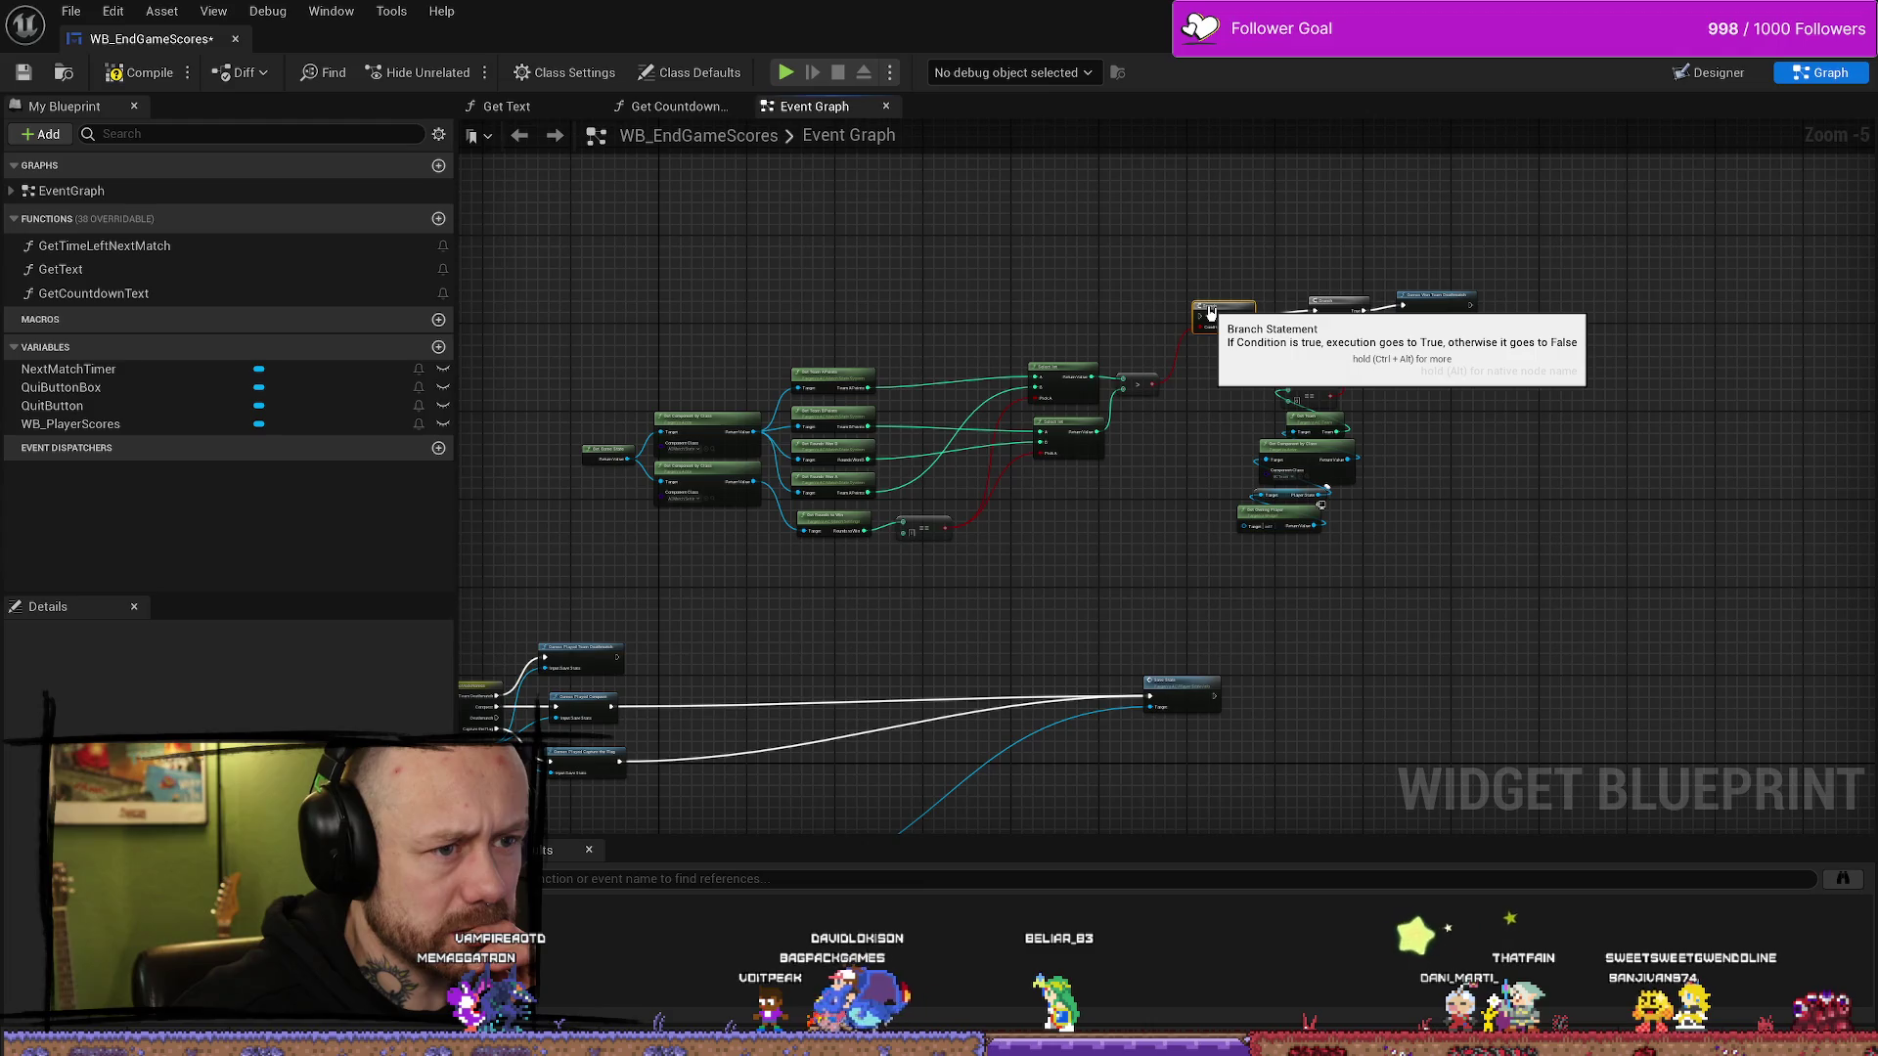
{"action": "mouse_move", "coordinate": [1417, 382]}
{"action": "left_mouse_down"}
{"action": "mouse_move", "coordinate": [1438, 401]}
{"action": "mouse_move", "coordinate": [1277, 411]}
{"action": "mouse_move", "coordinate": [1140, 562]}
{"action": "left_mouse_up"}
{"action": "left_click_drag", "start_coordinate": [1212, 464], "coordinate": [1213, 431]}
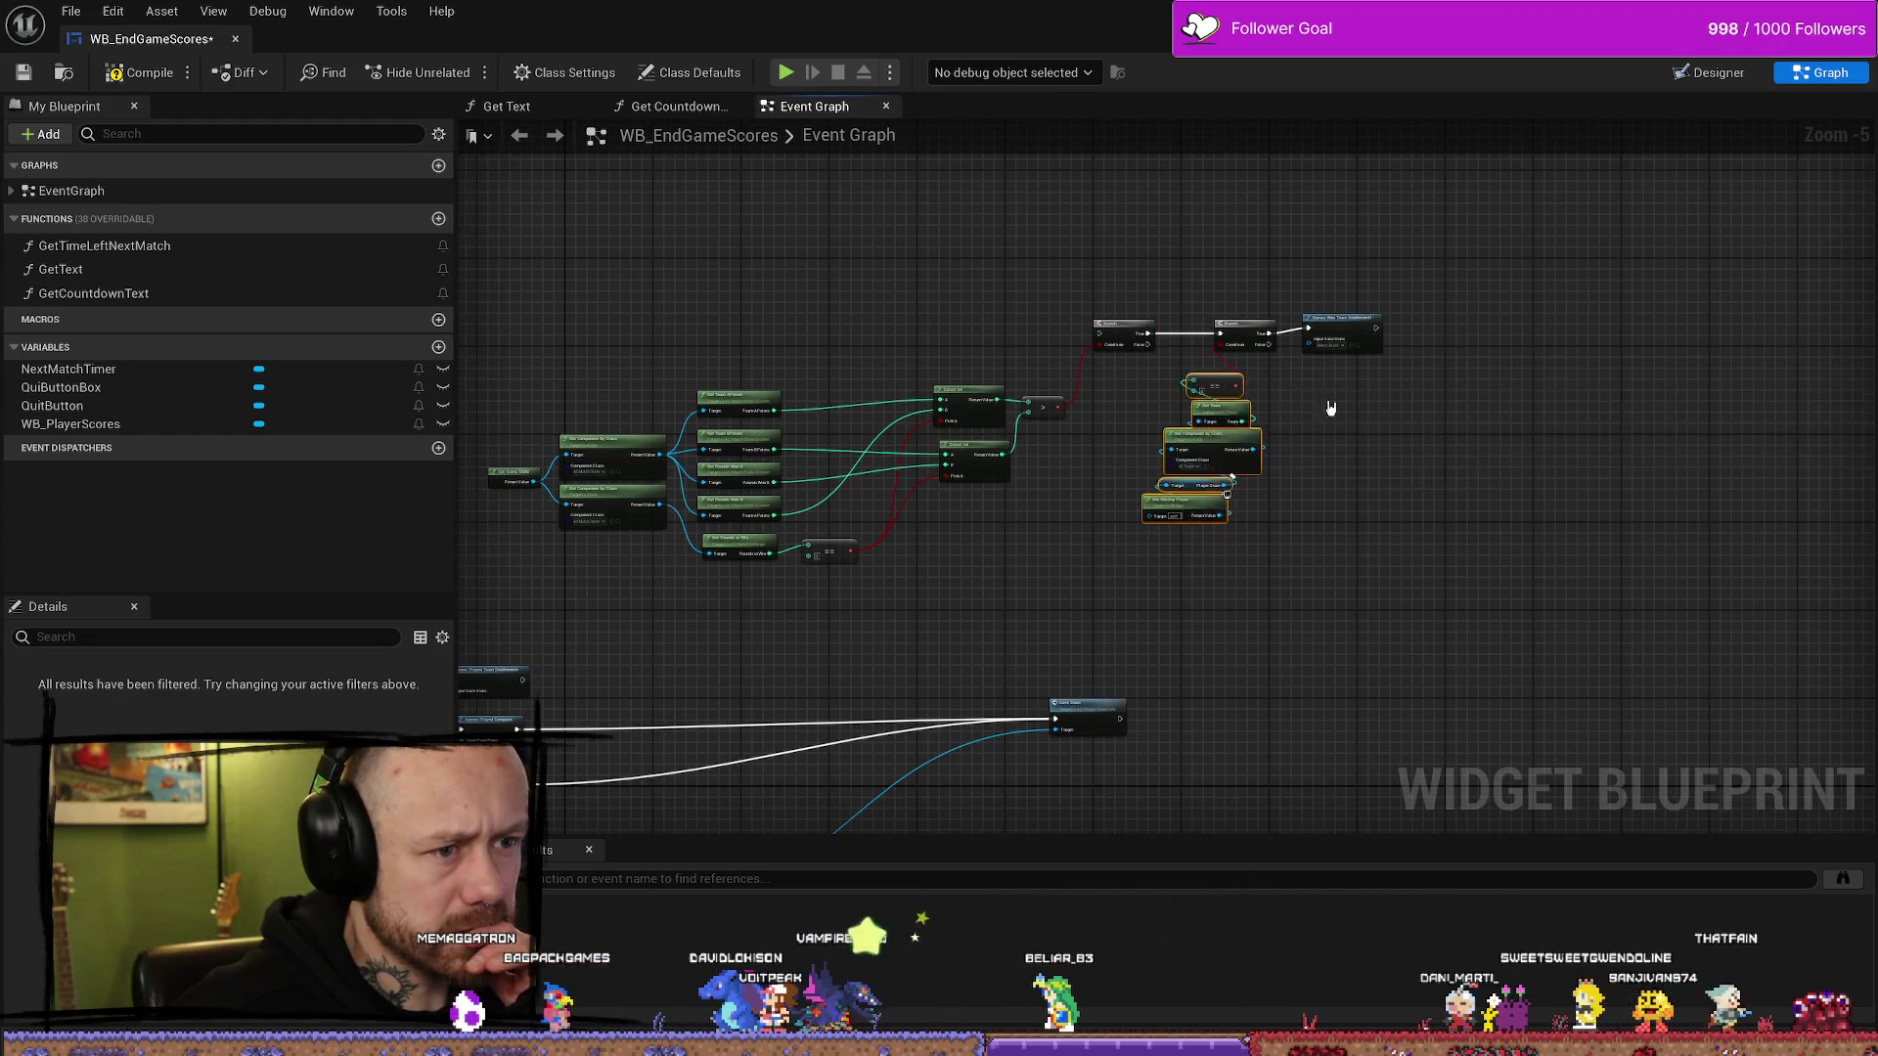
{"action": "scroll", "coordinate": [1309, 403], "scroll_direction": "up", "scroll_amount": 3}
{"action": "left_click", "coordinate": [1379, 541]}
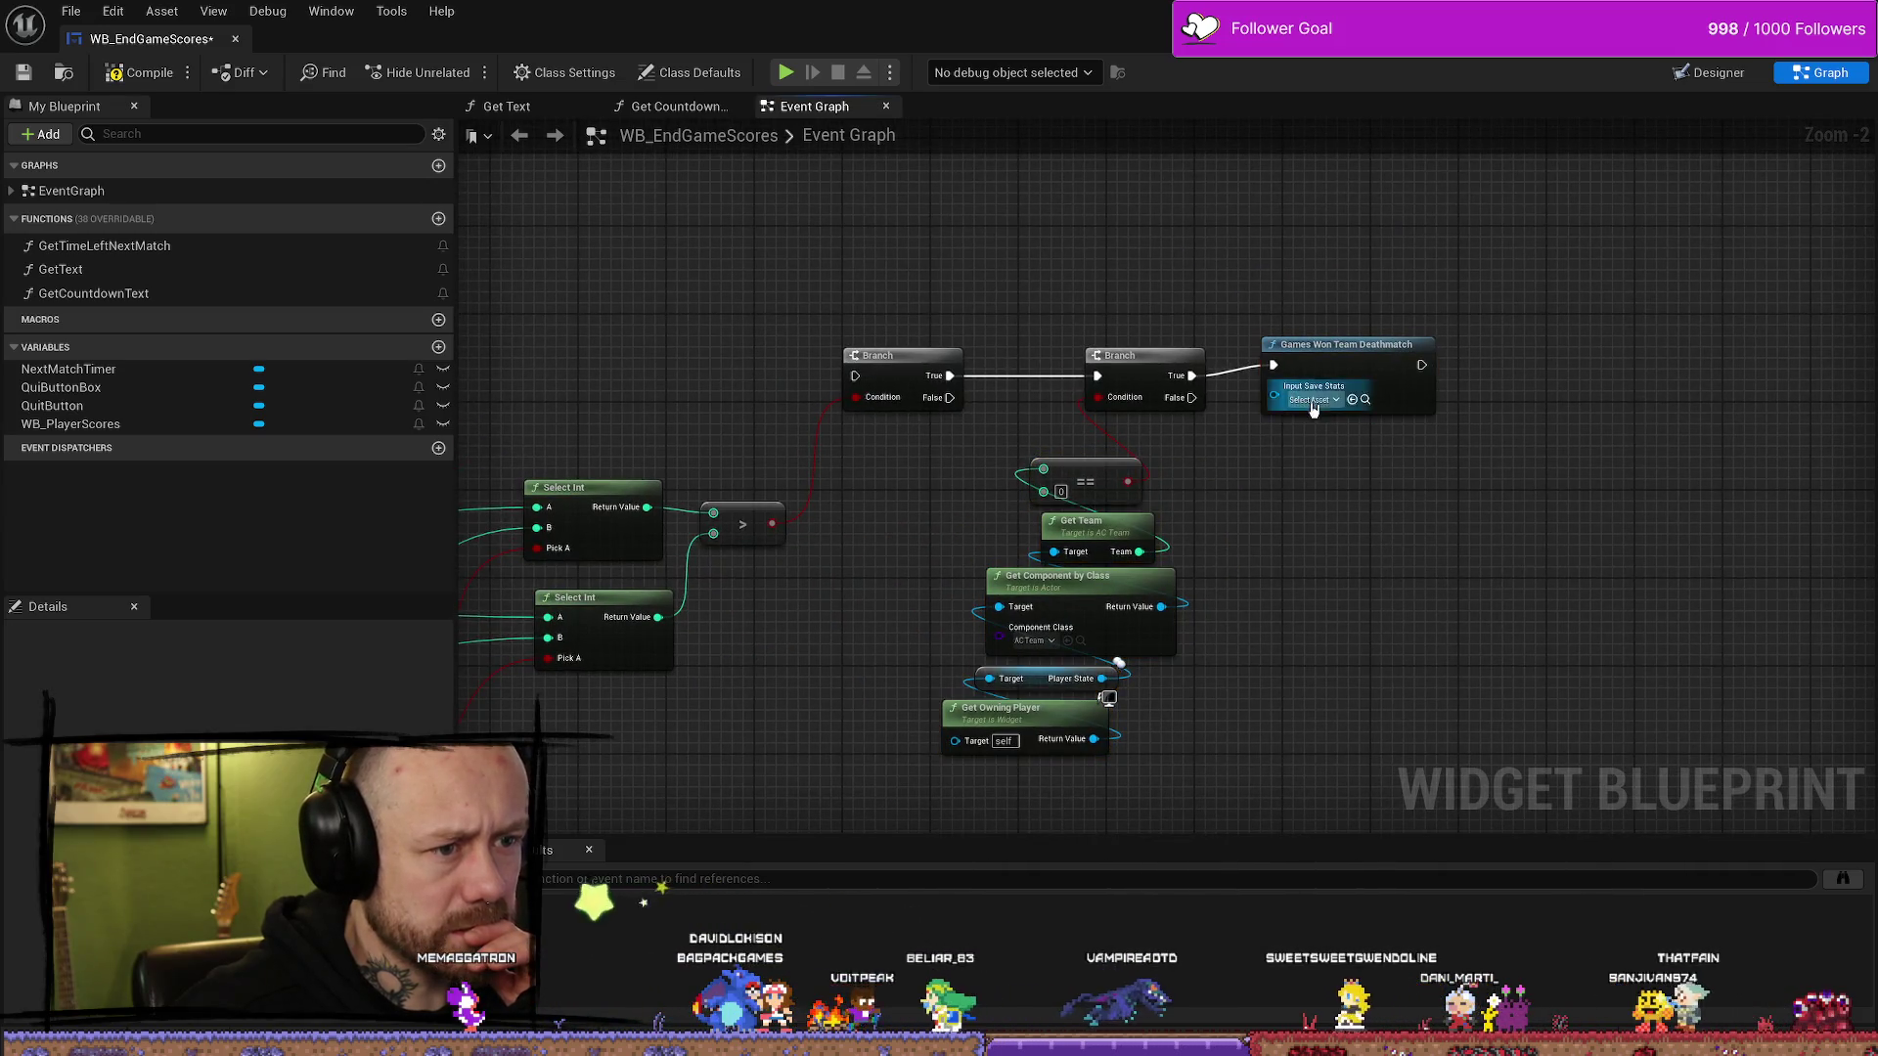
{"action": "left_click_drag", "start_coordinate": [1330, 345], "coordinate": [1439, 278]}
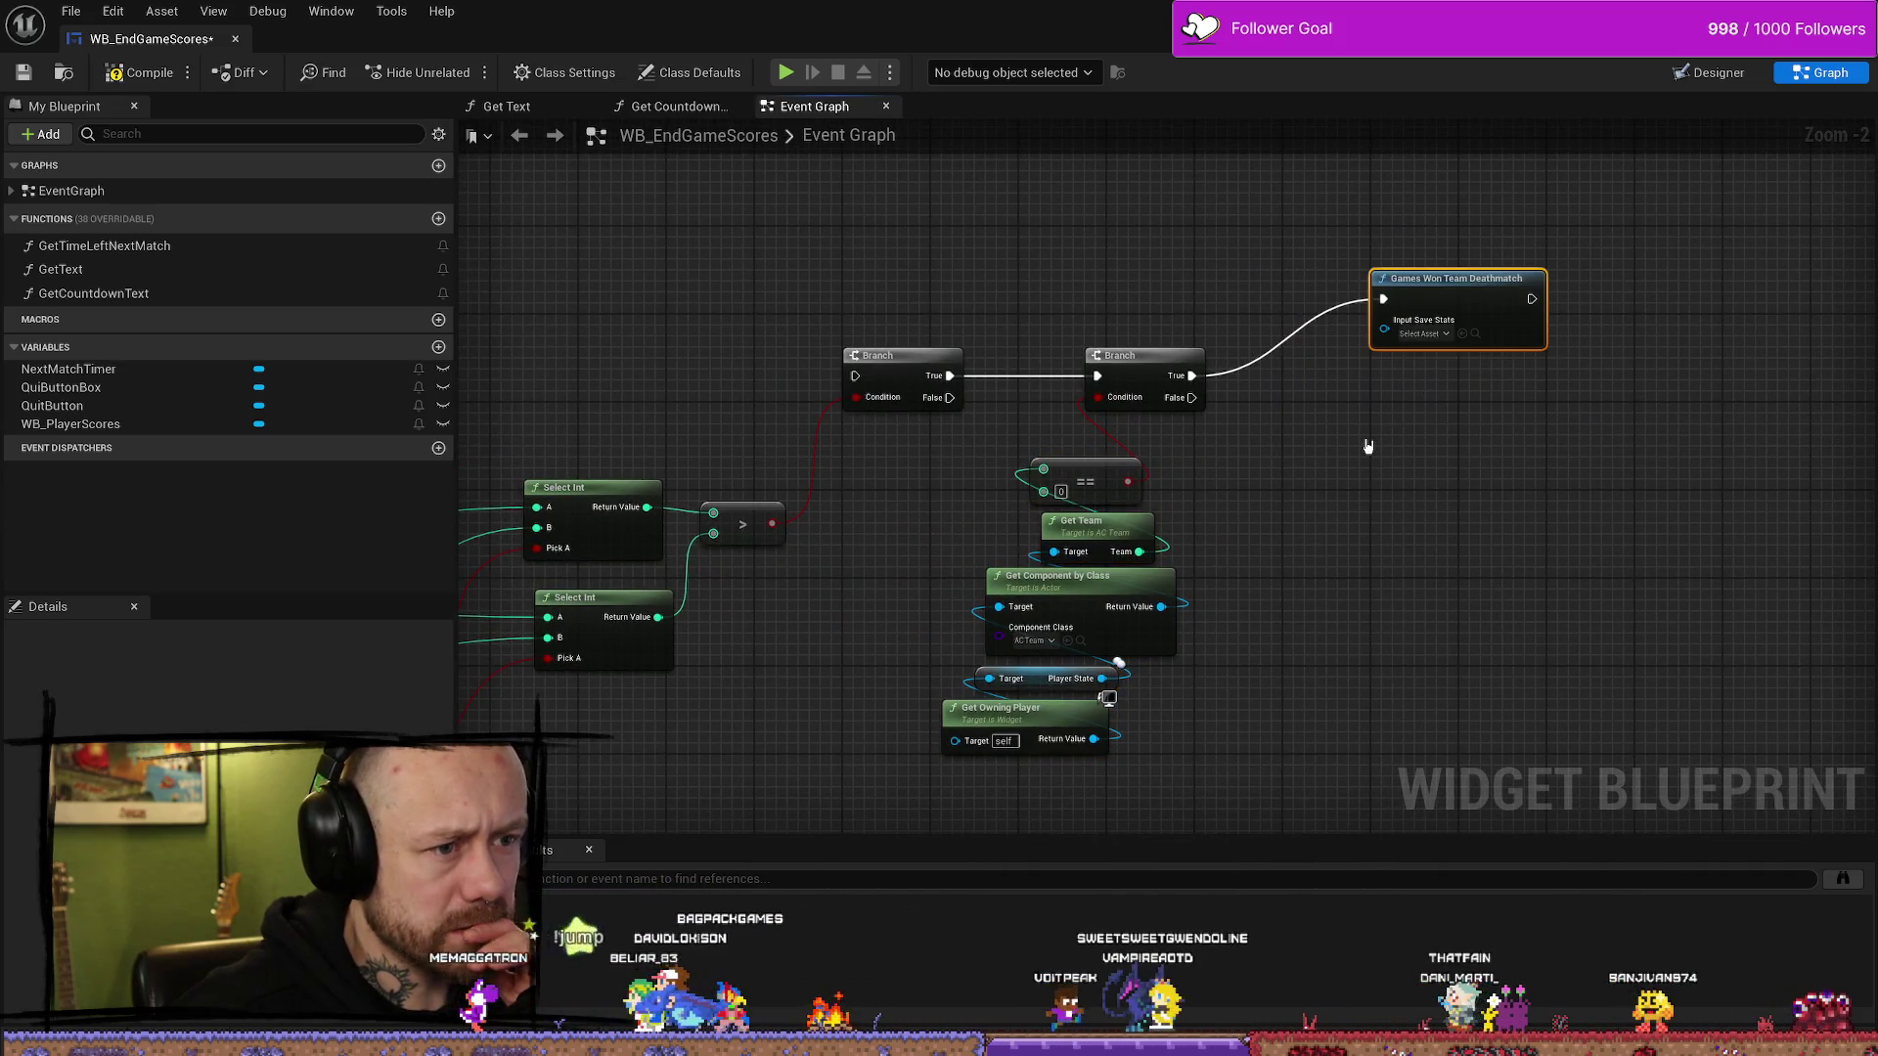
- Move the team comparison node group up above the Branches
{"action": "mouse_move", "coordinate": [1362, 440]}
{"action": "left_mouse_down"}
{"action": "mouse_move", "coordinate": [1144, 486]}
{"action": "mouse_move", "coordinate": [997, 438]}
{"action": "left_mouse_up"}
{"action": "left_click_drag", "start_coordinate": [1100, 594], "coordinate": [1097, 614]}
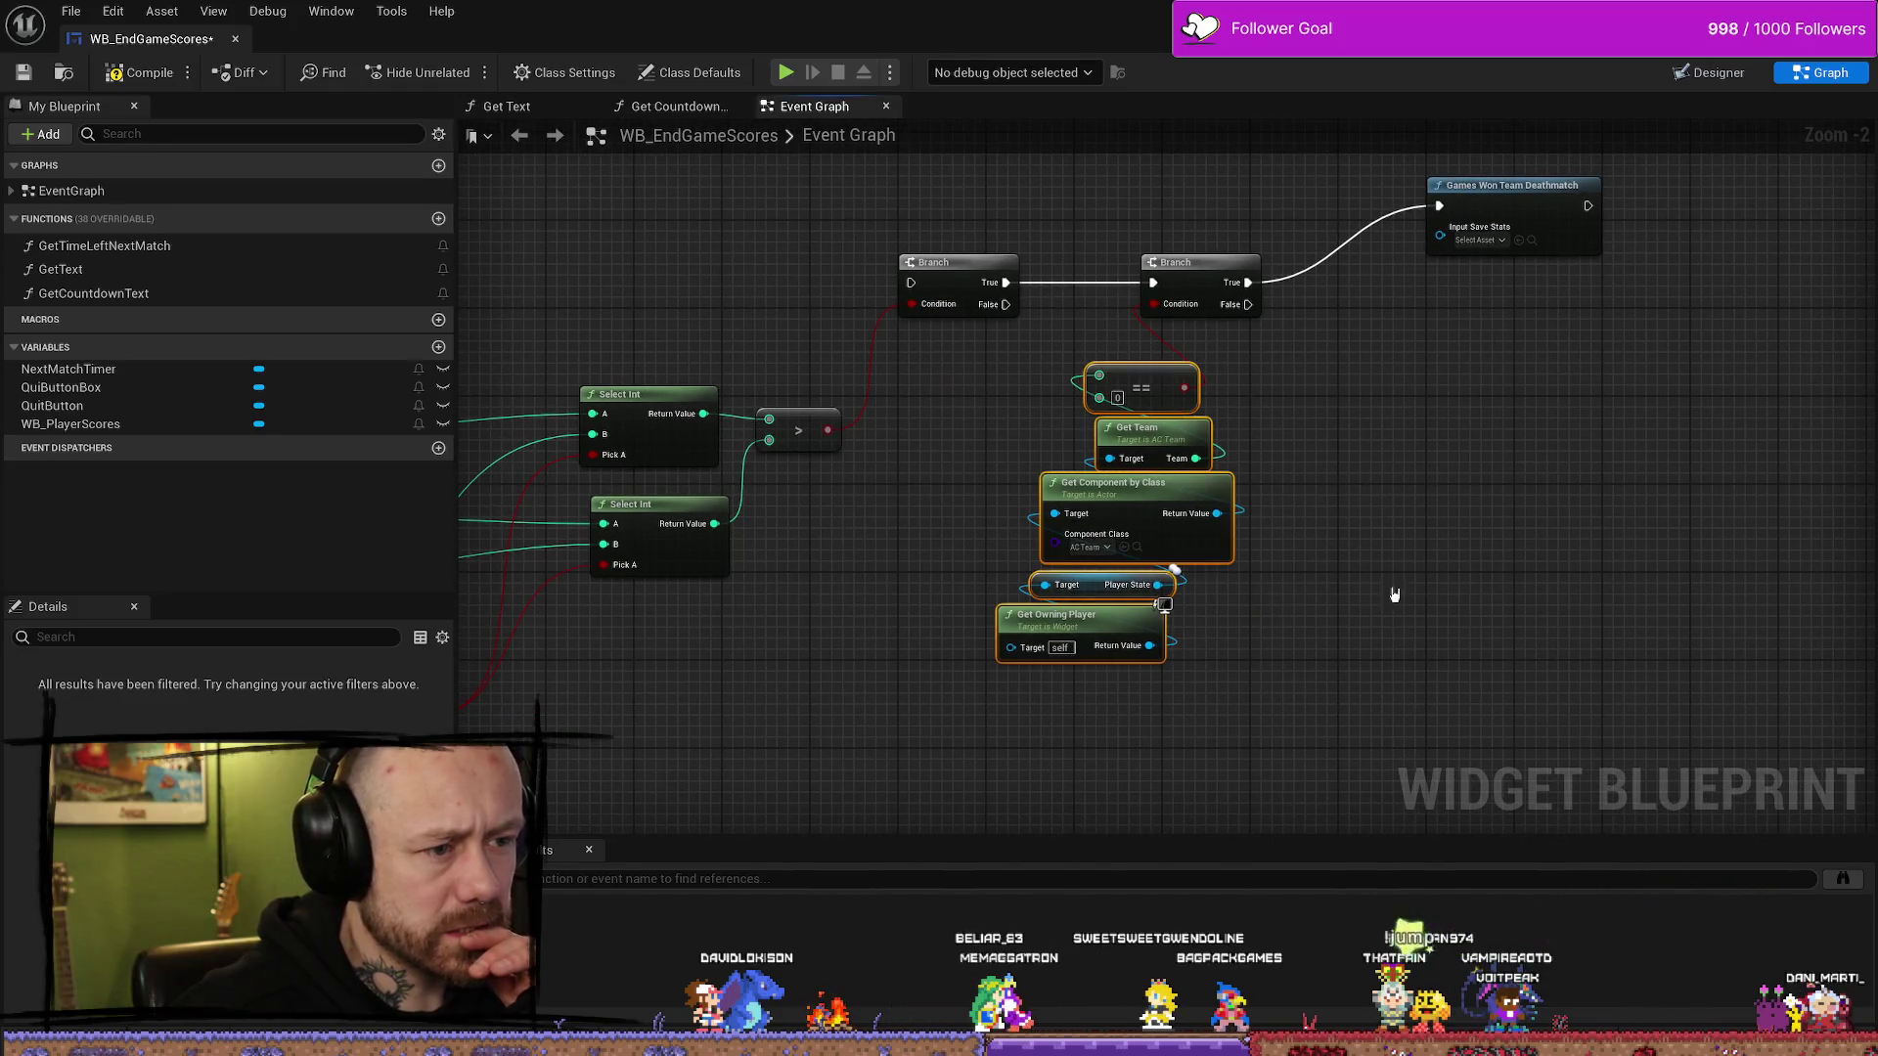
{"action": "mouse_move", "coordinate": [1107, 377]}
{"action": "left_mouse_down"}
{"action": "mouse_move", "coordinate": [1099, 344]}
{"action": "mouse_move", "coordinate": [986, 399]}
{"action": "mouse_move", "coordinate": [1056, 302]}
{"action": "mouse_move", "coordinate": [1053, 383]}
{"action": "left_mouse_up"}
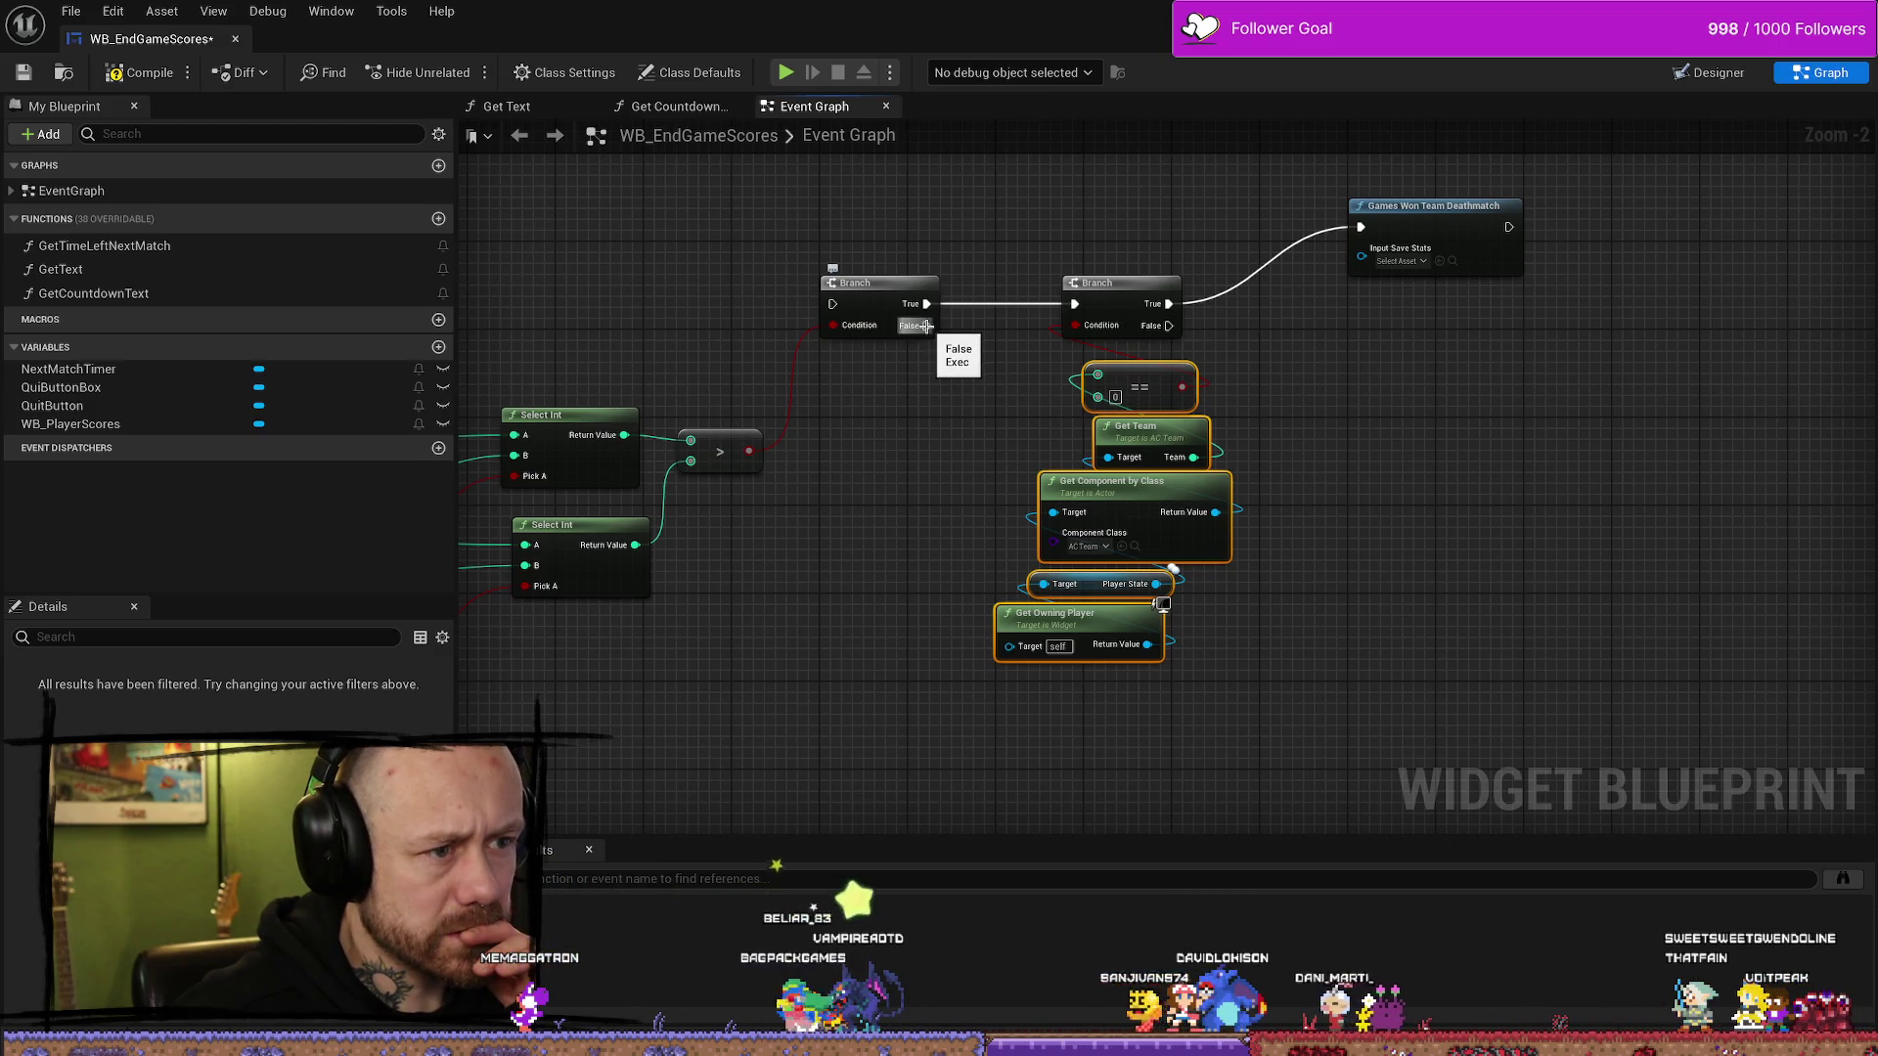
{"action": "scroll", "coordinate": [1309, 477], "scroll_direction": "down", "scroll_amount": 2}
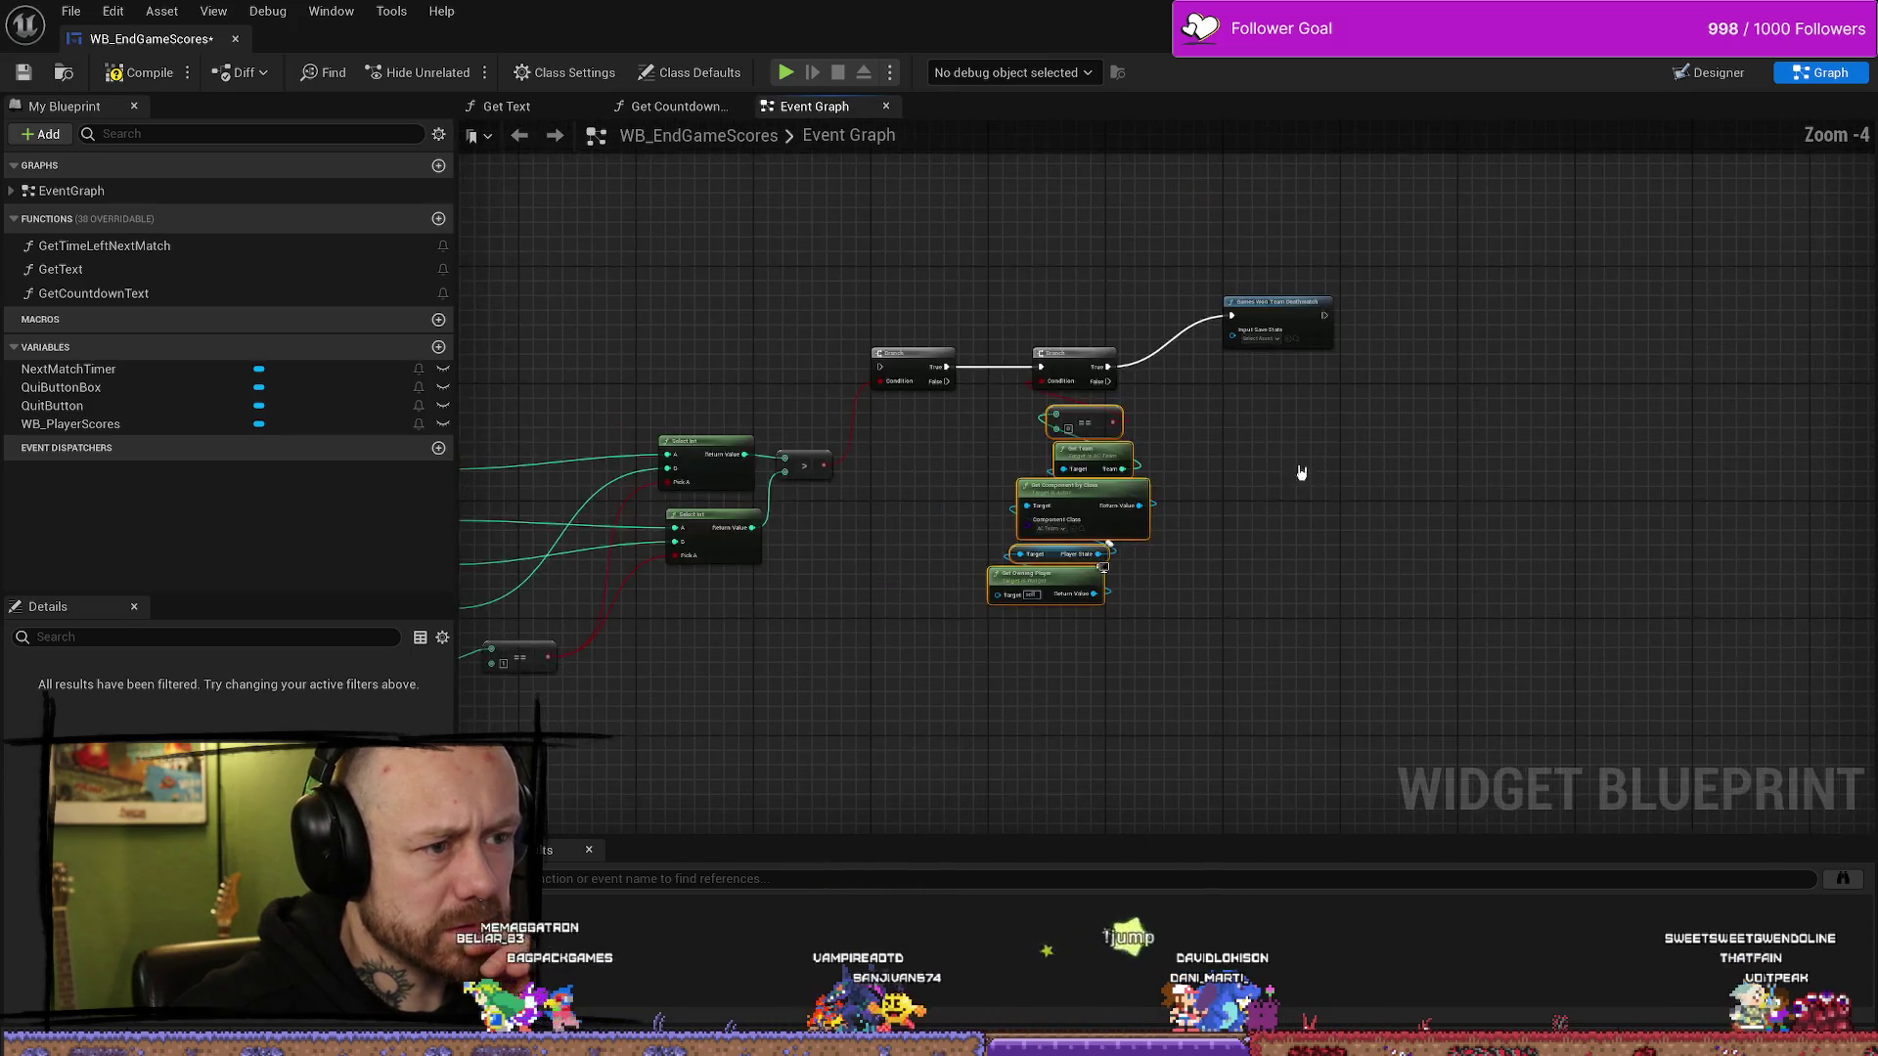
{"action": "left_click_drag", "start_coordinate": [1063, 352], "coordinate": [1061, 308]}
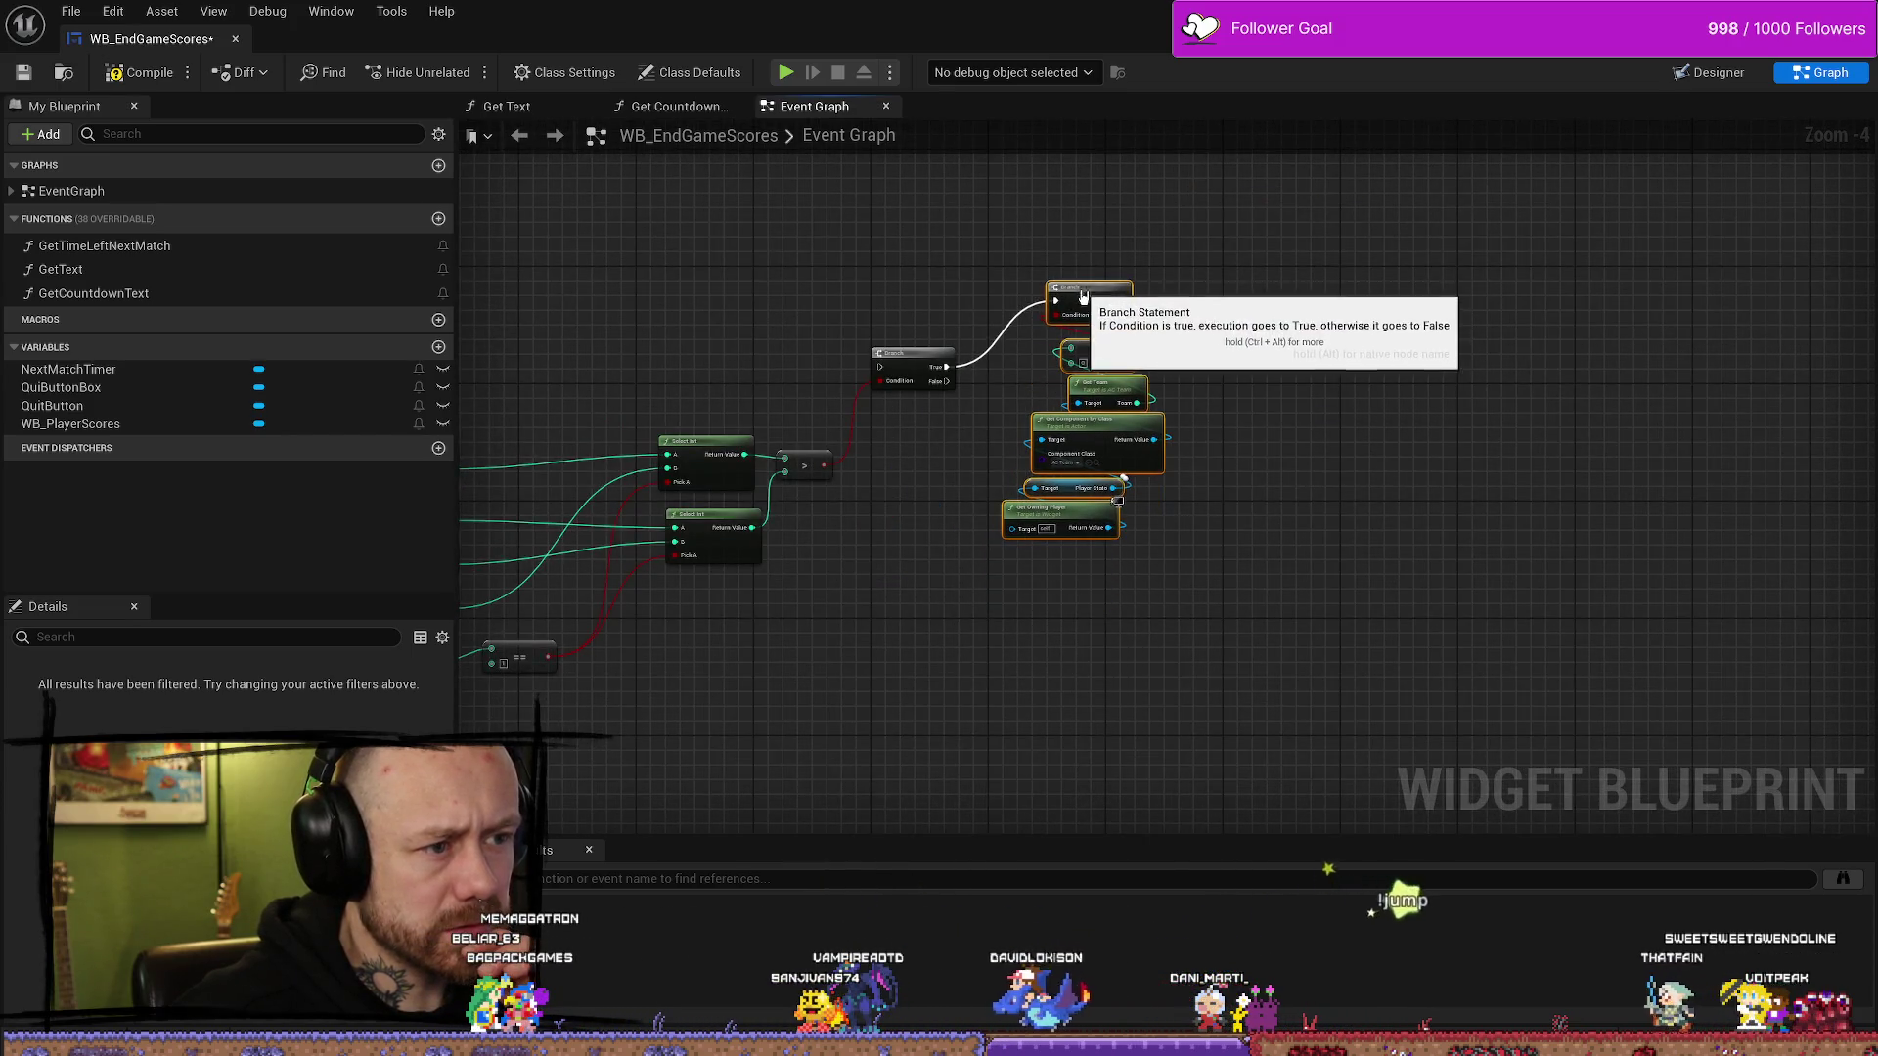
{"action": "left_click_drag", "start_coordinate": [1295, 544], "coordinate": [1267, 655]}
{"action": "mouse_move", "coordinate": [1132, 650]}
{"action": "left_mouse_down"}
{"action": "mouse_move", "coordinate": [1027, 452]}
{"action": "mouse_move", "coordinate": [878, 427]}
{"action": "mouse_move", "coordinate": [971, 251]}
{"action": "mouse_move", "coordinate": [971, 210]}
{"action": "left_mouse_up"}
{"action": "scroll", "coordinate": [982, 494], "scroll_direction": "up", "scroll_amount": 3}
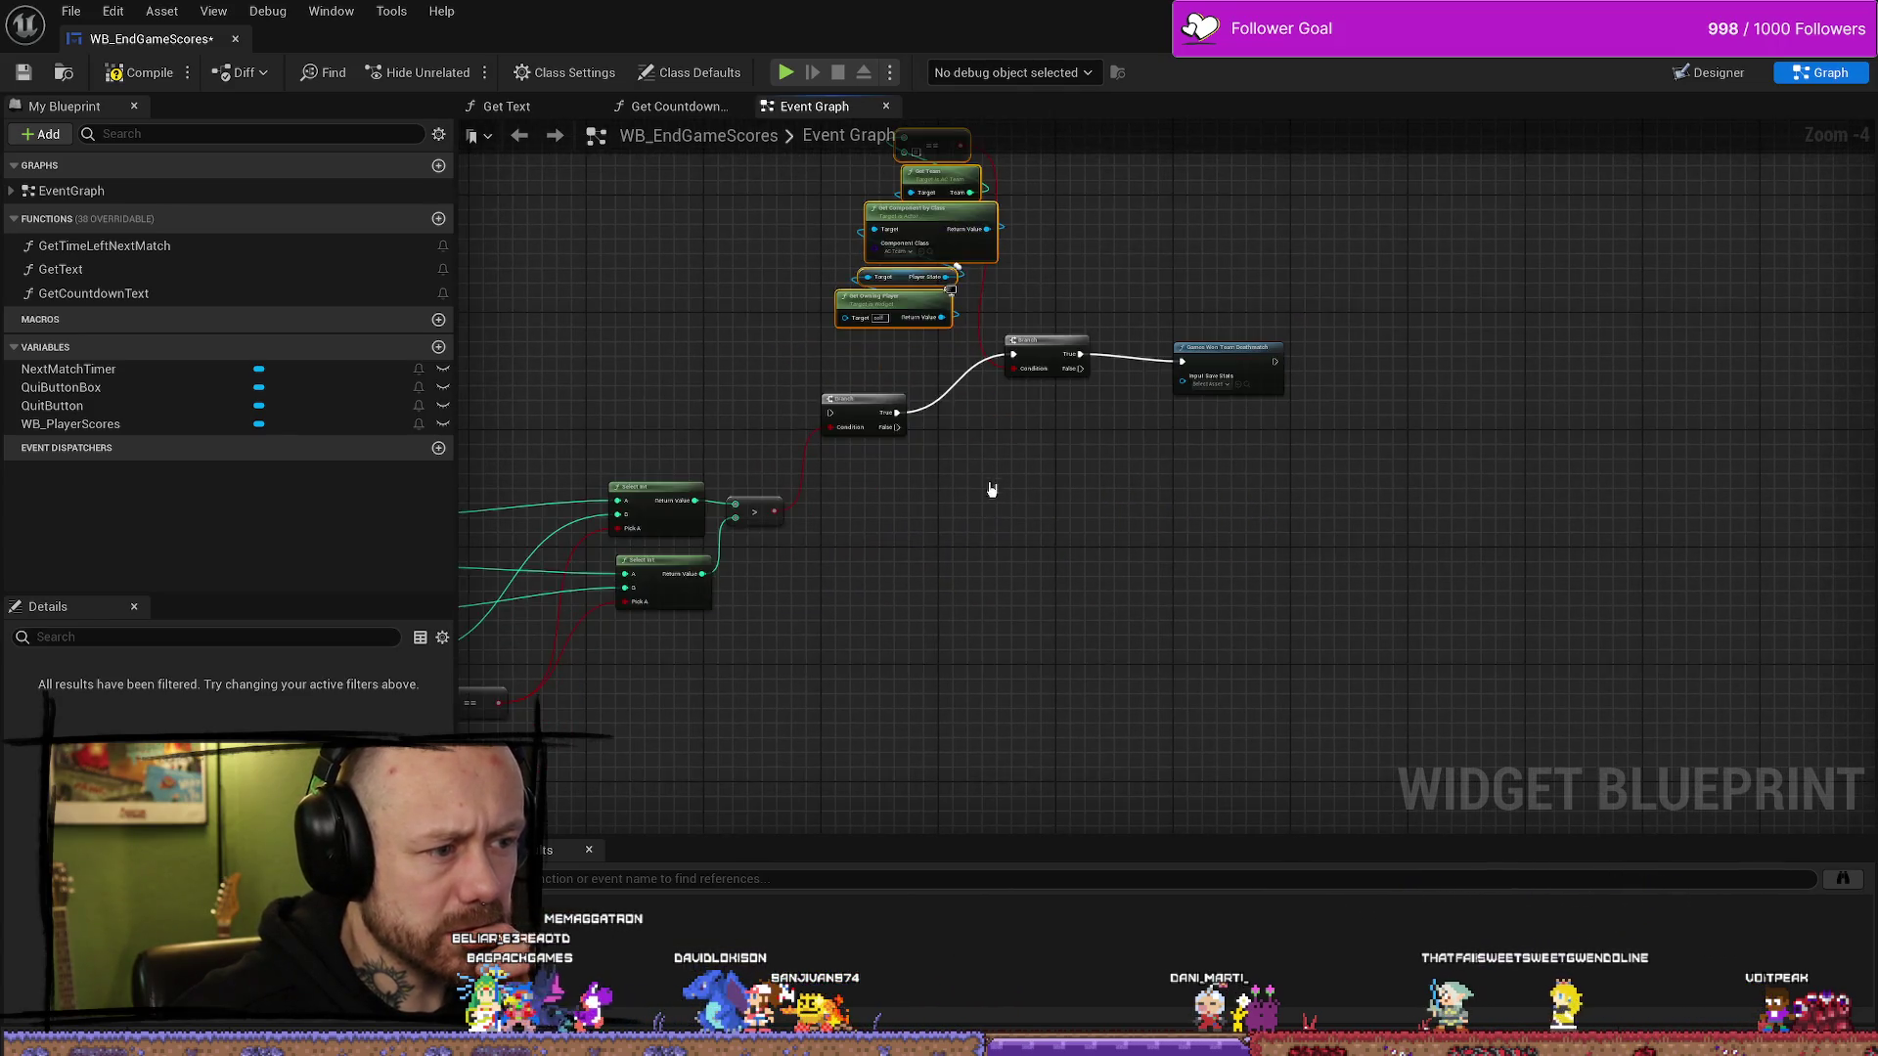
- Add a new Branch after the first Branch's False output
{"action": "left_click_drag", "start_coordinate": [827, 414], "coordinate": [1079, 507]}
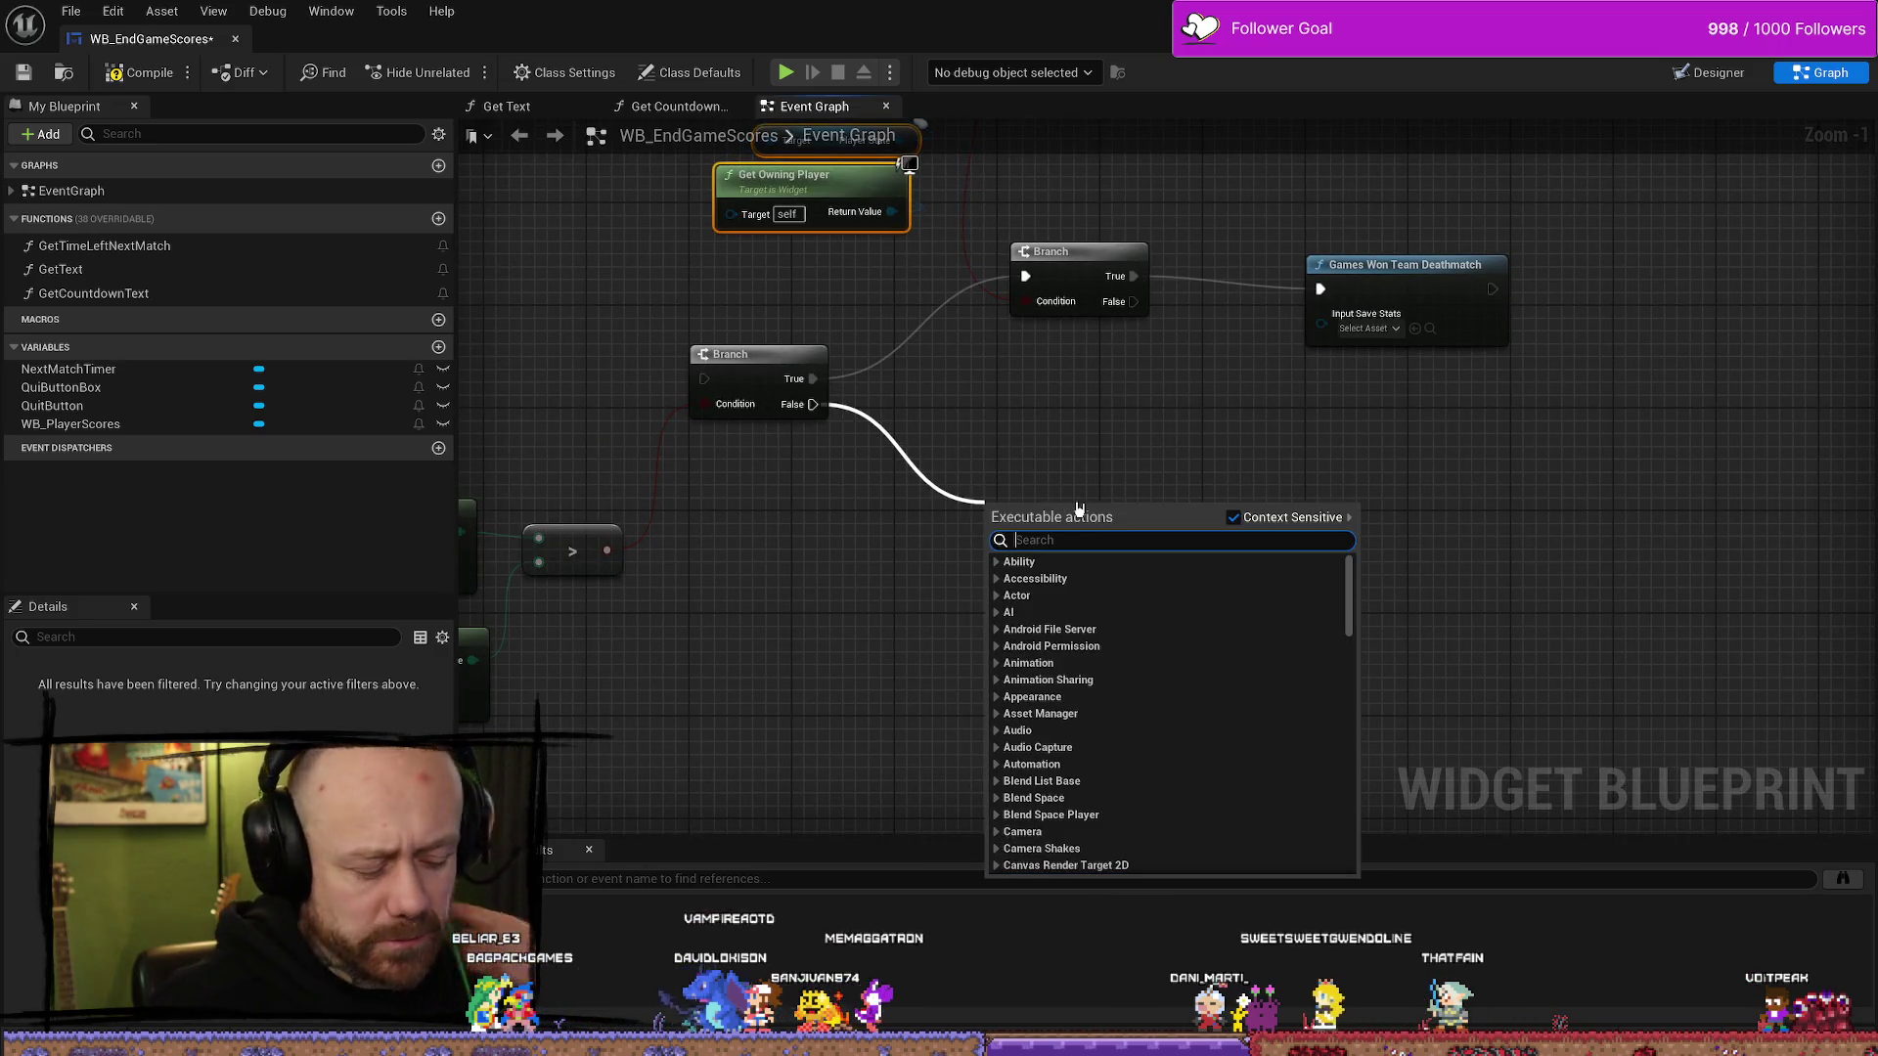
{"action": "type", "text": "branch"}
{"action": "key", "text": "Return"}
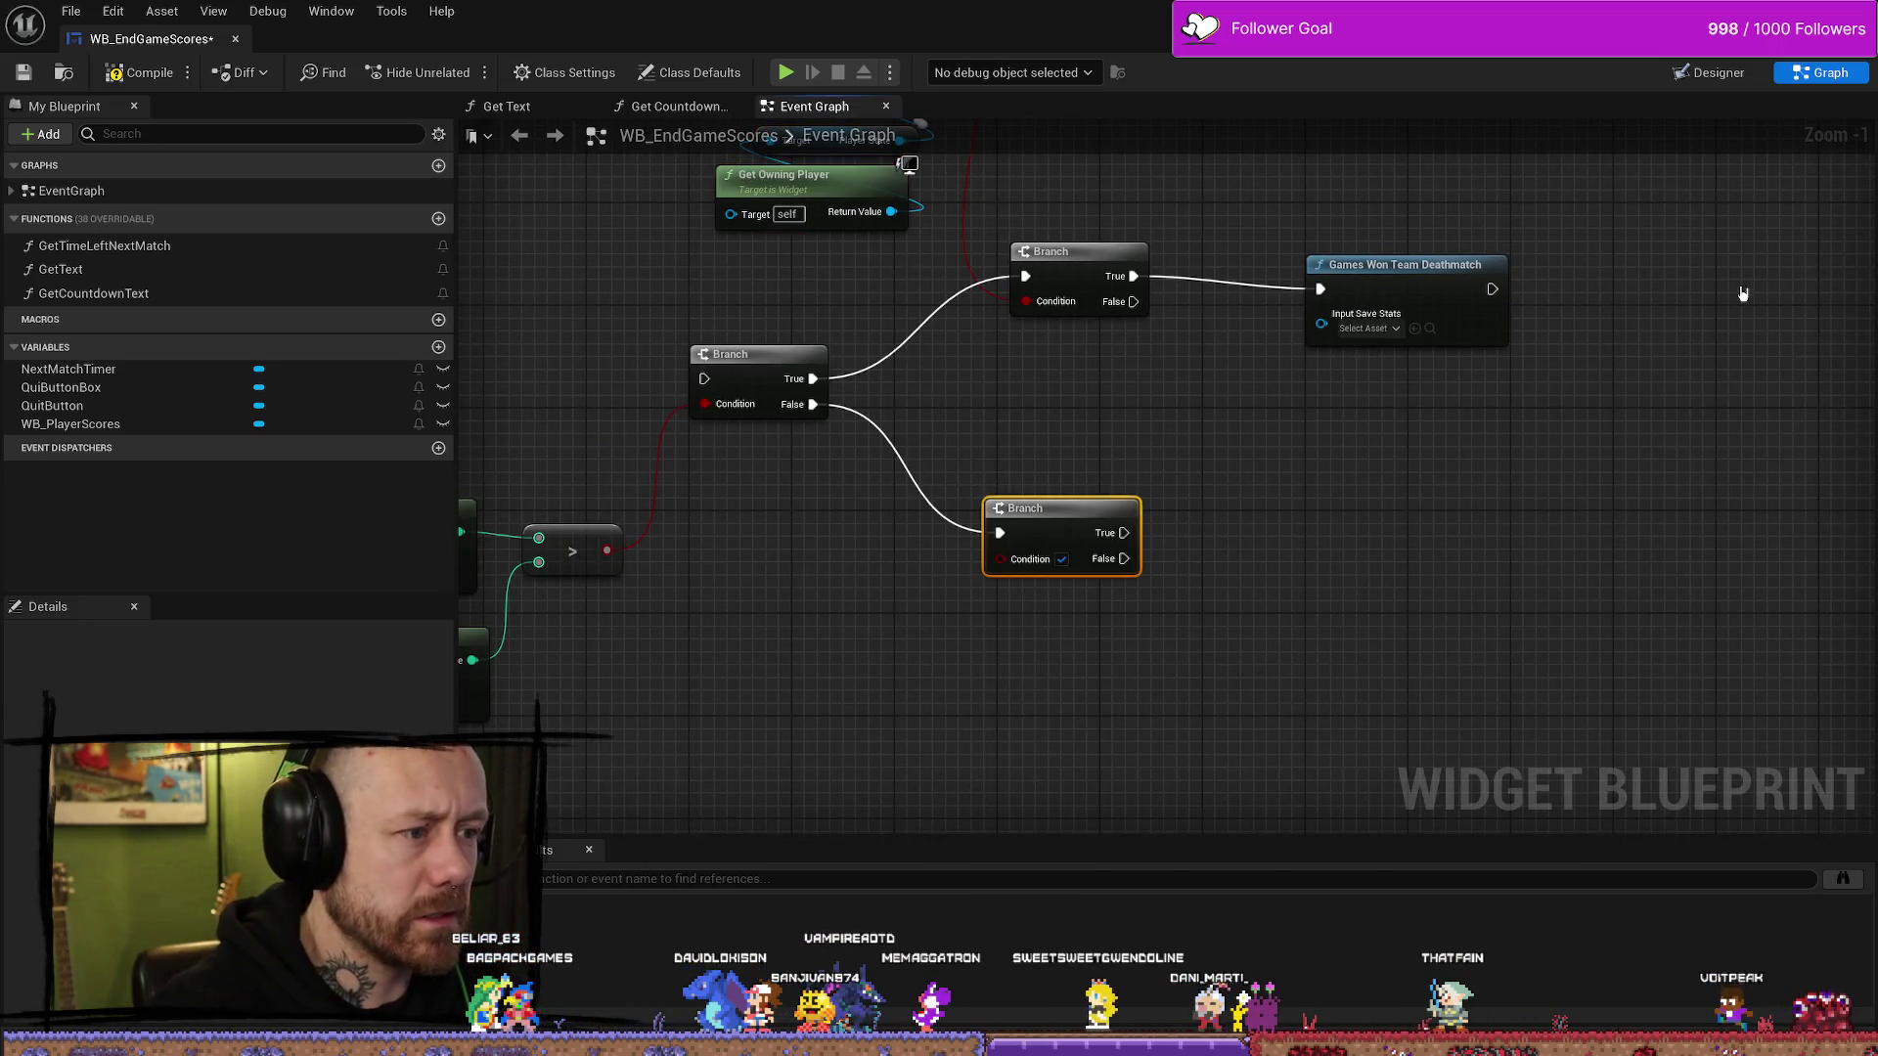
{"action": "left_click_drag", "start_coordinate": [1066, 509], "coordinate": [1086, 430]}
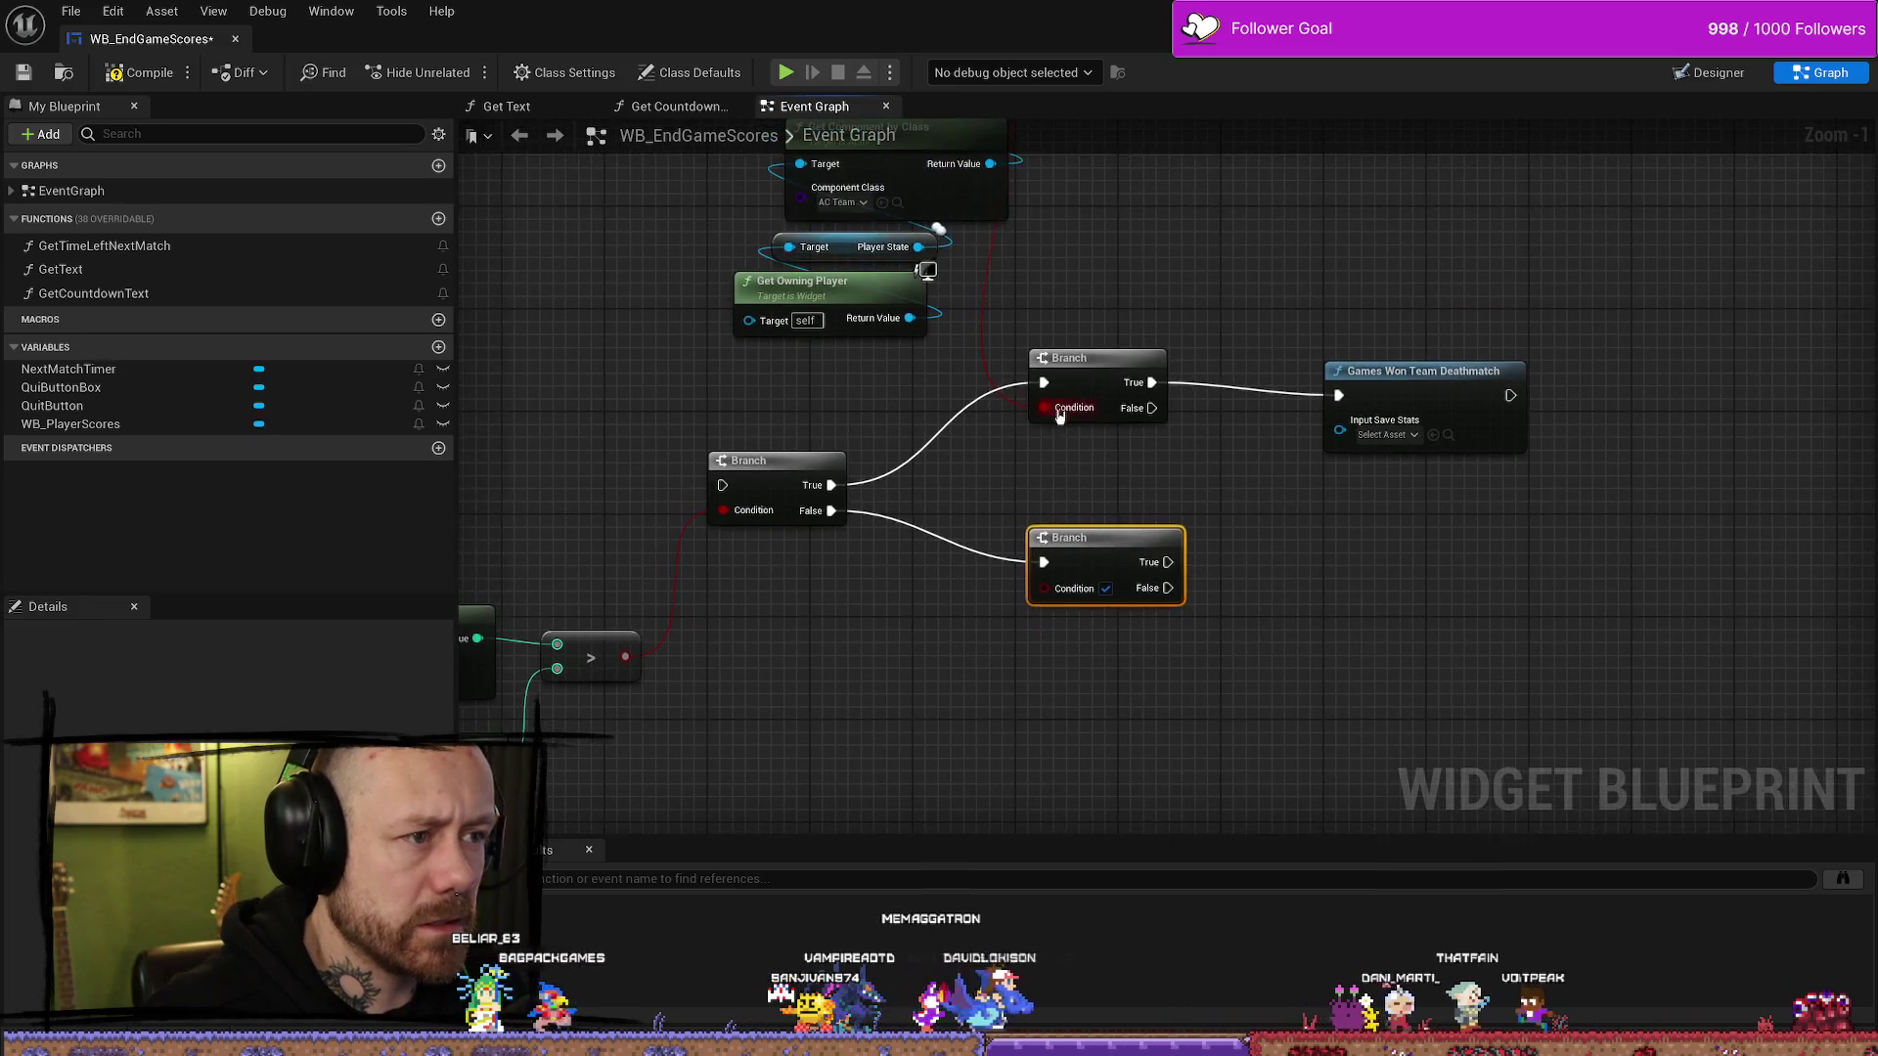
- Check Get Team's Team output equals 1 and feed the result into the new Branch's Condition
{"action": "mouse_move", "coordinate": [1061, 274]}
{"action": "left_mouse_down"}
{"action": "mouse_move", "coordinate": [1031, 470]}
{"action": "mouse_move", "coordinate": [914, 378]}
{"action": "mouse_move", "coordinate": [1054, 416]}
{"action": "left_mouse_up"}
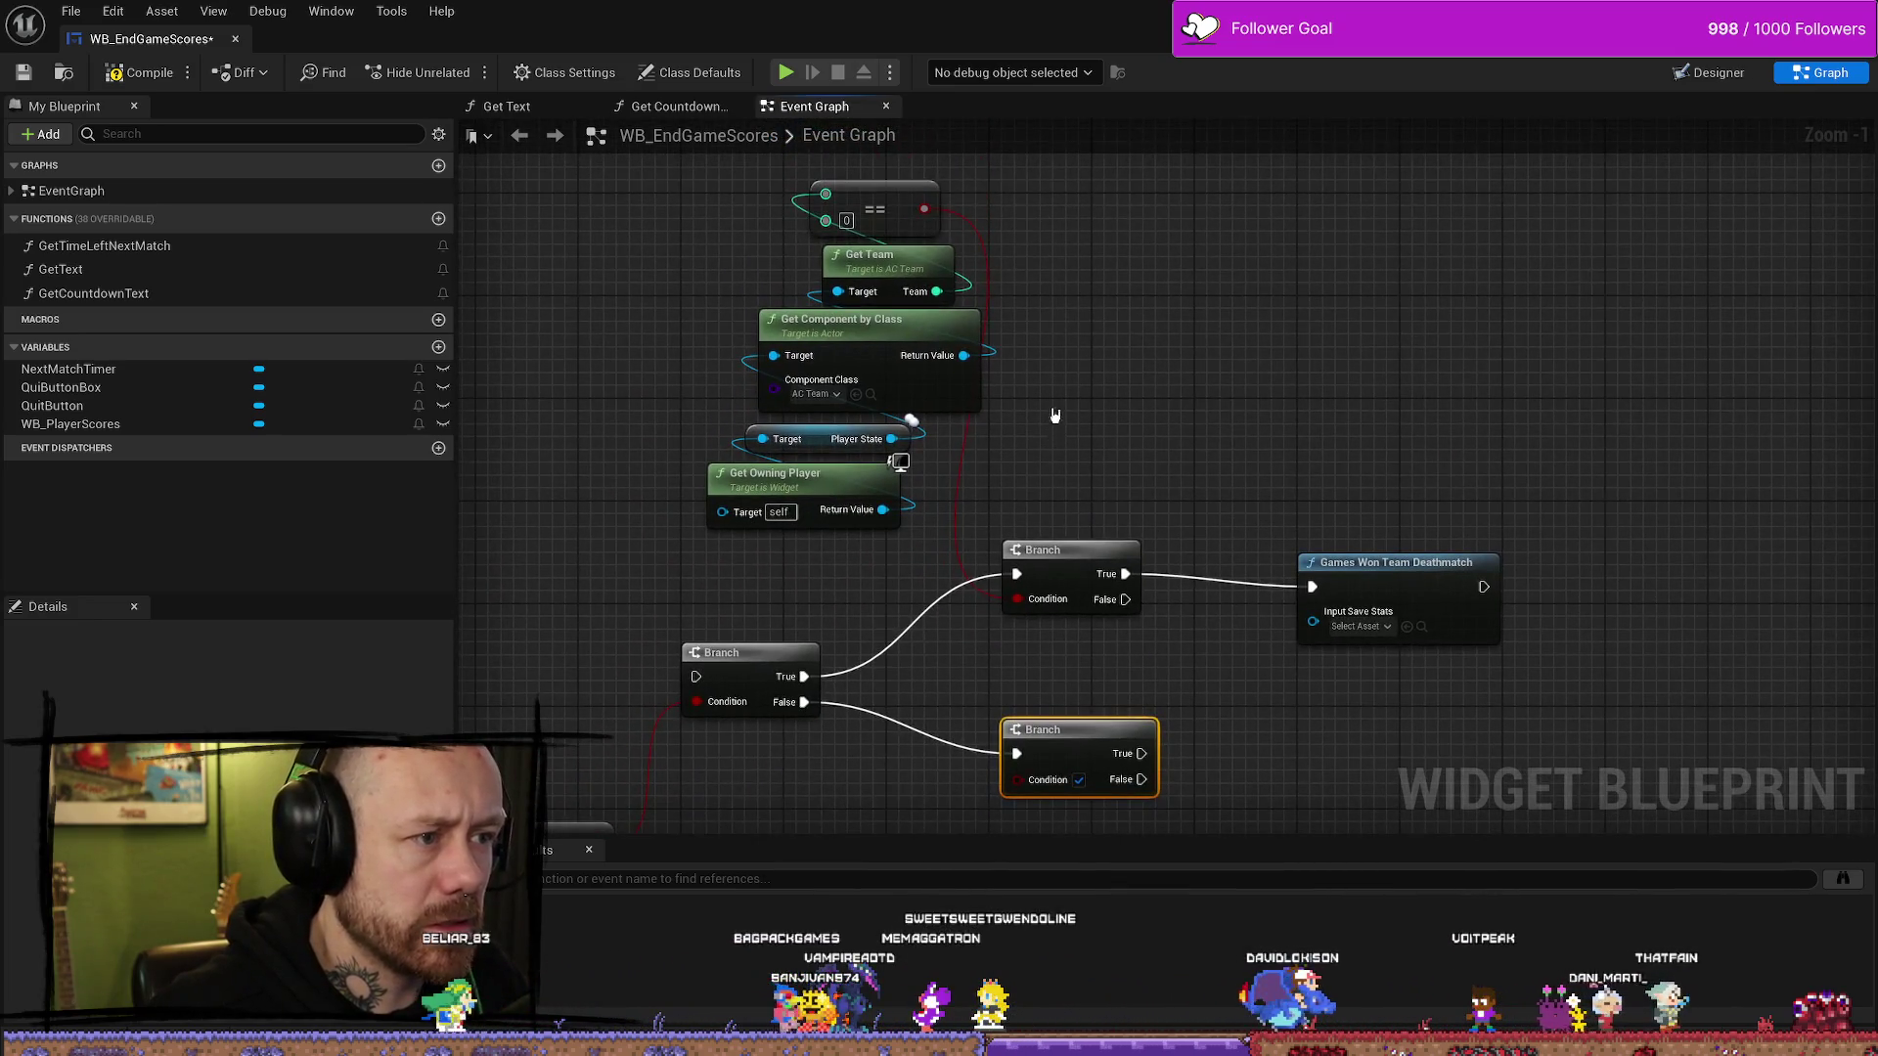
{"action": "left_click_drag", "start_coordinate": [940, 292], "coordinate": [858, 794]}
{"action": "type", "text": "0"}
{"action": "key", "text": "BackSpace"}
{"action": "type", "text": "=="}
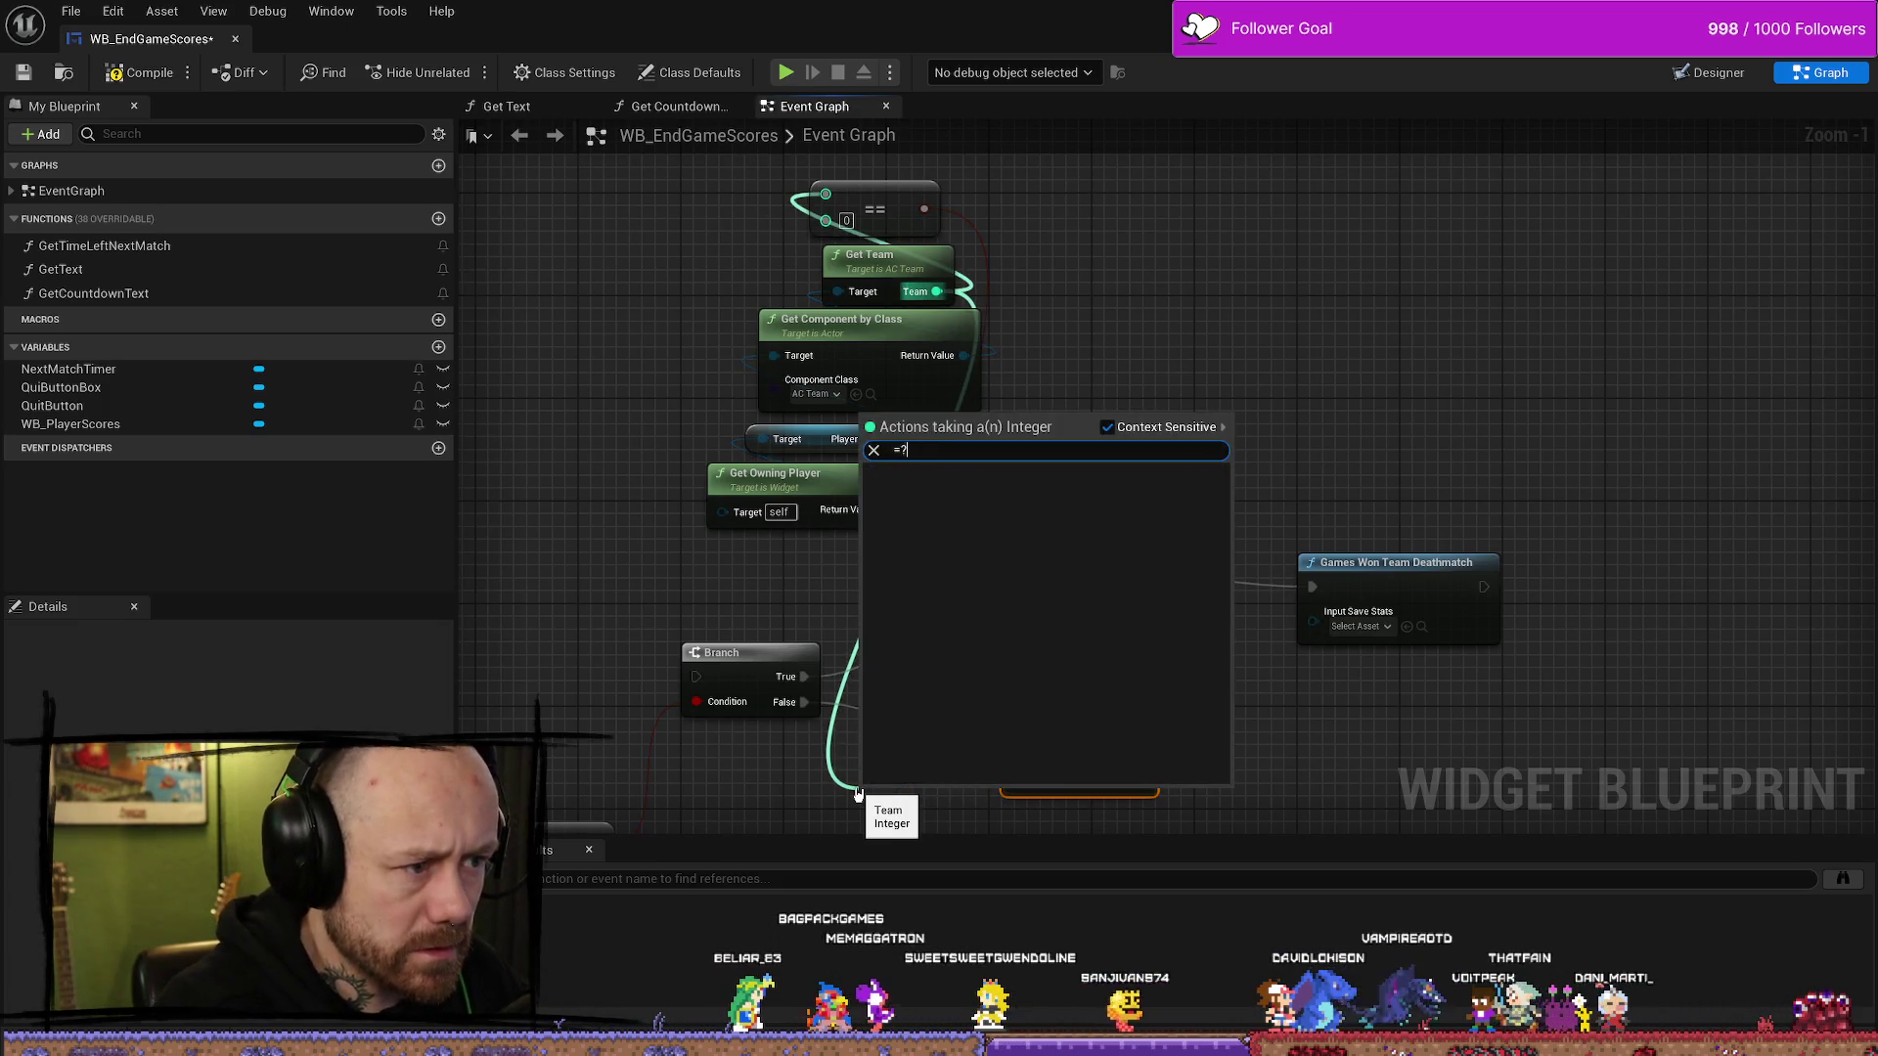
{"action": "key", "text": "BackSpace"}
{"action": "type", "text": "="}
{"action": "key", "text": "Return"}
{"action": "left_click_drag", "start_coordinate": [1373, 855], "coordinate": [1379, 657]}
{"action": "type", "text": "1"}
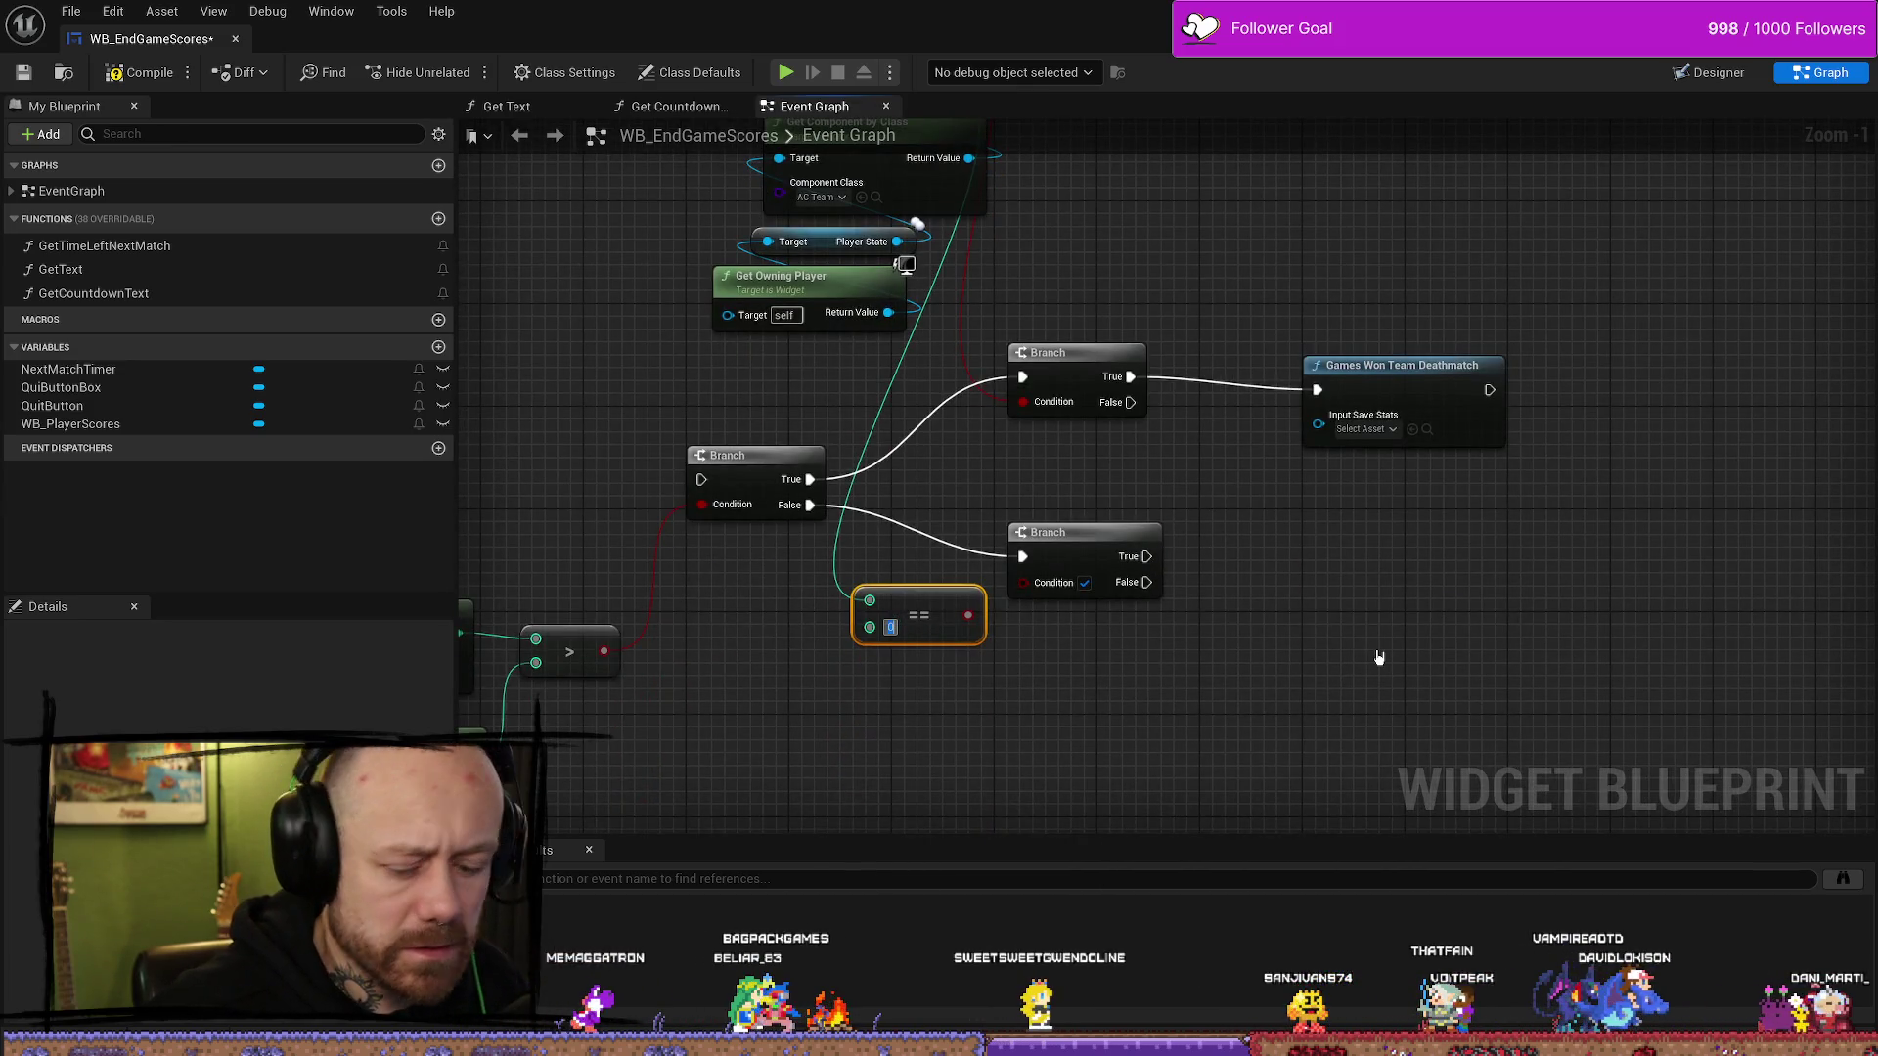
{"action": "left_click_drag", "start_coordinate": [982, 614], "coordinate": [1022, 583]}
- Call Games Won Team Deathmatch from the lower Branch's True output
{"action": "mouse_move", "coordinate": [1137, 606]}
{"action": "left_mouse_down"}
{"action": "mouse_move", "coordinate": [1032, 606]}
{"action": "mouse_move", "coordinate": [1127, 545]}
{"action": "left_mouse_up"}
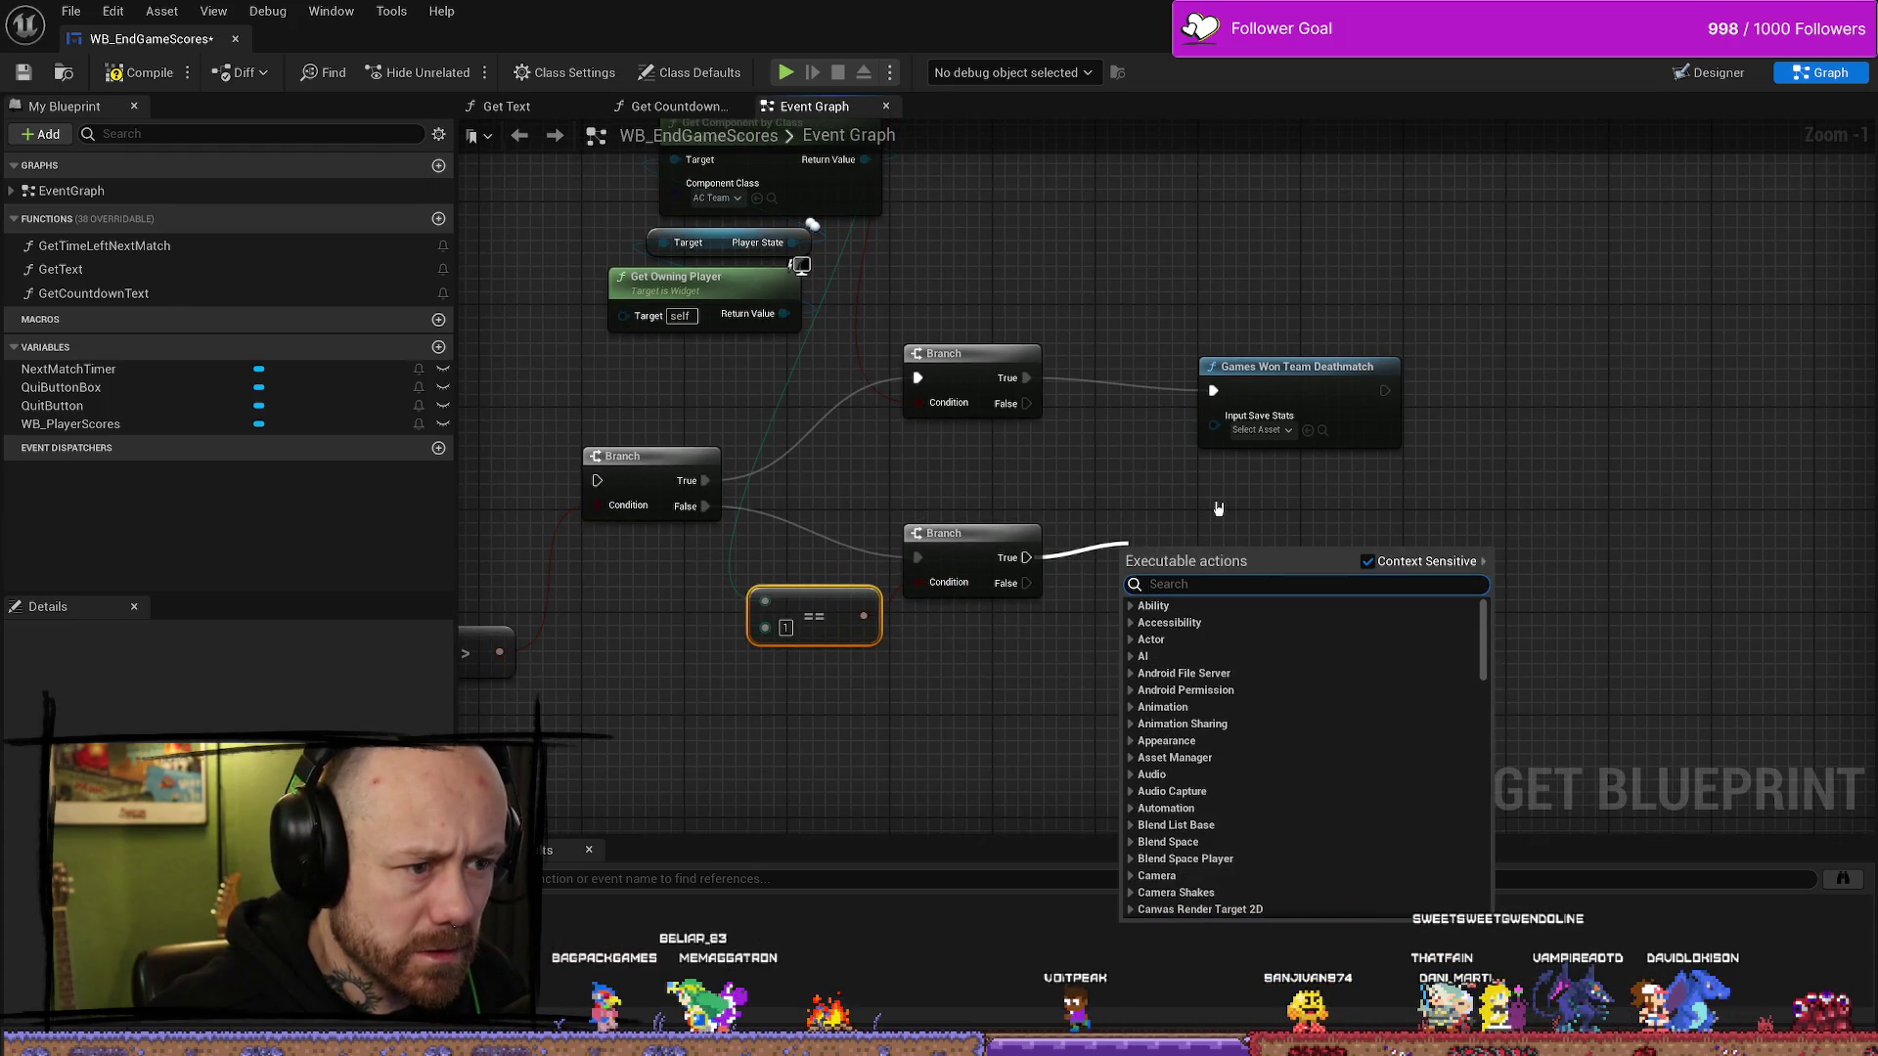
{"action": "type", "text": "games "}
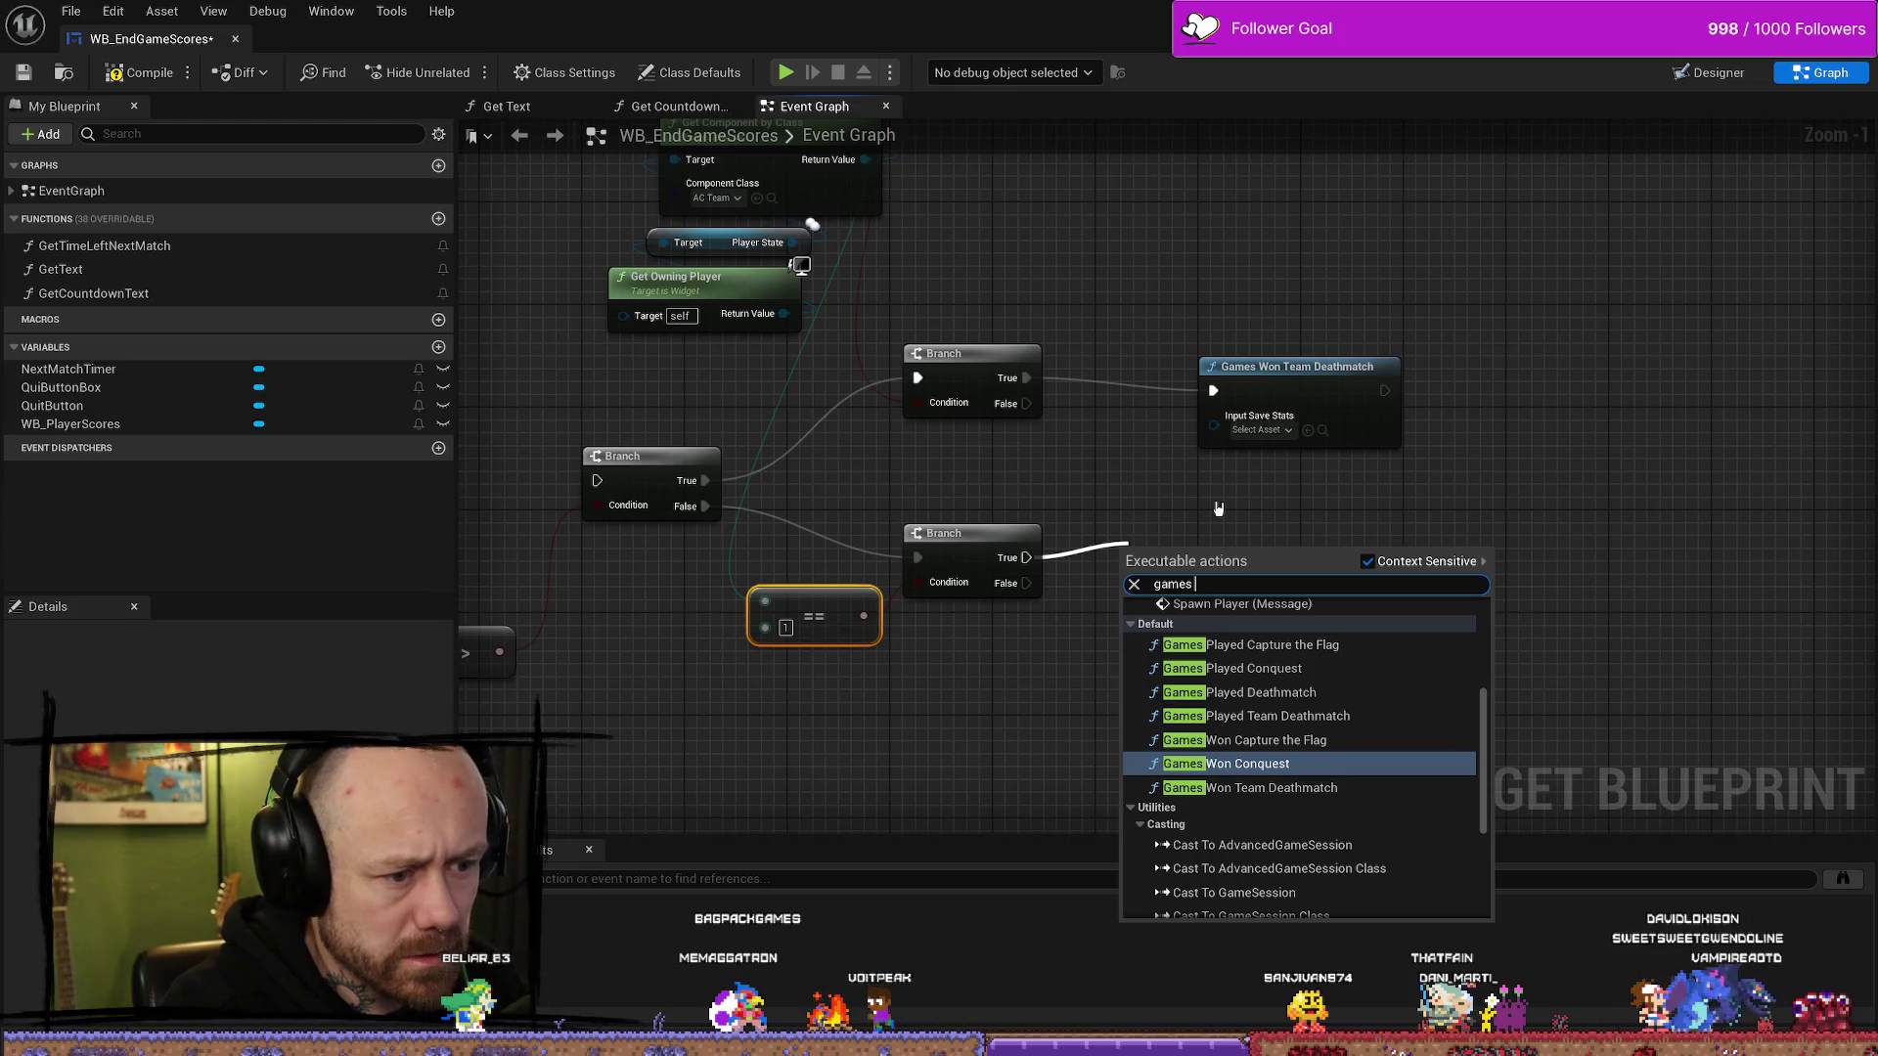
{"action": "type", "text": "won"}
{"action": "key", "text": "Down"}
{"action": "key", "text": "Up"}
{"action": "key", "text": "Up"}
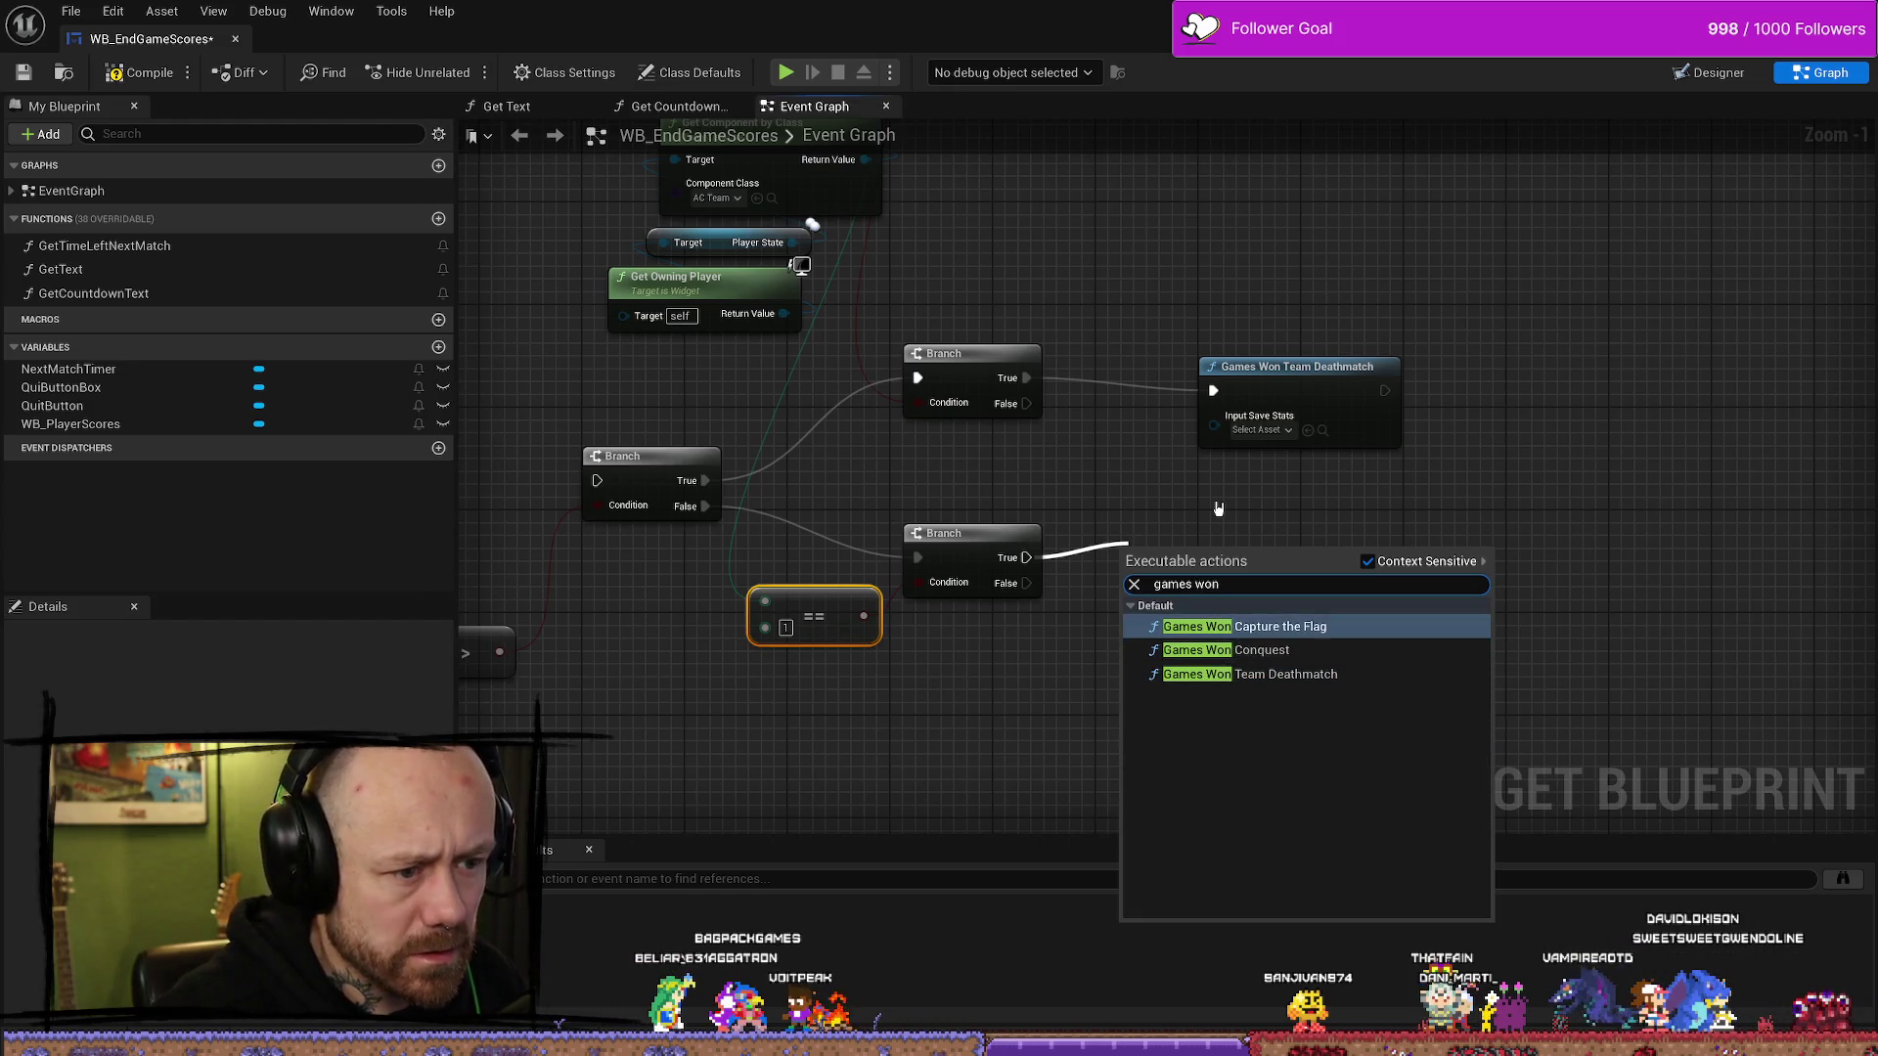
{"action": "key", "text": "Down"}
{"action": "key", "text": "Down"}
{"action": "key", "text": "Return"}
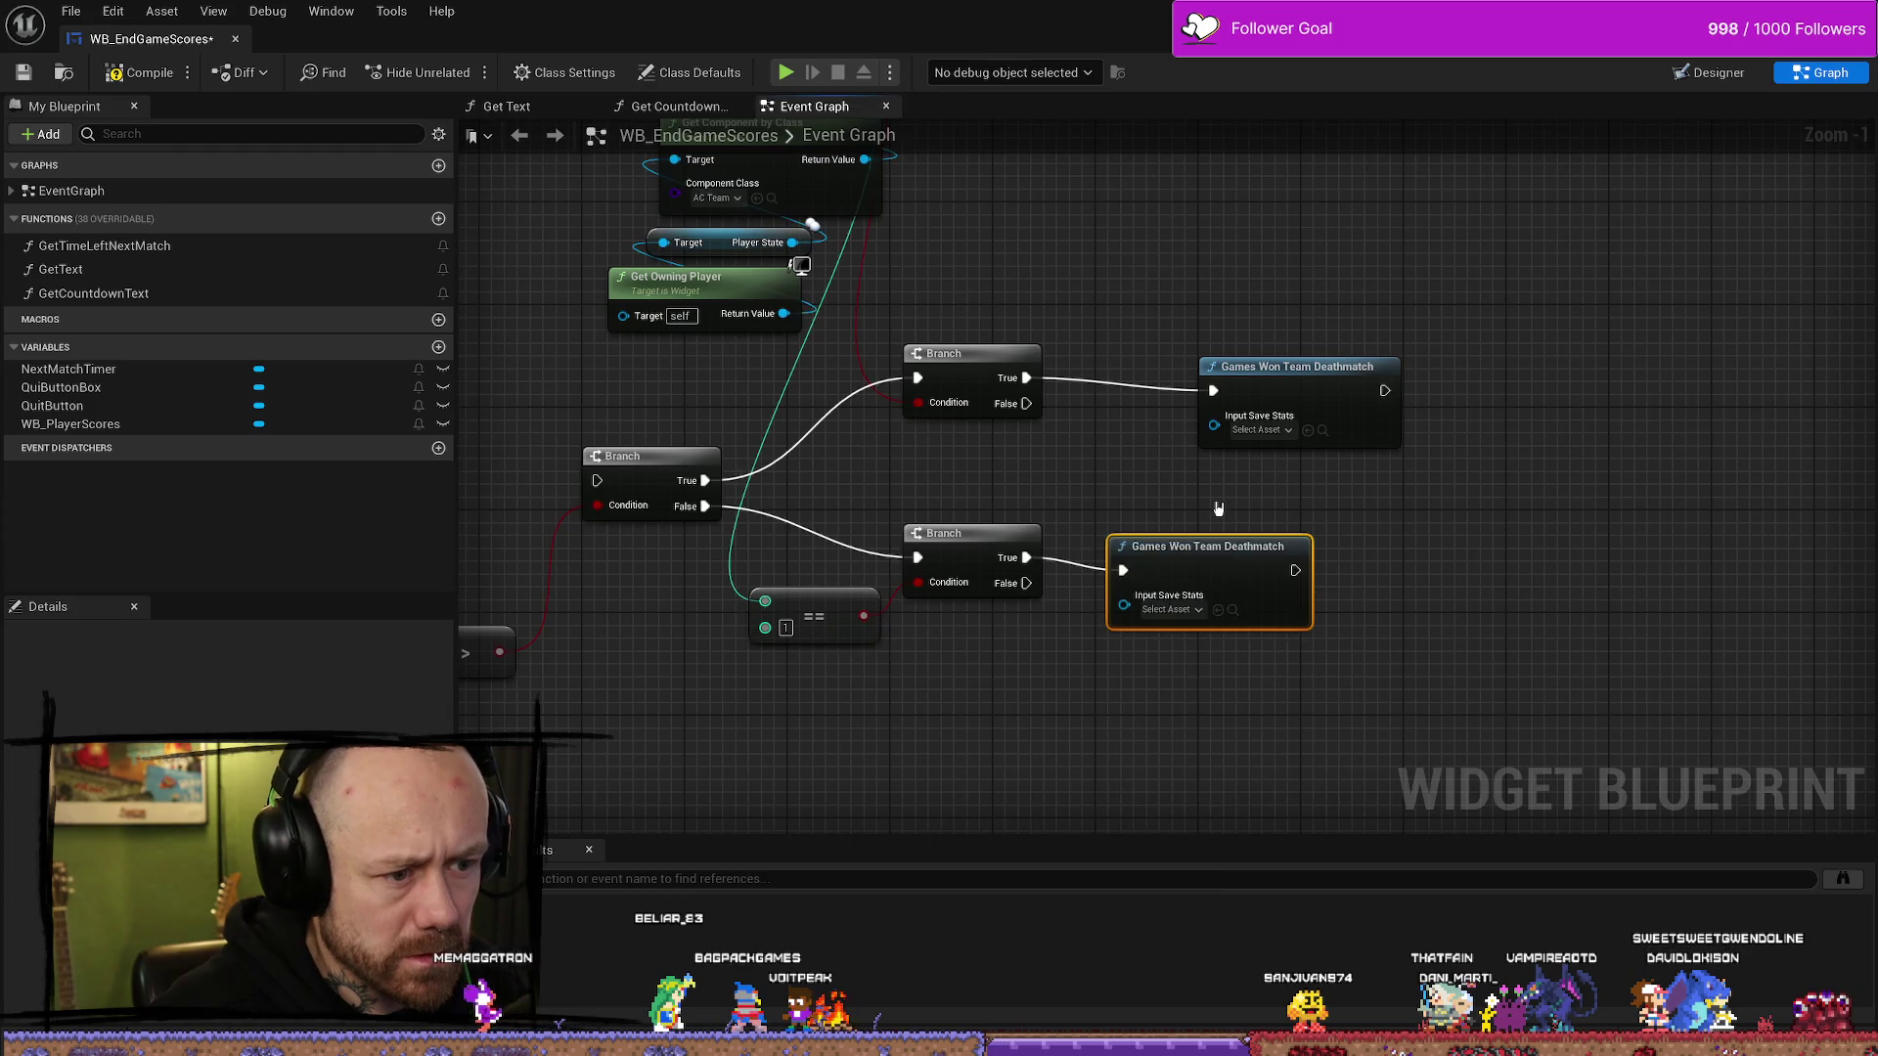
- Position both Games Won Team Deathmatch nodes beside their Branches
{"action": "left_click_drag", "start_coordinate": [1335, 529], "coordinate": [1347, 529]}
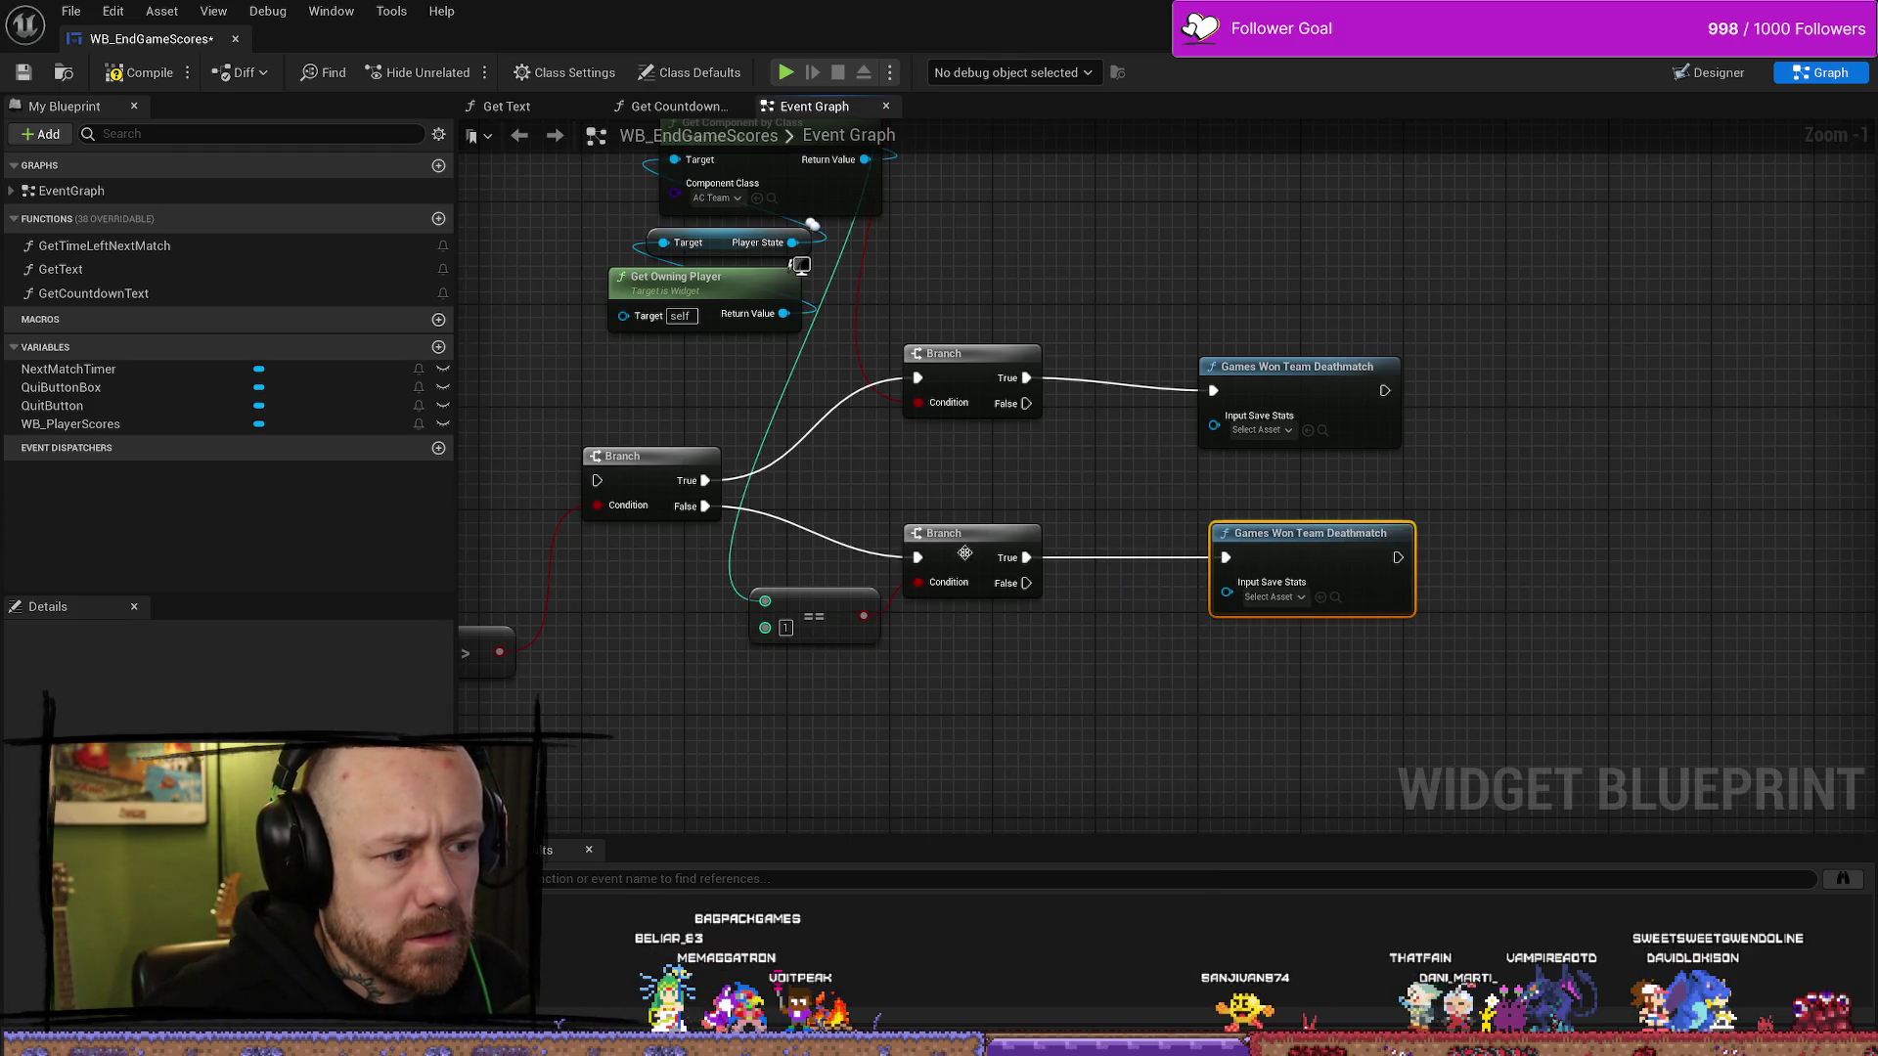
{"action": "scroll", "coordinate": [997, 469], "scroll_direction": "down", "scroll_amount": 2}
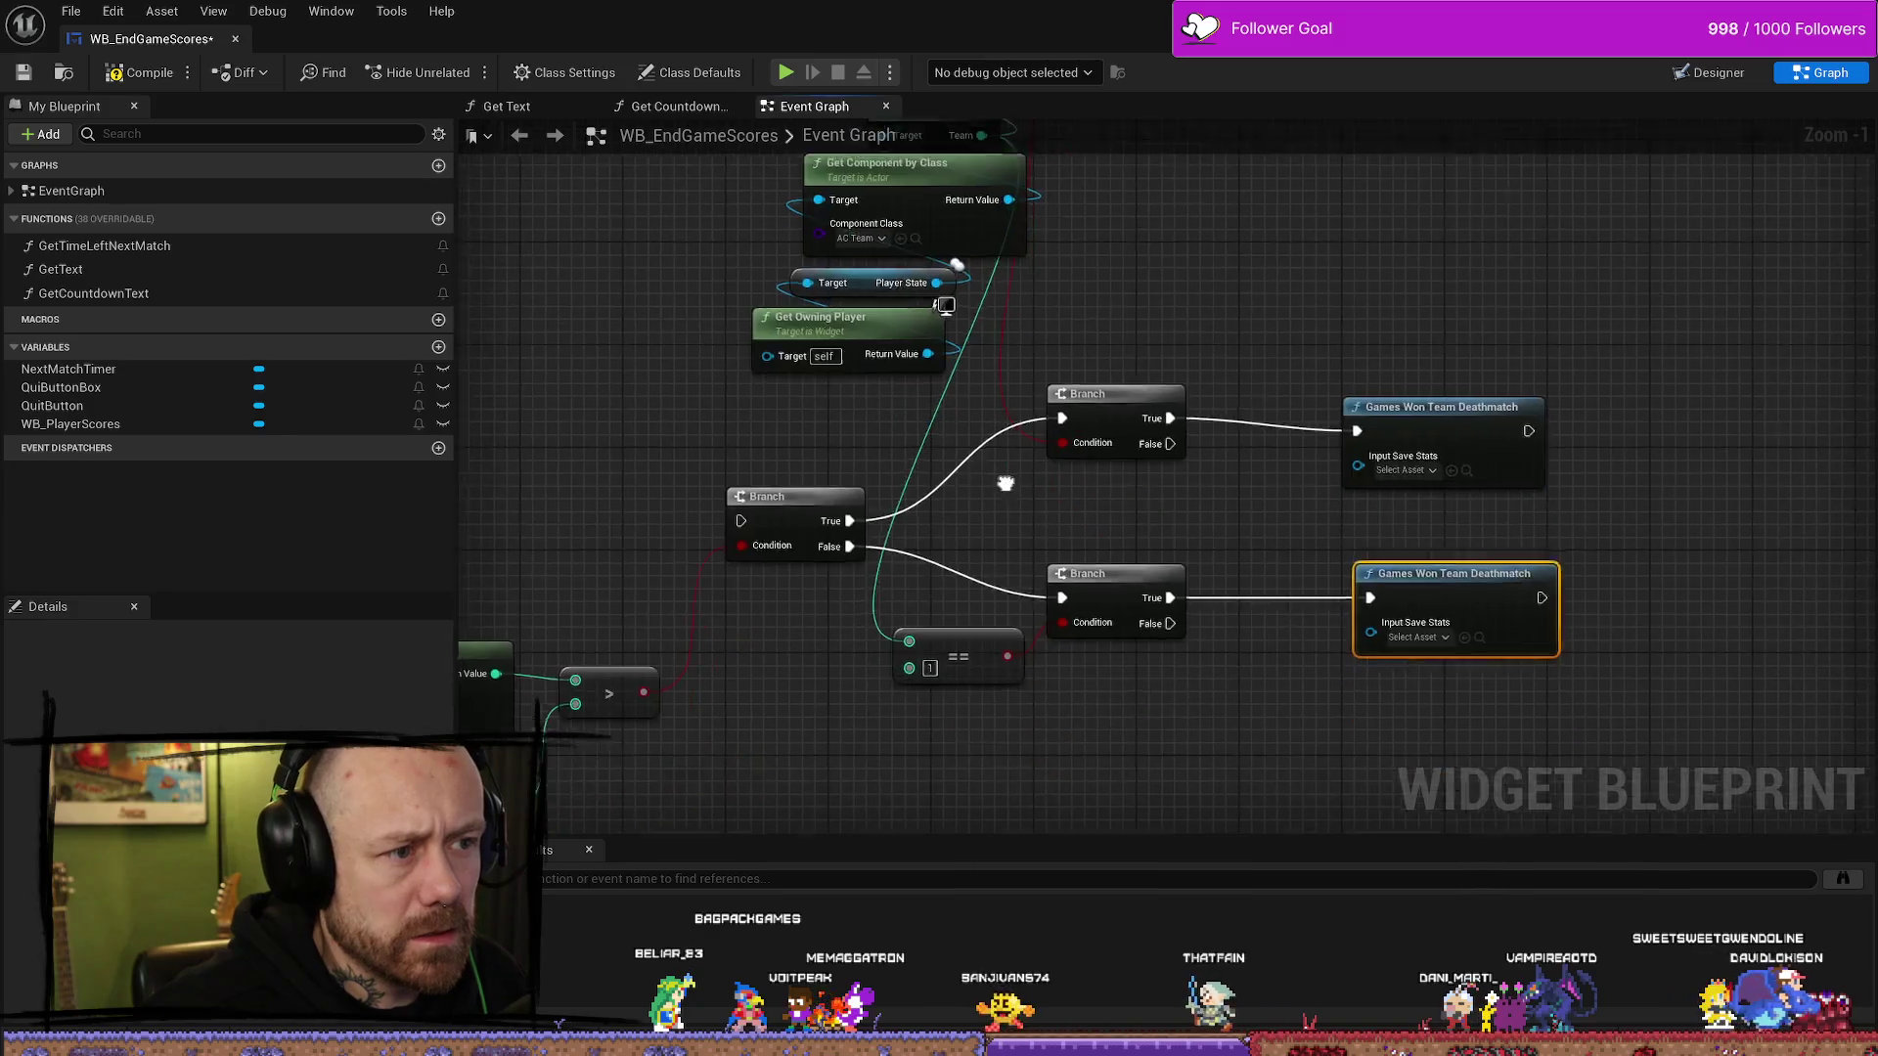
{"action": "scroll", "coordinate": [1005, 479], "scroll_direction": "down", "scroll_amount": 2}
{"action": "scroll", "coordinate": [1002, 473], "scroll_direction": "up", "scroll_amount": 3}
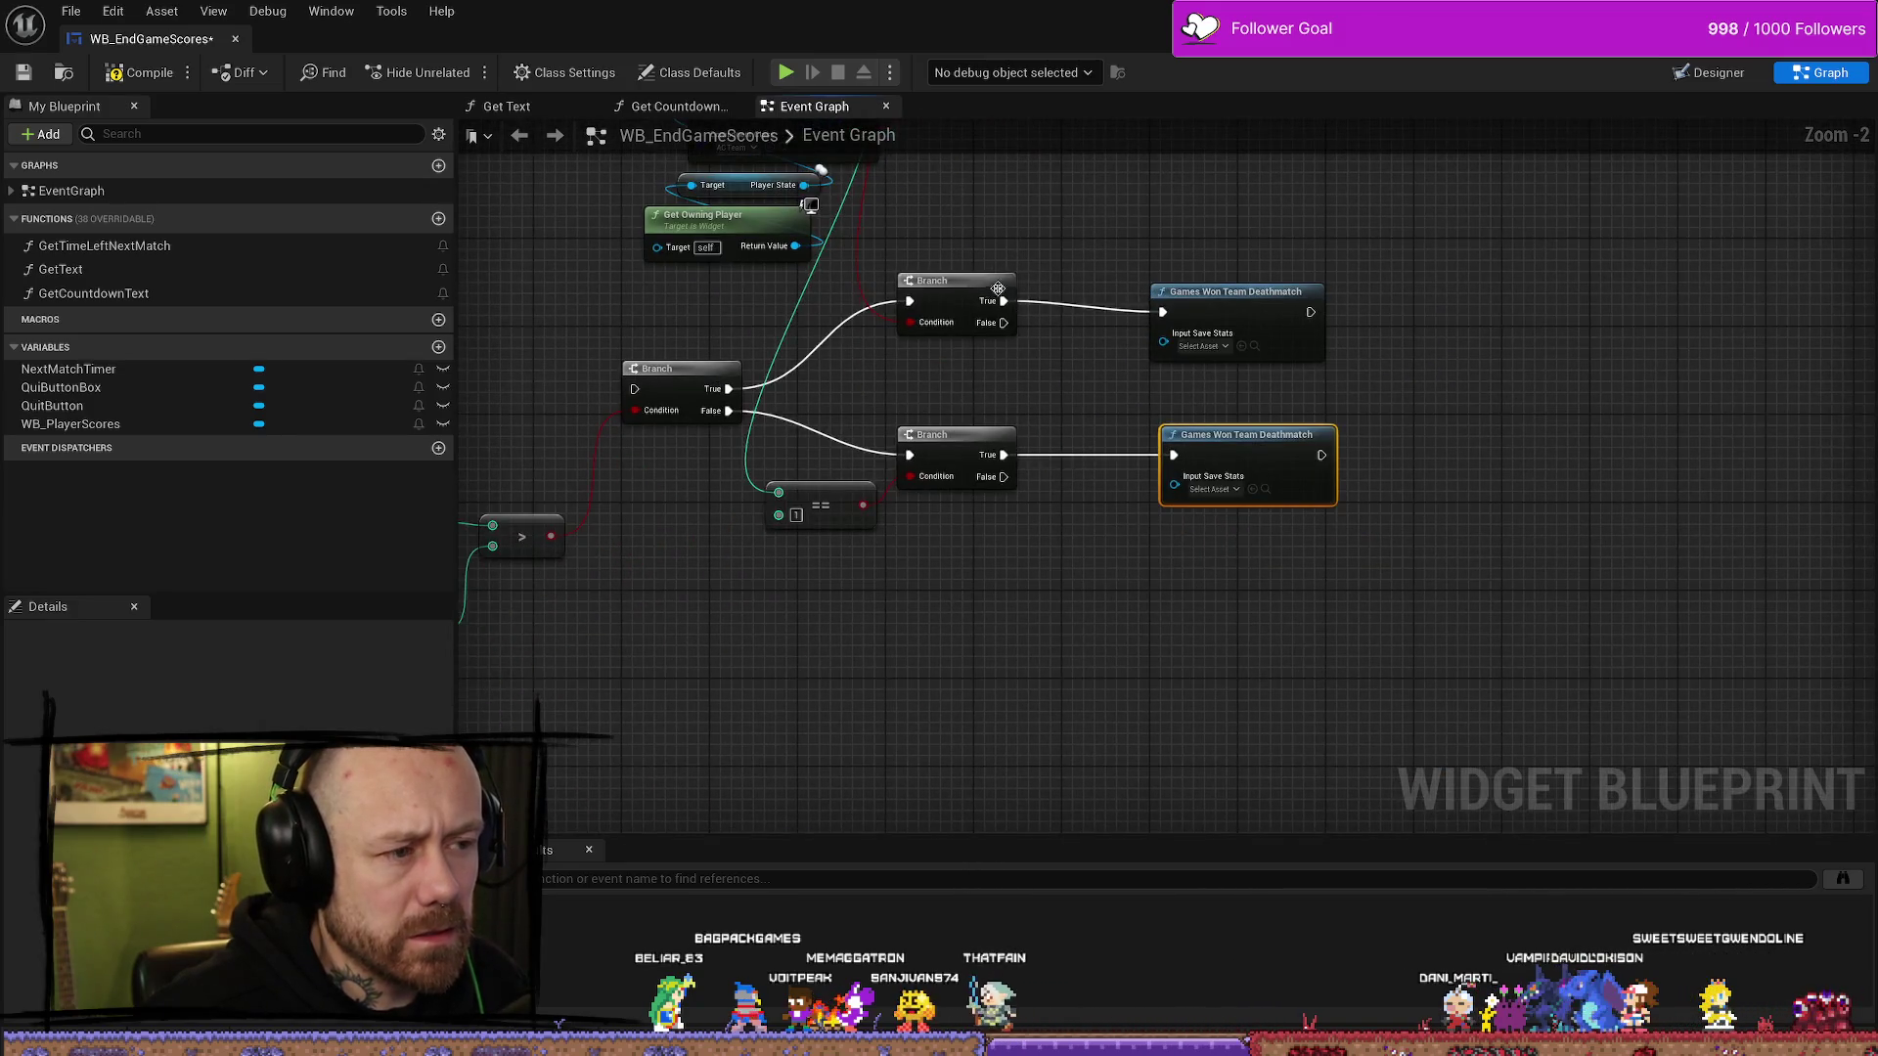
{"action": "mouse_move", "coordinate": [1221, 299]}
{"action": "left_mouse_down"}
{"action": "mouse_move", "coordinate": [1144, 264]}
{"action": "mouse_move", "coordinate": [1159, 235]}
{"action": "left_mouse_up"}
{"action": "left_click_drag", "start_coordinate": [1040, 382], "coordinate": [1201, 370]}
{"action": "left_click_drag", "start_coordinate": [1389, 422], "coordinate": [1317, 412]}
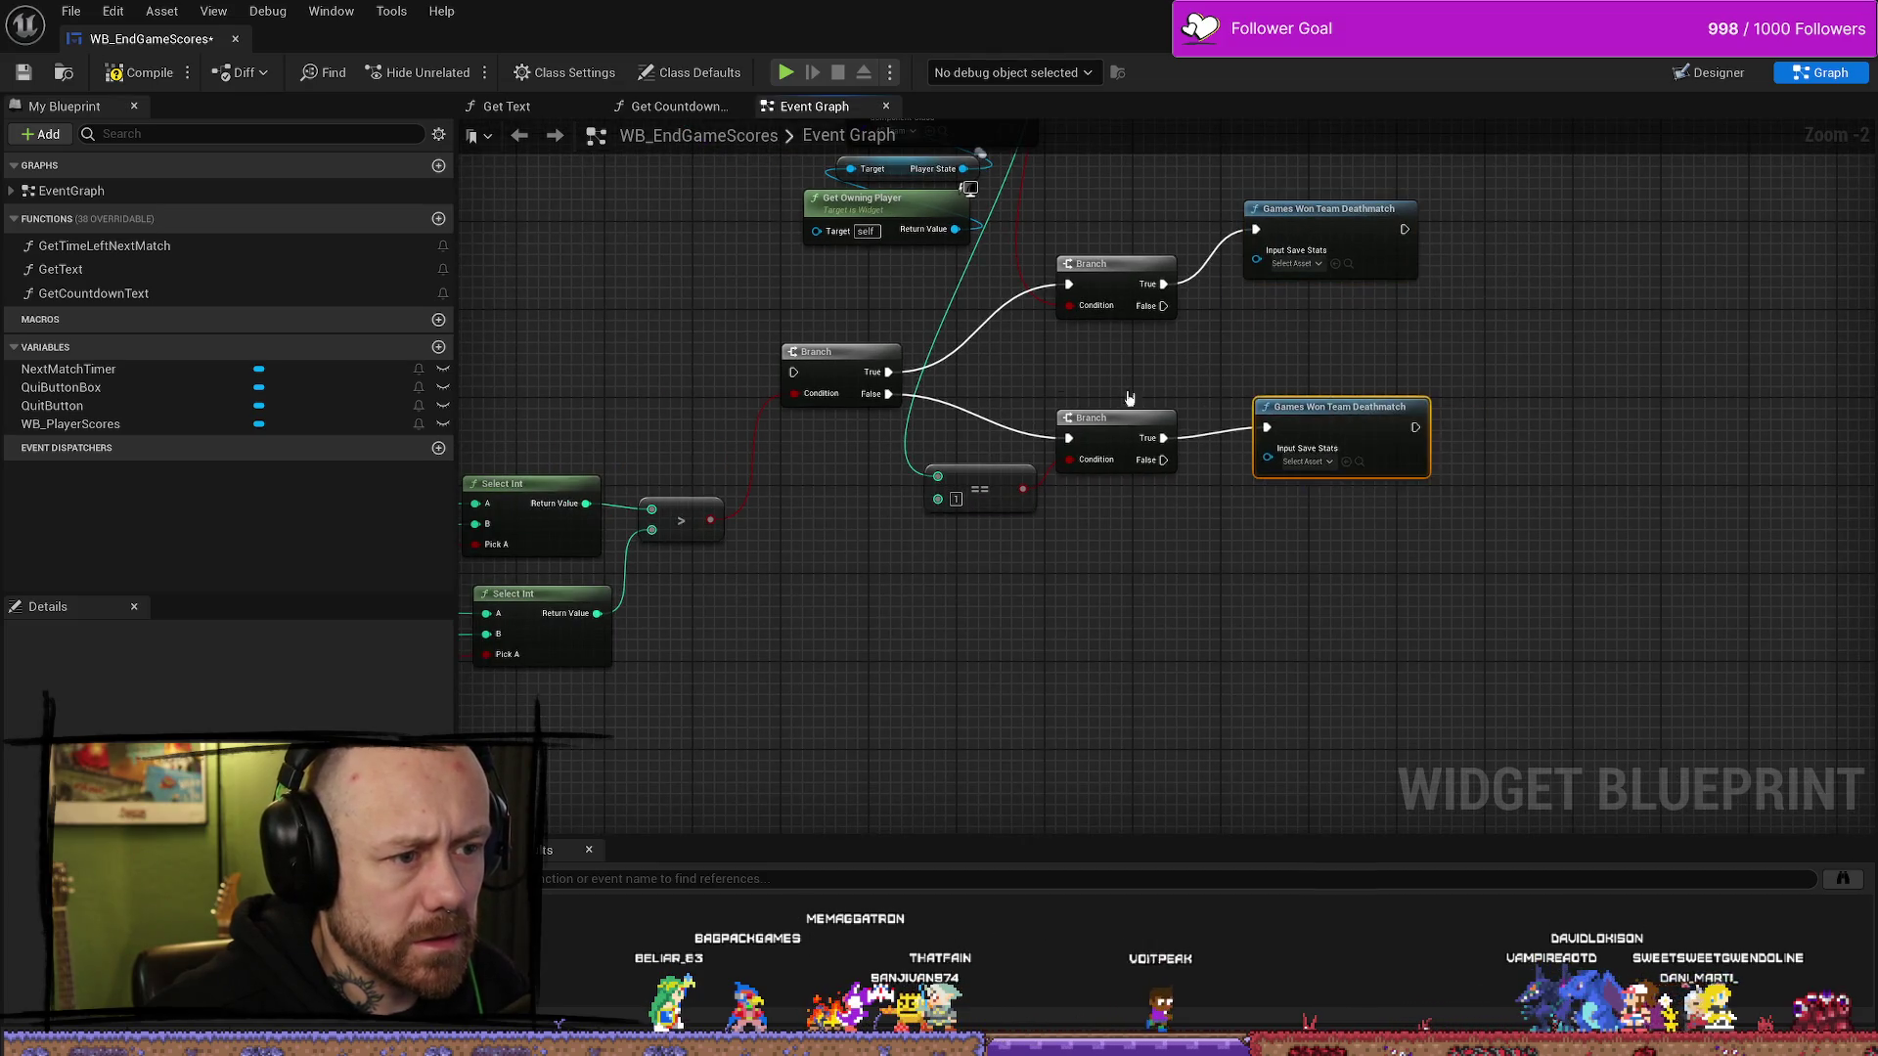
{"action": "left_click_drag", "start_coordinate": [916, 483], "coordinate": [1092, 450]}
{"action": "scroll", "coordinate": [832, 372], "scroll_direction": "down", "scroll_amount": 1}
{"action": "scroll", "coordinate": [838, 389], "scroll_direction": "up", "scroll_amount": 1}
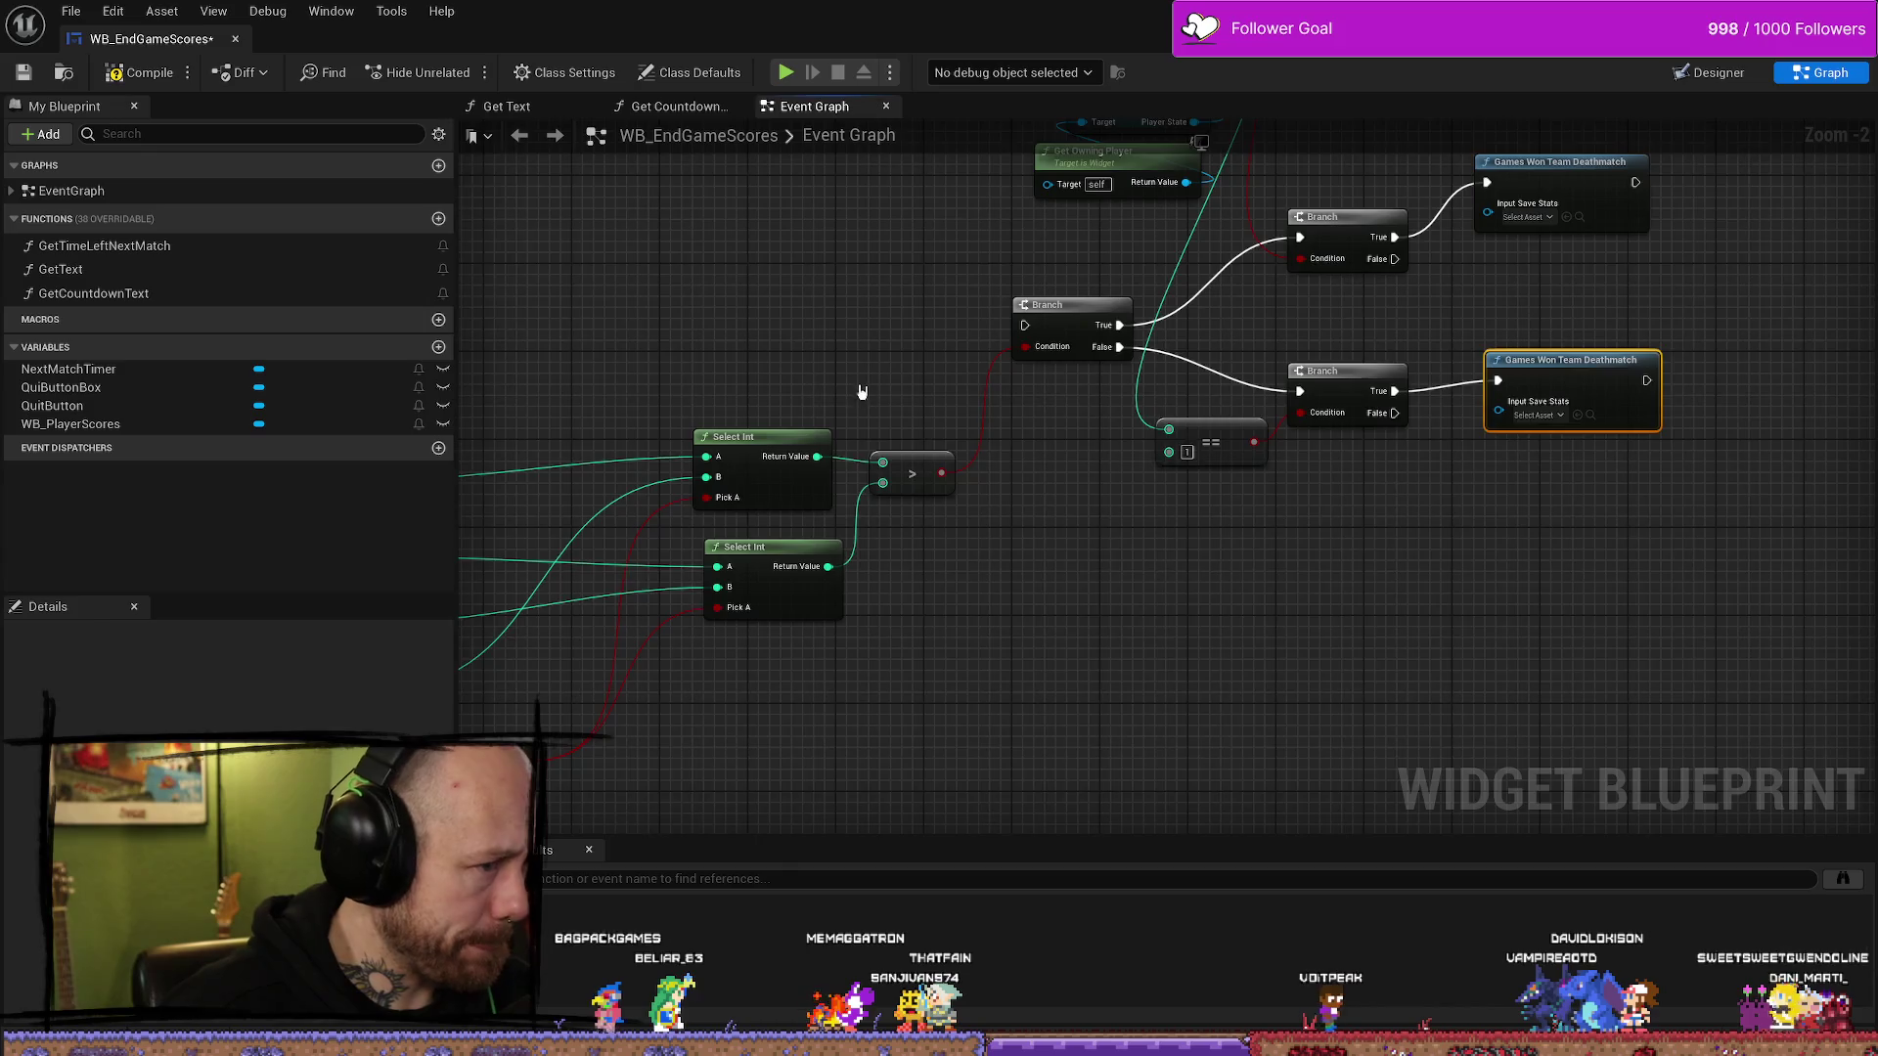
{"action": "left_click_drag", "start_coordinate": [858, 395], "coordinate": [763, 436]}
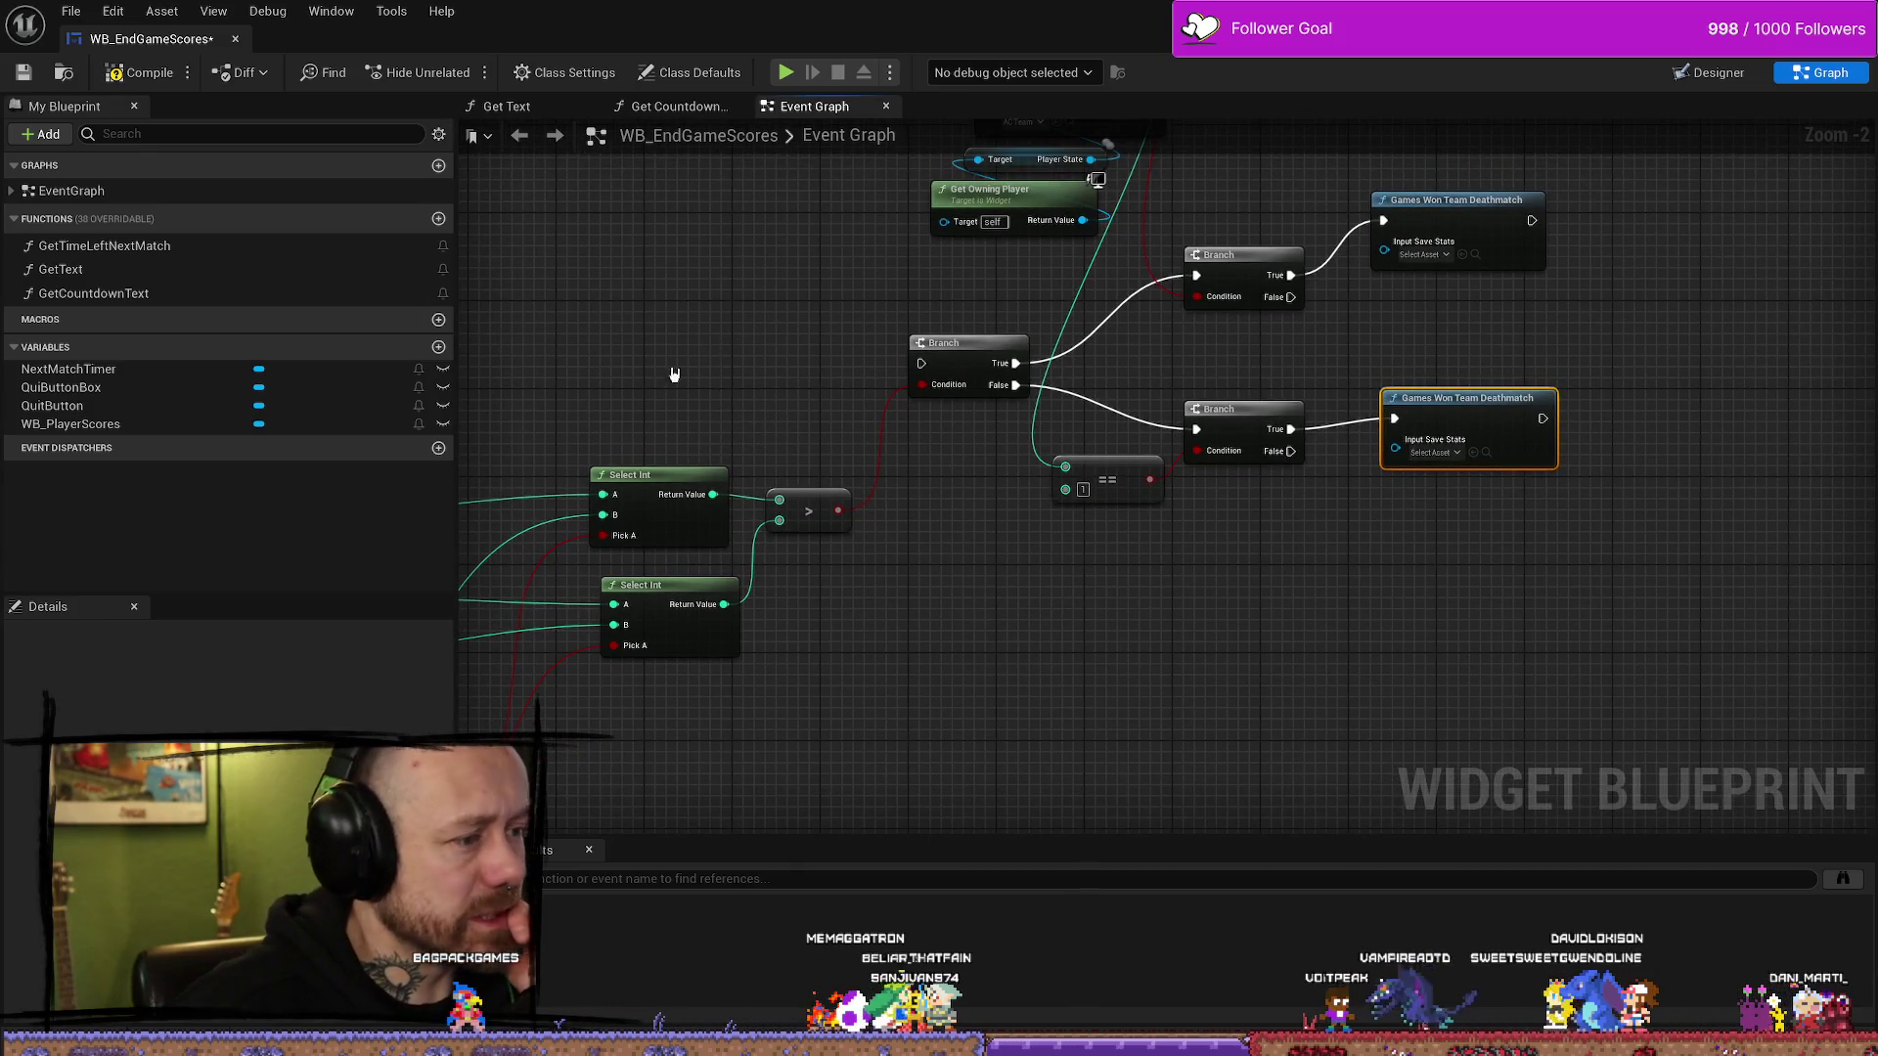
{"action": "left_click", "coordinate": [650, 492]}
{"action": "left_click_drag", "start_coordinate": [746, 423], "coordinate": [665, 475]}
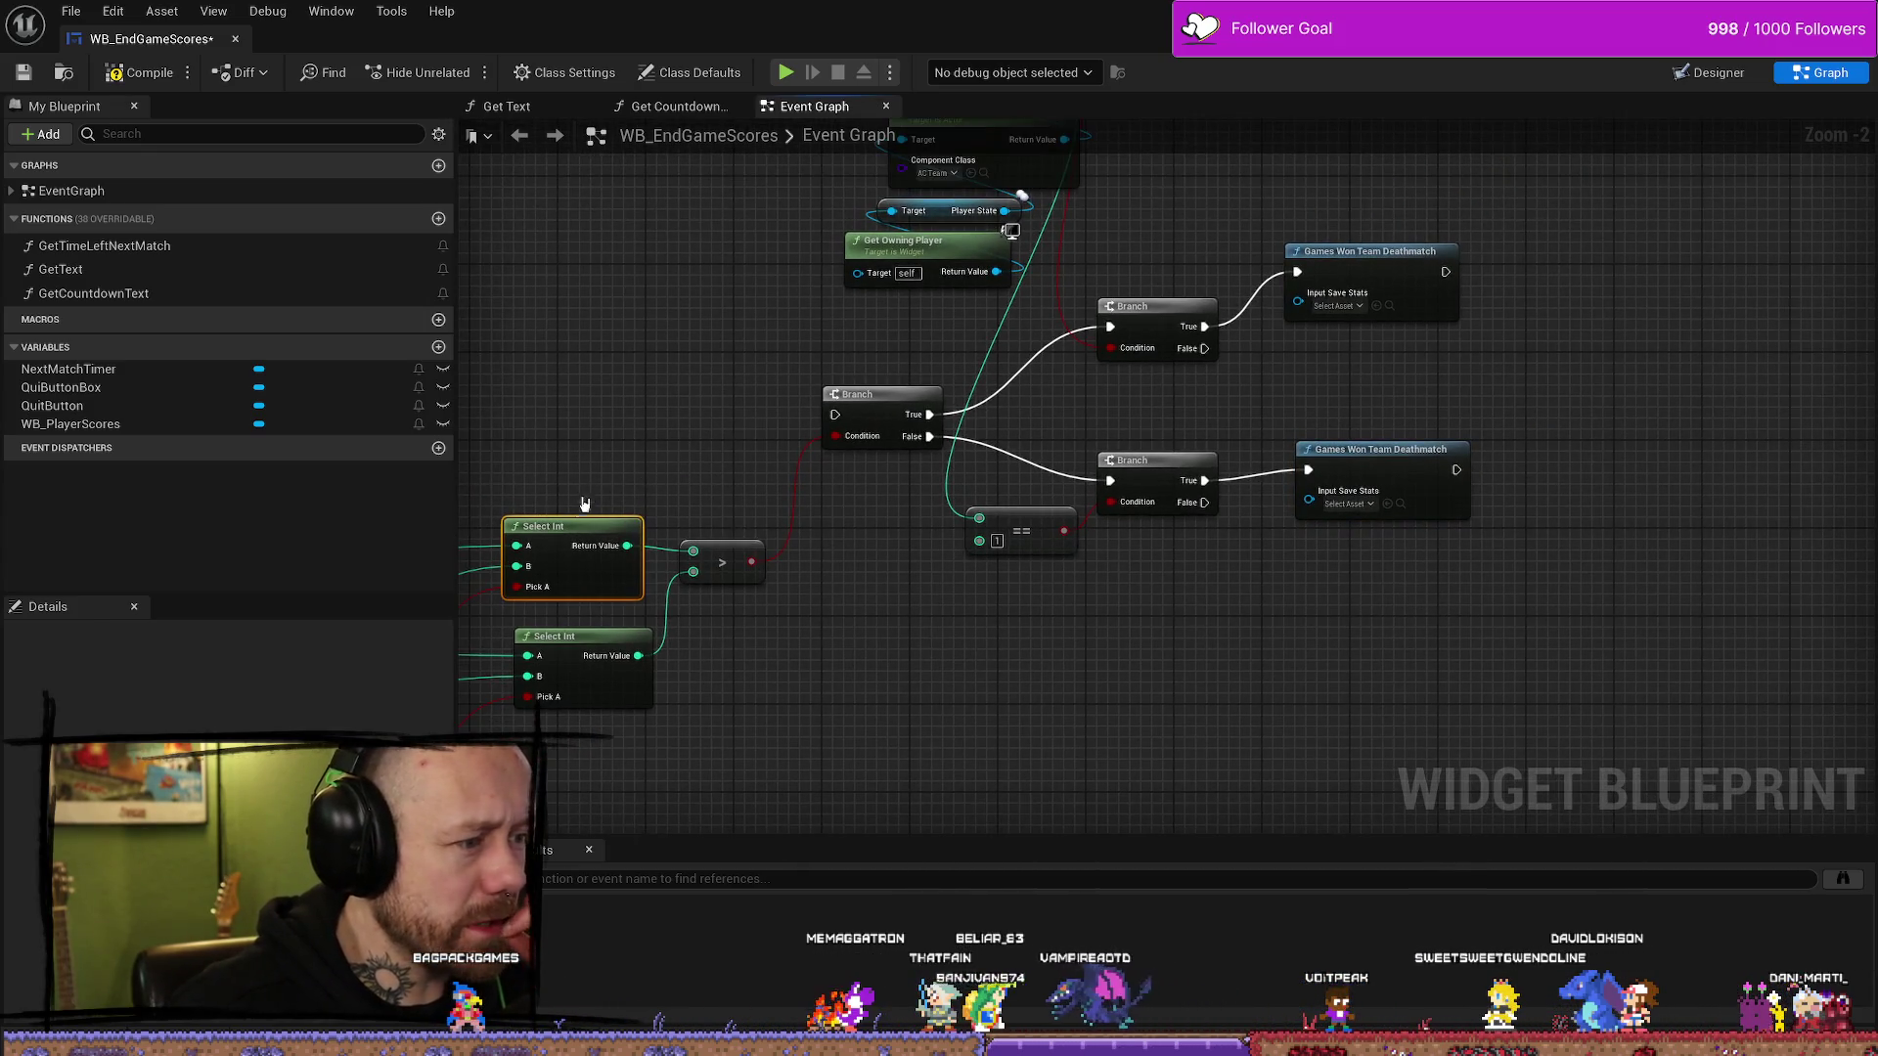
{"action": "mouse_move", "coordinate": [837, 529]}
{"action": "left_mouse_down"}
{"action": "mouse_move", "coordinate": [689, 533]}
{"action": "mouse_move", "coordinate": [832, 538]}
{"action": "mouse_move", "coordinate": [741, 598]}
{"action": "left_mouse_up"}
{"action": "left_click_drag", "start_coordinate": [905, 443], "coordinate": [862, 479]}
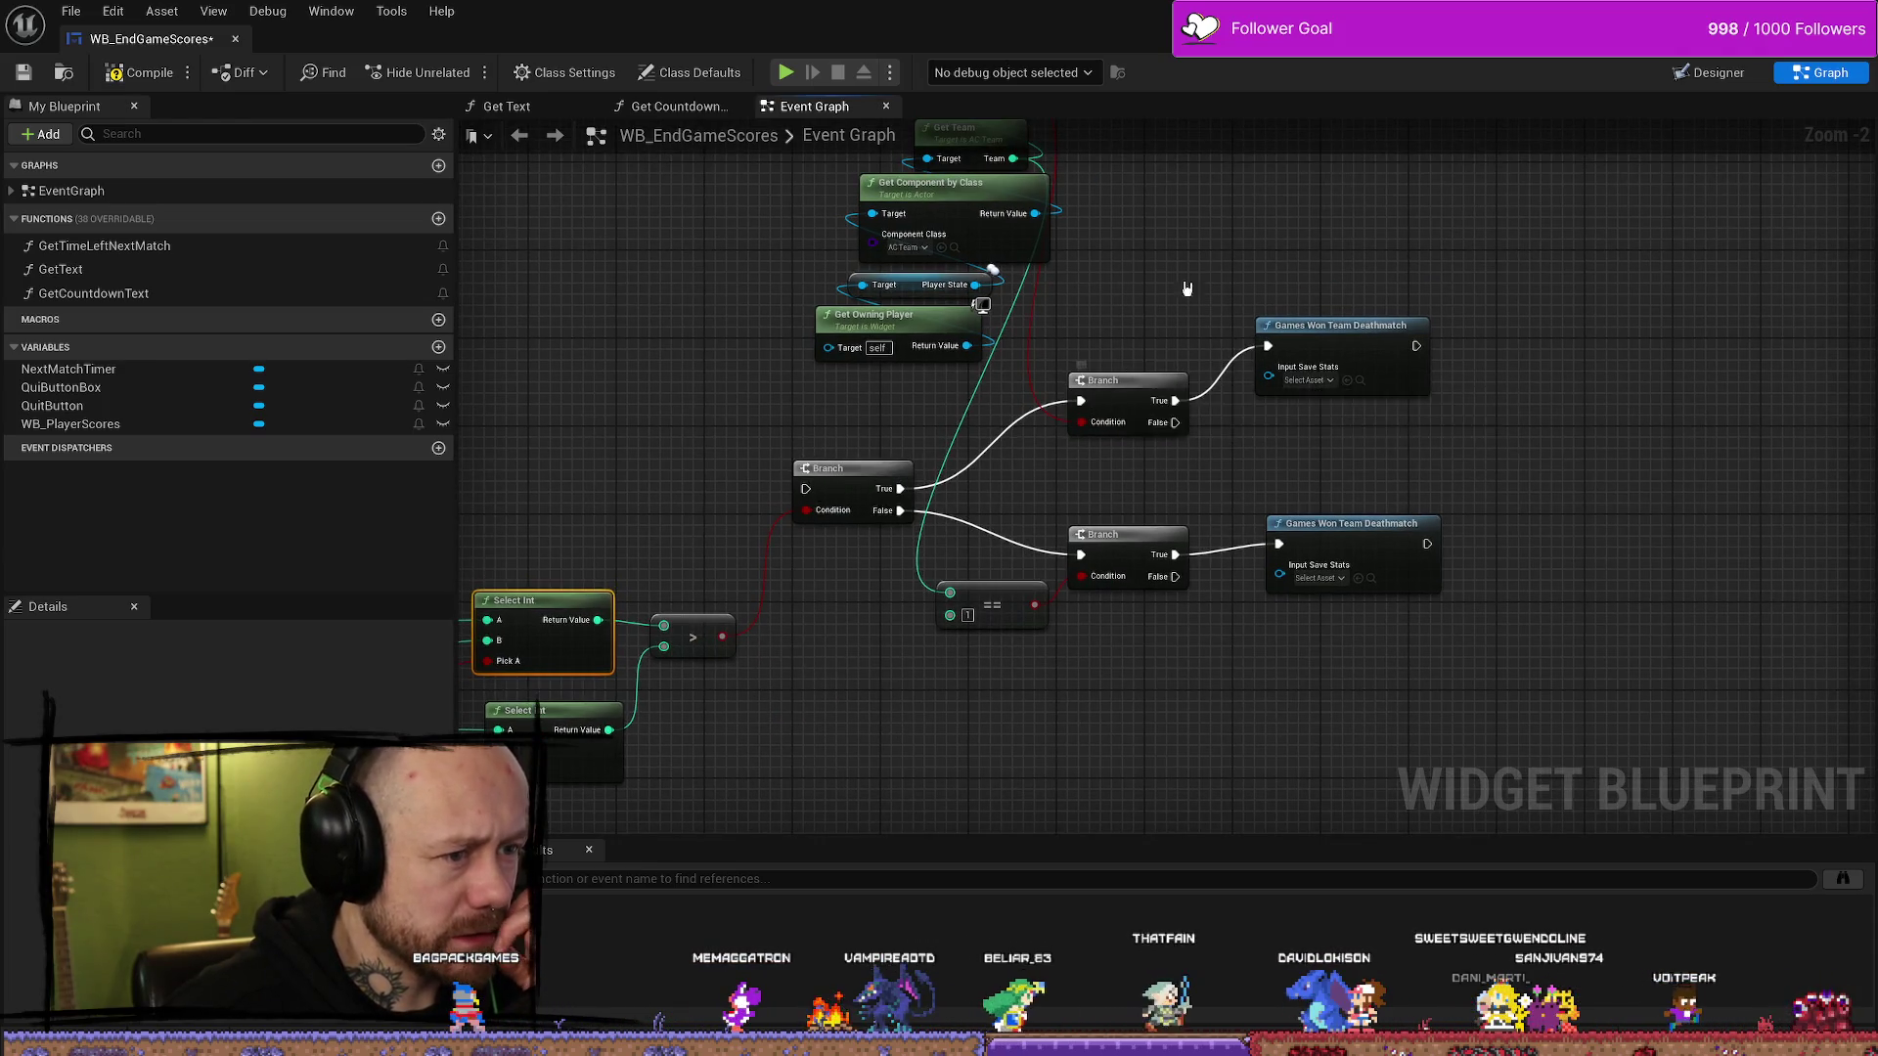
{"action": "left_click_drag", "start_coordinate": [1174, 320], "coordinate": [1014, 332]}
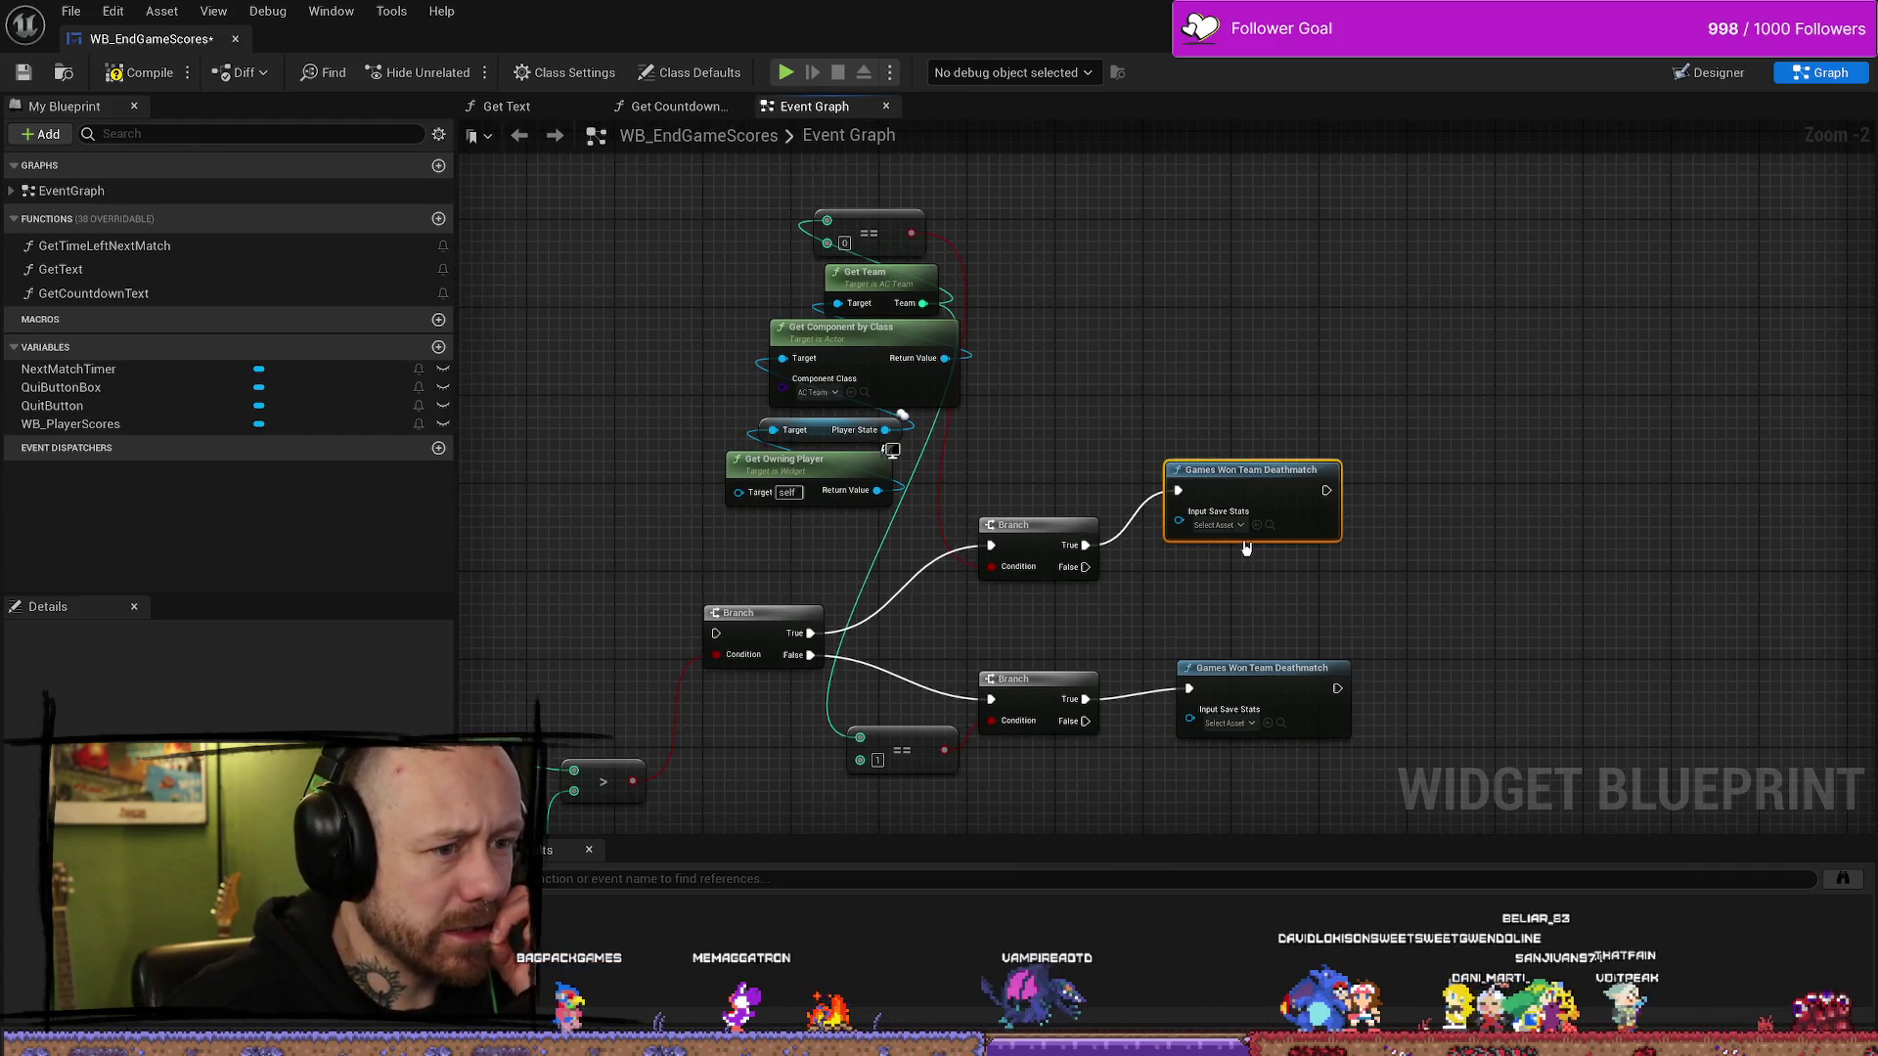
{"action": "left_click_drag", "start_coordinate": [1010, 520], "coordinate": [1172, 419]}
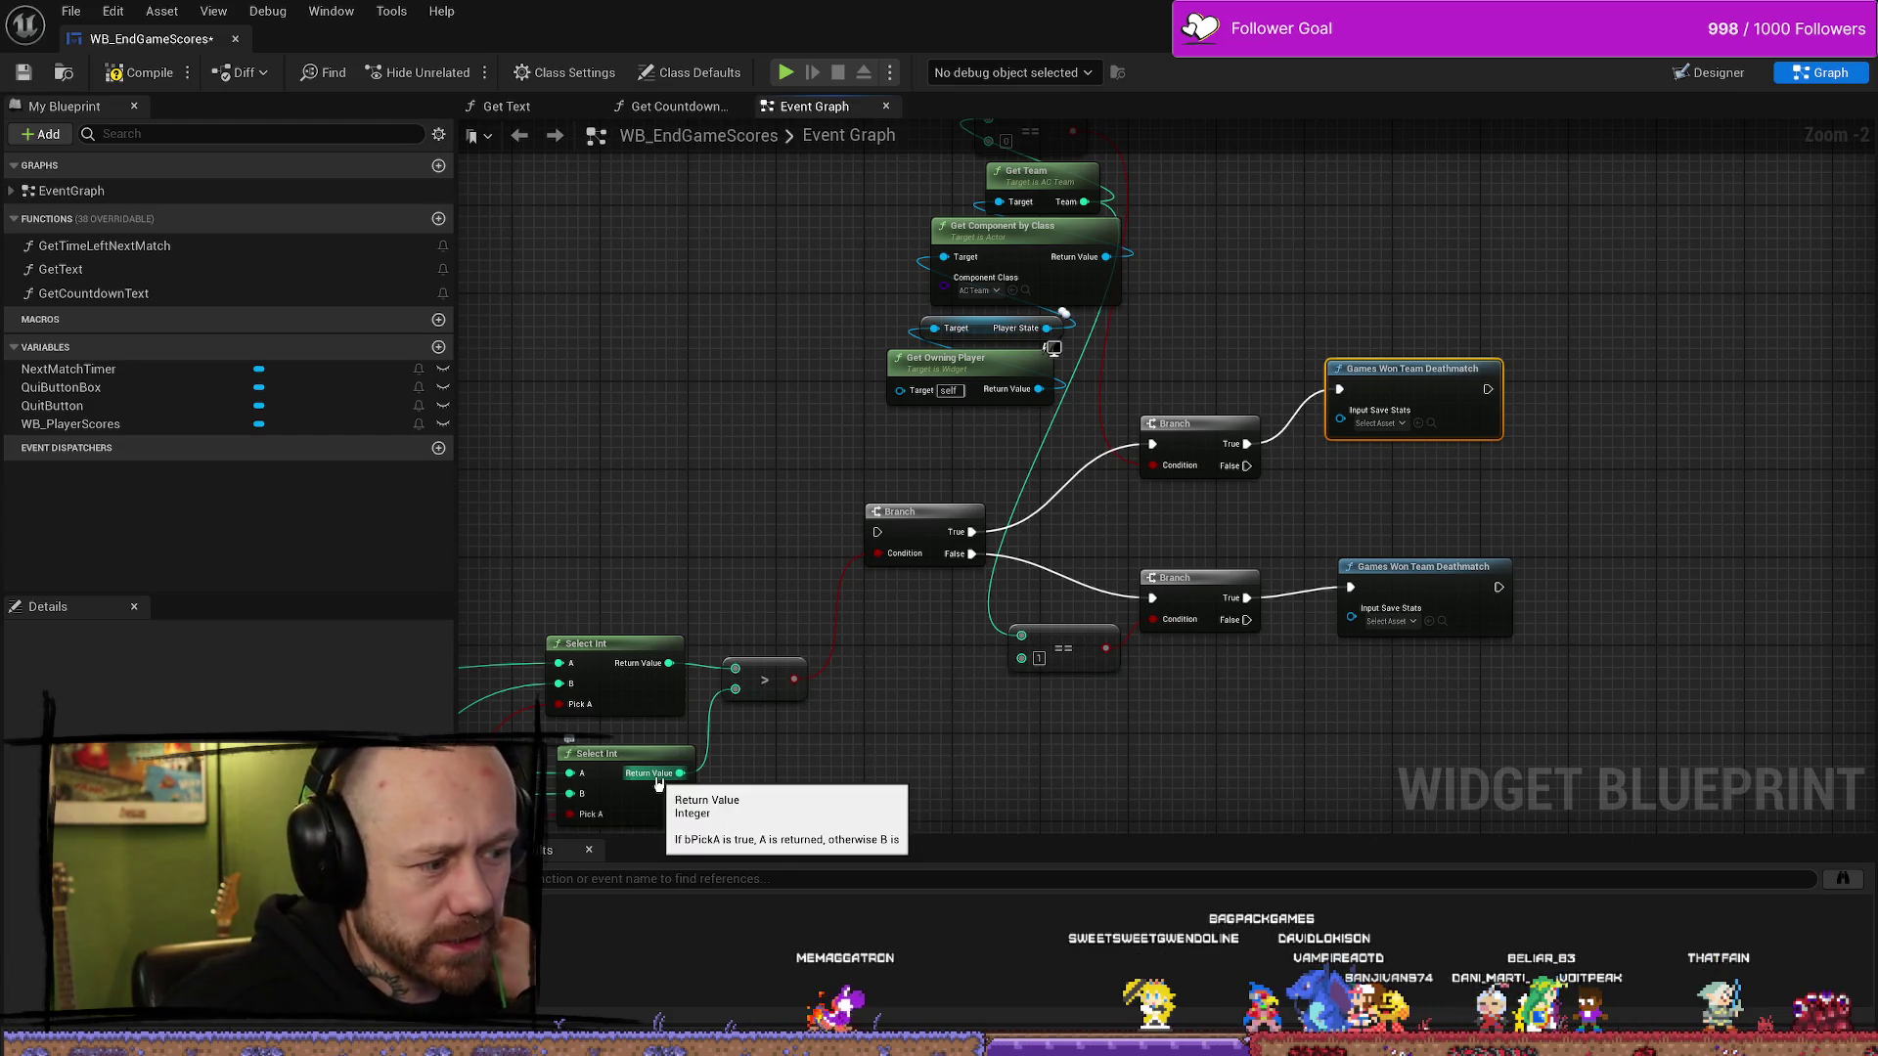
{"action": "left_click_drag", "start_coordinate": [1039, 564], "coordinate": [1042, 519]}
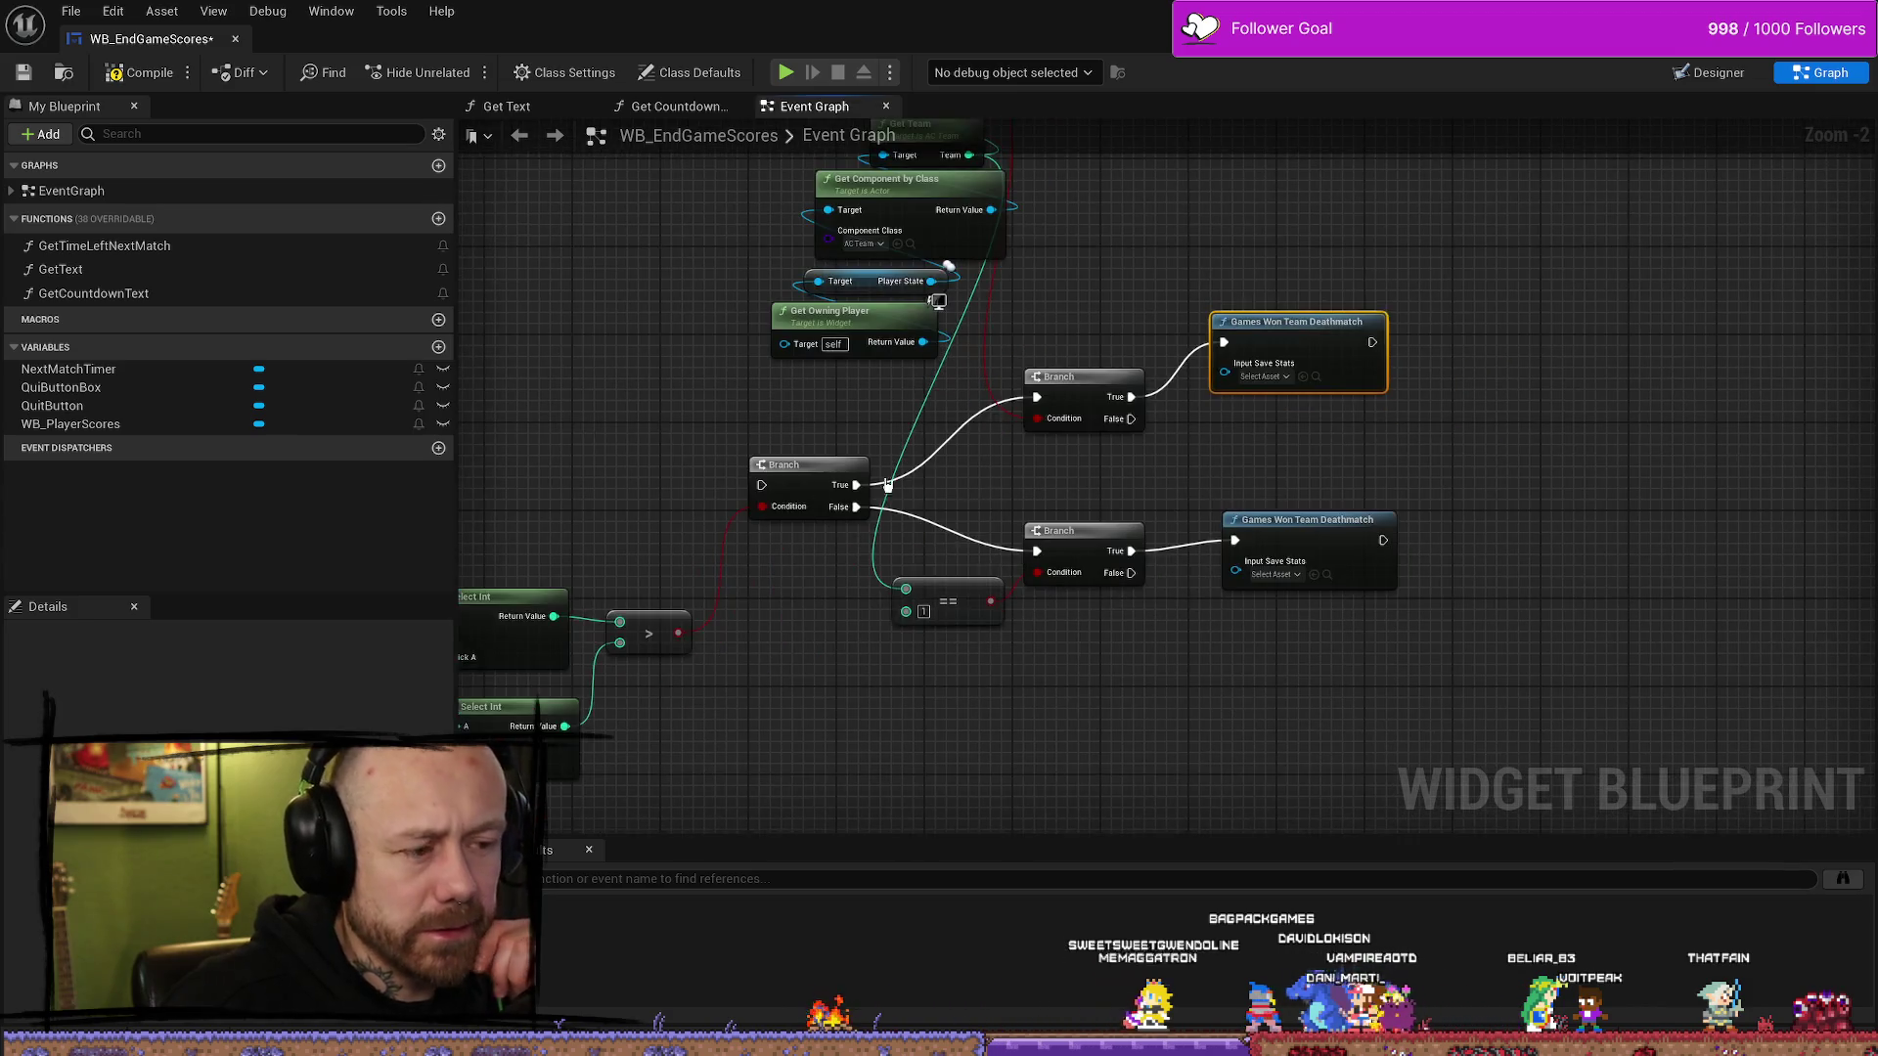
{"action": "left_click", "coordinate": [1076, 533]}
{"action": "left_click", "coordinate": [944, 602], "text": "ctrl"}
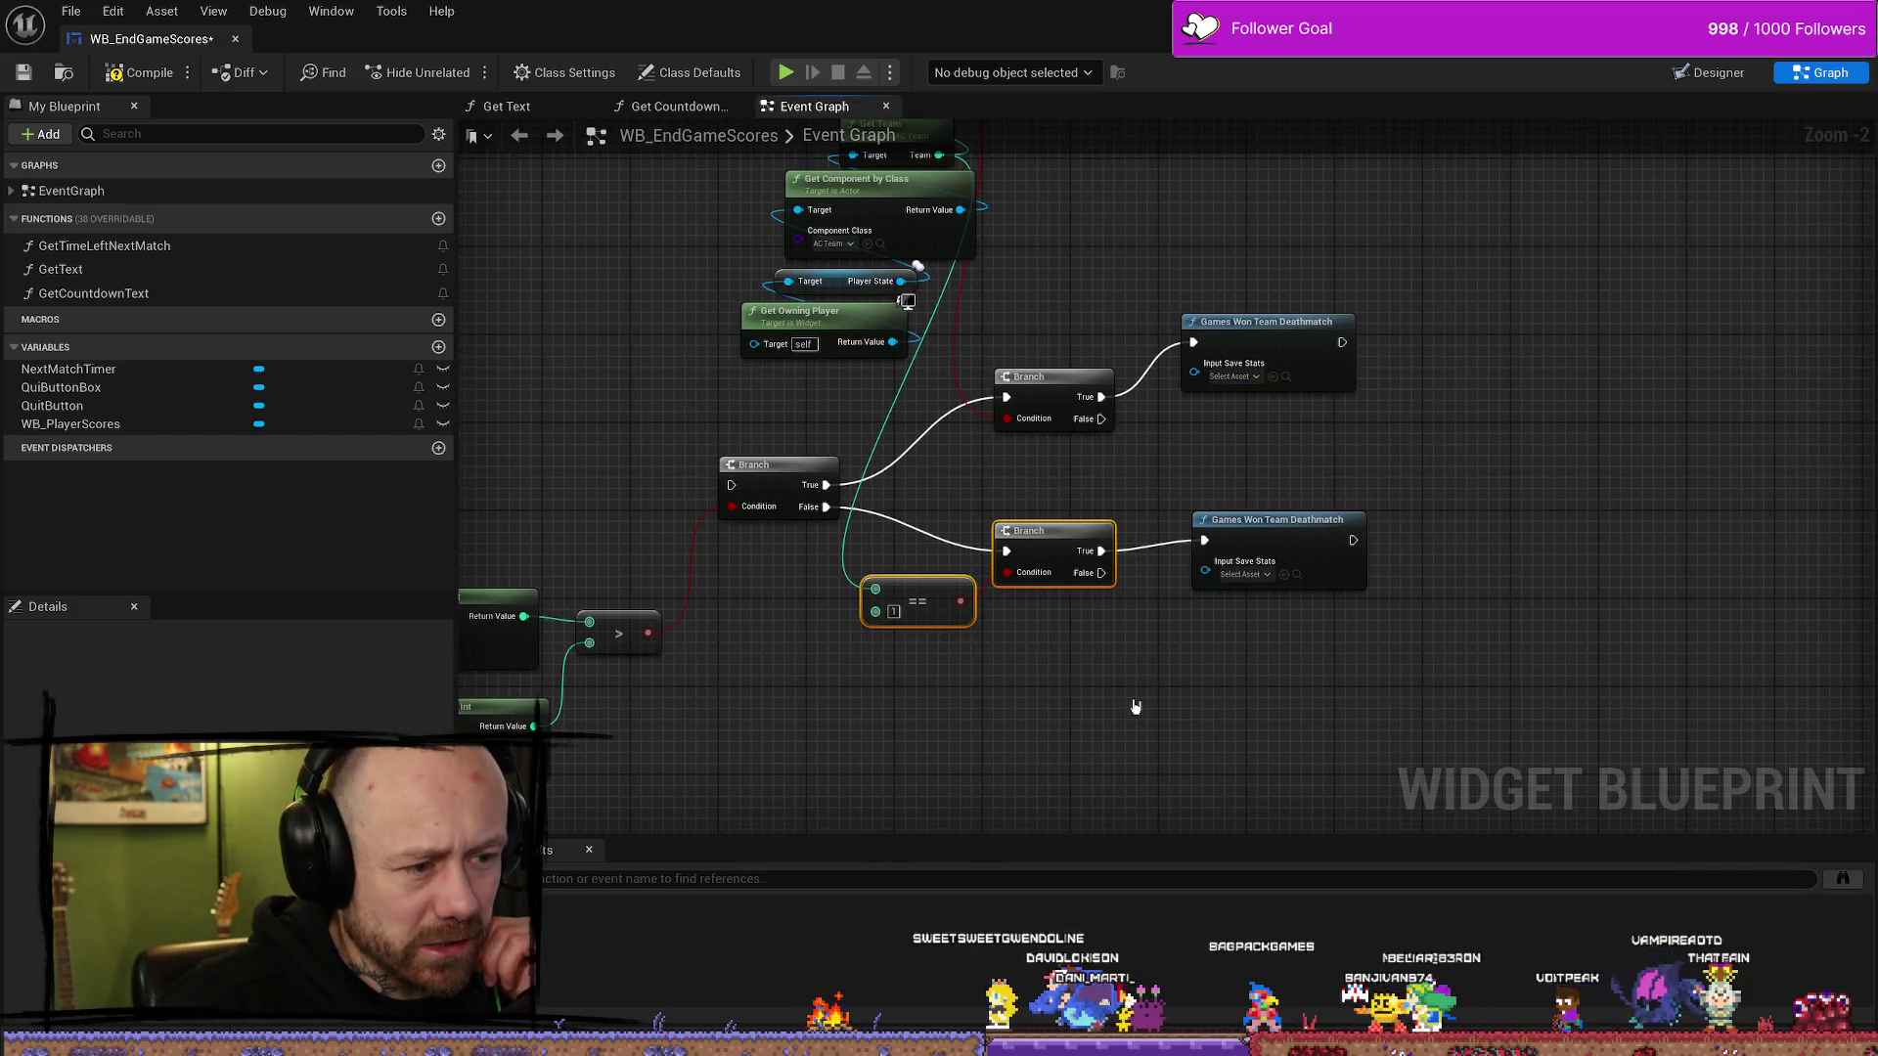
{"action": "left_click_drag", "start_coordinate": [1131, 704], "coordinate": [1085, 701]}
{"action": "left_click", "coordinate": [1212, 572]}
{"action": "scroll", "coordinate": [1148, 742], "scroll_direction": "down", "scroll_amount": 1}
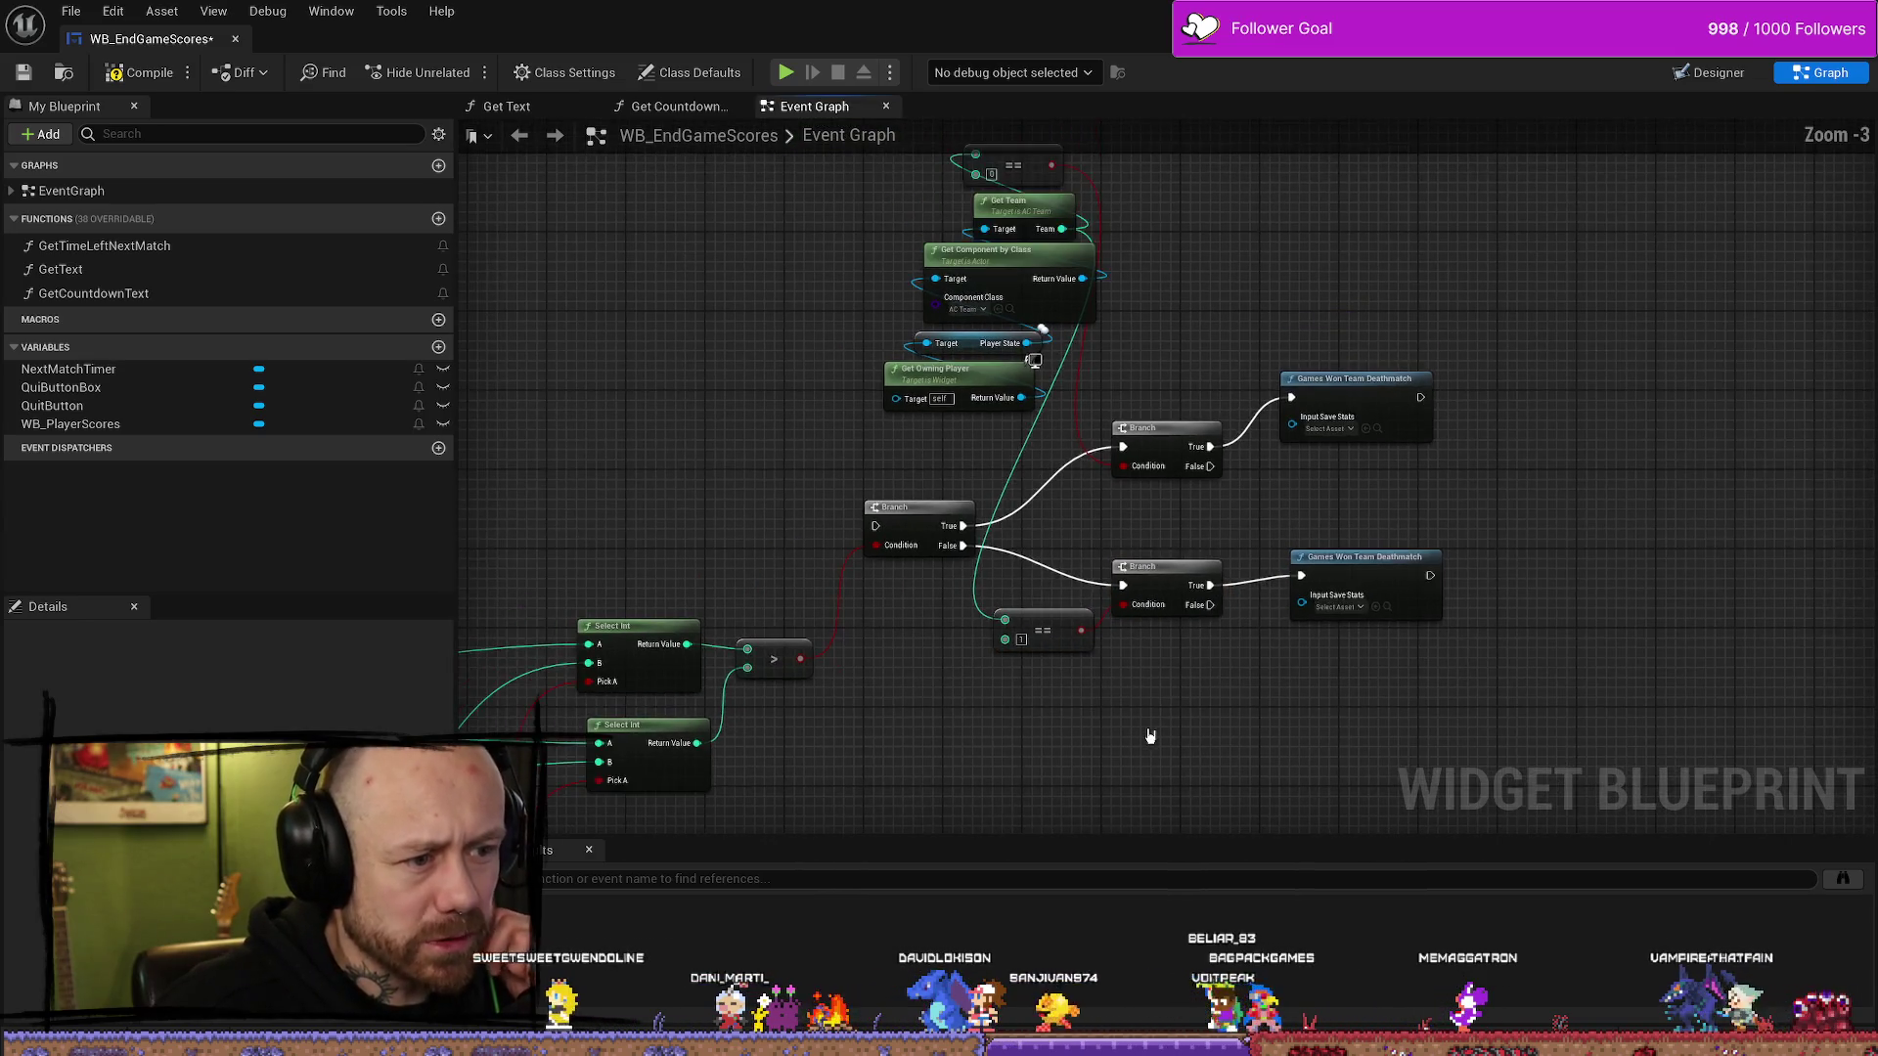
- Select both Games Won Team Deathmatch nodes and shift them to the right
{"action": "mouse_move", "coordinate": [1083, 414]}
{"action": "left_mouse_down"}
{"action": "mouse_move", "coordinate": [1284, 721]}
{"action": "mouse_move", "coordinate": [1083, 588]}
{"action": "mouse_move", "coordinate": [1397, 559]}
{"action": "mouse_move", "coordinate": [1307, 618]}
{"action": "left_mouse_up"}
{"action": "scroll", "coordinate": [1446, 557], "scroll_direction": "down", "scroll_amount": 3}
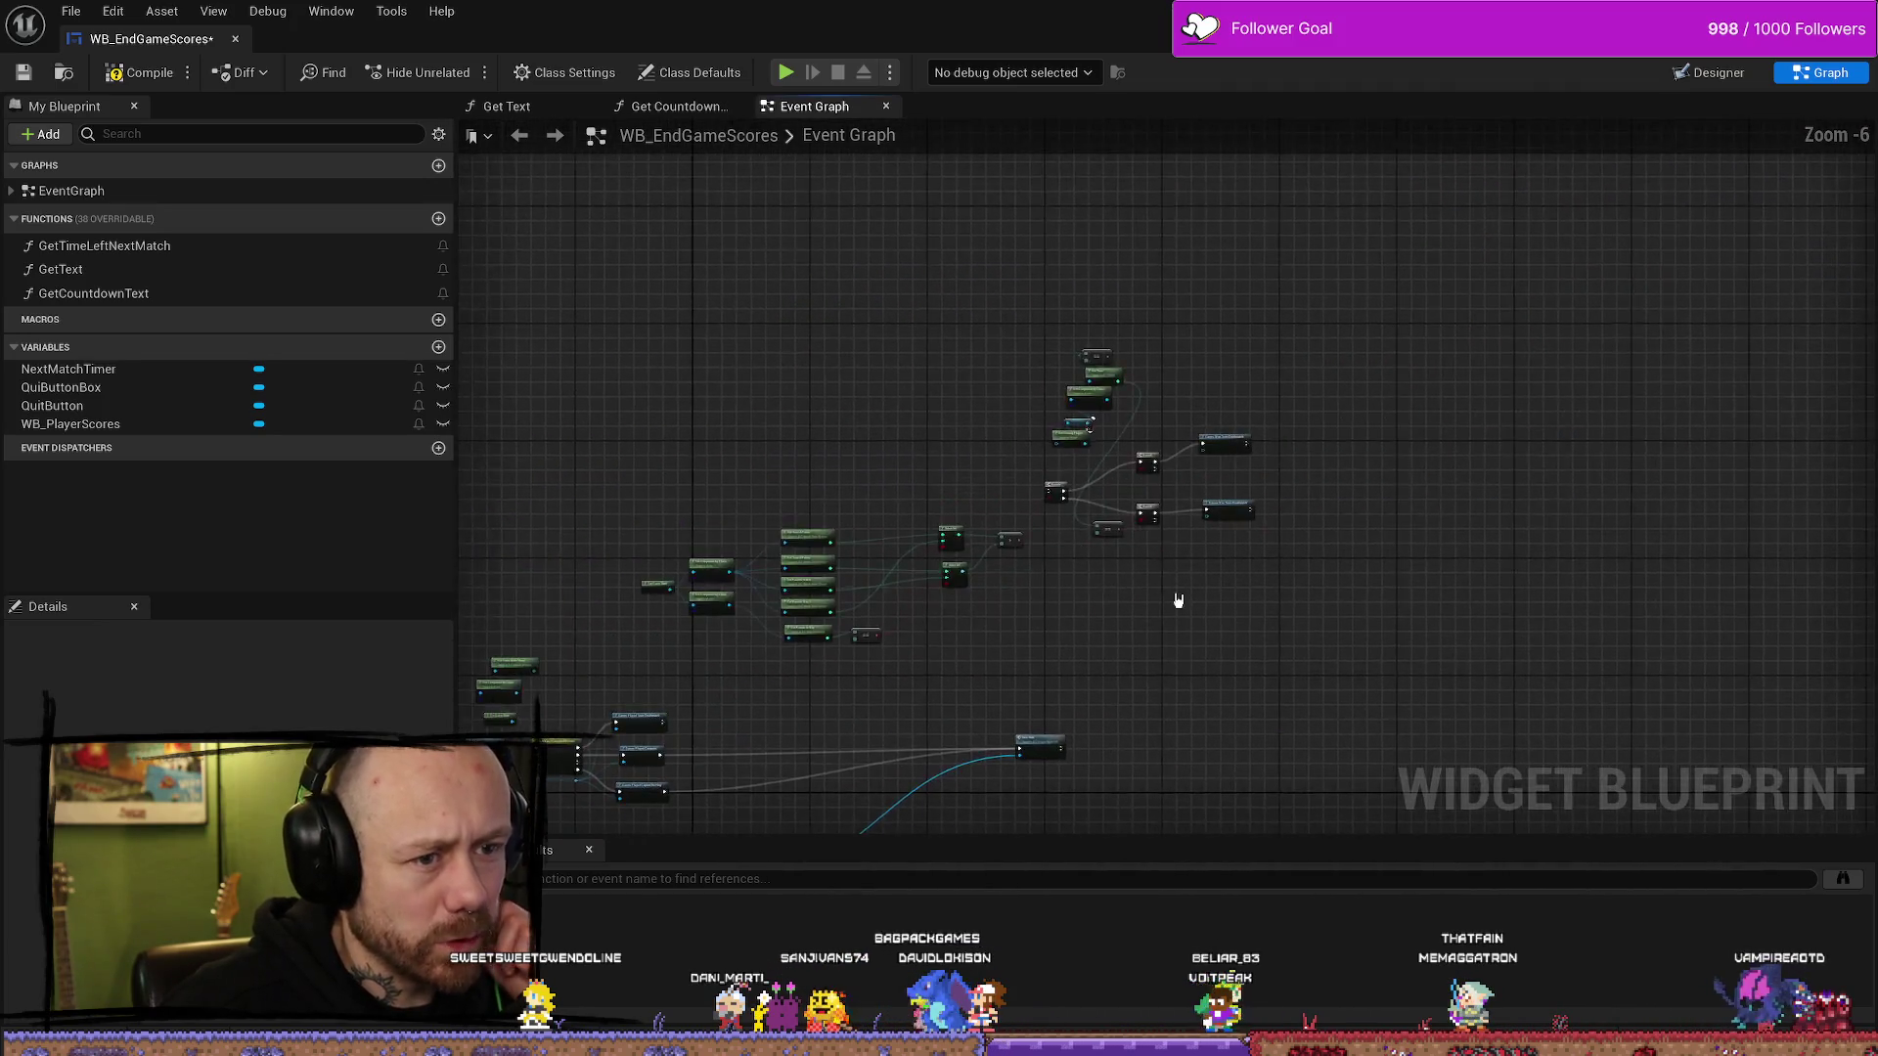
{"action": "scroll", "coordinate": [1186, 528], "scroll_direction": "up", "scroll_amount": 3}
{"action": "left_click_drag", "start_coordinate": [1186, 528], "coordinate": [1224, 610]}
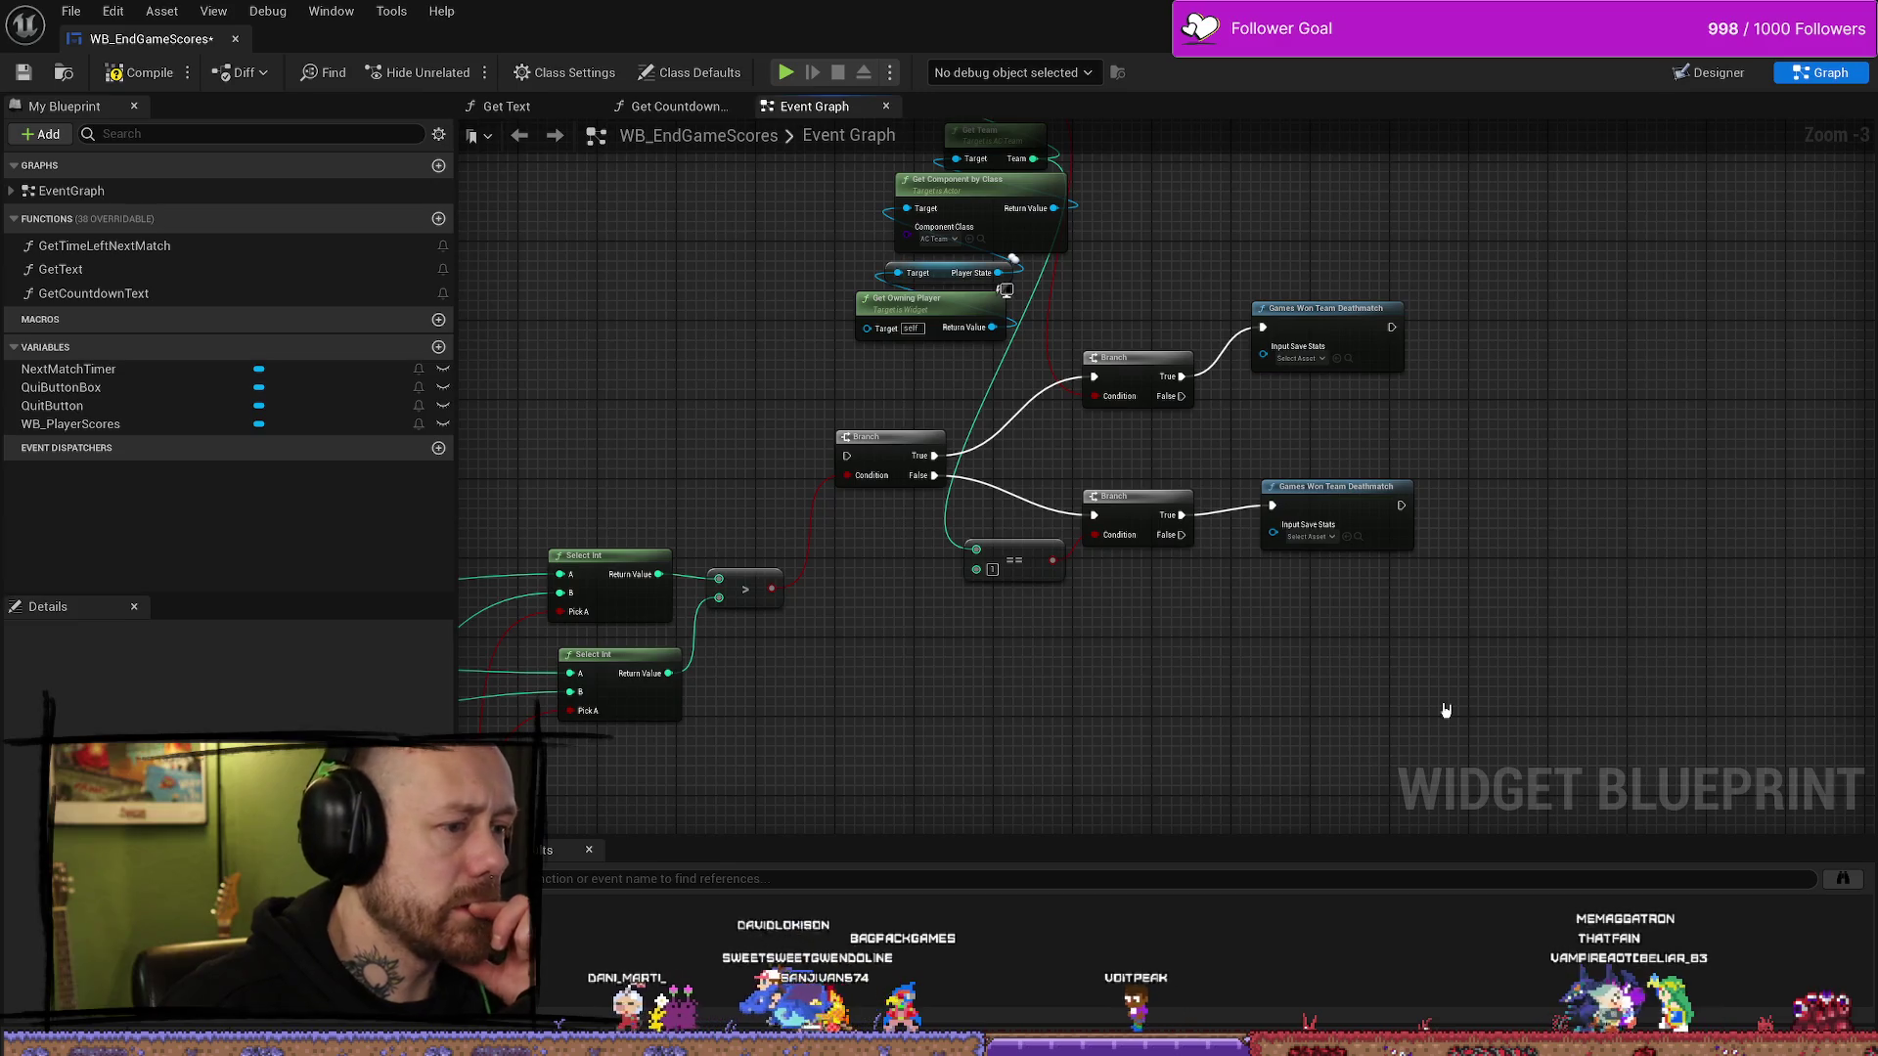
{"action": "scroll", "coordinate": [1329, 646], "scroll_direction": "down", "scroll_amount": 2}
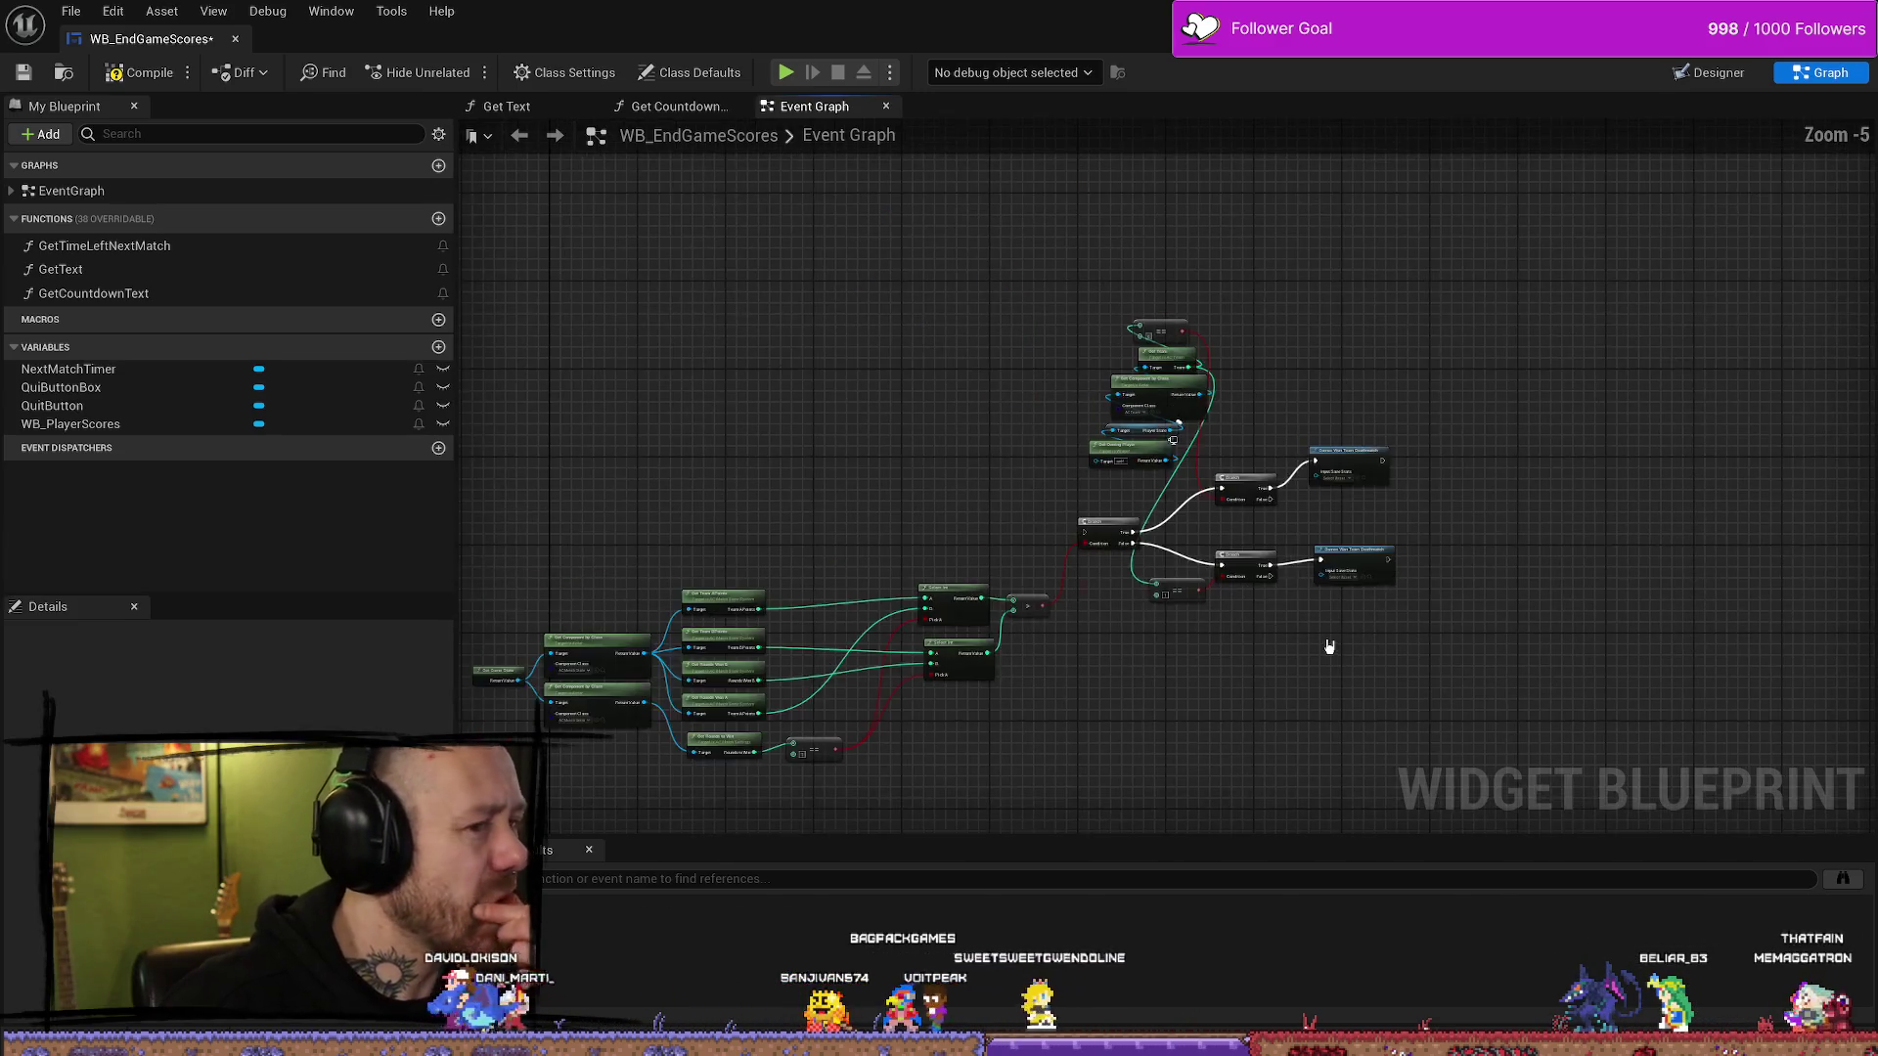
{"action": "scroll", "coordinate": [1344, 504], "scroll_direction": "up", "scroll_amount": 3}
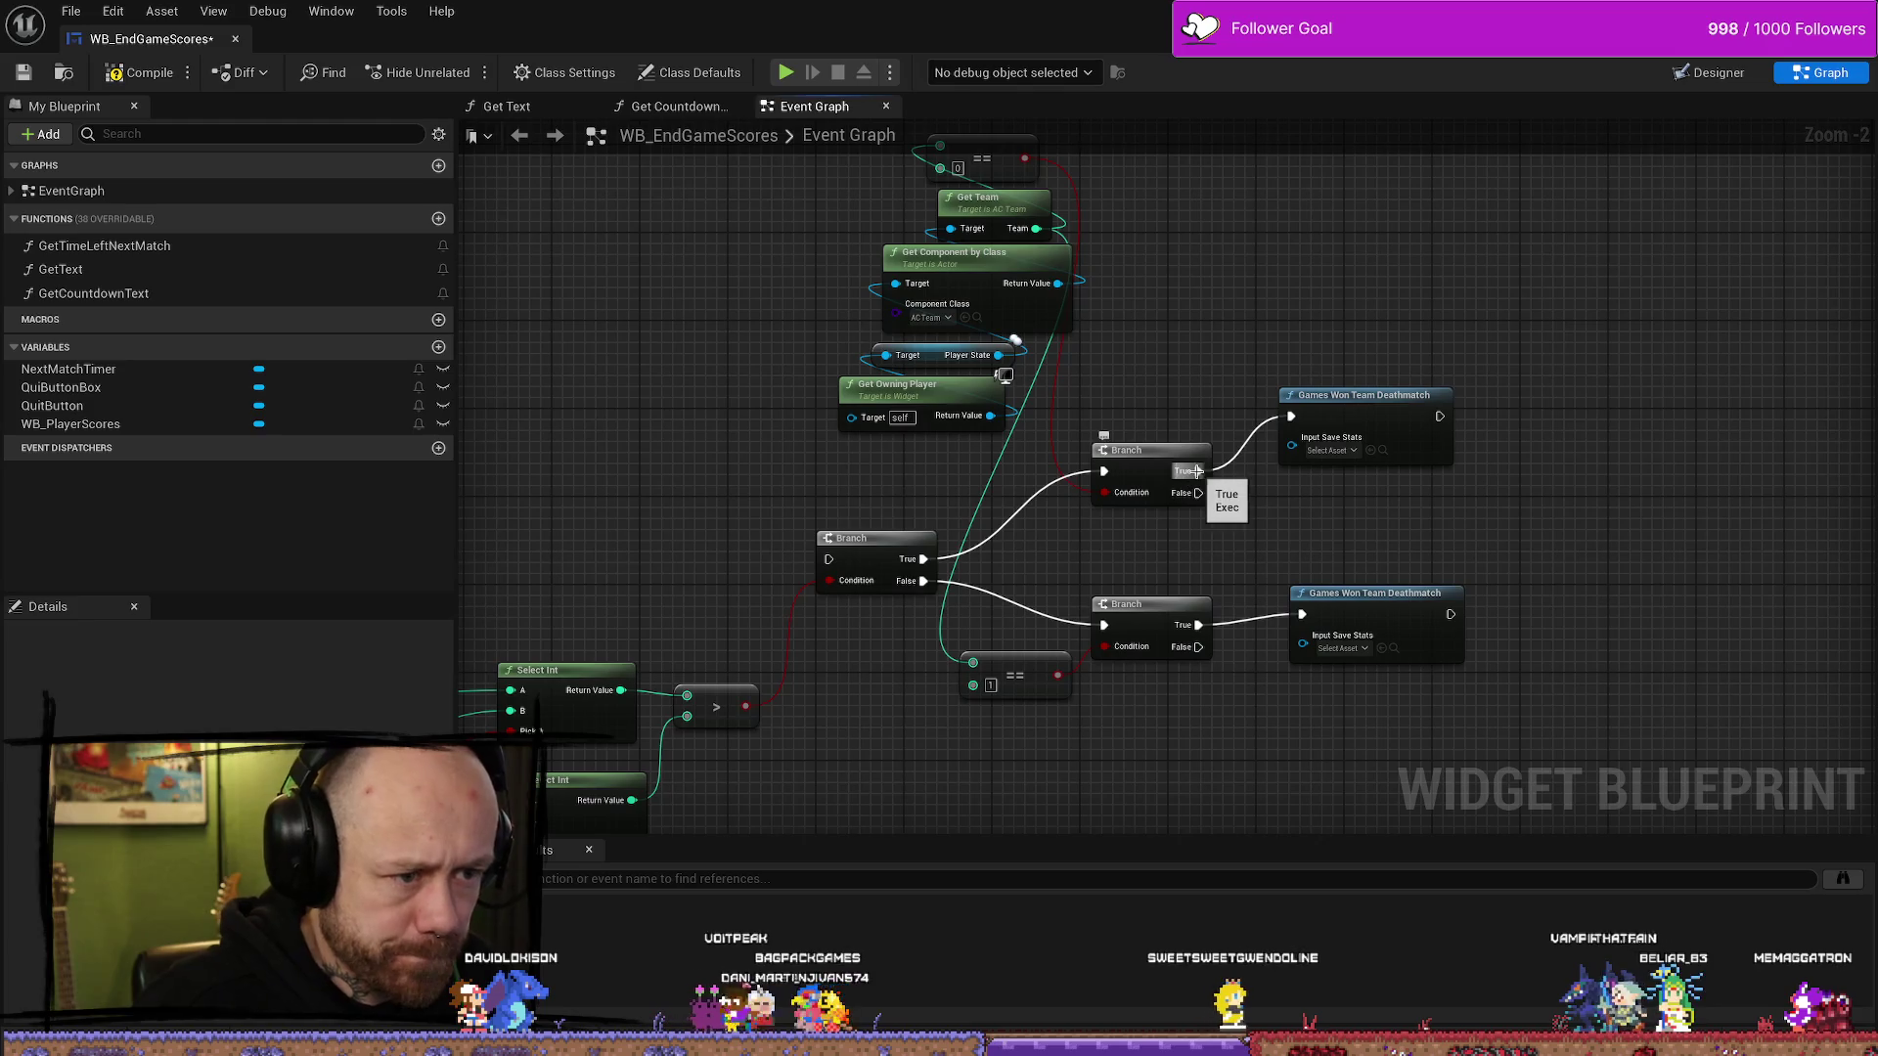
{"action": "scroll", "coordinate": [1261, 694], "scroll_direction": "down", "scroll_amount": 2}
{"action": "left_click_drag", "start_coordinate": [1383, 375], "coordinate": [1366, 775]}
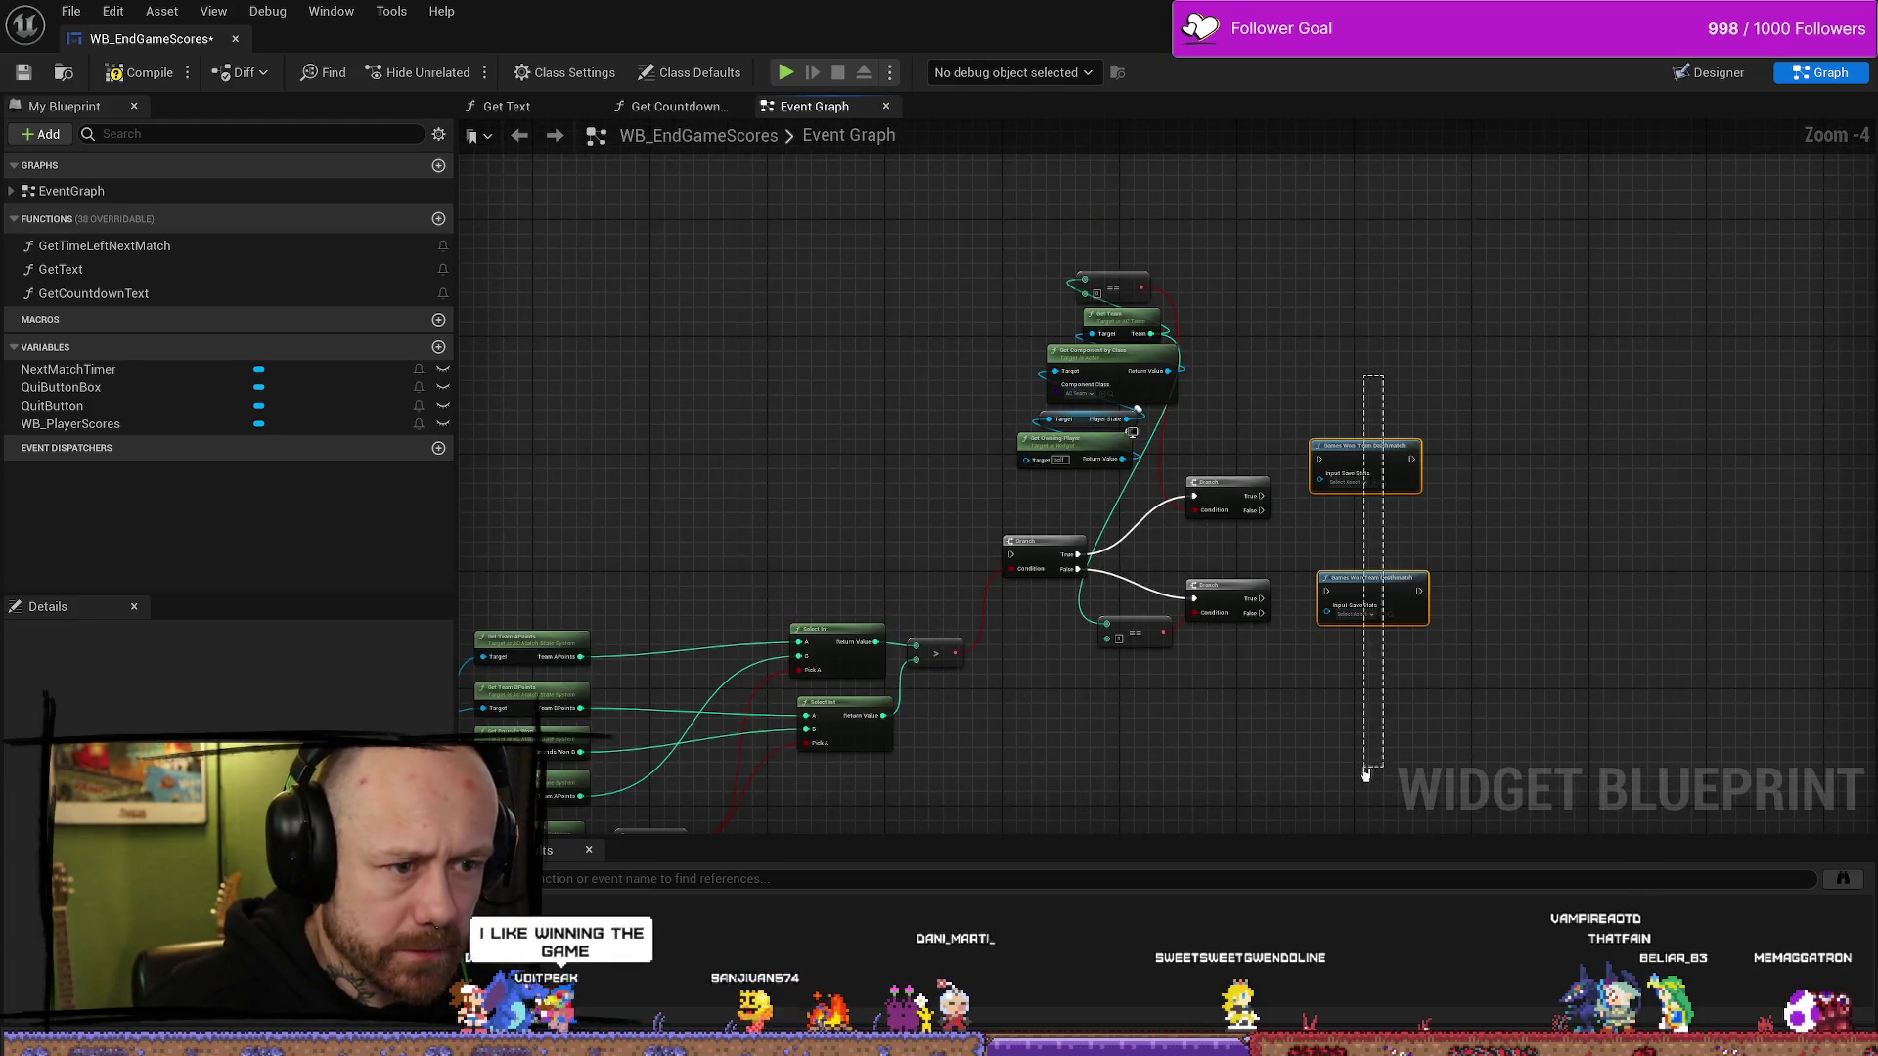
{"action": "left_click_drag", "start_coordinate": [1356, 465], "coordinate": [1568, 465]}
{"action": "scroll", "coordinate": [1378, 567], "scroll_direction": "down", "scroll_amount": 2}
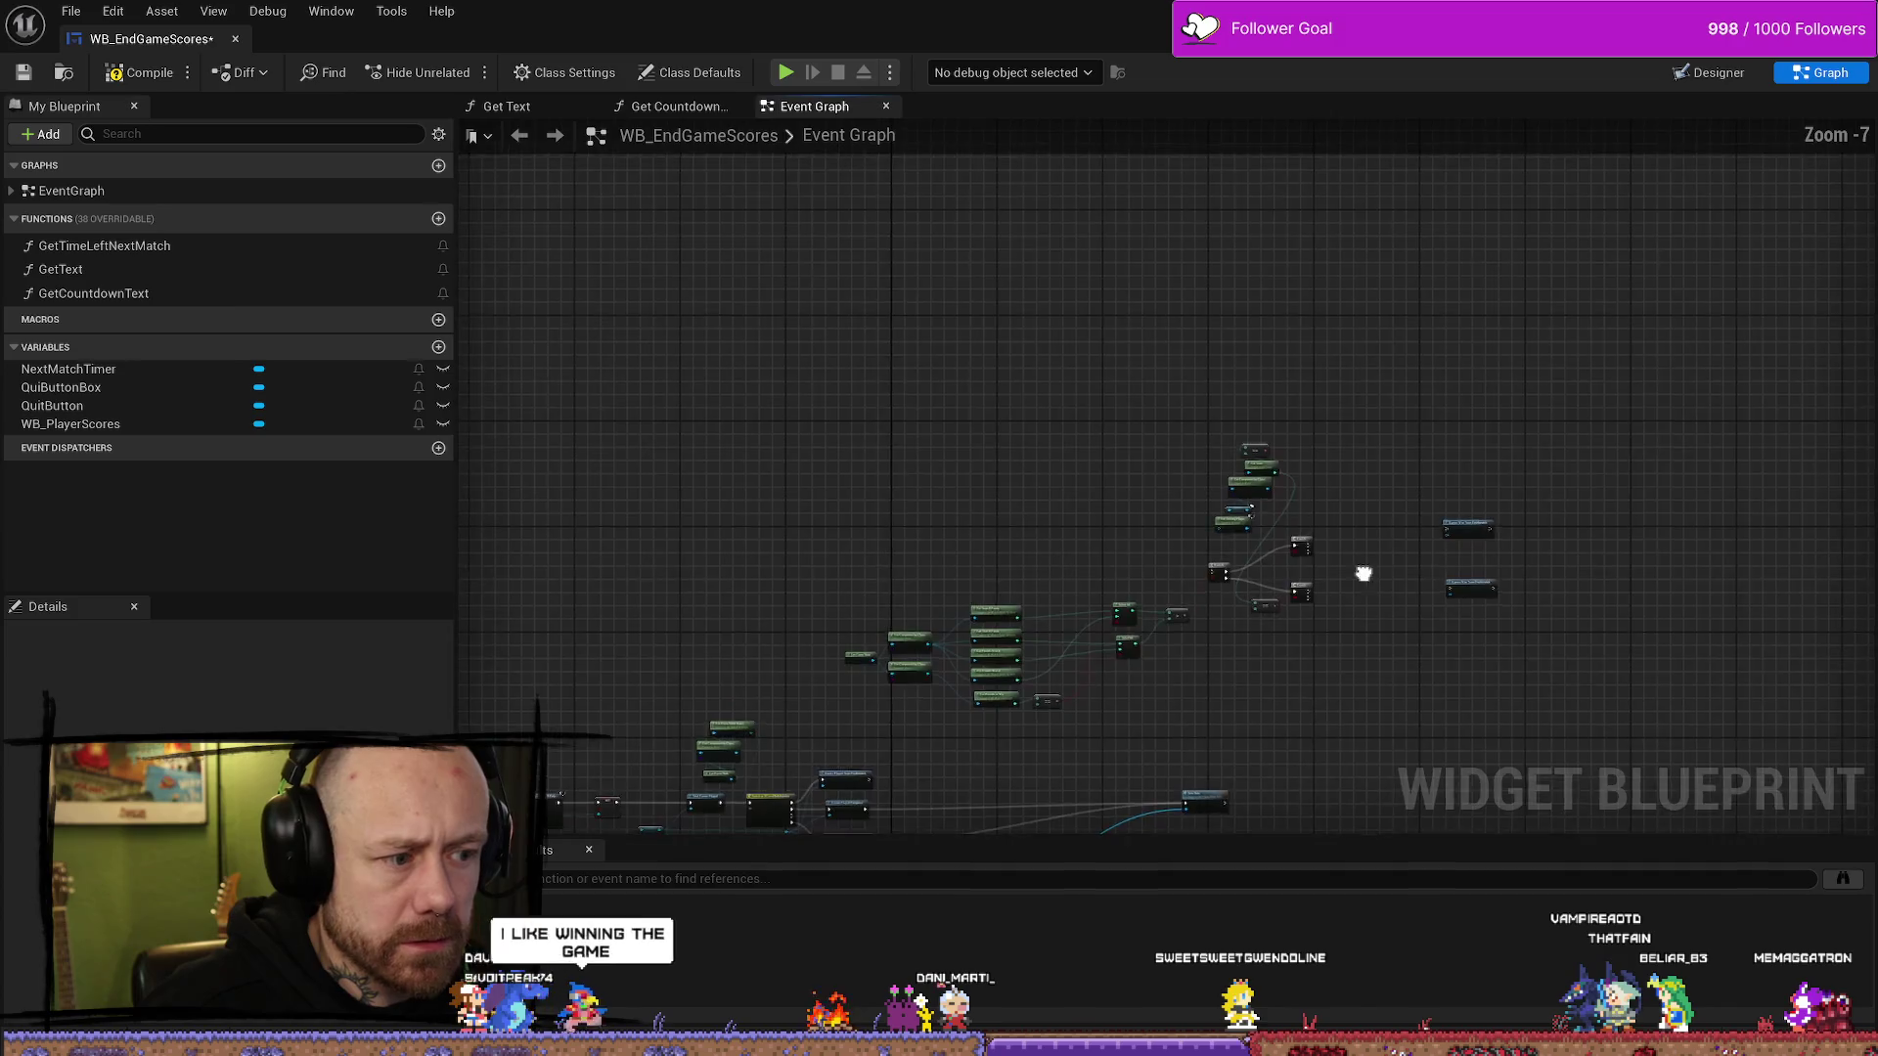
{"action": "scroll", "coordinate": [1378, 460], "scroll_direction": "up", "scroll_amount": 2}
- Box-select all the team-score comparison nodes and bring up their context menu
{"action": "scroll", "coordinate": [1408, 246], "scroll_direction": "down", "scroll_amount": 1}
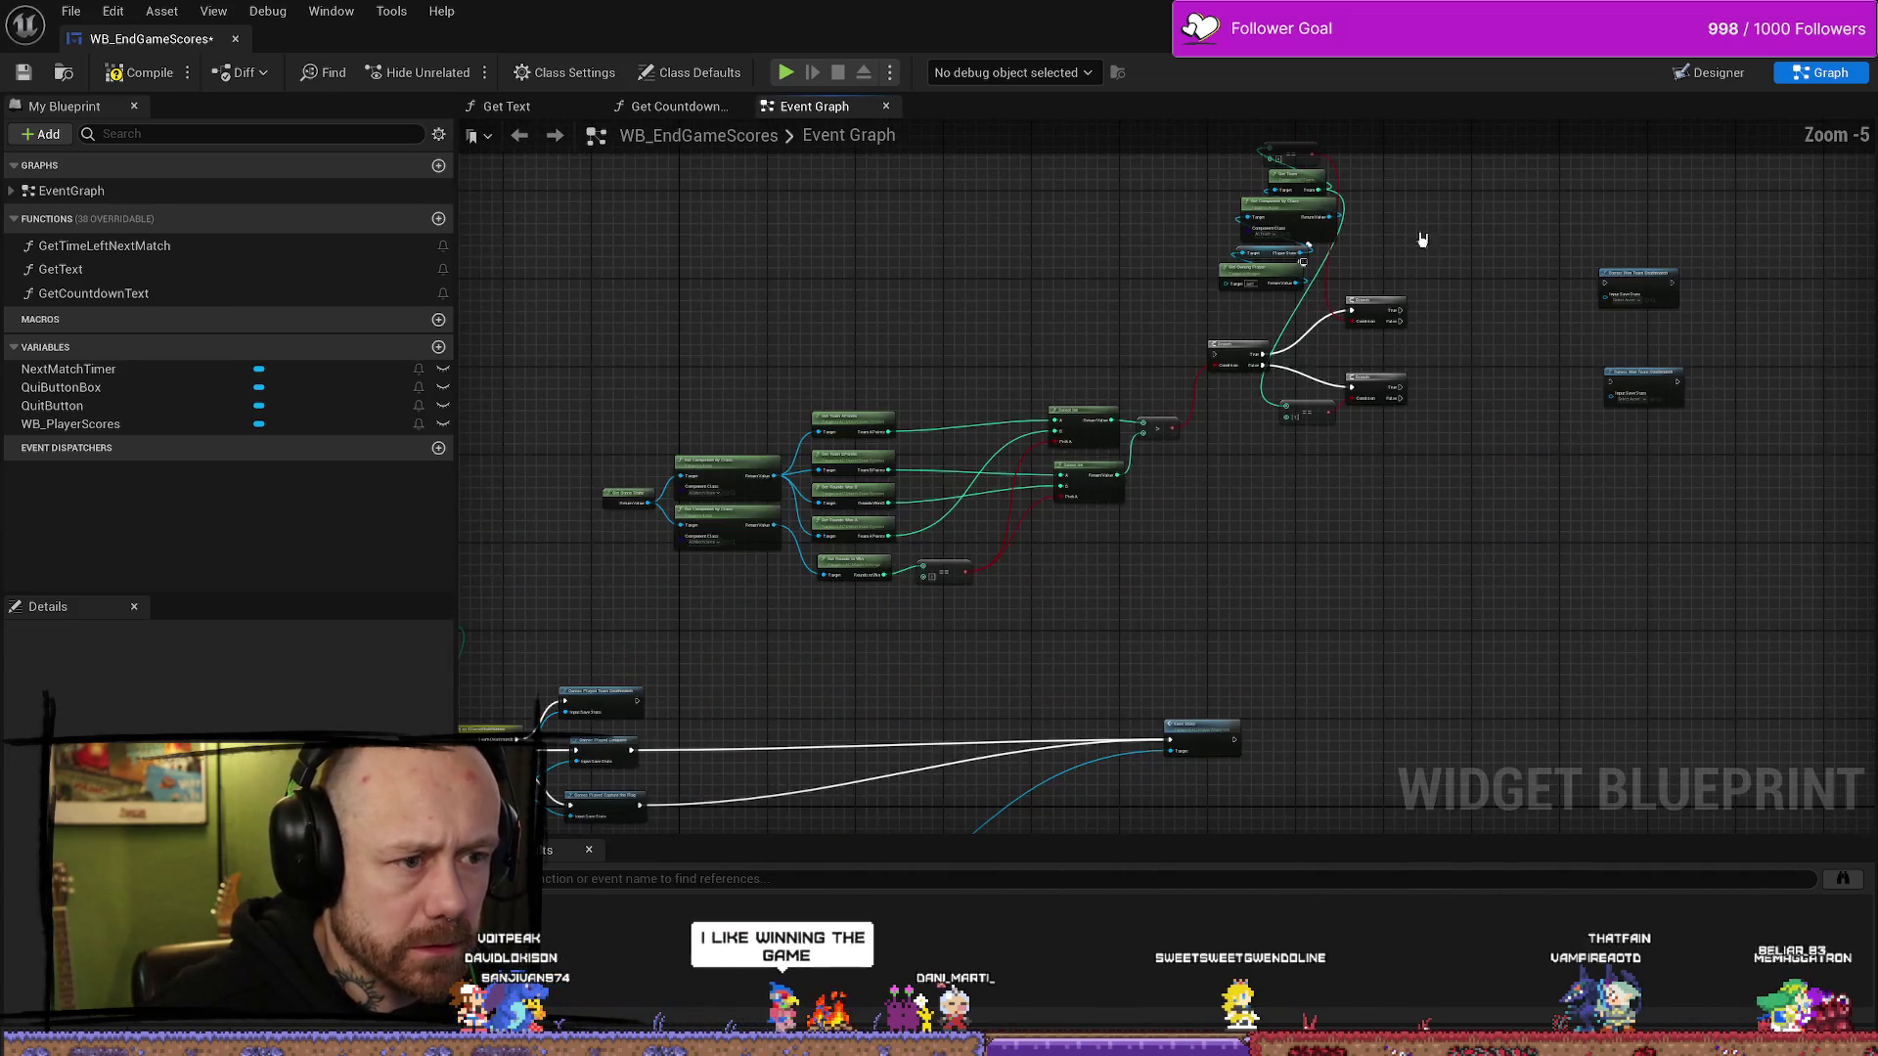
{"action": "left_click_drag", "start_coordinate": [1436, 330], "coordinate": [1440, 390]}
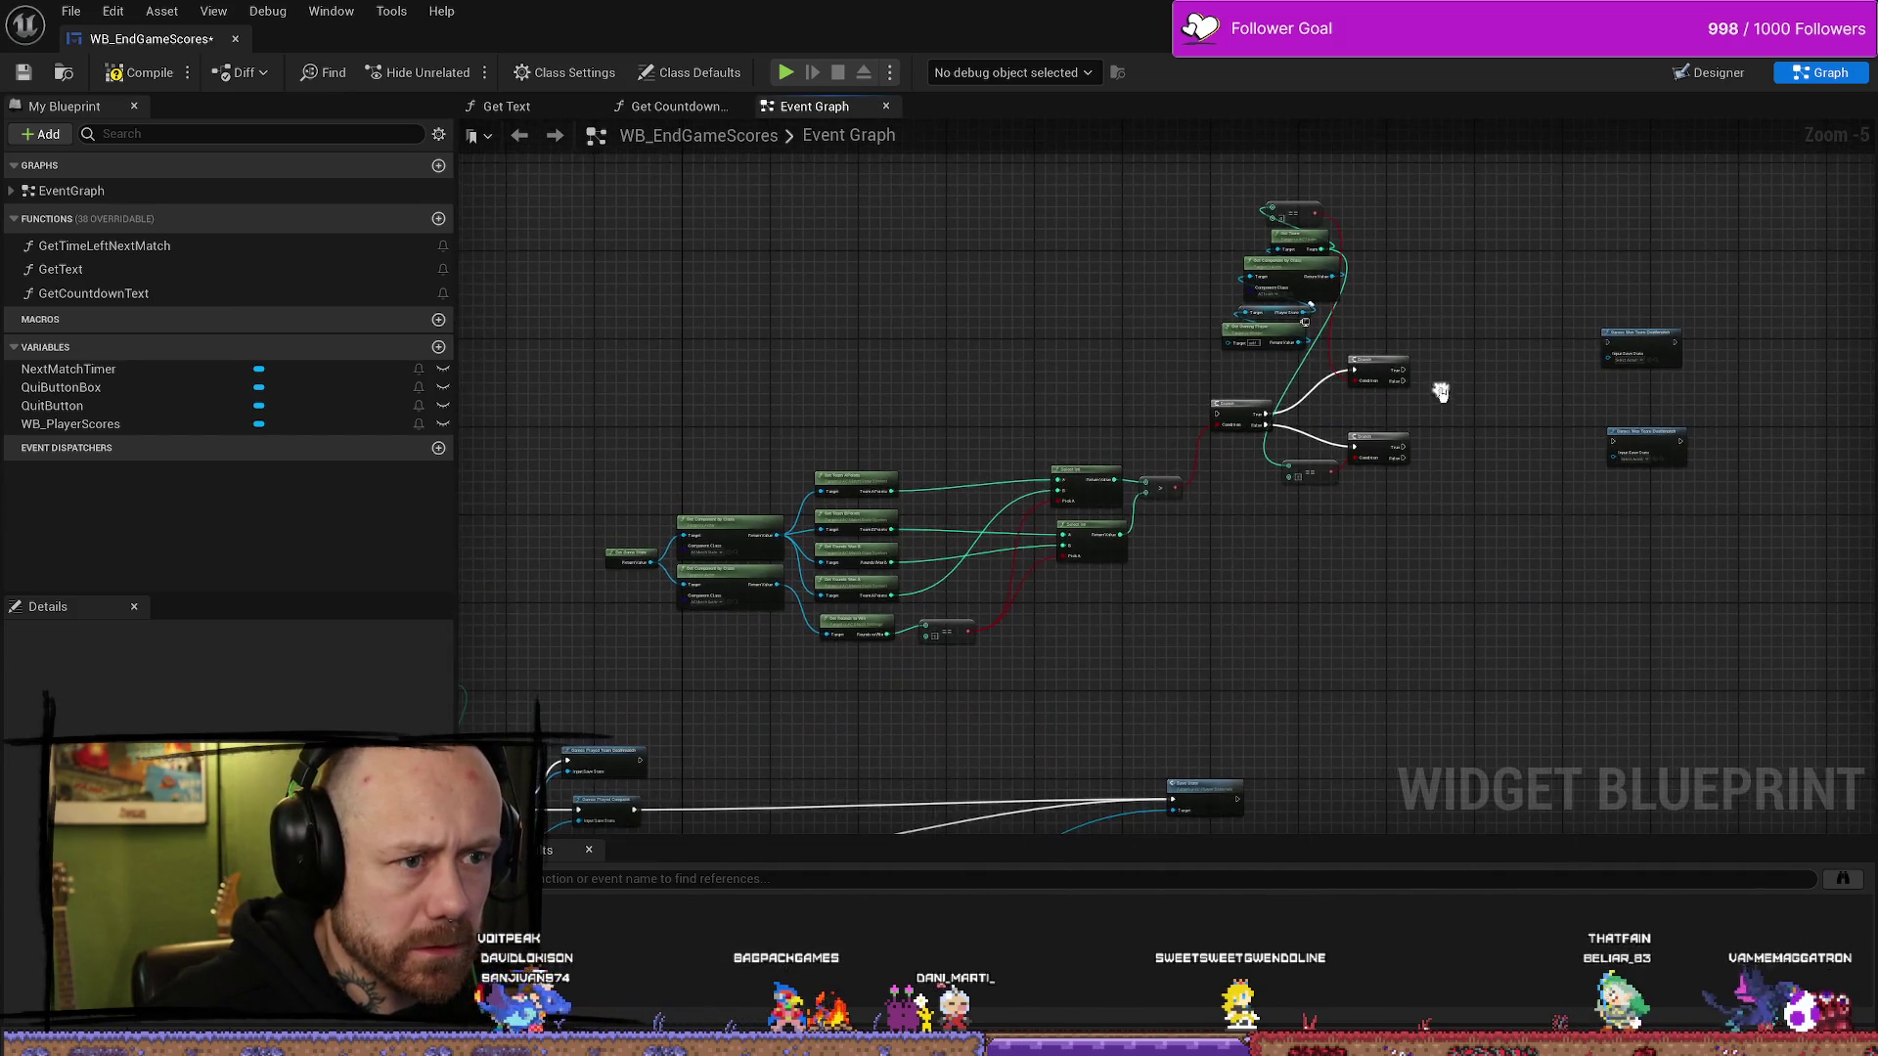
{"action": "mouse_move", "coordinate": [1379, 294]}
{"action": "left_mouse_down"}
{"action": "mouse_move", "coordinate": [696, 648]}
{"action": "mouse_move", "coordinate": [597, 653]}
{"action": "left_mouse_up"}
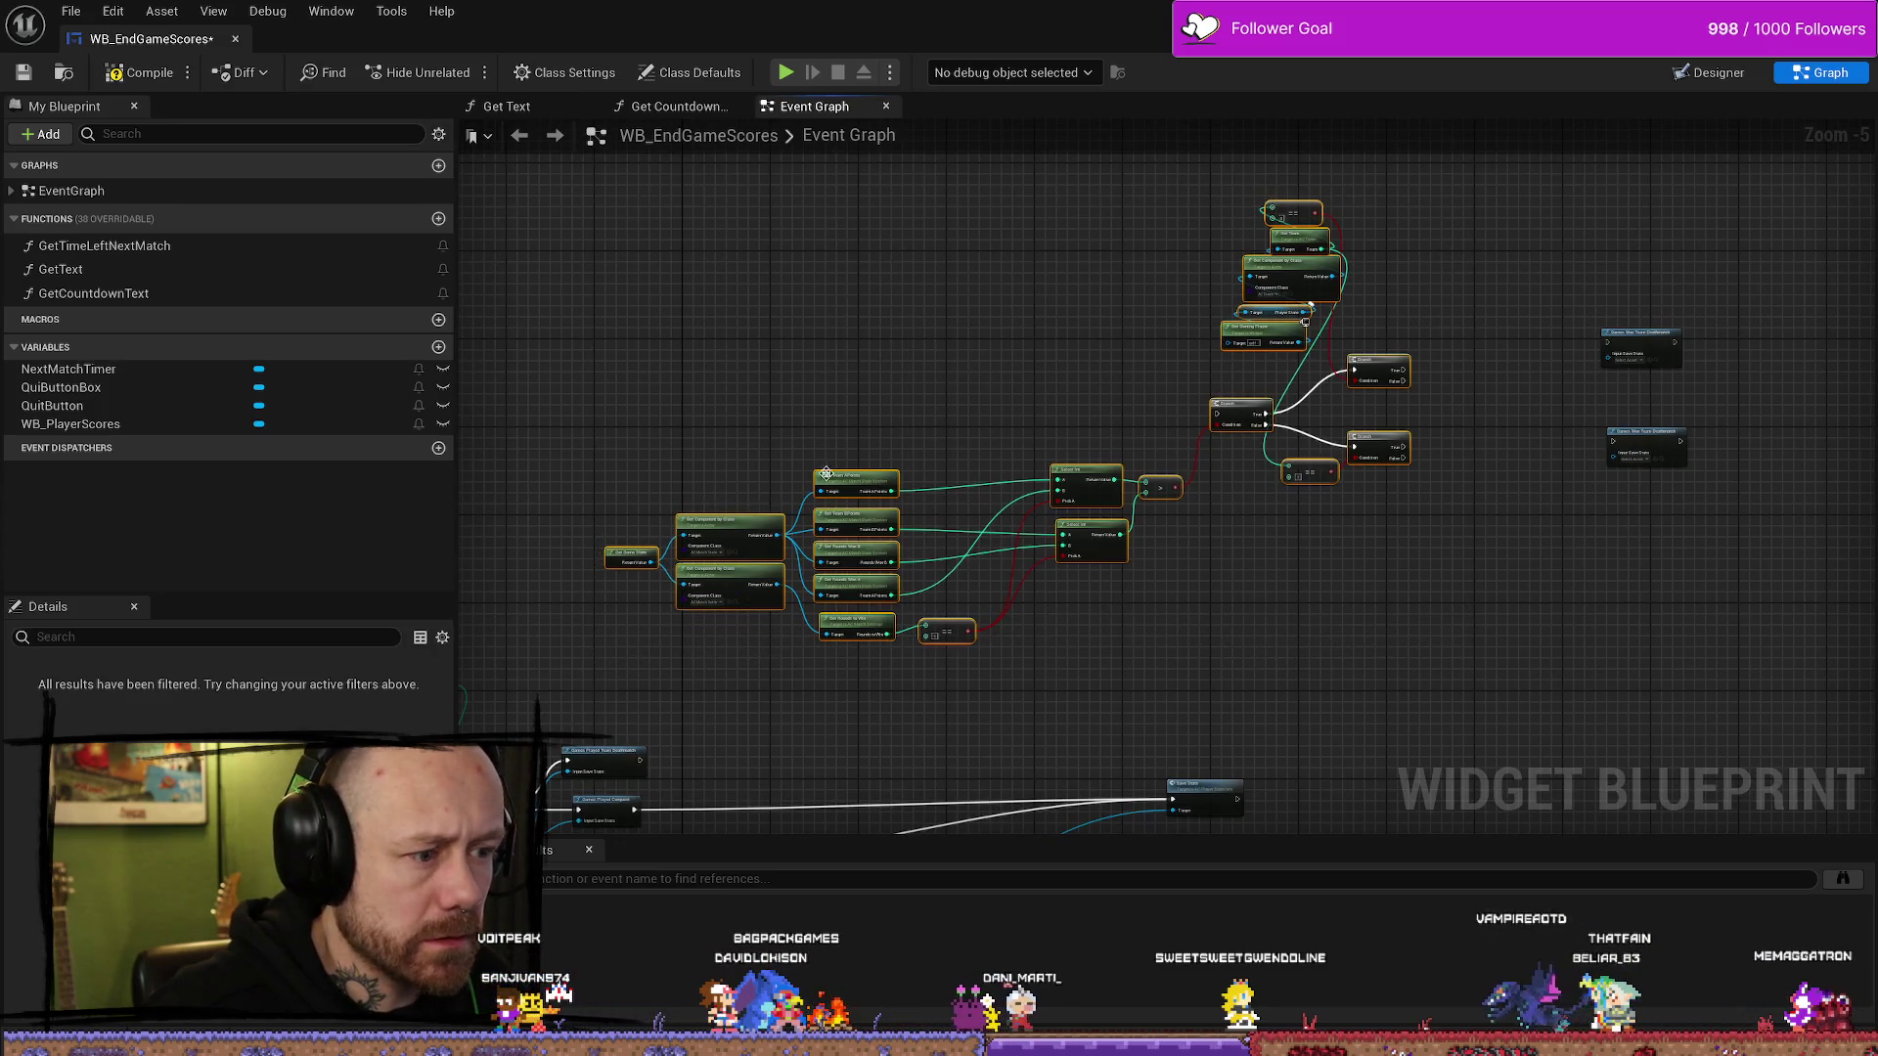
{"action": "right_click", "coordinate": [858, 489]}
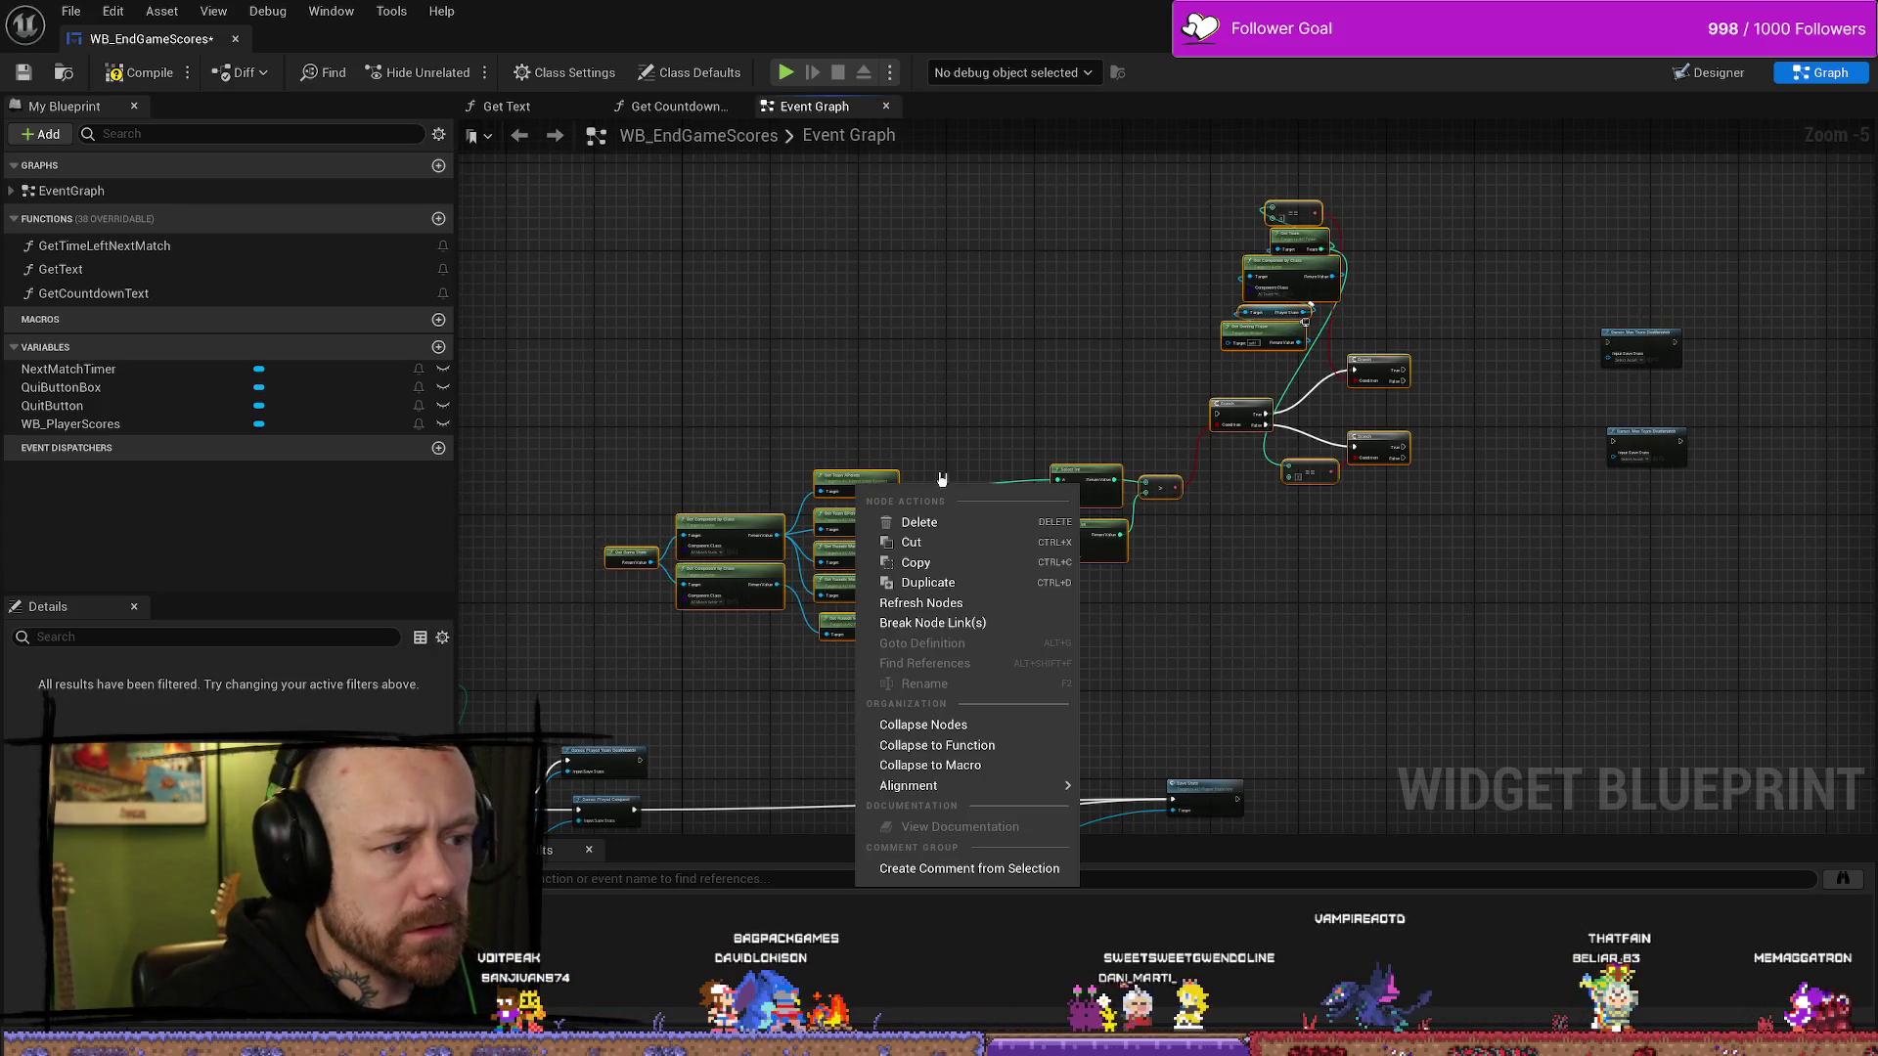
- Collapse the selected nodes into a function named CheckIfGameWasWon and open its graph
{"action": "left_click", "coordinate": [1011, 745]}
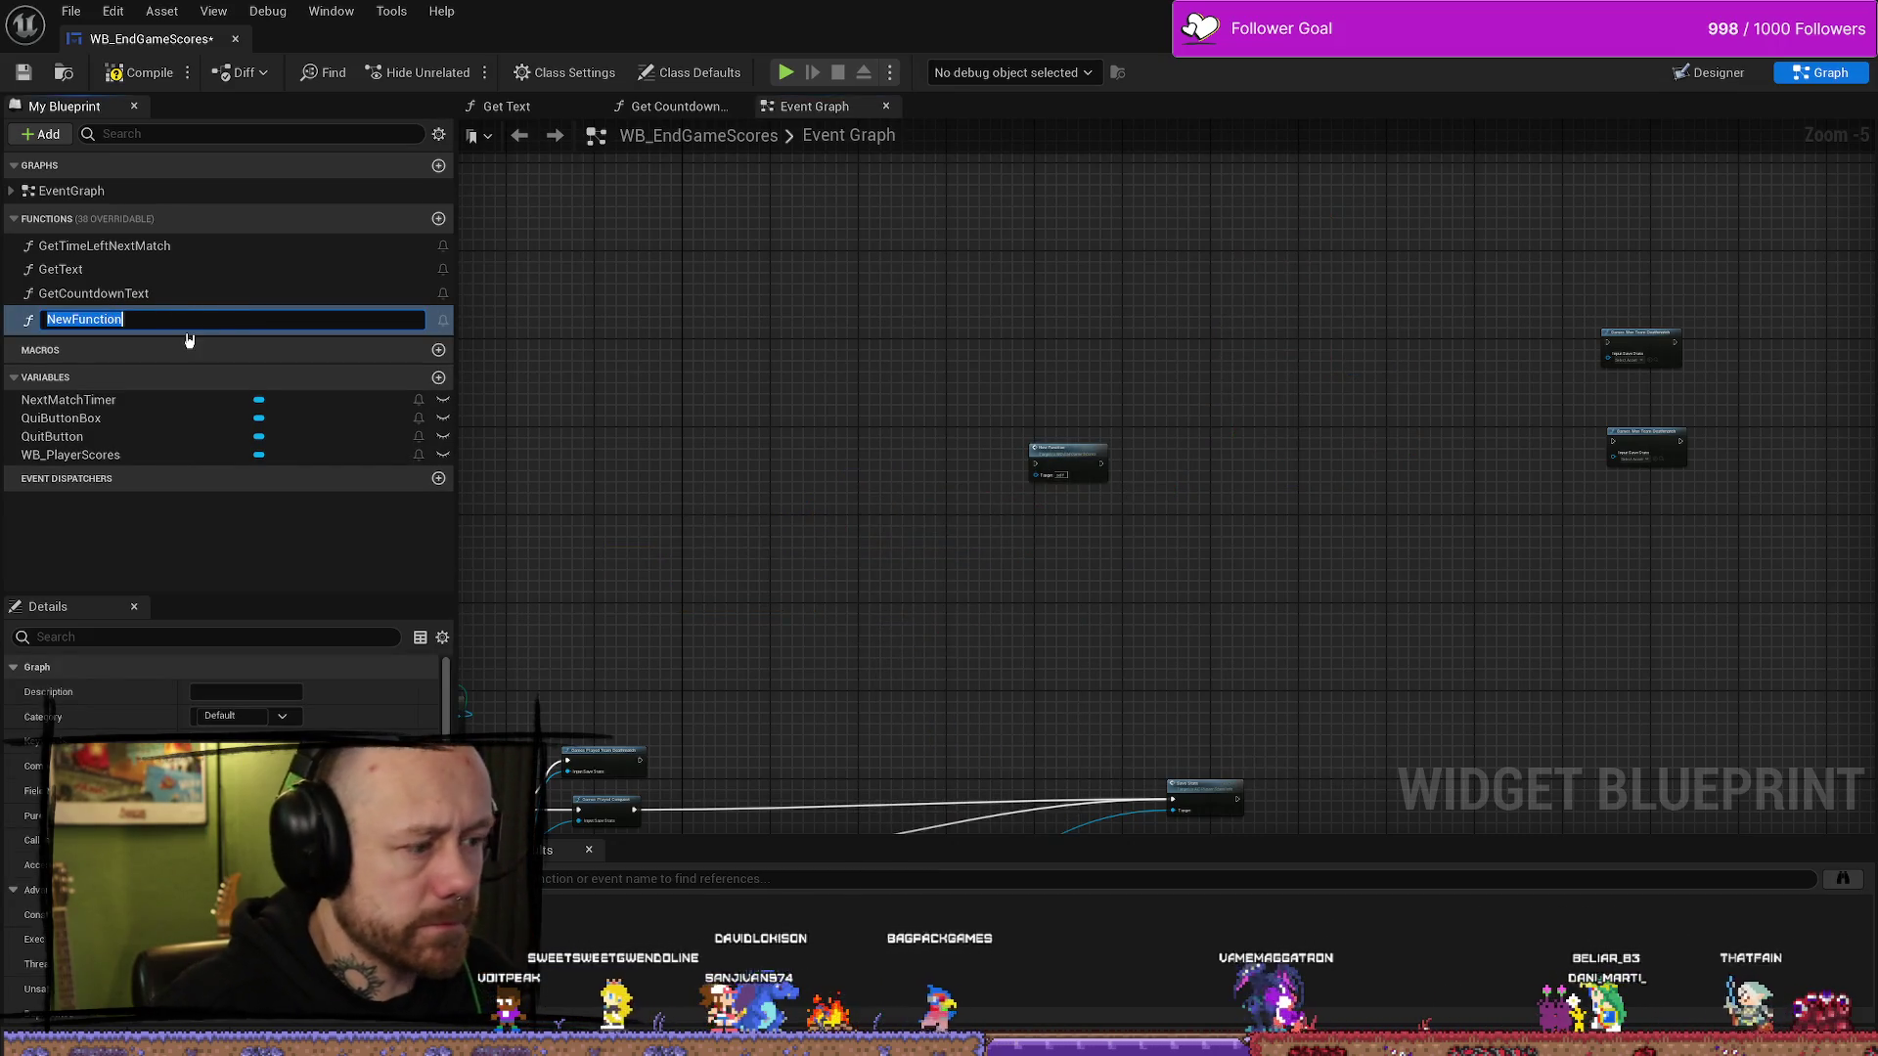
{"action": "type", "text": "CheckIfGameWasWon"}
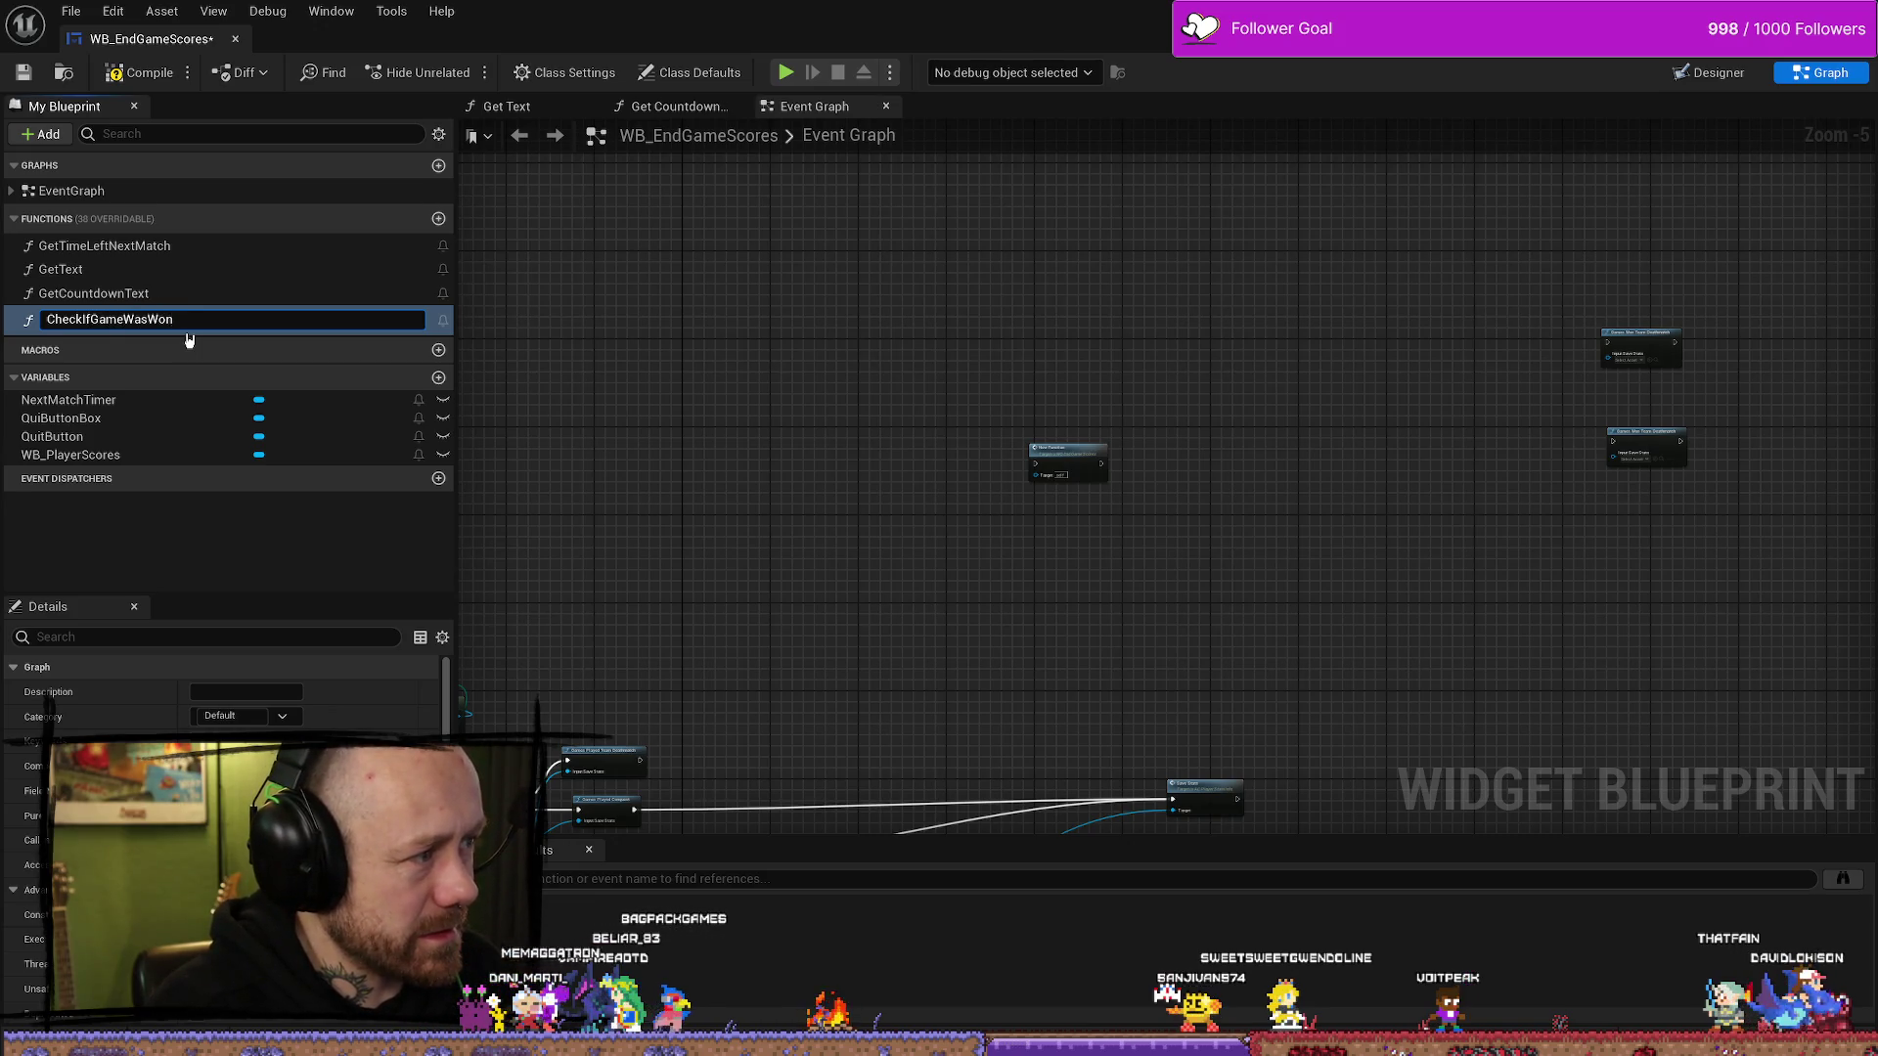
{"action": "key", "text": "Return"}
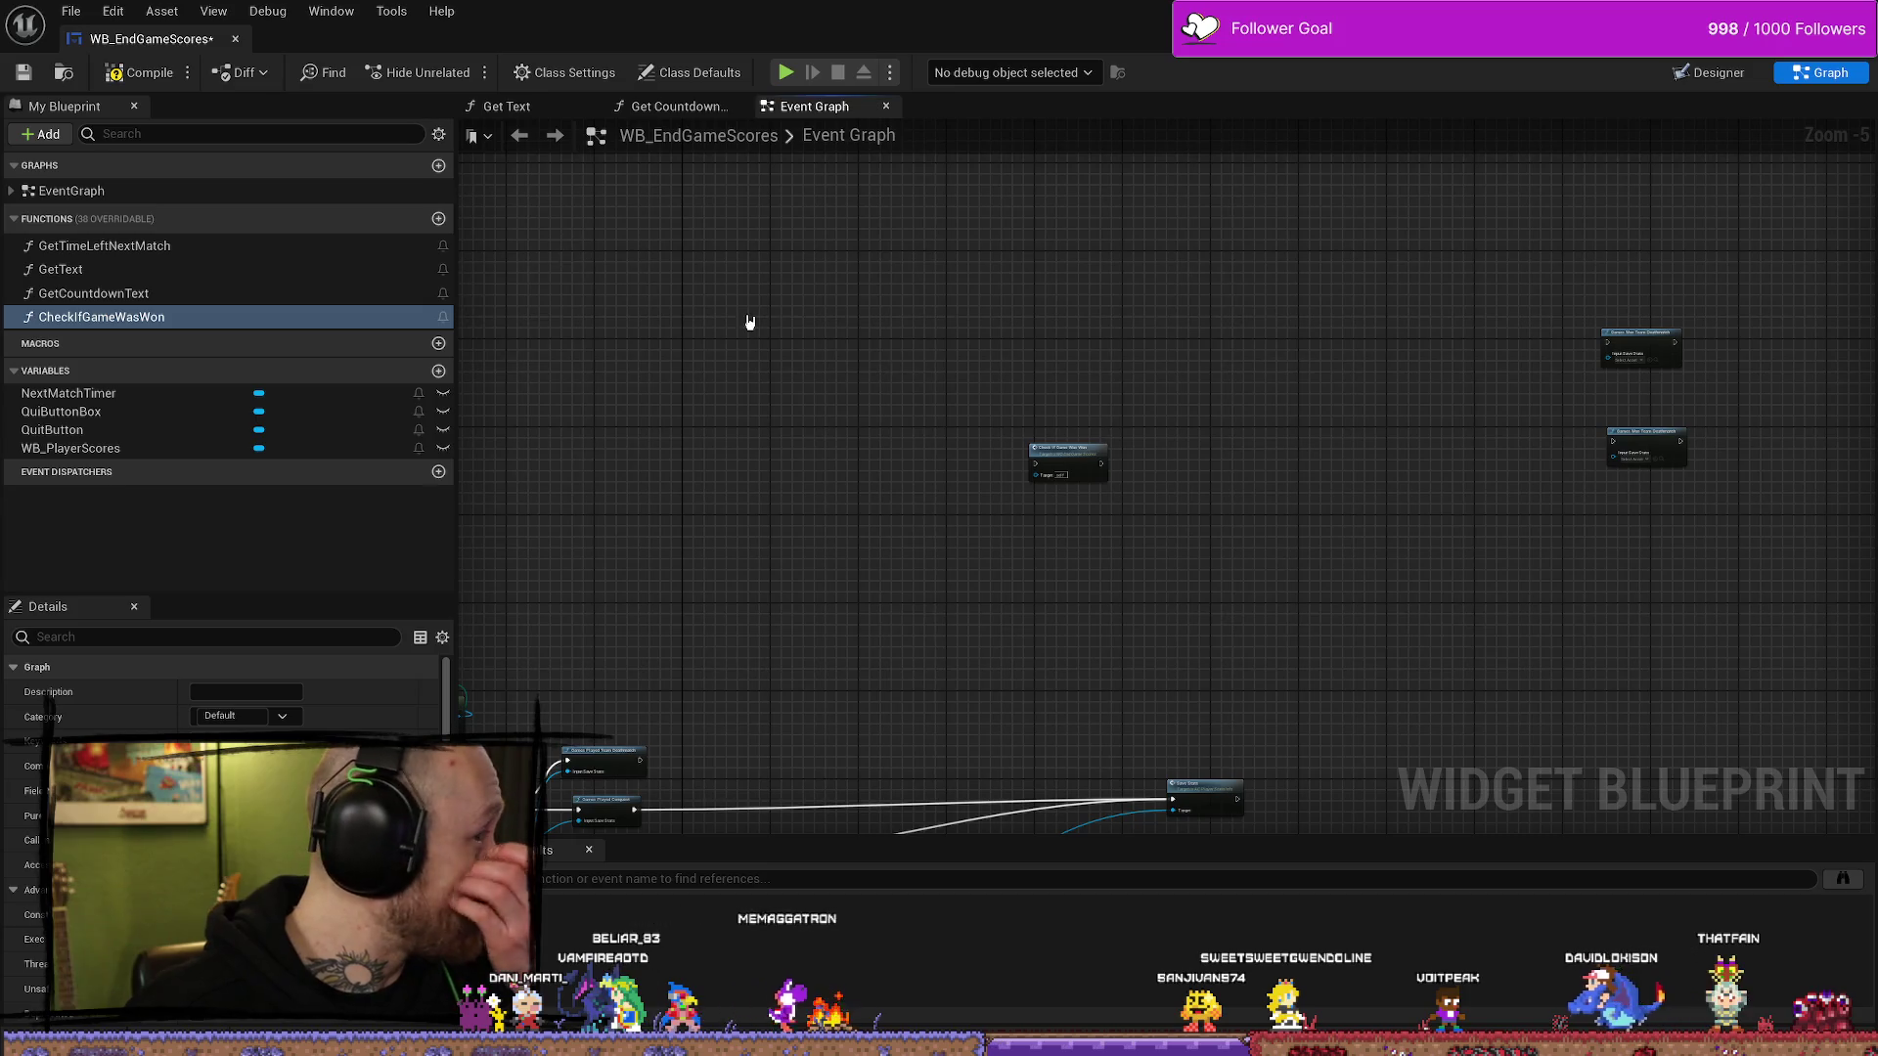
{"action": "double_click", "coordinate": [225, 319]}
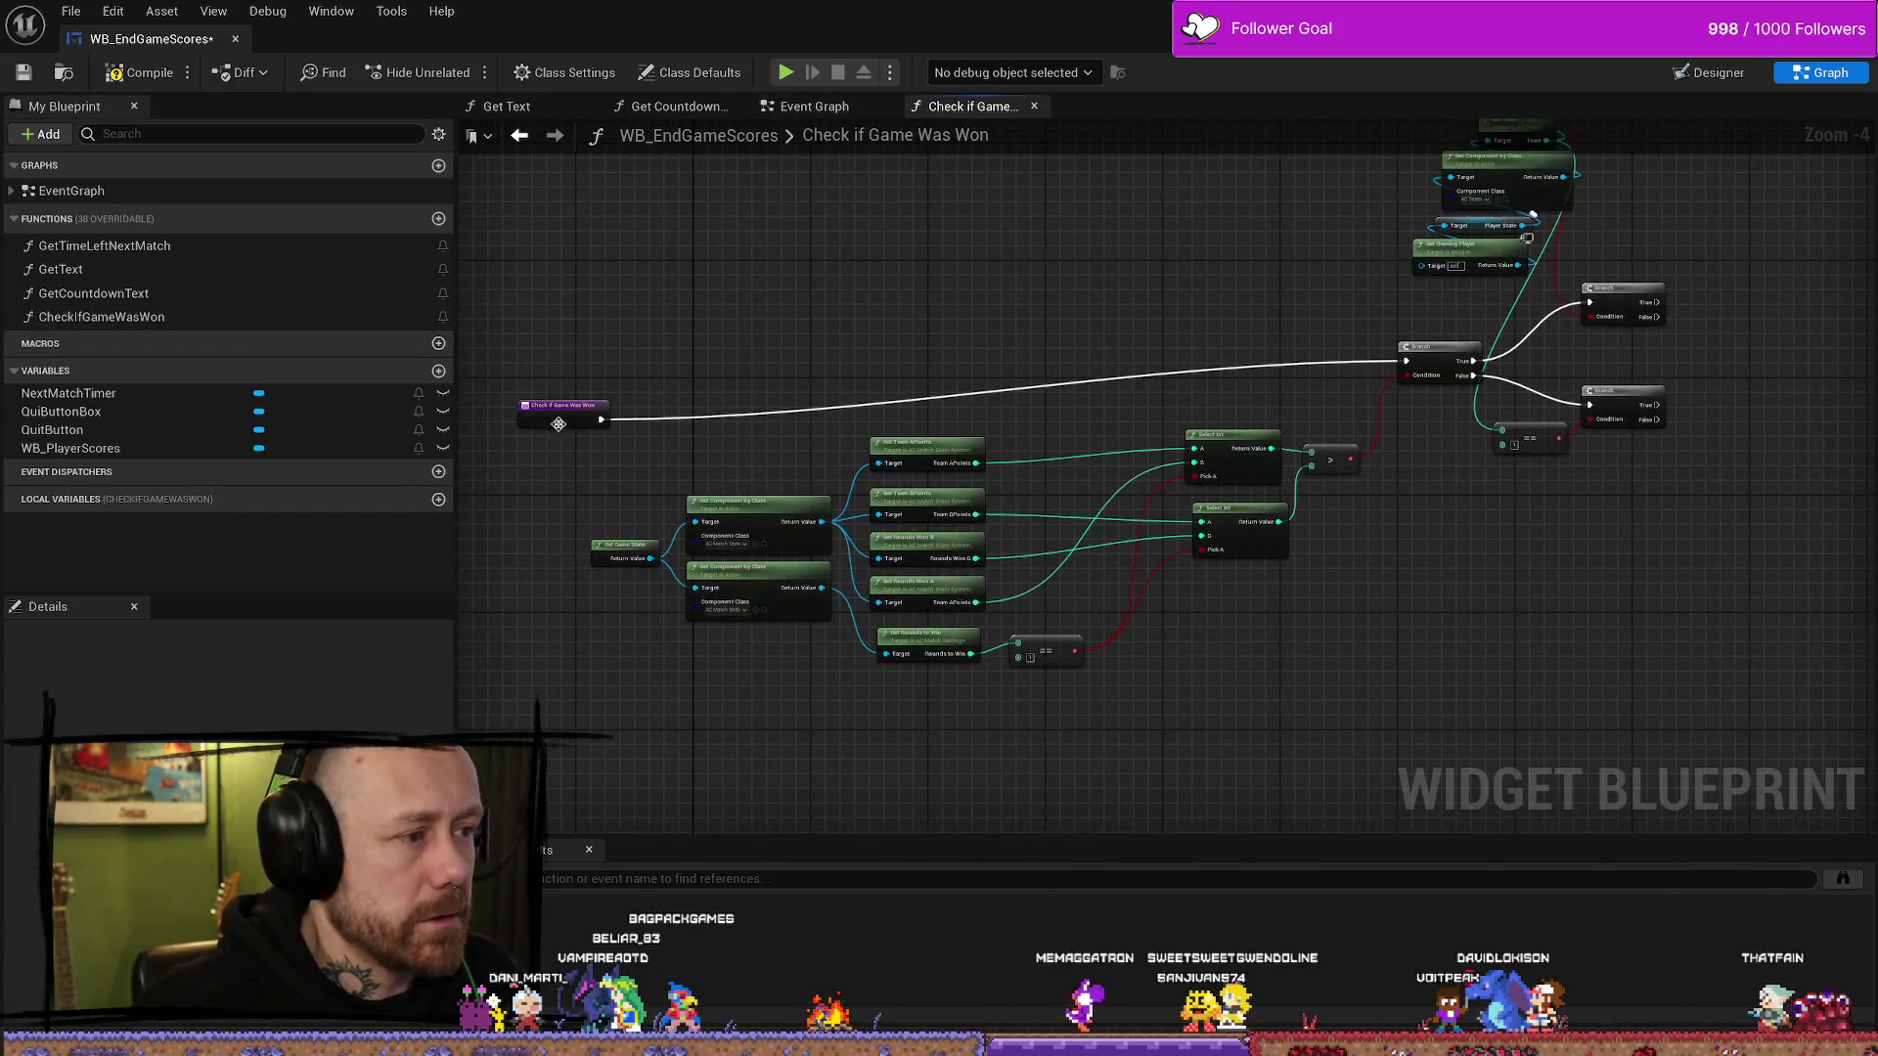
{"action": "left_click", "coordinate": [690, 340]}
{"action": "mouse_move", "coordinate": [691, 340]}
{"action": "left_mouse_down"}
{"action": "mouse_move", "coordinate": [1131, 340]}
{"action": "mouse_move", "coordinate": [703, 345]}
{"action": "left_mouse_up"}
{"action": "scroll", "coordinate": [684, 362], "scroll_direction": "up", "scroll_amount": 2}
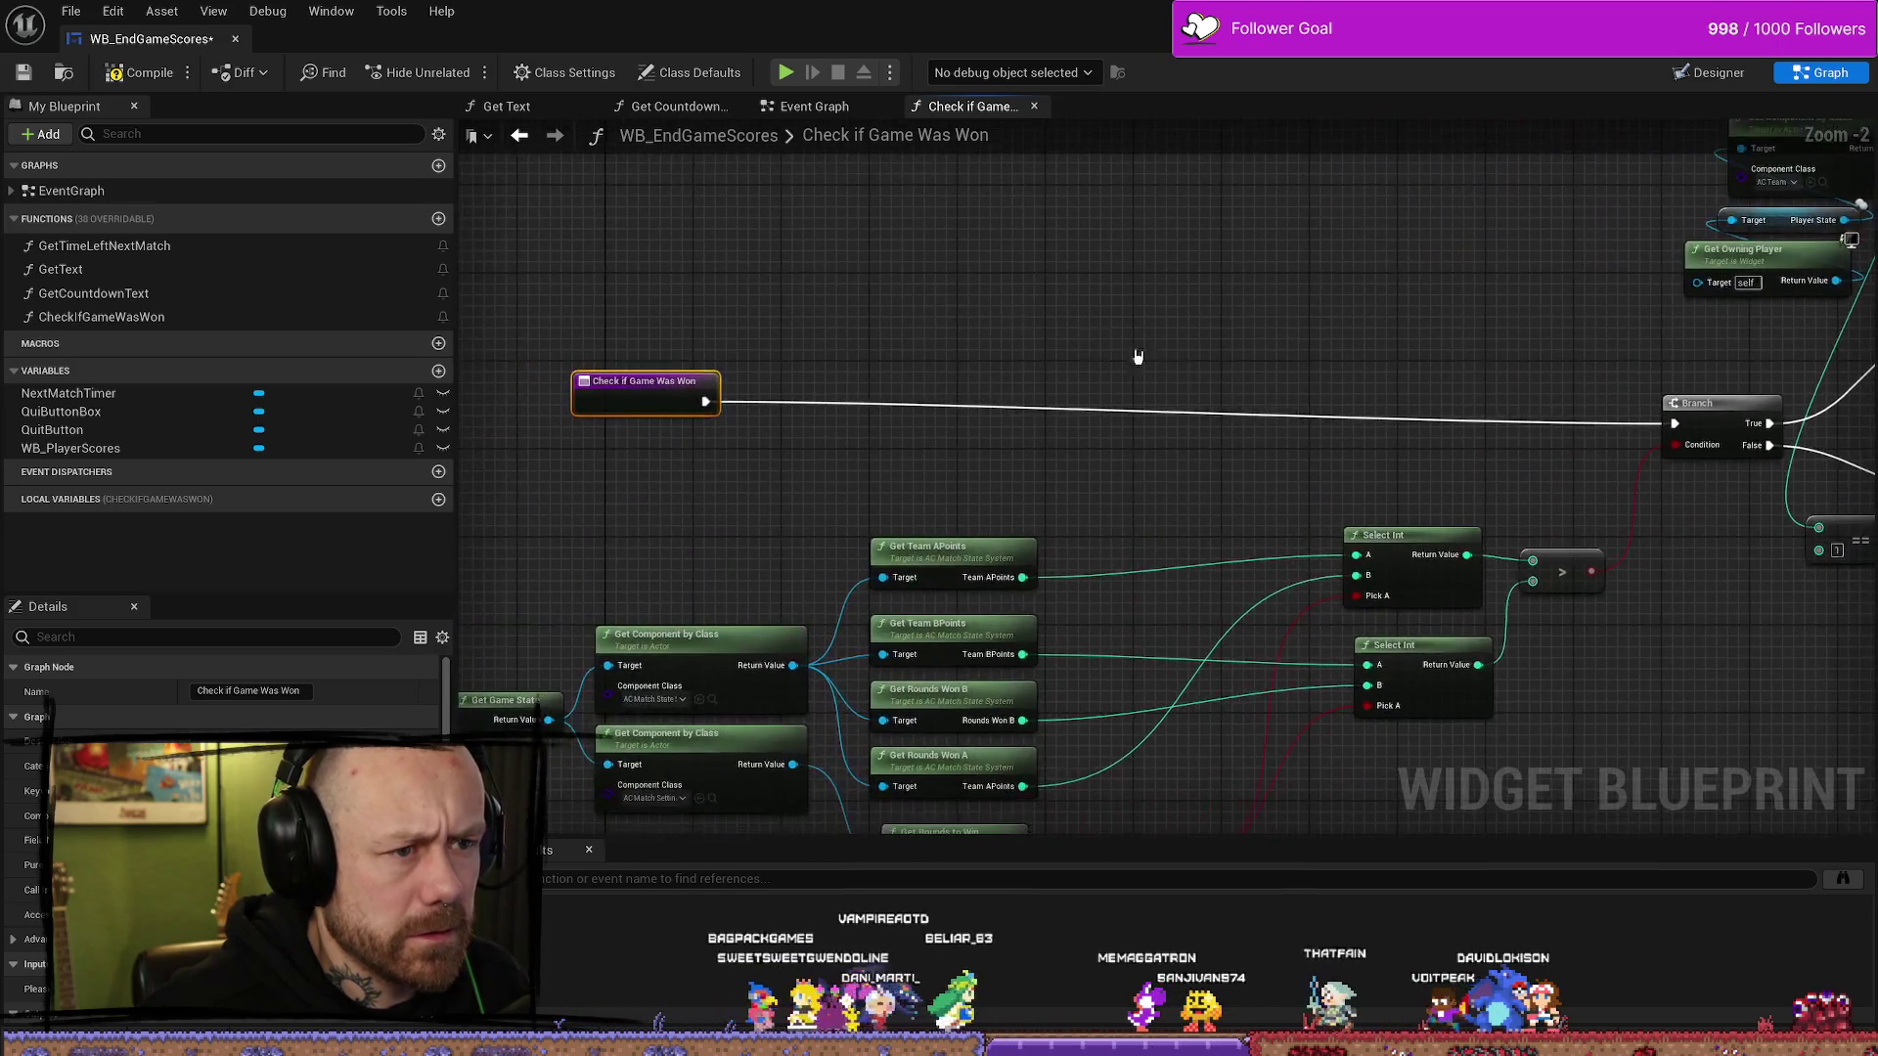
{"action": "mouse_move", "coordinate": [650, 419]}
{"action": "left_mouse_down"}
{"action": "mouse_move", "coordinate": [1060, 359]}
{"action": "mouse_move", "coordinate": [1282, 369]}
{"action": "mouse_move", "coordinate": [1179, 445]}
{"action": "mouse_move", "coordinate": [1341, 423]}
{"action": "mouse_move", "coordinate": [1264, 487]}
{"action": "left_mouse_up"}
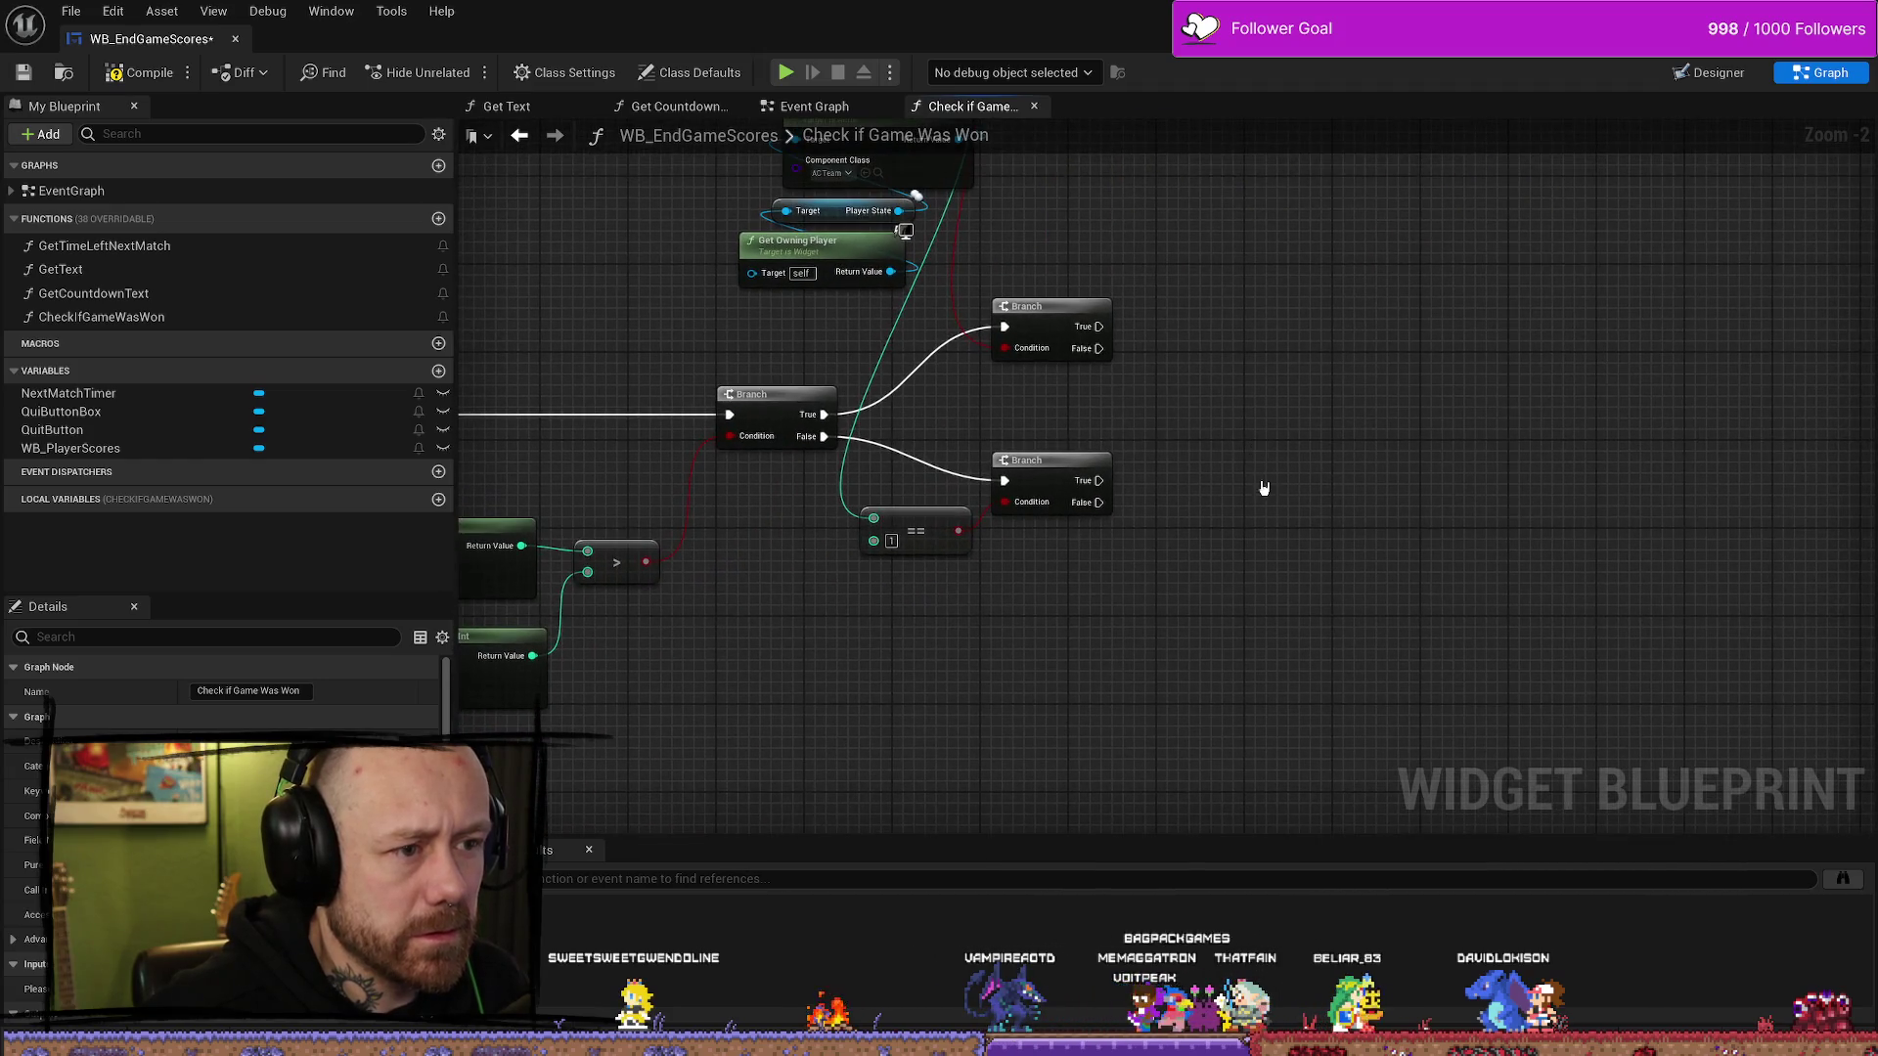
{"action": "left_click", "coordinate": [1065, 476]}
{"action": "scroll", "coordinate": [1320, 490], "scroll_direction": "down", "scroll_amount": 4}
{"action": "scroll", "coordinate": [1351, 495], "scroll_direction": "up", "scroll_amount": 4}
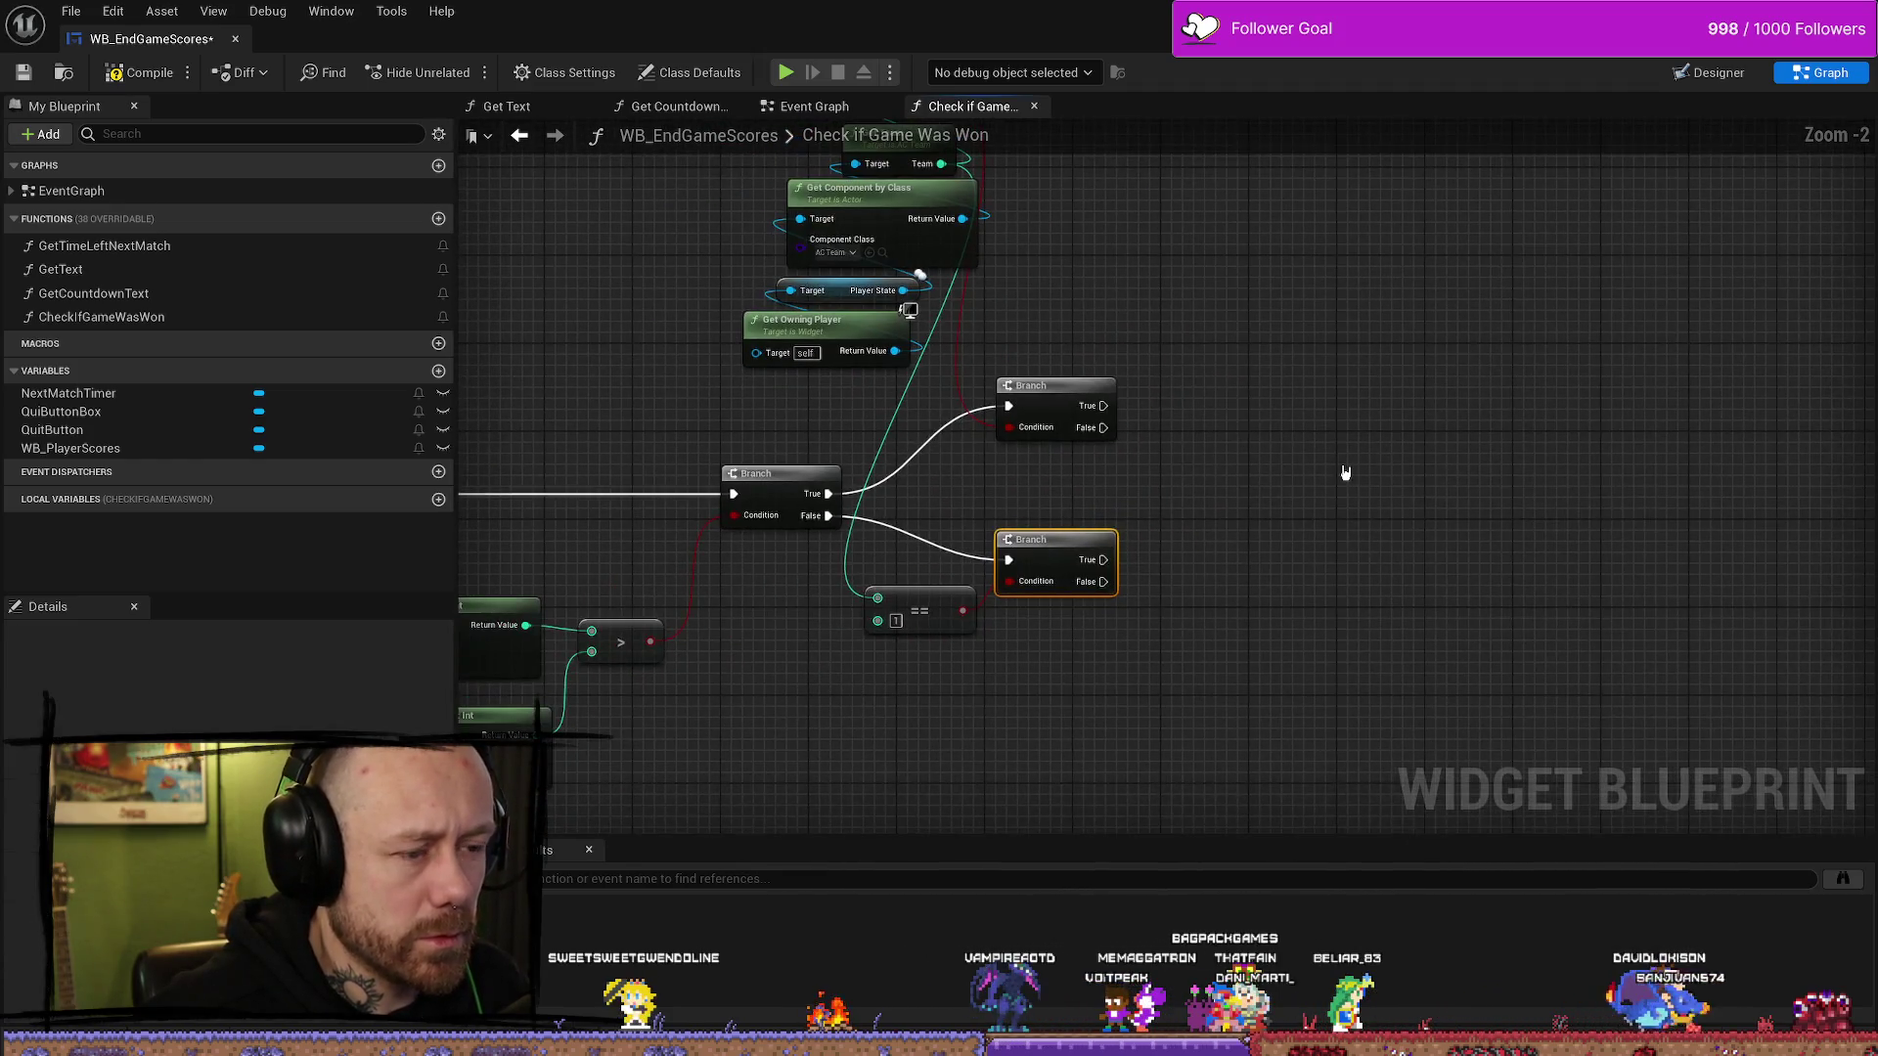
- Add a Return Node and wire both Branches' True outputs into it
{"action": "right_click", "coordinate": [1346, 473]}
{"action": "type", "text": "retunr"}
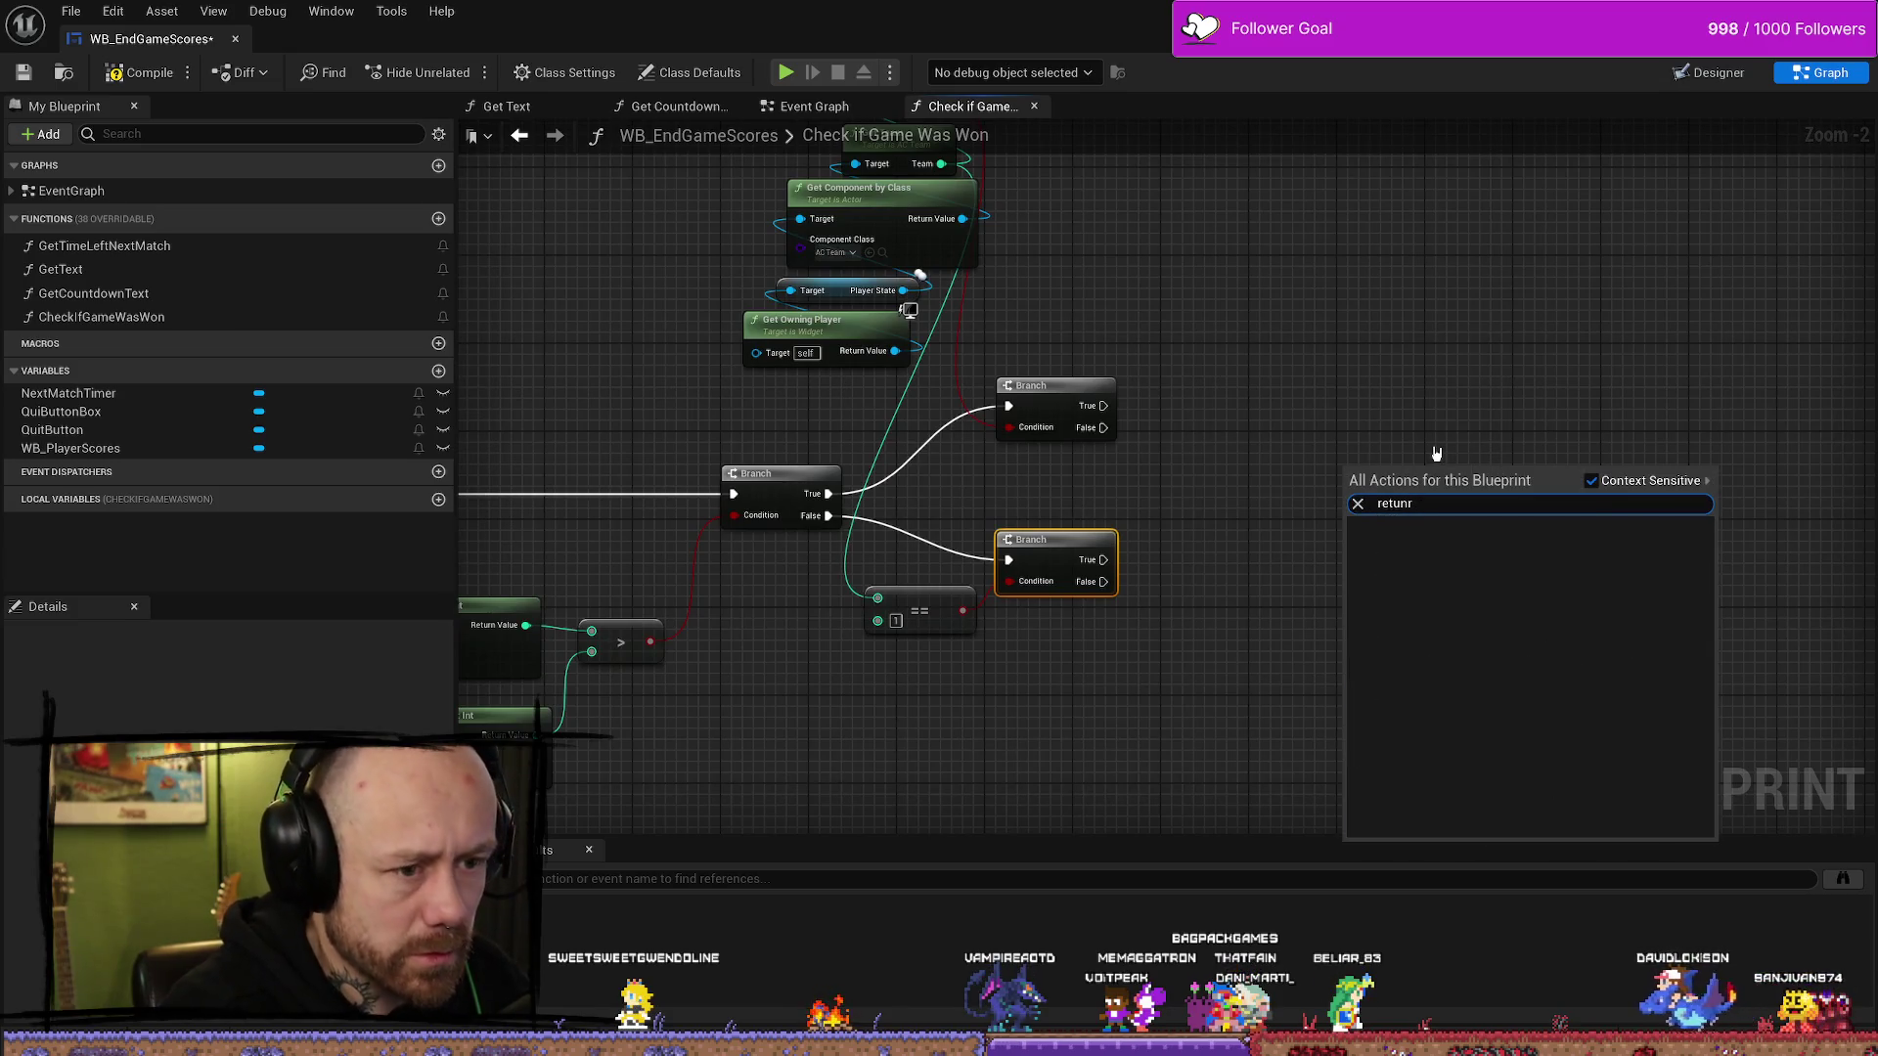
{"action": "key", "text": "BackSpace"}
{"action": "key", "text": "BackSpace"}
{"action": "key", "text": "BackSpace"}
{"action": "type", "text": "urn"}
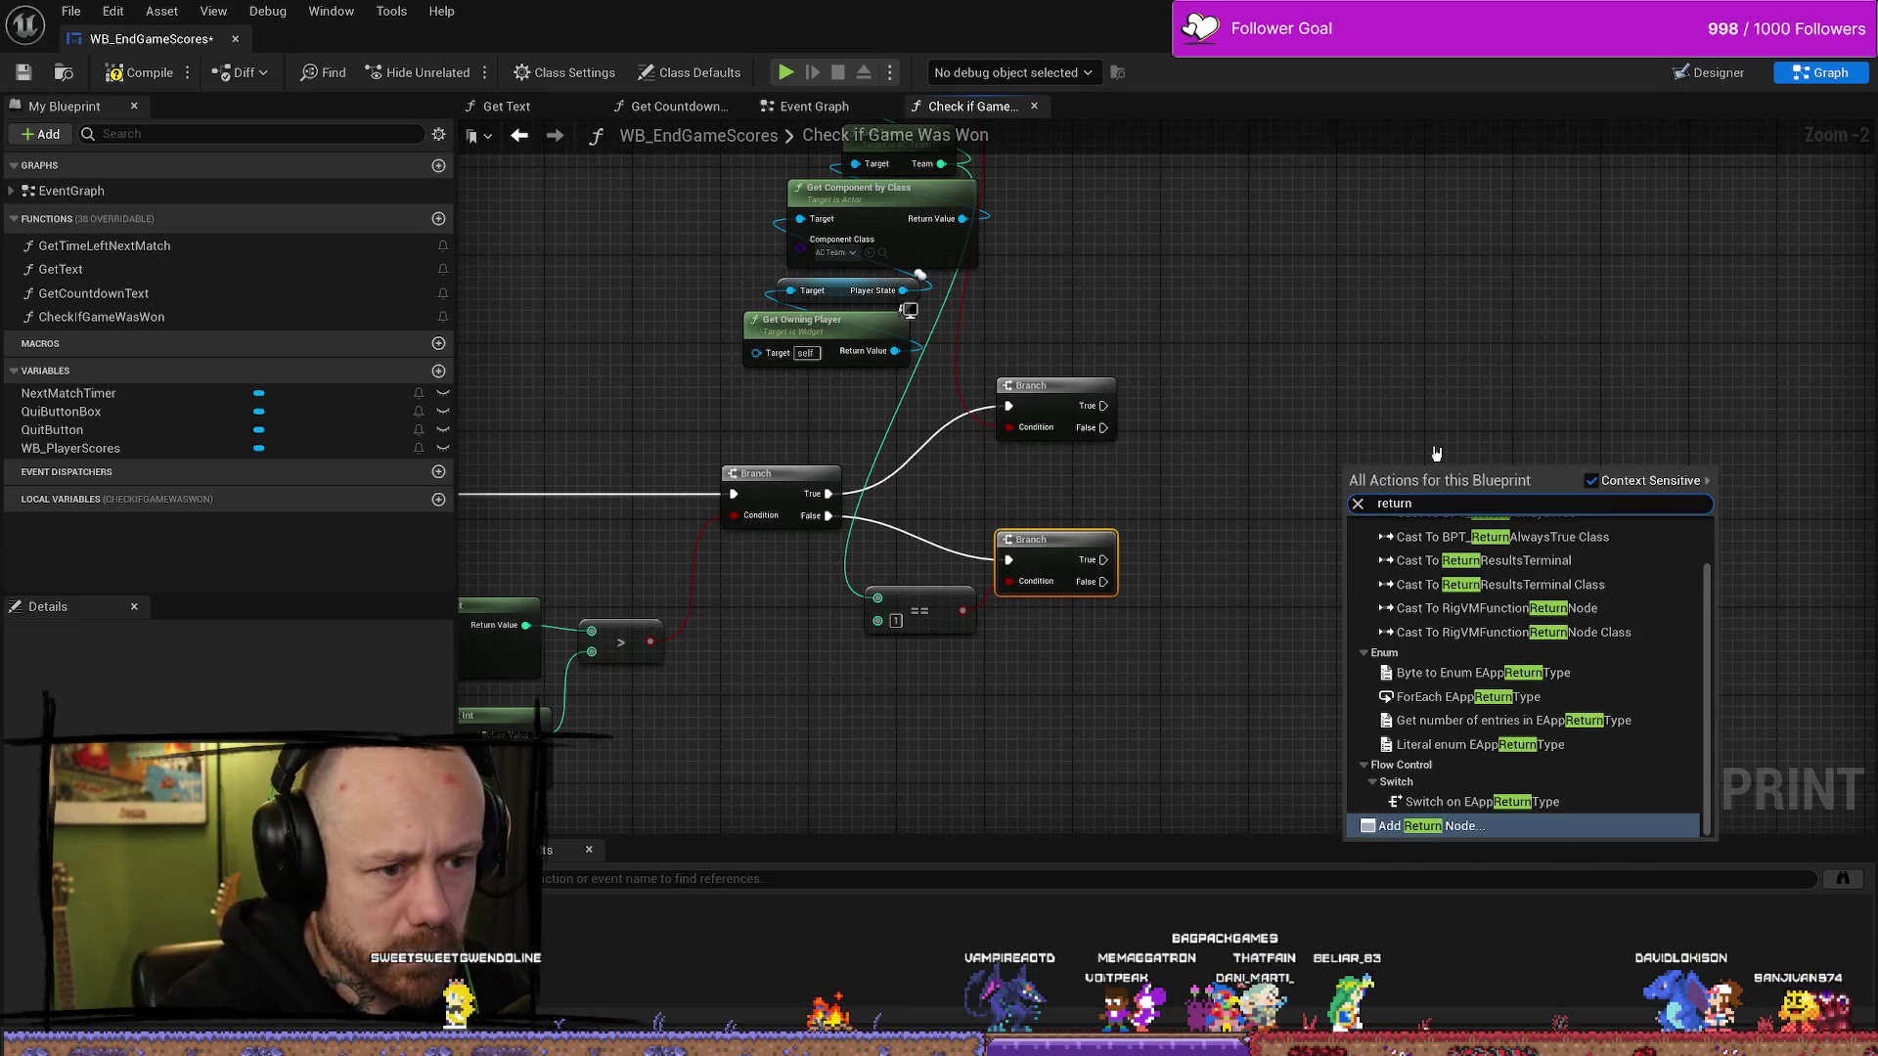
{"action": "key", "text": "Return"}
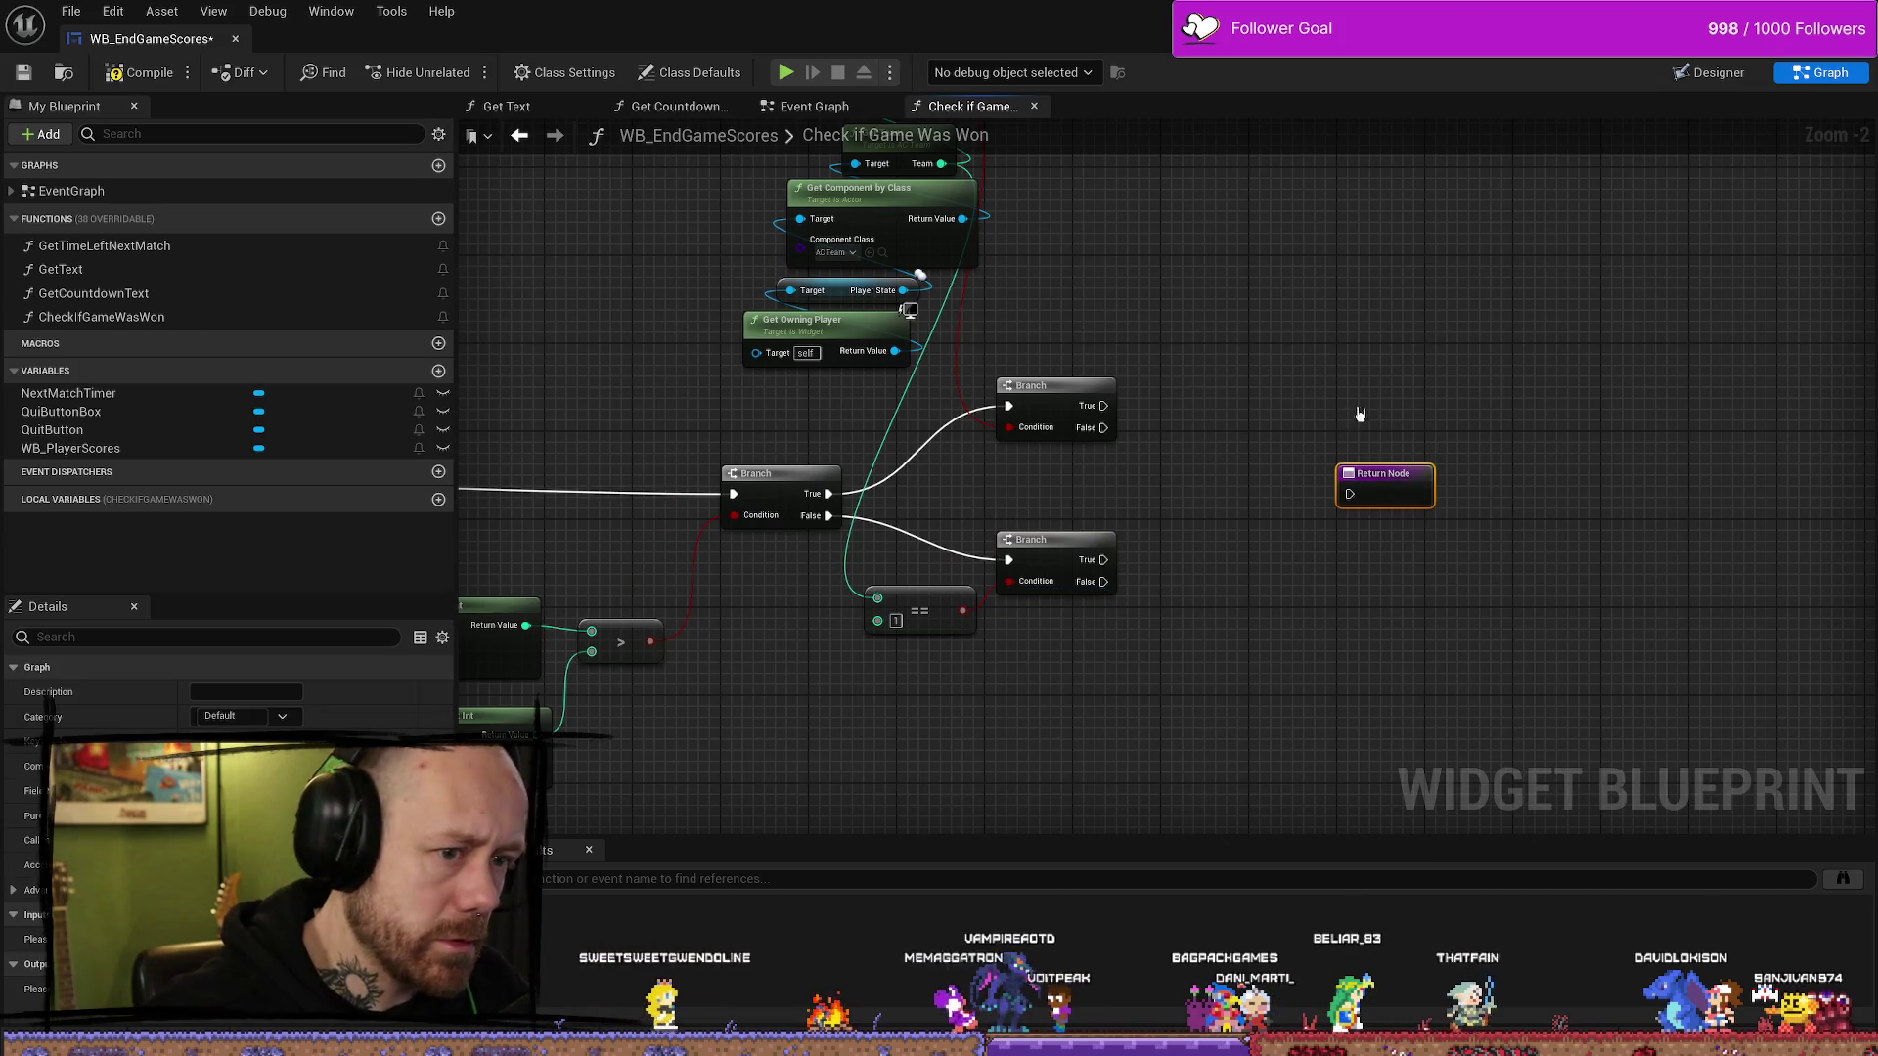
{"action": "left_click_drag", "start_coordinate": [1038, 395], "coordinate": [1281, 455]}
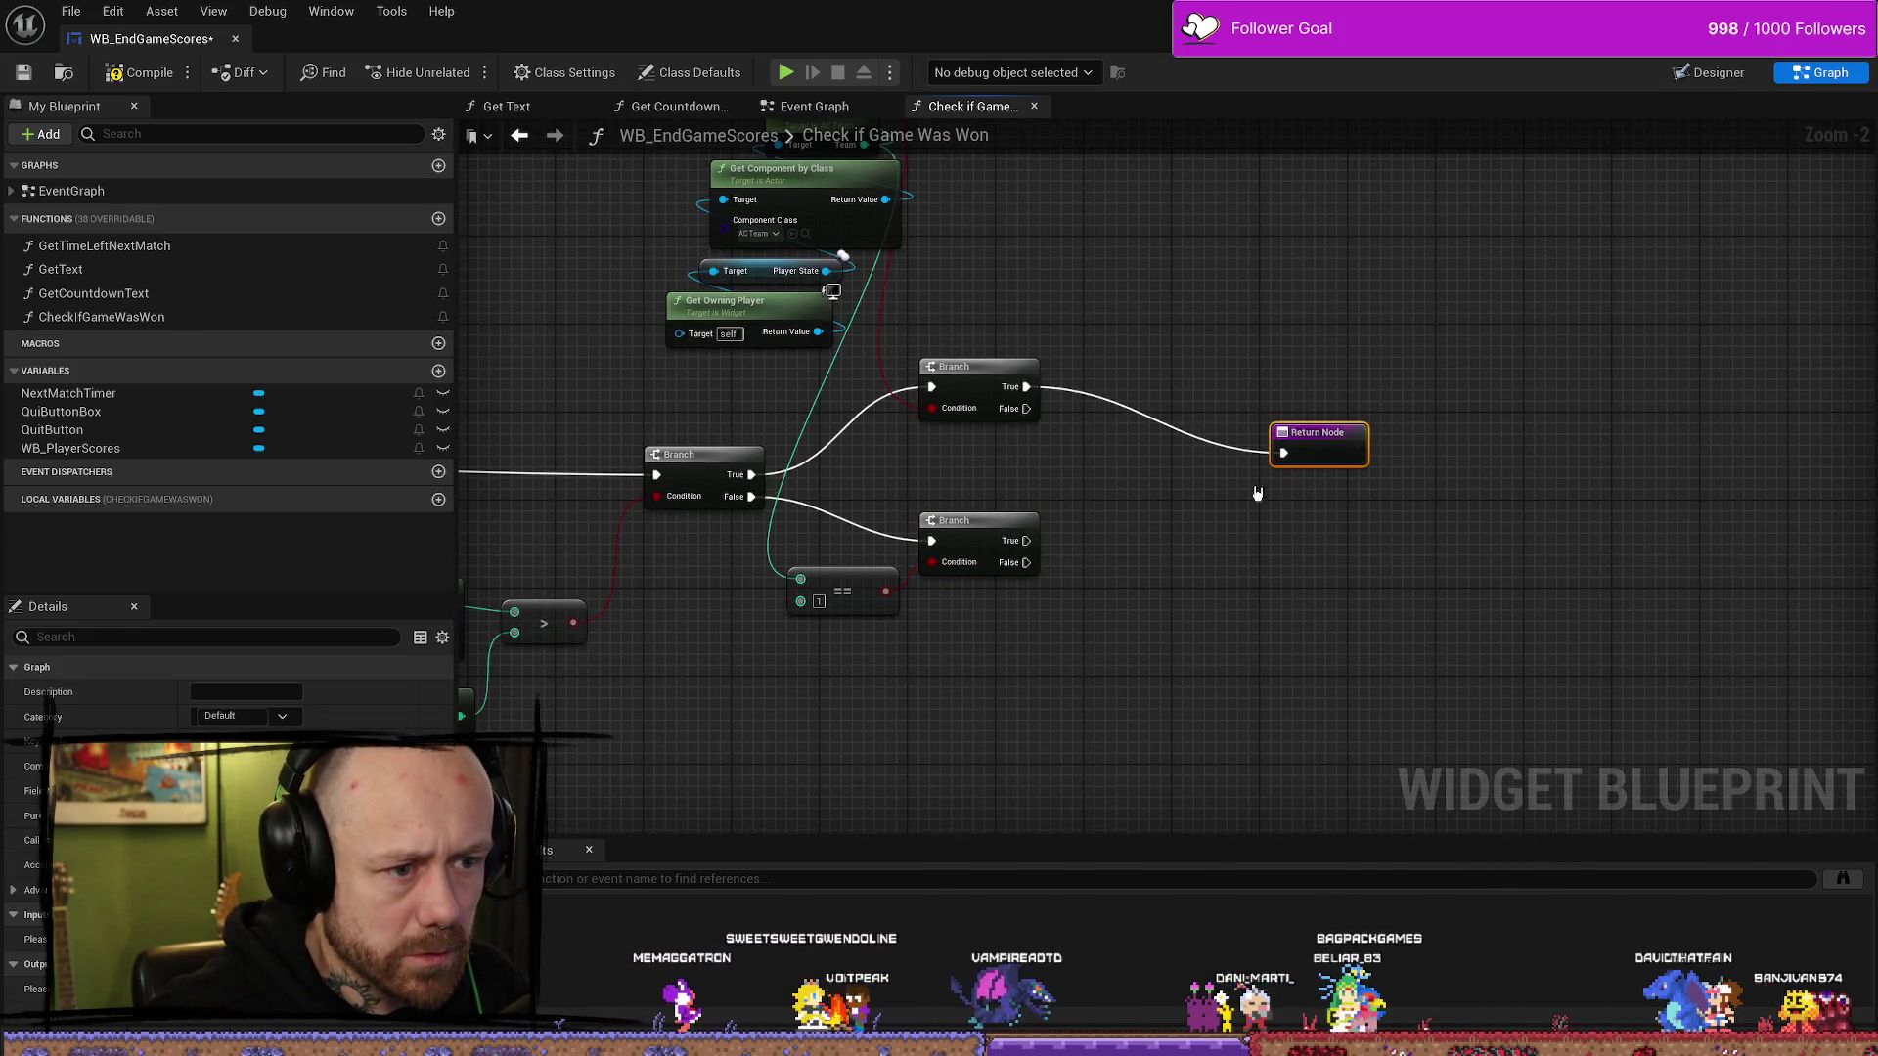
{"action": "left_click_drag", "start_coordinate": [1035, 548], "coordinate": [1281, 452]}
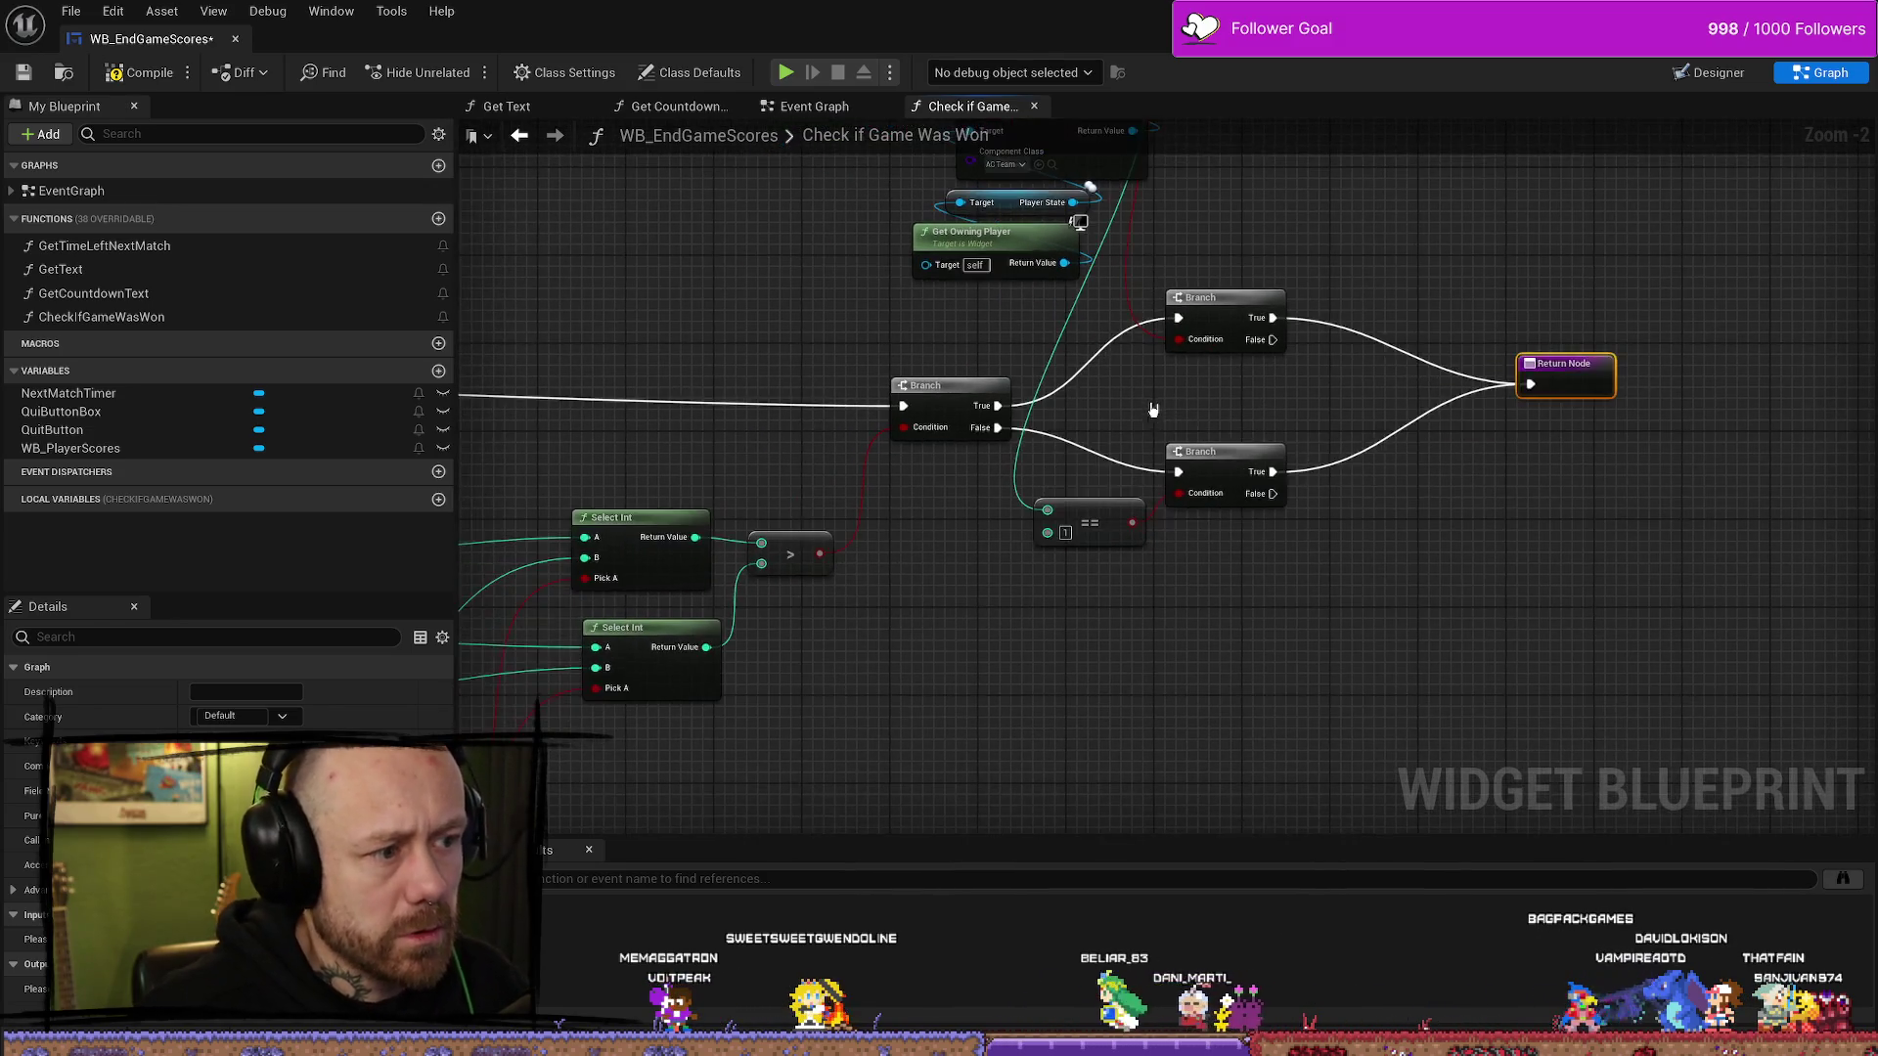
- Tidy the function graph layout and compile the blueprint
{"action": "scroll", "coordinate": [978, 503], "scroll_direction": "down", "scroll_amount": 2}
{"action": "left_click_drag", "start_coordinate": [1042, 501], "coordinate": [1038, 517]}
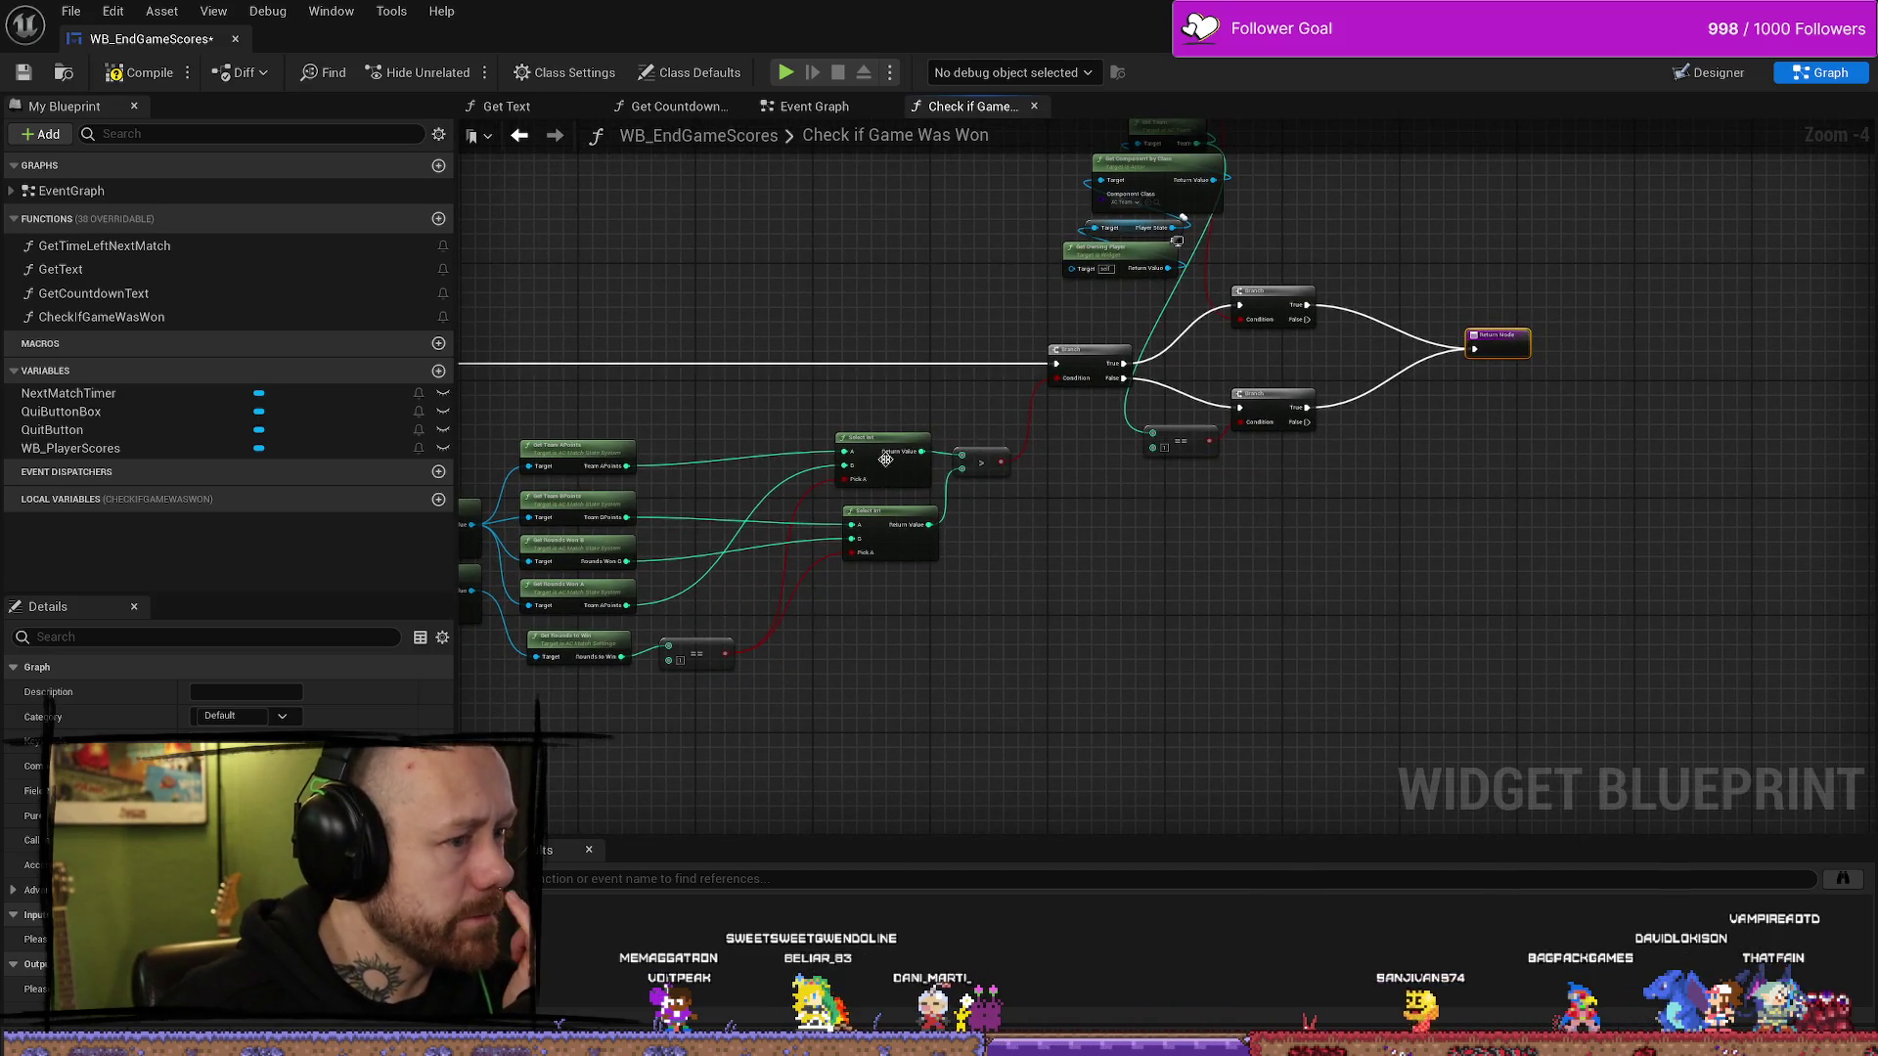
{"action": "left_click_drag", "start_coordinate": [1192, 370], "coordinate": [1062, 231]}
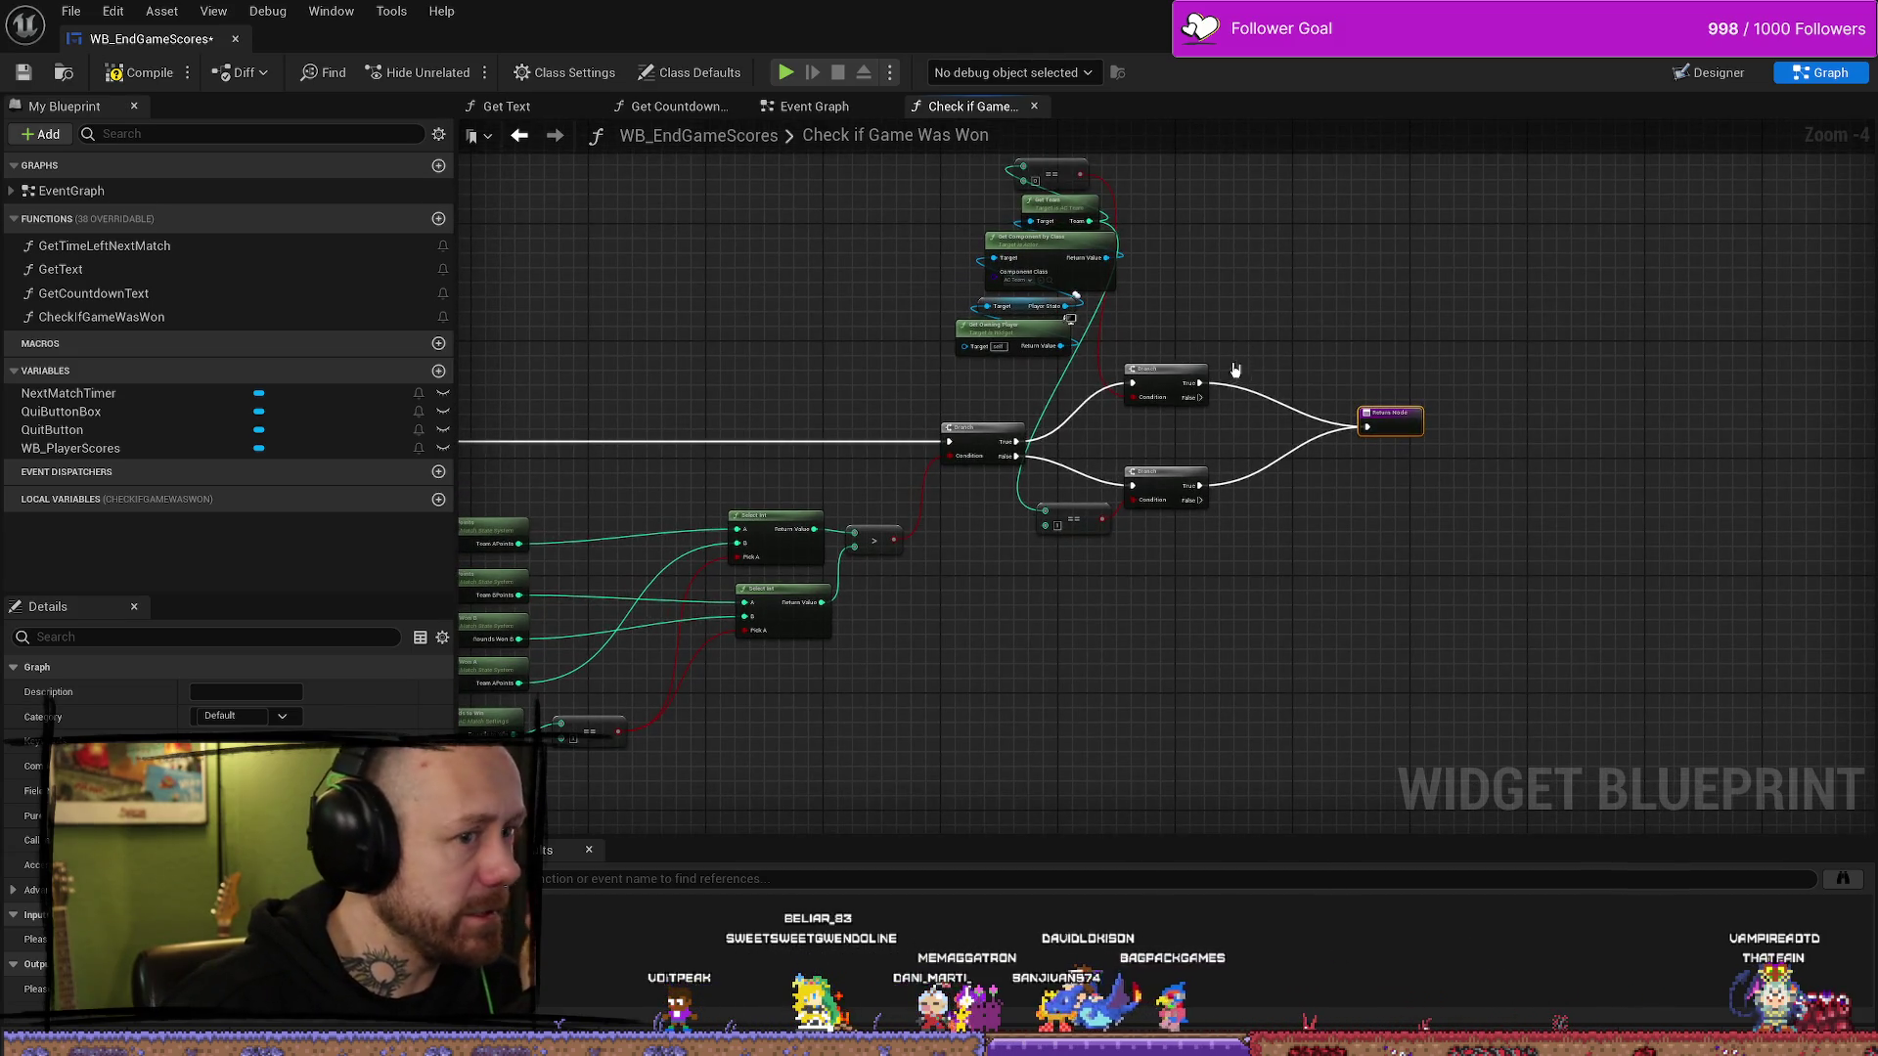
{"action": "left_click_drag", "start_coordinate": [1388, 412], "coordinate": [1442, 378]}
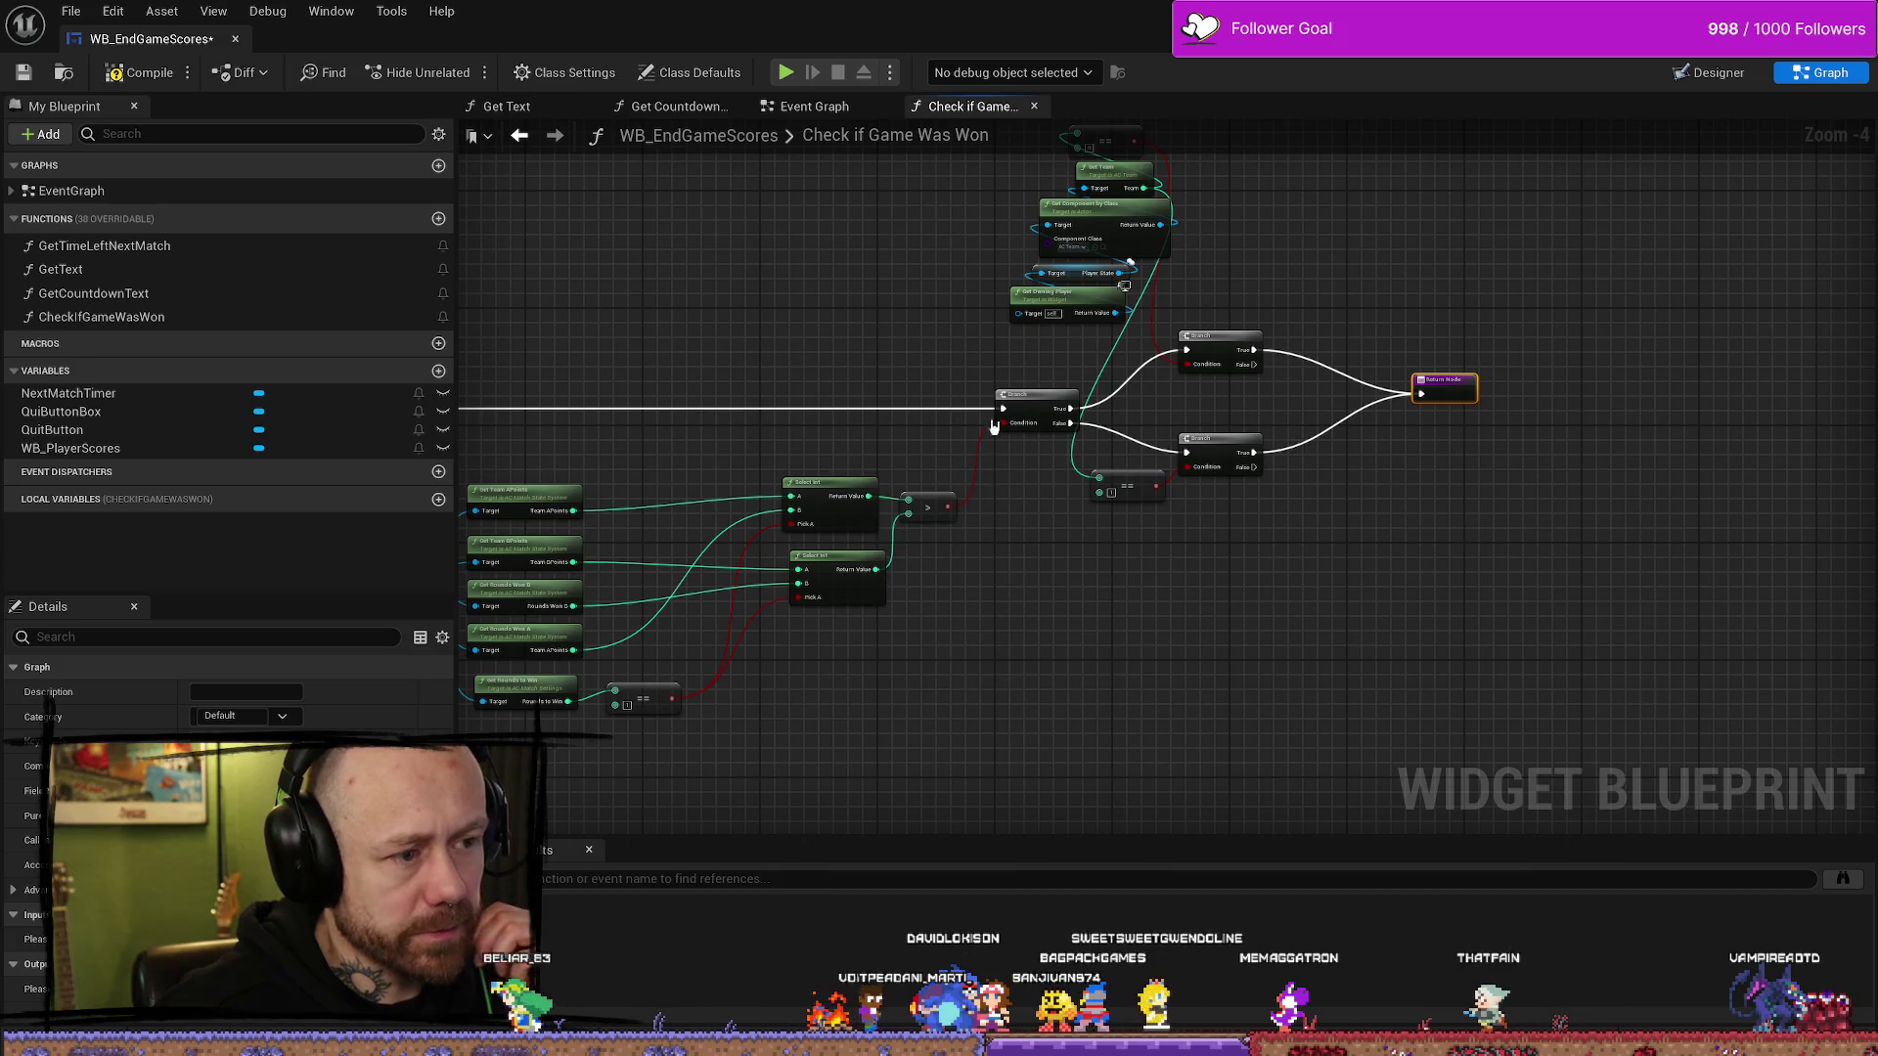
{"action": "mouse_move", "coordinate": [1055, 442]}
{"action": "left_mouse_down"}
{"action": "mouse_move", "coordinate": [823, 472]}
{"action": "mouse_move", "coordinate": [810, 490]}
{"action": "left_mouse_up"}
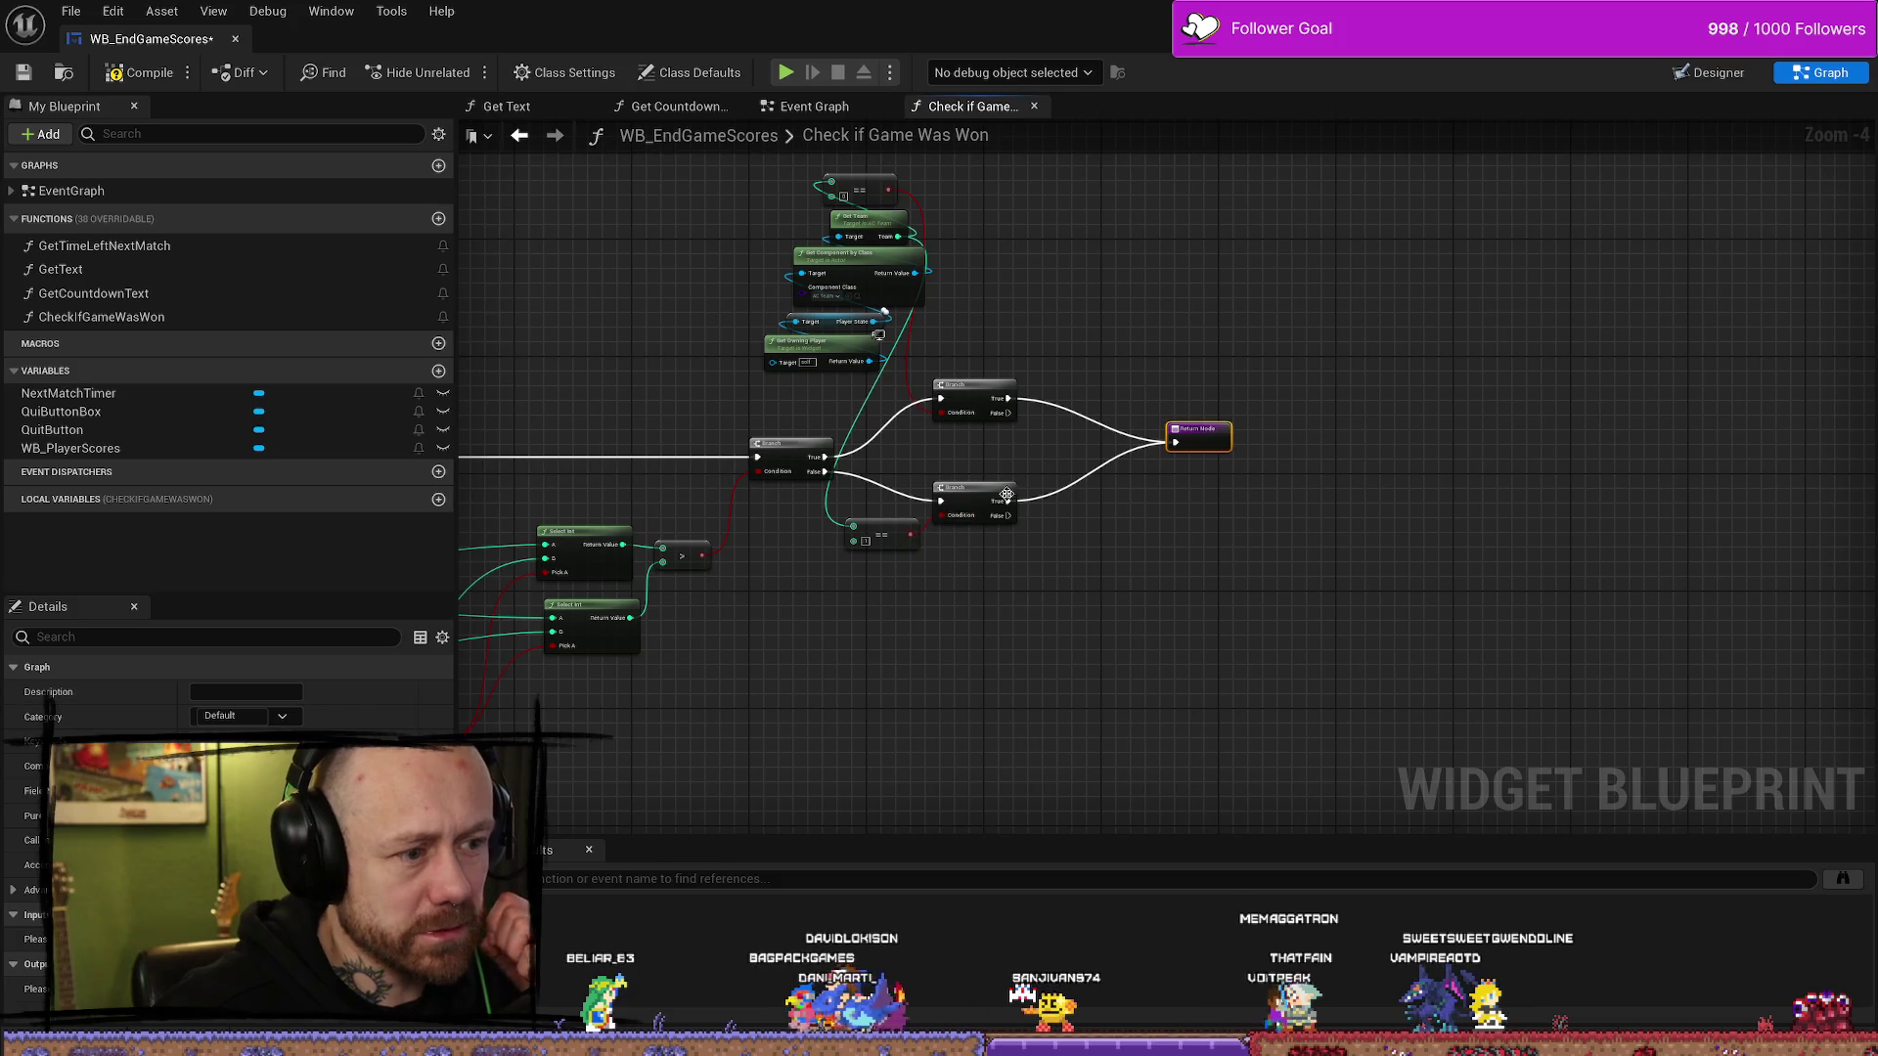
{"action": "left_click", "coordinate": [133, 84]}
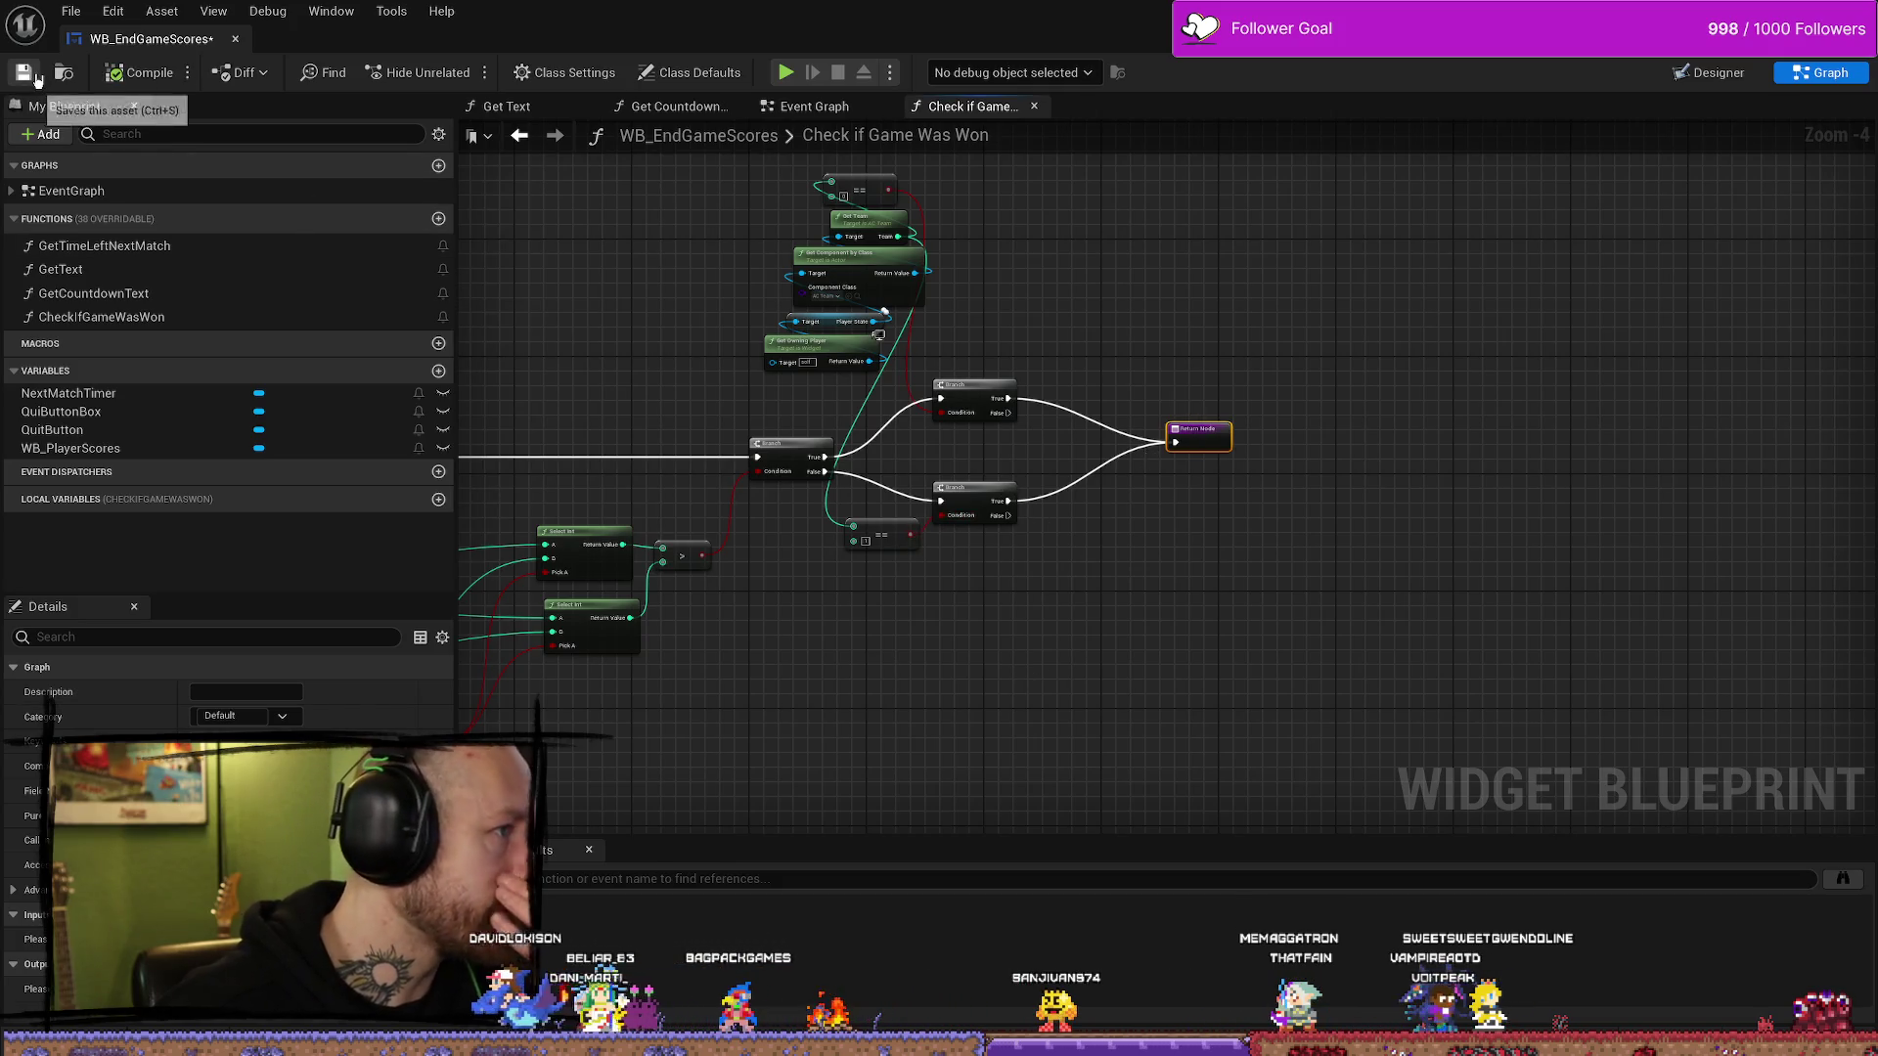
- Select the team getter nodes above the Branches and shift them left
{"action": "left_click_drag", "start_coordinate": [1289, 342], "coordinate": [1333, 334]}
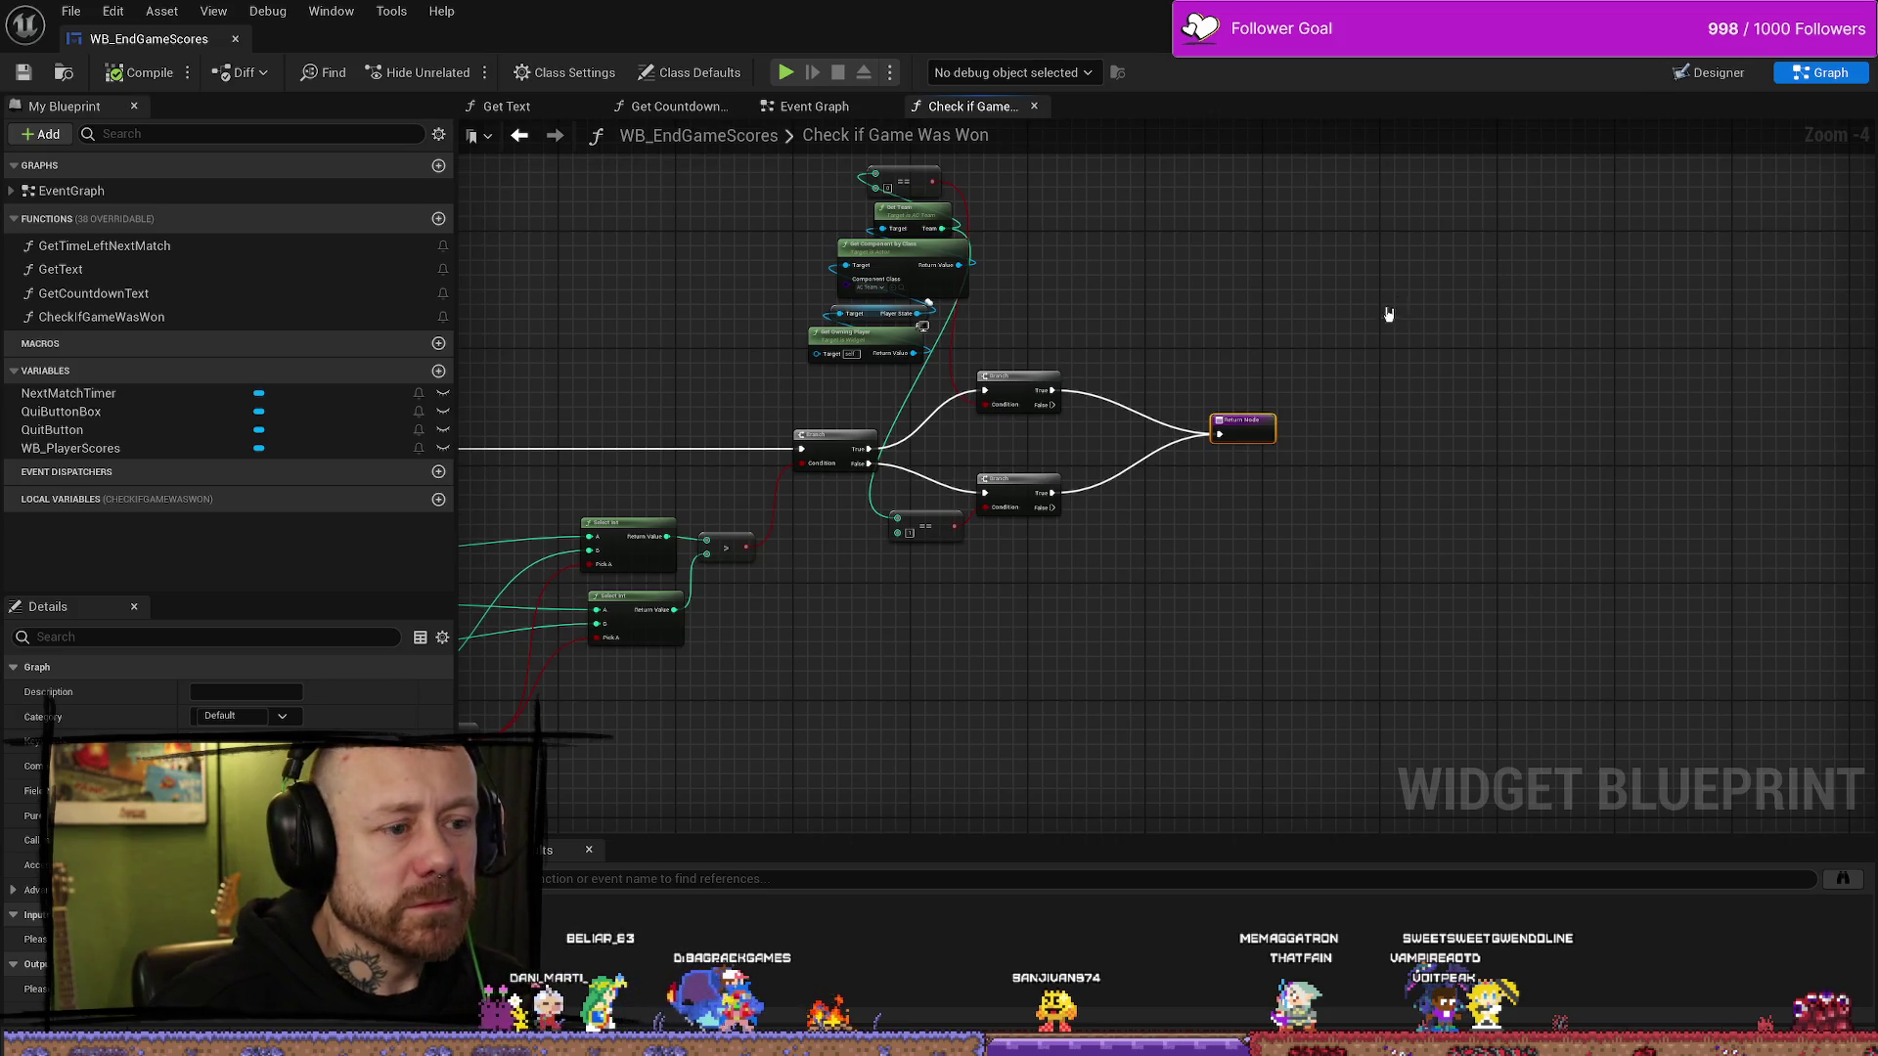
{"action": "left_click_drag", "start_coordinate": [1515, 241], "coordinate": [1459, 249]}
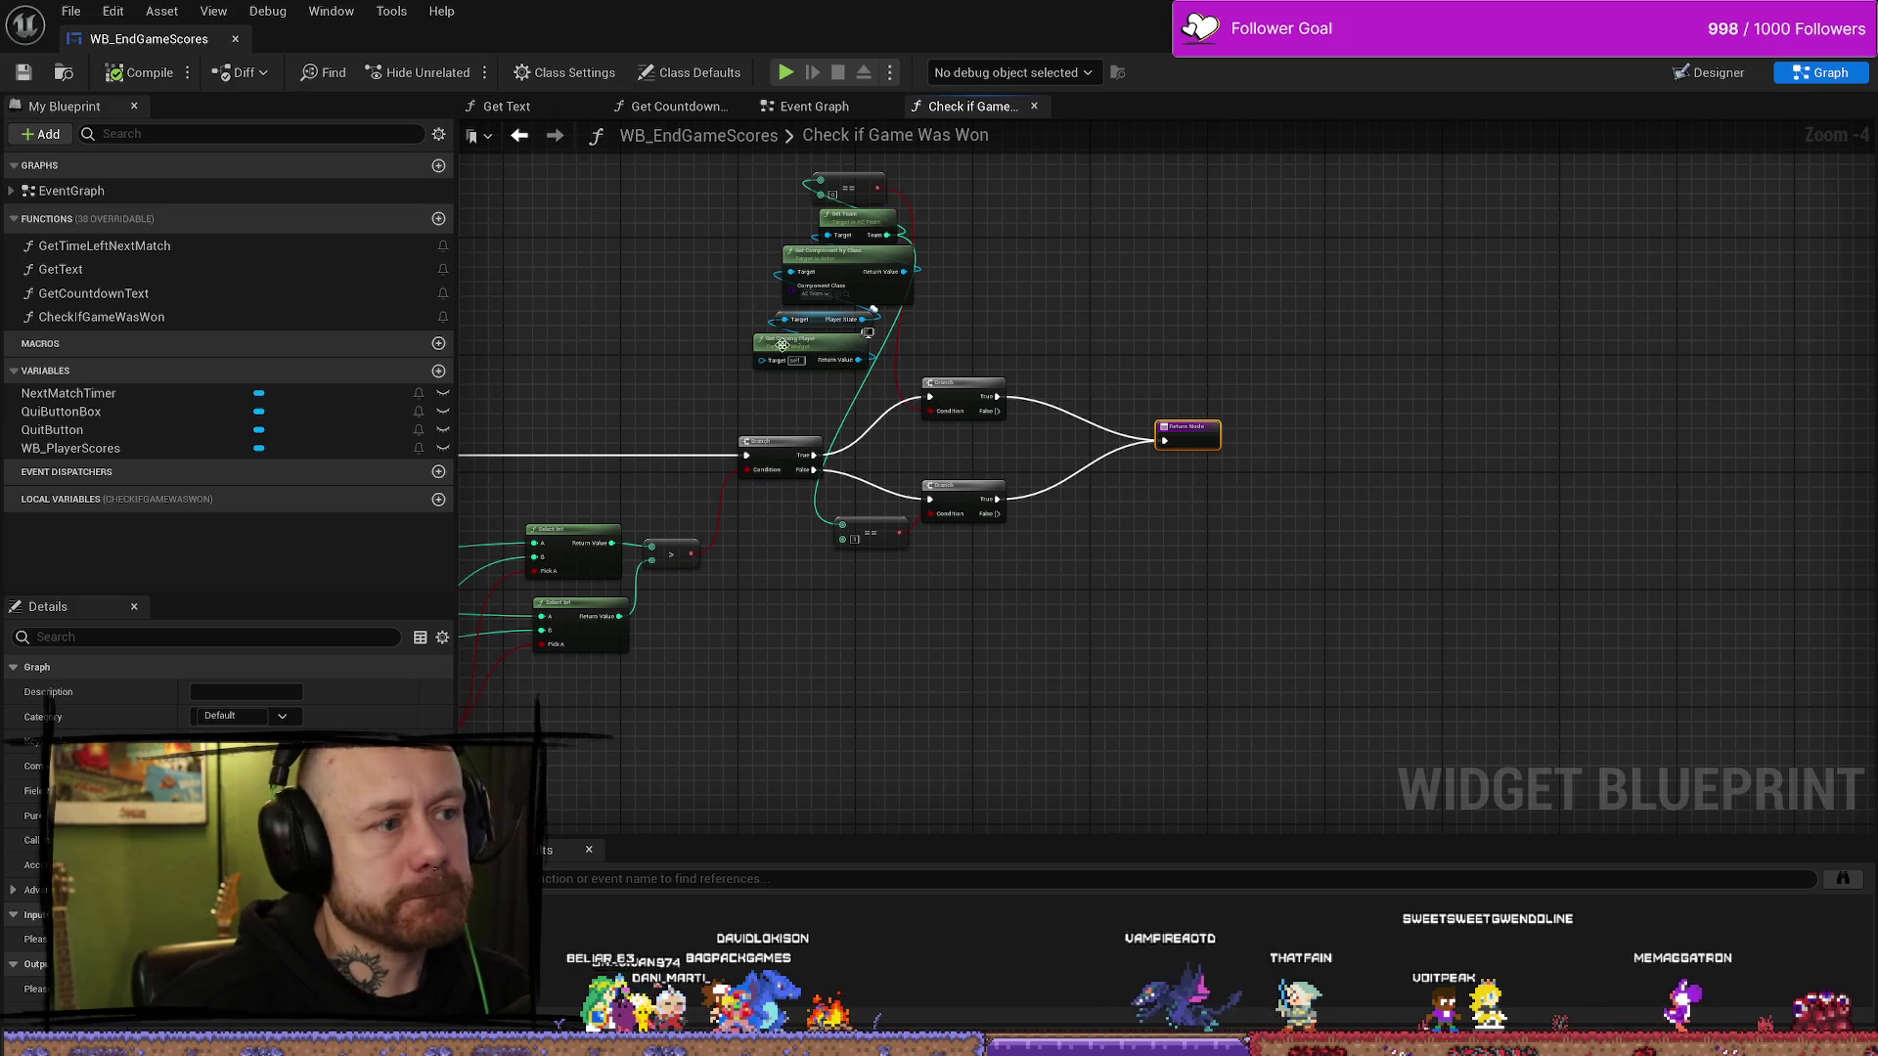
{"action": "left_click_drag", "start_coordinate": [736, 266], "coordinate": [659, 251]}
{"action": "left_click_drag", "start_coordinate": [675, 174], "coordinate": [788, 376]}
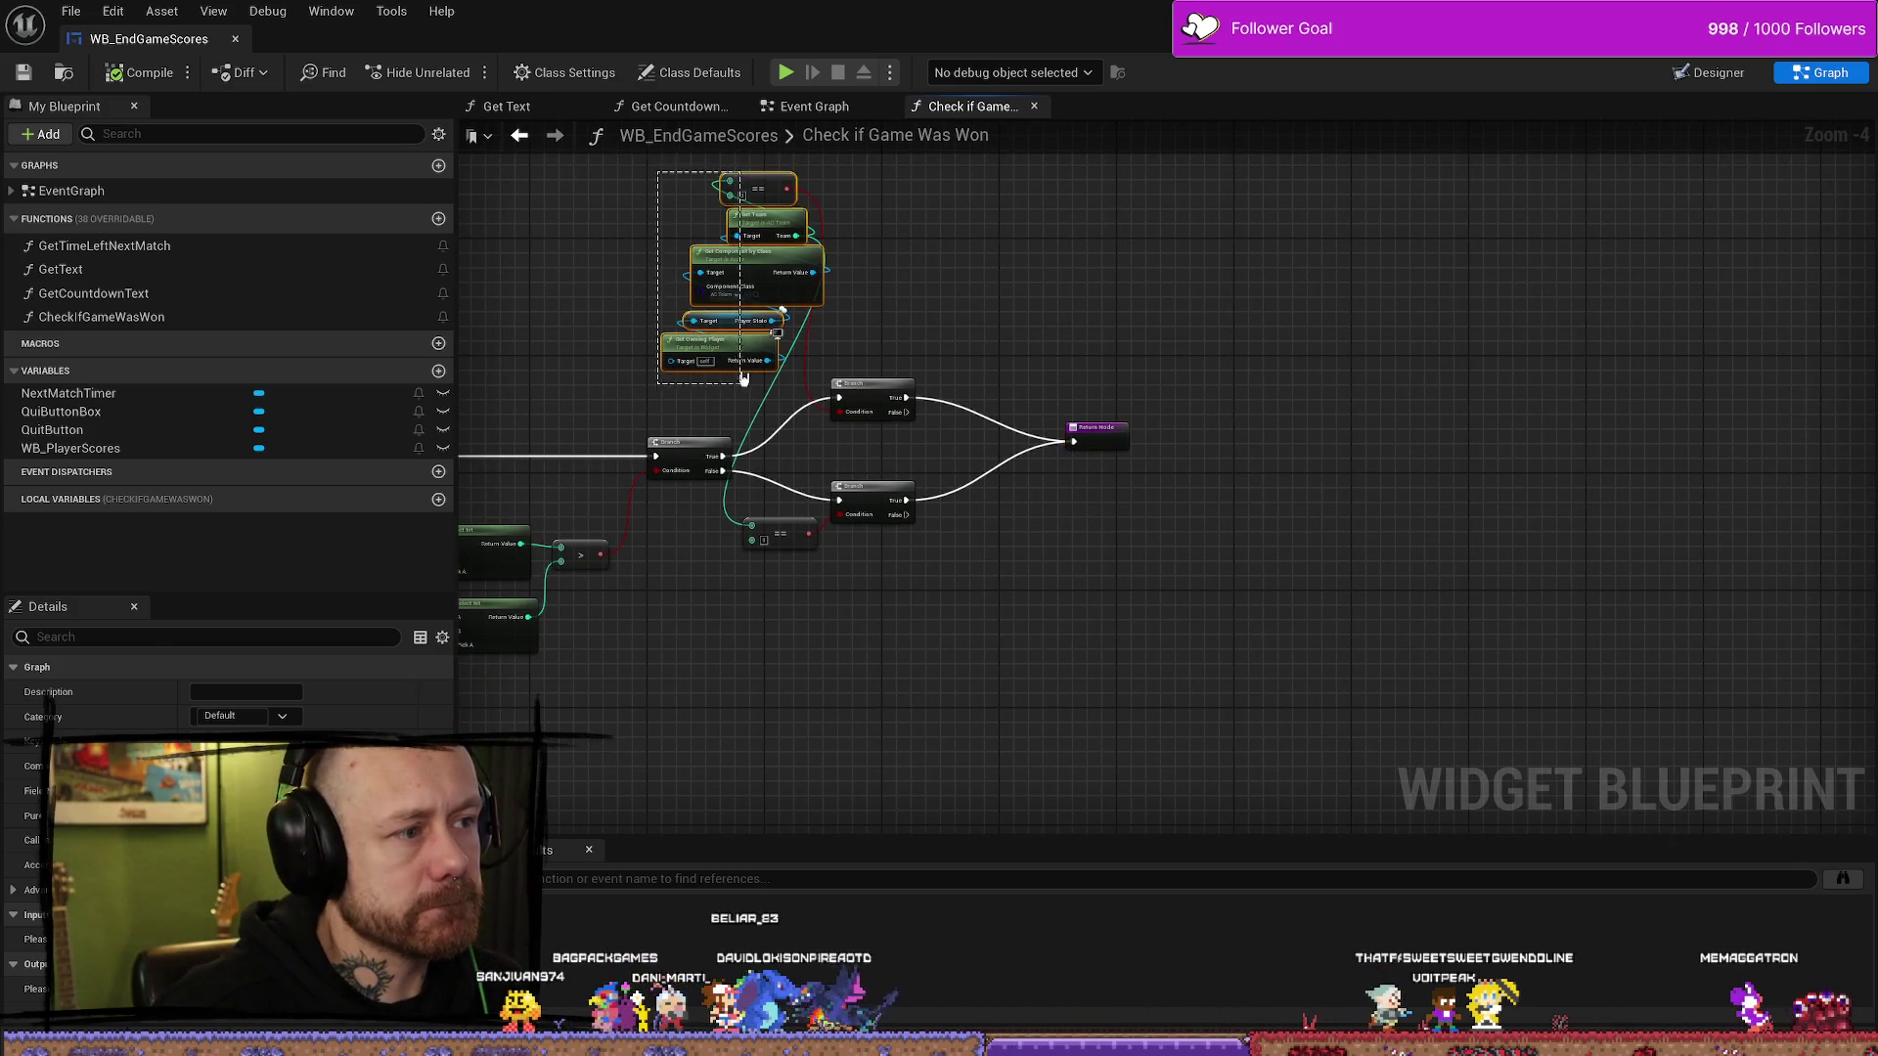
{"action": "left_click_drag", "start_coordinate": [763, 256], "coordinate": [607, 292]}
{"action": "mouse_move", "coordinate": [855, 639]}
{"action": "left_mouse_down"}
{"action": "mouse_move", "coordinate": [950, 529]}
{"action": "mouse_move", "coordinate": [922, 628]}
{"action": "mouse_move", "coordinate": [901, 545]}
{"action": "left_mouse_up"}
- Nudge the two inner Branch nodes, then move the getter cluster below the first Branch
{"action": "scroll", "coordinate": [972, 314], "scroll_direction": "down", "scroll_amount": 1}
{"action": "mouse_move", "coordinate": [972, 314]}
{"action": "left_mouse_down"}
{"action": "mouse_move", "coordinate": [891, 422]}
{"action": "mouse_move", "coordinate": [924, 406]}
{"action": "left_mouse_up"}
{"action": "left_click", "coordinate": [750, 312]}
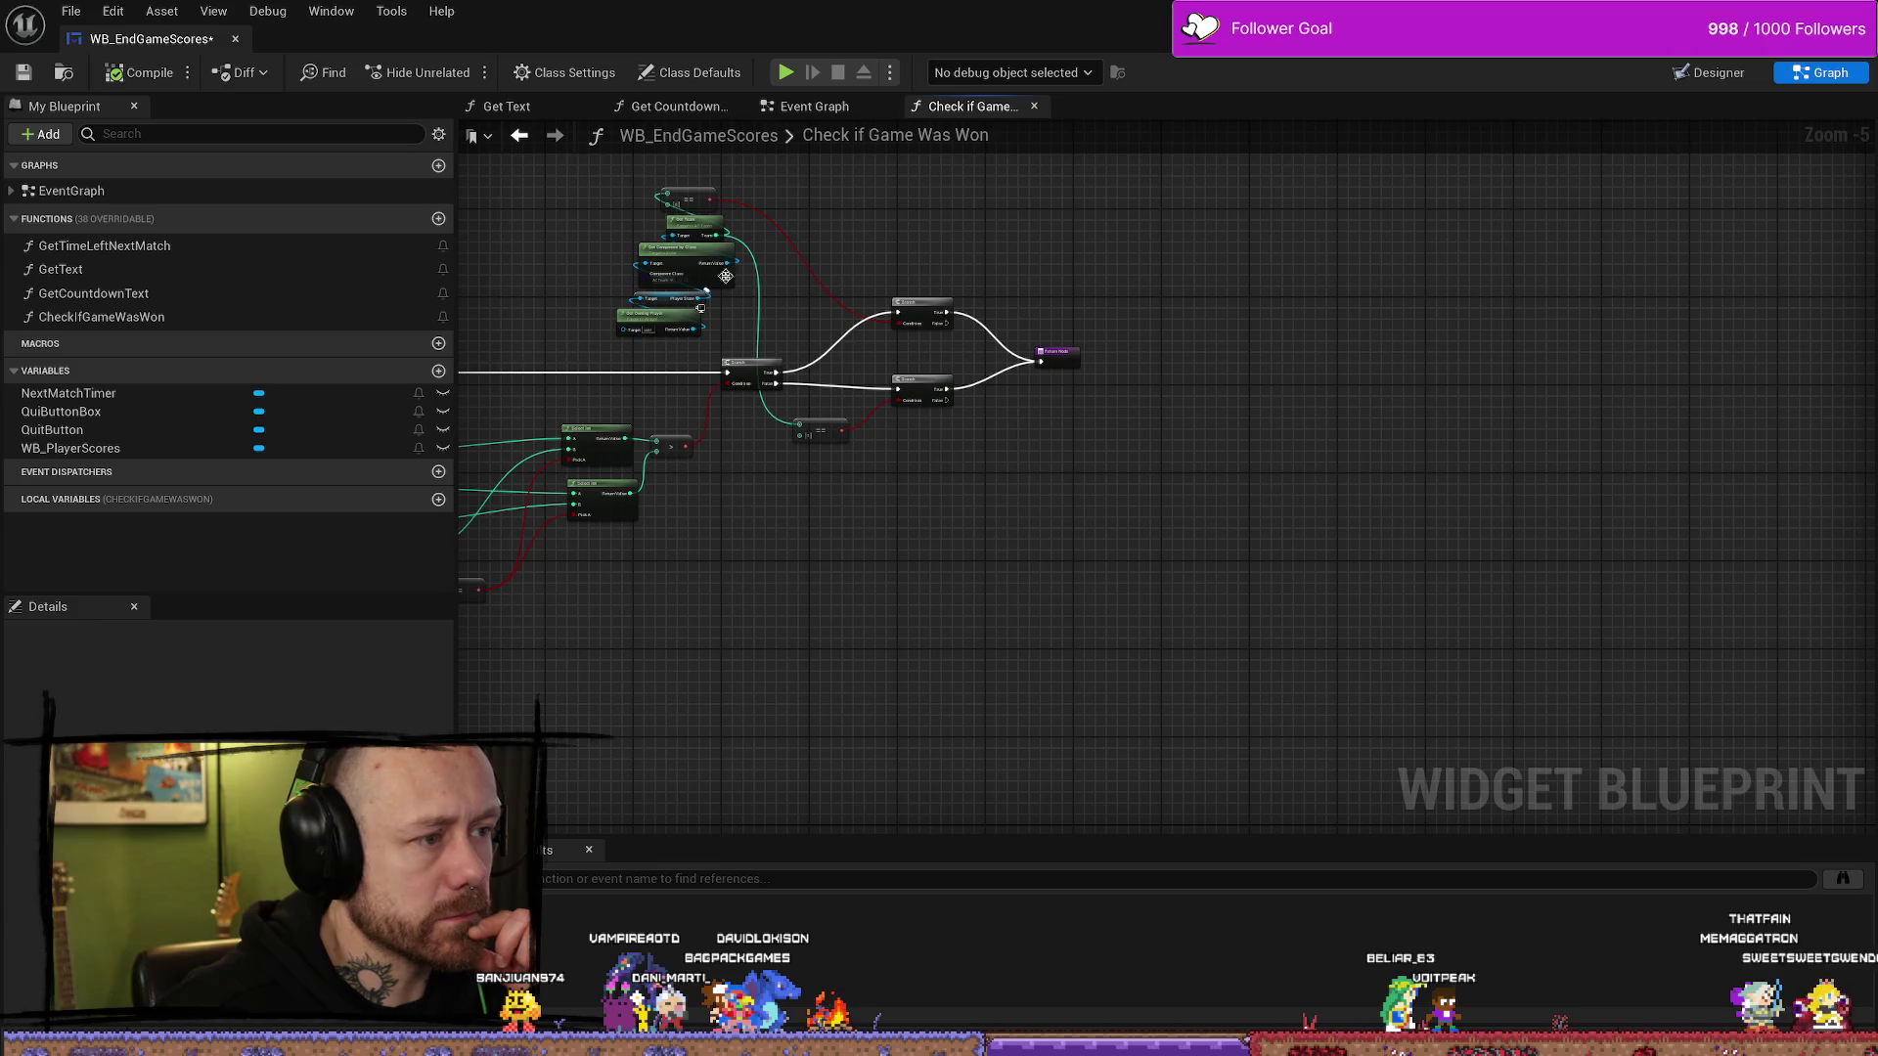
{"action": "left_click_drag", "start_coordinate": [590, 181], "coordinate": [783, 386]}
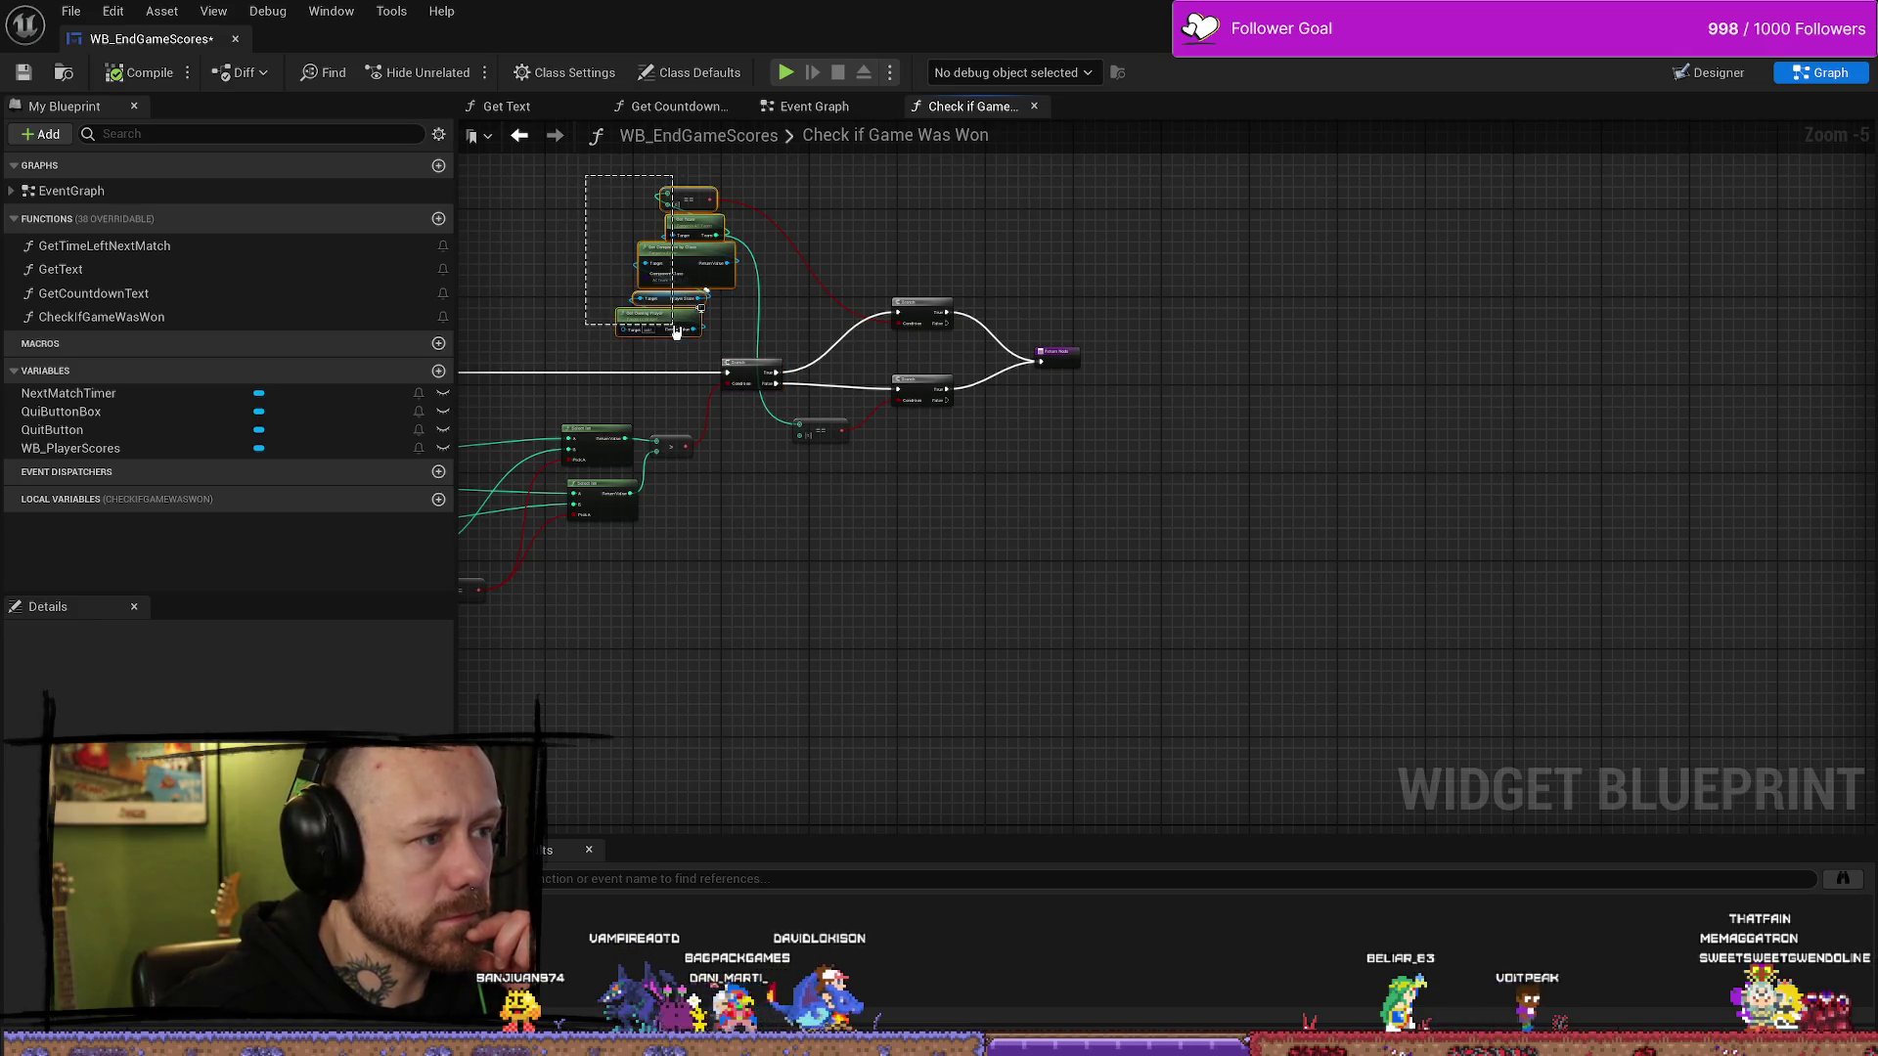
{"action": "left_click_drag", "start_coordinate": [718, 230], "coordinate": [825, 521]}
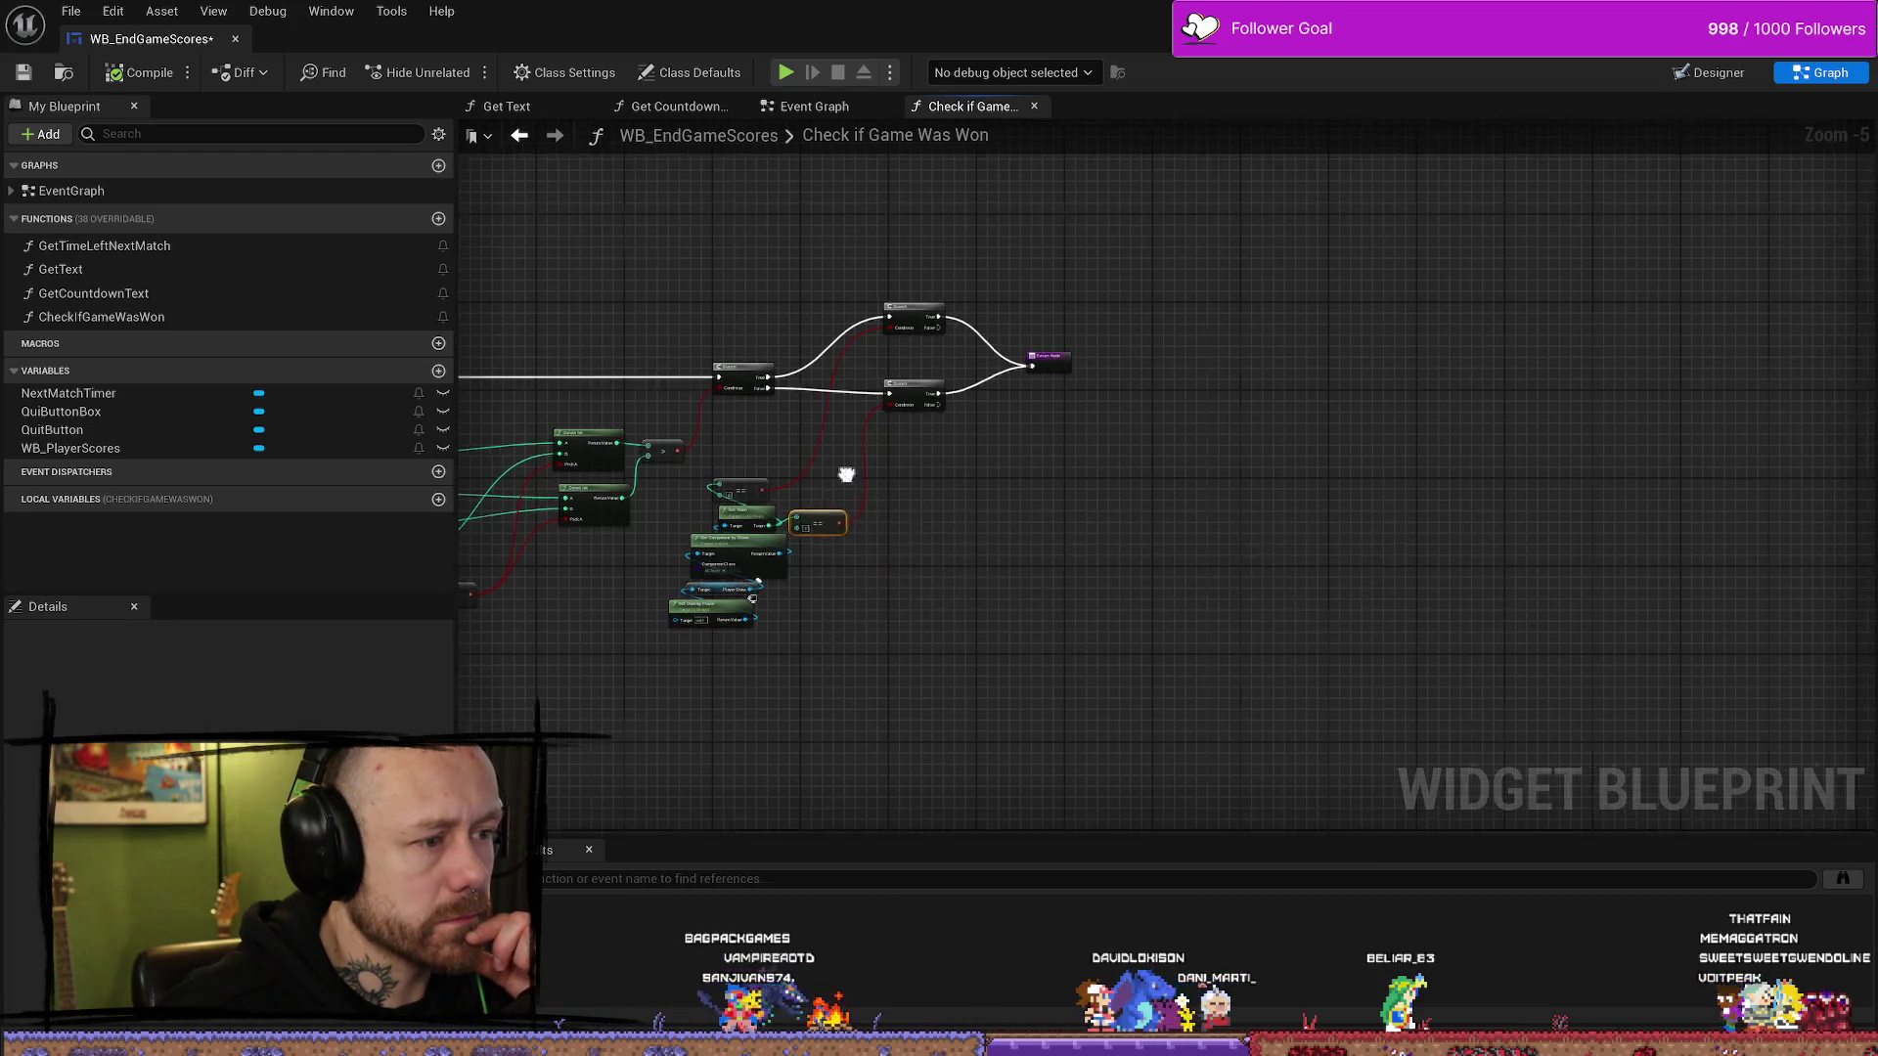
- Reposition the getter cluster, lower the upper inner Branch, and move the Return Node left and down
{"action": "scroll", "coordinate": [846, 474], "scroll_direction": "up", "scroll_amount": 4}
{"action": "left_click_drag", "start_coordinate": [945, 369], "coordinate": [698, 747]}
{"action": "left_click_drag", "start_coordinate": [734, 524], "coordinate": [797, 390]}
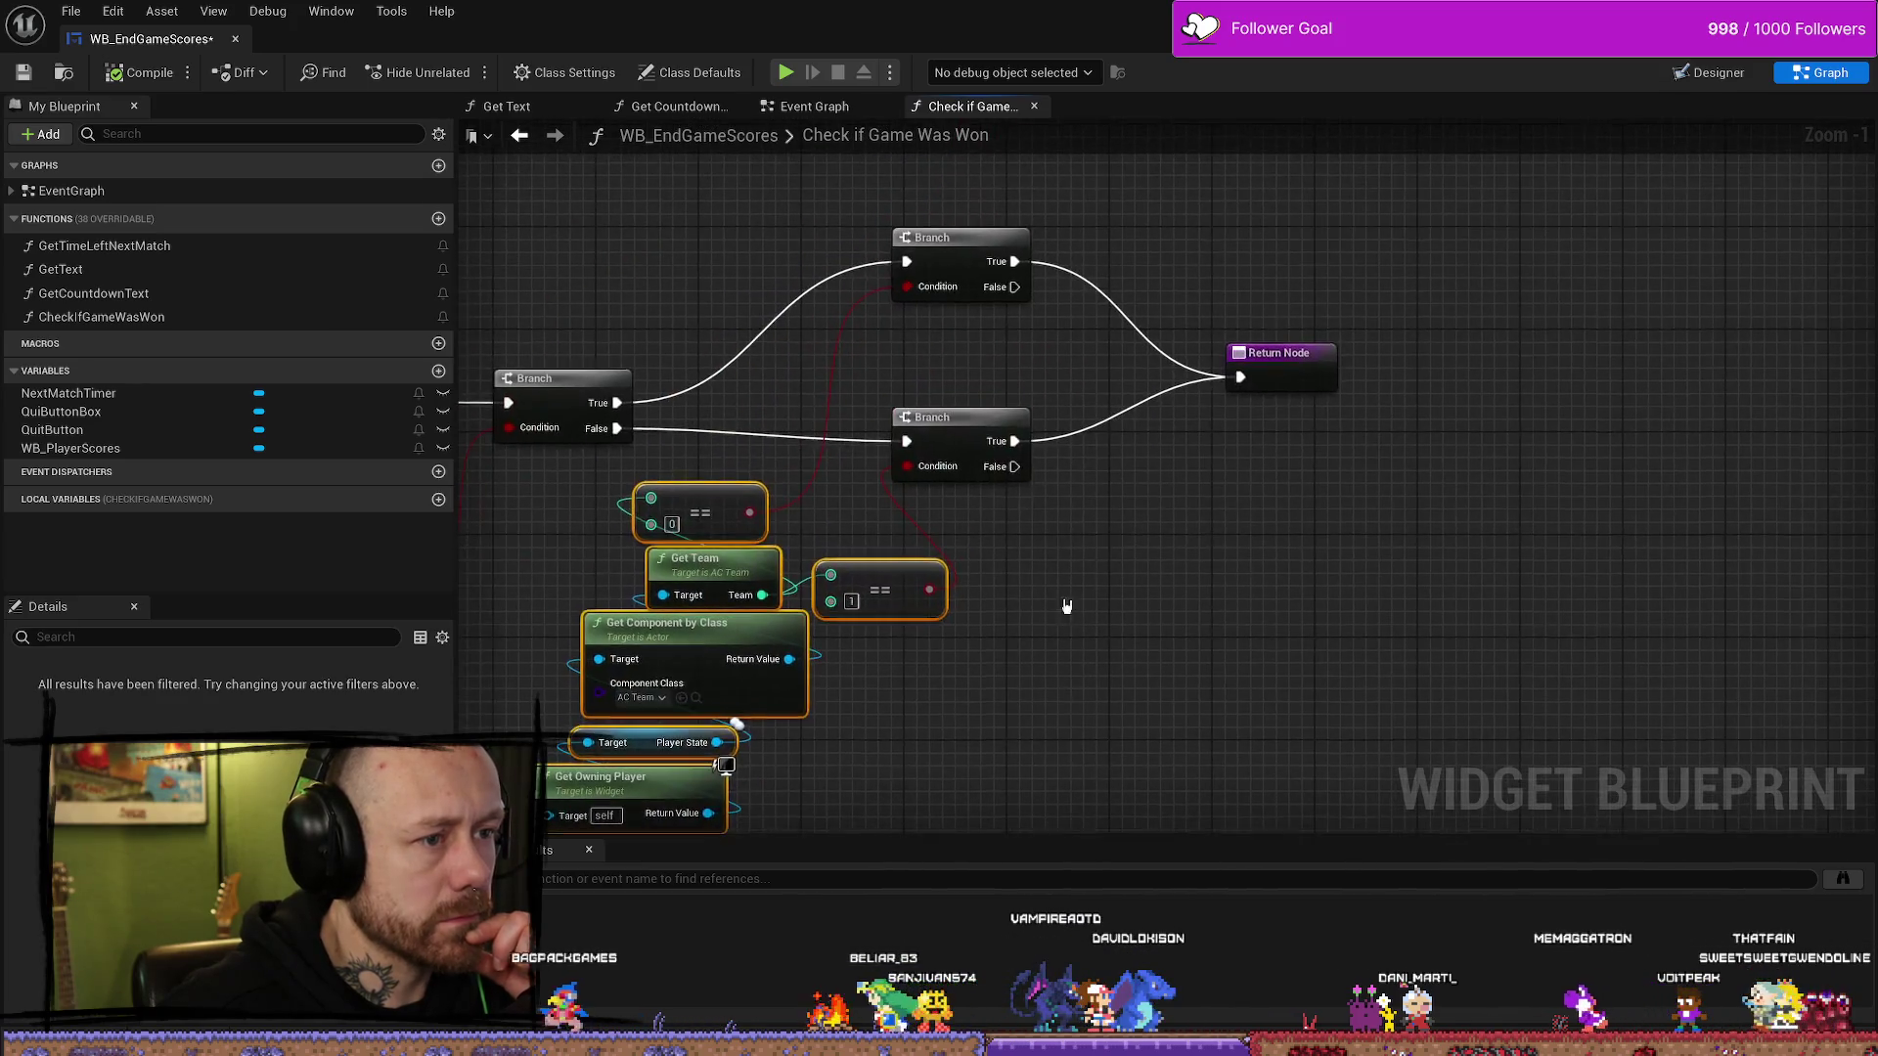
{"action": "left_click_drag", "start_coordinate": [955, 244], "coordinate": [956, 333]}
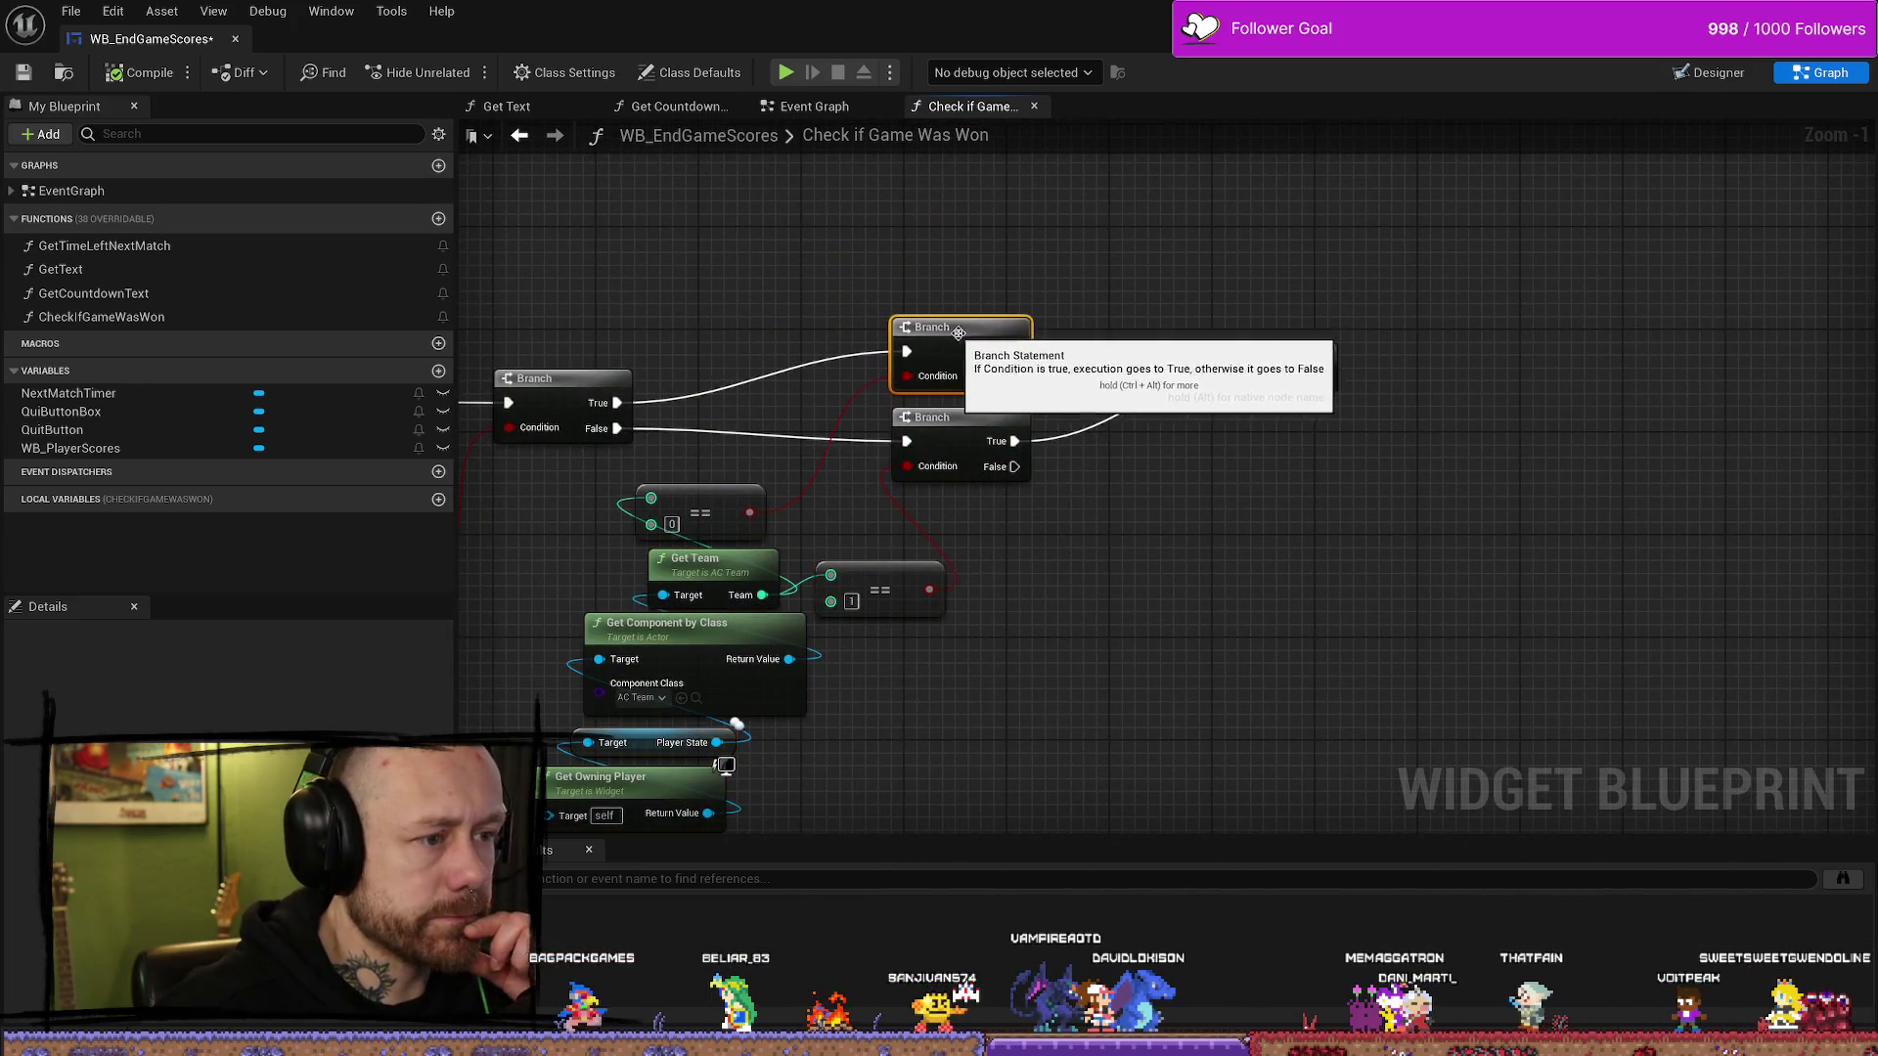
{"action": "mouse_move", "coordinate": [1307, 369]}
{"action": "left_mouse_down"}
{"action": "mouse_move", "coordinate": [1219, 411]}
{"action": "mouse_move", "coordinate": [1232, 397]}
{"action": "left_mouse_up"}
{"action": "left_click_drag", "start_coordinate": [1074, 623], "coordinate": [1187, 472]}
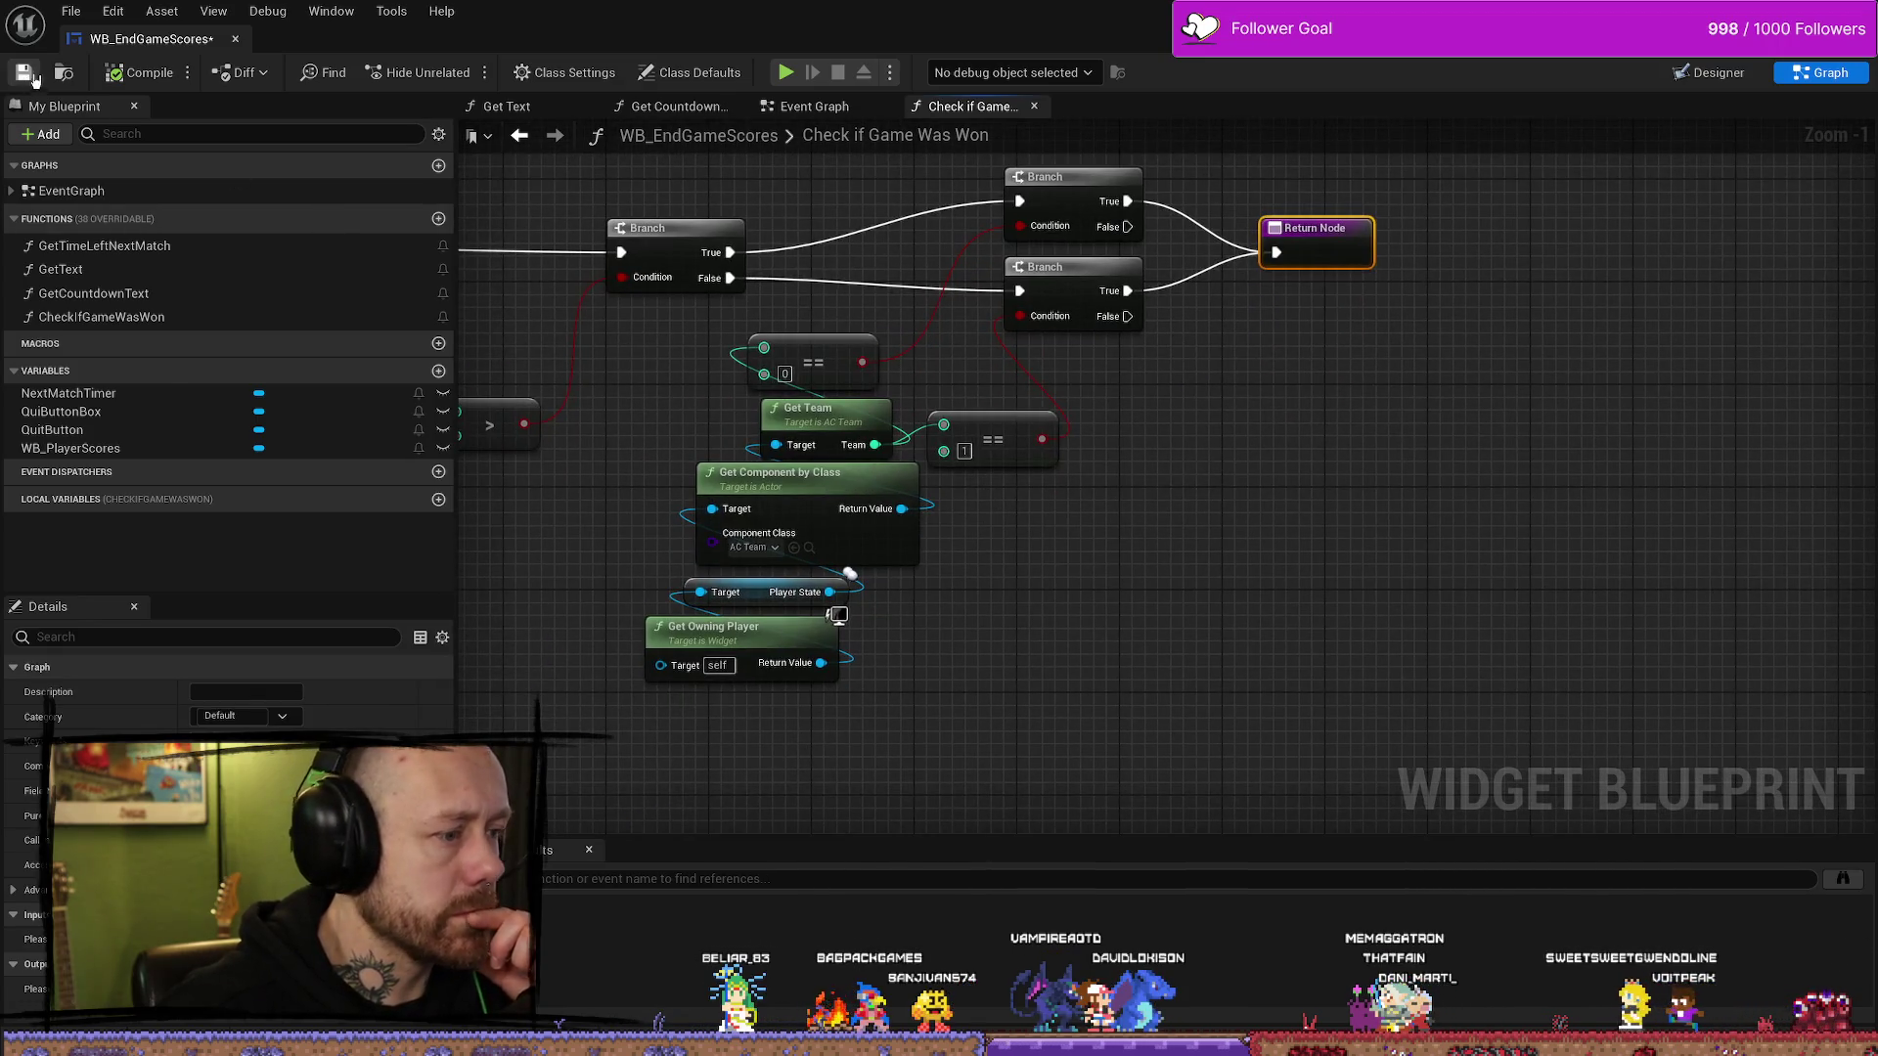
- Save all modified assets with File > Save All
{"action": "left_click", "coordinate": [83, 14]}
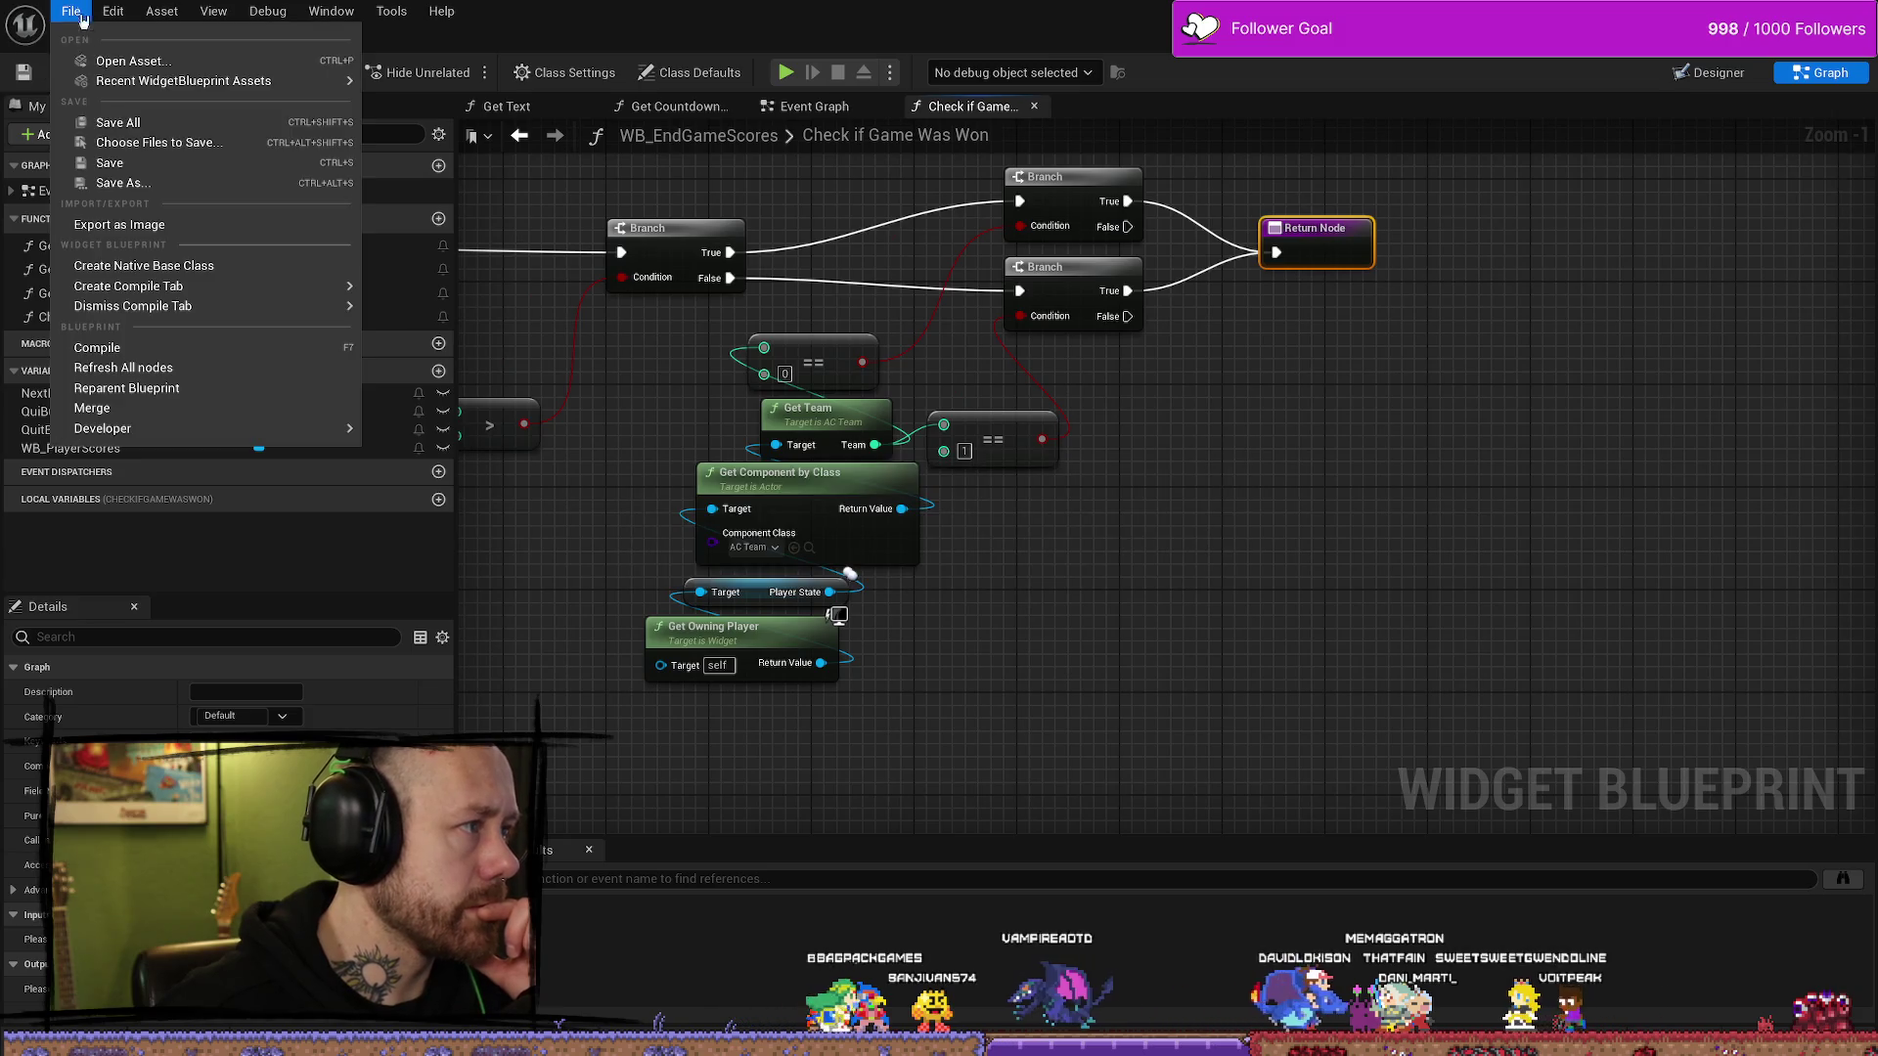
{"action": "left_click", "coordinate": [122, 122]}
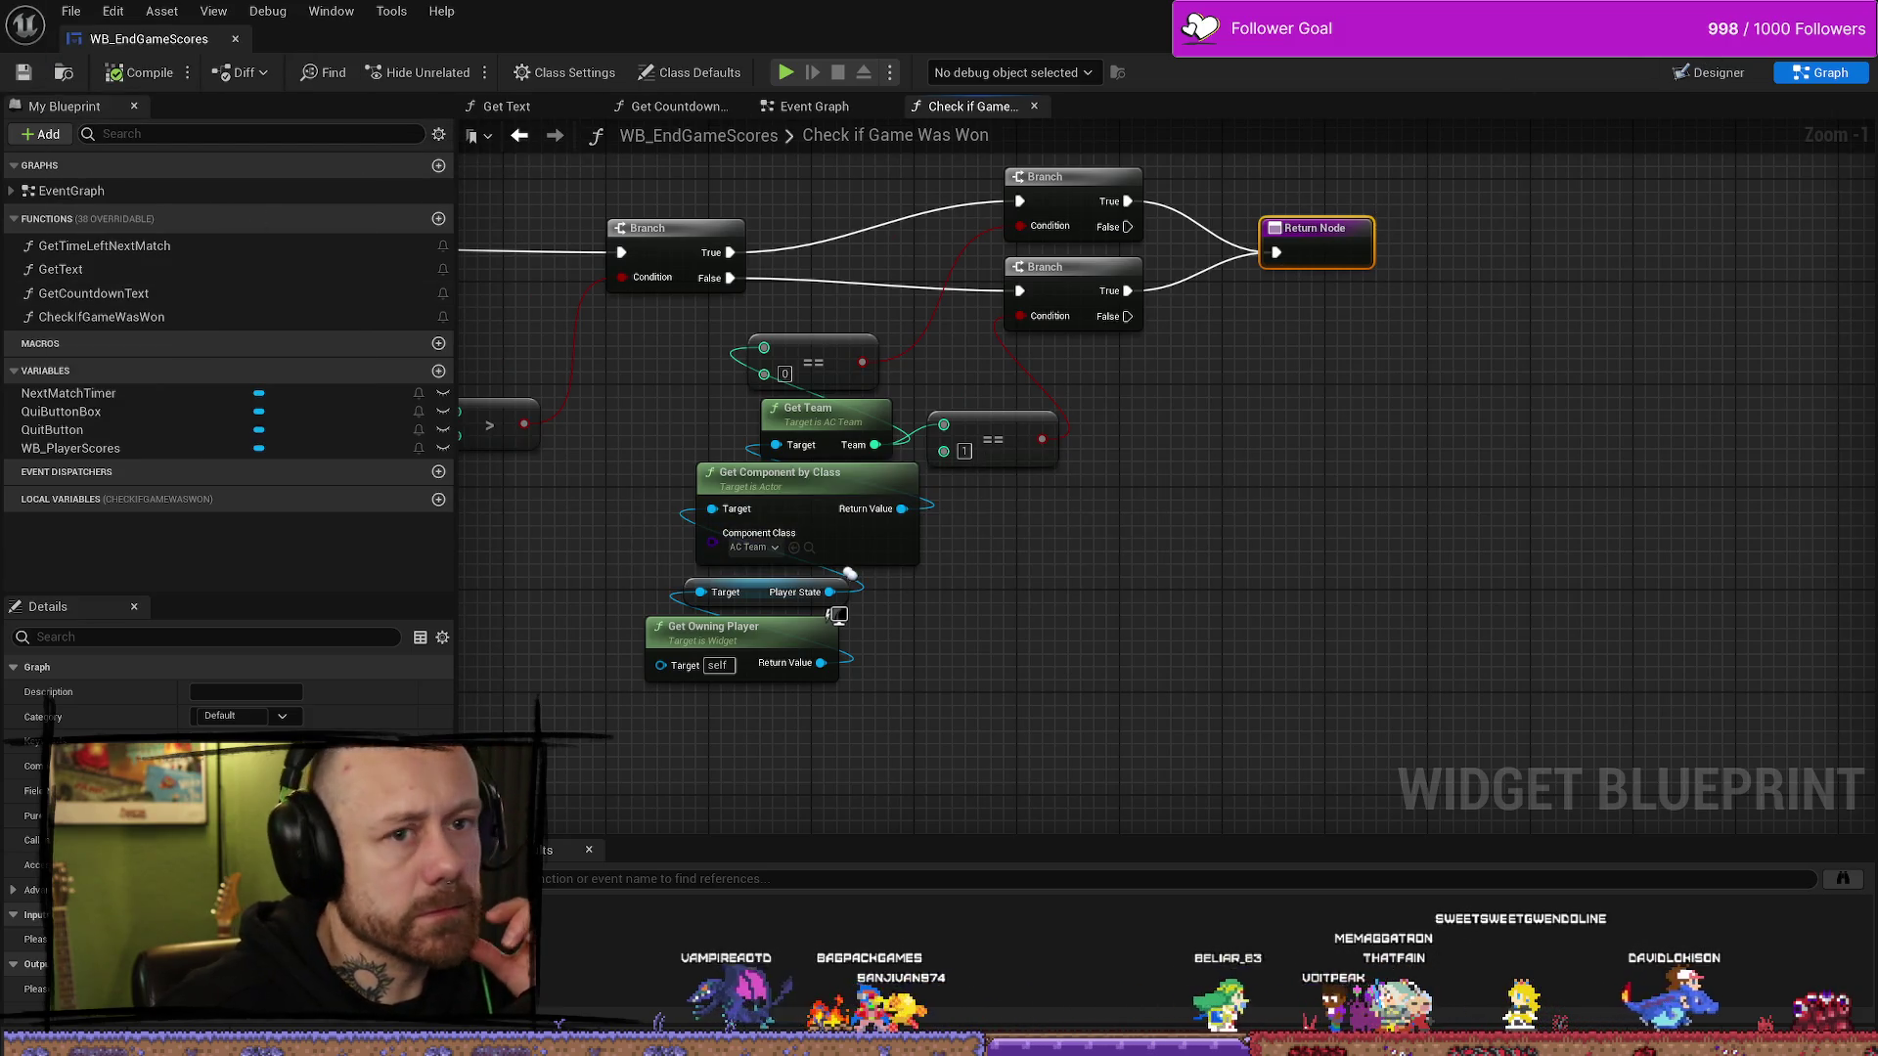
{"action": "key", "text": "alt+Tab"}
- Return to WB_EndGameScores' Event Graph and select the Check if Game Was Won node
{"action": "key", "text": "ctrl+space"}
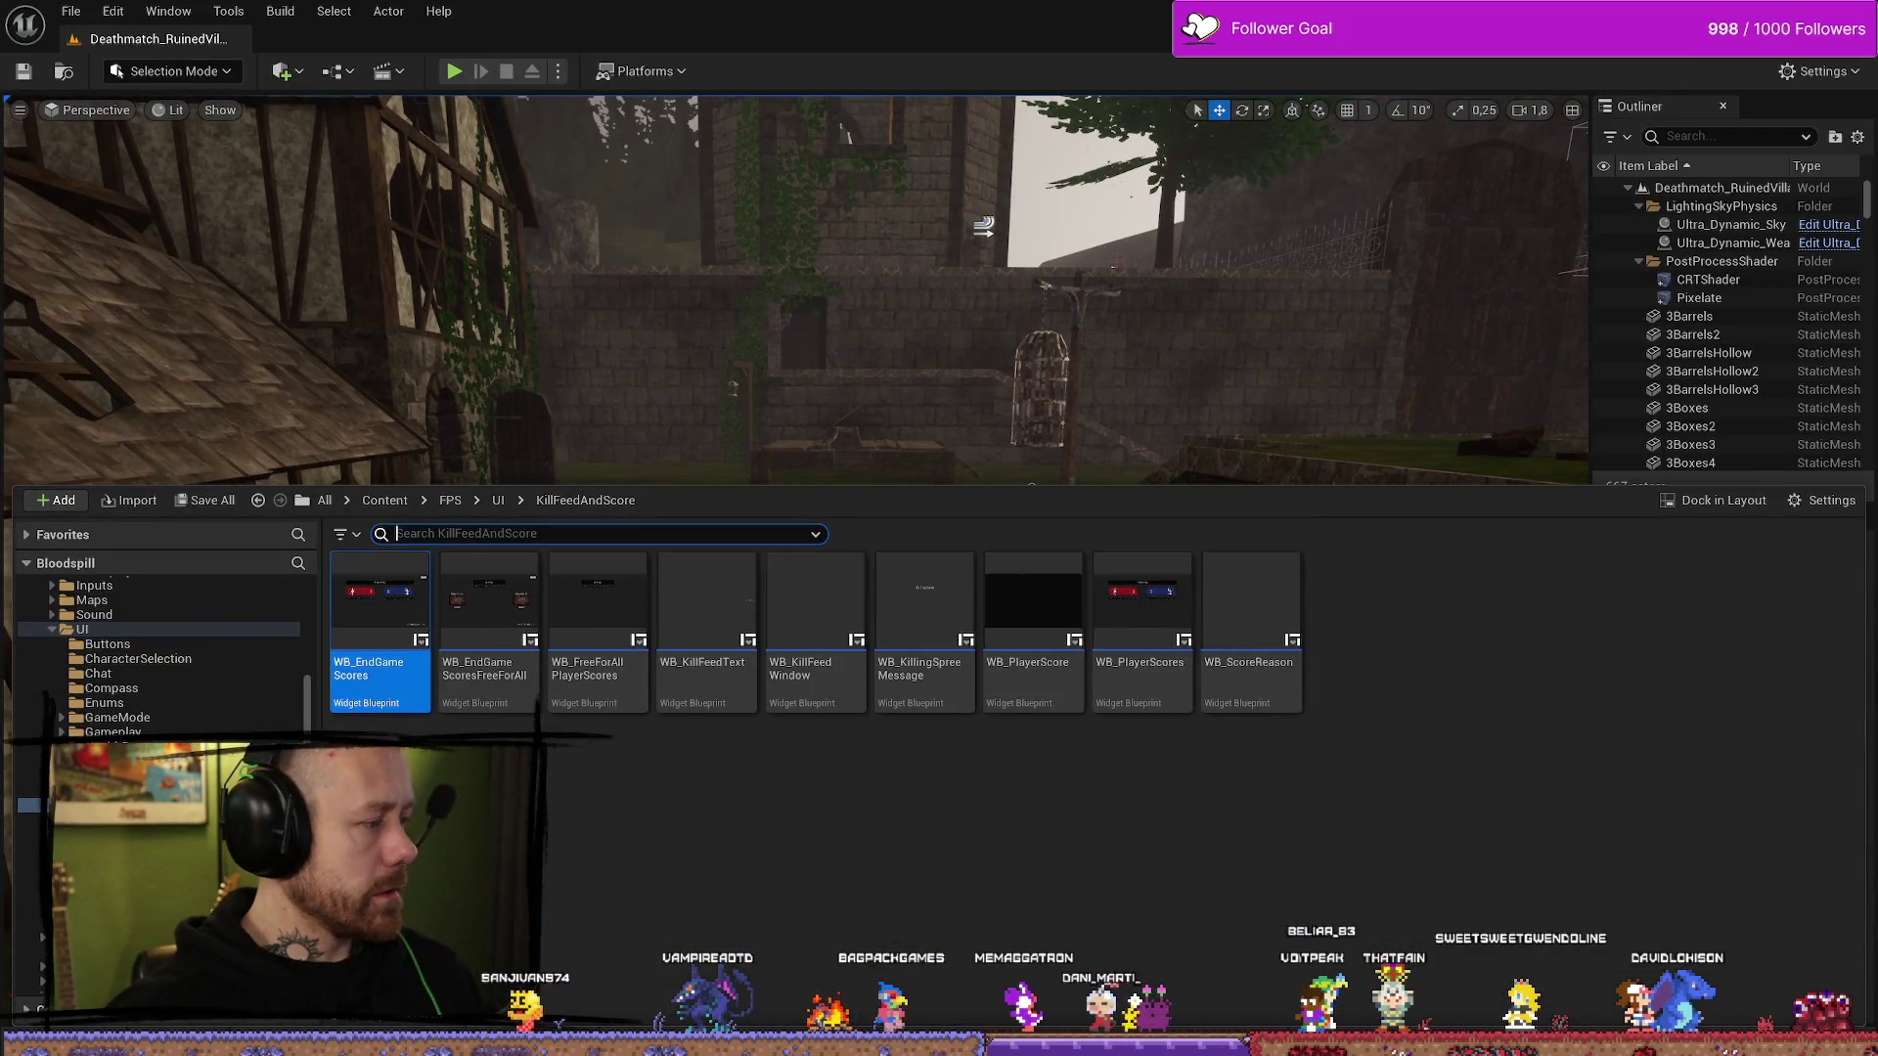
{"action": "key", "text": "alt+Tab"}
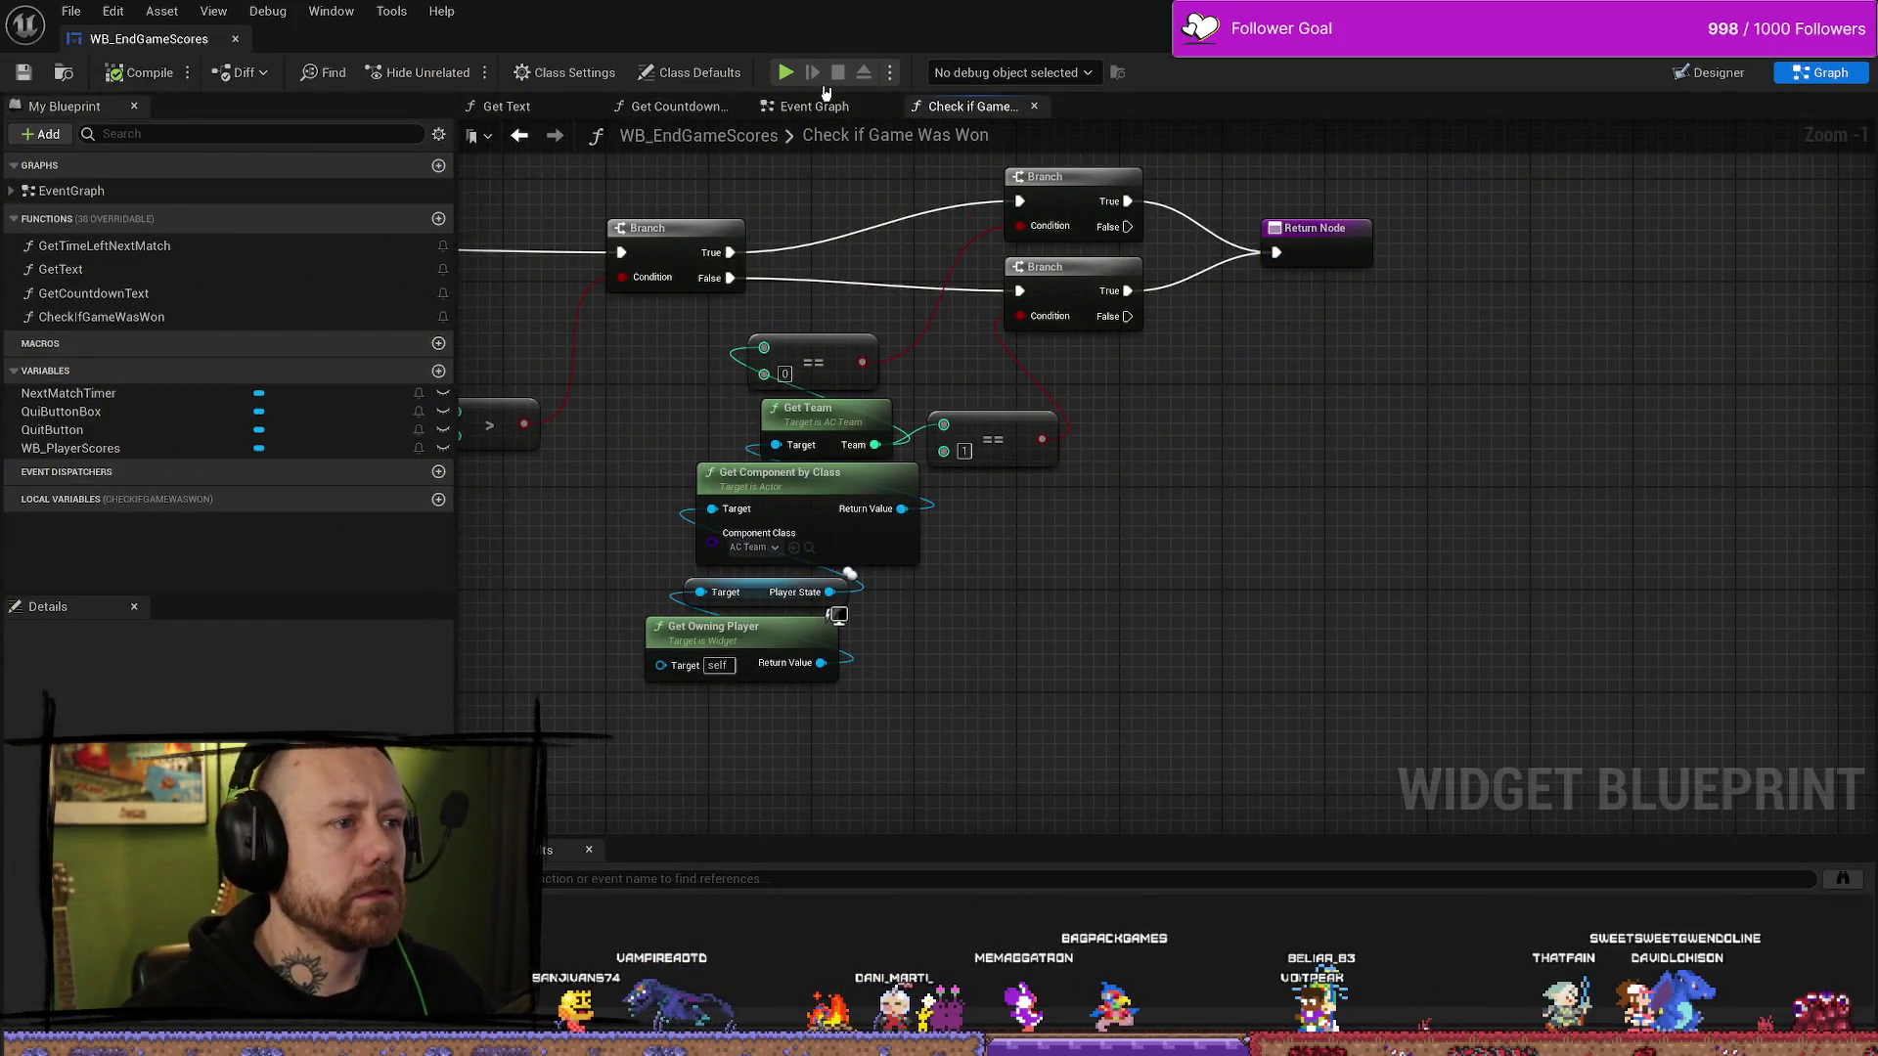
{"action": "left_click", "coordinate": [816, 106]}
{"action": "mouse_move", "coordinate": [1076, 396]}
{"action": "left_mouse_down"}
{"action": "mouse_move", "coordinate": [660, 652]}
{"action": "mouse_move", "coordinate": [997, 382]}
{"action": "mouse_move", "coordinate": [725, 692]}
{"action": "left_mouse_up"}
- Position Check if Game Was Won and wire Games Played Team Deathmatch into it
{"action": "mouse_move", "coordinate": [1000, 397]}
{"action": "left_mouse_down"}
{"action": "mouse_move", "coordinate": [1214, 242]}
{"action": "mouse_move", "coordinate": [1193, 200]}
{"action": "left_mouse_up"}
{"action": "scroll", "coordinate": [1213, 242], "scroll_direction": "down", "scroll_amount": 1}
{"action": "mouse_move", "coordinate": [1115, 323]}
{"action": "left_mouse_down"}
{"action": "mouse_move", "coordinate": [1085, 436]}
{"action": "mouse_move", "coordinate": [1035, 478]}
{"action": "left_mouse_up"}
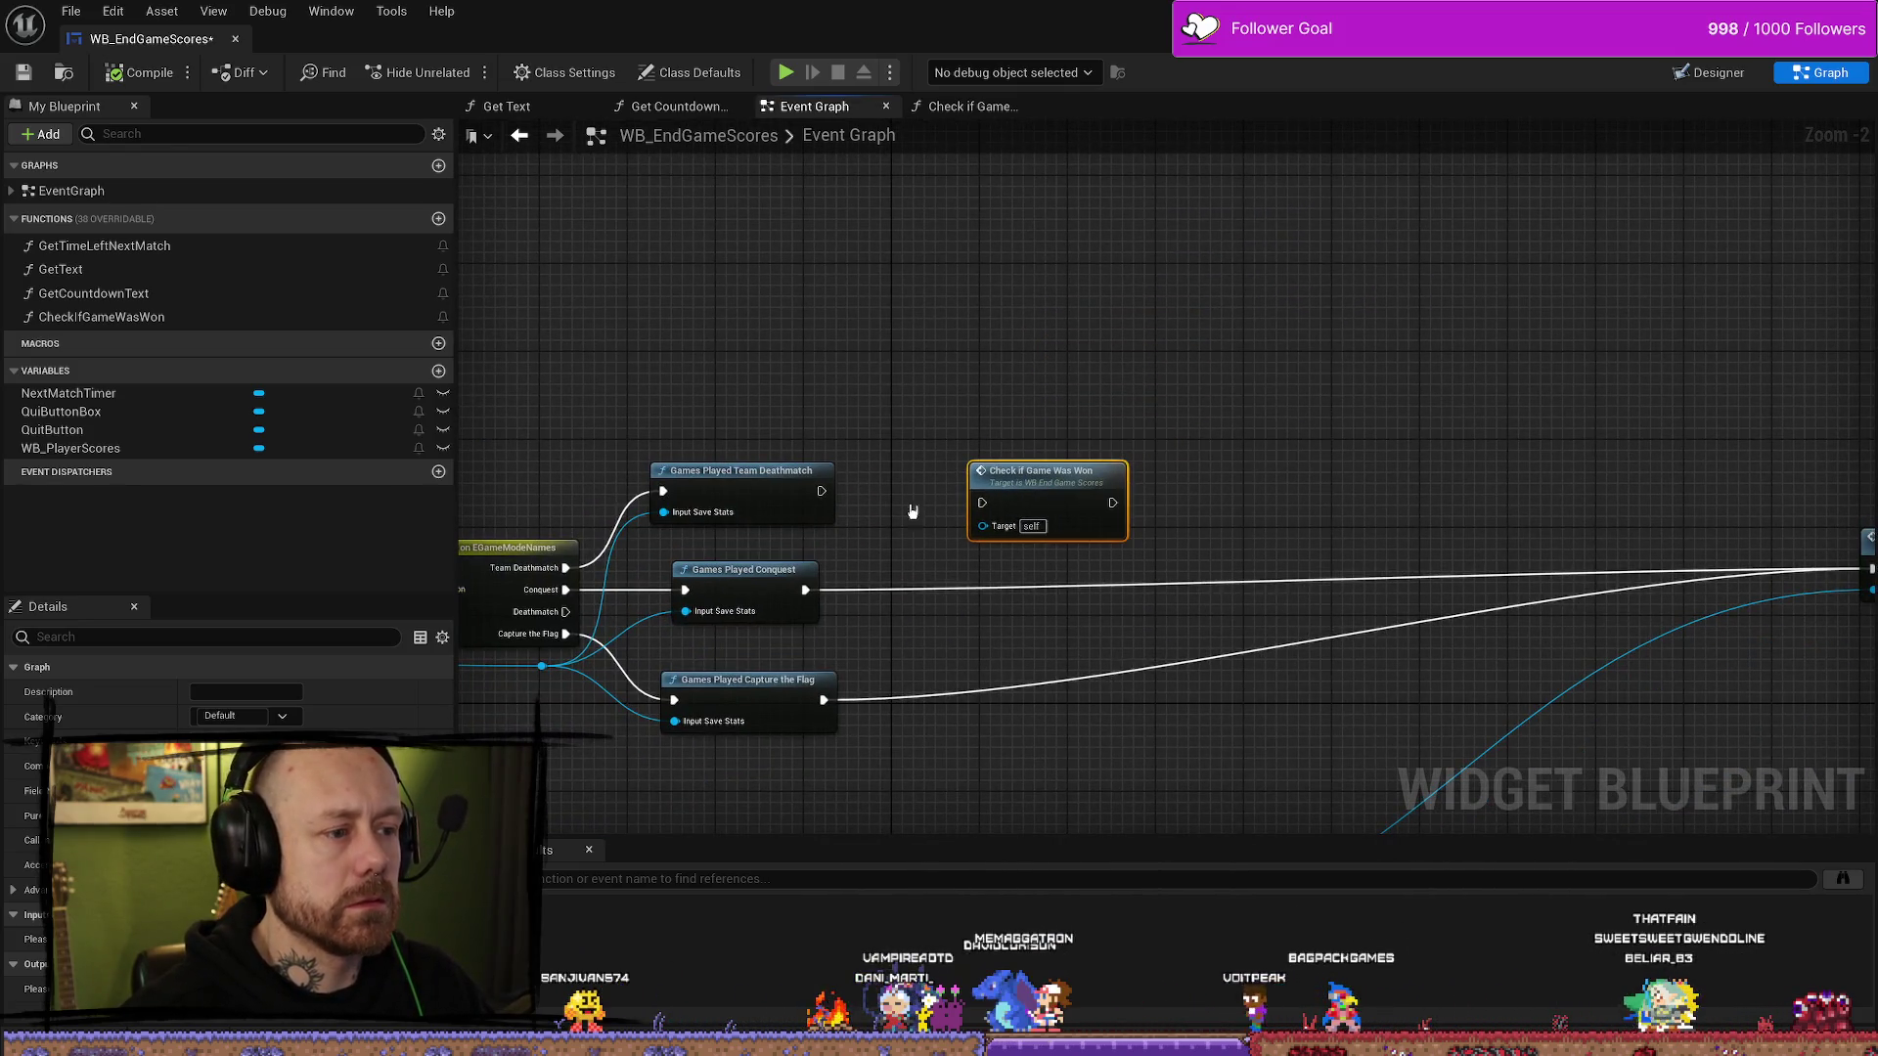
{"action": "mouse_move", "coordinate": [820, 491]}
{"action": "left_mouse_down"}
{"action": "mouse_move", "coordinate": [982, 503]}
{"action": "mouse_move", "coordinate": [922, 486]}
{"action": "left_mouse_up"}
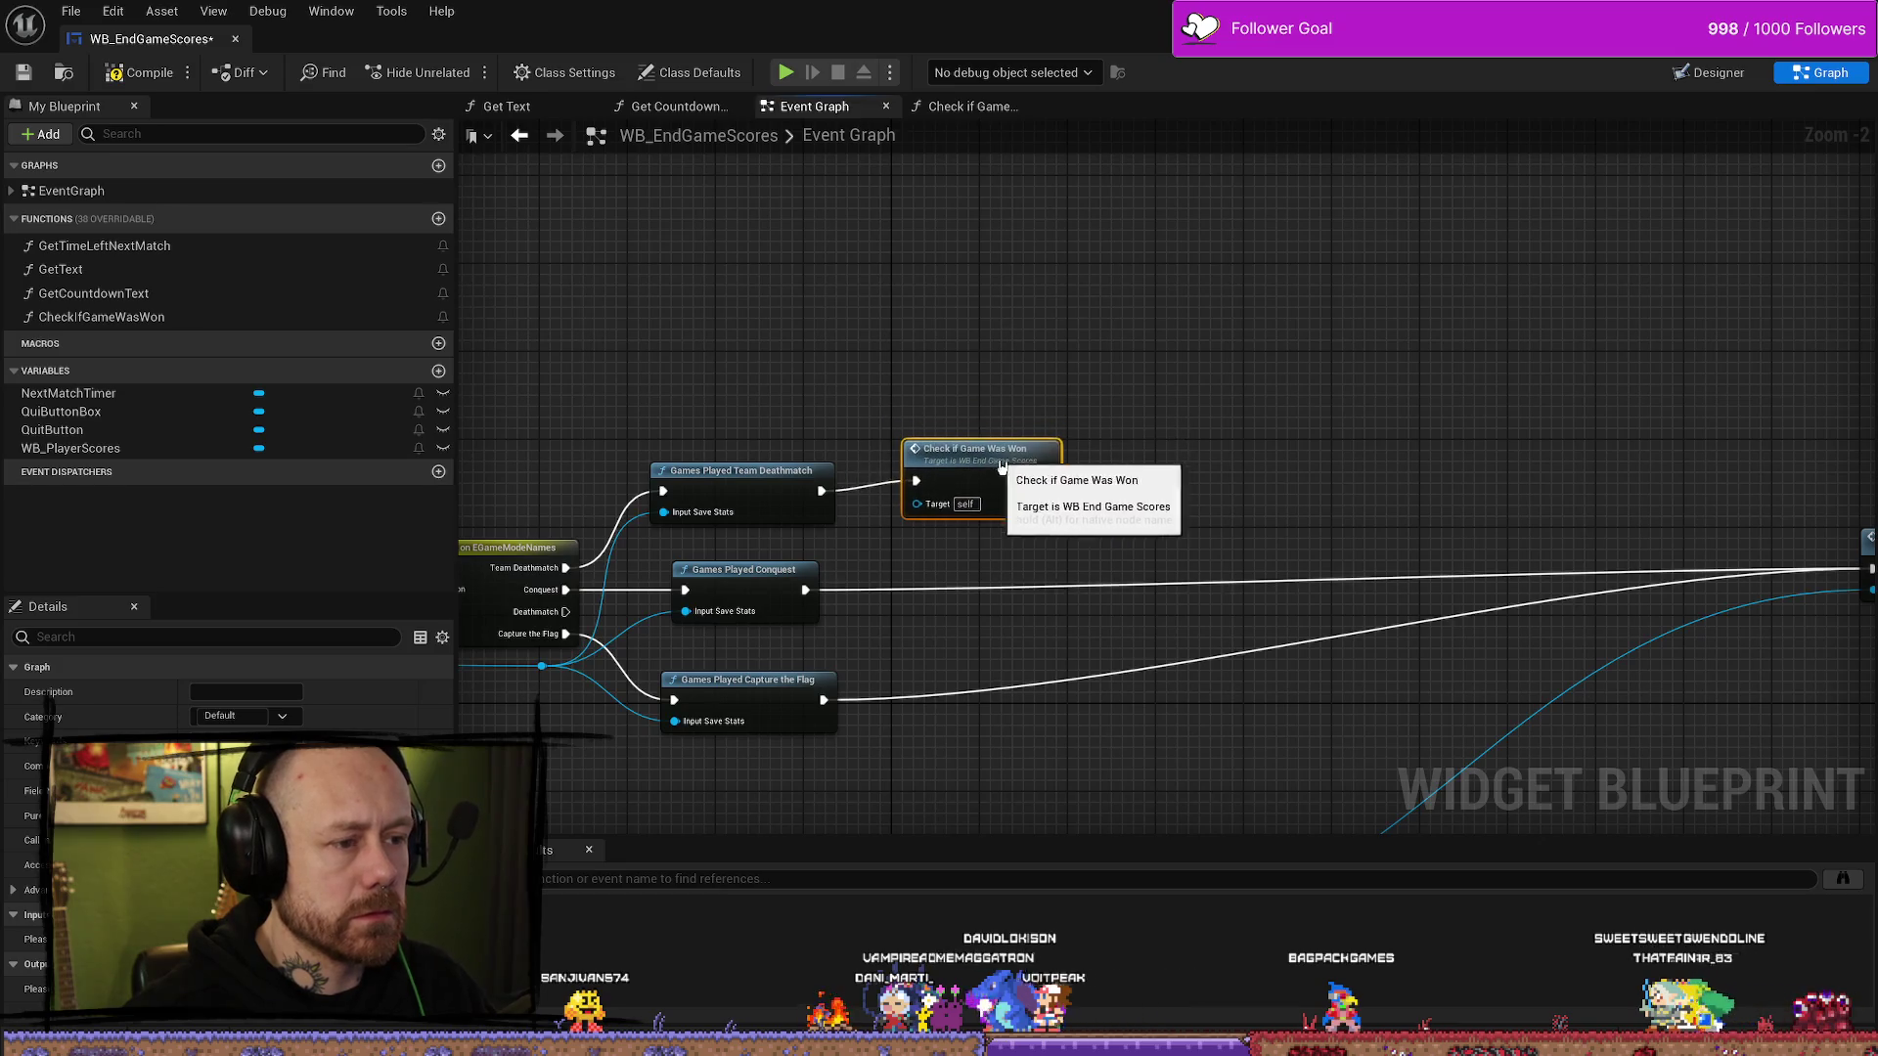
{"action": "right_click", "coordinate": [1318, 440]}
{"action": "left_click_drag", "start_coordinate": [1168, 376], "coordinate": [1166, 340]}
- Add a Games Won Team Deathmatch call after Check if Game Was Won by searching 'games won'
{"action": "mouse_move", "coordinate": [1132, 469]}
{"action": "left_mouse_down"}
{"action": "mouse_move", "coordinate": [1277, 448]}
{"action": "mouse_move", "coordinate": [1231, 446]}
{"action": "left_mouse_up"}
{"action": "type", "text": "ga"}
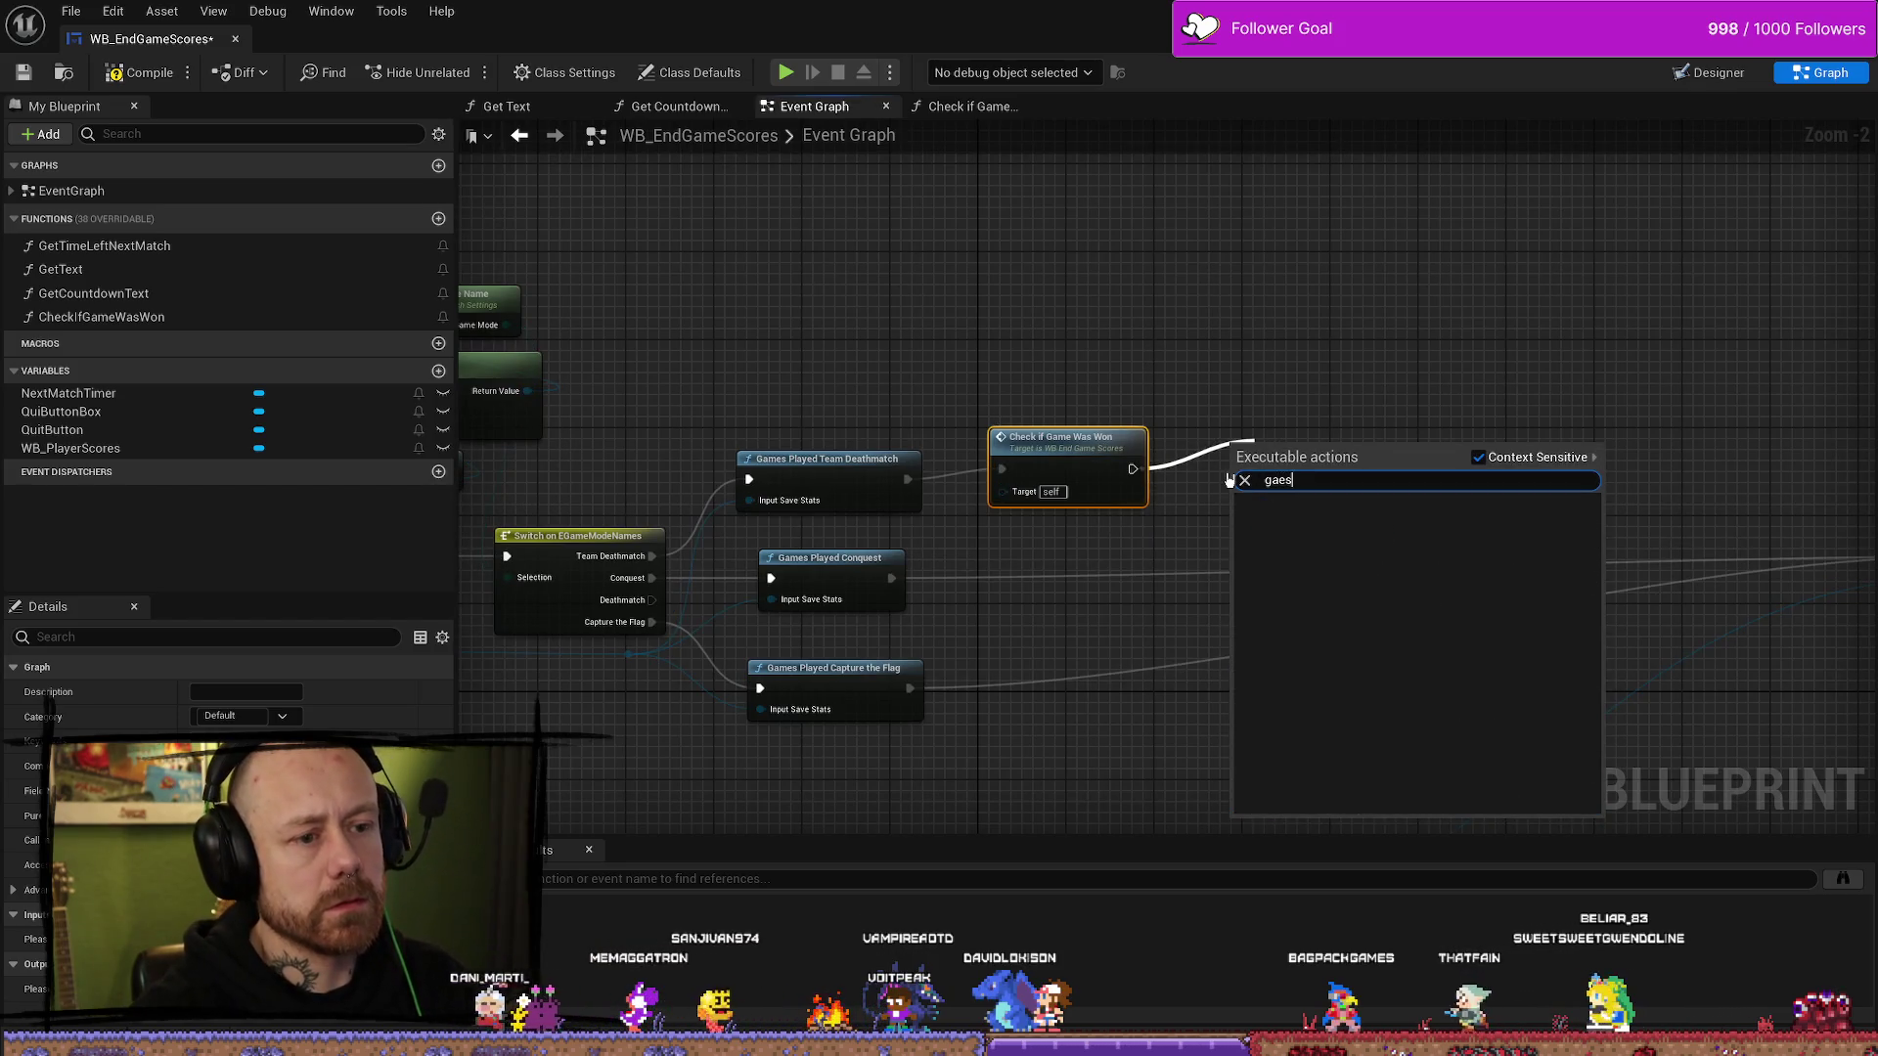
{"action": "type", "text": "mes won"}
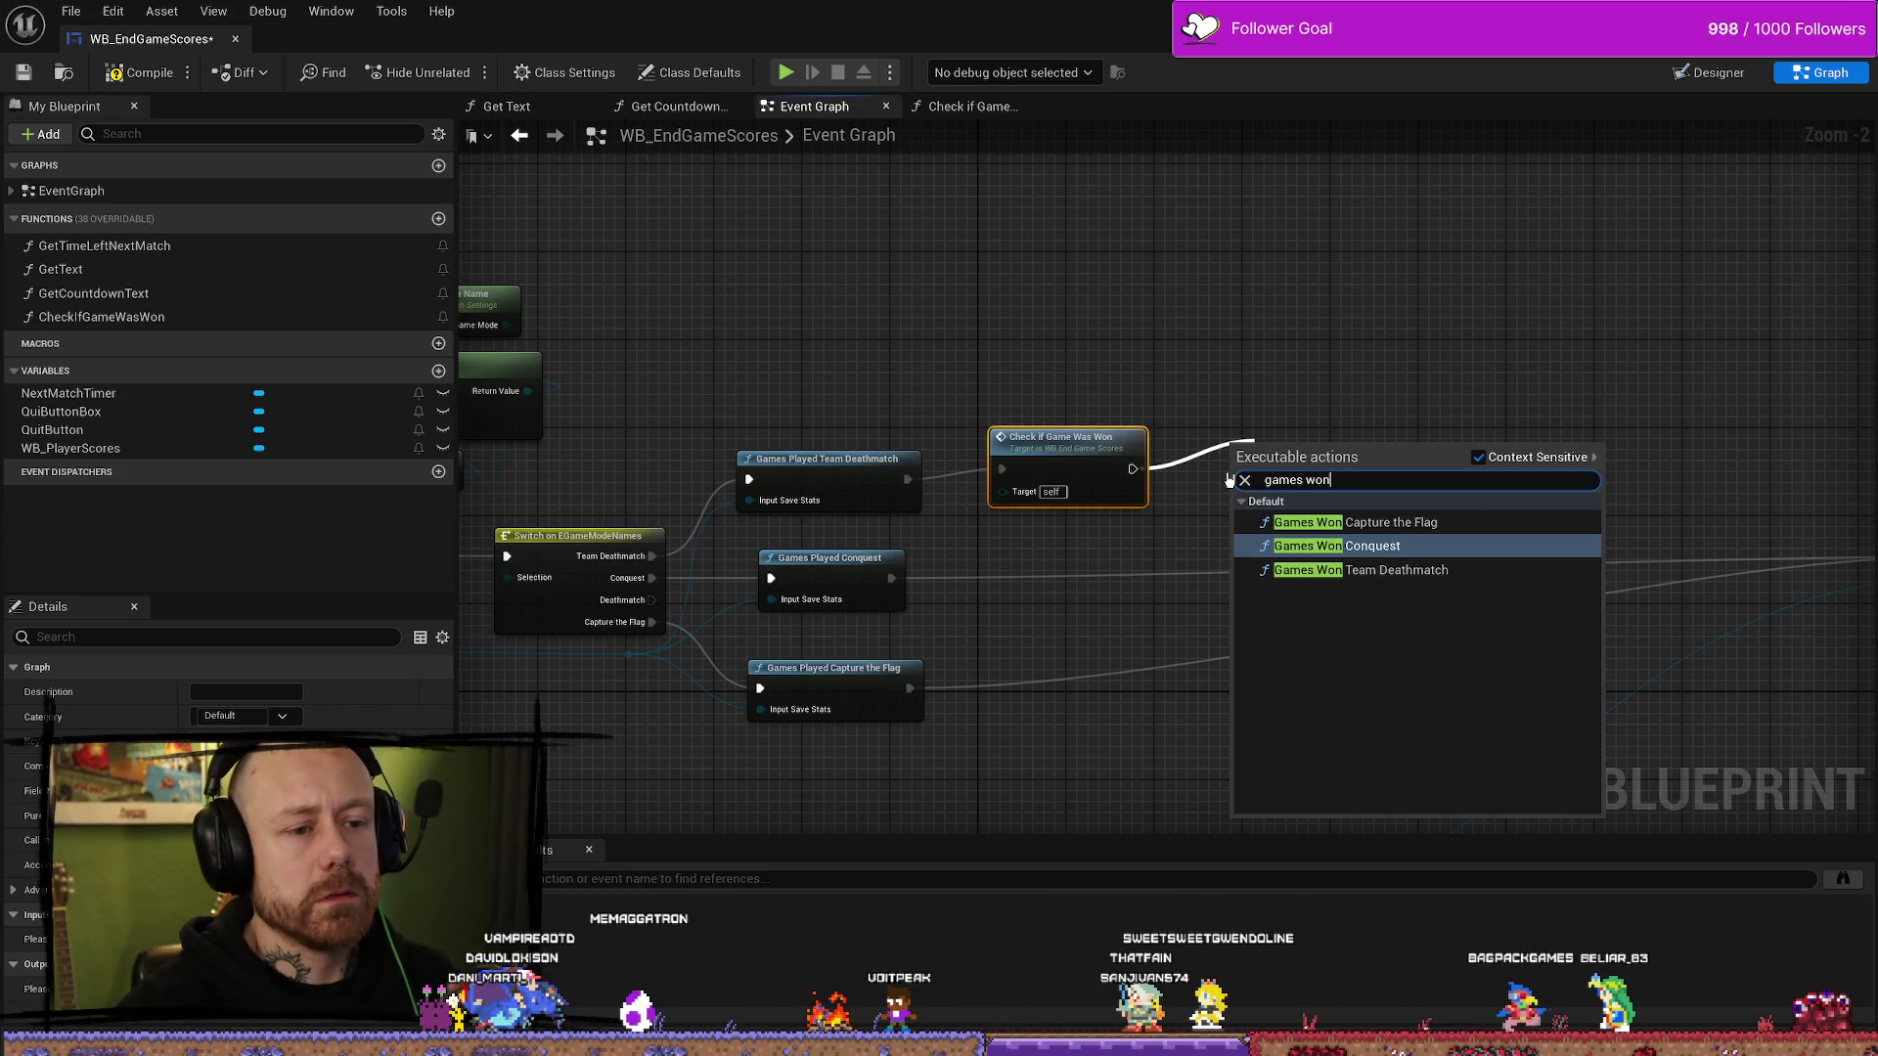
{"action": "left_click", "coordinate": [1359, 569]}
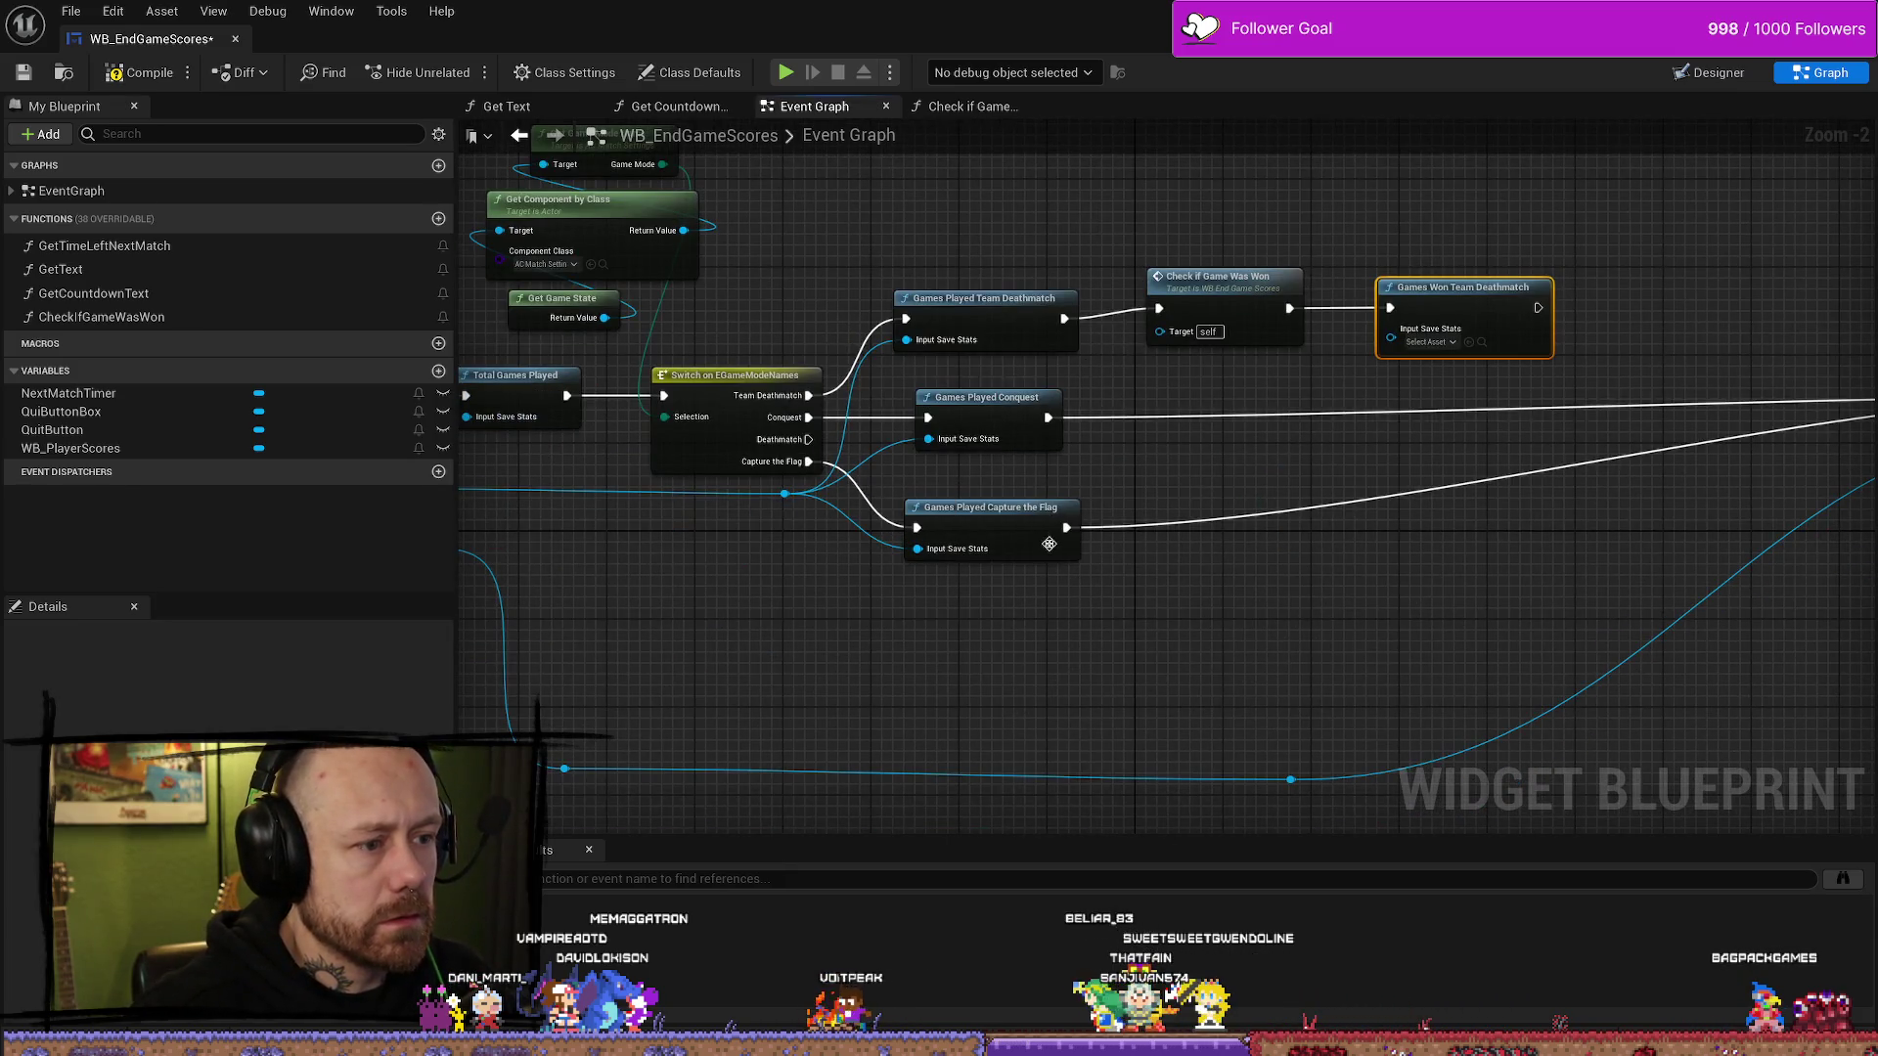
- Tidy the Capture the Flag and Conquest nodes and bring Save Stats into view
{"action": "mouse_move", "coordinate": [1048, 544]}
{"action": "left_mouse_down"}
{"action": "mouse_move", "coordinate": [1070, 544]}
{"action": "mouse_move", "coordinate": [974, 398]}
{"action": "left_mouse_up"}
{"action": "left_click", "coordinate": [977, 419], "text": "shift"}
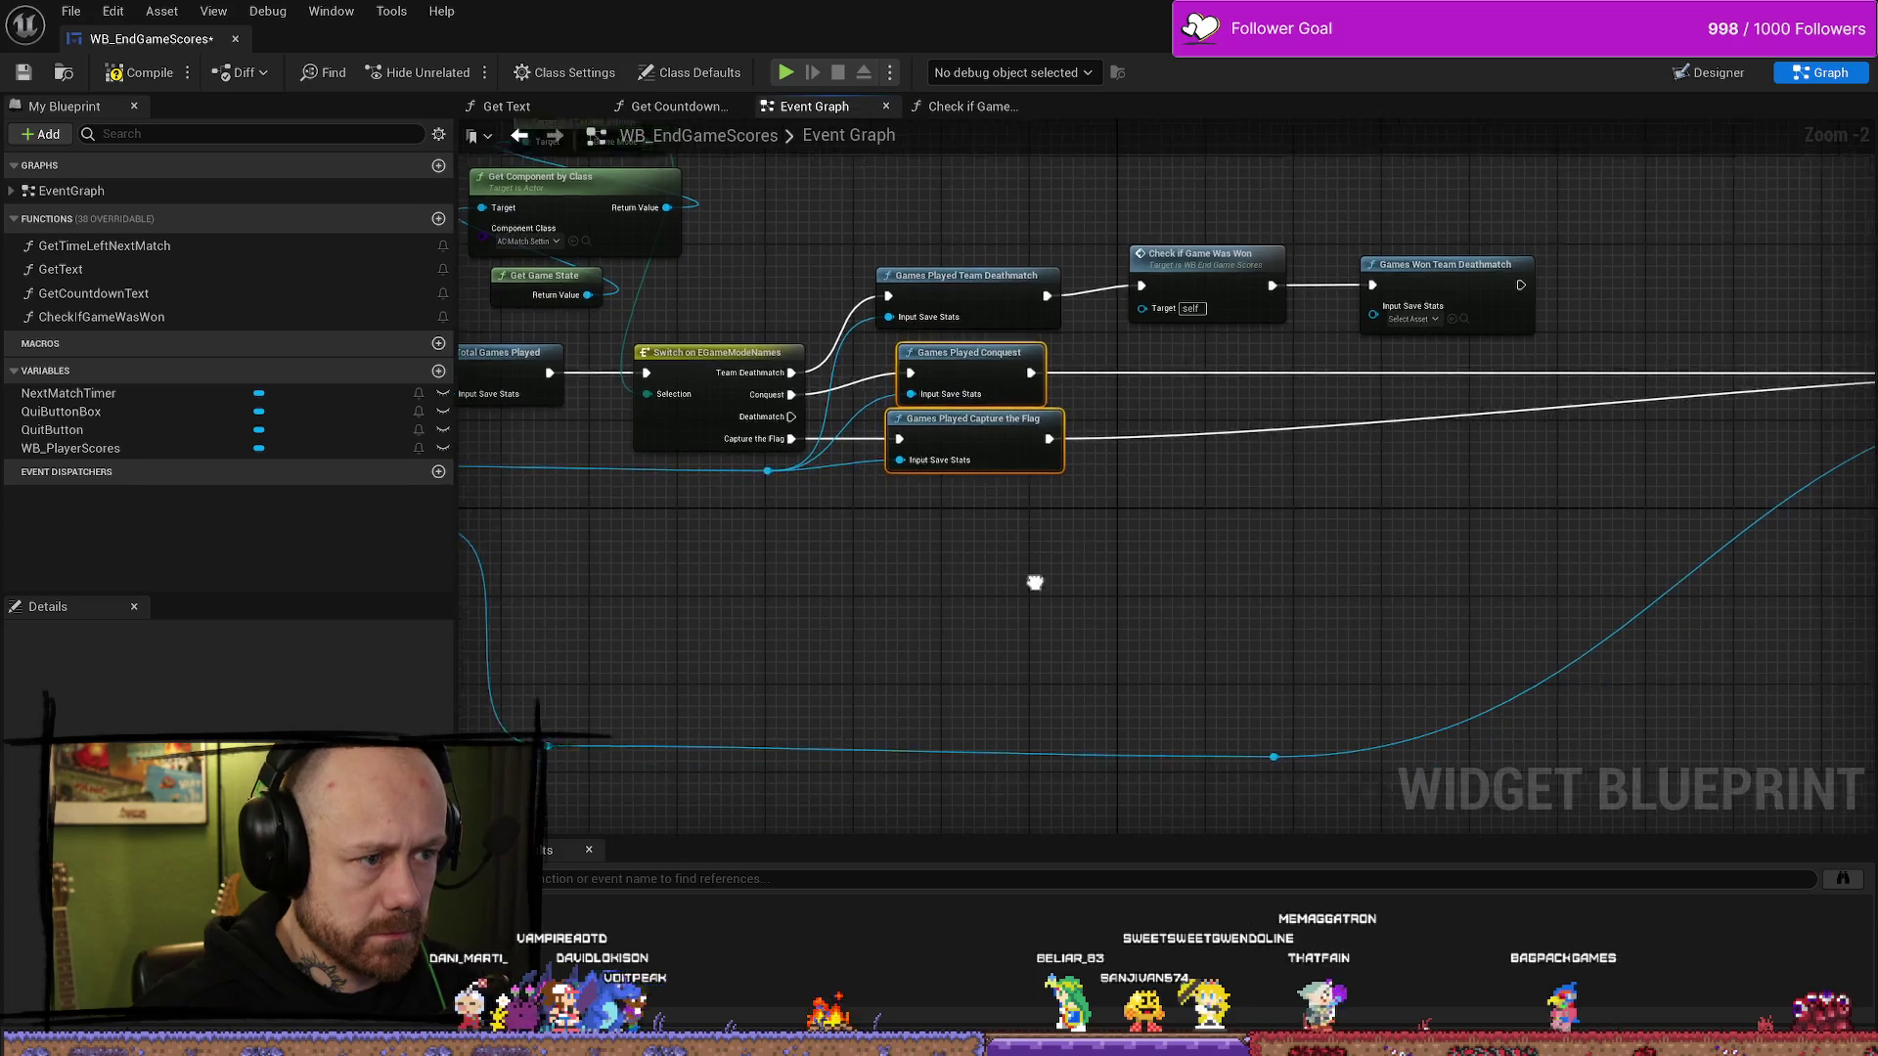
{"action": "left_click_drag", "start_coordinate": [1455, 428], "coordinate": [1331, 353]}
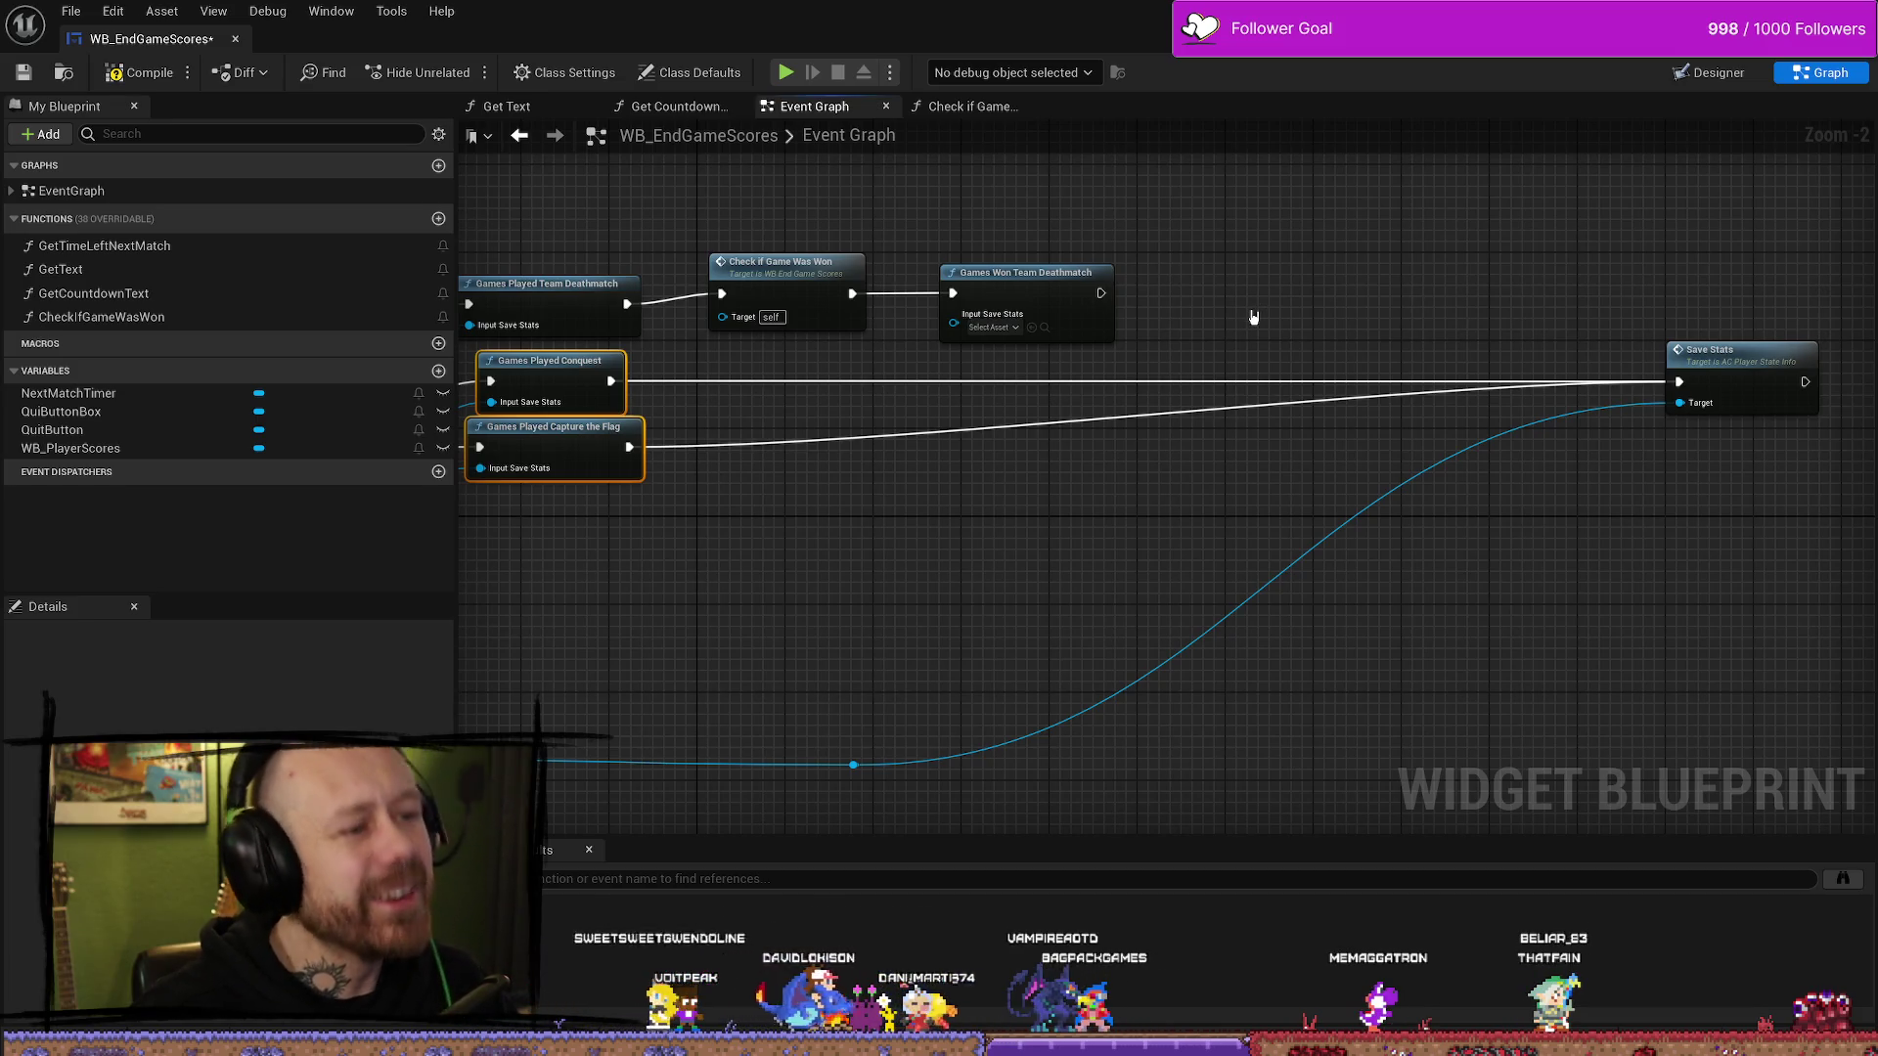
{"action": "scroll", "coordinate": [1022, 213], "scroll_direction": "up", "scroll_amount": 2}
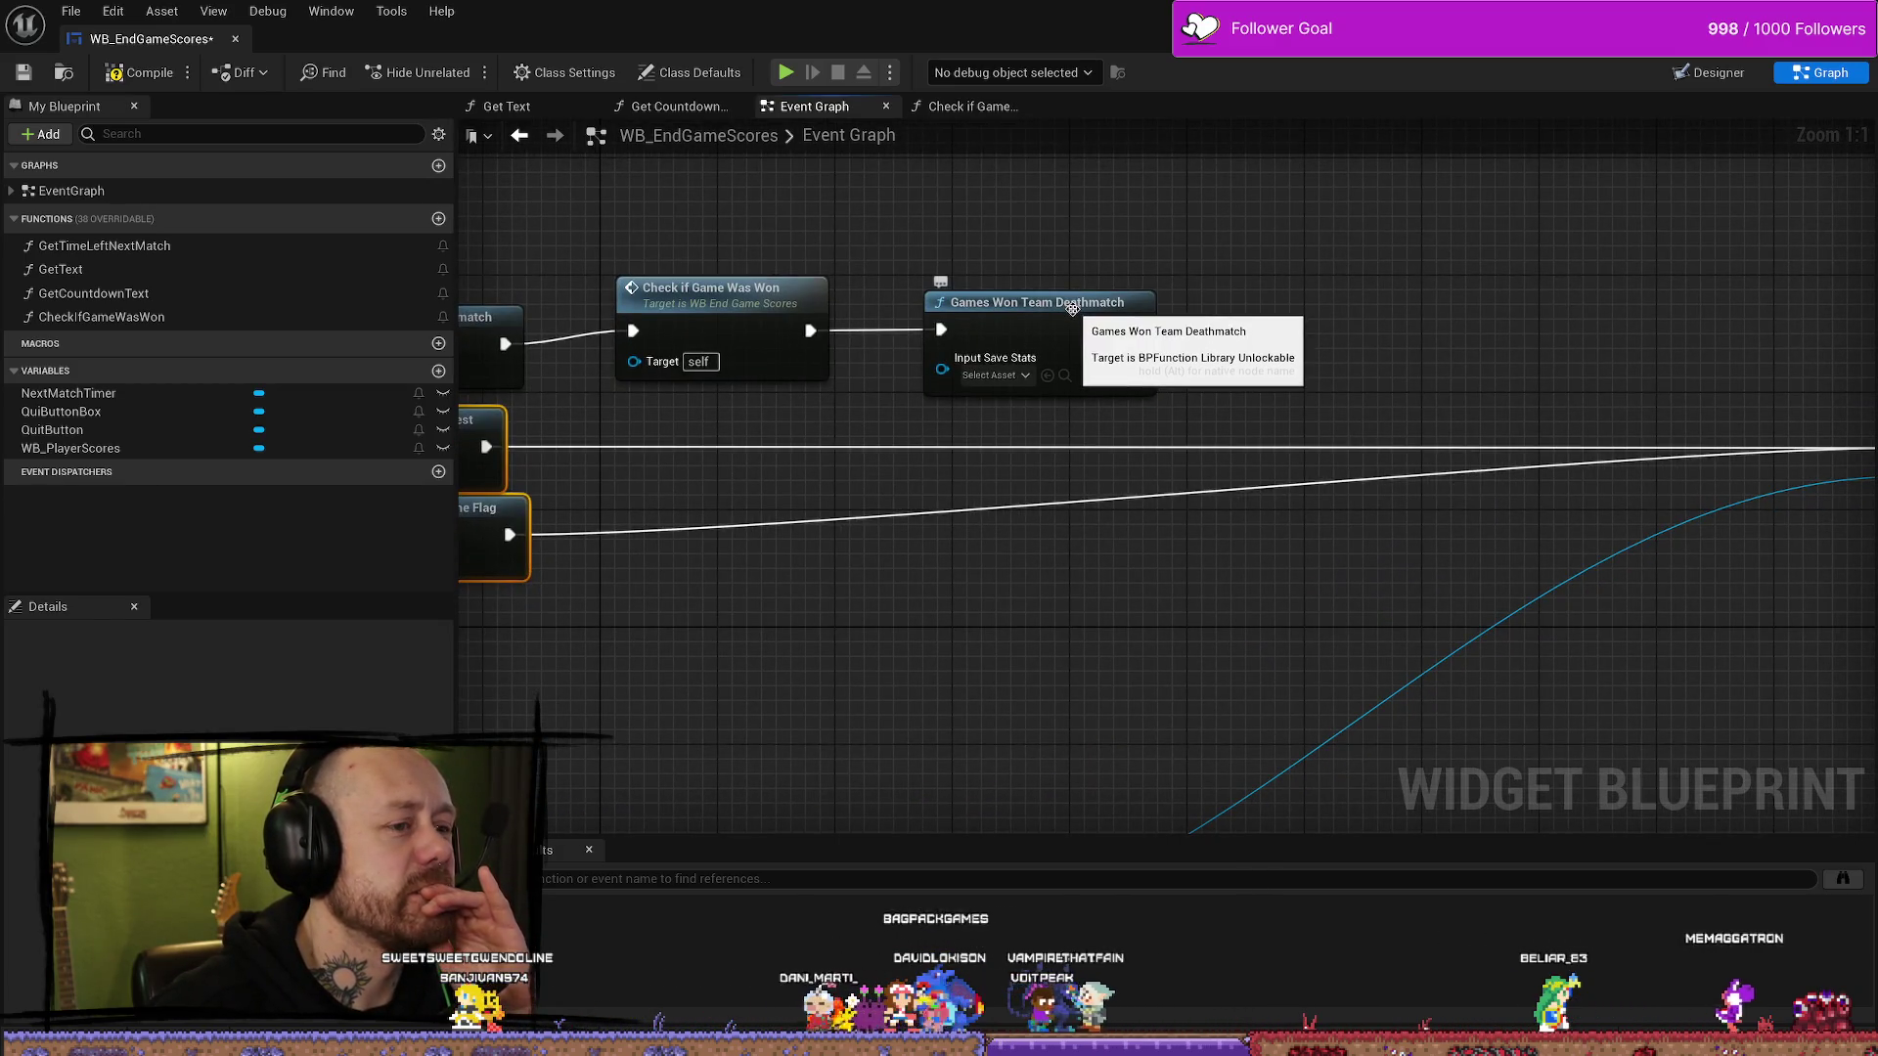
- Inspect the Games Won Team Deathmatch function, then delete its node from the Event Graph
{"action": "double_click", "coordinate": [1070, 303]}
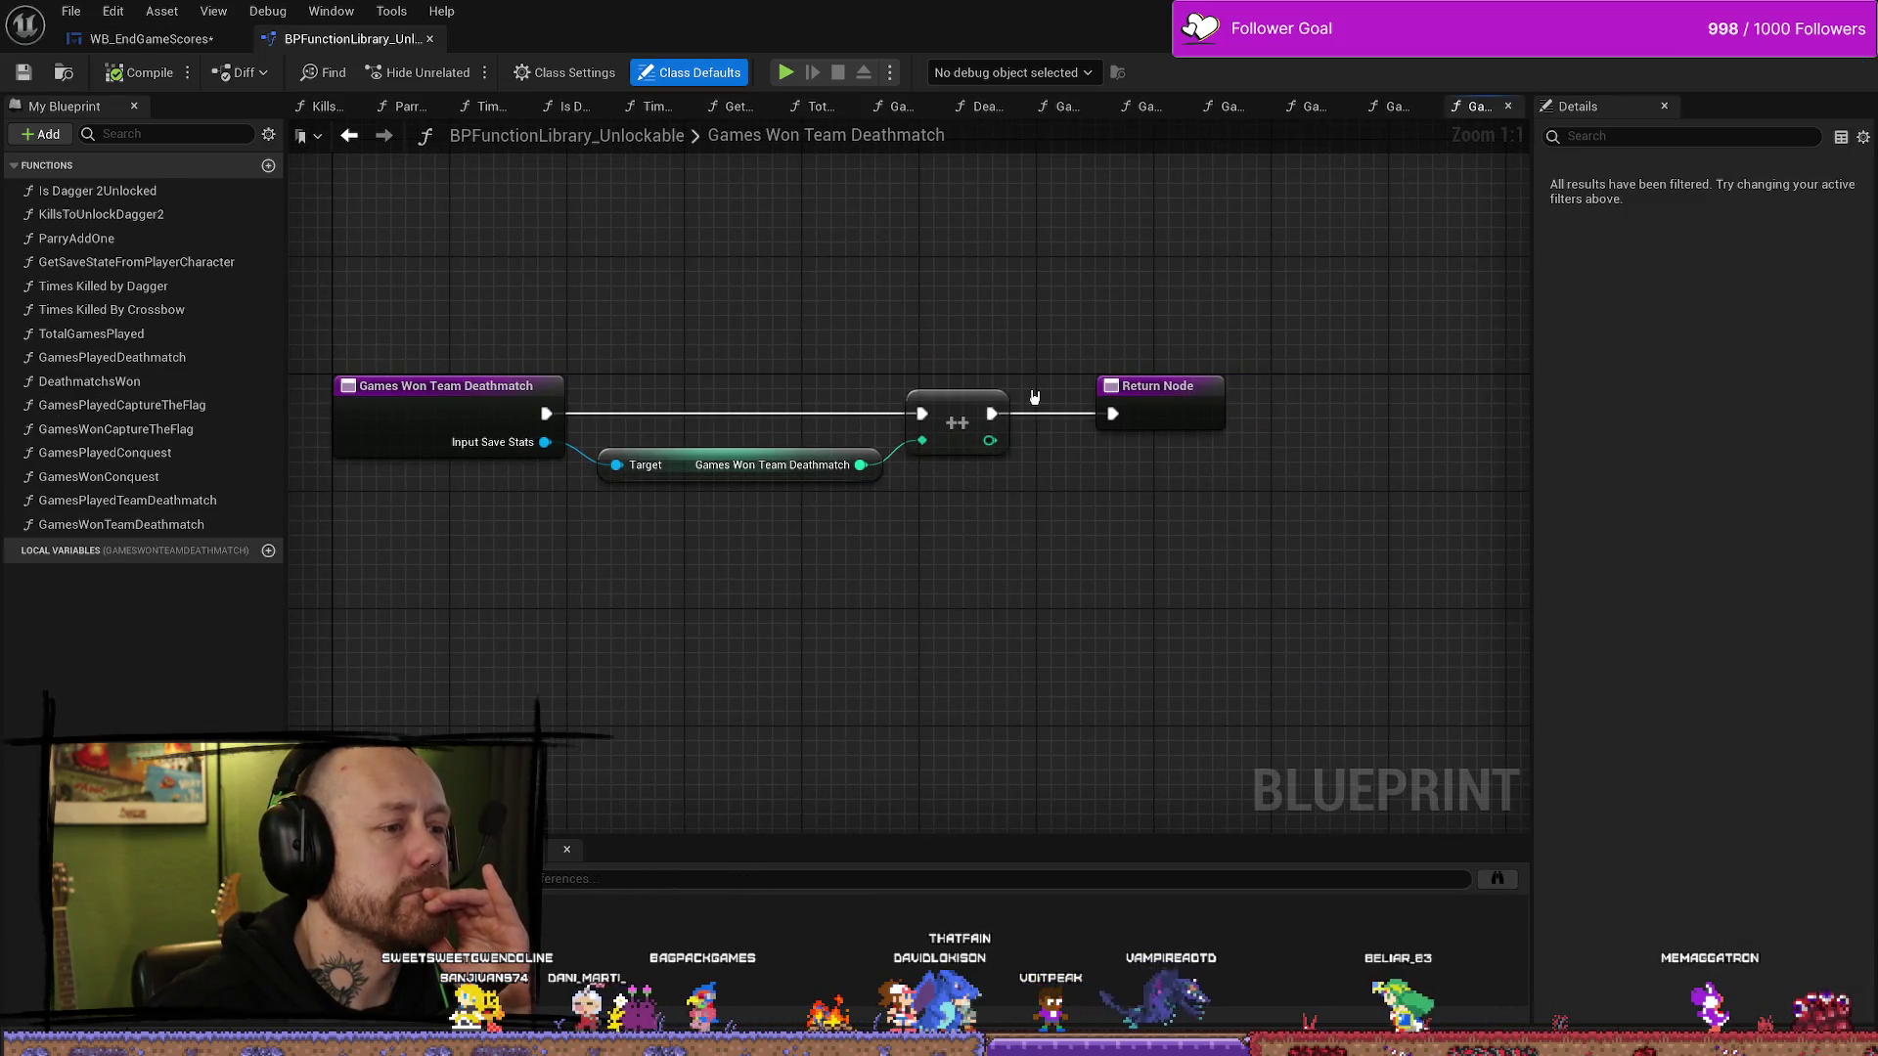
{"action": "left_click", "coordinate": [147, 39]}
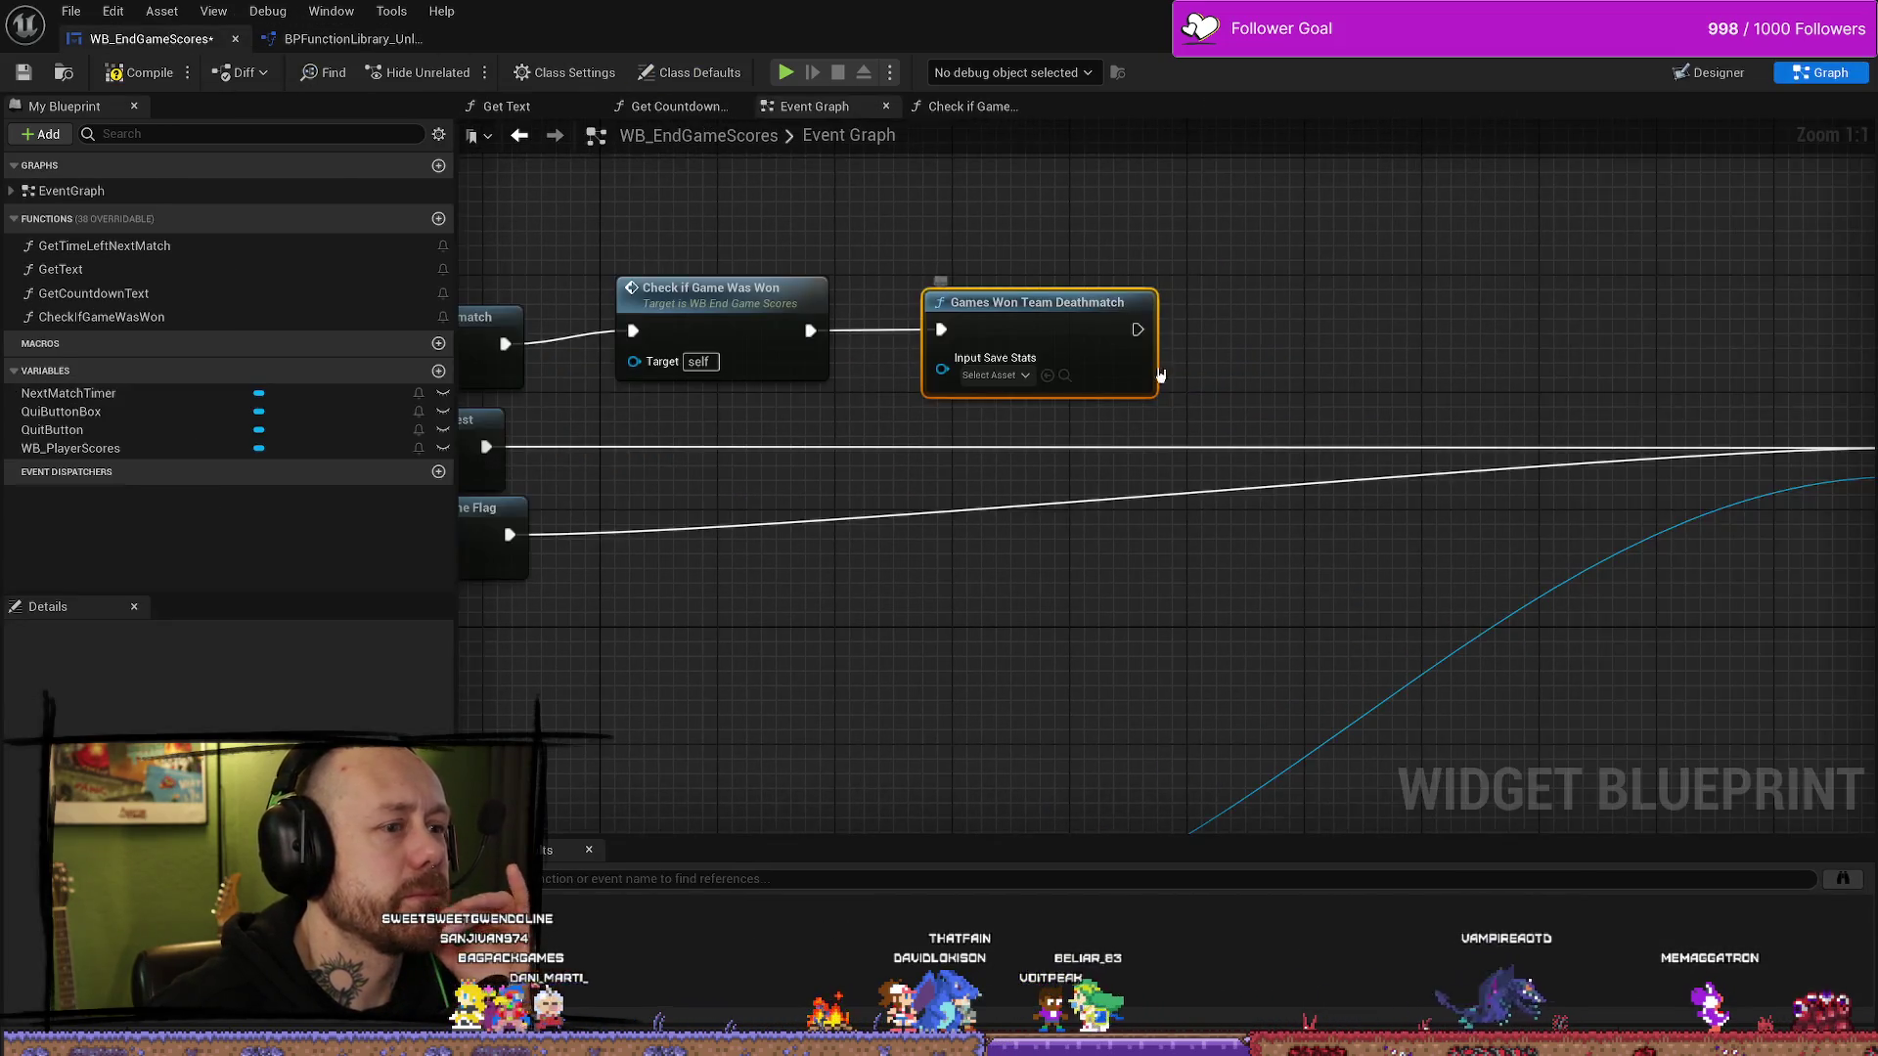
{"action": "scroll", "coordinate": [1242, 322], "scroll_direction": "down", "scroll_amount": 1}
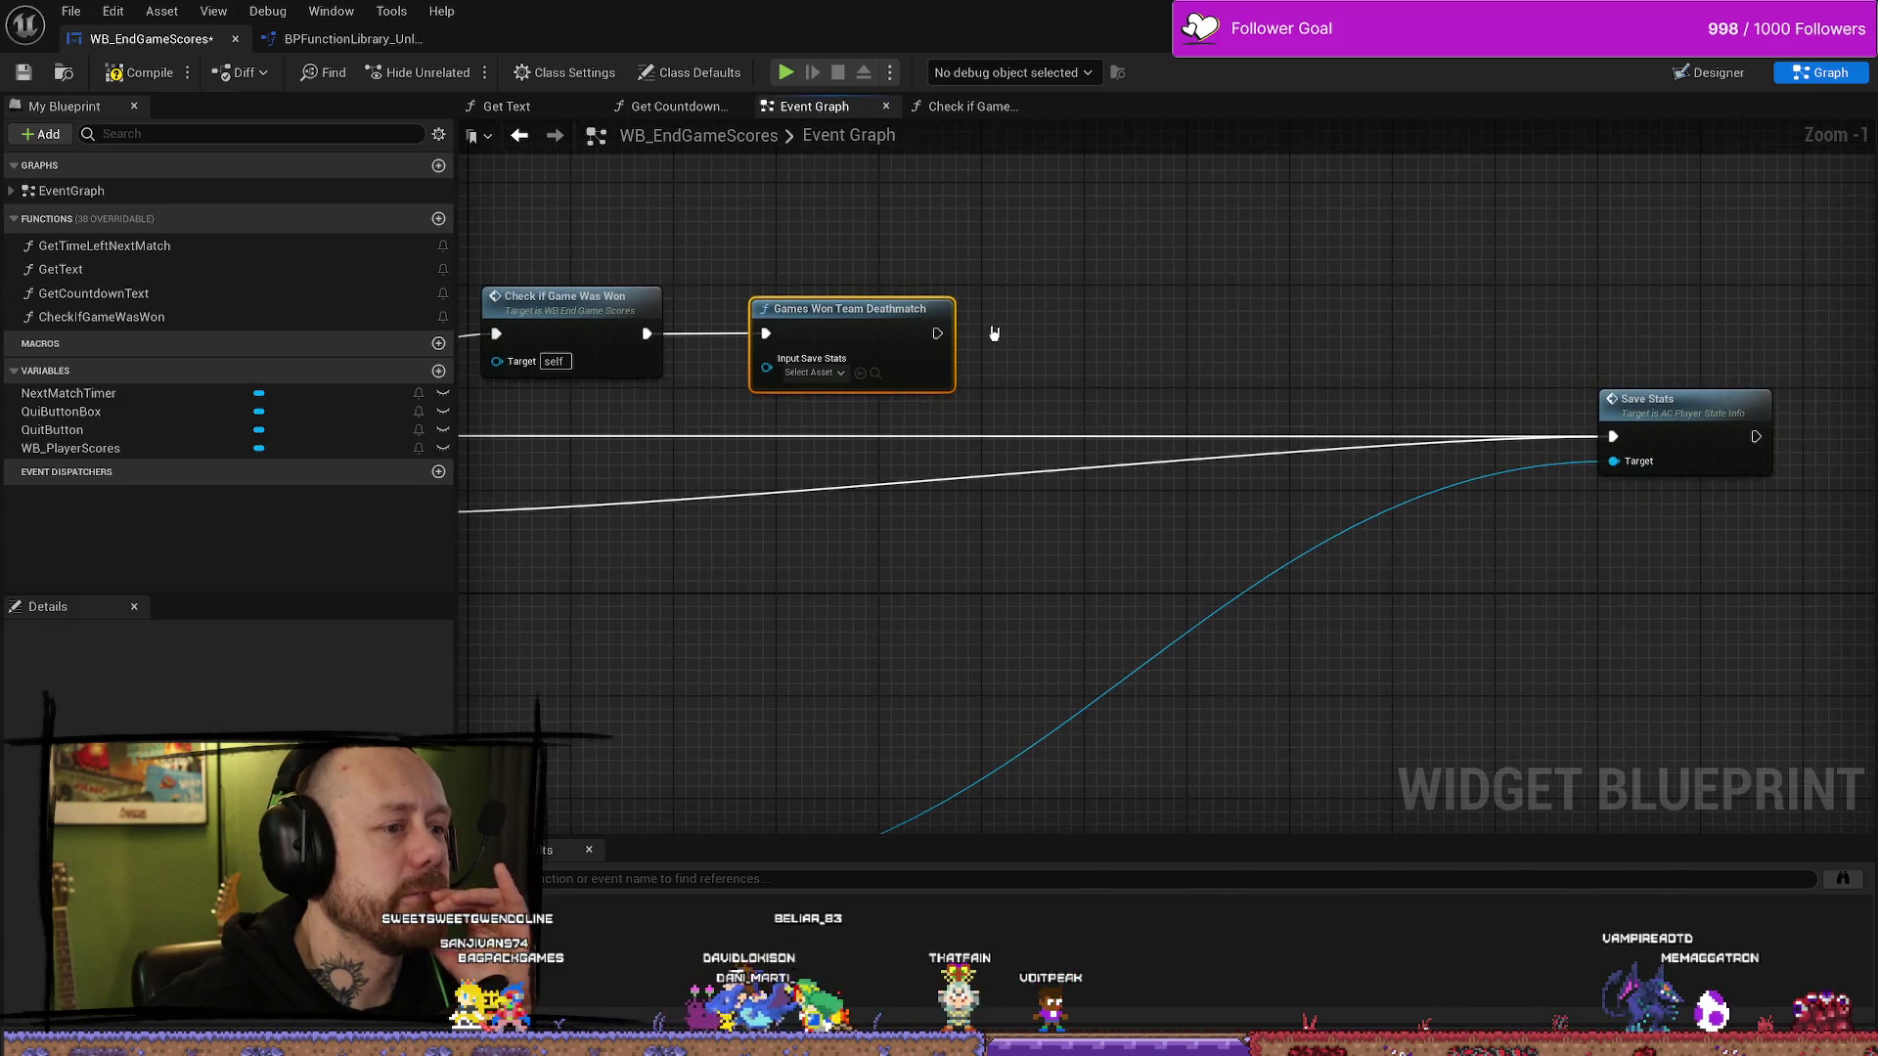
{"action": "left_click_drag", "start_coordinate": [1119, 284], "coordinate": [1105, 250]}
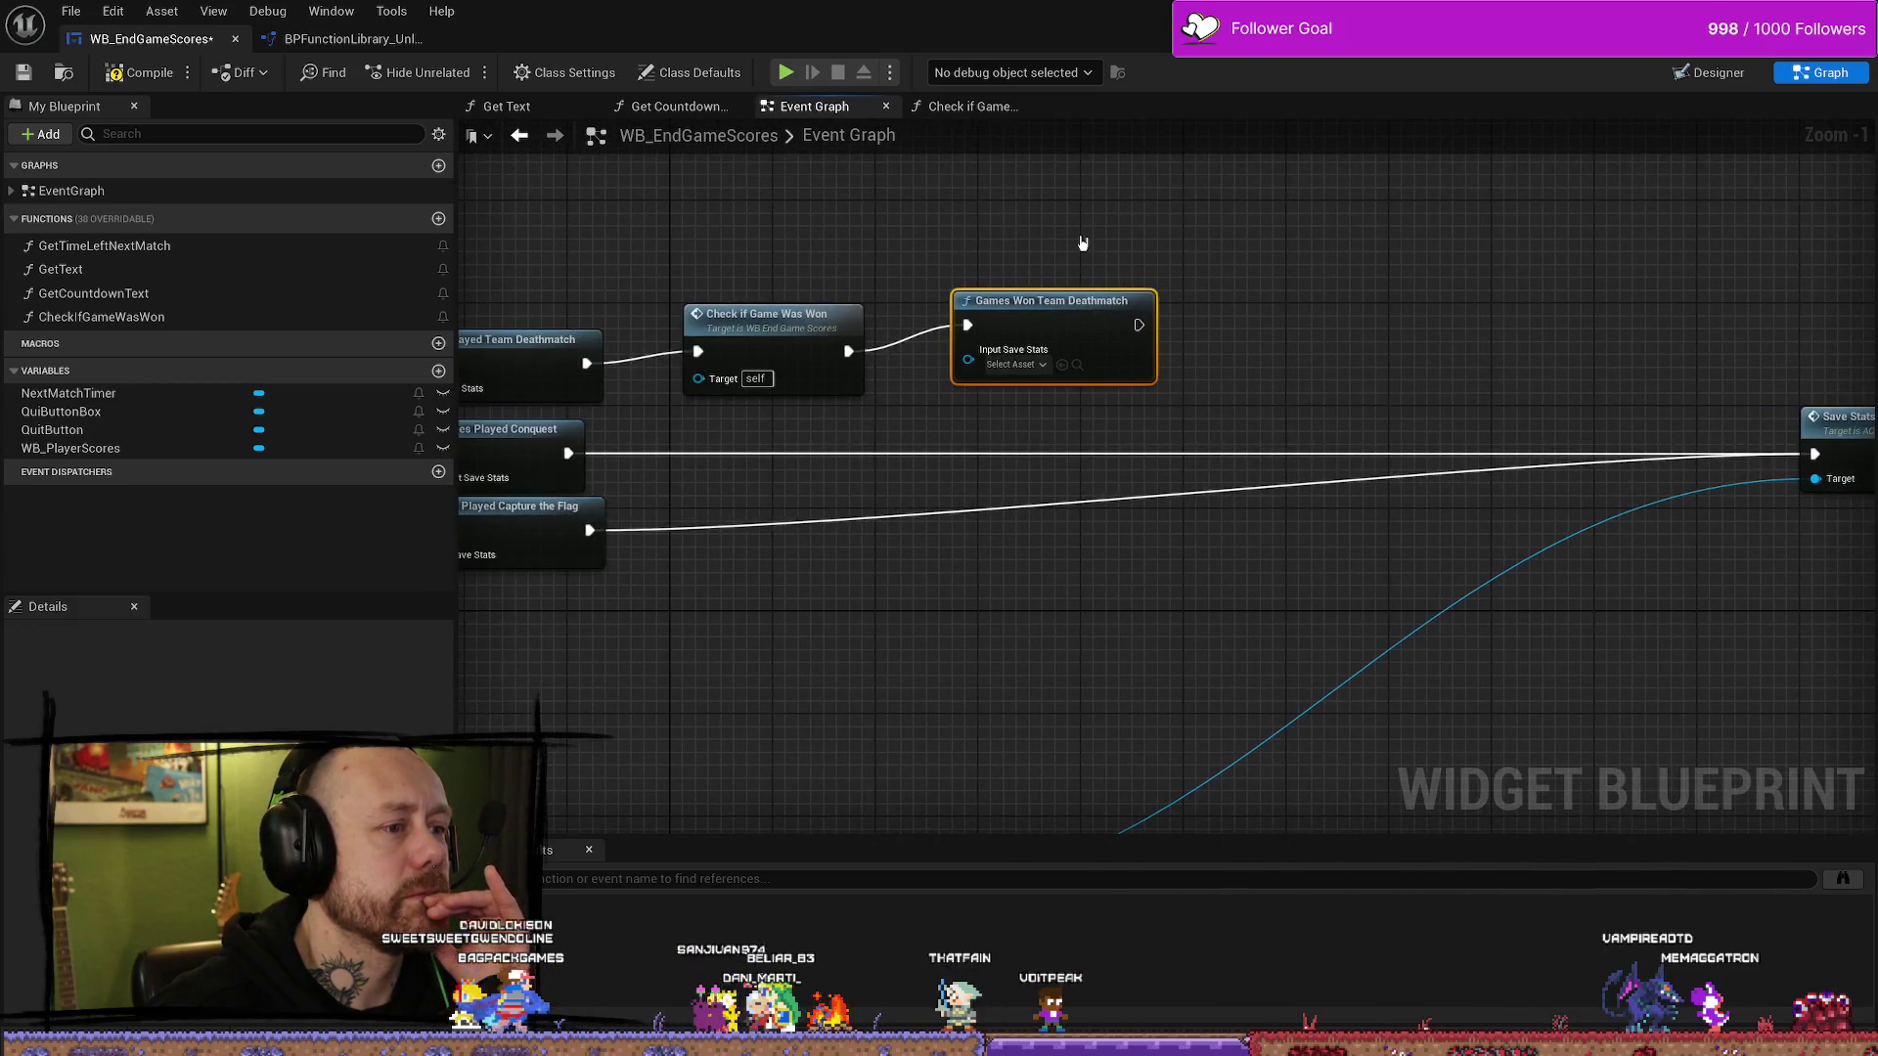
{"action": "left_click", "coordinate": [1096, 302]}
{"action": "key", "text": "Delete"}
- Try wiring the Save Stats reference into Check if Game Was Won, then open that function graph
{"action": "left_click_drag", "start_coordinate": [1270, 343], "coordinate": [1586, 365]}
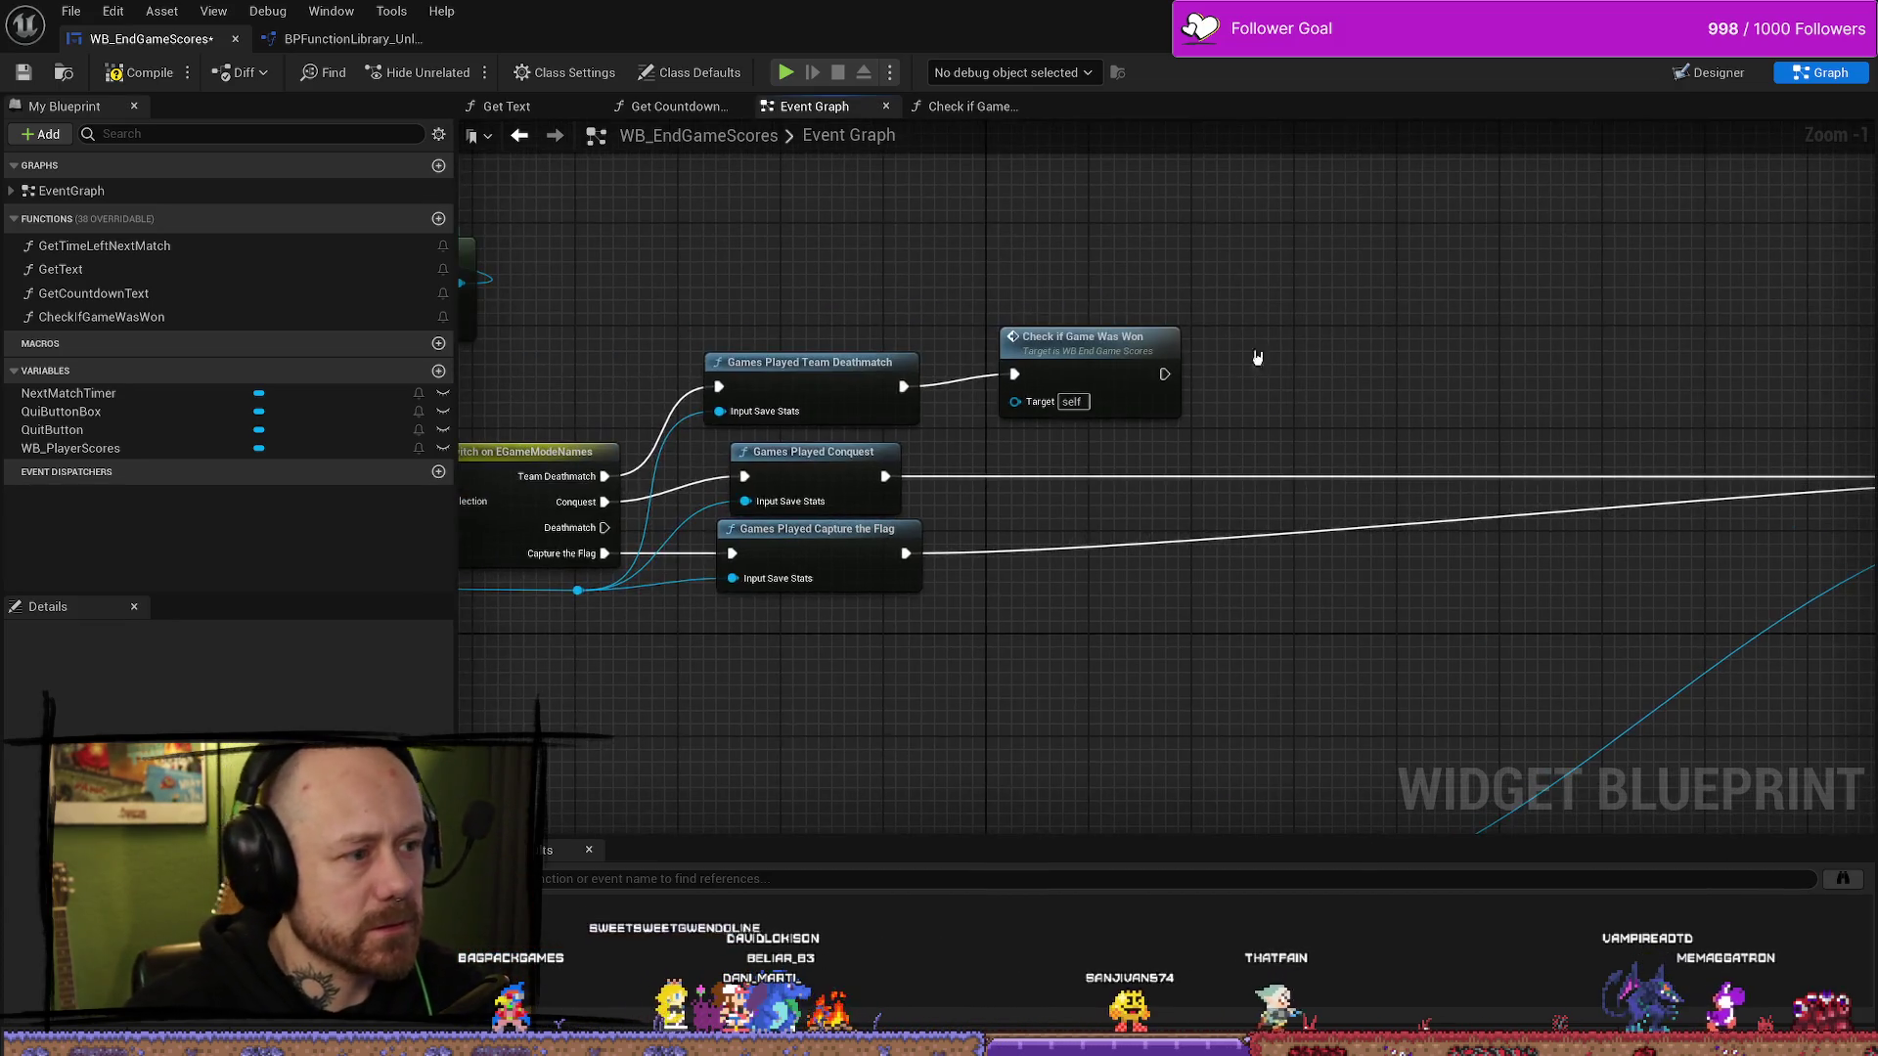
{"action": "left_click_drag", "start_coordinate": [1186, 356], "coordinate": [1278, 326]}
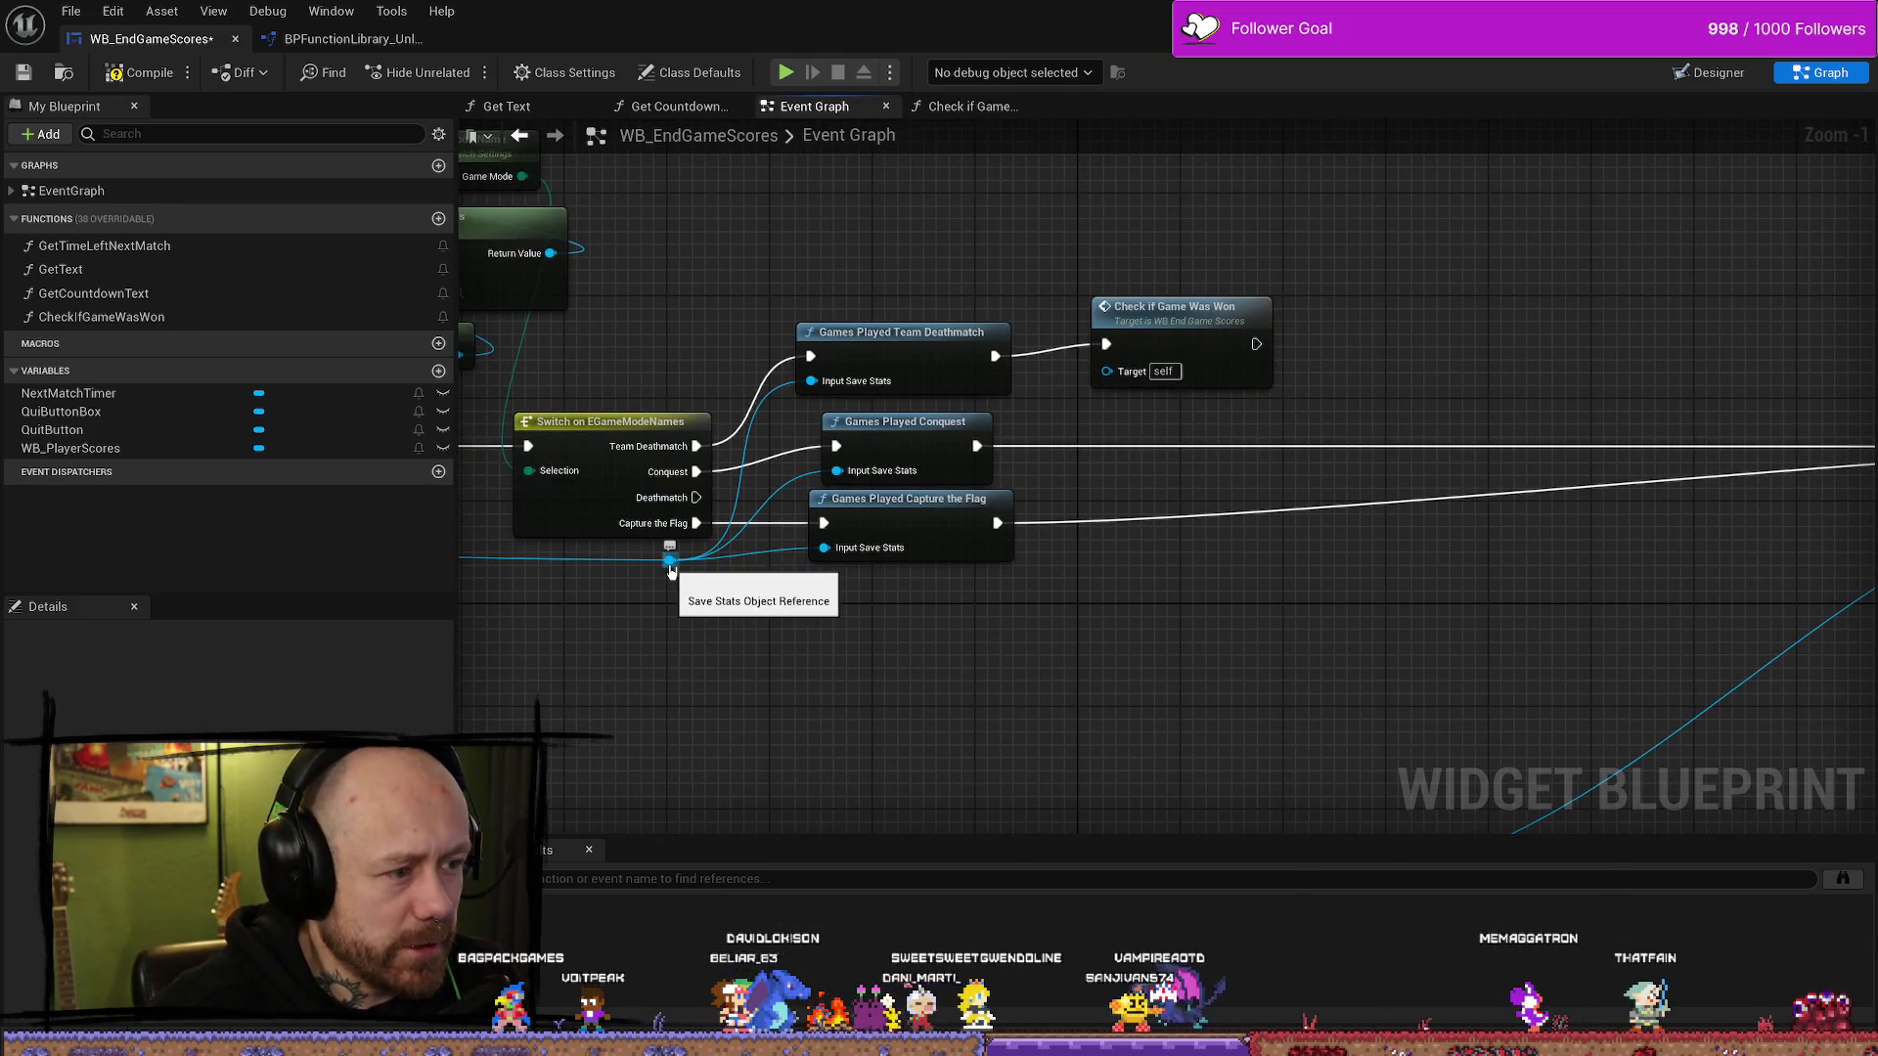
{"action": "mouse_move", "coordinate": [692, 586]}
{"action": "left_mouse_down"}
{"action": "mouse_move", "coordinate": [1007, 658]}
{"action": "mouse_move", "coordinate": [1140, 369]}
{"action": "mouse_move", "coordinate": [881, 734]}
{"action": "mouse_move", "coordinate": [818, 362]}
{"action": "left_mouse_up"}
{"action": "left_click", "coordinate": [1409, 641]}
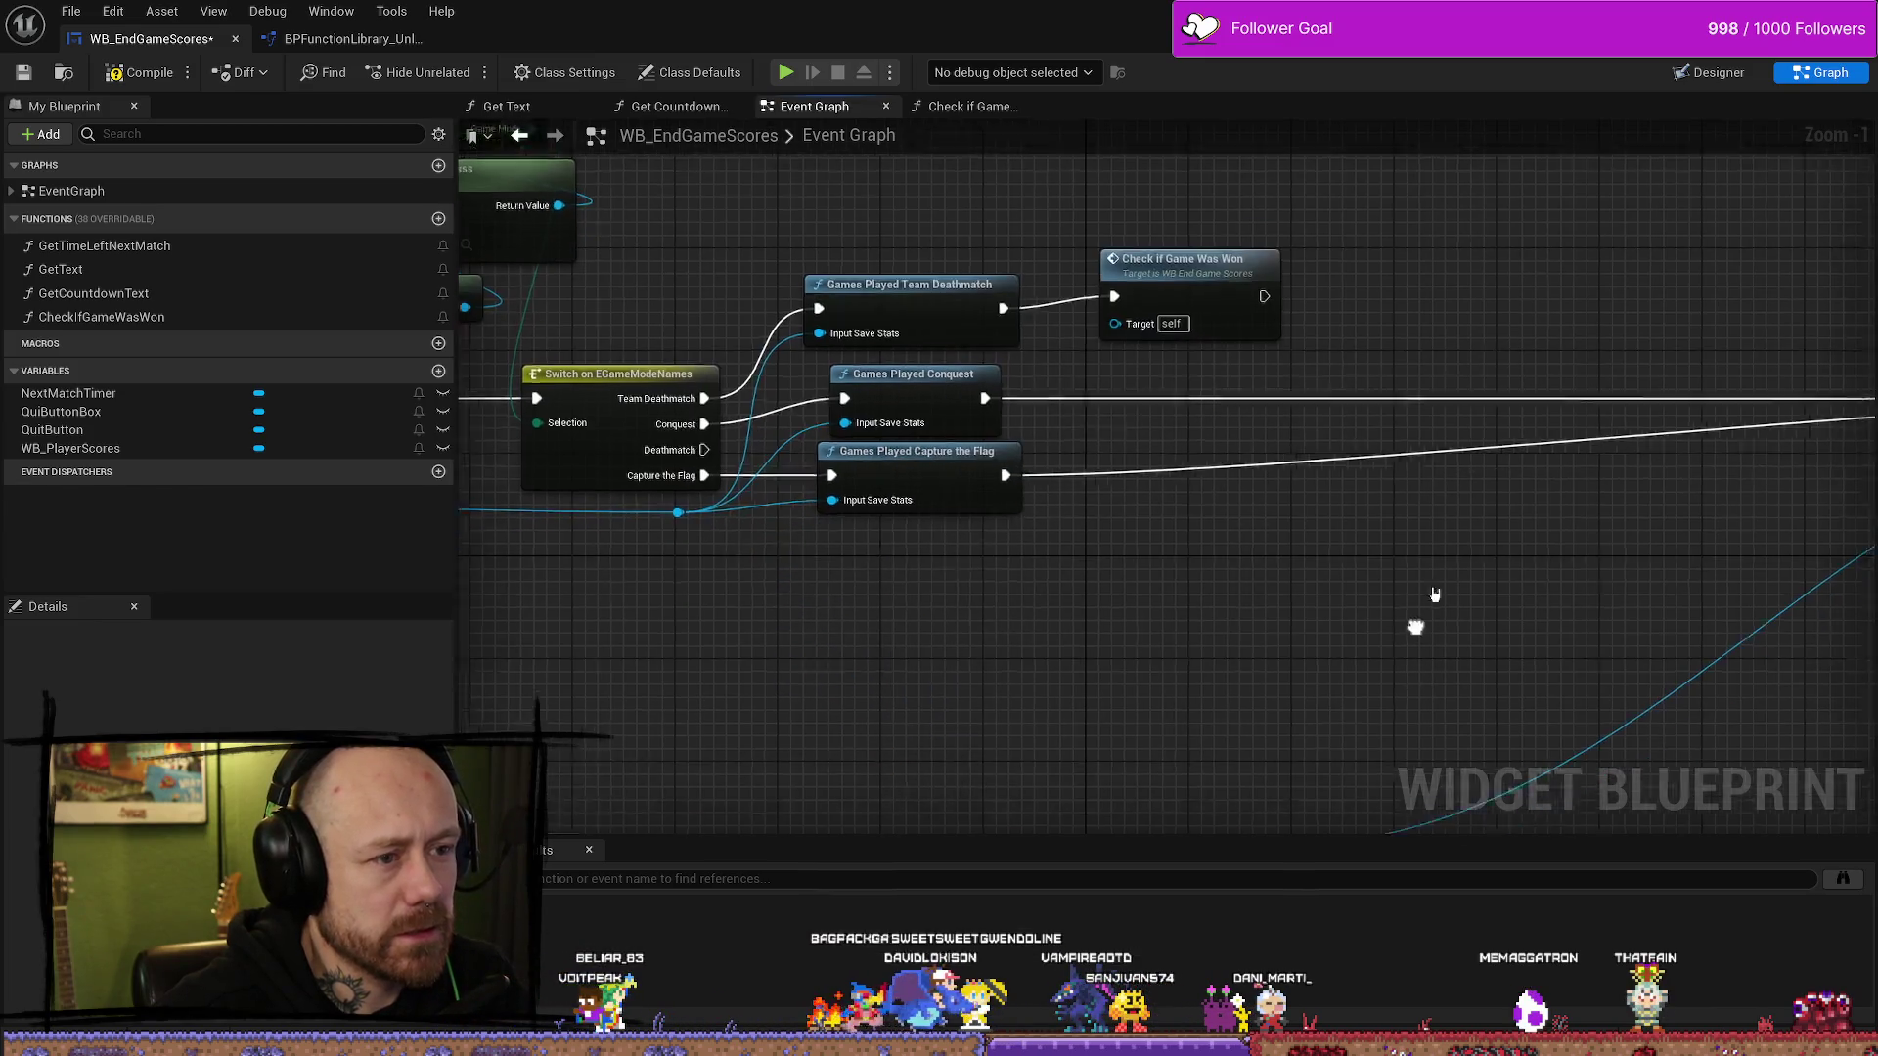
{"action": "left_click", "coordinate": [1240, 281]}
{"action": "double_click", "coordinate": [1240, 281]}
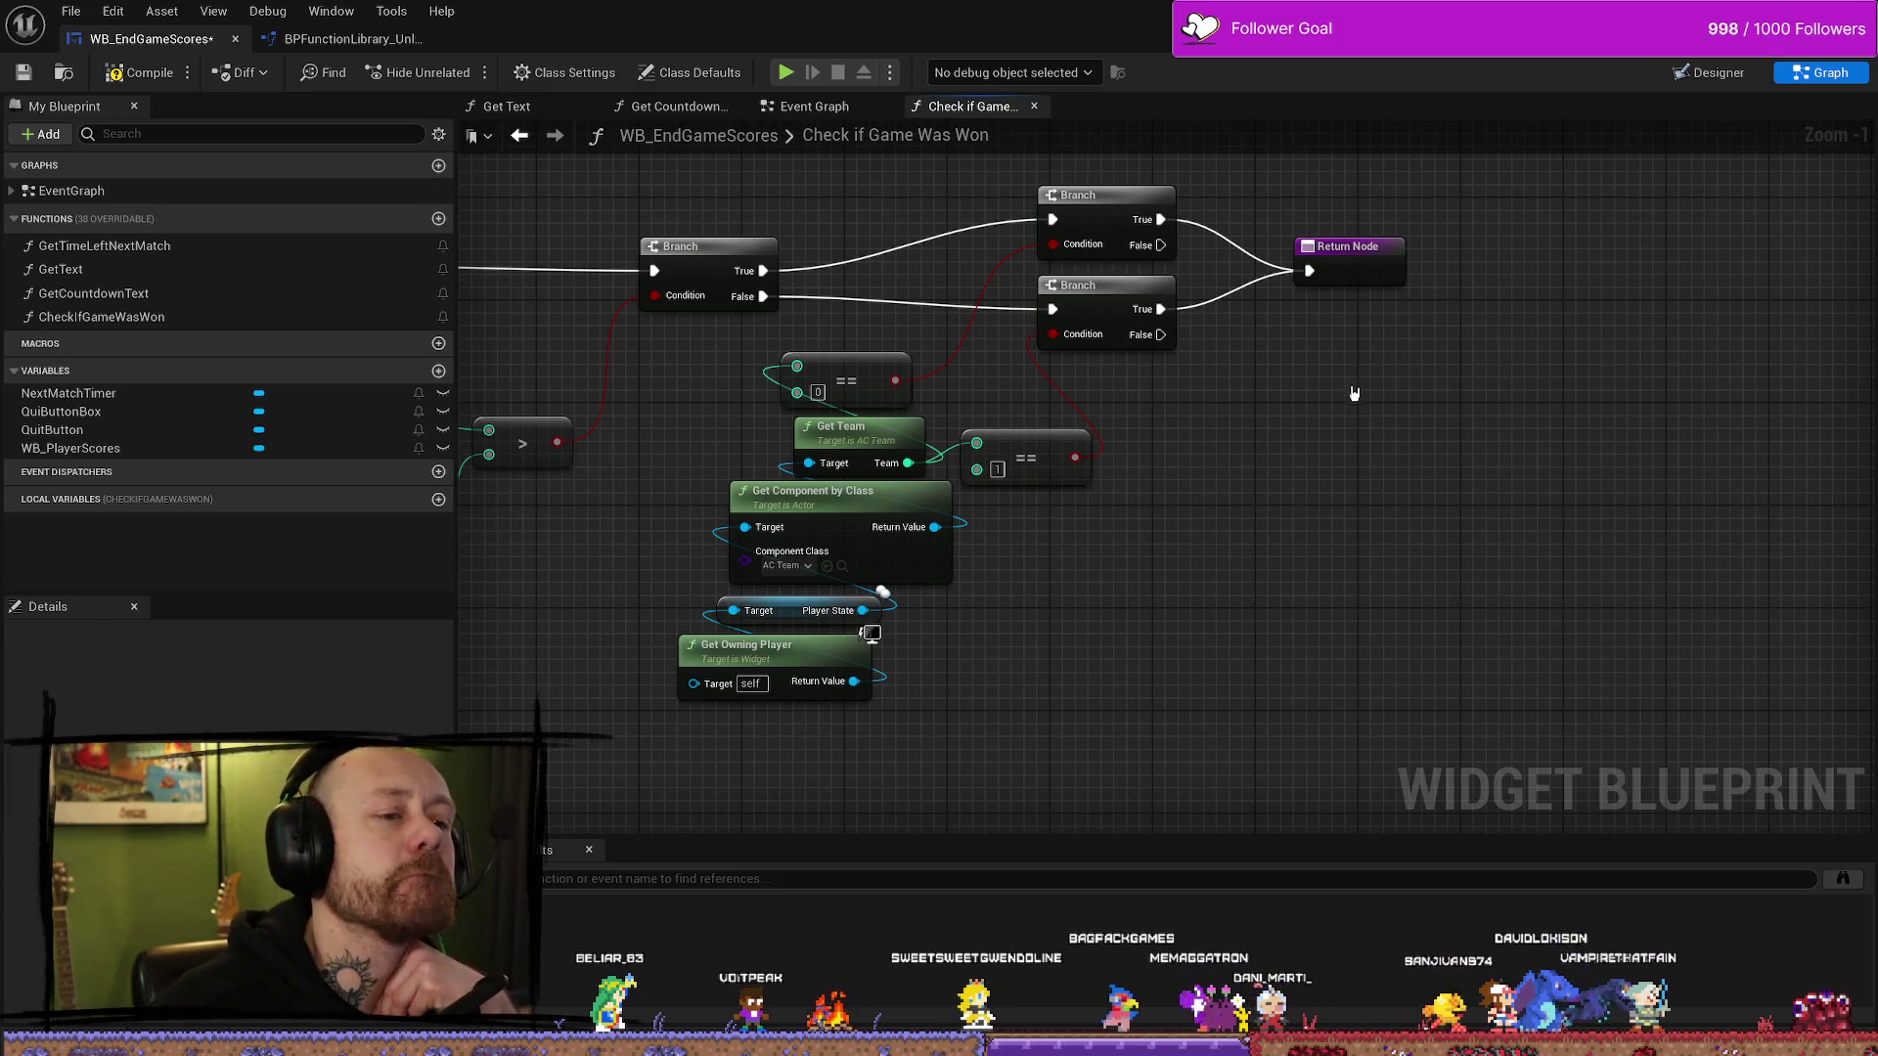
- Move the Return Node further right in the Check if Game Was Won graph
{"action": "left_click_drag", "start_coordinate": [1369, 260], "coordinate": [1481, 259]}
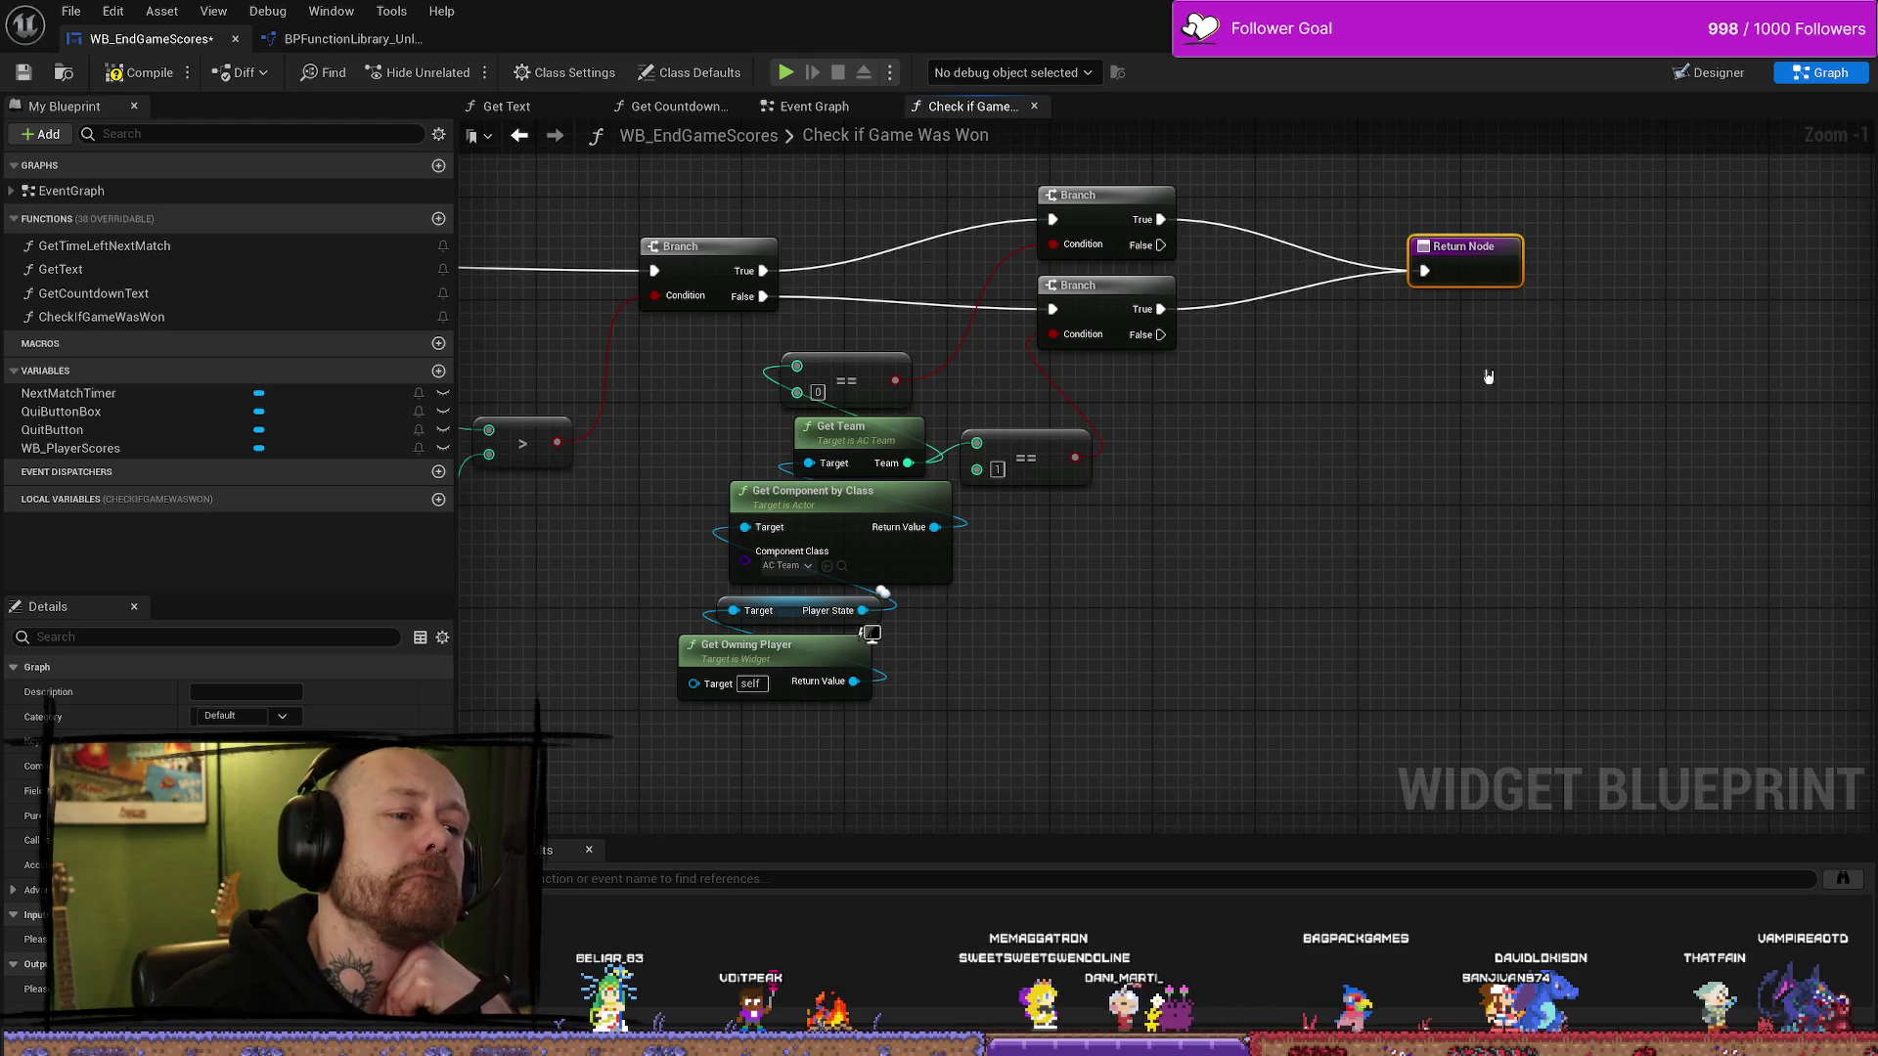
{"action": "left_click", "coordinate": [1506, 346]}
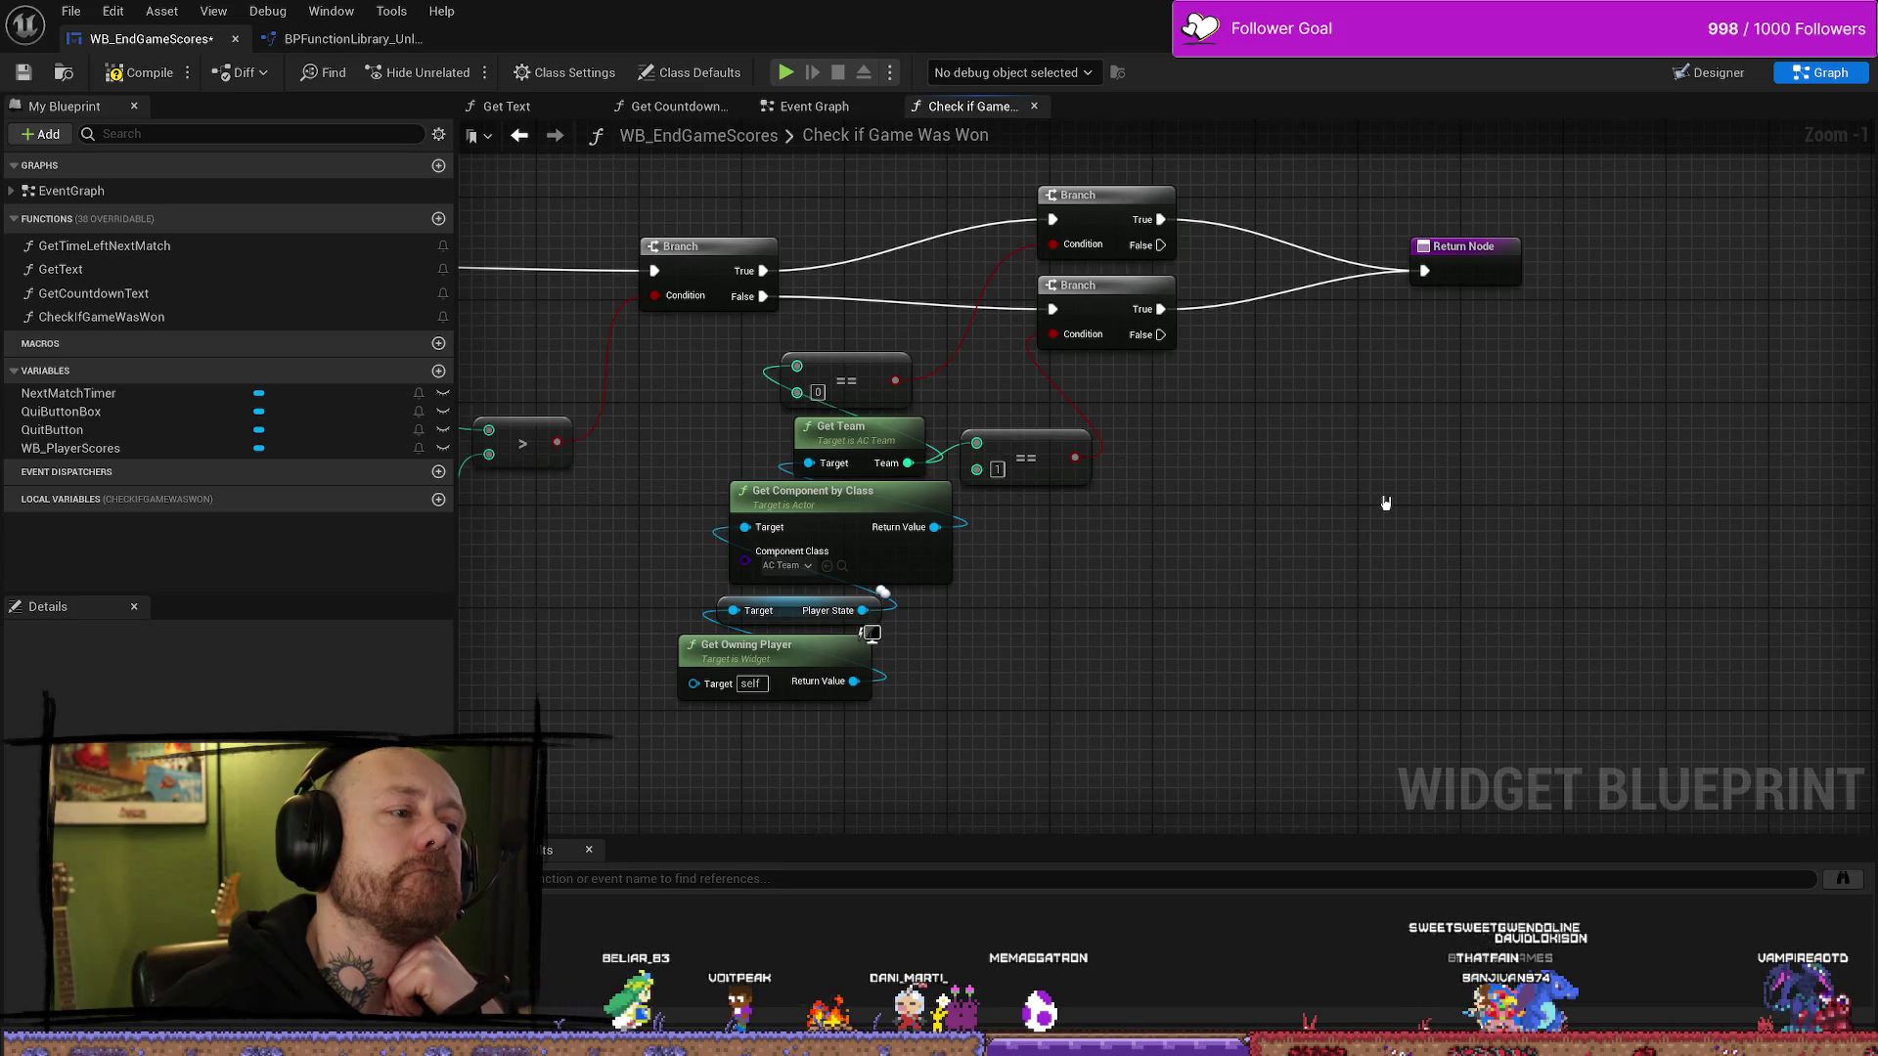
{"action": "mouse_move", "coordinate": [1380, 503]}
{"action": "left_mouse_down"}
{"action": "mouse_move", "coordinate": [1344, 528]}
{"action": "mouse_move", "coordinate": [1336, 459]}
{"action": "left_mouse_up"}
{"action": "right_click", "coordinate": [1381, 353]}
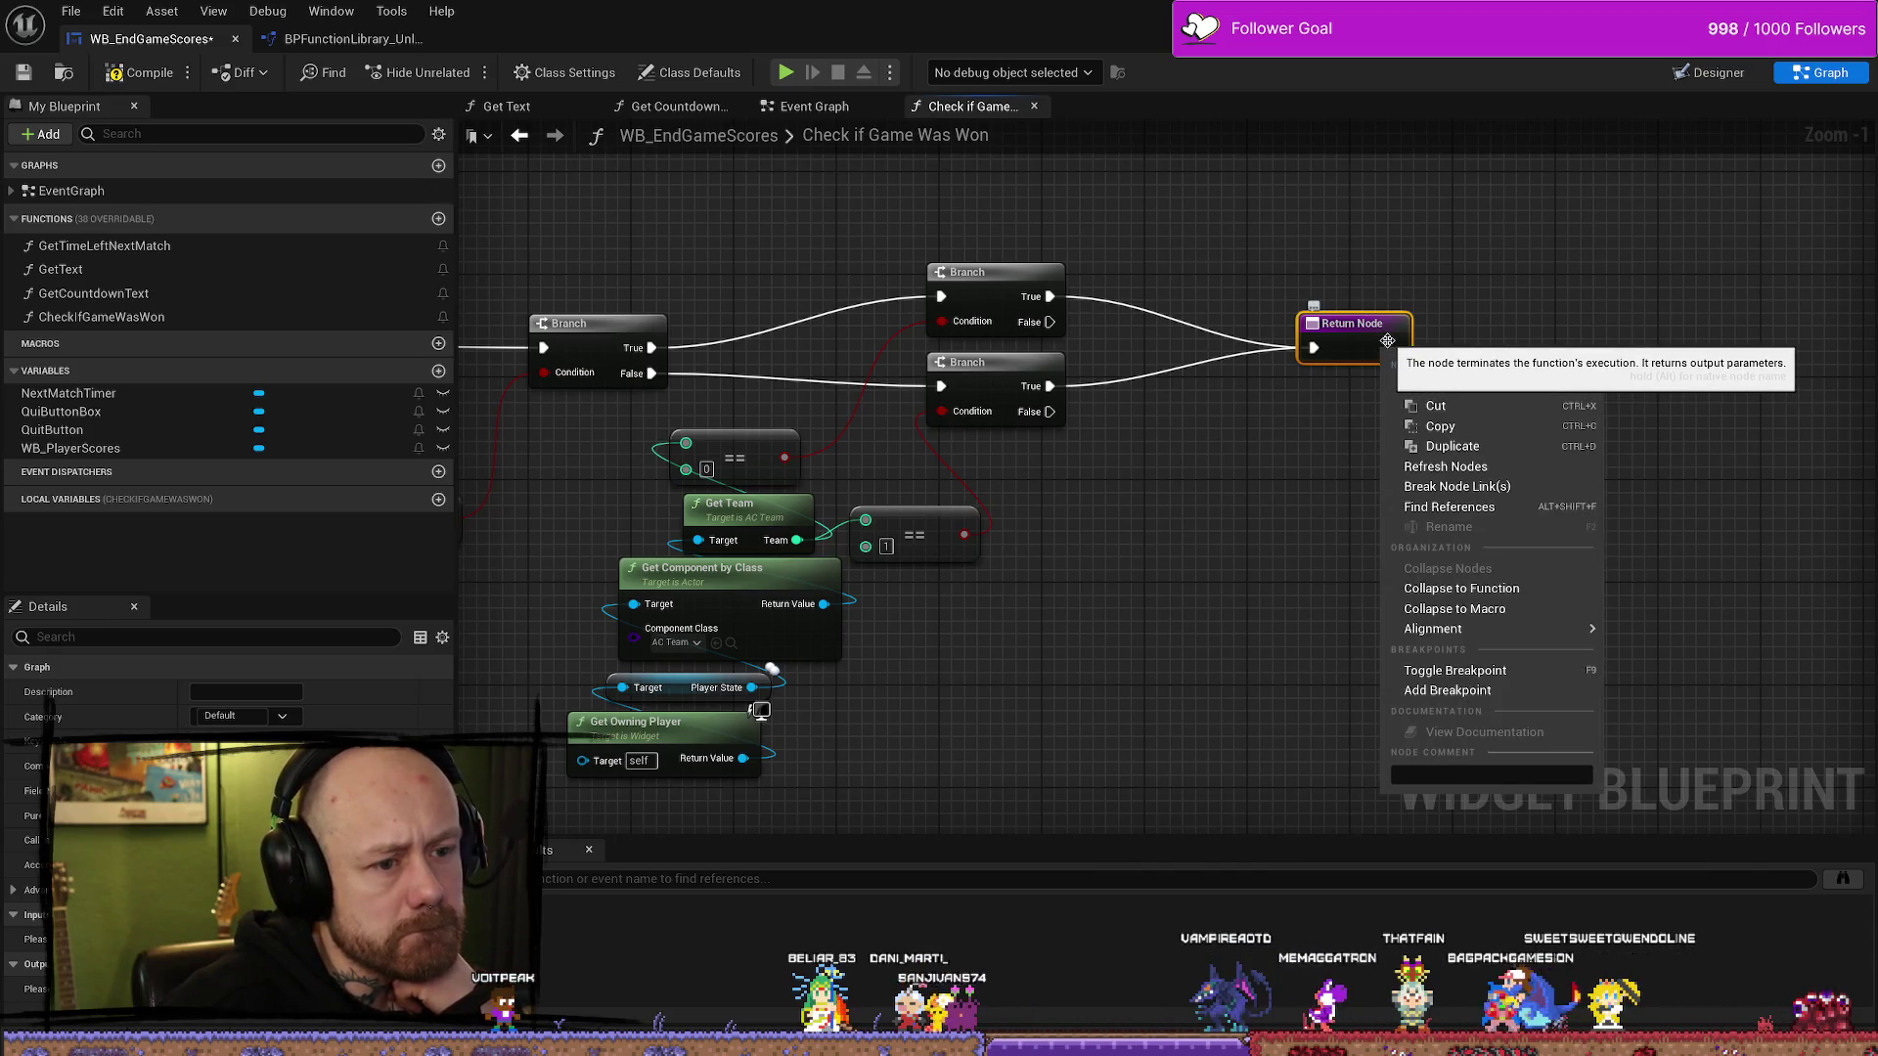
{"action": "left_click", "coordinate": [1431, 344]}
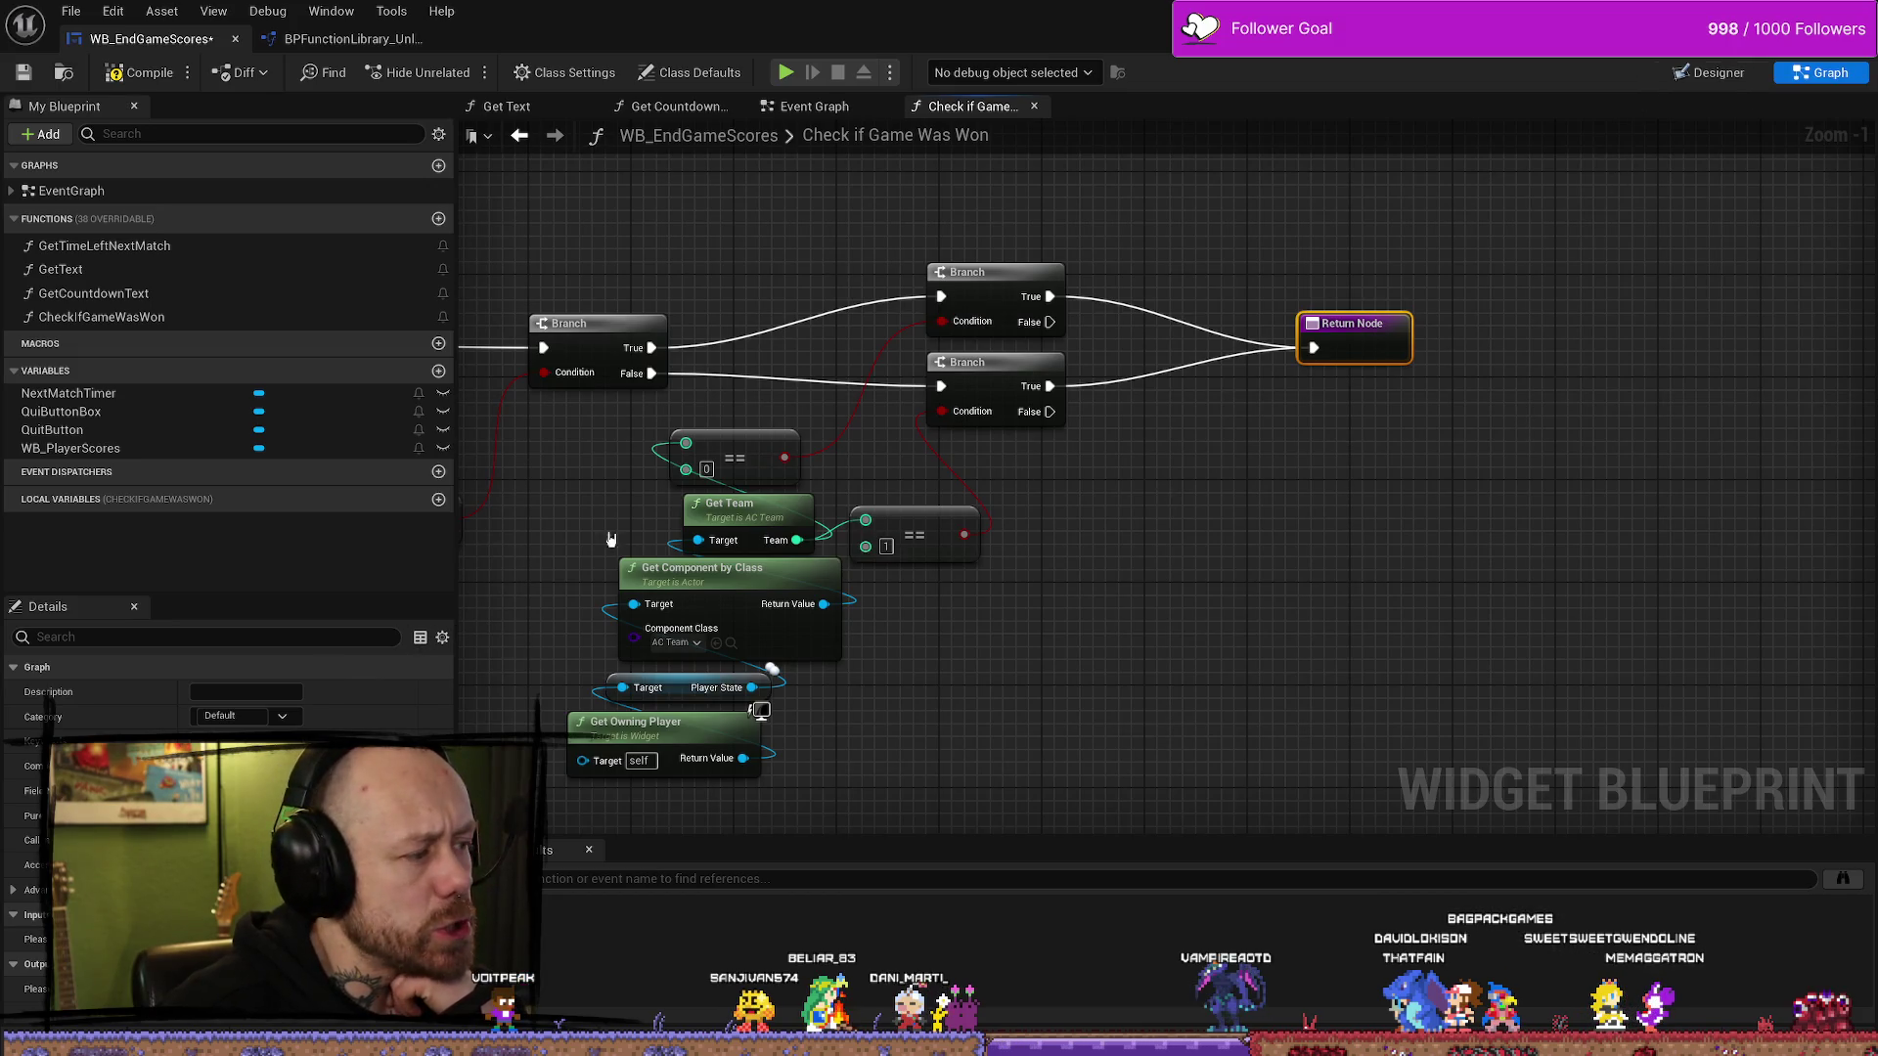
- Add New Param and New Param 1 outputs to the Return Node from the Details panel
{"action": "left_click", "coordinate": [1718, 72]}
{"action": "left_click", "coordinate": [1821, 73]}
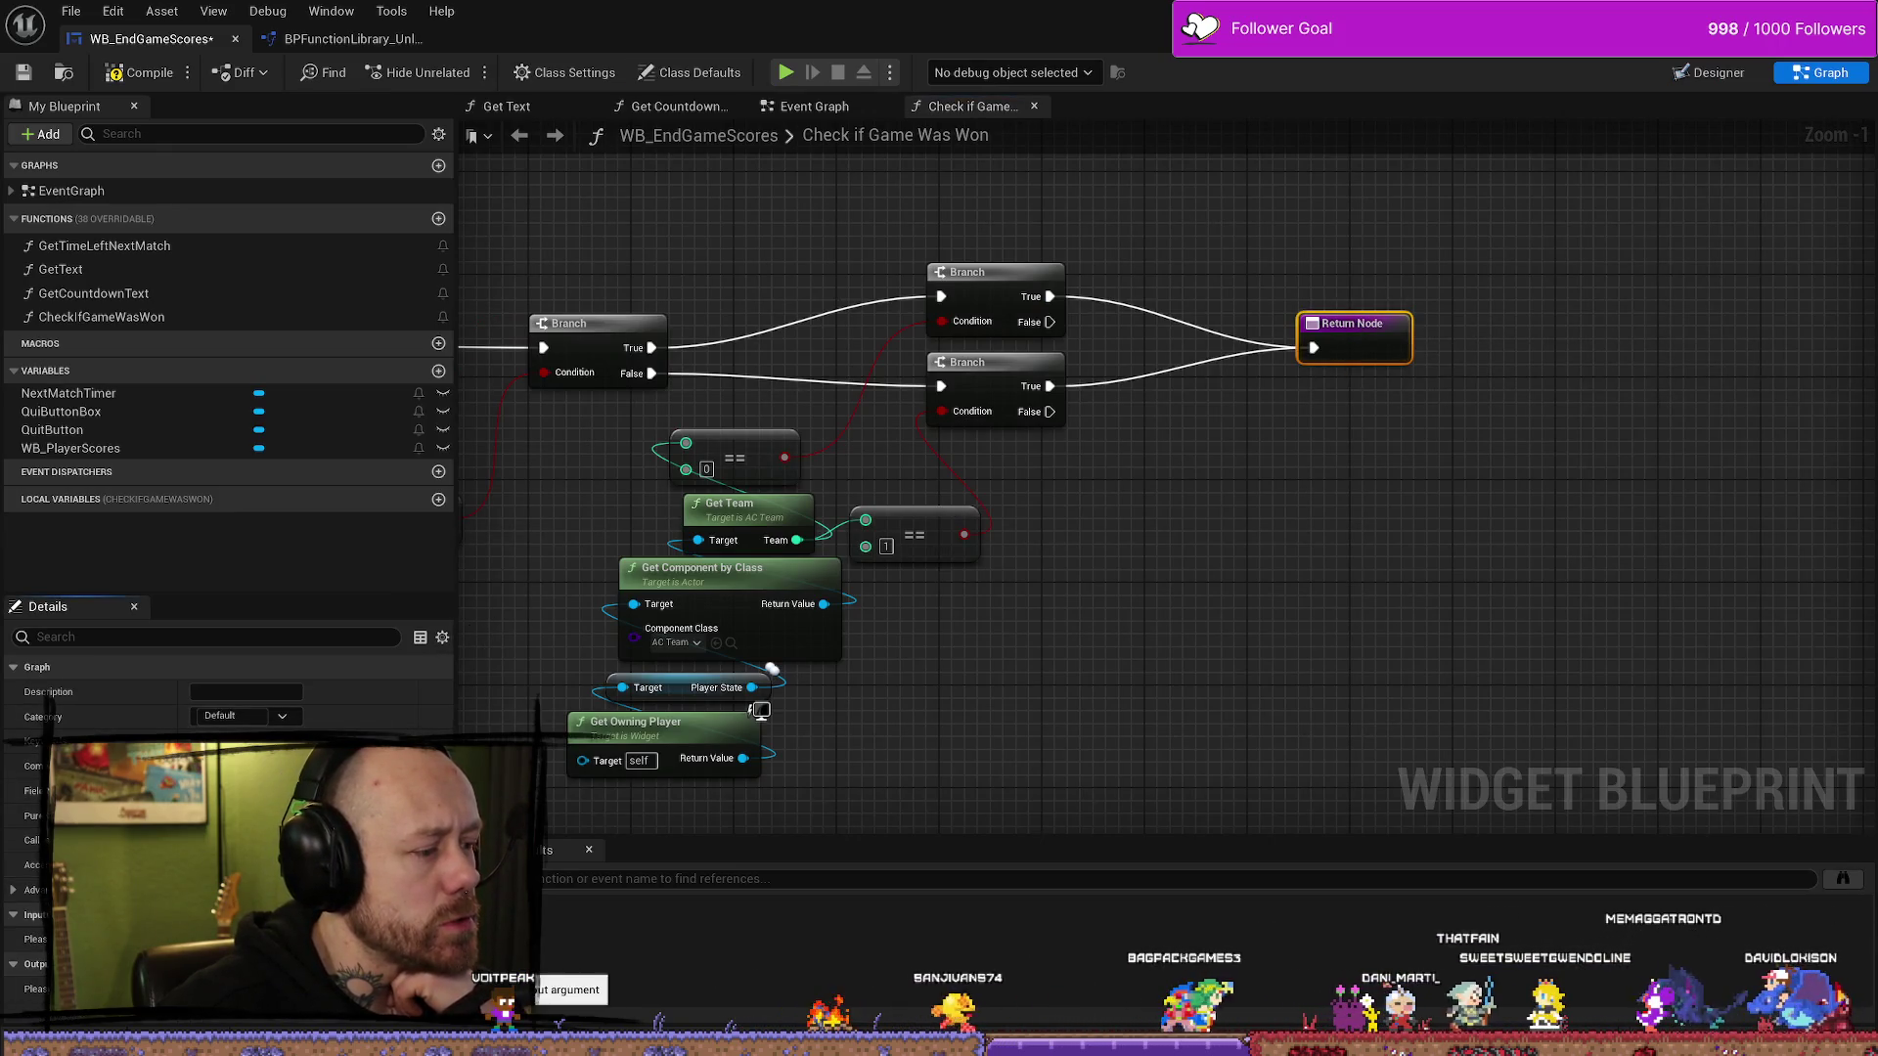
{"action": "left_click", "coordinate": [438, 965]}
{"action": "scroll", "coordinate": [1099, 637], "scroll_direction": "down", "scroll_amount": 1}
{"action": "scroll", "coordinate": [1228, 537], "scroll_direction": "up", "scroll_amount": 1}
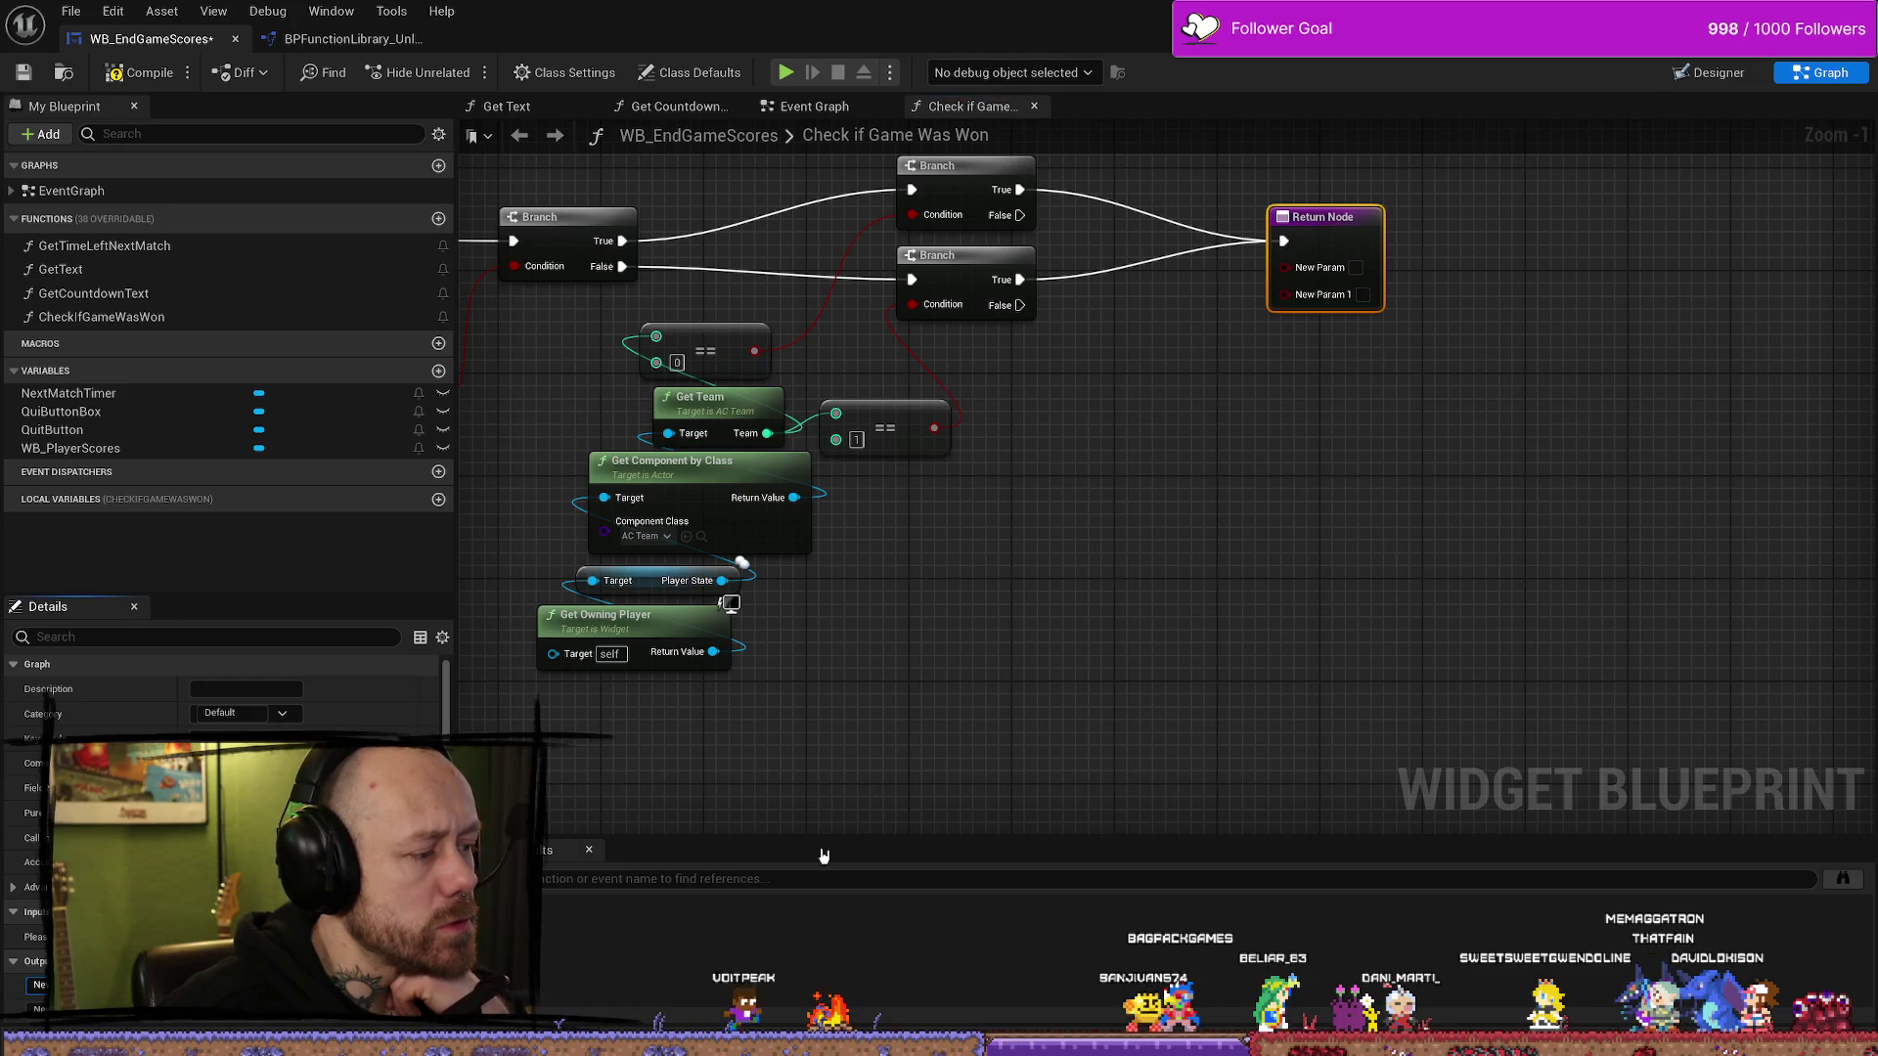
- Inspect a Return Node output's type list, leaving the type unchanged
{"action": "left_click", "coordinate": [994, 747]}
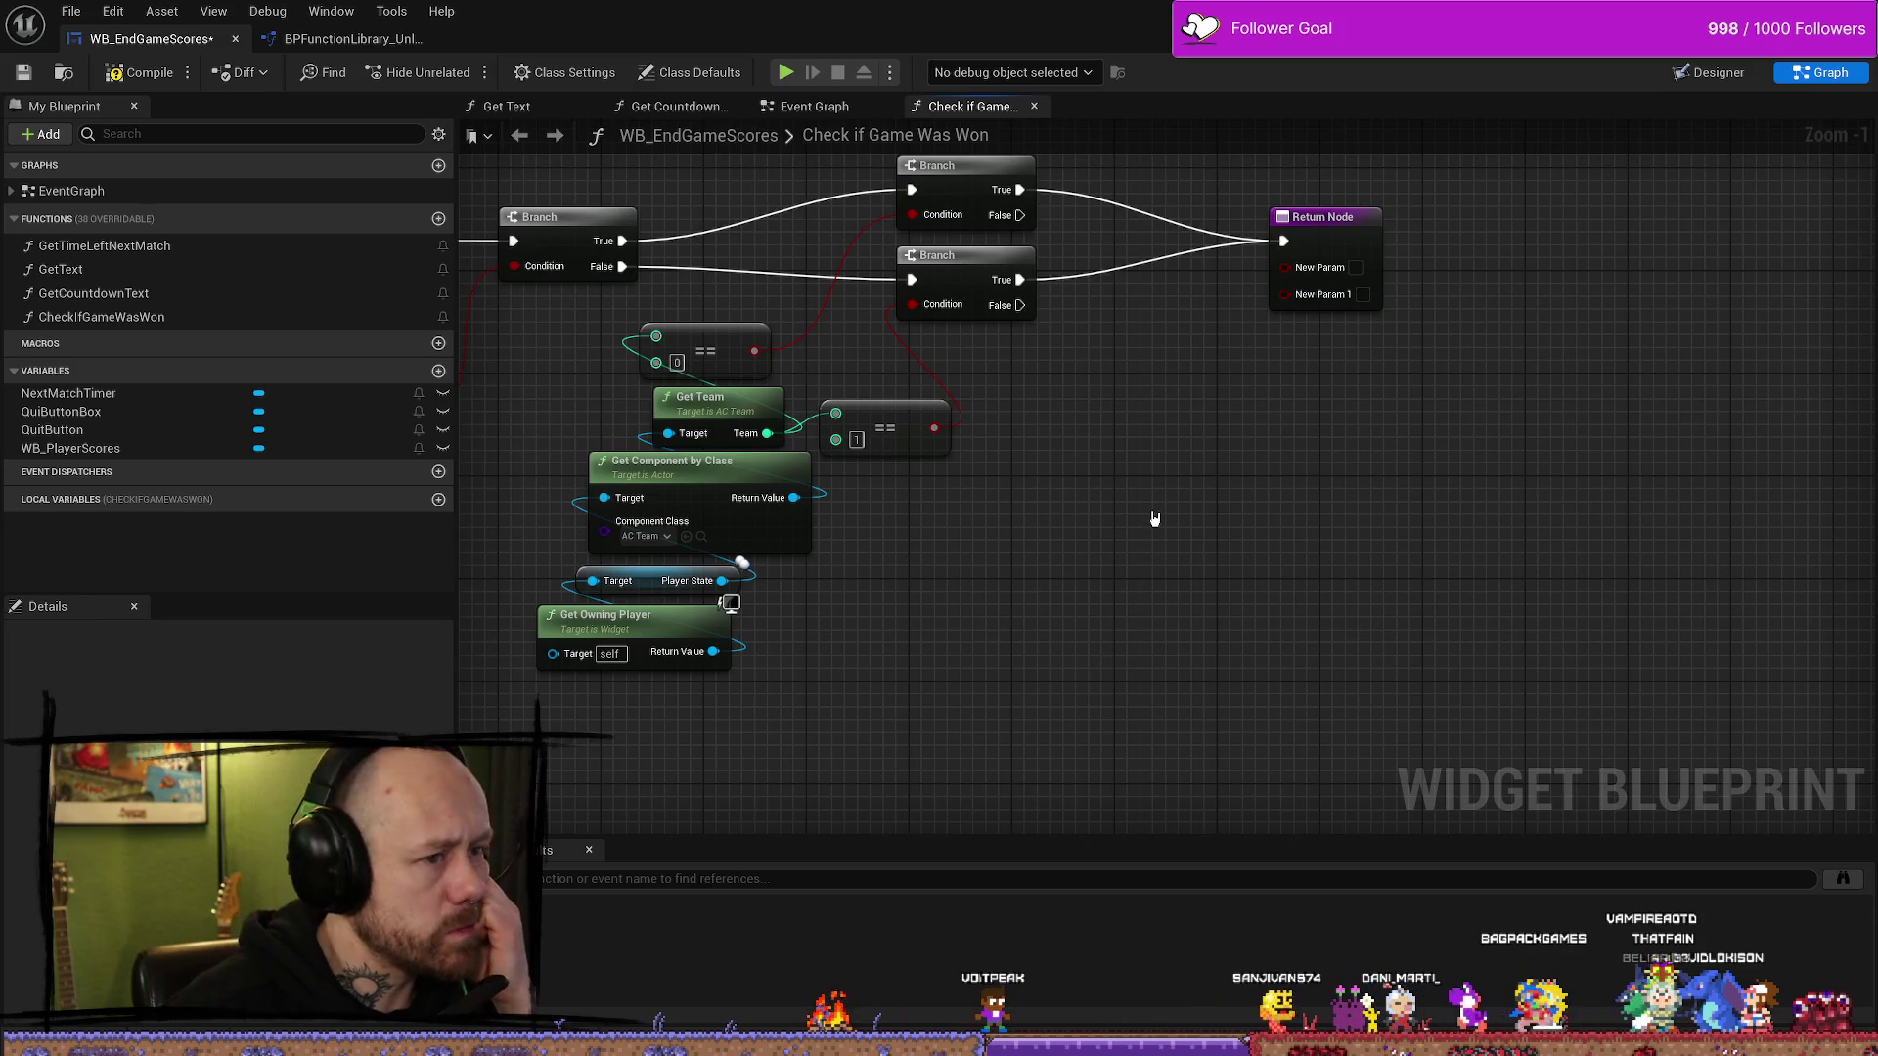
{"action": "left_click", "coordinate": [1322, 218]}
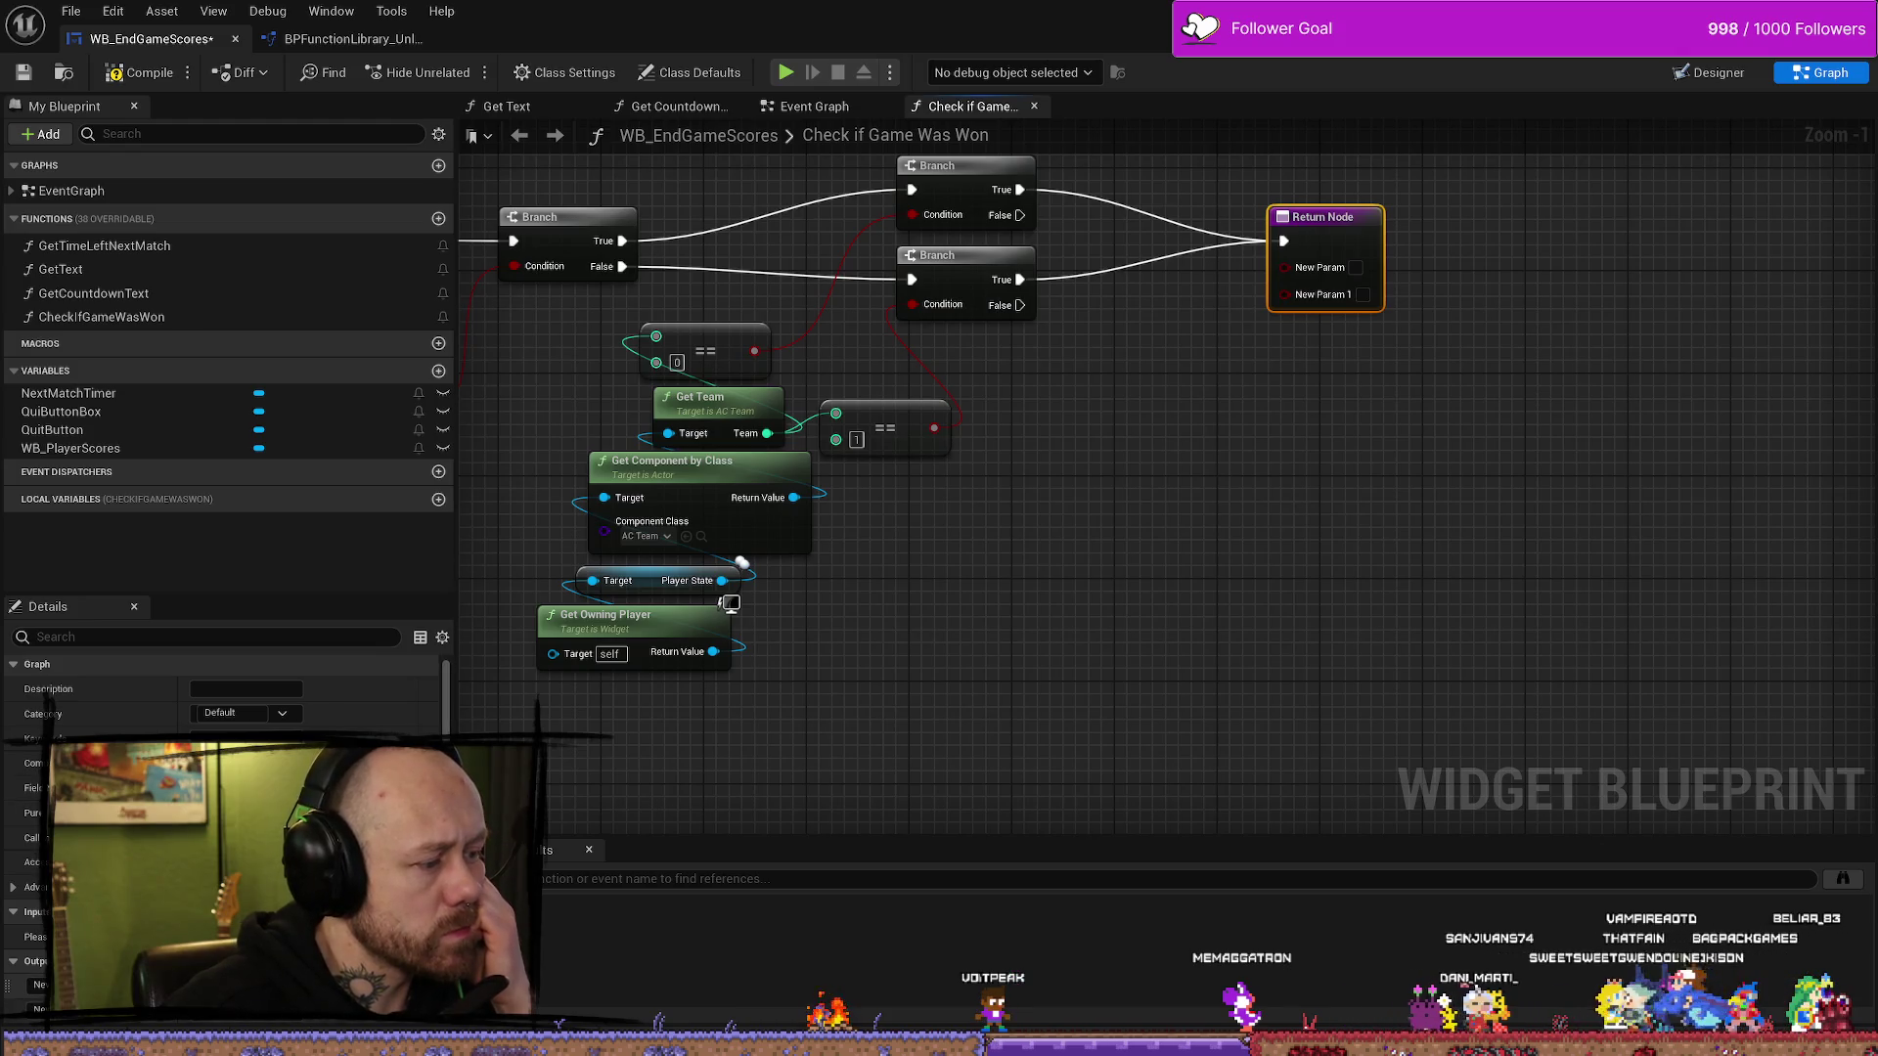
{"action": "left_click", "coordinate": [254, 985]}
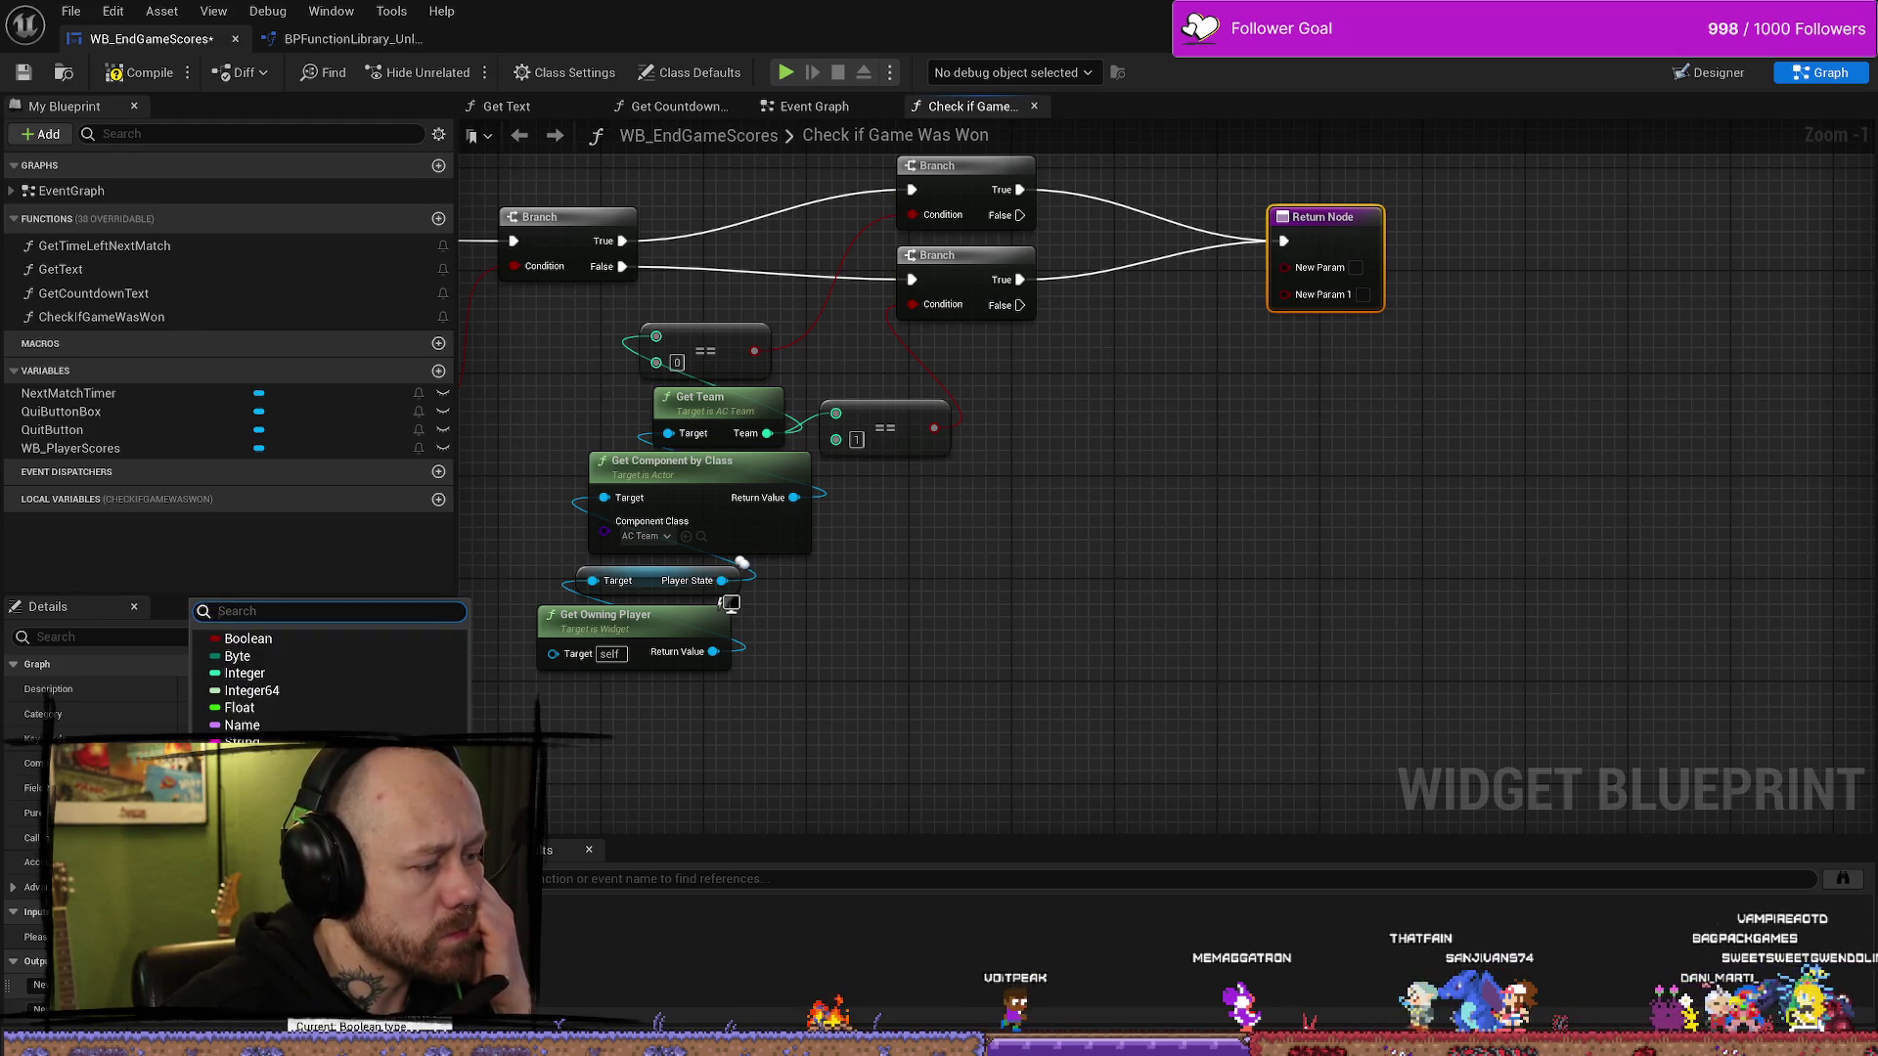
{"action": "key", "text": "Escape"}
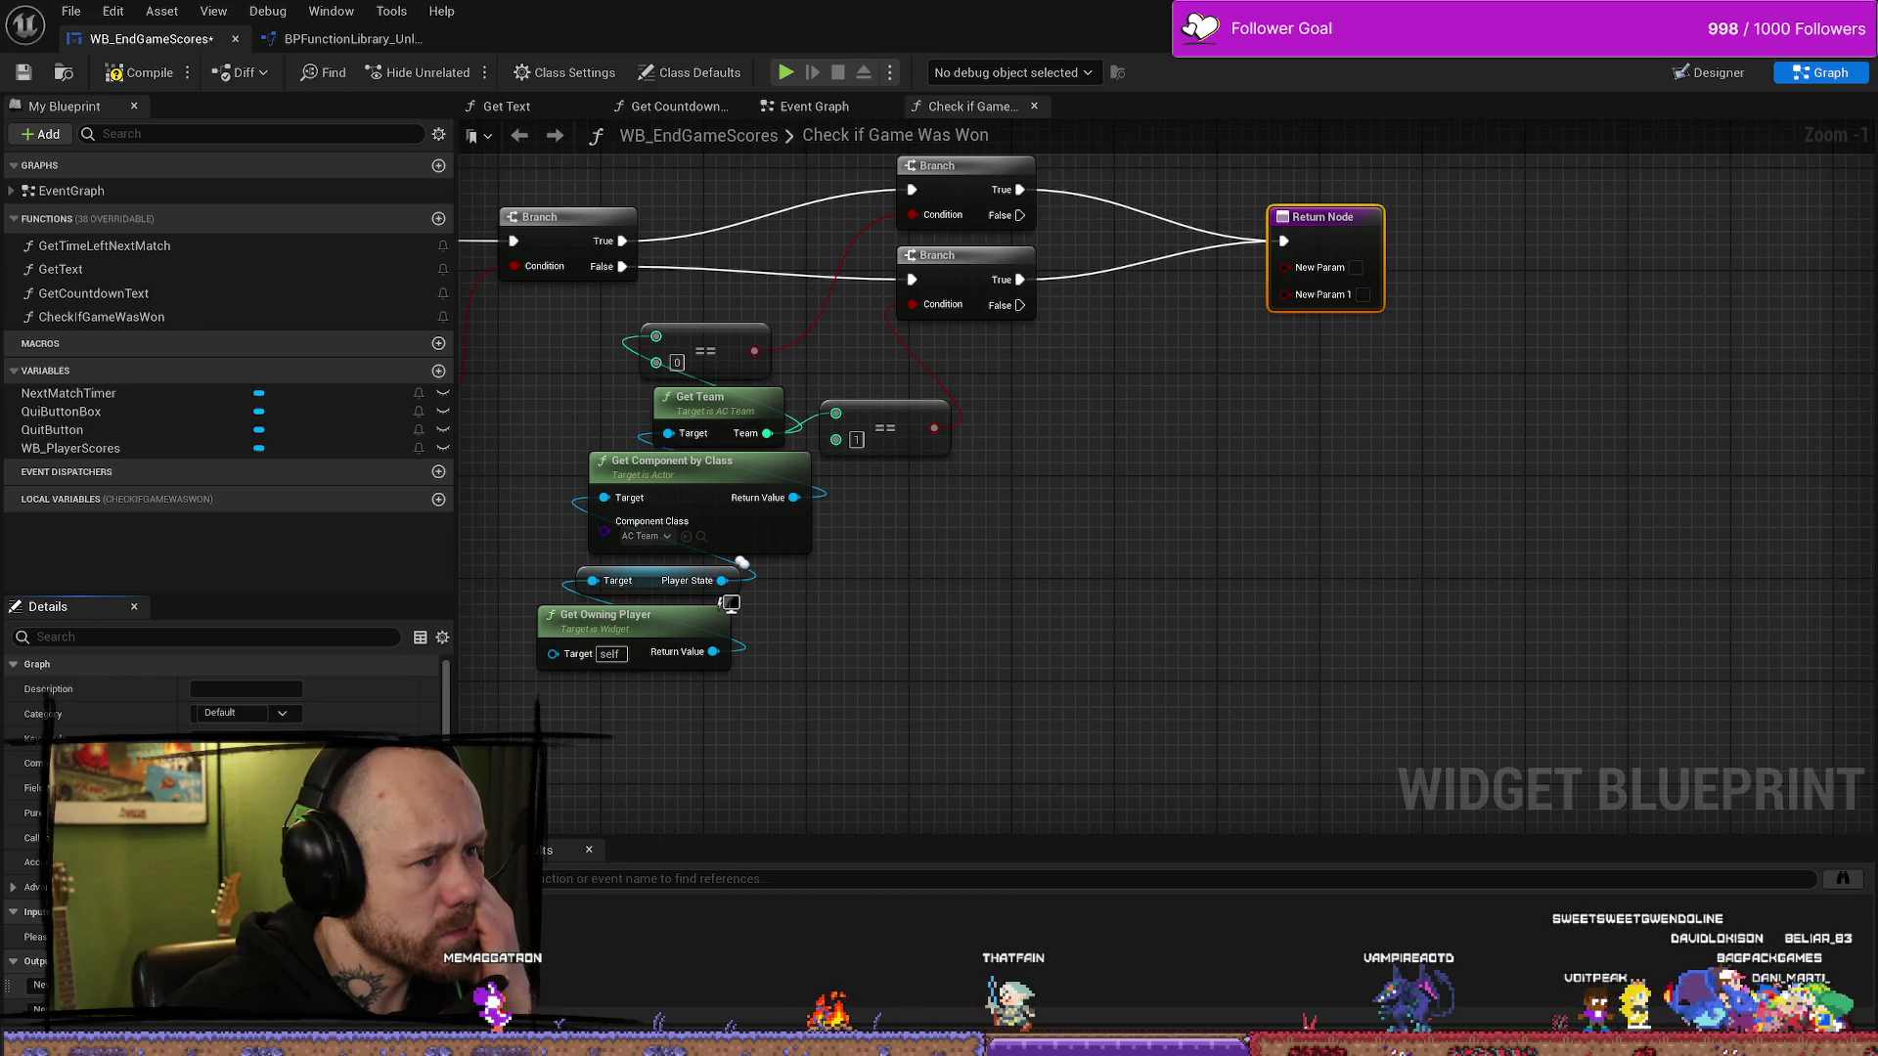
- Delete the upper and lower right-hand Branch nodes feeding the Return Node
{"action": "left_click_drag", "start_coordinate": [1223, 549], "coordinate": [1199, 650]}
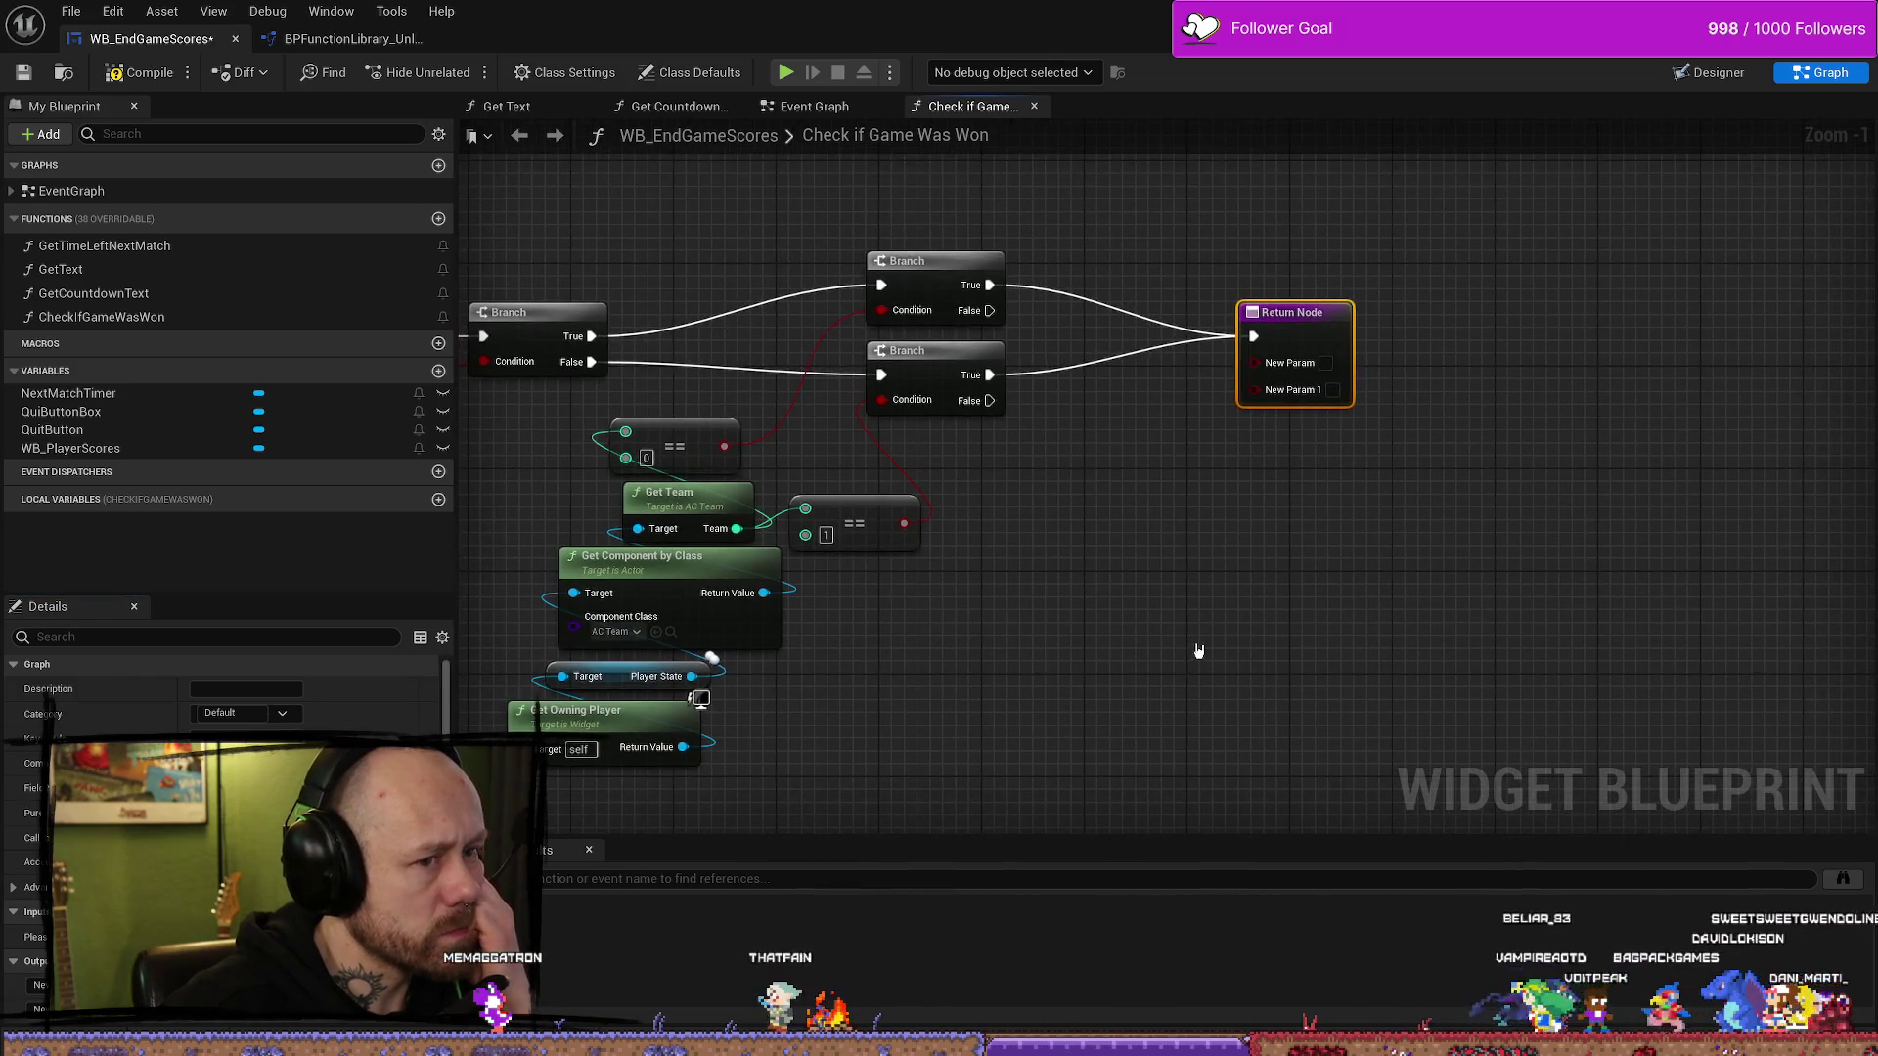
{"action": "left_click", "coordinate": [1224, 561]}
{"action": "left_click_drag", "start_coordinate": [1137, 564], "coordinate": [1238, 567]}
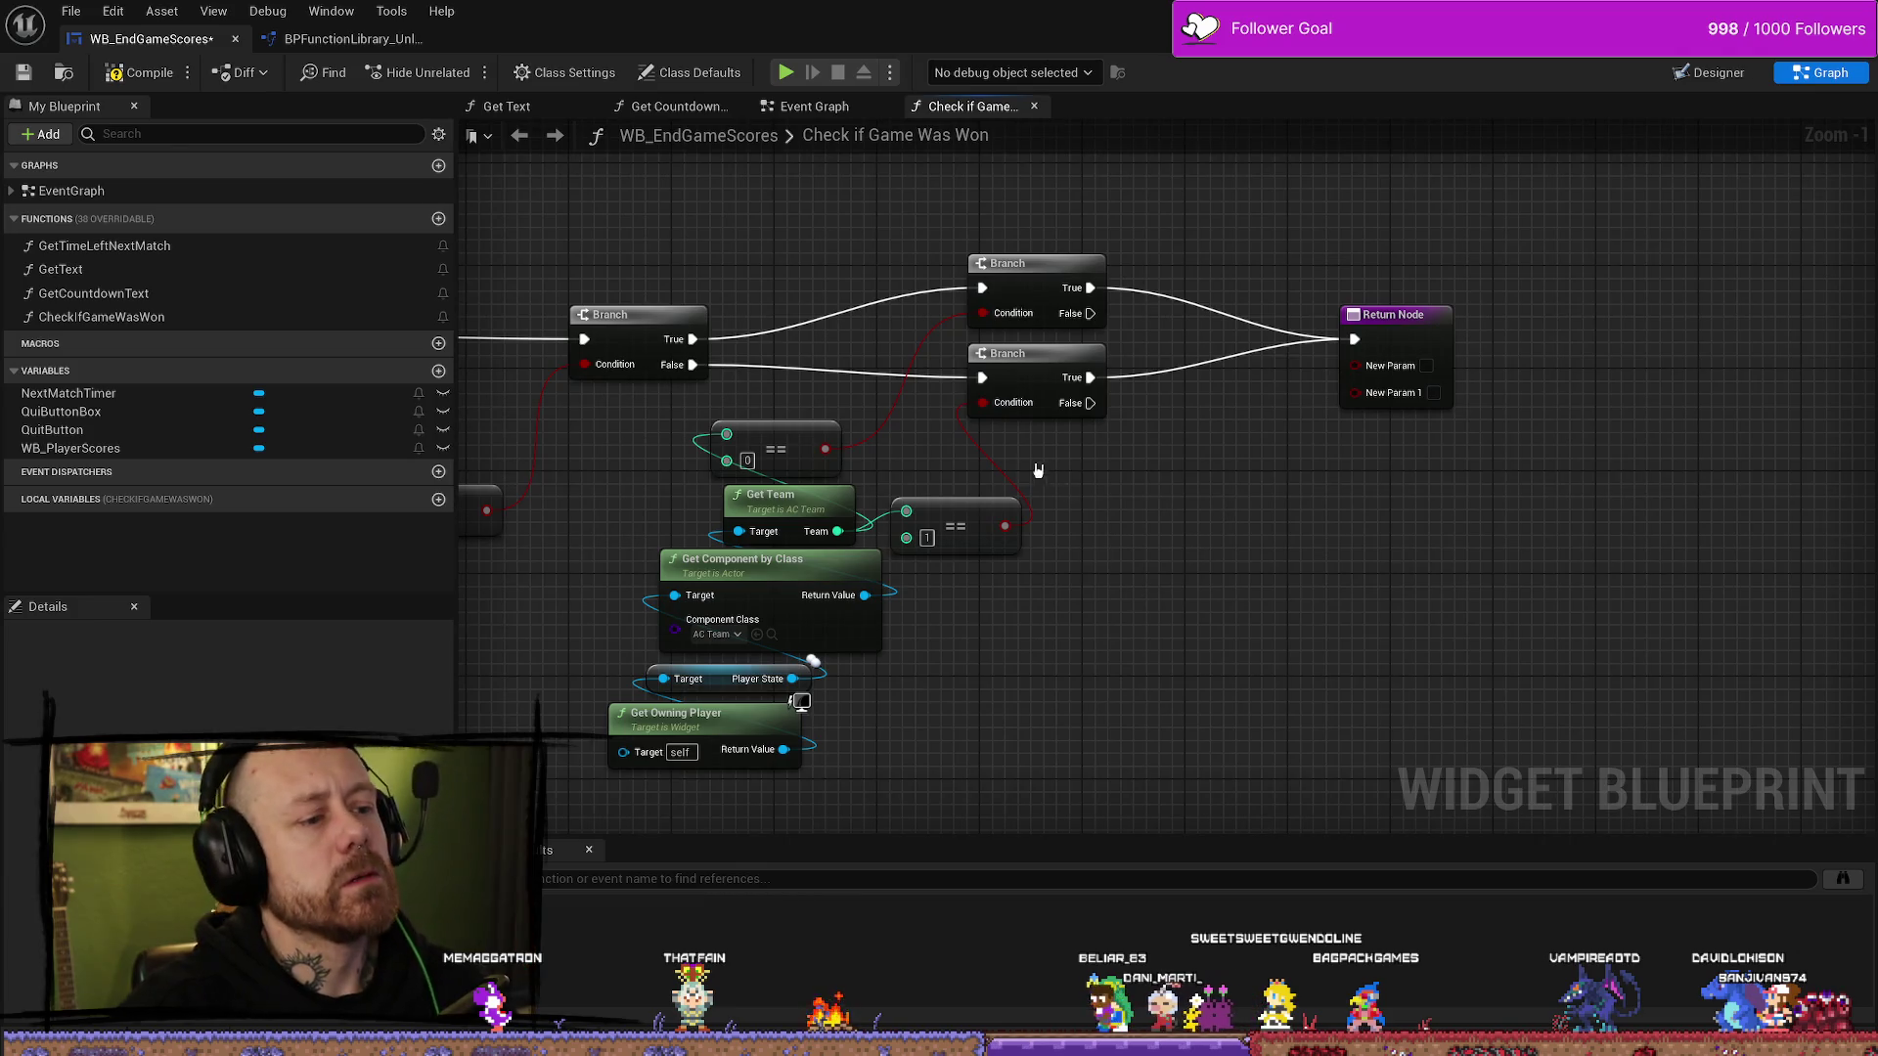
{"action": "left_click", "coordinate": [1033, 283]}
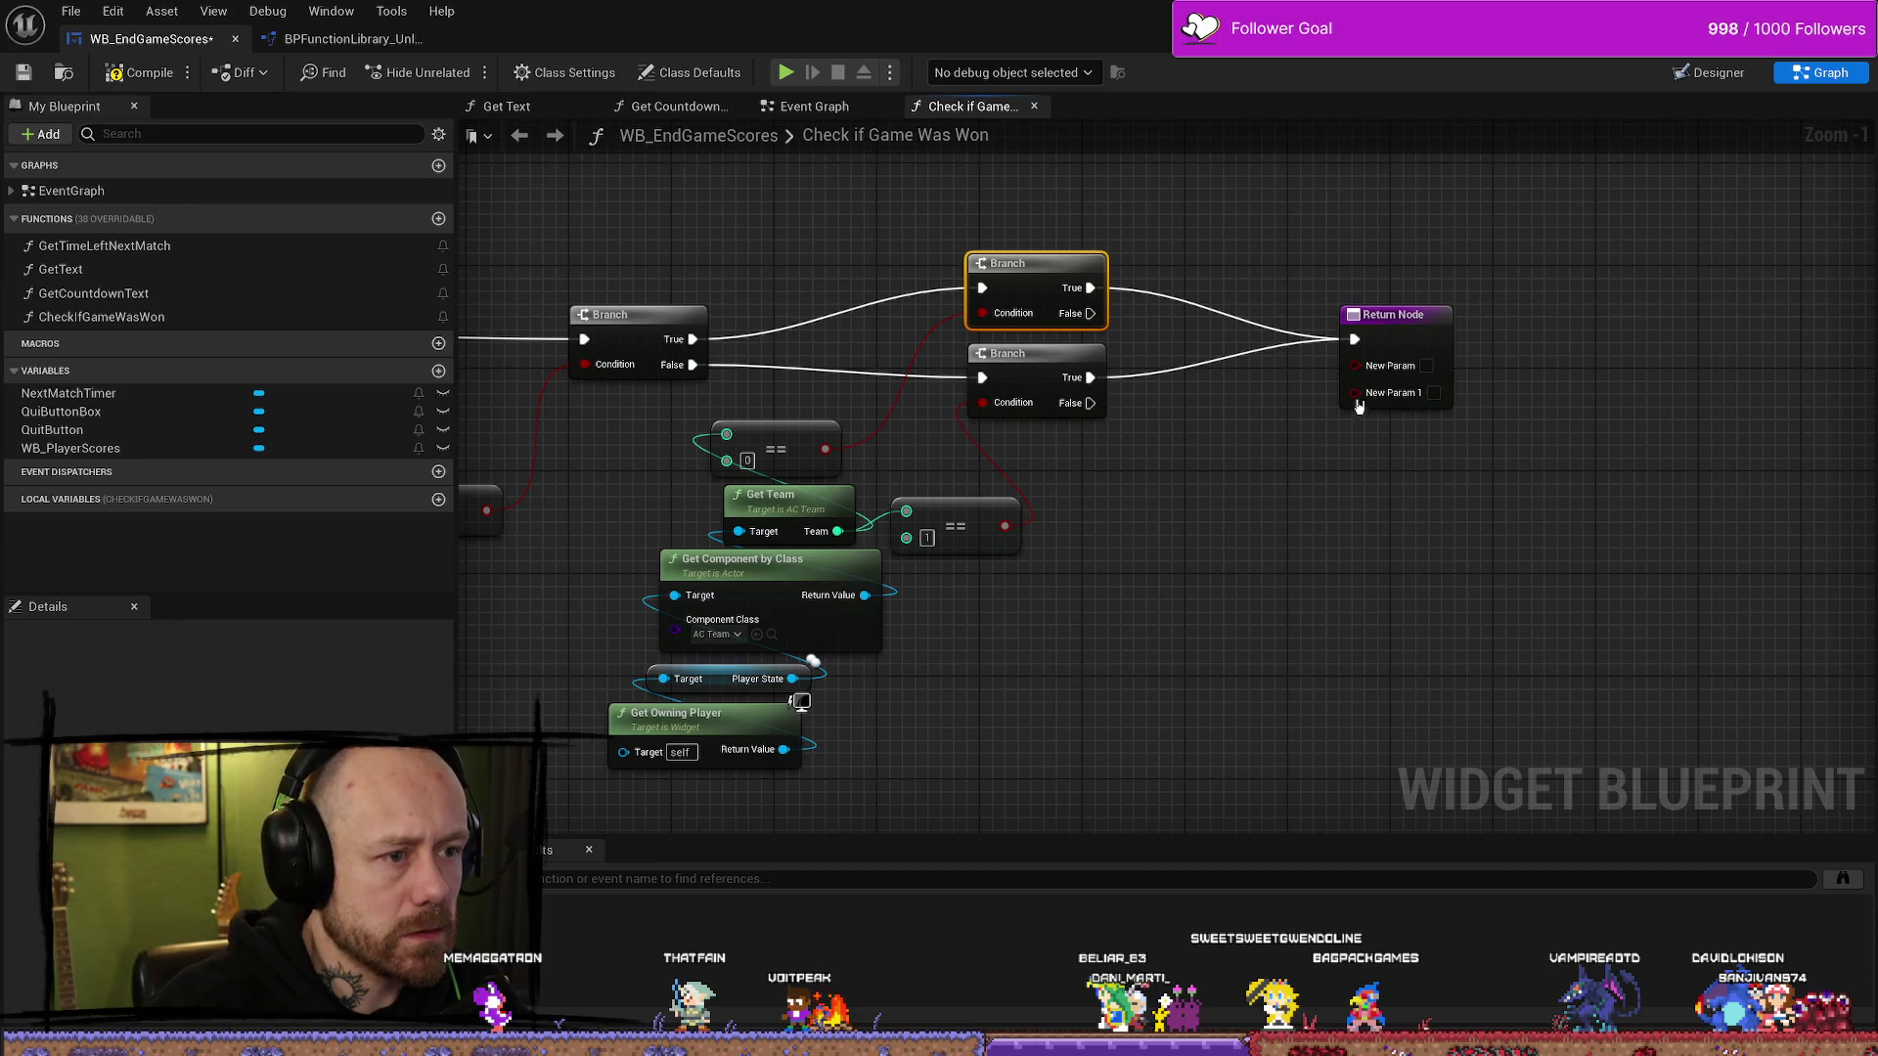
{"action": "key", "text": "Delete"}
{"action": "left_click", "coordinate": [1027, 357]}
{"action": "key", "text": "Delete"}
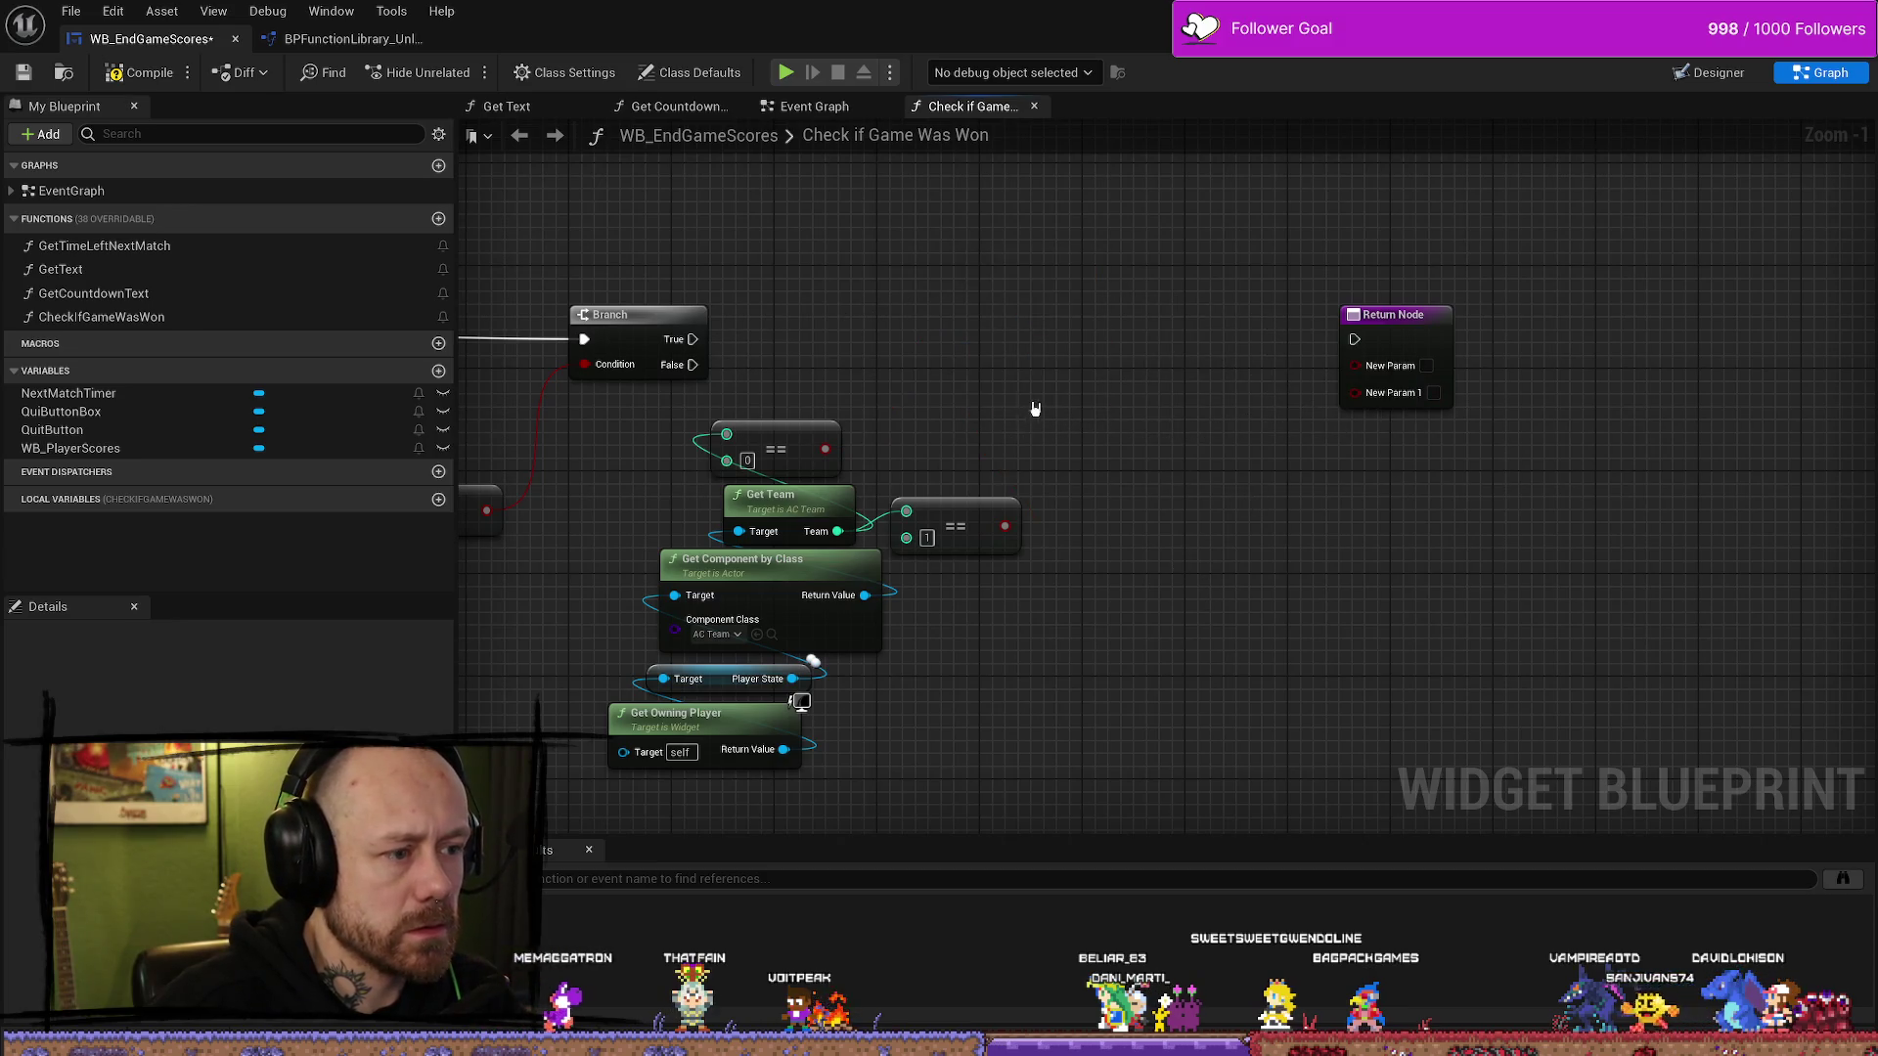
- Undo twice to restore both deleted inner Branch nodes
{"action": "left_click_drag", "start_coordinate": [1059, 431], "coordinate": [1163, 376]}
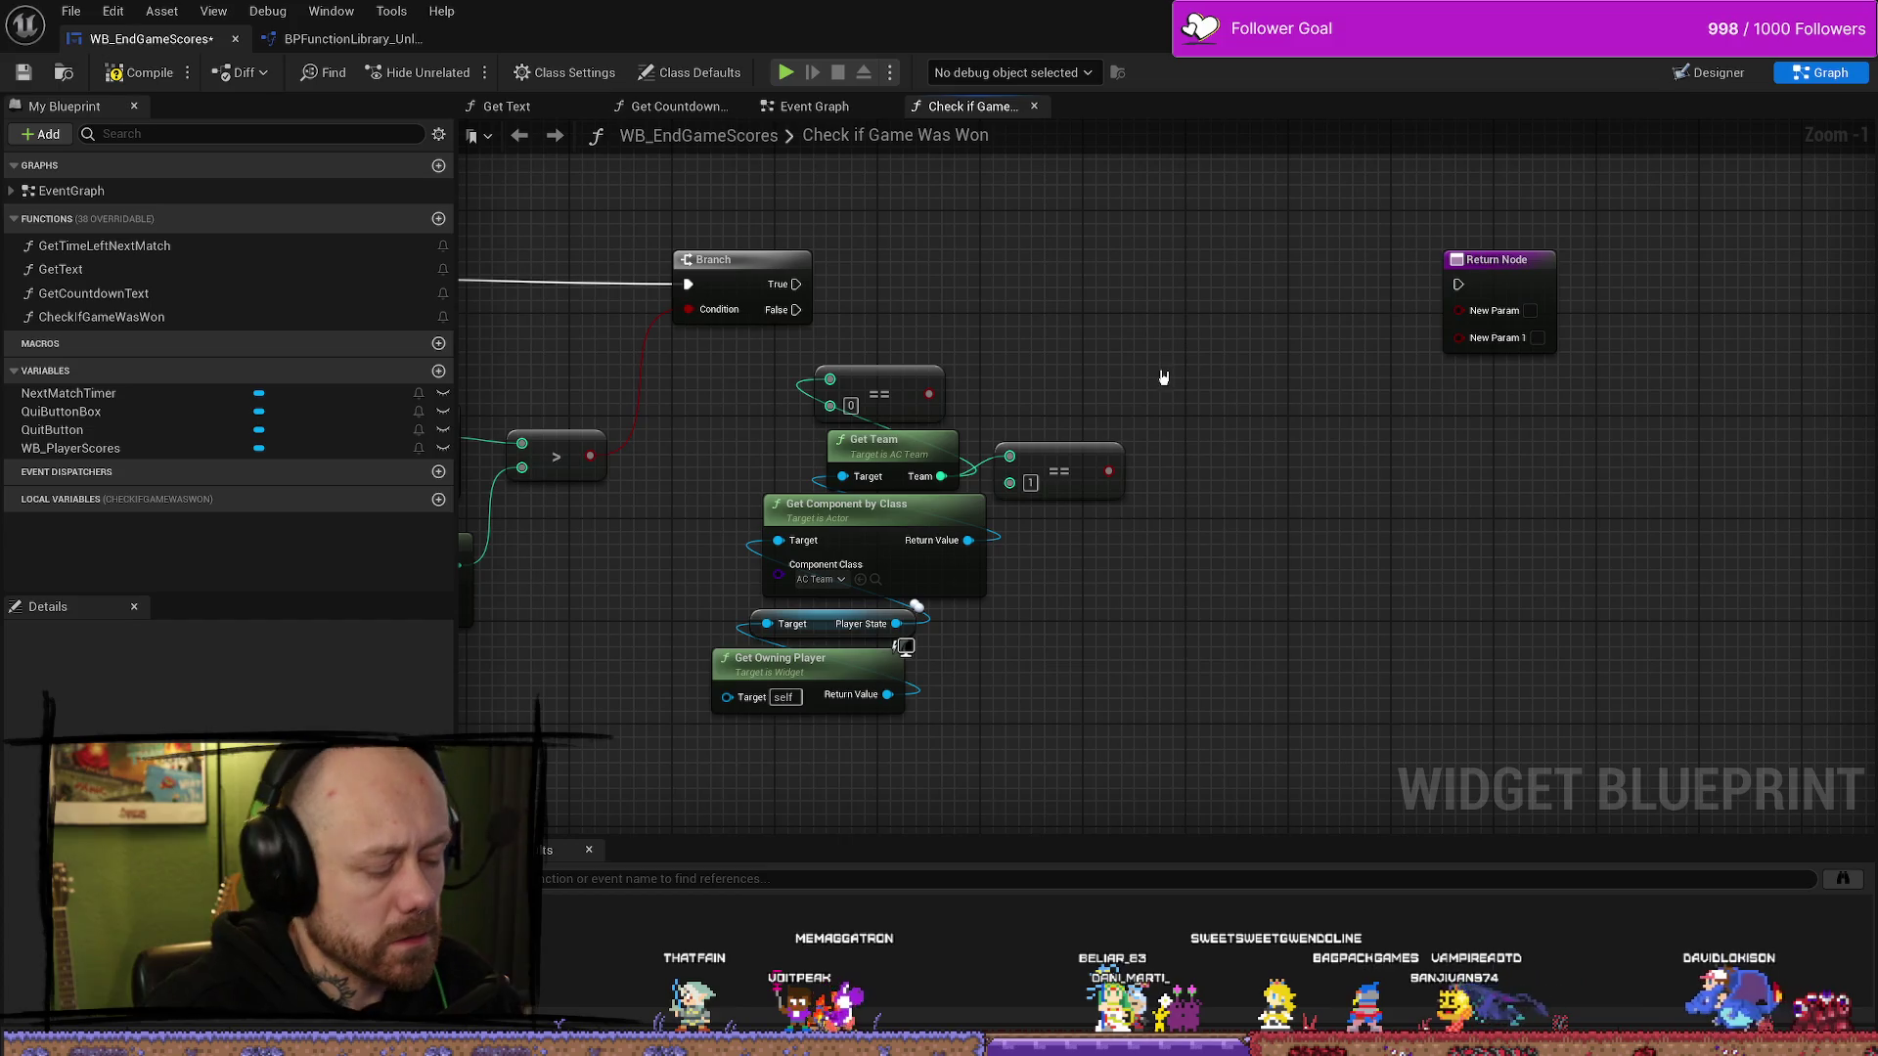
{"action": "key", "text": "ctrl+z"}
{"action": "left_click_drag", "start_coordinate": [1202, 238], "coordinate": [1165, 274]}
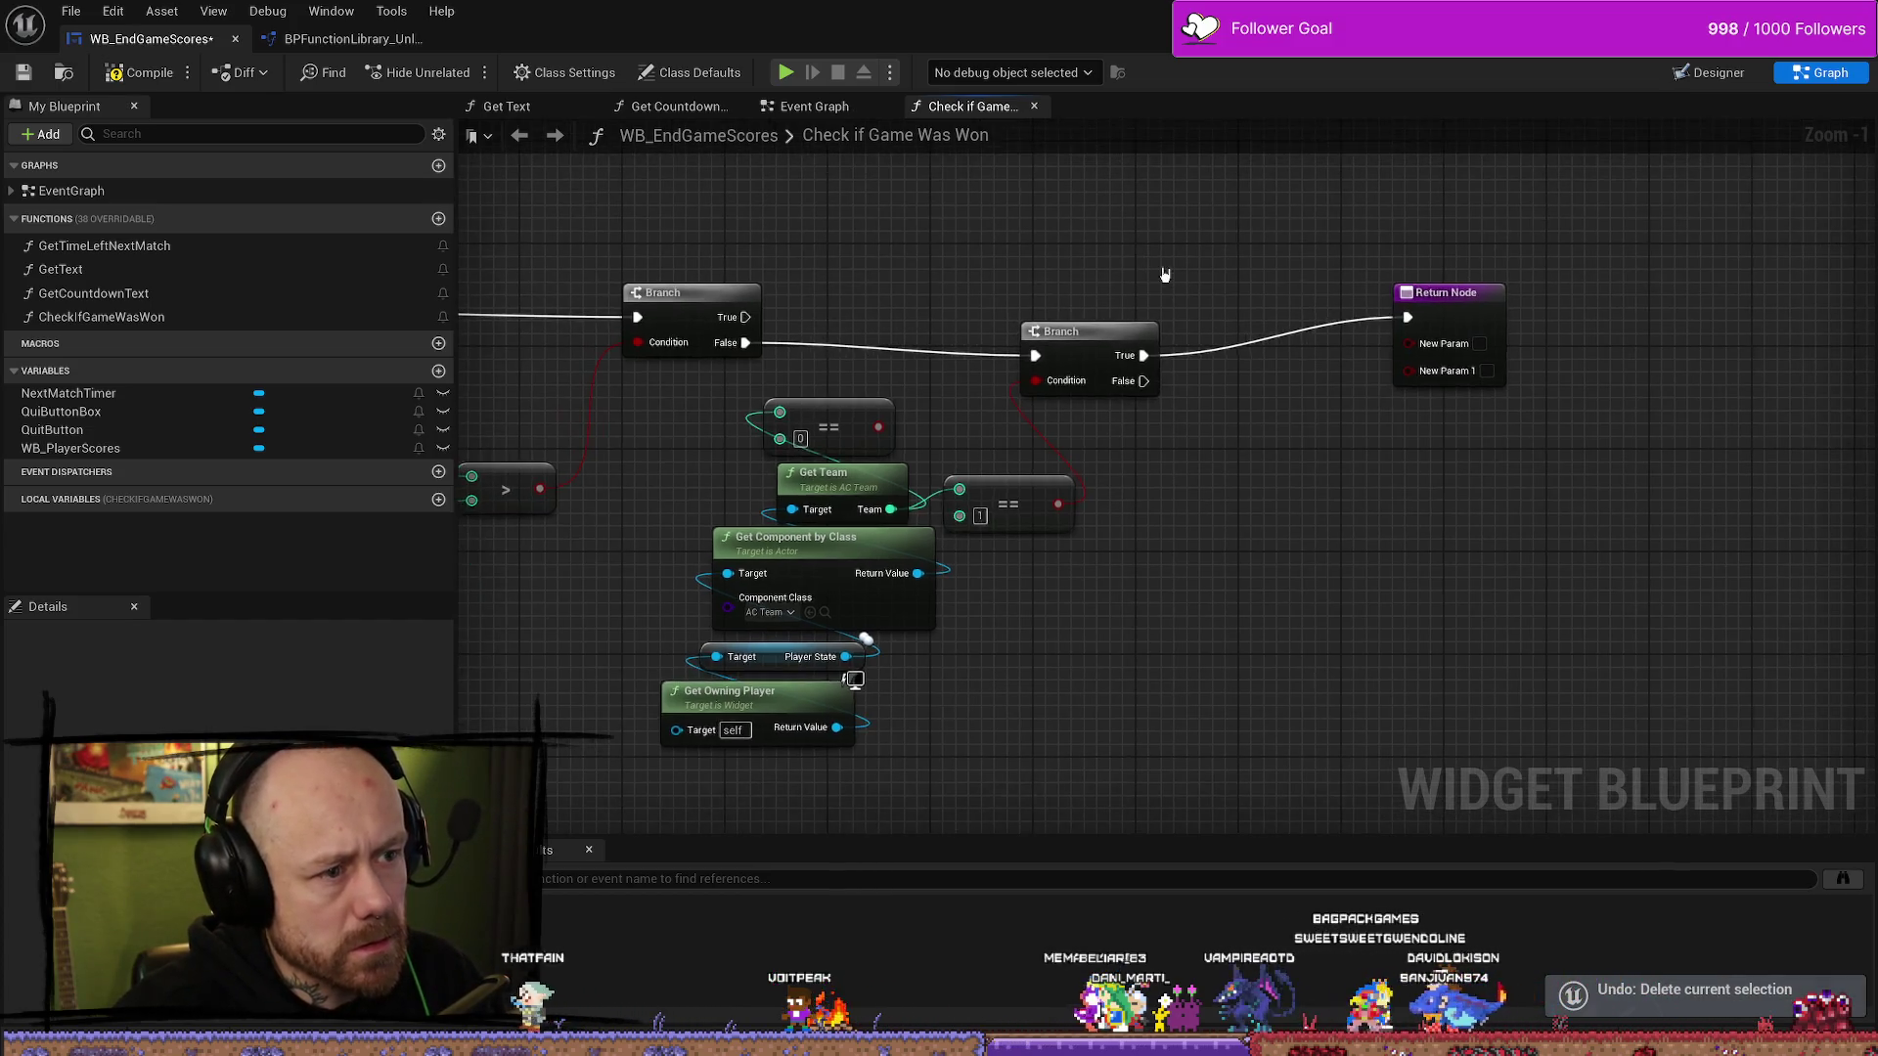
{"action": "key", "text": "ctrl+z"}
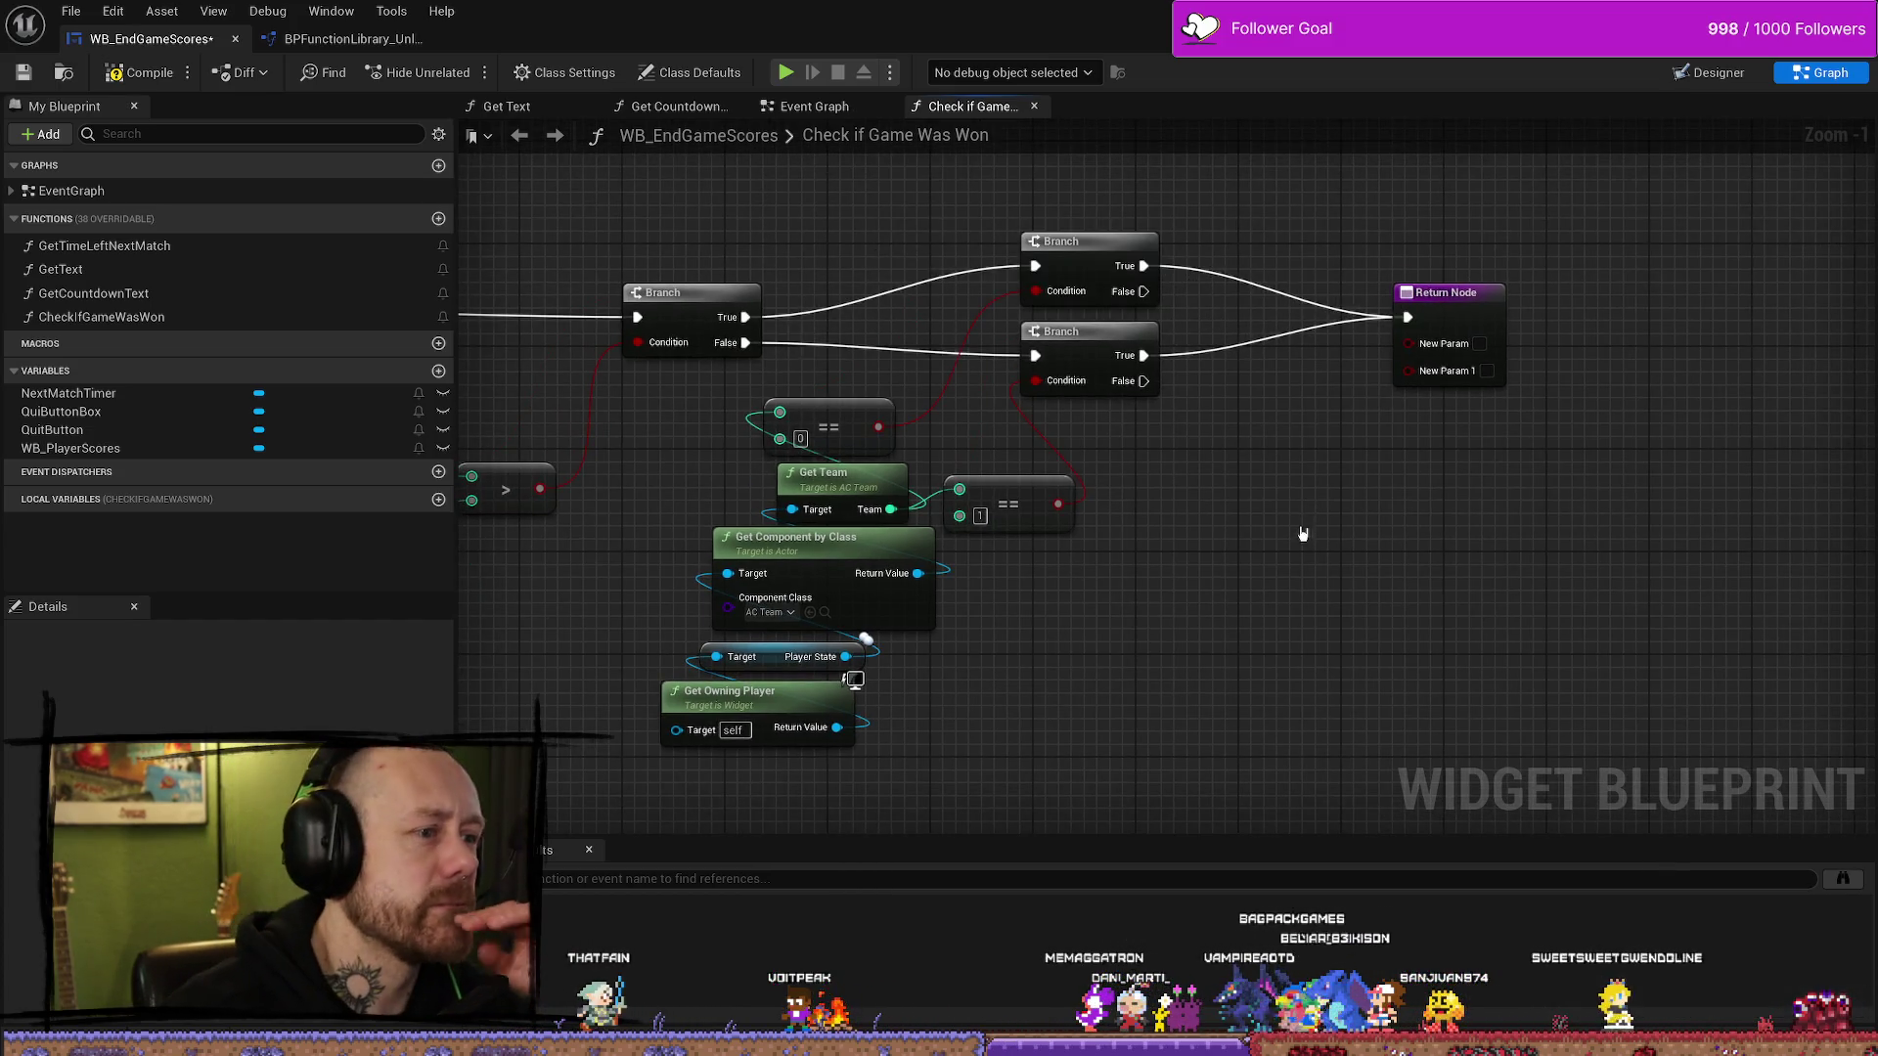
{"action": "mouse_move", "coordinate": [1211, 671]}
{"action": "left_mouse_down"}
{"action": "mouse_move", "coordinate": [1412, 658]}
{"action": "mouse_move", "coordinate": [1153, 681]}
{"action": "left_mouse_up"}
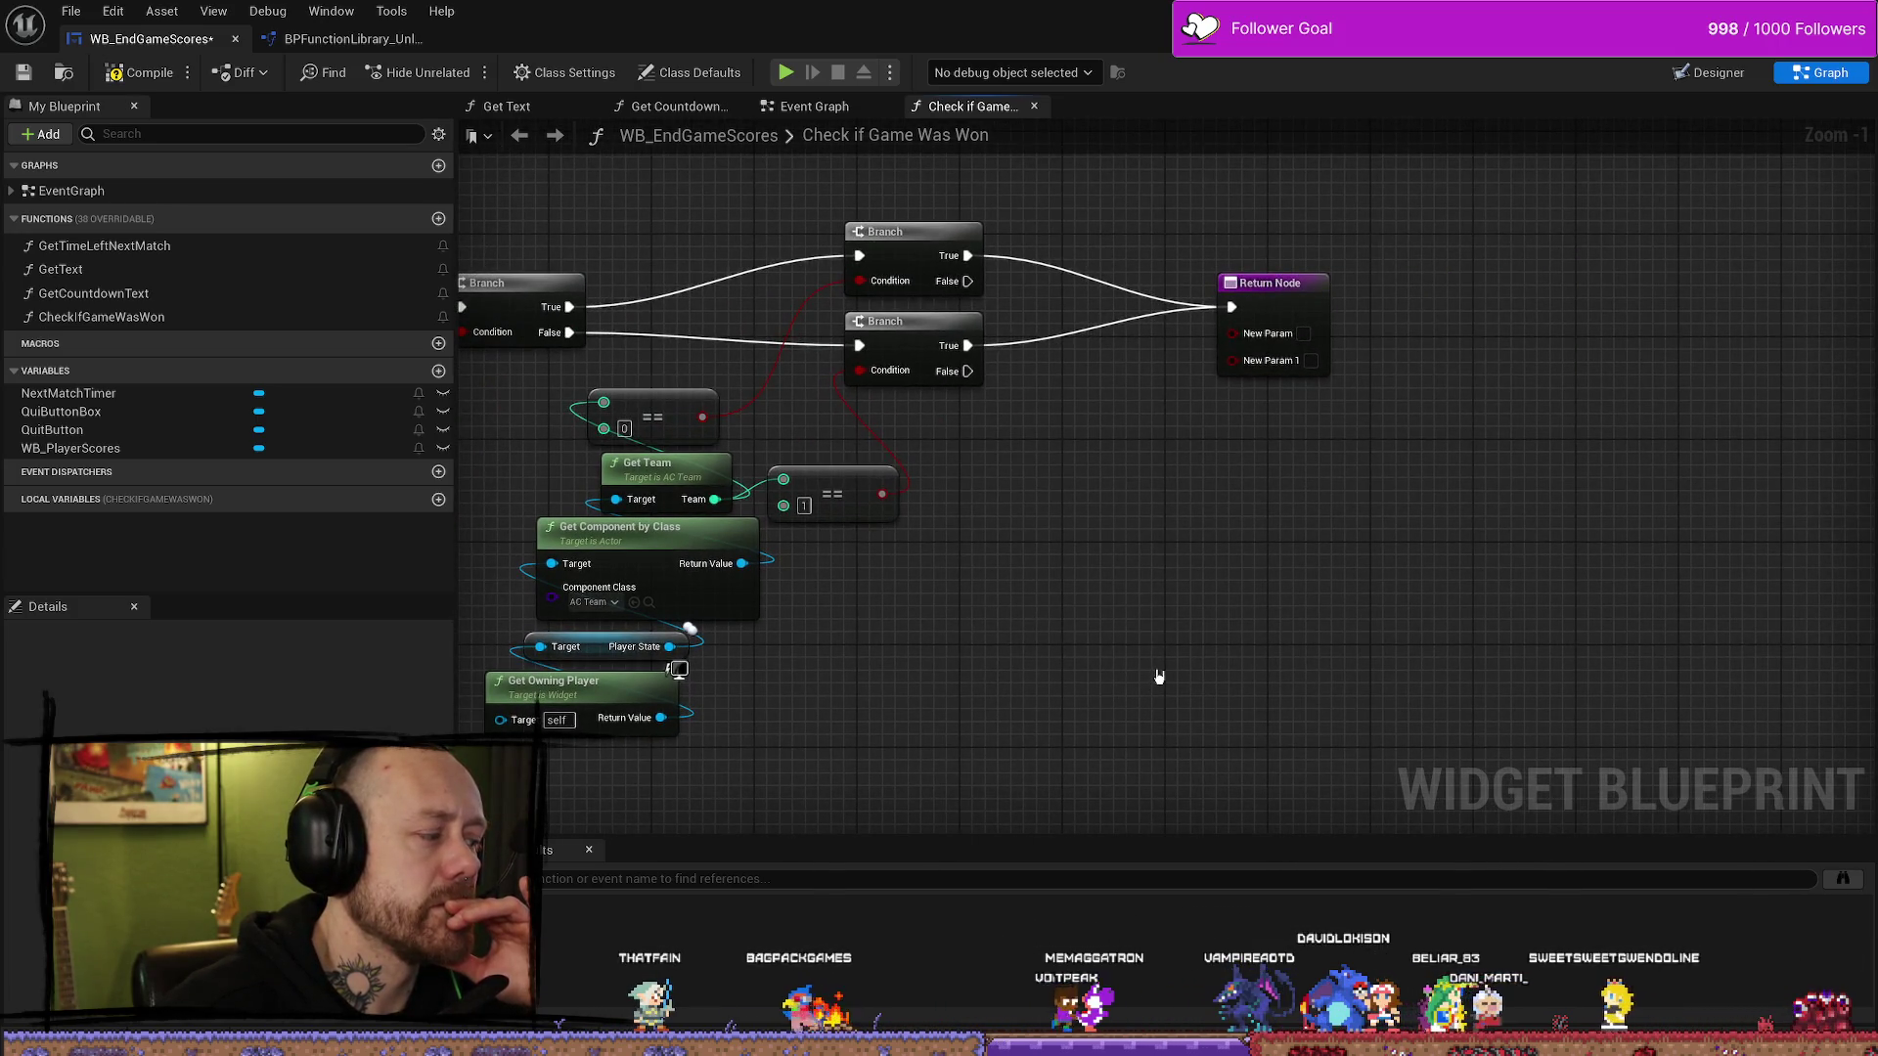
- Undo the New Param outputs added to the Return Node
{"action": "left_click", "coordinate": [1301, 331]}
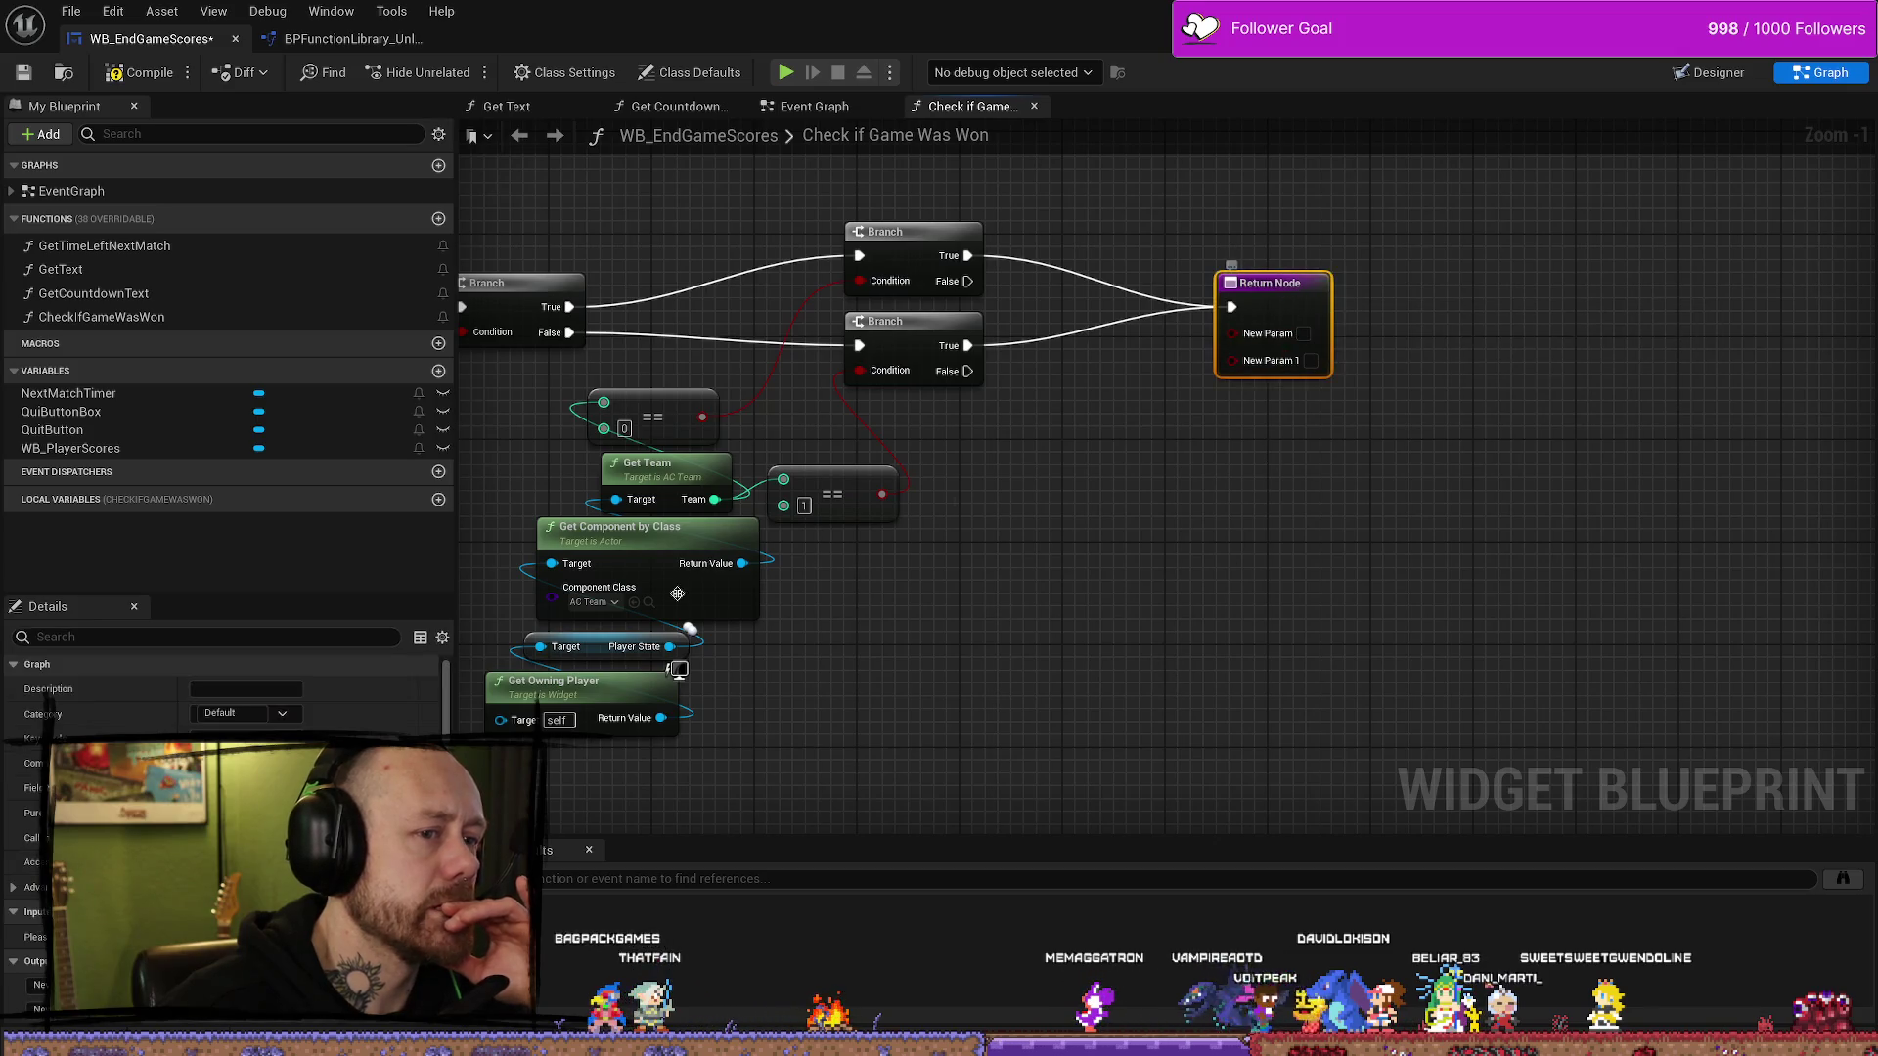
{"action": "key", "text": "ctrl+z"}
{"action": "key", "text": "ctrl+z"}
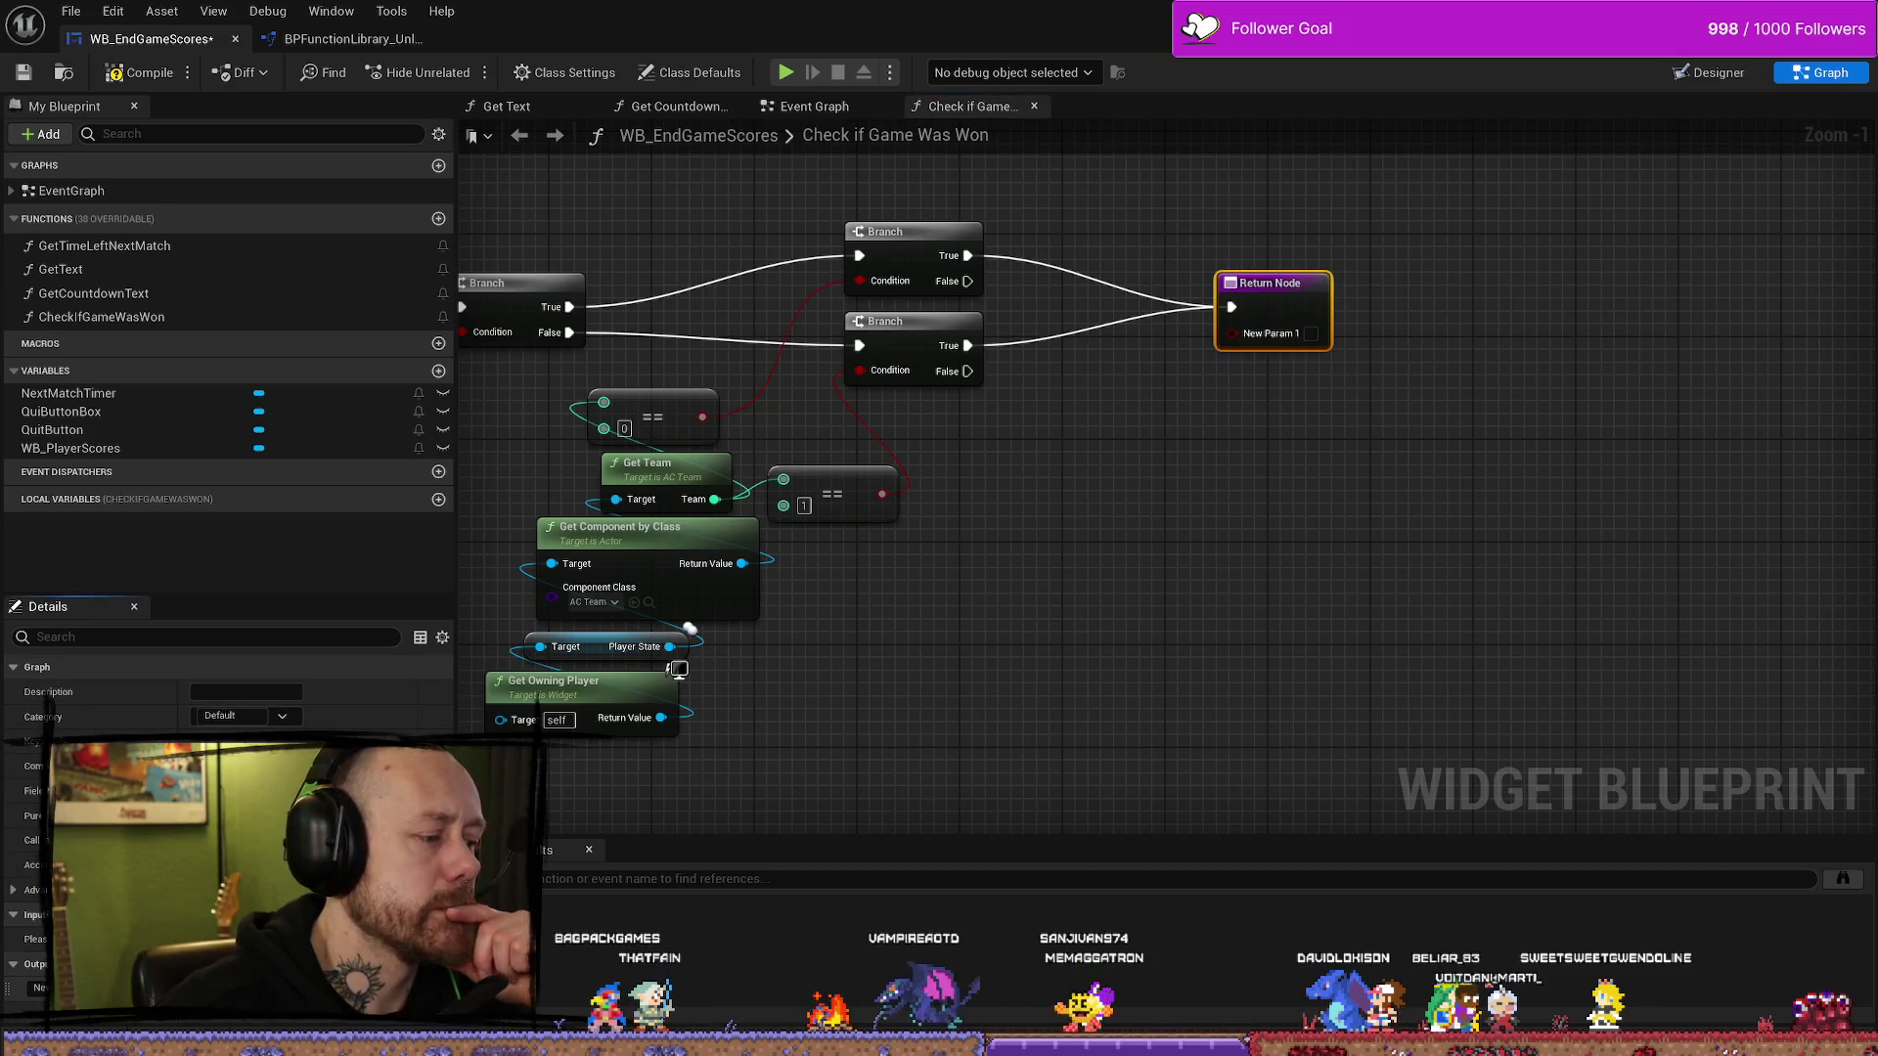
{"action": "left_click_drag", "start_coordinate": [1270, 623], "coordinate": [1349, 590]}
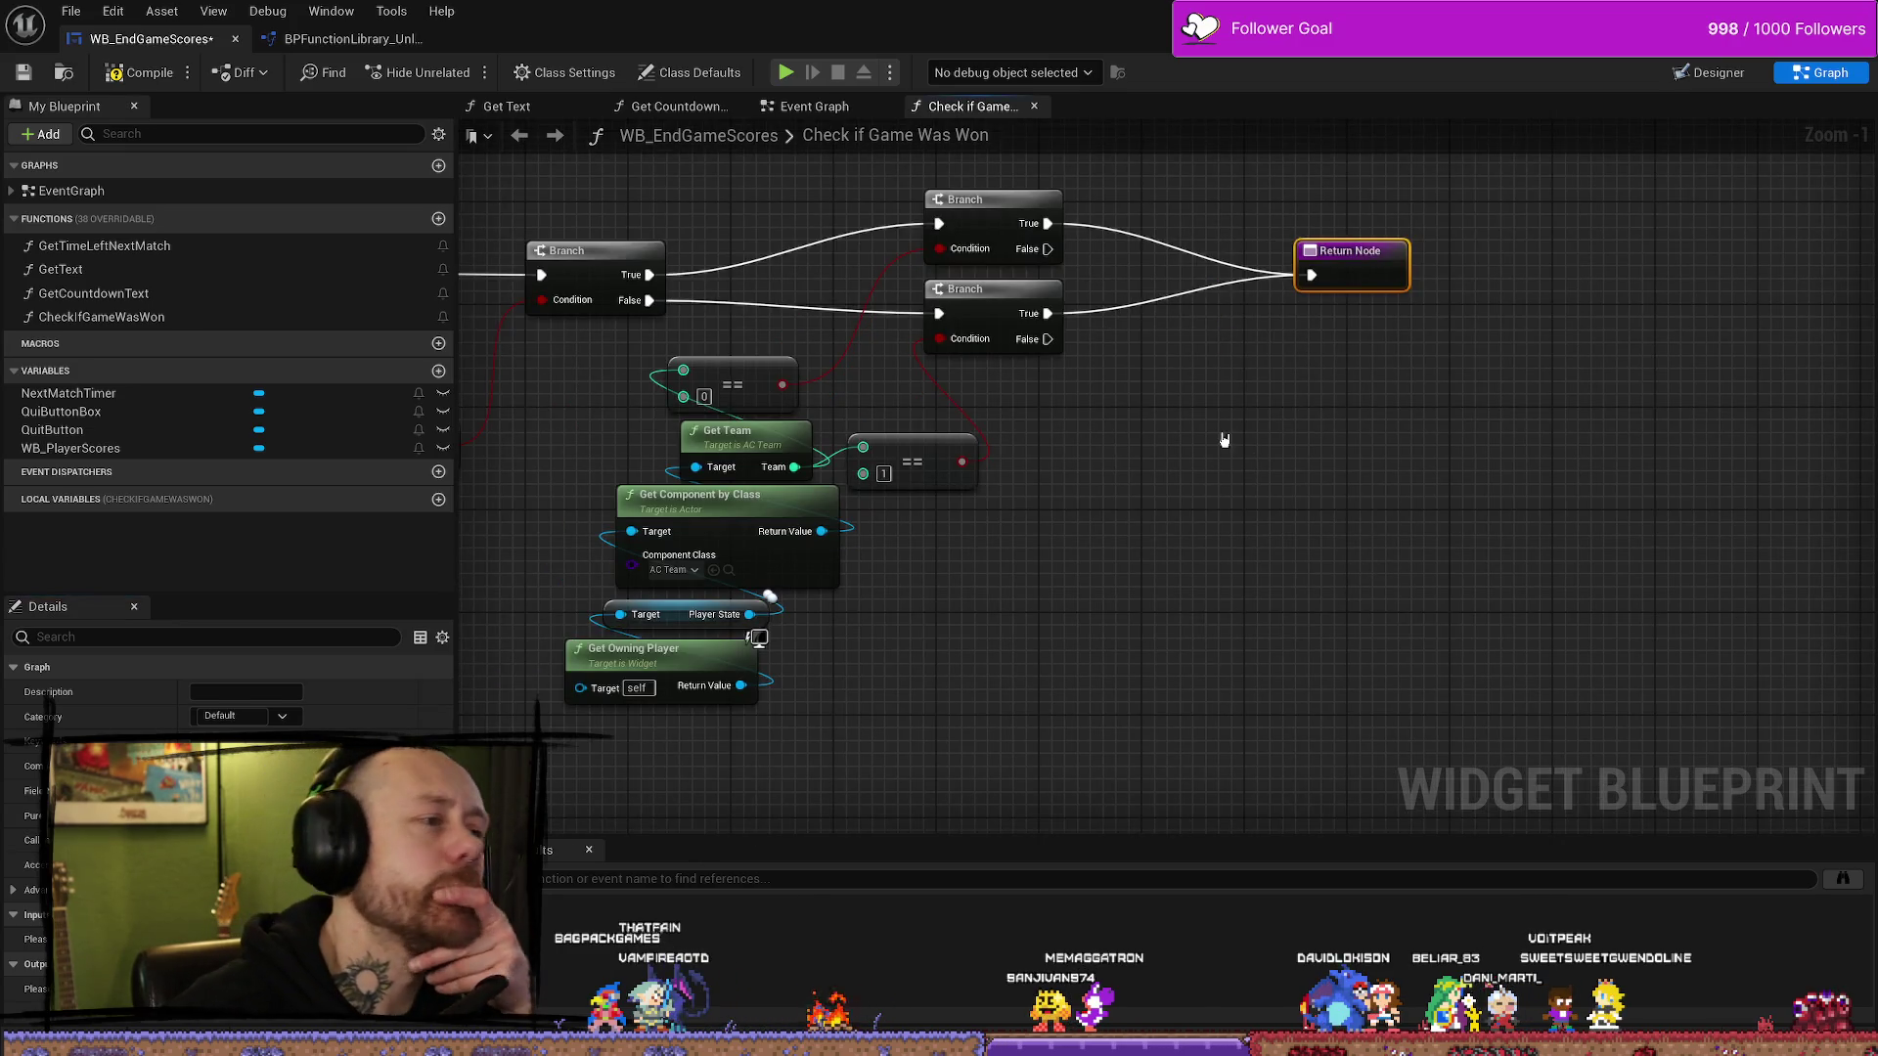
- Compile and save the WB_EndGameScores widget blueprint
{"action": "left_click", "coordinate": [142, 73]}
{"action": "left_click", "coordinate": [24, 74]}
{"action": "left_click", "coordinate": [1711, 74]}
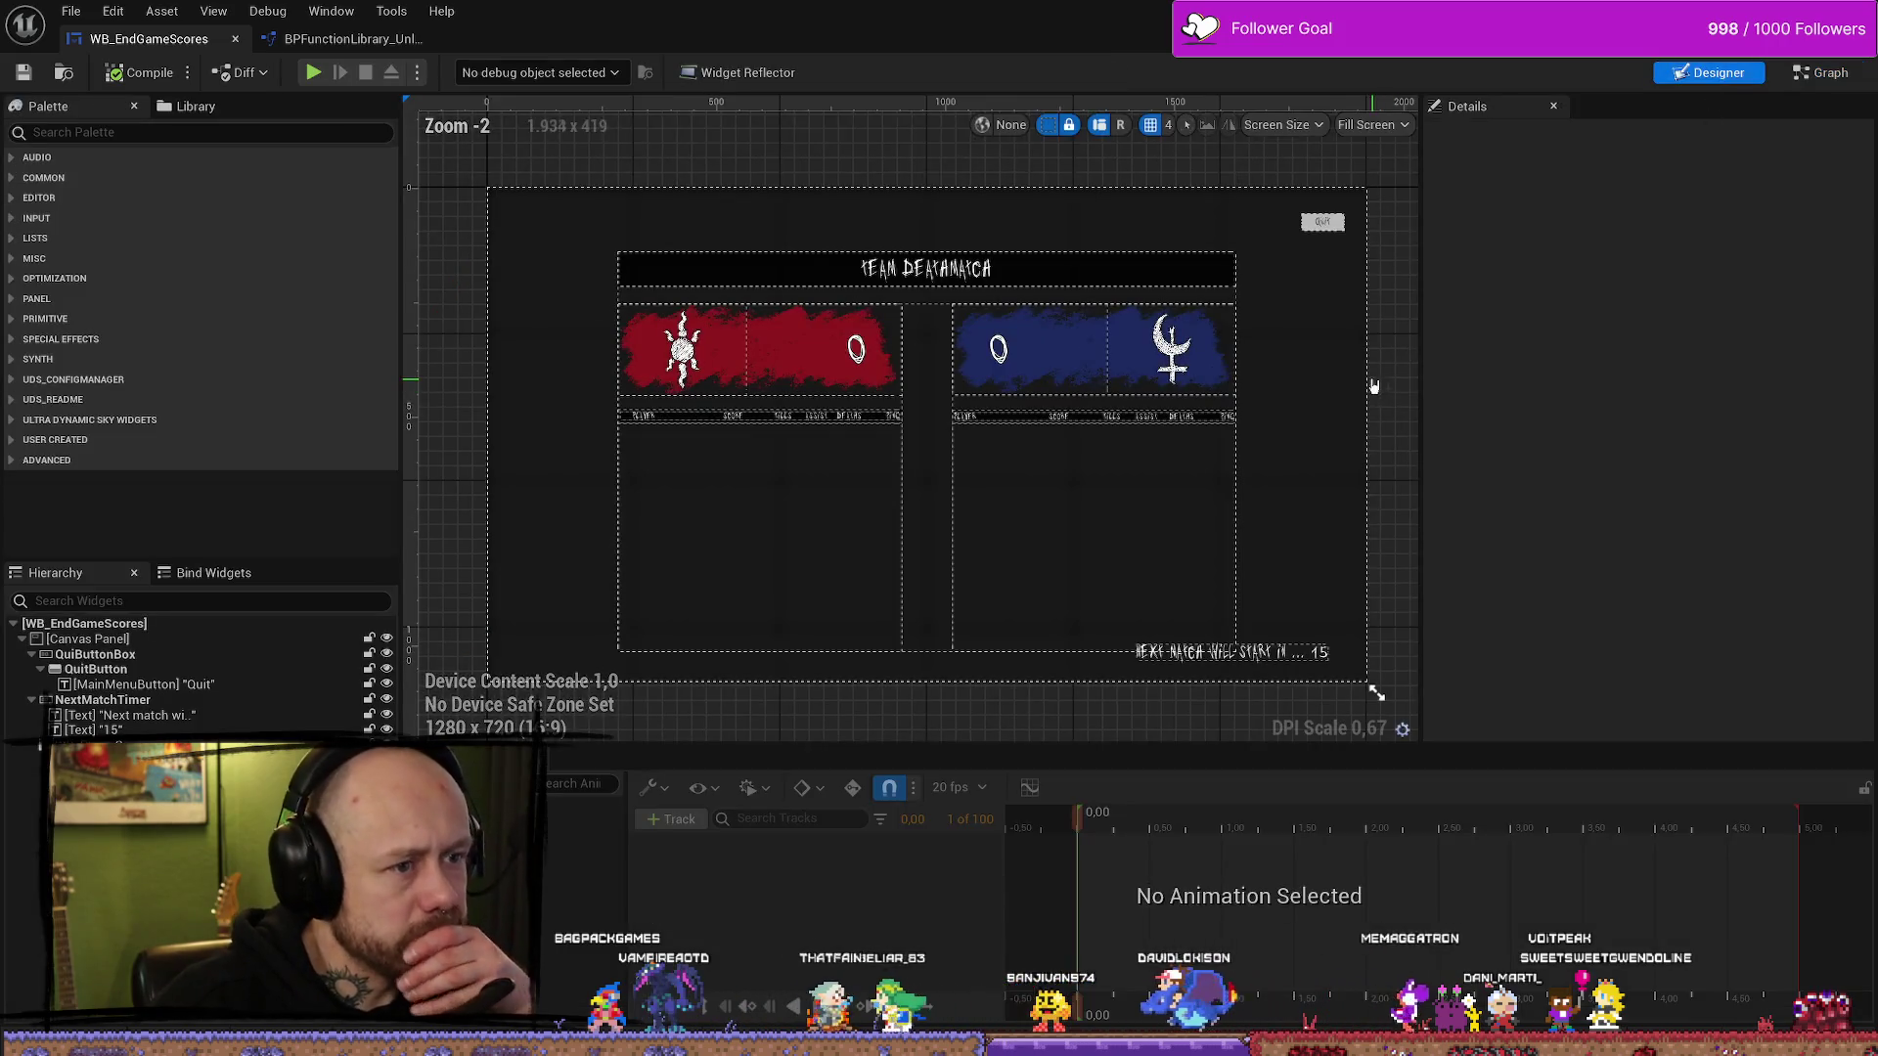
- Review the Branch nodes and Return Node in Check if Game Was Won, then show the Designer layout
{"action": "left_click", "coordinate": [1819, 73]}
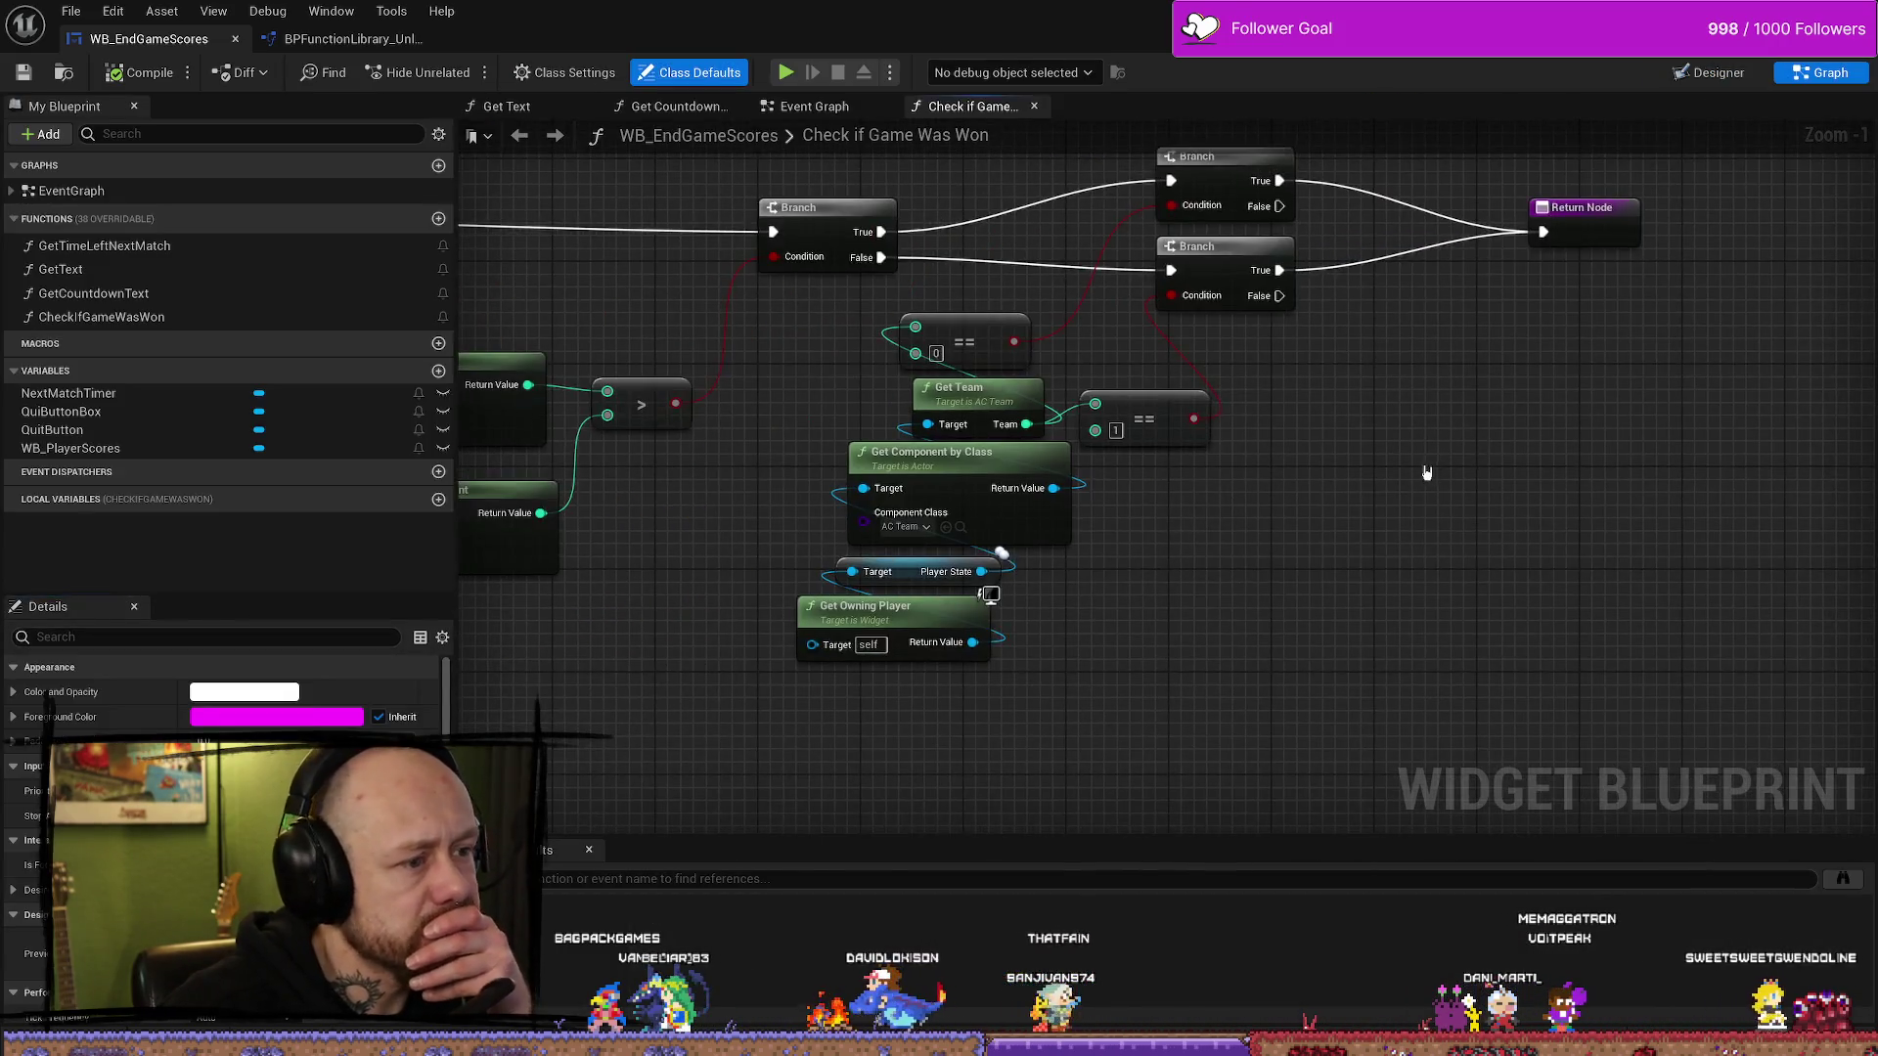
{"action": "scroll", "coordinate": [1164, 478], "scroll_direction": "down", "scroll_amount": 2}
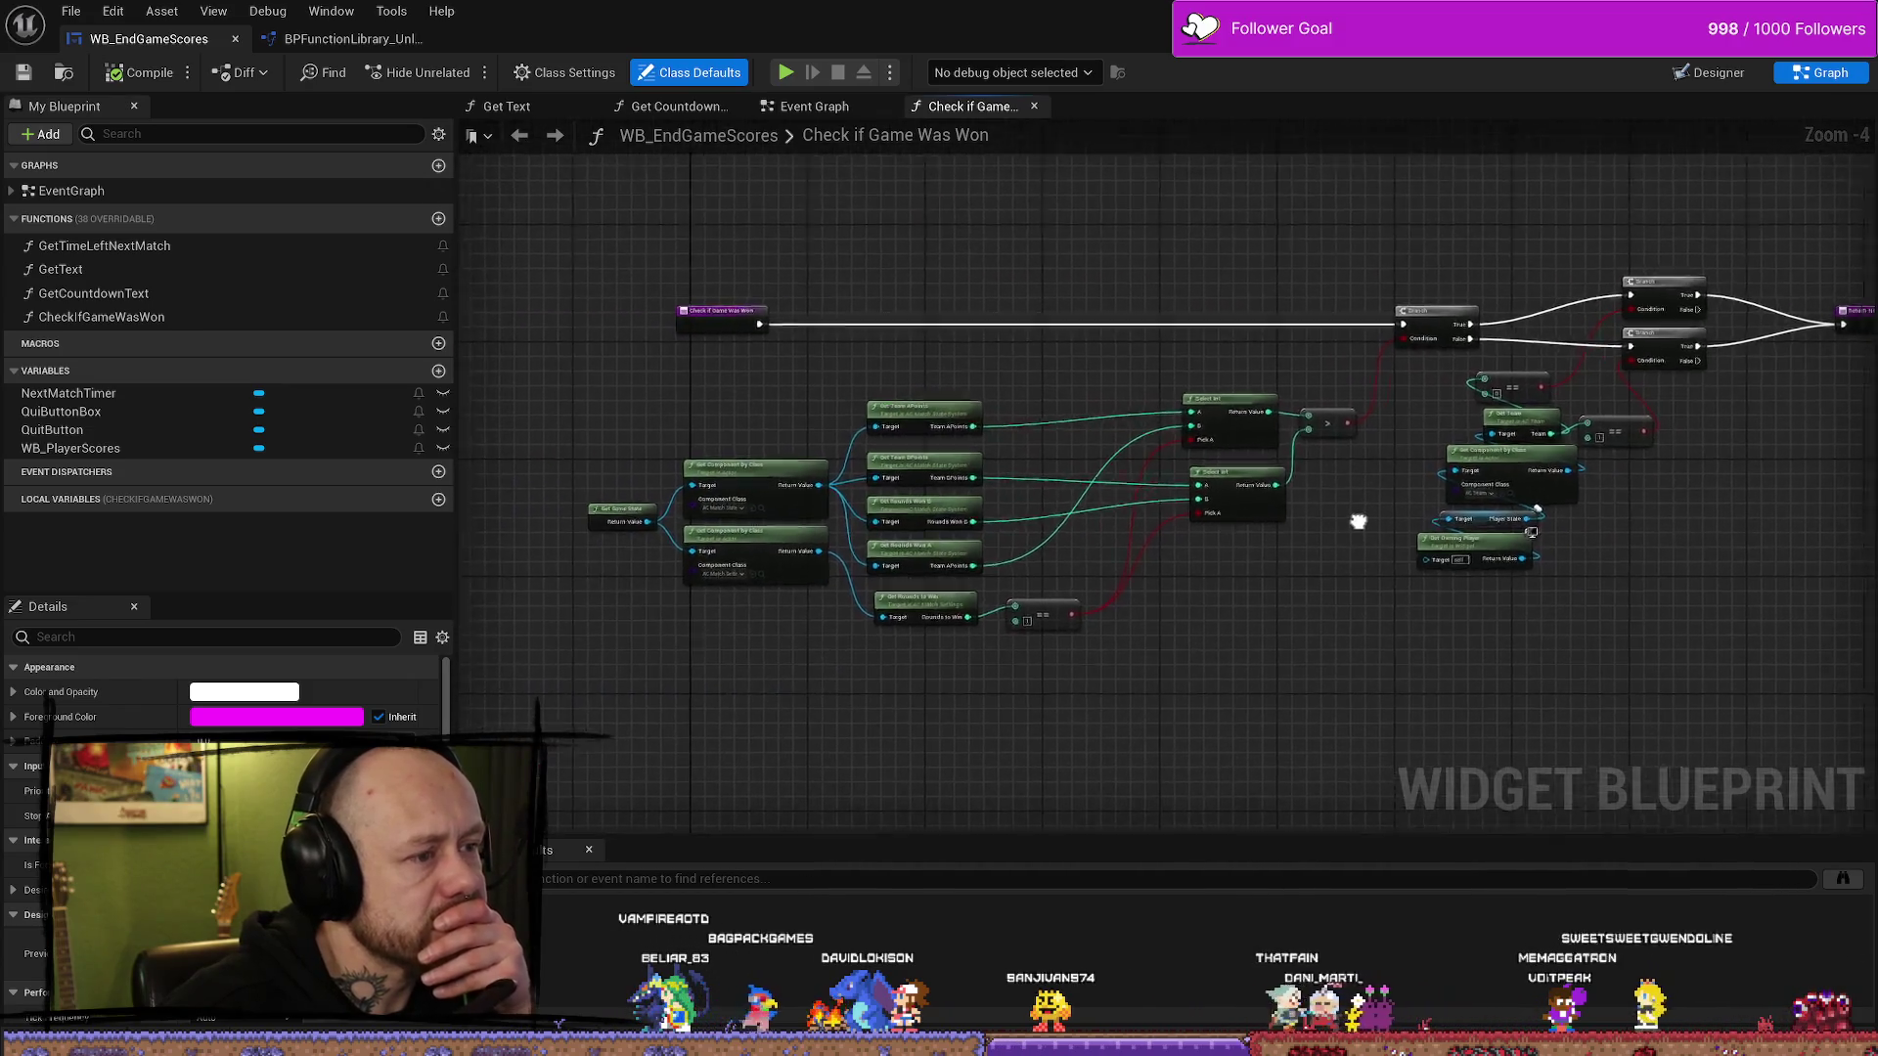
{"action": "scroll", "coordinate": [1040, 532], "scroll_direction": "up", "scroll_amount": 3}
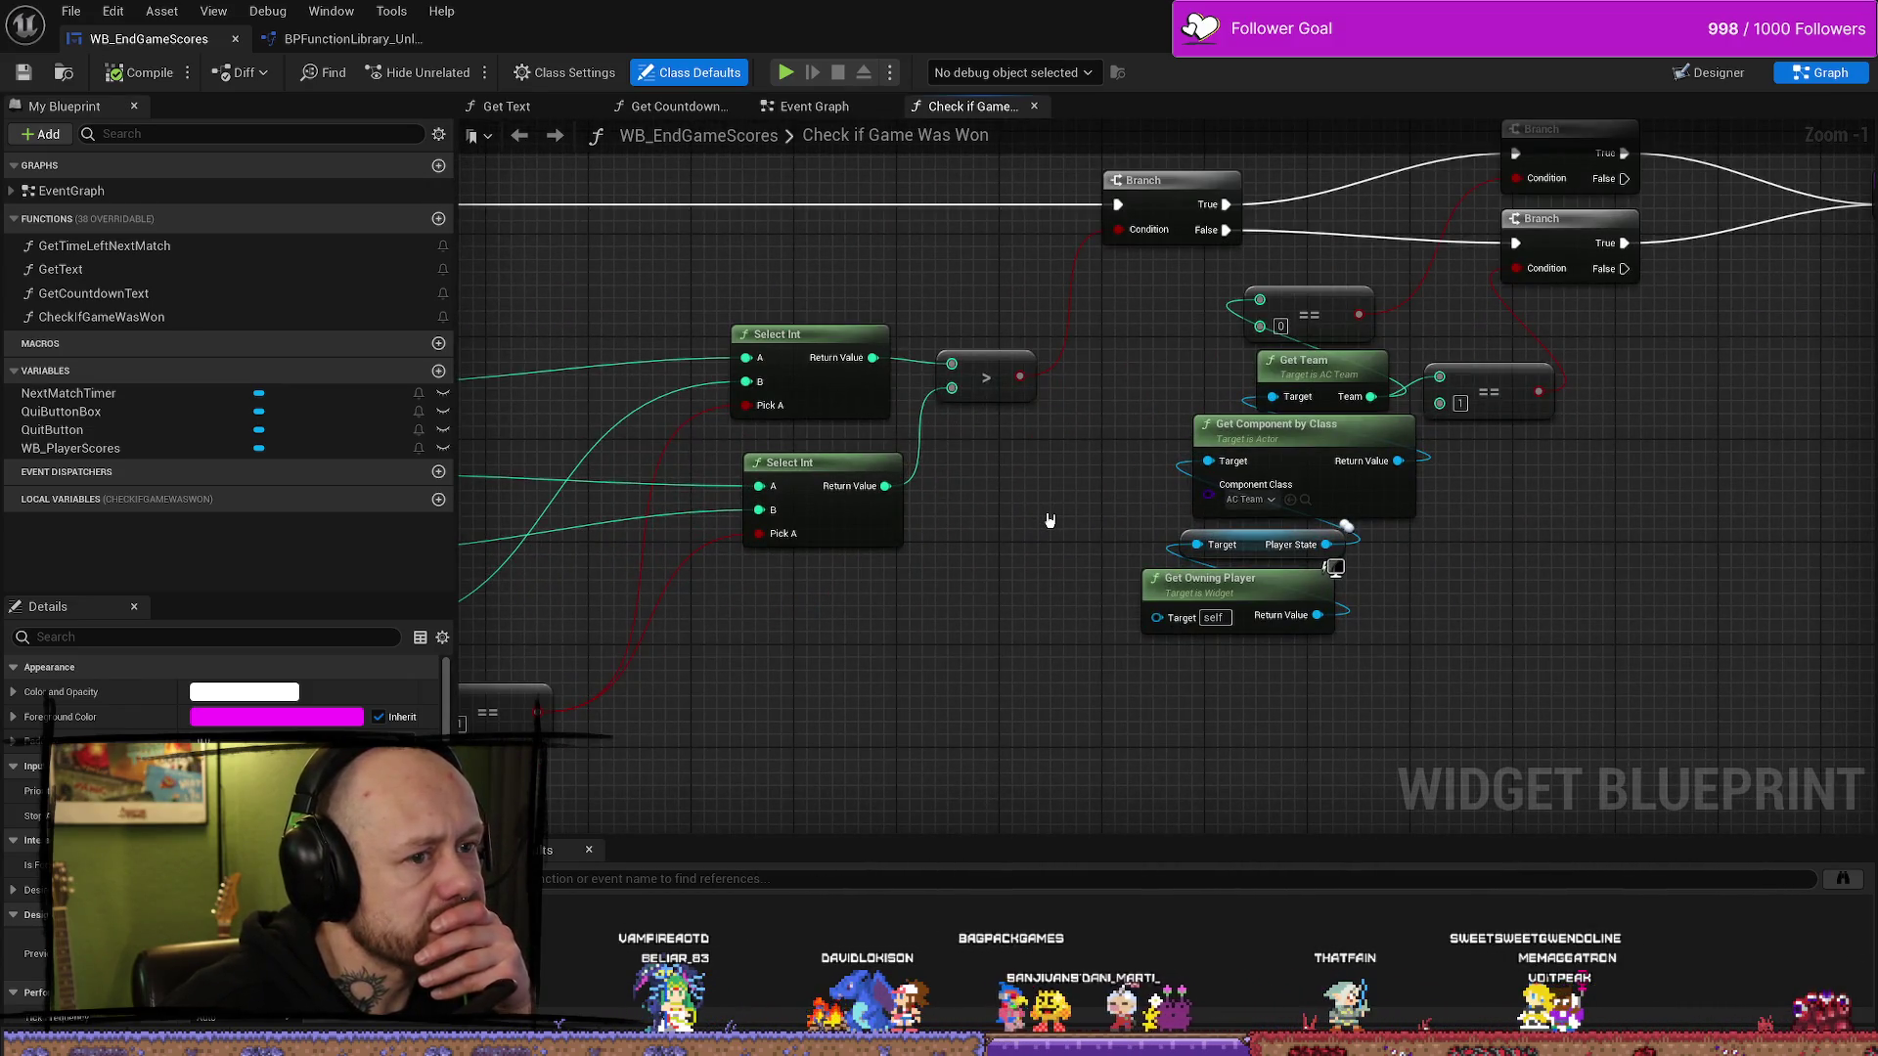
{"action": "left_click_drag", "start_coordinate": [1088, 513], "coordinate": [928, 591]}
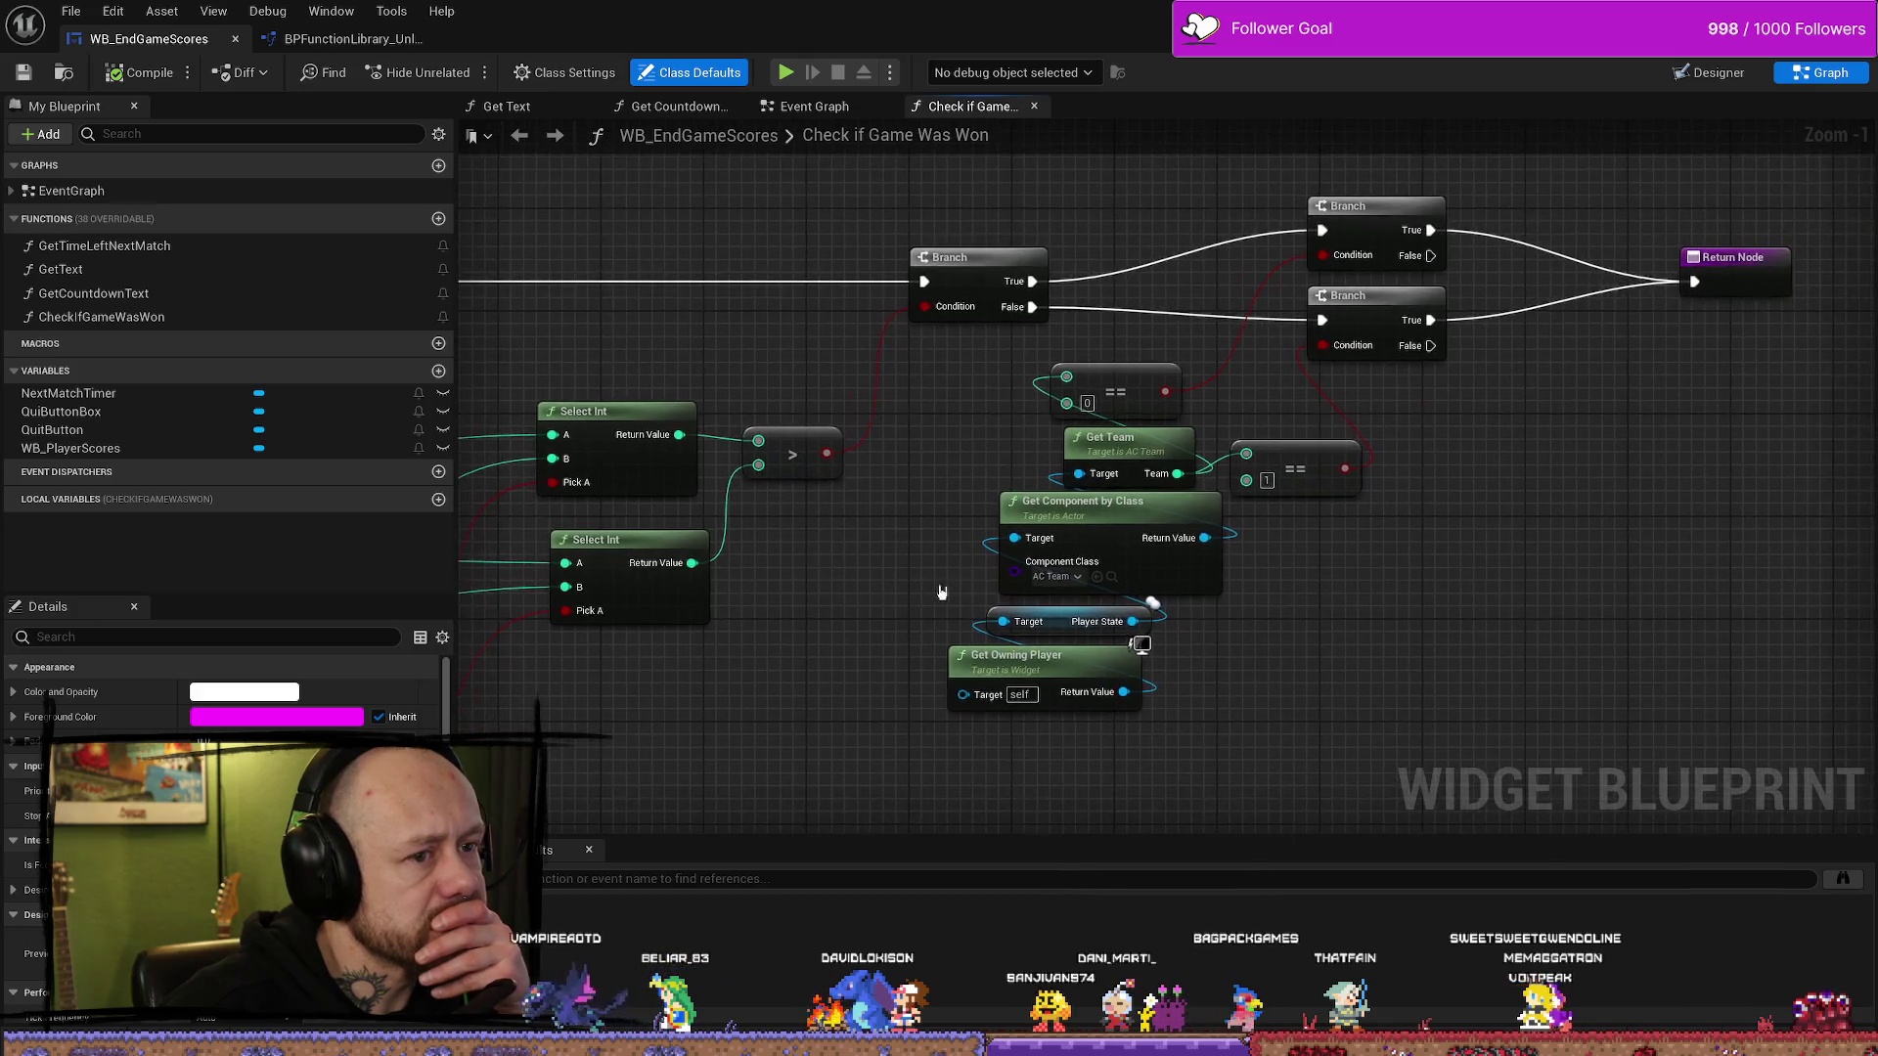
{"action": "scroll", "coordinate": [1040, 560], "scroll_direction": "down", "scroll_amount": 3}
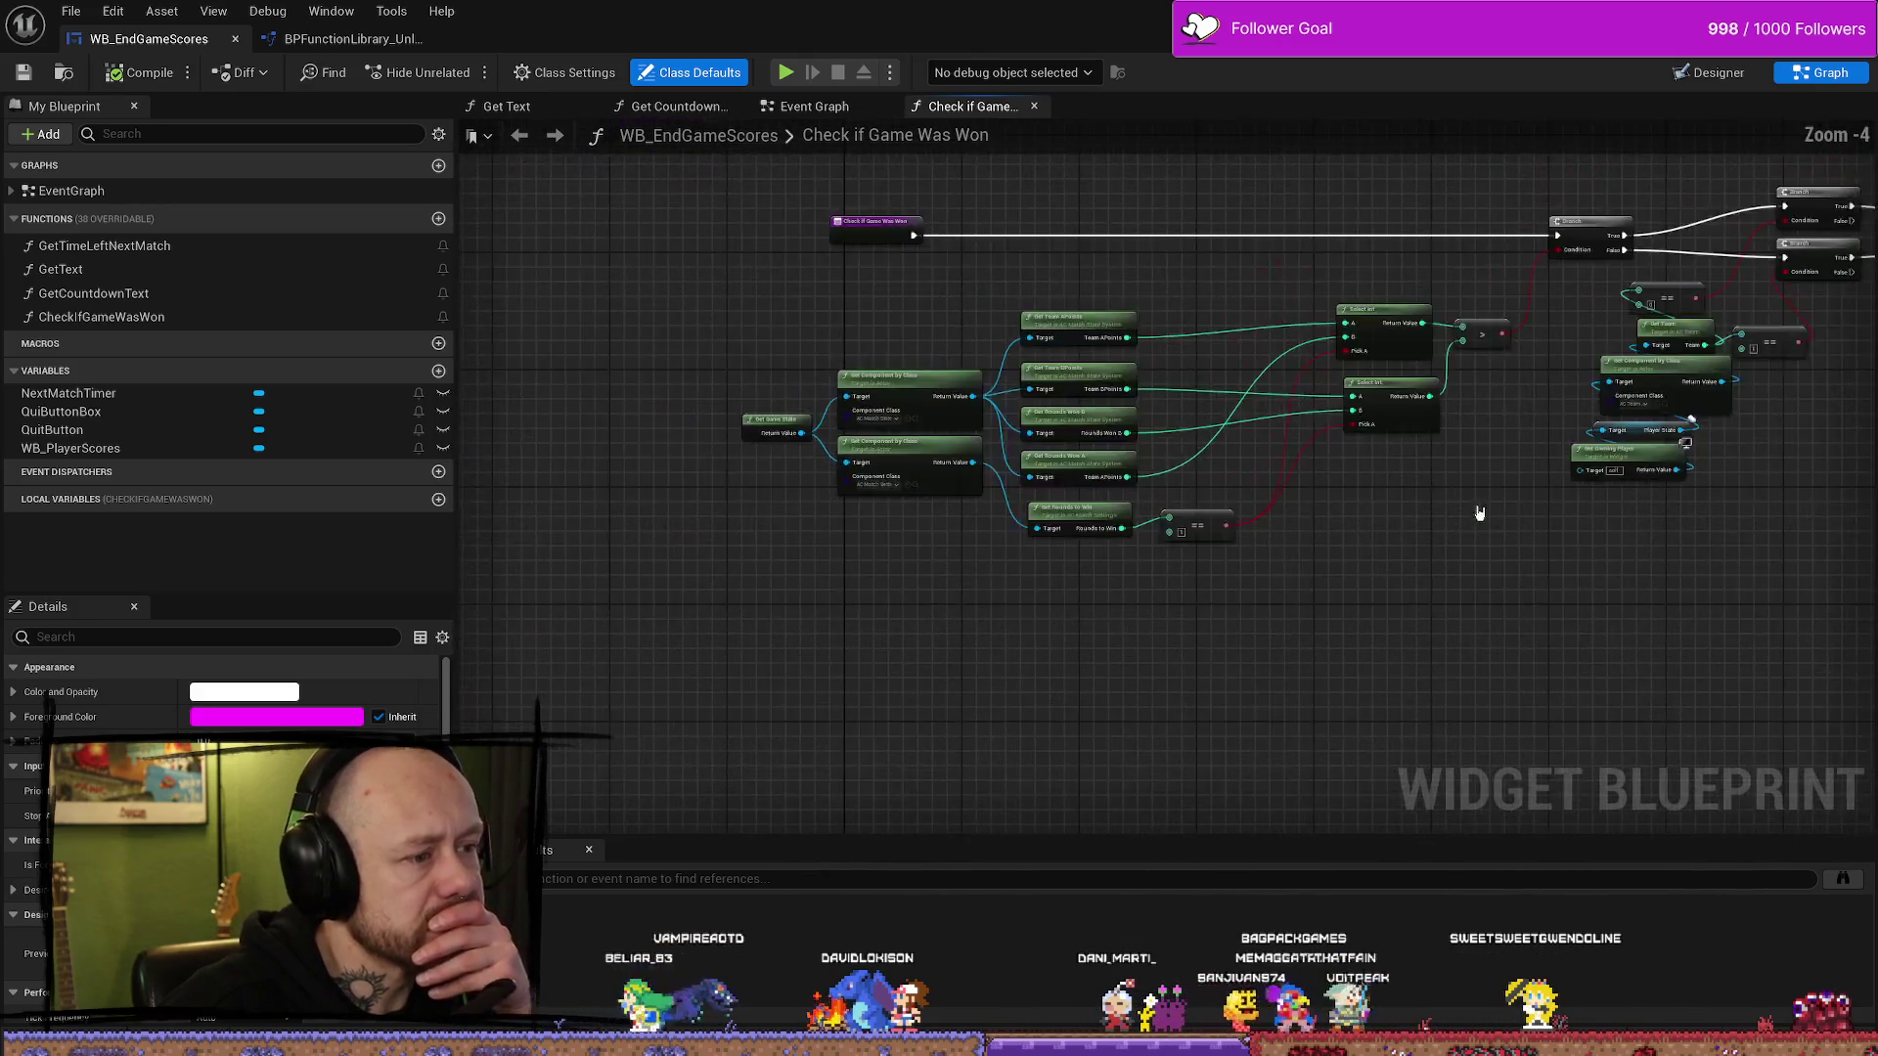
{"action": "scroll", "coordinate": [1551, 531], "scroll_direction": "up", "scroll_amount": 3}
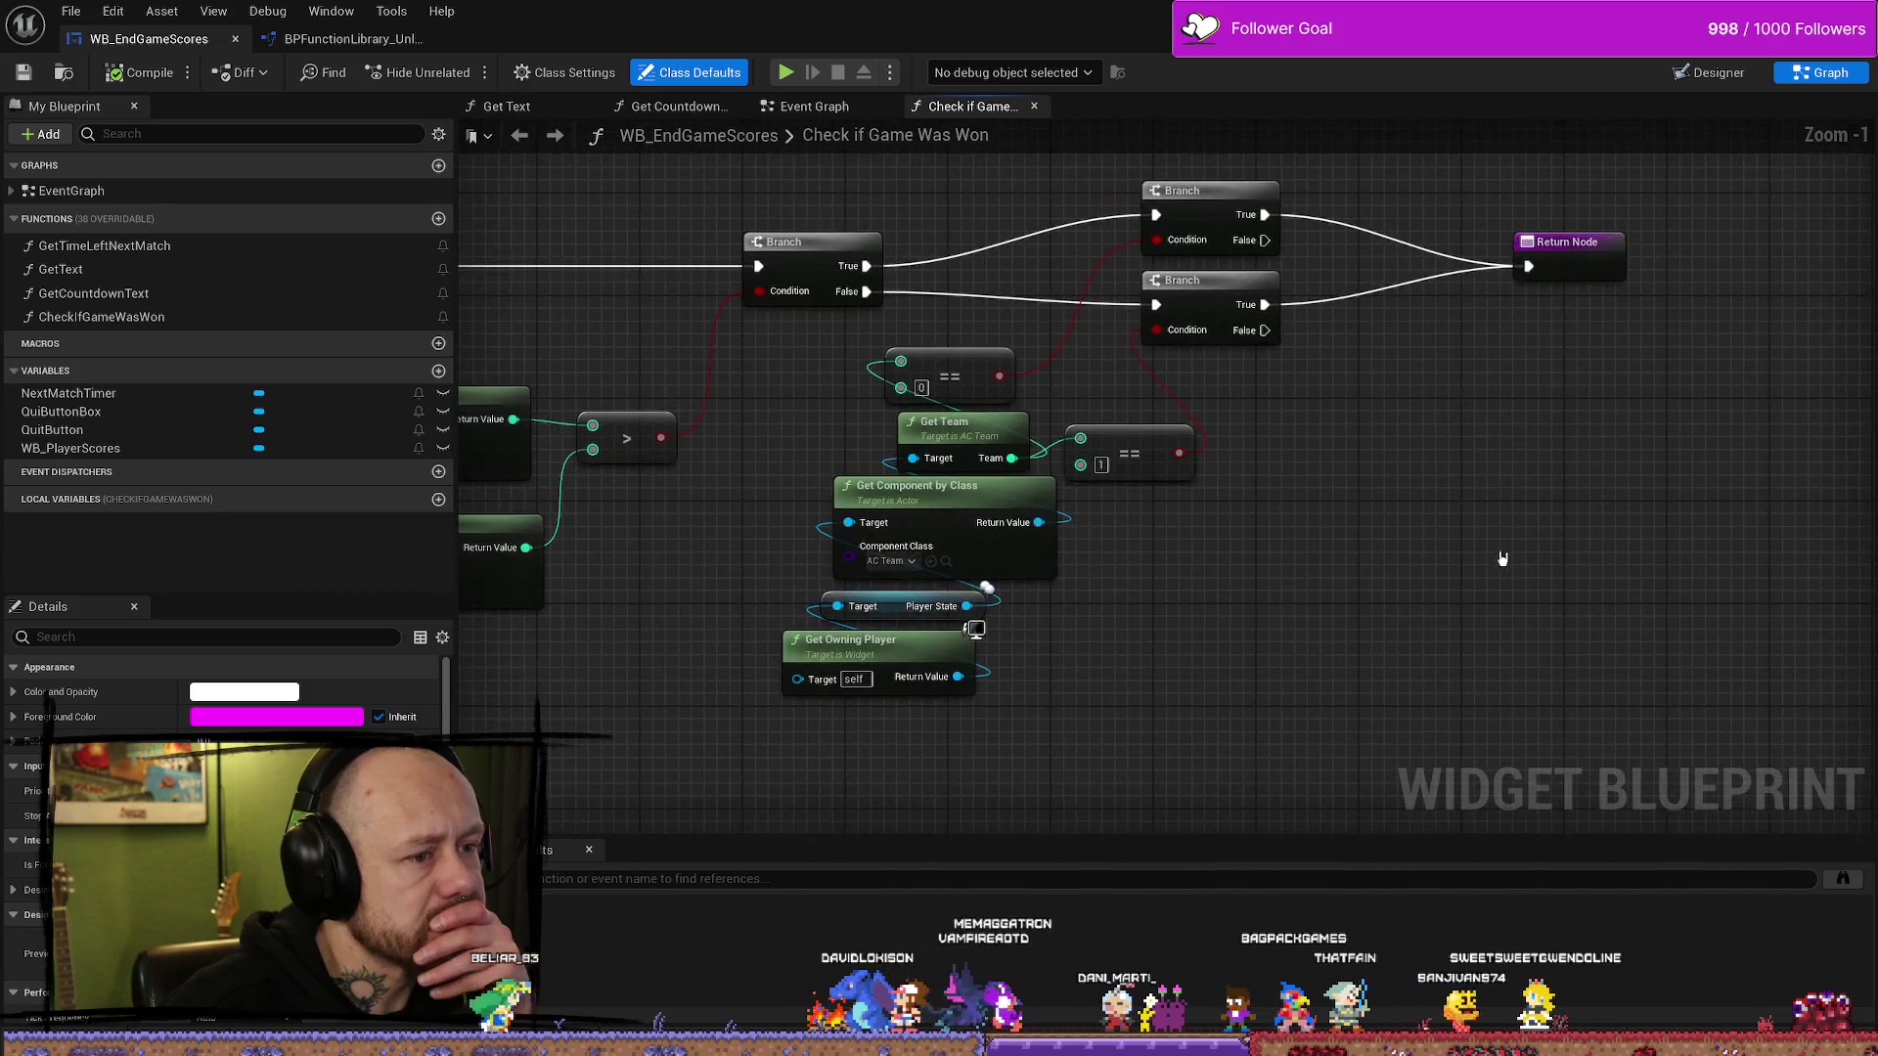
{"action": "left_click_drag", "start_coordinate": [1517, 524], "coordinate": [1494, 583]}
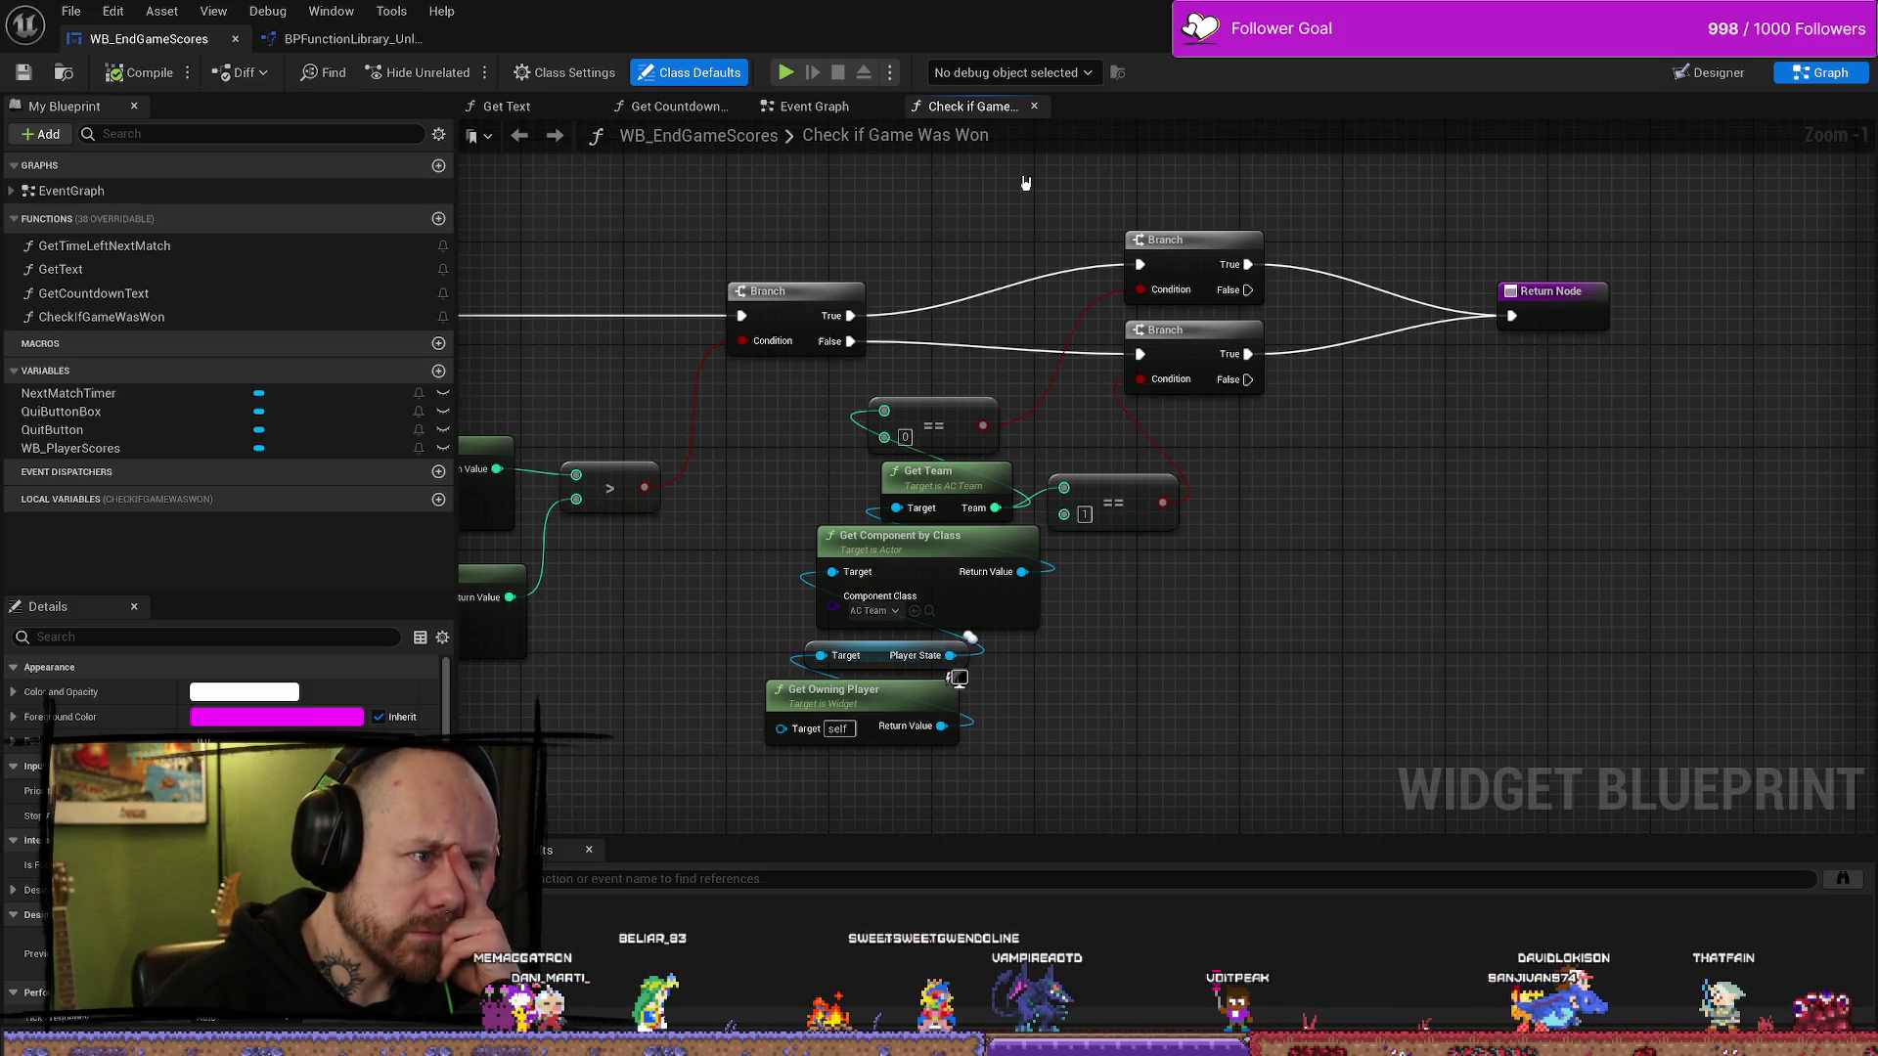
{"action": "left_click", "coordinate": [1702, 73]}
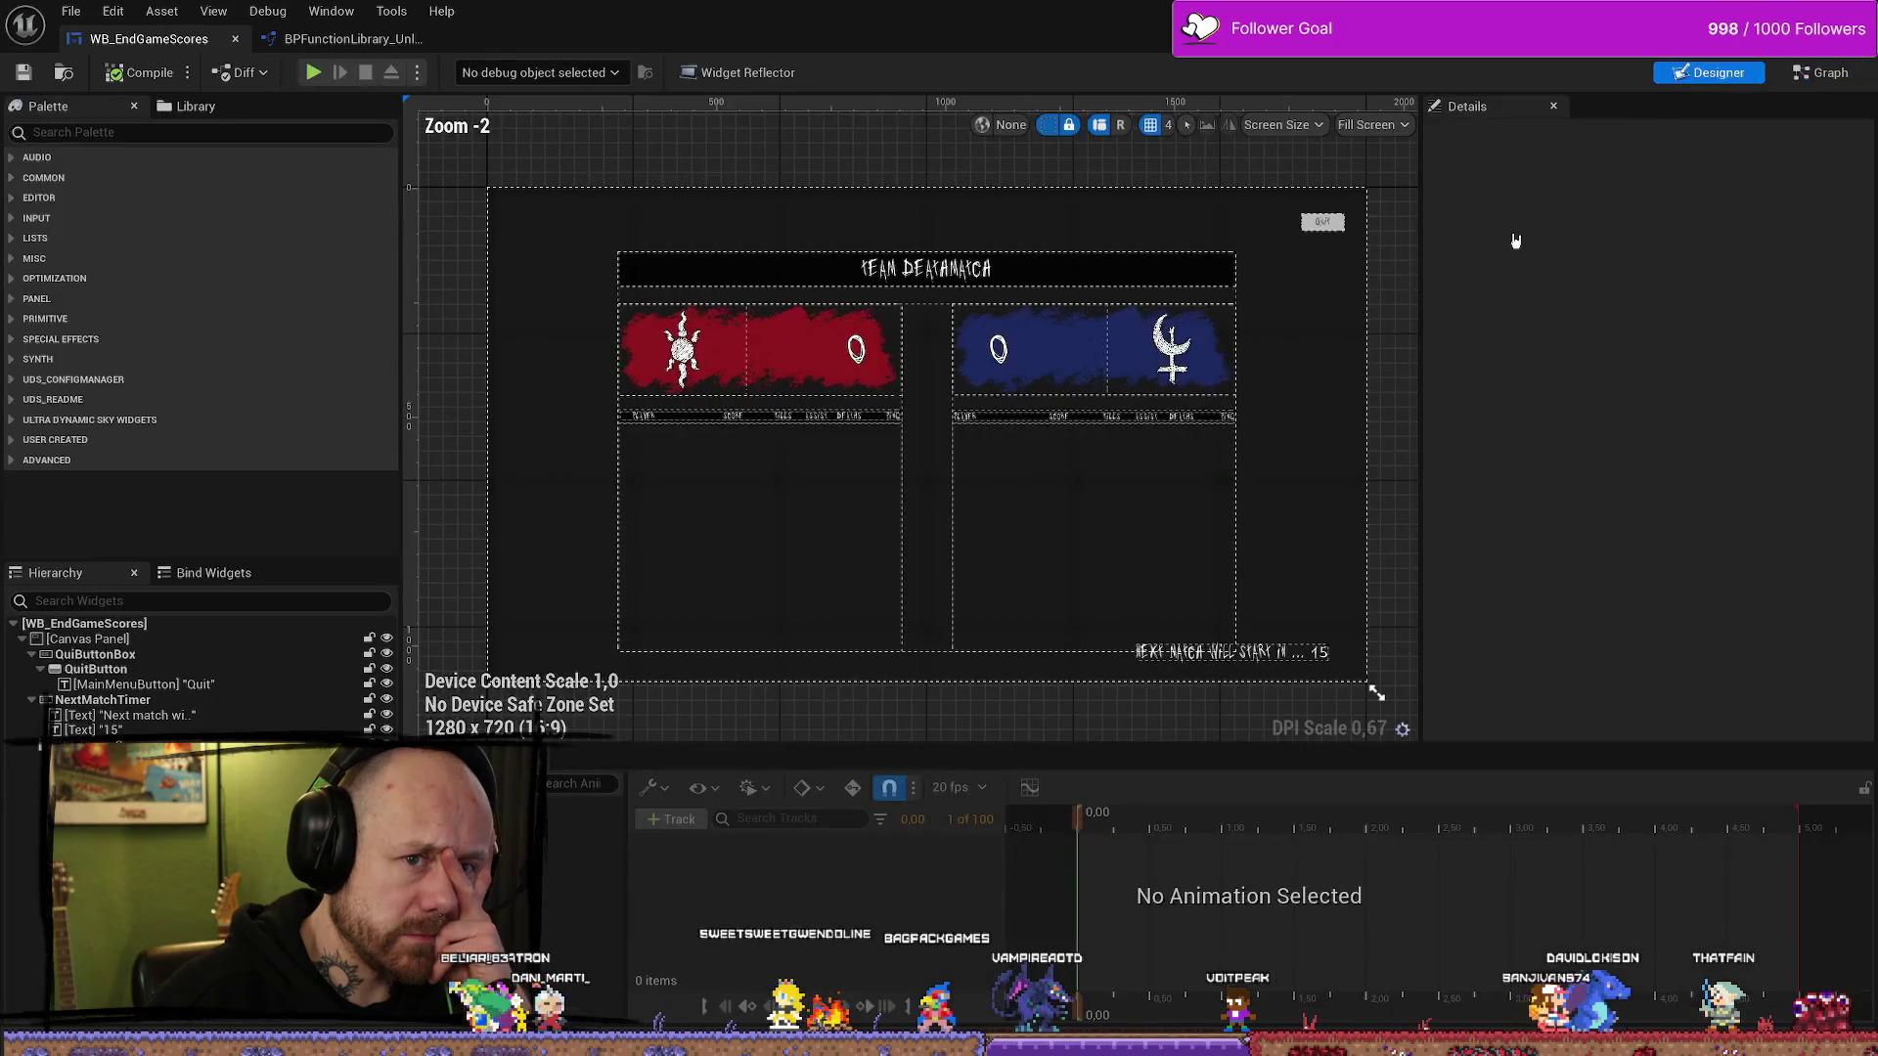
- Locate the Check if Game Was Won call after Games Played Team Deathmatch and select it
{"action": "left_click", "coordinate": [1821, 72]}
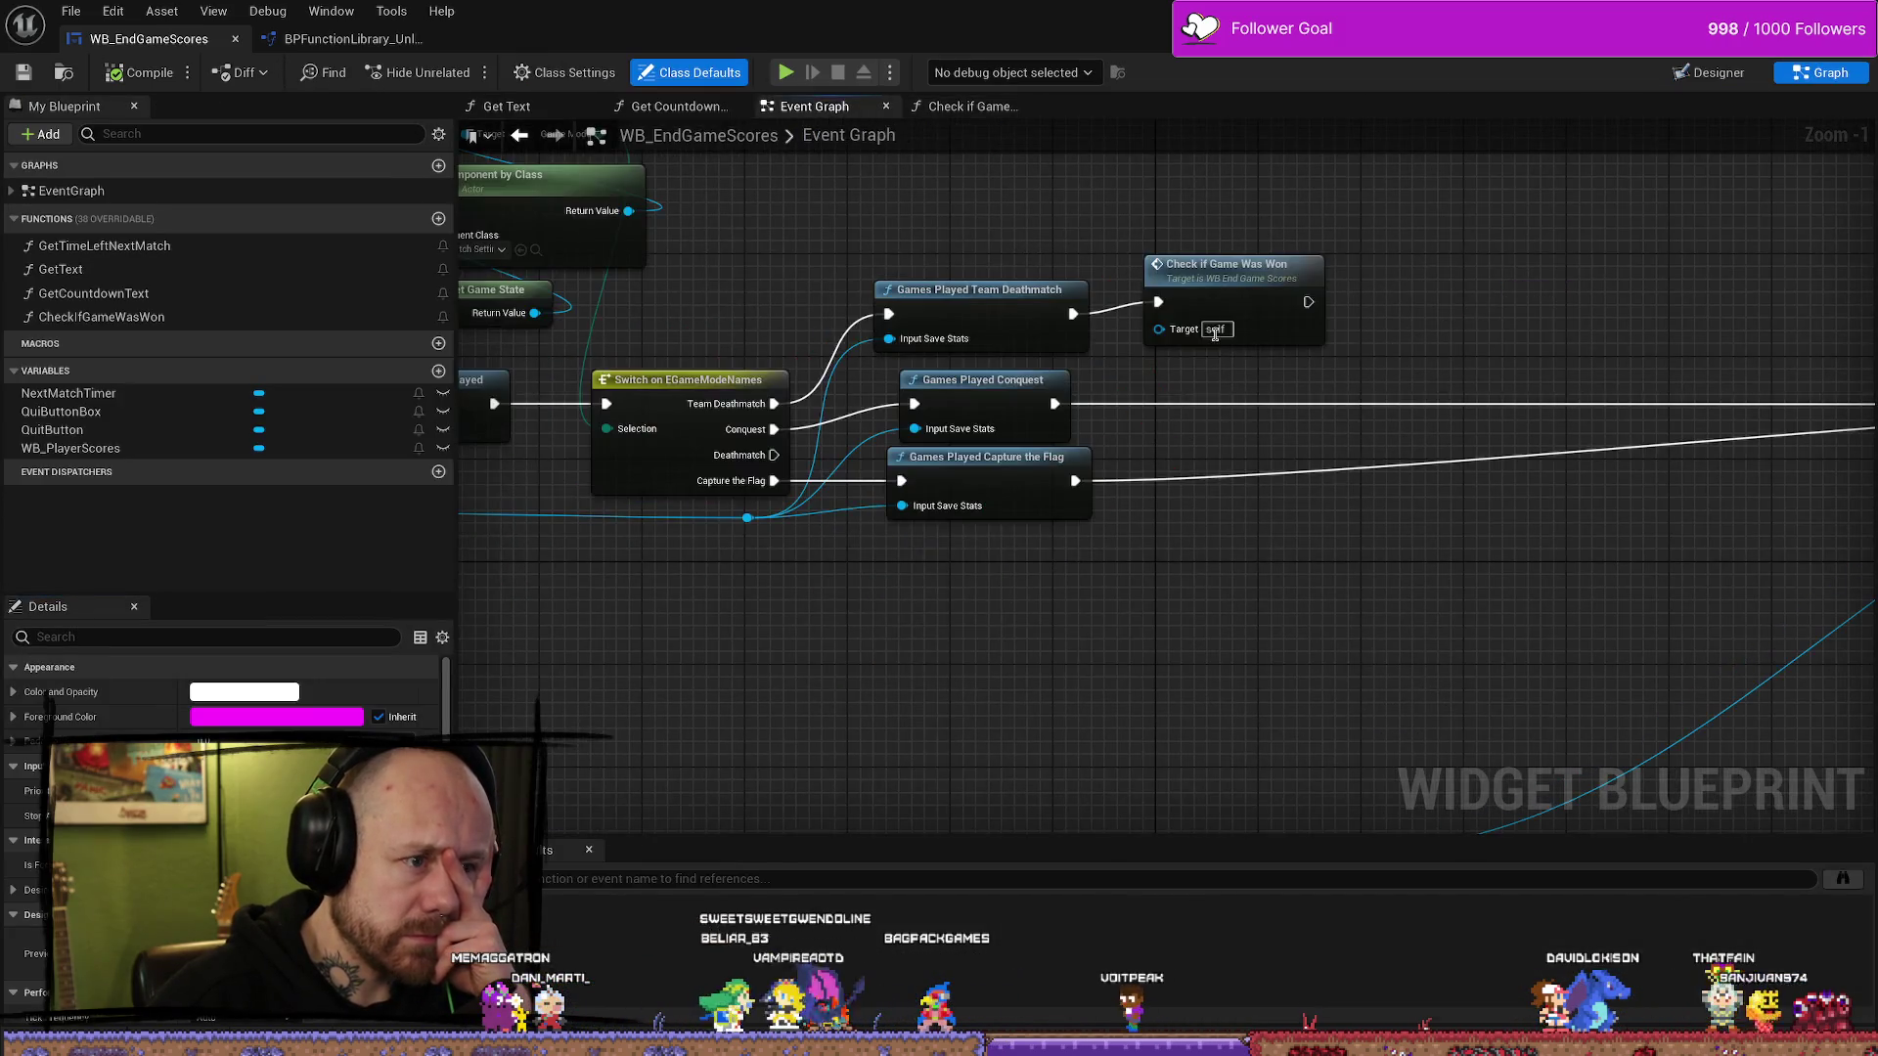
{"action": "scroll", "coordinate": [1392, 335], "scroll_direction": "down", "scroll_amount": 2}
{"action": "scroll", "coordinate": [1325, 299], "scroll_direction": "up", "scroll_amount": 3}
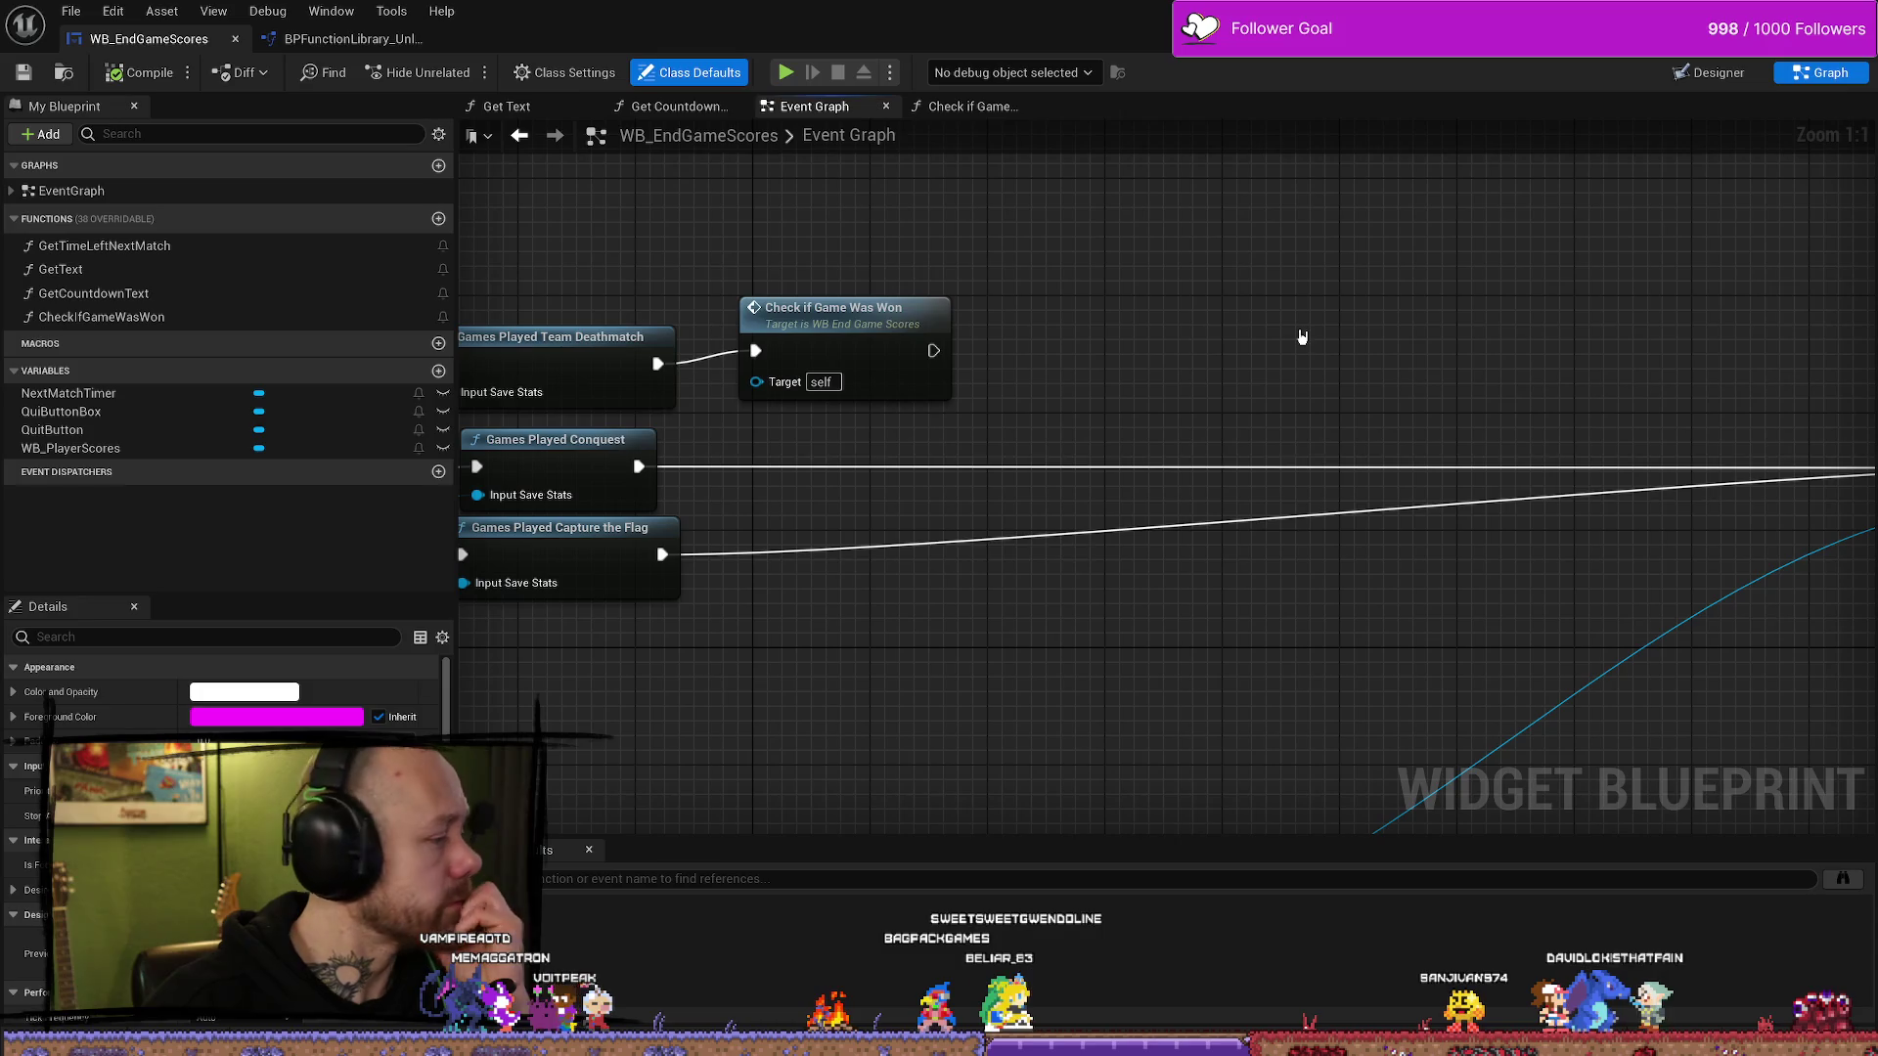
{"action": "left_click_drag", "start_coordinate": [1301, 336], "coordinate": [1473, 382]}
{"action": "left_click", "coordinate": [1115, 371]}
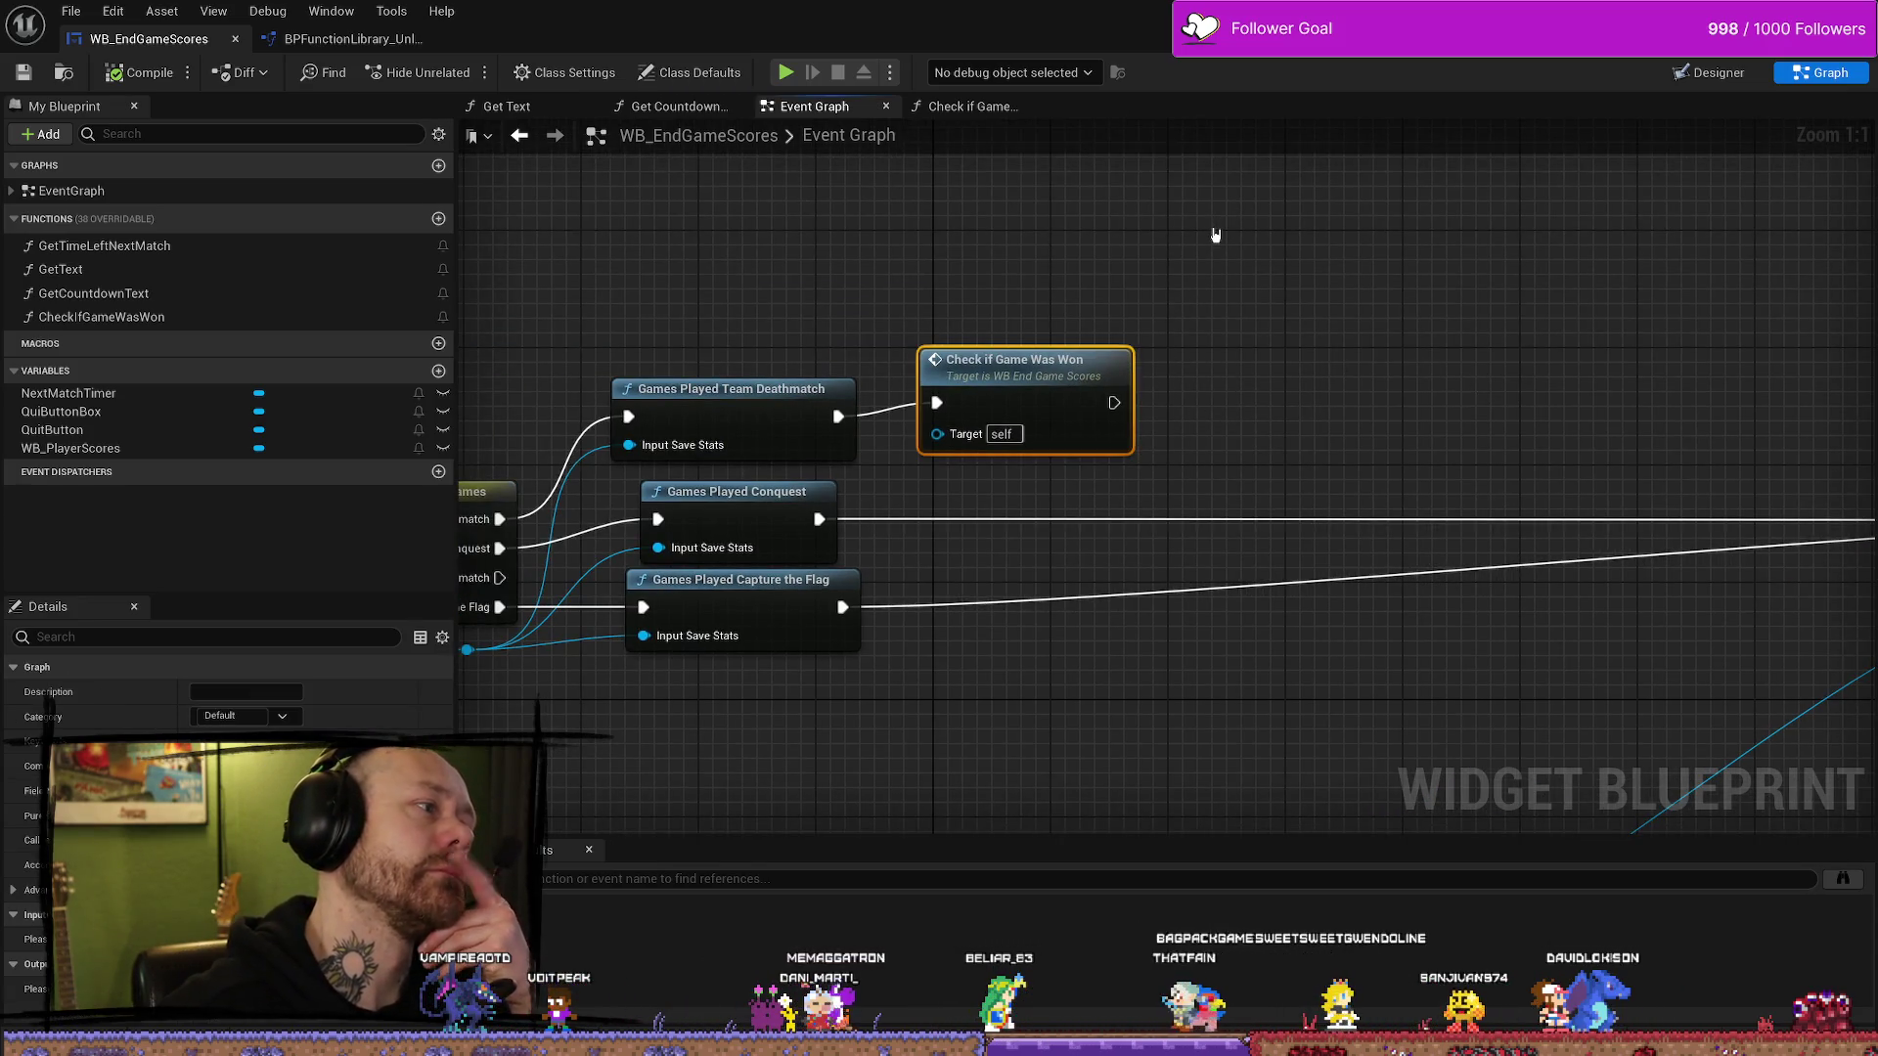
{"action": "left_click", "coordinate": [1089, 336]}
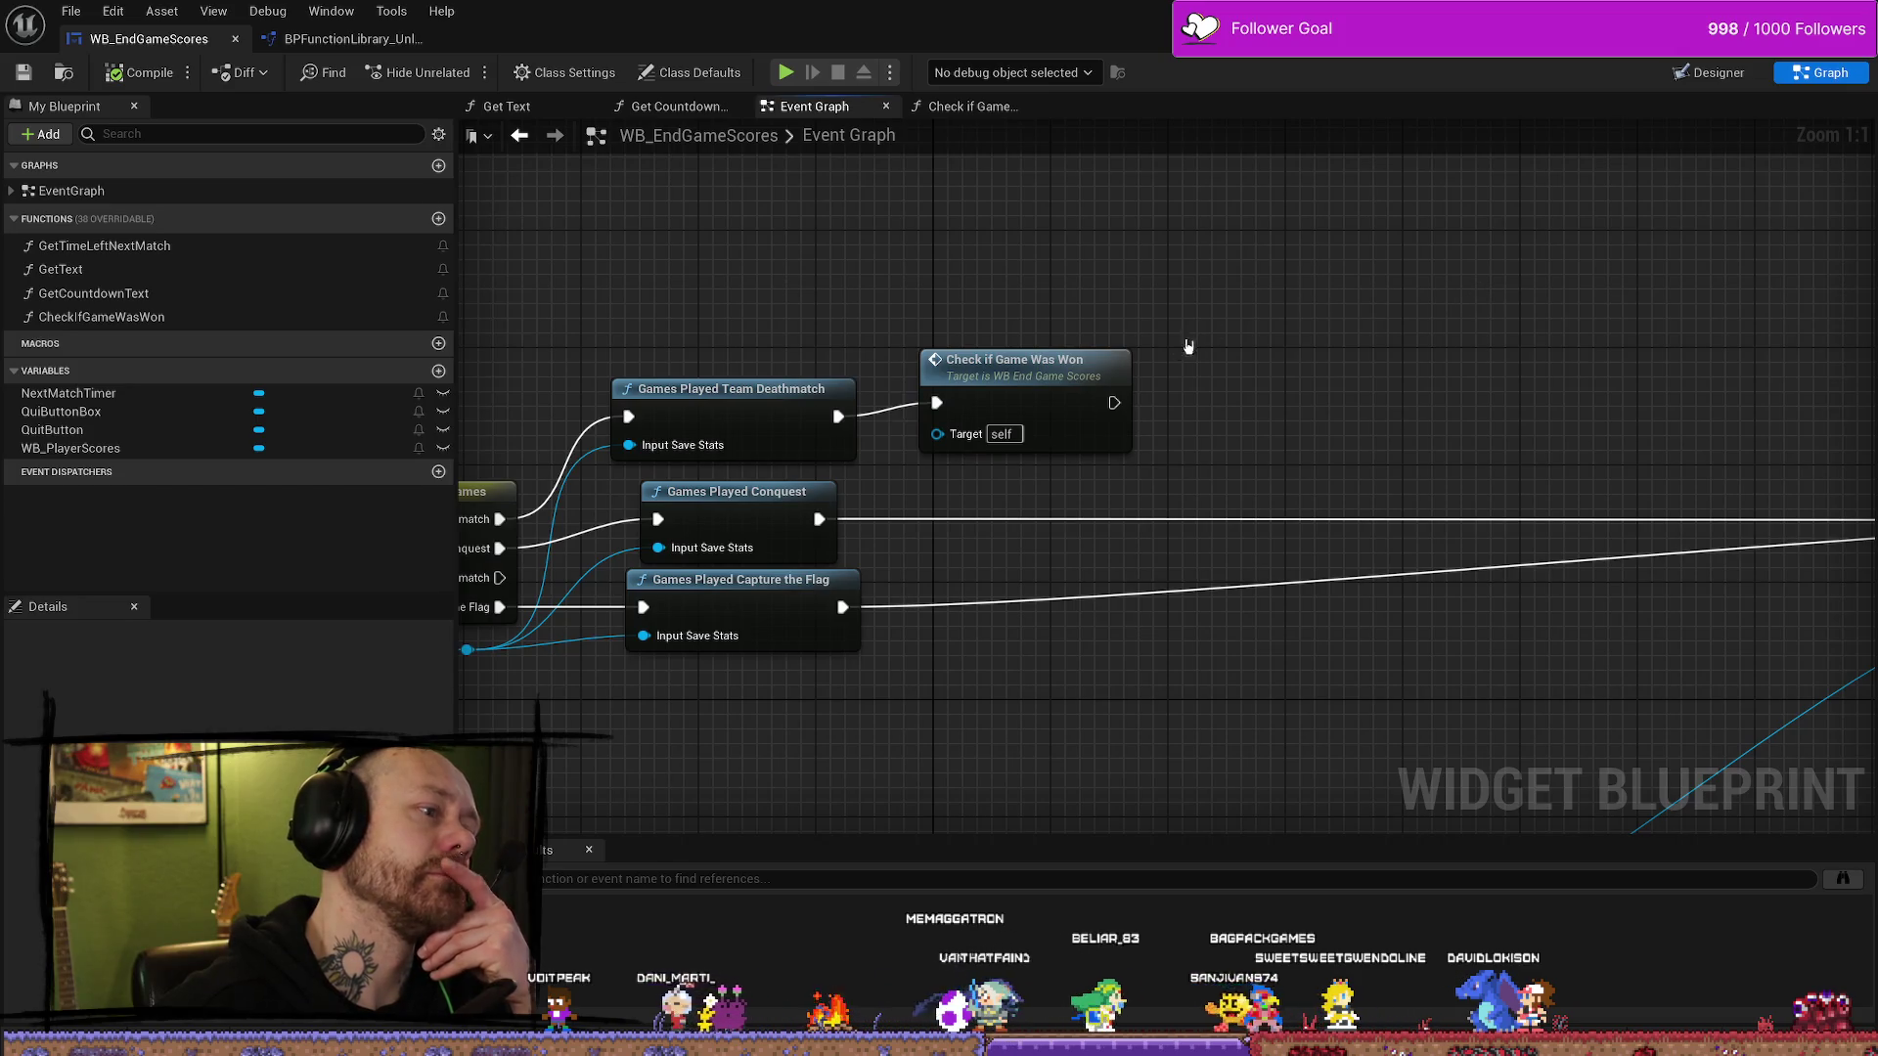
{"action": "key", "text": "ctrl+z"}
- Inside Check if Game Was Won, move the Return Node right and spread the two Branch nodes apart
{"action": "double_click", "coordinate": [1071, 380]}
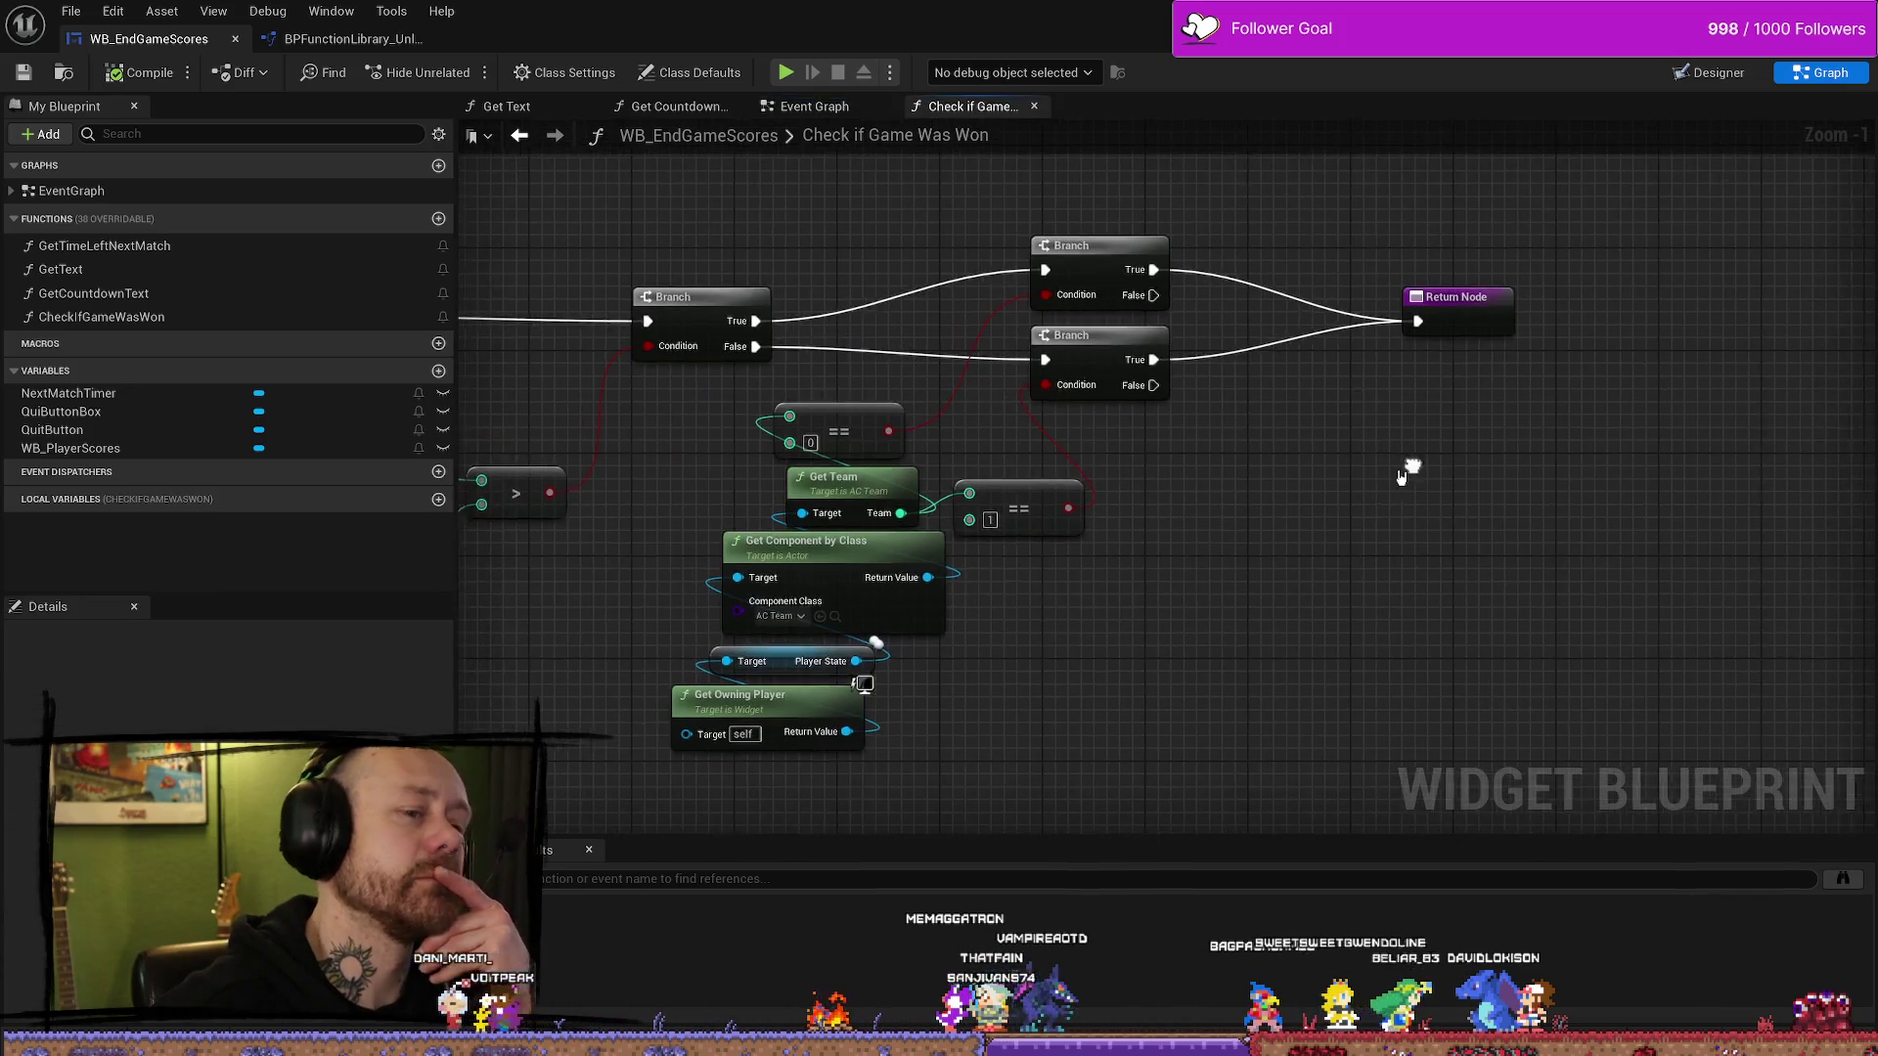
{"action": "left_click_drag", "start_coordinate": [1330, 306], "coordinate": [1561, 306]}
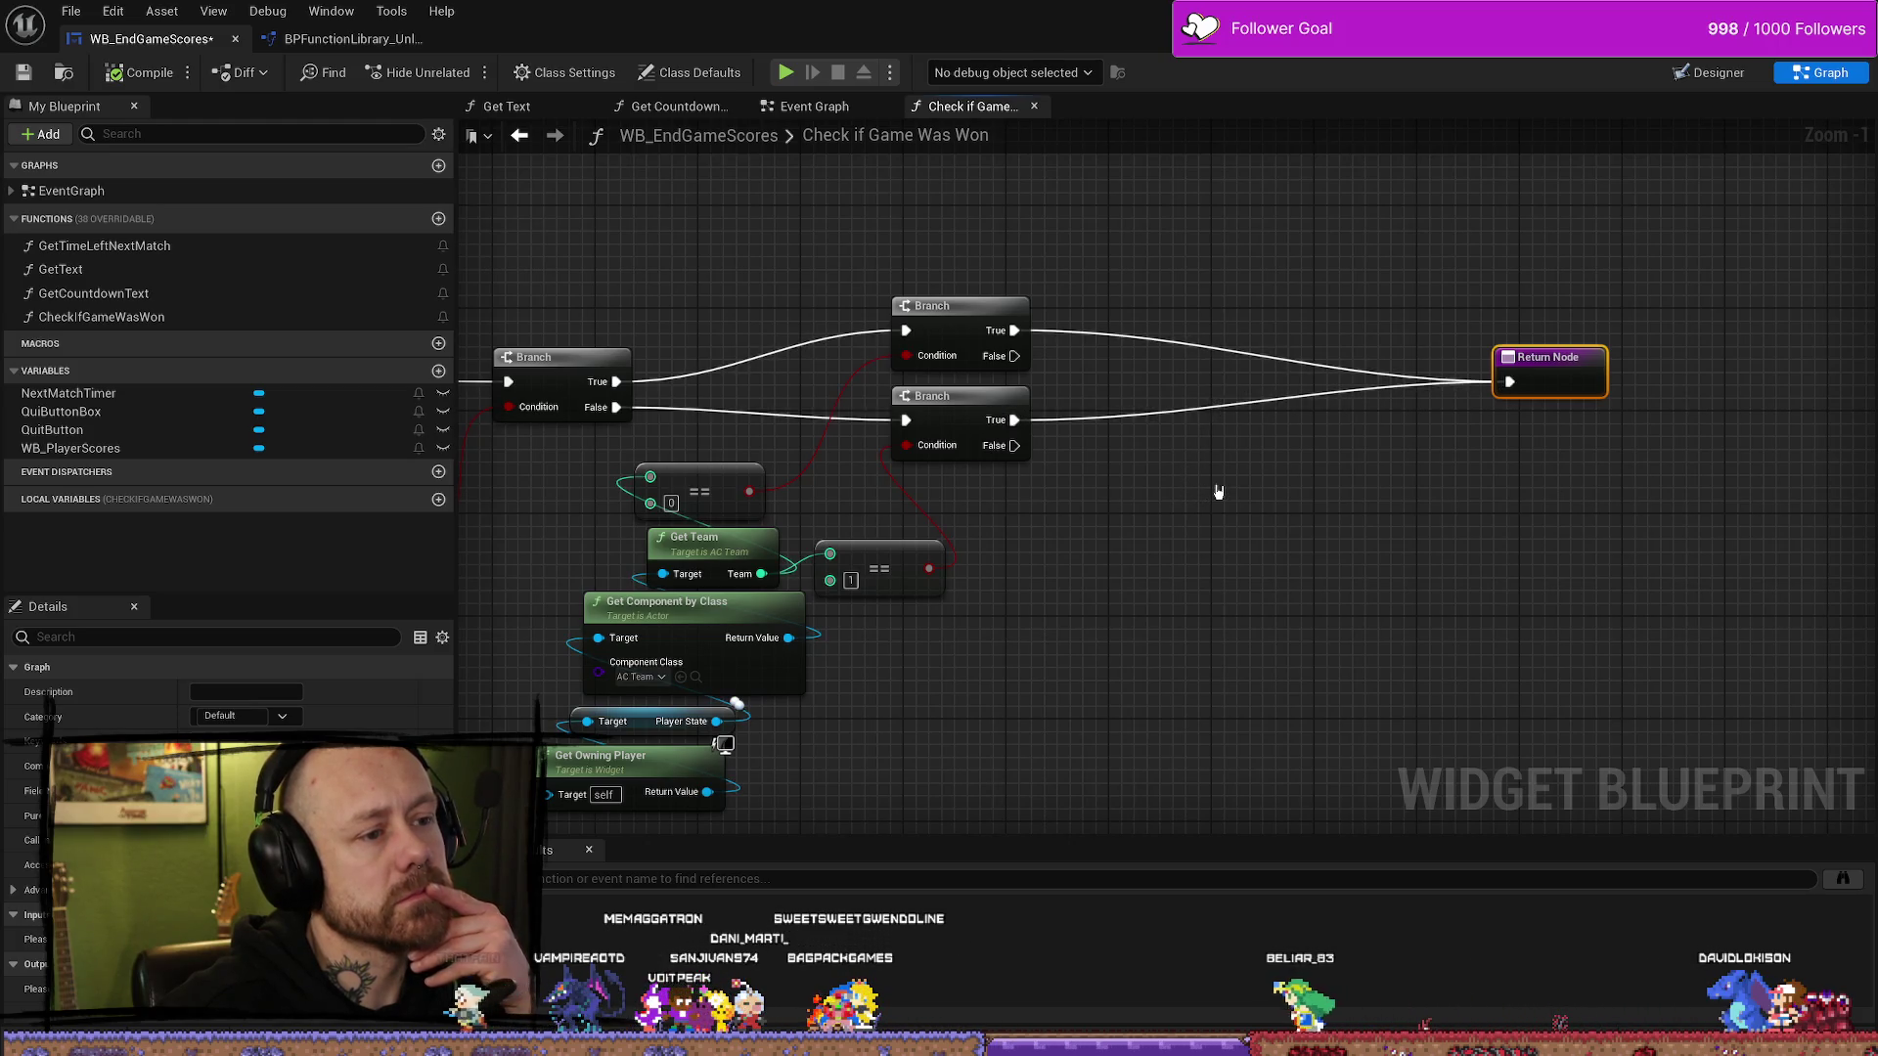
{"action": "scroll", "coordinate": [1303, 490], "scroll_direction": "down", "scroll_amount": 2}
{"action": "mouse_move", "coordinate": [1063, 543]}
{"action": "left_mouse_down"}
{"action": "mouse_move", "coordinate": [1668, 472]}
{"action": "mouse_move", "coordinate": [825, 498]}
{"action": "left_mouse_up"}
{"action": "scroll", "coordinate": [1470, 466], "scroll_direction": "up", "scroll_amount": 2}
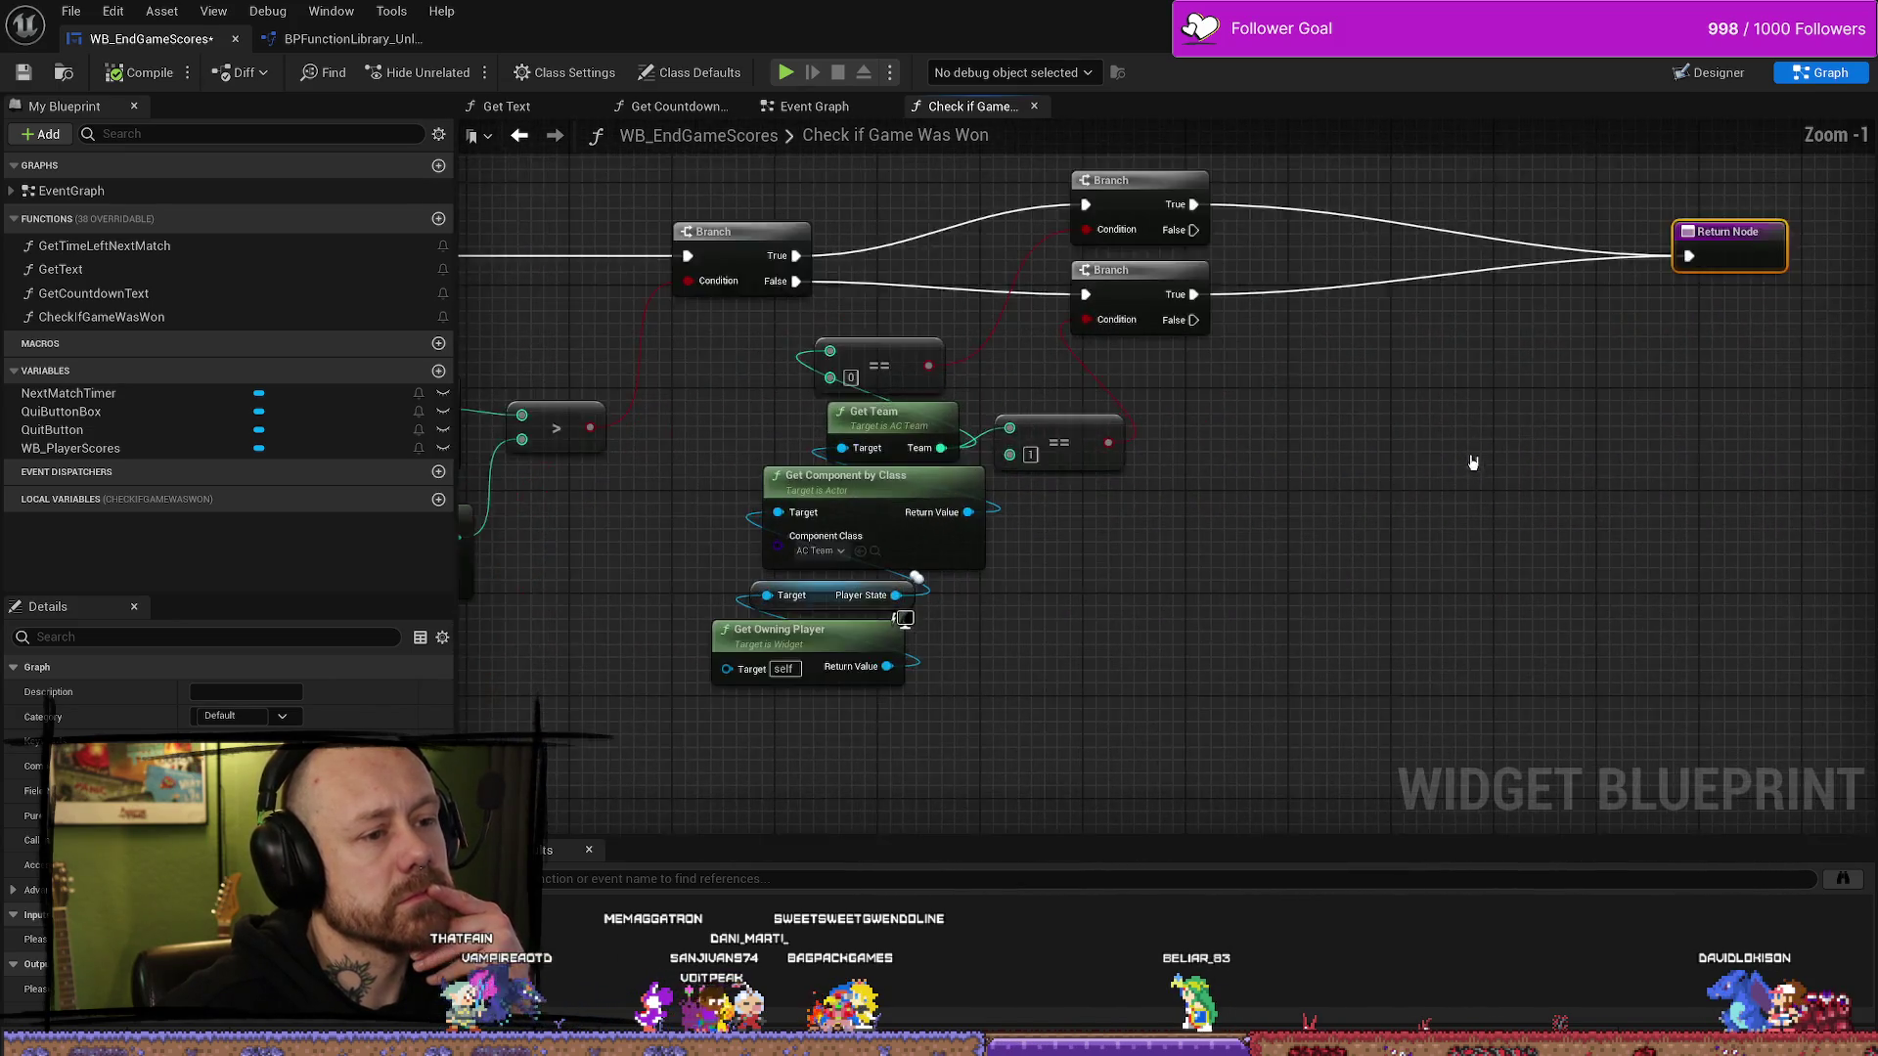
{"action": "left_click_drag", "start_coordinate": [1470, 466], "coordinate": [1171, 465]}
{"action": "left_click_drag", "start_coordinate": [924, 306], "coordinate": [924, 256]}
{"action": "left_click_drag", "start_coordinate": [924, 391], "coordinate": [924, 403]}
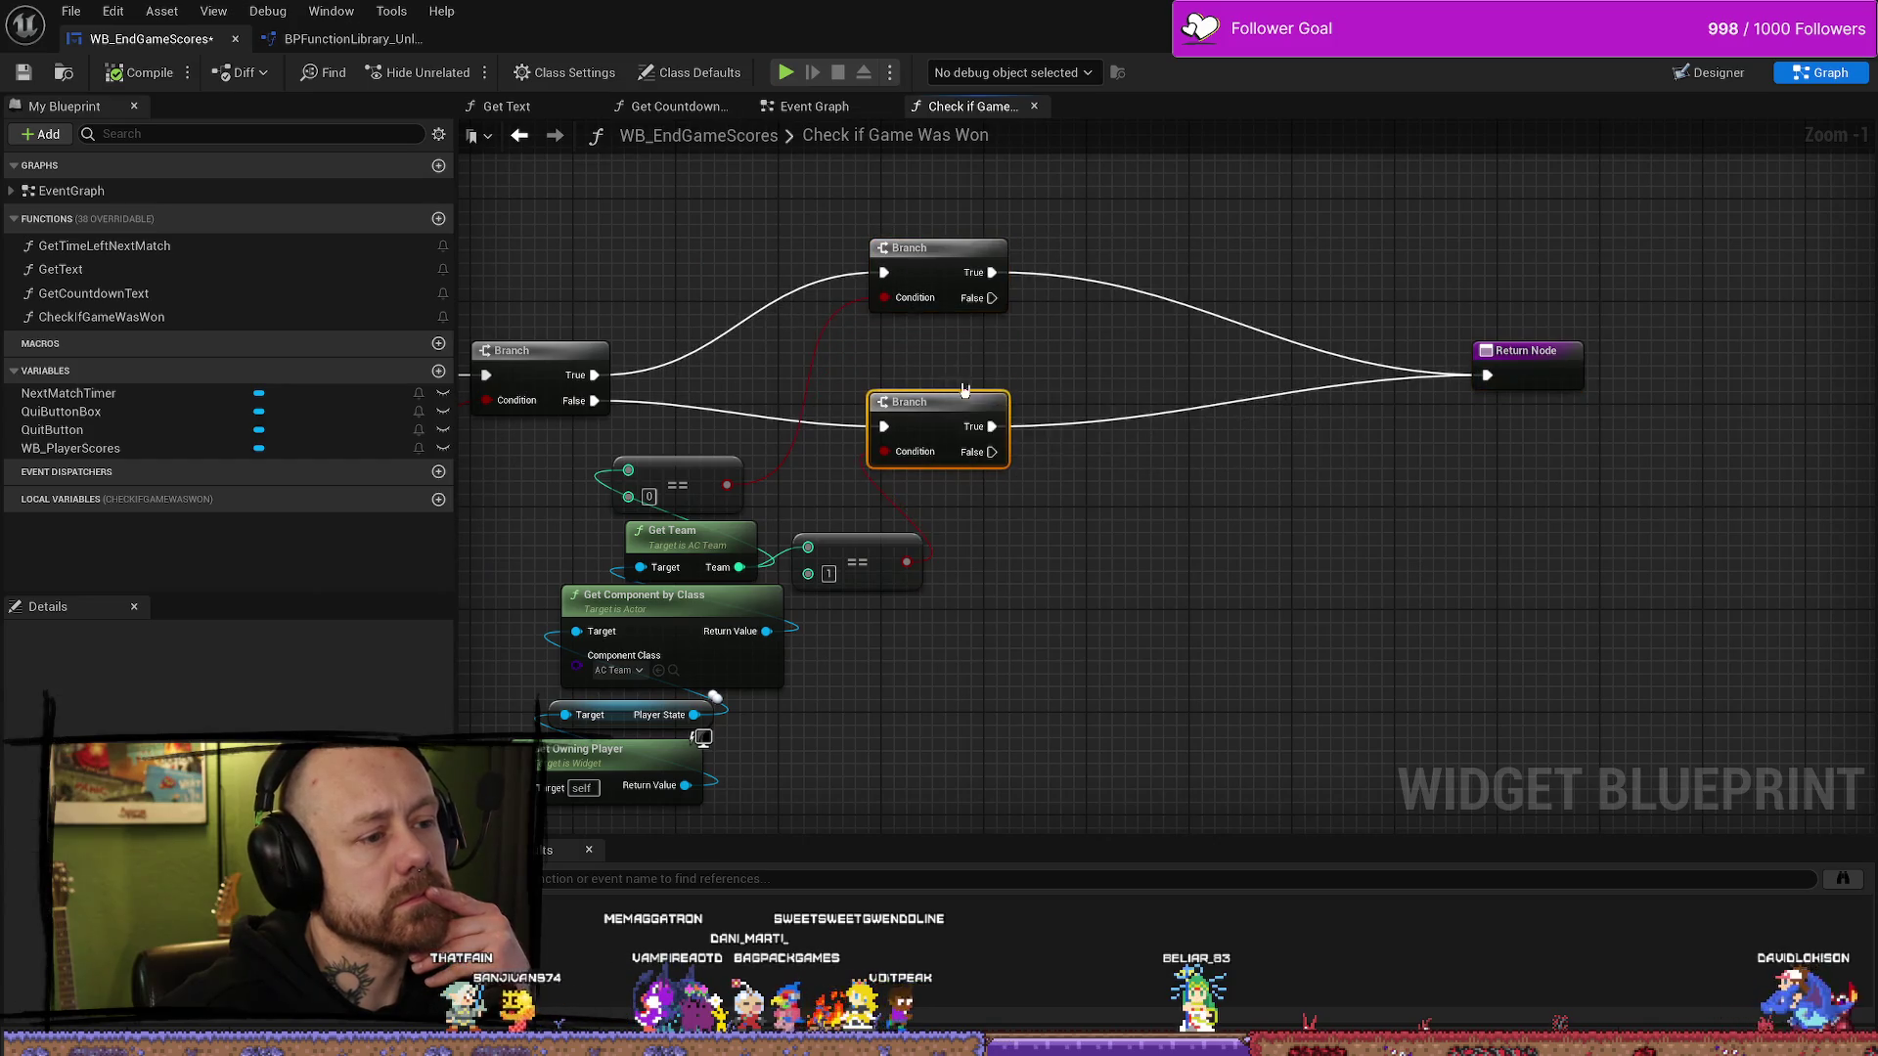
{"action": "left_click_drag", "start_coordinate": [1371, 456], "coordinate": [1293, 479]}
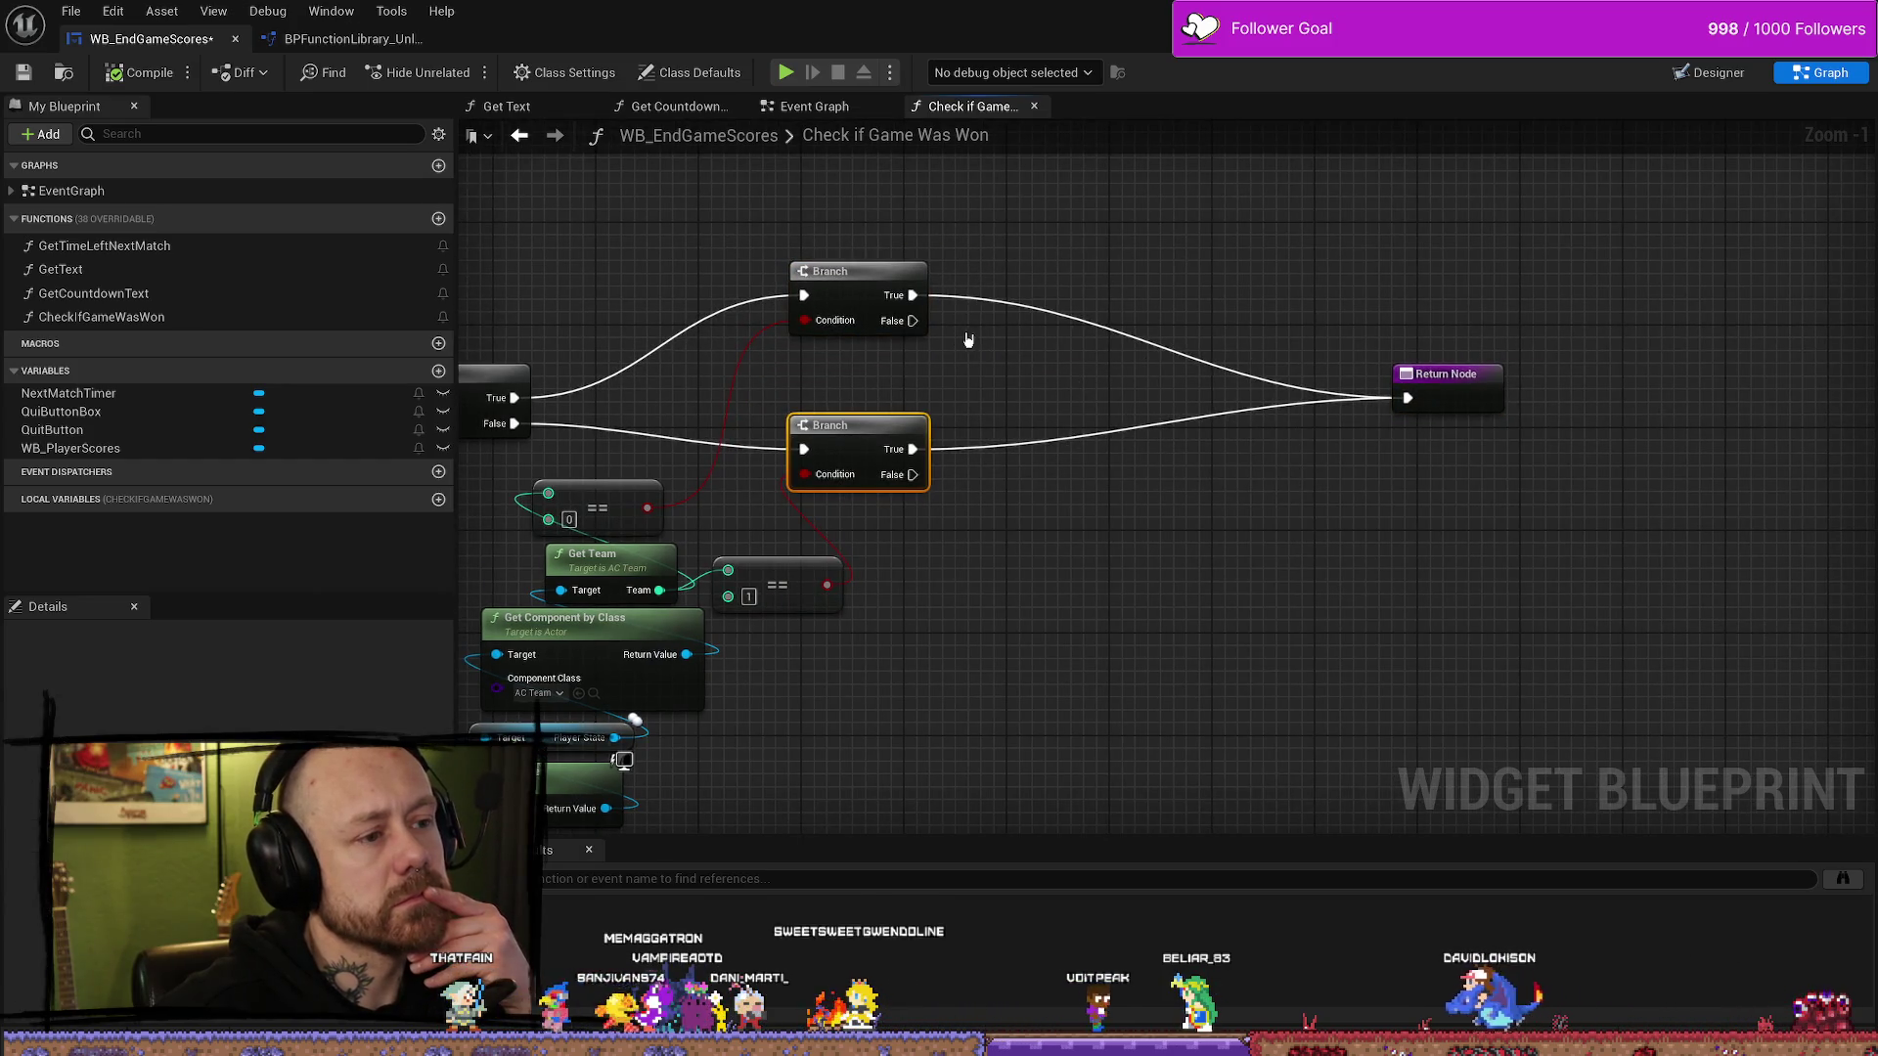
- Wire both Branches' False outputs into the Return Node and add a new Boolean variable
{"action": "mouse_move", "coordinate": [912, 321]}
{"action": "left_mouse_down"}
{"action": "mouse_move", "coordinate": [1404, 390]}
{"action": "mouse_move", "coordinate": [1413, 409]}
{"action": "left_mouse_up"}
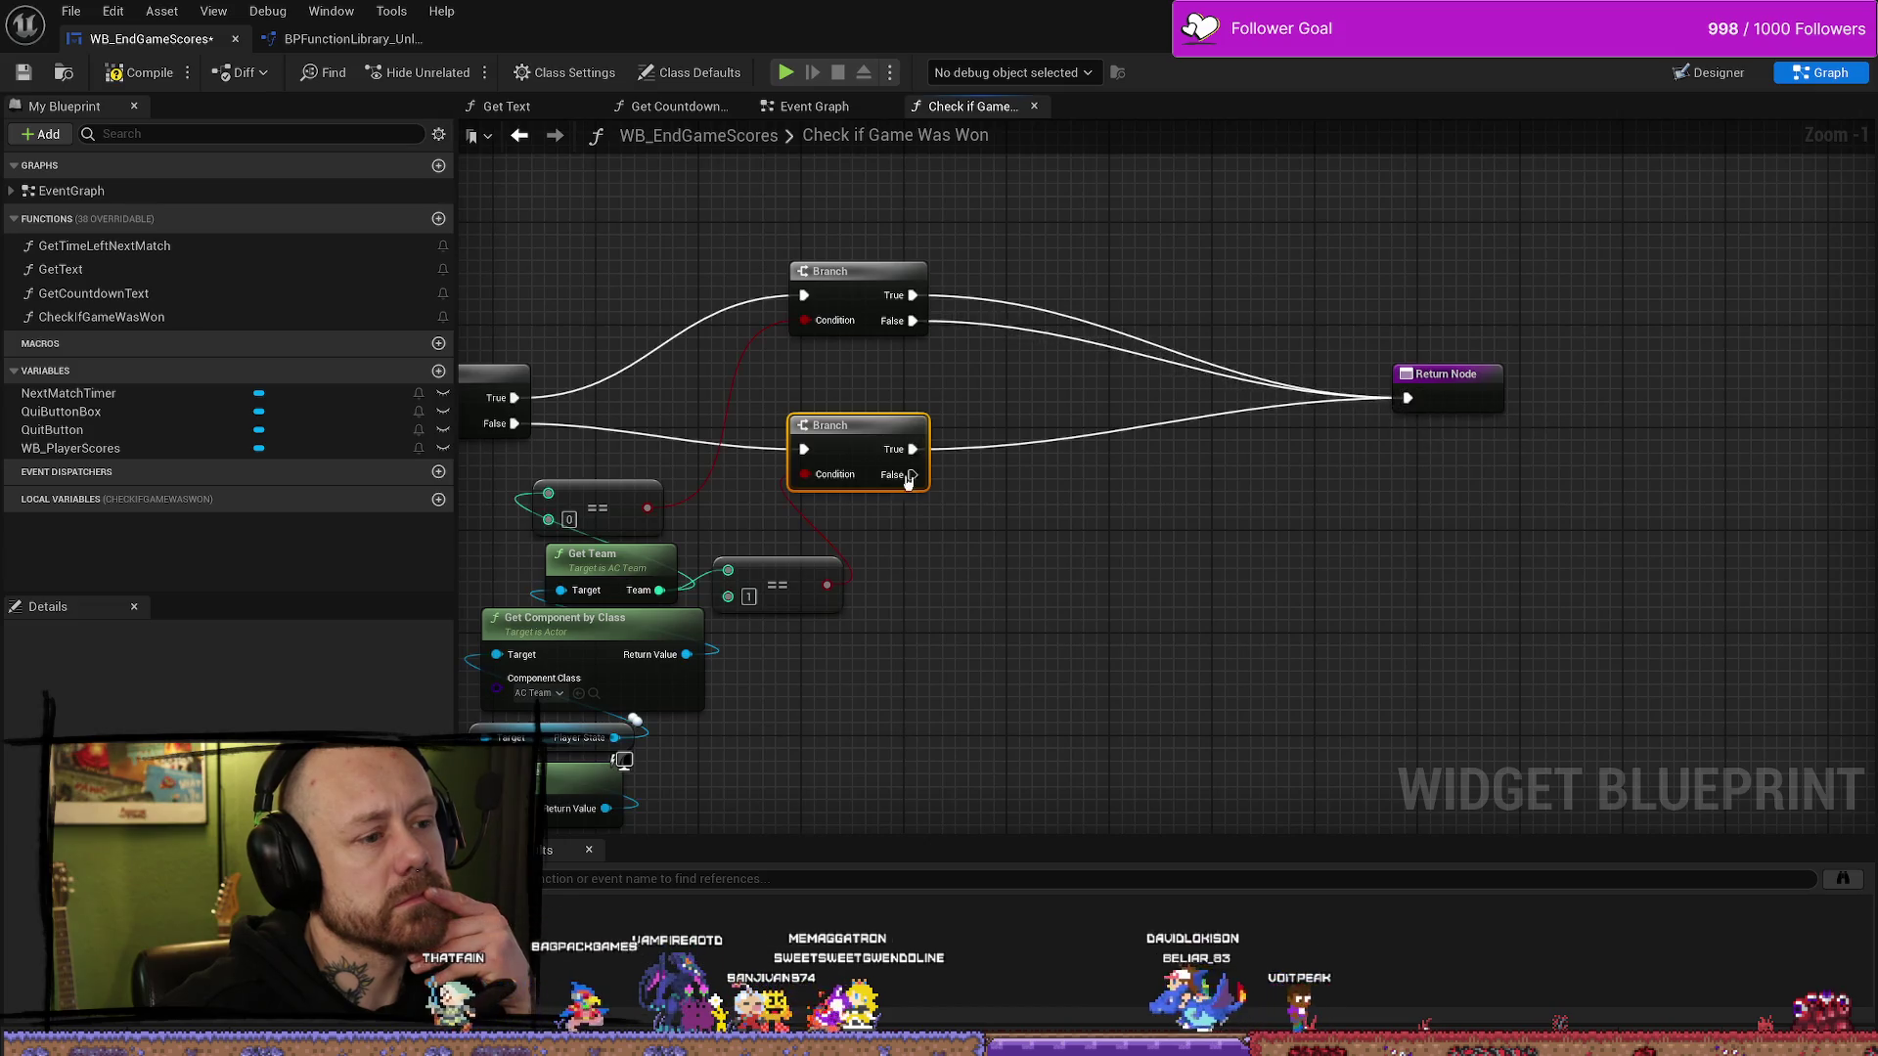
{"action": "left_click_drag", "start_coordinate": [915, 475], "coordinate": [1408, 399]}
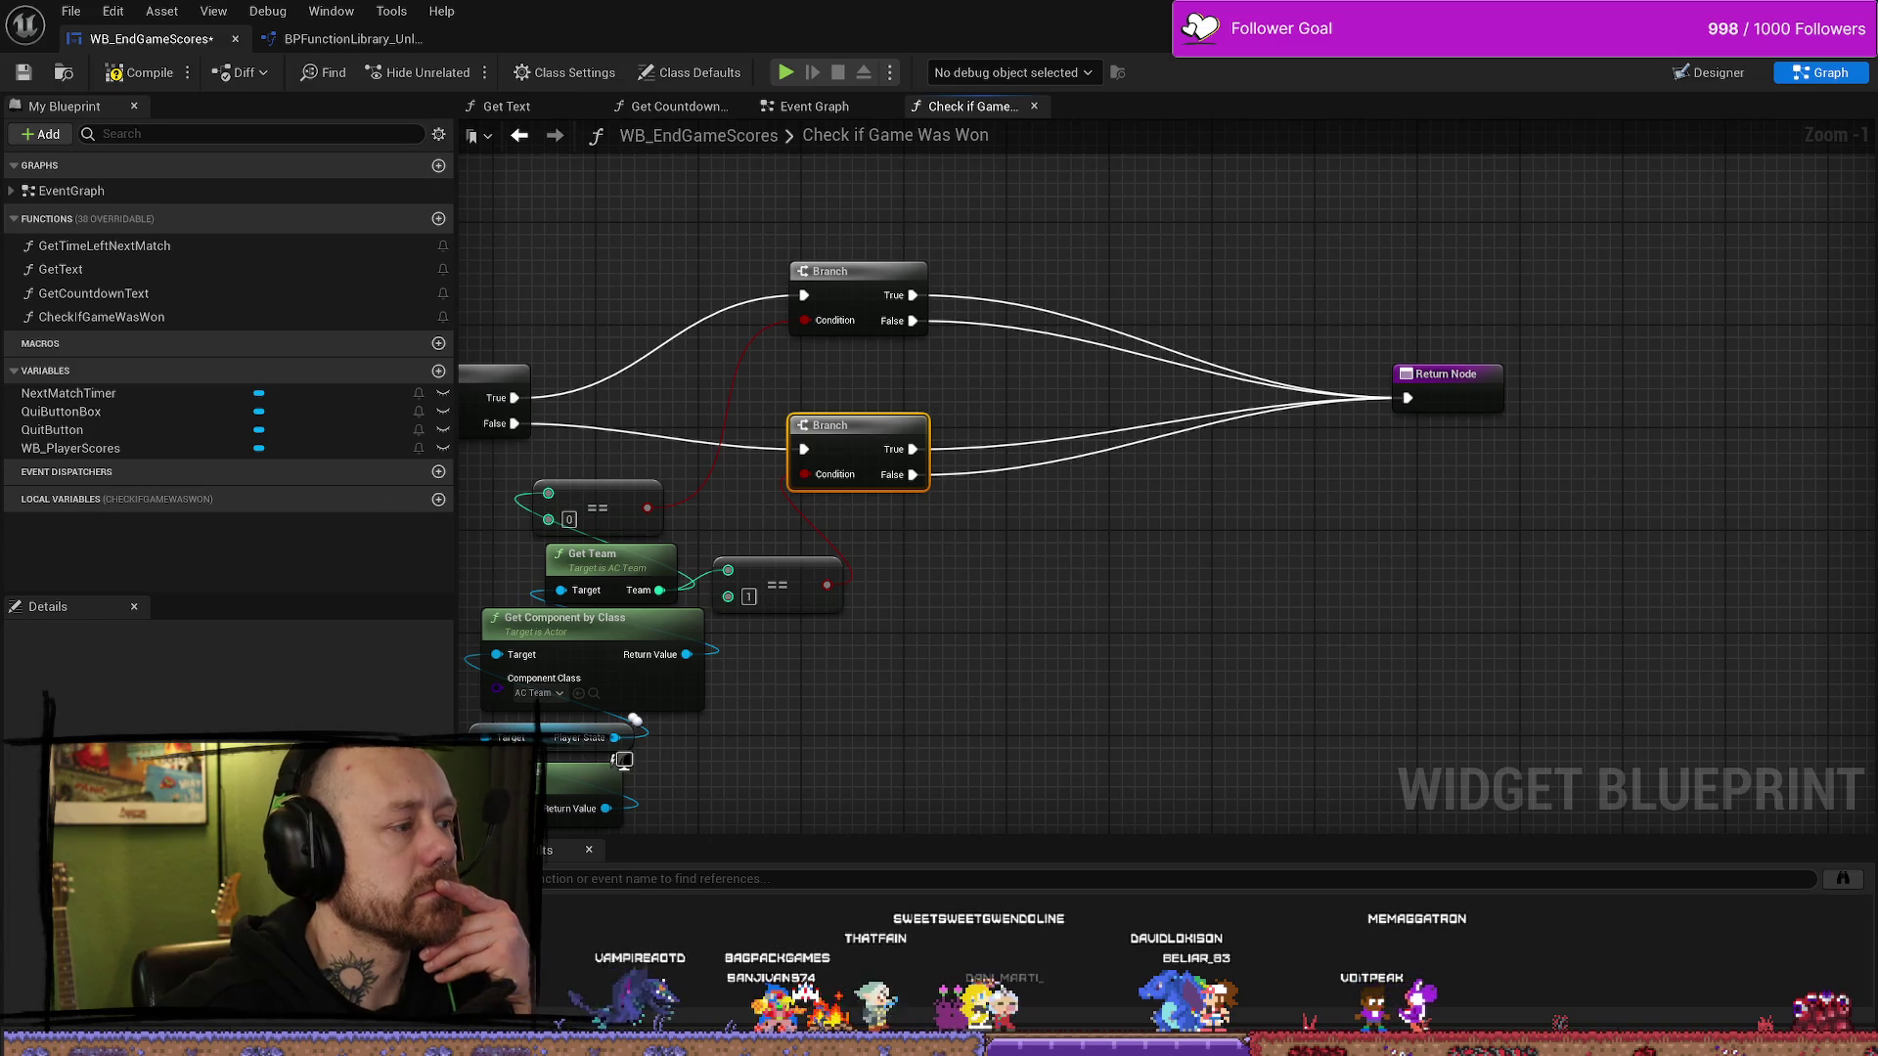
{"action": "left_click", "coordinate": [438, 374]}
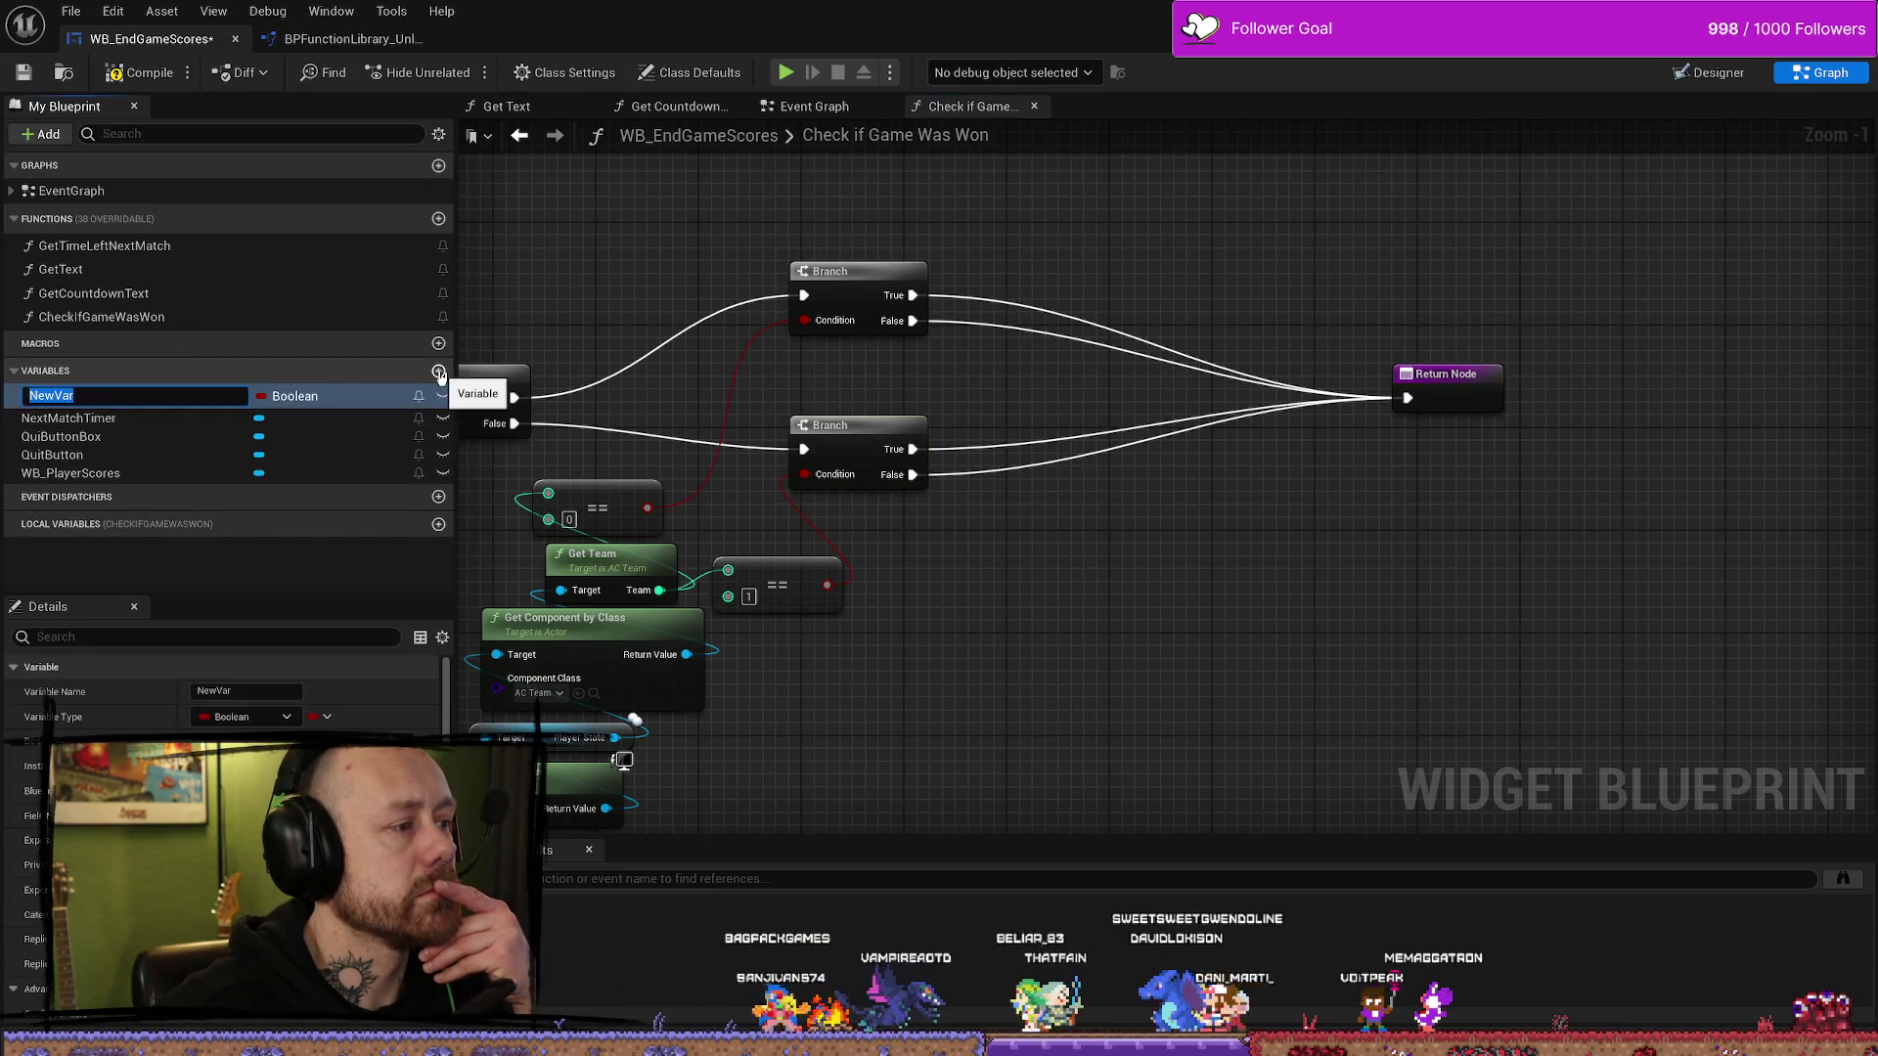
- Try naming a GameWon variable and wiring a setter, then undo that attempt
{"action": "type", "text": "GameWon"}
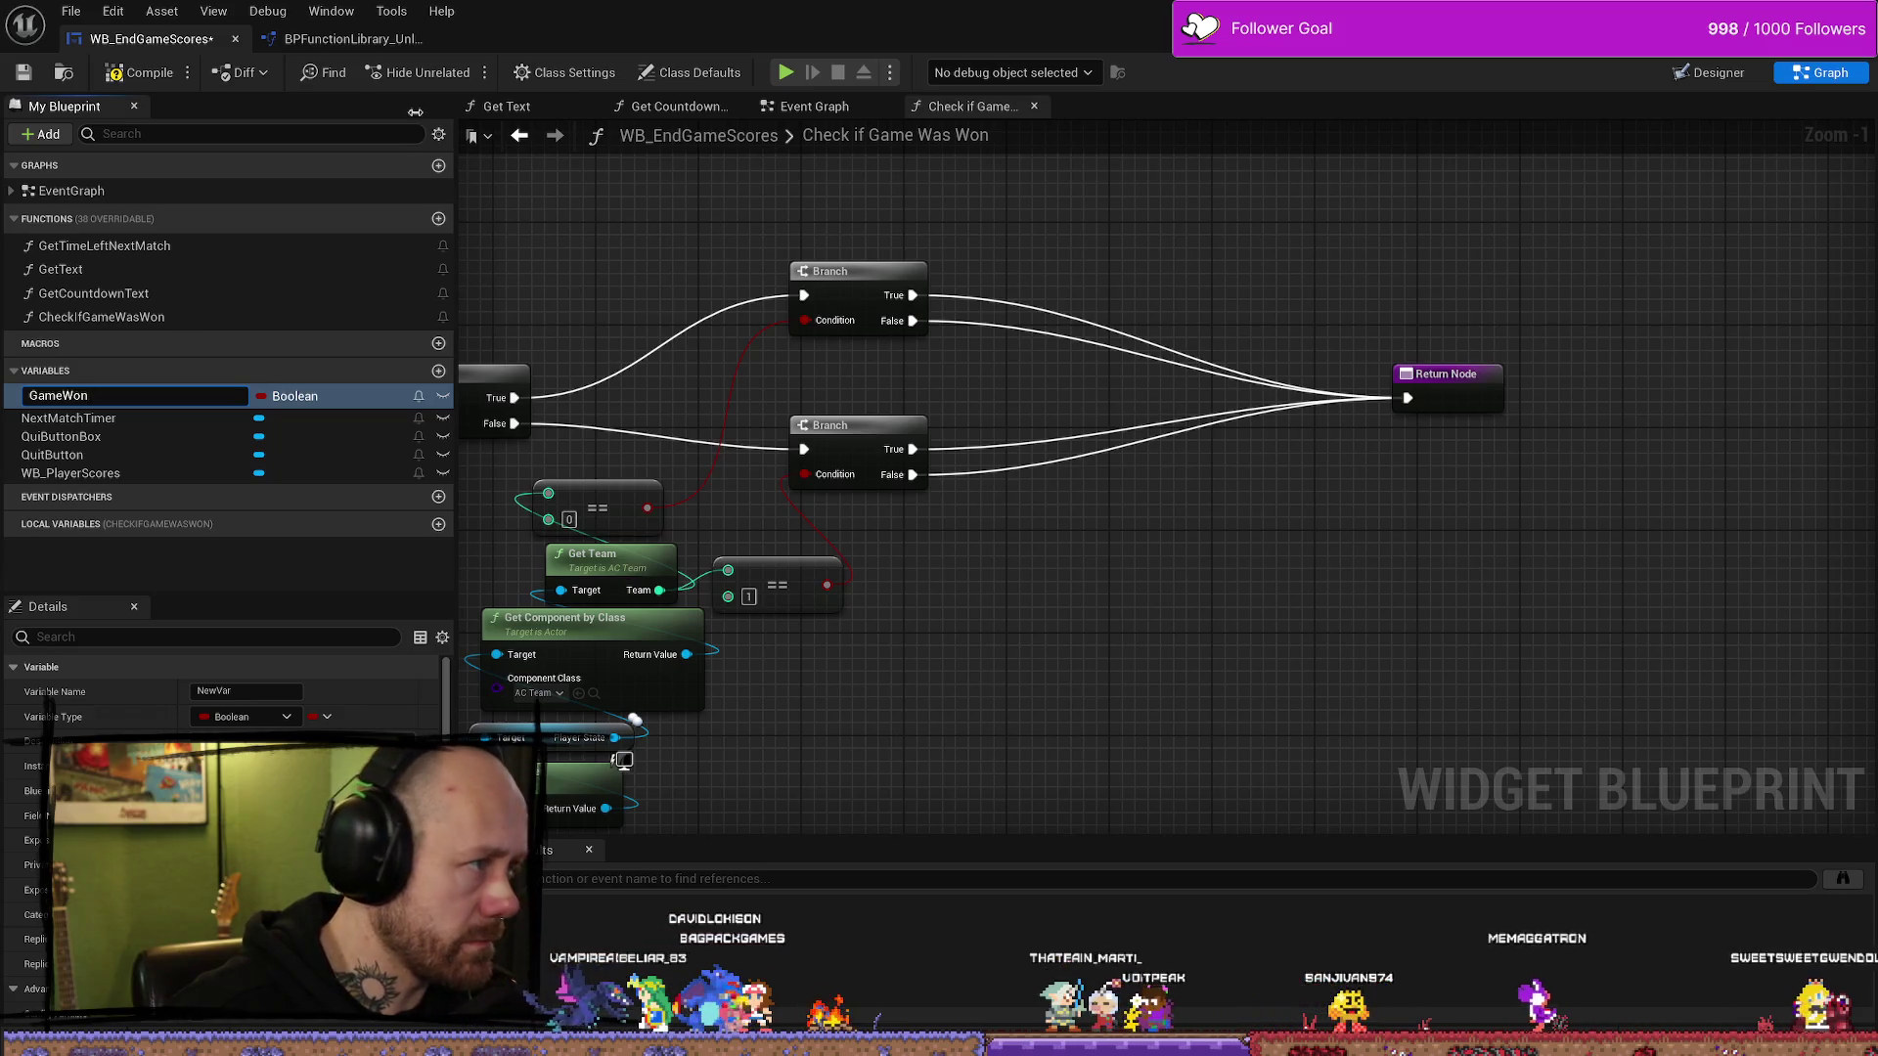
{"action": "left_click", "coordinate": [165, 96]}
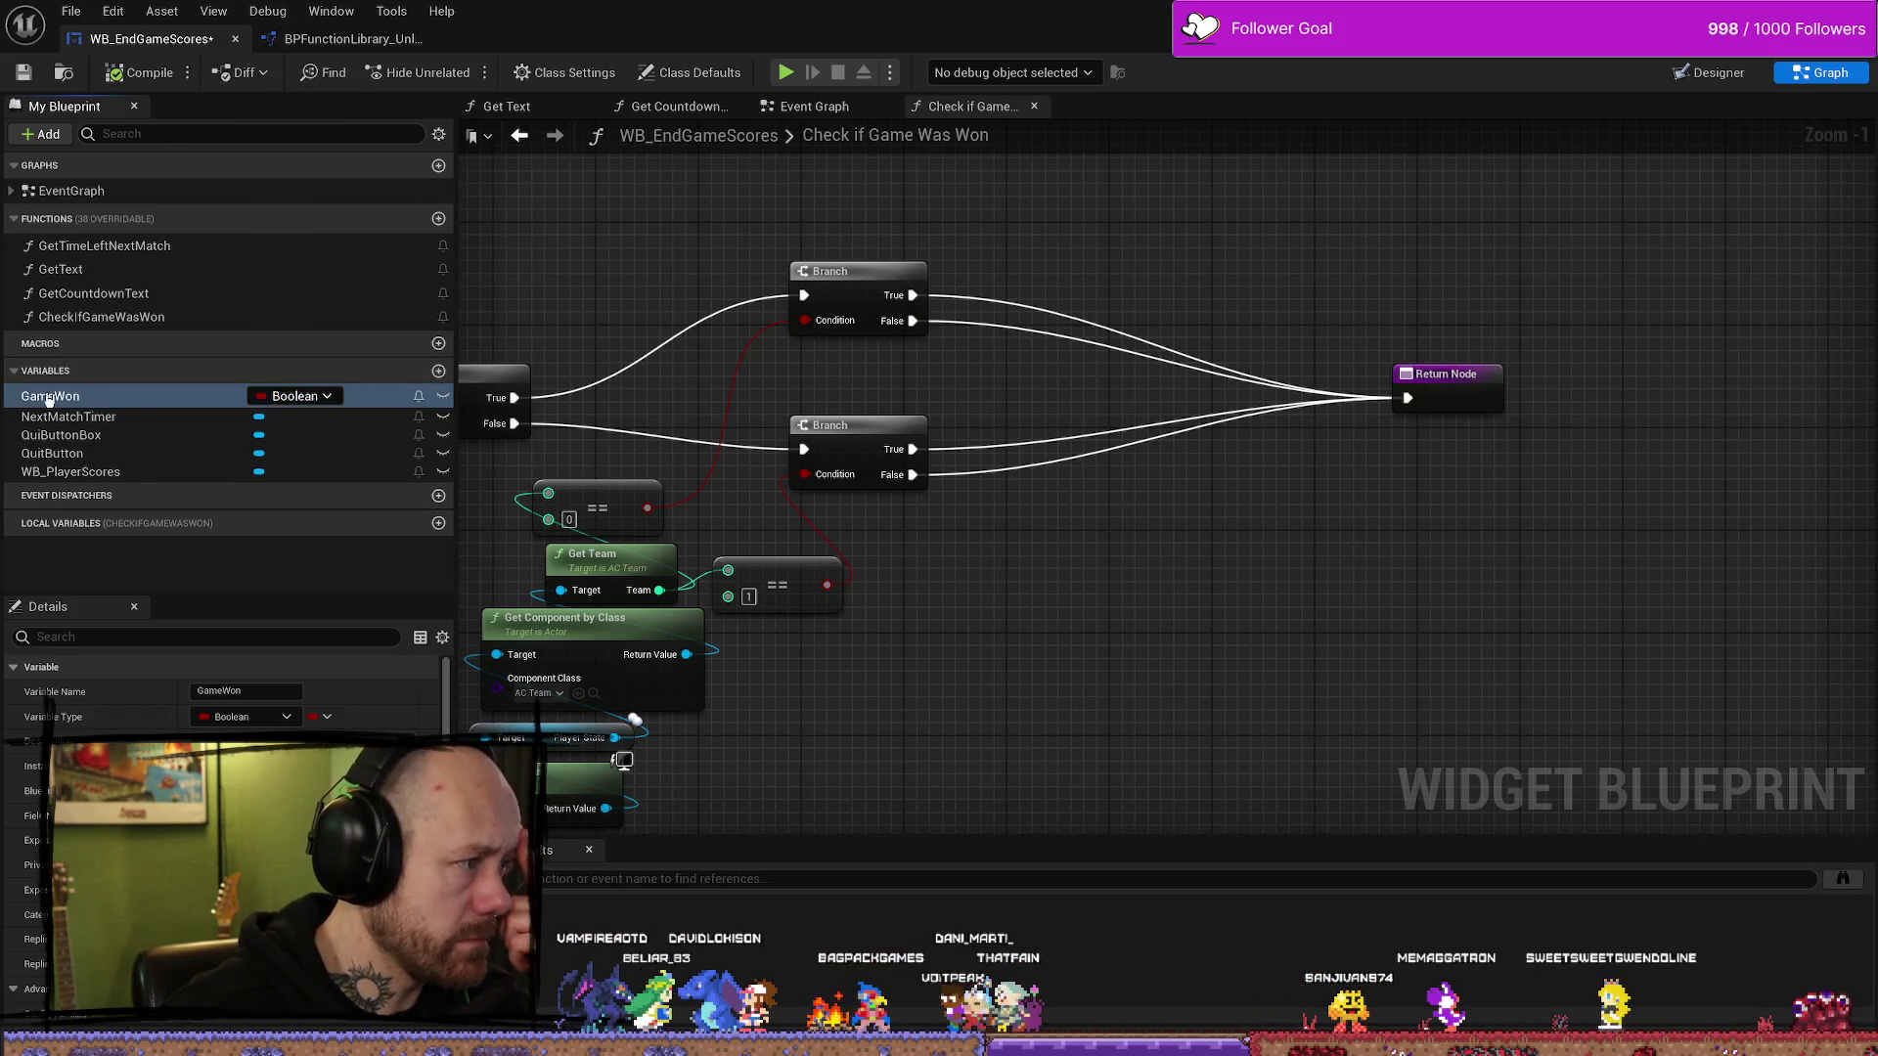
{"action": "left_click_drag", "start_coordinate": [1152, 569], "coordinate": [1154, 572]}
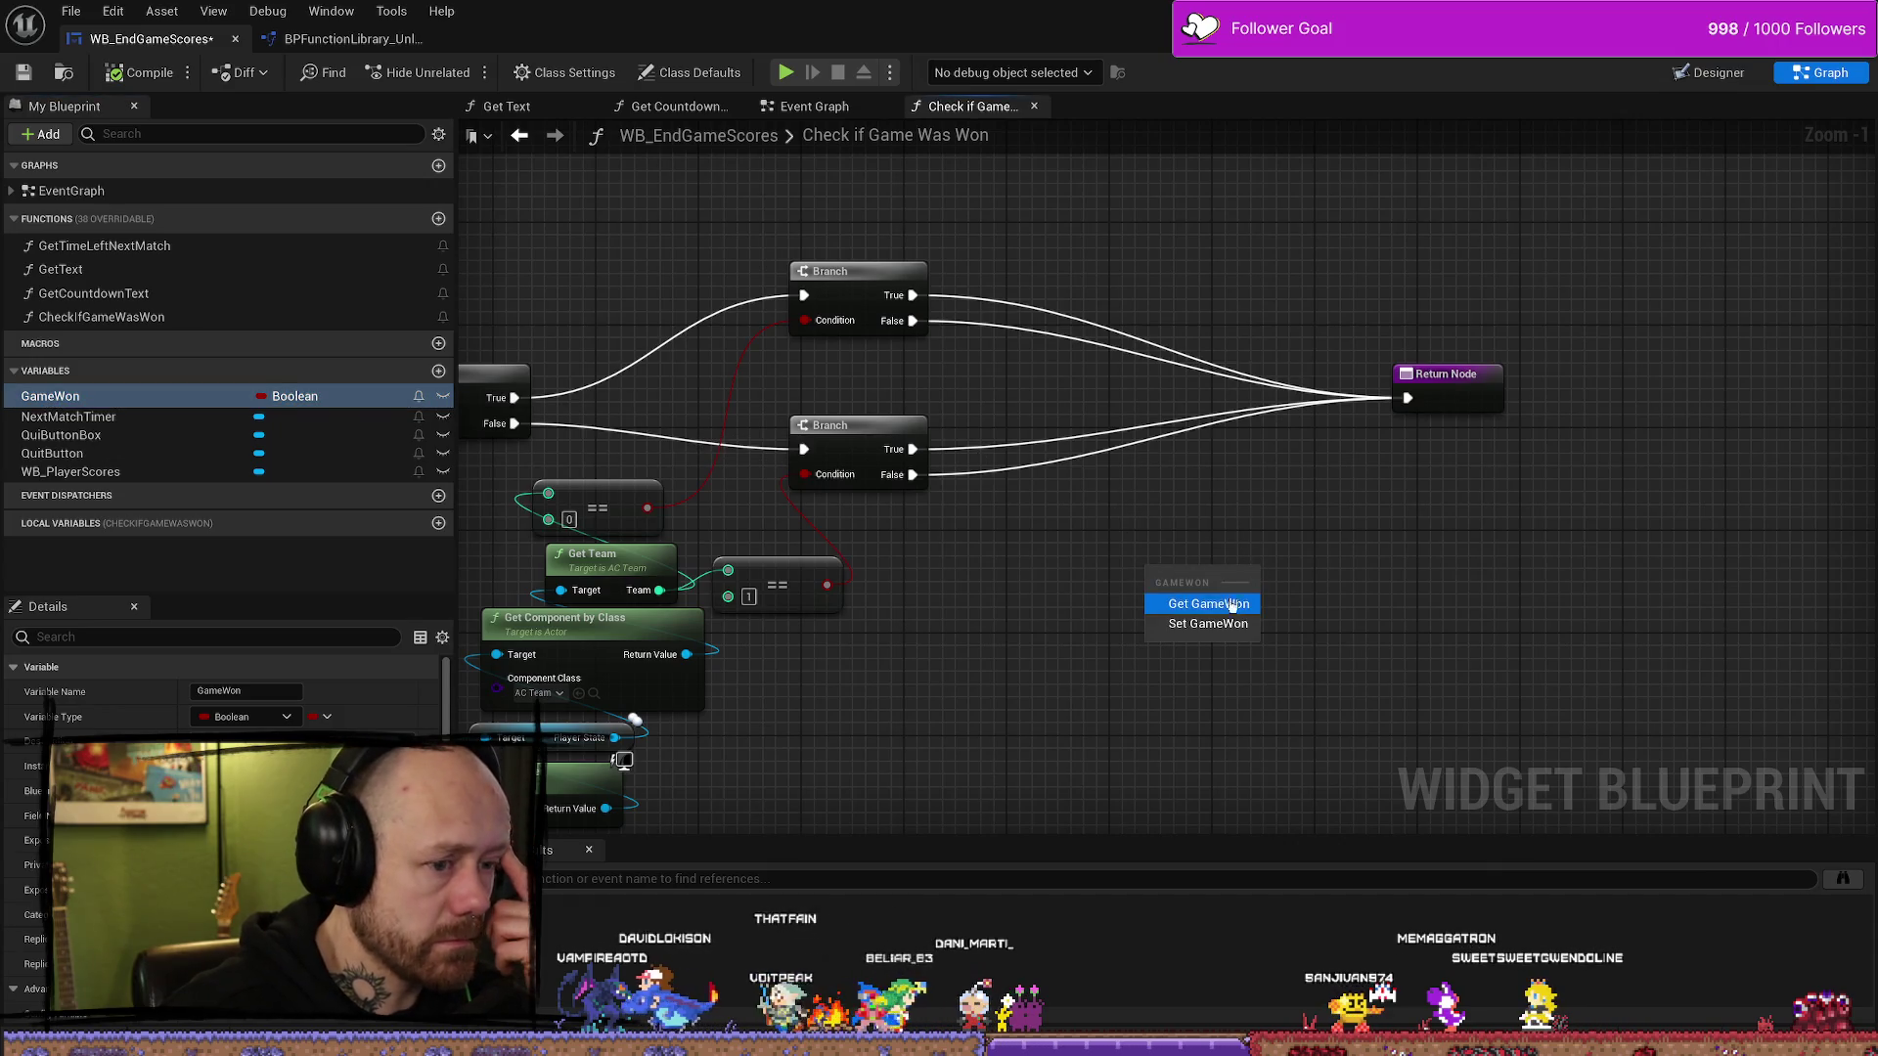
{"action": "left_click", "coordinate": [1226, 599]}
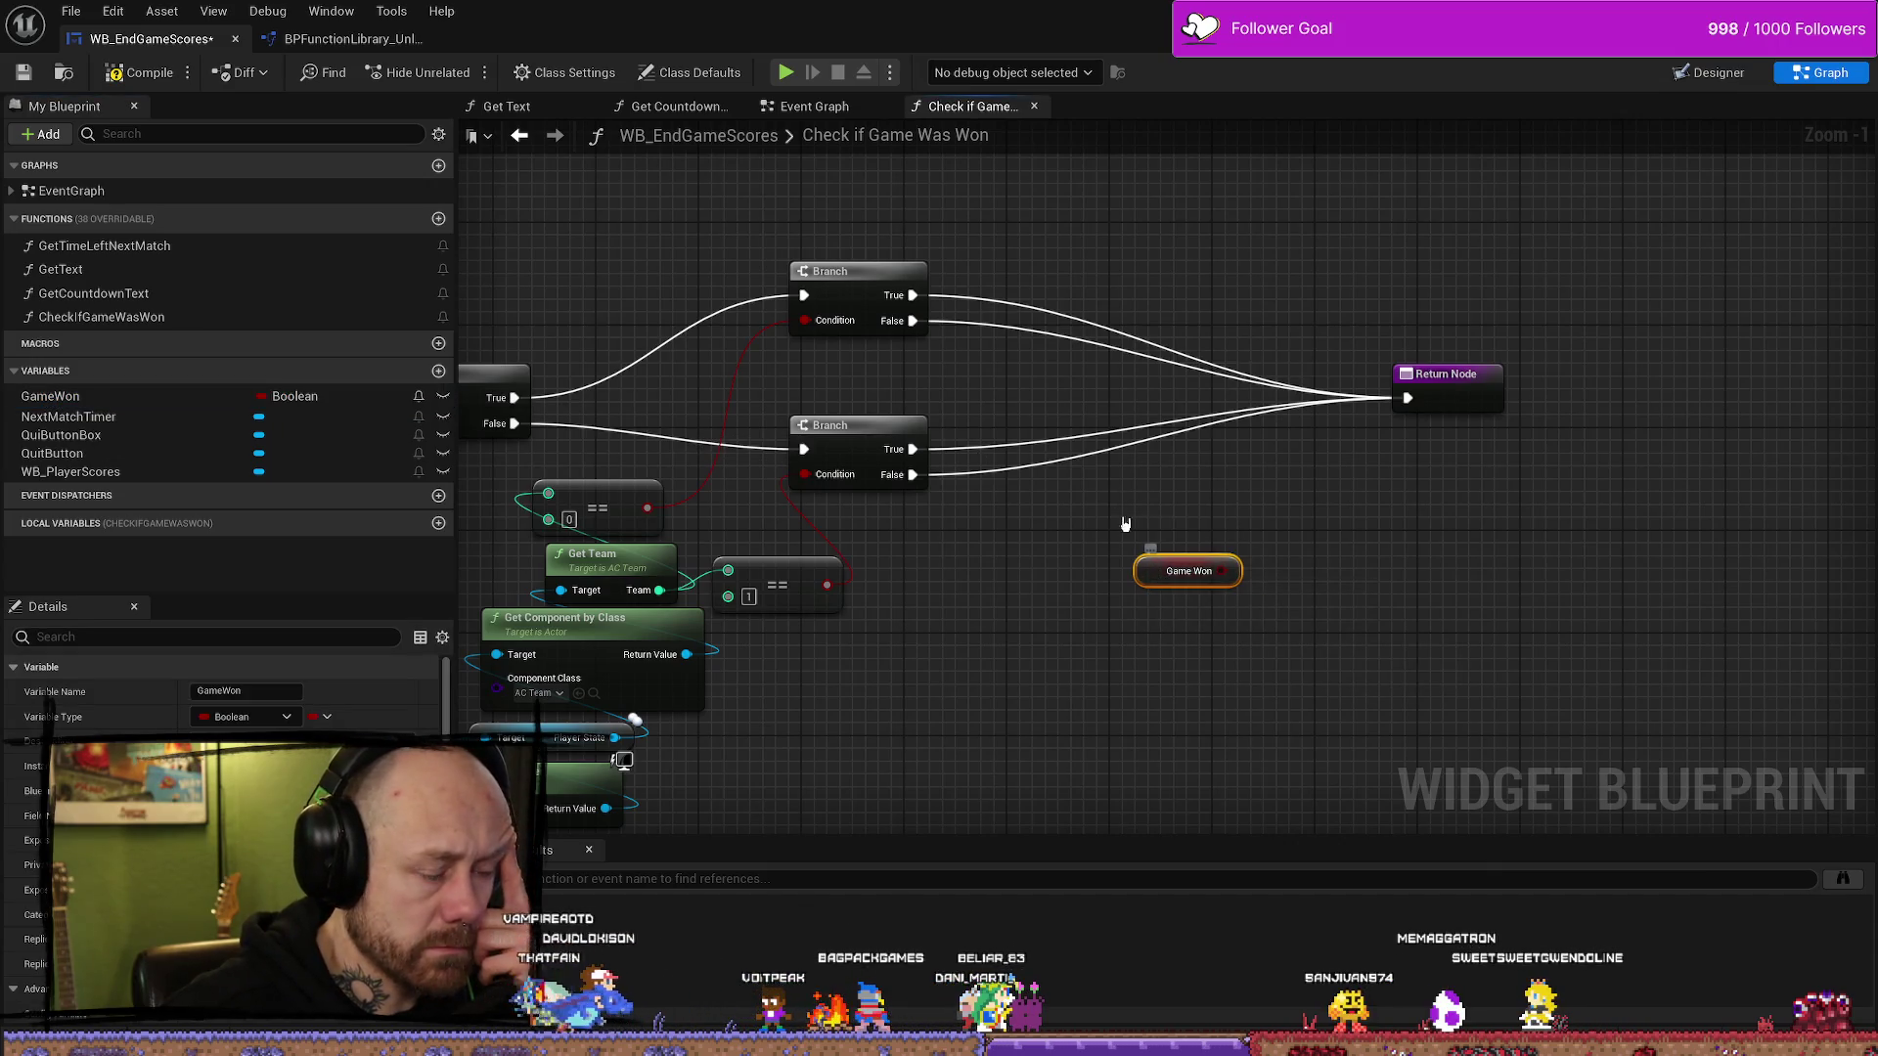
{"action": "key", "text": "Delete"}
{"action": "left_click_drag", "start_coordinate": [51, 396], "coordinate": [1184, 594]}
{"action": "left_click", "coordinate": [1229, 647]}
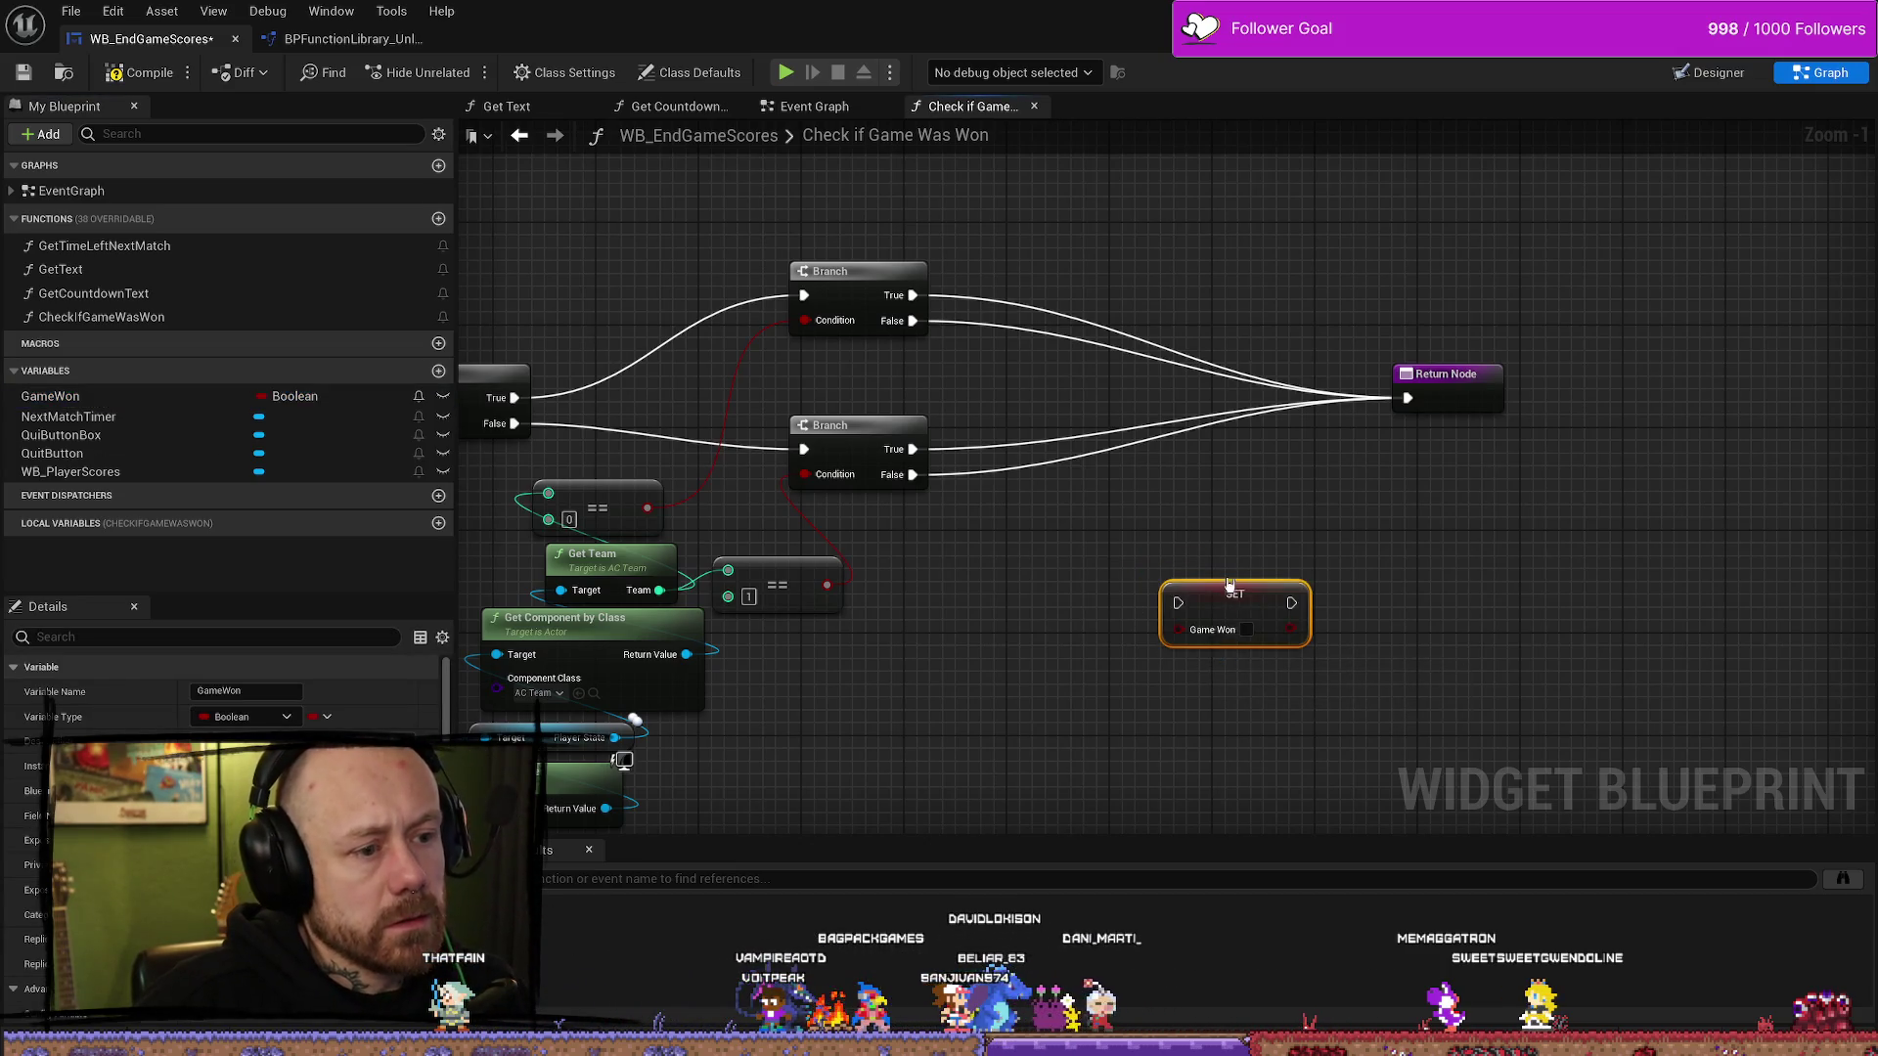
{"action": "mouse_move", "coordinate": [913, 294]}
{"action": "left_mouse_down"}
{"action": "mouse_move", "coordinate": [1022, 362]}
{"action": "mouse_move", "coordinate": [1178, 602]}
{"action": "left_mouse_up"}
{"action": "mouse_move", "coordinate": [1234, 626]}
{"action": "left_mouse_down"}
{"action": "mouse_move", "coordinate": [1122, 288]}
{"action": "mouse_move", "coordinate": [1092, 291]}
{"action": "left_mouse_up"}
{"action": "left_click", "coordinate": [1239, 281]}
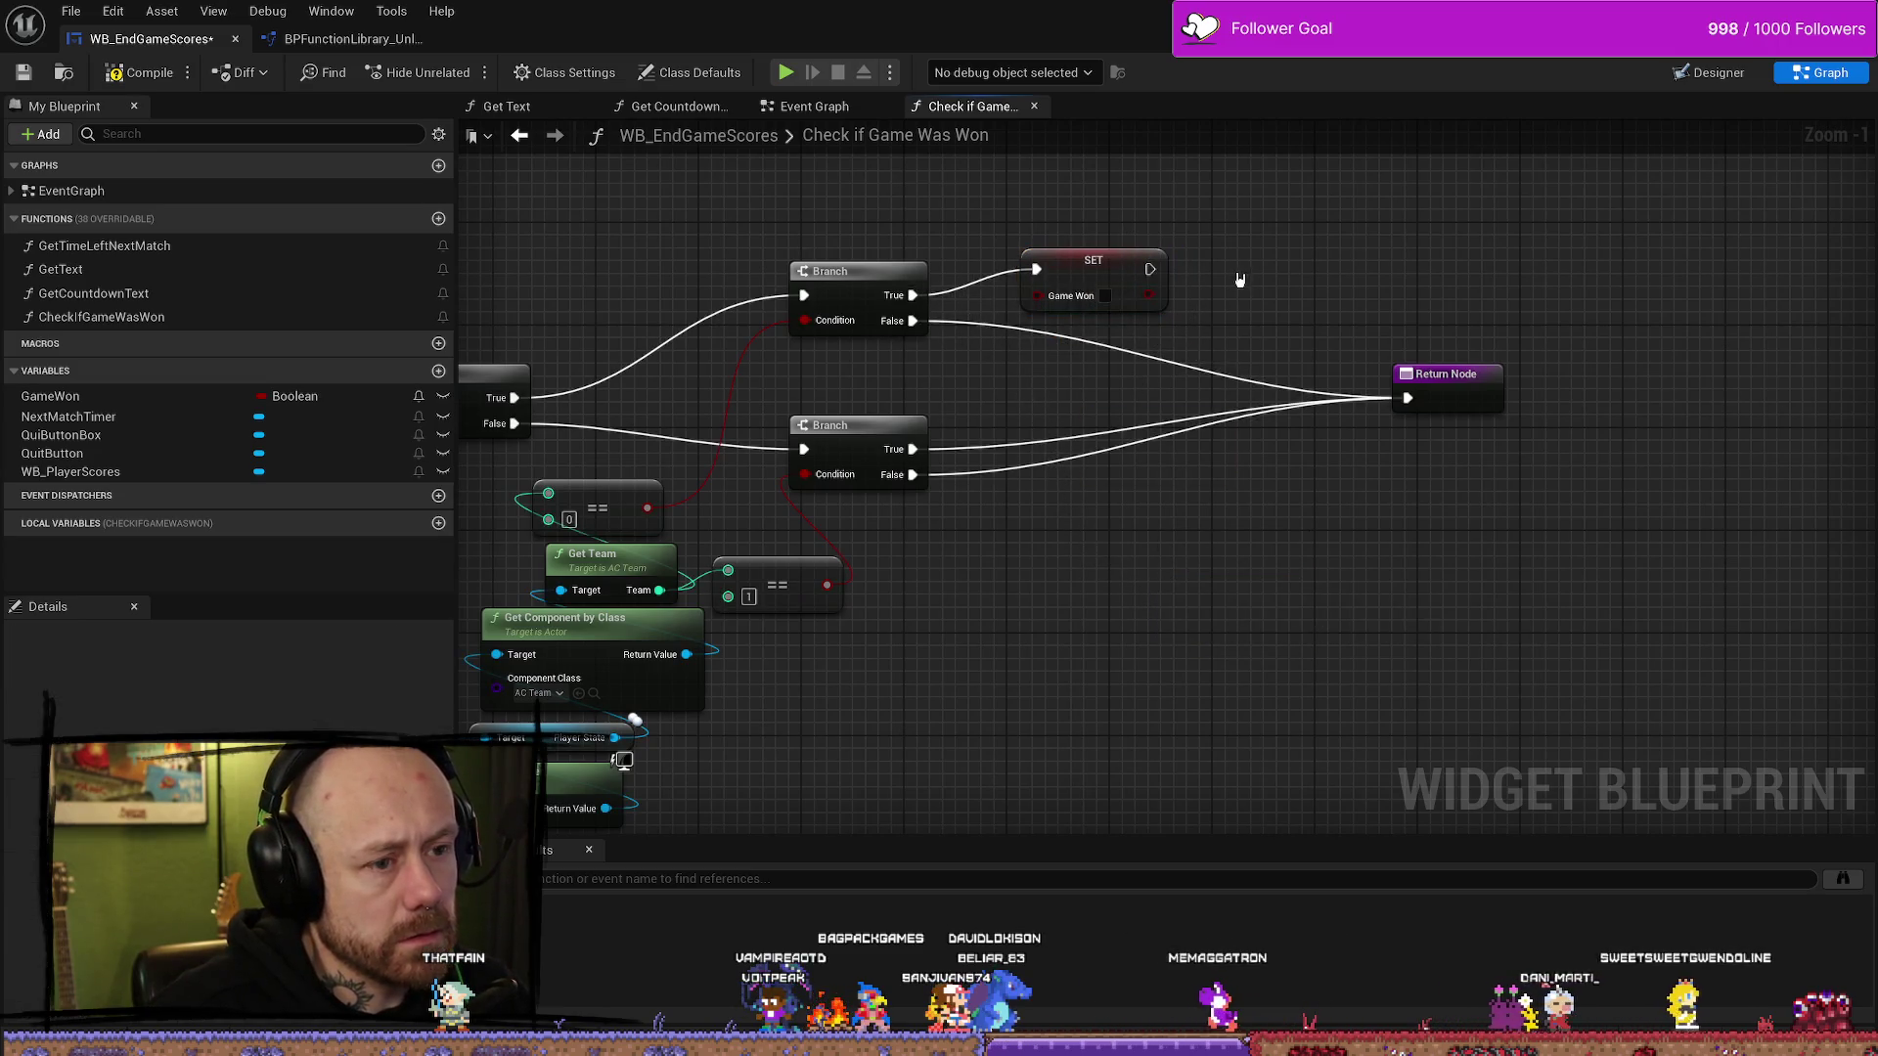
{"action": "key", "text": "ctrl+z"}
{"action": "key", "text": "ctrl+z"}
{"action": "key", "text": "ctrl+z"}
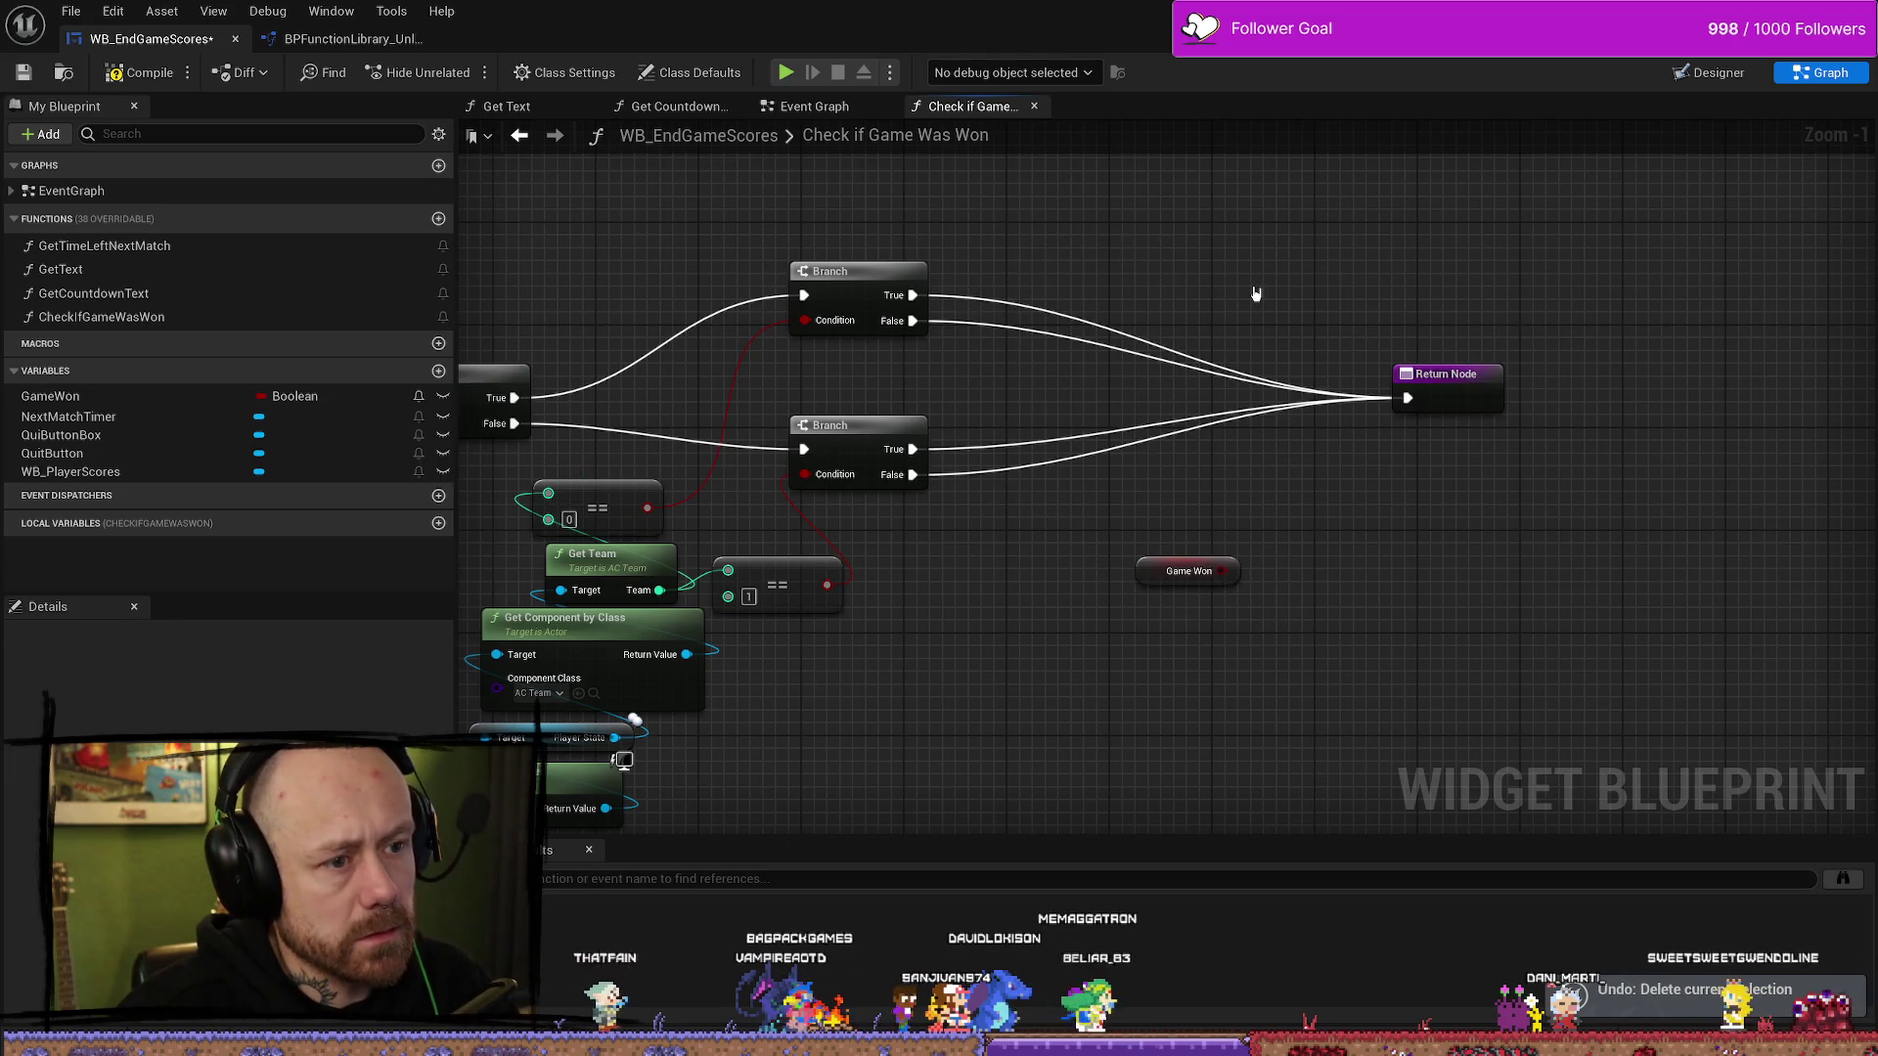
{"action": "key", "text": "ctrl+z"}
{"action": "key", "text": "ctrl+z"}
{"action": "key", "text": "ctrl+z"}
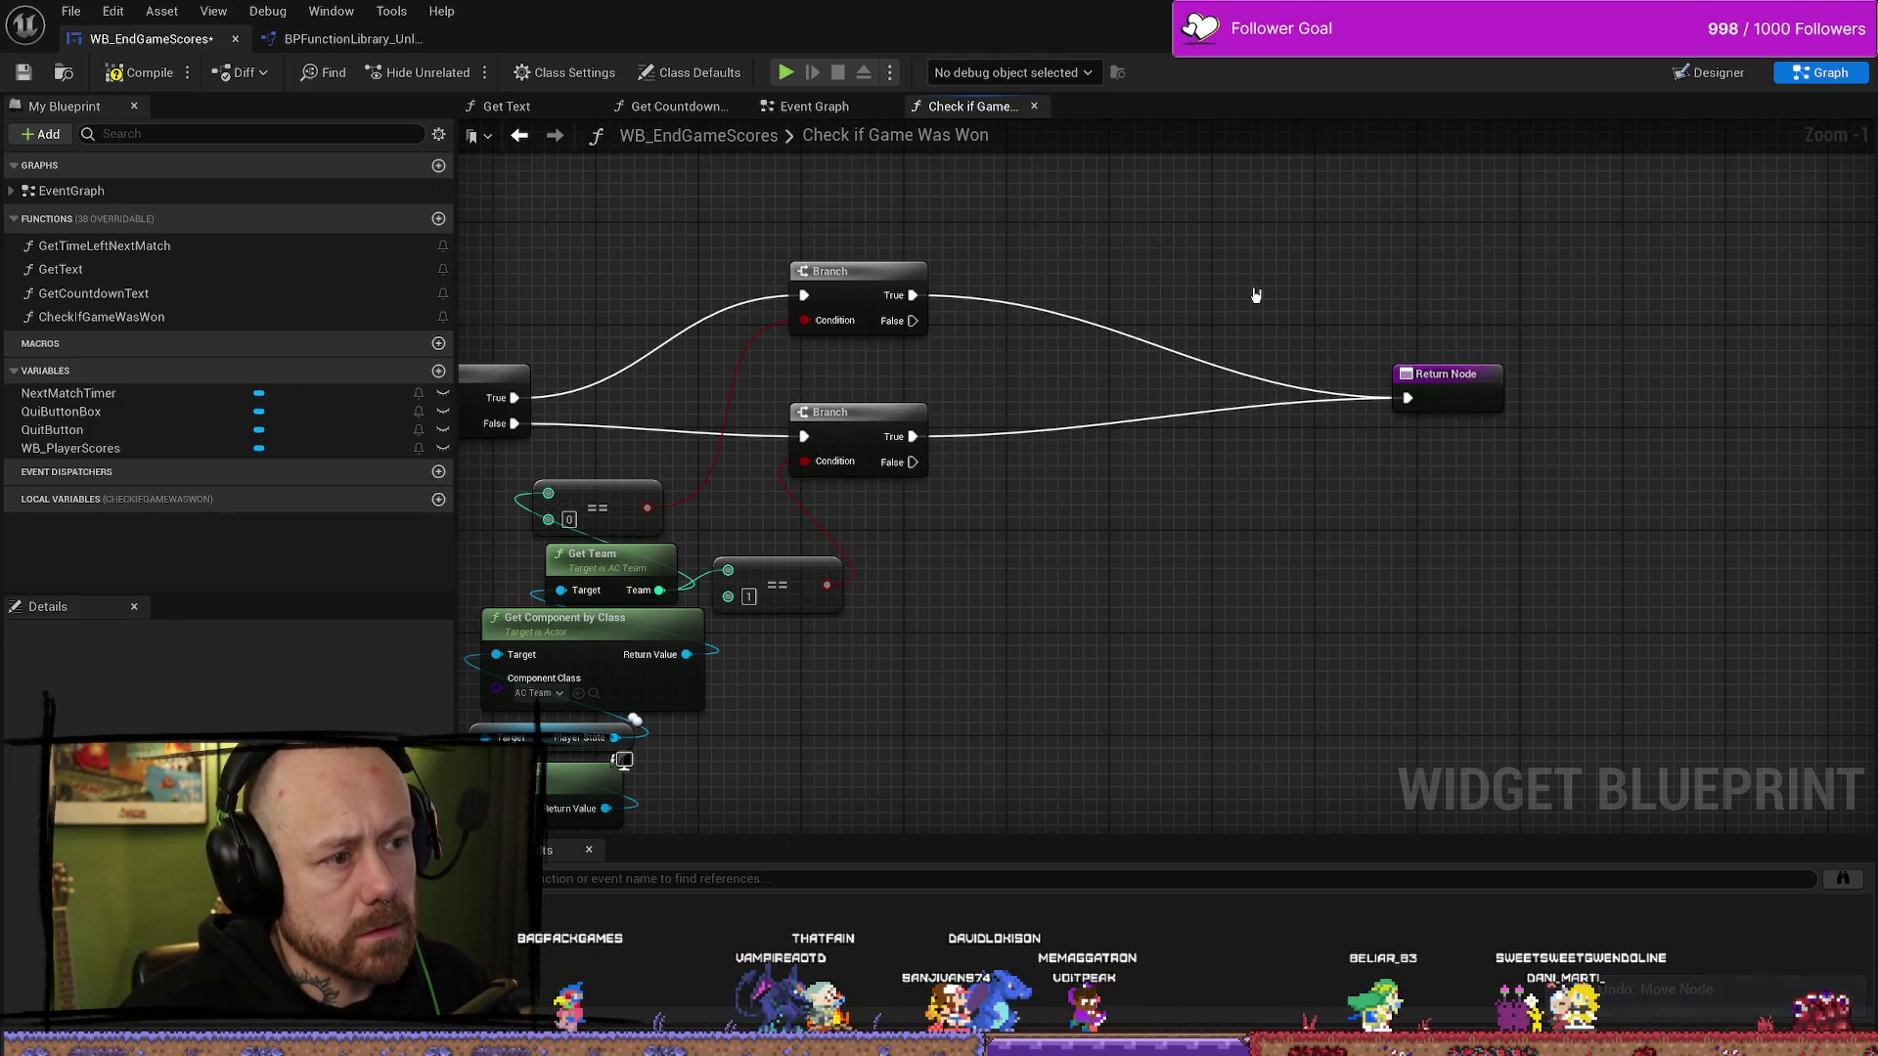
- Add Boolean GameWon with a SET node fed by both Branch True outputs
{"action": "left_click", "coordinate": [438, 371]}
{"action": "type", "text": "GameWon"}
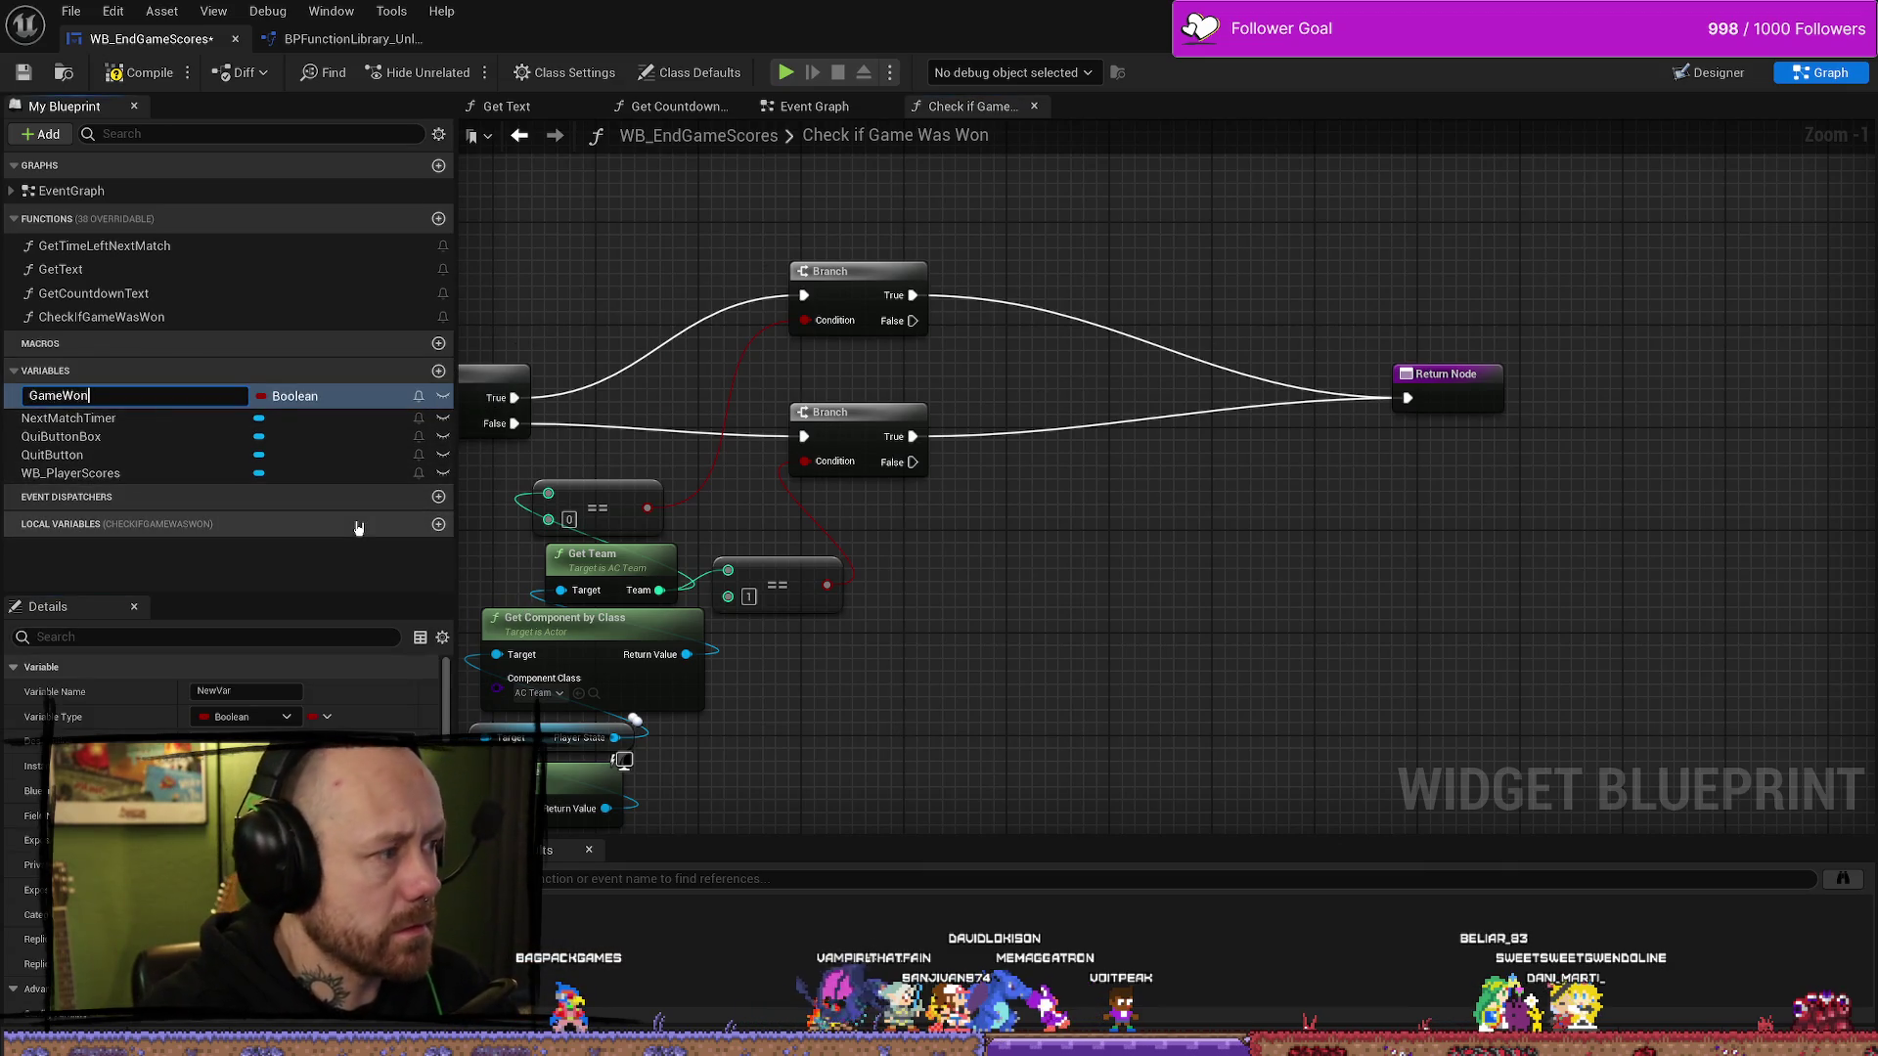
{"action": "key", "text": "Return"}
{"action": "mouse_move", "coordinate": [326, 395]}
{"action": "left_mouse_down"}
{"action": "mouse_move", "coordinate": [1144, 549]}
{"action": "mouse_move", "coordinate": [1195, 622]}
{"action": "mouse_move", "coordinate": [1137, 545]}
{"action": "left_mouse_up"}
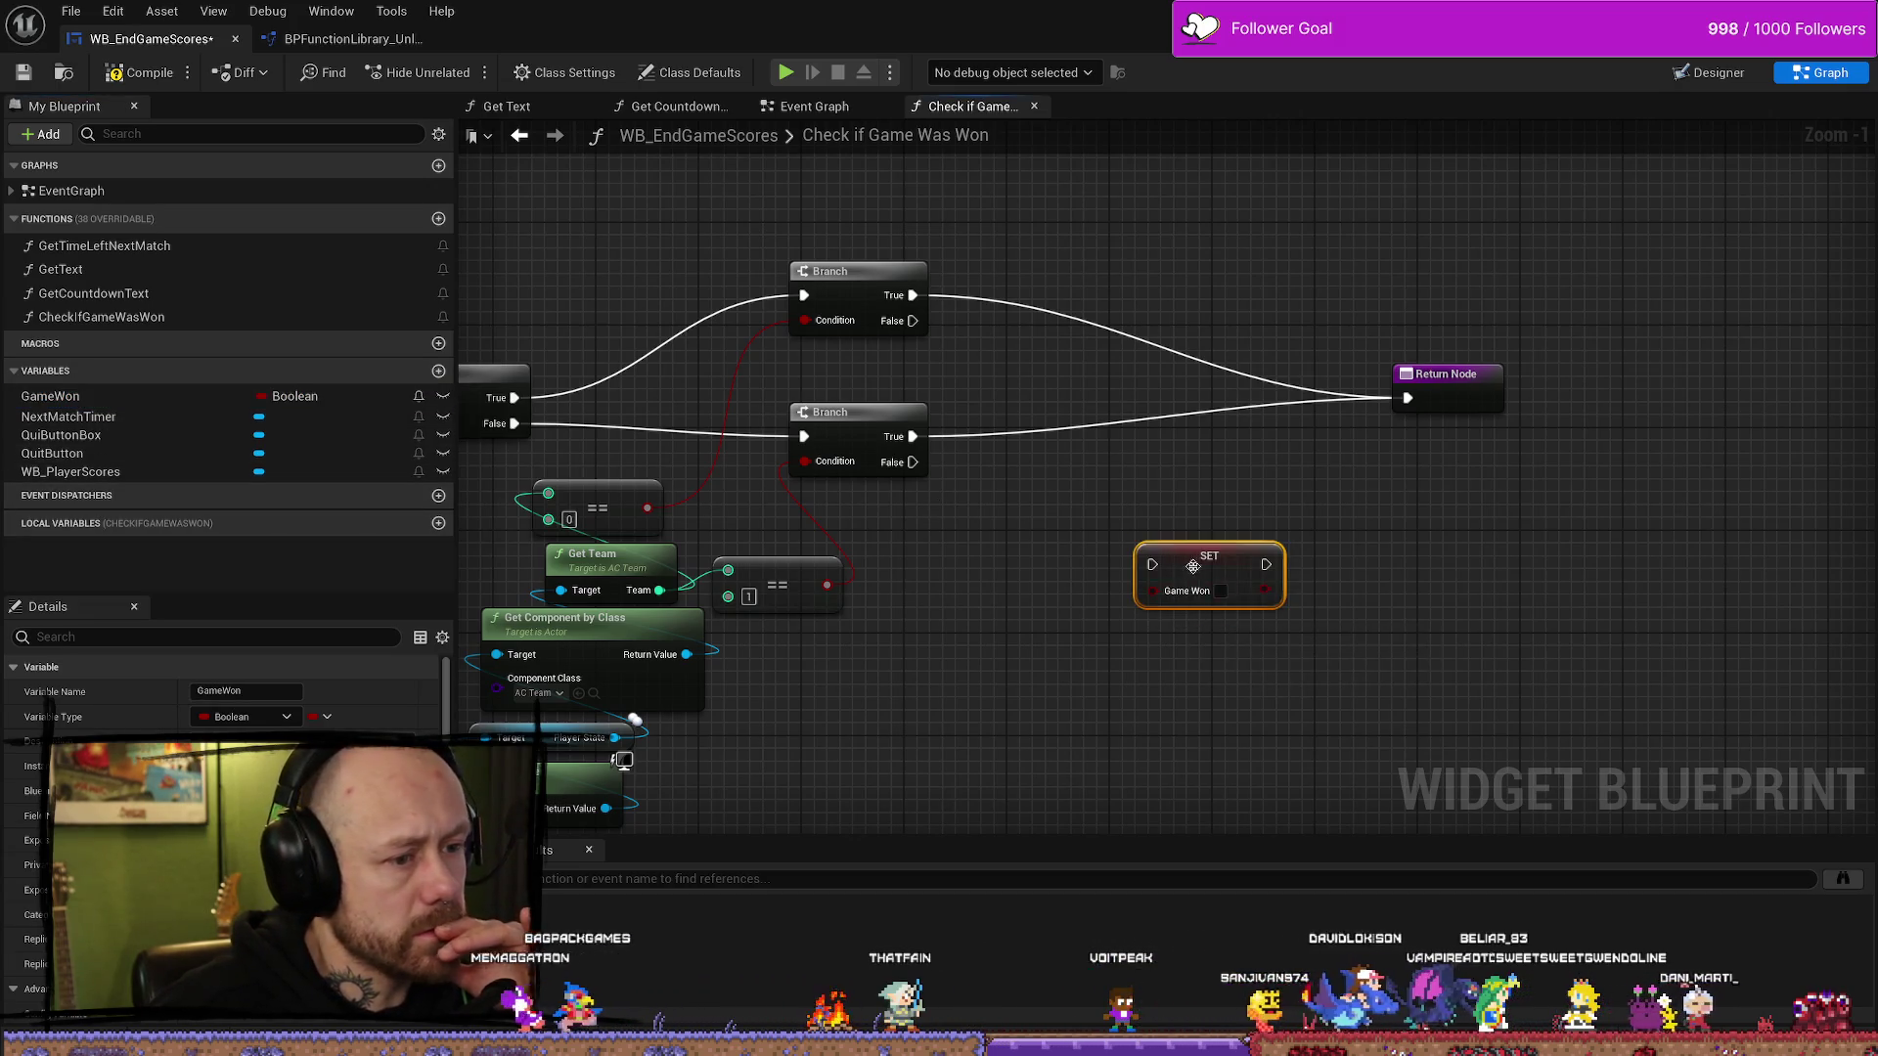
{"action": "mouse_move", "coordinate": [913, 294]}
{"action": "left_mouse_down"}
{"action": "mouse_move", "coordinate": [1134, 579]}
{"action": "mouse_move", "coordinate": [1158, 570]}
{"action": "left_mouse_up"}
{"action": "mouse_move", "coordinate": [1188, 571]}
{"action": "left_mouse_down"}
{"action": "mouse_move", "coordinate": [1085, 300]}
{"action": "mouse_move", "coordinate": [1406, 397]}
{"action": "left_mouse_up"}
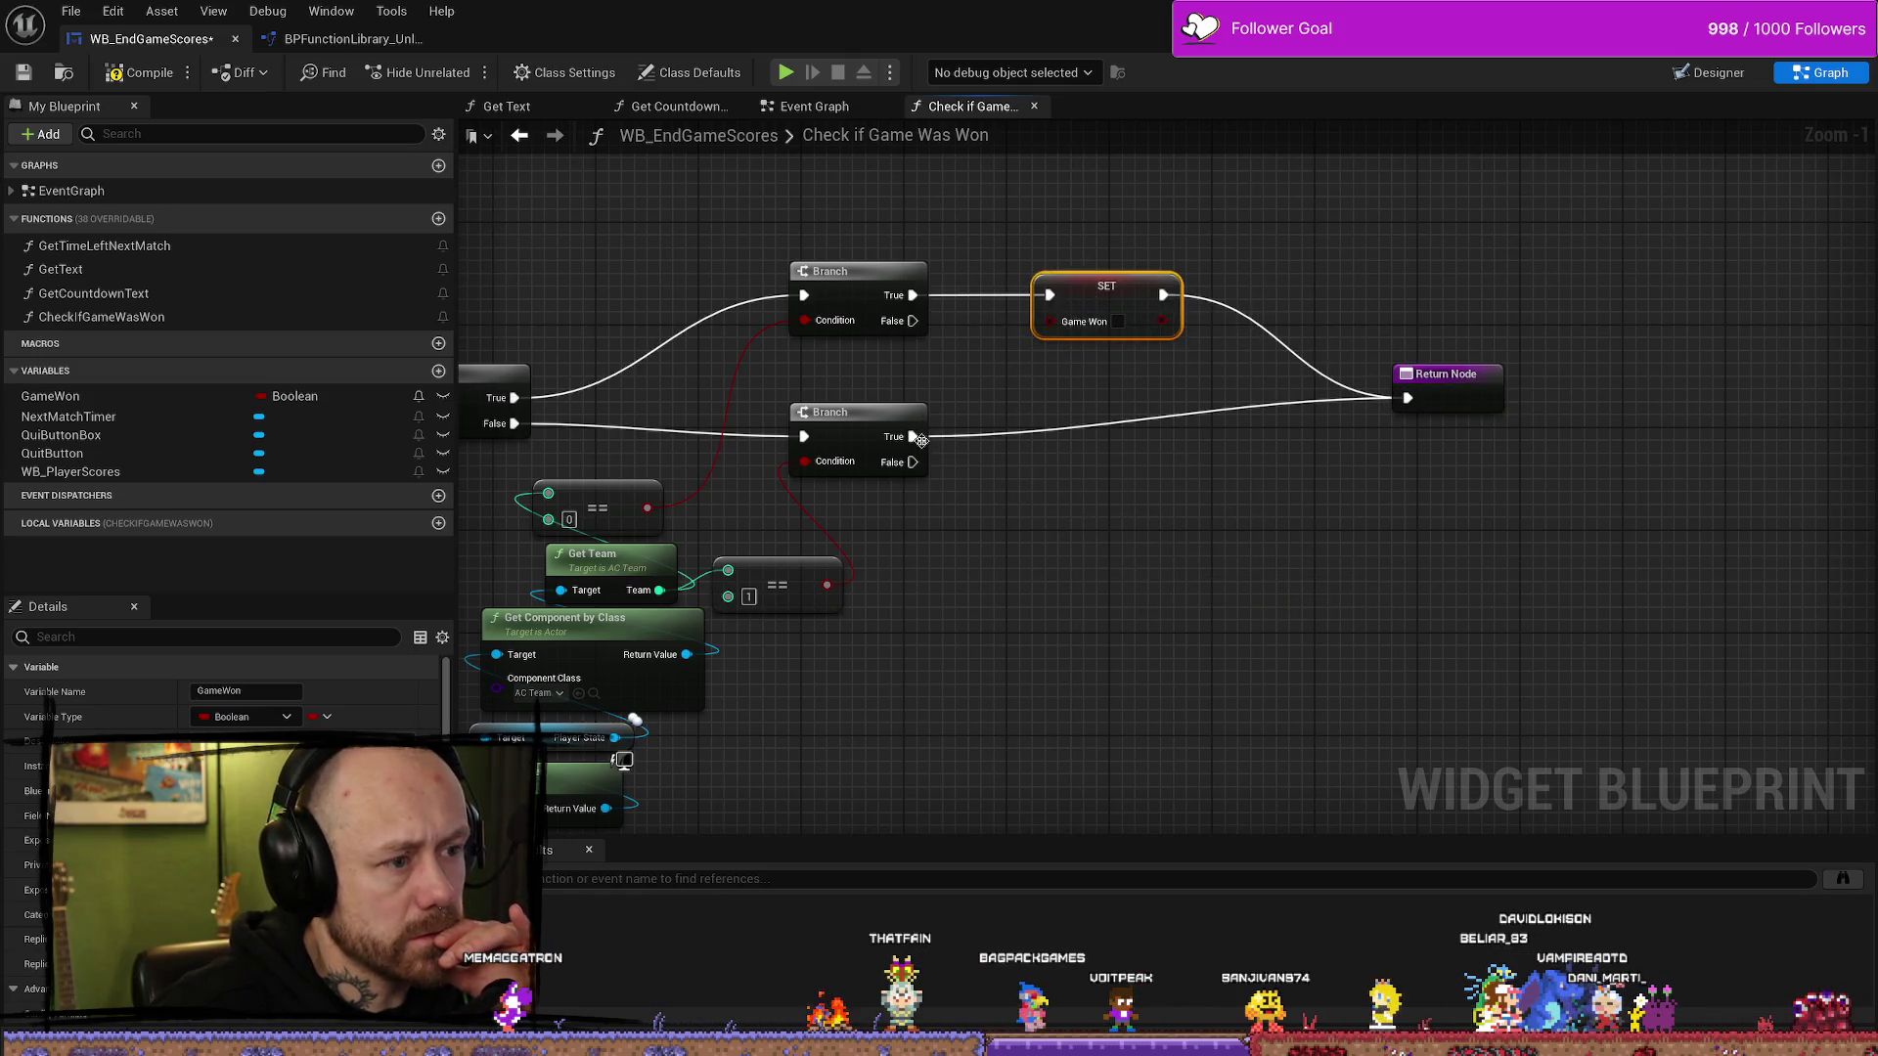
{"action": "mouse_move", "coordinate": [914, 437]}
{"action": "left_mouse_down"}
{"action": "mouse_move", "coordinate": [1056, 390]}
{"action": "mouse_move", "coordinate": [1050, 295]}
{"action": "left_mouse_up"}
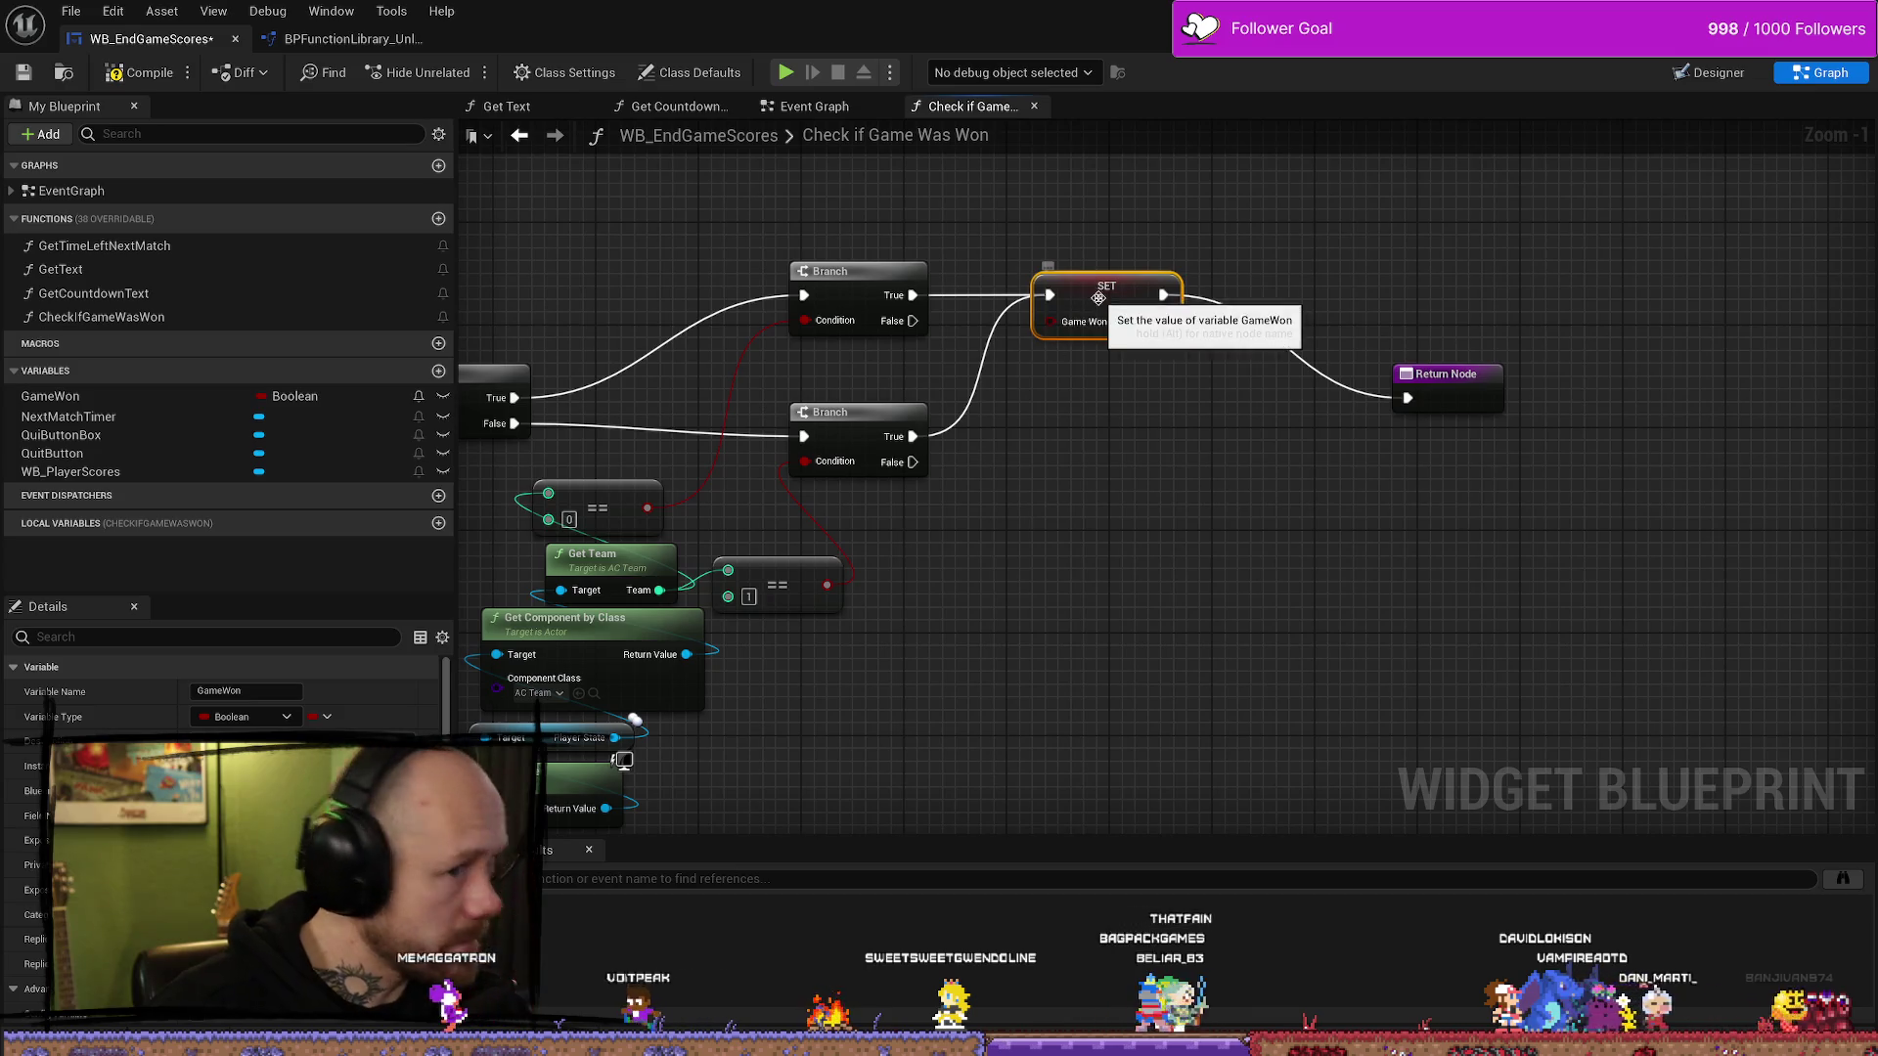
- Duplicate the setter as SET GameWon false on the Branch False outputs, wired to Return Node
{"action": "key", "text": "ctrl+c"}
{"action": "key", "text": "ctrl+v"}
{"action": "mouse_move", "coordinate": [1214, 678]}
{"action": "left_mouse_down"}
{"action": "mouse_move", "coordinate": [1131, 502]}
{"action": "mouse_move", "coordinate": [1068, 418]}
{"action": "mouse_move", "coordinate": [1061, 436]}
{"action": "left_mouse_up"}
{"action": "left_click_drag", "start_coordinate": [913, 462], "coordinate": [1061, 436]}
{"action": "left_click", "coordinate": [1130, 462]}
{"action": "left_click_drag", "start_coordinate": [1177, 436], "coordinate": [1408, 401]}
{"action": "left_click_drag", "start_coordinate": [1108, 440], "coordinate": [1095, 401]}
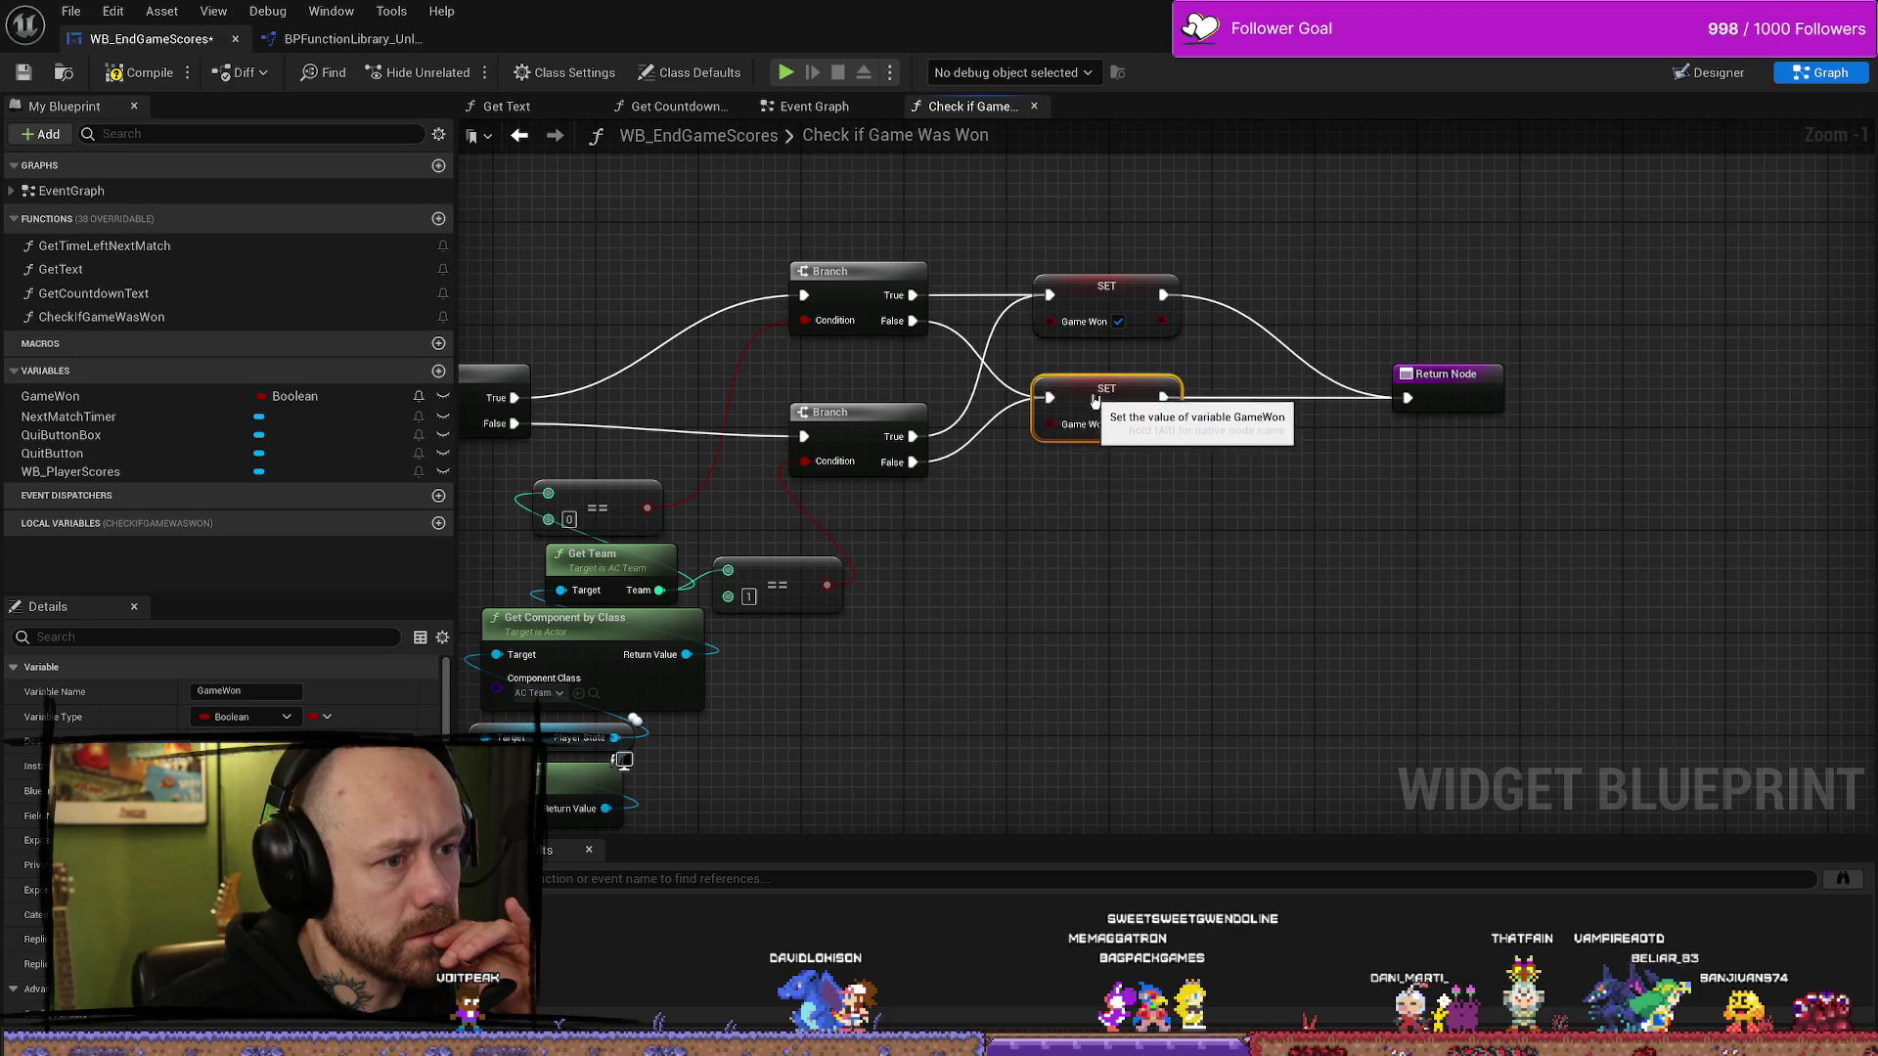
- Check the Return Node and locate WB_EndGameScores among the project assets
{"action": "left_click_drag", "start_coordinate": [1329, 580], "coordinate": [1289, 584]}
{"action": "right_click", "coordinate": [1409, 394]}
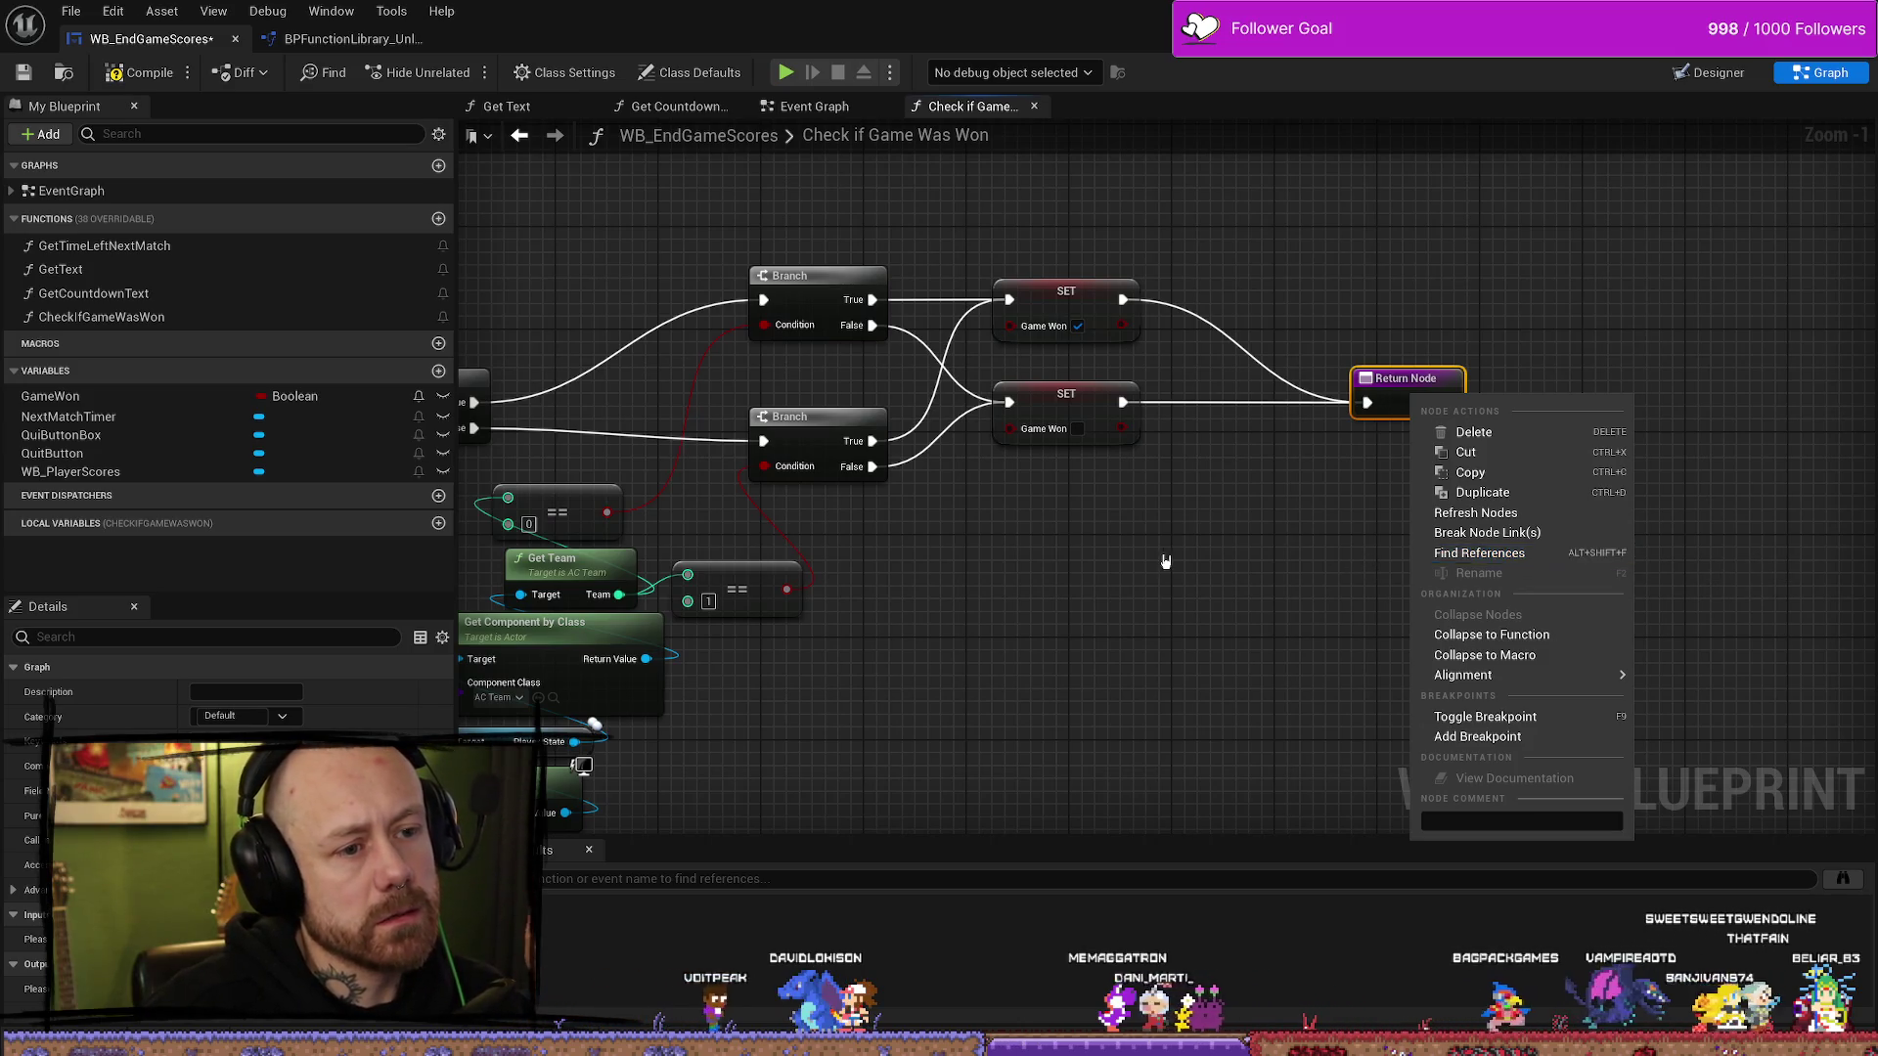
{"action": "left_click", "coordinate": [1276, 558]}
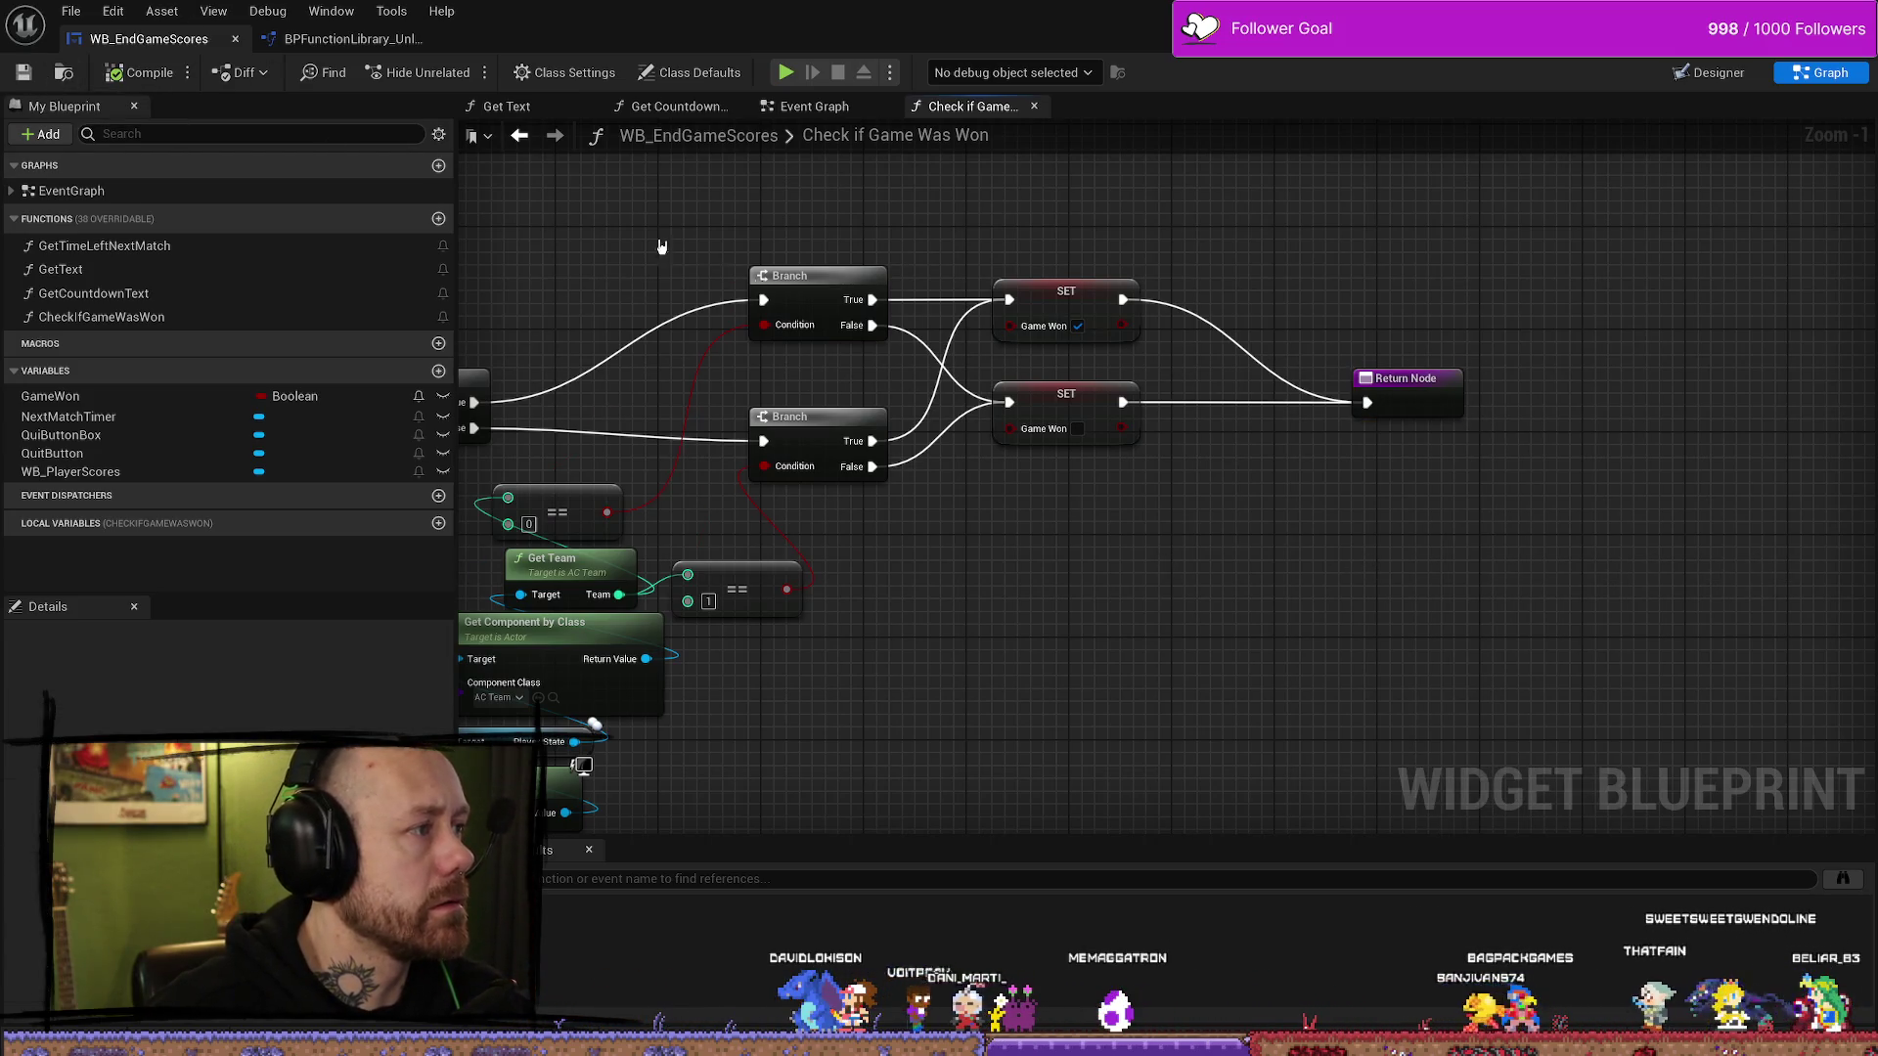
{"action": "left_click", "coordinate": [68, 14]}
{"action": "left_click", "coordinate": [1108, 300]}
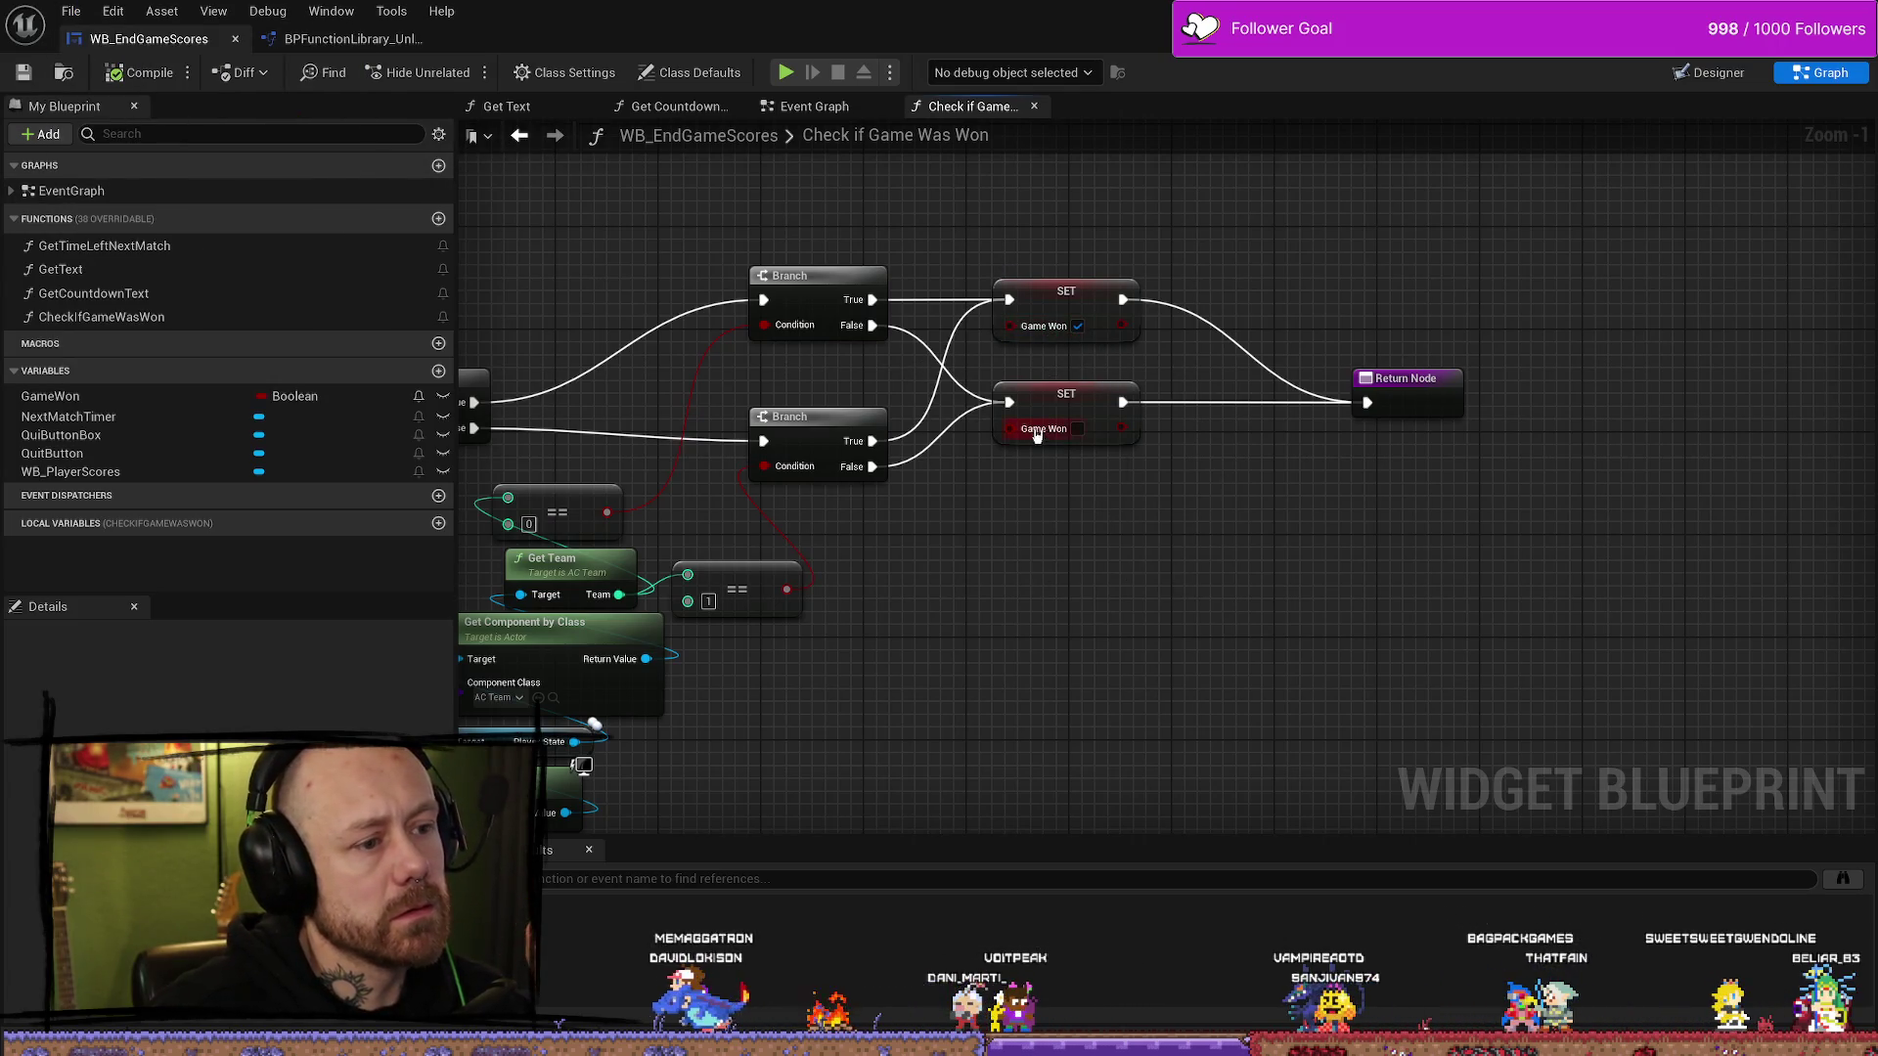
{"action": "left_click", "coordinate": [64, 73]}
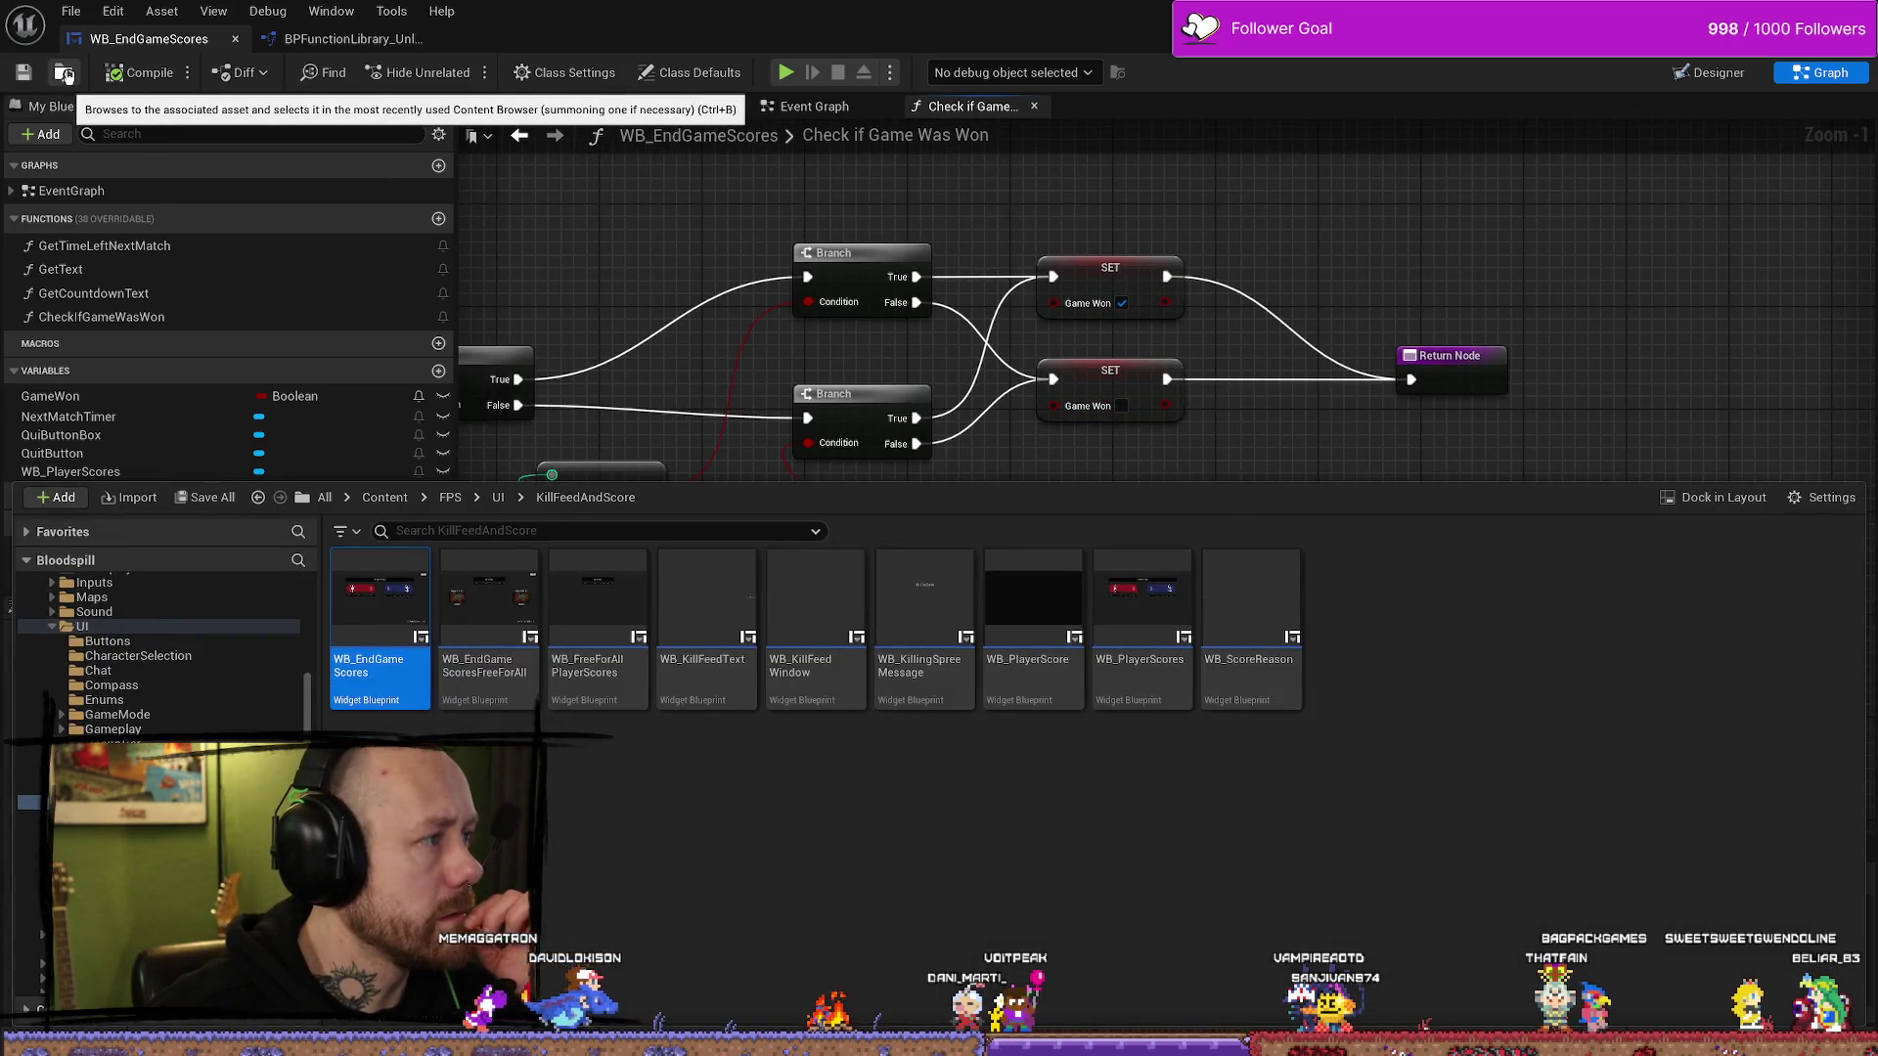
{"action": "left_click", "coordinate": [1131, 179]}
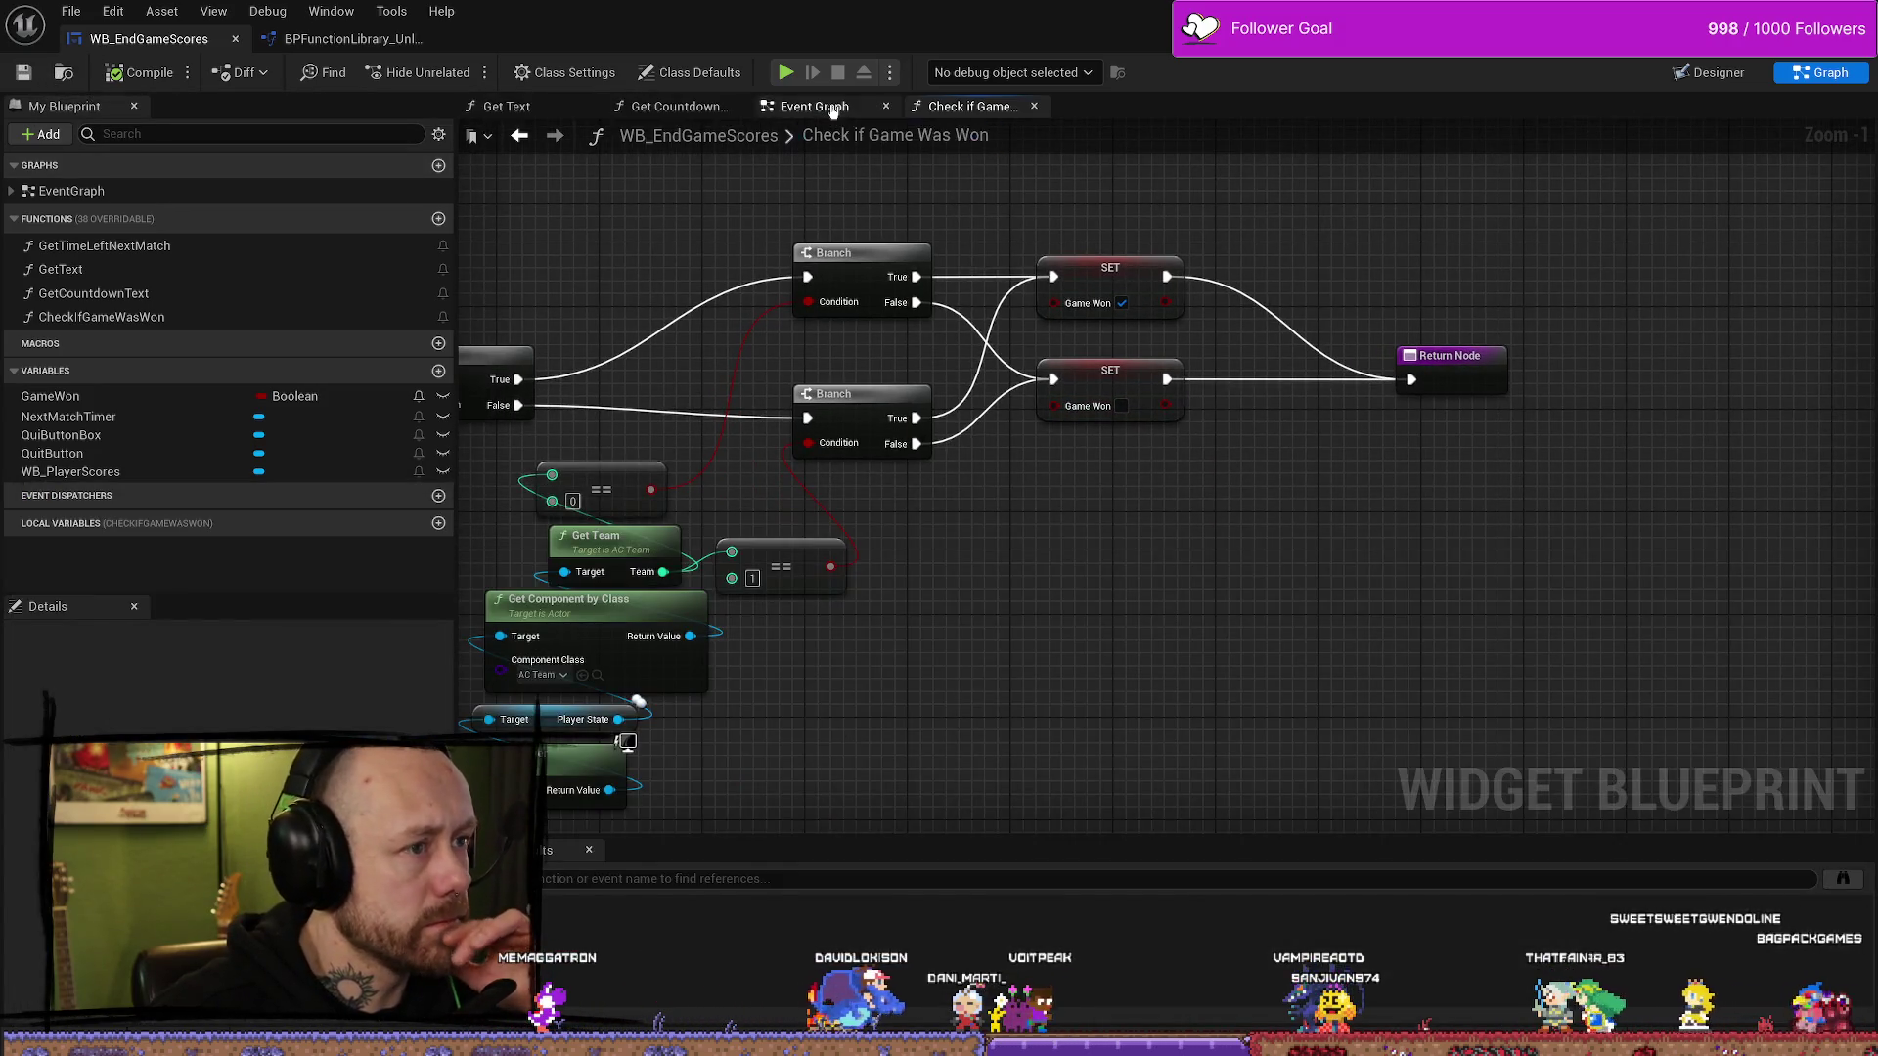
- In the Event Graph, add a Branch after the Check if Game Was Won call
{"action": "left_click", "coordinate": [832, 111]}
{"action": "left_click_drag", "start_coordinate": [1016, 404], "coordinate": [1188, 398]}
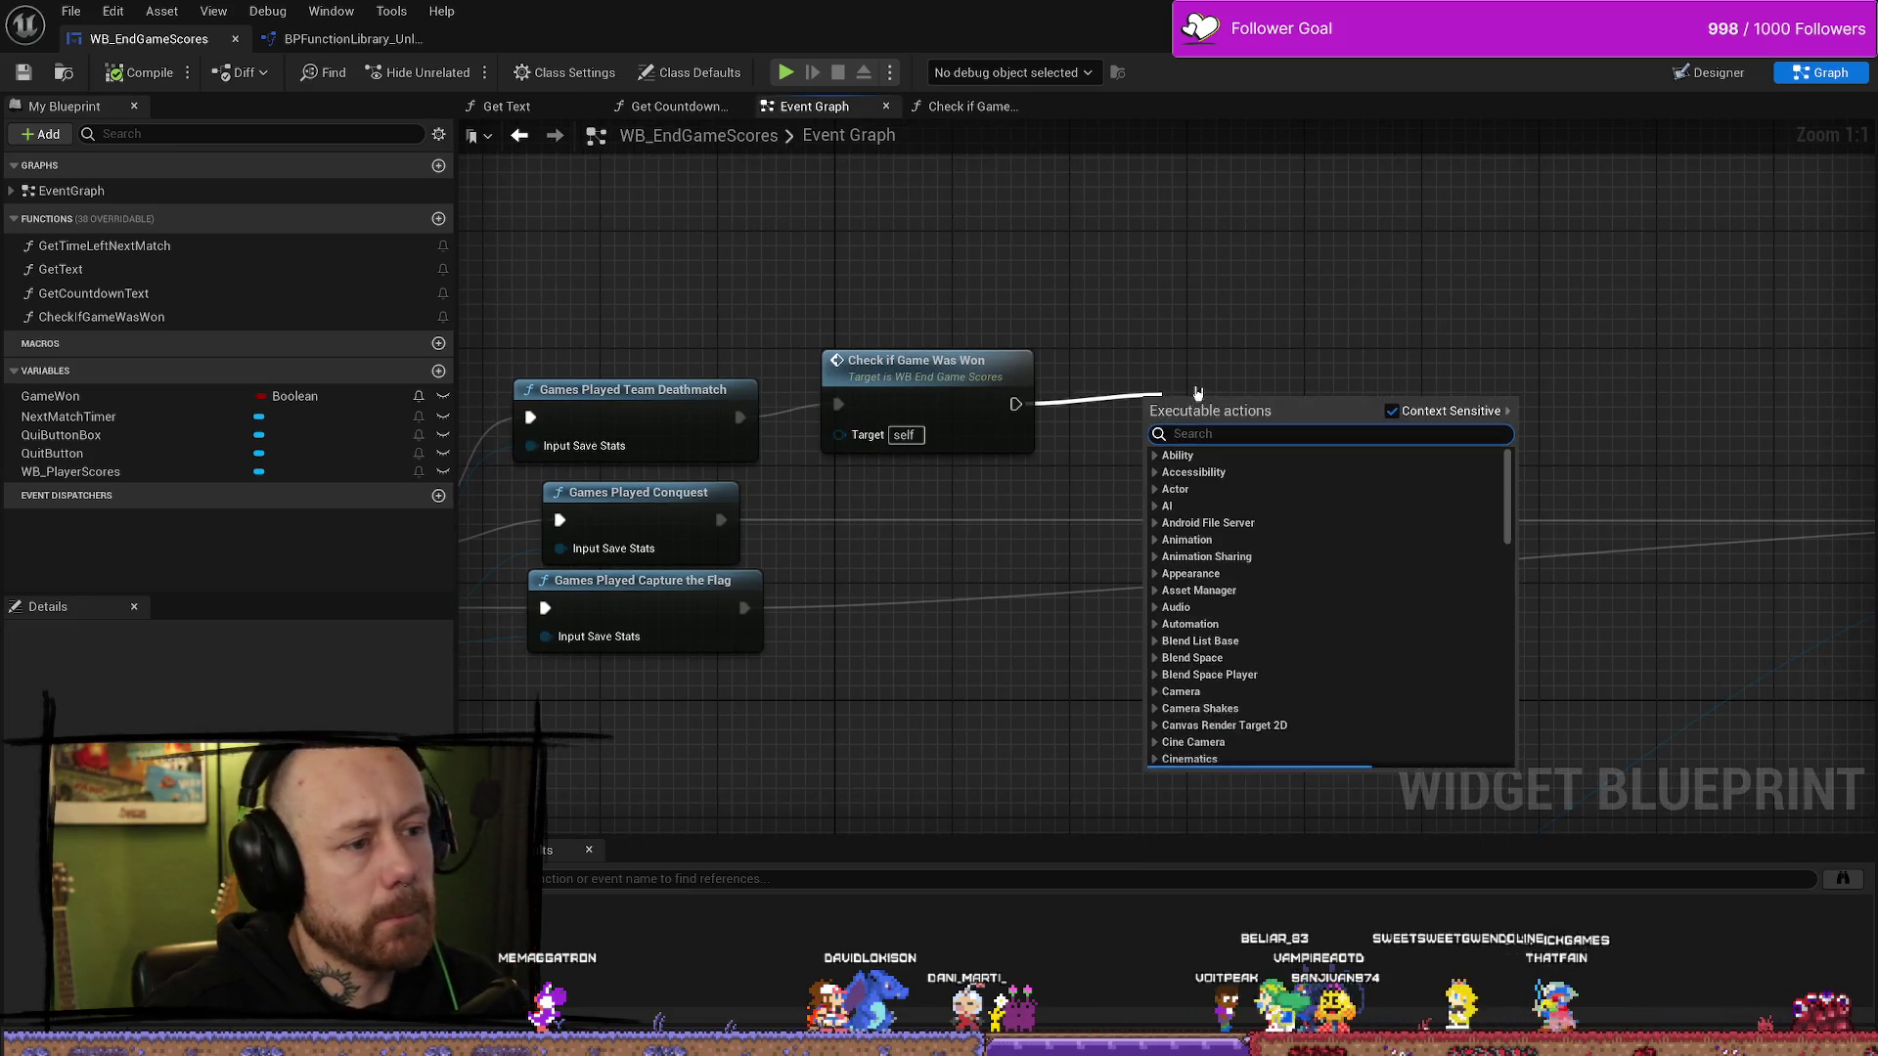
{"action": "type", "text": "branch"}
{"action": "key", "text": "Return"}
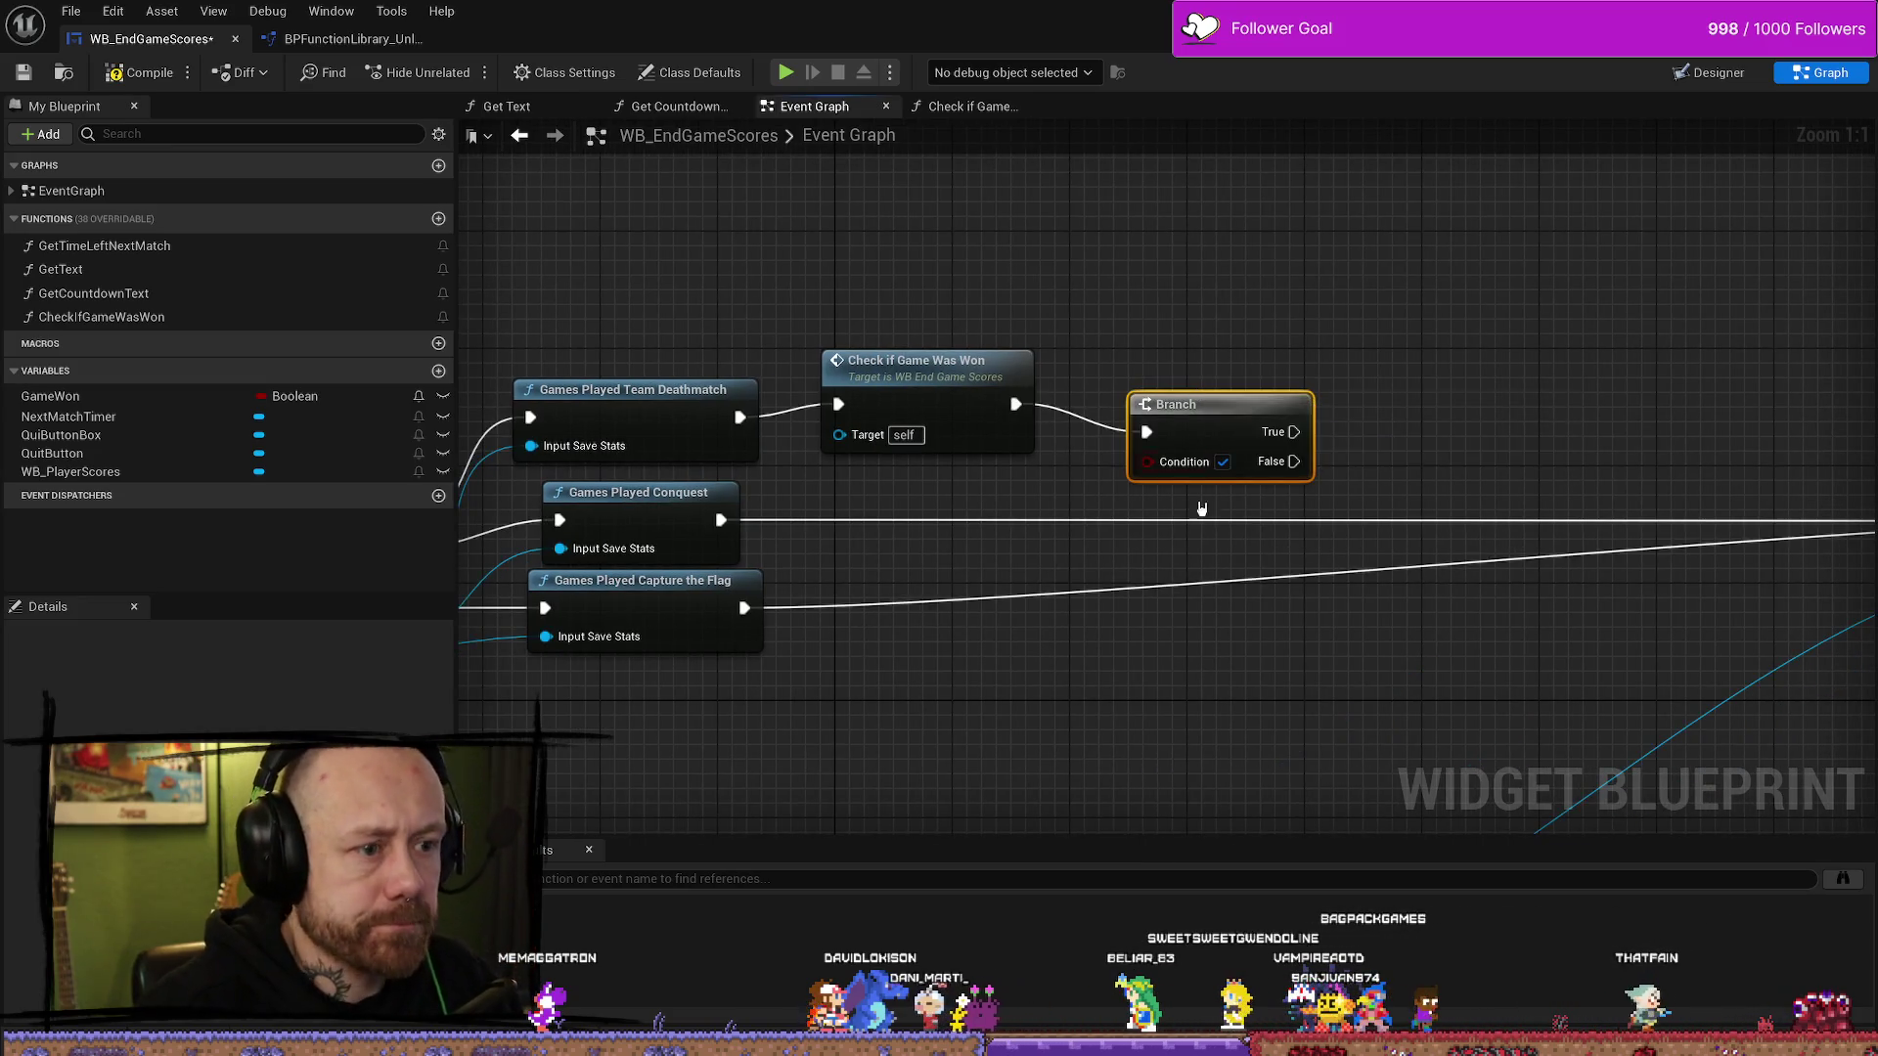
{"action": "left_click_drag", "start_coordinate": [1174, 420], "coordinate": [1188, 405]}
- Add a Game Won getter wired into the Branch Condition and tidy the nodes
{"action": "right_click", "coordinate": [1106, 491]}
{"action": "type", "text": "get gam"}
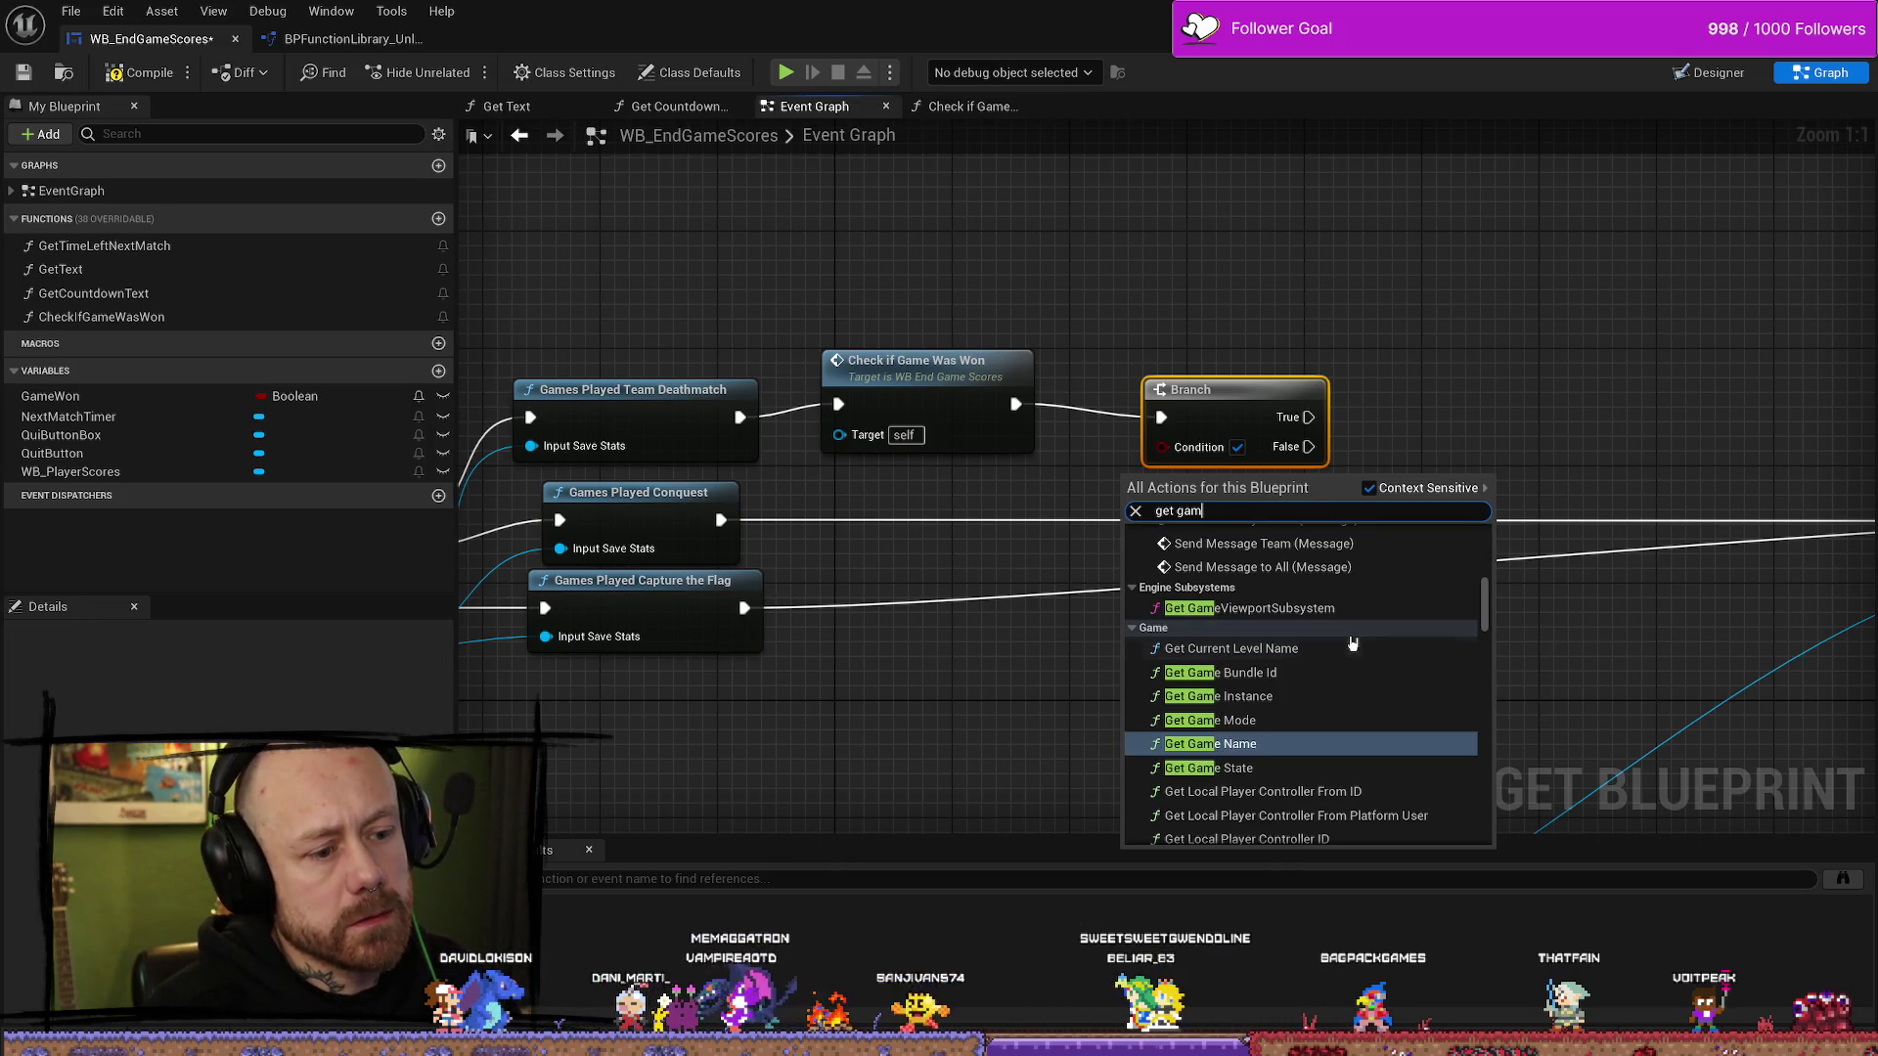
{"action": "key", "text": "BackSpace"}
{"action": "key", "text": "BackSpace"}
{"action": "key", "text": "BackSpace"}
{"action": "type", "text": "game won"}
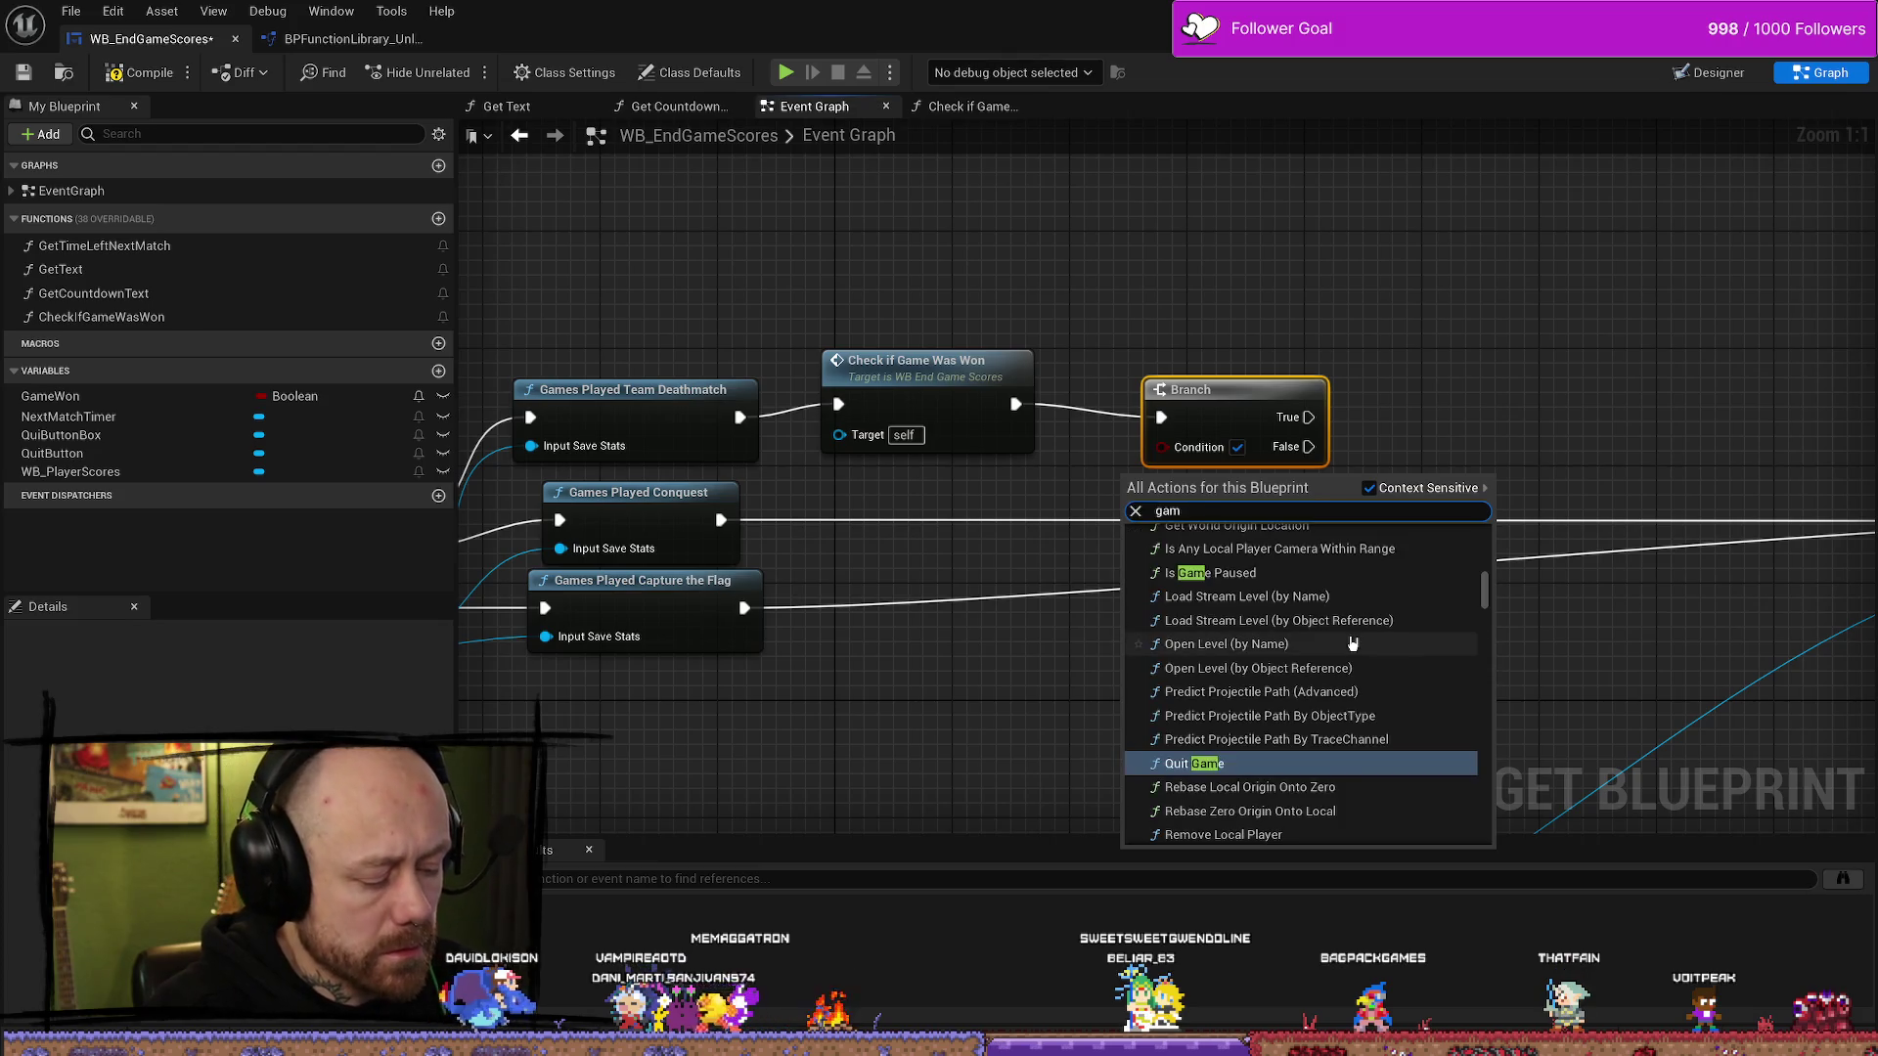
{"action": "key", "text": "Up"}
{"action": "key", "text": "Return"}
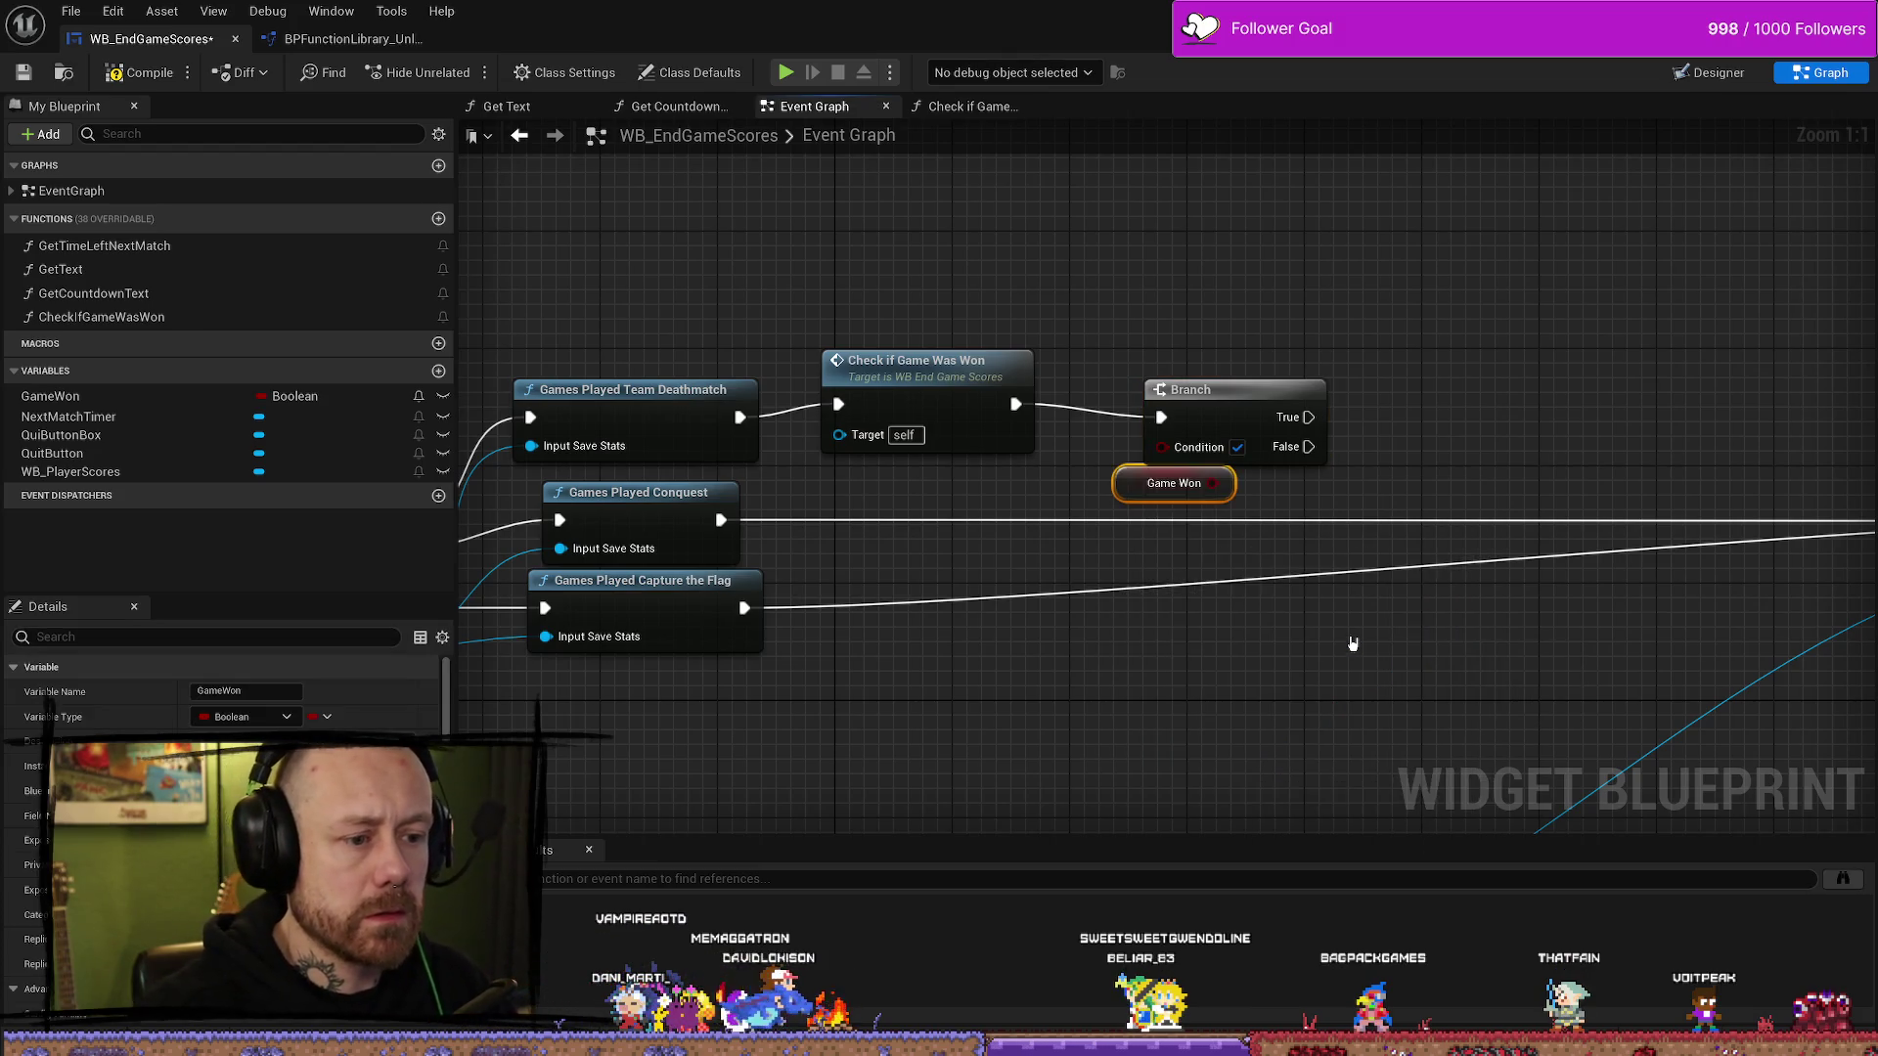
{"action": "mouse_move", "coordinate": [1212, 483]}
{"action": "left_mouse_down"}
{"action": "mouse_move", "coordinate": [1170, 460]}
{"action": "mouse_move", "coordinate": [1007, 483]}
{"action": "left_mouse_up"}
{"action": "left_click_drag", "start_coordinate": [1190, 390], "coordinate": [1162, 375]}
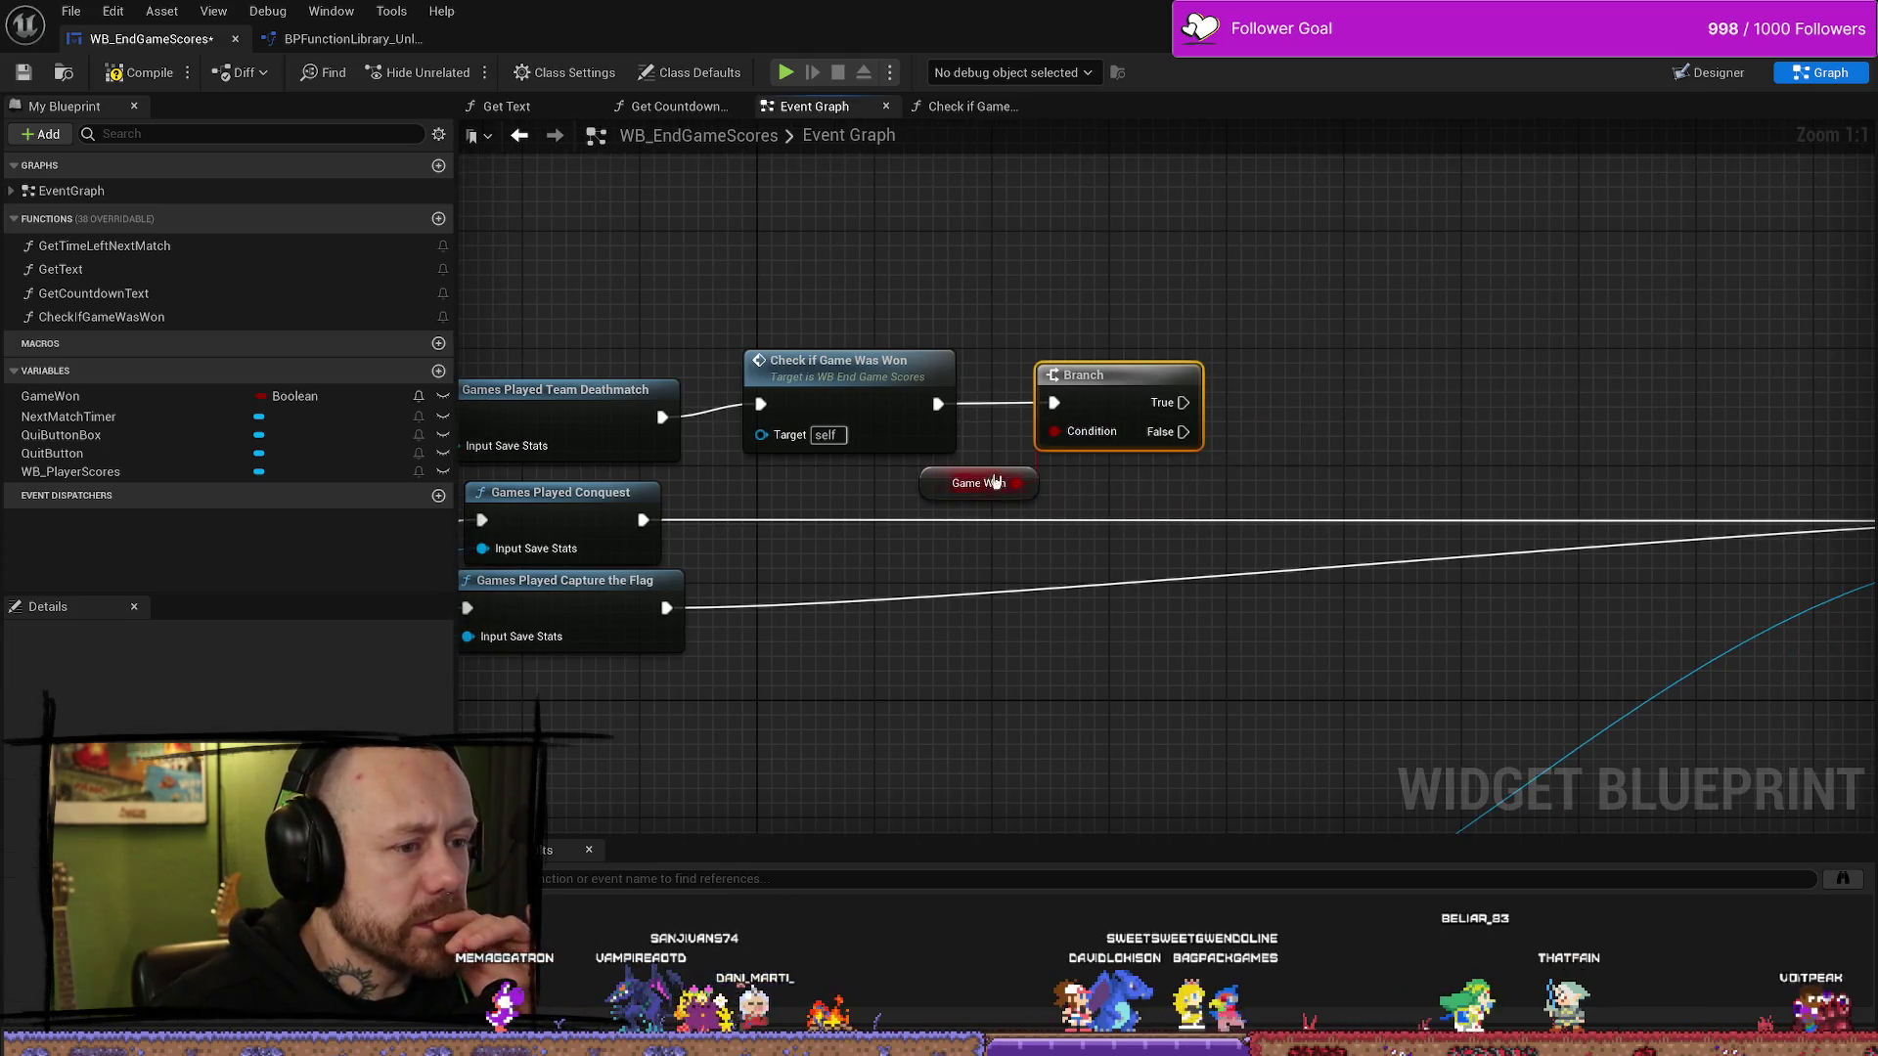
{"action": "left_click_drag", "start_coordinate": [996, 484], "coordinate": [964, 484]}
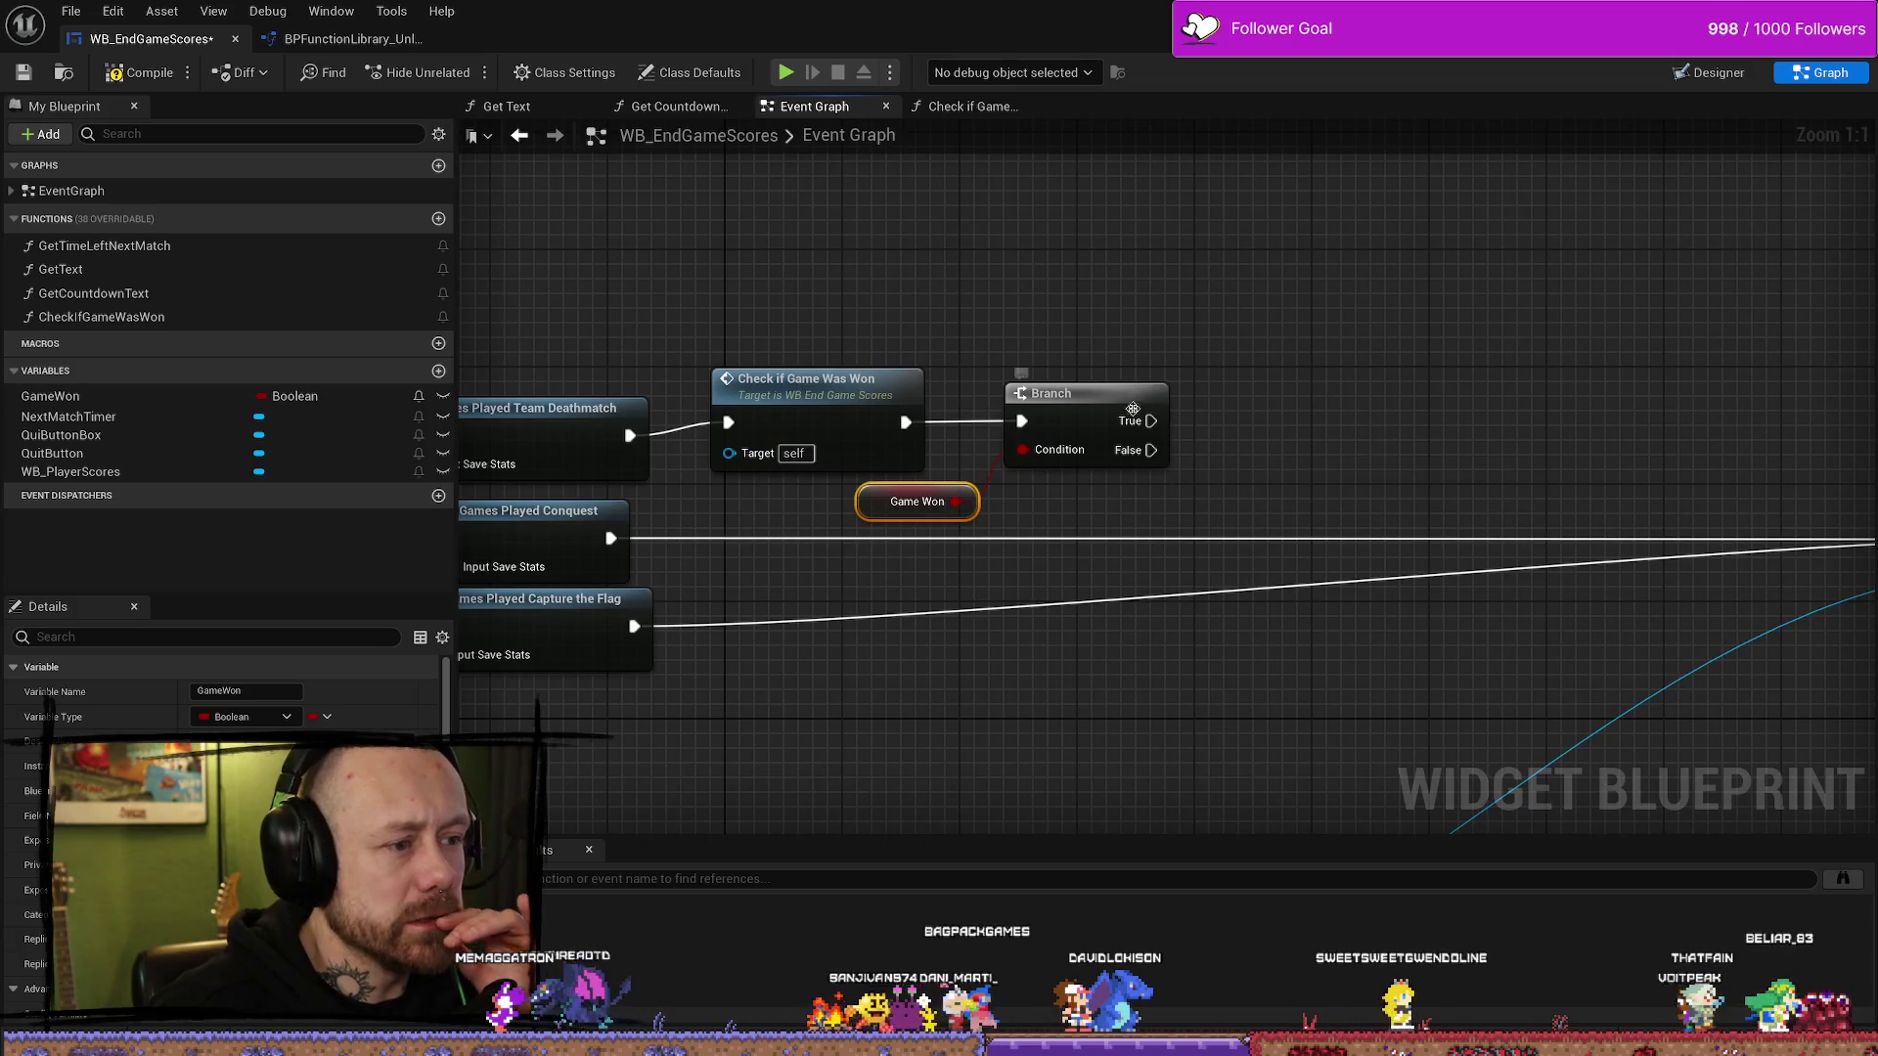
{"action": "left_click", "coordinate": [932, 344]}
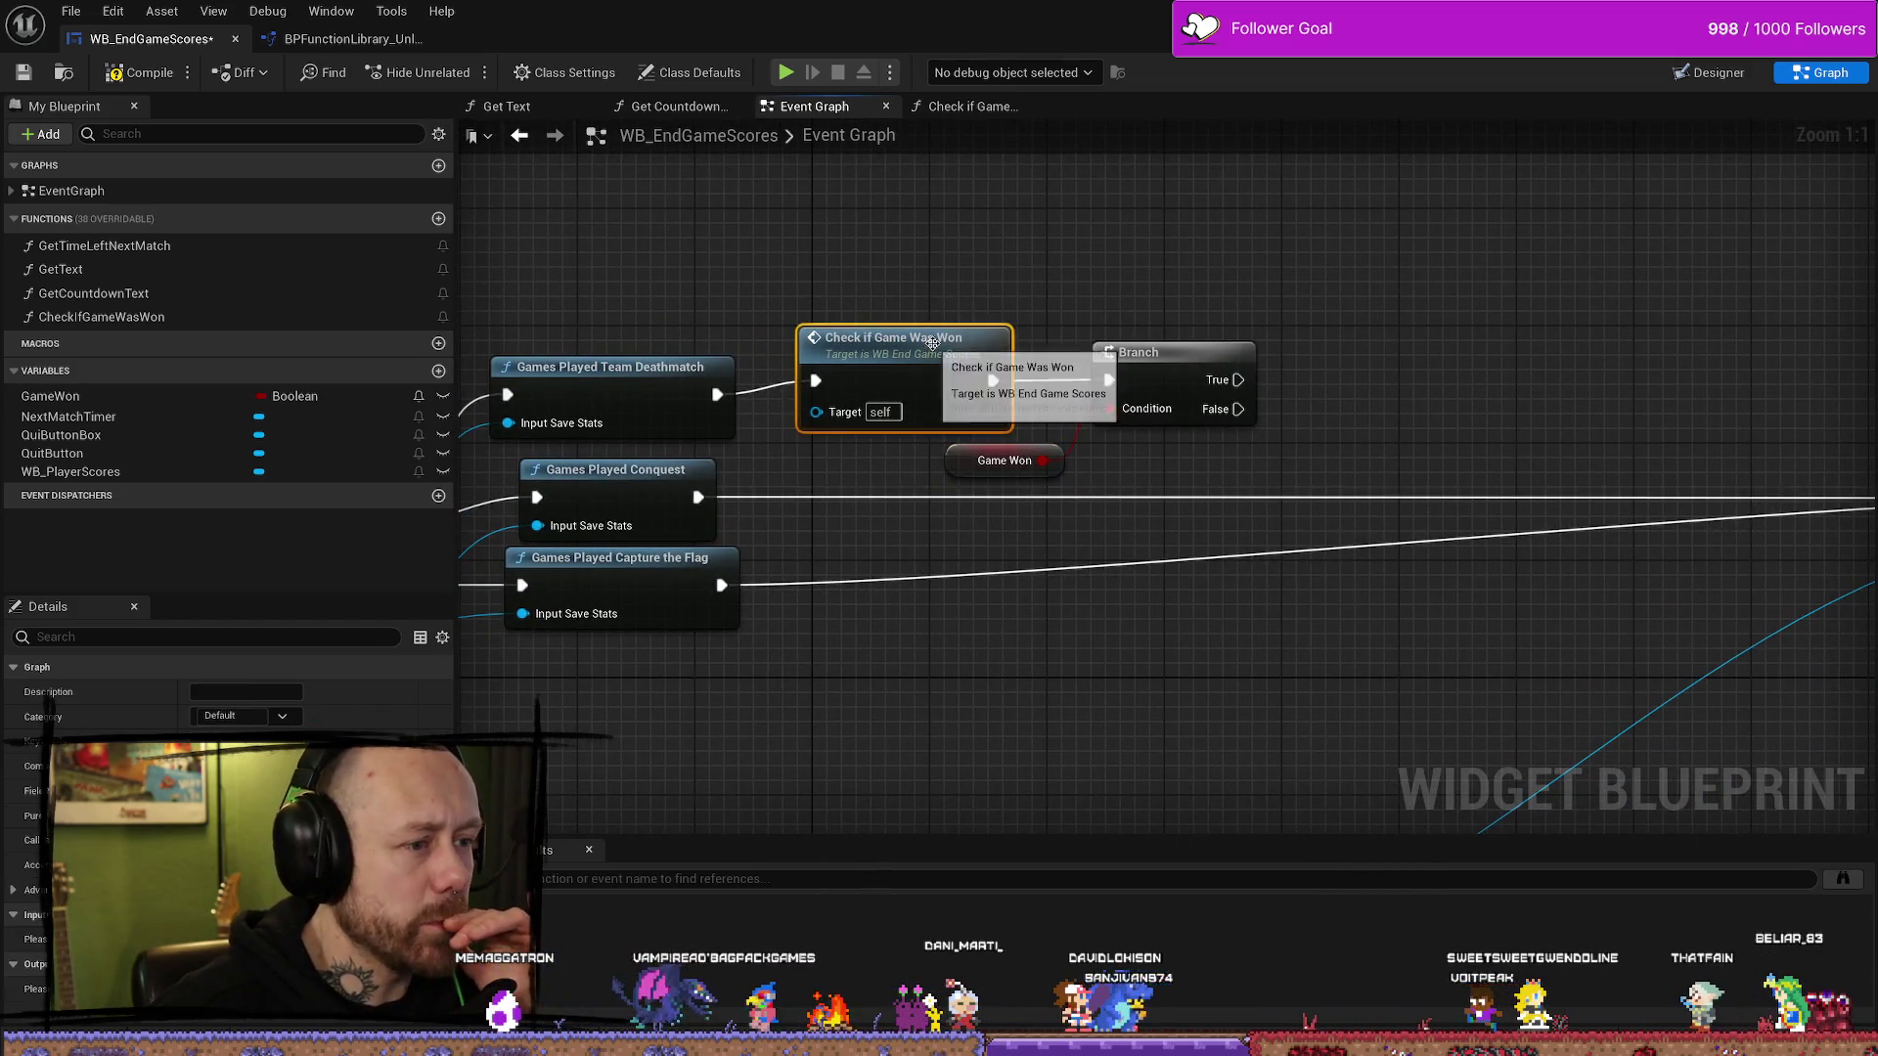
{"action": "left_click", "coordinate": [899, 312]}
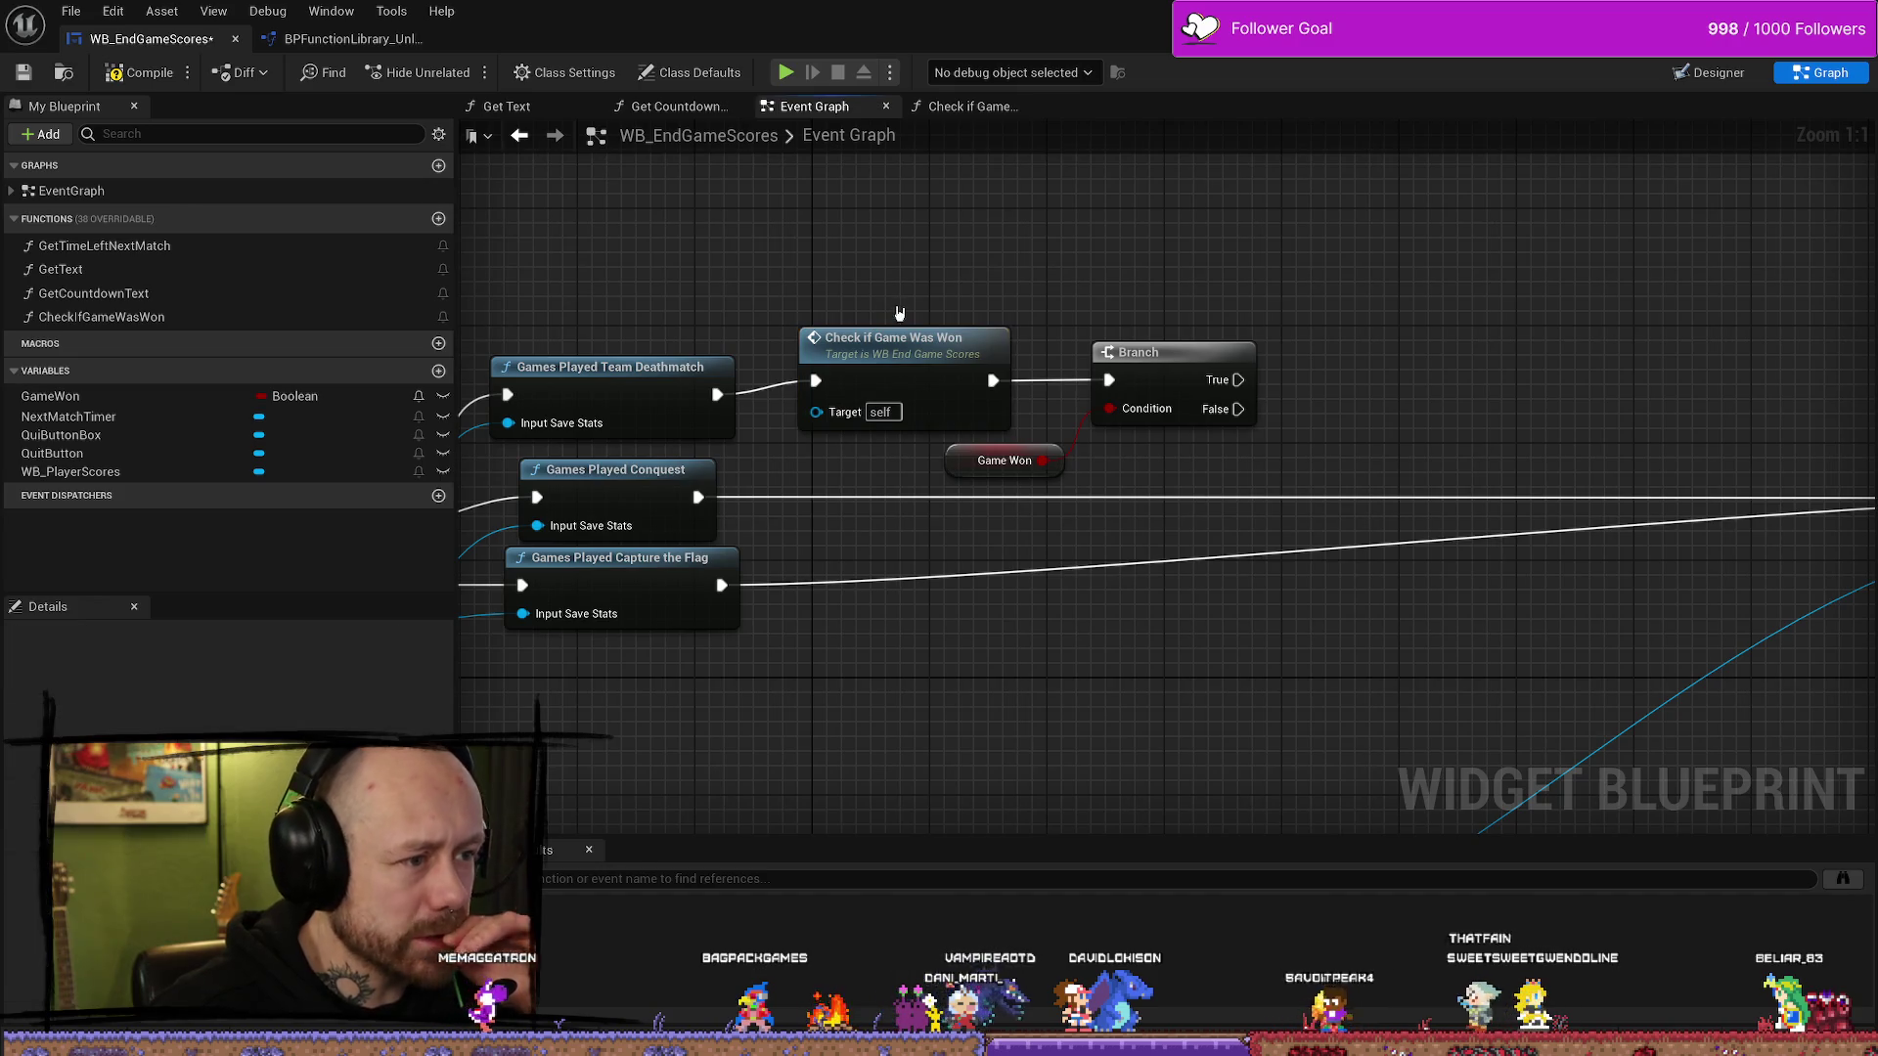
{"action": "left_click", "coordinate": [961, 464]}
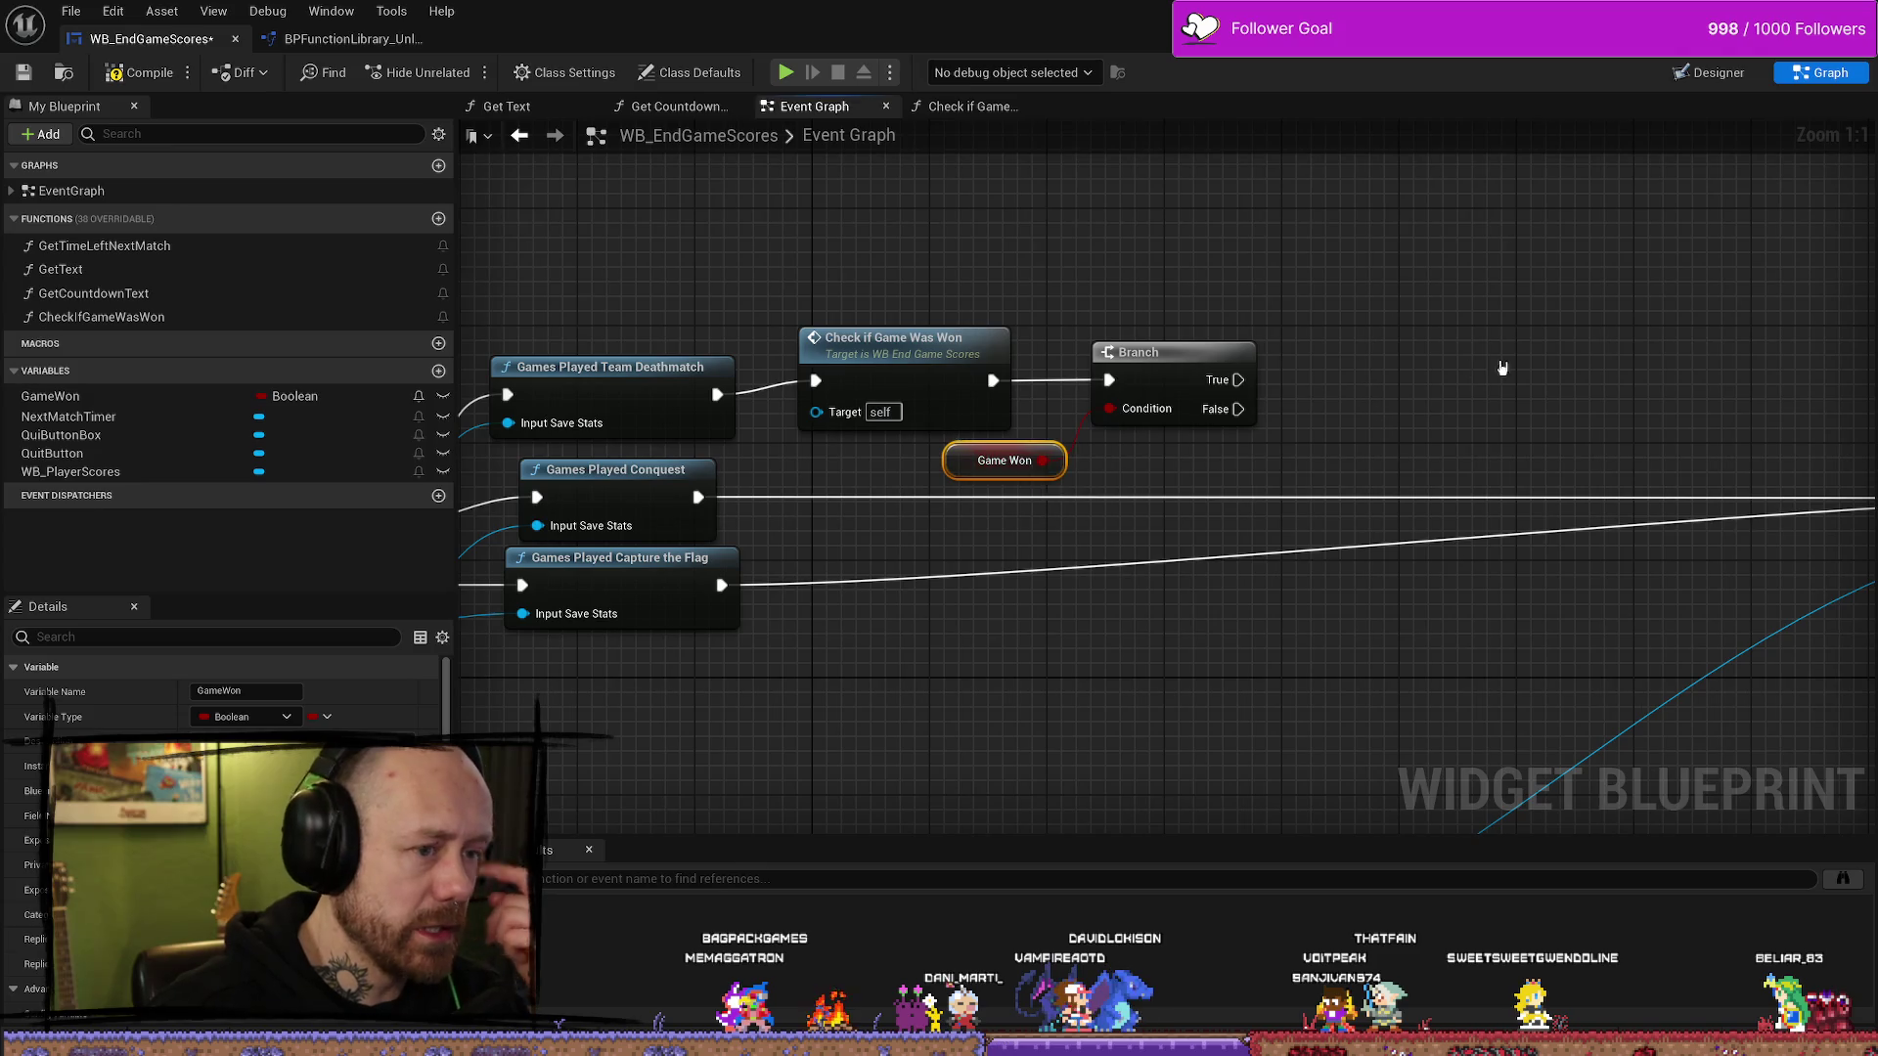
{"action": "left_click_drag", "start_coordinate": [1171, 391], "coordinate": [1281, 305]}
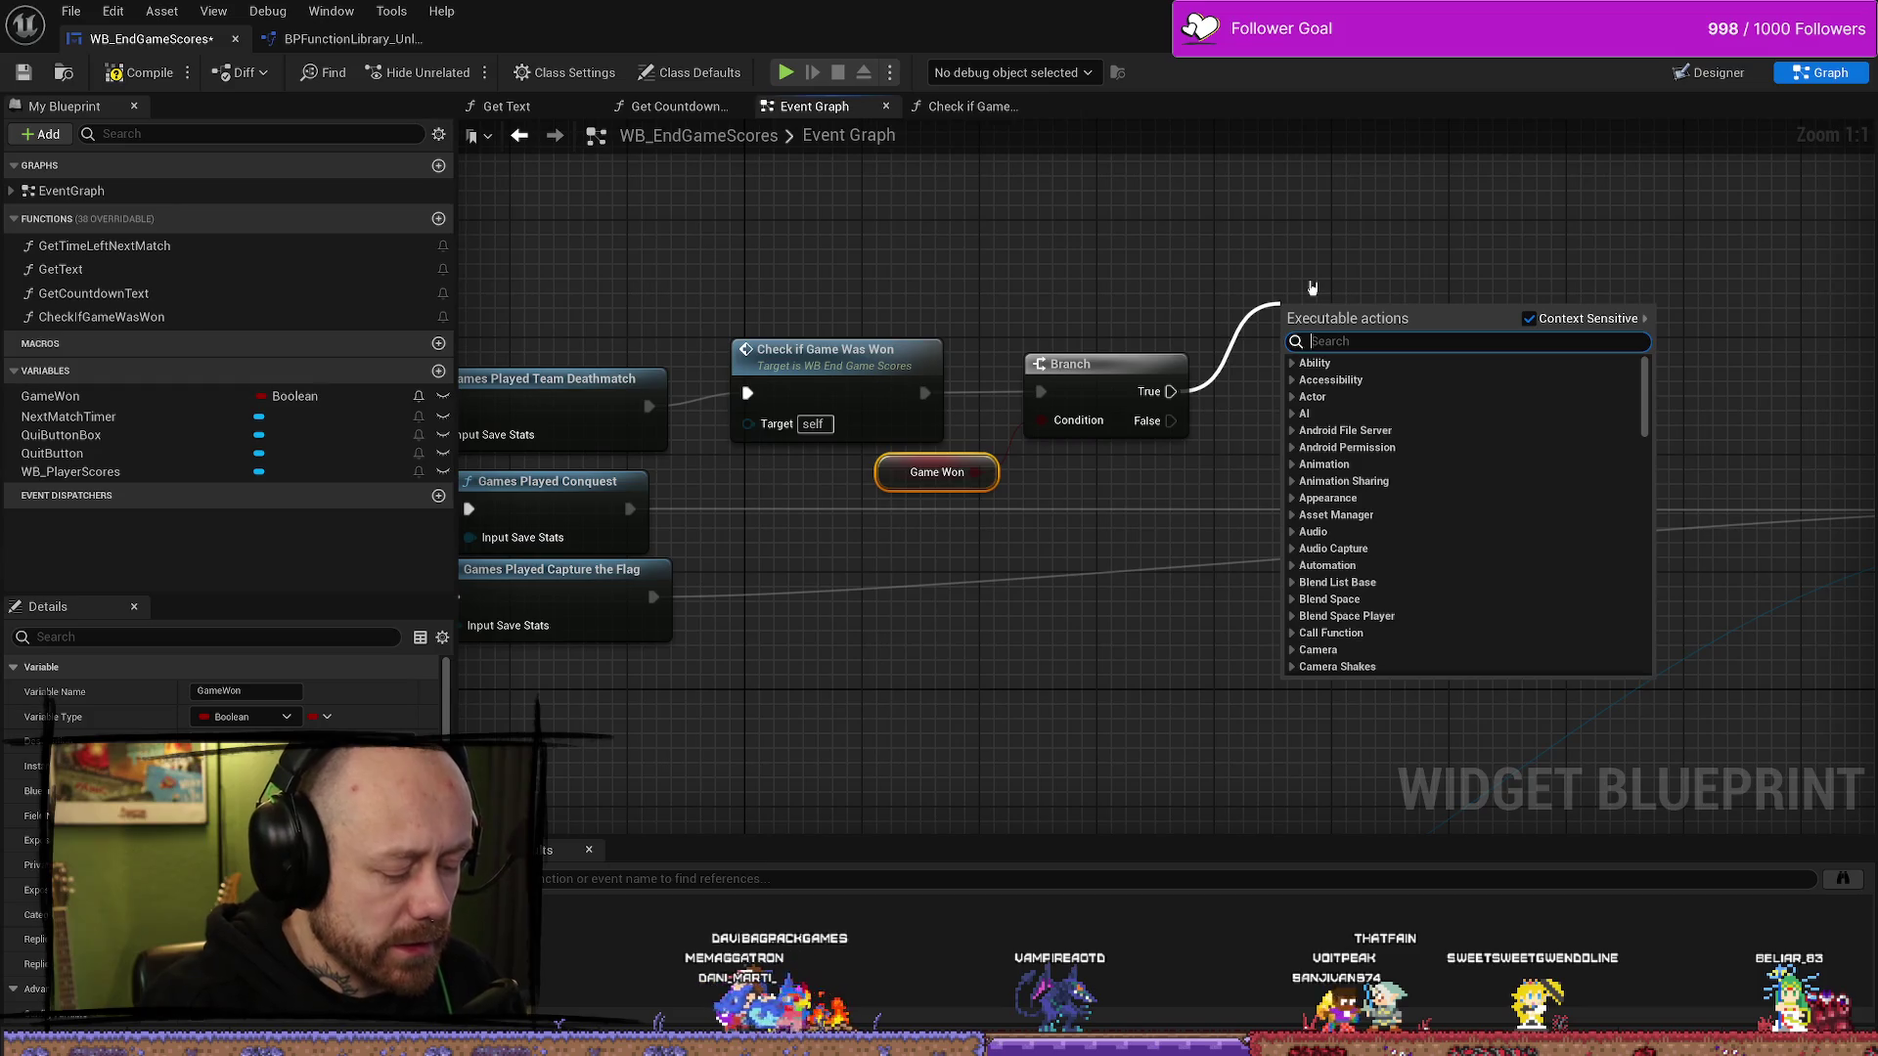
- Add a Games Won Team Deathmatch call on the Branch True output
{"action": "type", "text": "gameswon"}
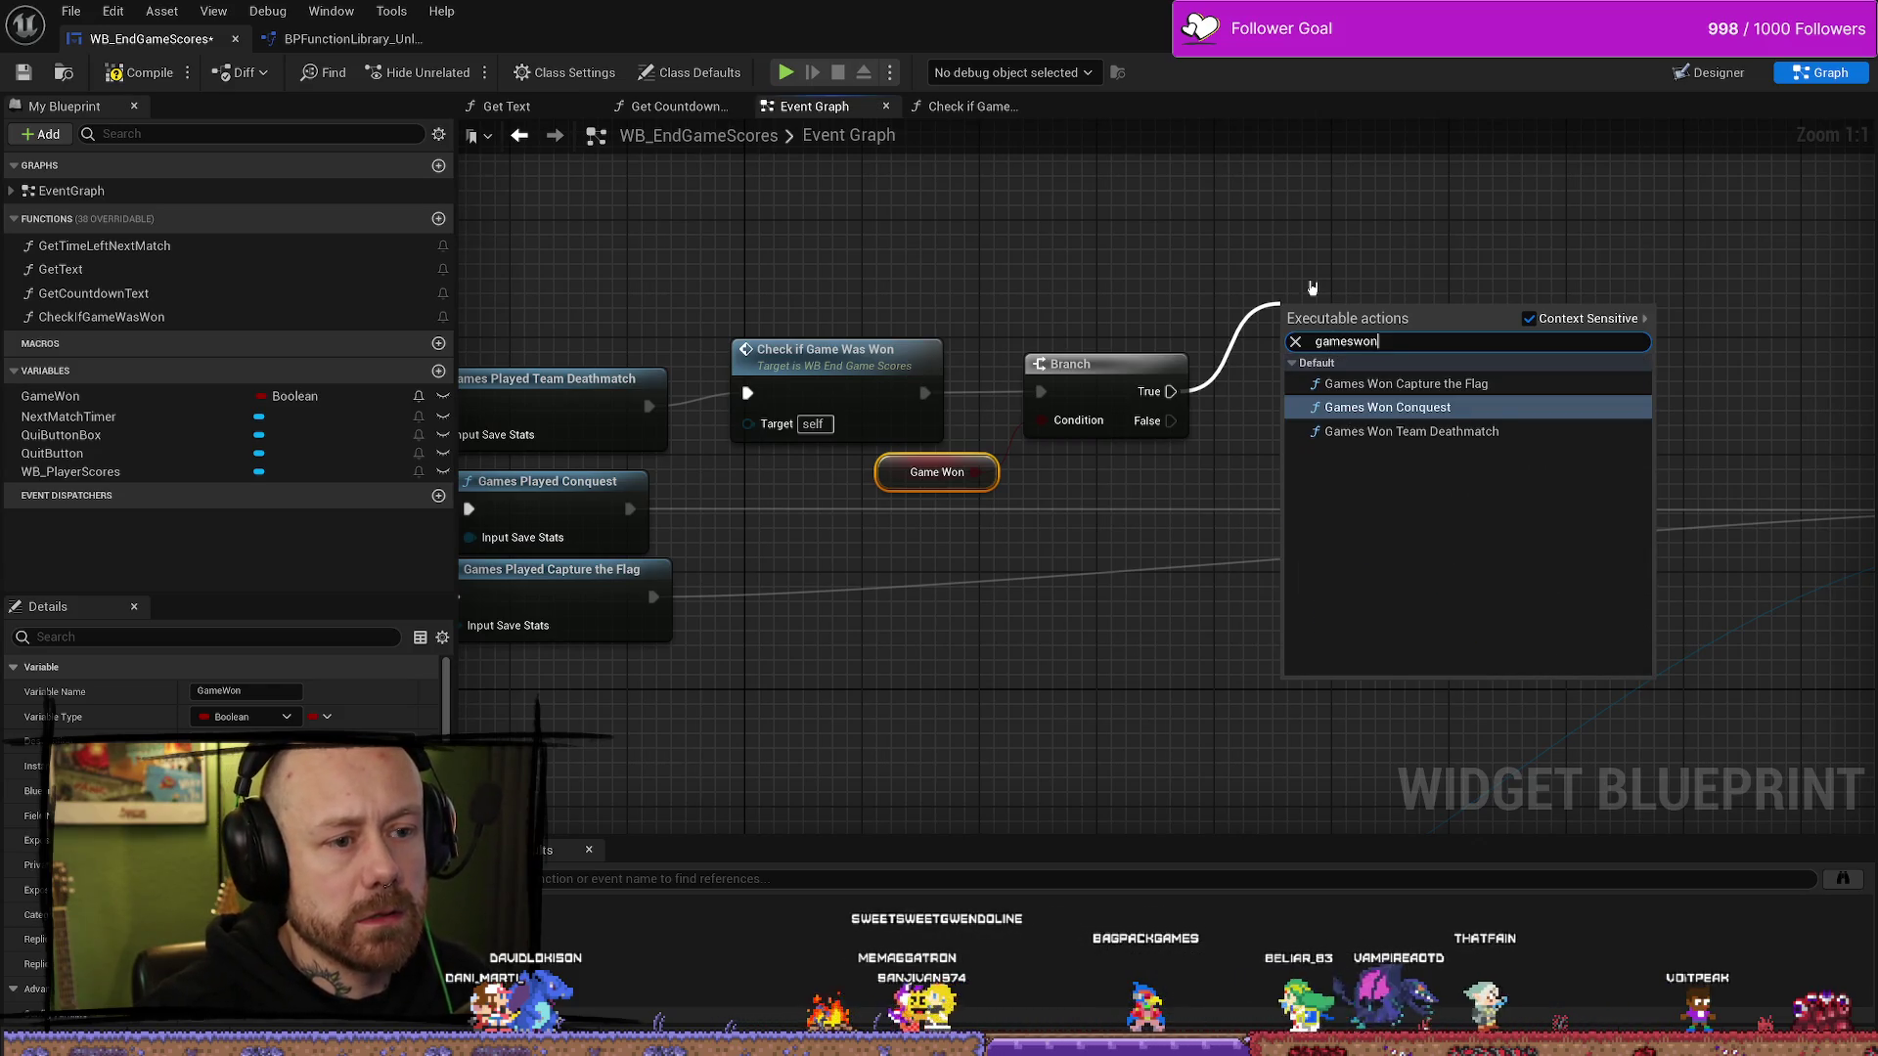
{"action": "key", "text": "Down"}
{"action": "key", "text": "Return"}
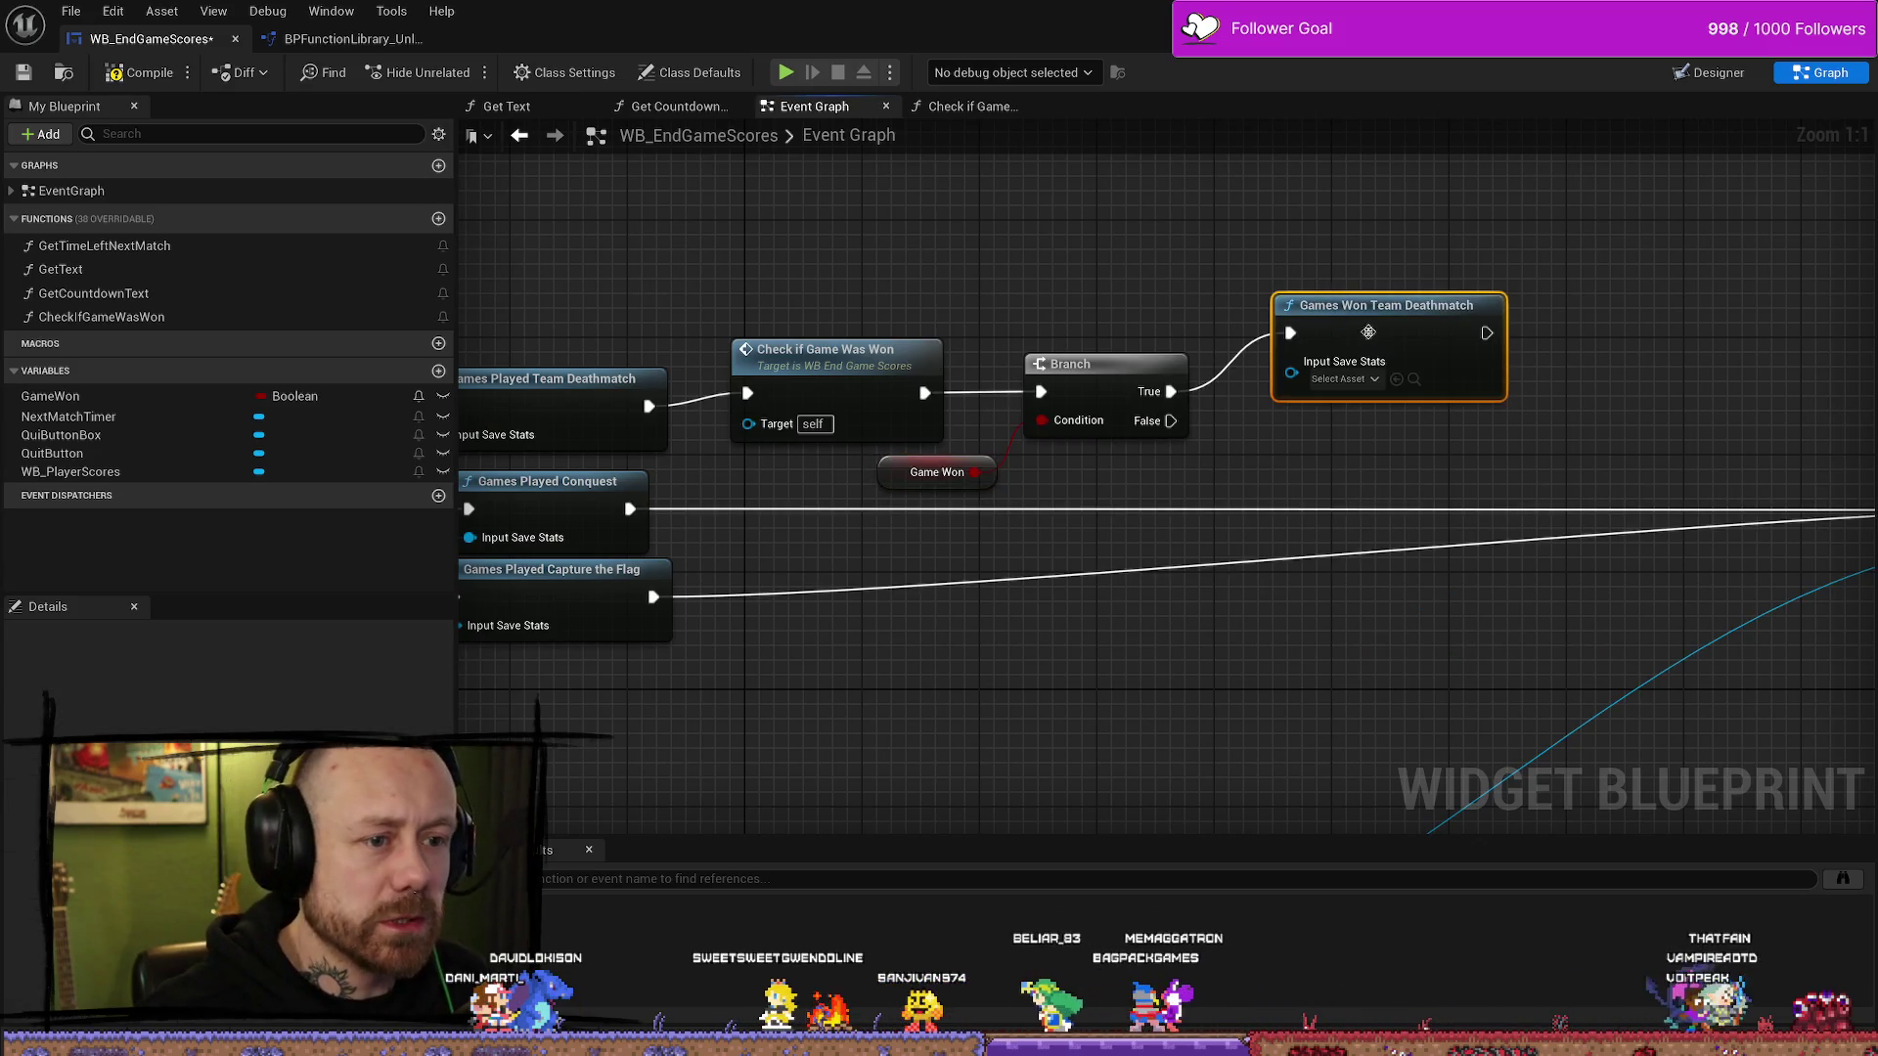
{"action": "left_click_drag", "start_coordinate": [1625, 327], "coordinate": [1417, 311]}
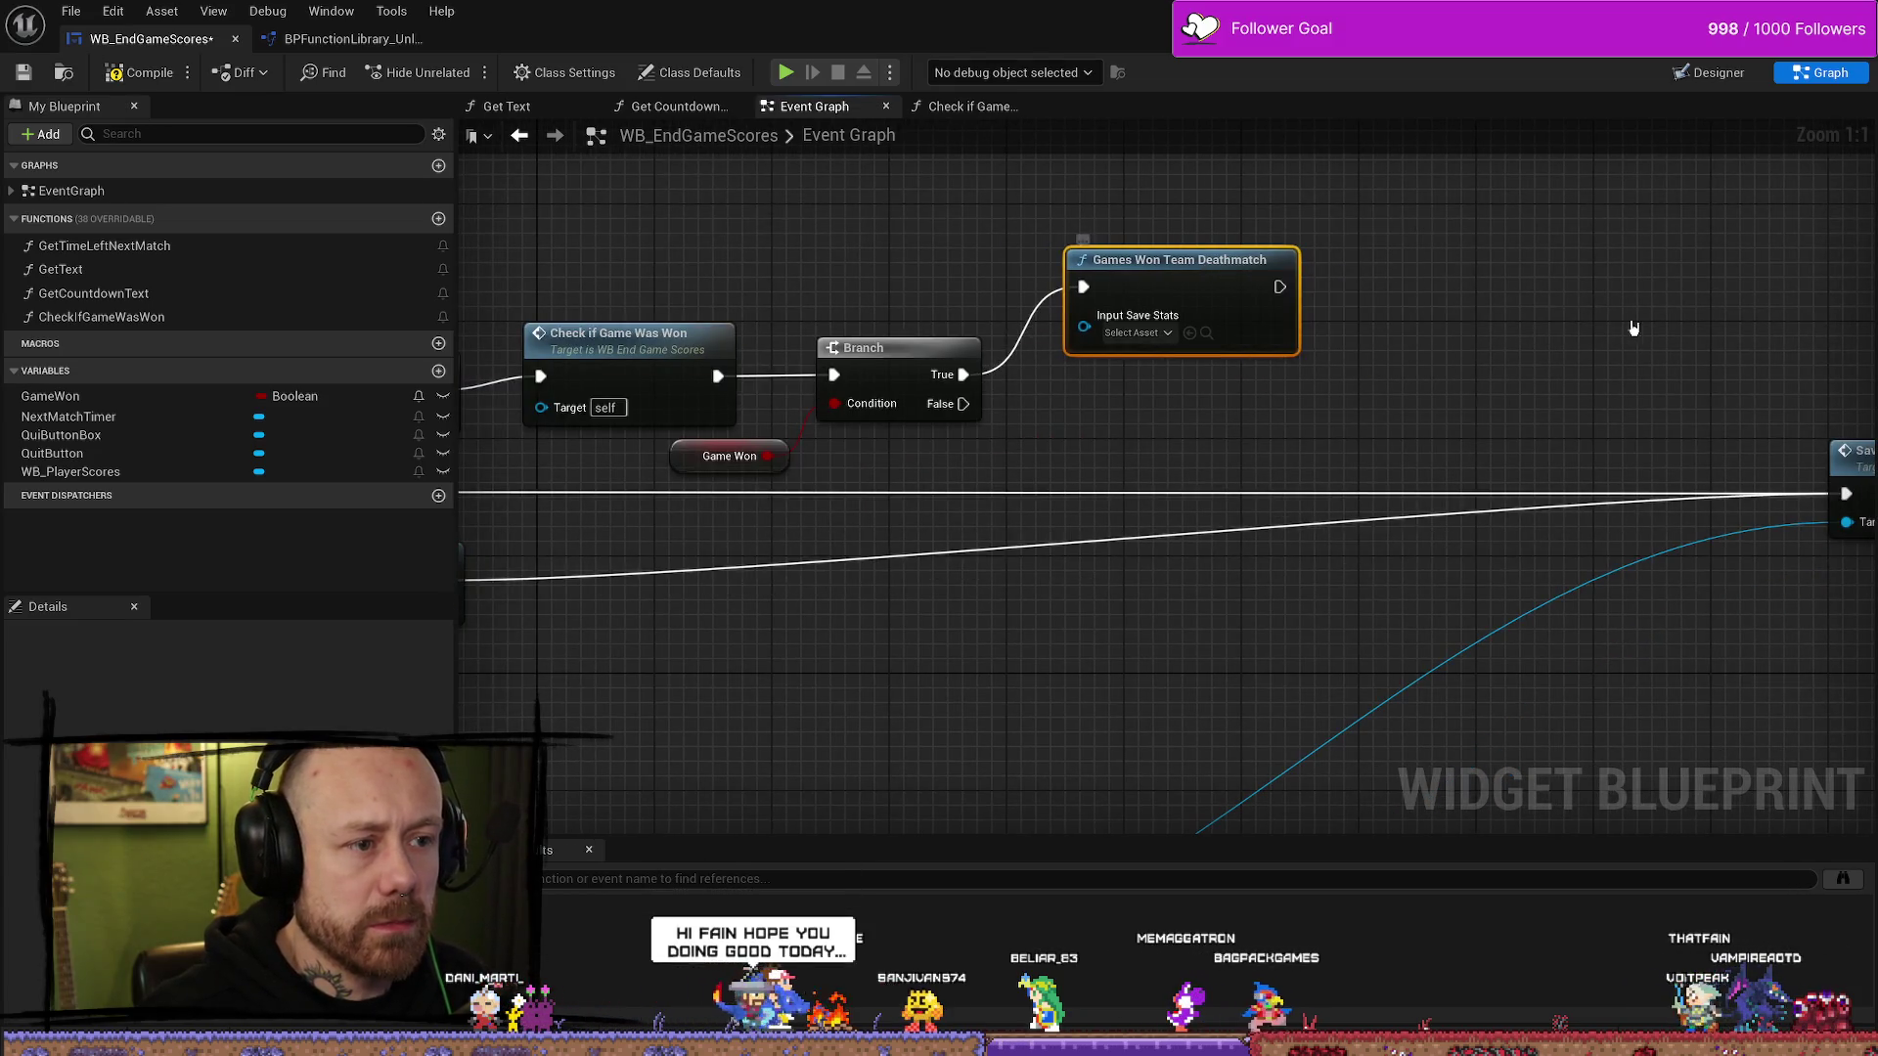
{"action": "left_click_drag", "start_coordinate": [1625, 327], "coordinate": [1472, 299]}
- Wire Games Won Team Deathmatch and the Branch False output into Save Stats
{"action": "mouse_move", "coordinate": [1126, 259]}
{"action": "left_mouse_down"}
{"action": "mouse_move", "coordinate": [1572, 398]}
{"action": "mouse_move", "coordinate": [1691, 464]}
{"action": "left_mouse_up"}
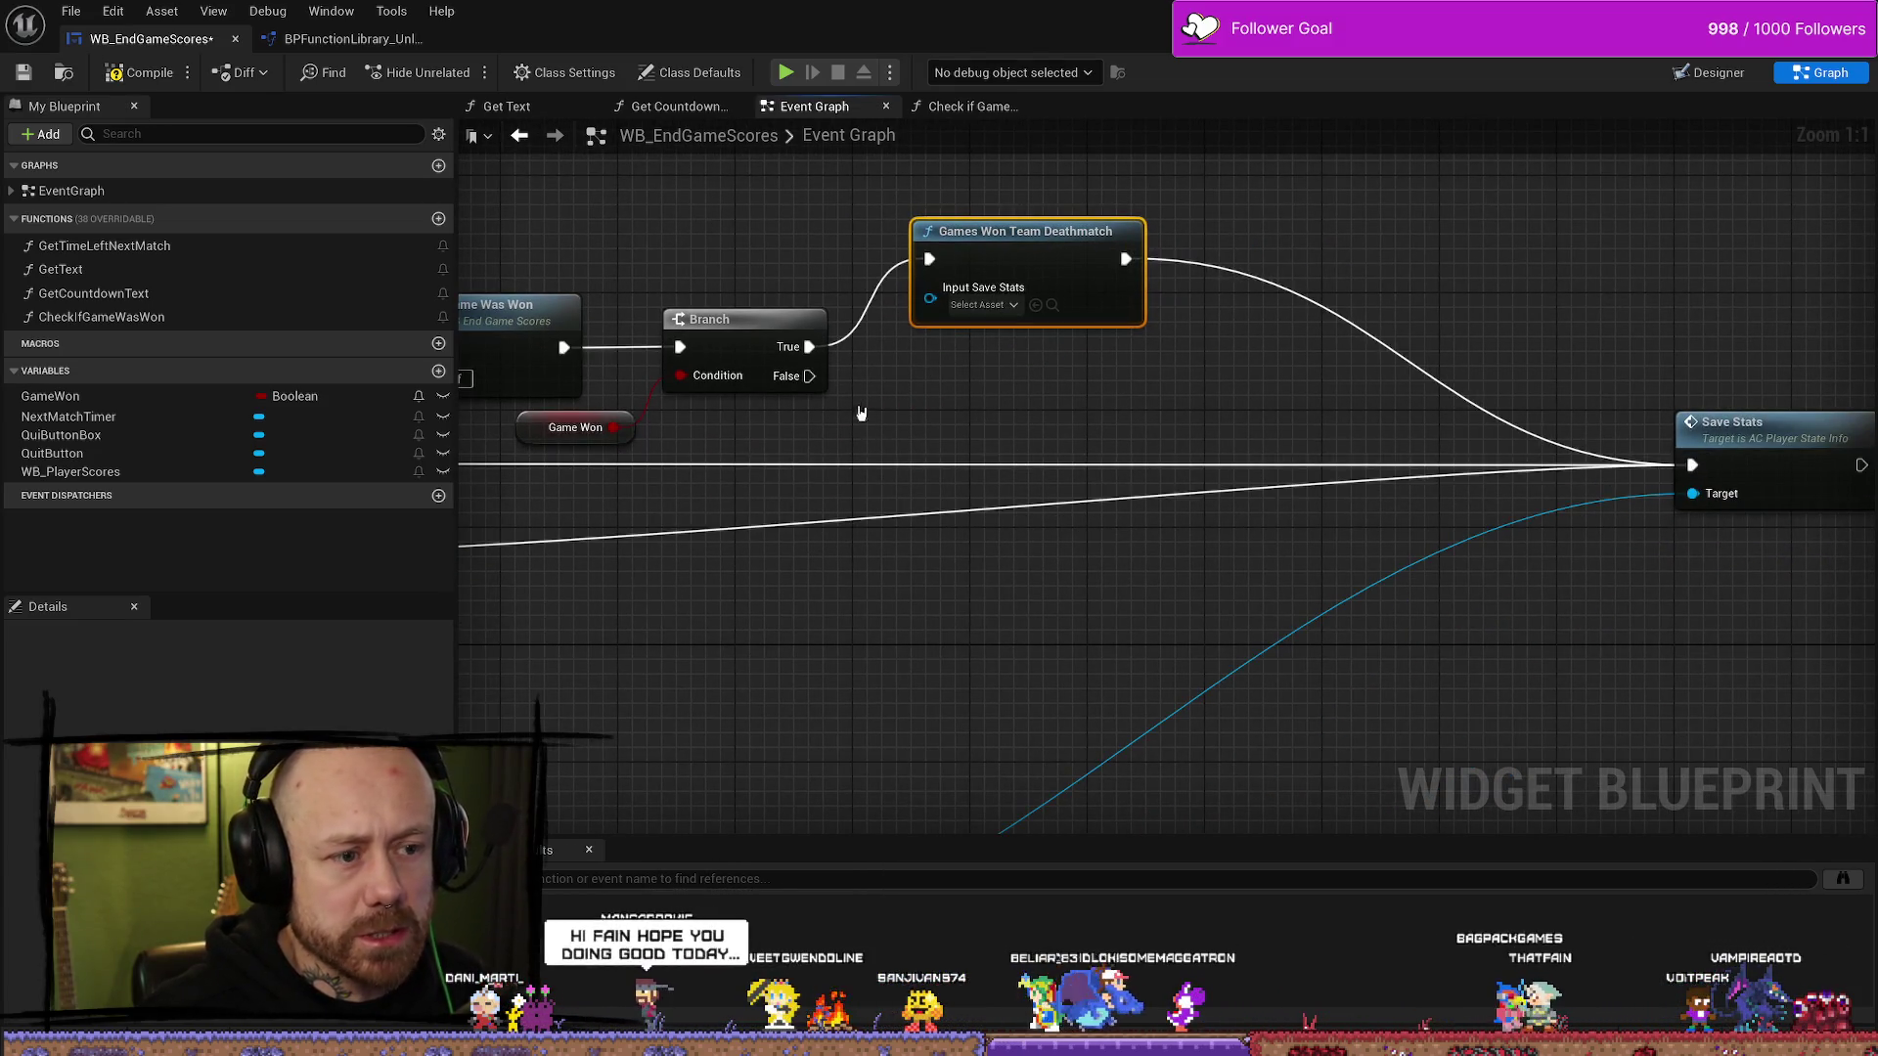
{"action": "mouse_move", "coordinate": [809, 376]}
{"action": "left_mouse_down"}
{"action": "mouse_move", "coordinate": [1216, 420]}
{"action": "mouse_move", "coordinate": [1678, 423]}
{"action": "mouse_move", "coordinate": [1693, 467]}
{"action": "left_mouse_up"}
{"action": "left_click_drag", "start_coordinate": [701, 423], "coordinate": [1287, 375]}
{"action": "left_click", "coordinate": [763, 416]}
{"action": "left_click", "coordinate": [773, 504], "text": "shift"}
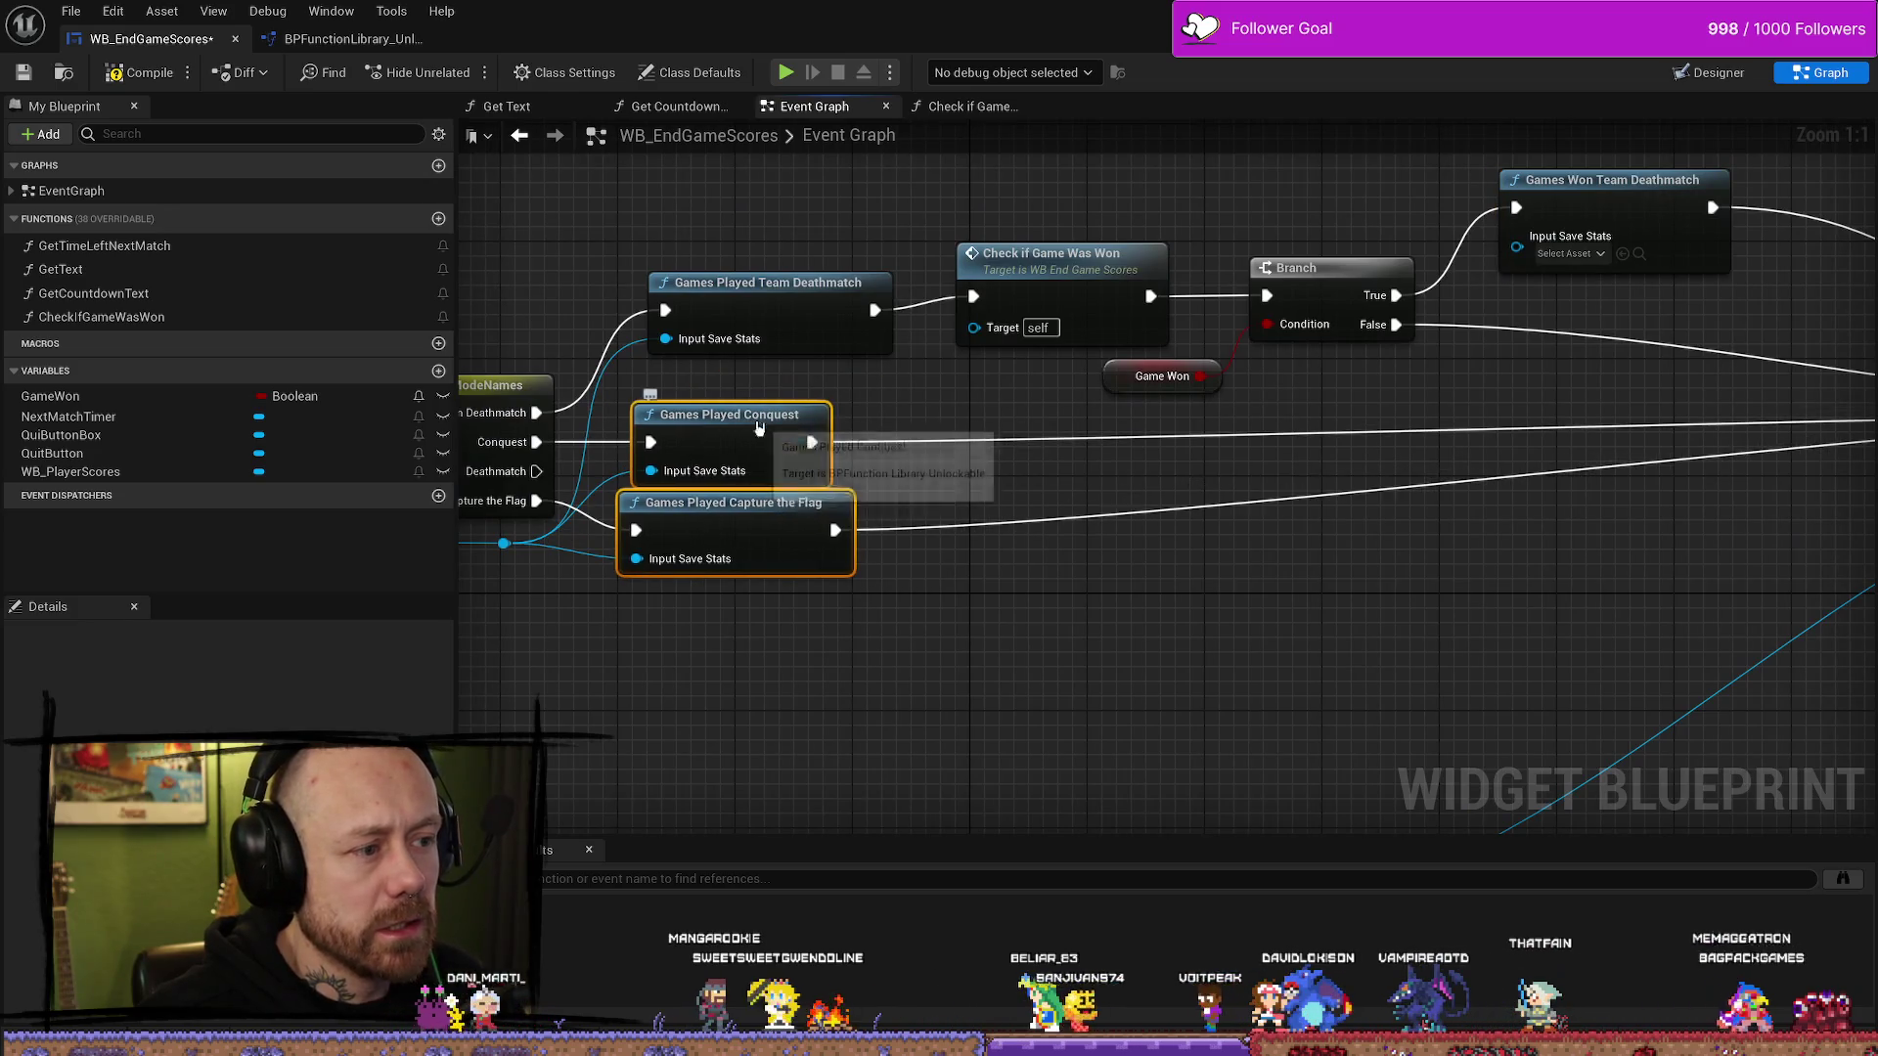
- Route the save stats reference through a reroute node into Games Won Team Deathmatch's Input Save Stats
{"action": "left_click_drag", "start_coordinate": [772, 503], "coordinate": [756, 504]}
{"action": "mouse_move", "coordinate": [1018, 425]}
{"action": "left_mouse_down"}
{"action": "mouse_move", "coordinate": [1070, 501]}
{"action": "mouse_move", "coordinate": [1189, 285]}
{"action": "left_mouse_up"}
{"action": "left_click_drag", "start_coordinate": [608, 409], "coordinate": [834, 419]}
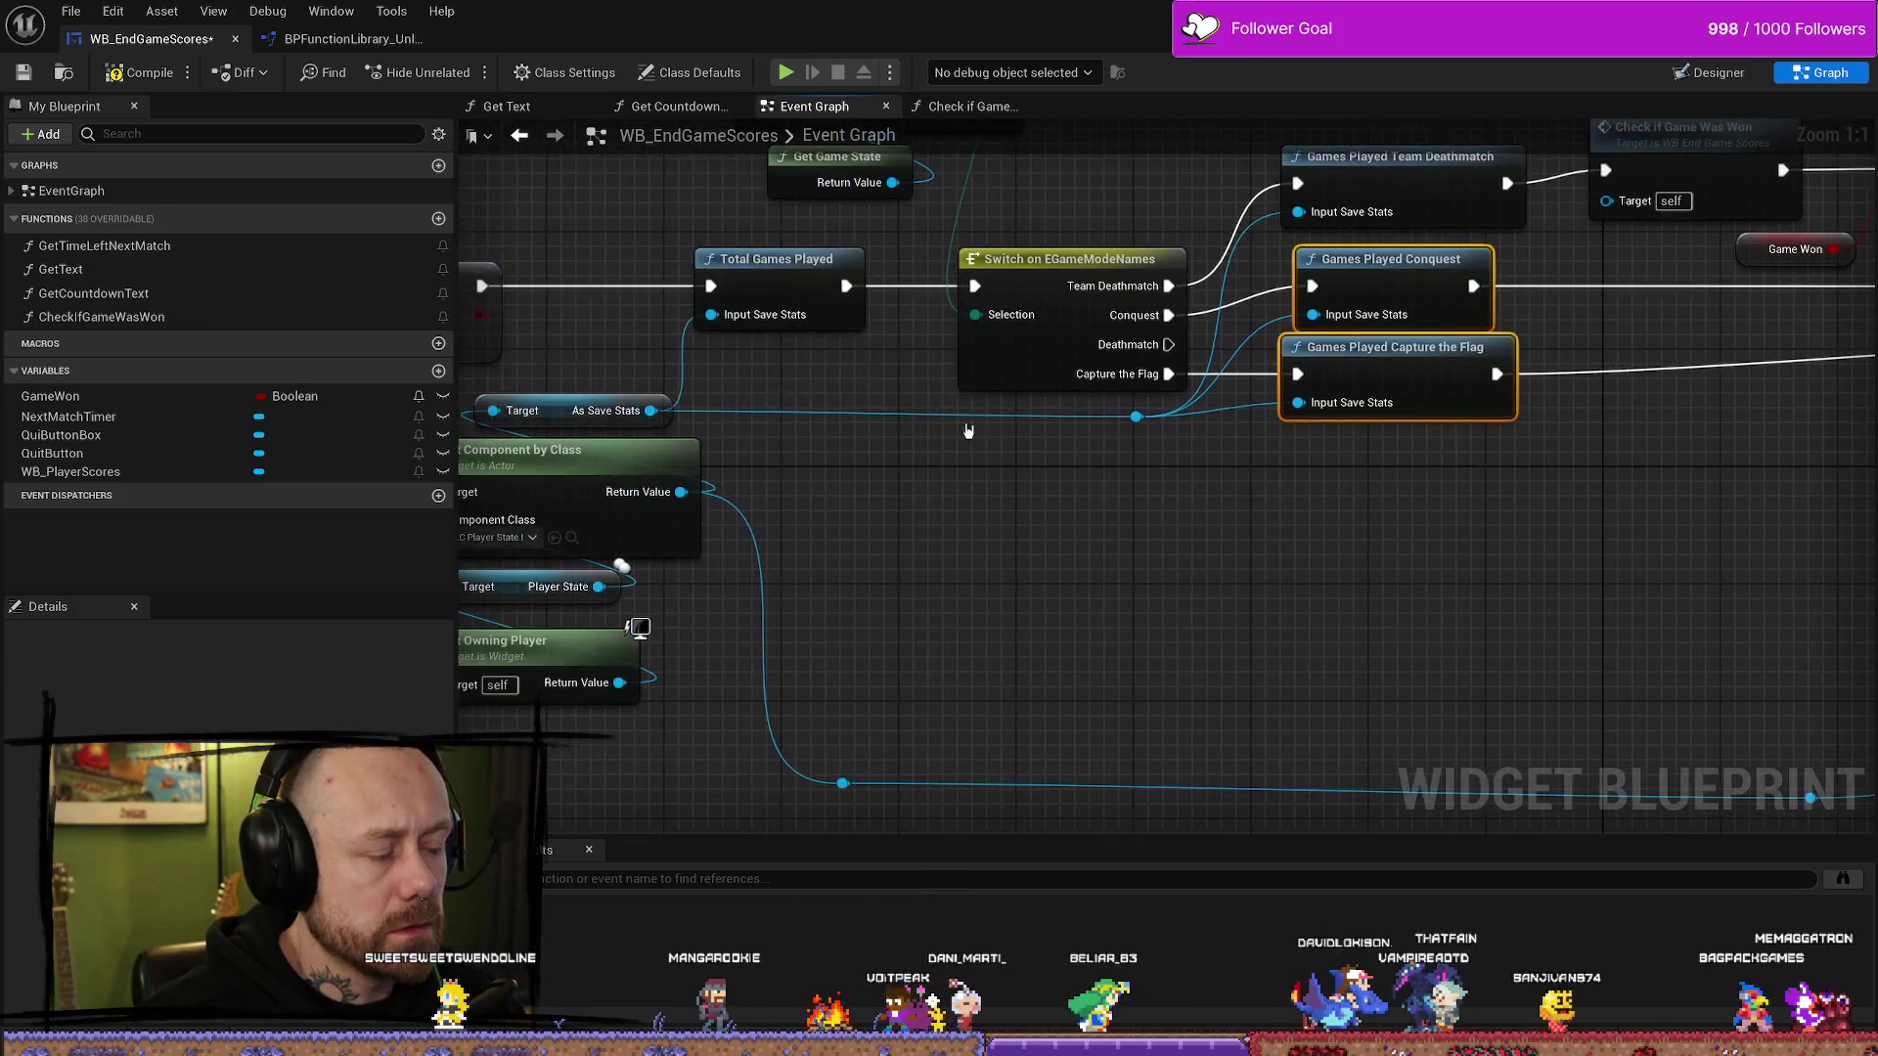
{"action": "double_click", "coordinate": [851, 415]}
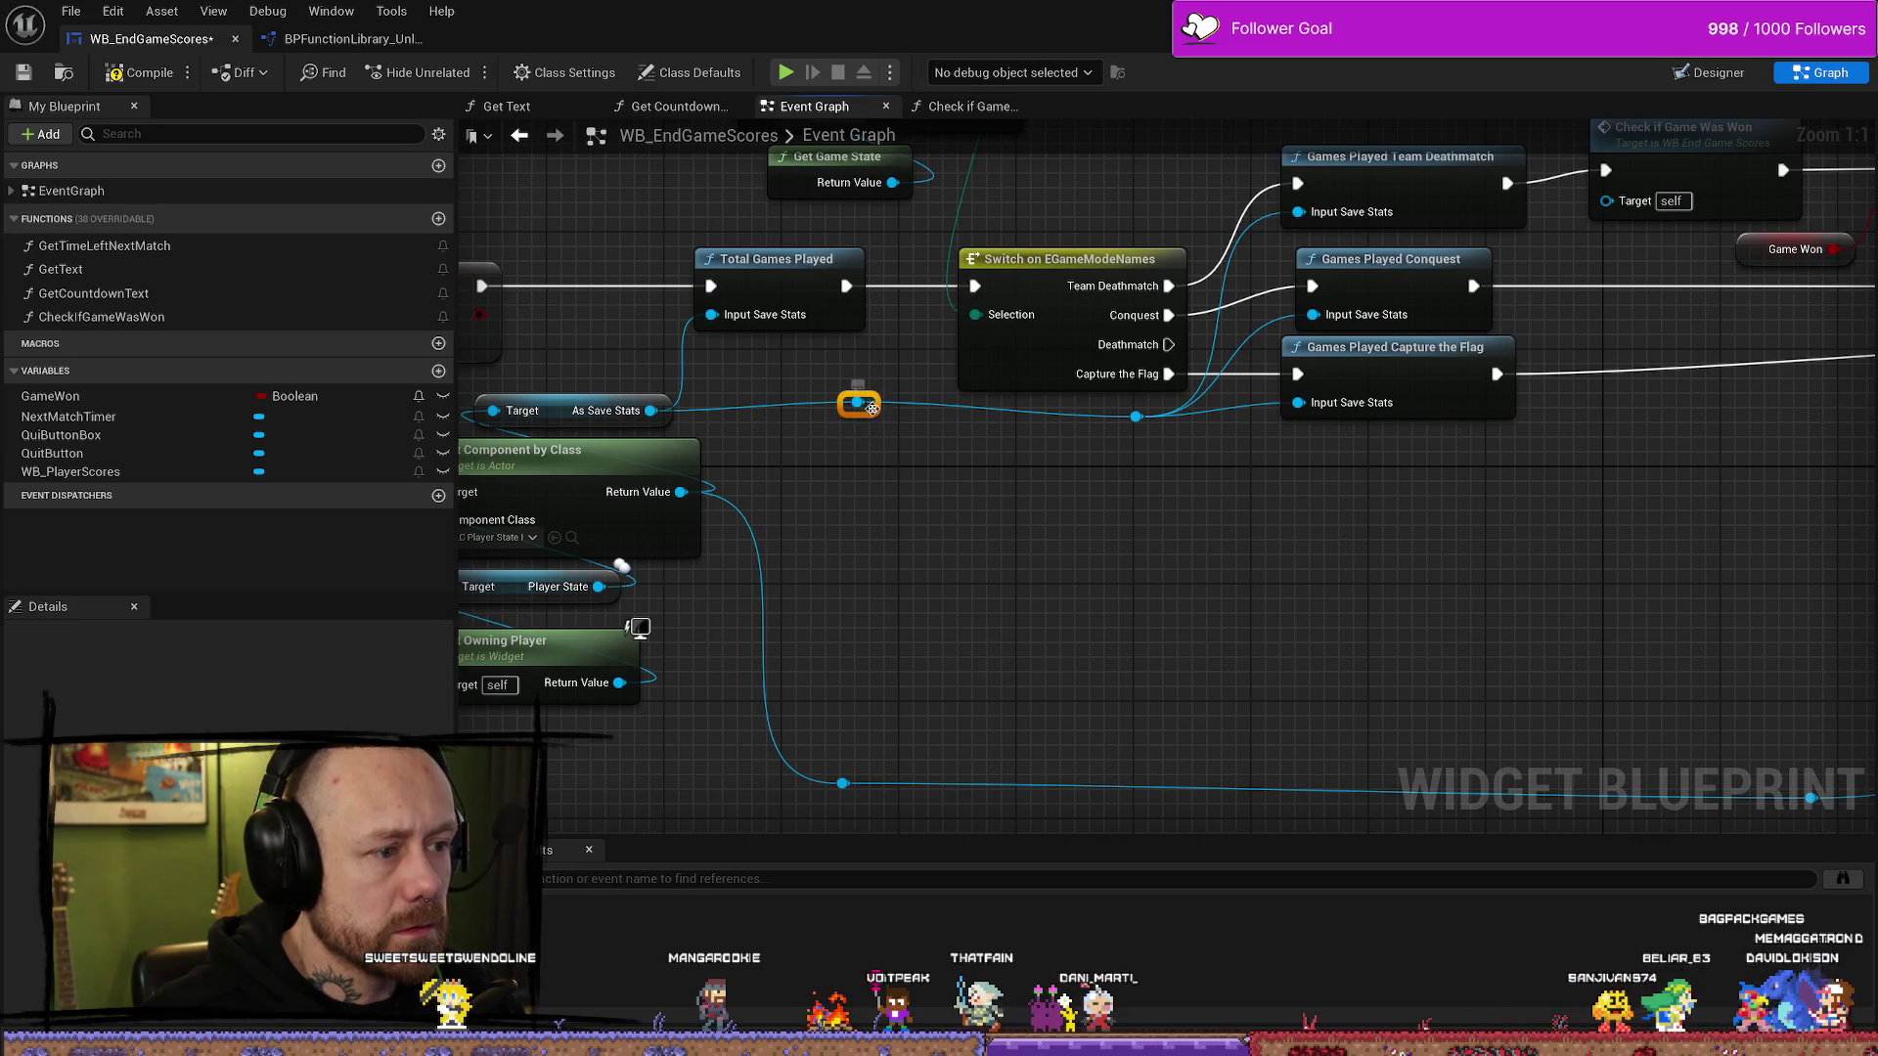
{"action": "mouse_move", "coordinate": [857, 419]}
{"action": "left_mouse_down"}
{"action": "mouse_move", "coordinate": [1858, 406]}
{"action": "mouse_move", "coordinate": [1848, 284]}
{"action": "mouse_move", "coordinate": [1795, 122]}
{"action": "mouse_move", "coordinate": [1645, 601]}
{"action": "mouse_move", "coordinate": [1488, 564]}
{"action": "mouse_move", "coordinate": [1270, 360]}
{"action": "mouse_move", "coordinate": [1281, 711]}
{"action": "mouse_move", "coordinate": [1306, 564]}
{"action": "left_mouse_up"}
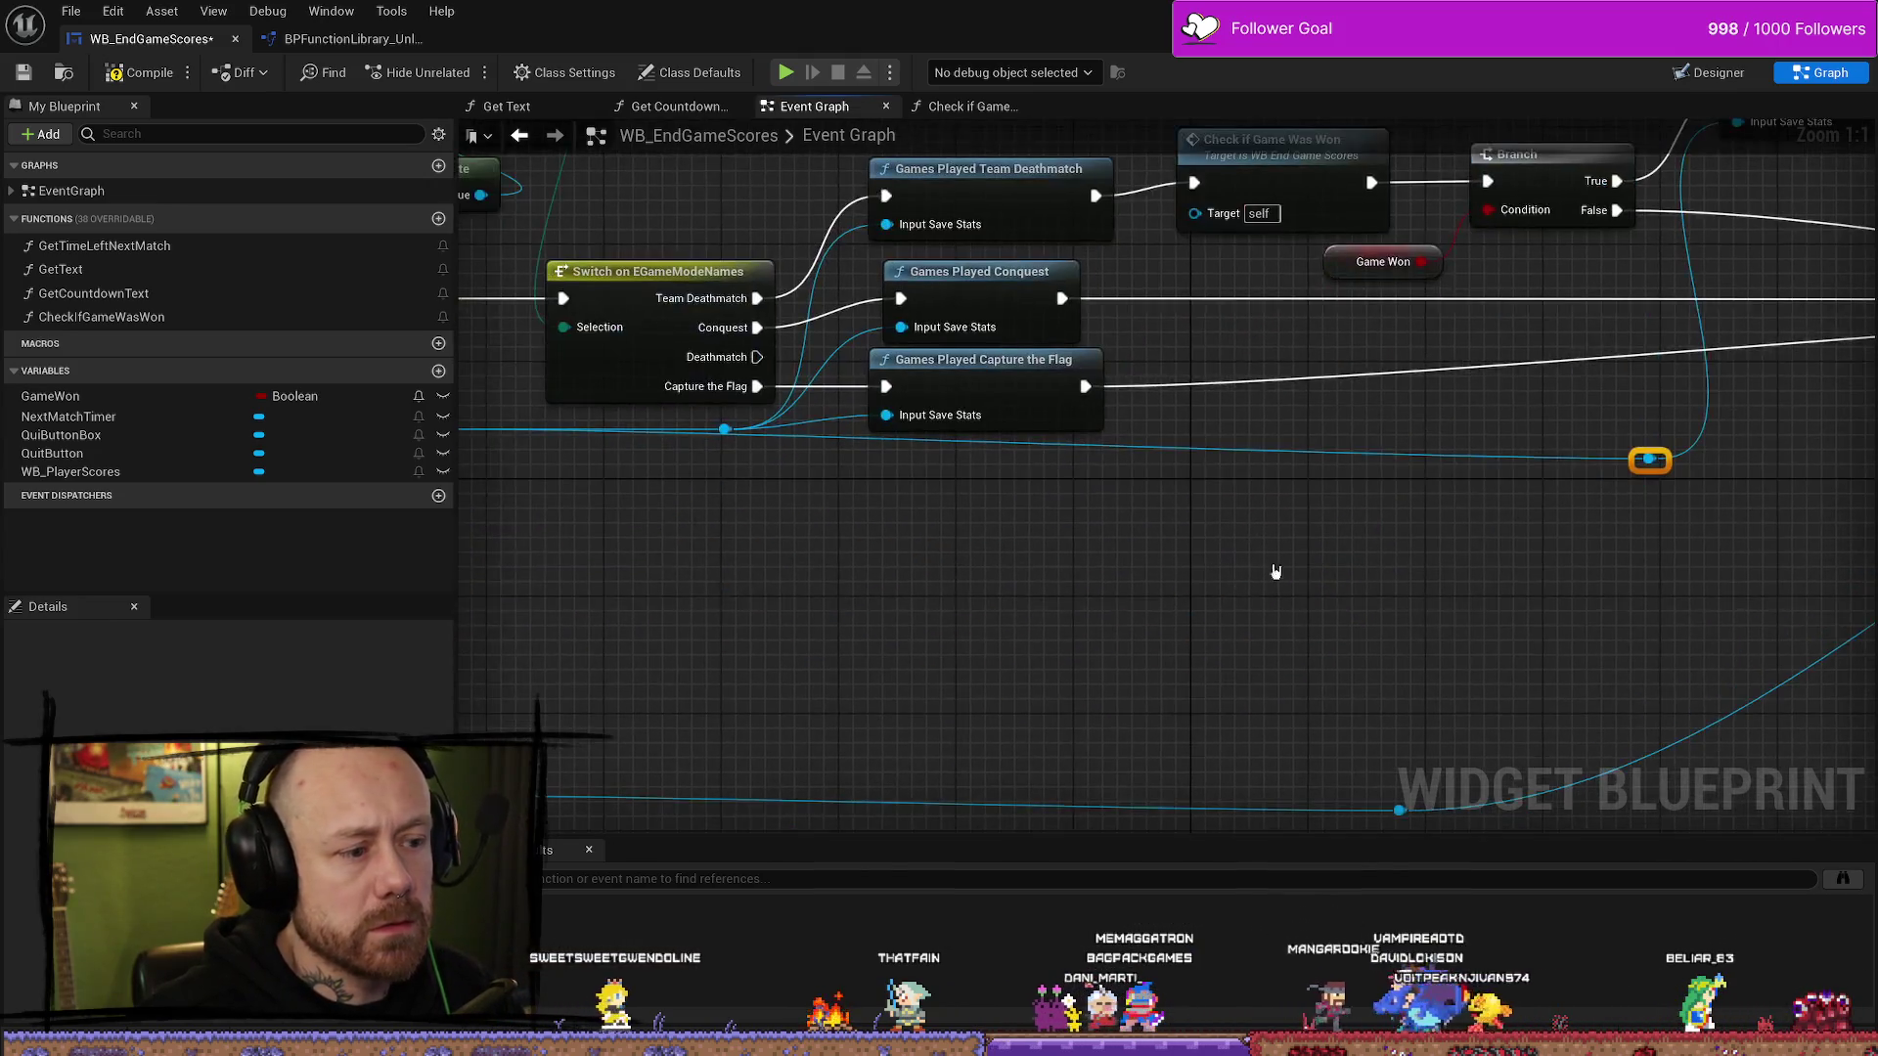
- Add a second reroute point and align the blue wires neatly
{"action": "left_click_drag", "start_coordinate": [954, 459], "coordinate": [1091, 462]}
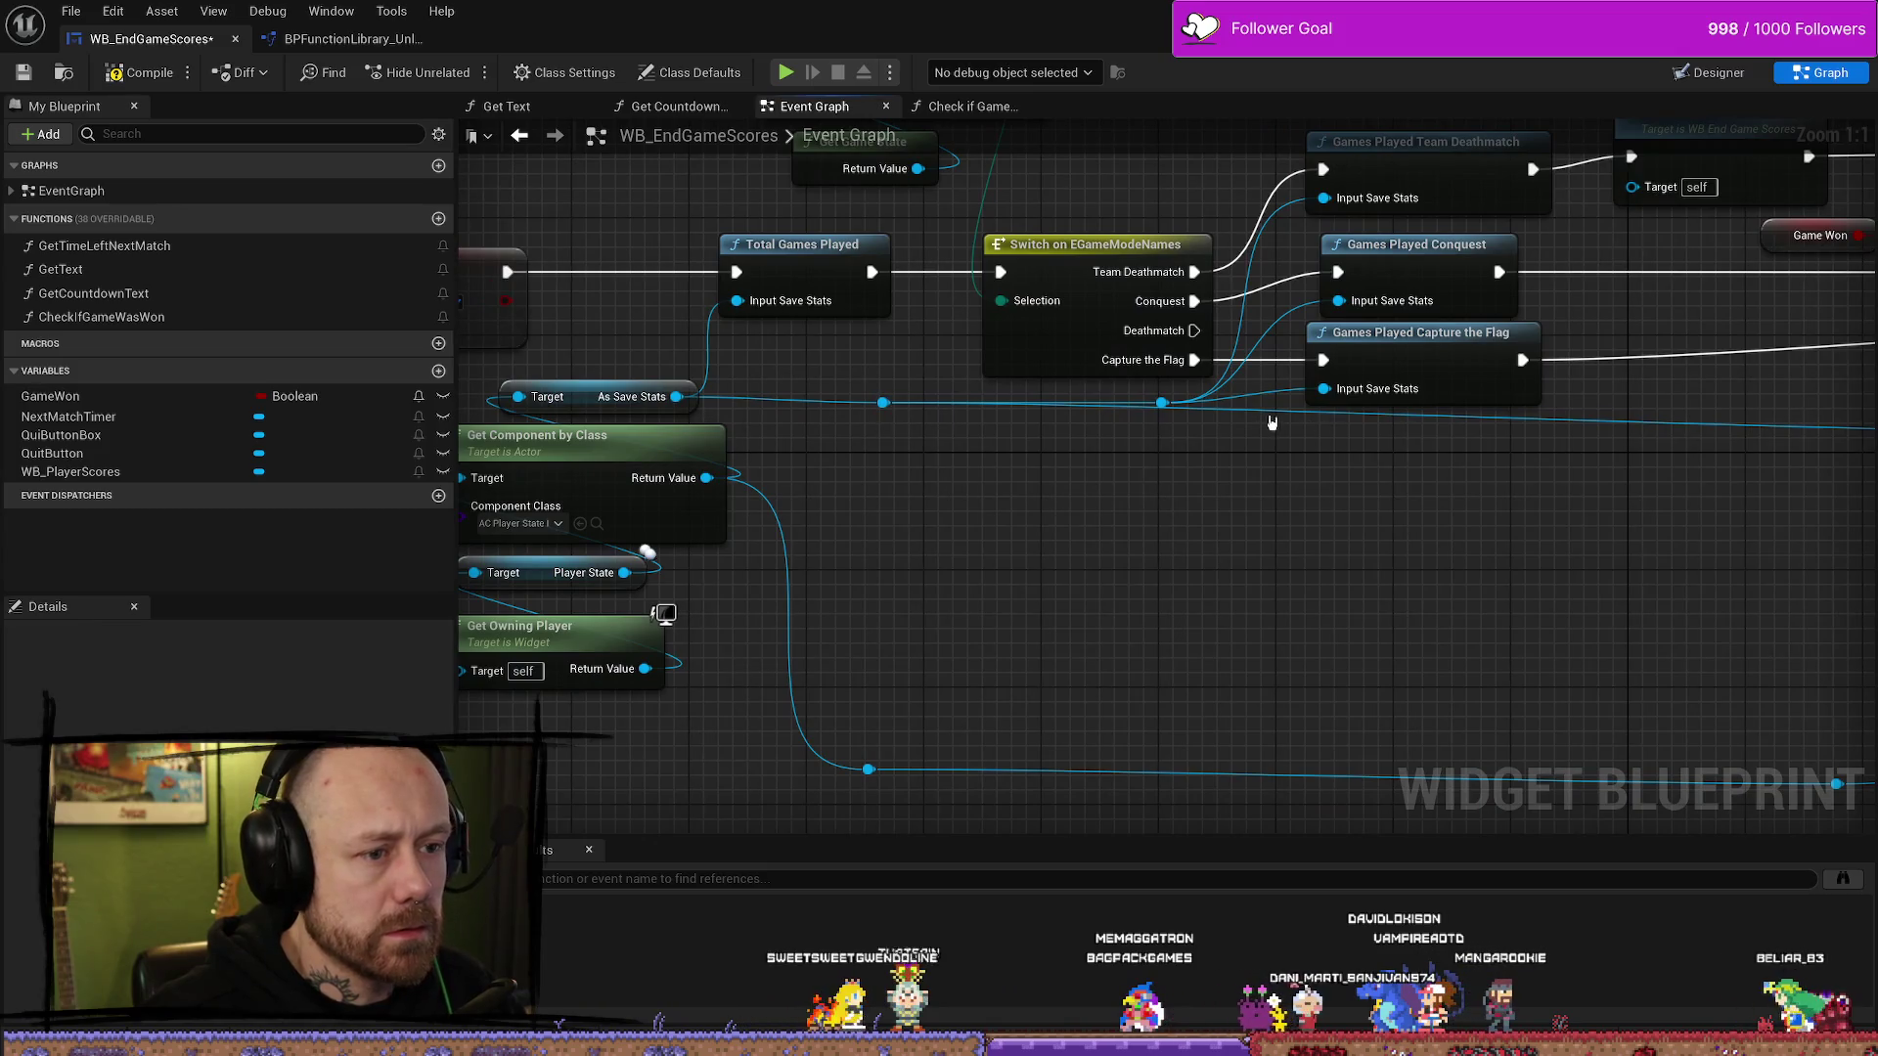
{"action": "double_click", "coordinate": [1232, 410]}
{"action": "mouse_move", "coordinate": [1232, 410]}
{"action": "left_mouse_down"}
{"action": "mouse_move", "coordinate": [1005, 507]}
{"action": "mouse_move", "coordinate": [951, 501]}
{"action": "mouse_move", "coordinate": [1270, 532]}
{"action": "mouse_move", "coordinate": [1544, 482]}
{"action": "mouse_move", "coordinate": [1509, 606]}
{"action": "mouse_move", "coordinate": [1510, 573]}
{"action": "mouse_move", "coordinate": [1538, 553]}
{"action": "left_mouse_up"}
{"action": "left_click_drag", "start_coordinate": [1090, 544], "coordinate": [1471, 537]}
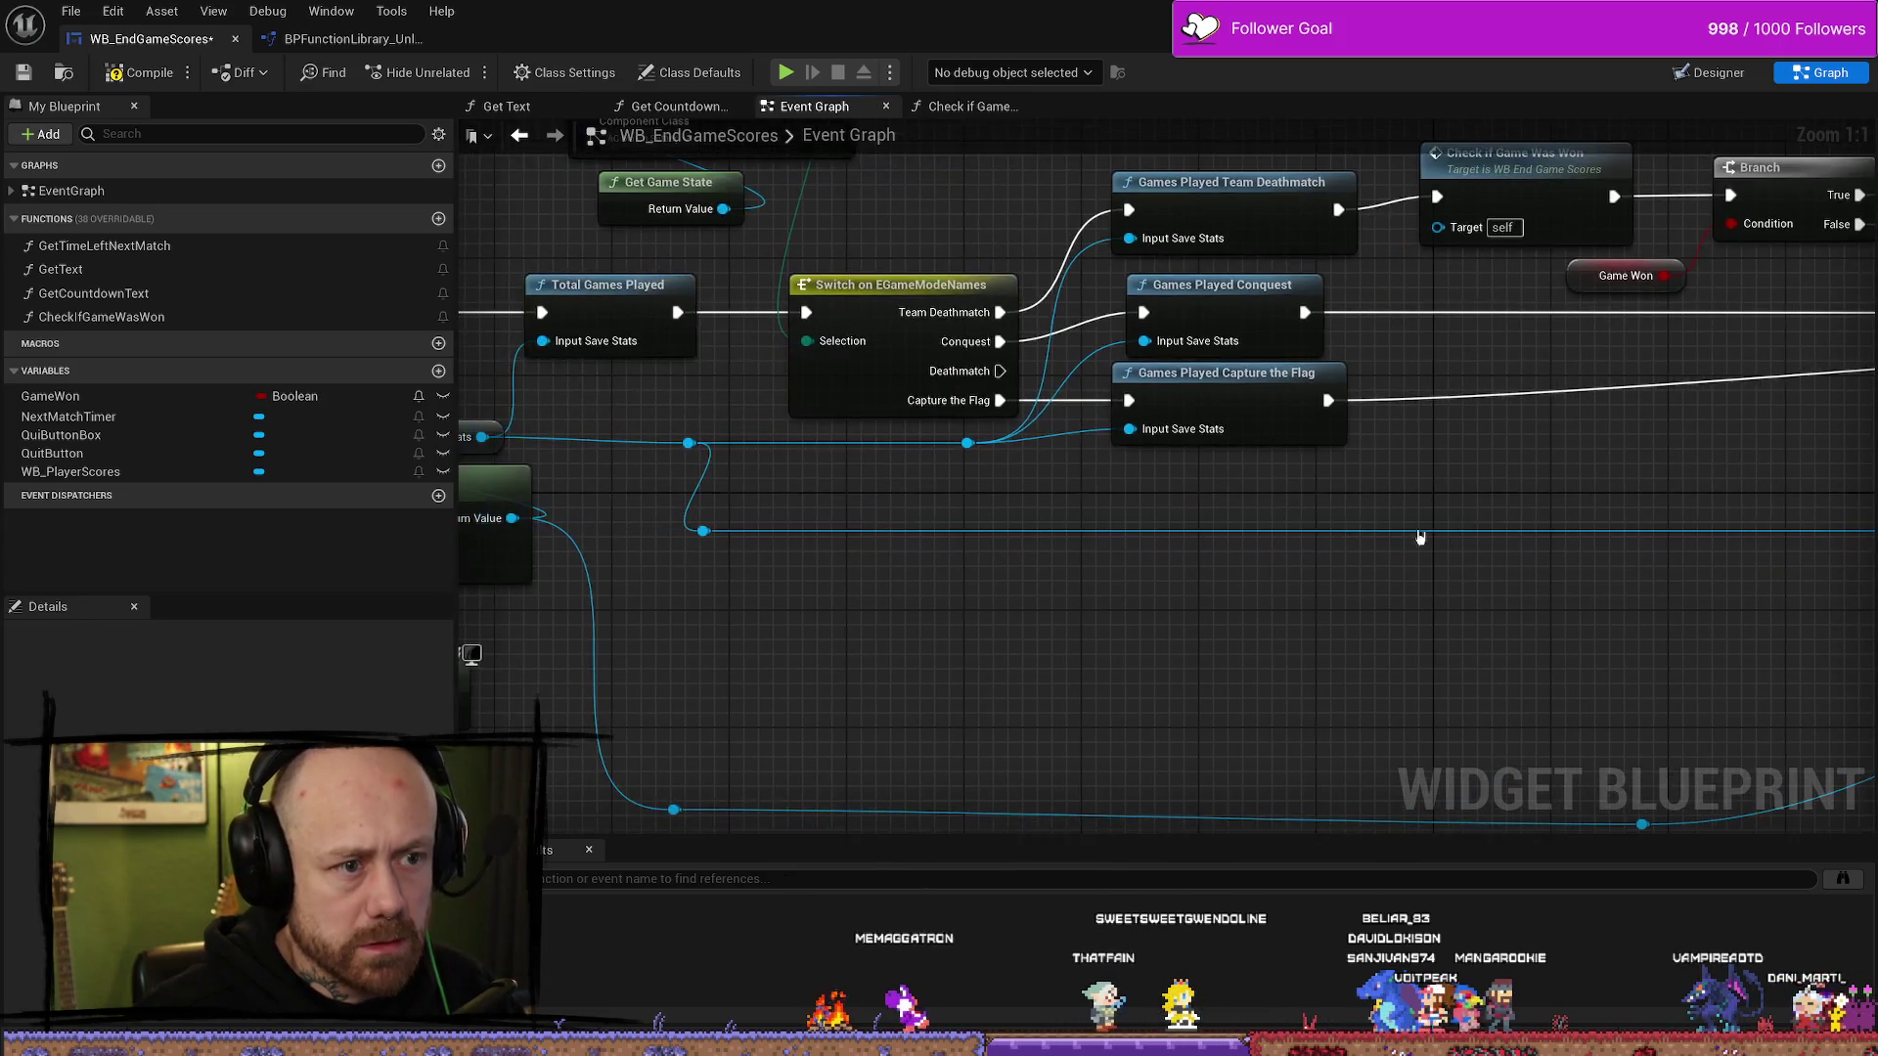
{"action": "mouse_move", "coordinate": [708, 537]}
{"action": "left_mouse_down"}
{"action": "mouse_move", "coordinate": [796, 536]}
{"action": "mouse_move", "coordinate": [772, 535]}
{"action": "left_mouse_up"}
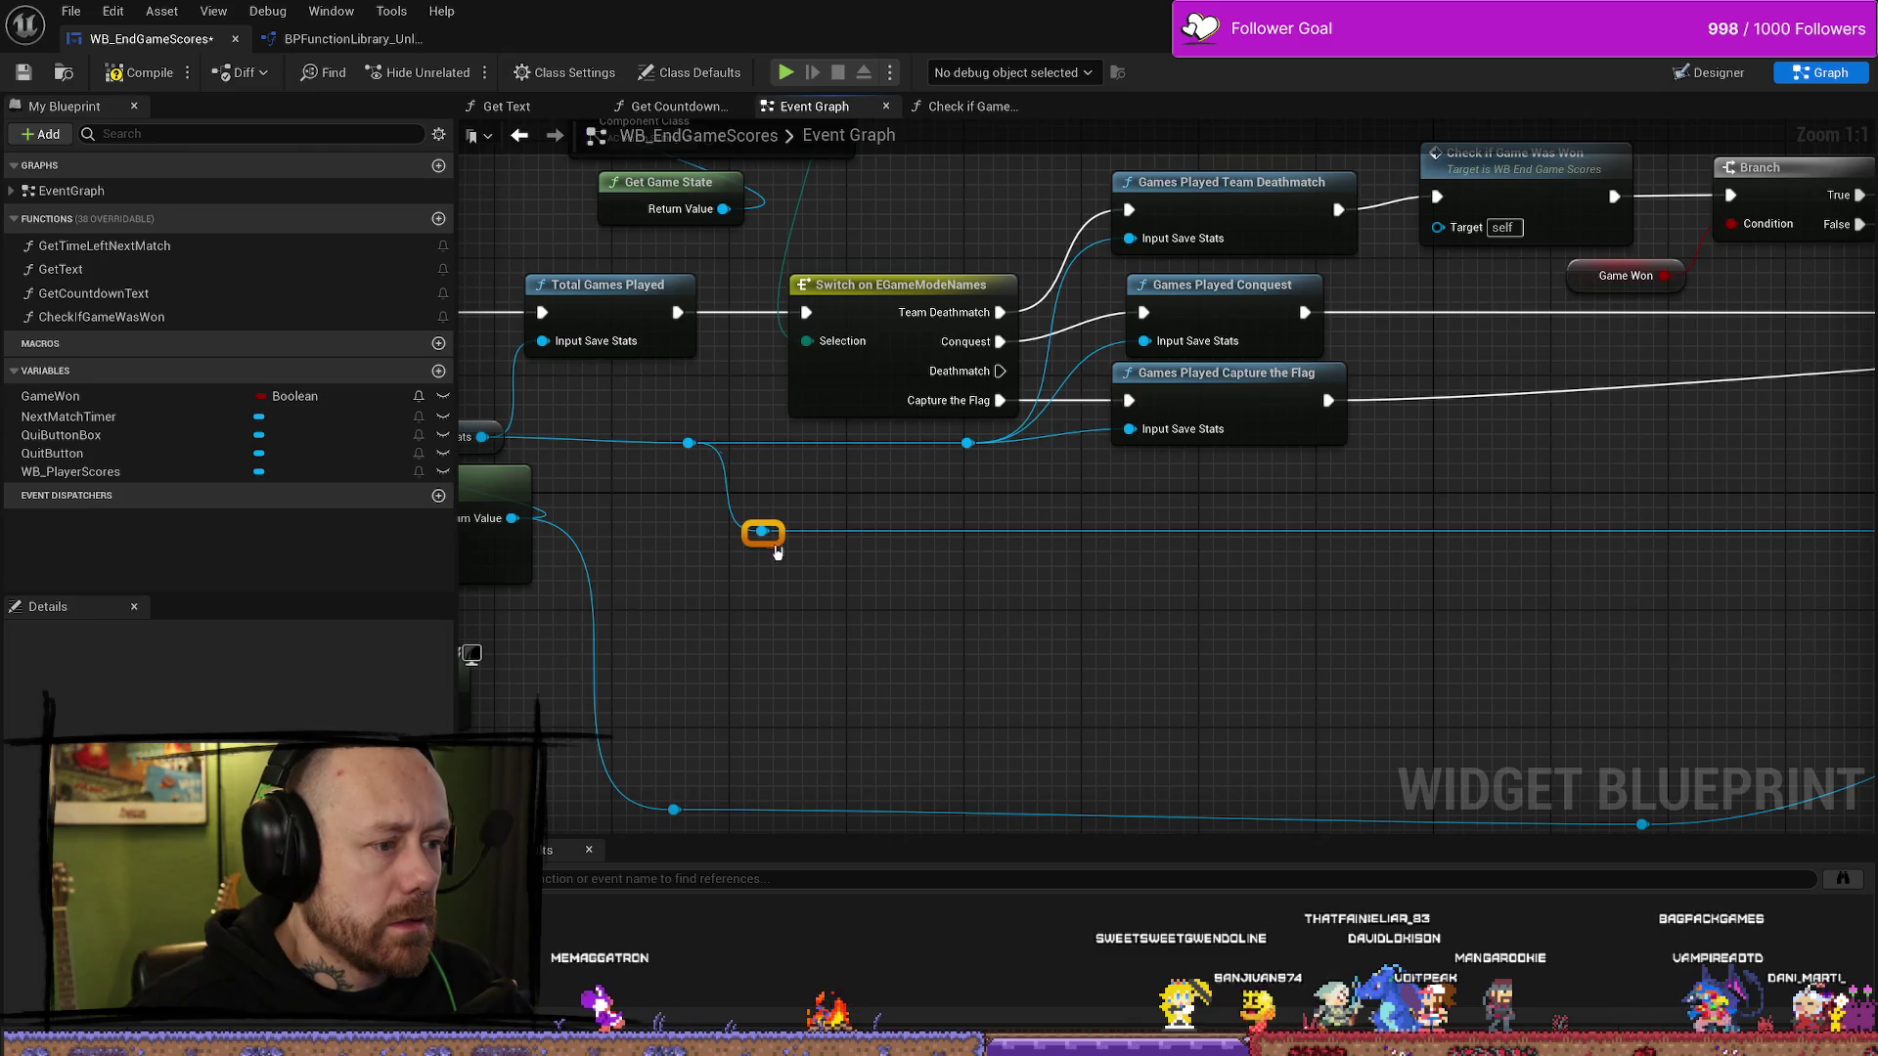
{"action": "scroll", "coordinate": [1082, 495], "scroll_direction": "down", "scroll_amount": 2}
{"action": "scroll", "coordinate": [1215, 528], "scroll_direction": "down", "scroll_amount": 3}
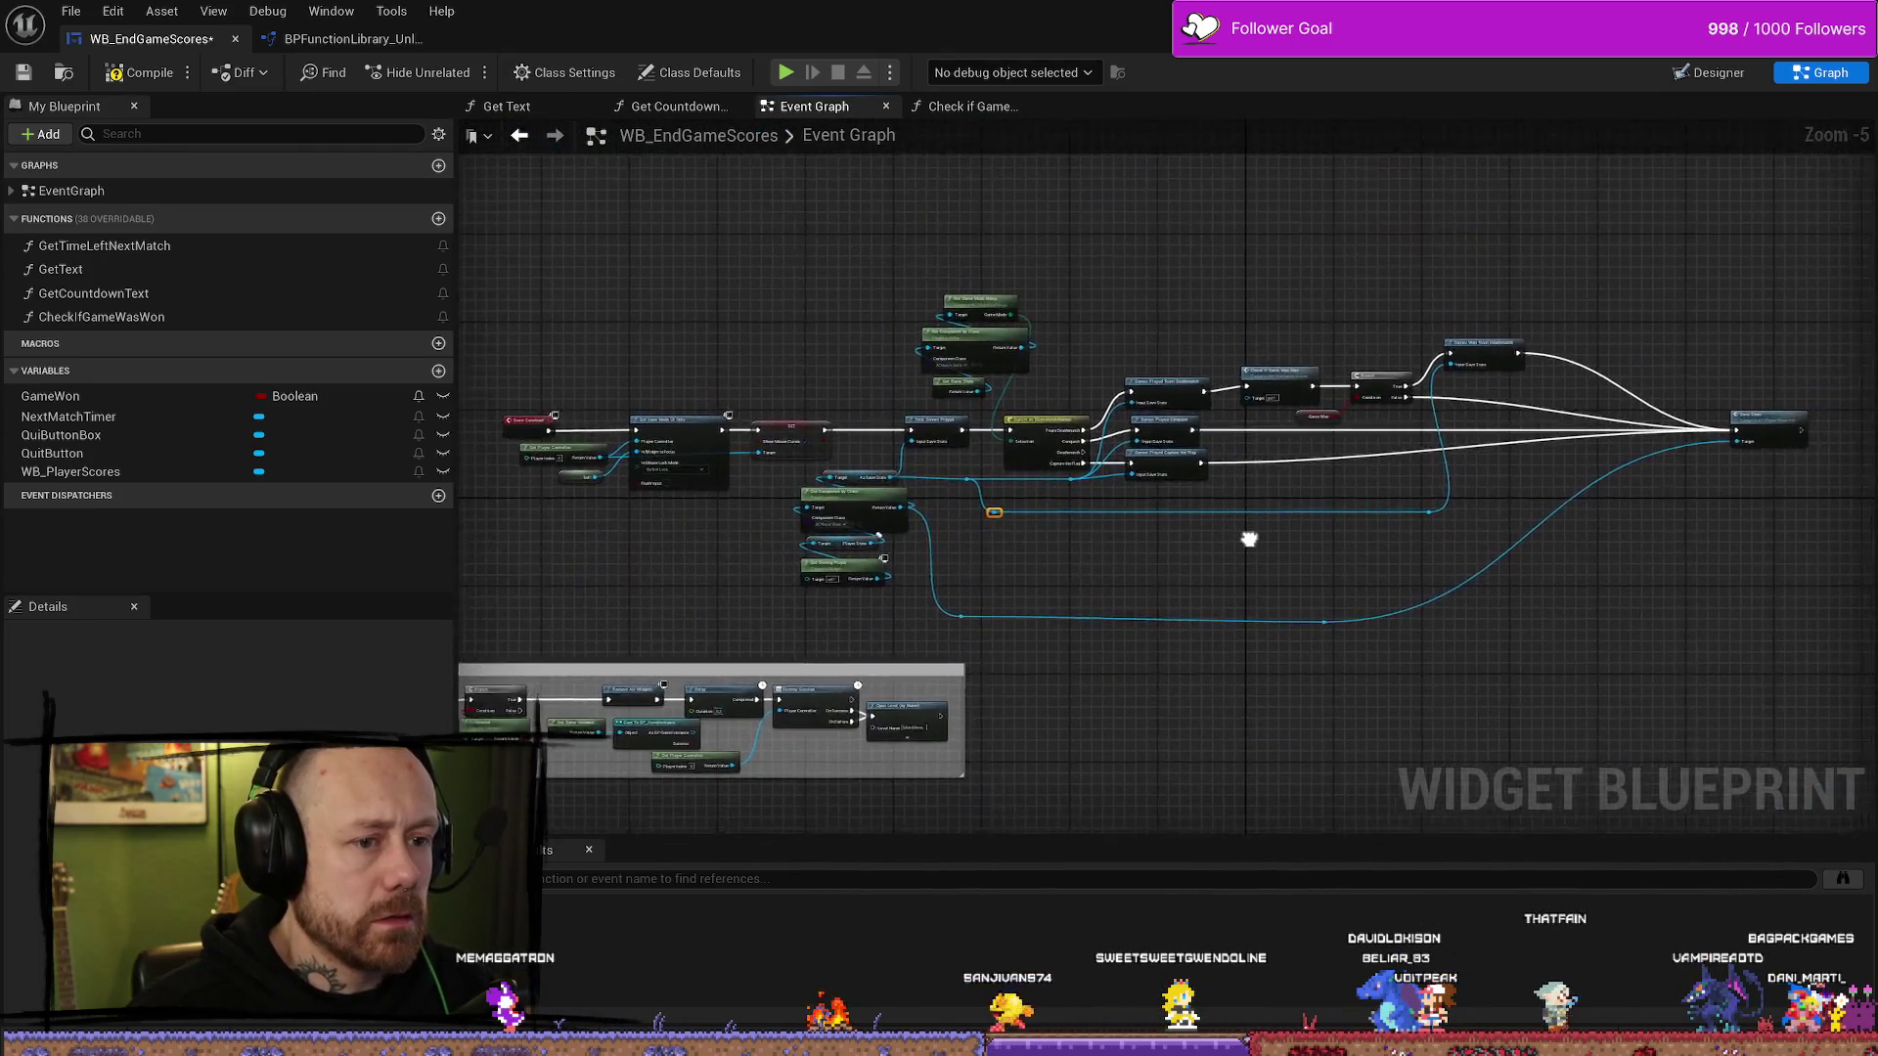
- Place the Game Won getter under Branch, raise Check if Game Was Won, and break Conquest's exec wire
{"action": "scroll", "coordinate": [1253, 536], "scroll_direction": "up", "scroll_amount": 3}
{"action": "mouse_move", "coordinate": [1297, 410]}
{"action": "left_mouse_down"}
{"action": "mouse_move", "coordinate": [763, 441]}
{"action": "mouse_move", "coordinate": [773, 503]}
{"action": "left_mouse_up"}
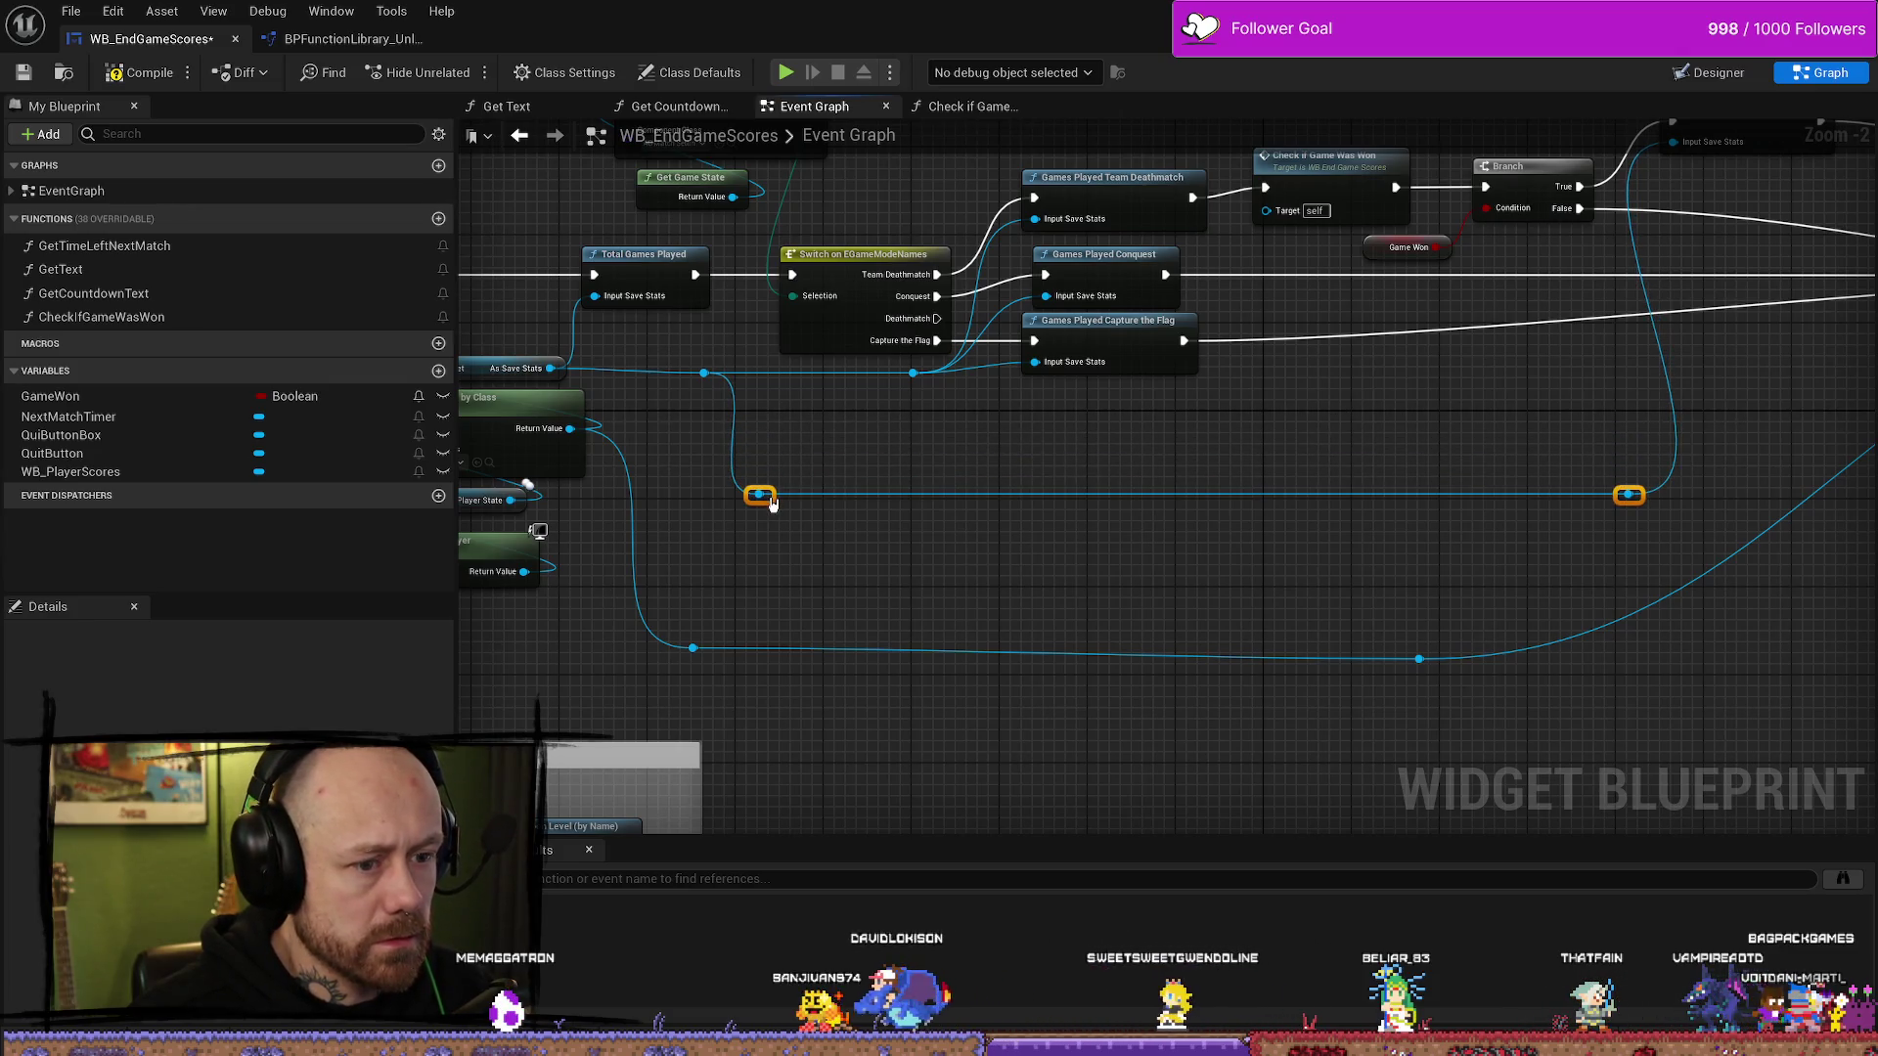
{"action": "mouse_move", "coordinate": [926, 637]}
{"action": "left_mouse_down"}
{"action": "mouse_move", "coordinate": [1160, 620]}
{"action": "mouse_move", "coordinate": [570, 591]}
{"action": "mouse_move", "coordinate": [486, 620]}
{"action": "left_mouse_up"}
{"action": "mouse_move", "coordinate": [1093, 545]}
{"action": "left_mouse_down"}
{"action": "mouse_move", "coordinate": [811, 665]}
{"action": "mouse_move", "coordinate": [1096, 628]}
{"action": "mouse_move", "coordinate": [1154, 638]}
{"action": "mouse_move", "coordinate": [1146, 672]}
{"action": "mouse_move", "coordinate": [1089, 599]}
{"action": "mouse_move", "coordinate": [1163, 513]}
{"action": "mouse_move", "coordinate": [927, 555]}
{"action": "left_mouse_up"}
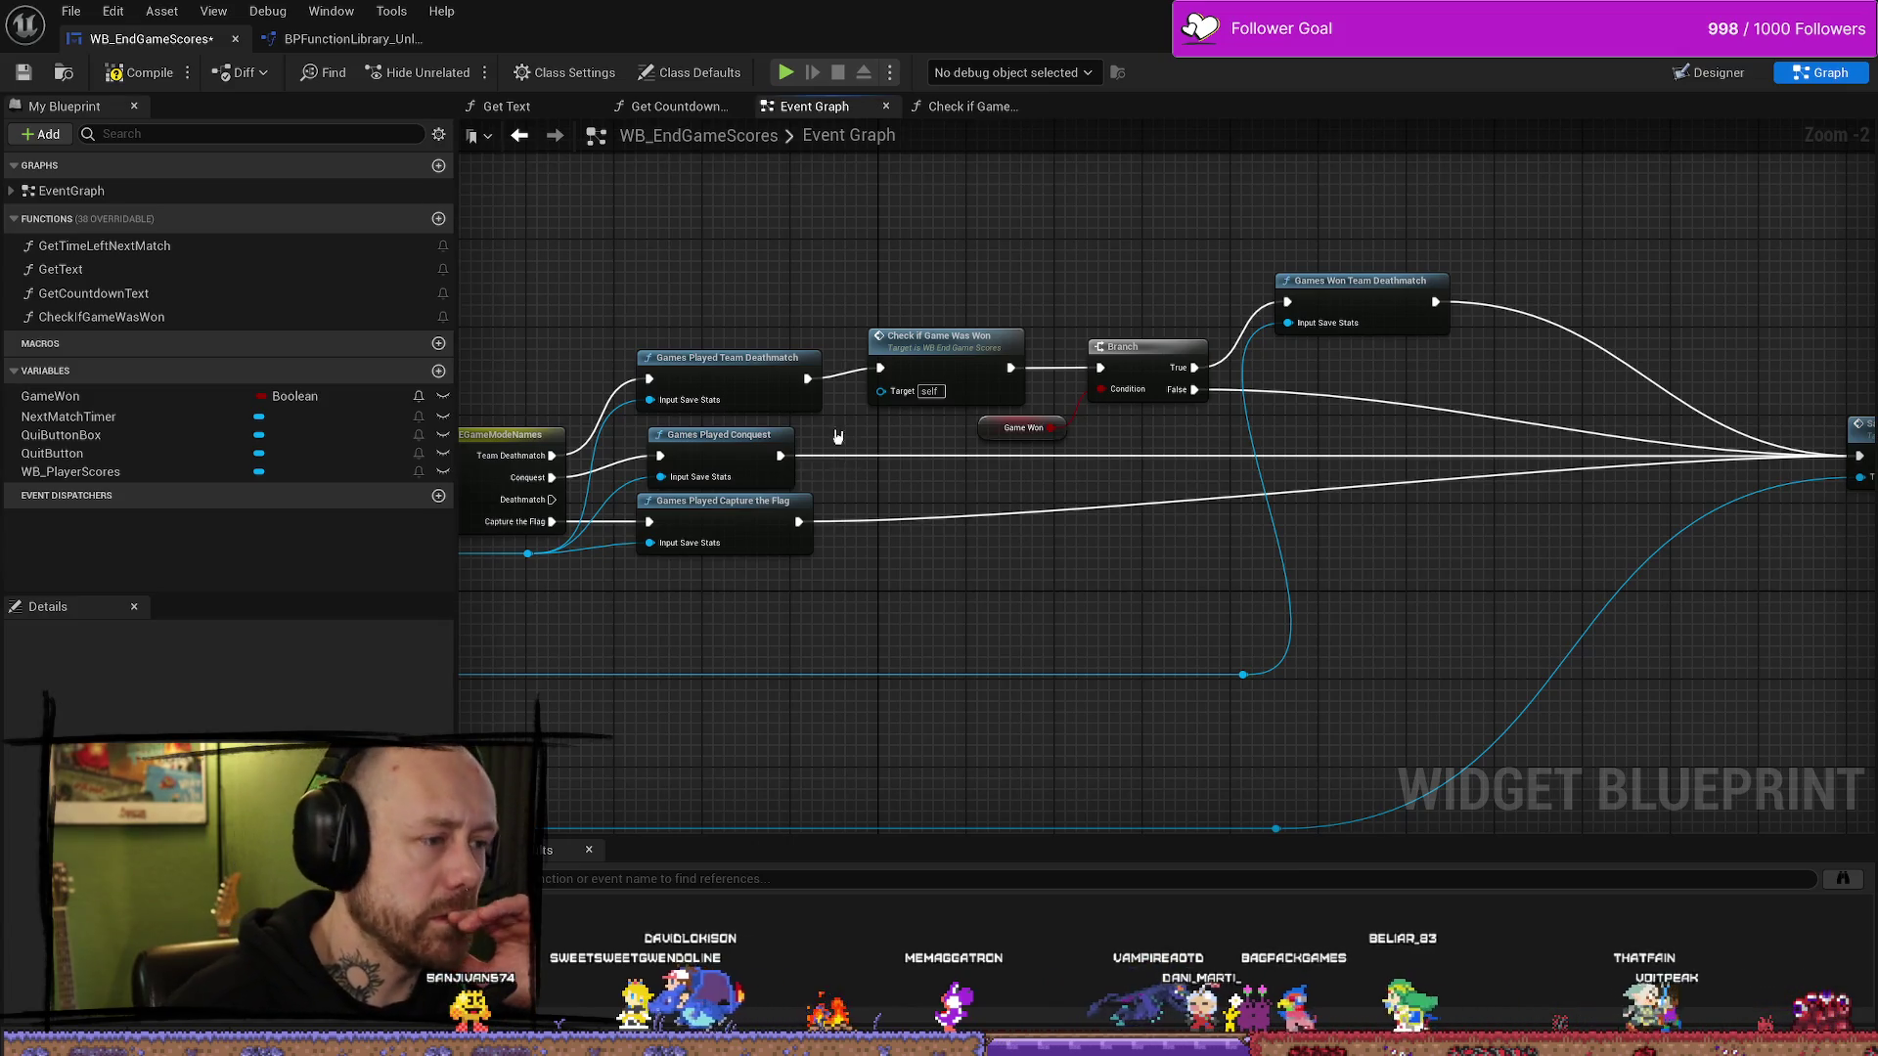
{"action": "mouse_move", "coordinate": [758, 365]}
{"action": "left_mouse_down"}
{"action": "mouse_move", "coordinate": [724, 365]}
{"action": "mouse_move", "coordinate": [756, 365]}
{"action": "left_mouse_up"}
{"action": "mouse_move", "coordinate": [779, 455]}
{"action": "left_mouse_down"}
{"action": "mouse_move", "coordinate": [885, 438]}
{"action": "mouse_move", "coordinate": [886, 371]}
{"action": "mouse_move", "coordinate": [921, 397]}
{"action": "left_mouse_up"}
{"action": "left_click_drag", "start_coordinate": [1044, 448], "coordinate": [1166, 450]}
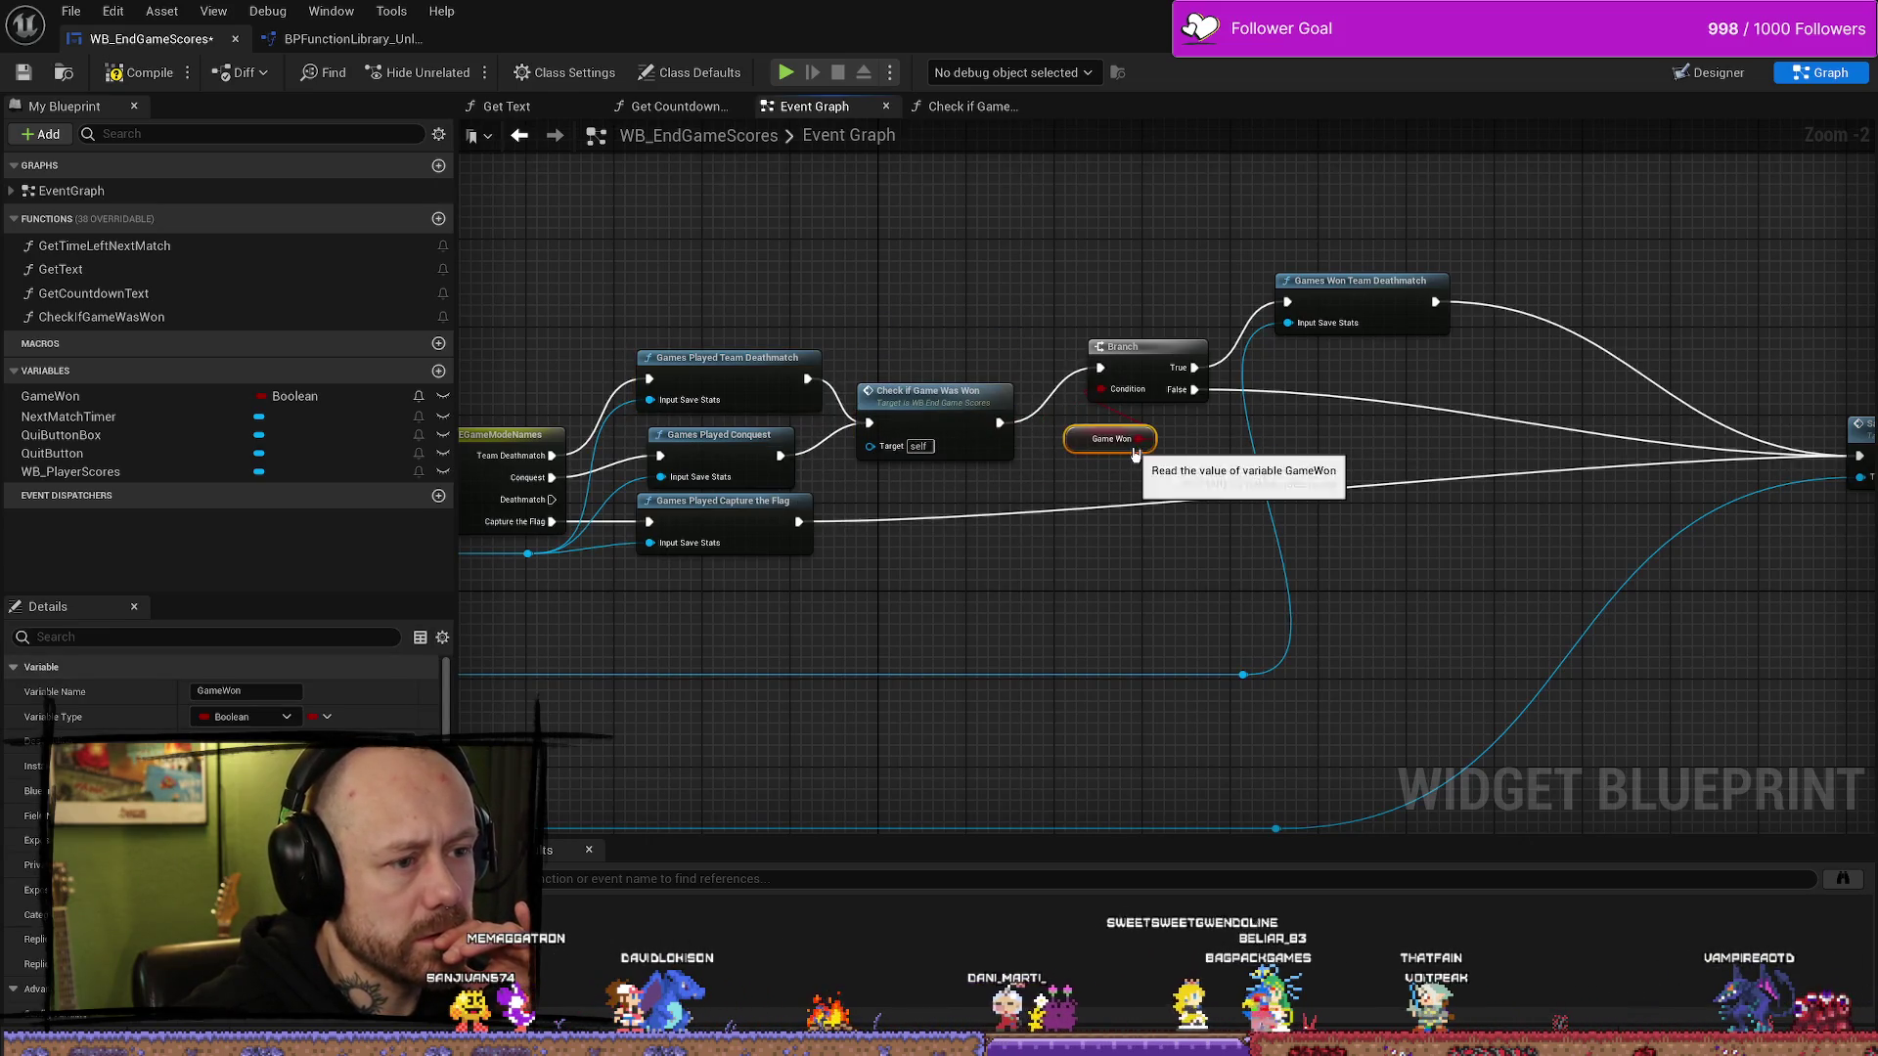
{"action": "left_click", "coordinate": [939, 386]}
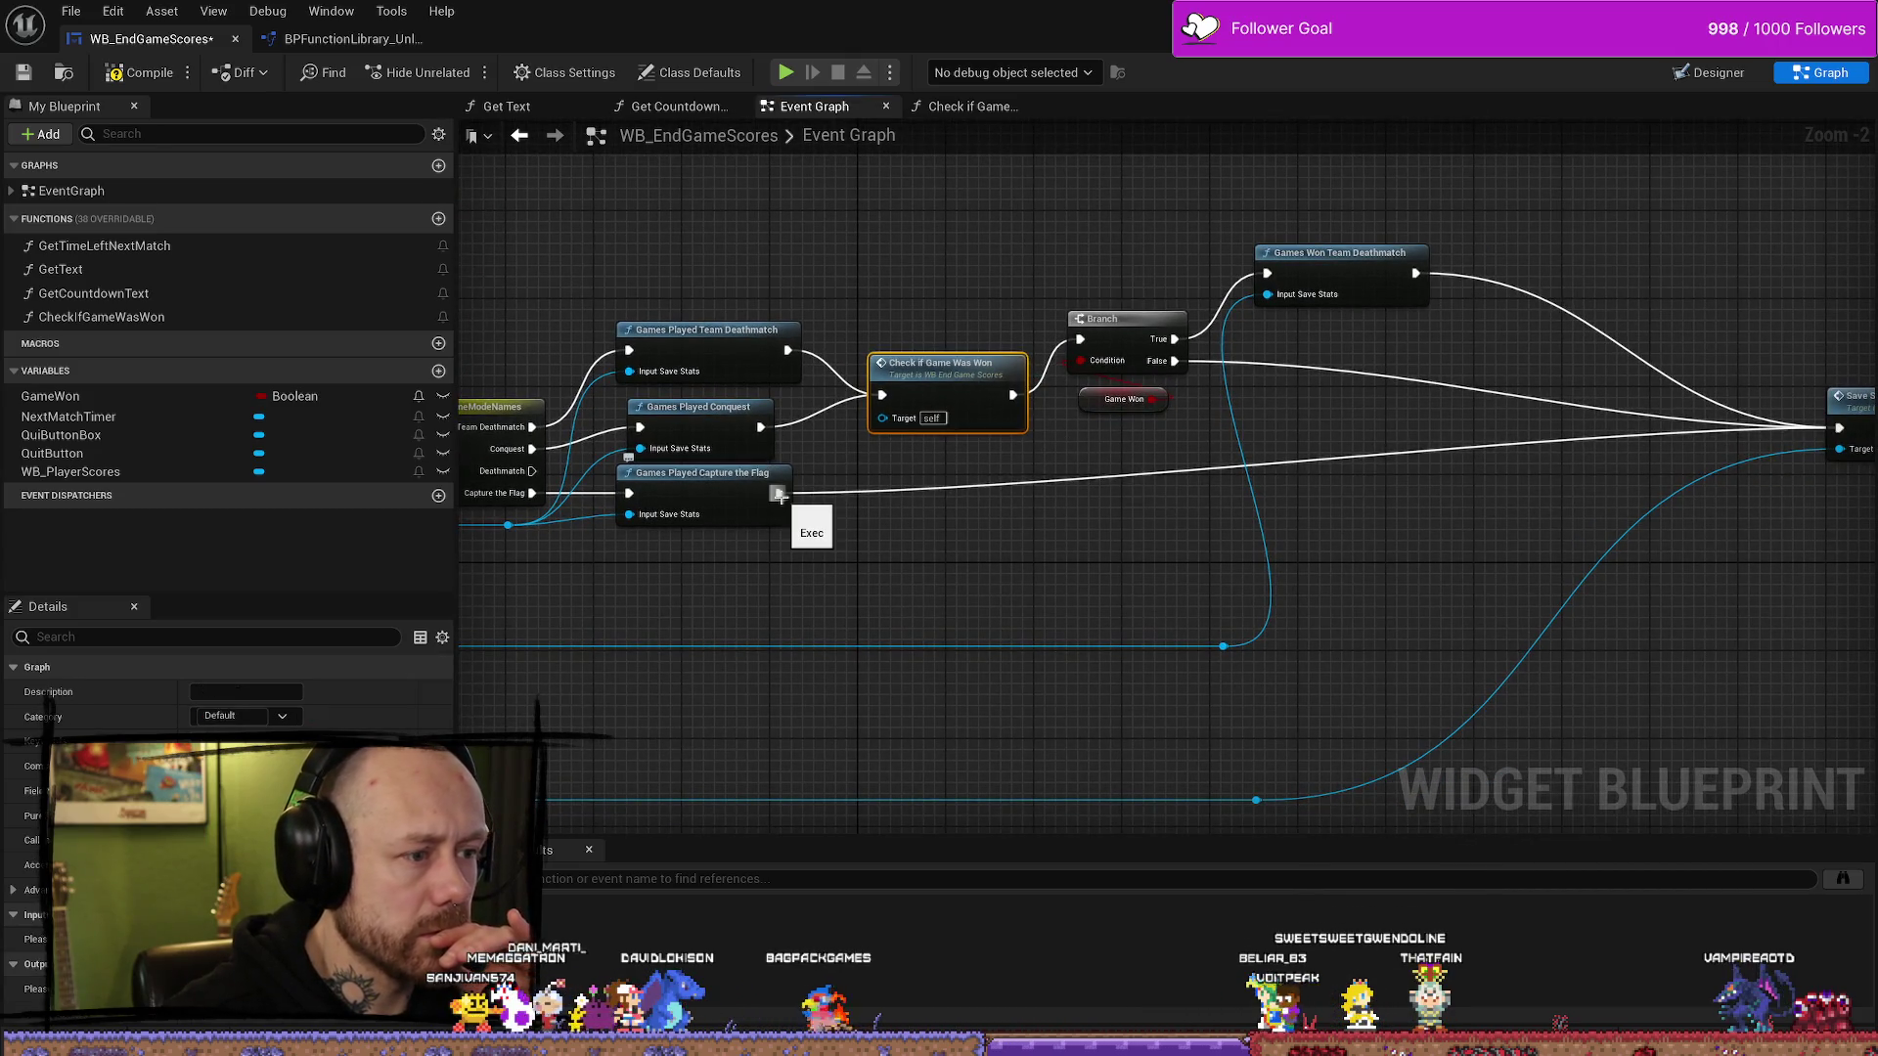
{"action": "left_click_drag", "start_coordinate": [931, 386], "coordinate": [919, 342]}
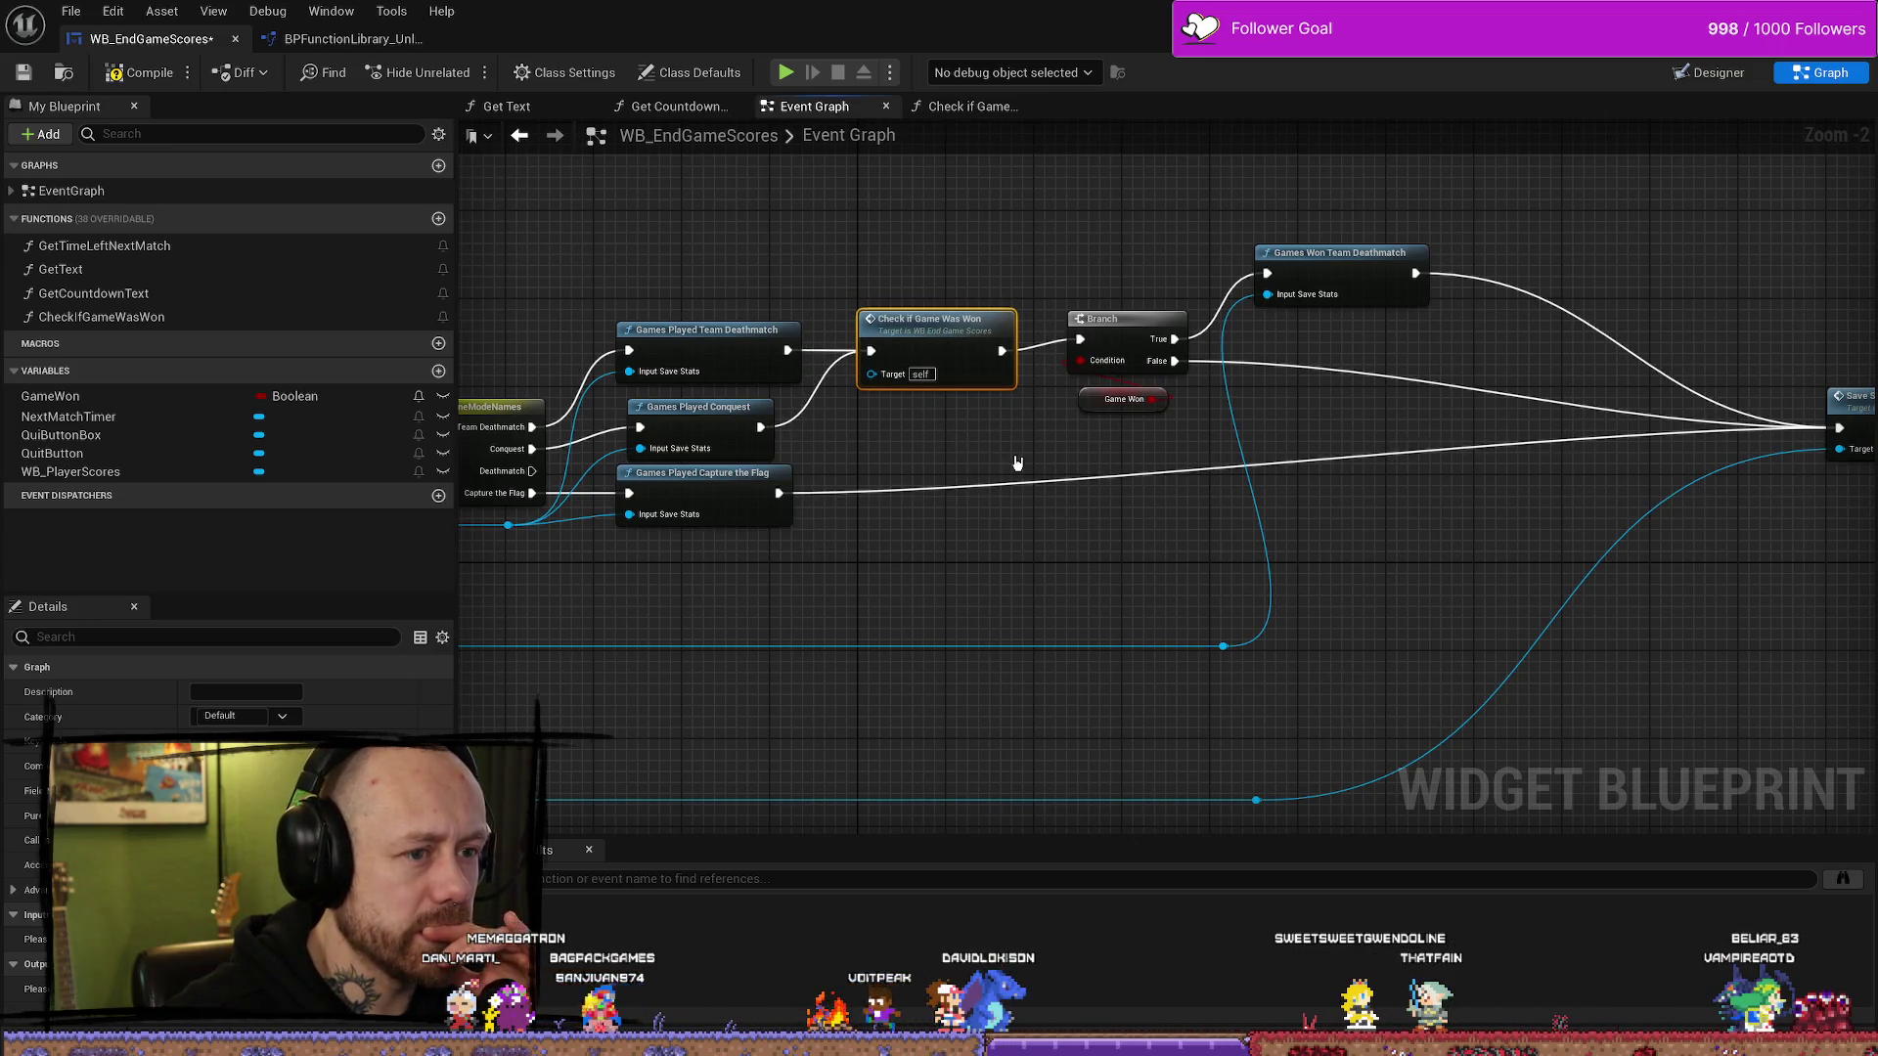
{"action": "left_click", "coordinate": [761, 428], "text": "alt"}
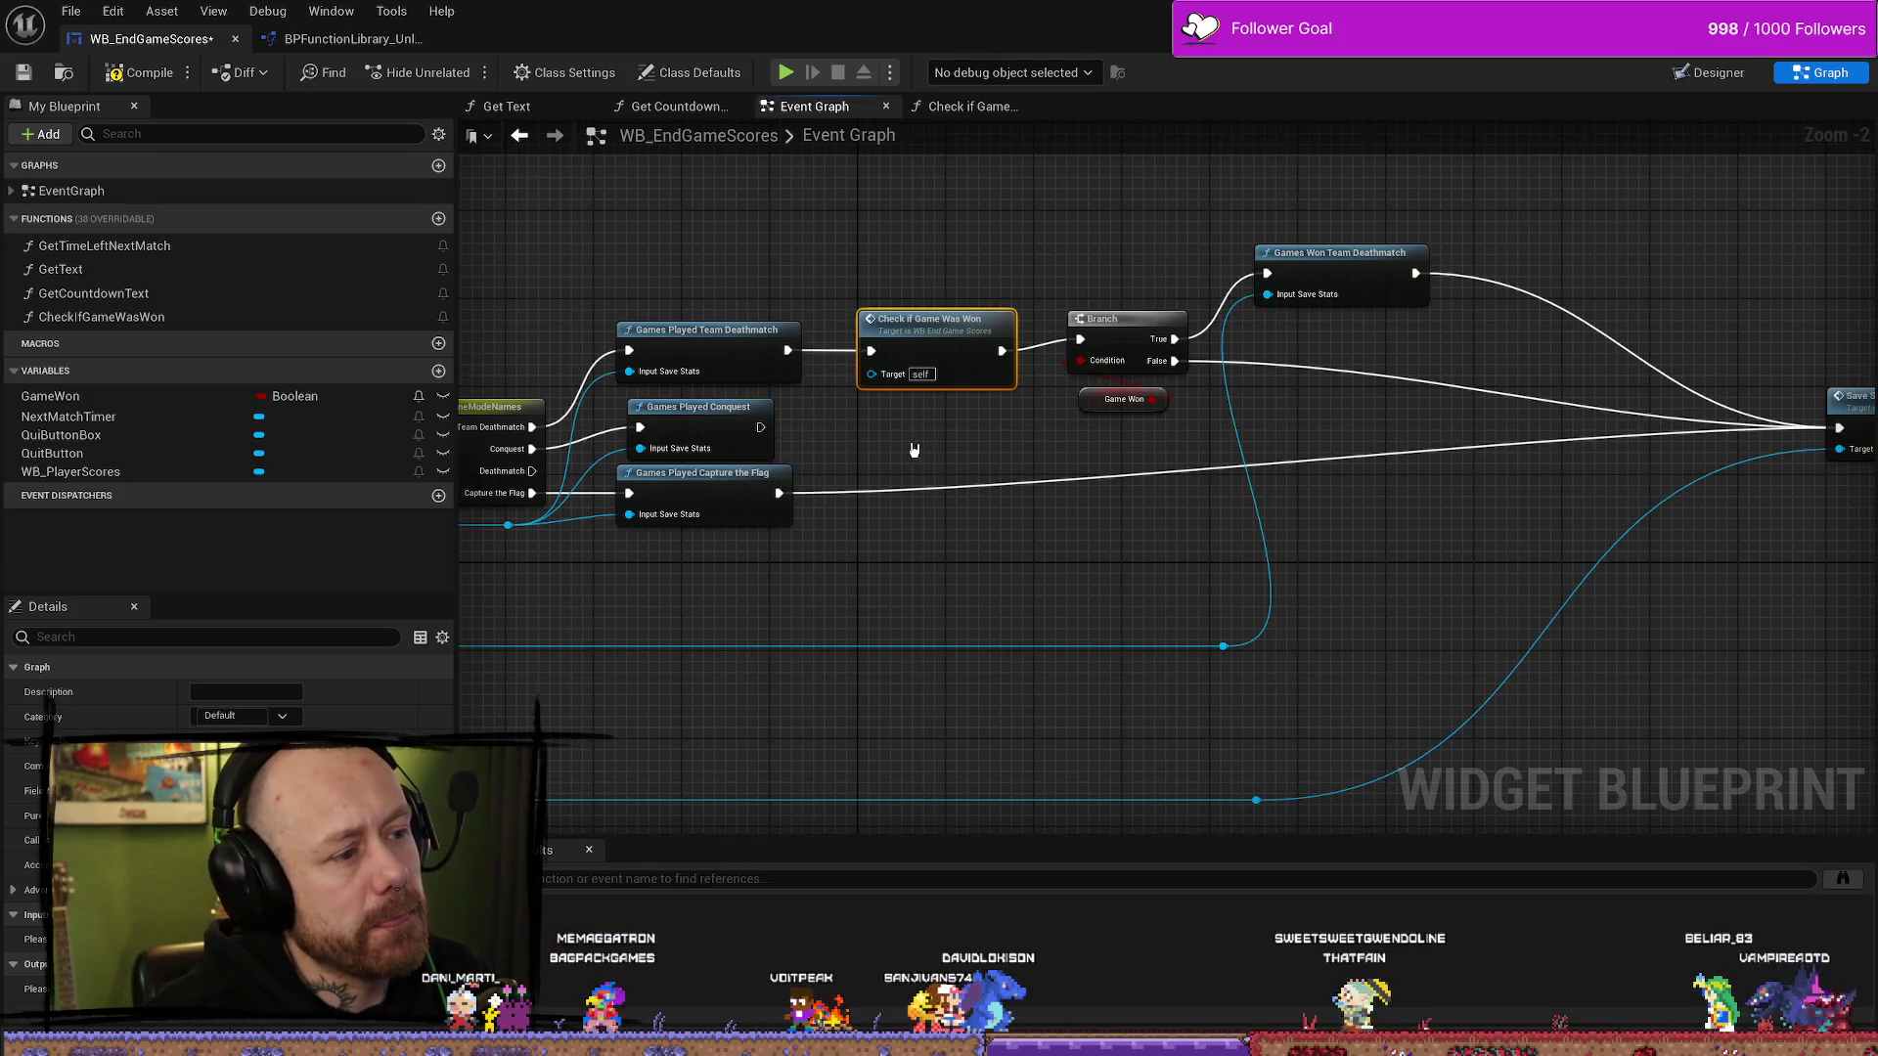
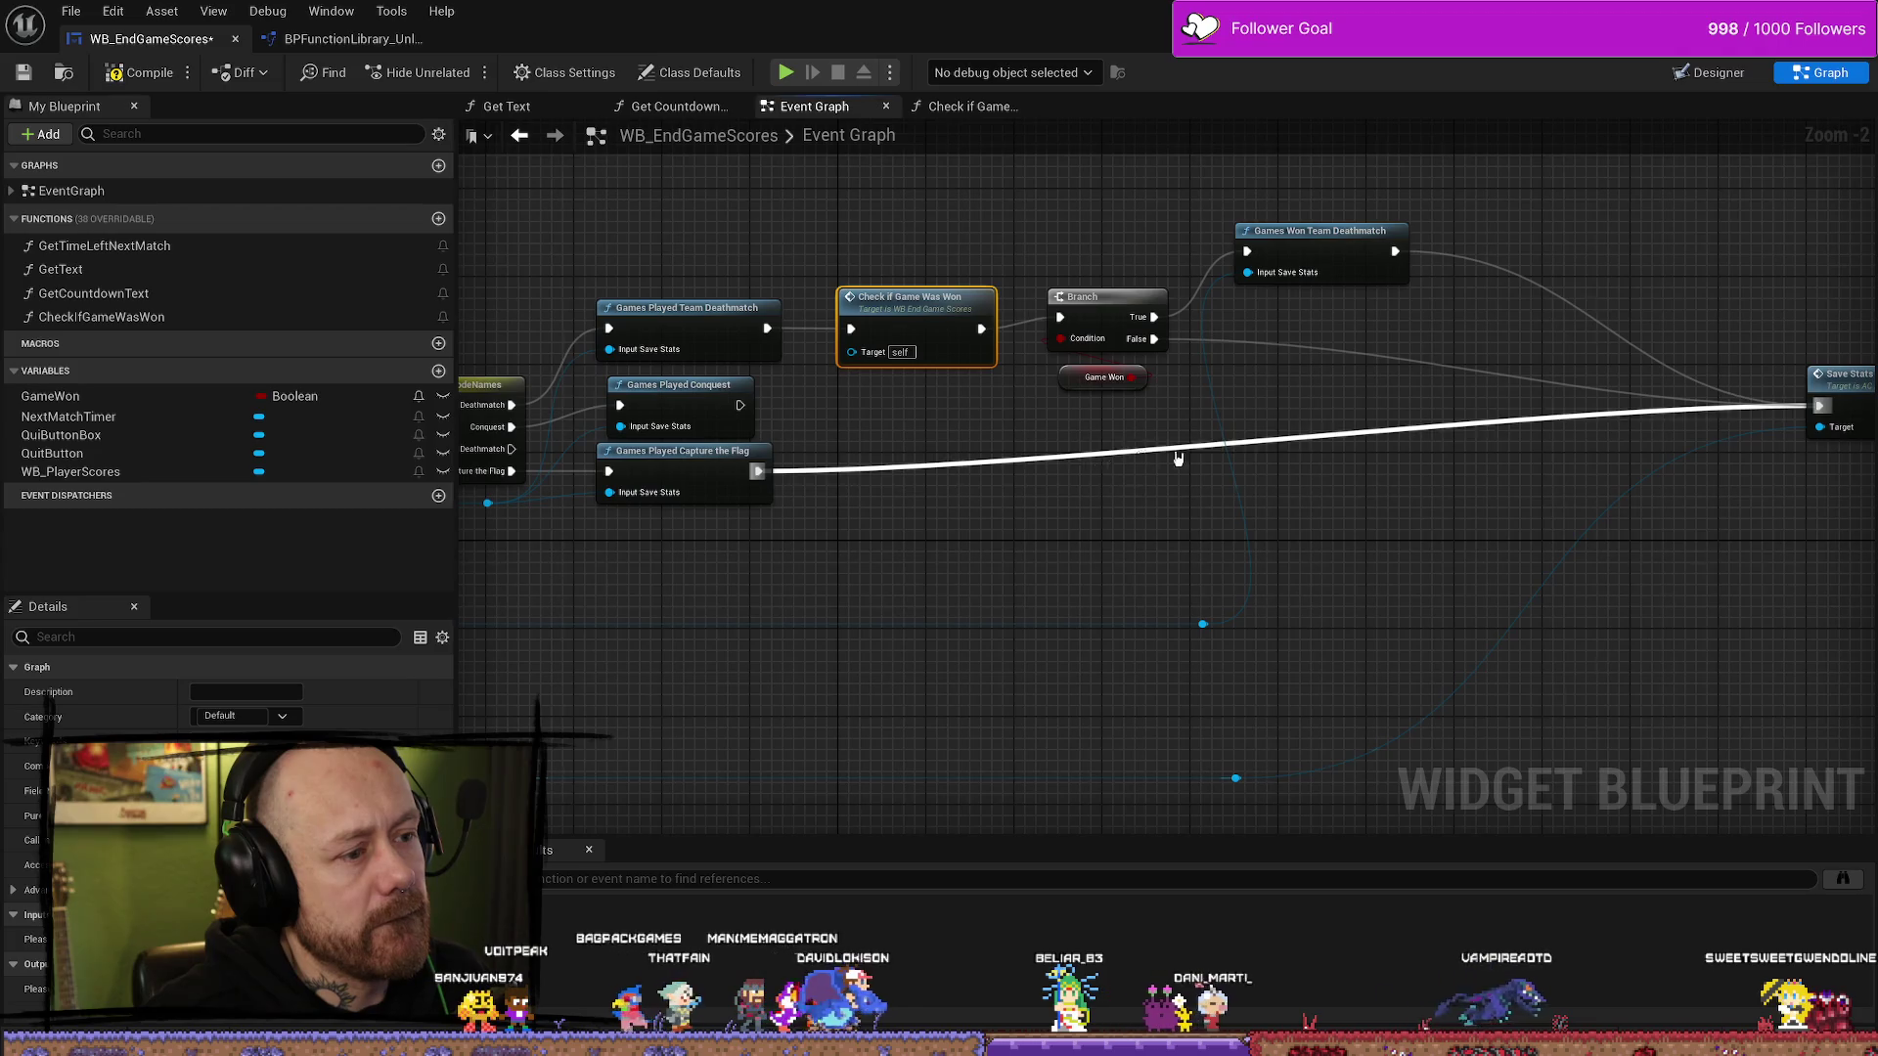
- Duplicate the win check and Branch nodes and wire Games Played Conquest into the copy
{"action": "mouse_move", "coordinate": [1141, 459]}
{"action": "left_mouse_down"}
{"action": "mouse_move", "coordinate": [1202, 440]}
{"action": "mouse_move", "coordinate": [841, 502]}
{"action": "mouse_move", "coordinate": [1068, 499]}
{"action": "left_mouse_up"}
{"action": "left_click_drag", "start_coordinate": [770, 481], "coordinate": [856, 505]}
{"action": "left_click_drag", "start_coordinate": [822, 439], "coordinate": [811, 473]}
{"action": "left_click_drag", "start_coordinate": [1049, 223], "coordinate": [1330, 377]}
{"action": "key", "text": "ctrl+c"}
{"action": "key", "text": "ctrl+v"}
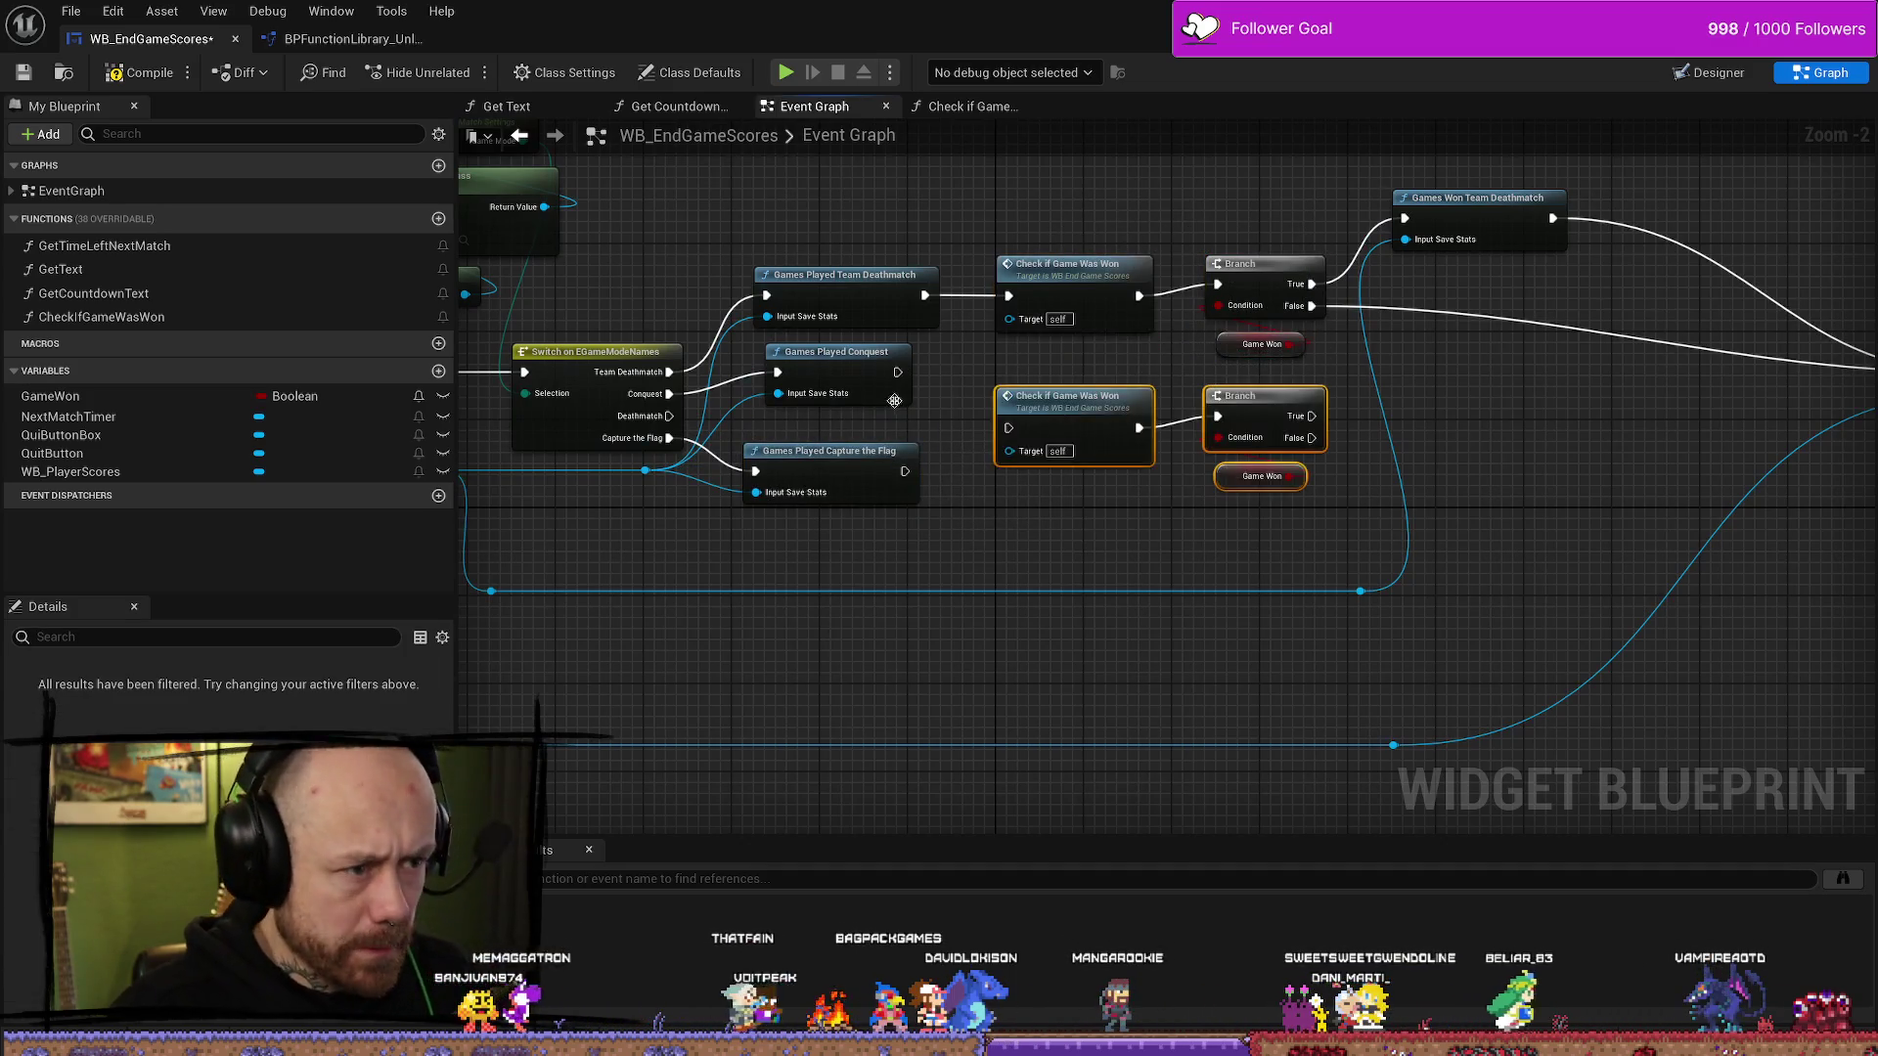
{"action": "left_click_drag", "start_coordinate": [898, 372], "coordinate": [1007, 427]}
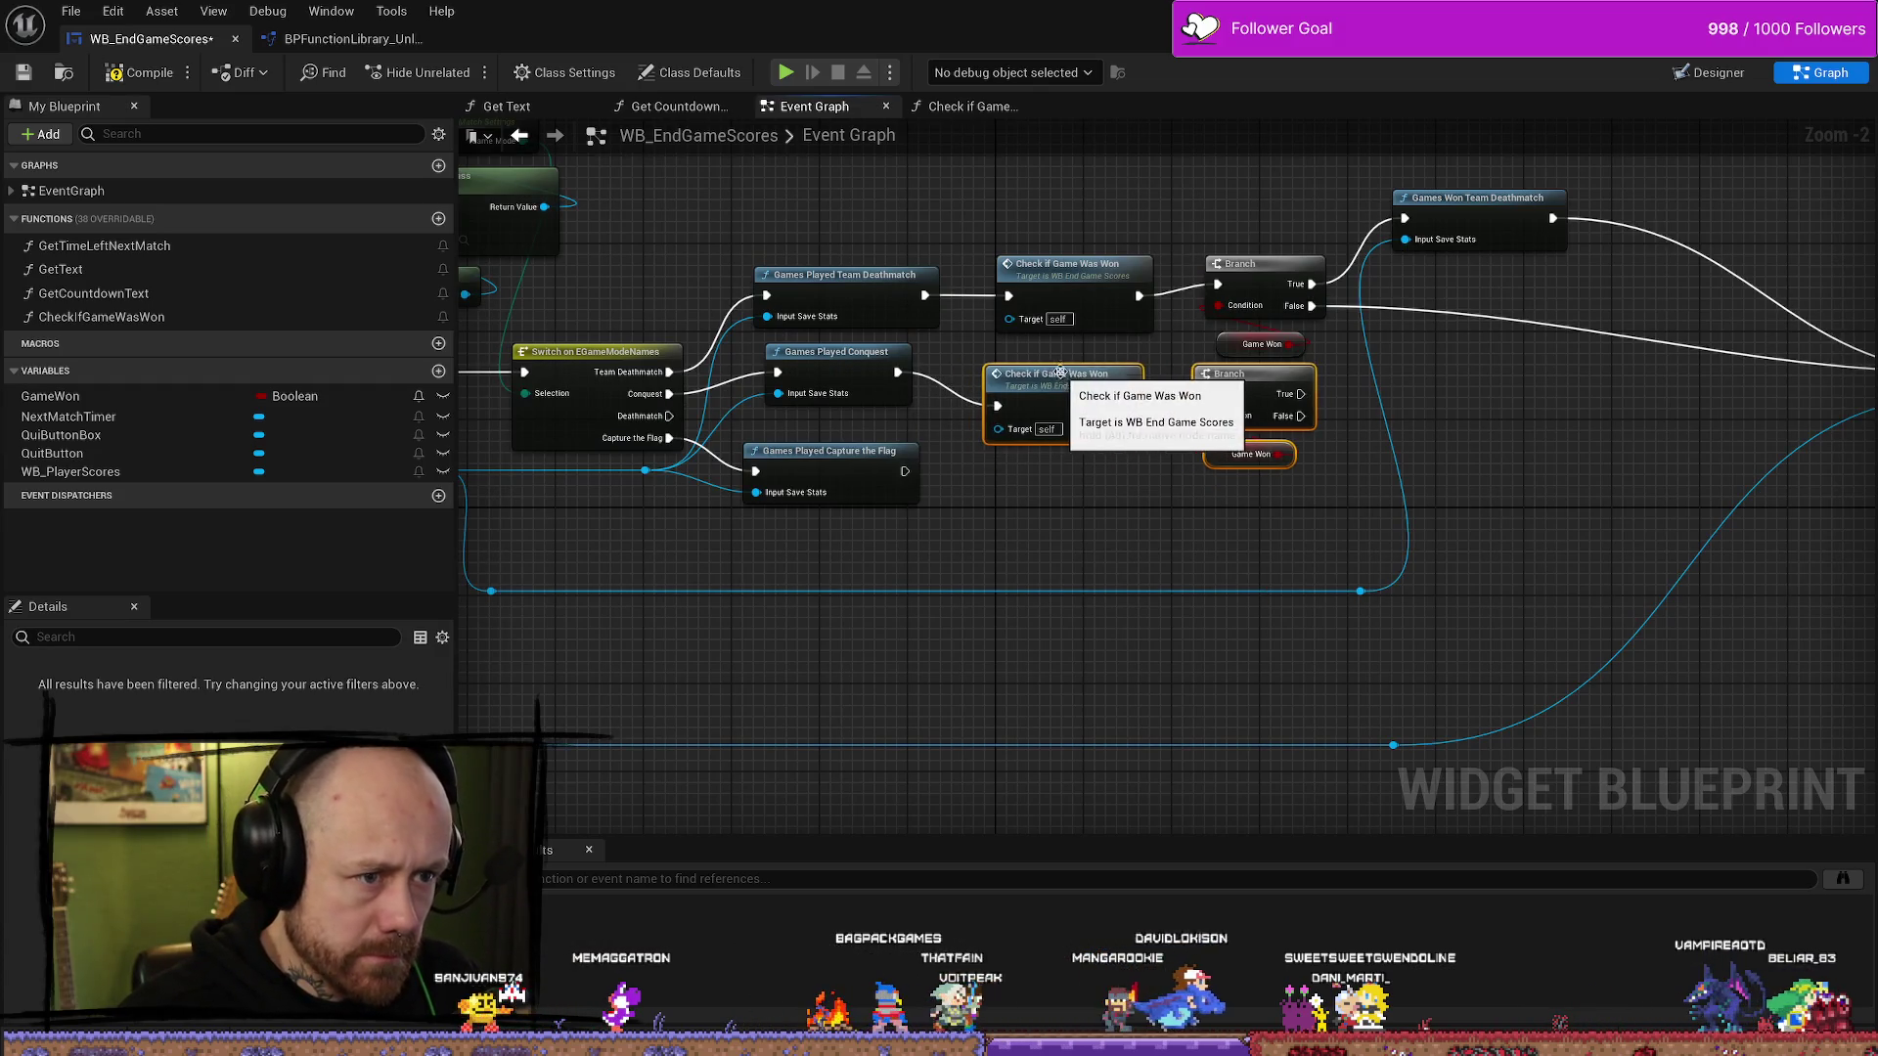
{"action": "left_click_drag", "start_coordinate": [1046, 382], "coordinate": [1070, 381]}
- Realign the original and copied win check groups with their rows
{"action": "left_click", "coordinate": [1063, 271]}
{"action": "left_click_drag", "start_coordinate": [1063, 271], "coordinate": [1063, 238]}
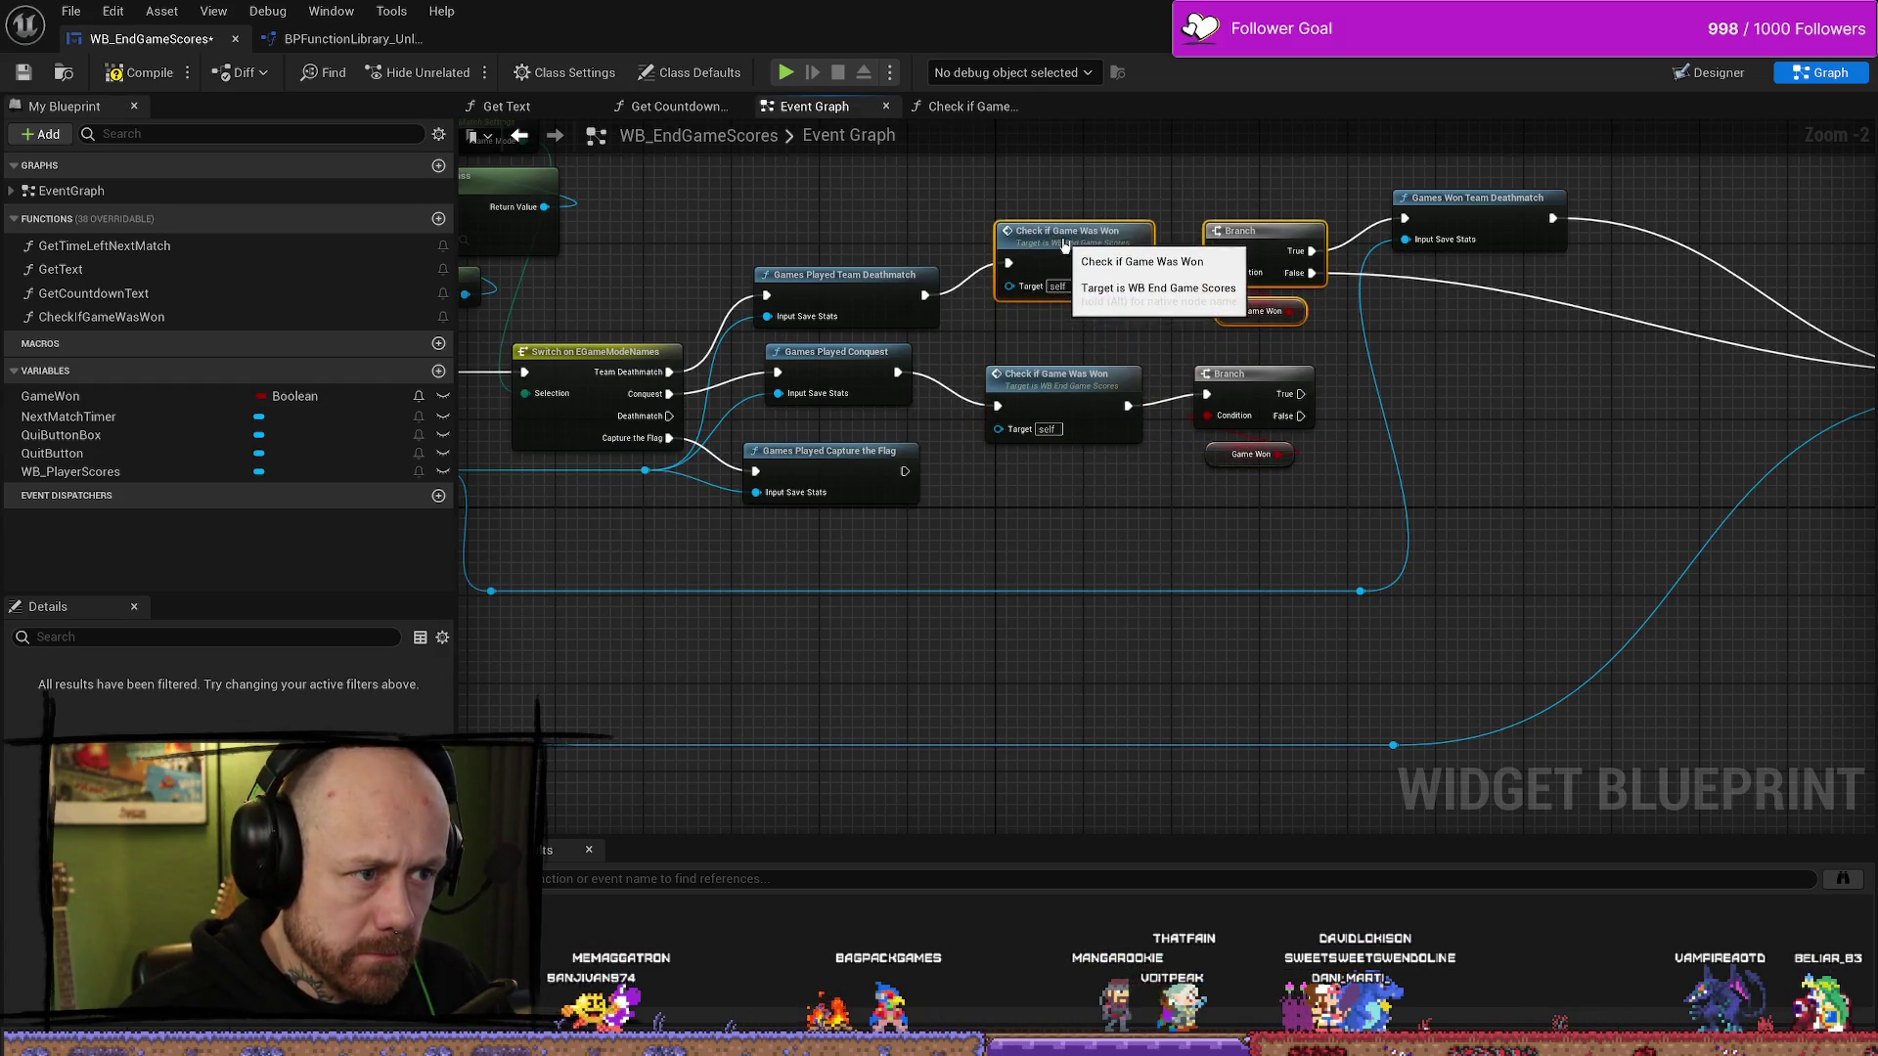
{"action": "left_click", "coordinate": [1074, 387]}
{"action": "left_click_drag", "start_coordinate": [1074, 386], "coordinate": [1064, 364]}
{"action": "mouse_move", "coordinate": [1380, 386]}
{"action": "left_mouse_down"}
{"action": "mouse_move", "coordinate": [1158, 408]}
{"action": "mouse_move", "coordinate": [1158, 456]}
{"action": "mouse_move", "coordinate": [1170, 439]}
{"action": "left_mouse_up"}
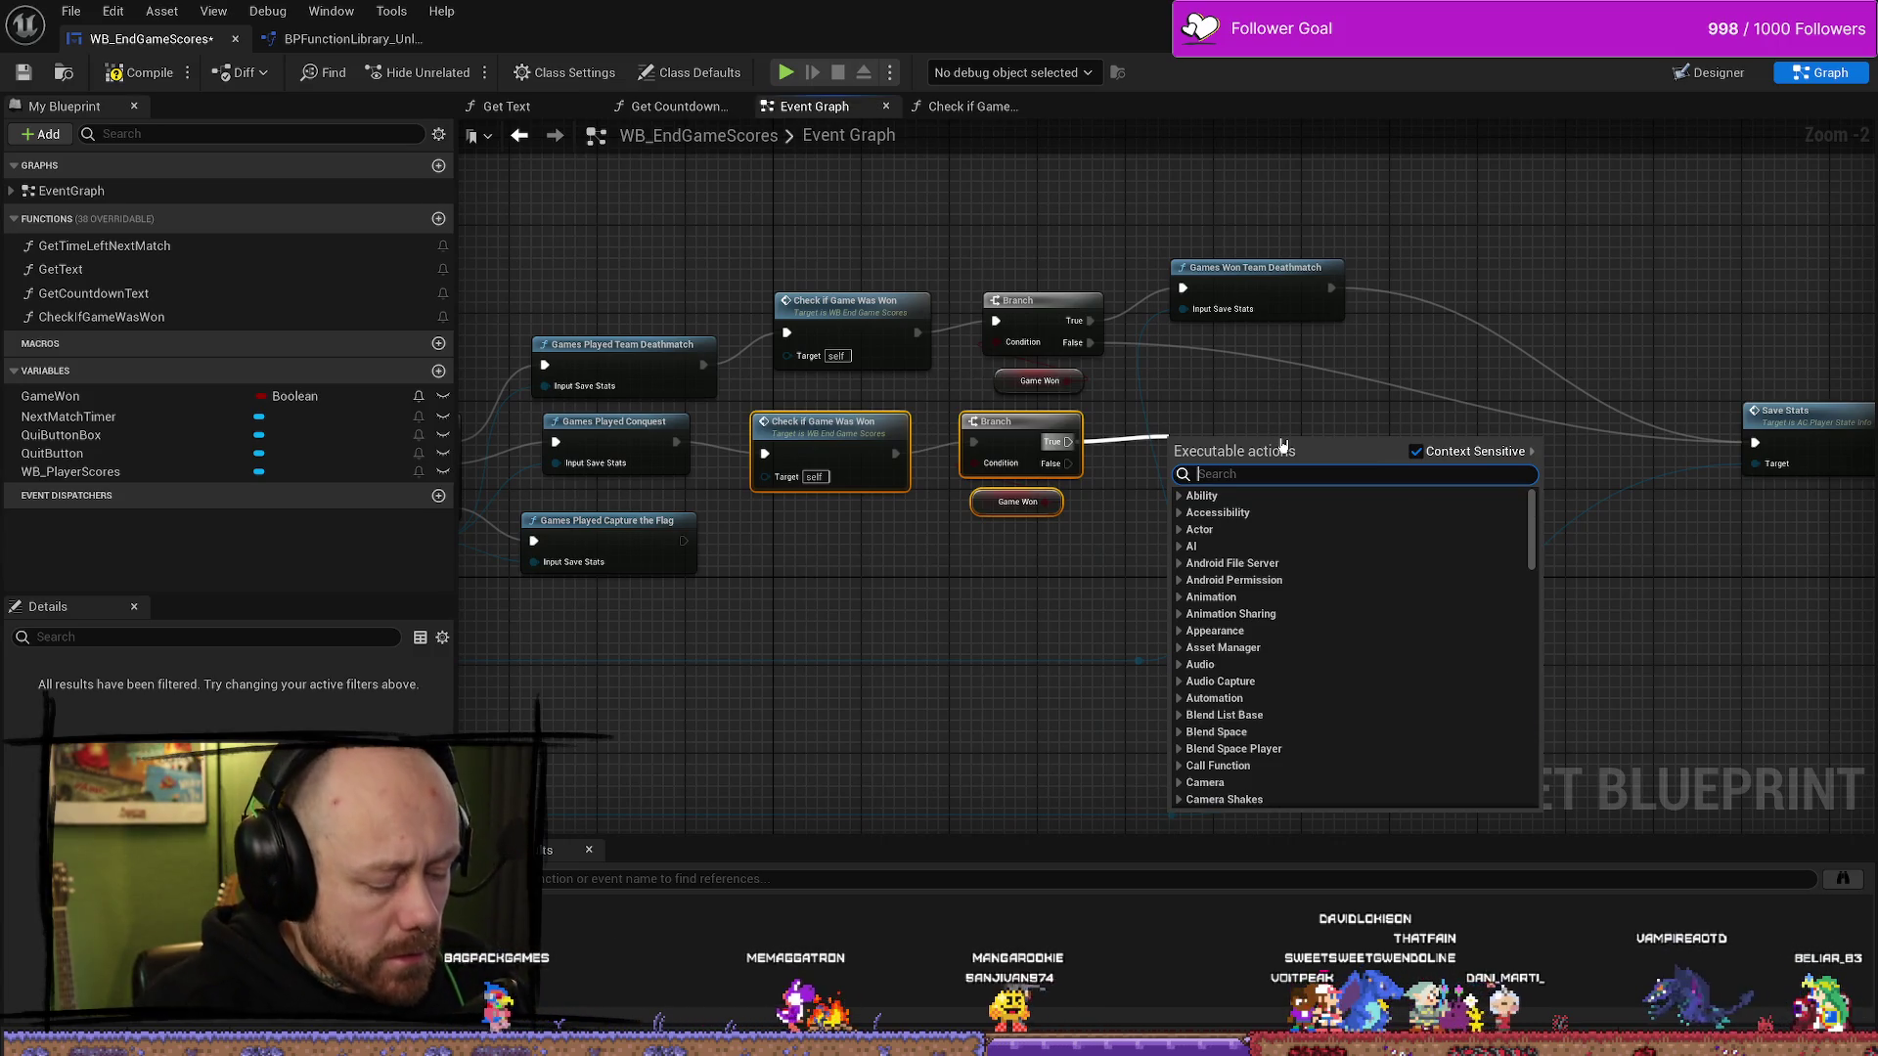
- Add Games Won Conquest on True, wiring it and the False outcome to Save Stats
{"action": "type", "text": "gameswonc"}
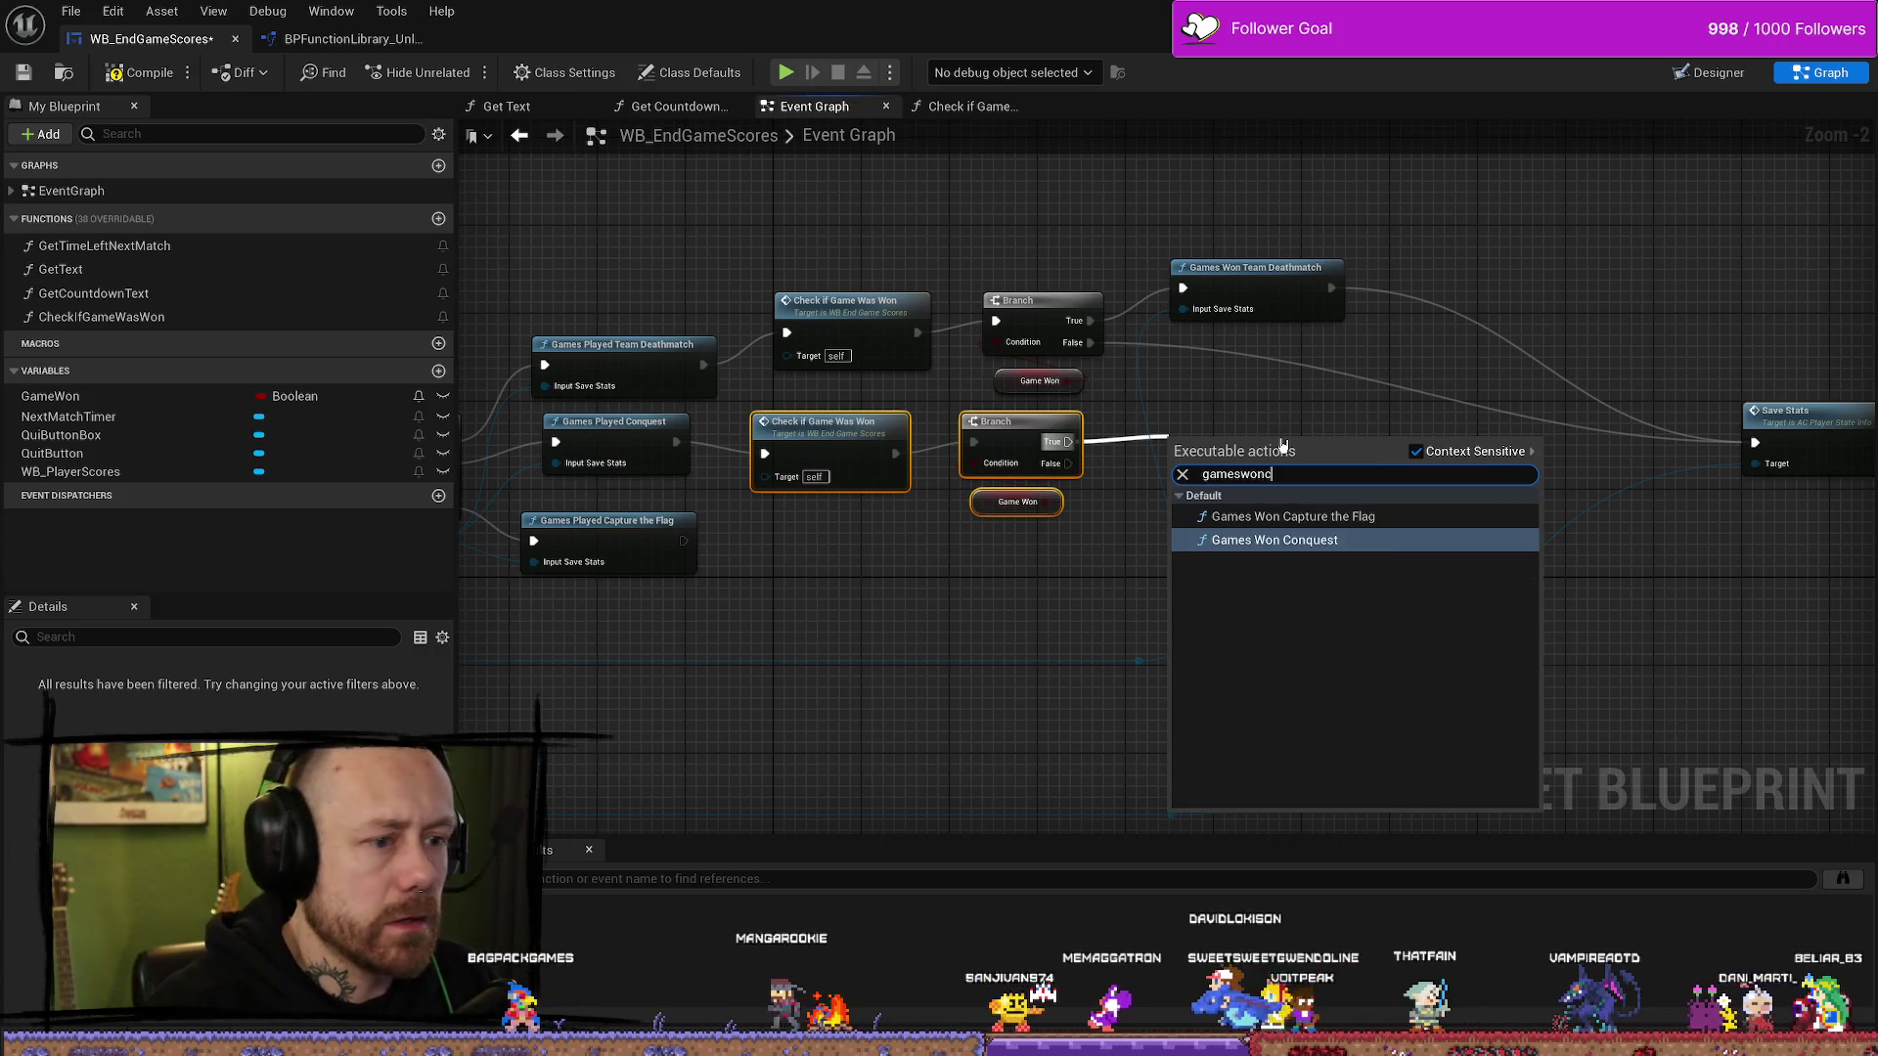
{"action": "key", "text": "Return"}
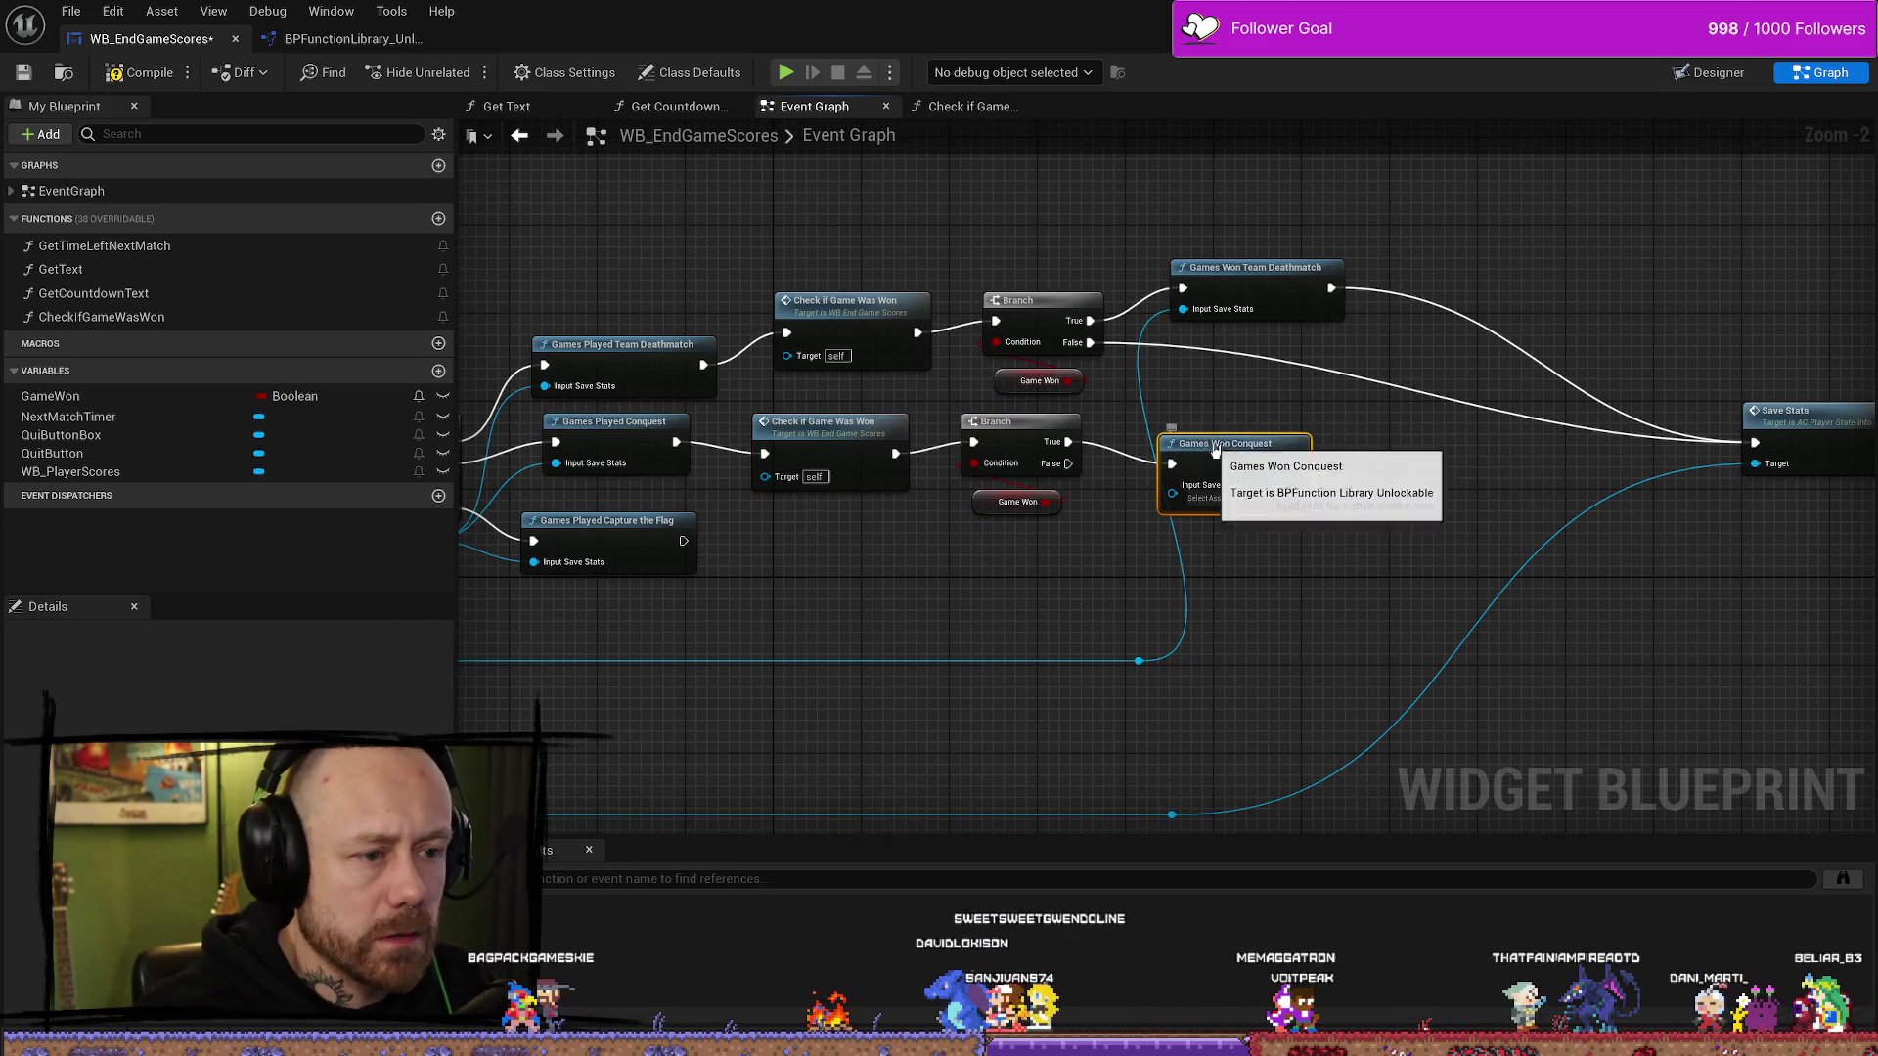
{"action": "mouse_move", "coordinate": [1251, 443]}
{"action": "left_mouse_down"}
{"action": "mouse_move", "coordinate": [1274, 422]}
{"action": "mouse_move", "coordinate": [1755, 445]}
{"action": "left_mouse_up"}
{"action": "left_click_drag", "start_coordinate": [1068, 463], "coordinate": [1751, 448]}
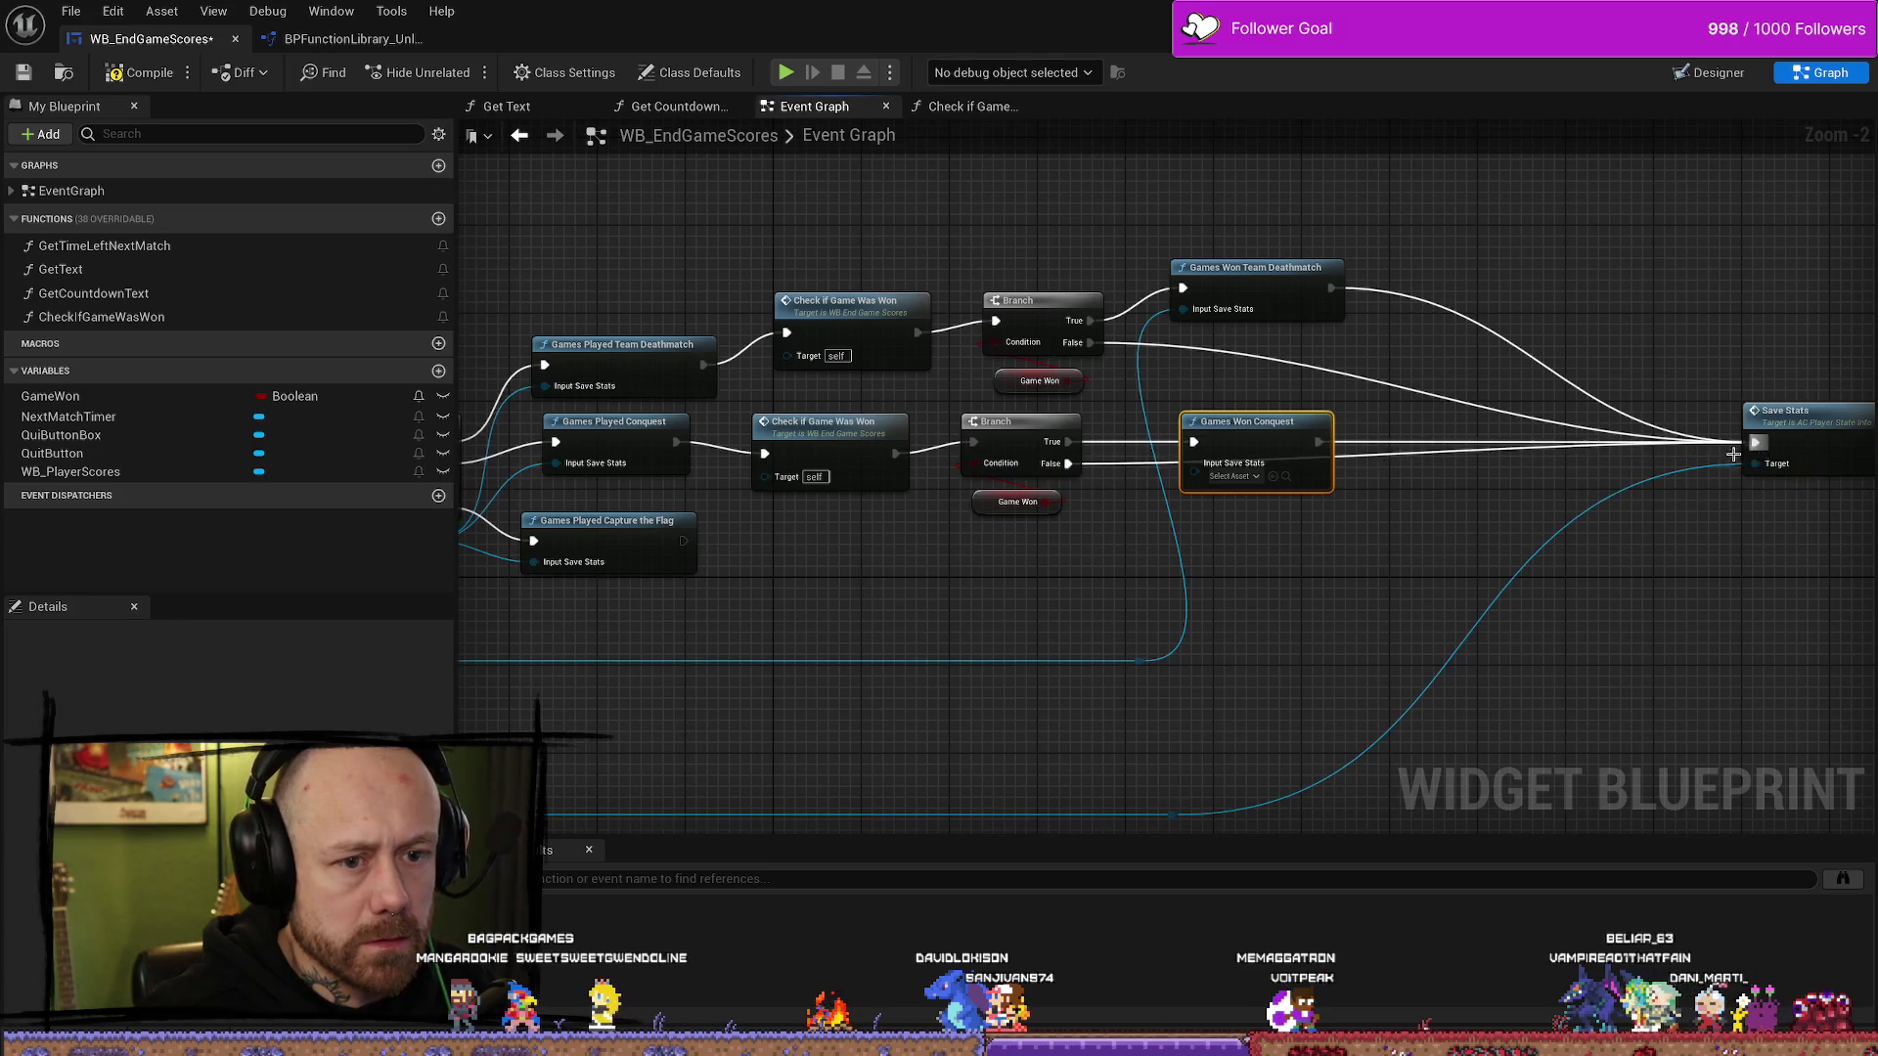
{"action": "mouse_move", "coordinate": [1137, 665]}
{"action": "left_mouse_down"}
{"action": "mouse_move", "coordinate": [1161, 532]}
{"action": "mouse_move", "coordinate": [1195, 474]}
{"action": "mouse_move", "coordinate": [978, 386]}
{"action": "left_mouse_up"}
{"action": "key", "text": "ctrl+c"}
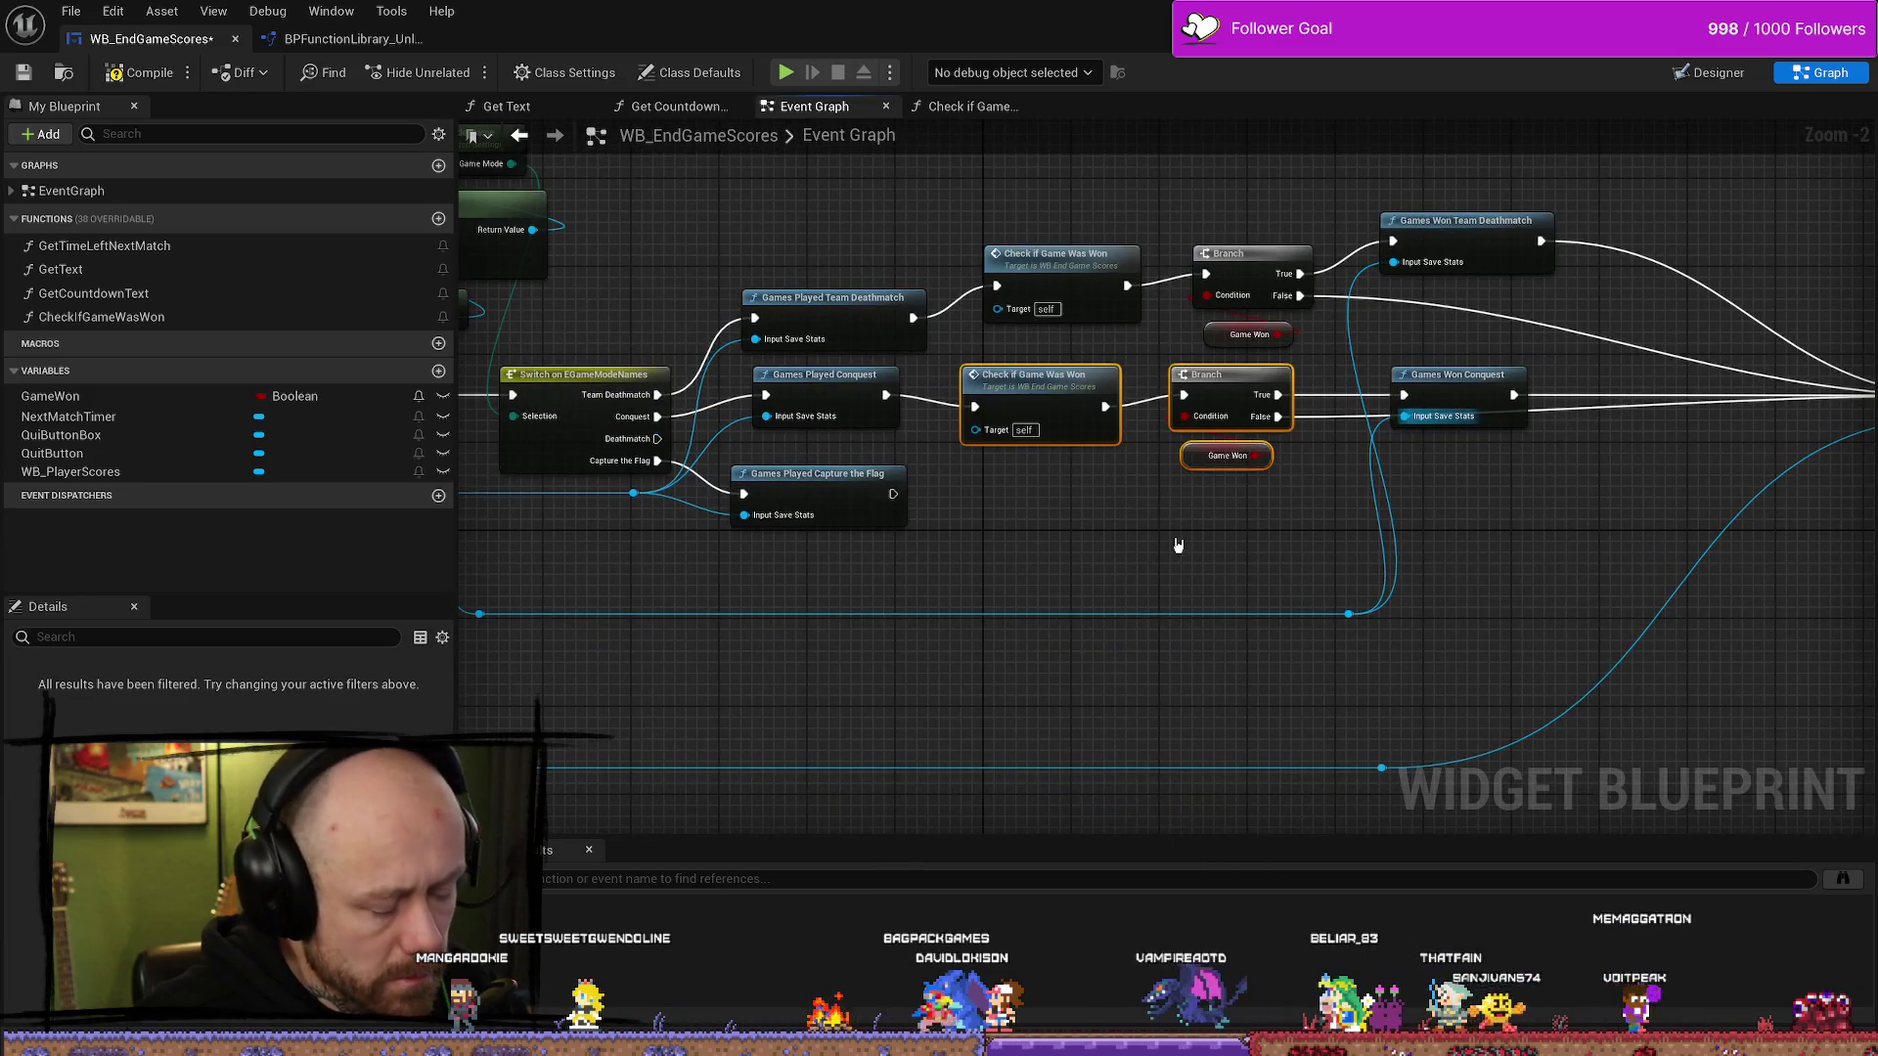
- Paste another win check copy and align its Branch on the Capture the Flag row
{"action": "key", "text": "ctrl+v"}
{"action": "left_click_drag", "start_coordinate": [1177, 537], "coordinate": [1099, 501]}
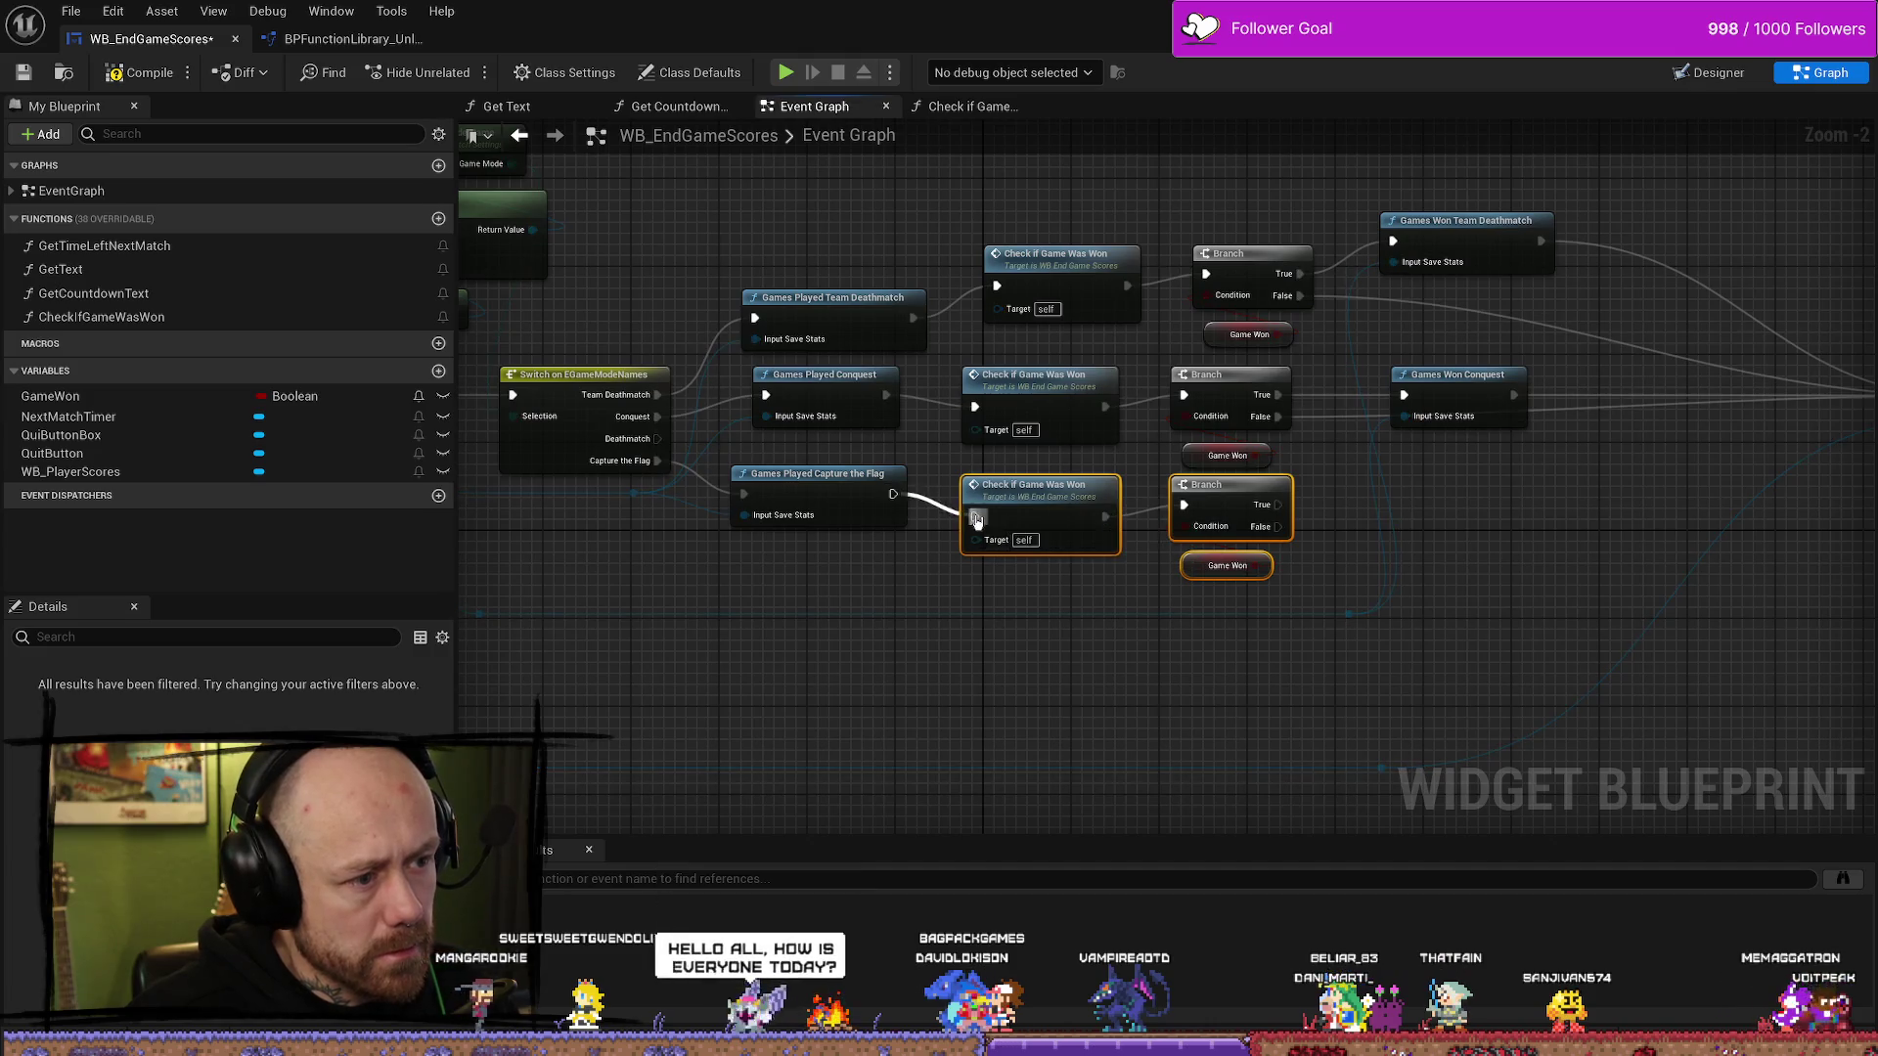
{"action": "left_click_drag", "start_coordinate": [895, 493], "coordinate": [773, 468]}
{"action": "mouse_move", "coordinate": [1202, 549]}
{"action": "left_mouse_down"}
{"action": "mouse_move", "coordinate": [1046, 449]}
{"action": "mouse_move", "coordinate": [1075, 468]}
{"action": "left_mouse_up"}
{"action": "mouse_move", "coordinate": [839, 554]}
{"action": "left_mouse_down"}
{"action": "mouse_move", "coordinate": [928, 550]}
{"action": "mouse_move", "coordinate": [593, 575]}
{"action": "left_mouse_up"}
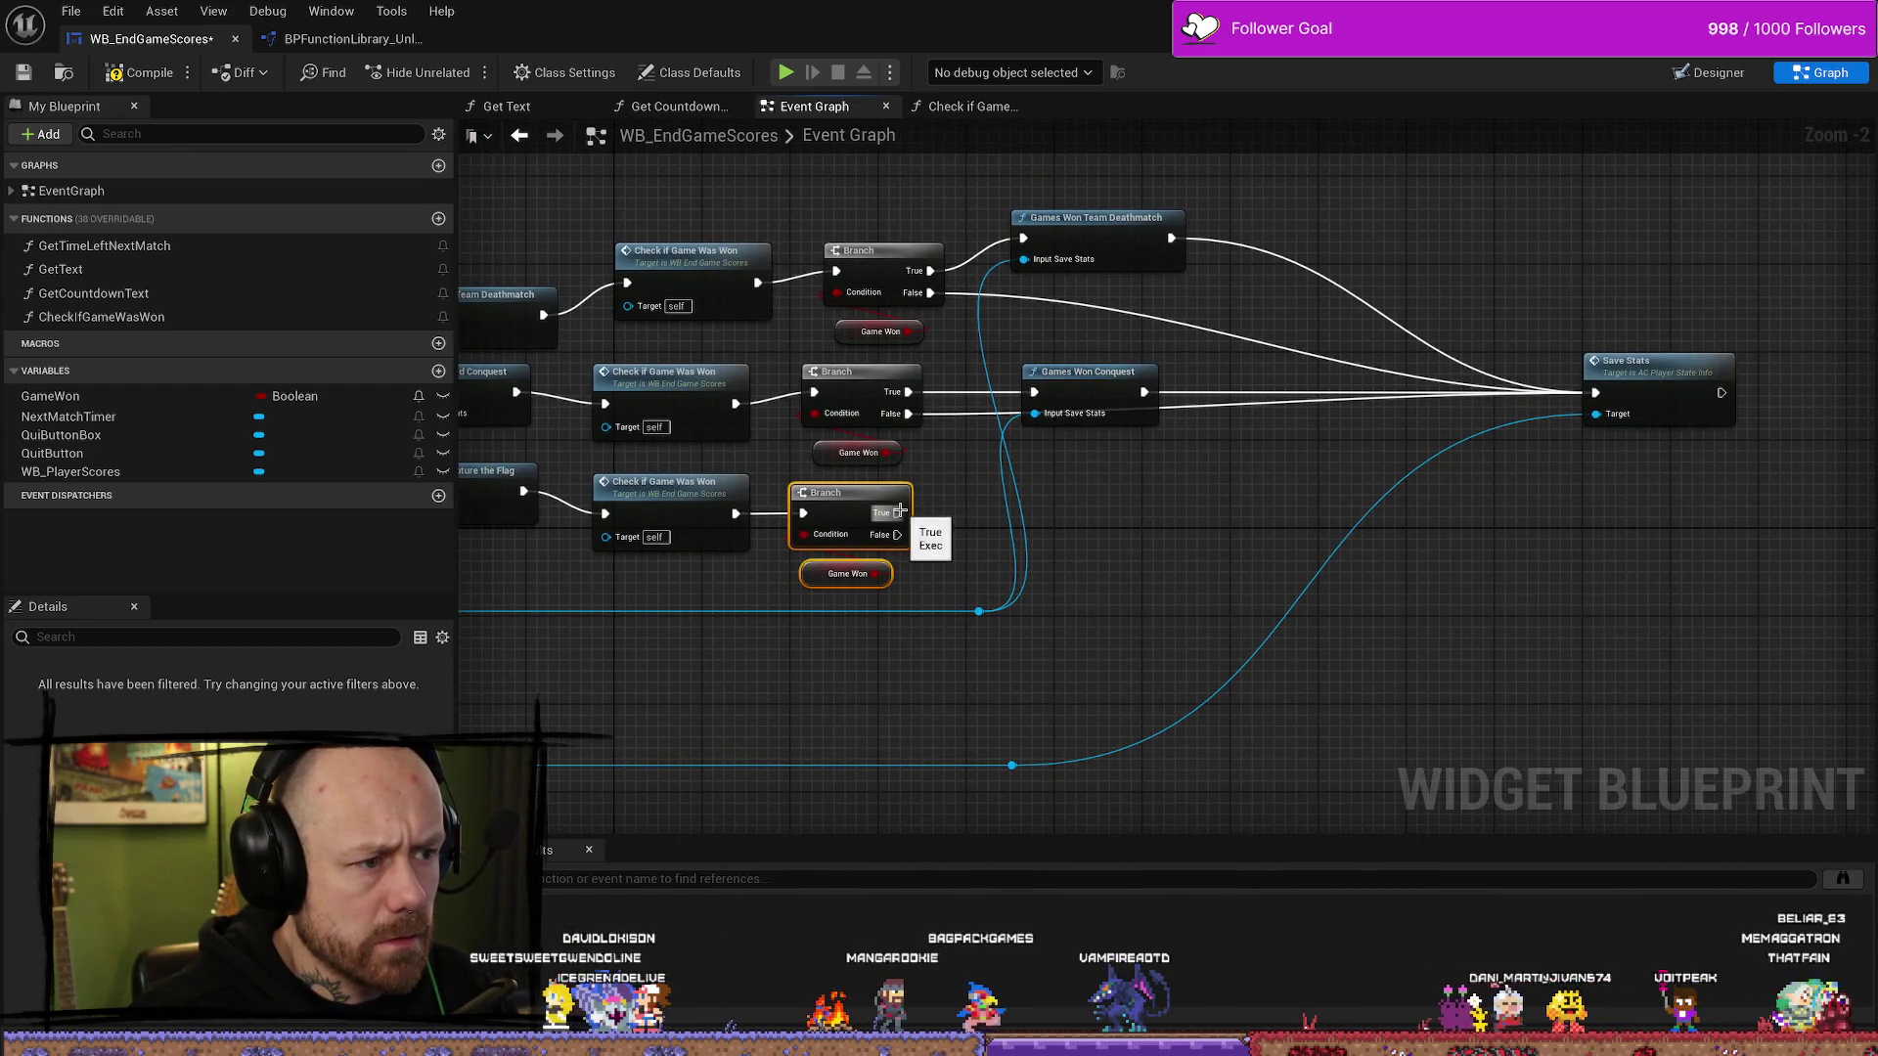
- Add Games Won Capture the Flag on the True path, fed the save stats reference
{"action": "left_click_drag", "start_coordinate": [898, 511], "coordinate": [986, 513]}
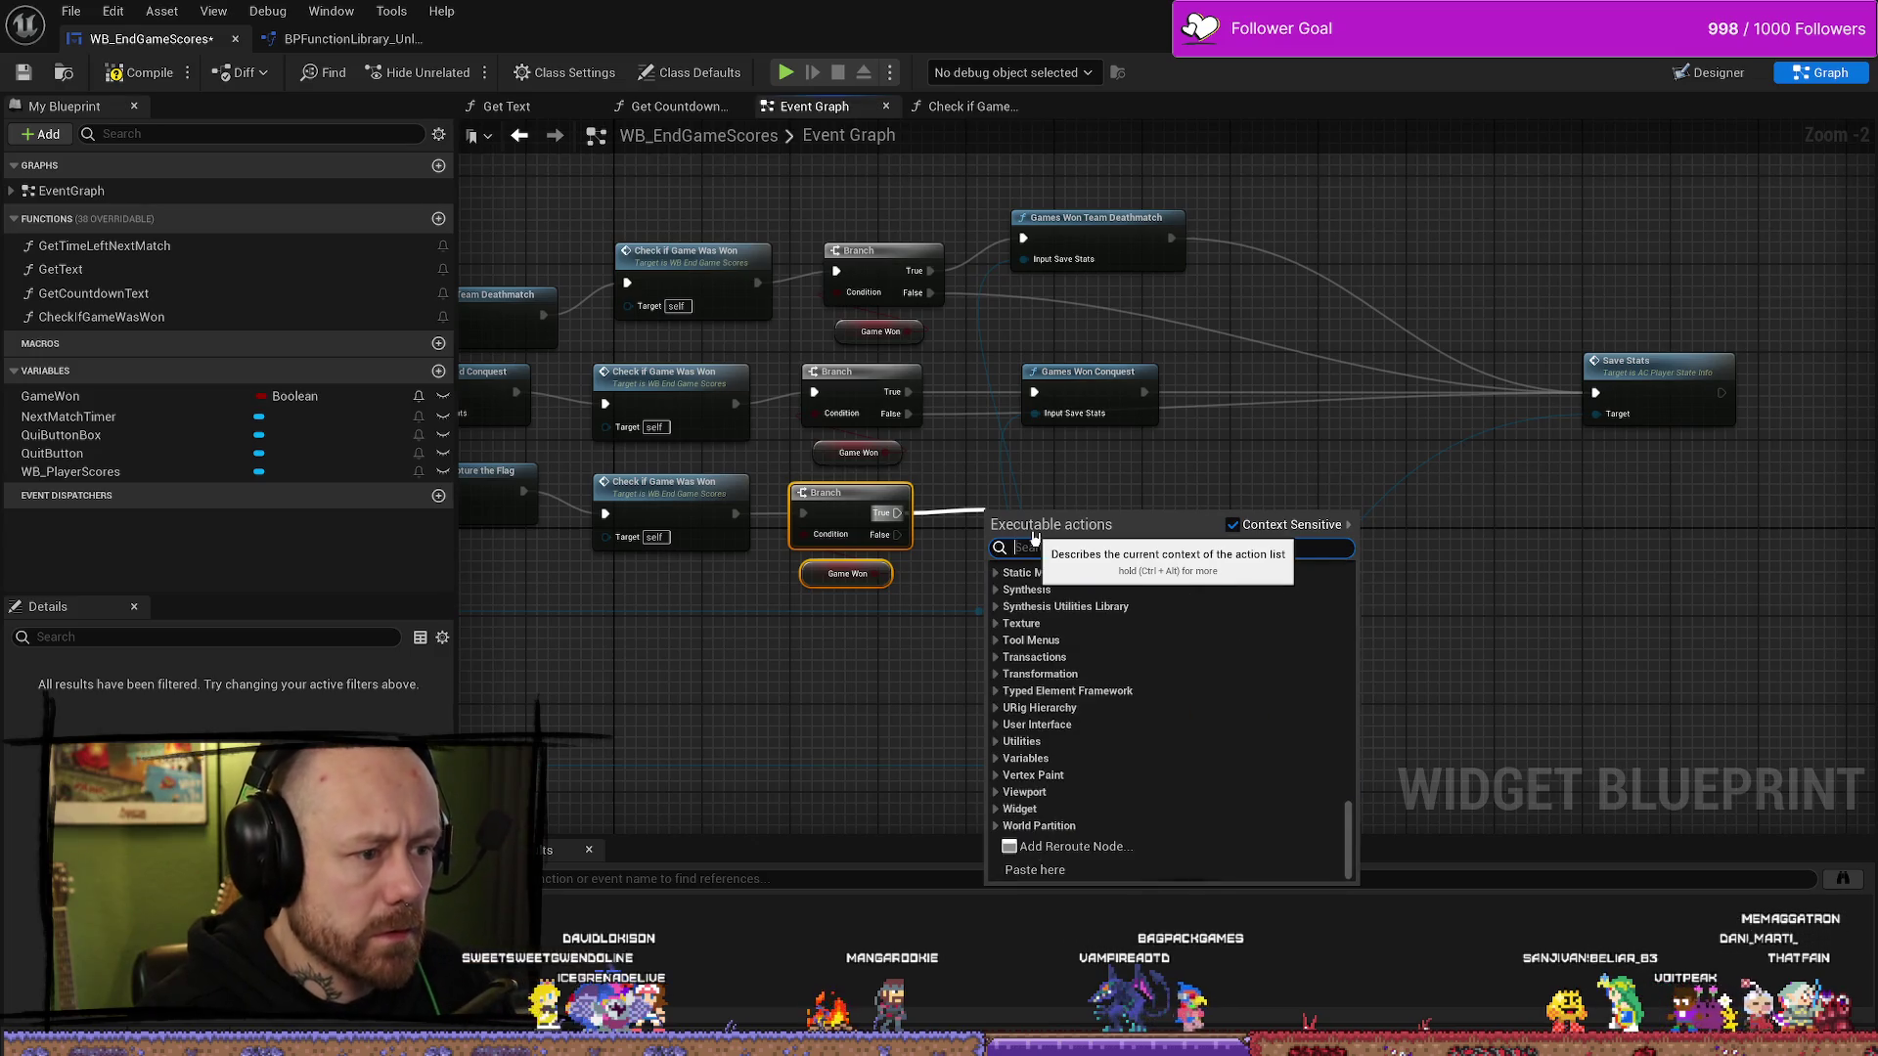
{"action": "type", "text": "game"}
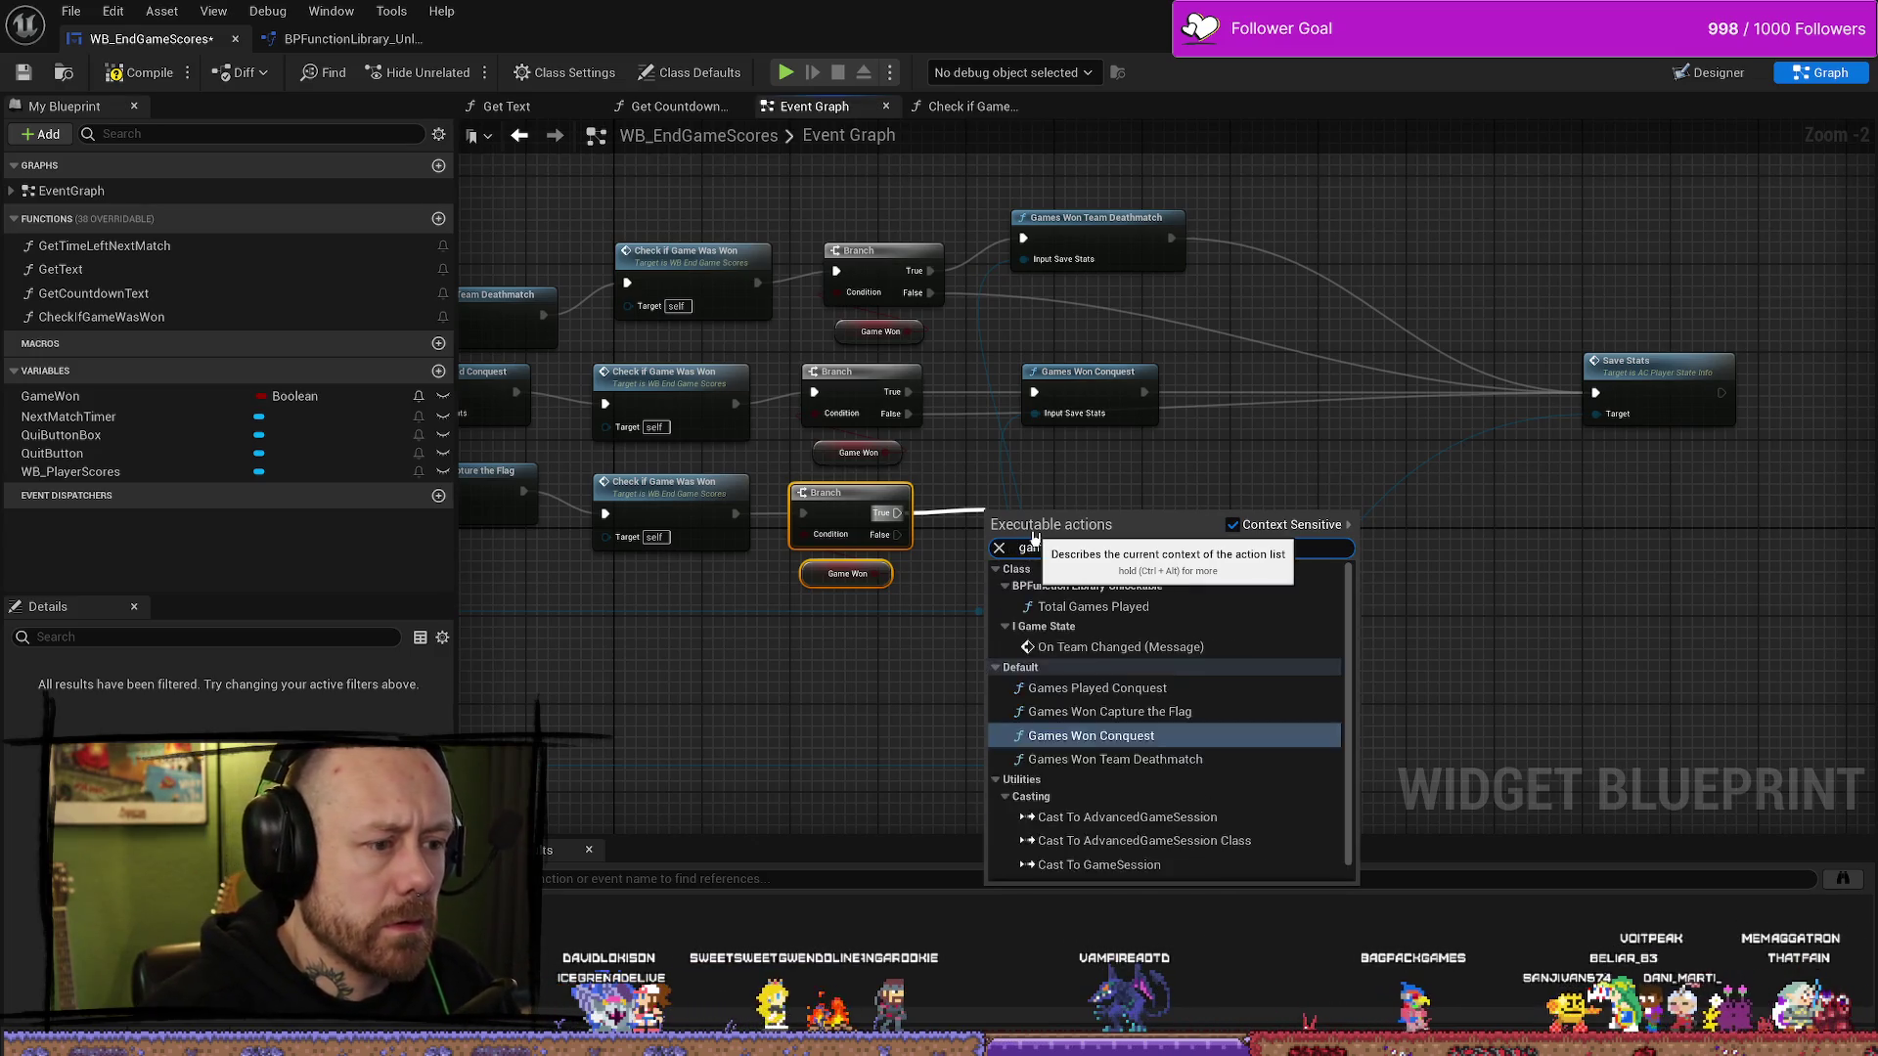
{"action": "type", "text": "s won"}
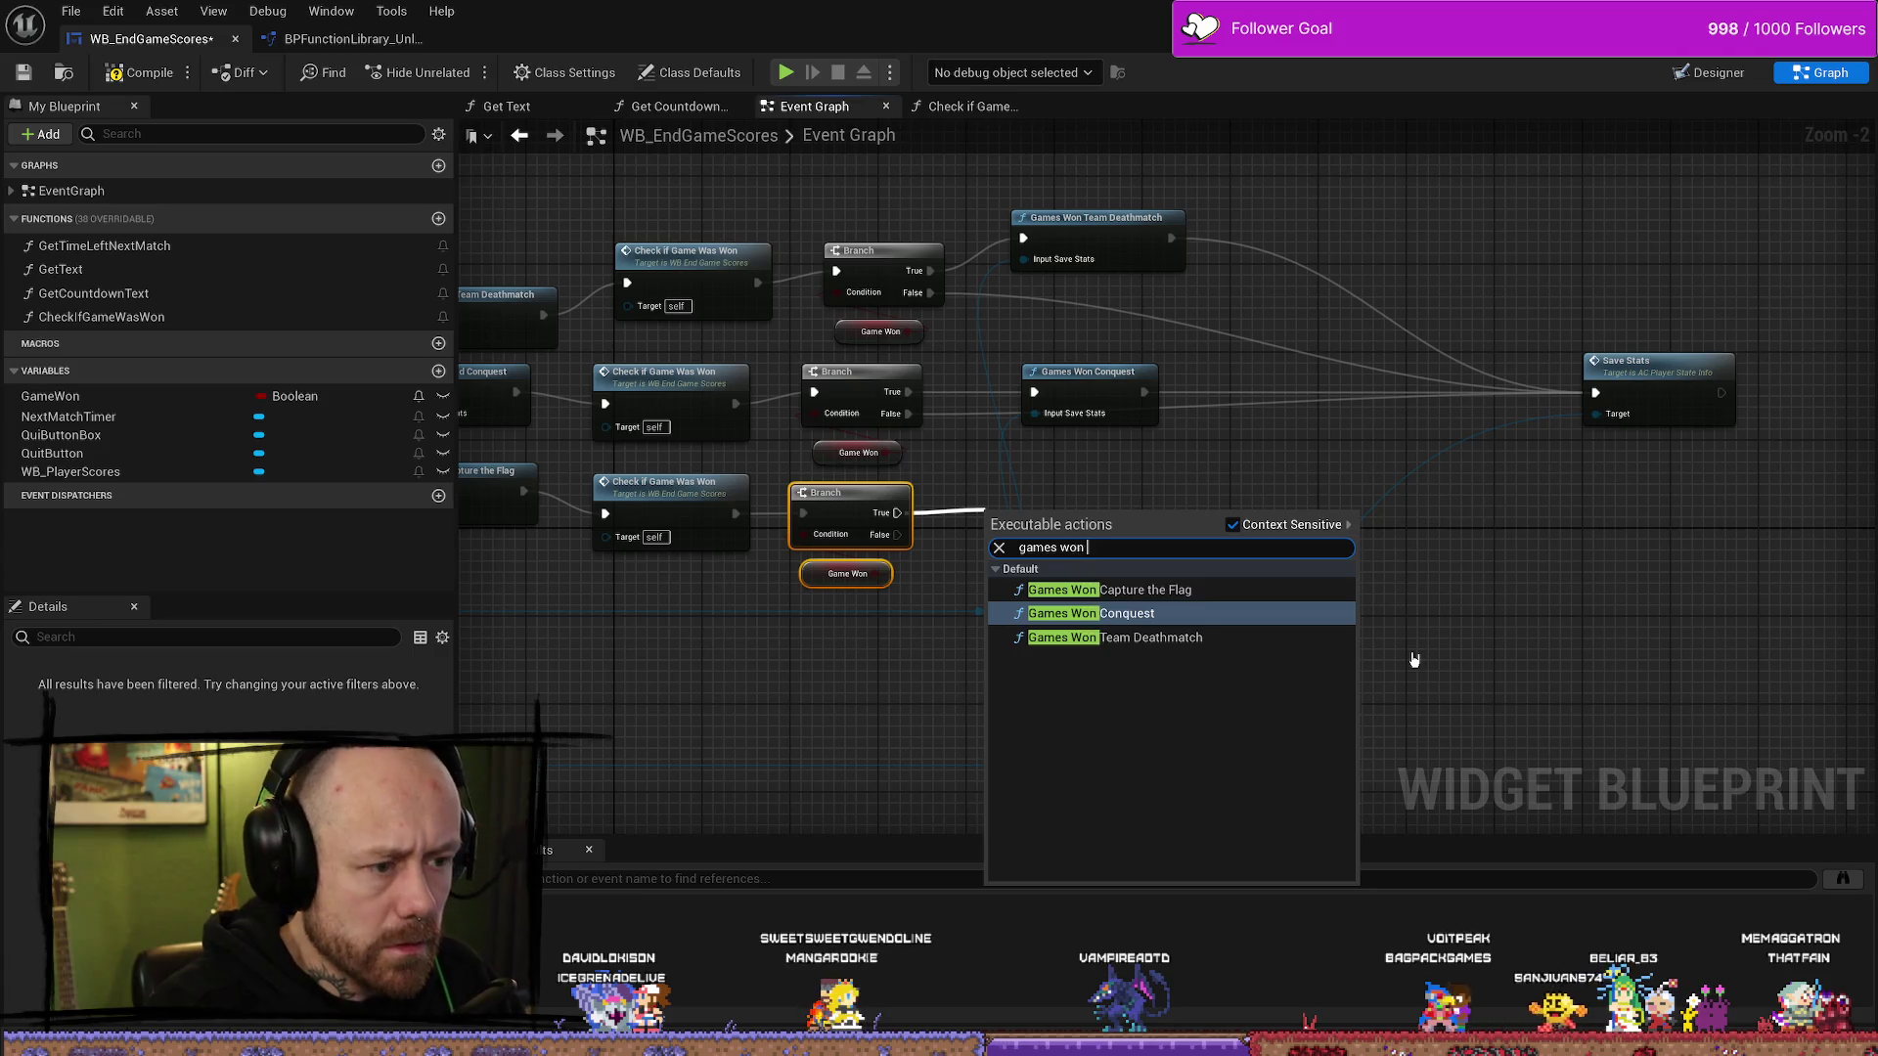
{"action": "key", "text": "Up"}
{"action": "key", "text": "Return"}
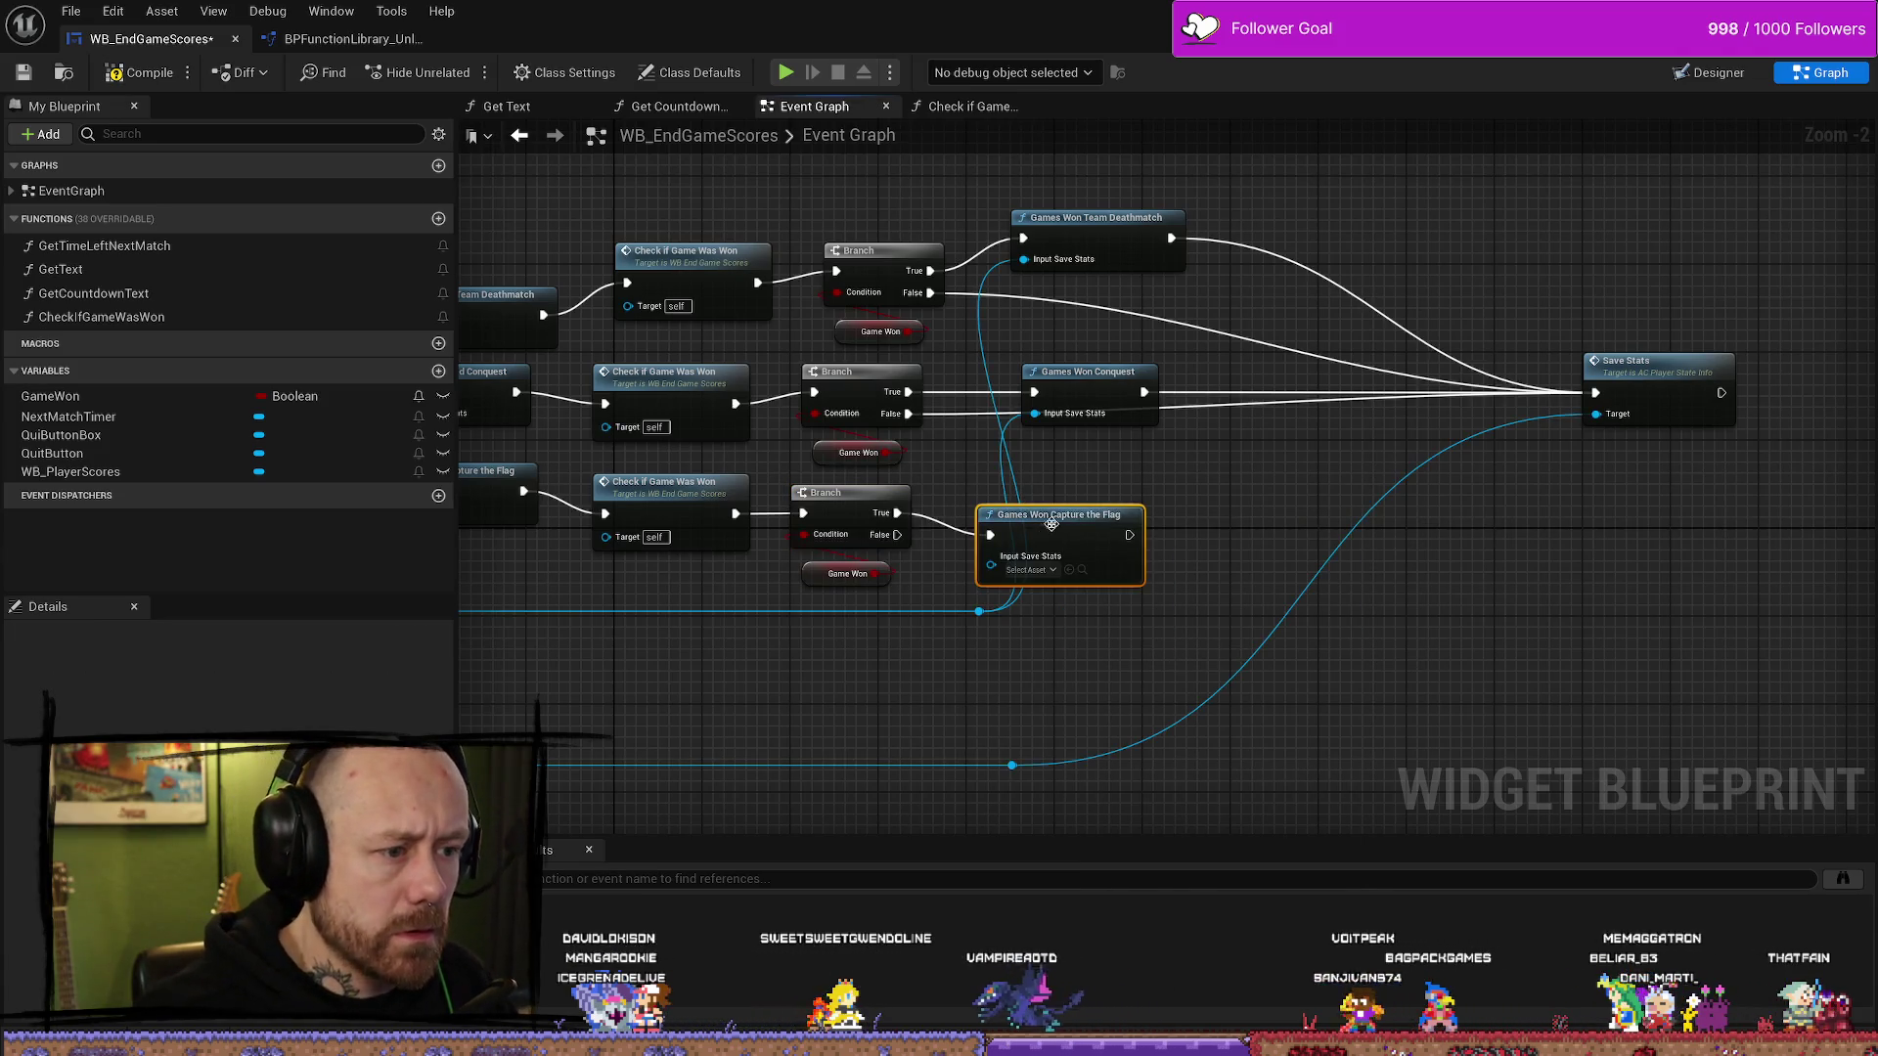
{"action": "left_click_drag", "start_coordinate": [1050, 527], "coordinate": [1116, 483]}
{"action": "left_click_drag", "start_coordinate": [979, 611], "coordinate": [1059, 533]}
- Connect the win node and the False outcome to Save Stats, then compile
{"action": "mouse_move", "coordinate": [1195, 491]}
{"action": "left_mouse_down"}
{"action": "mouse_move", "coordinate": [1559, 445]}
{"action": "mouse_move", "coordinate": [1595, 393]}
{"action": "left_mouse_up"}
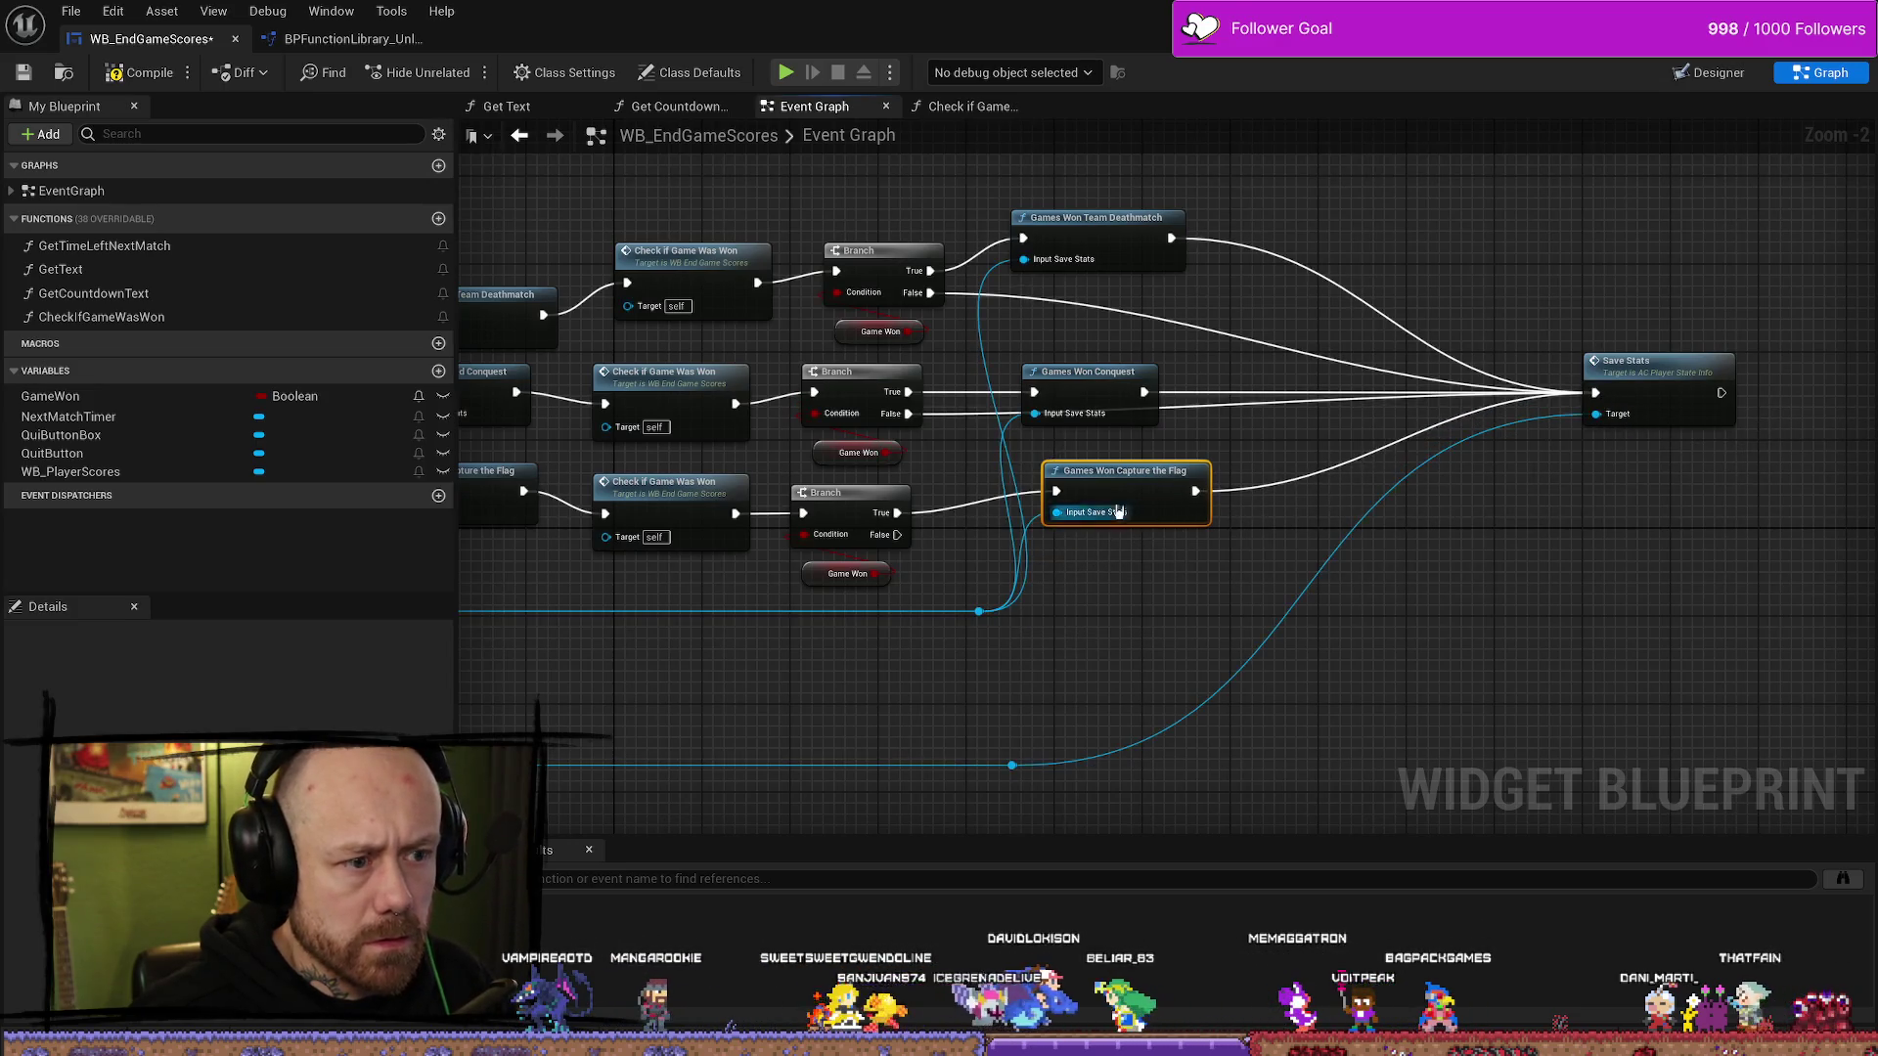
{"action": "left_click_drag", "start_coordinate": [1115, 521], "coordinate": [1104, 498]}
{"action": "mouse_move", "coordinate": [897, 534]}
{"action": "left_mouse_down"}
{"action": "mouse_move", "coordinate": [1341, 529]}
{"action": "mouse_move", "coordinate": [1600, 404]}
{"action": "left_mouse_up"}
{"action": "mouse_move", "coordinate": [1312, 637]}
{"action": "left_mouse_down"}
{"action": "mouse_move", "coordinate": [1194, 545]}
{"action": "mouse_move", "coordinate": [1333, 557]}
{"action": "mouse_move", "coordinate": [1489, 609]}
{"action": "mouse_move", "coordinate": [1006, 649]}
{"action": "left_mouse_up"}
{"action": "scroll", "coordinate": [1258, 586], "scroll_direction": "down", "scroll_amount": 5}
{"action": "scroll", "coordinate": [1215, 545], "scroll_direction": "up", "scroll_amount": 4}
{"action": "scroll", "coordinate": [1052, 513], "scroll_direction": "up", "scroll_amount": 1}
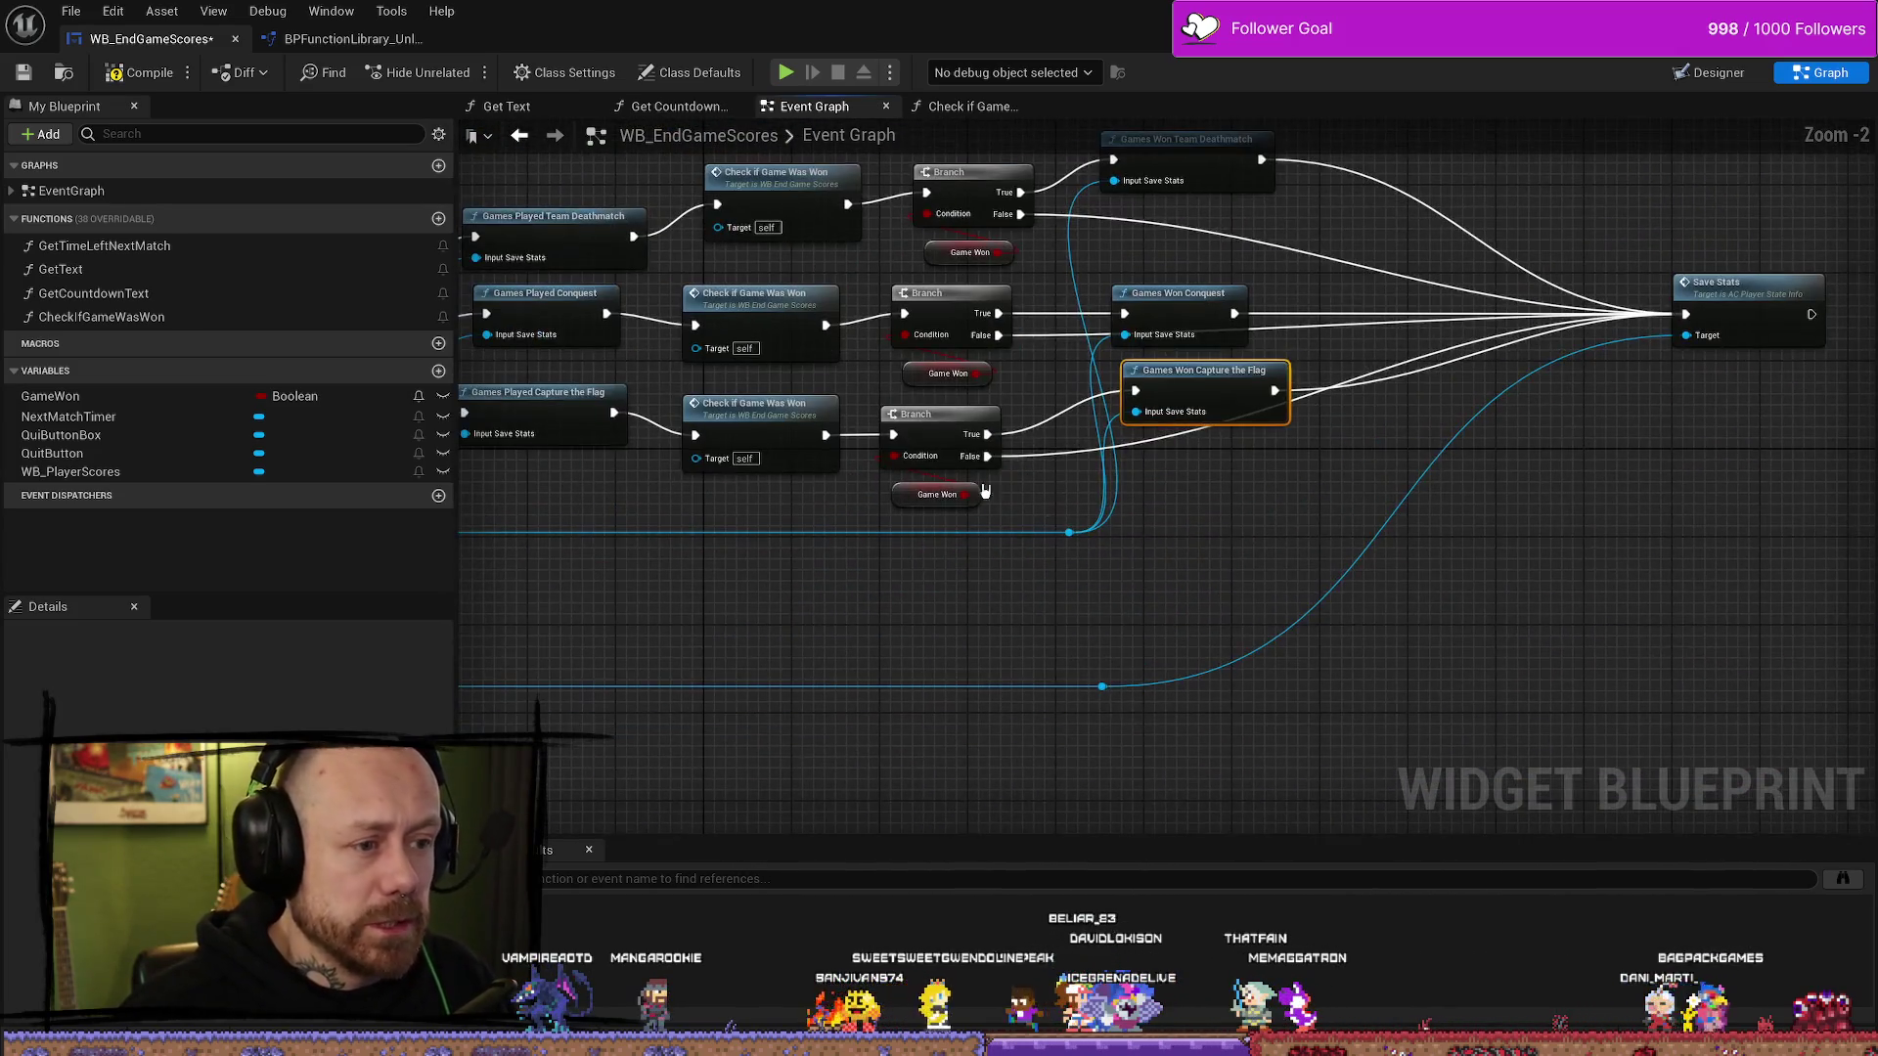
{"action": "left_click", "coordinate": [142, 73]}
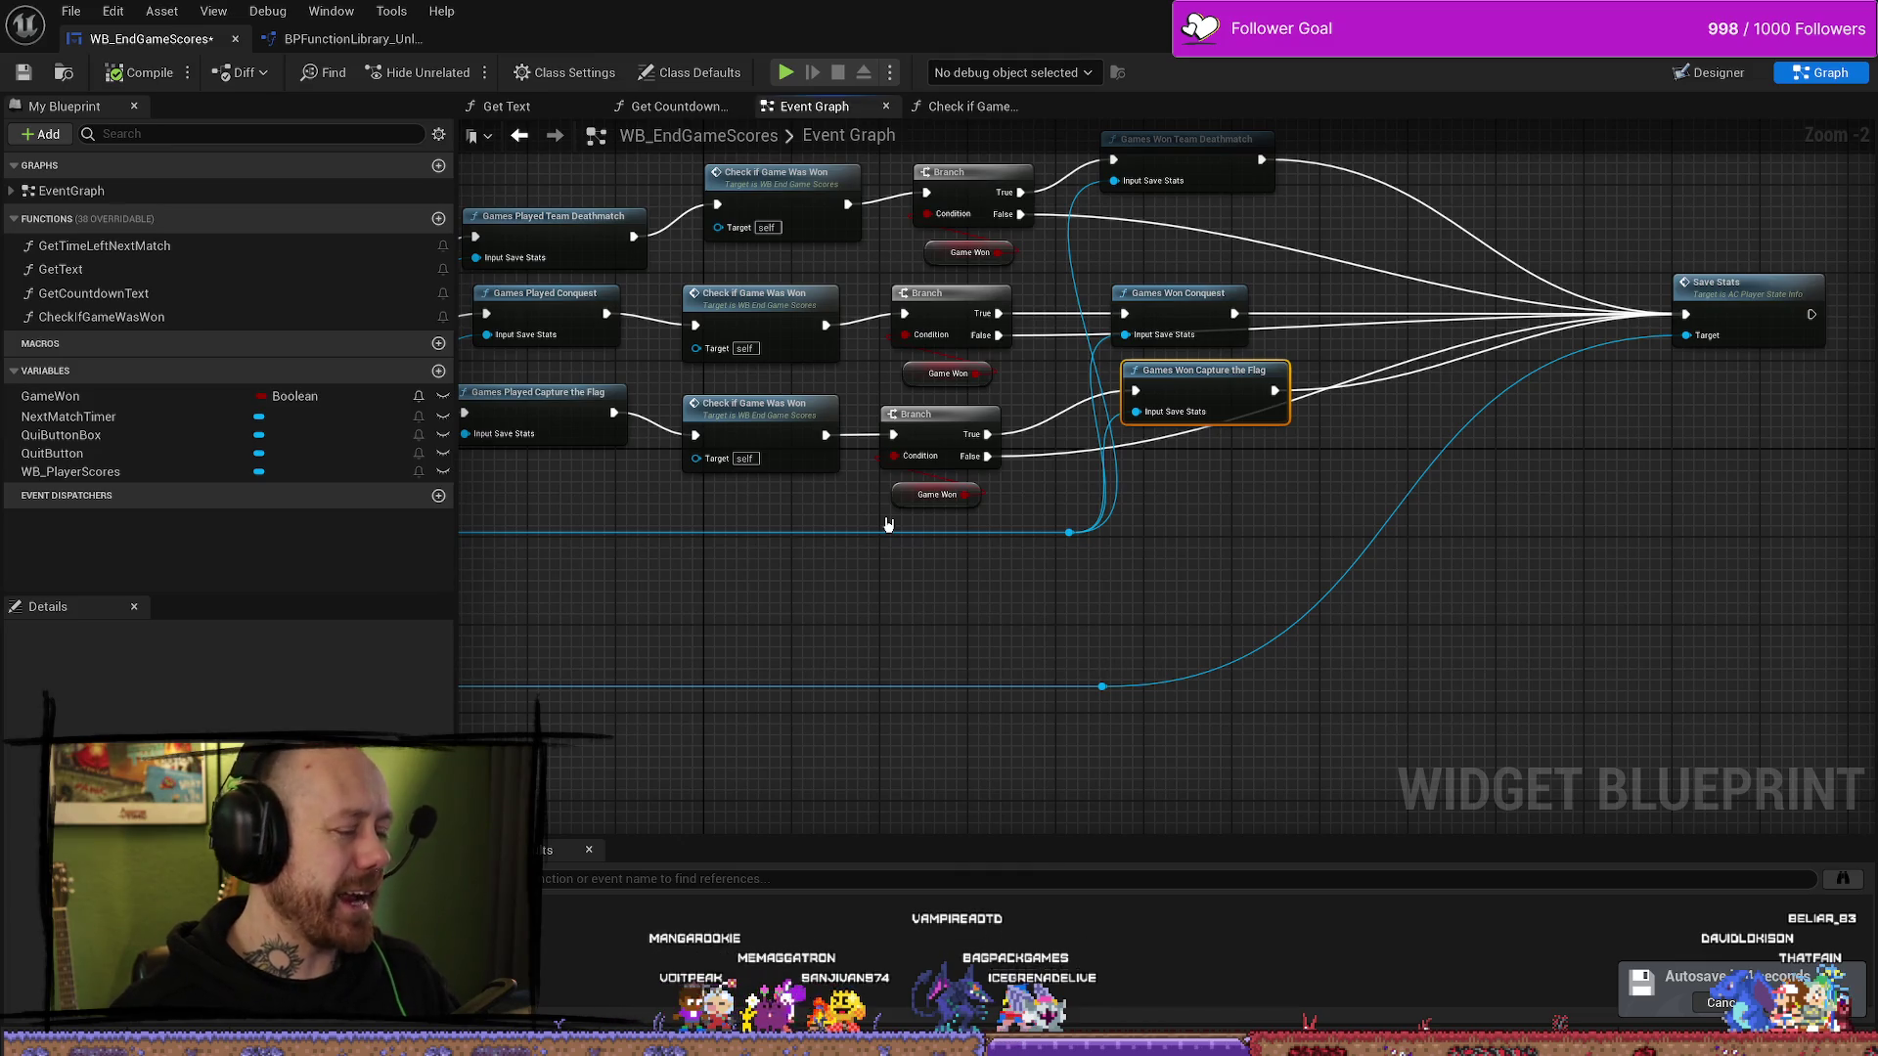
{"action": "left_click_drag", "start_coordinate": [1317, 487], "coordinate": [1236, 591]}
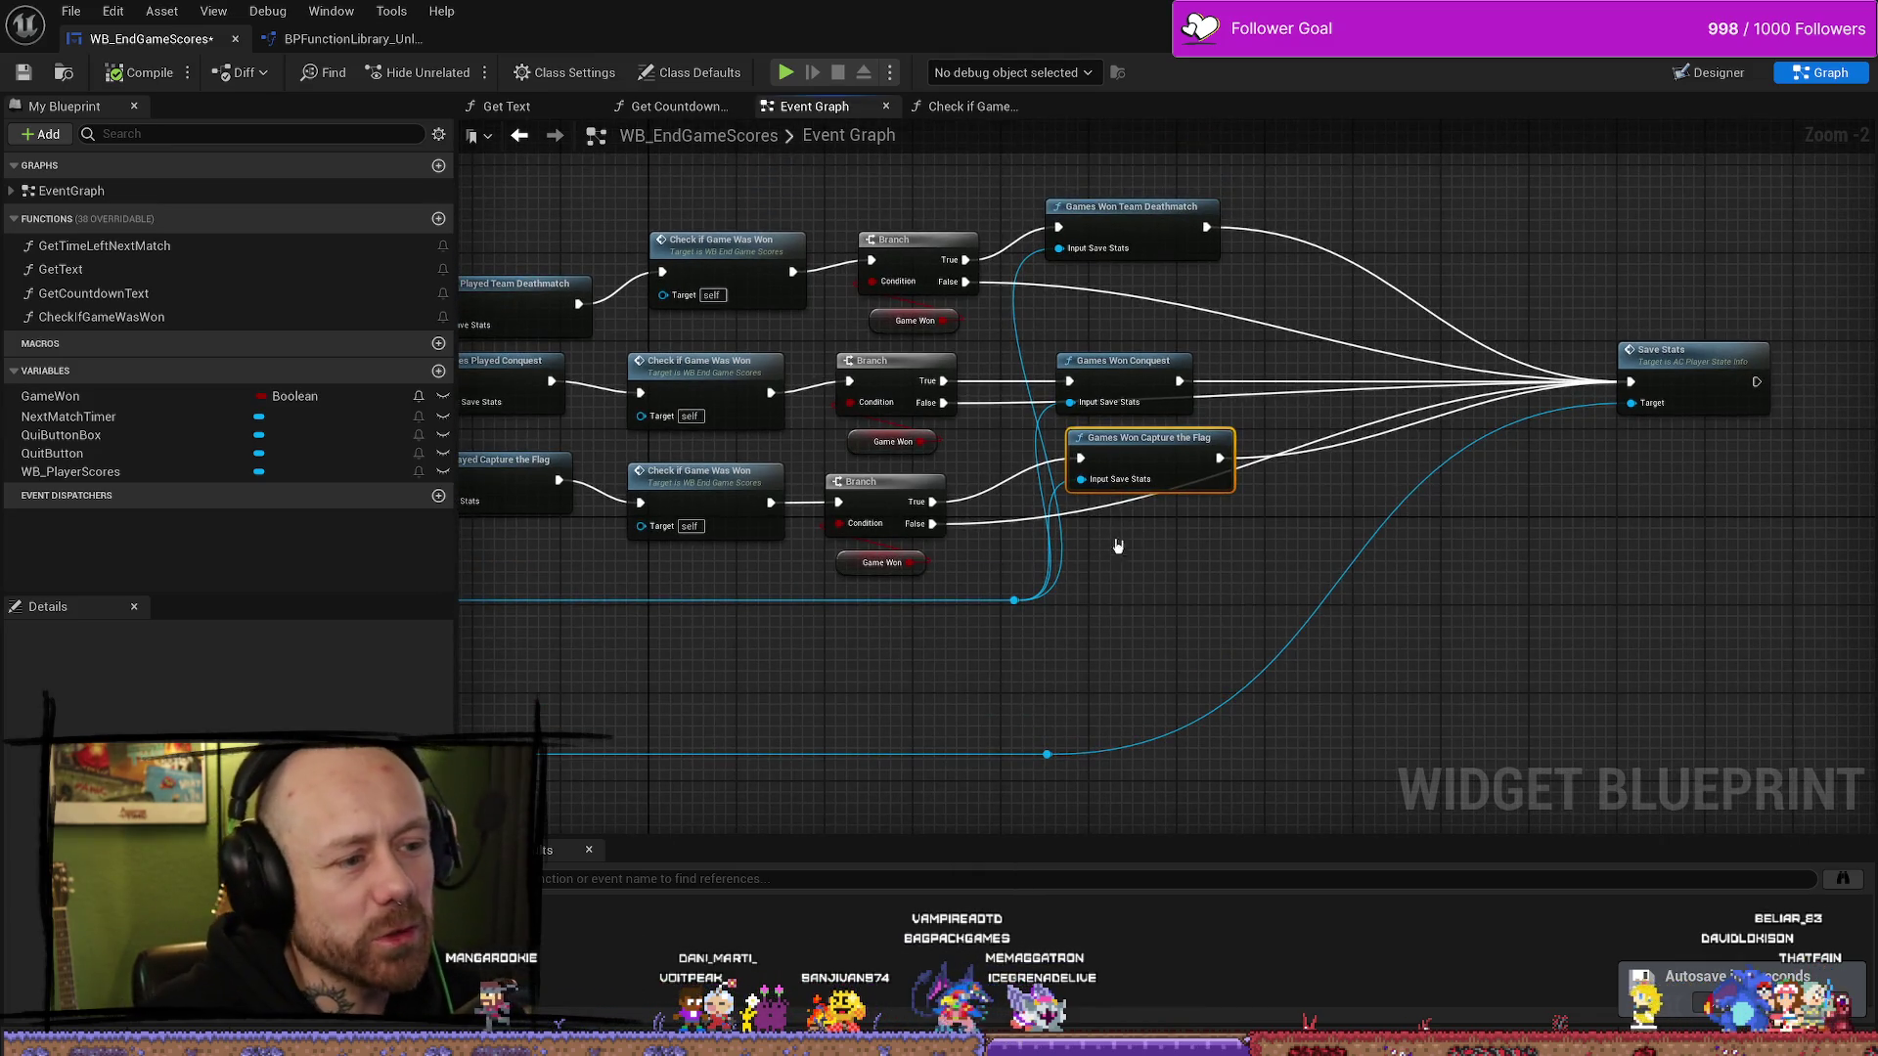
{"action": "left_click_drag", "start_coordinate": [1116, 355], "coordinate": [1127, 369]}
{"action": "key", "text": "ctrl+z"}
{"action": "mouse_move", "coordinate": [1579, 489]}
{"action": "left_mouse_down"}
{"action": "mouse_move", "coordinate": [1458, 389]}
{"action": "mouse_move", "coordinate": [1369, 356]}
{"action": "mouse_move", "coordinate": [1479, 374]}
{"action": "left_mouse_up"}
{"action": "scroll", "coordinate": [1418, 411], "scroll_direction": "down", "scroll_amount": 4}
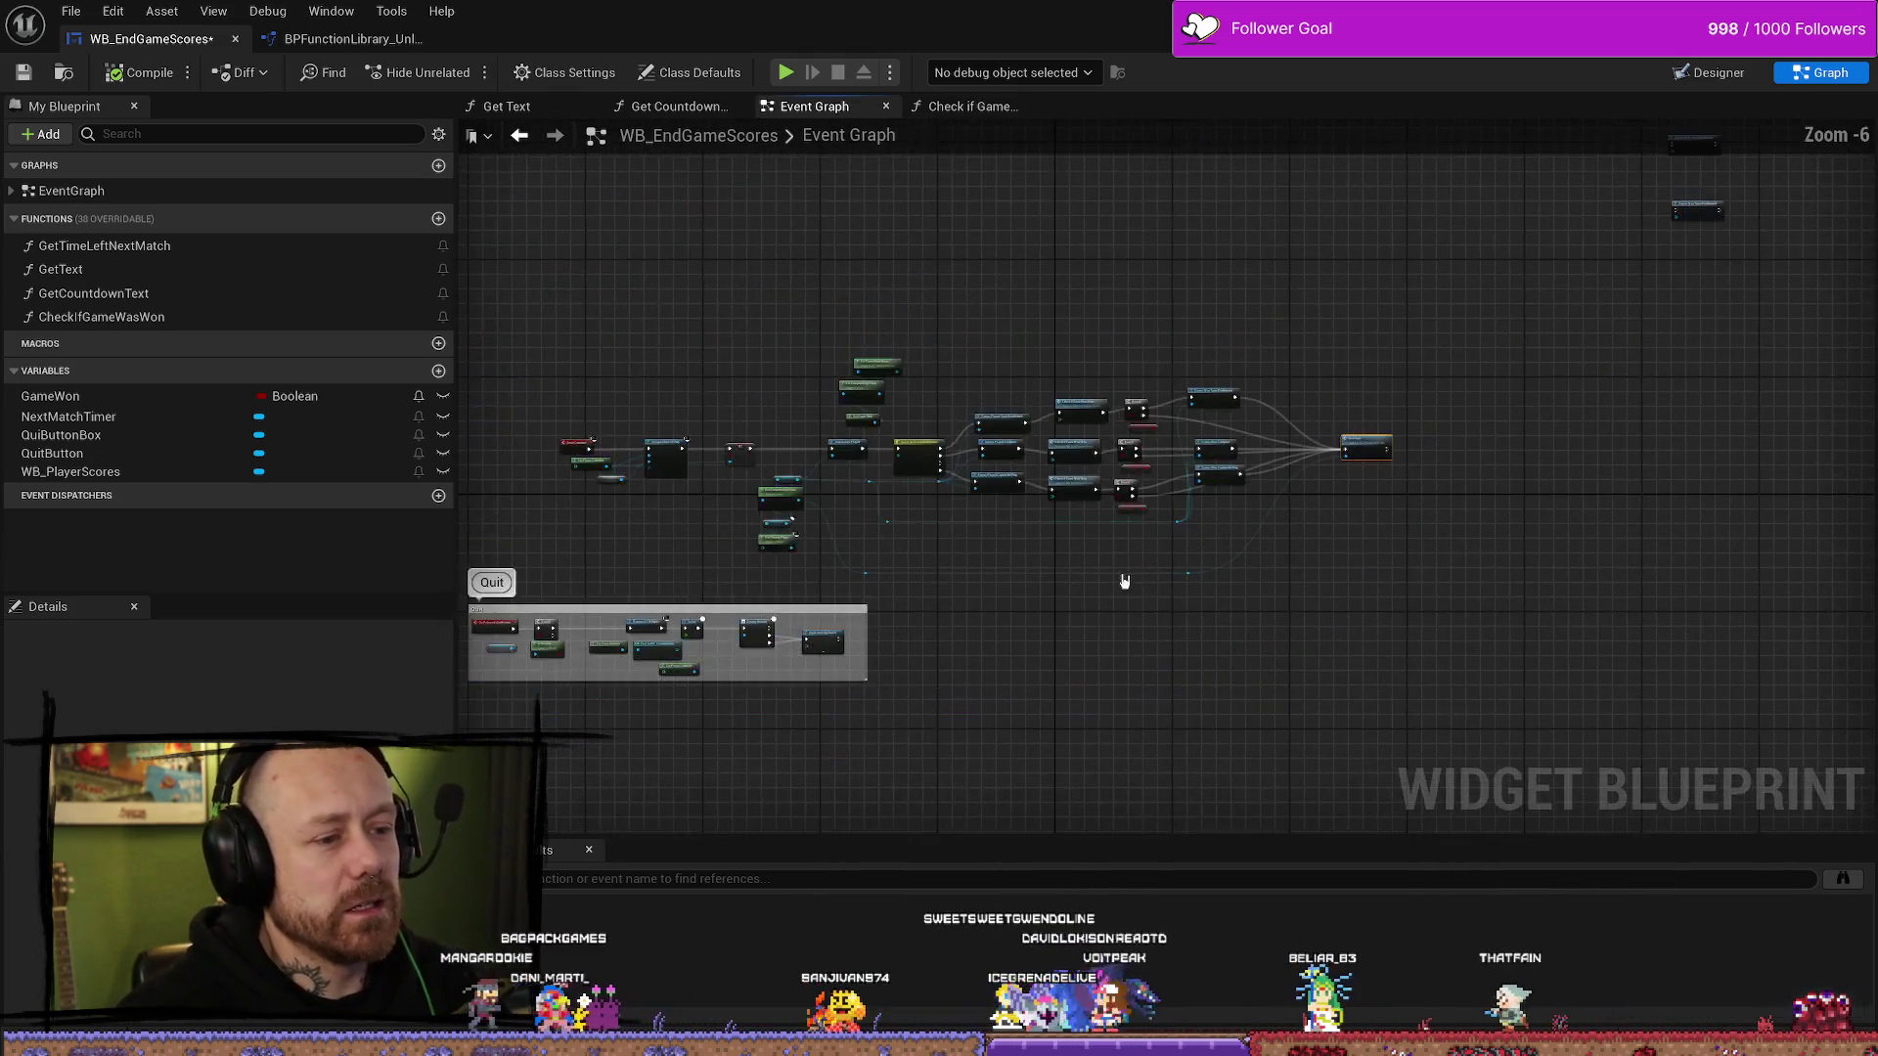
{"action": "scroll", "coordinate": [1076, 558], "scroll_direction": "up", "scroll_amount": 5}
{"action": "scroll", "coordinate": [1060, 546], "scroll_direction": "down", "scroll_amount": 3}
{"action": "scroll", "coordinate": [887, 528], "scroll_direction": "up", "scroll_amount": 1}
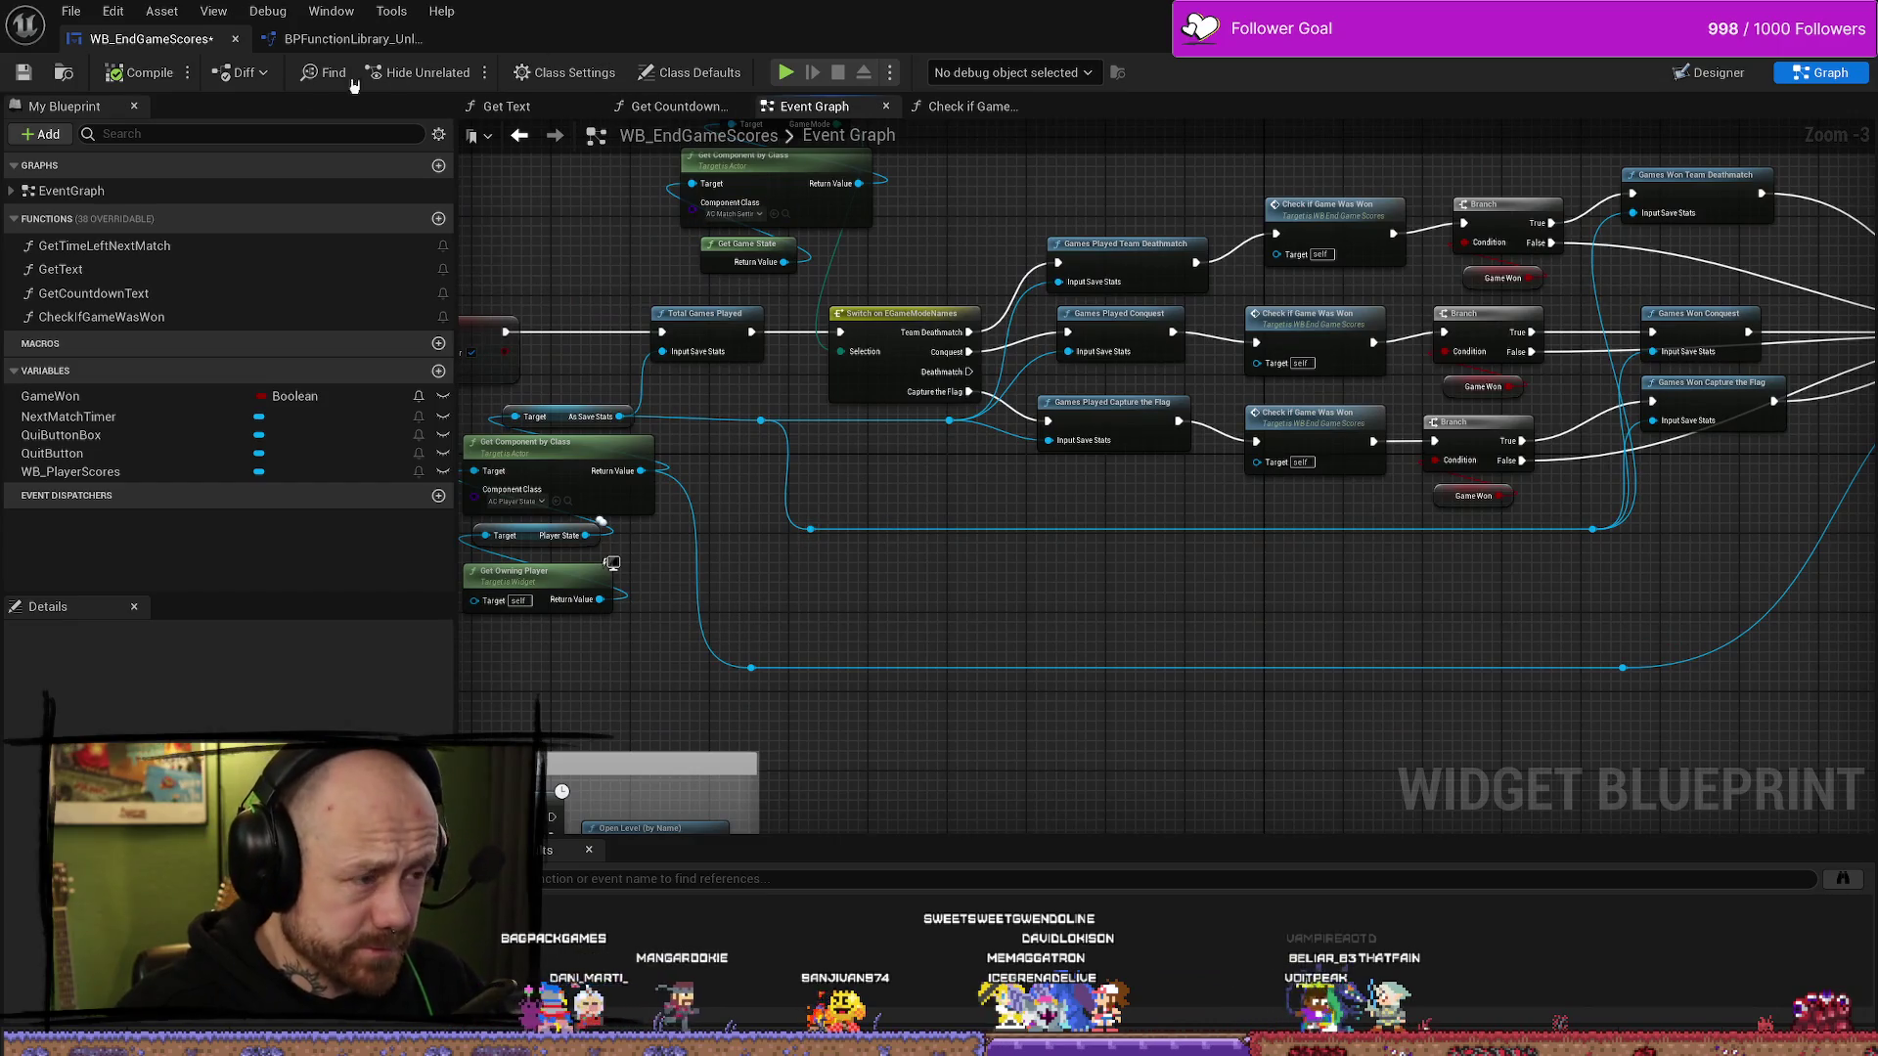
{"action": "left_click", "coordinate": [73, 12]}
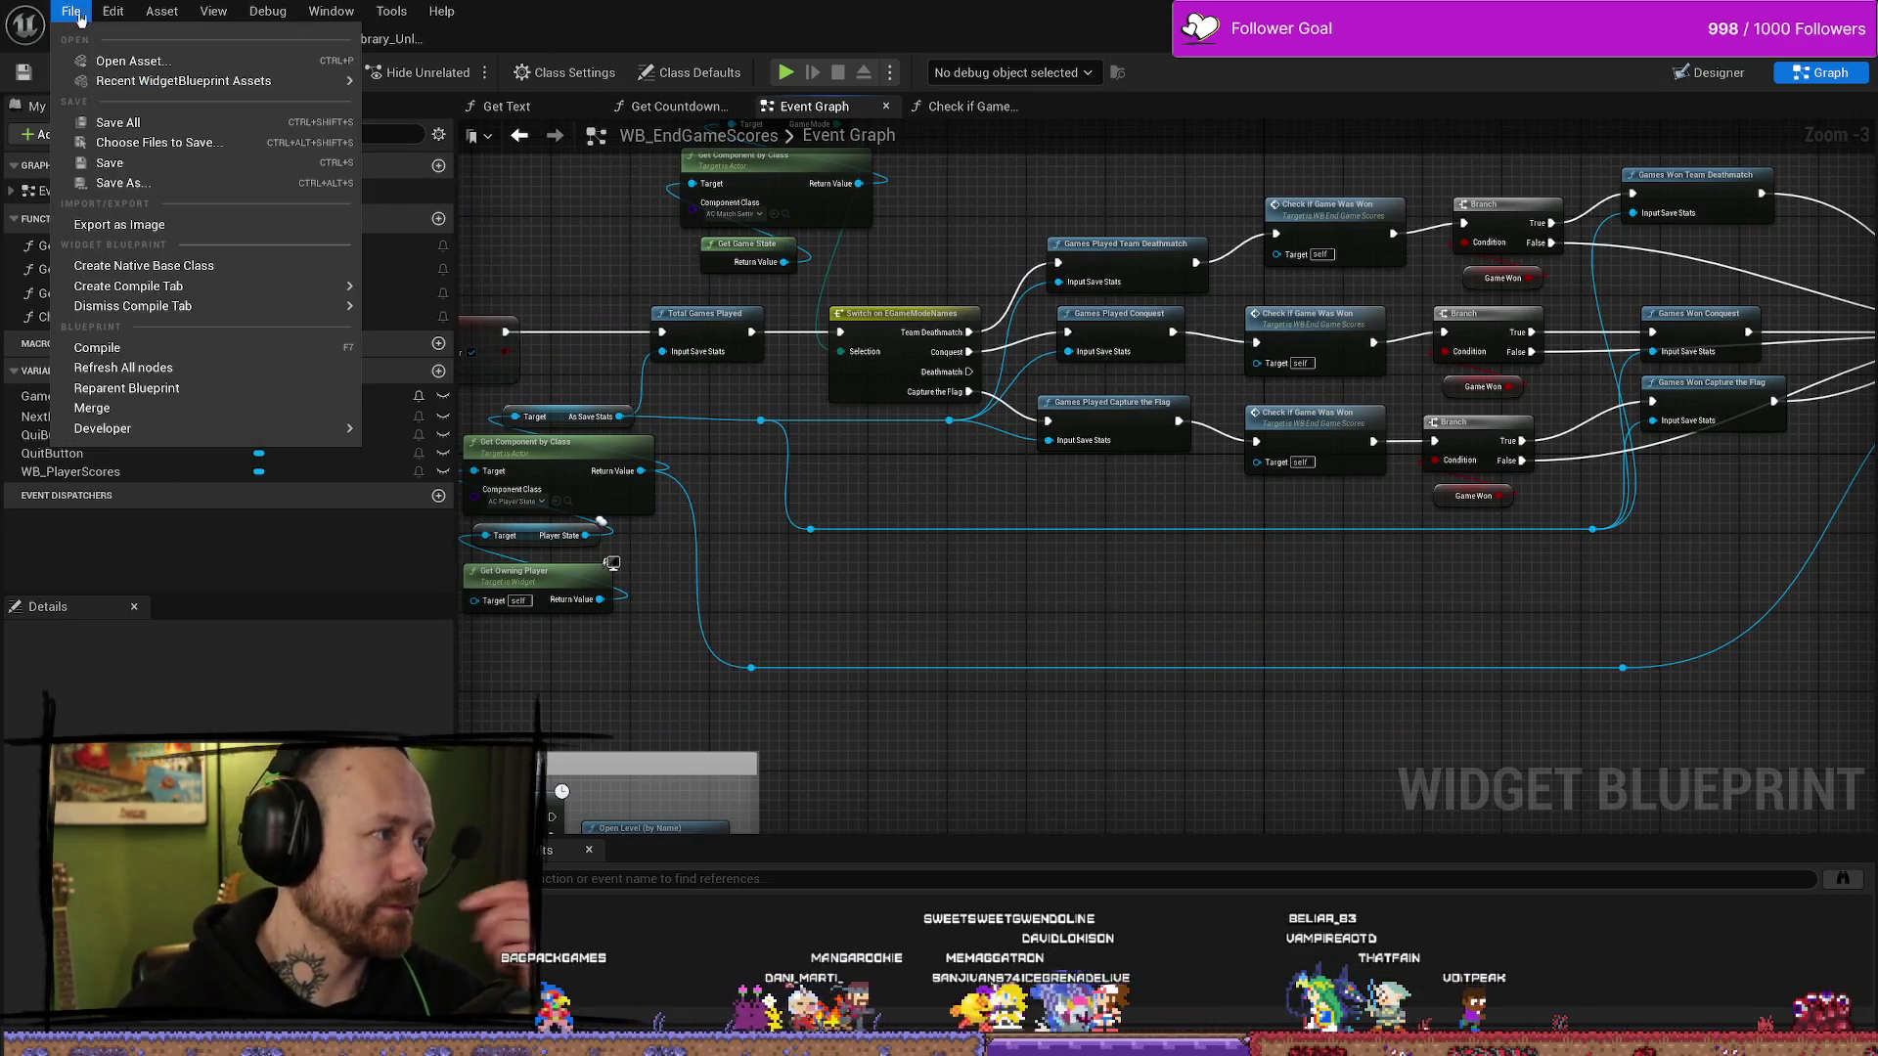
{"action": "left_click", "coordinate": [117, 122]}
{"action": "left_click_drag", "start_coordinate": [1399, 615], "coordinate": [873, 598]}
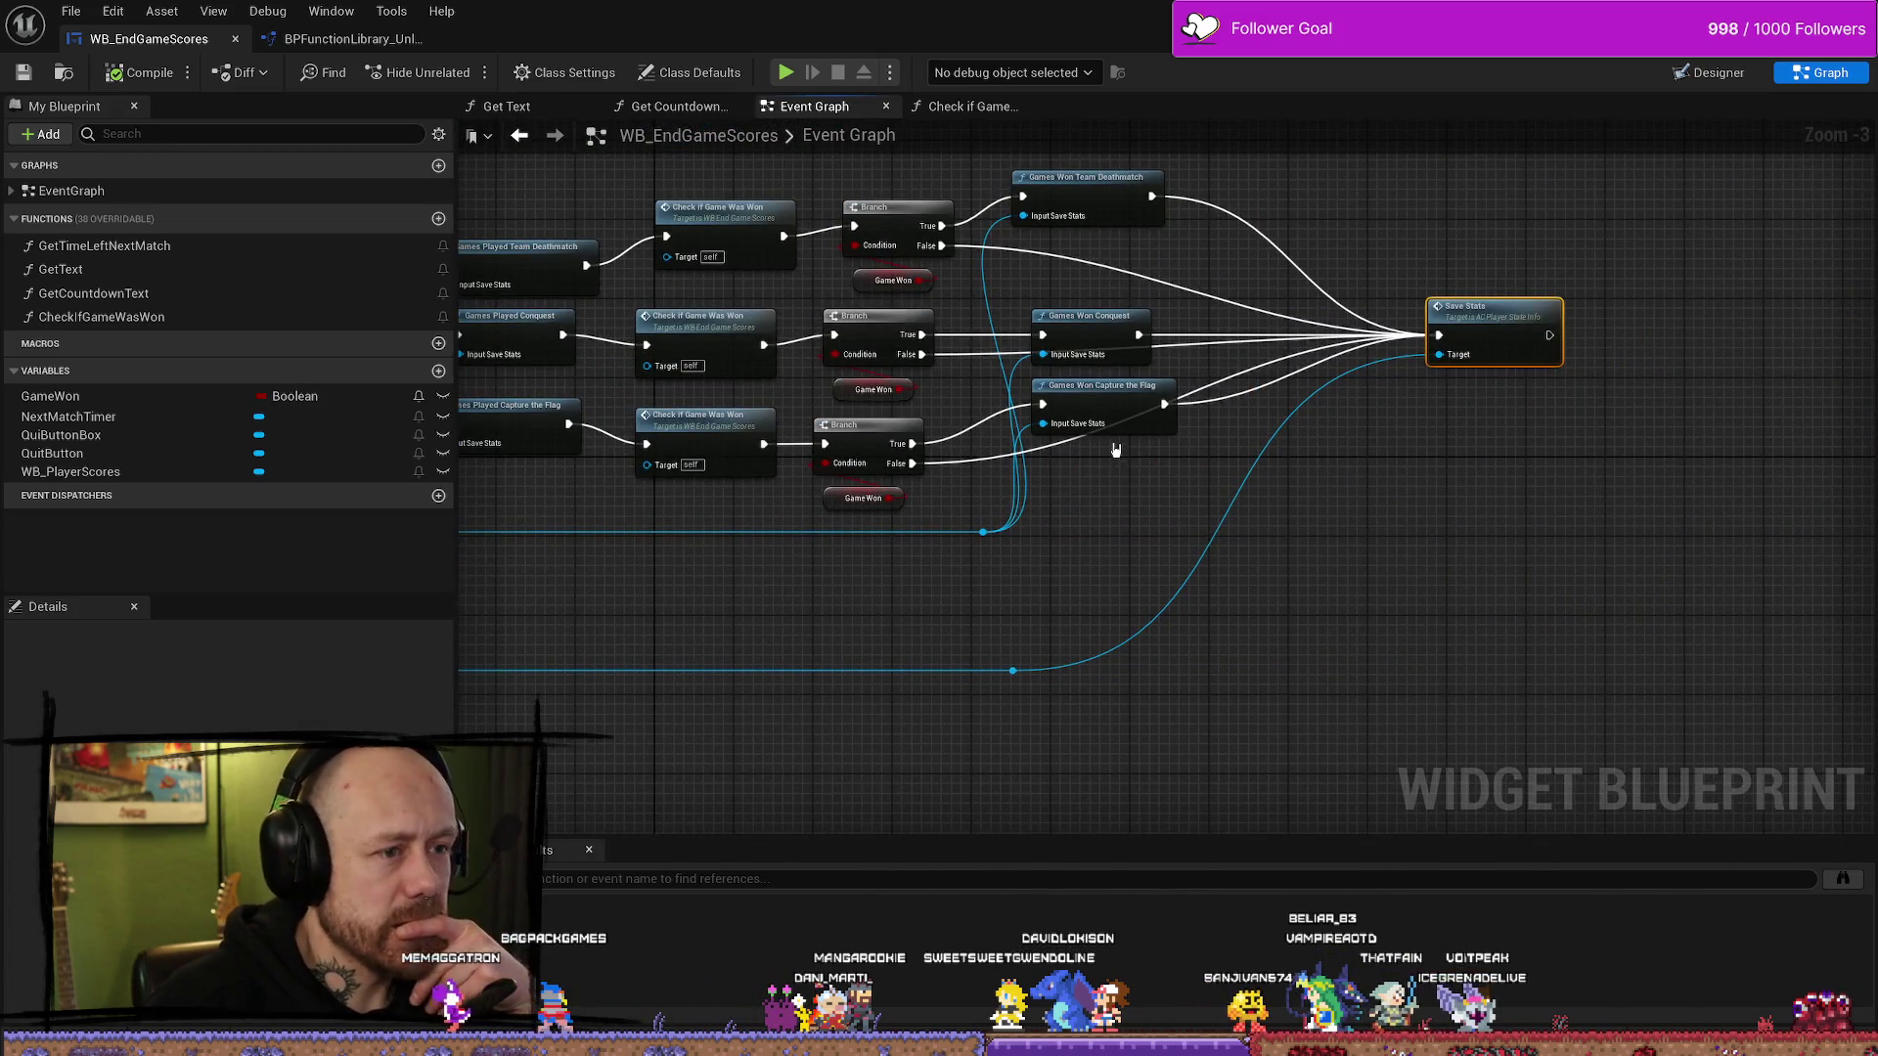
{"action": "mouse_move", "coordinate": [1101, 591]}
{"action": "left_mouse_down"}
{"action": "mouse_move", "coordinate": [955, 629]}
{"action": "mouse_move", "coordinate": [1181, 606]}
{"action": "left_mouse_up"}
{"action": "mouse_move", "coordinate": [1264, 528]}
{"action": "left_mouse_down"}
{"action": "mouse_move", "coordinate": [1007, 595]}
{"action": "mouse_move", "coordinate": [1291, 596]}
{"action": "mouse_move", "coordinate": [1115, 637]}
{"action": "mouse_move", "coordinate": [1320, 608]}
{"action": "left_mouse_up"}
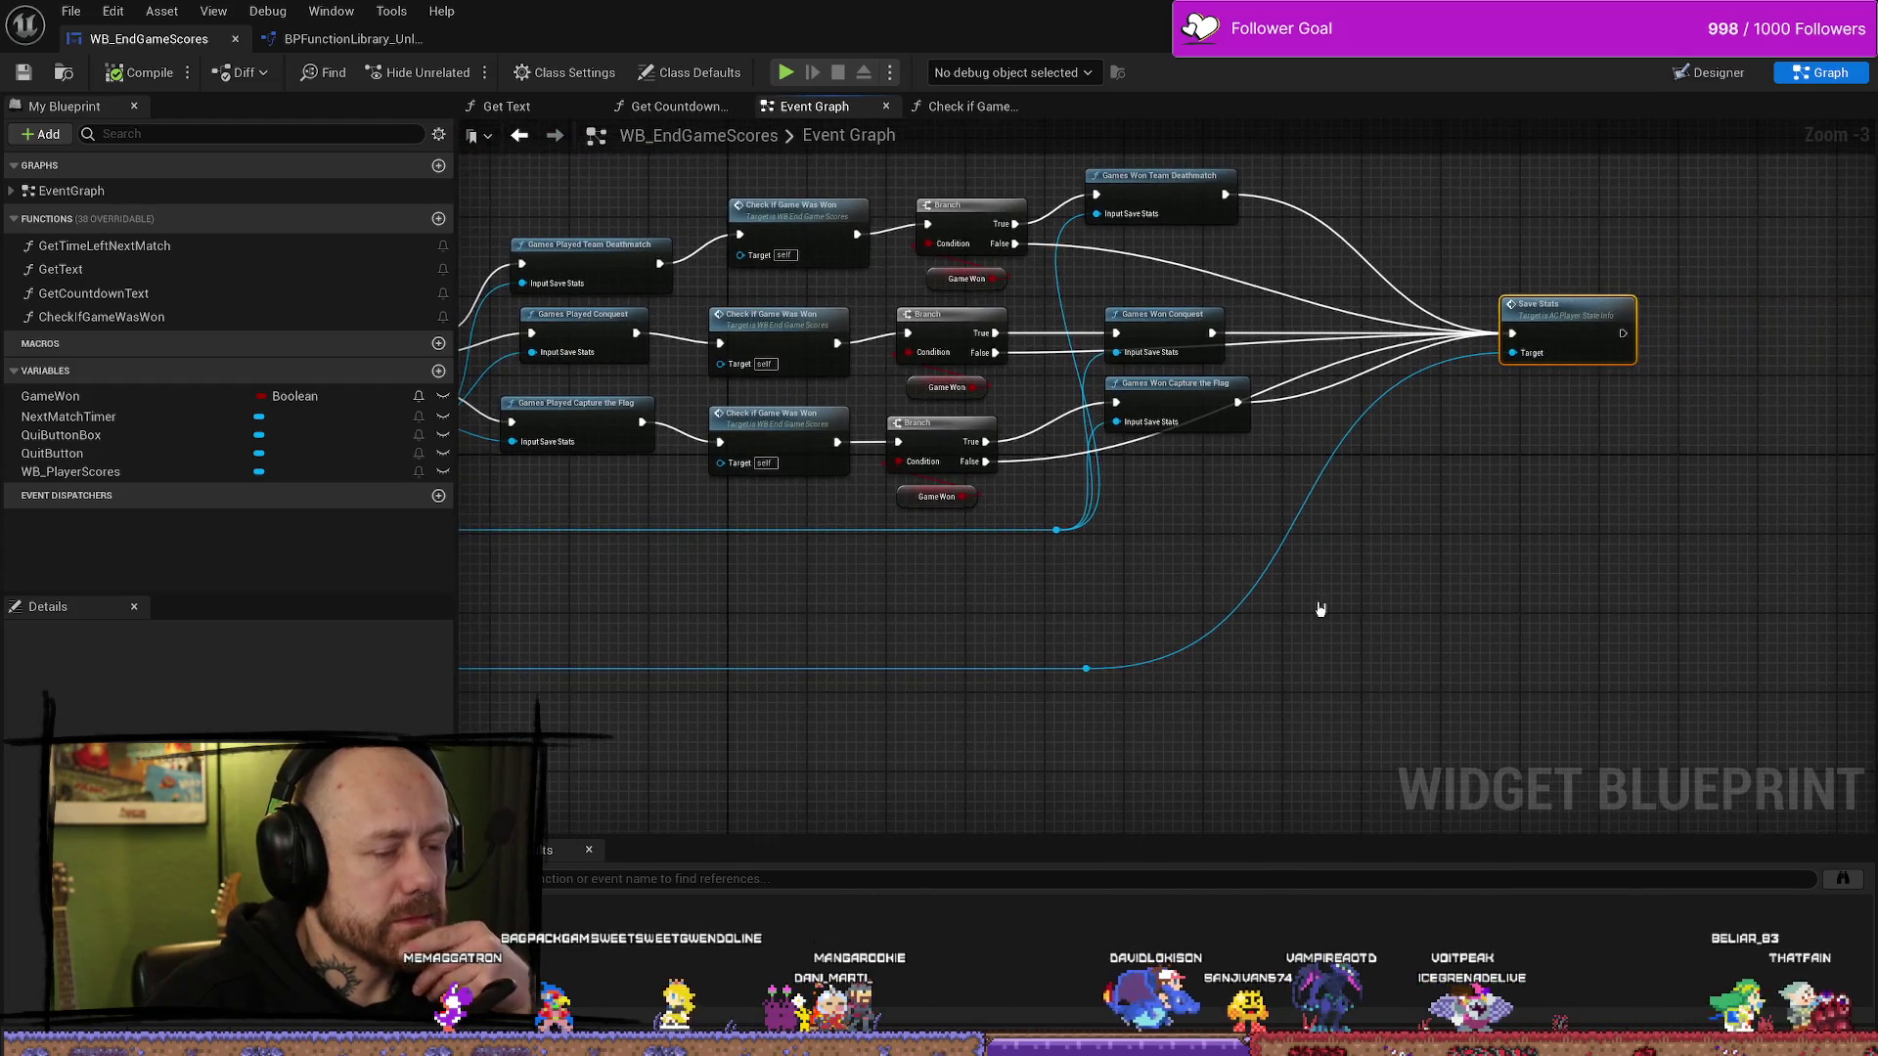
{"action": "left_click_drag", "start_coordinate": [1264, 540], "coordinate": [1223, 636]}
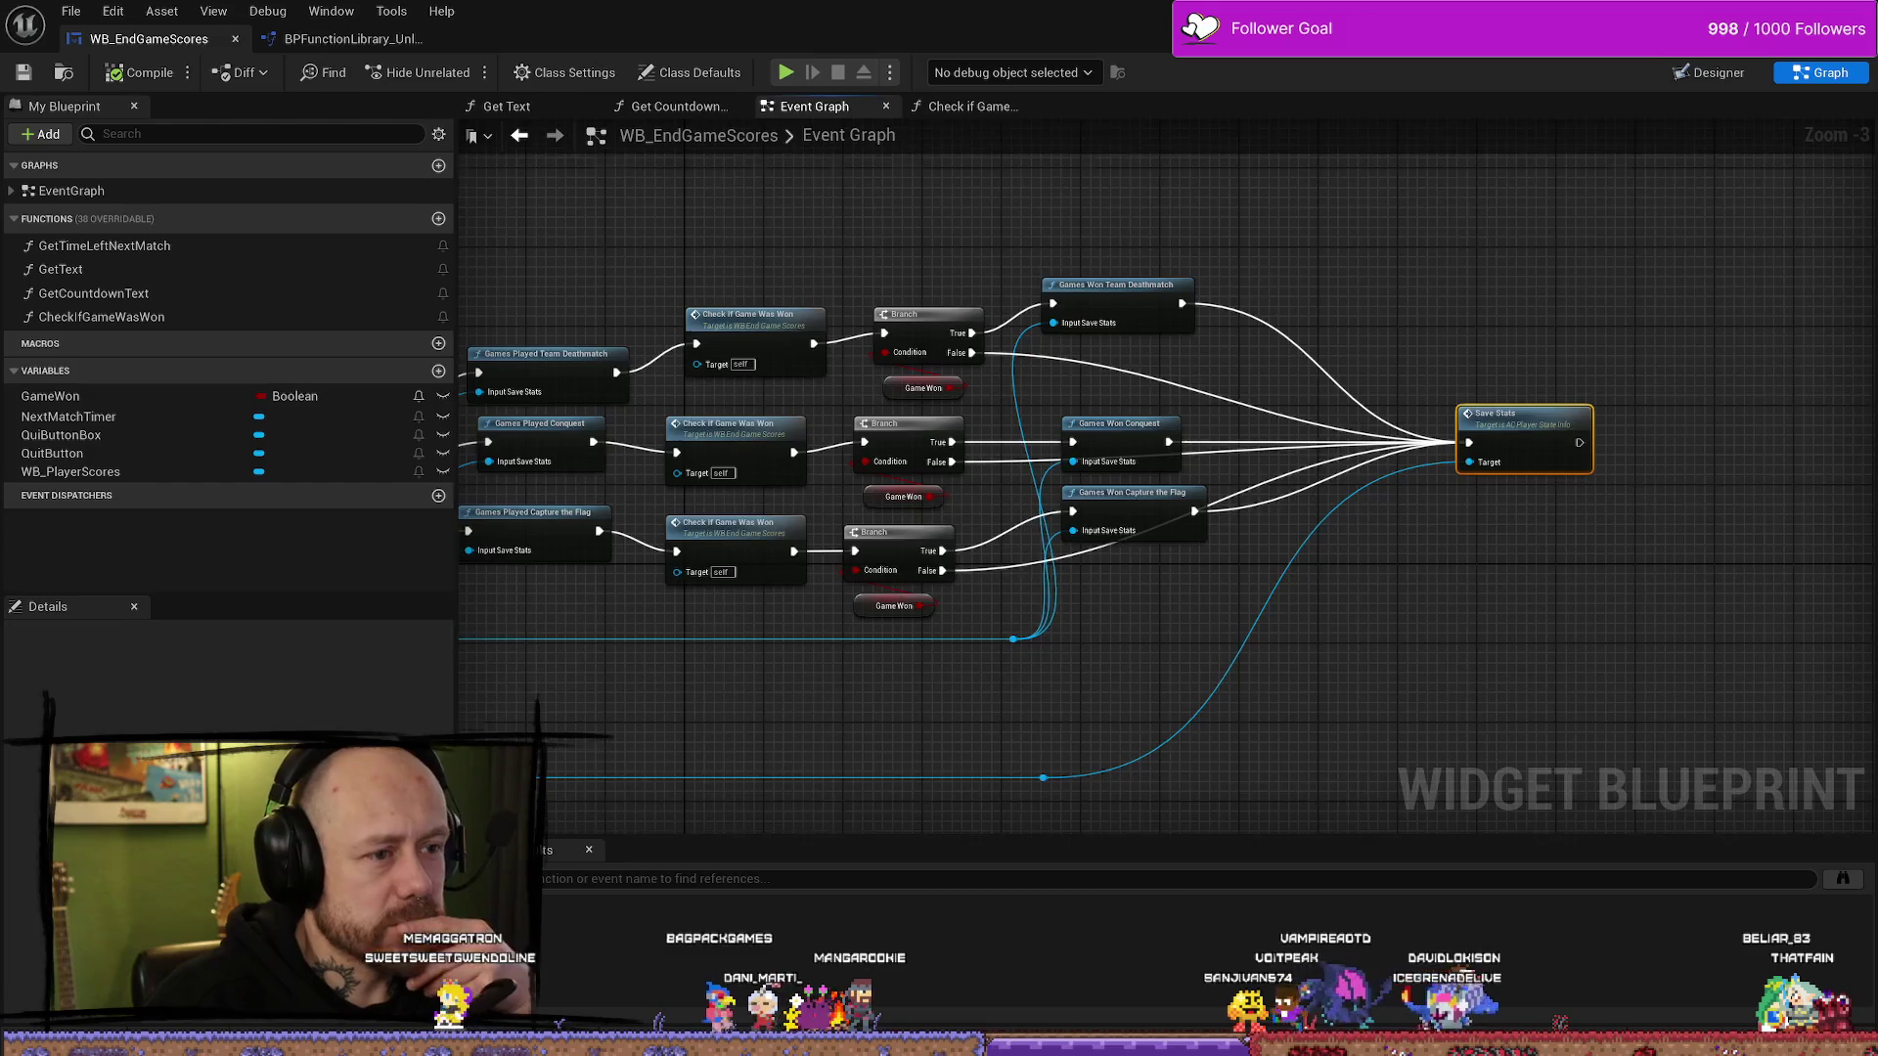
{"action": "left_click_drag", "start_coordinate": [1227, 272], "coordinate": [1137, 548]}
- Add a Print String reading 'YOU ARE WINNER' on the Team Deathmatch True path
{"action": "mouse_move", "coordinate": [1073, 346]}
{"action": "left_mouse_down"}
{"action": "mouse_move", "coordinate": [1011, 313]}
{"action": "mouse_move", "coordinate": [1002, 276]}
{"action": "left_mouse_up"}
{"action": "type", "text": "print"}
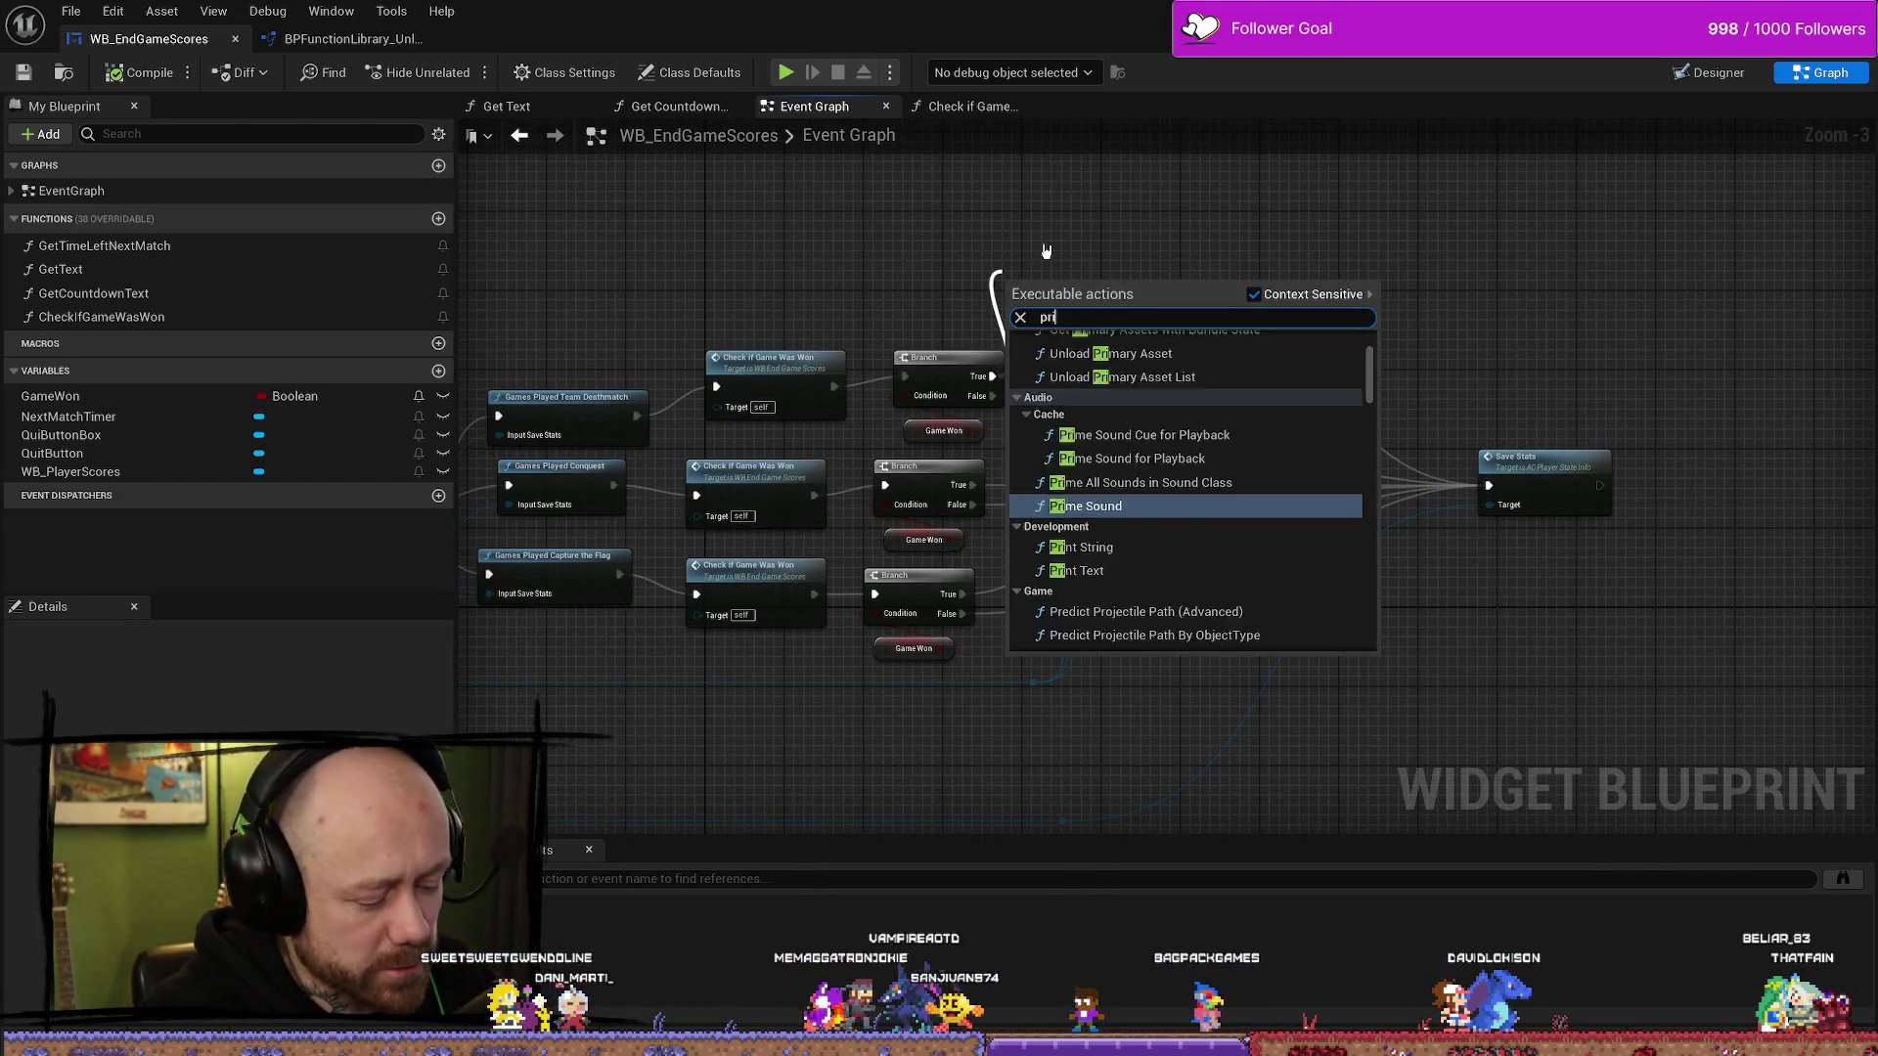
{"action": "key", "text": "Return"}
{"action": "left_click_drag", "start_coordinate": [1033, 266], "coordinate": [1024, 158]}
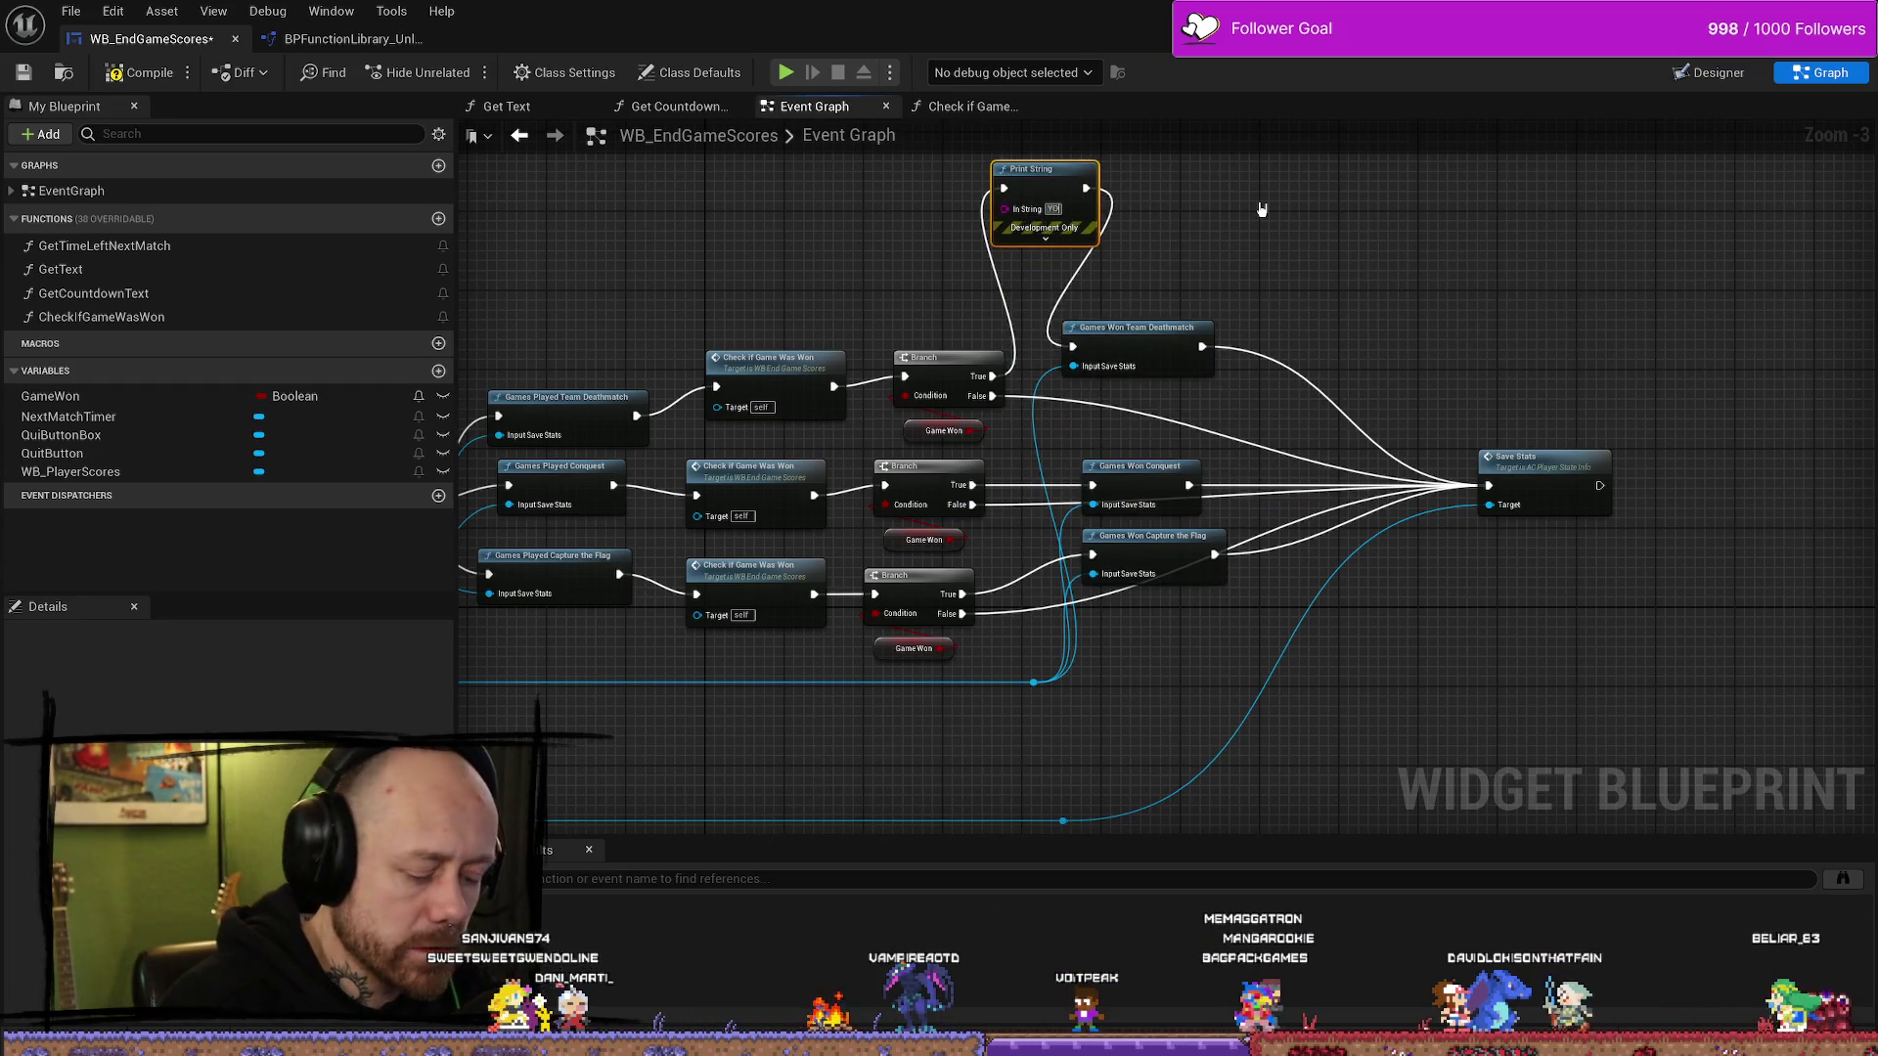
{"action": "type", "text": "U ARE WINNER"}
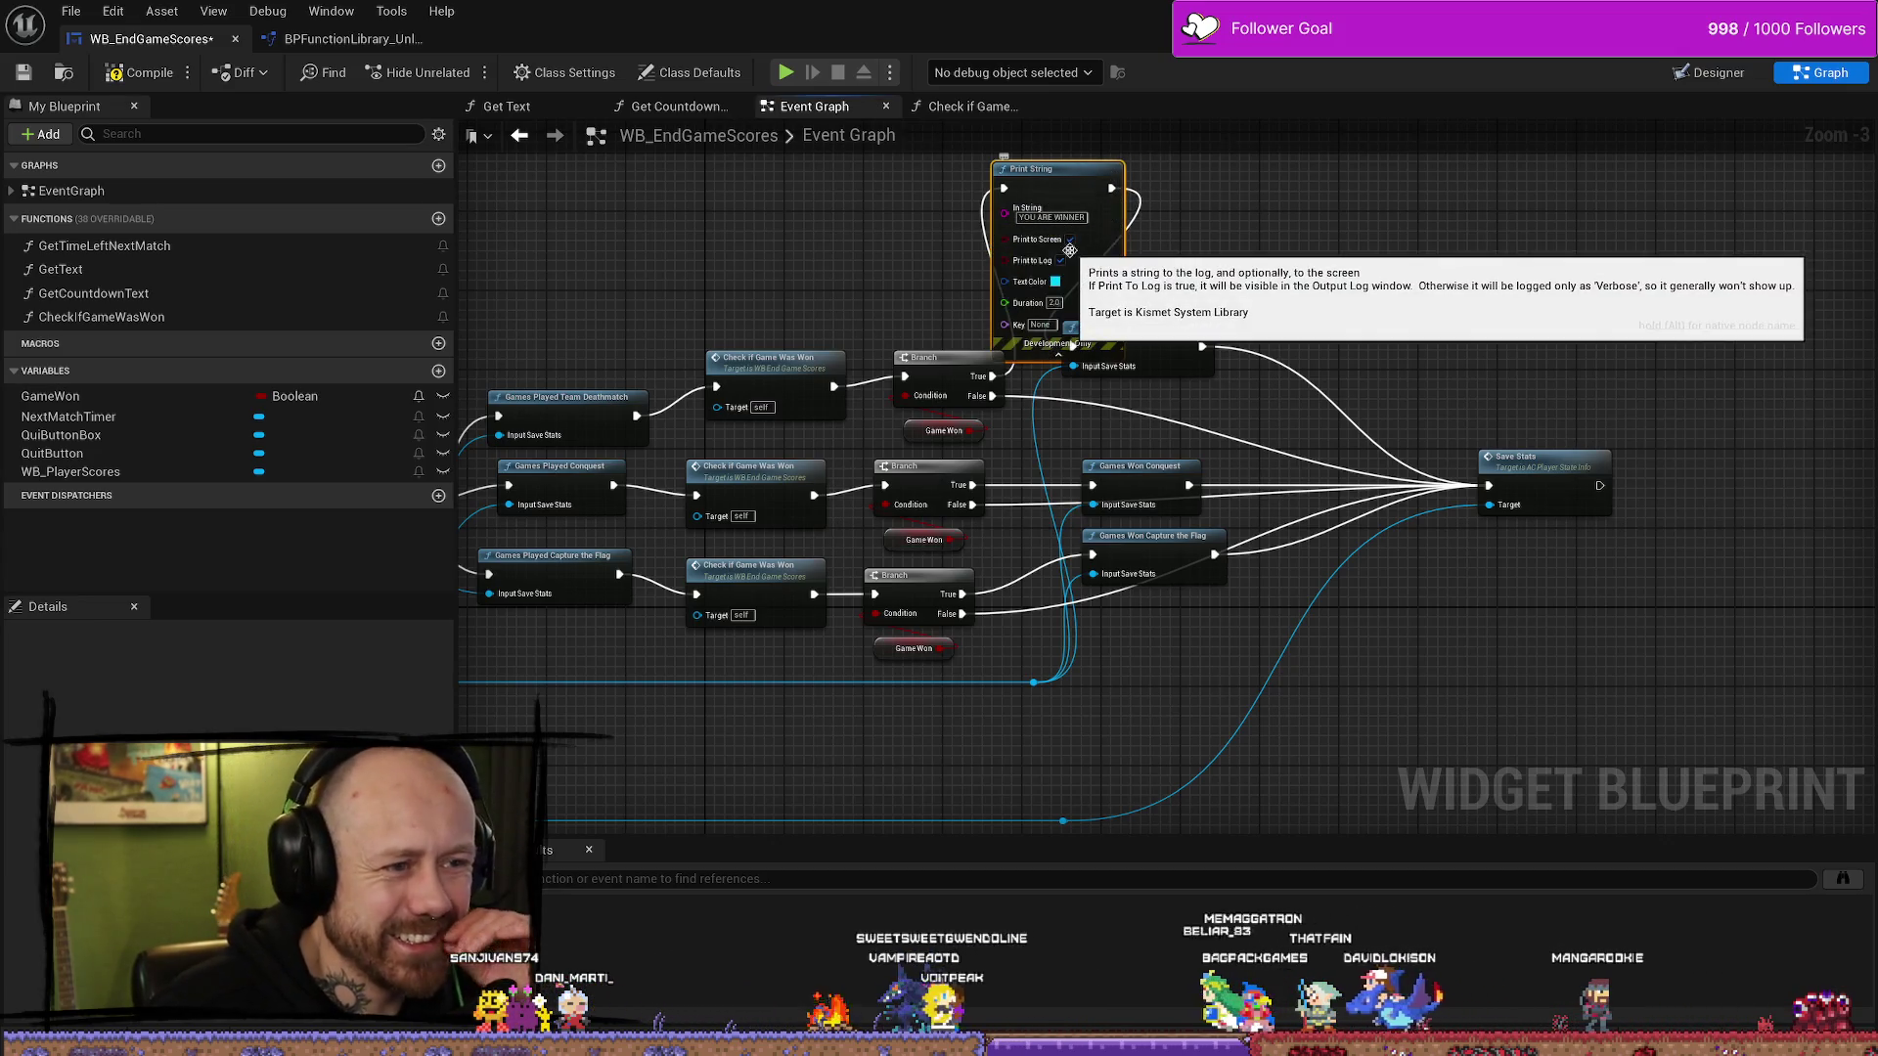
- Make the message text colour orange and save the blueprint
{"action": "left_click", "coordinate": [1058, 246]}
{"action": "left_click", "coordinate": [1055, 281]}
{"action": "left_click_drag", "start_coordinate": [1232, 451], "coordinate": [1522, 486]}
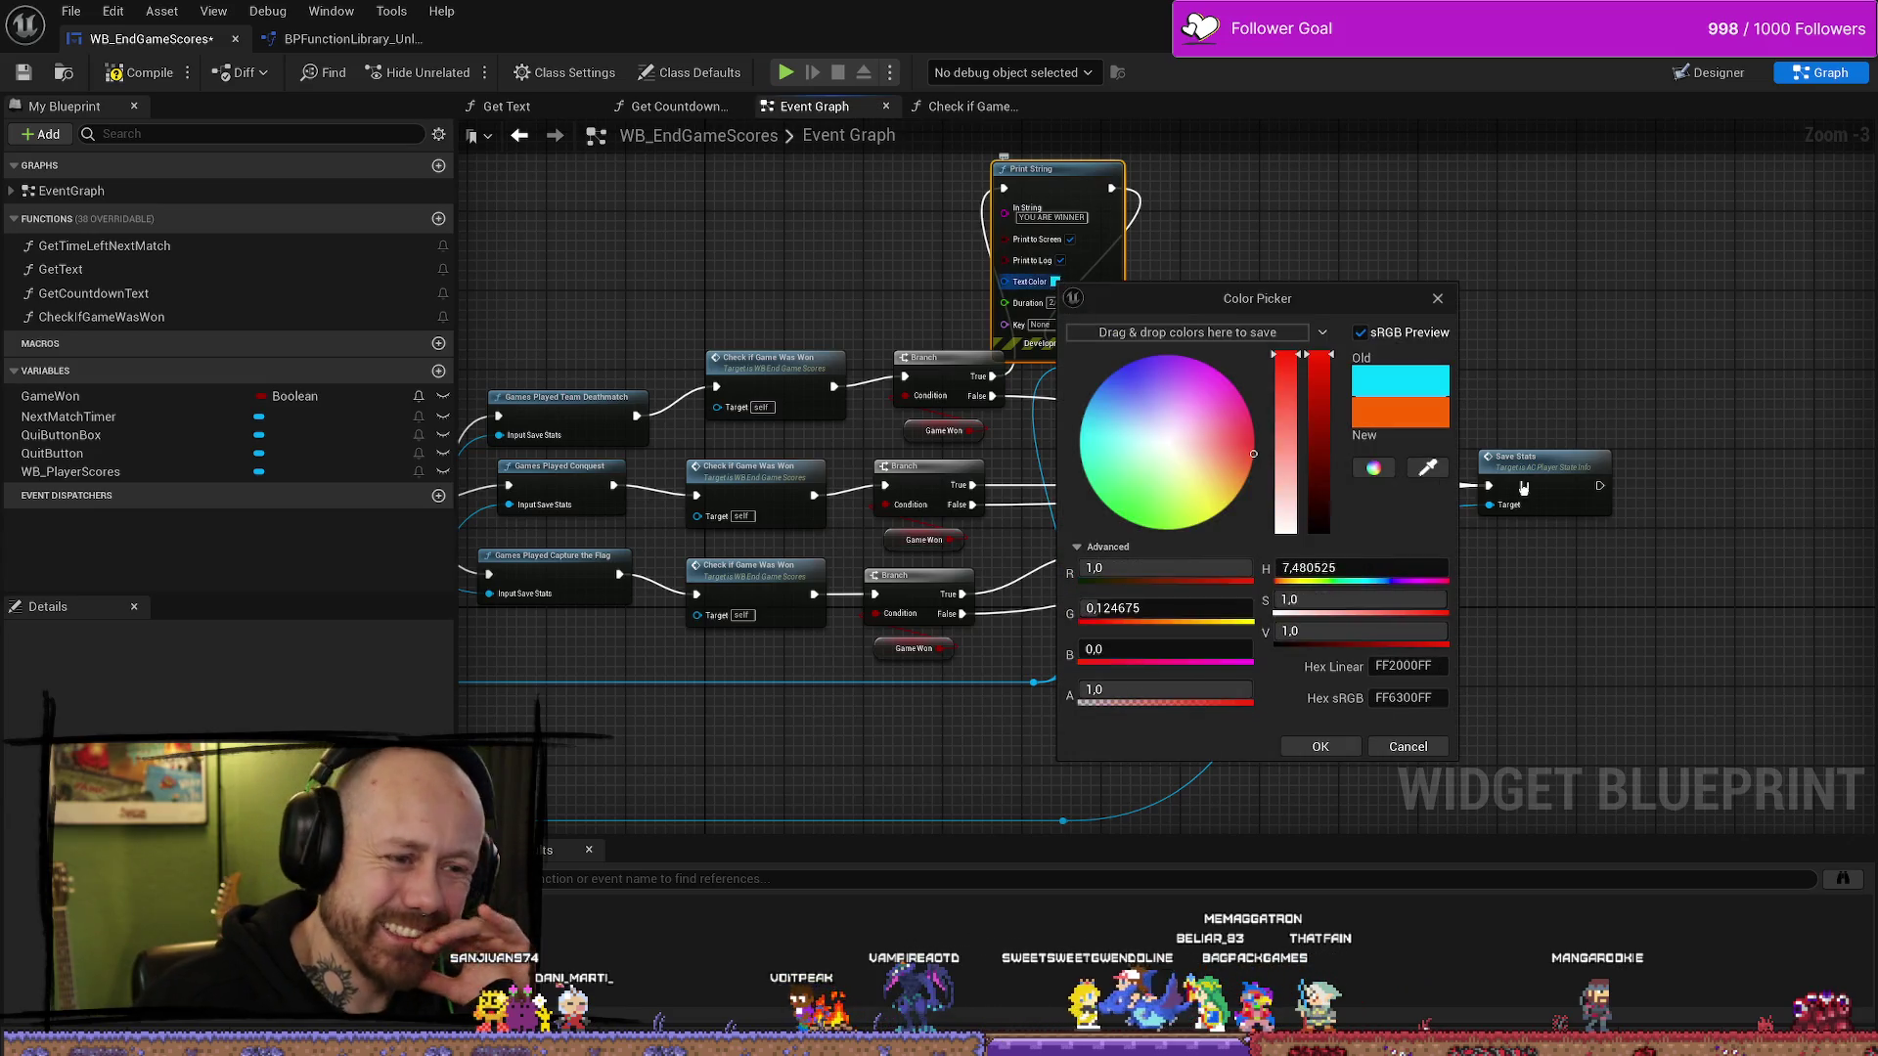
{"action": "left_click", "coordinate": [1333, 750]}
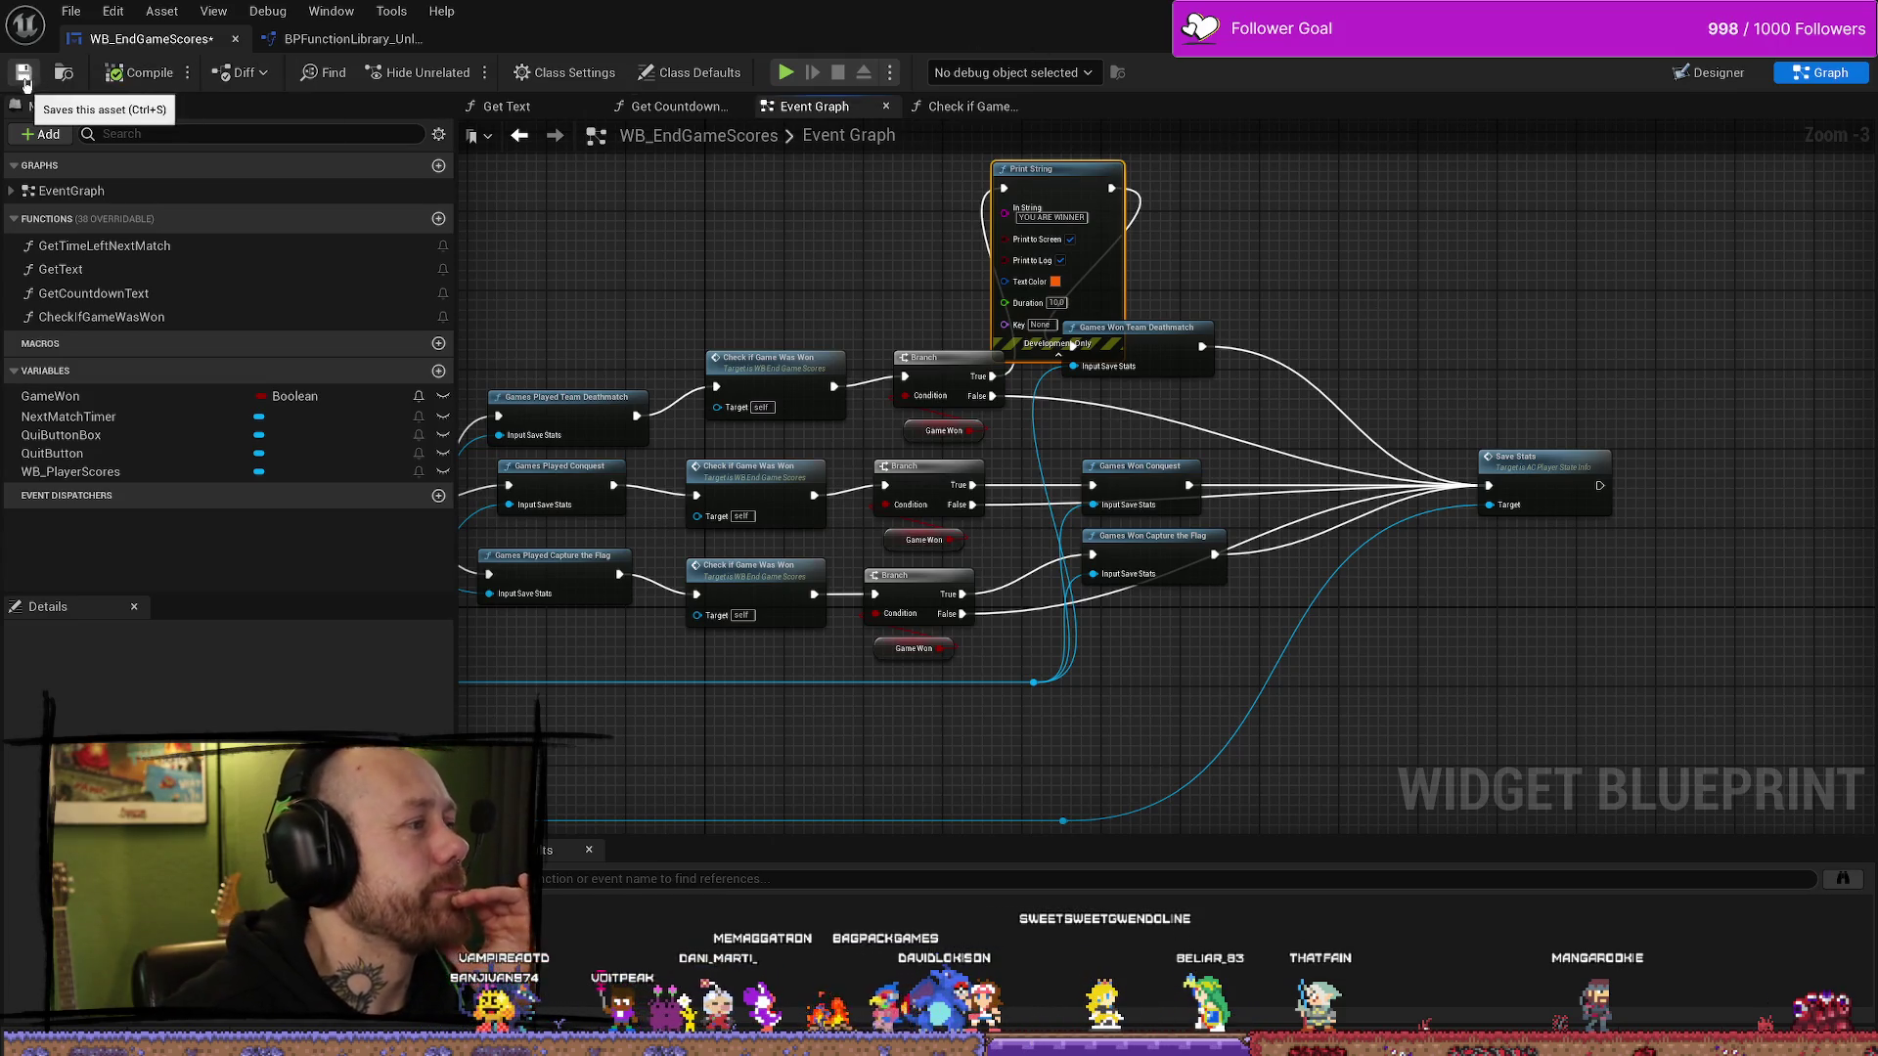
{"action": "key", "text": "alt+Tab"}
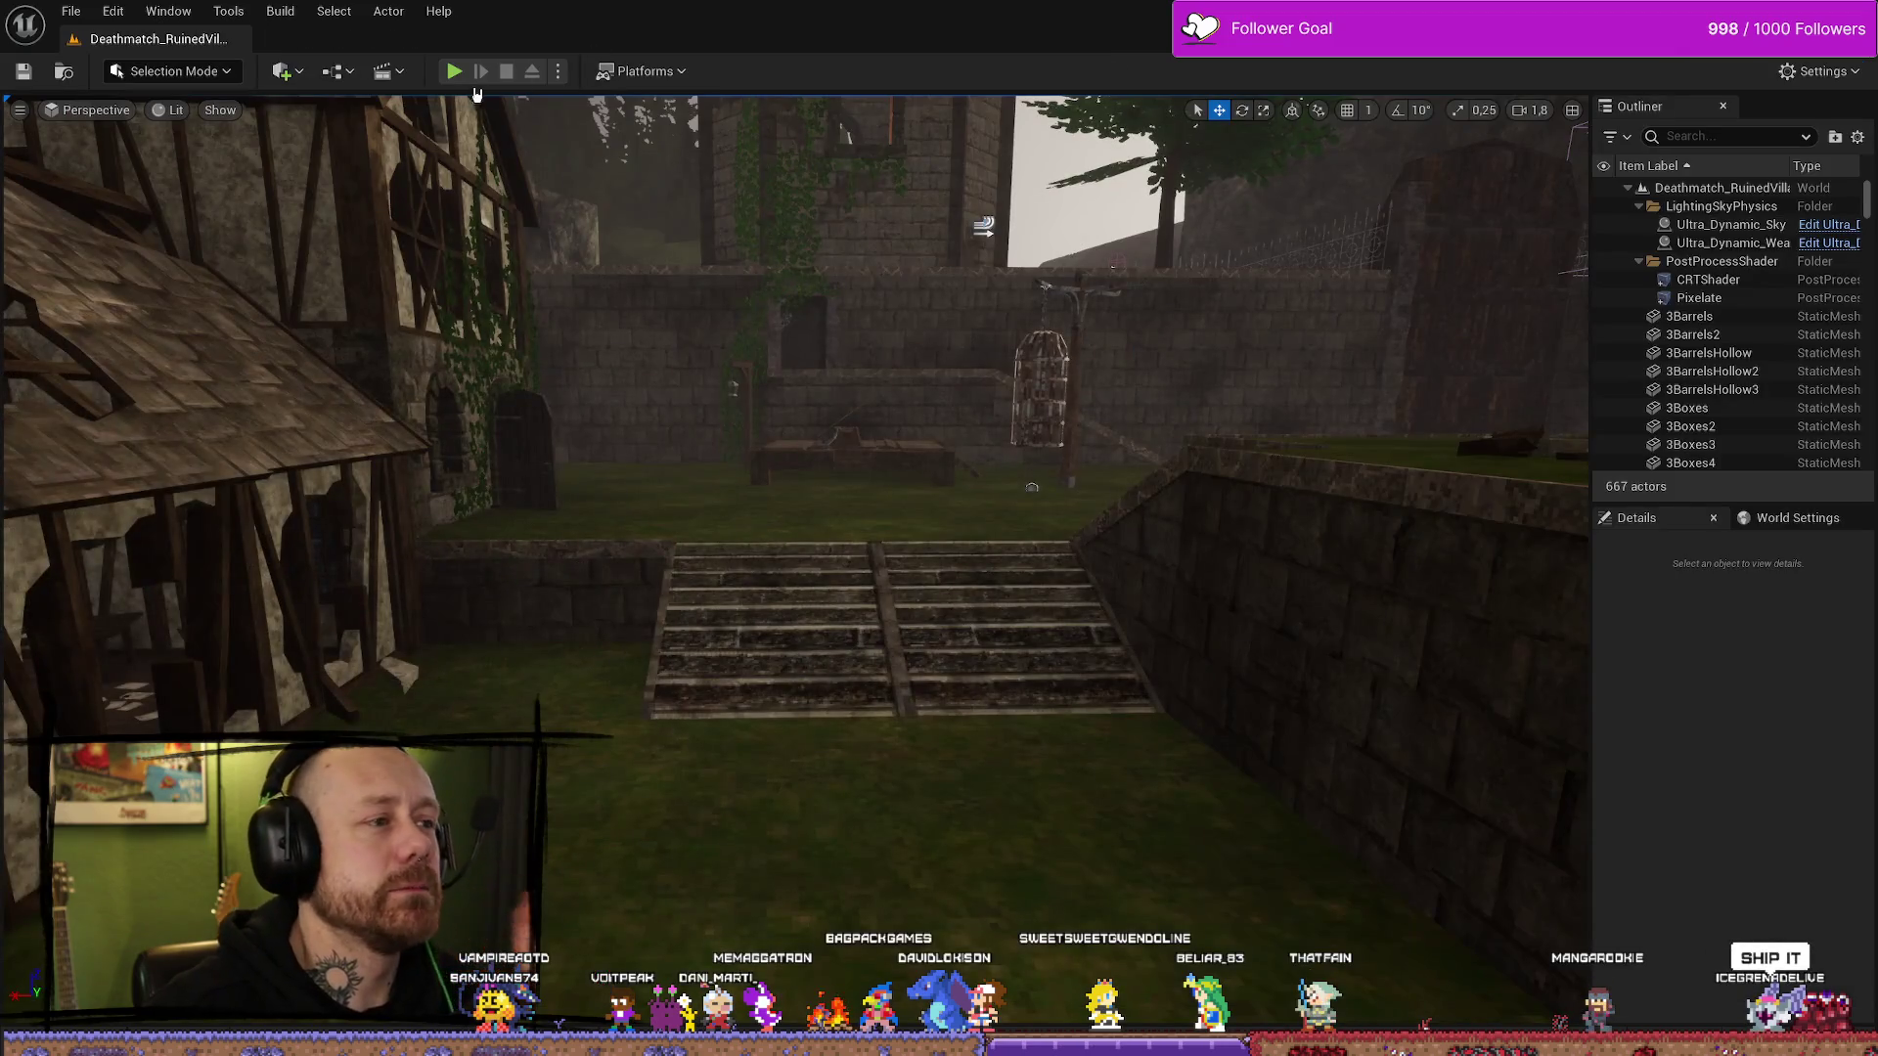
- Start play-in-editor and quit the running match back to the main menu
{"action": "left_click", "coordinate": [454, 72]}
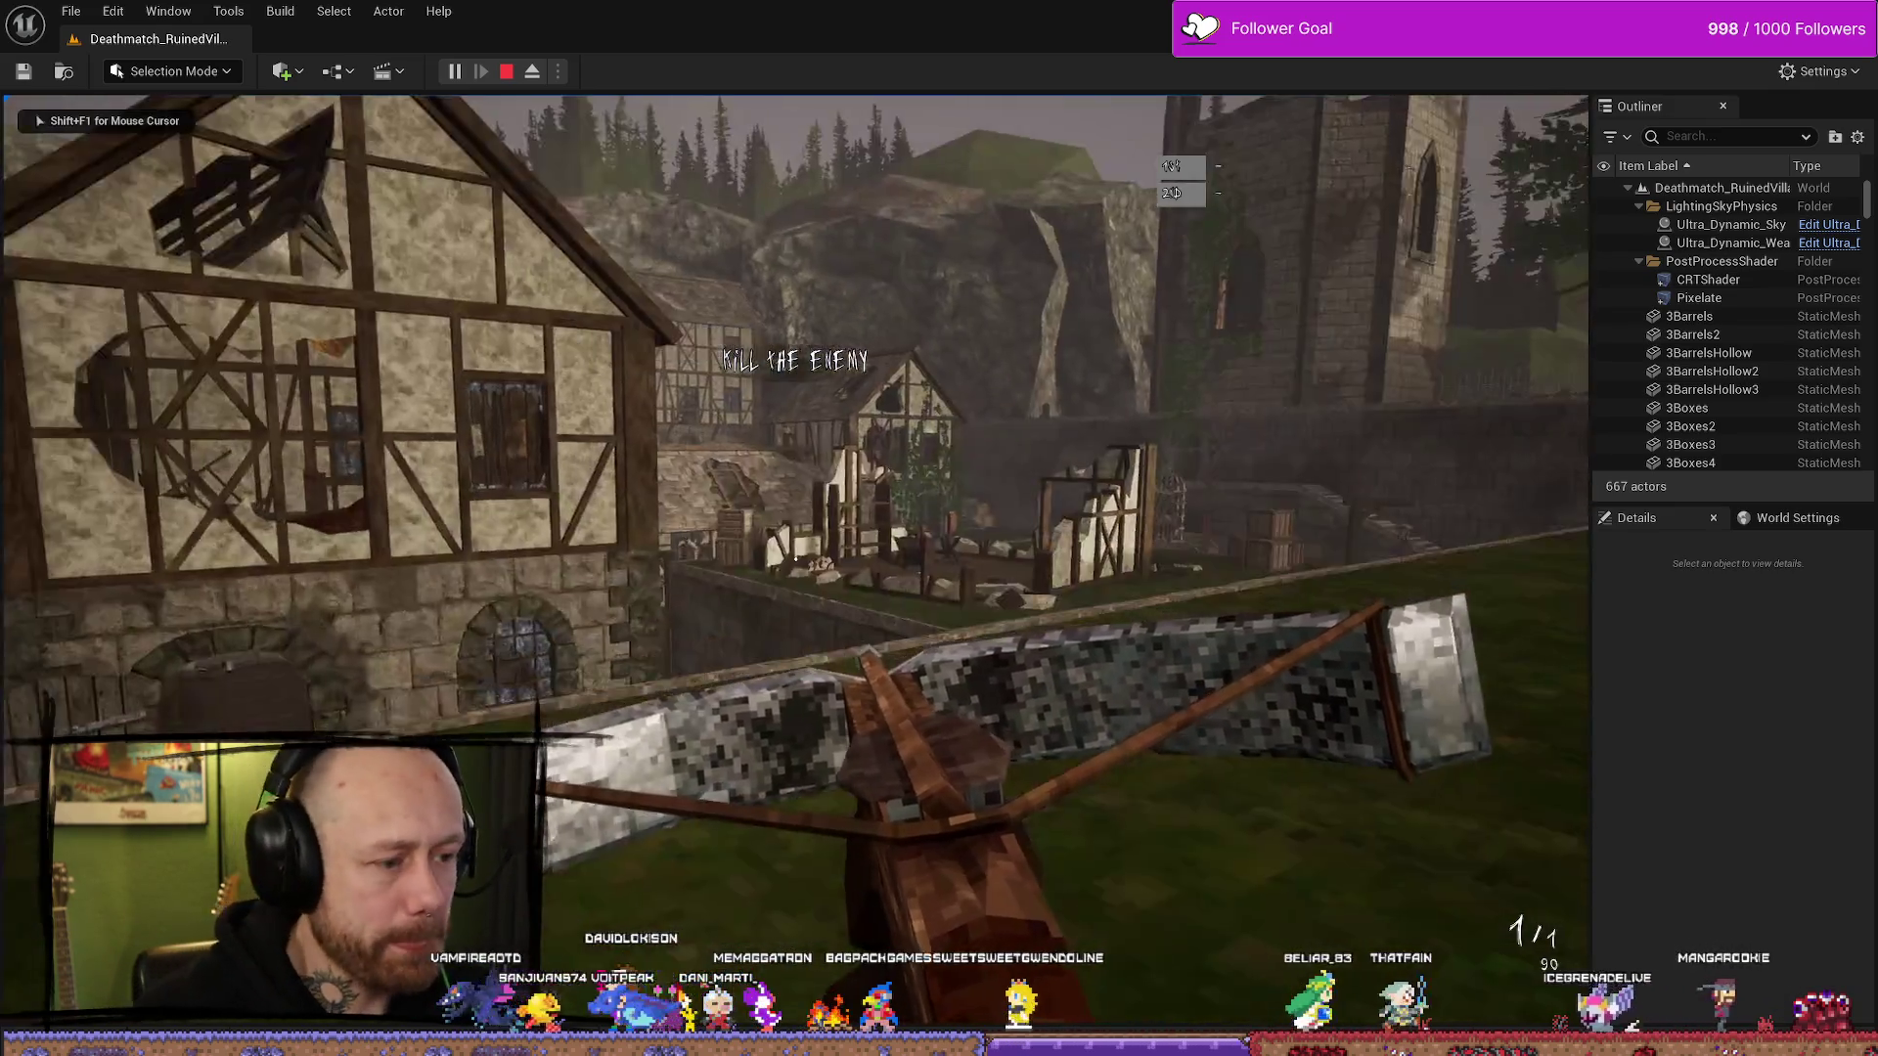
{"action": "key", "text": "Escape"}
{"action": "left_click", "coordinate": [331, 513]}
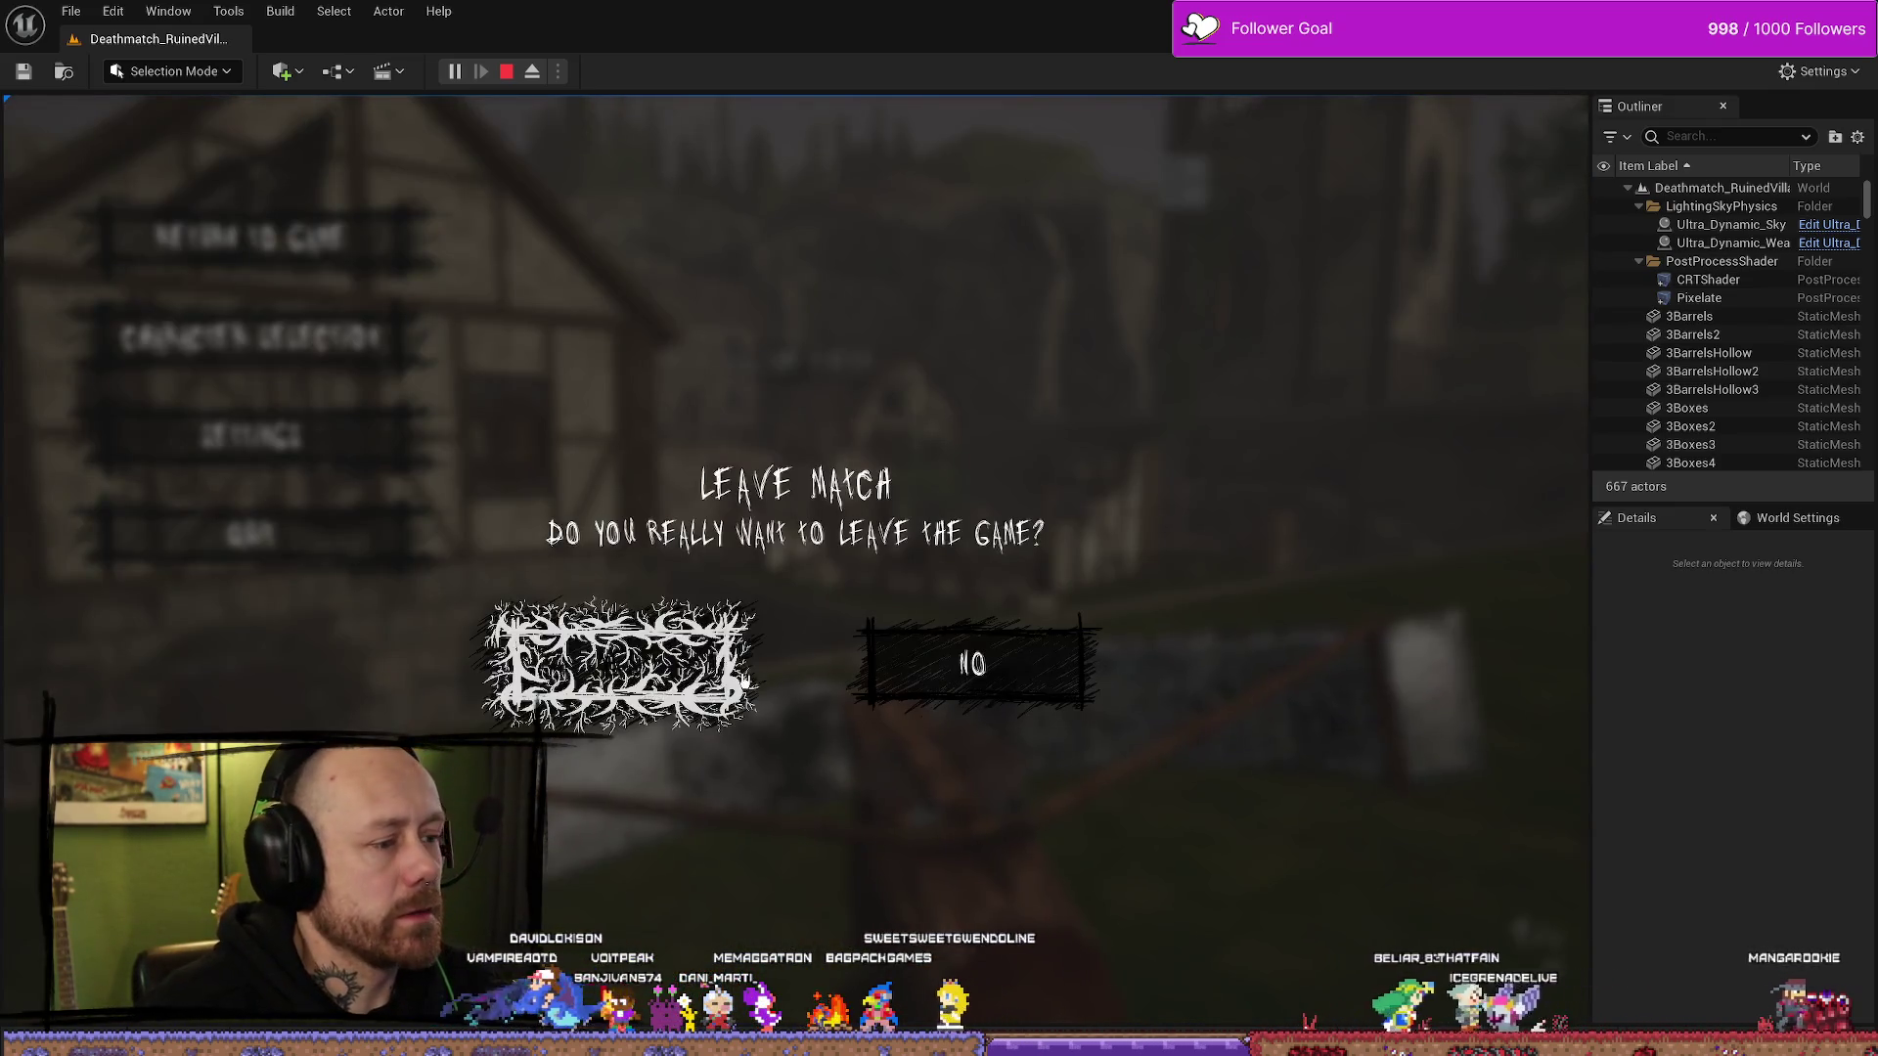
{"action": "left_click", "coordinate": [616, 658]}
- Start a singleplayer Team Deathmatch match, deploy and shoot the enemy bot
{"action": "left_click", "coordinate": [210, 597]}
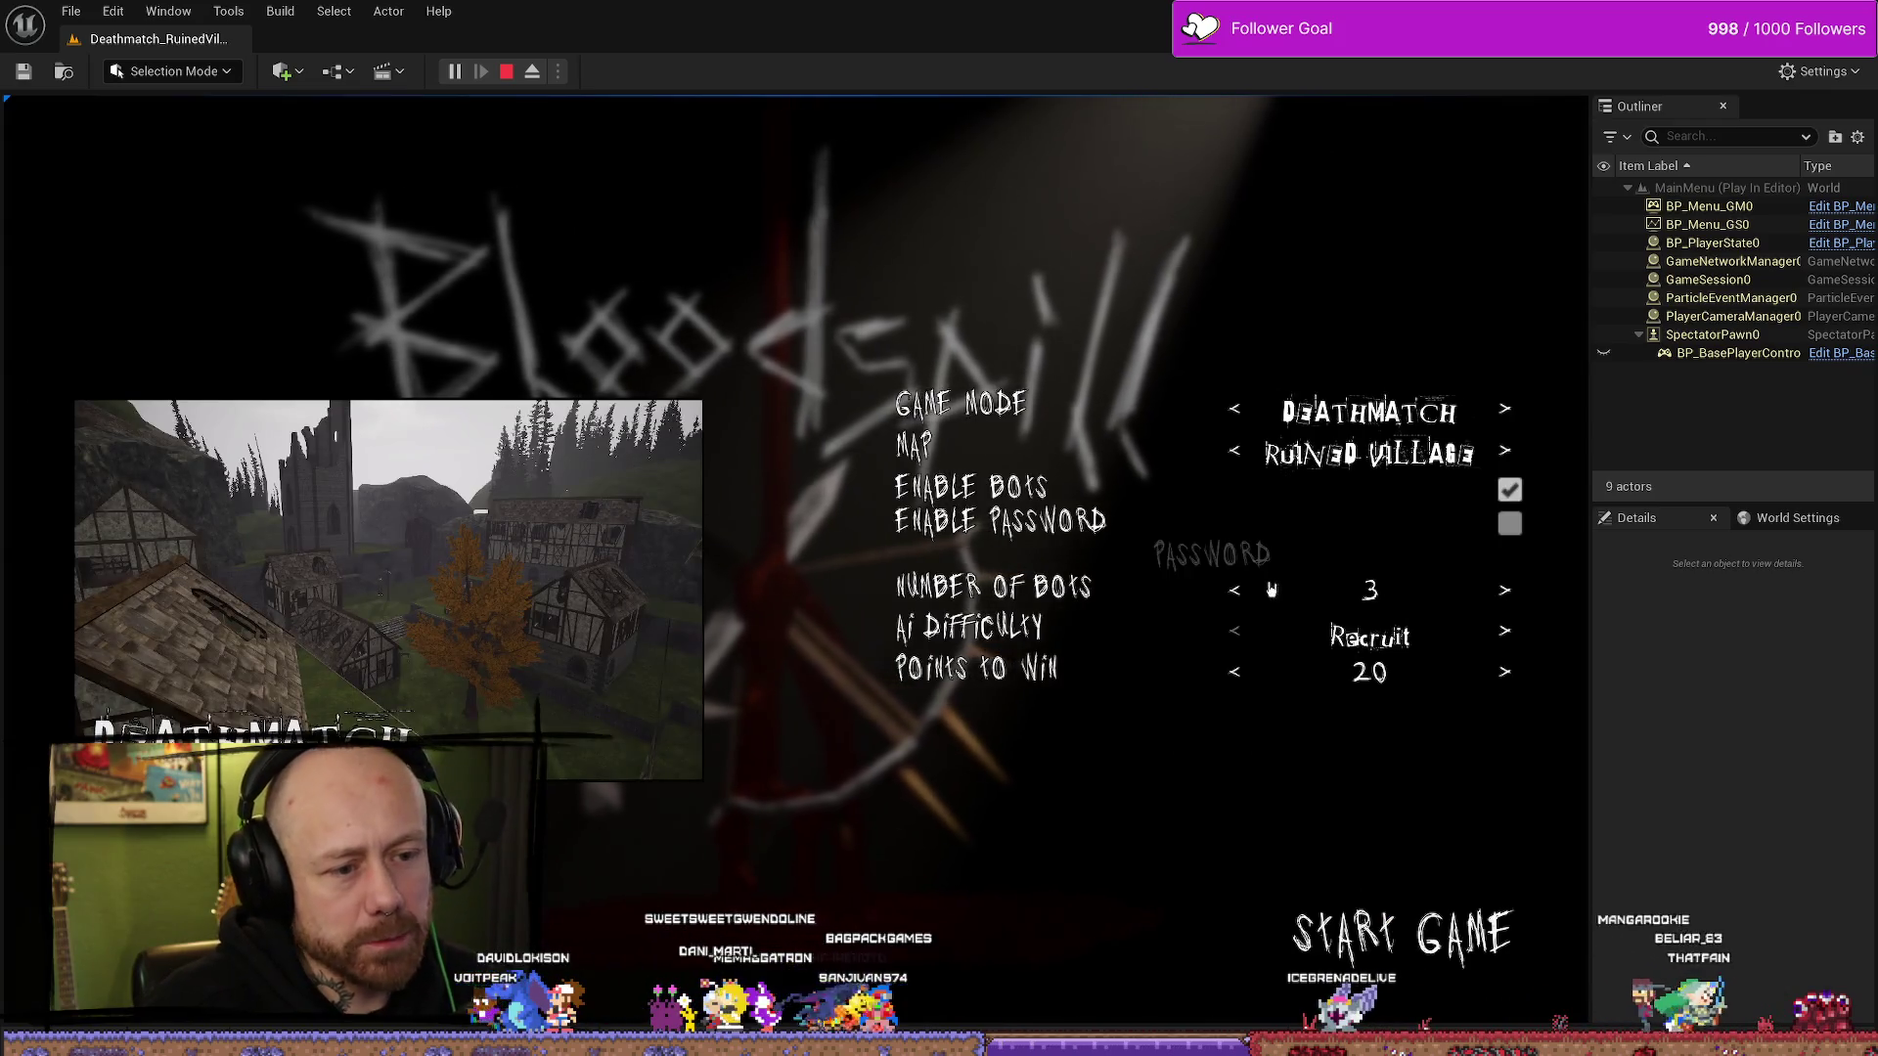
{"action": "left_click", "coordinate": [1238, 414]}
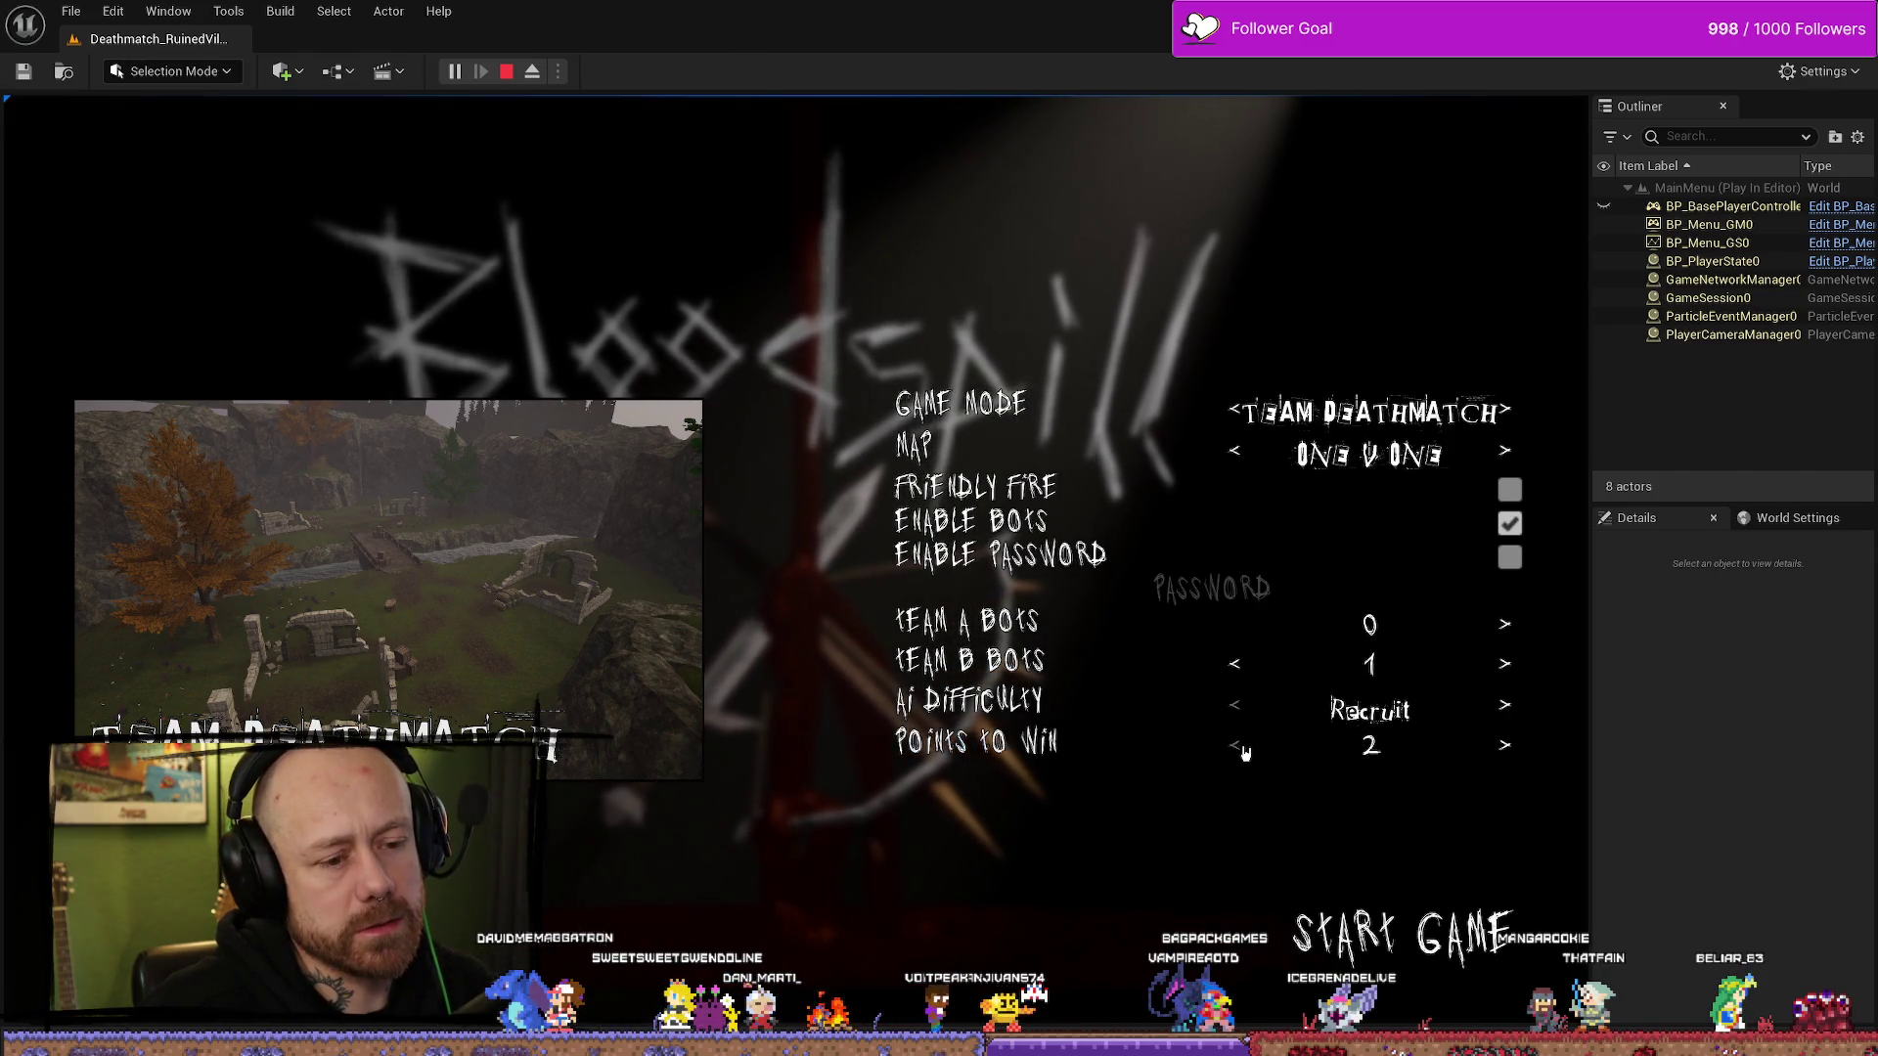
{"action": "left_click", "coordinate": [1397, 906]}
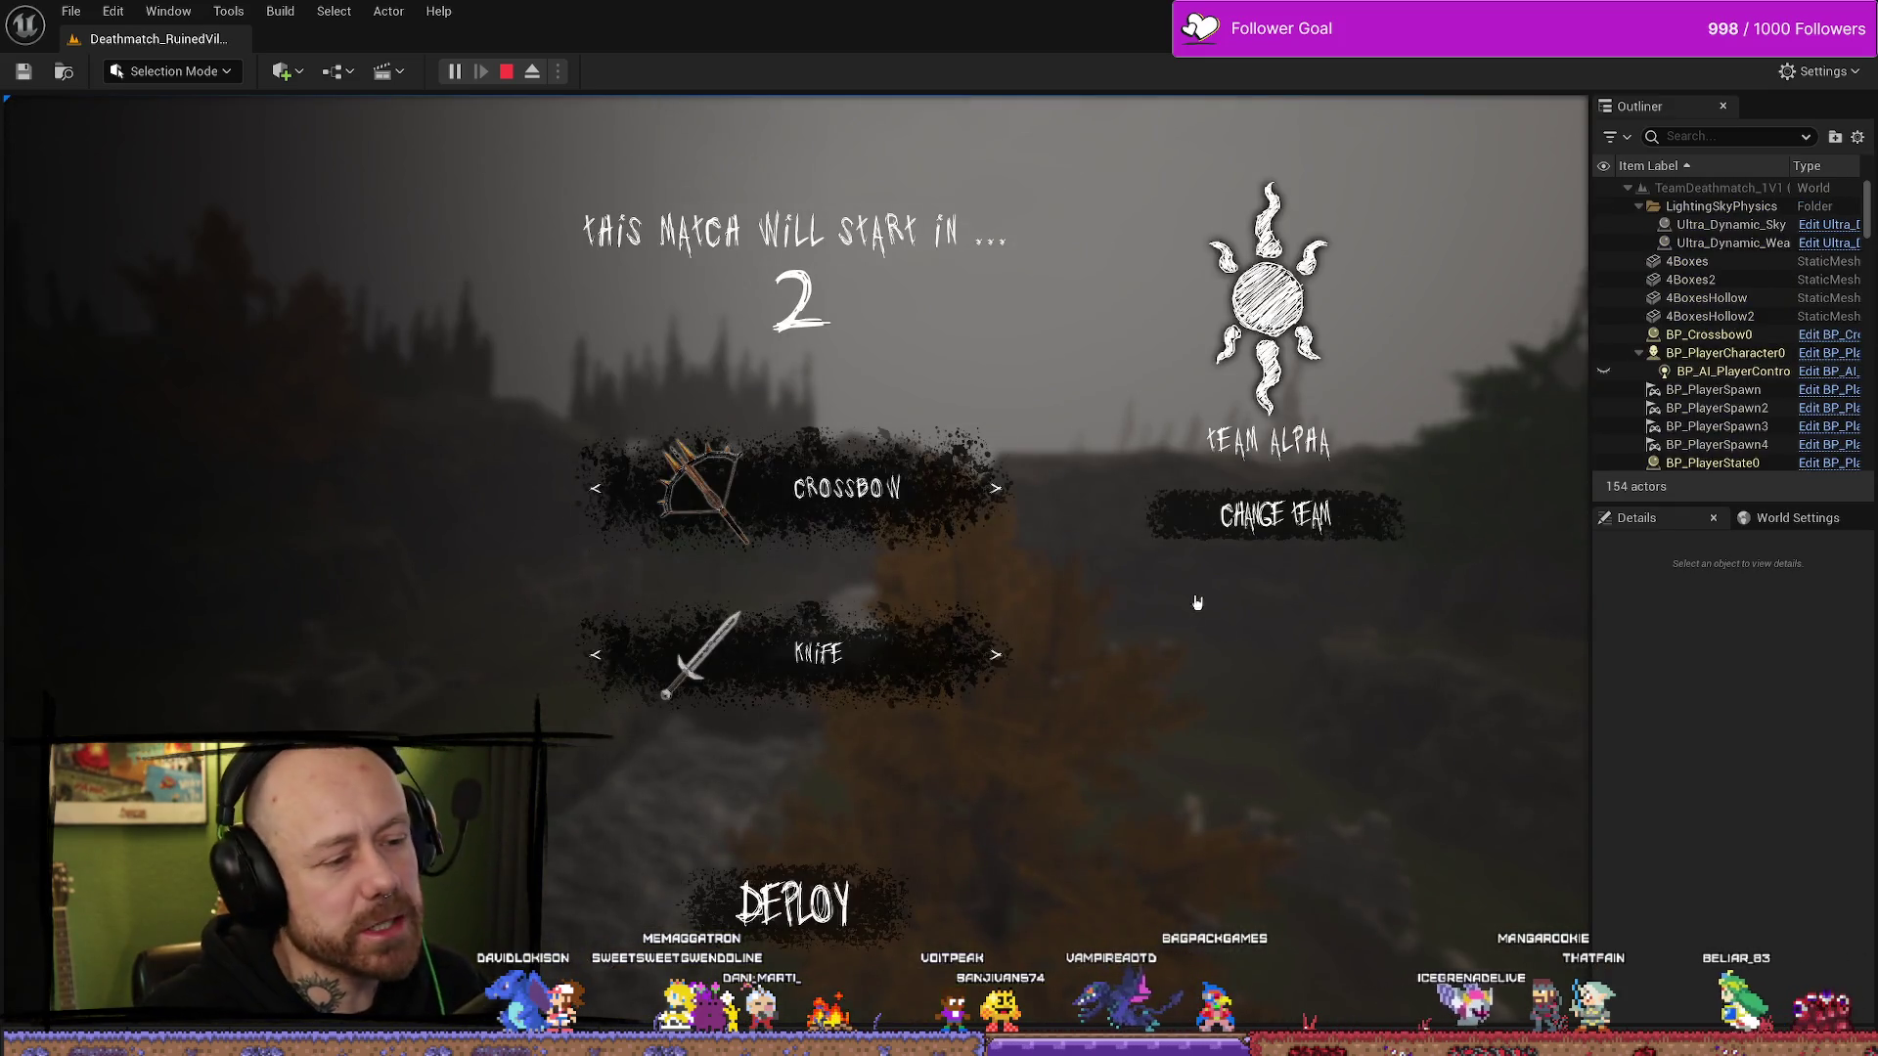
{"action": "left_click", "coordinate": [851, 914]}
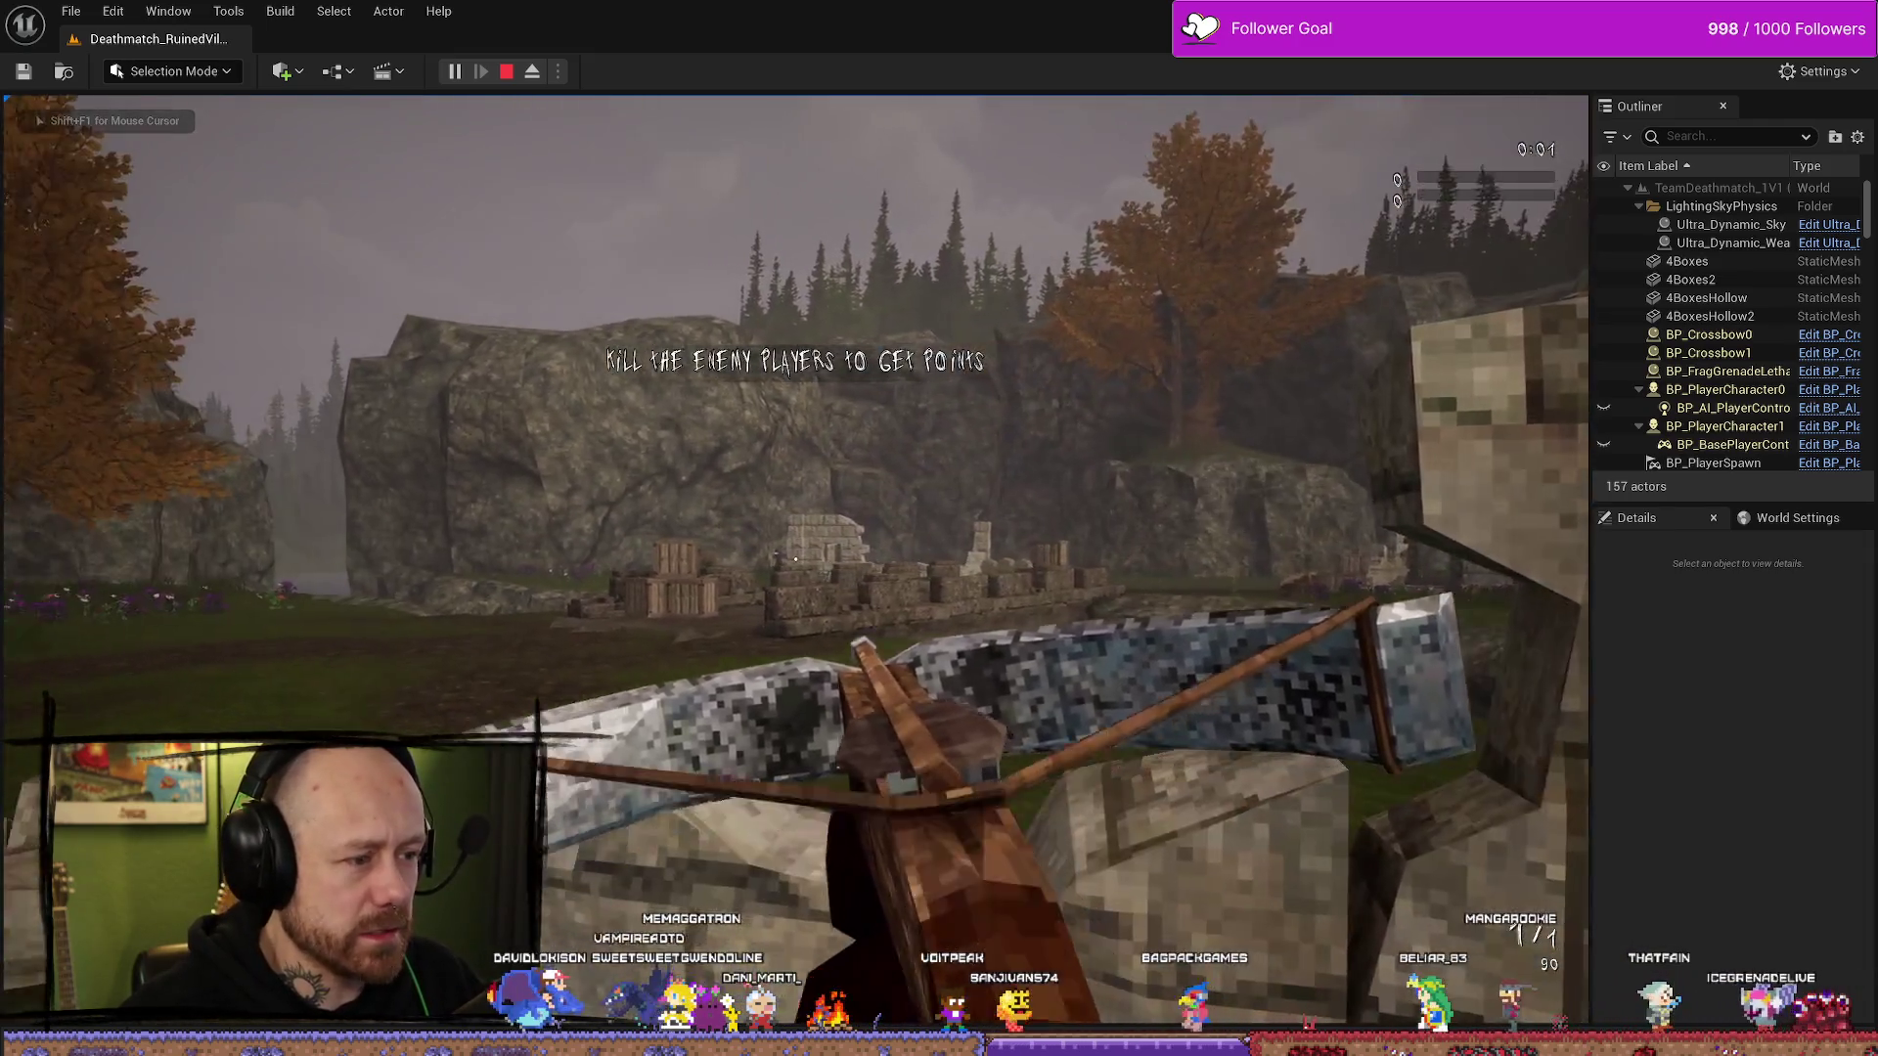
{"action": "left_click", "coordinate": [795, 558]}
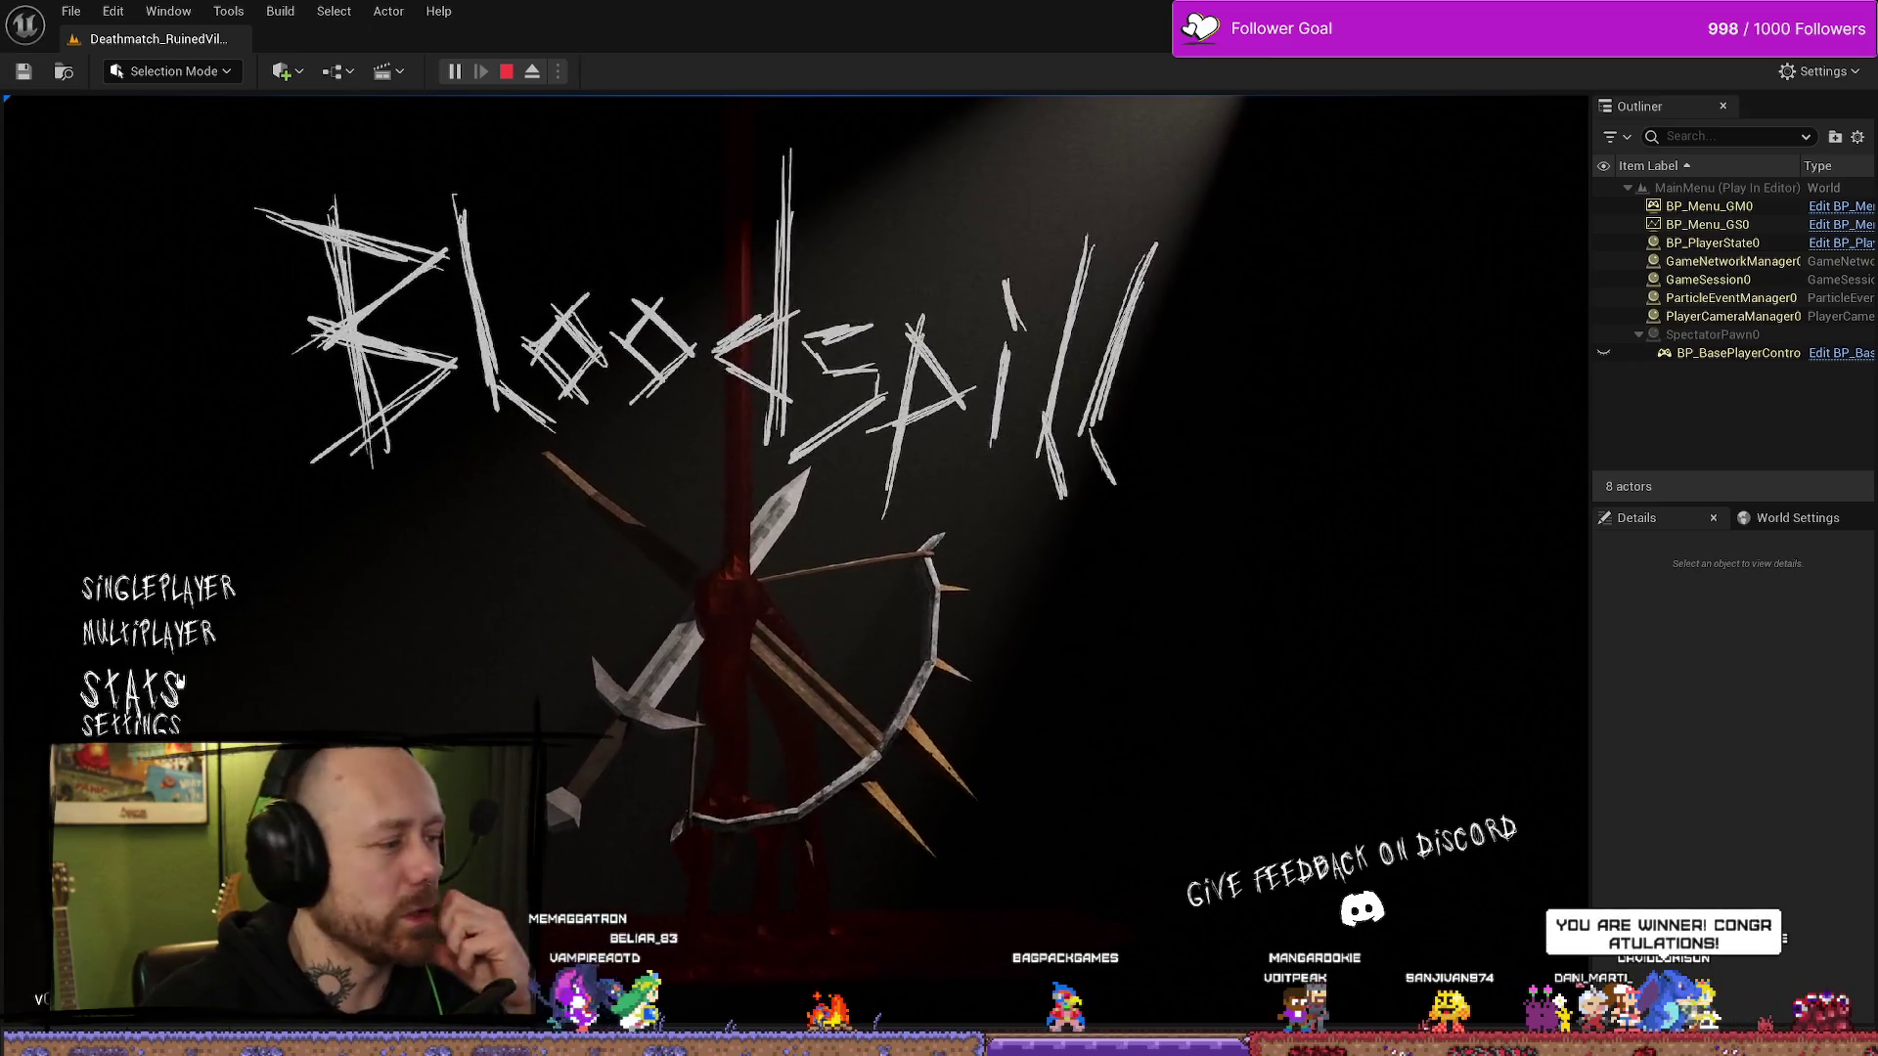
- Check the Stats screen, then start and deploy into a new Team Deathmatch match
{"action": "left_click", "coordinate": [180, 681]}
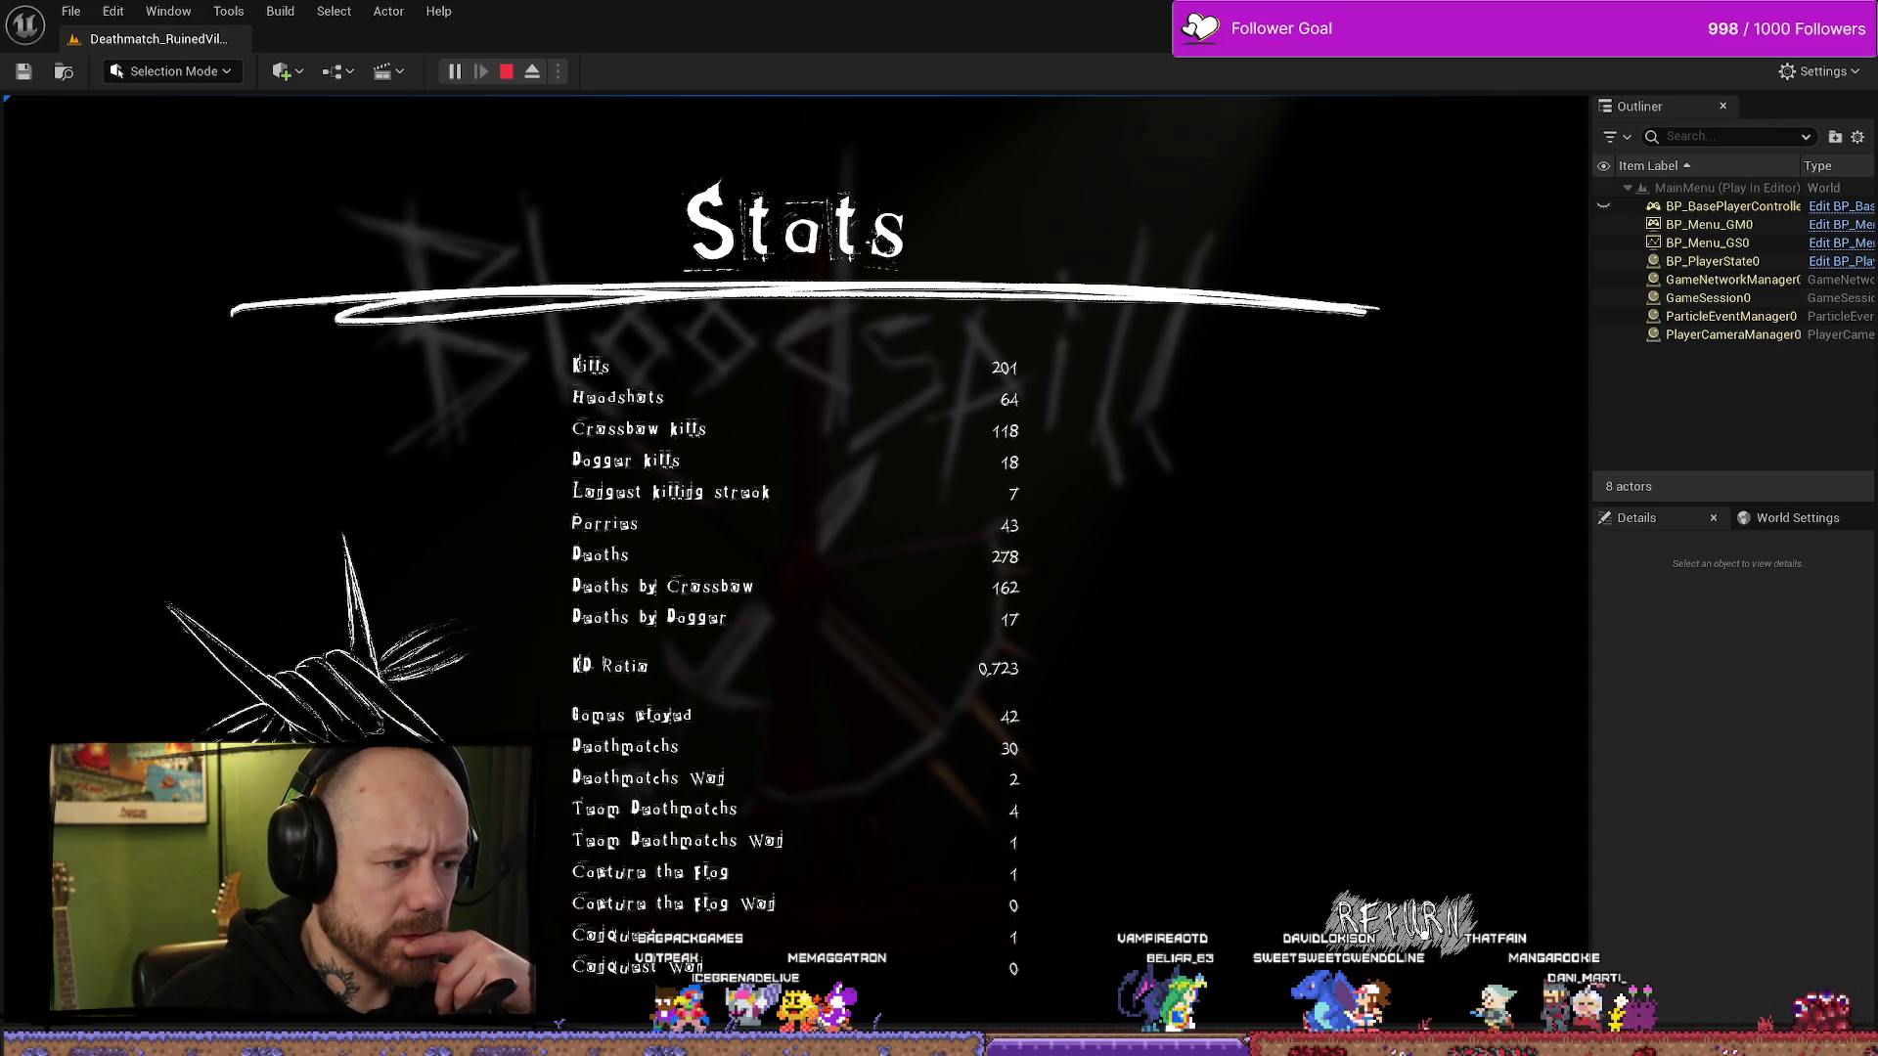
{"action": "left_click", "coordinate": [1401, 919]}
{"action": "left_click", "coordinate": [156, 650]}
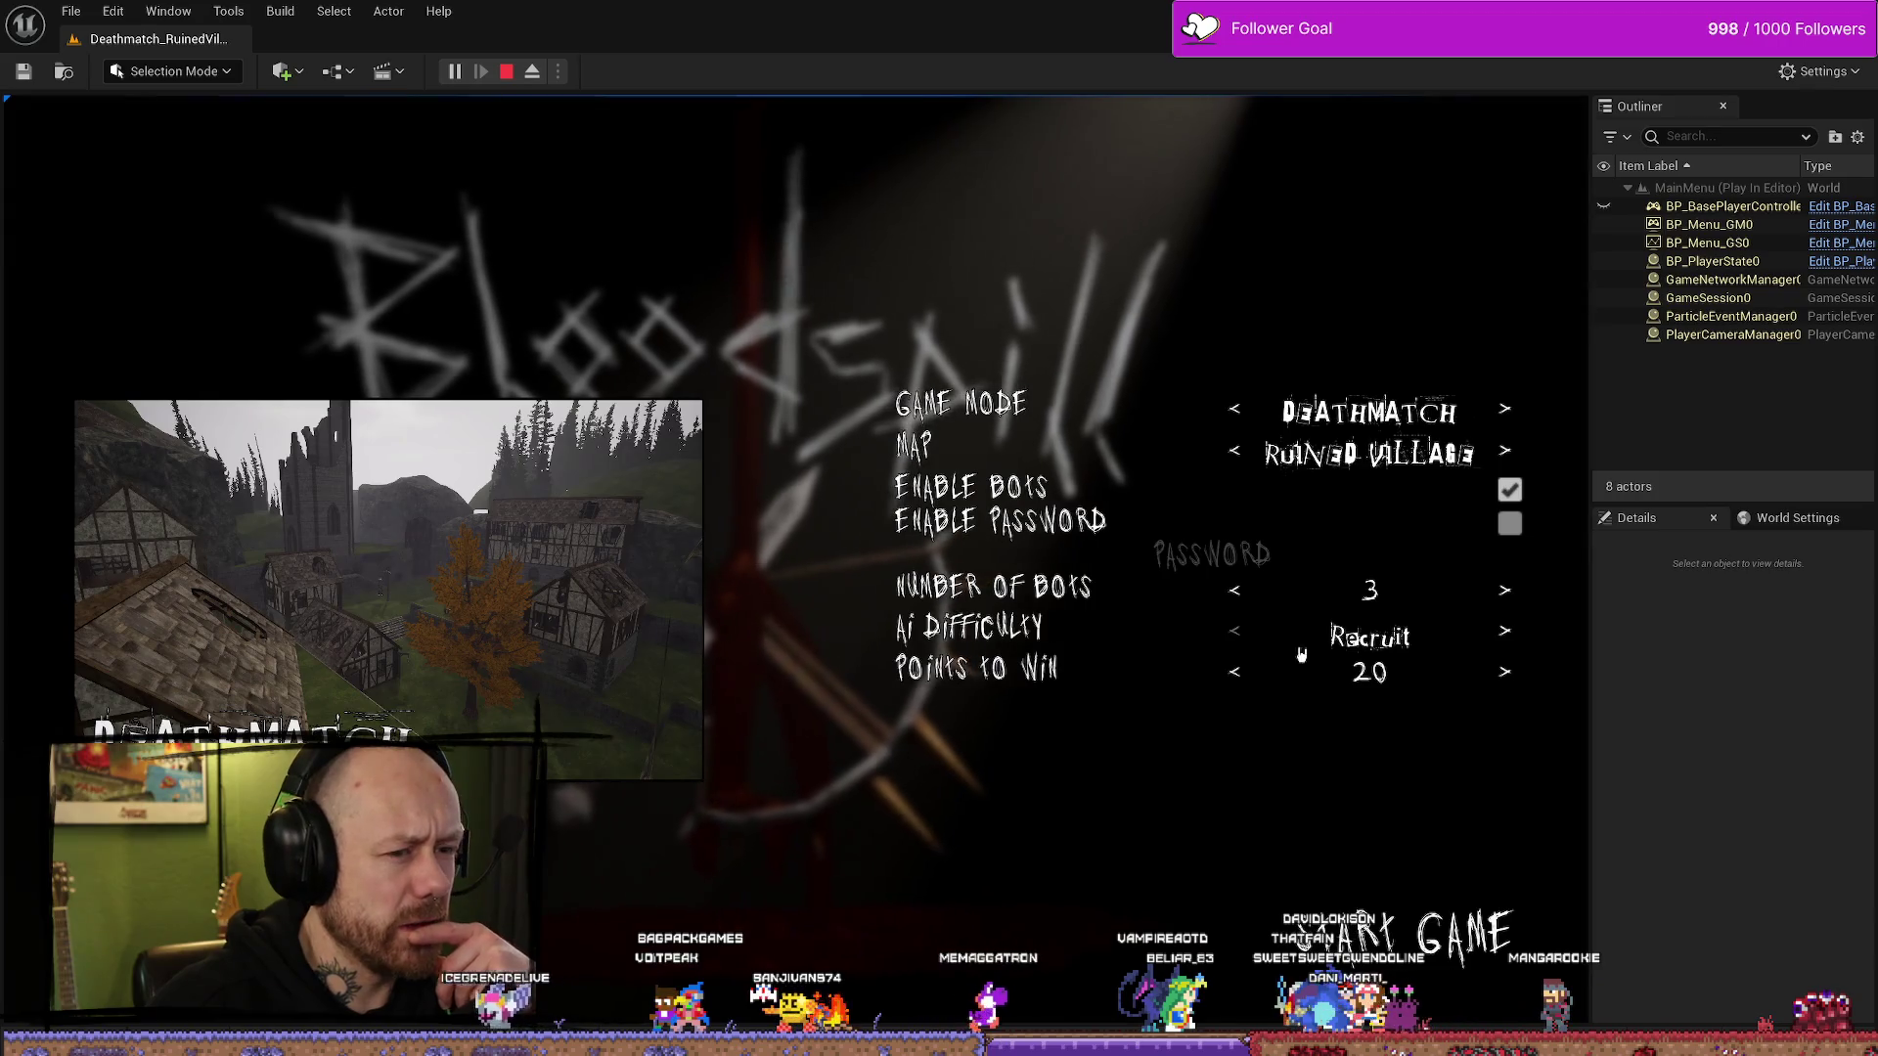
{"action": "left_click", "coordinate": [1234, 407]}
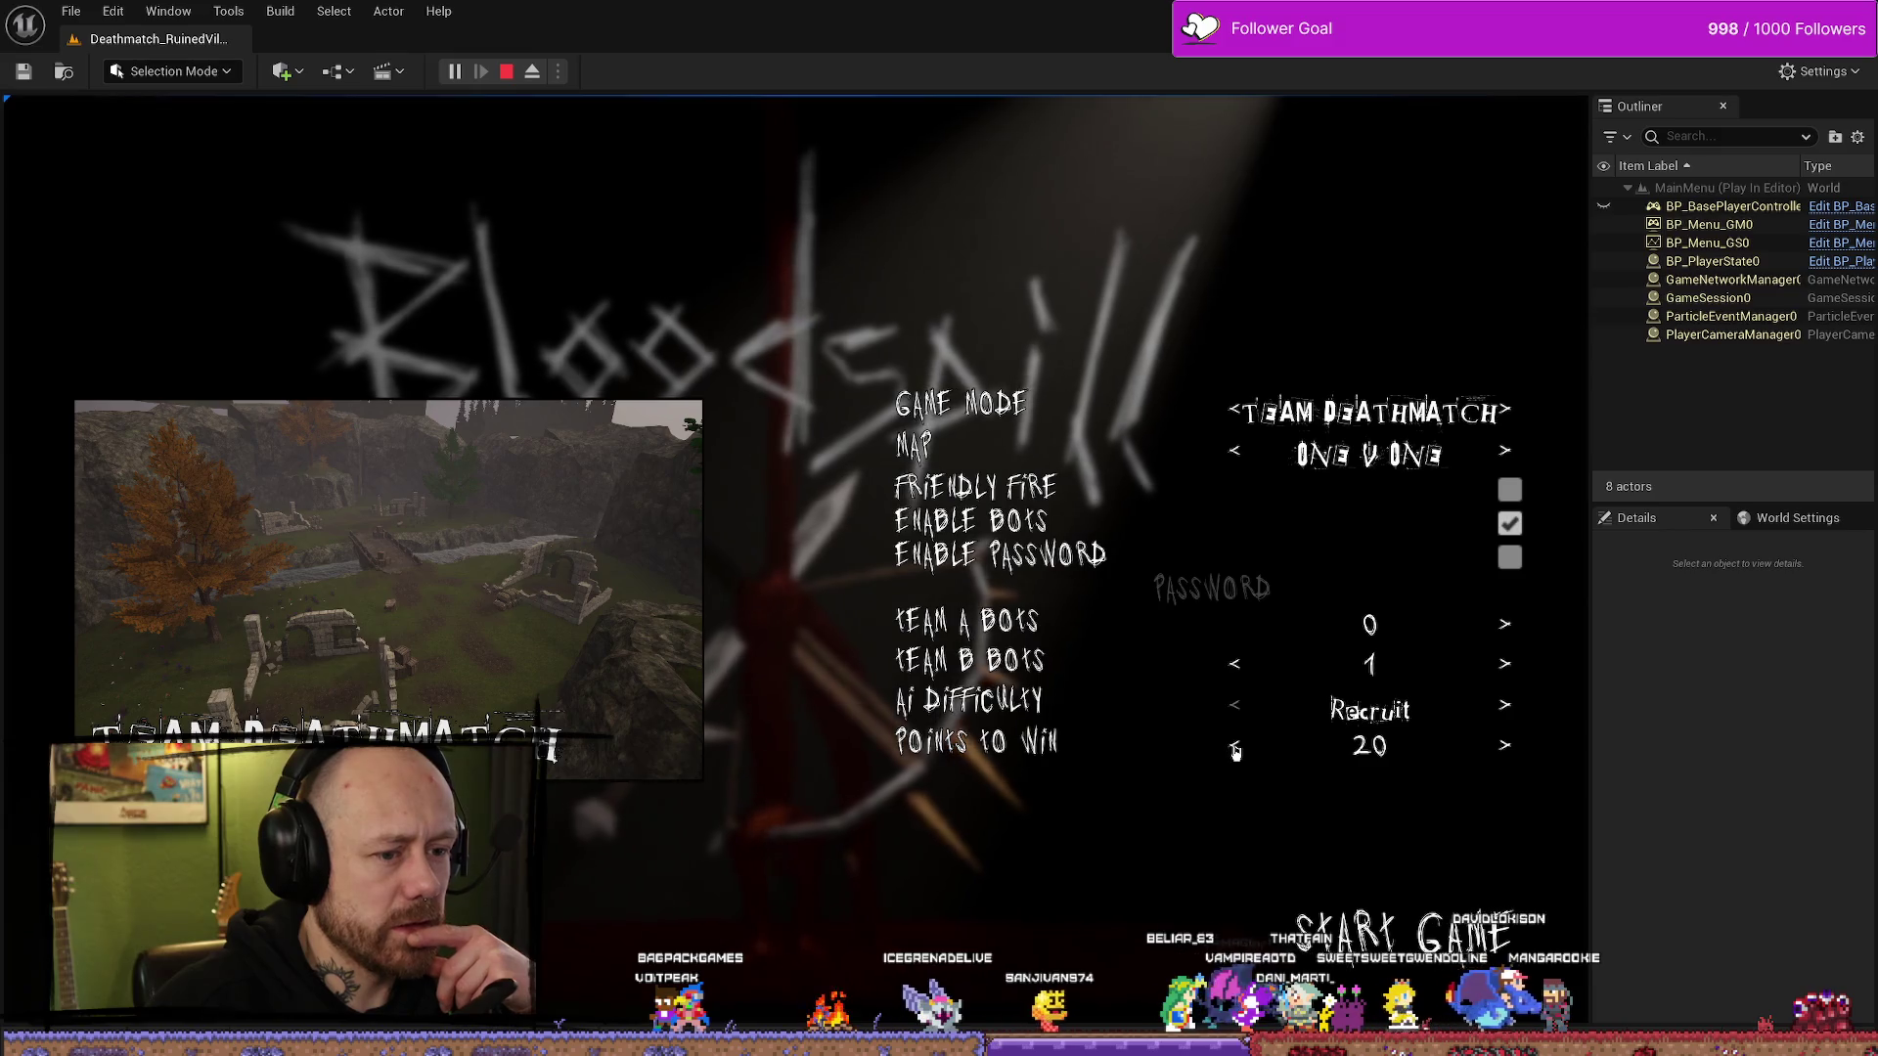
{"action": "left_click", "coordinate": [1409, 934]}
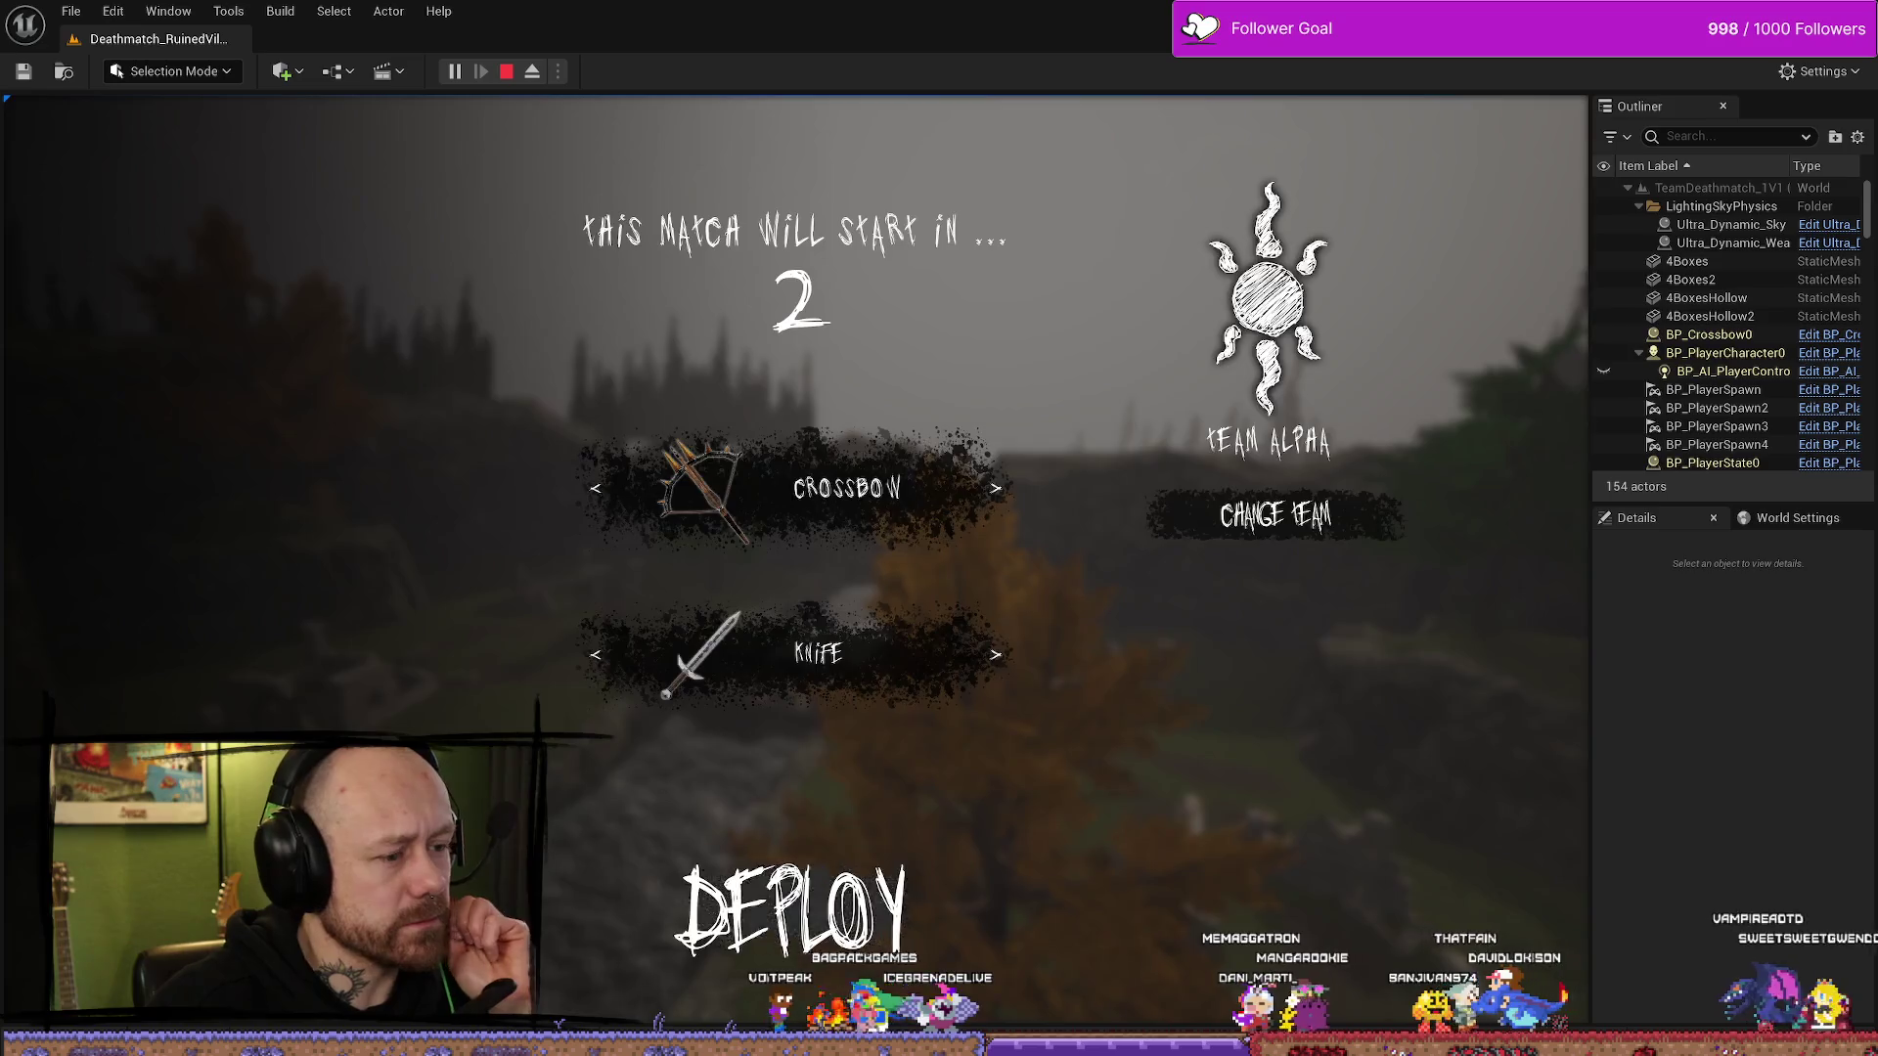
{"action": "left_click", "coordinate": [792, 909]}
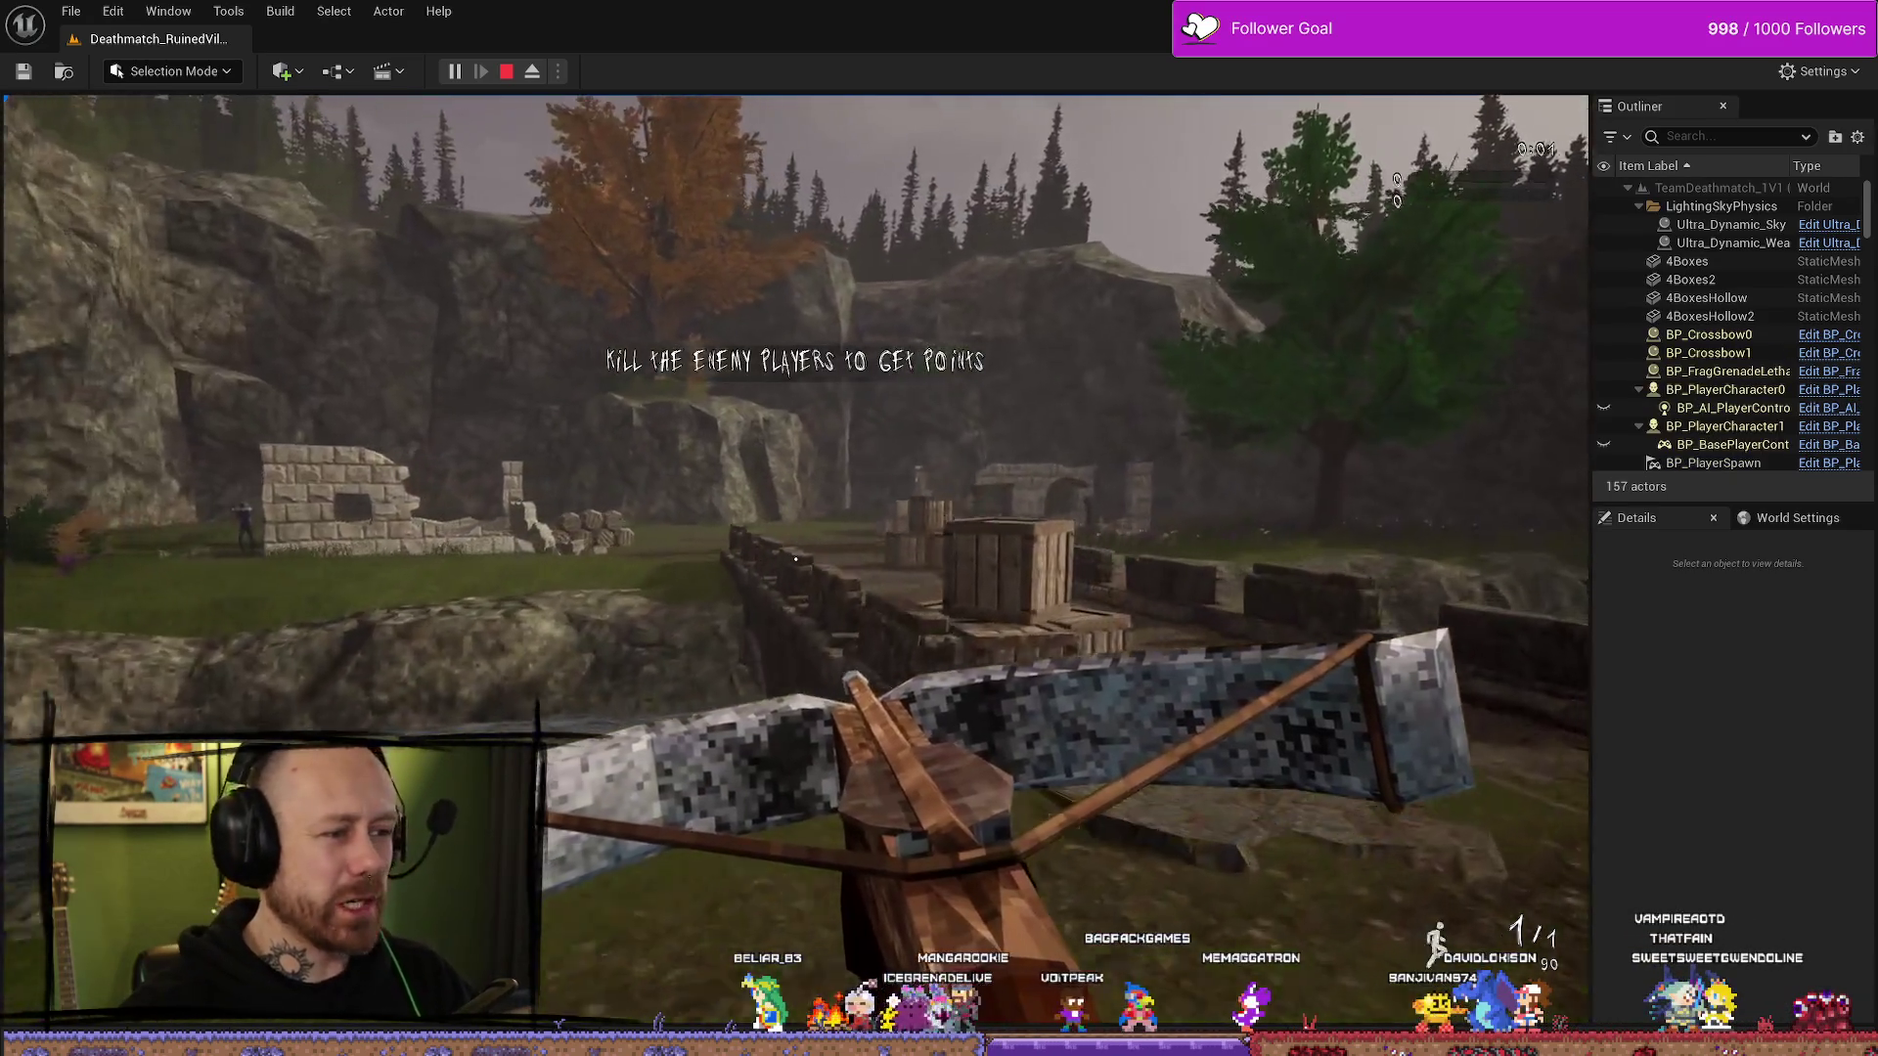
- Play the match out, quit it, and review the Stats screen again
{"action": "key", "text": "w"}
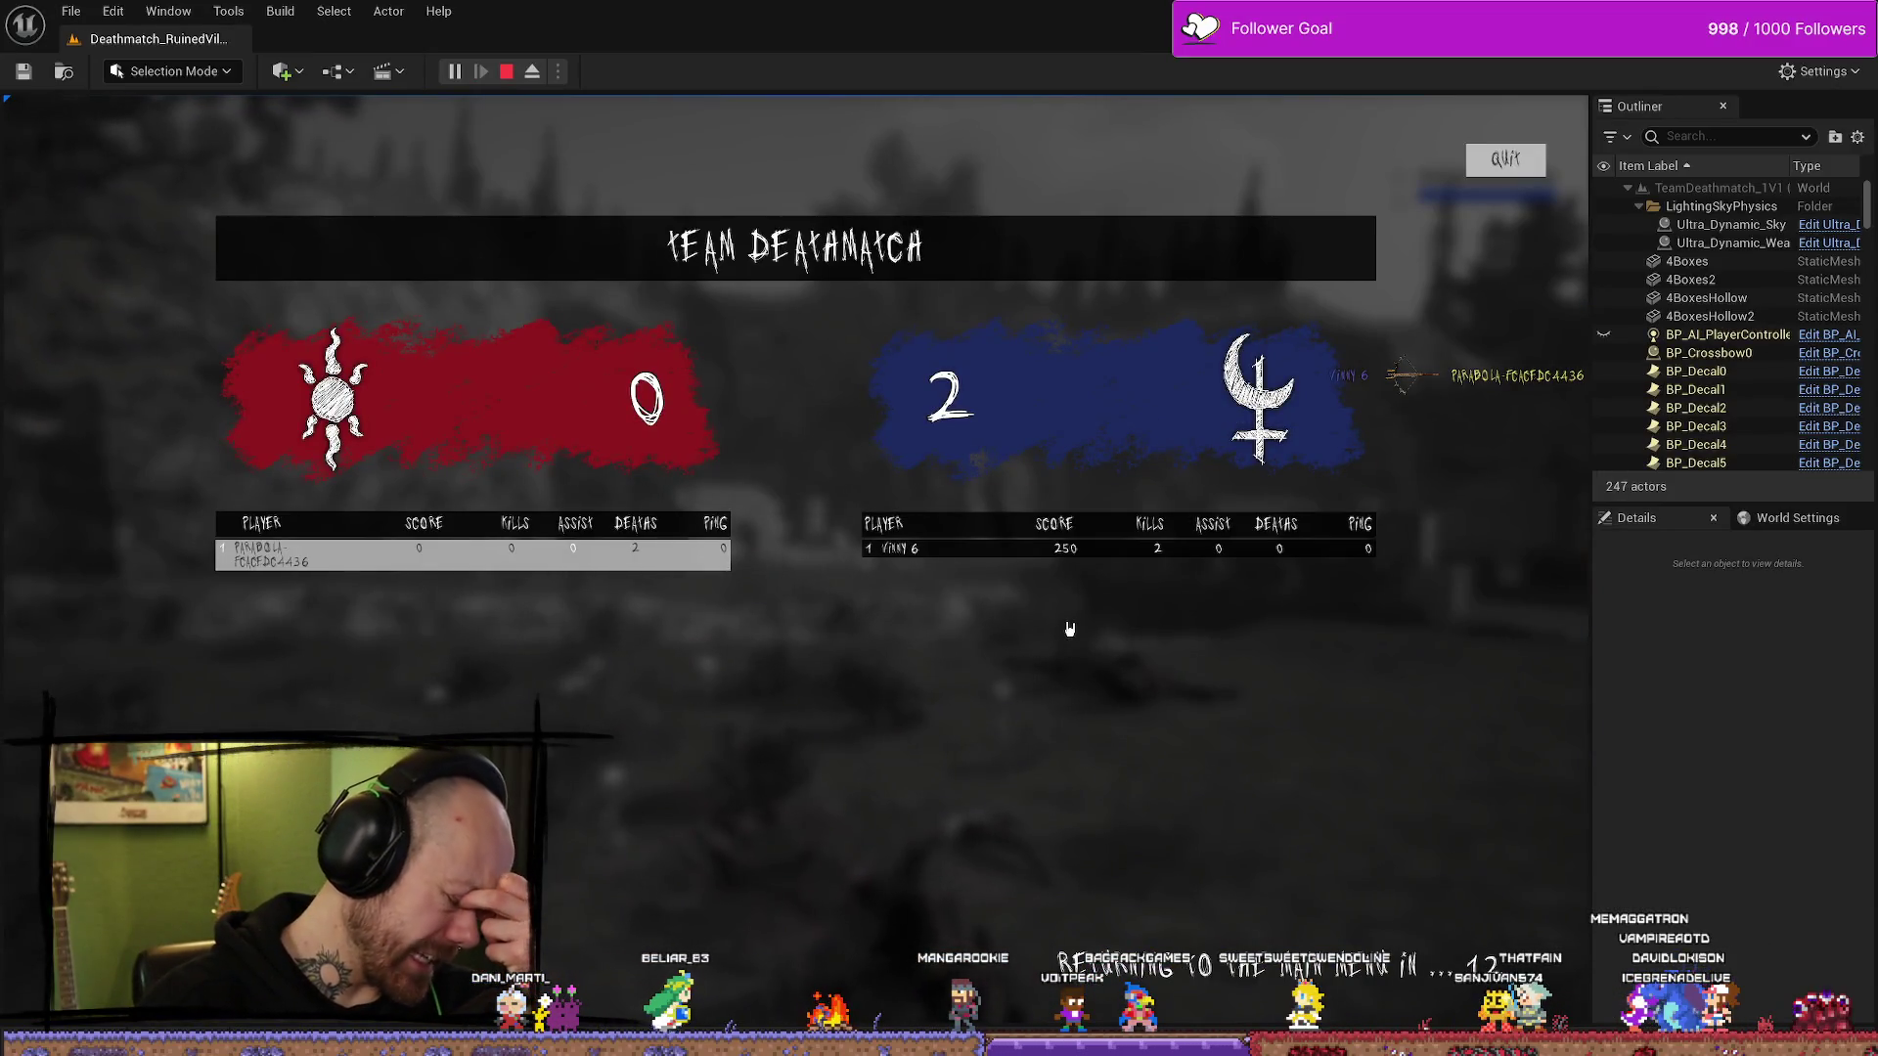
{"action": "left_click", "coordinate": [1505, 159]}
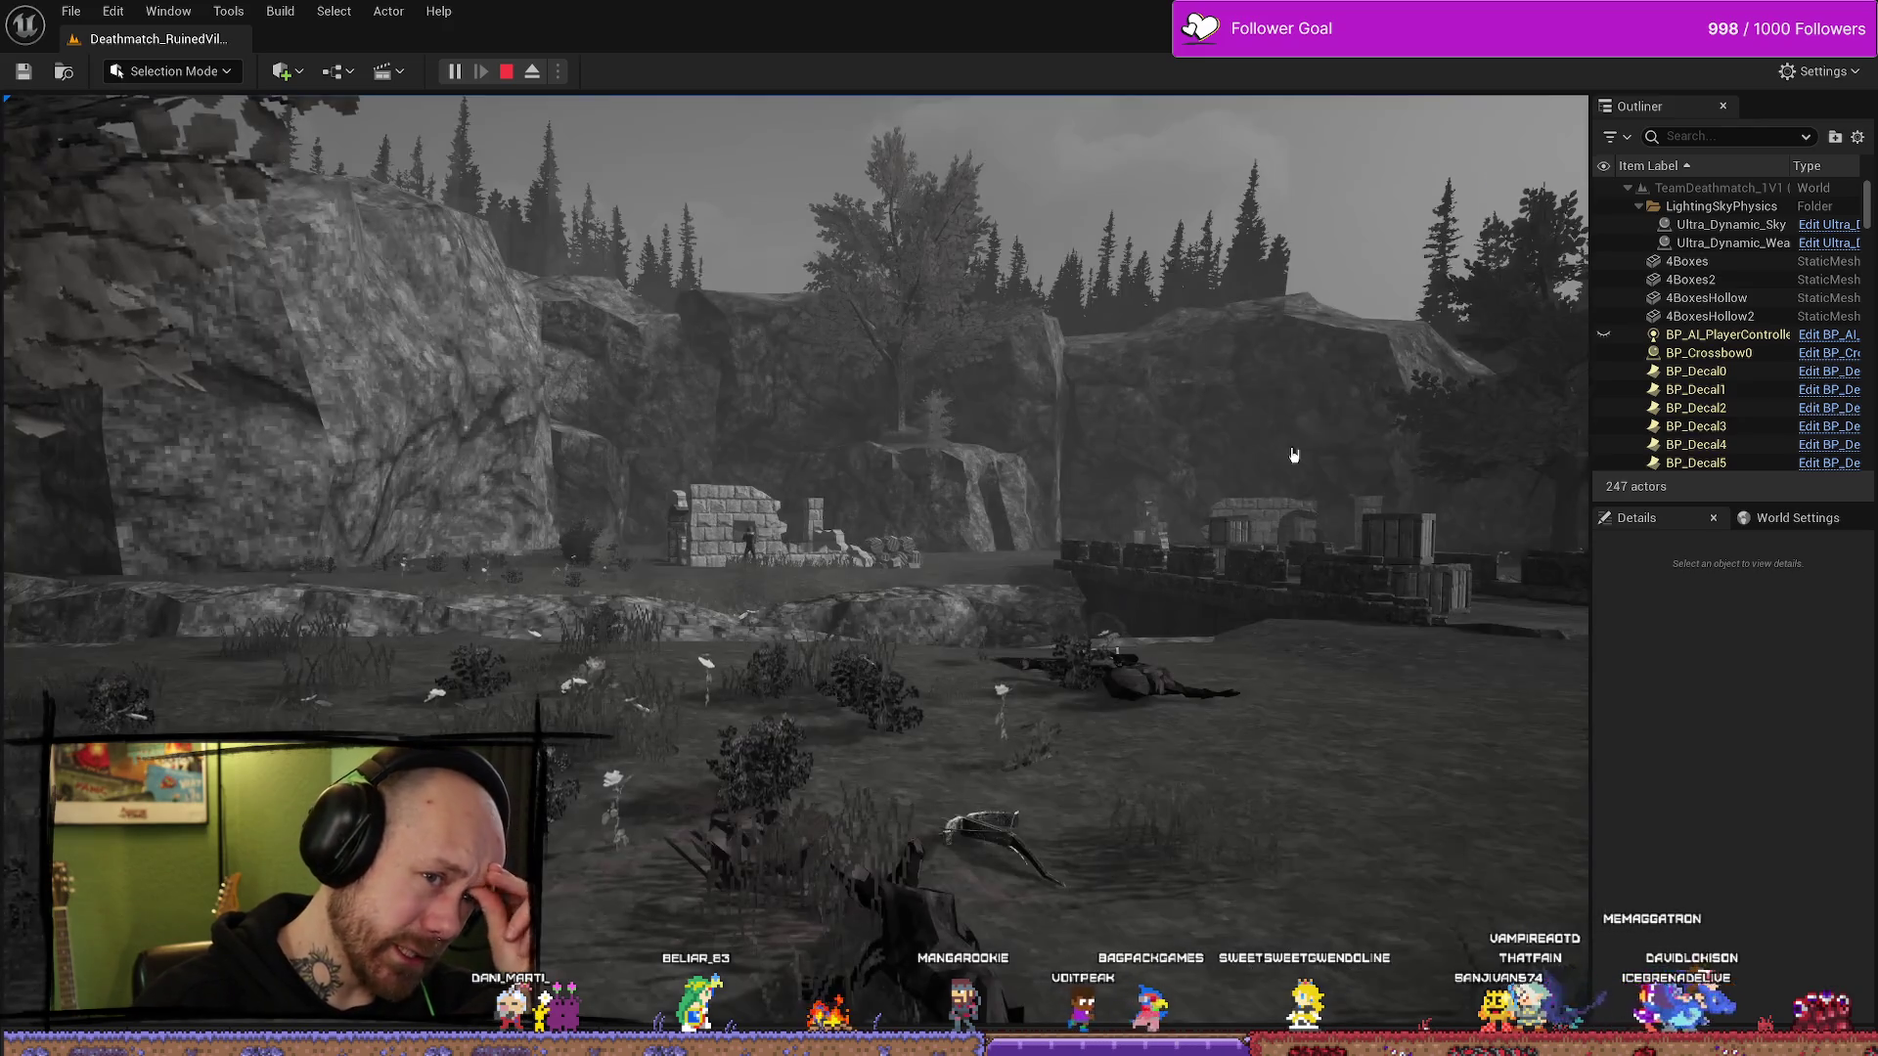
{"action": "left_click", "coordinate": [127, 671]}
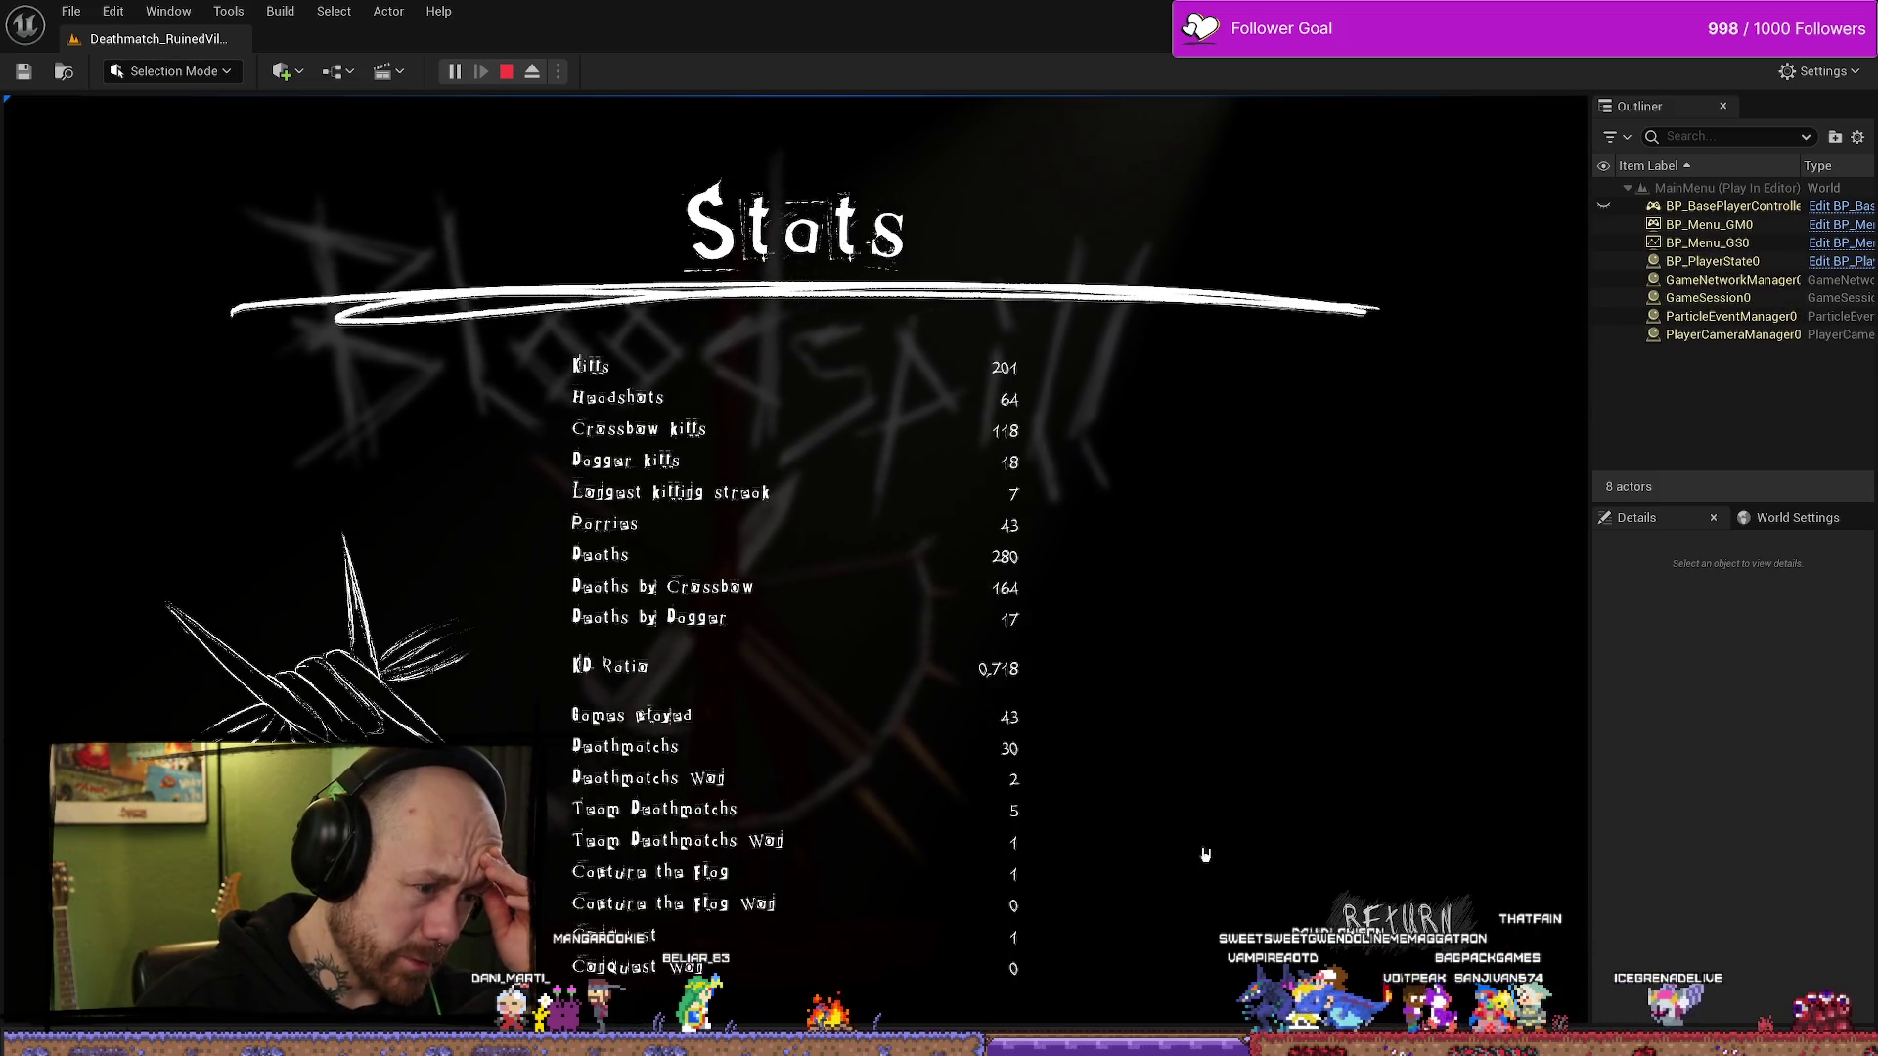
{"action": "left_click", "coordinate": [1399, 919]}
- Start a One V One Team Deathmatch with Points to Win 2 and deploy
{"action": "left_click", "coordinate": [202, 597]}
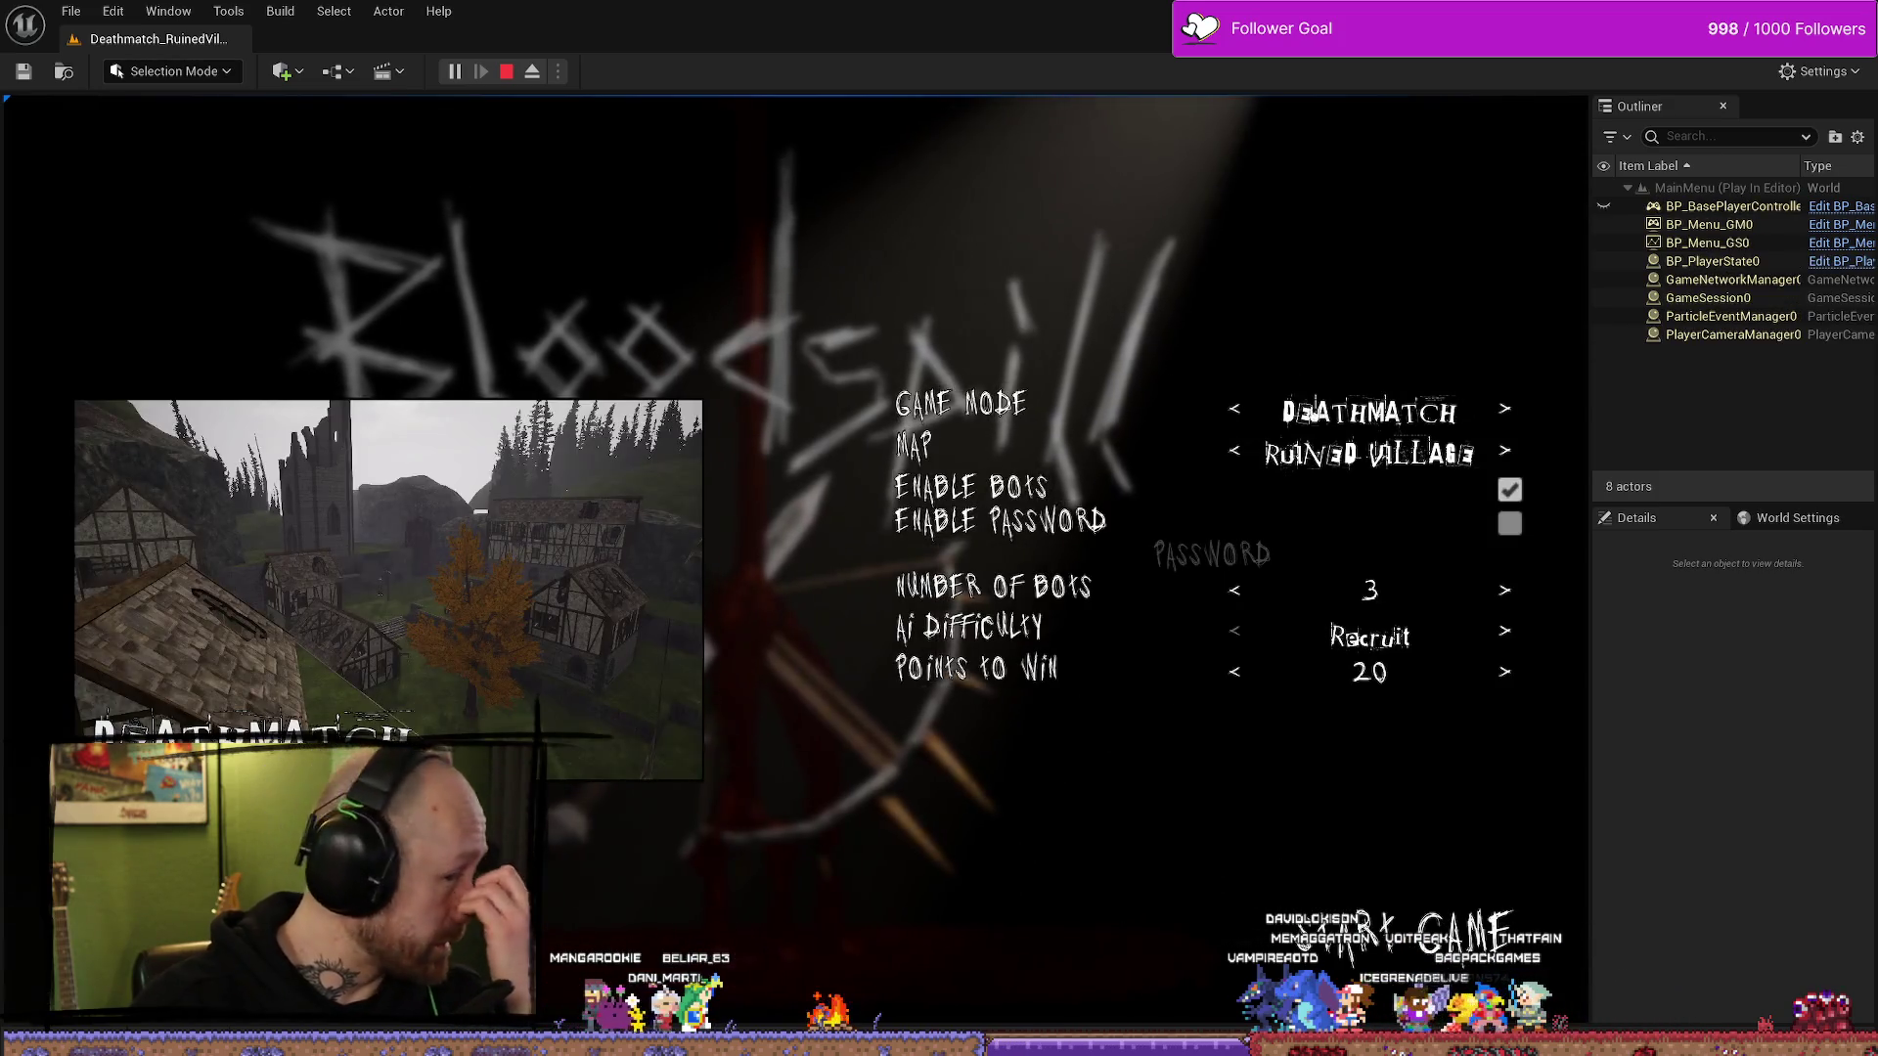
{"action": "left_click", "coordinate": [1235, 451]}
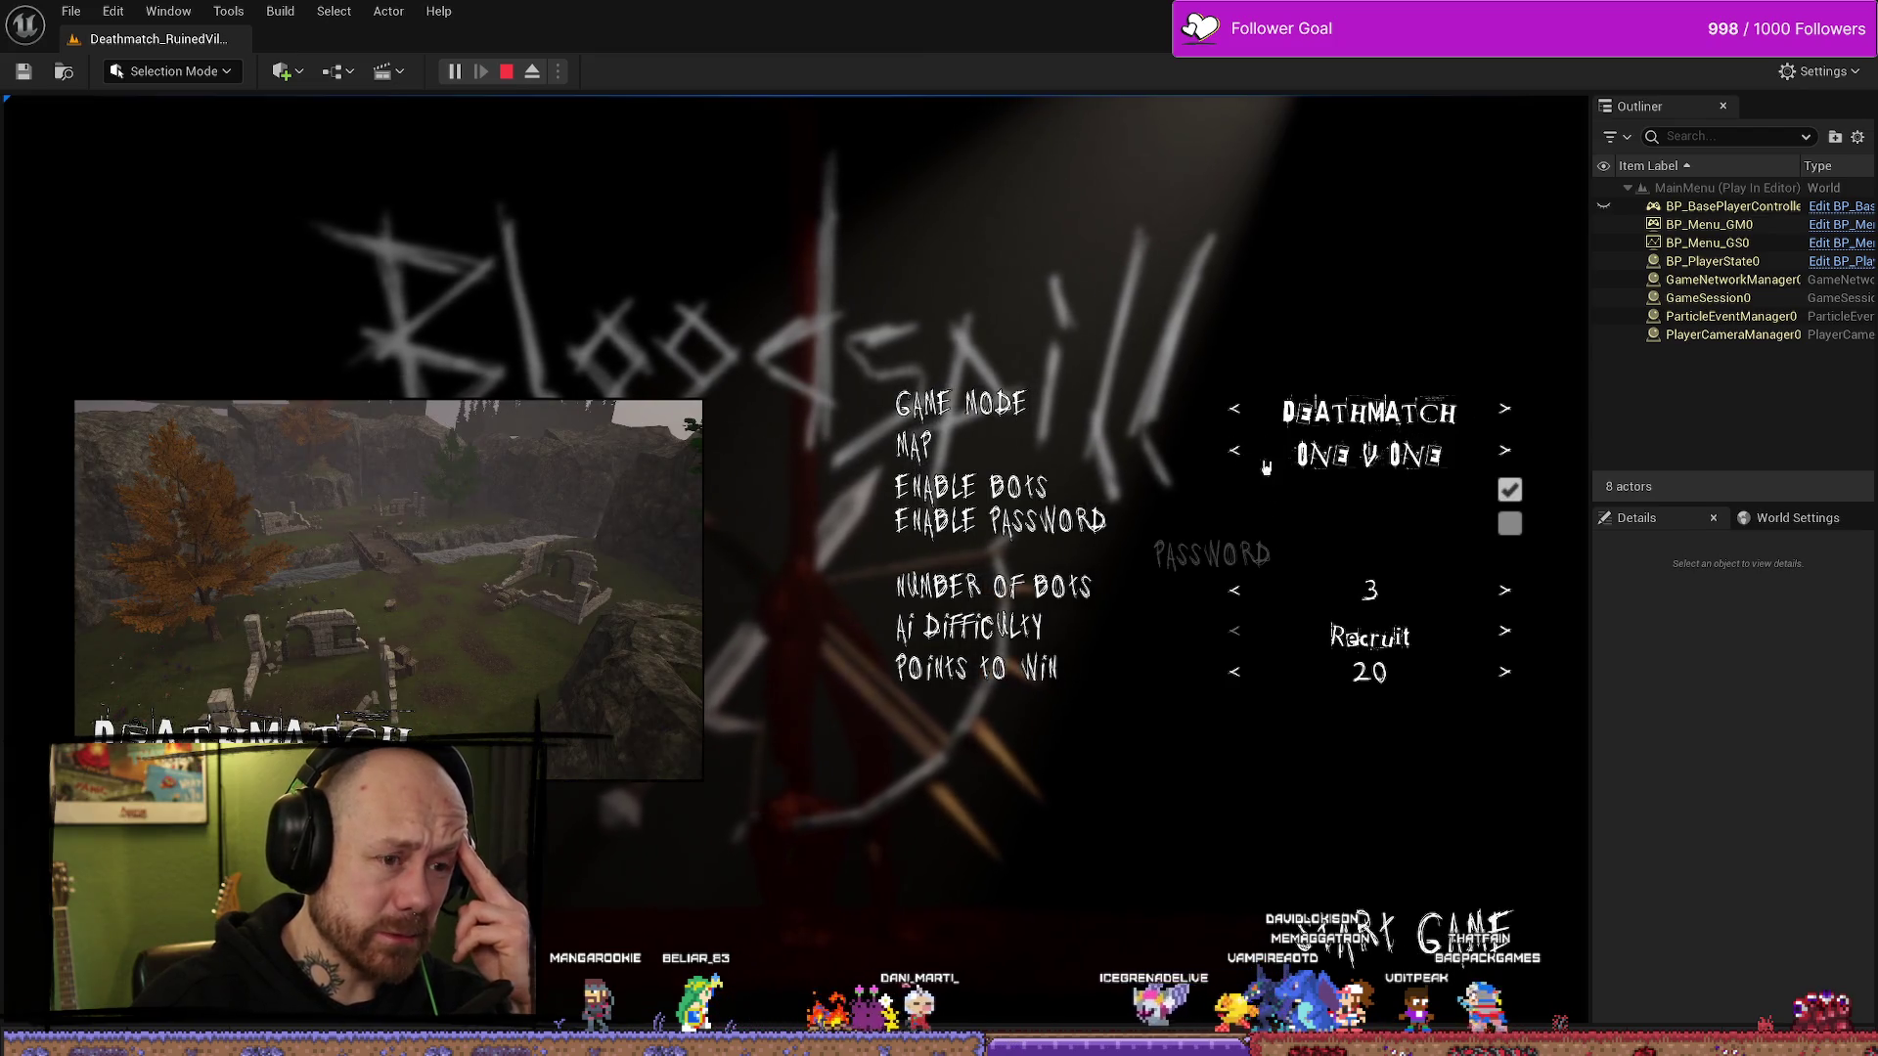
{"action": "left_click", "coordinate": [1237, 407]}
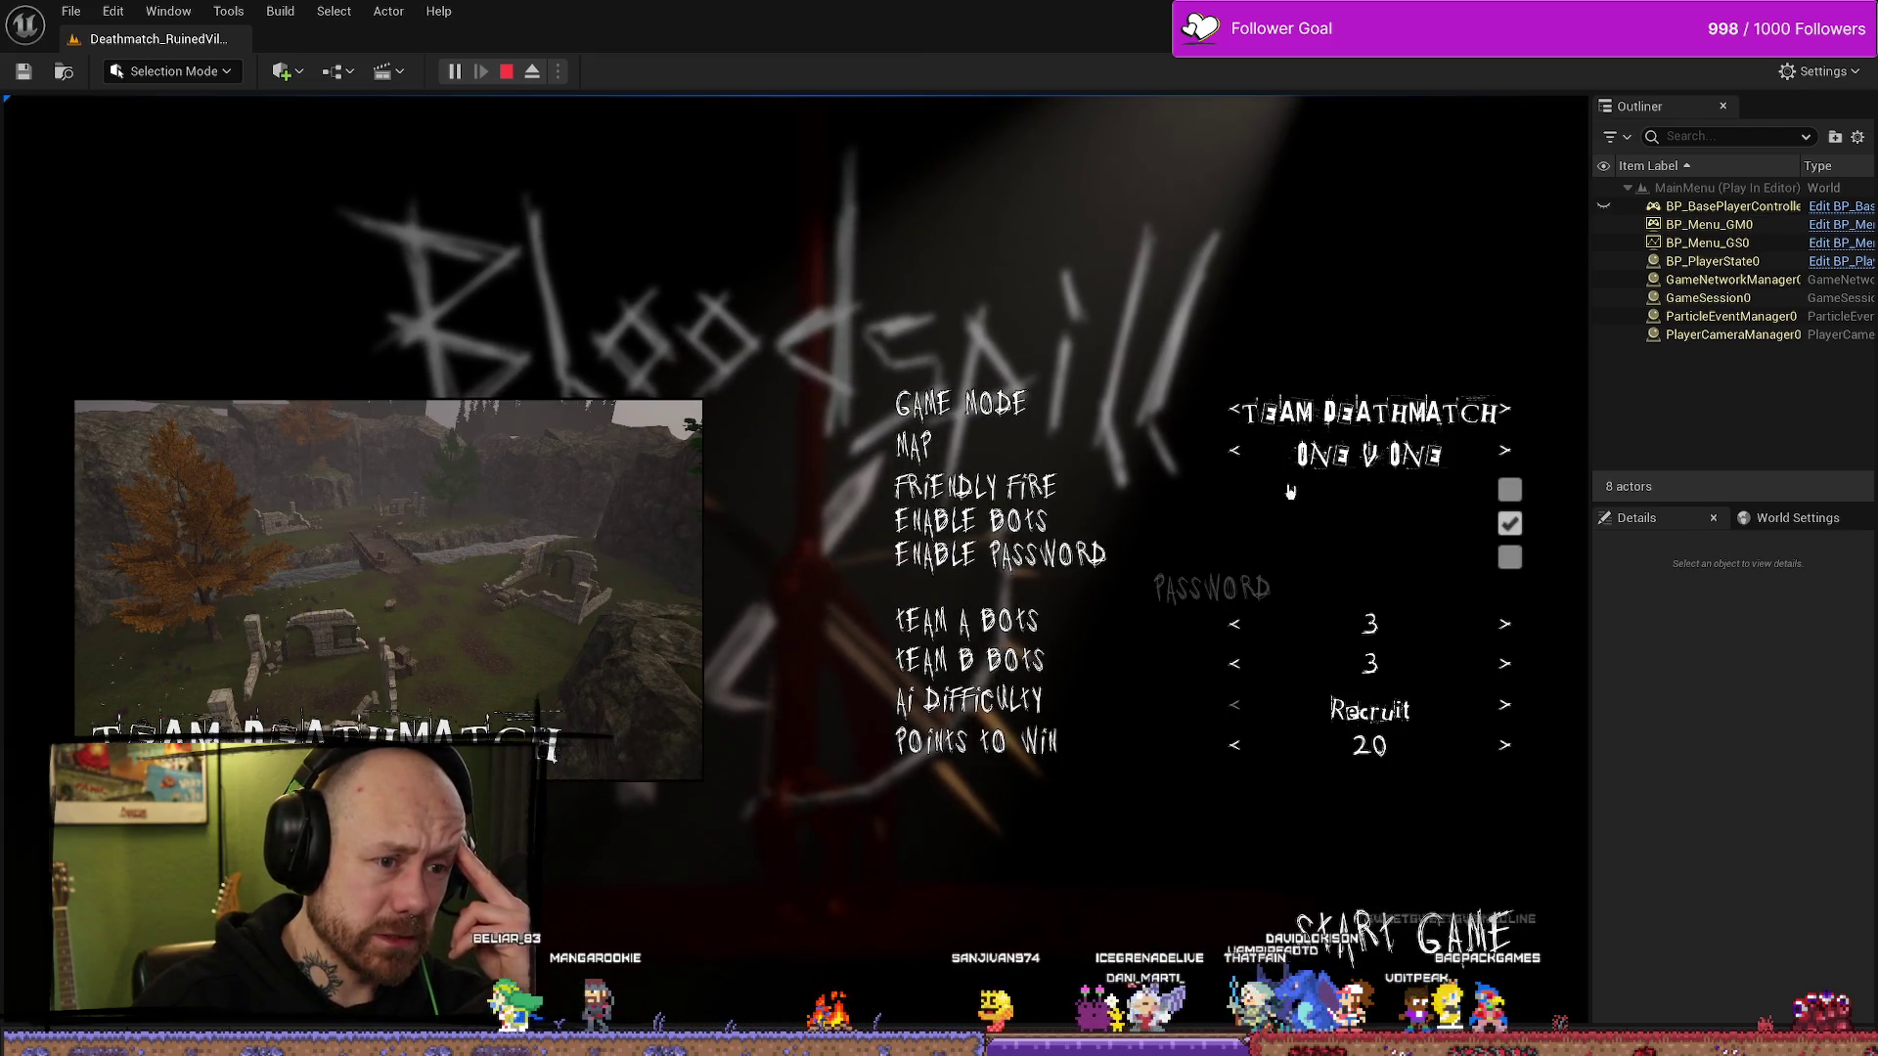
{"action": "left_click", "coordinate": [1236, 745]}
{"action": "left_click", "coordinate": [1235, 745]}
{"action": "left_click", "coordinate": [1235, 745]}
{"action": "left_click", "coordinate": [1235, 745]}
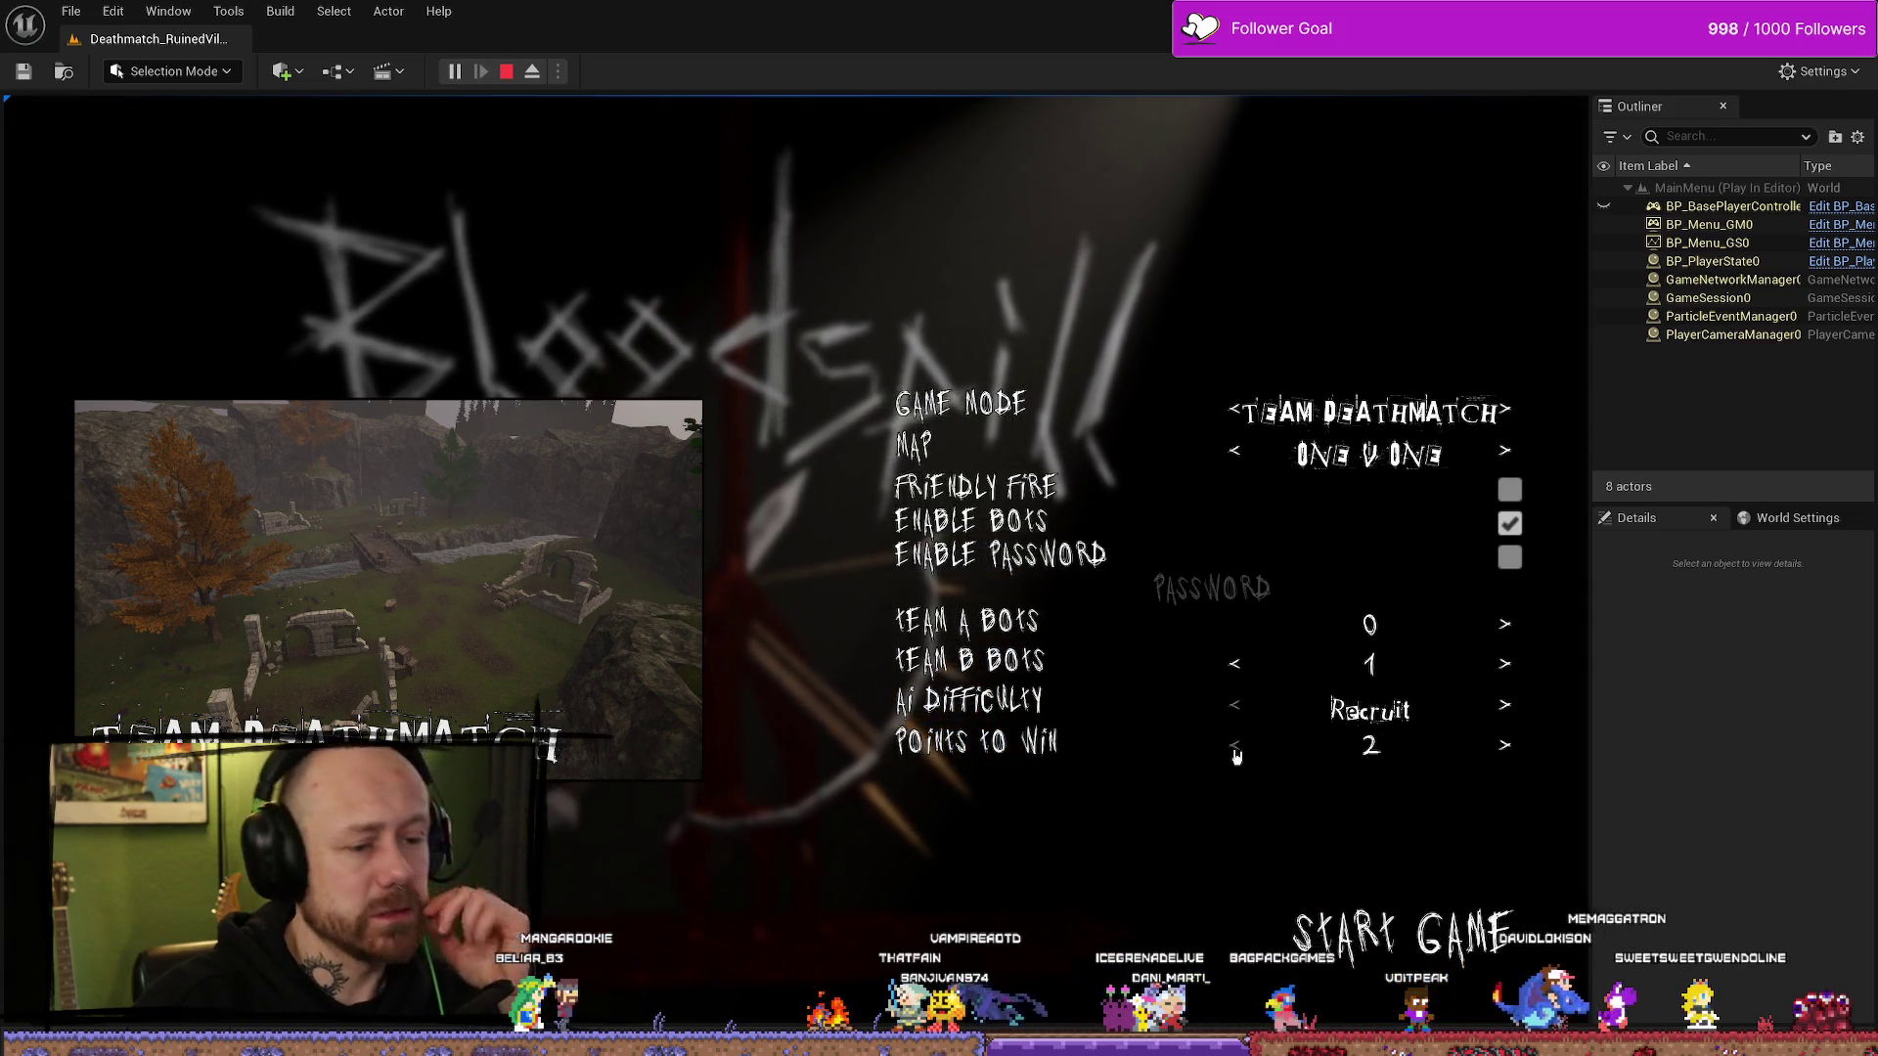
{"action": "left_click", "coordinate": [1401, 933]}
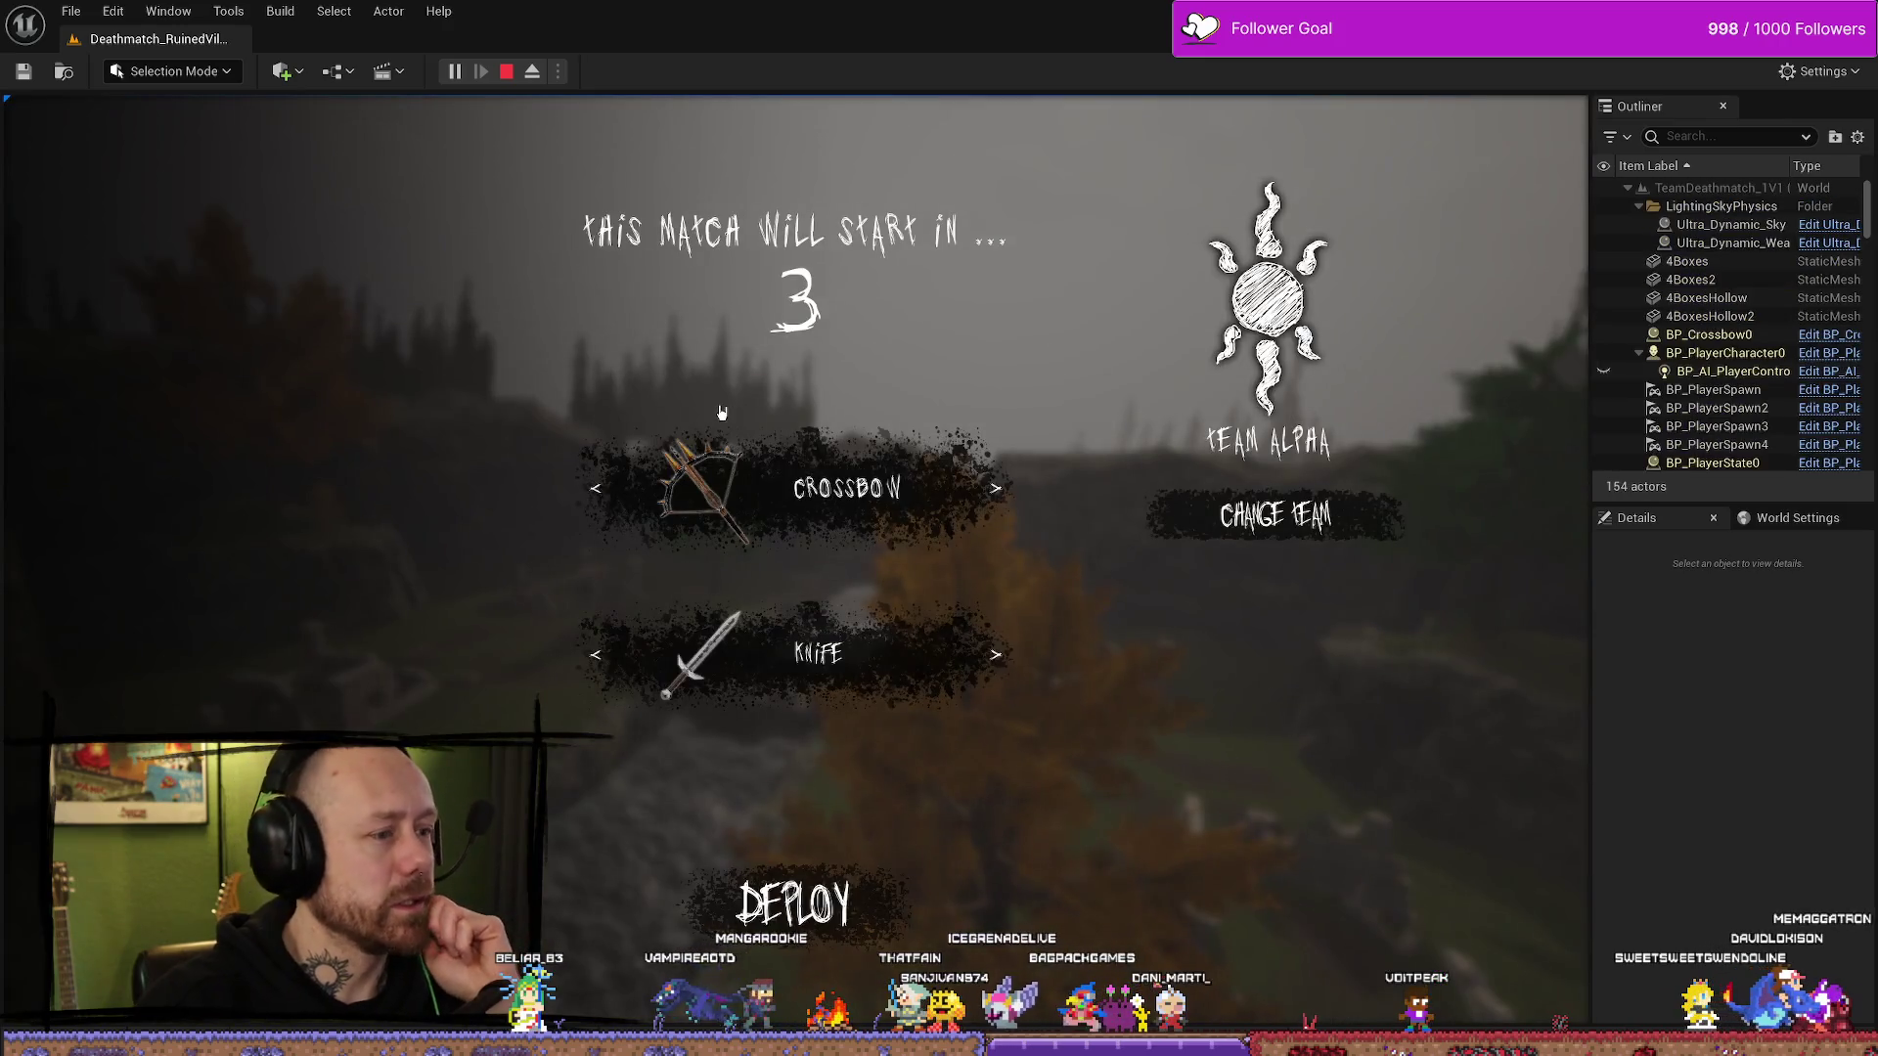
{"action": "left_click", "coordinate": [794, 902]}
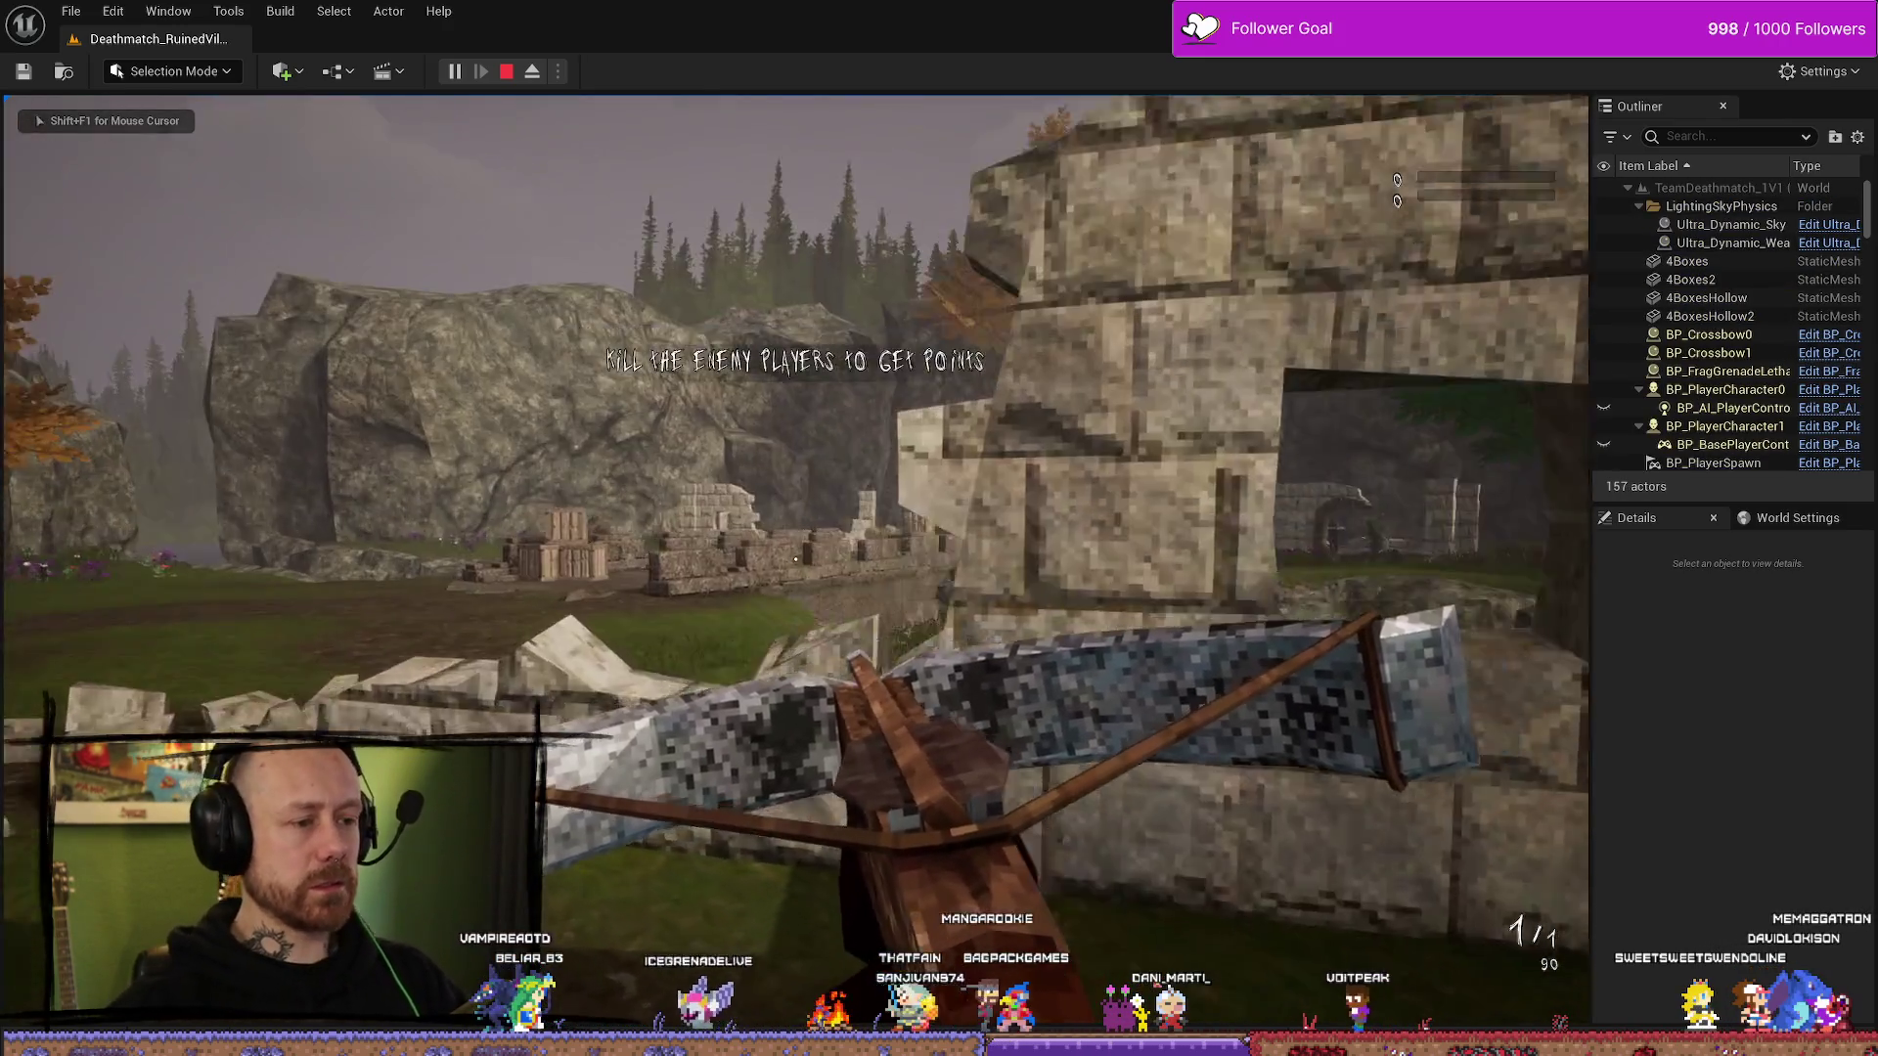
- Win the match 2–0 by shooting the enemy bot with the crossbow
{"action": "right_click", "coordinate": [794, 528]}
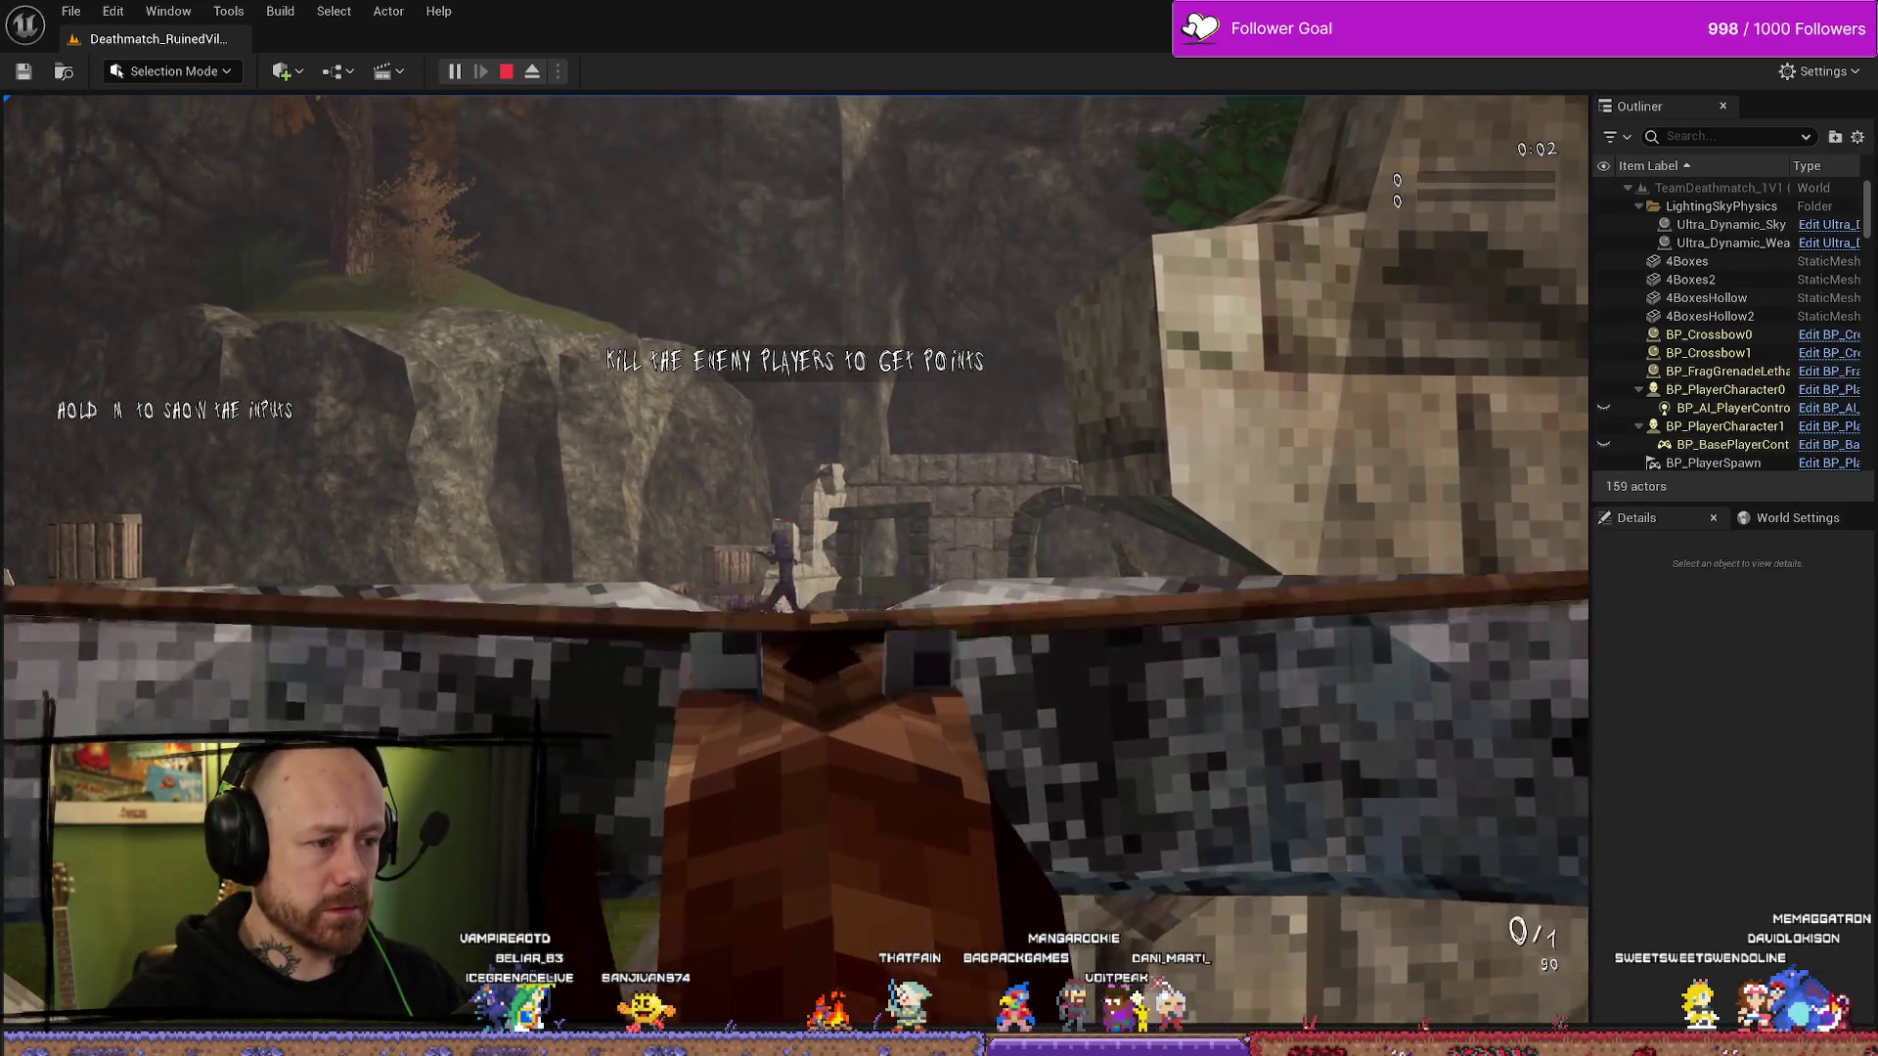
{"action": "left_click", "coordinate": [795, 563]}
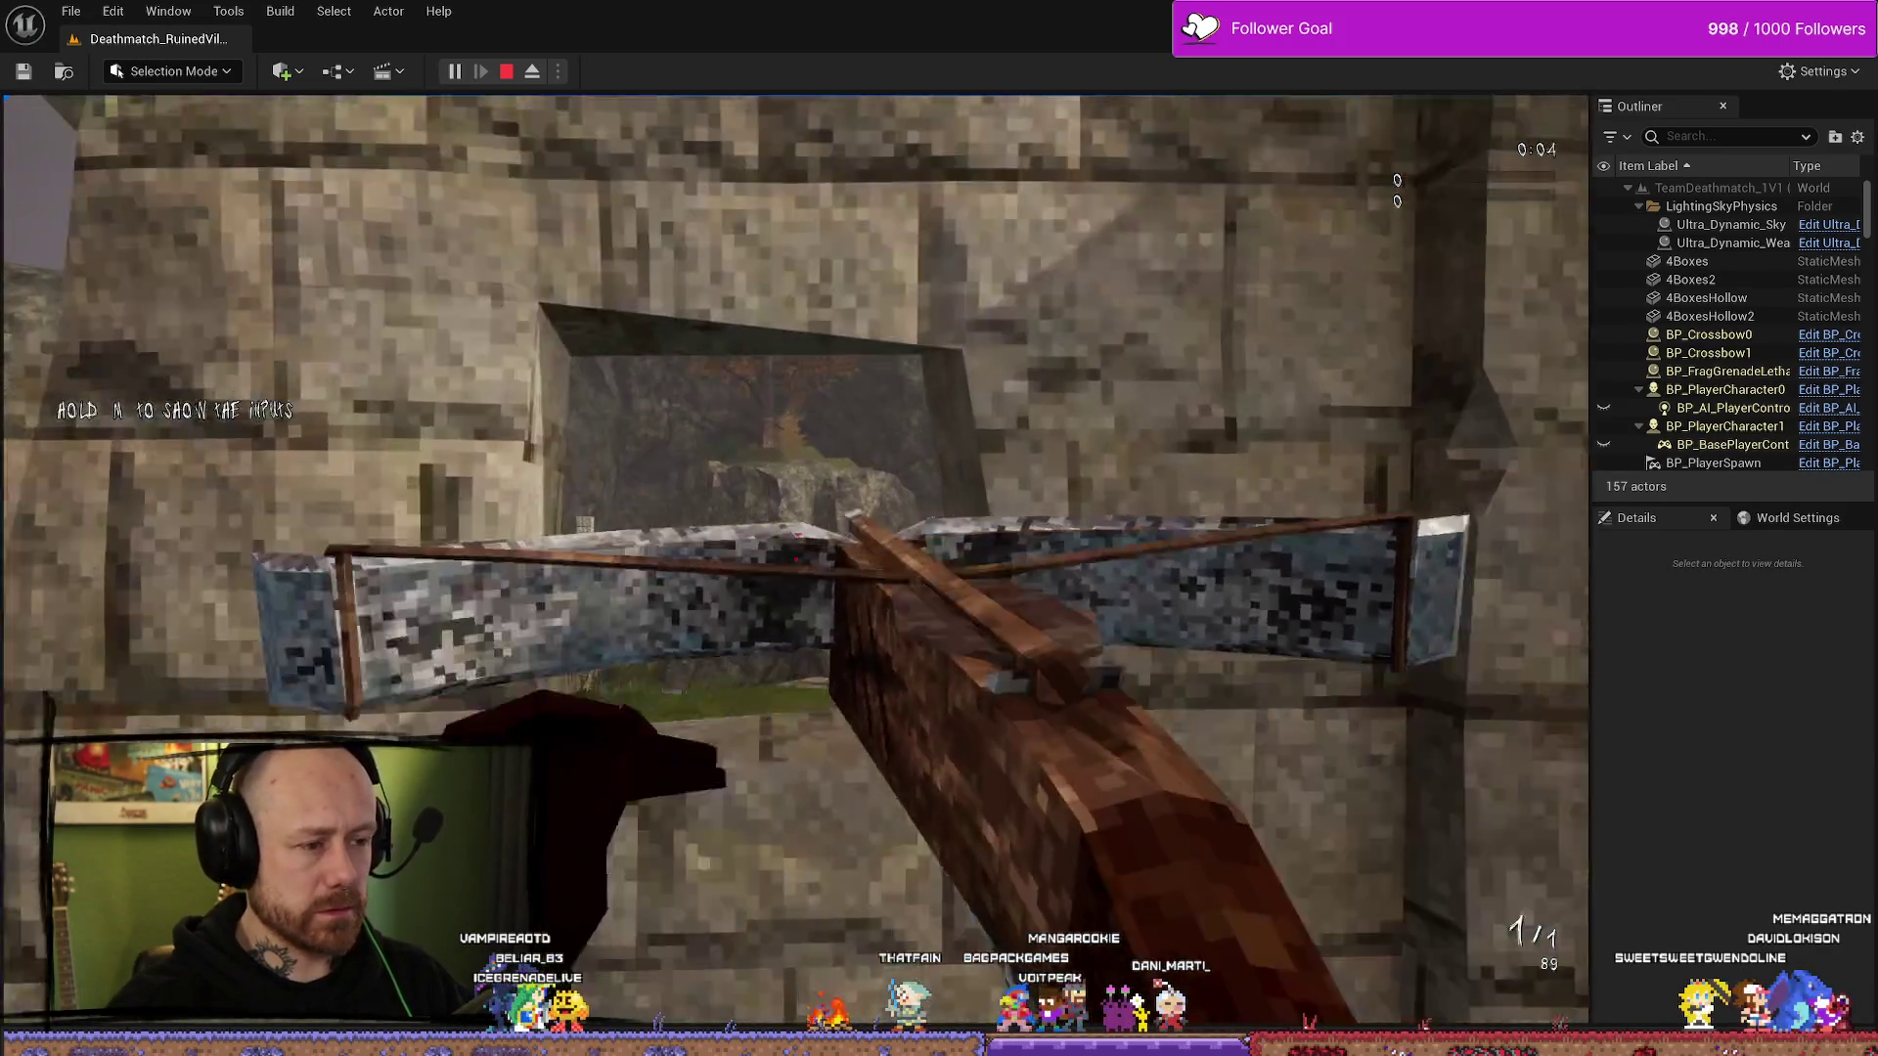
{"action": "right_click", "coordinate": [795, 561]}
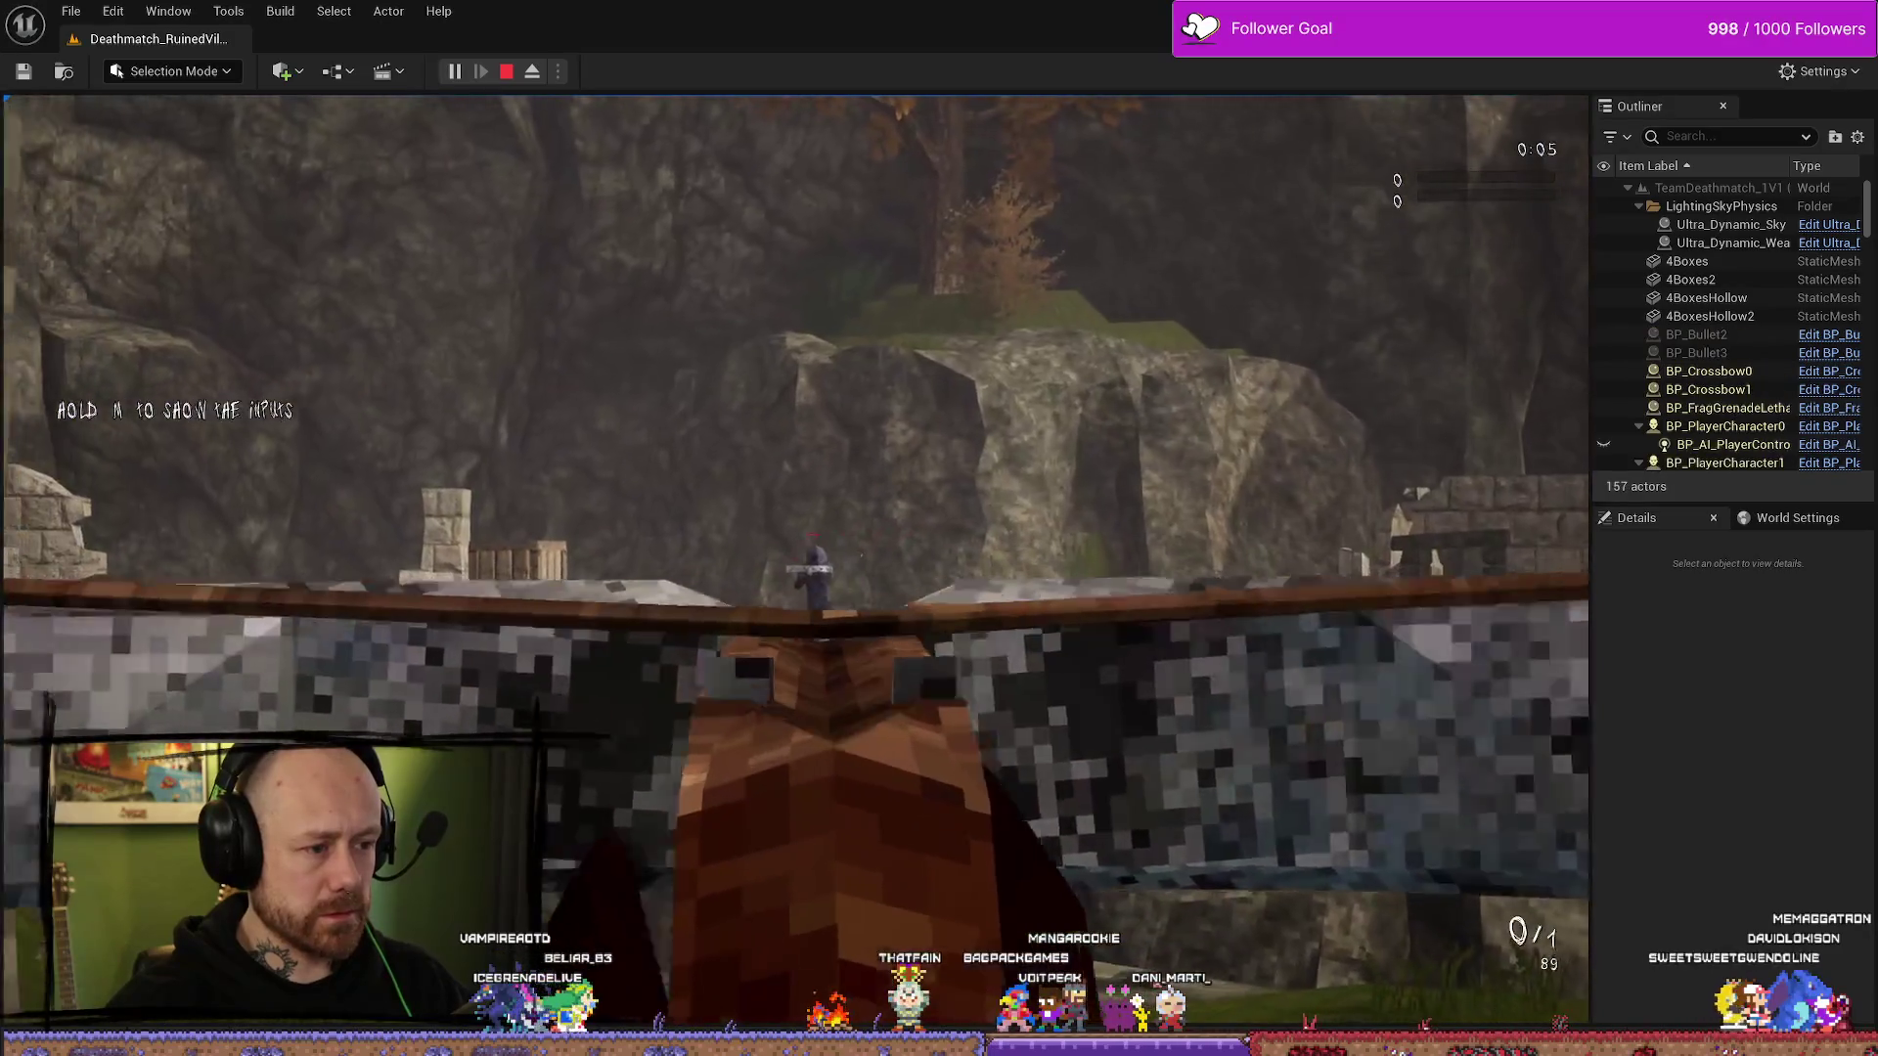
{"action": "right_click", "coordinate": [795, 560]}
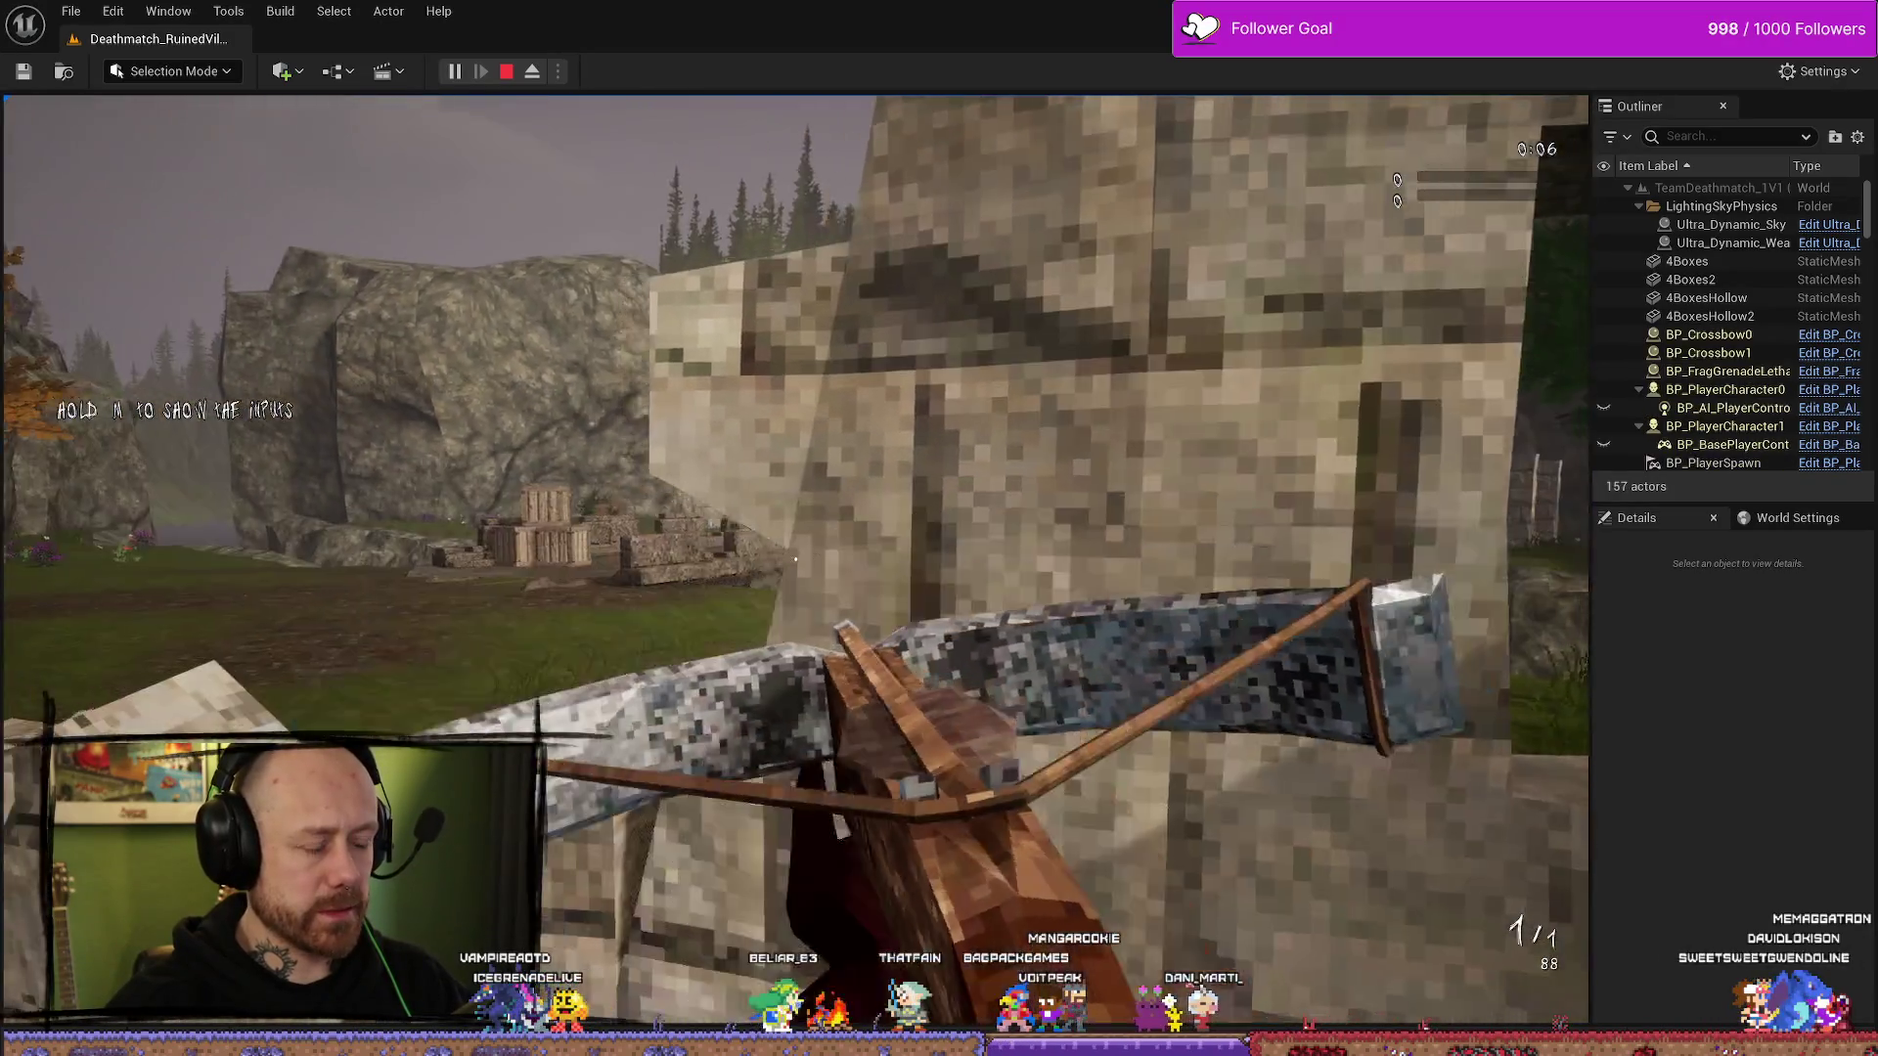
{"action": "right_click", "coordinate": [795, 561]}
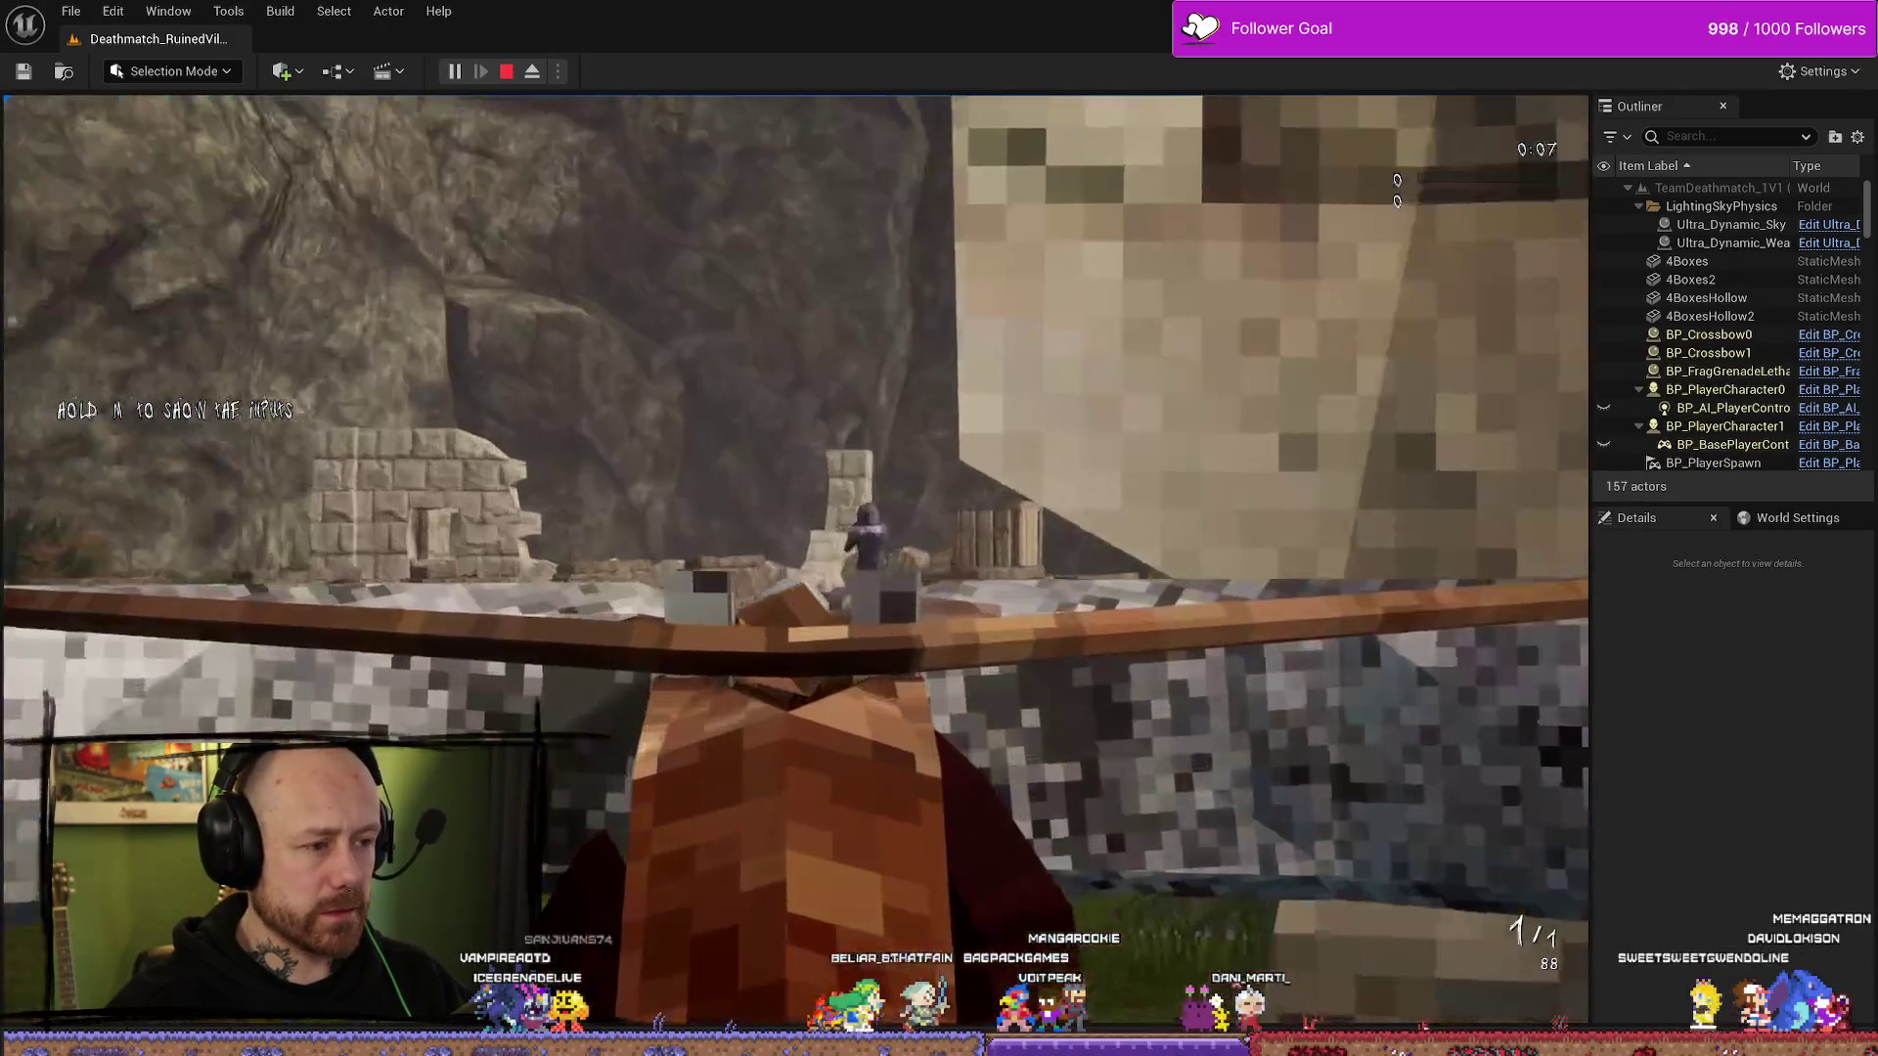
{"action": "left_click", "coordinate": [795, 560]}
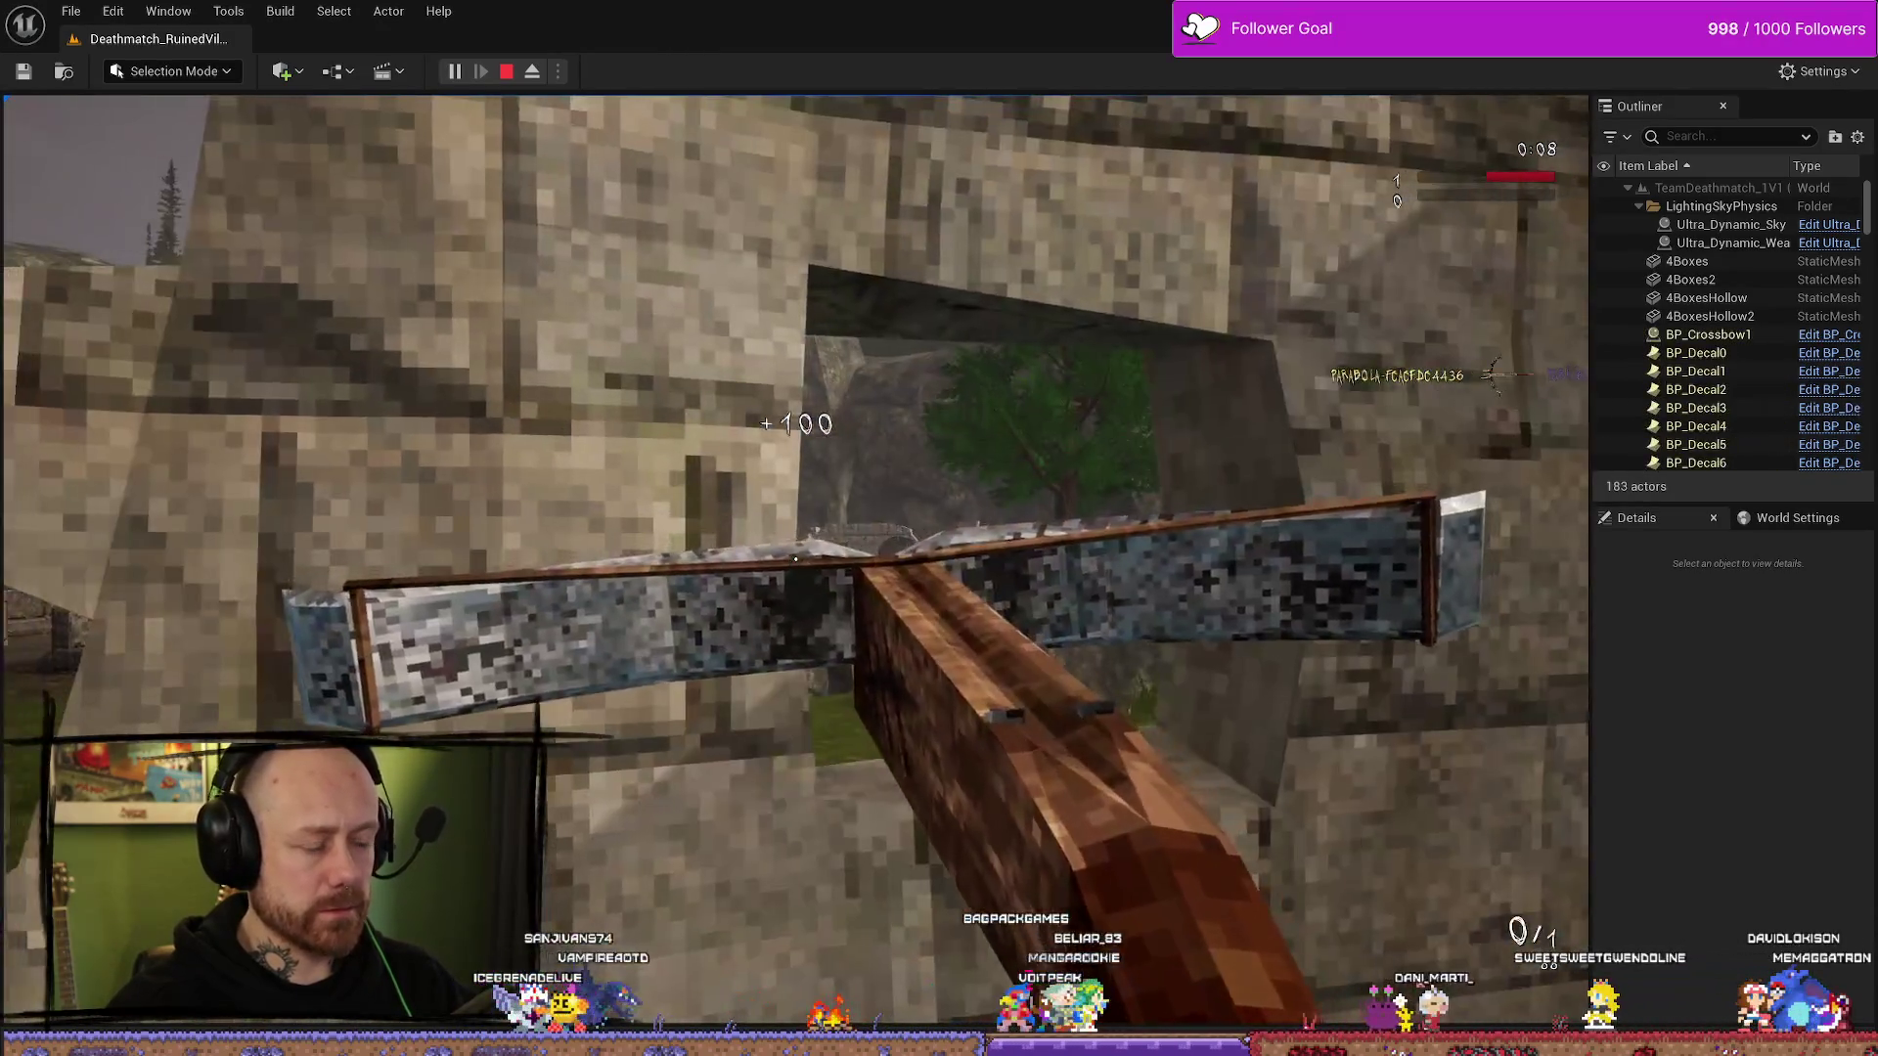
{"action": "right_click", "coordinate": [795, 560]}
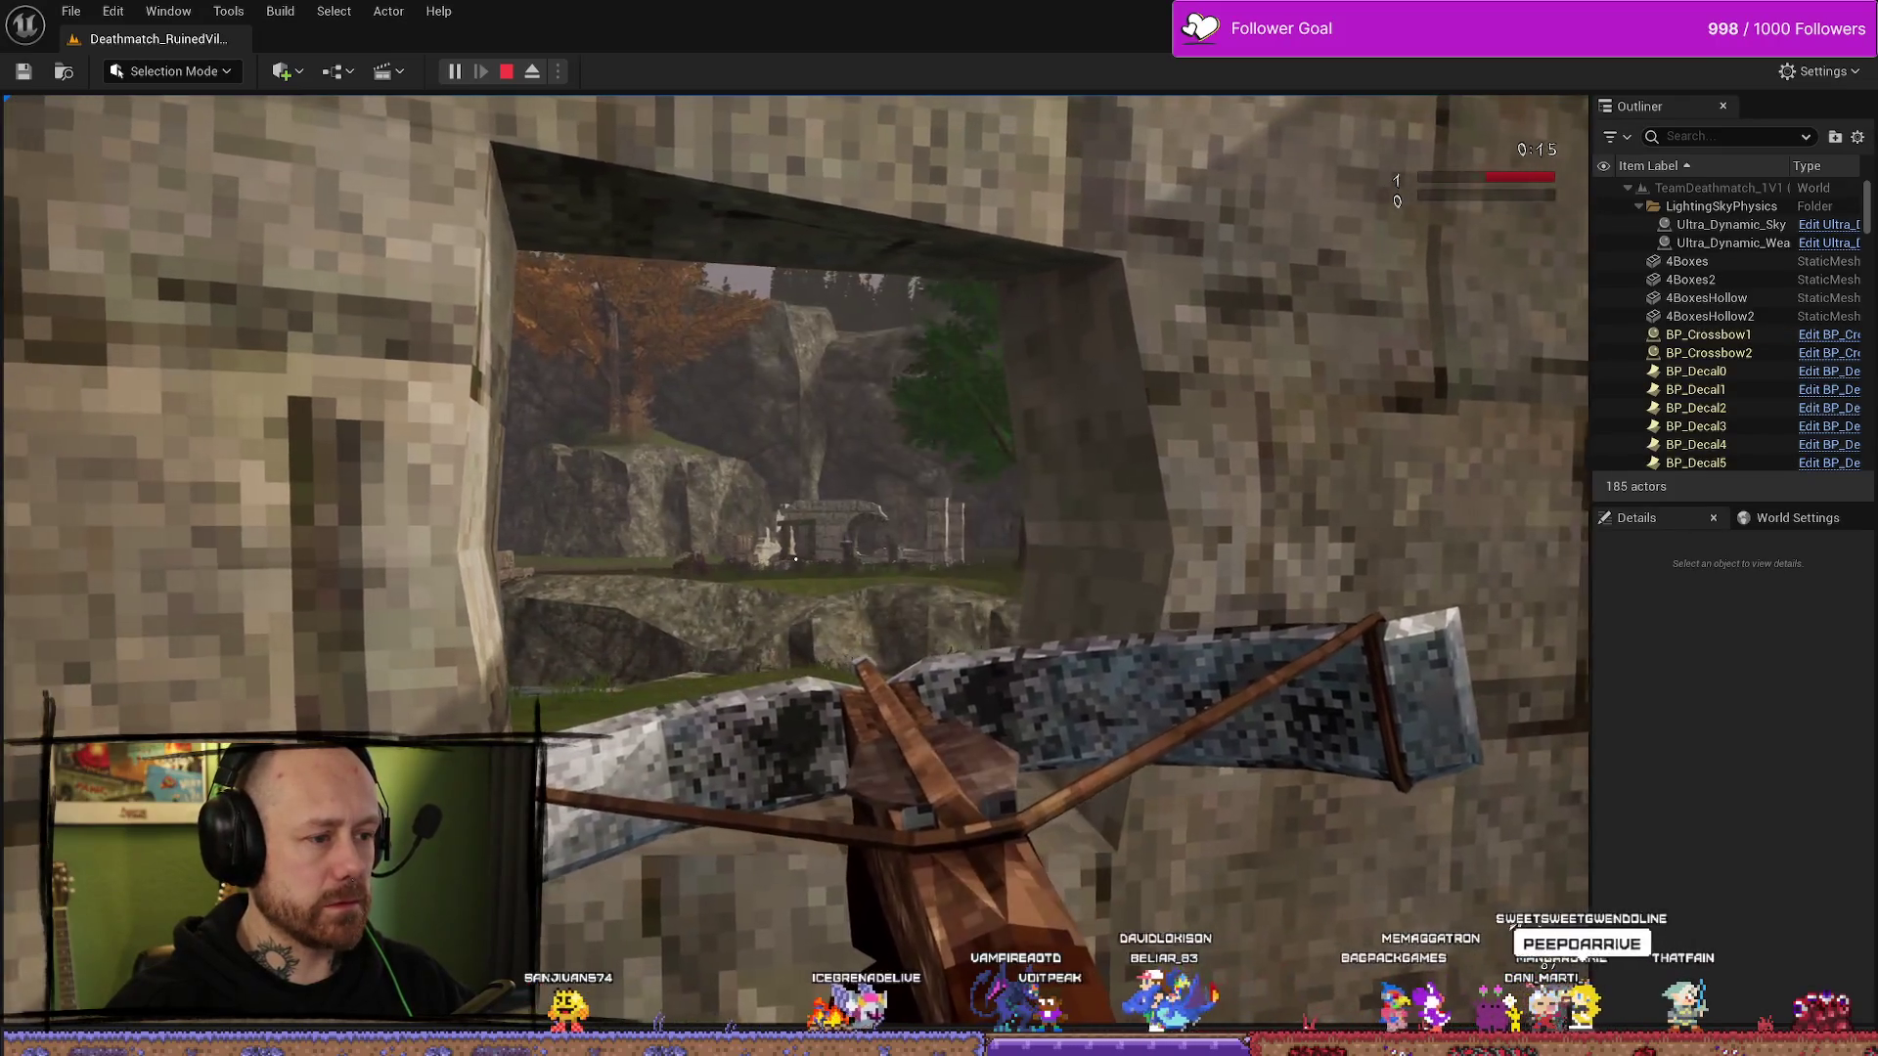
{"action": "right_click", "coordinate": [795, 561]}
{"action": "left_click", "coordinate": [795, 560]}
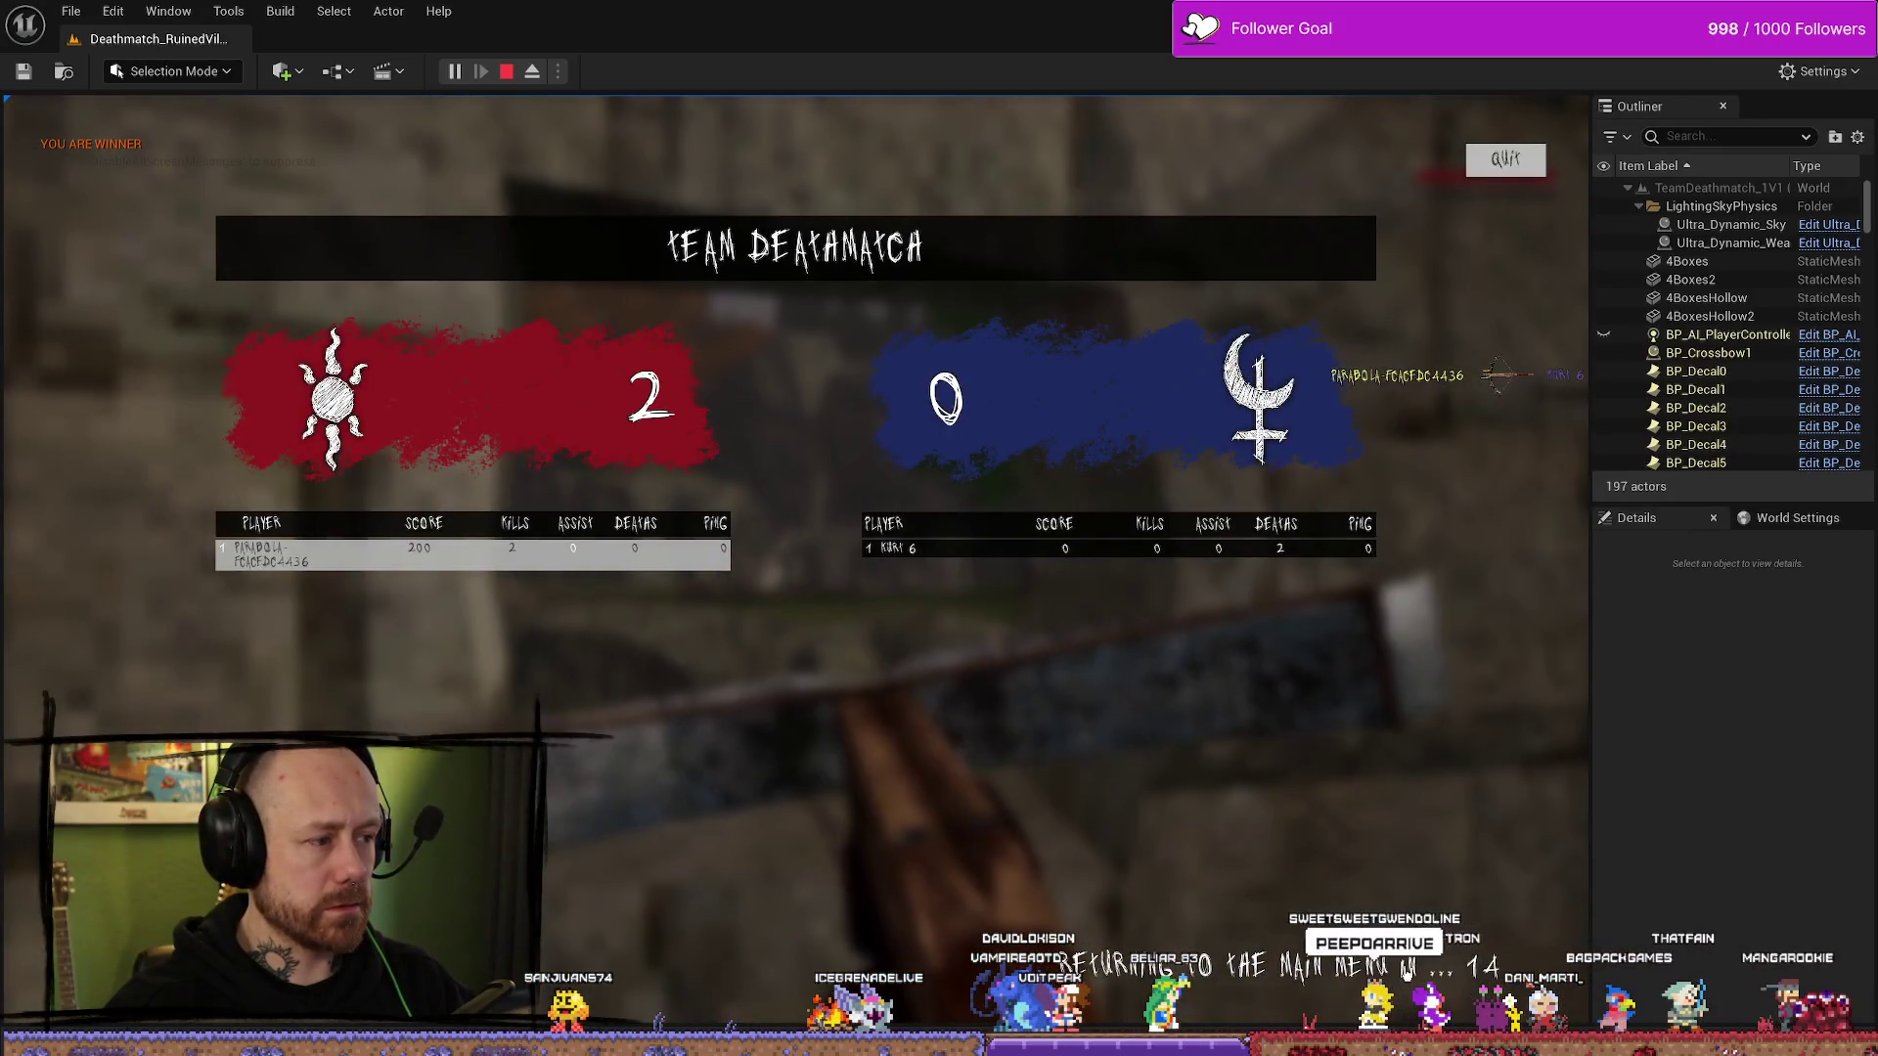
- Quit to the main menu and confirm Team Deathmatches Won shows 2 on Stats
{"action": "left_click", "coordinate": [1538, 169]}
{"action": "left_click", "coordinate": [216, 692]}
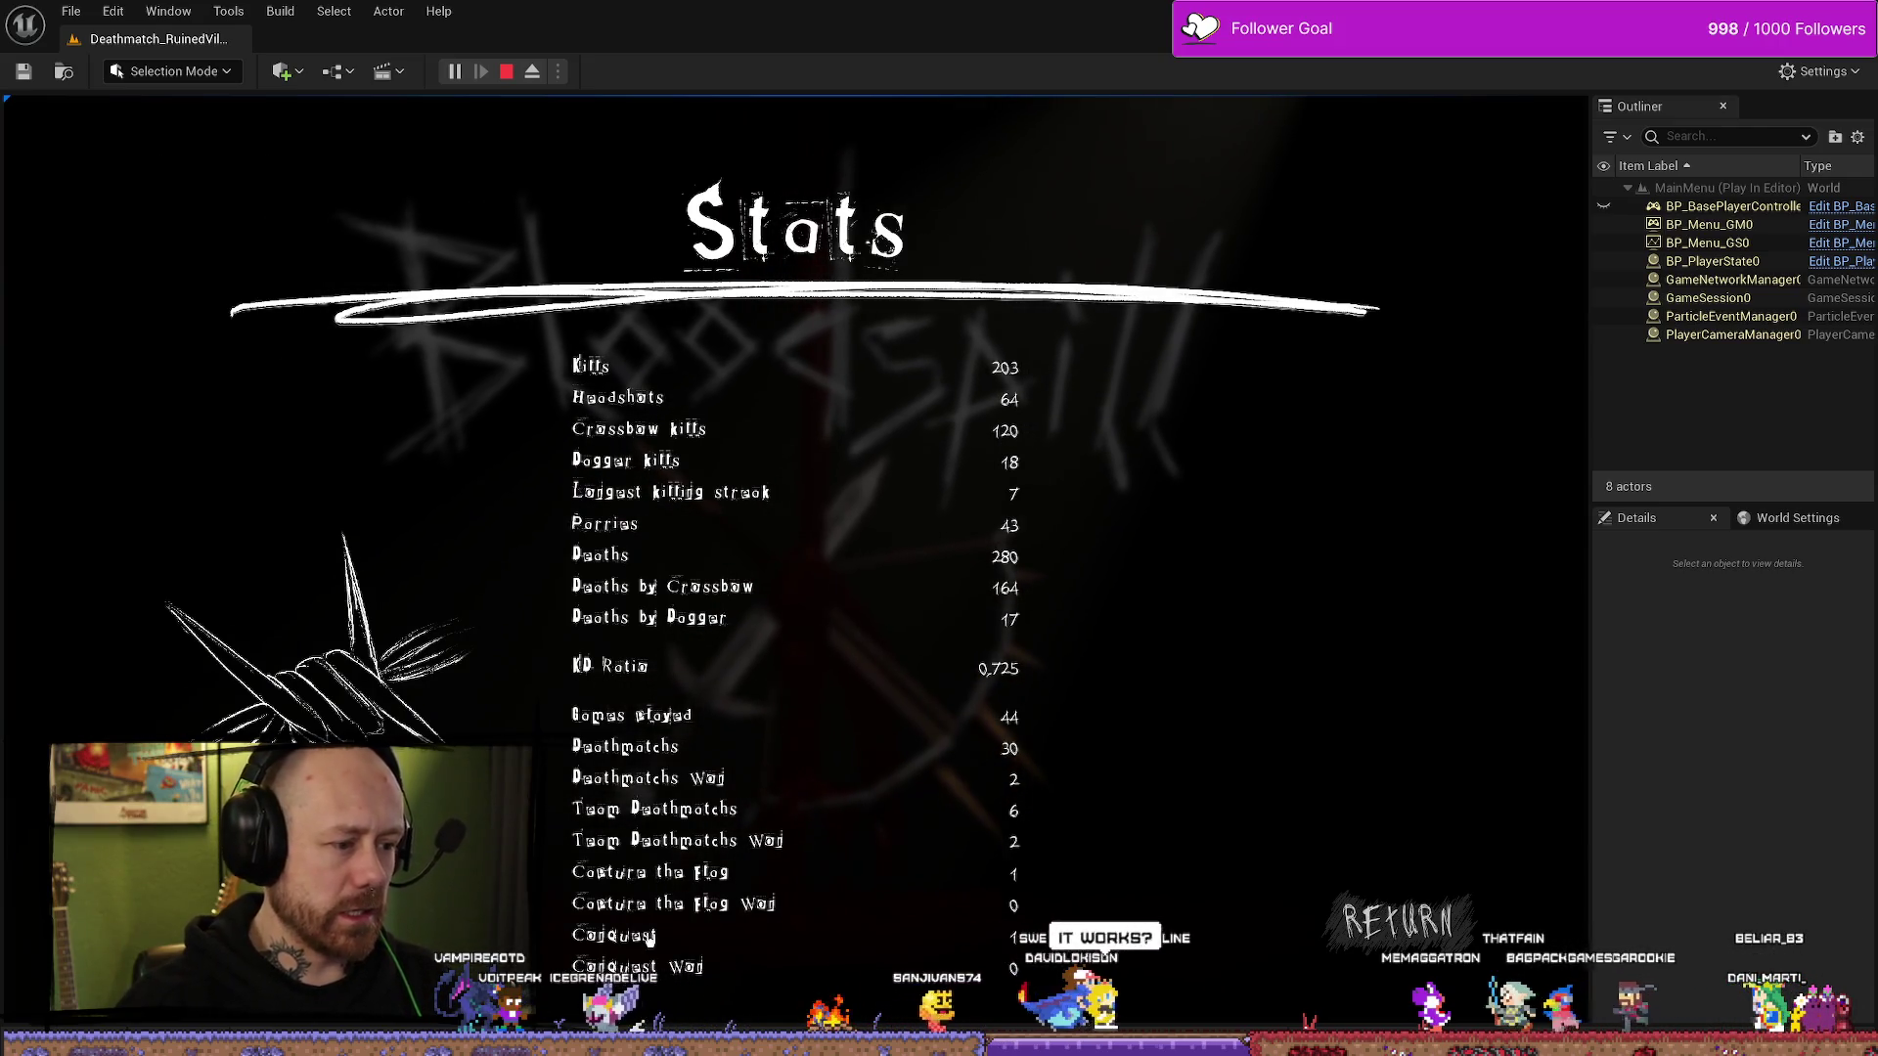
{"action": "left_click", "coordinate": [1394, 921]}
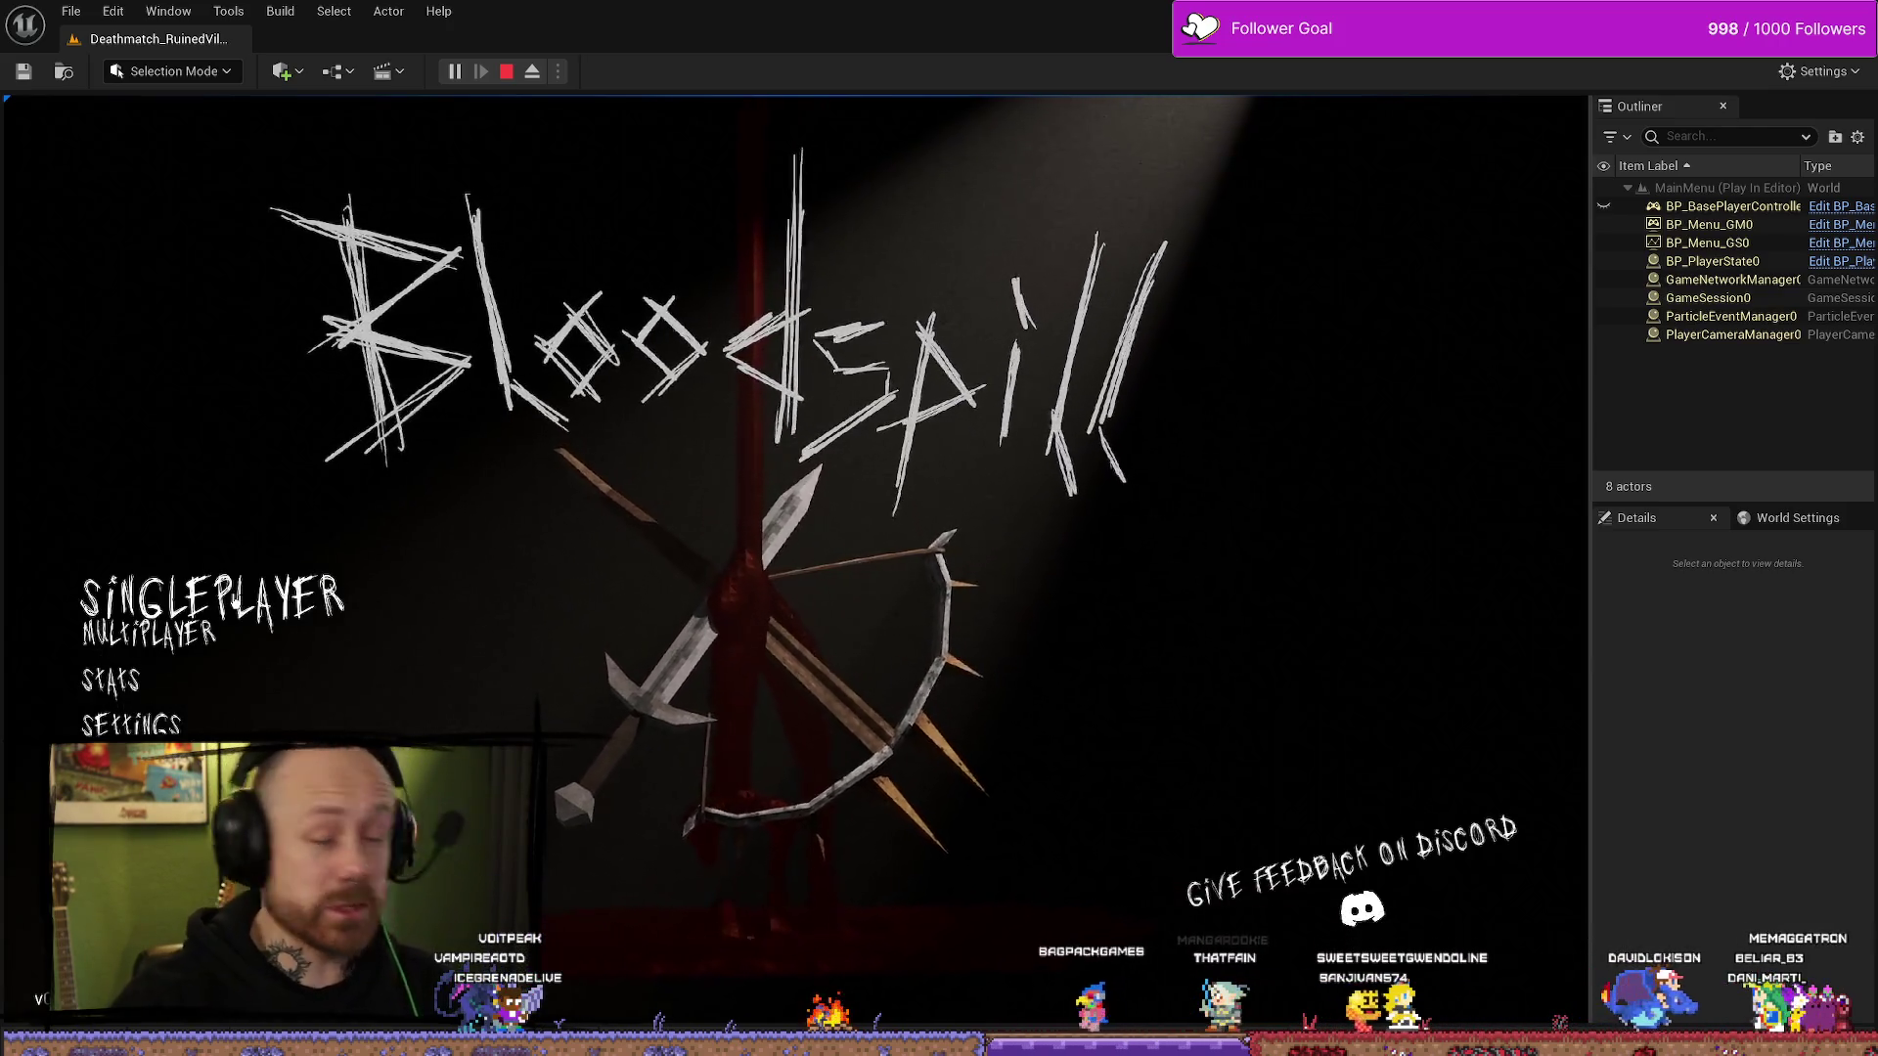
- Launch Capture the Flag on Ruined Village with one enemy bot and 1 point to win
{"action": "left_click", "coordinate": [206, 598]}
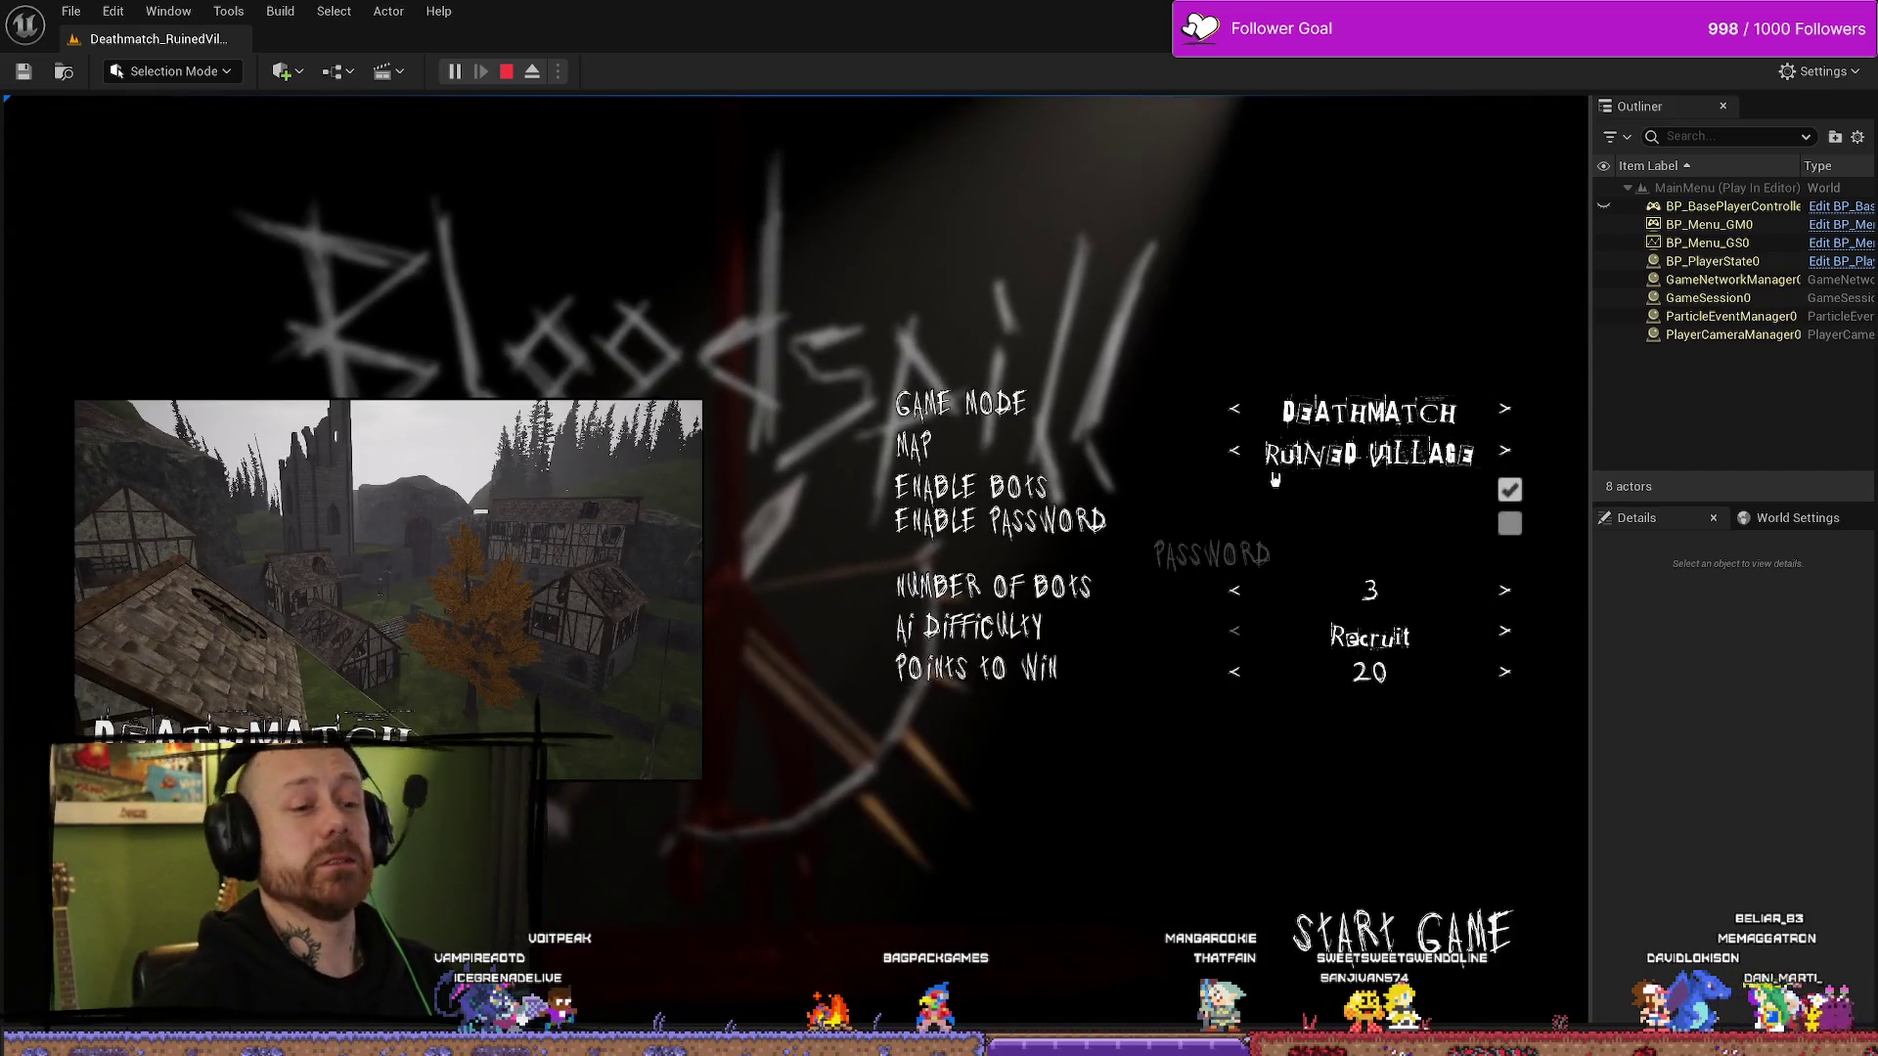
{"action": "left_click", "coordinate": [1234, 410]}
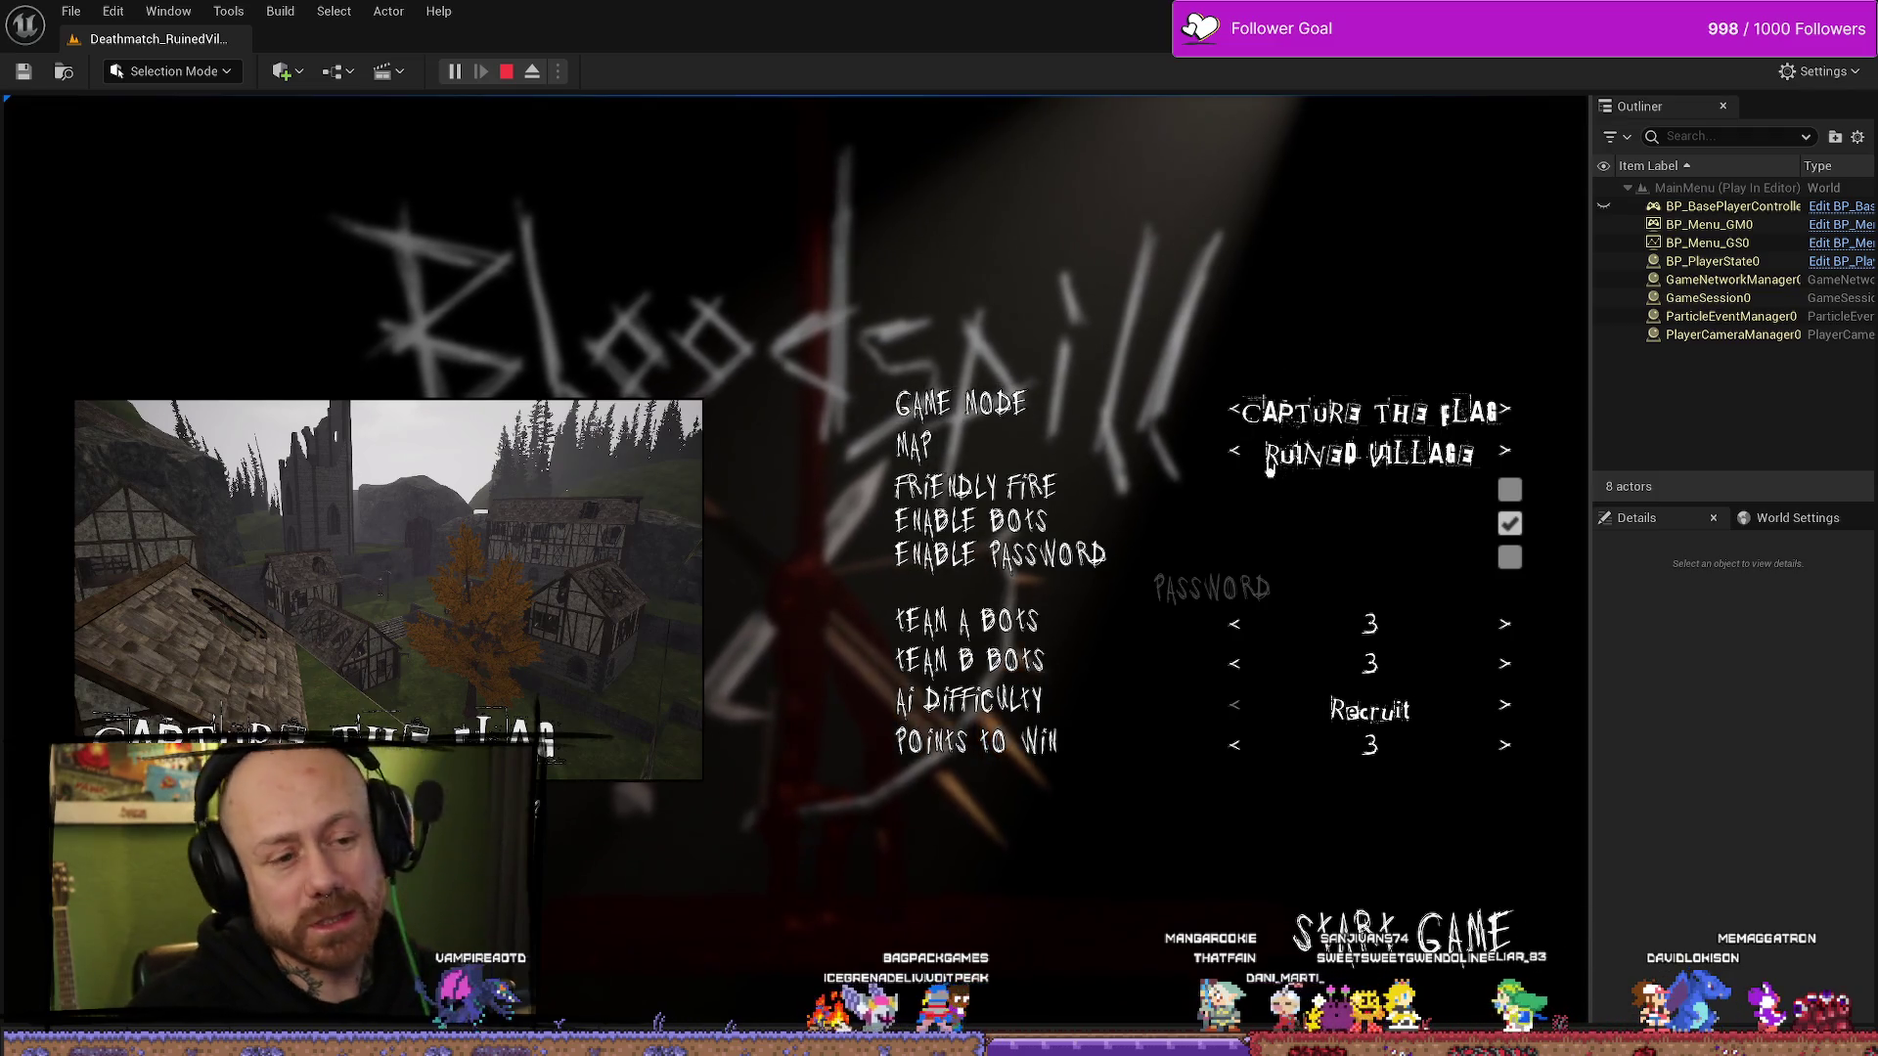
{"action": "double_click", "coordinate": [1234, 628]}
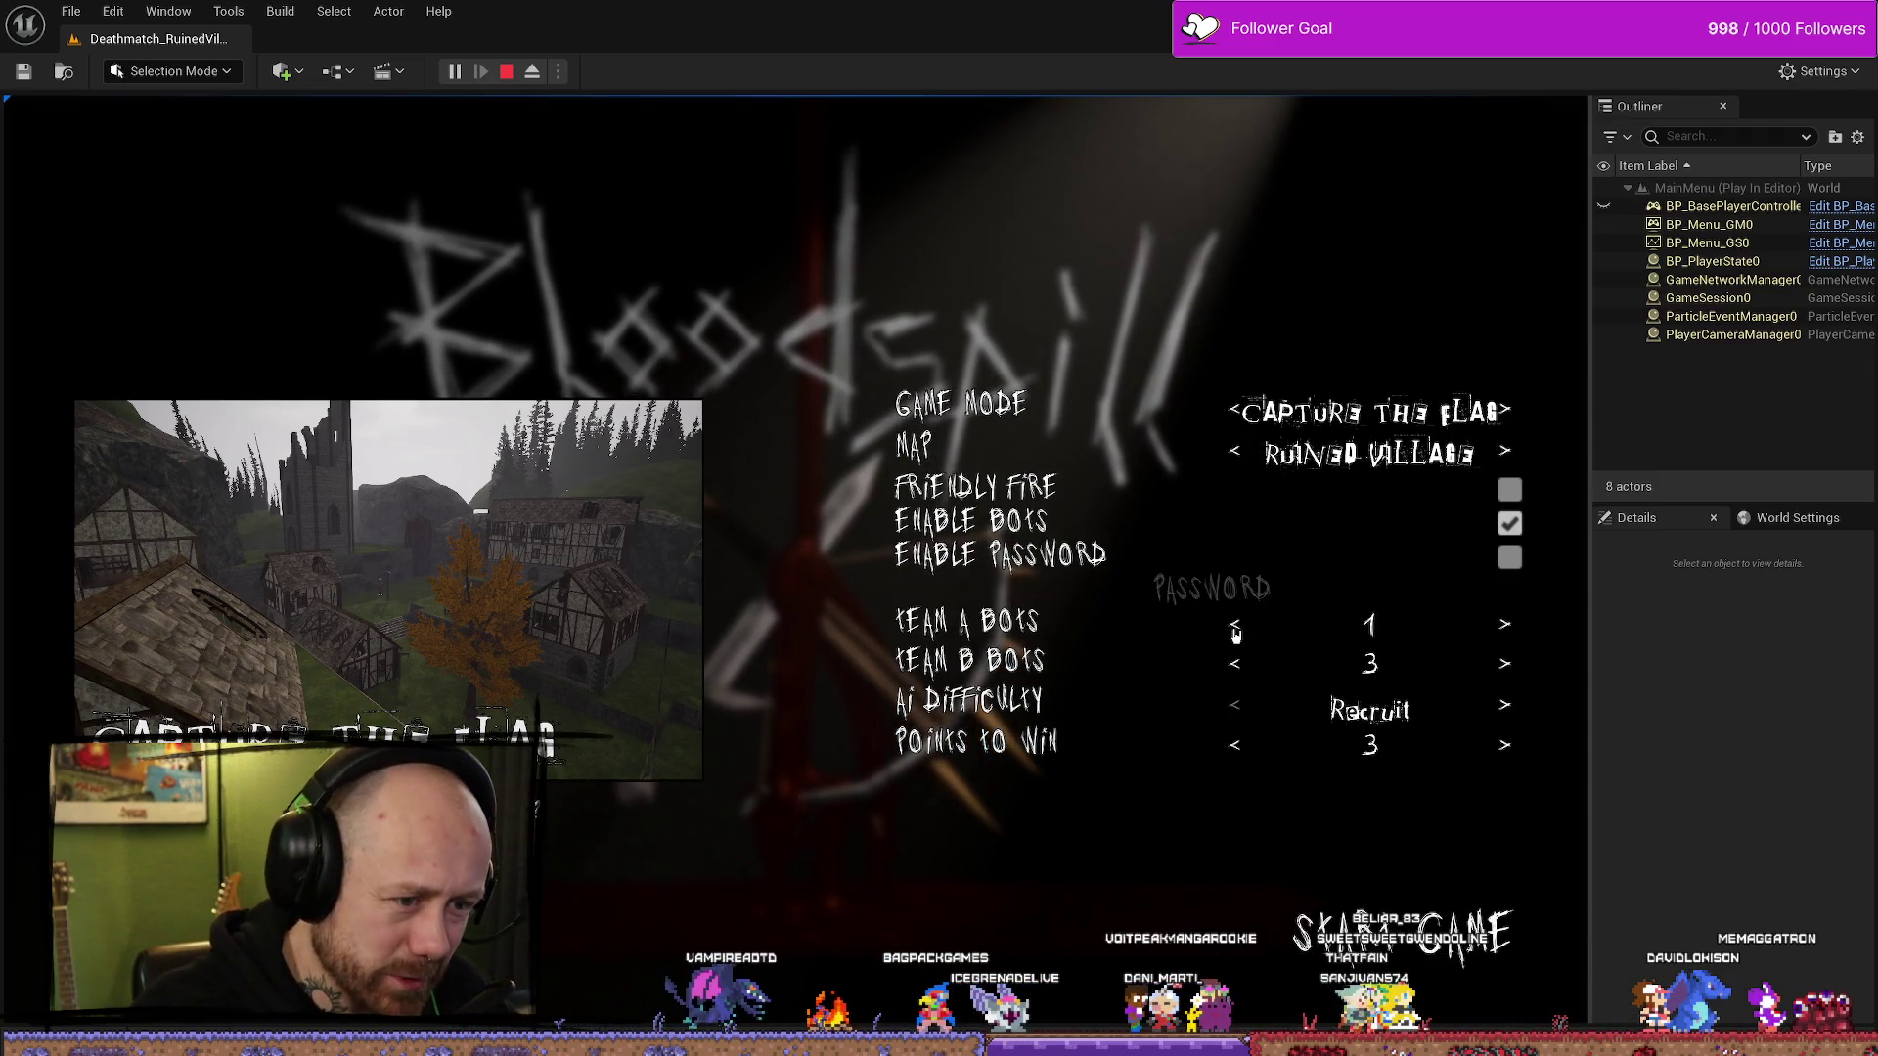
{"action": "left_click", "coordinate": [1238, 666]}
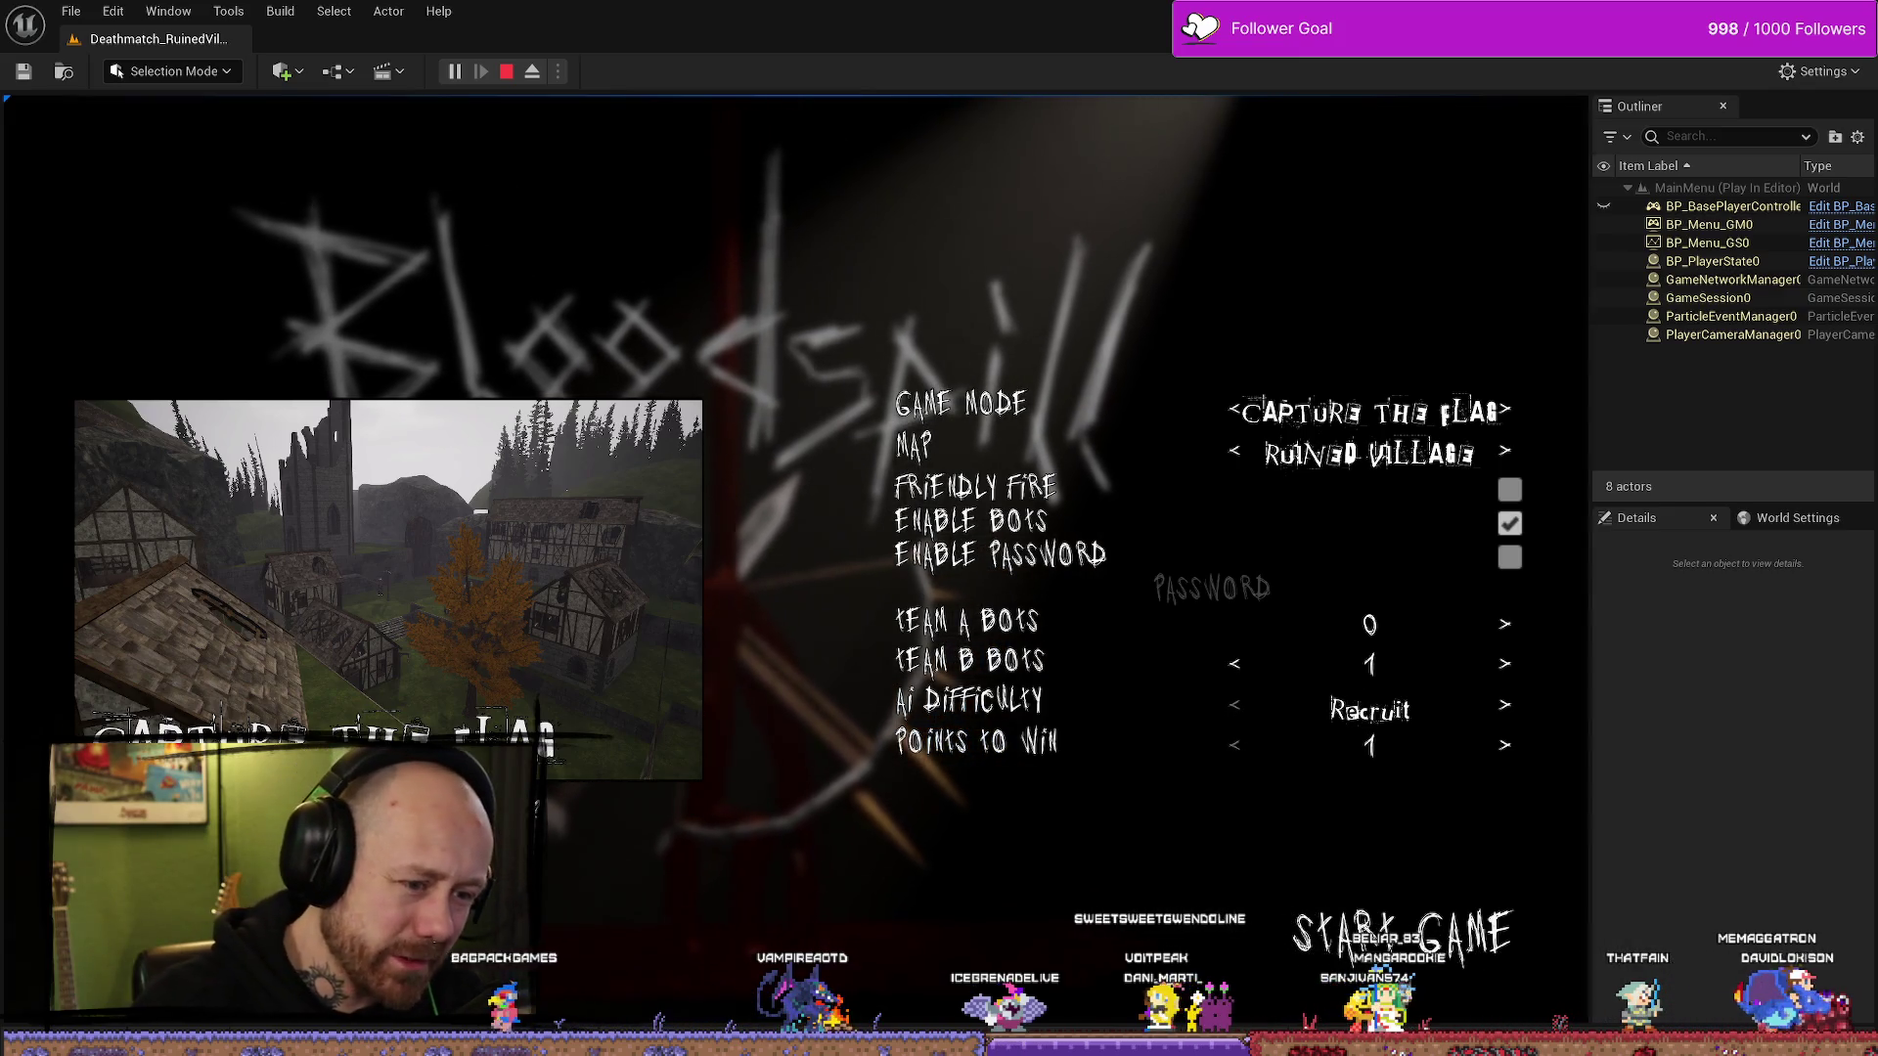
{"action": "left_click", "coordinate": [1423, 946]}
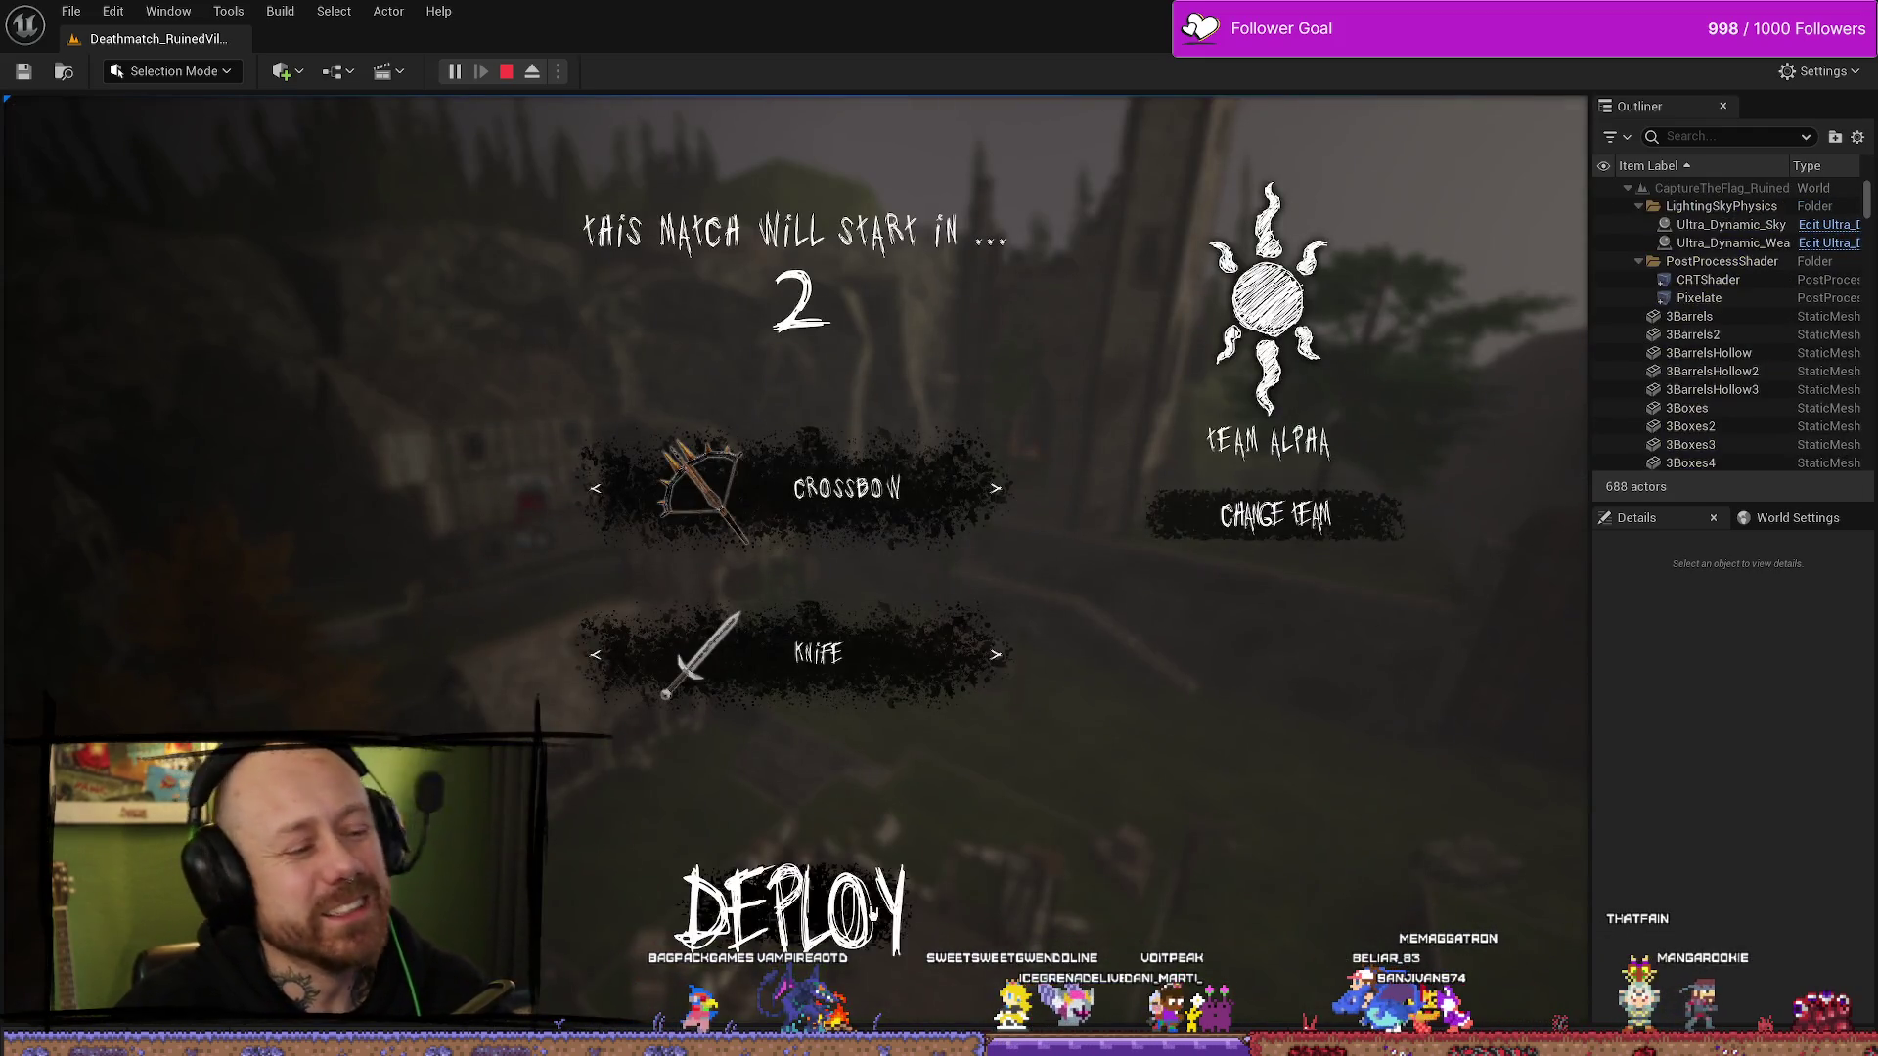
{"action": "left_click", "coordinate": [792, 910]}
{"action": "key", "text": "F11"}
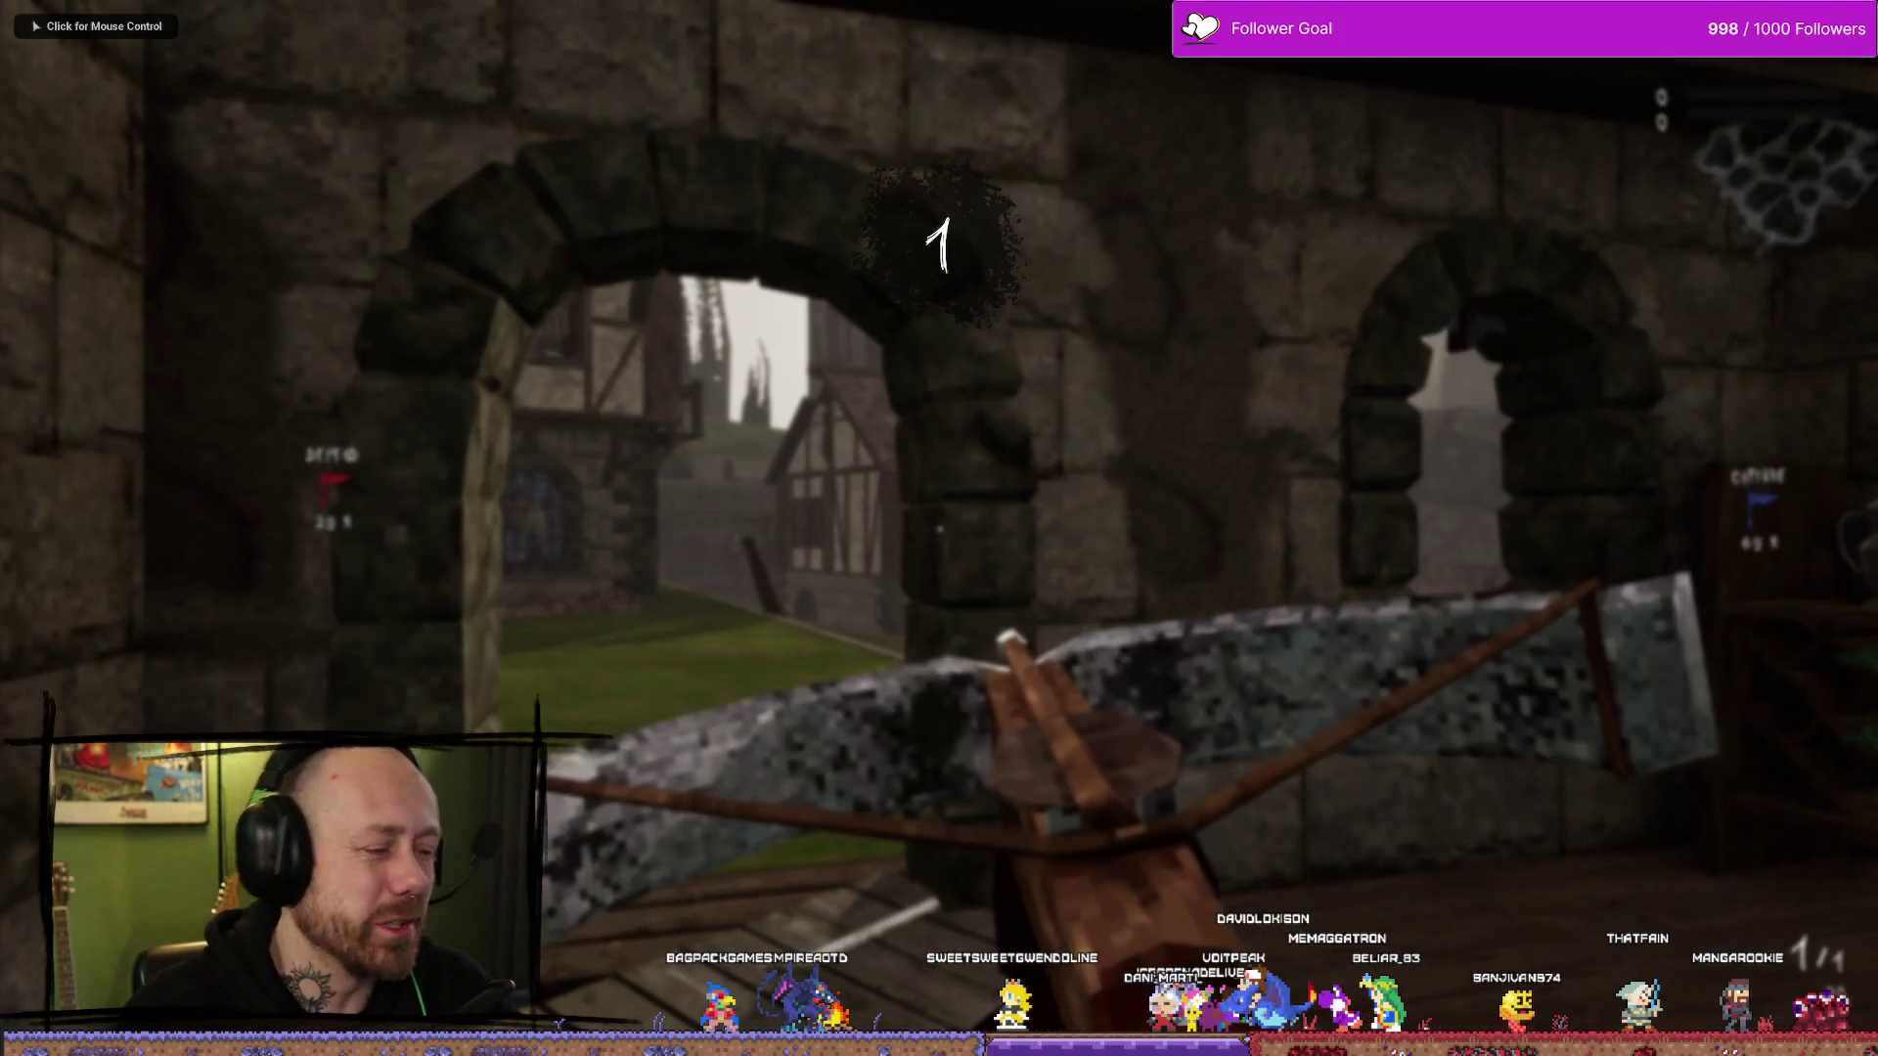